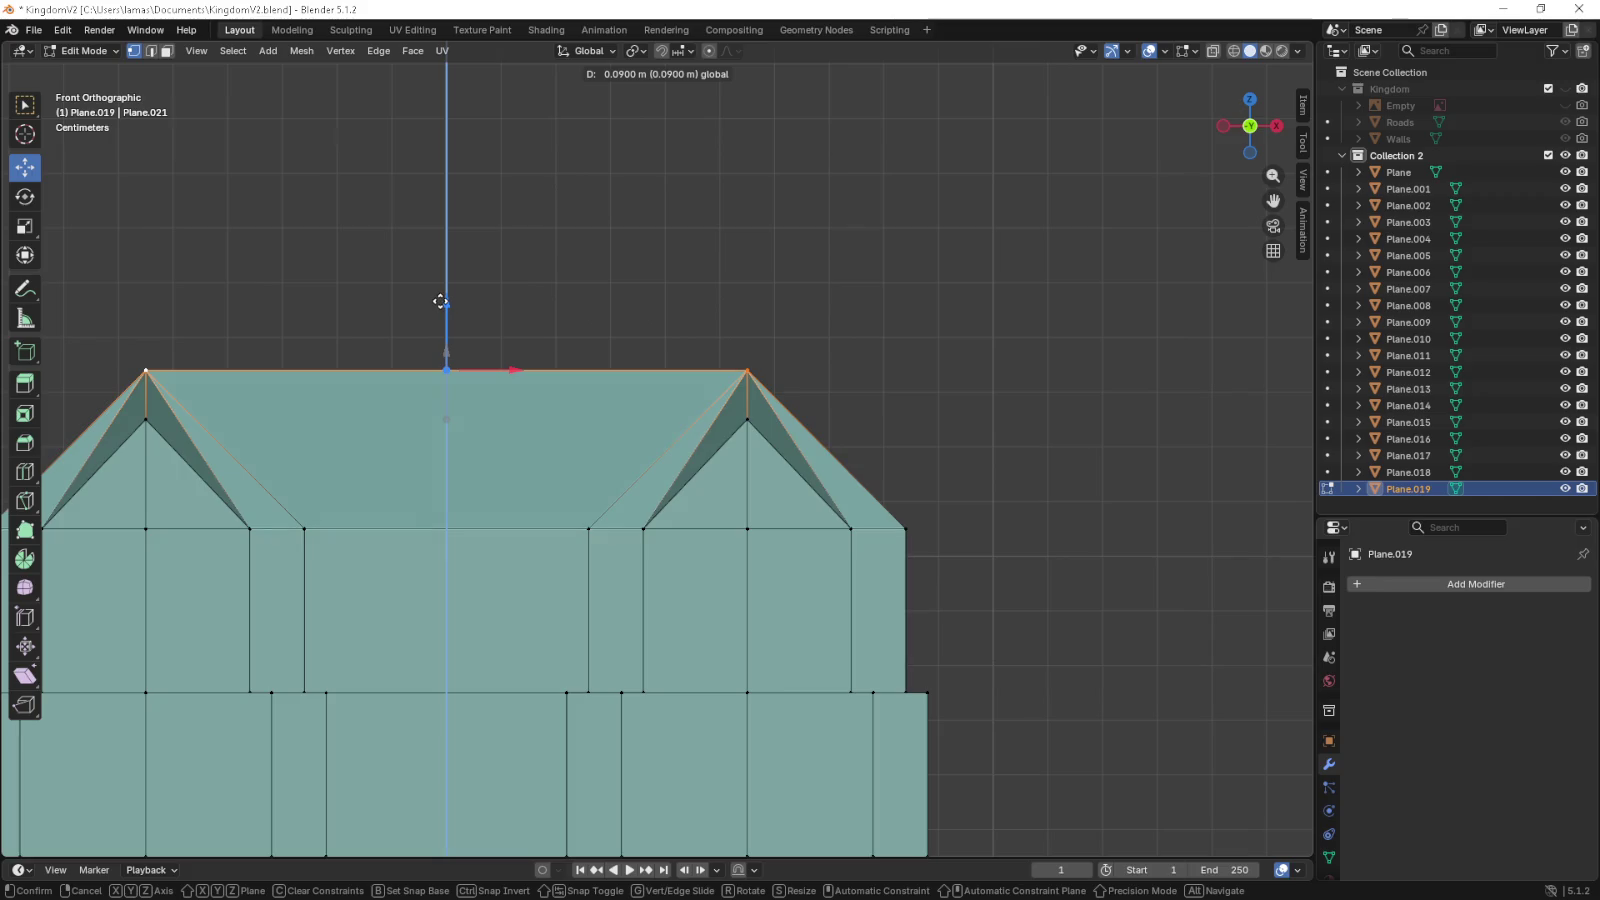
- Add an edge loop across the roof gable peak
{"action": "left_click_drag", "start_coordinate": [491, 343], "coordinate": [641, 453]}
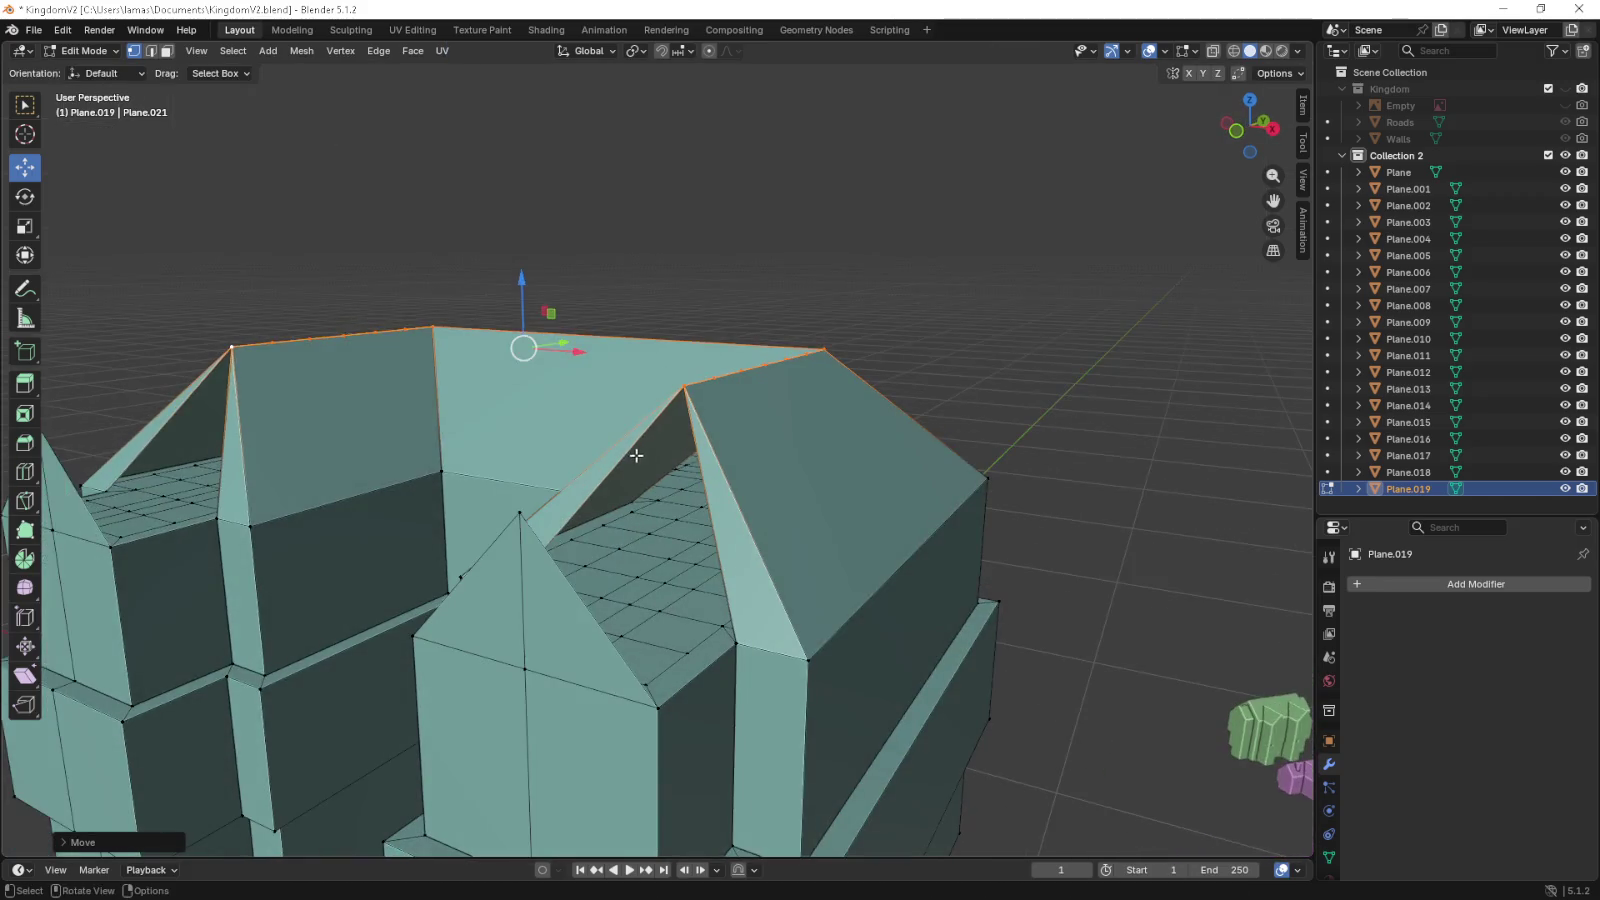
{"action": "left_click", "coordinate": [518, 508]}
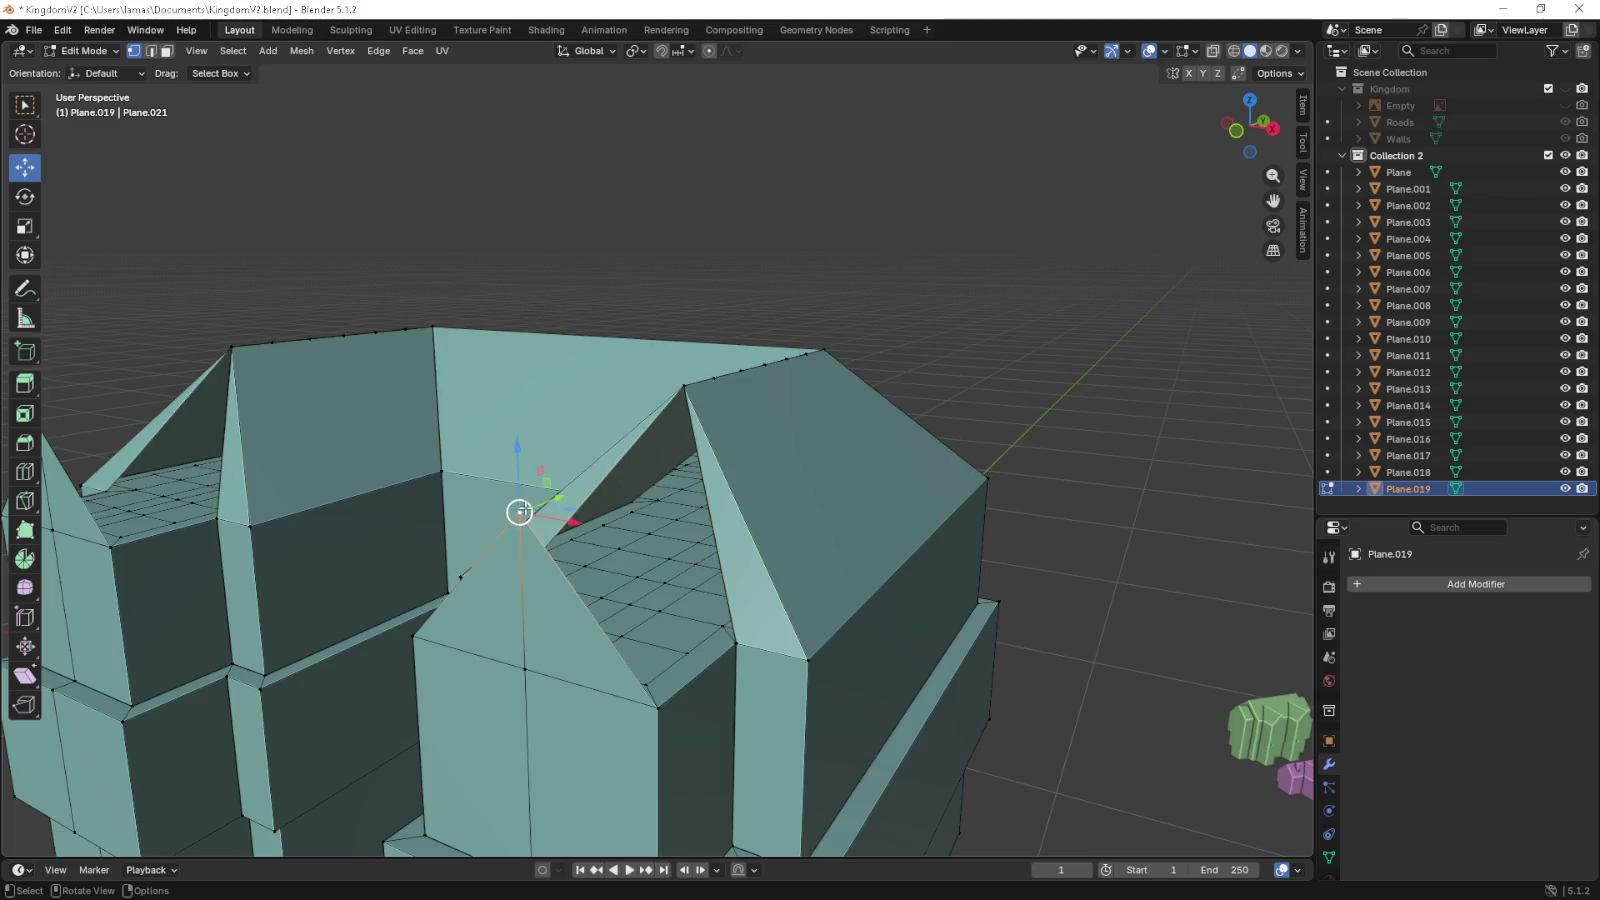
{"action": "left_click_drag", "start_coordinate": [518, 508], "coordinate": [757, 453]}
{"action": "key", "text": "ctrl+e"}
{"action": "key", "text": "ctrl+r"}
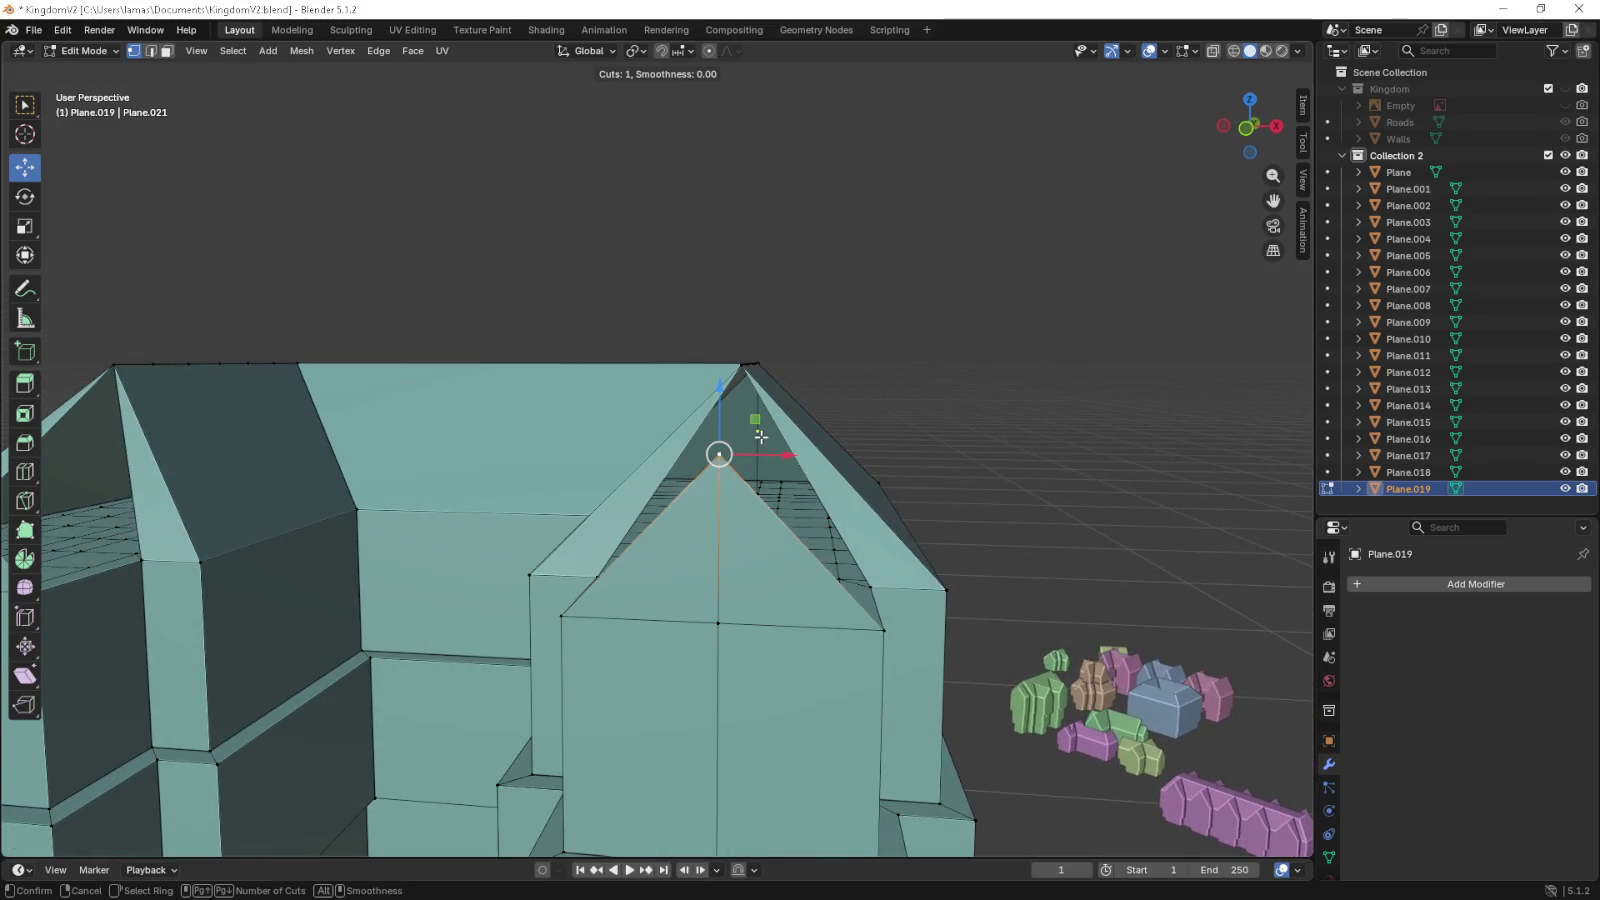
{"action": "left_click", "coordinate": [759, 436]}
- Select and delete the left gable end face
{"action": "left_click_drag", "start_coordinate": [155, 437], "coordinate": [293, 431]}
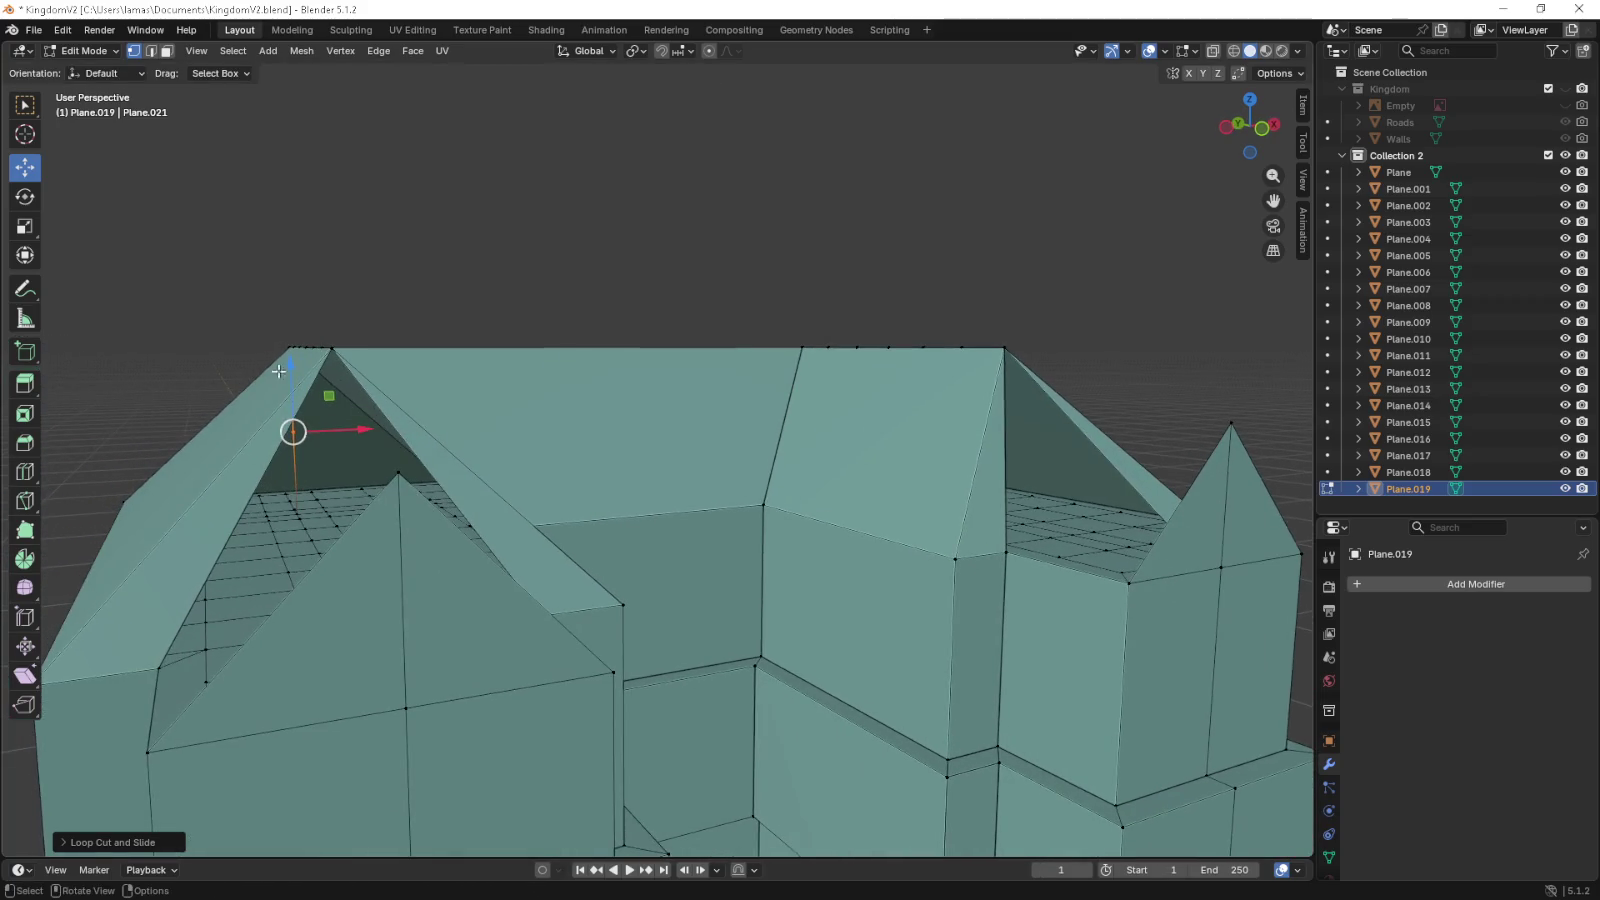
{"action": "left_click", "coordinate": [162, 705]}
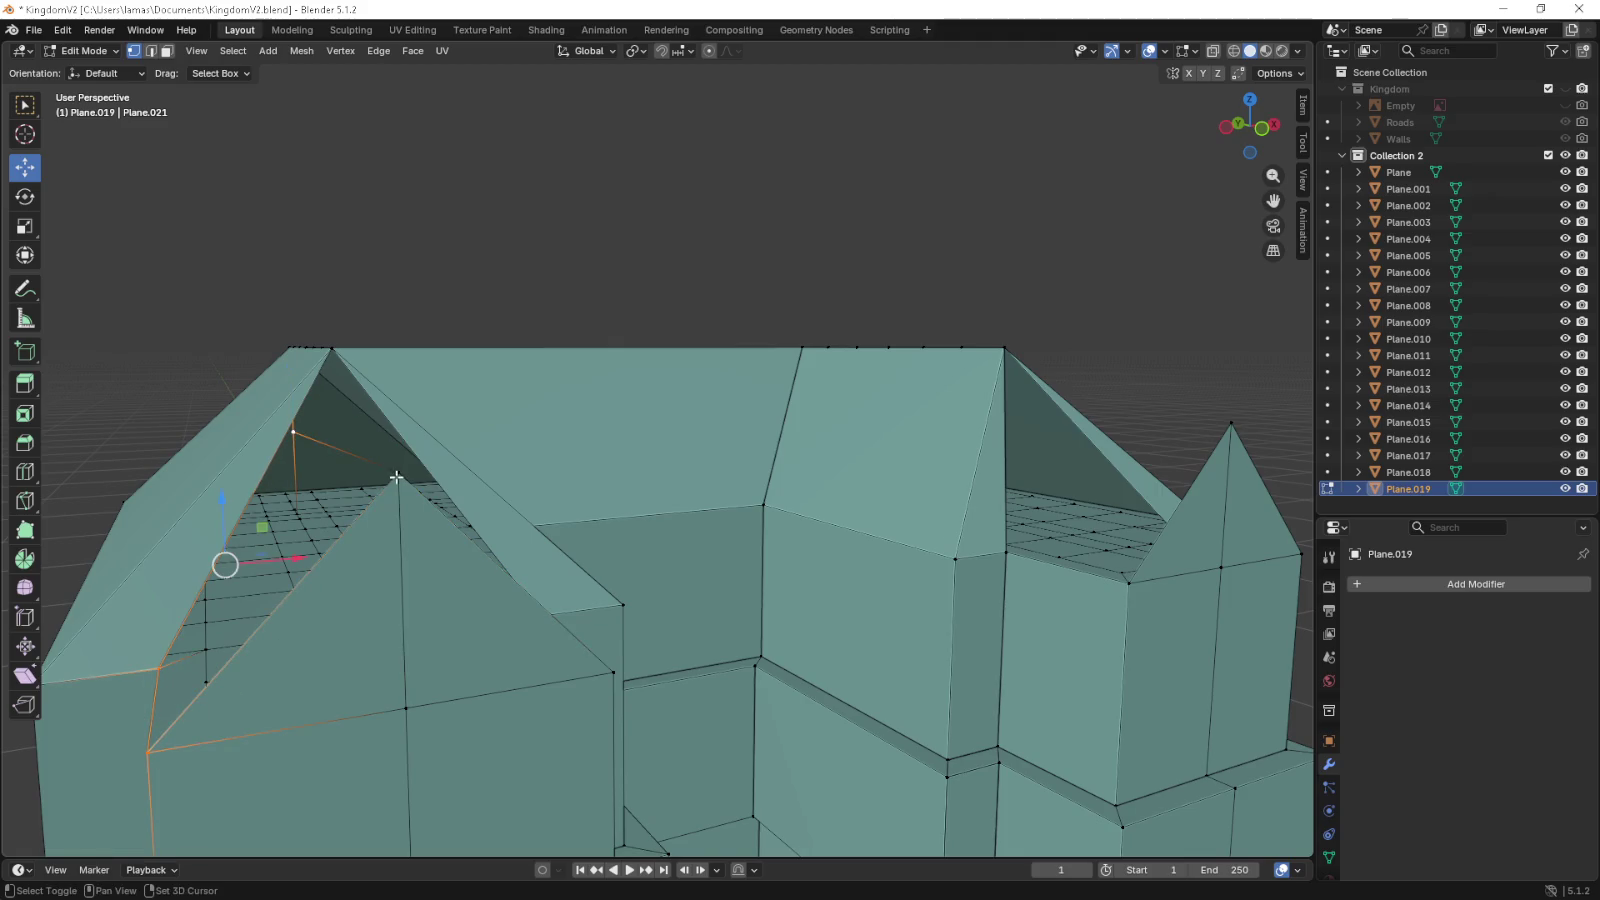
{"action": "left_click_drag", "start_coordinate": [396, 478], "coordinate": [260, 494]}
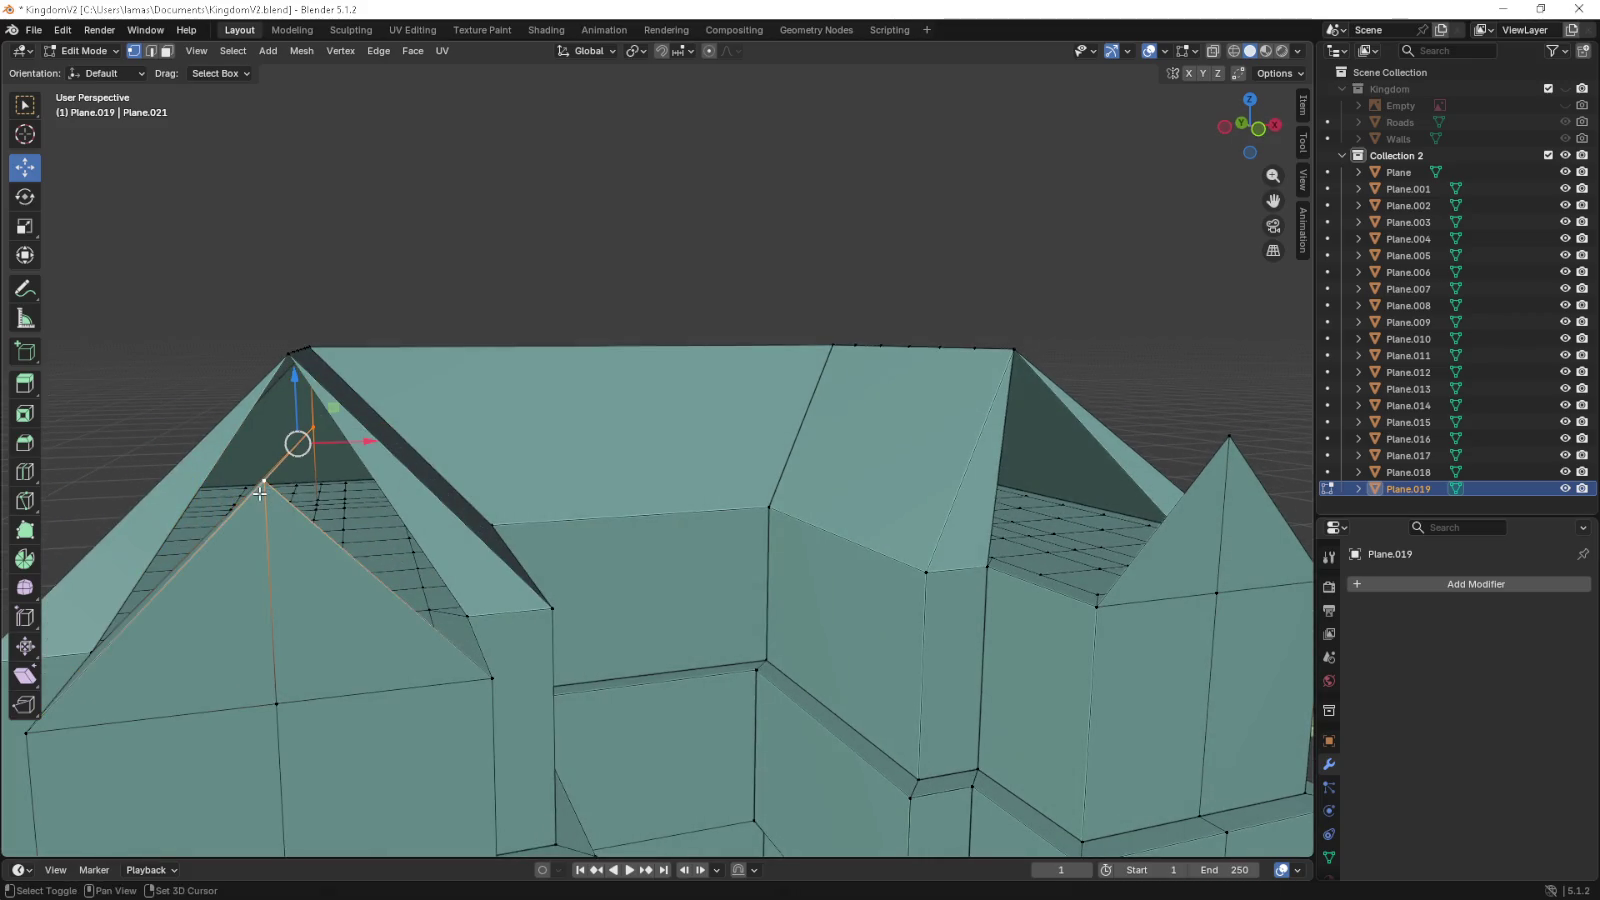
{"action": "left_click", "coordinate": [491, 677]}
{"action": "left_click_drag", "start_coordinate": [540, 612], "coordinate": [491, 617]}
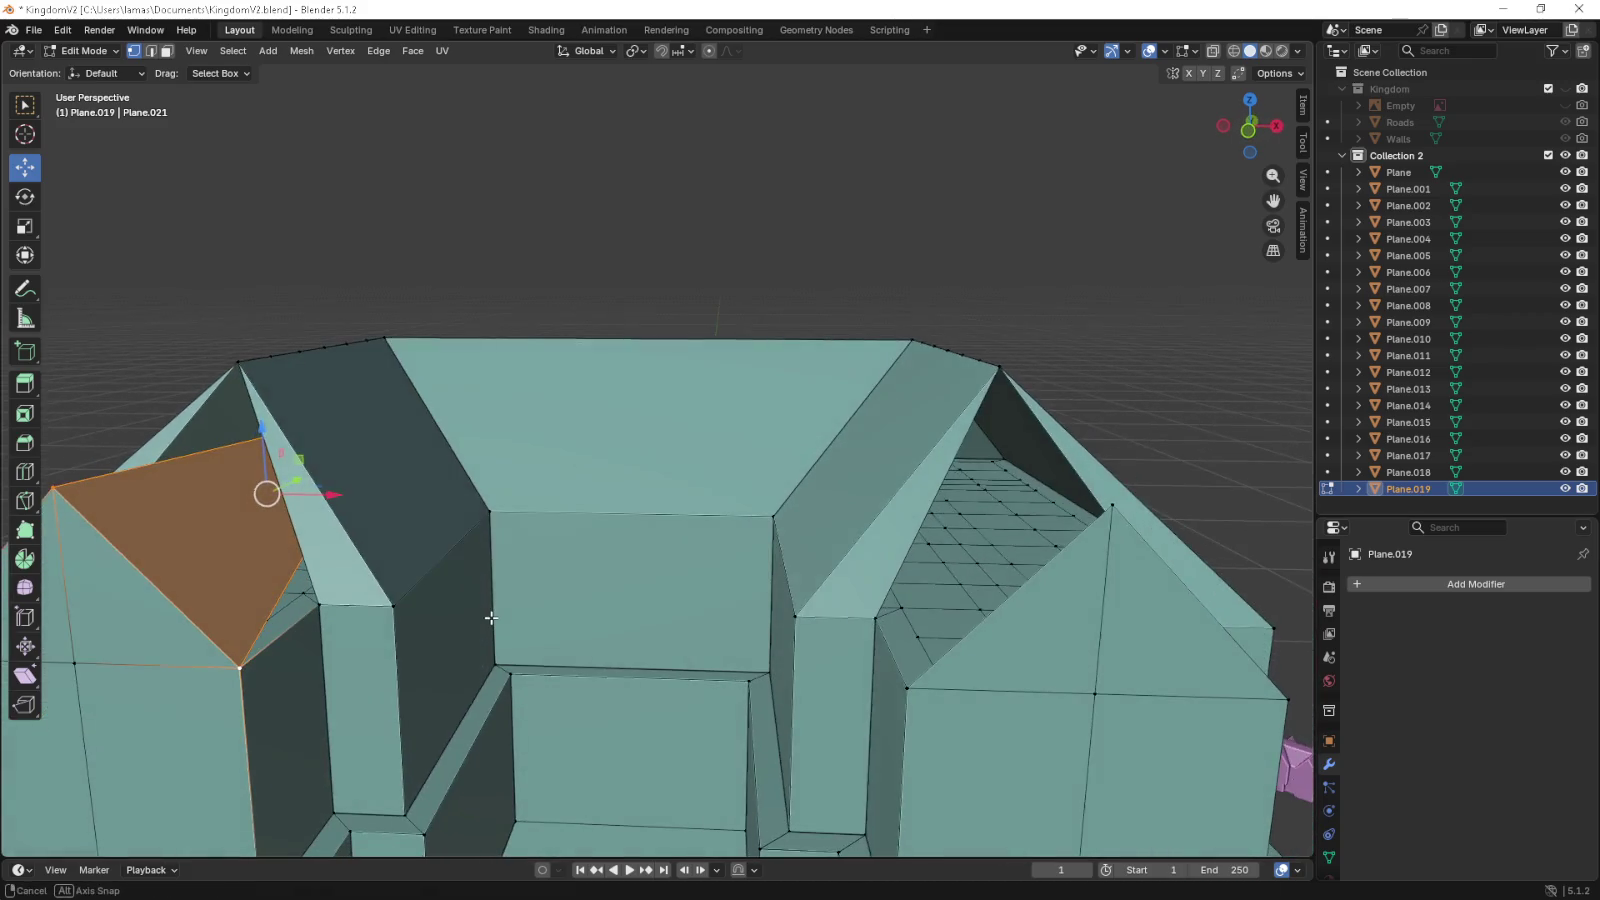
{"action": "left_click_drag", "start_coordinate": [600, 609], "coordinate": [458, 538]}
{"action": "left_click", "coordinate": [458, 538]}
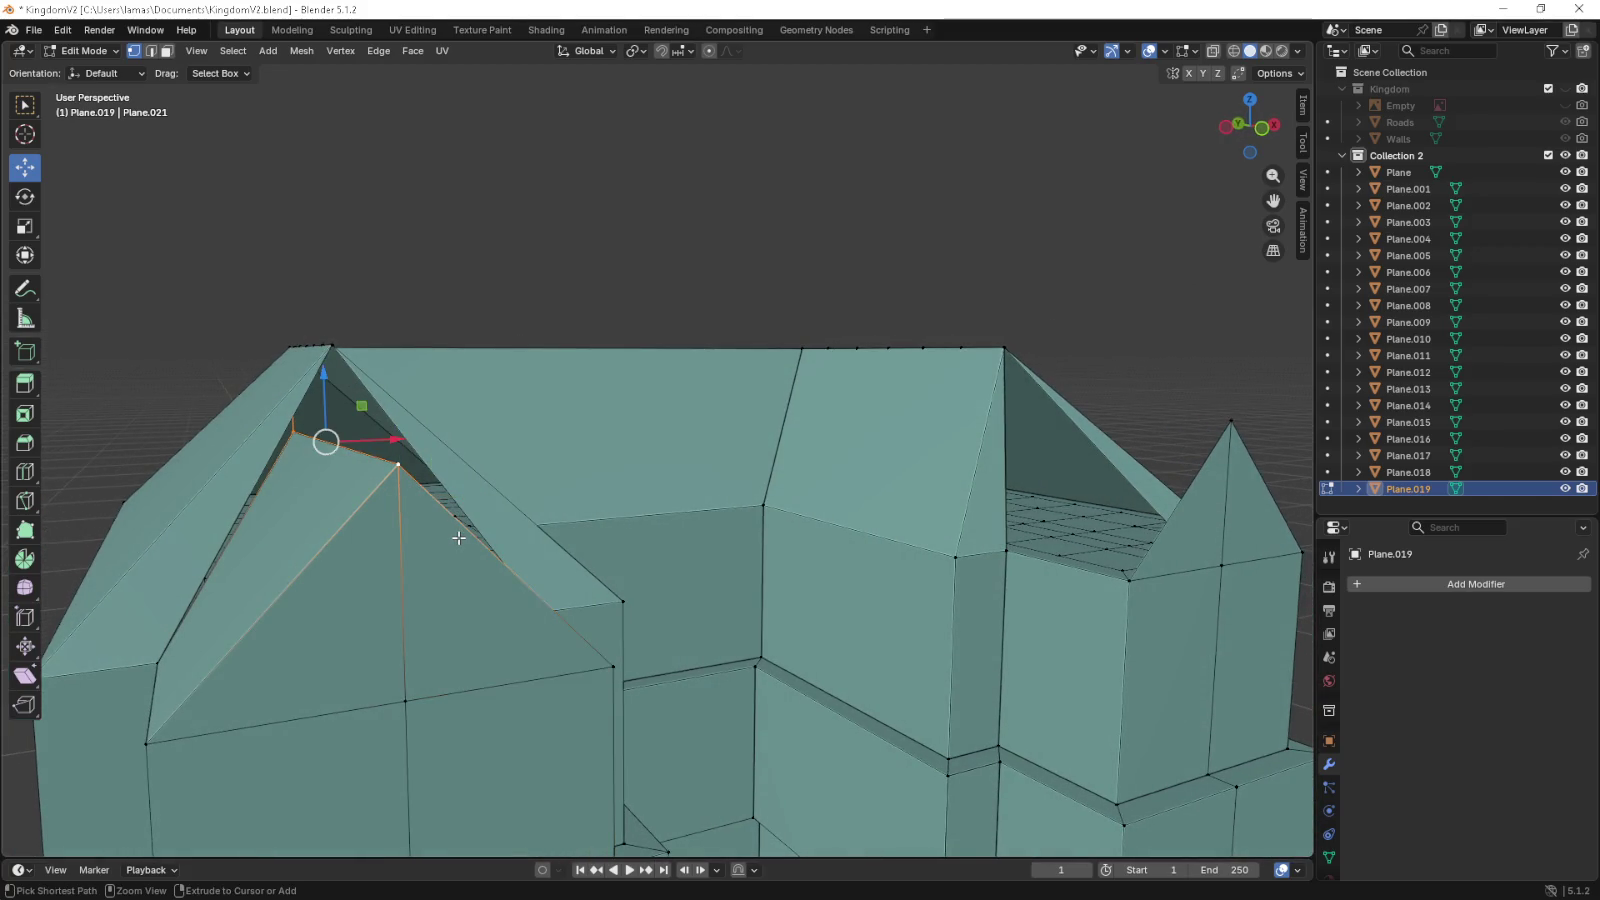
{"action": "key", "text": "ctrl+z"}
{"action": "key", "text": "ctrl+z"}
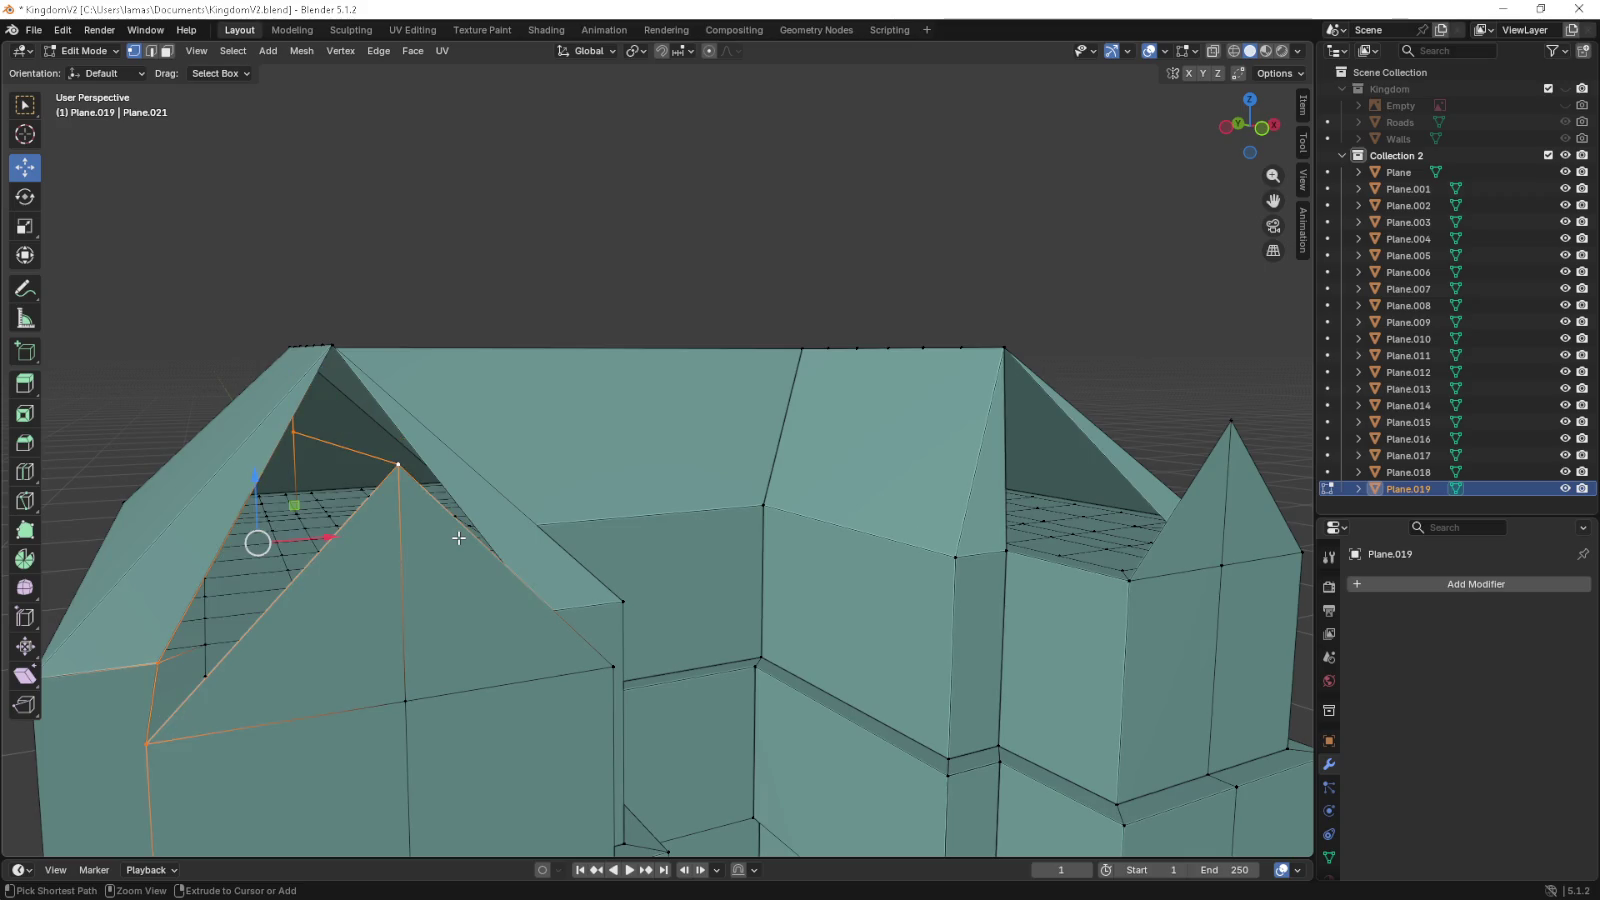
{"action": "key", "text": "ctrl+z"}
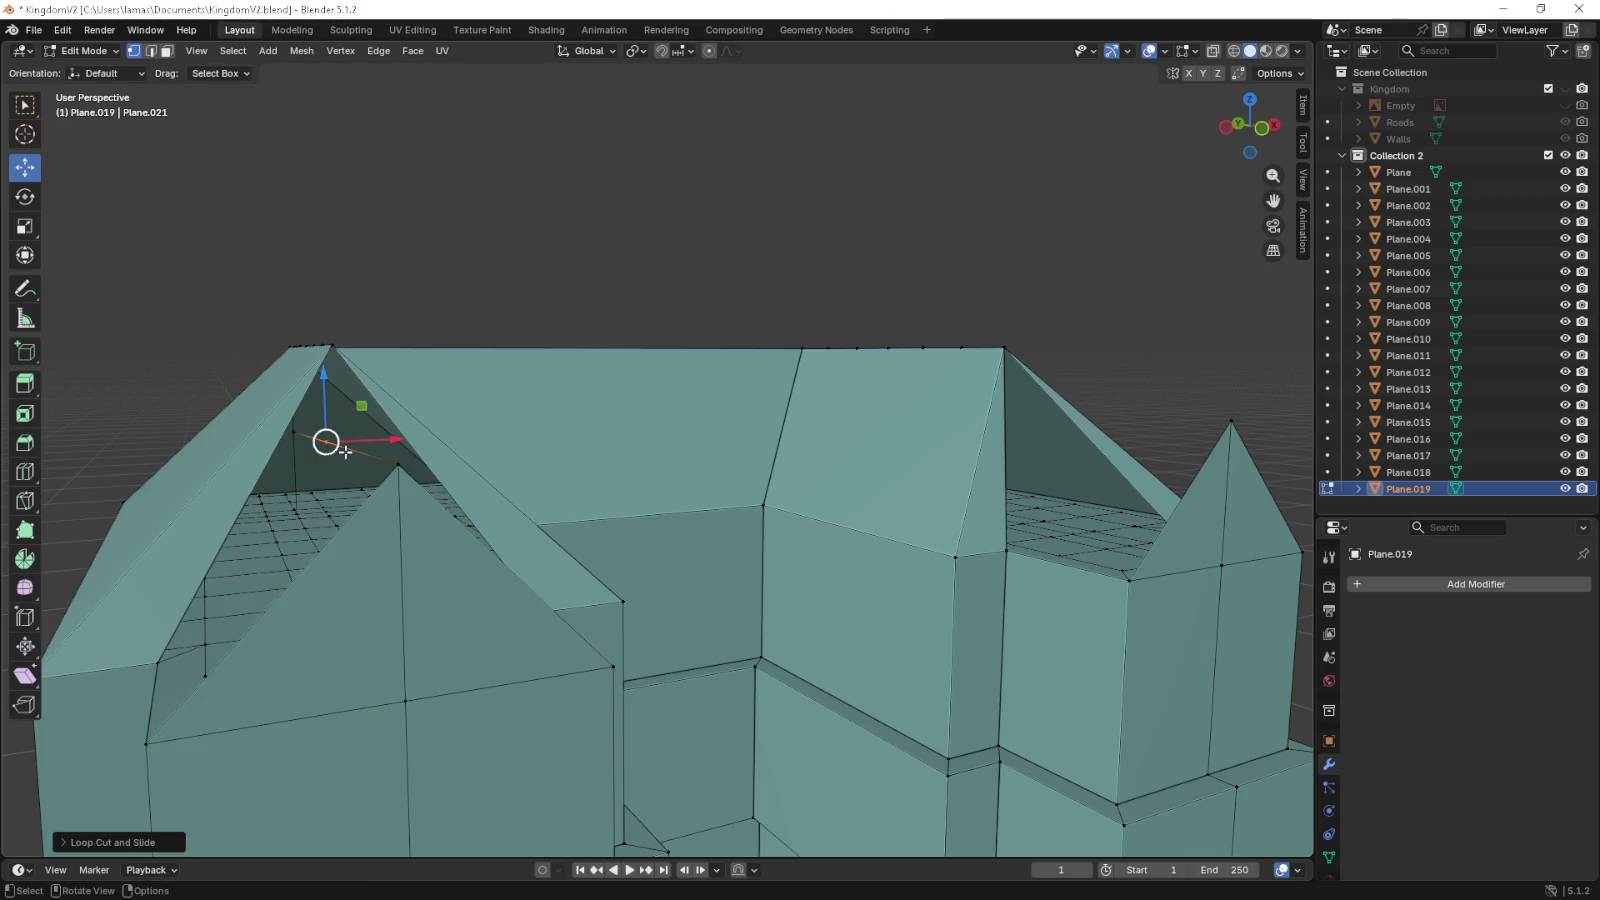
- Slide the remaining gable edges along the Y axis
{"action": "left_click_drag", "start_coordinate": [342, 450], "coordinate": [418, 607]}
{"action": "left_click_drag", "start_coordinate": [388, 578], "coordinate": [396, 590]}
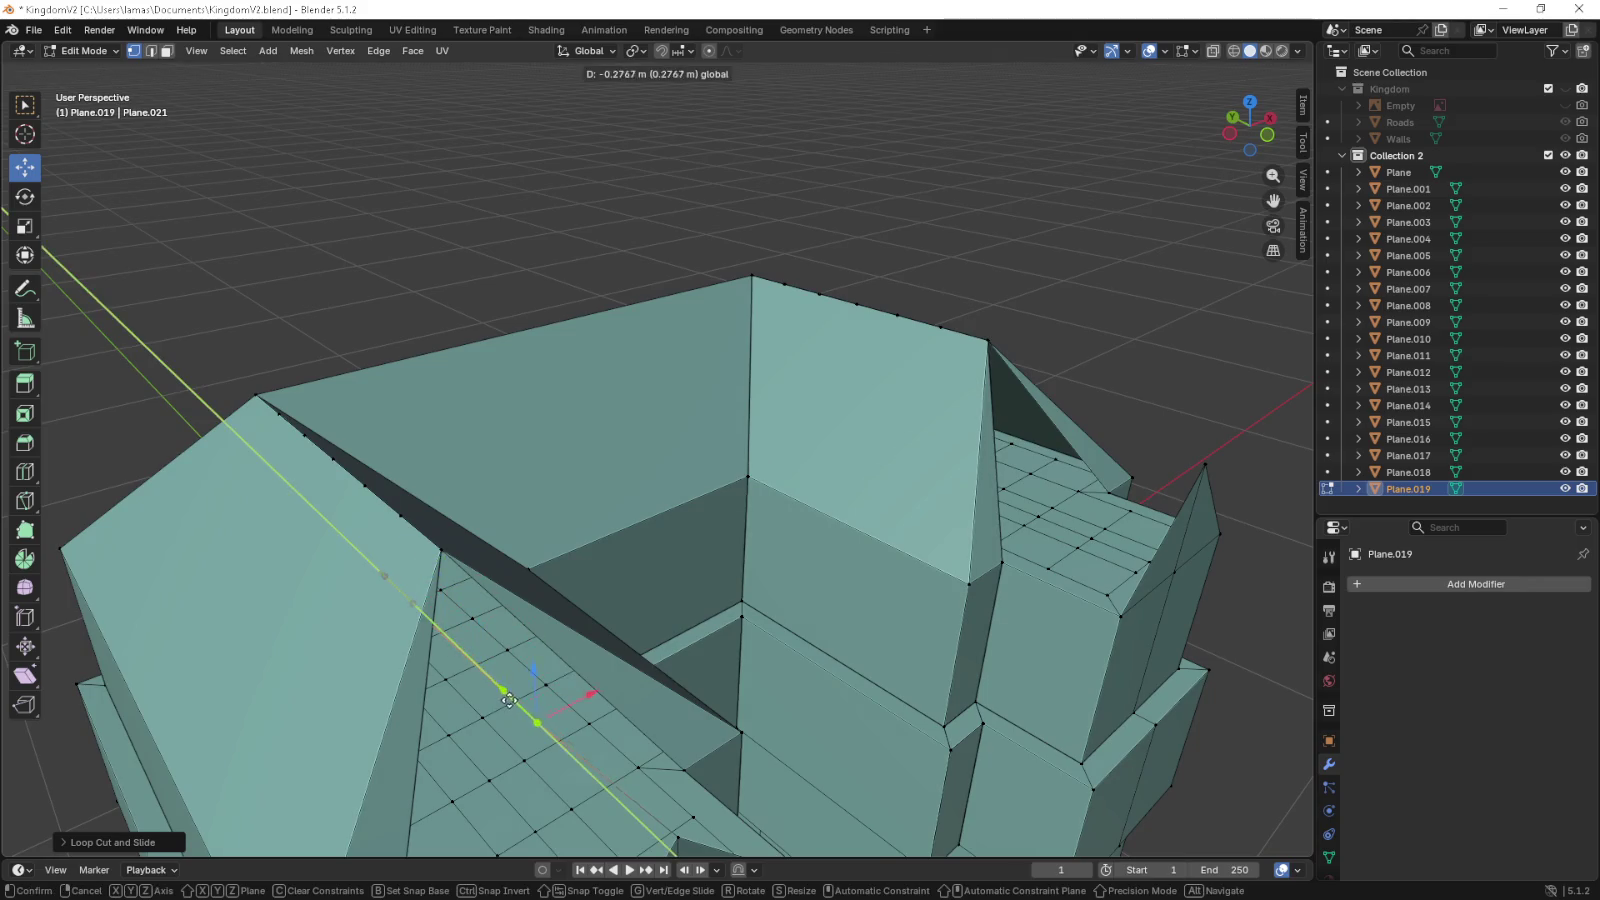
{"action": "left_click_drag", "start_coordinate": [507, 697], "coordinate": [508, 698]}
{"action": "left_click_drag", "start_coordinate": [518, 714], "coordinate": [649, 396]}
- Select the second gable's apex vertices and add a loop cut through it
{"action": "left_click", "coordinate": [717, 332]}
{"action": "left_click", "coordinate": [695, 352]}
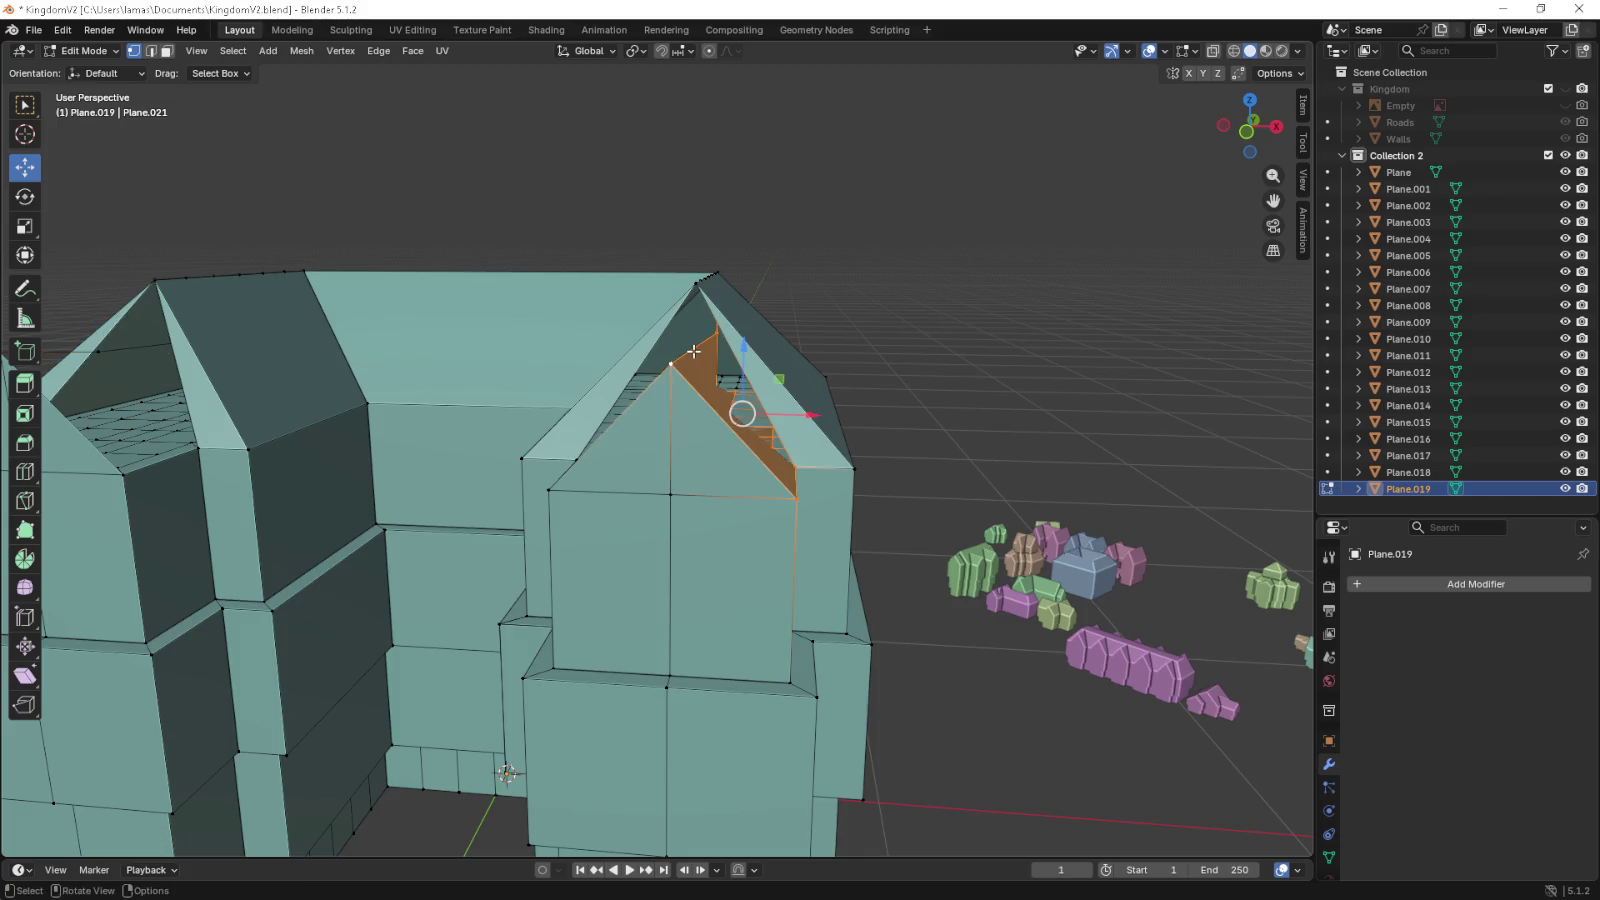
{"action": "left_click", "coordinate": [712, 274]}
{"action": "left_click", "coordinate": [676, 363]}
{"action": "key", "text": "ctrl+r"}
{"action": "left_click", "coordinate": [684, 356]}
- Move the selected apex vertices, then shift them along Y toward the main roof
{"action": "left_click_drag", "start_coordinate": [684, 356], "coordinate": [716, 334]}
{"action": "left_click_drag", "start_coordinate": [716, 334], "coordinate": [647, 383]}
{"action": "left_click_drag", "start_coordinate": [647, 383], "coordinate": [790, 357]}
{"action": "left_click_drag", "start_coordinate": [811, 355], "coordinate": [829, 360]}
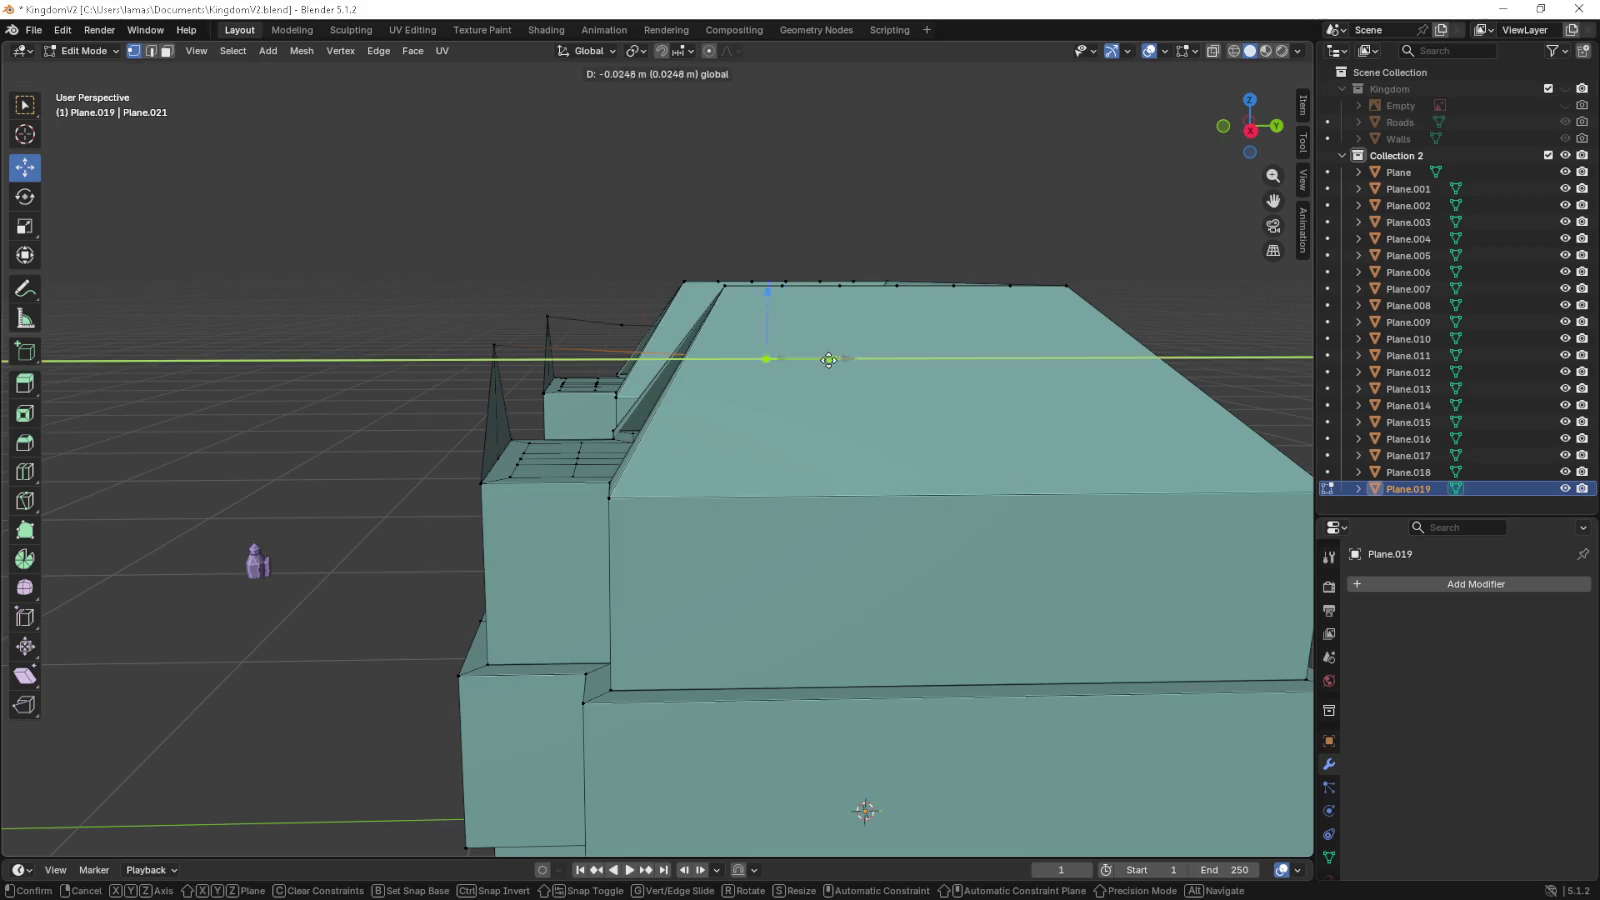
{"action": "left_click_drag", "start_coordinate": [713, 357], "coordinate": [610, 357]}
{"action": "left_click_drag", "start_coordinate": [610, 357], "coordinate": [690, 358]}
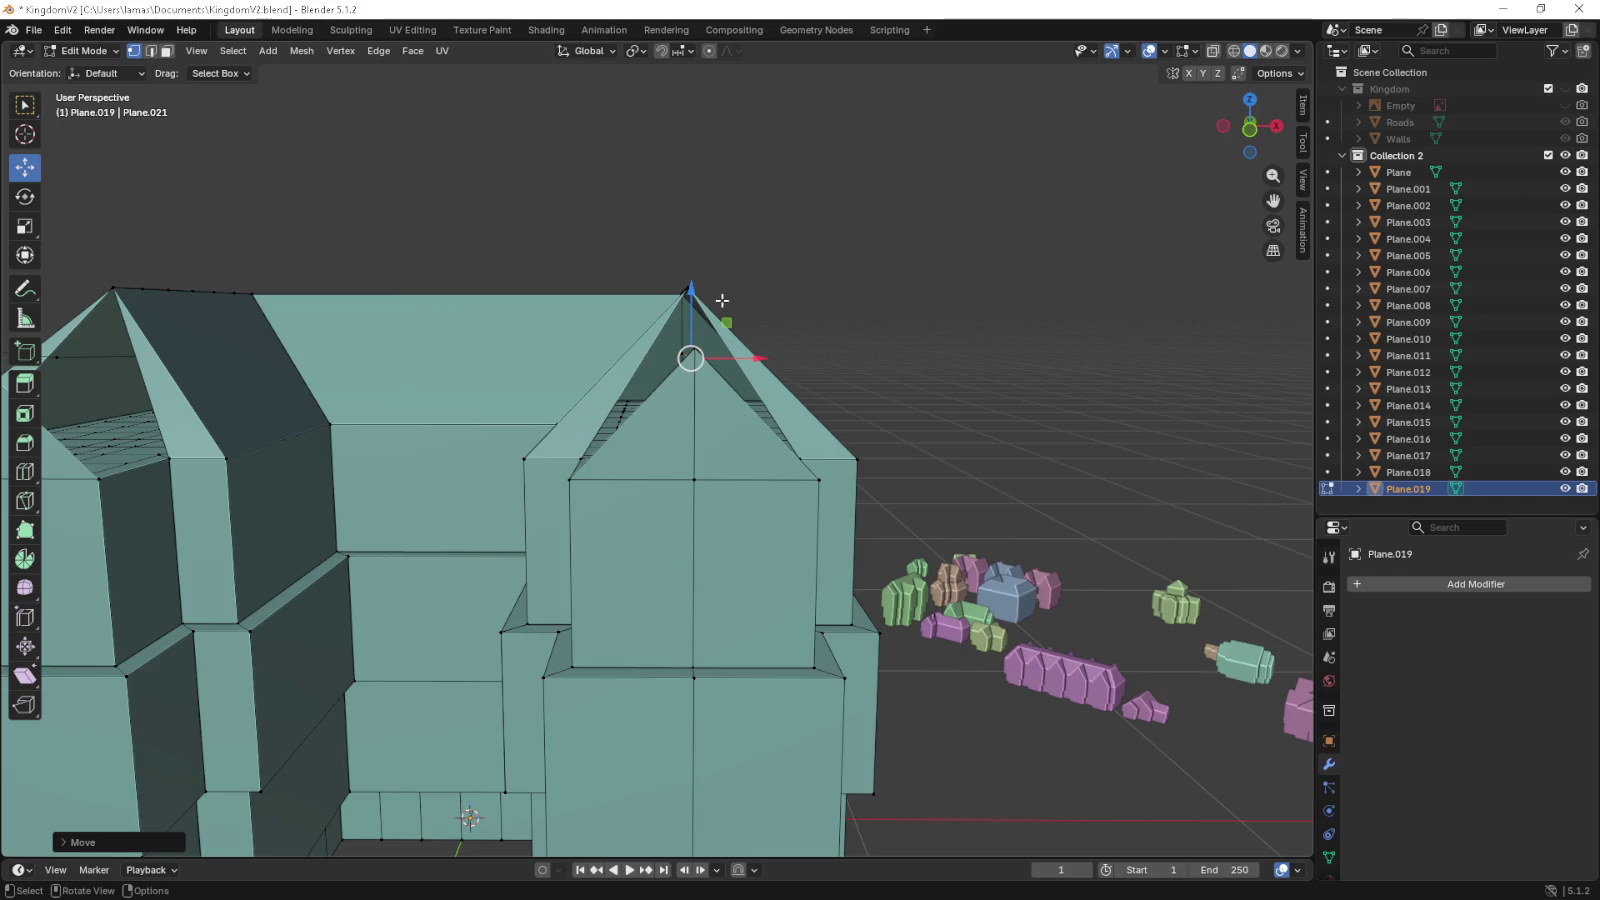
- Inspect where the gable apex meets the roof edge, ending in Right side view
{"action": "left_click_drag", "start_coordinate": [722, 300], "coordinate": [738, 369]}
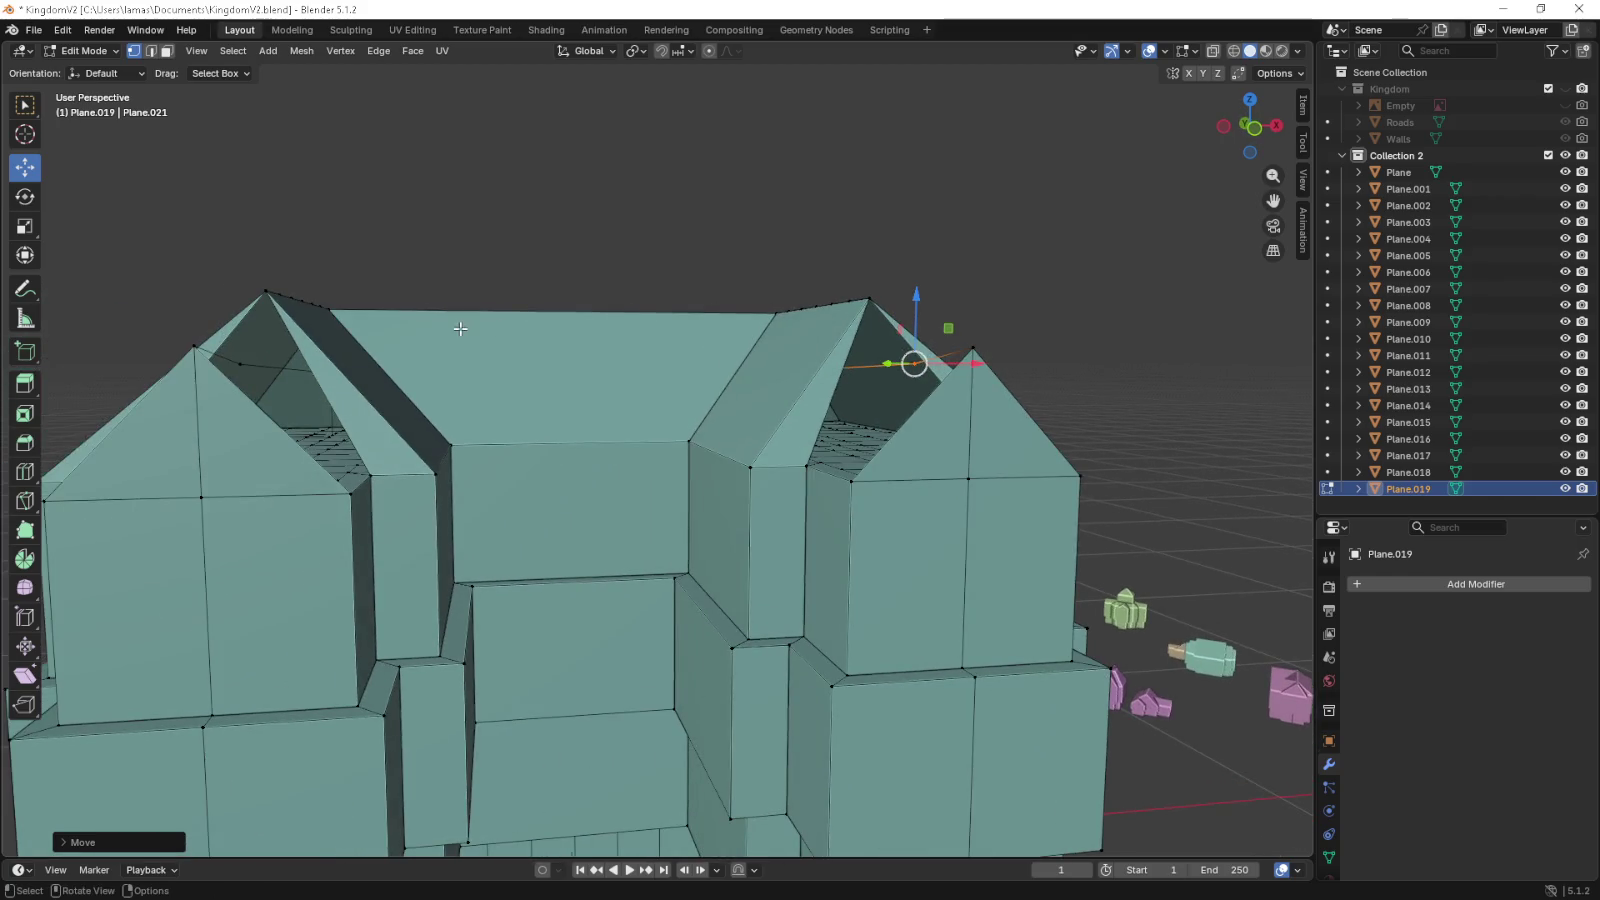
{"action": "left_click_drag", "start_coordinate": [460, 328], "coordinate": [511, 332]}
{"action": "scroll", "scroll_direction": "up", "scroll_amount": 3}
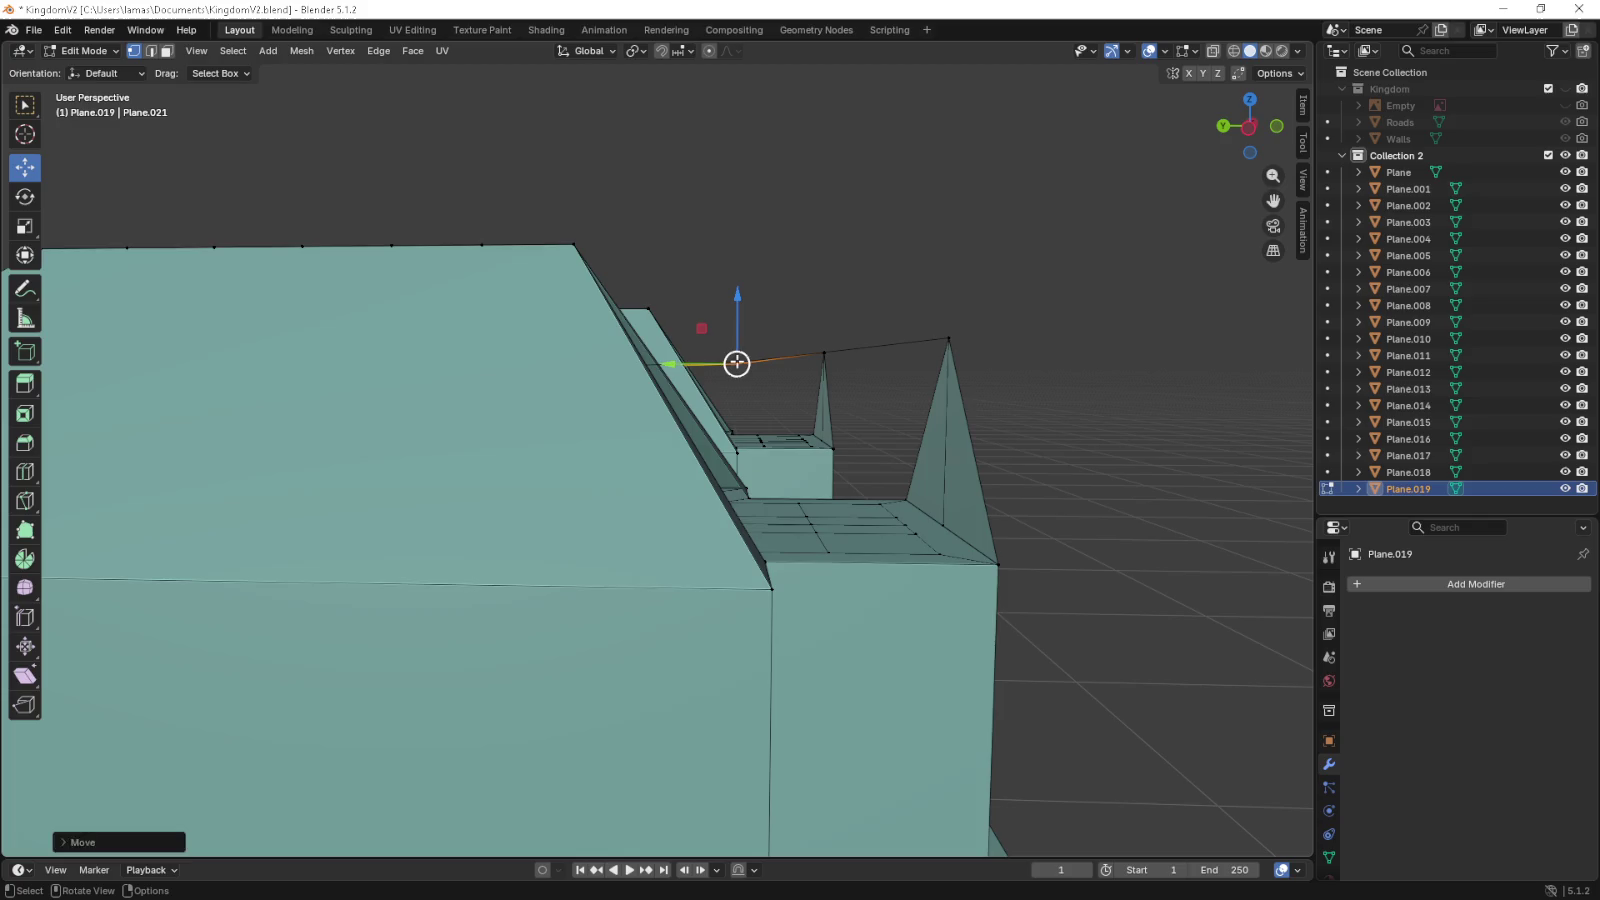
{"action": "scroll", "scroll_direction": "down", "scroll_amount": 3}
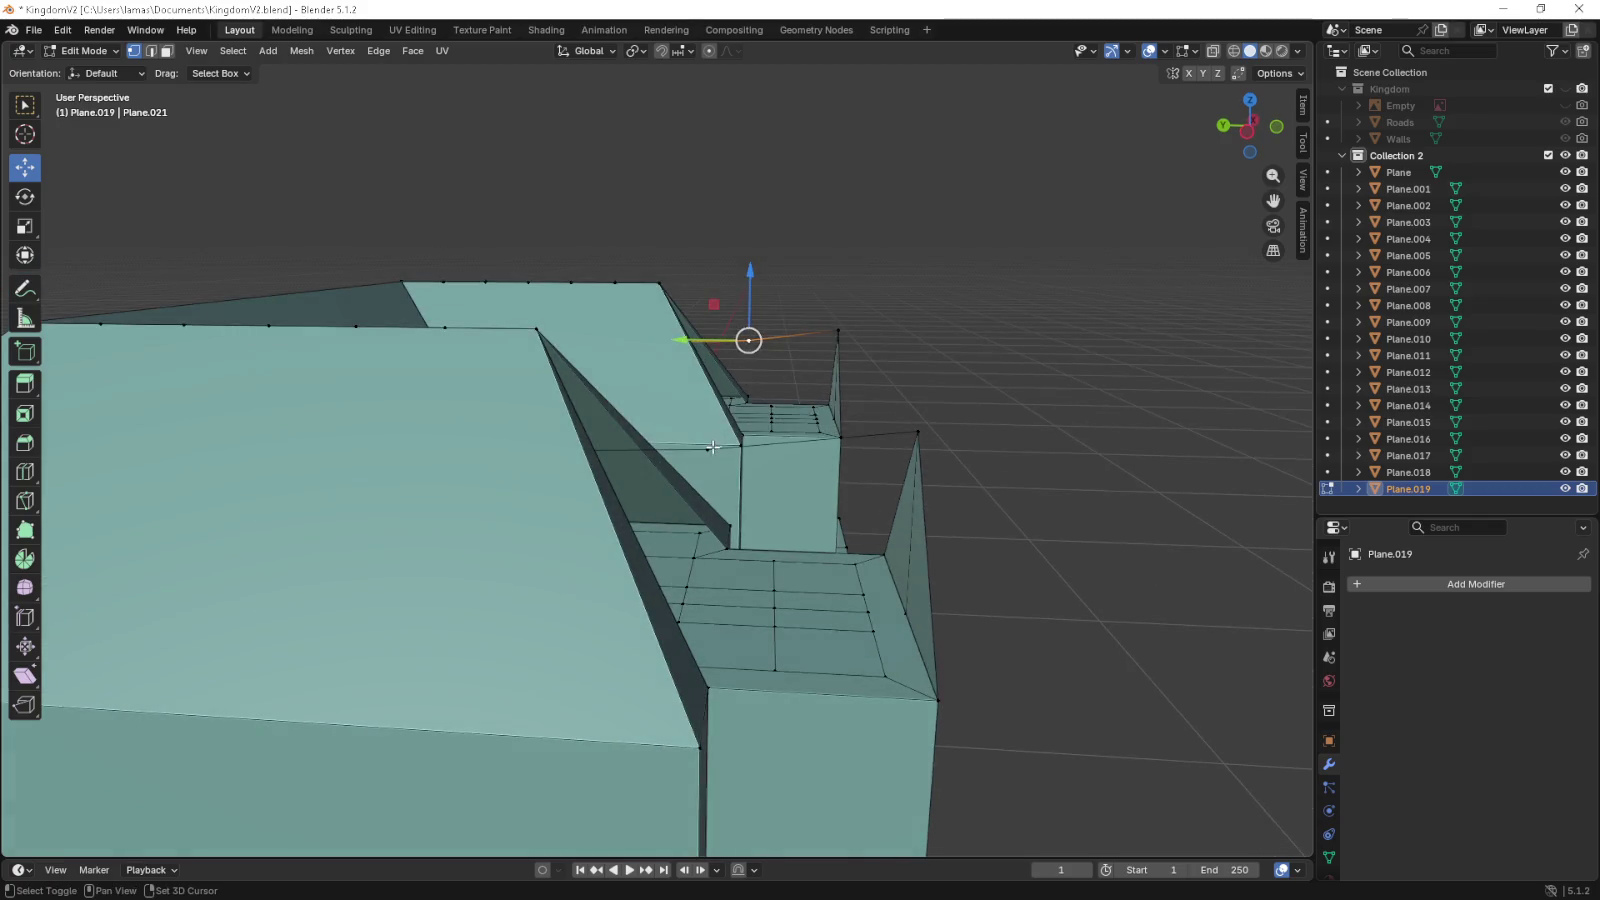
{"action": "left_click_drag", "start_coordinate": [735, 376], "coordinate": [728, 327]}
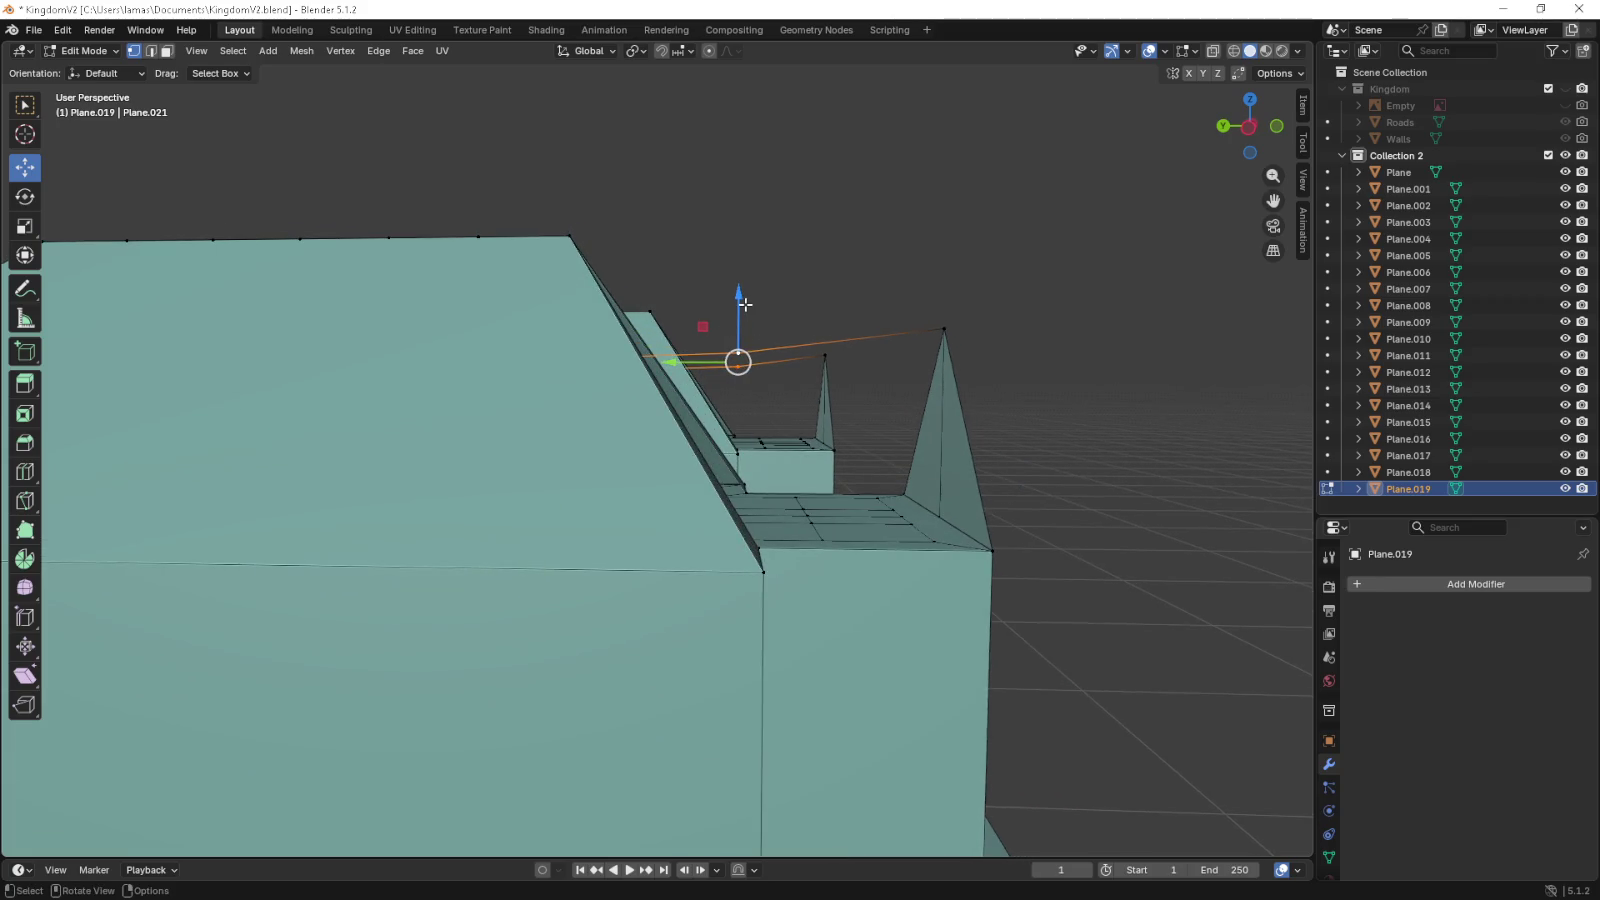
{"action": "key", "text": "KP_3"}
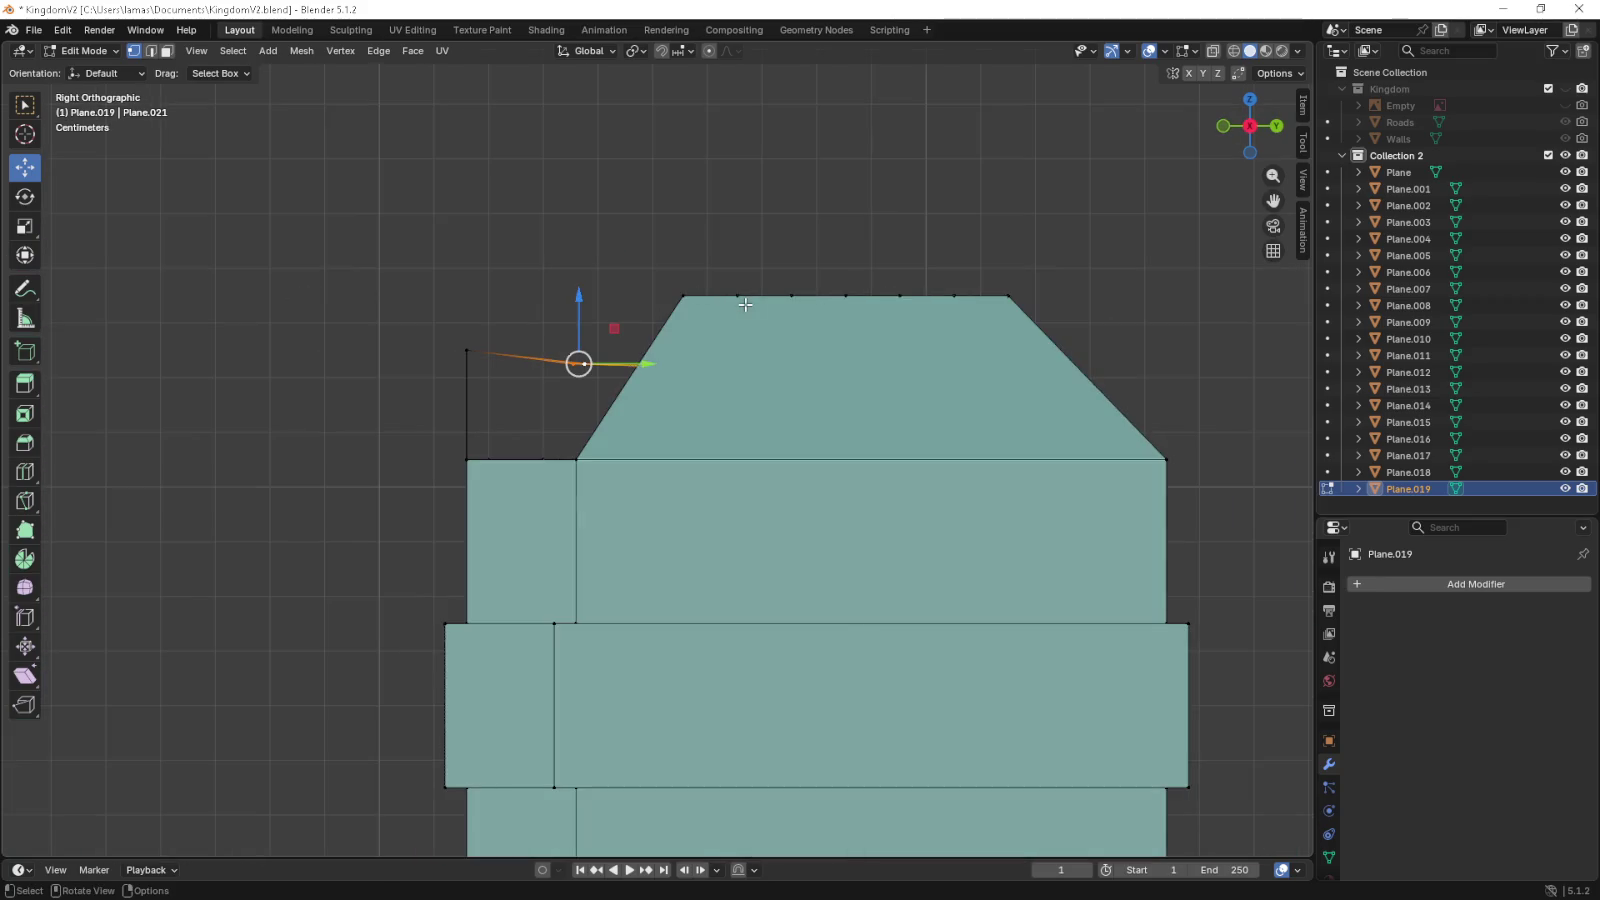
- Select the gable apex edges and raise them 0.02 m along Z in side view
{"action": "left_click_drag", "start_coordinate": [753, 303], "coordinate": [309, 370]}
{"action": "left_click", "coordinate": [303, 366]}
{"action": "left_click_drag", "start_coordinate": [354, 373], "coordinate": [920, 362]}
{"action": "left_click", "coordinate": [920, 362]}
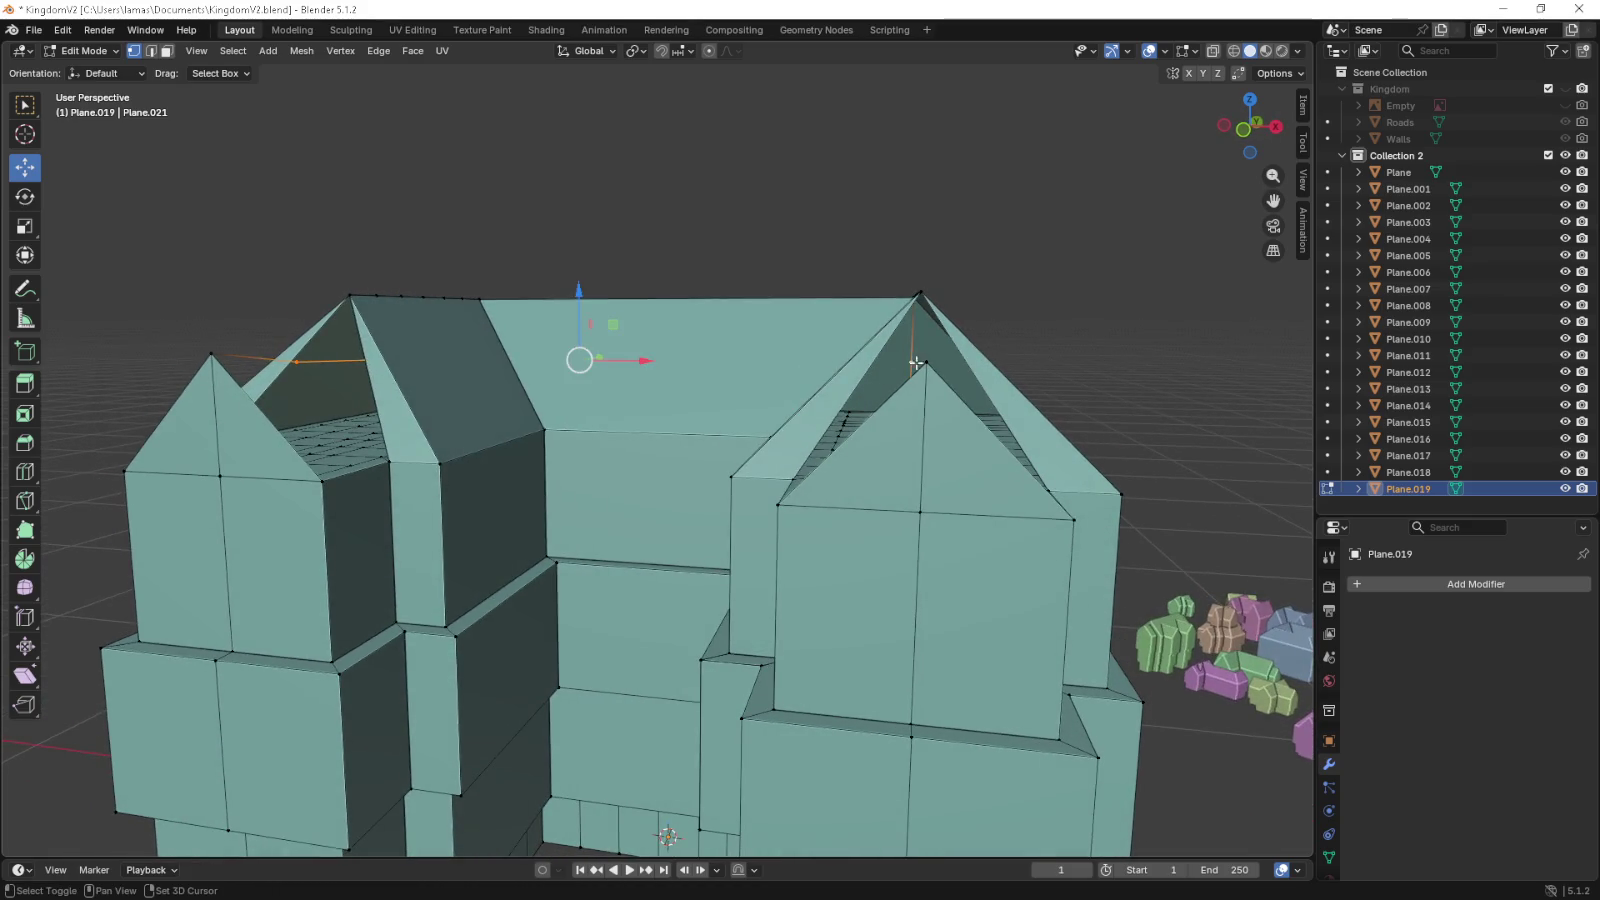
{"action": "key", "text": "KP_3"}
{"action": "scroll", "scroll_direction": "up", "scroll_amount": 3}
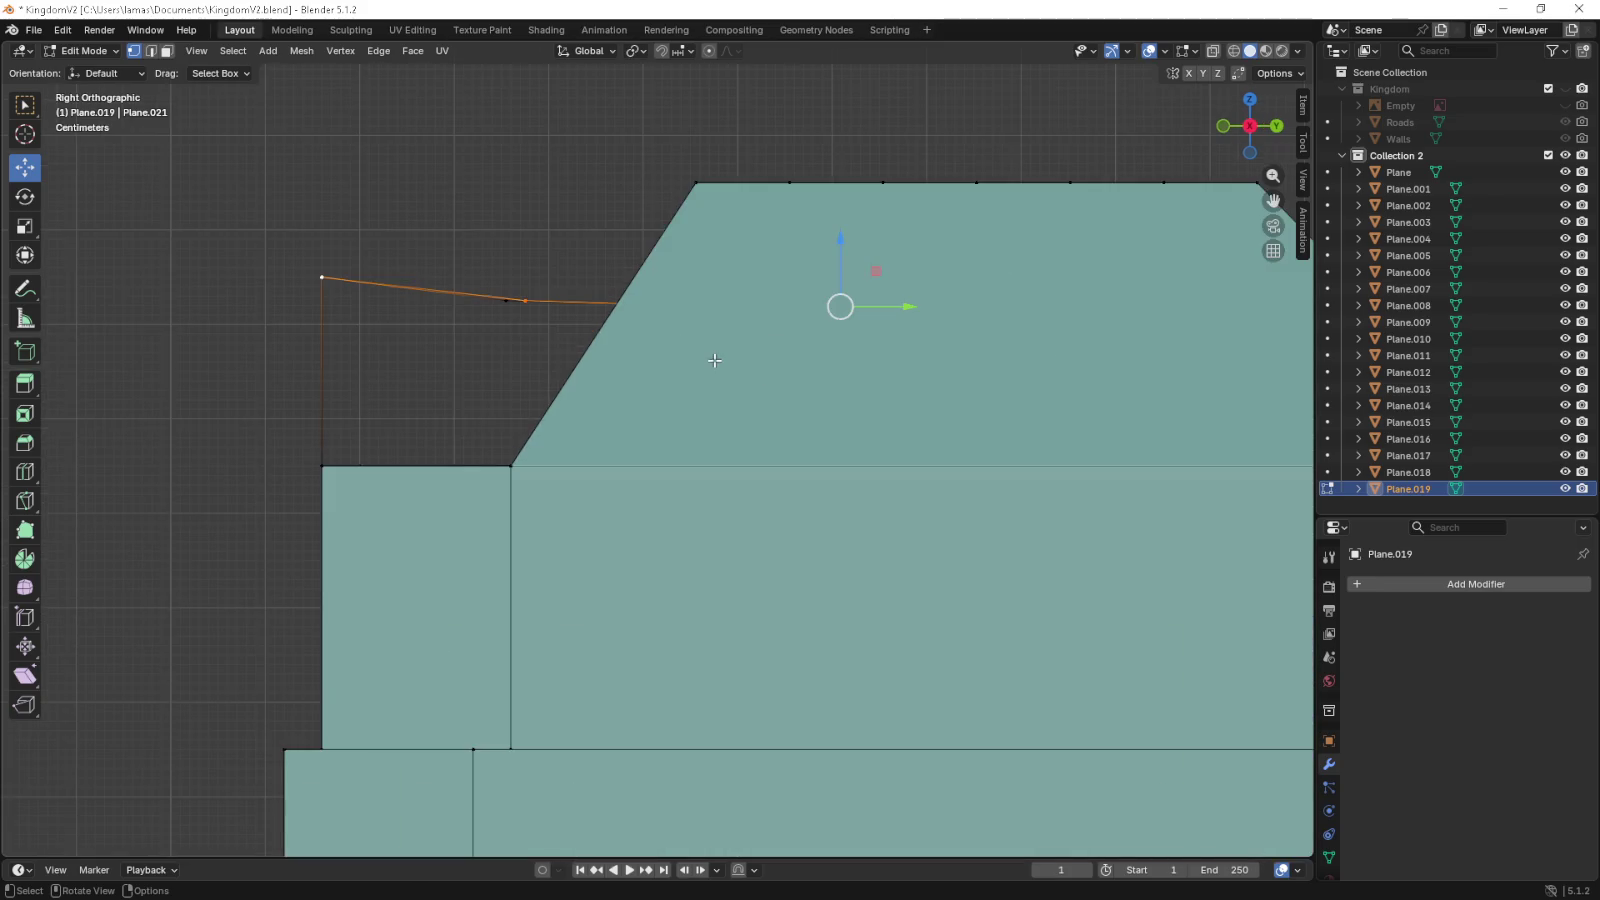
{"action": "left_click_drag", "start_coordinate": [533, 332], "coordinate": [368, 353]}
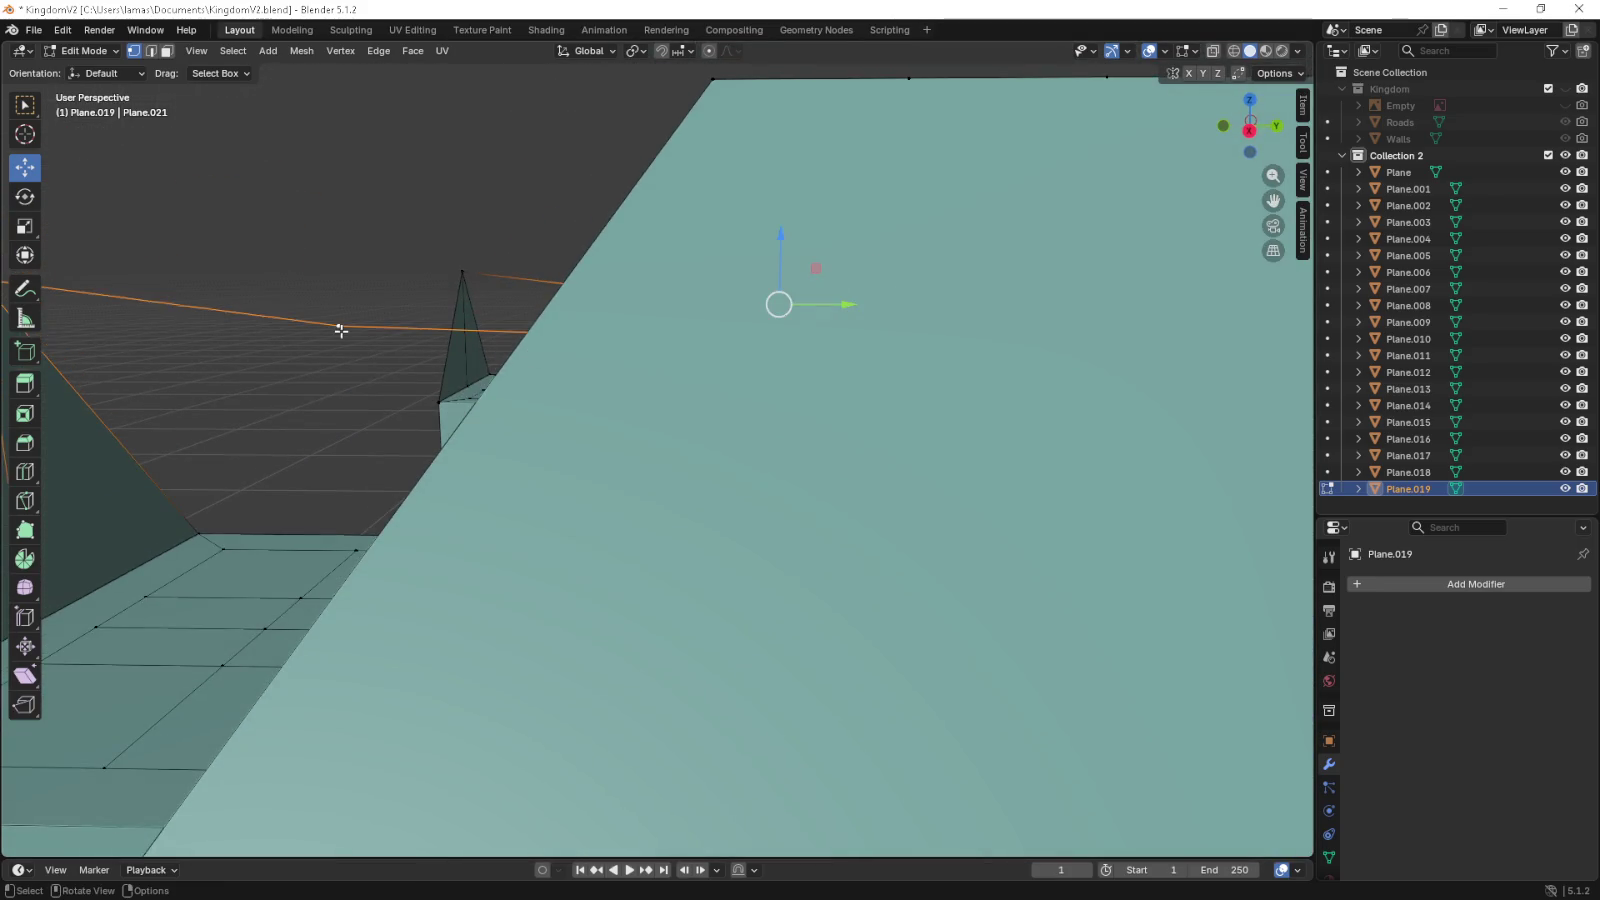
{"action": "key", "text": "KP_3"}
{"action": "left_click_drag", "start_coordinate": [773, 240], "coordinate": [771, 240]}
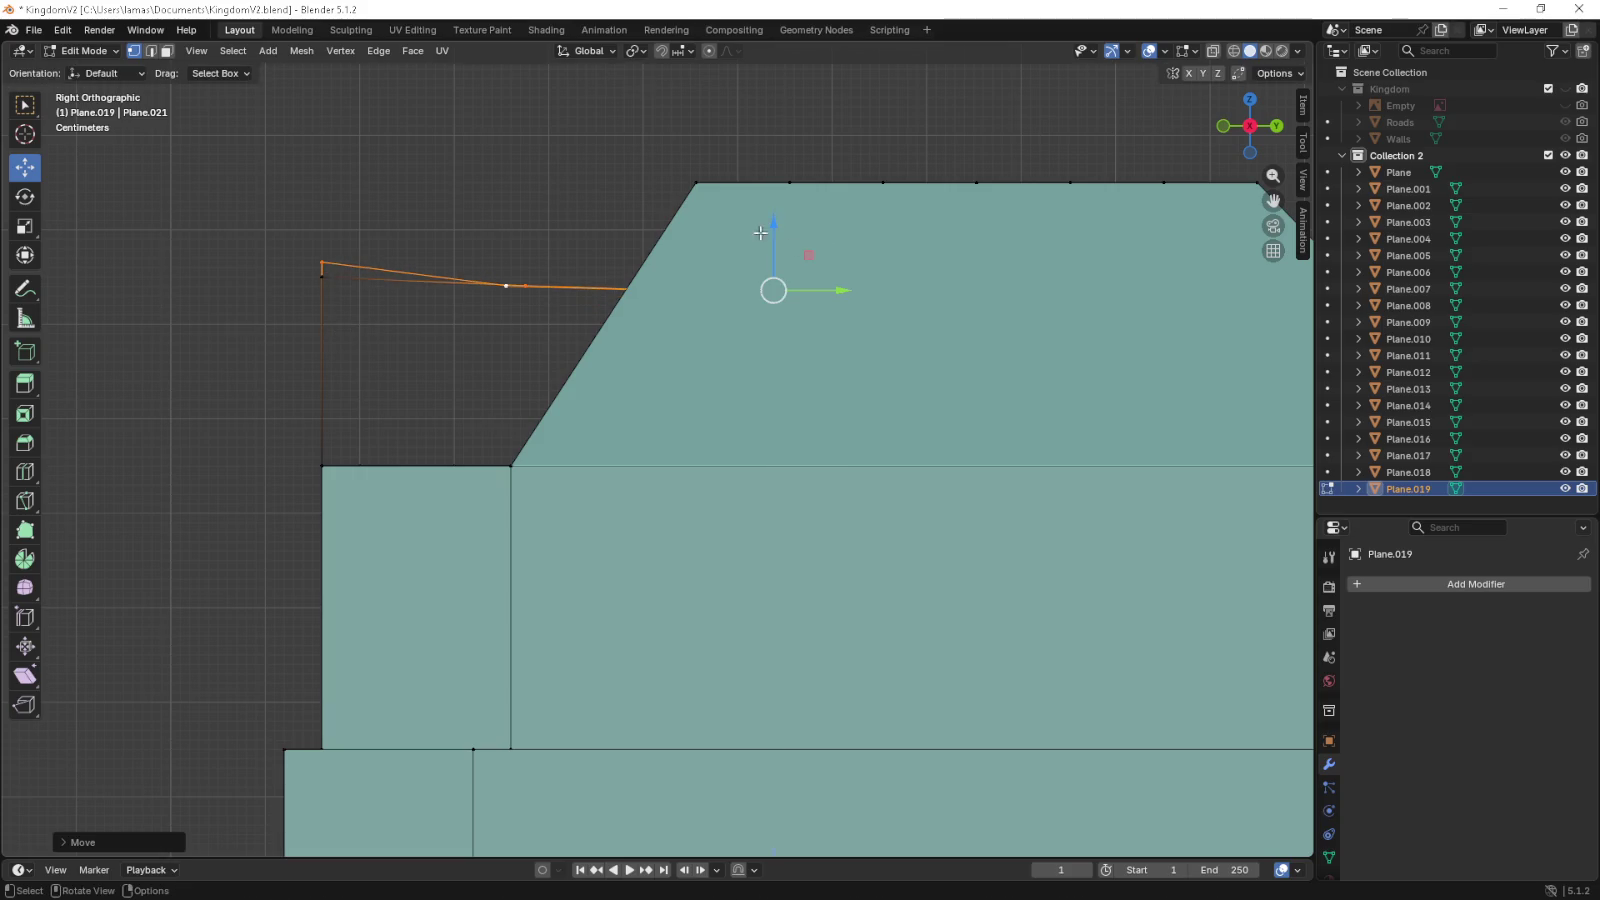
{"action": "left_click_drag", "start_coordinate": [493, 250], "coordinate": [274, 420]}
- Raise the other selected apex edge 0.02 m along Z
{"action": "left_click", "coordinate": [151, 462]}
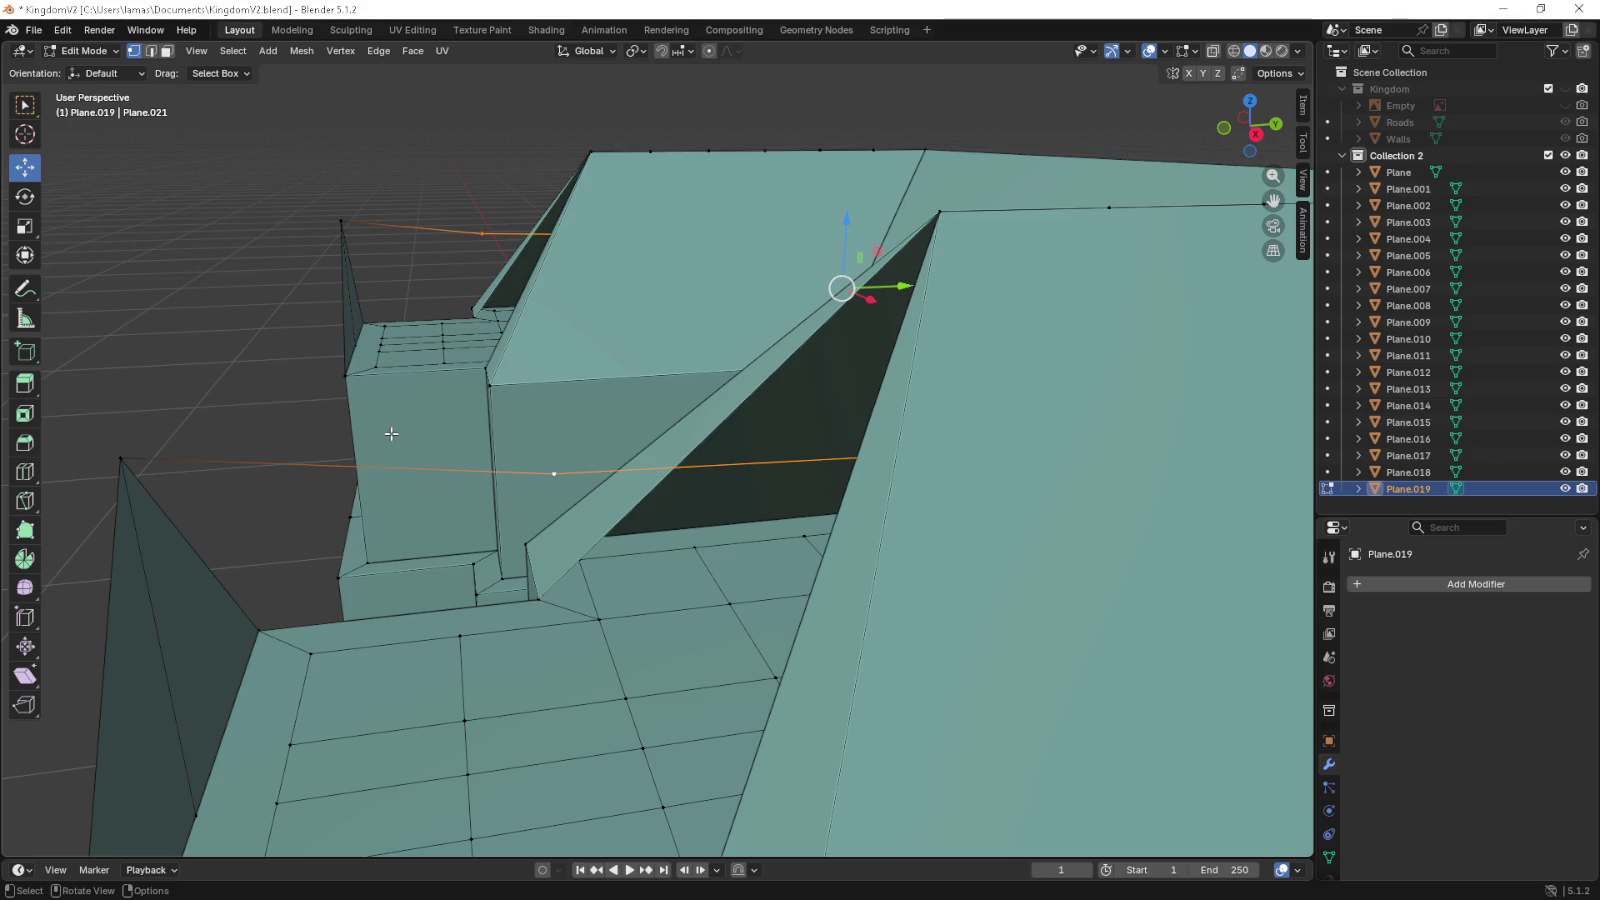
{"action": "key", "text": "KP_3"}
{"action": "left_click_drag", "start_coordinate": [889, 260], "coordinate": [898, 238]}
{"action": "left_click_drag", "start_coordinate": [898, 238], "coordinate": [690, 350]}
- Raise the right-hand apex vertices about 0.023 m to level with the roof ridge
{"action": "left_click", "coordinate": [1226, 287]}
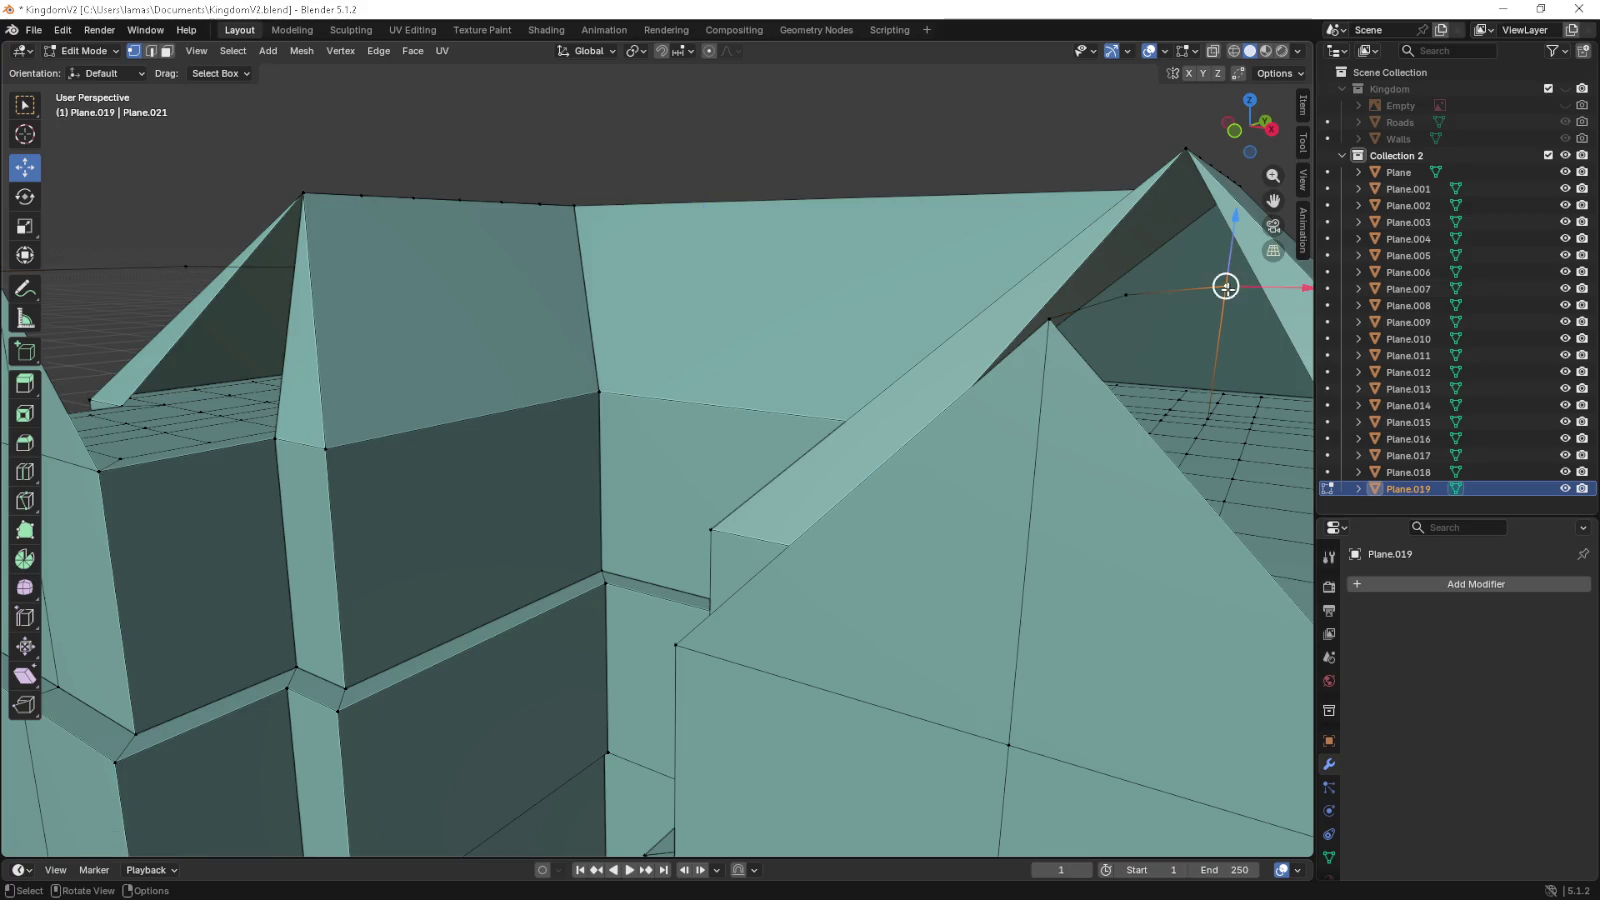
{"action": "left_click_drag", "start_coordinate": [531, 298], "coordinate": [277, 321]}
{"action": "left_click", "coordinate": [307, 278]}
{"action": "key", "text": "KP_3"}
{"action": "scroll", "scroll_direction": "up", "scroll_amount": 3}
{"action": "left_click_drag", "start_coordinate": [927, 329], "coordinate": [820, 354]}
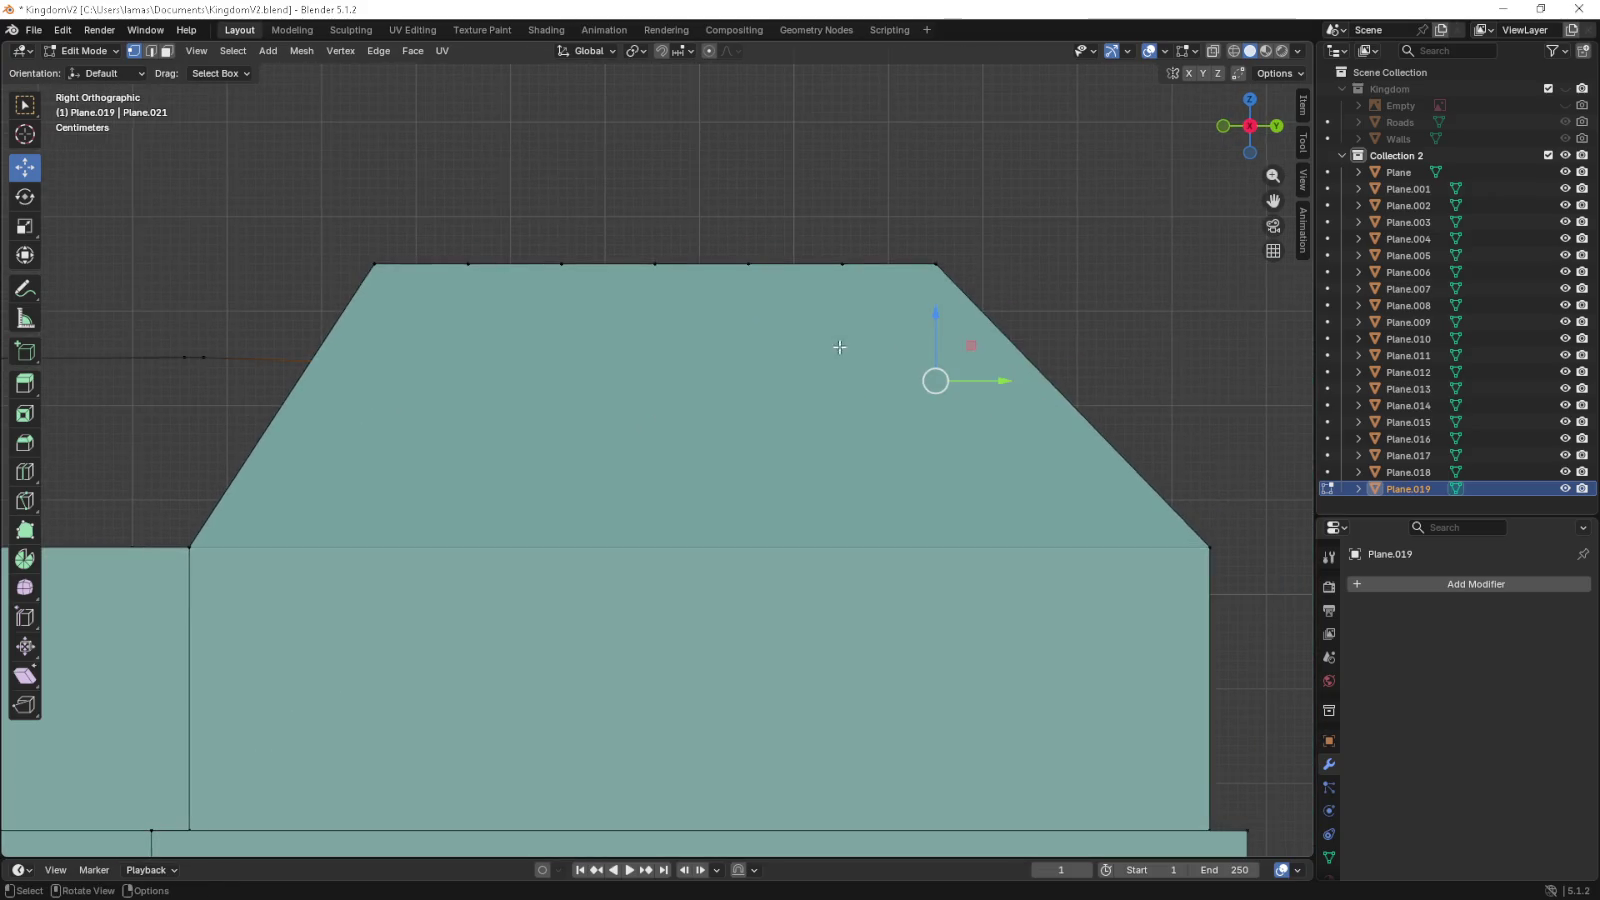
{"action": "left_click_drag", "start_coordinate": [939, 334], "coordinate": [942, 324]}
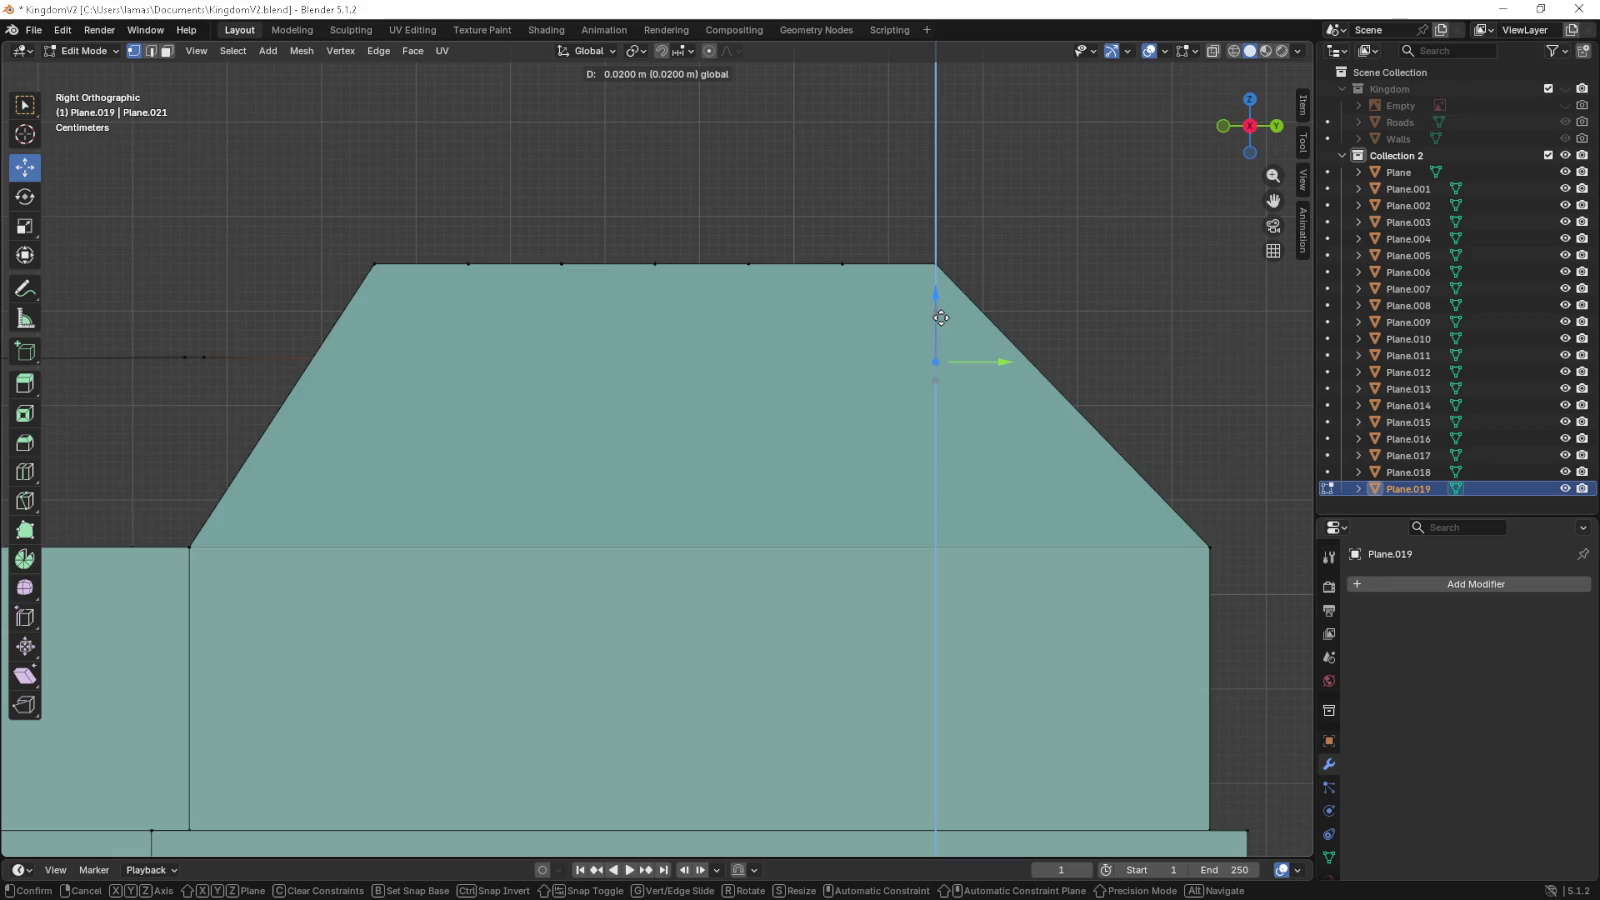
{"action": "left_click_drag", "start_coordinate": [941, 308], "coordinate": [939, 280]}
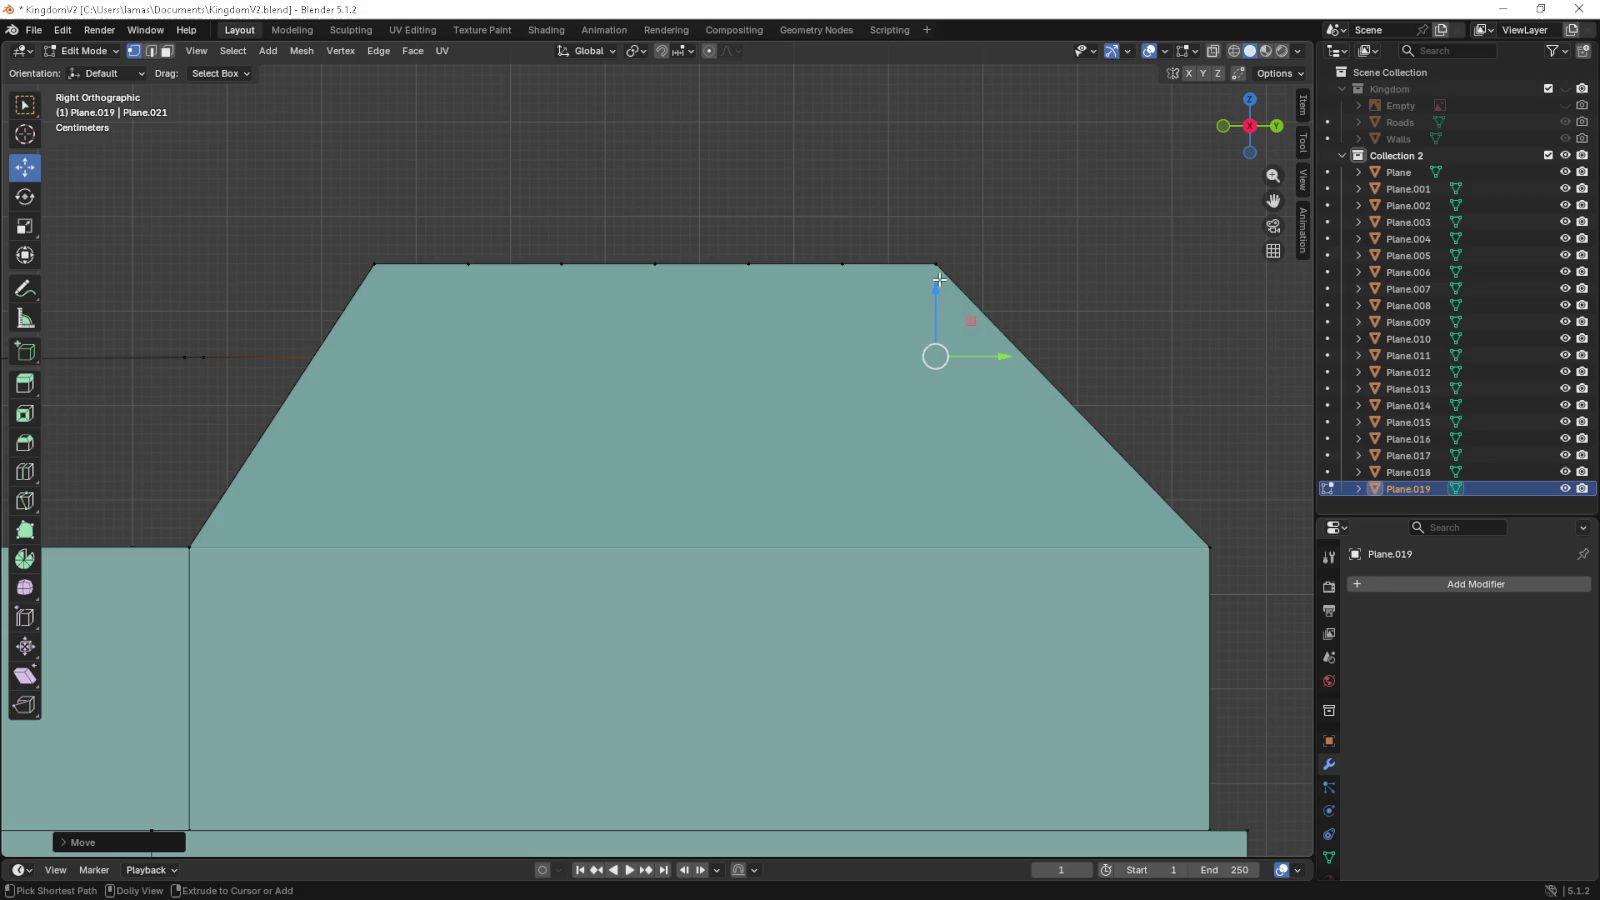
{"action": "left_click_drag", "start_coordinate": [1050, 332], "coordinate": [791, 453]}
{"action": "scroll", "scroll_direction": "up", "scroll_amount": 3}
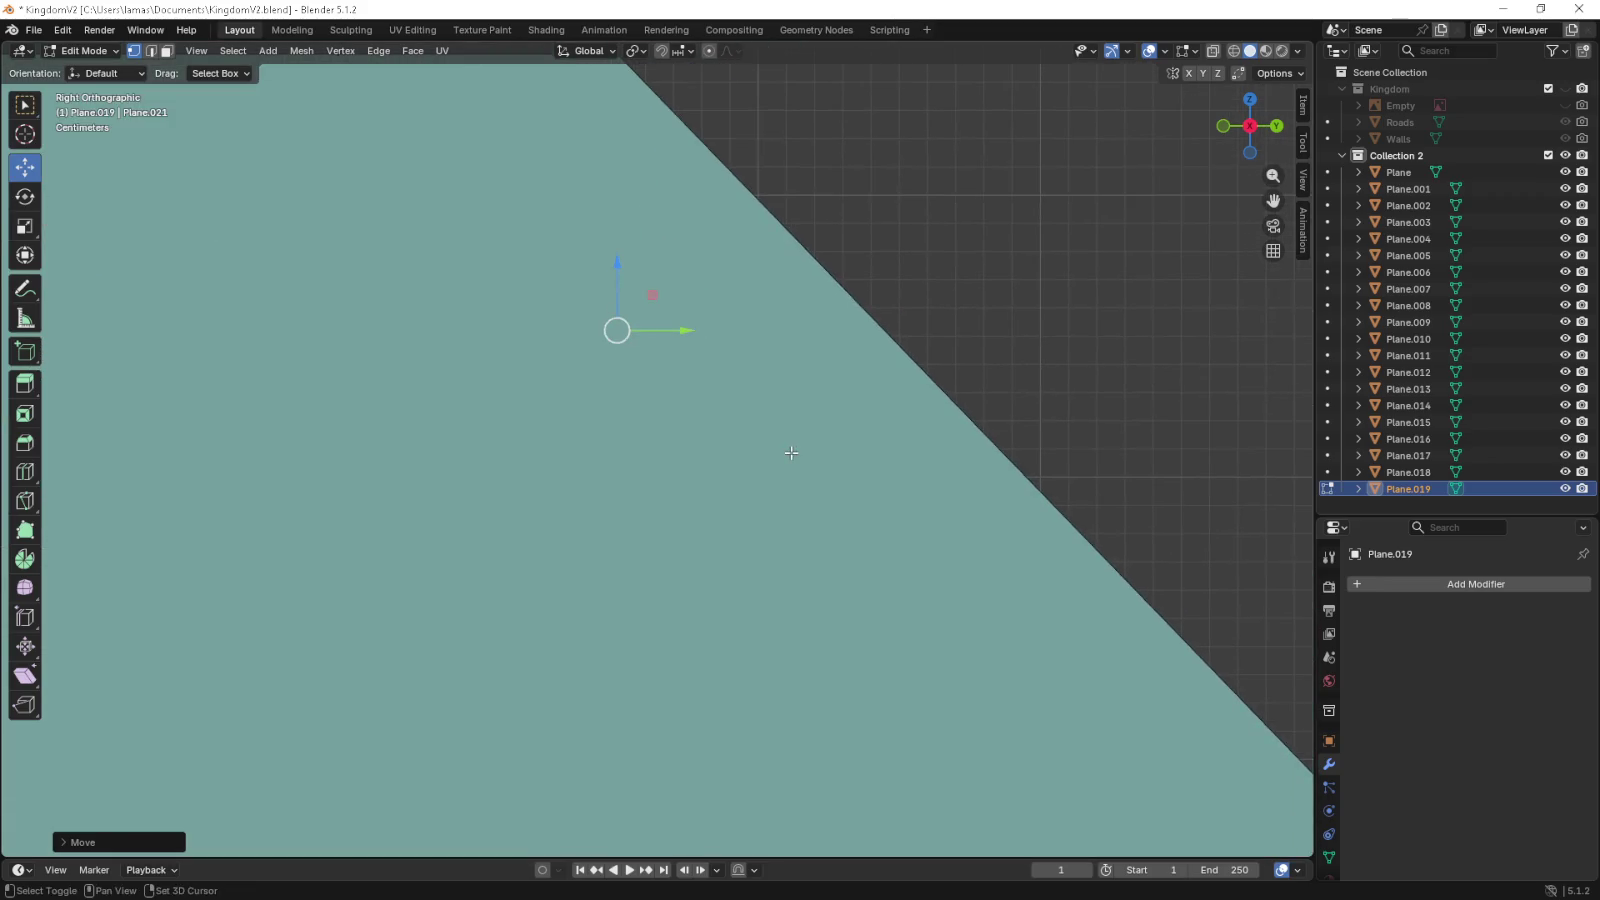
{"action": "scroll", "scroll_direction": "down", "scroll_amount": 3}
{"action": "scroll", "scroll_direction": "down", "scroll_amount": 3}
{"action": "left_click_drag", "start_coordinate": [521, 332], "coordinate": [586, 493]}
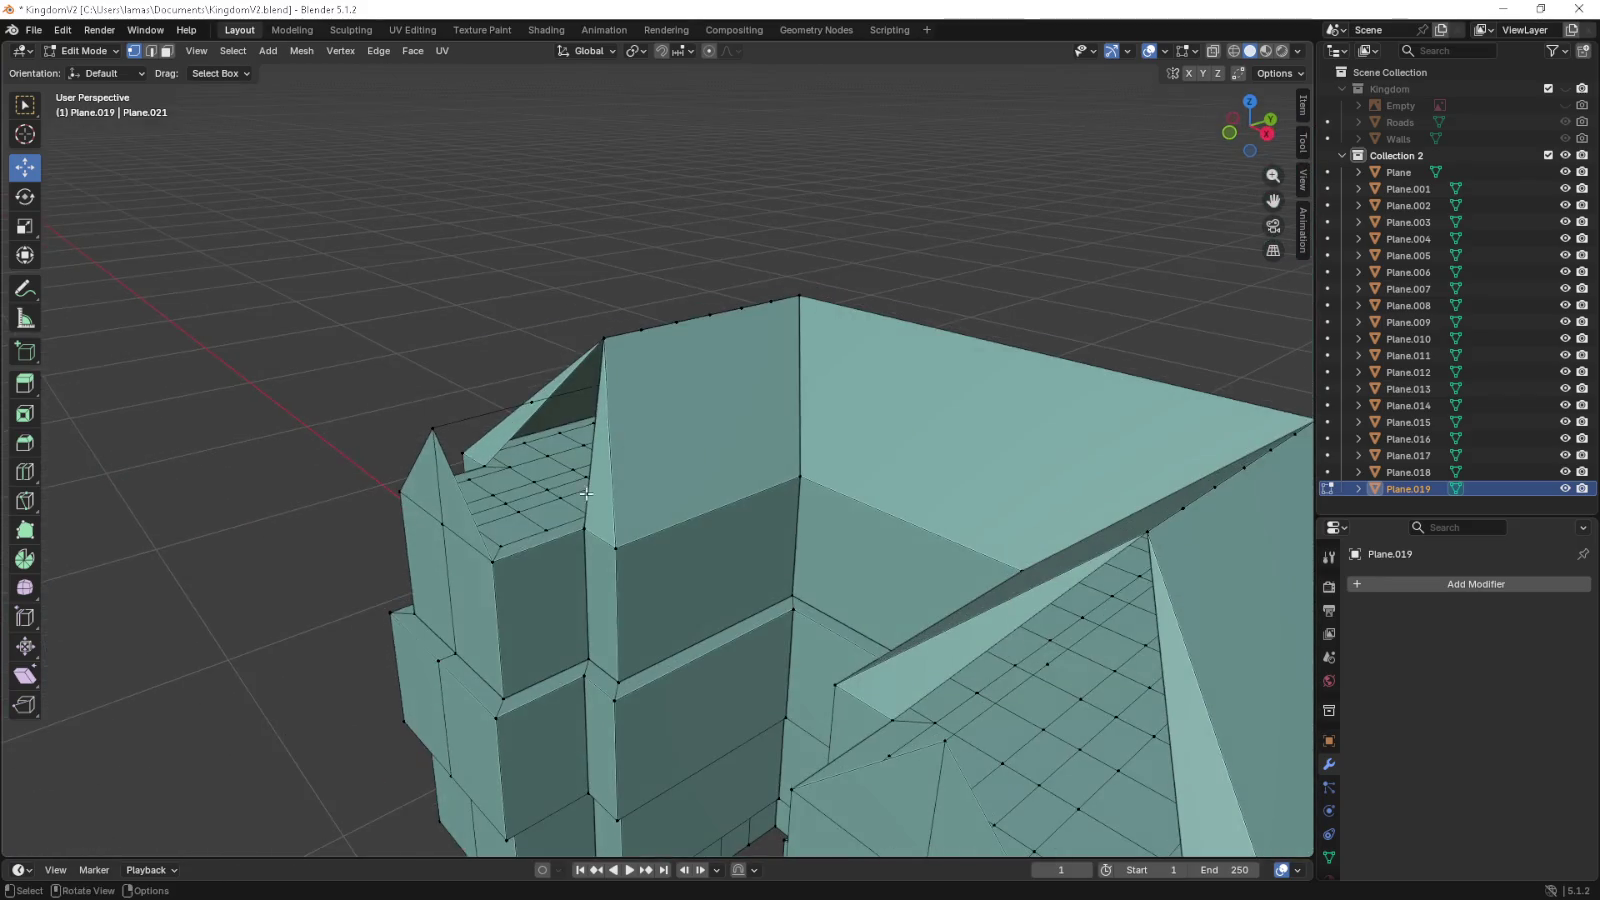
- Close the first gable end with new triangle and quad faces
{"action": "left_click", "coordinate": [494, 564]}
{"action": "left_click", "coordinate": [570, 518]}
{"action": "left_click", "coordinate": [535, 402]}
{"action": "left_click", "coordinate": [432, 428]}
{"action": "left_click_drag", "start_coordinate": [432, 428], "coordinate": [593, 705]}
{"action": "left_click", "coordinate": [593, 705]}
{"action": "left_click", "coordinate": [700, 723]}
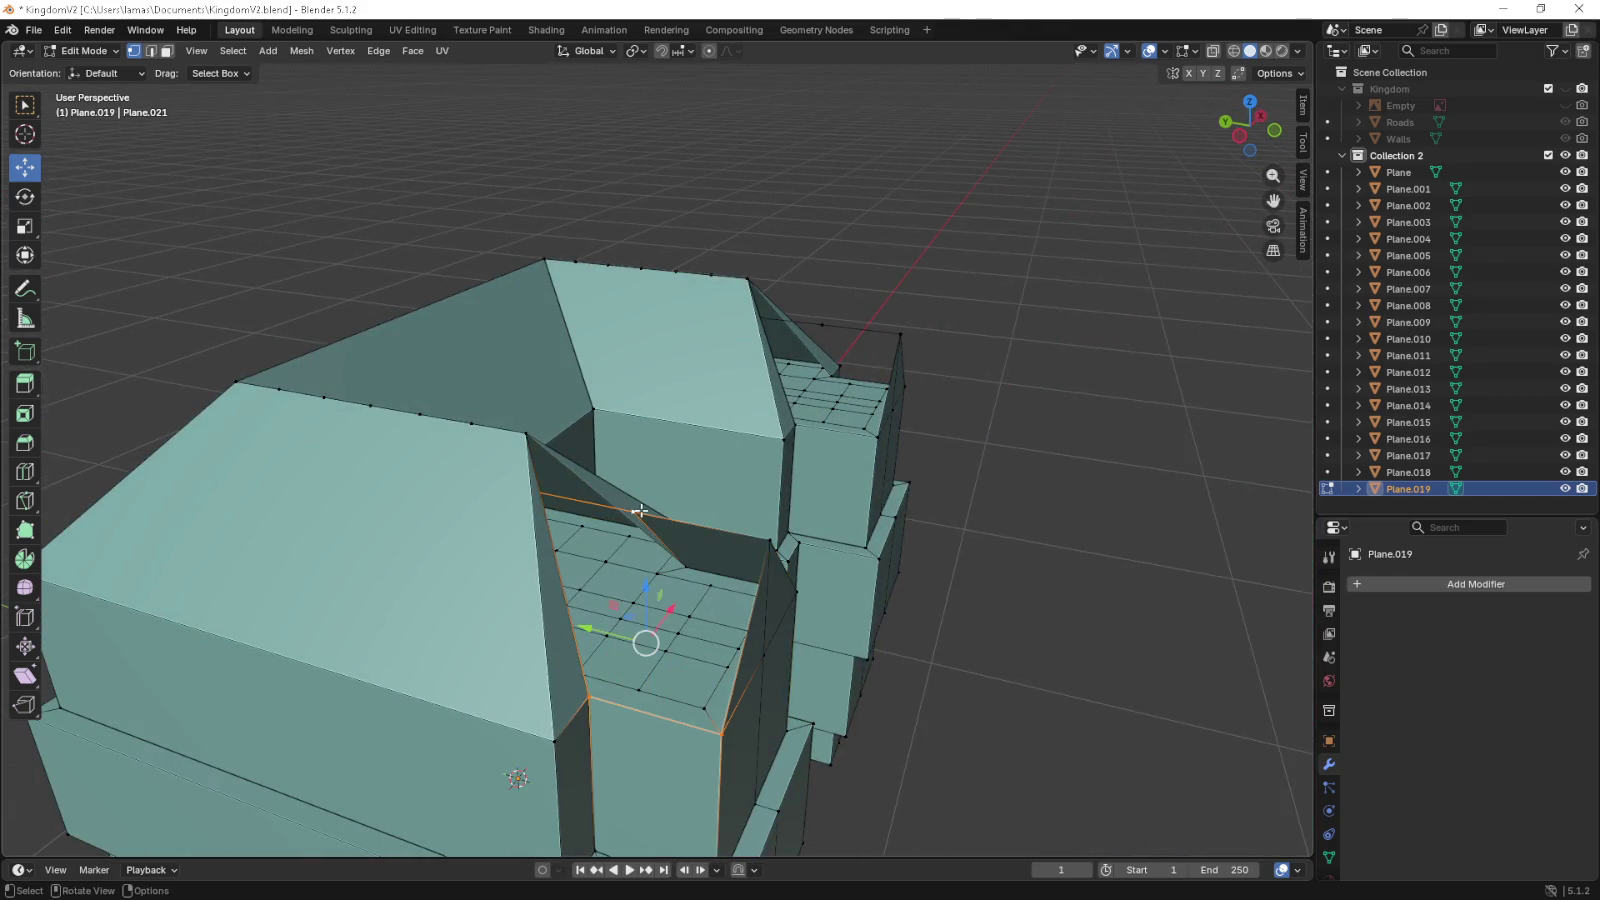
{"action": "left_click", "coordinate": [633, 512]}
{"action": "left_click_drag", "start_coordinate": [633, 512], "coordinate": [661, 573]}
{"action": "key", "text": "ctrl+z"}
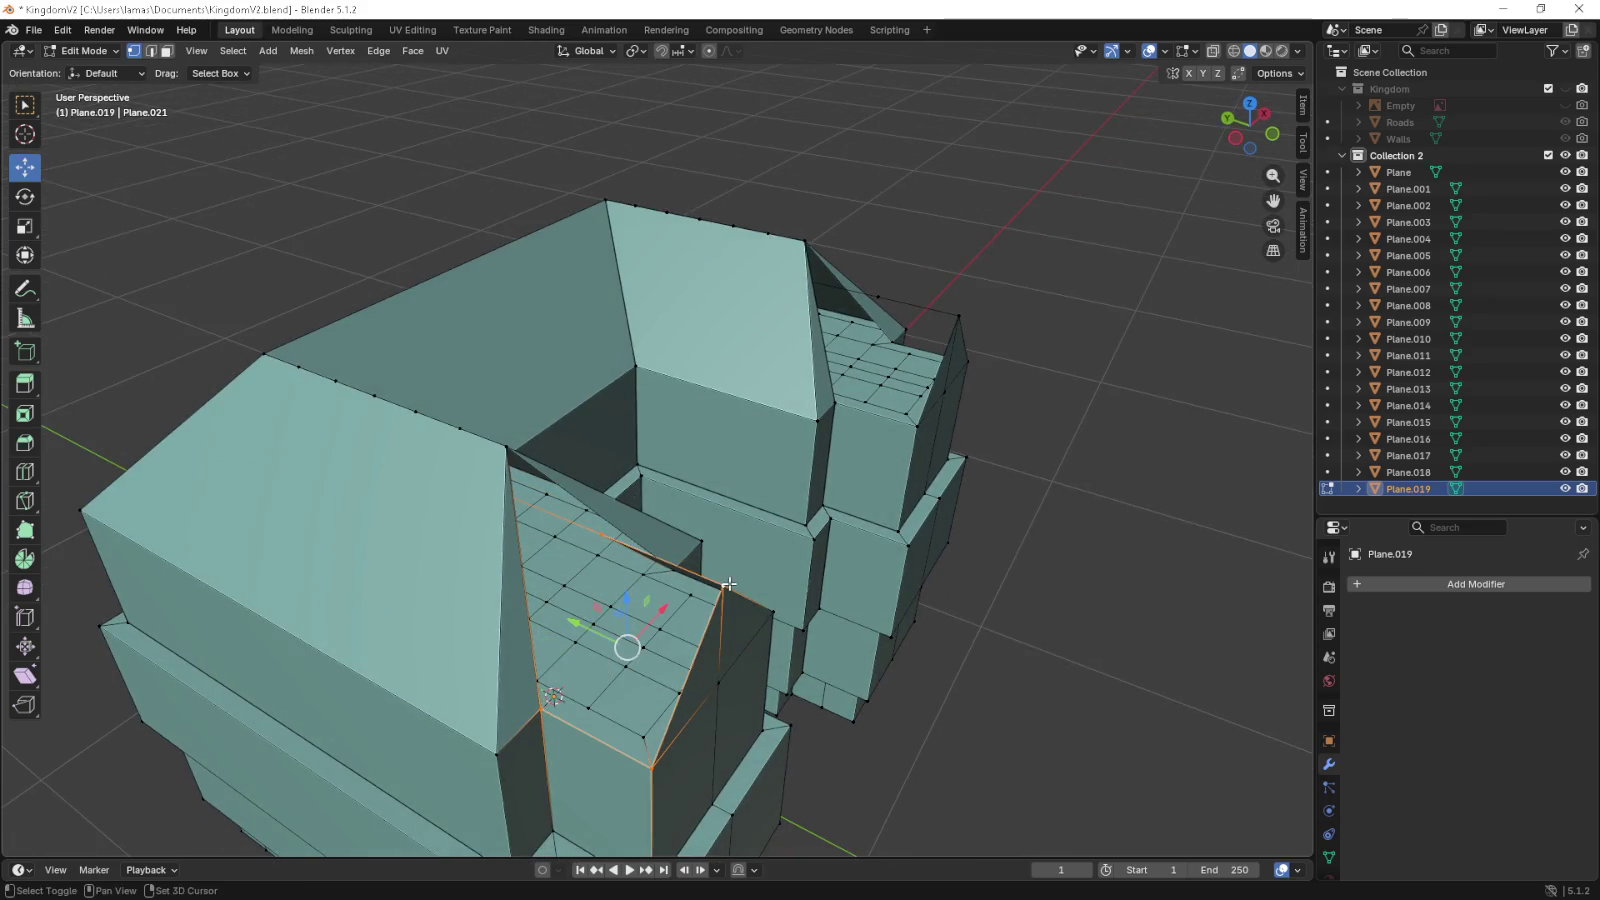
{"action": "left_click", "coordinate": [722, 585]}
{"action": "key", "text": "f"}
- Select vertices of the next gable triangles to fill their open faces
{"action": "left_click", "coordinate": [601, 535]}
{"action": "left_click", "coordinate": [548, 692]}
{"action": "left_click", "coordinate": [512, 470]}
{"action": "left_click_drag", "start_coordinate": [610, 492], "coordinate": [495, 410]}
{"action": "left_click", "coordinate": [583, 525]}
{"action": "left_click", "coordinate": [505, 498]}
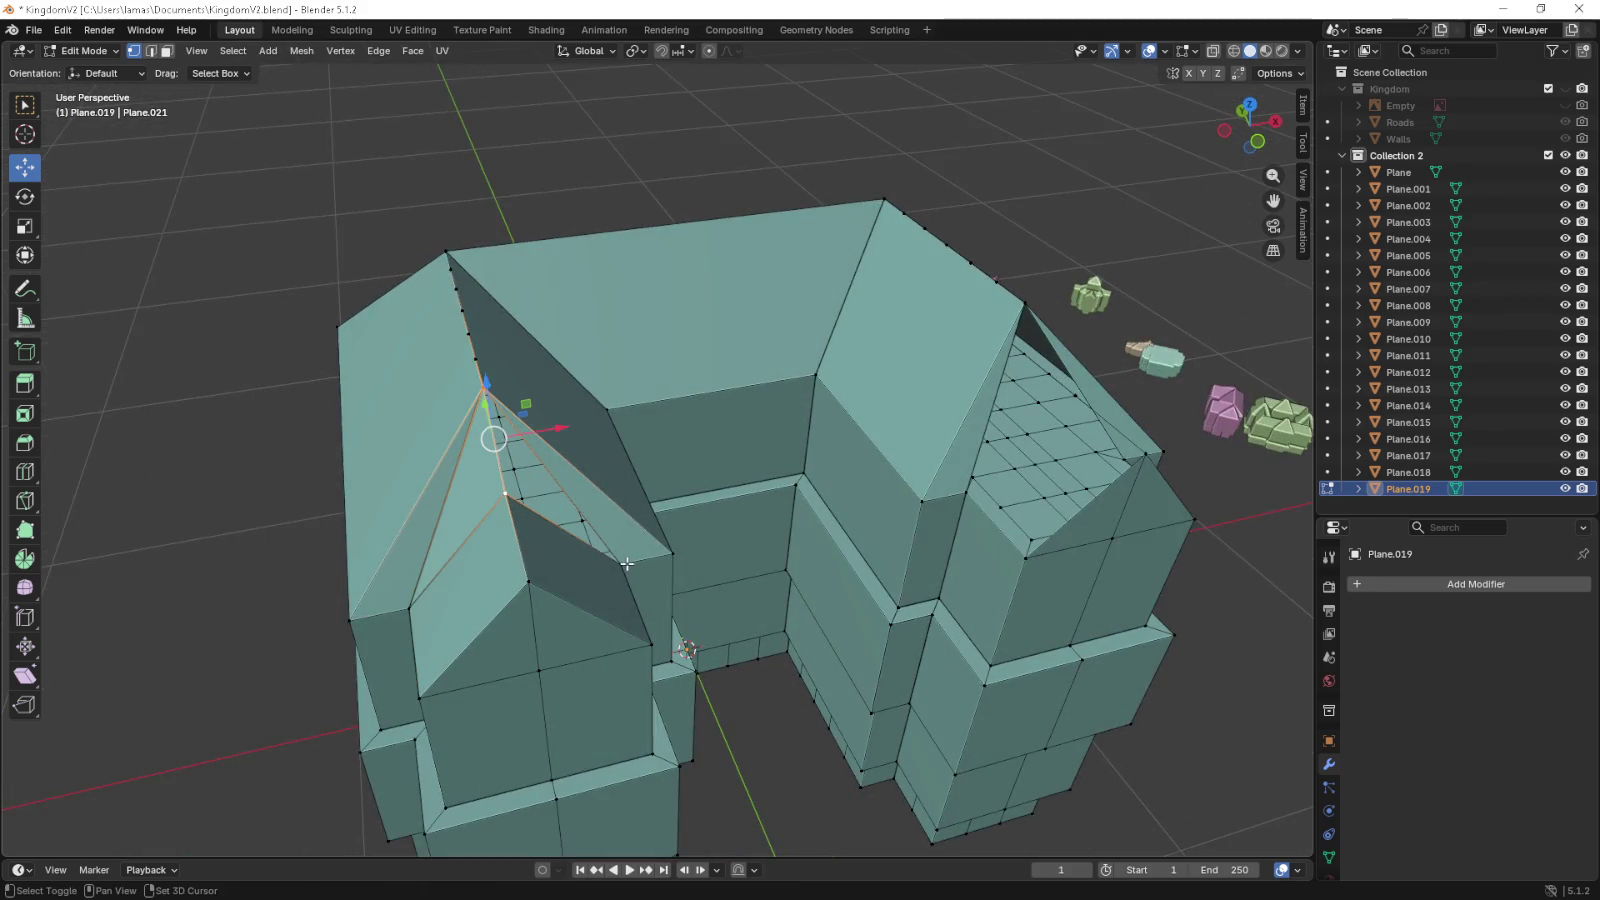
{"action": "left_click_drag", "start_coordinate": [627, 563], "coordinate": [772, 657]}
{"action": "left_click", "coordinate": [805, 580]}
{"action": "left_click", "coordinate": [857, 662]}
{"action": "left_click", "coordinate": [1001, 555]}
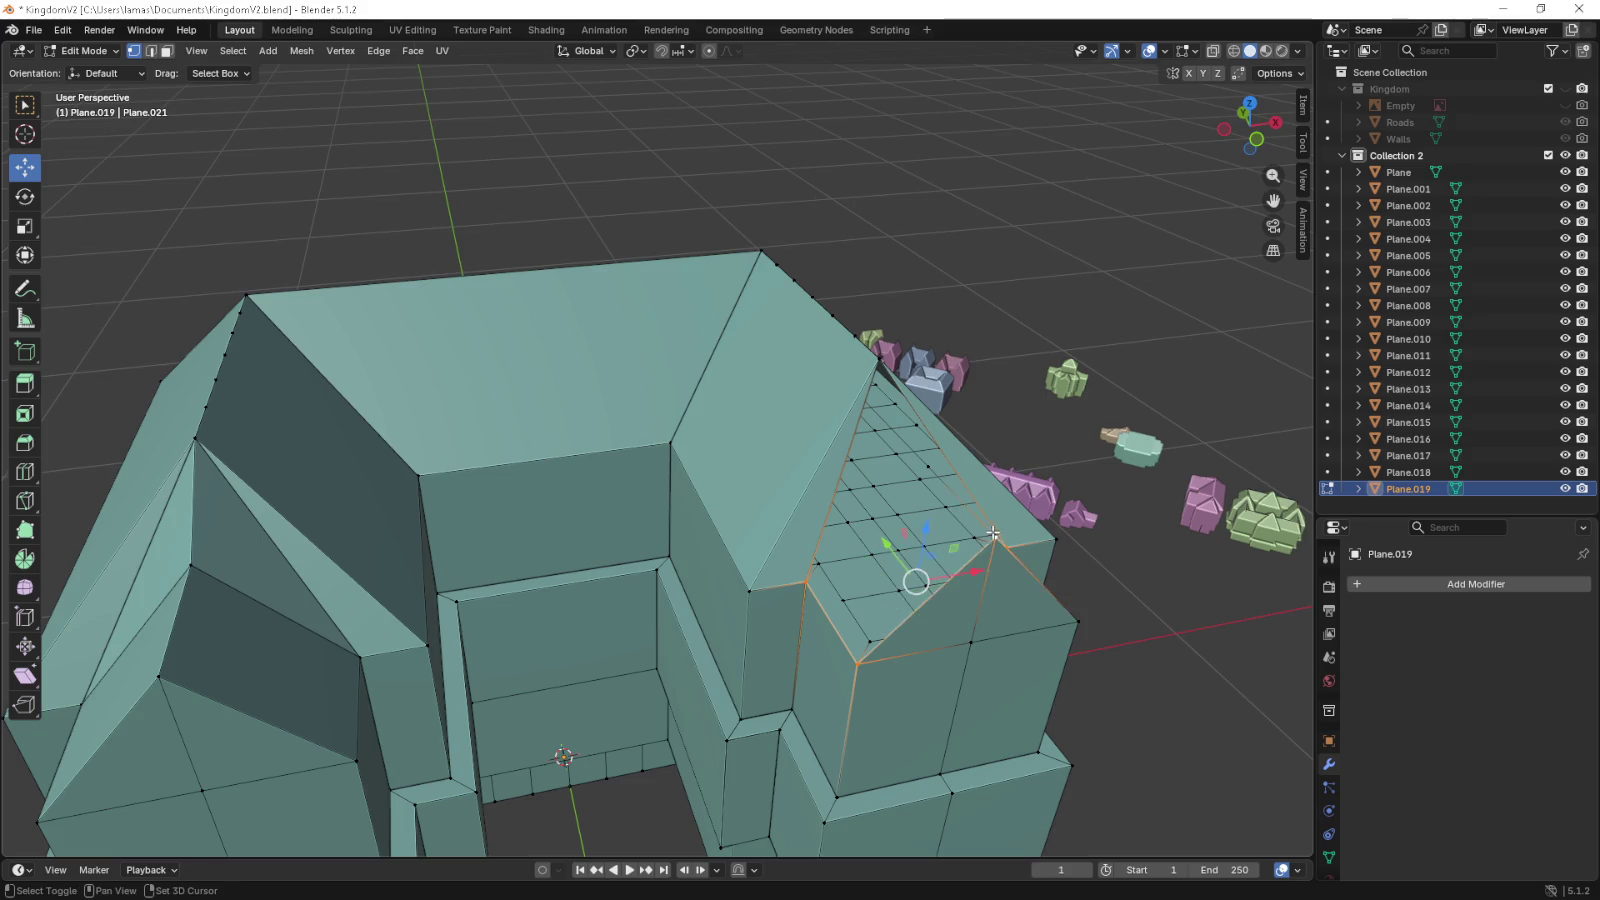
{"action": "left_click_drag", "start_coordinate": [991, 533], "coordinate": [560, 600]}
{"action": "left_click", "coordinate": [553, 758]}
{"action": "left_click", "coordinate": [702, 705]}
- Select the top face and far-gable triangle vertices to close them
{"action": "left_click_drag", "start_coordinate": [615, 617], "coordinate": [904, 584]}
{"action": "left_click", "coordinate": [847, 538]}
{"action": "left_click", "coordinate": [926, 539]}
{"action": "left_click", "coordinate": [921, 395]}
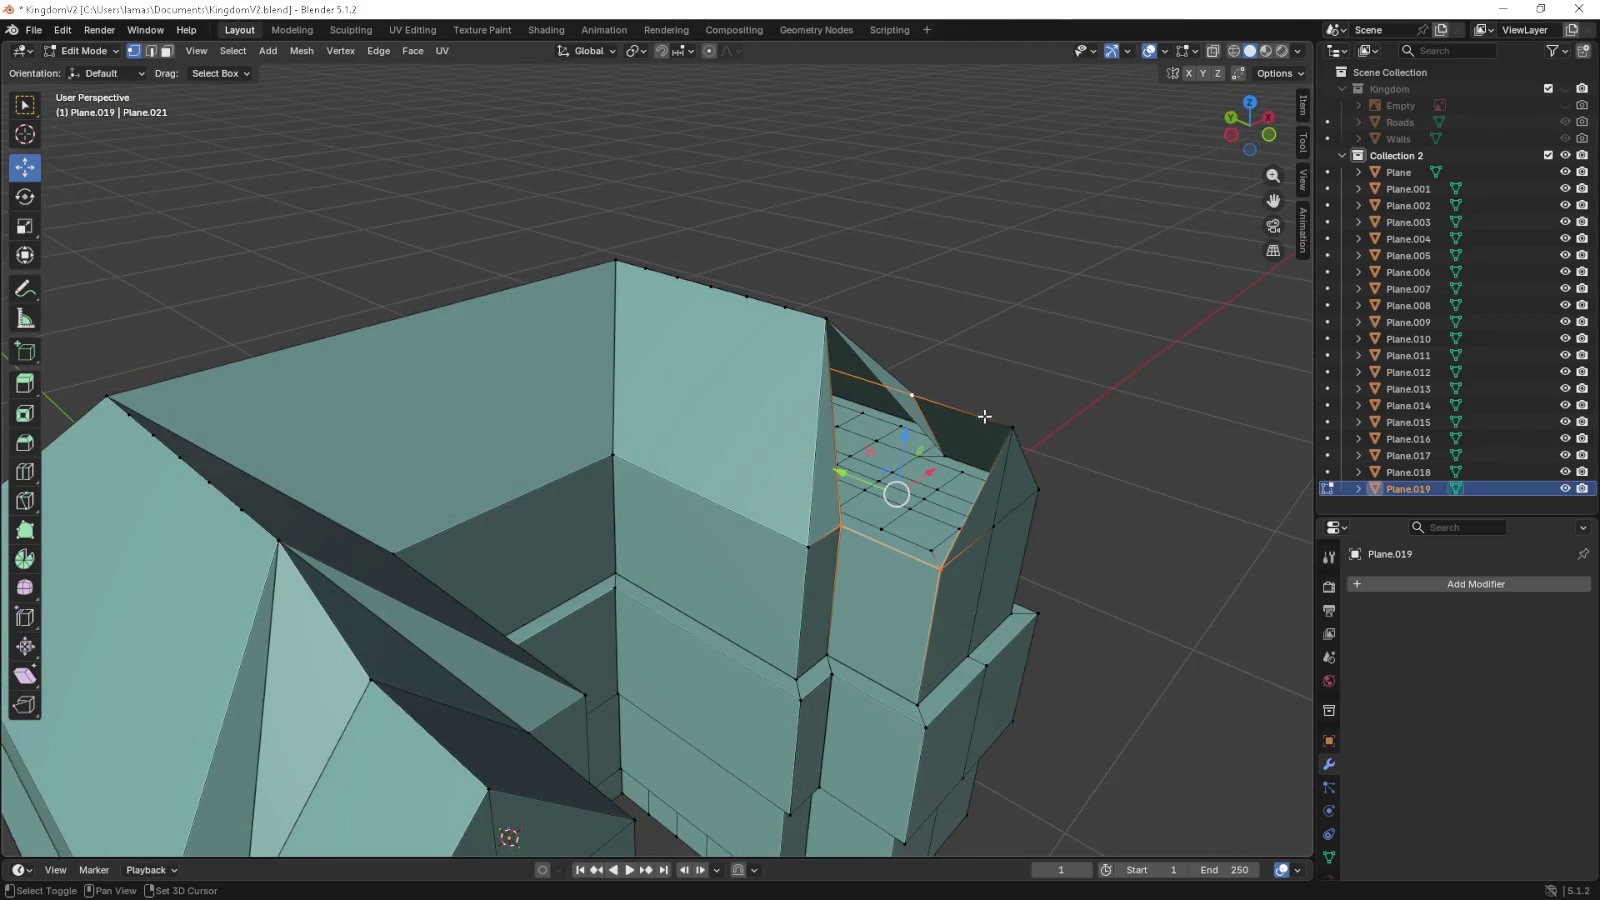
{"action": "left_click", "coordinate": [1012, 427]}
{"action": "left_click_drag", "start_coordinate": [1012, 428], "coordinate": [849, 473]}
{"action": "left_click", "coordinate": [878, 345]}
{"action": "left_click", "coordinate": [820, 573]}
{"action": "left_click", "coordinate": [932, 455]}
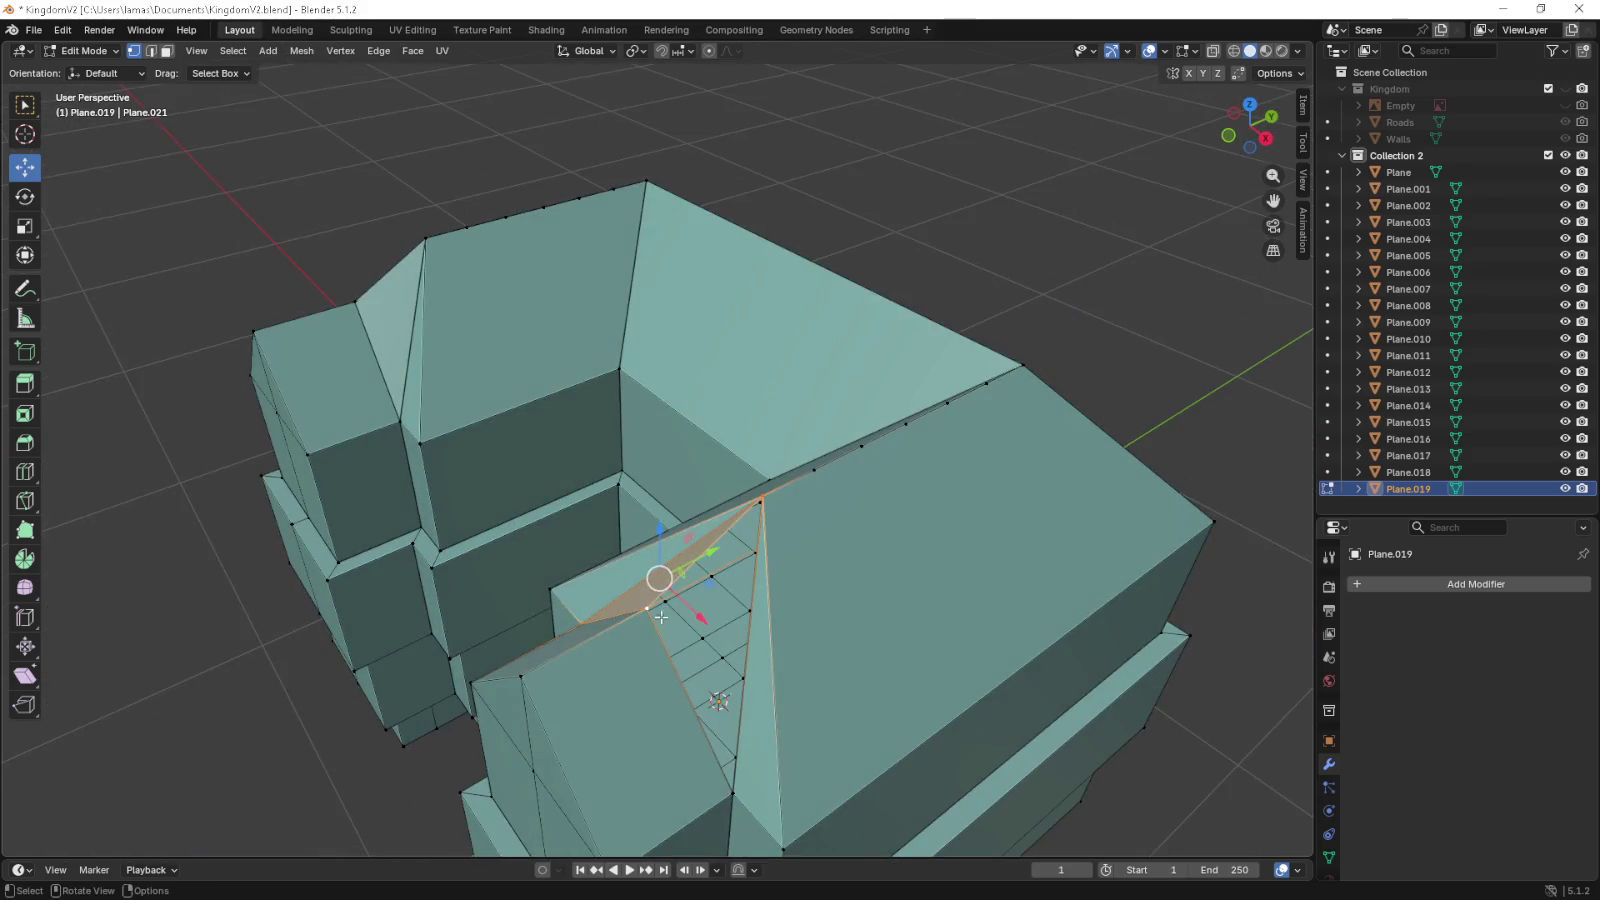
{"action": "left_click", "coordinate": [661, 617]}
{"action": "left_click", "coordinate": [768, 482]}
{"action": "left_click", "coordinate": [768, 482]}
{"action": "left_click", "coordinate": [762, 498]}
{"action": "left_click", "coordinate": [735, 790]}
- Select two gable corner vertices and move them along Y in Right view
{"action": "left_click", "coordinate": [640, 619]}
{"action": "left_click", "coordinate": [350, 308]}
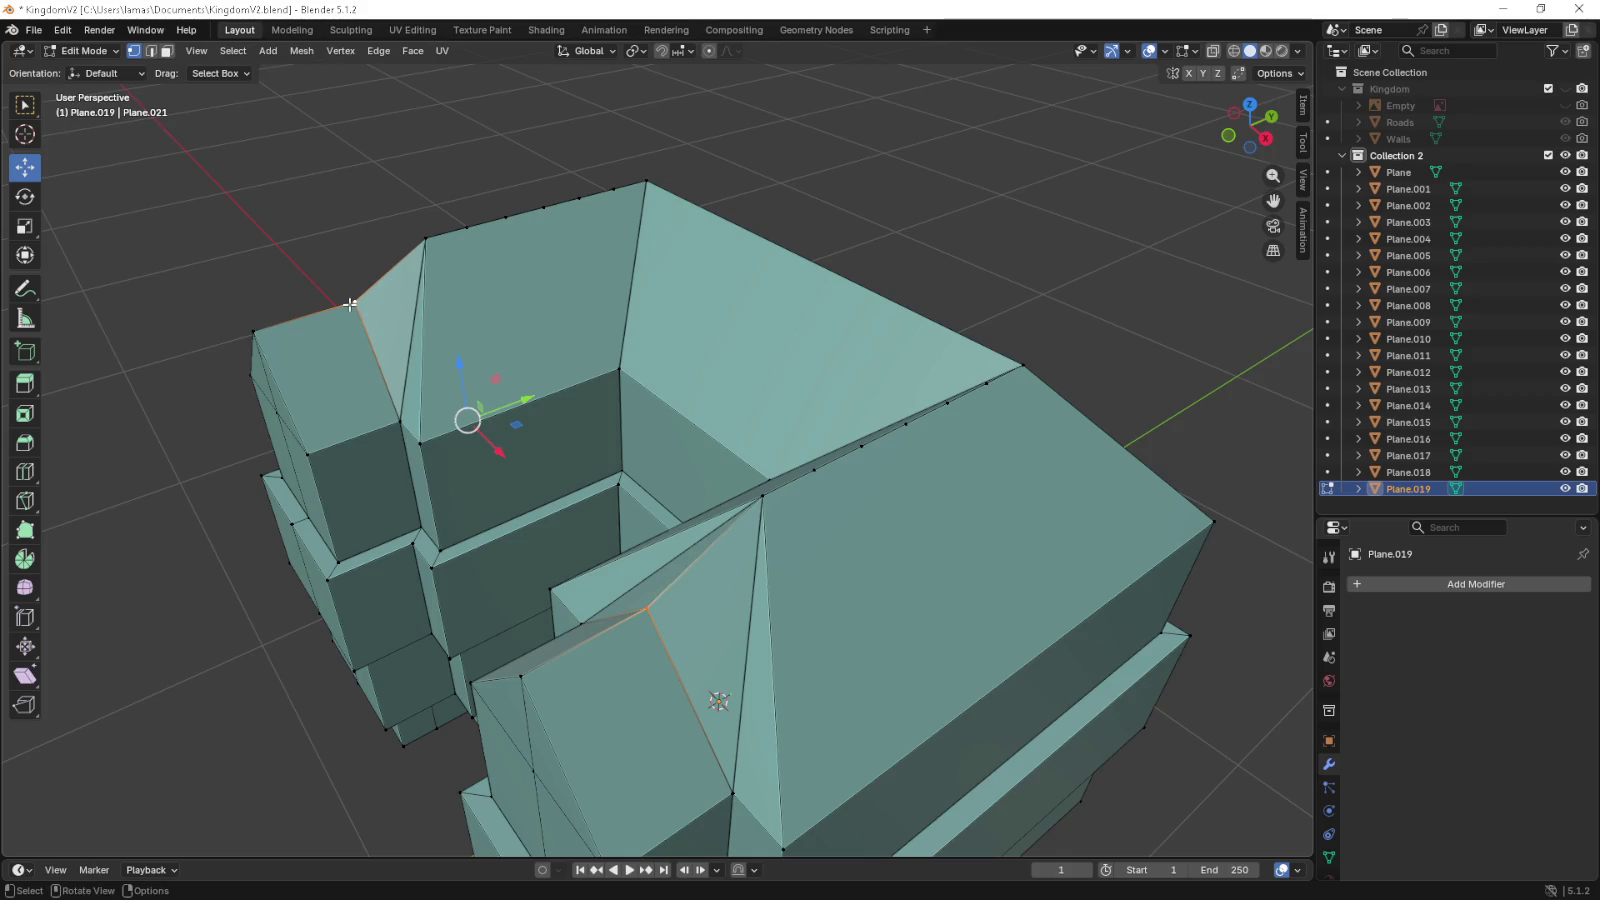
{"action": "key", "text": "KP_3"}
{"action": "scroll", "scroll_direction": "up", "scroll_amount": 3}
{"action": "key", "text": "g"}
{"action": "key", "text": "y"}
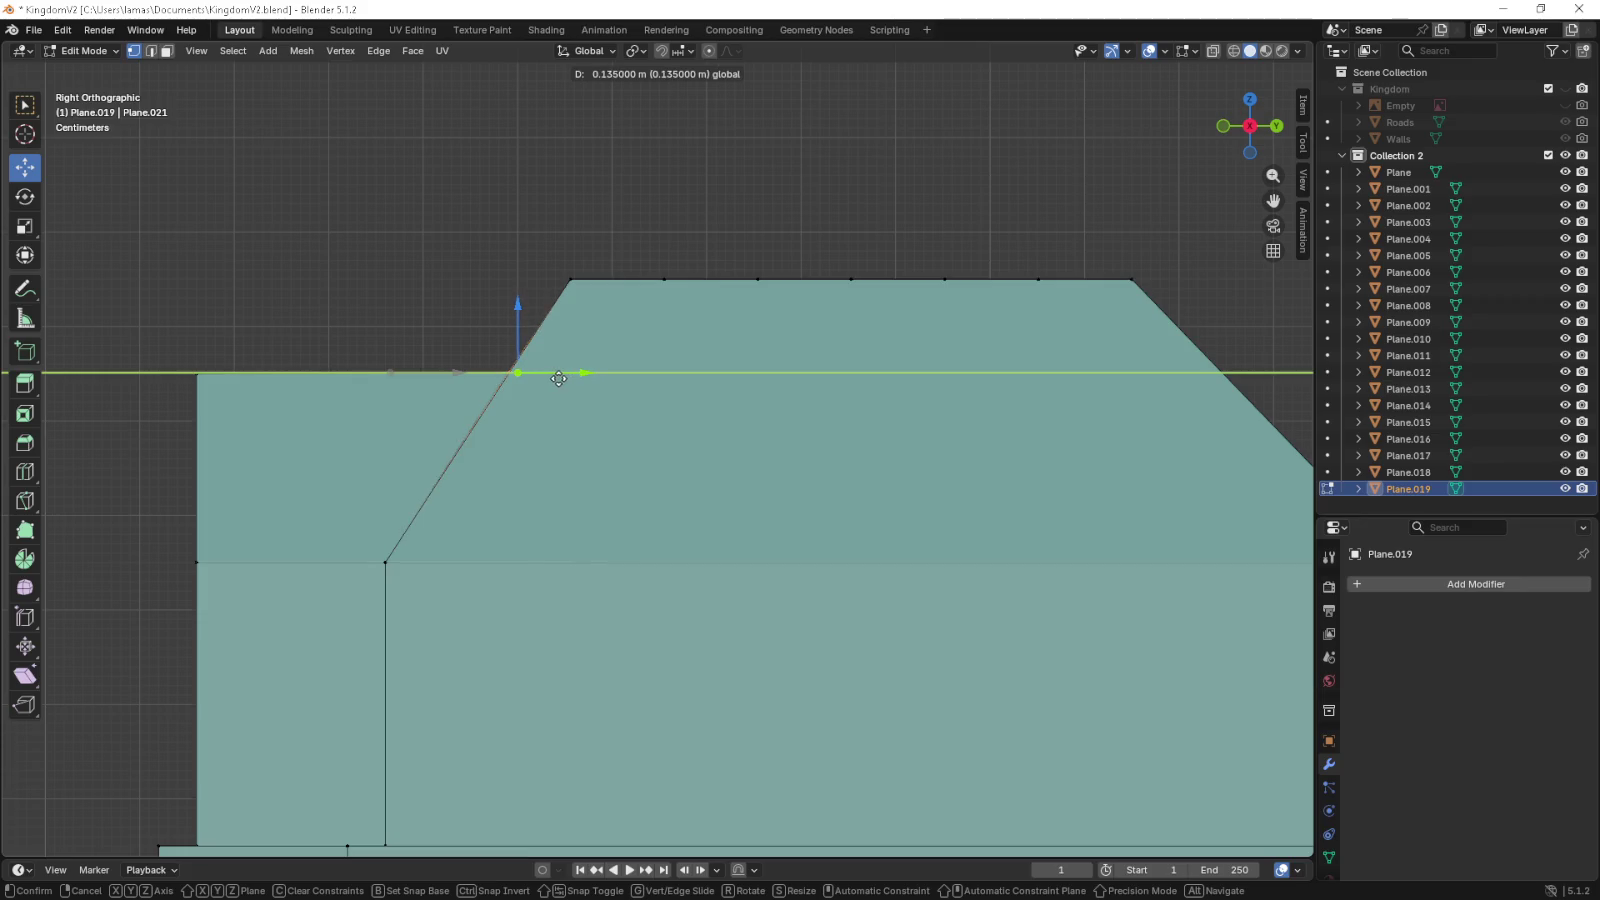
- Slide the vertex where the slopes meet along Y onto the roof slope line
{"action": "left_click", "coordinate": [572, 381]}
{"action": "left_click_drag", "start_coordinate": [572, 381], "coordinate": [690, 432]}
{"action": "left_click", "coordinate": [503, 604]}
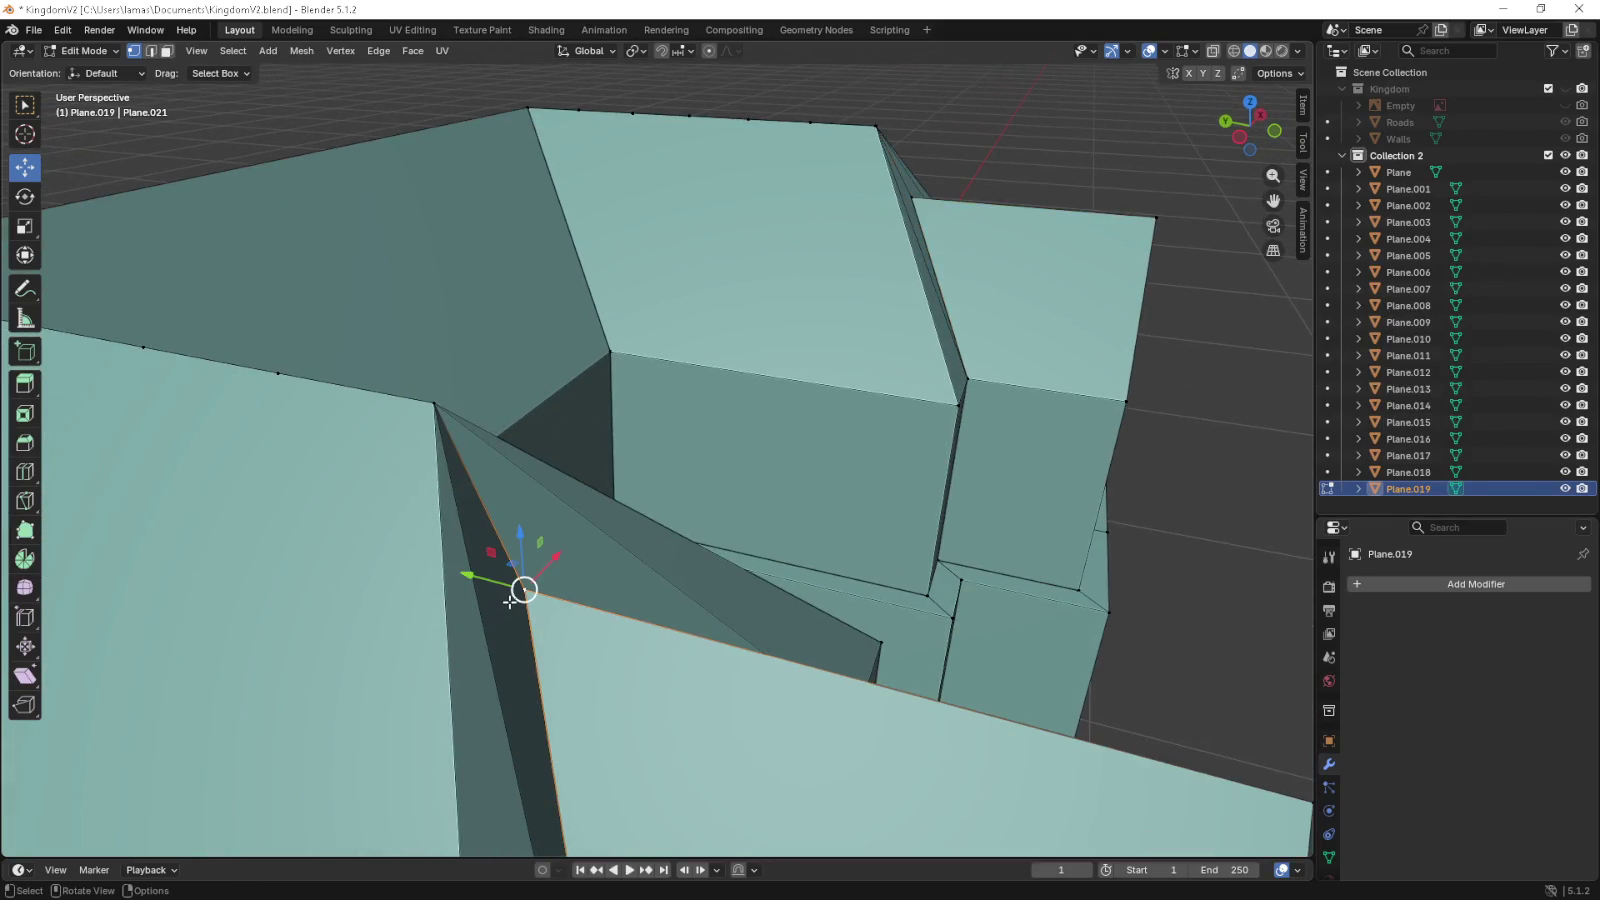
{"action": "key", "text": "KP_3"}
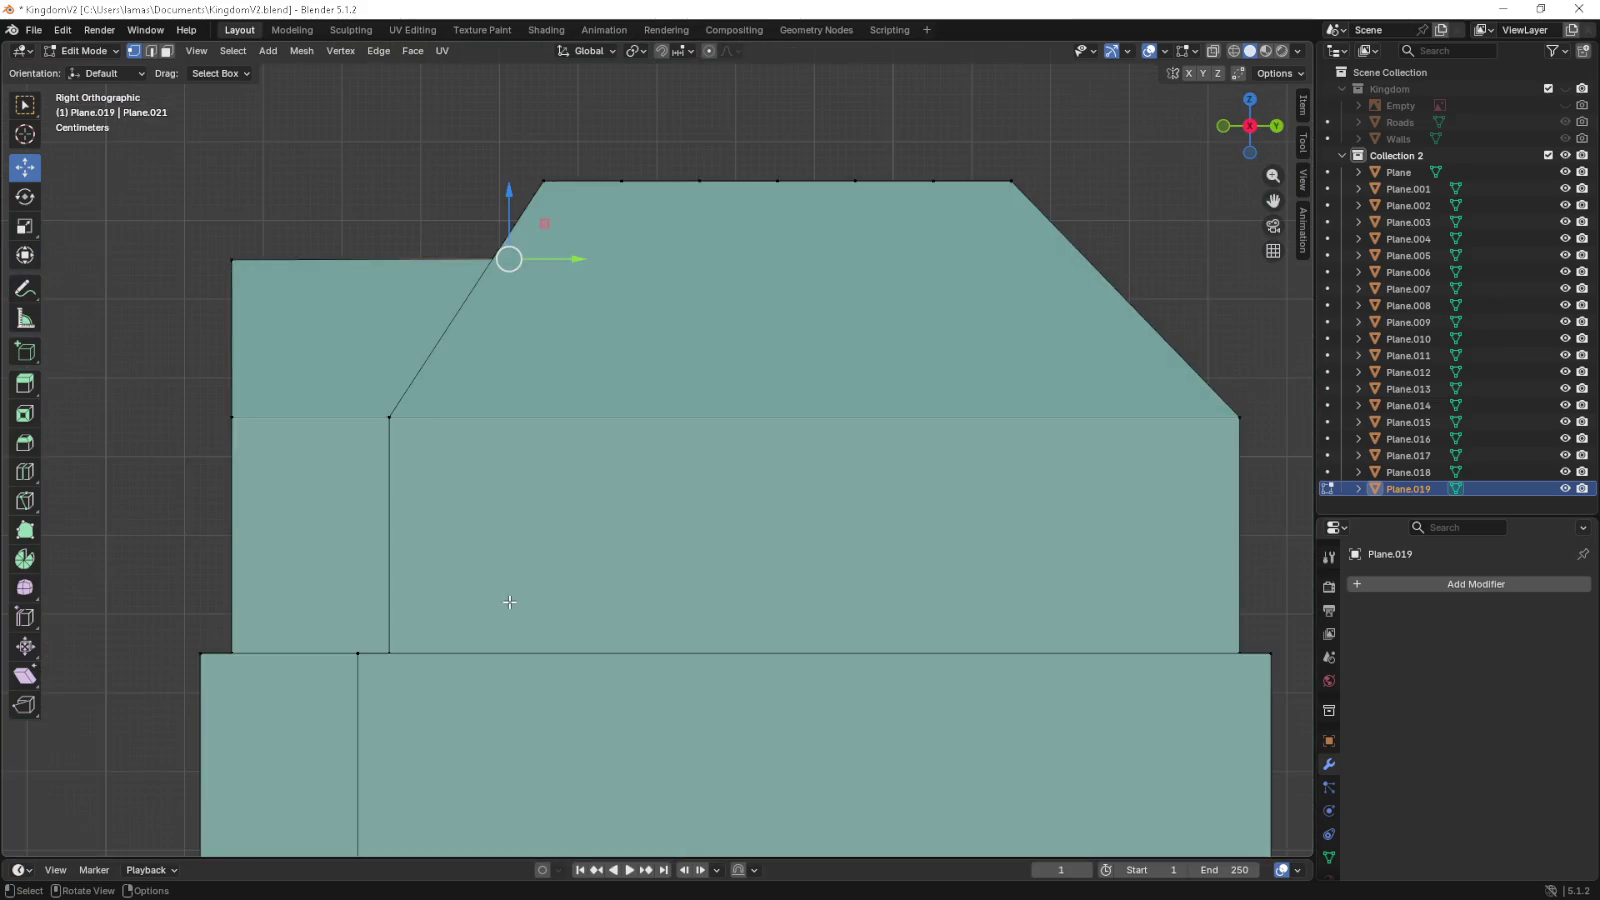
{"action": "key", "text": "KP_4"}
{"action": "key", "text": "KP_4"}
{"action": "key", "text": "KP_4"}
{"action": "key", "text": "KP_4"}
{"action": "key", "text": "KP_4"}
{"action": "key", "text": "KP_4"}
{"action": "key", "text": "KP_4"}
{"action": "key", "text": "KP_4"}
{"action": "key", "text": "KP_4"}
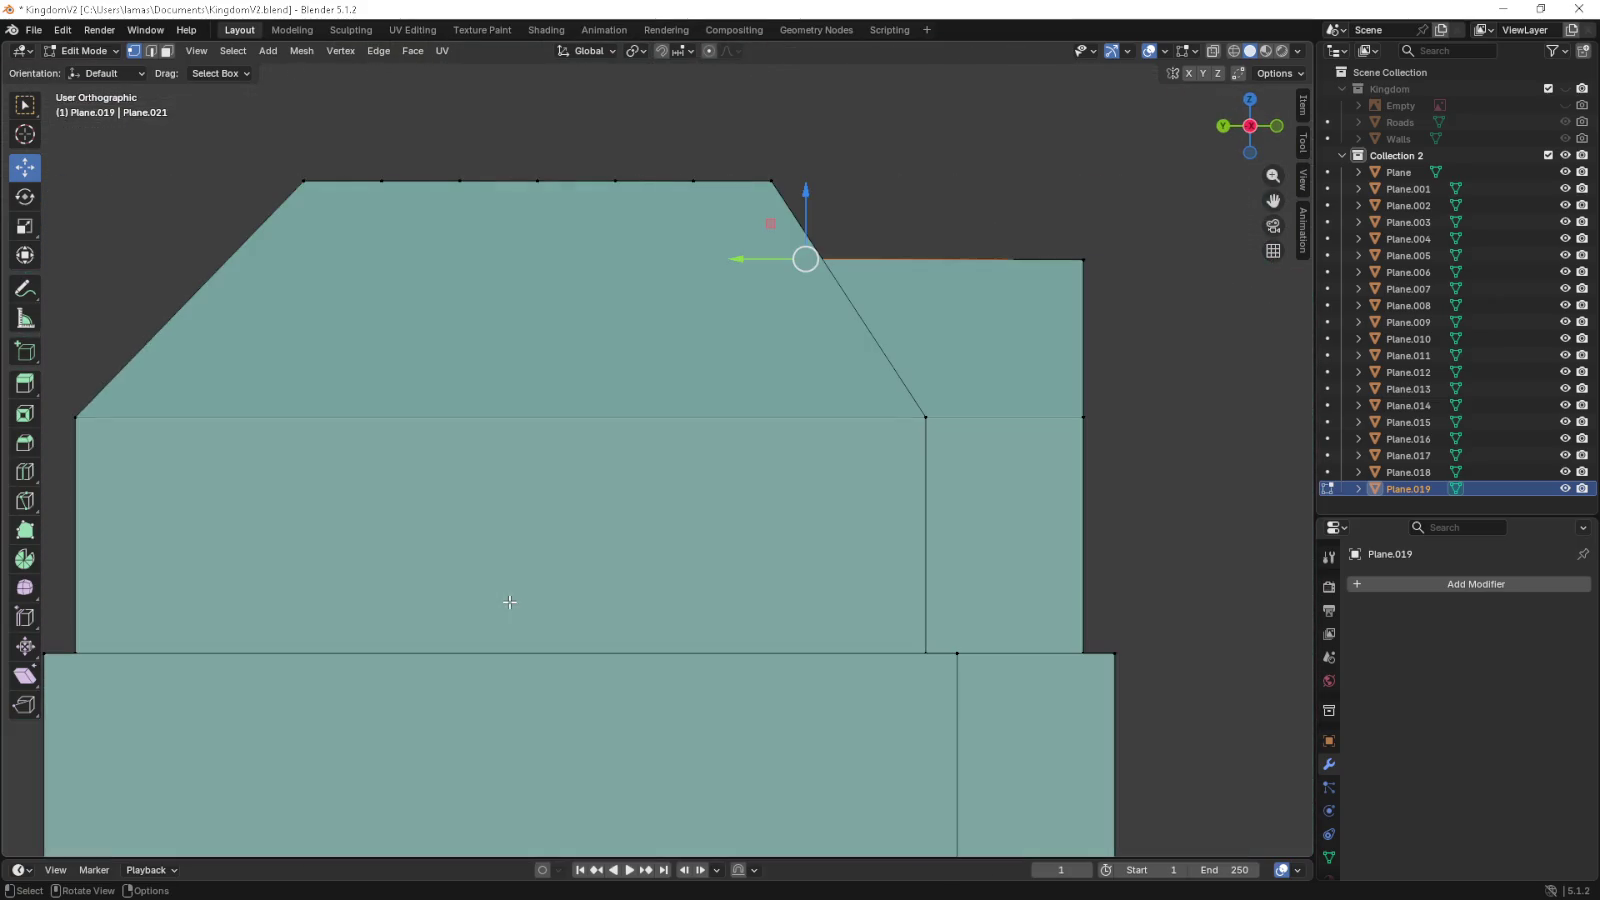
{"action": "key", "text": "KP_Decimal"}
{"action": "scroll", "scroll_direction": "up", "scroll_amount": 3}
{"action": "left_click_drag", "start_coordinate": [621, 473], "coordinate": [552, 481]}
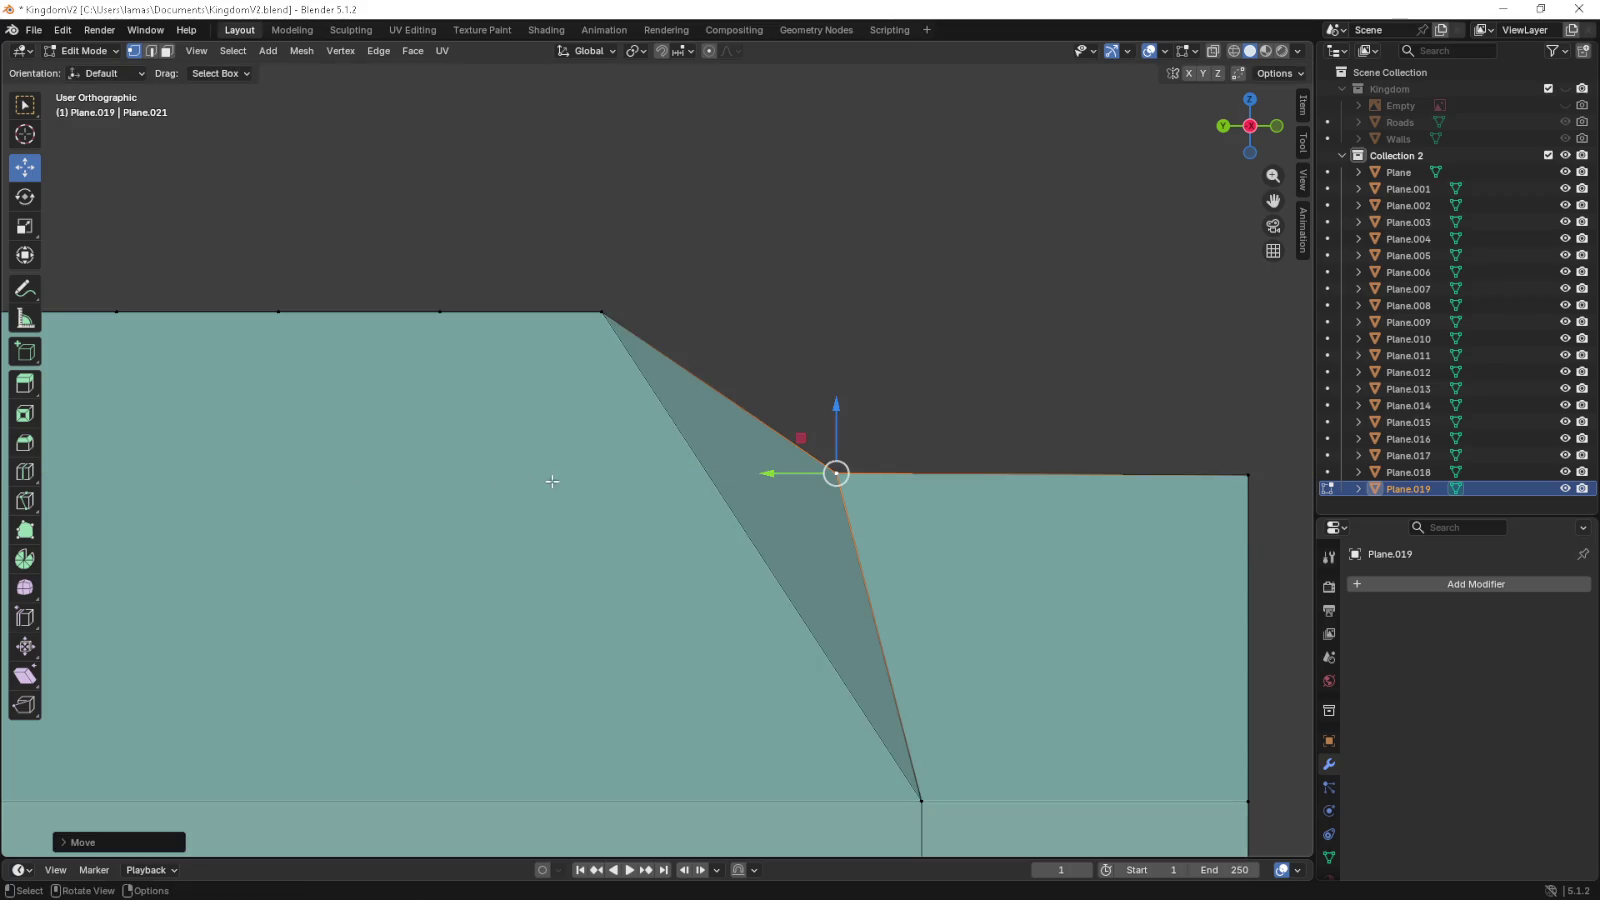
{"action": "left_click_drag", "start_coordinate": [799, 471], "coordinate": [245, 509]}
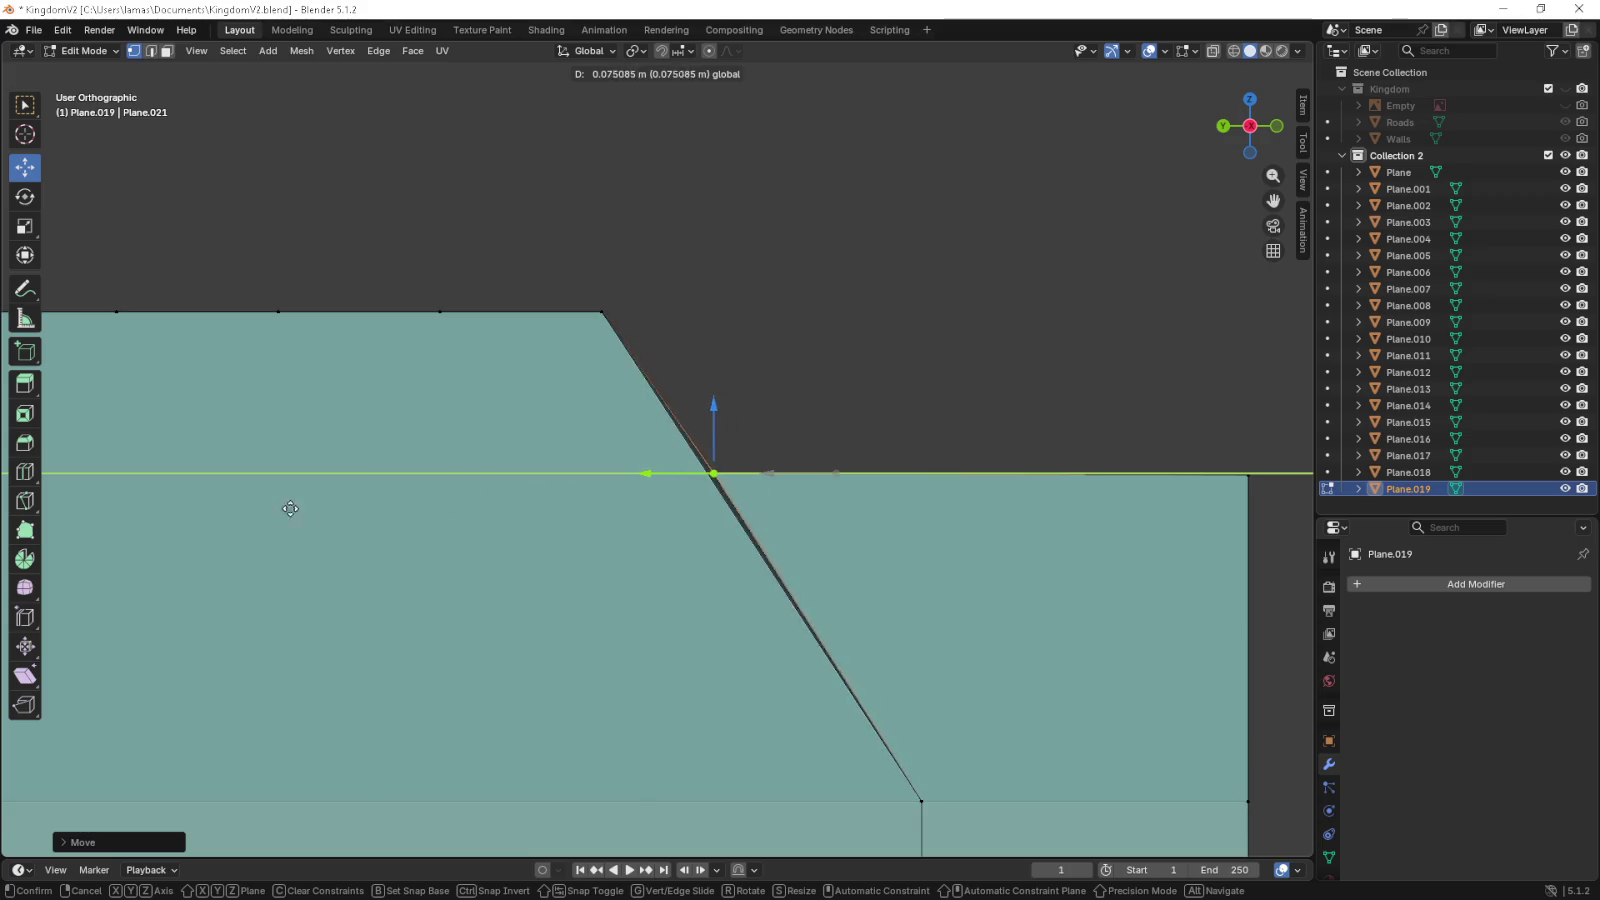
{"action": "left_click_drag", "start_coordinate": [216, 509], "coordinate": [216, 509]}
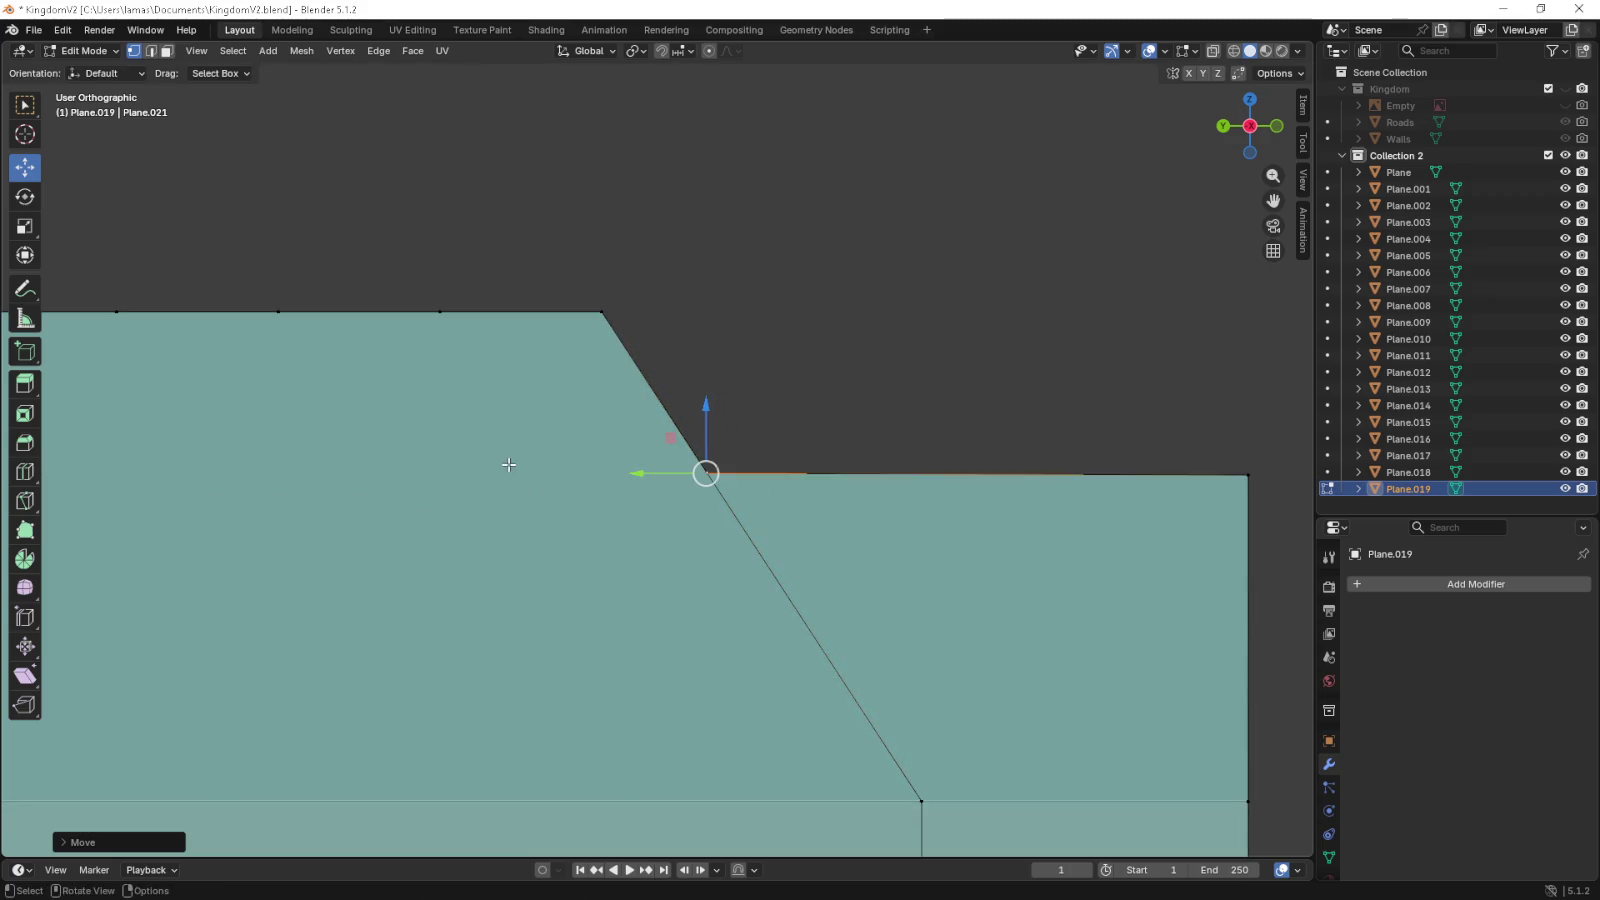
- Orbit out to review the whole landmass with gables joined into the roof
{"action": "left_click_drag", "start_coordinate": [216, 509], "coordinate": [489, 478]}
{"action": "scroll", "scroll_direction": "down", "scroll_amount": 3}
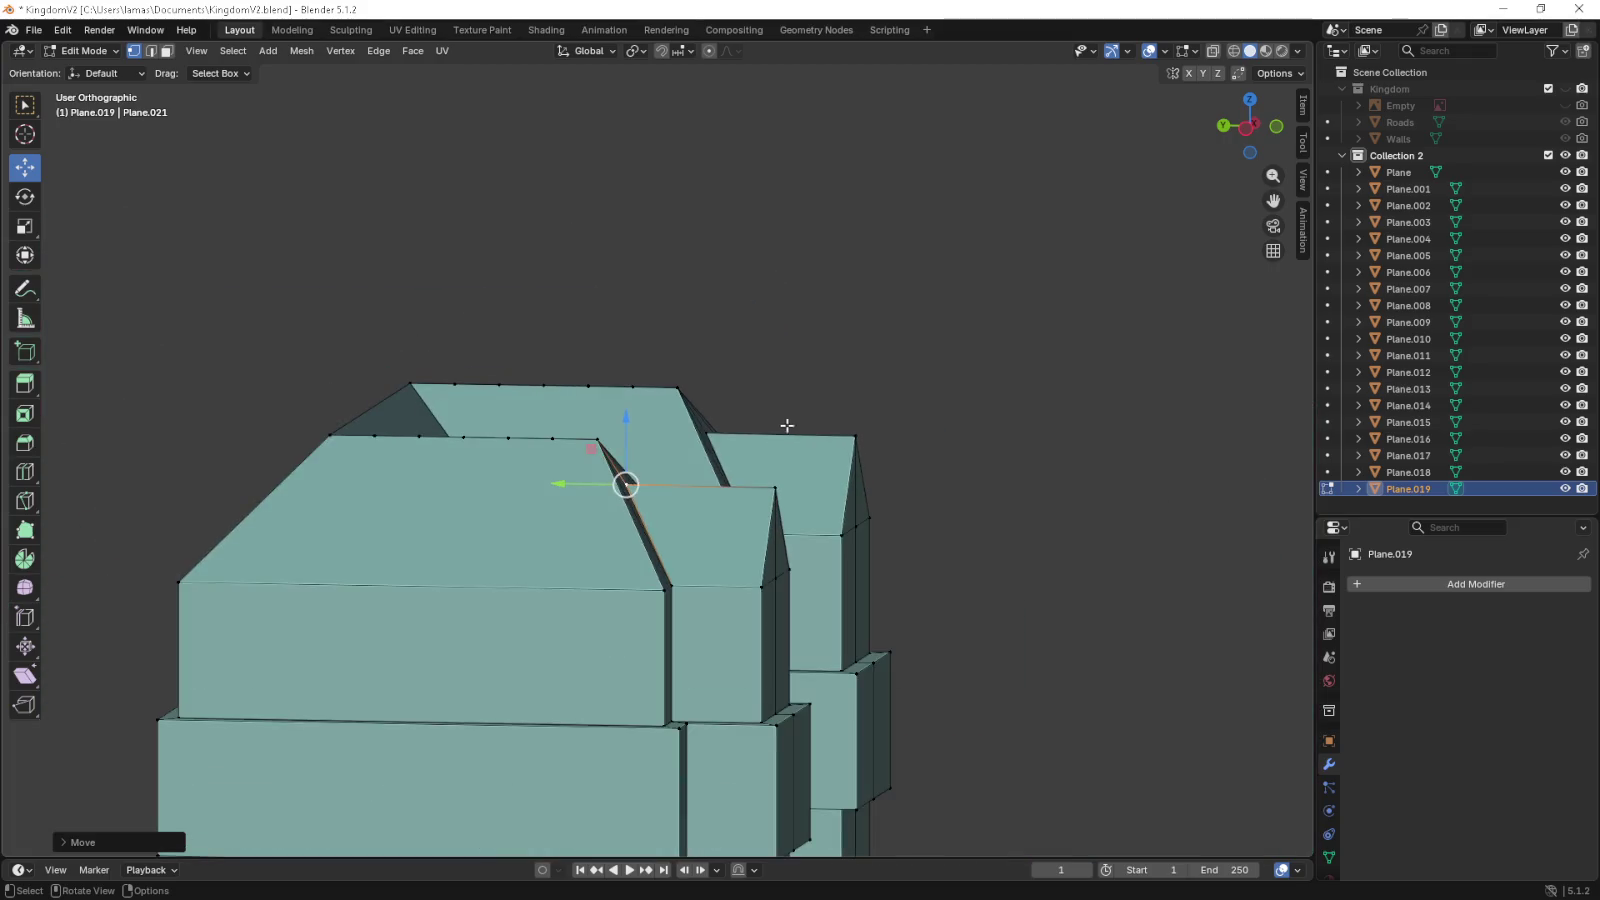
{"action": "left_click_drag", "start_coordinate": [782, 425], "coordinate": [723, 457]}
{"action": "scroll", "scroll_direction": "down", "scroll_amount": 3}
{"action": "left_click_drag", "start_coordinate": [968, 421], "coordinate": [705, 461]}
{"action": "left_click_drag", "start_coordinate": [717, 459], "coordinate": [779, 468]}
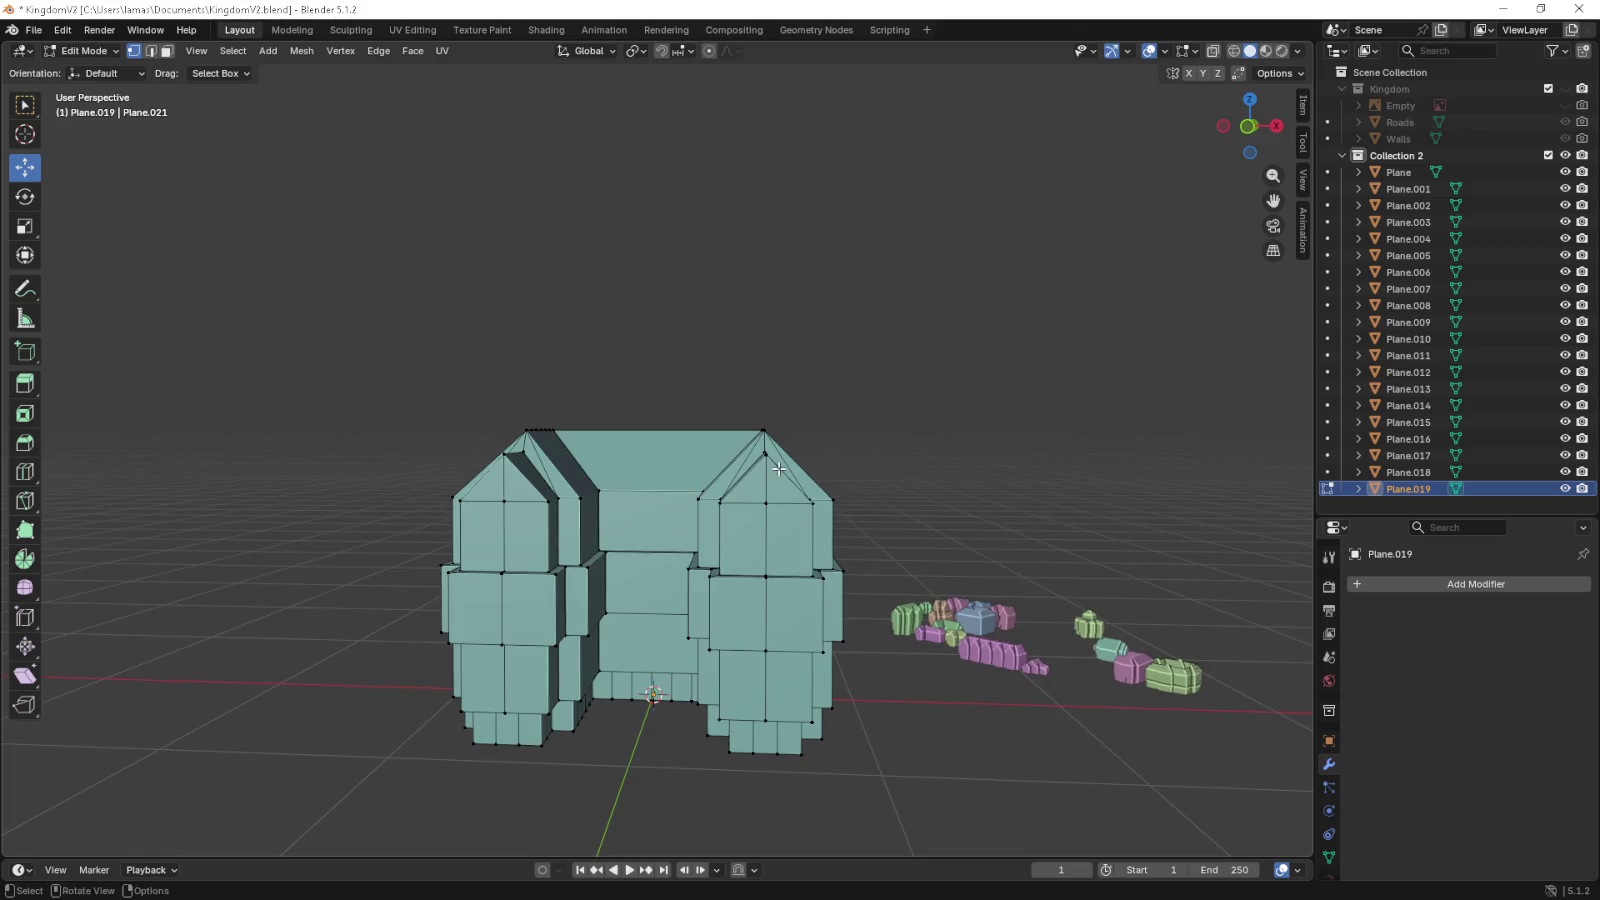
{"action": "right_click", "coordinate": [779, 468]}
{"action": "left_click_drag", "start_coordinate": [954, 407], "coordinate": [917, 449]}
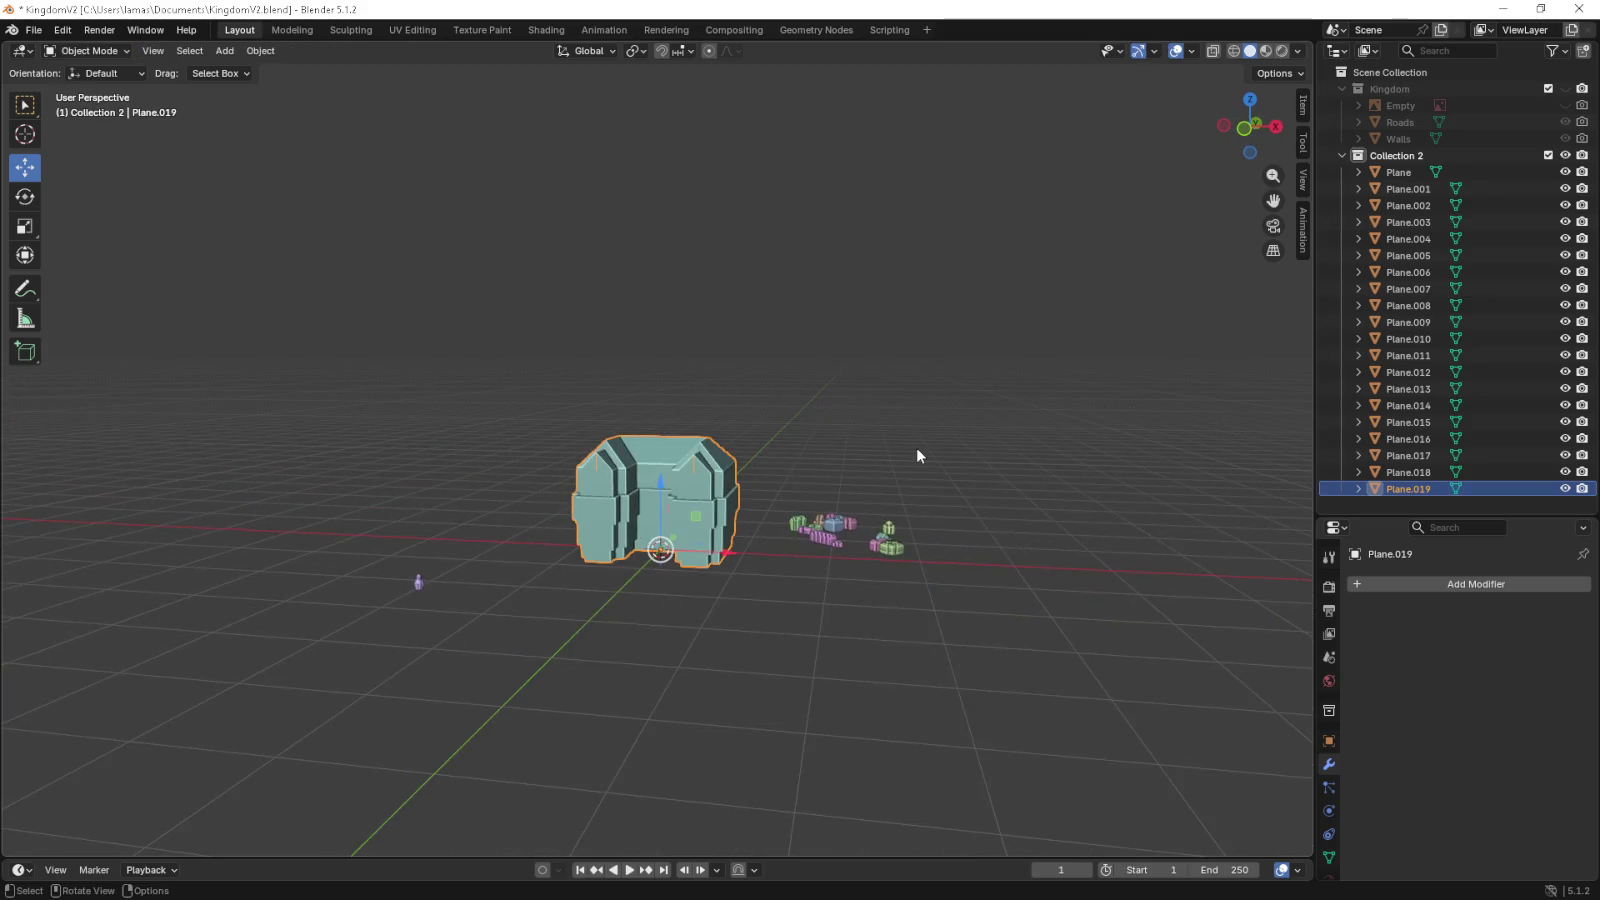
{"action": "scroll", "scroll_direction": "up", "scroll_amount": 3}
{"action": "left_click", "coordinate": [152, 48]}
{"action": "left_click", "coordinate": [152, 52]}
{"action": "left_click", "coordinate": [534, 481]}
{"action": "key", "text": "shift+g"}
{"action": "key", "text": "Escape"}
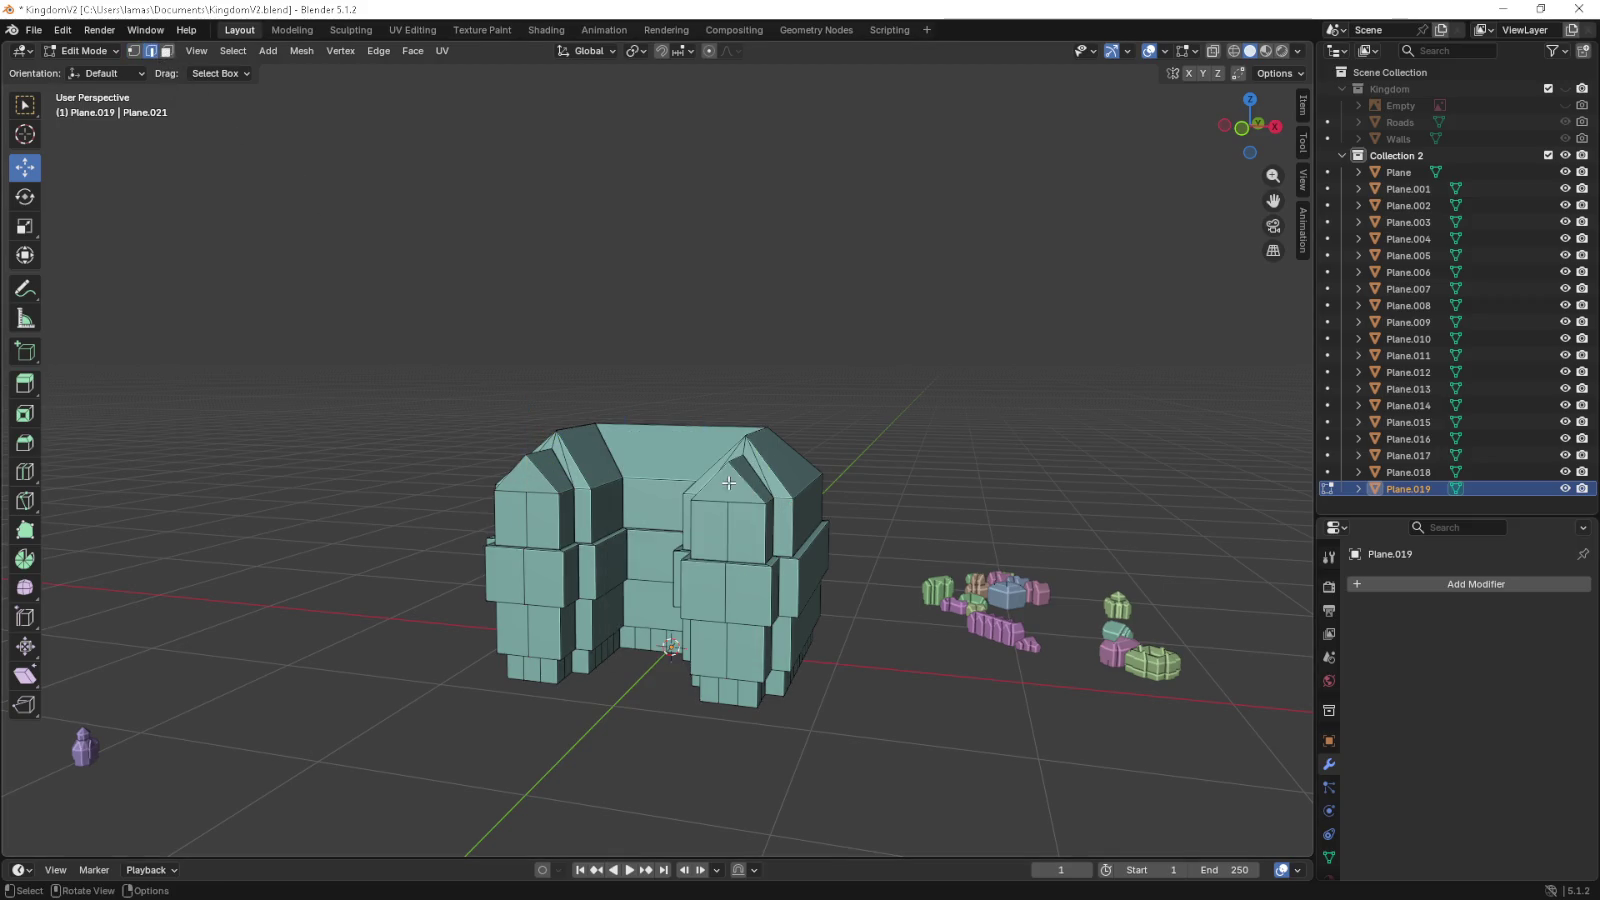
{"action": "left_click_drag", "start_coordinate": [728, 481], "coordinate": [749, 487]}
{"action": "key", "text": "Tab"}
{"action": "left_click_drag", "start_coordinate": [962, 485], "coordinate": [404, 543]}
{"action": "key", "text": "Tab"}
{"action": "scroll", "scroll_direction": "up", "scroll_amount": 3}
{"action": "scroll", "scroll_direction": "up", "scroll_amount": 3}
{"action": "scroll", "scroll_direction": "up", "scroll_amount": 3}
- Select the inner-corner face and preview one loop cut around the stepped column
{"action": "left_click", "coordinate": [589, 371]}
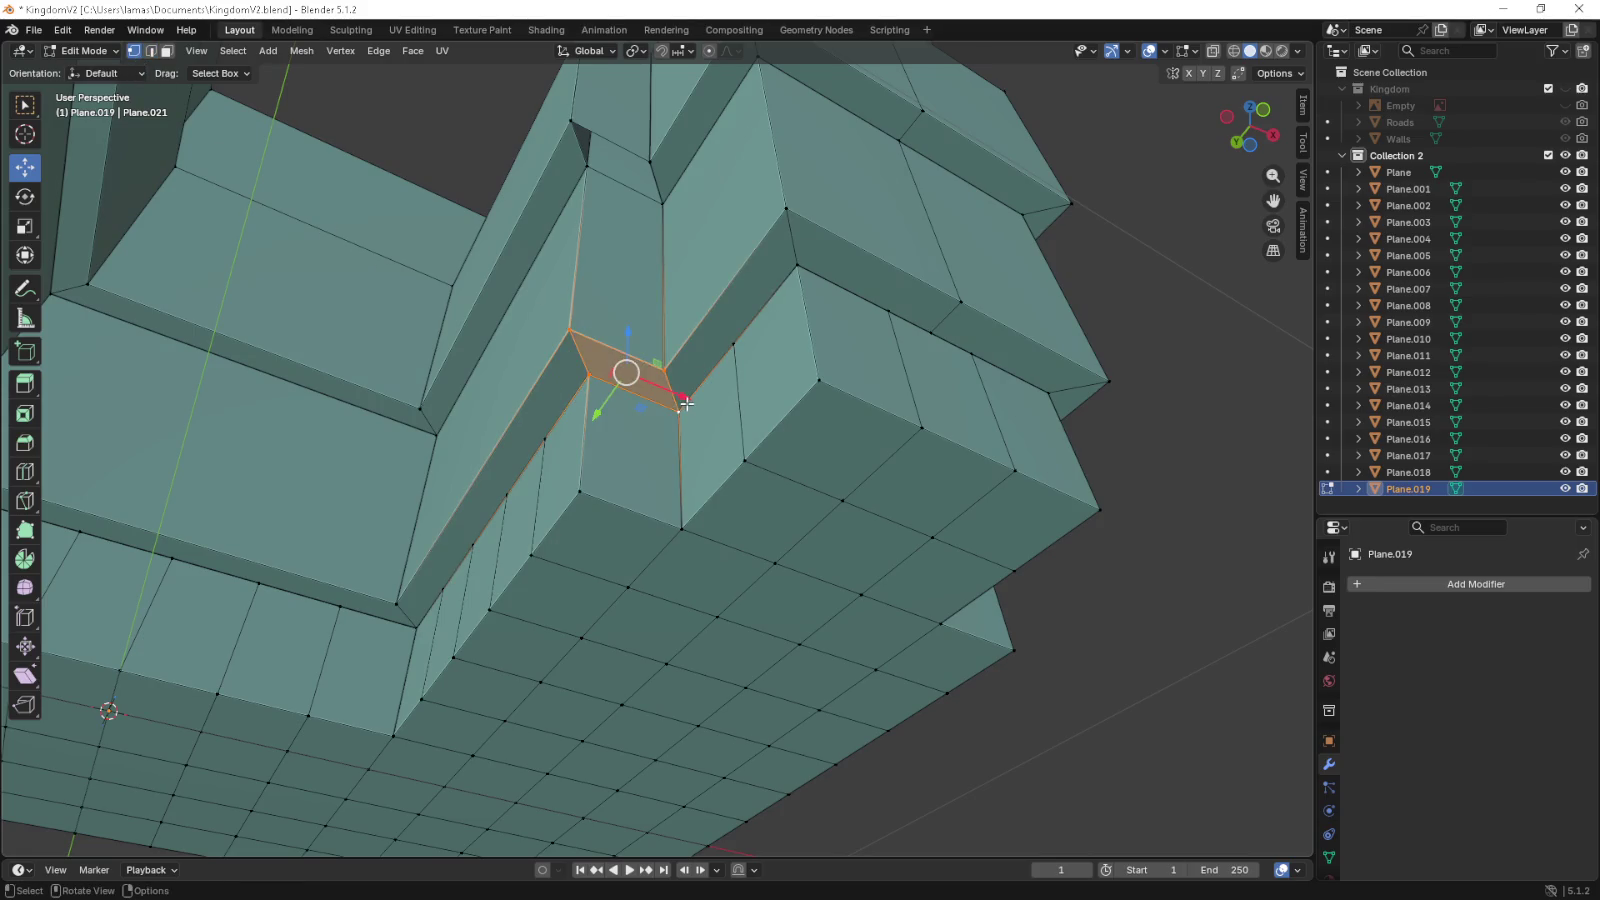
{"action": "left_click_drag", "start_coordinate": [686, 403], "coordinate": [620, 450]}
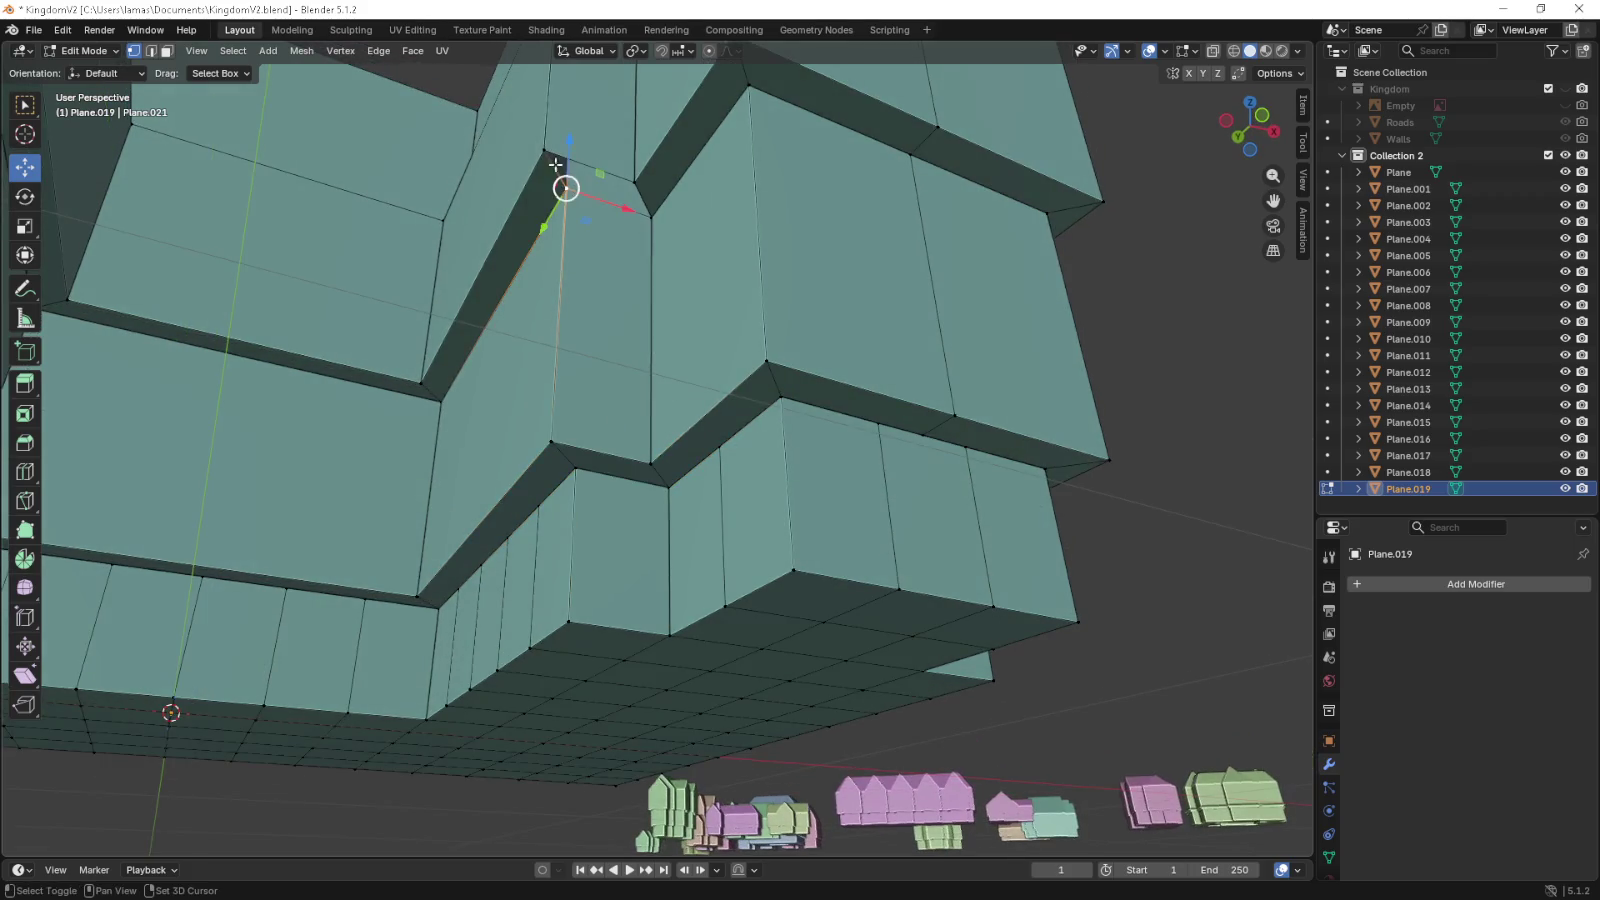
{"action": "left_click_drag", "start_coordinate": [600, 188], "coordinate": [604, 275]}
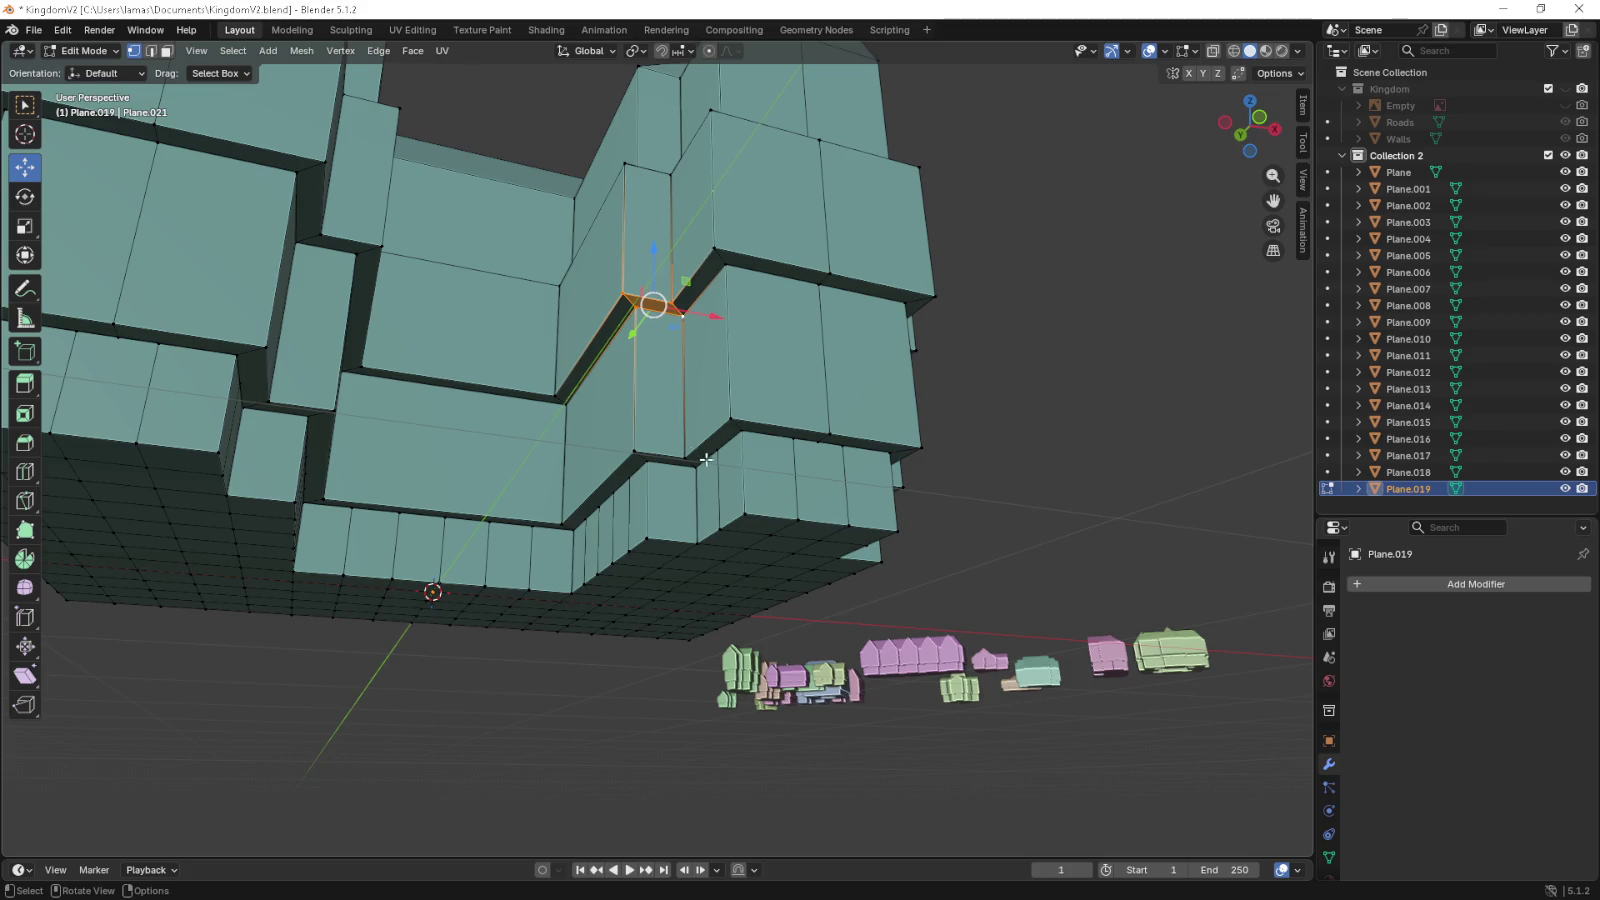
{"action": "left_click_drag", "start_coordinate": [690, 454], "coordinate": [669, 422]}
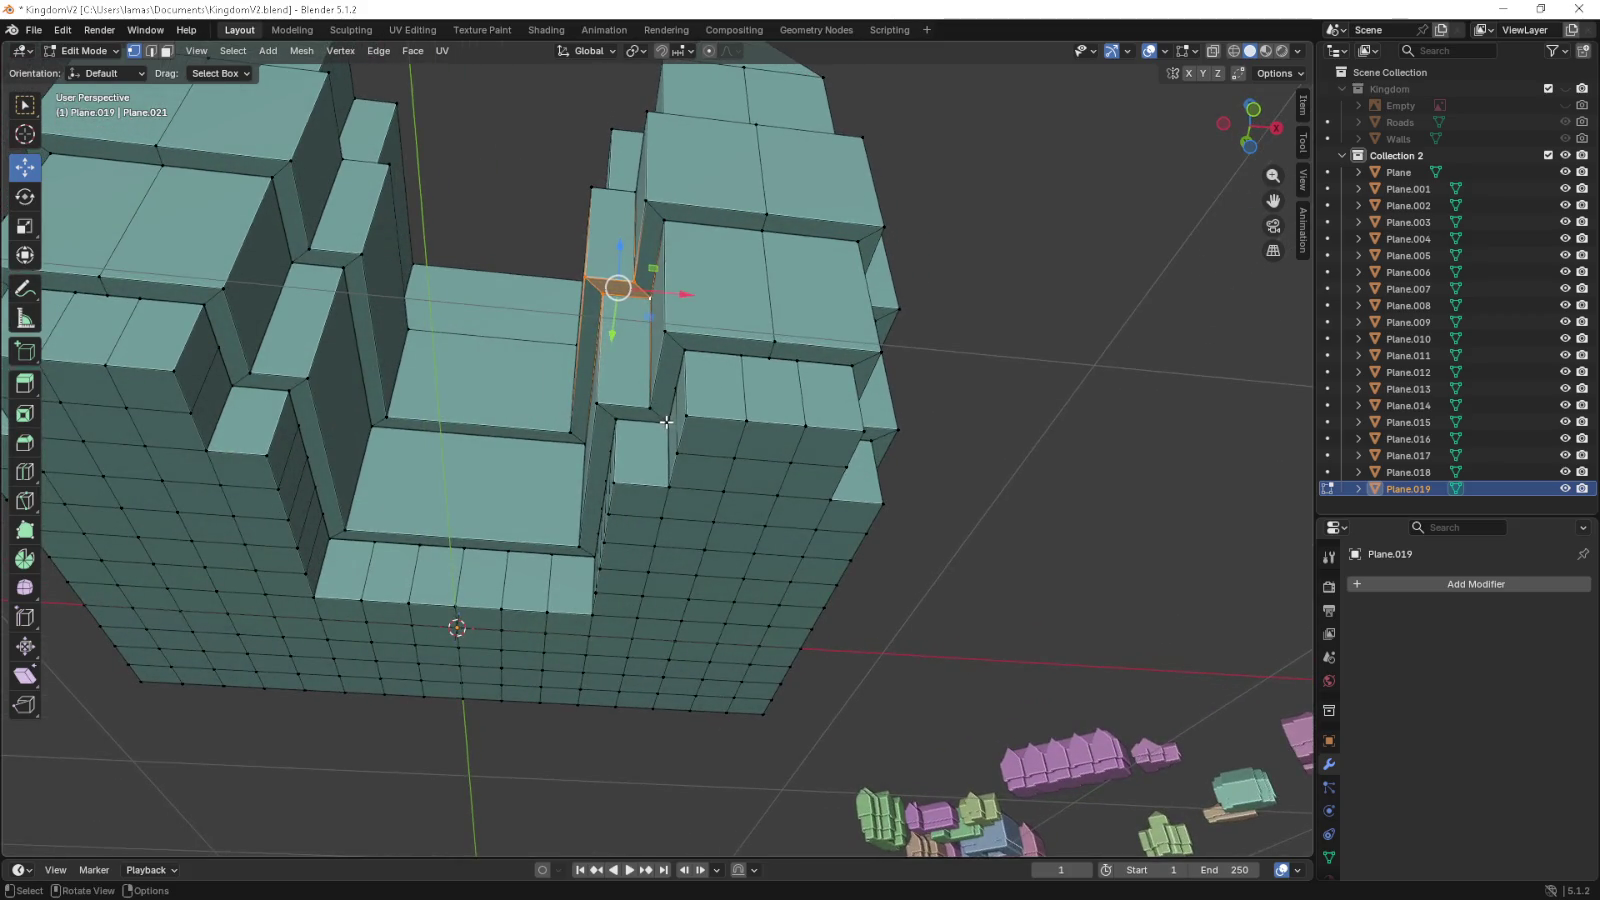
{"action": "scroll", "scroll_direction": "up", "scroll_amount": 3}
{"action": "key", "text": "ctrl+r"}
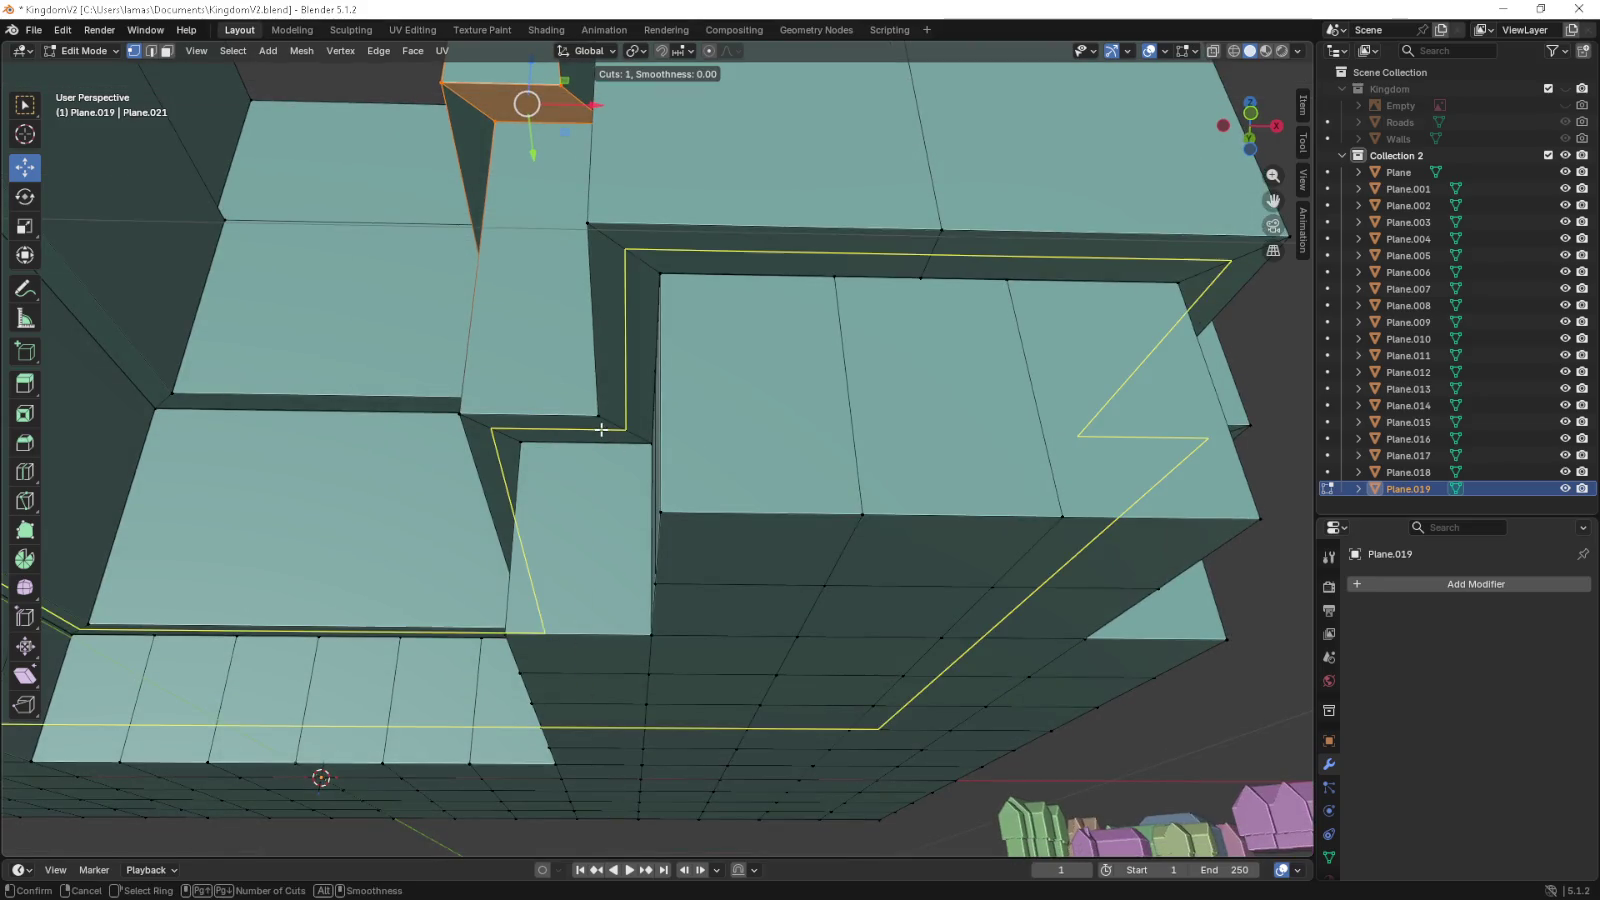
- Add four centred vertical loop cuts to the first corner column
{"action": "key", "text": "Escape"}
{"action": "left_click_drag", "start_coordinate": [593, 414], "coordinate": [597, 384]}
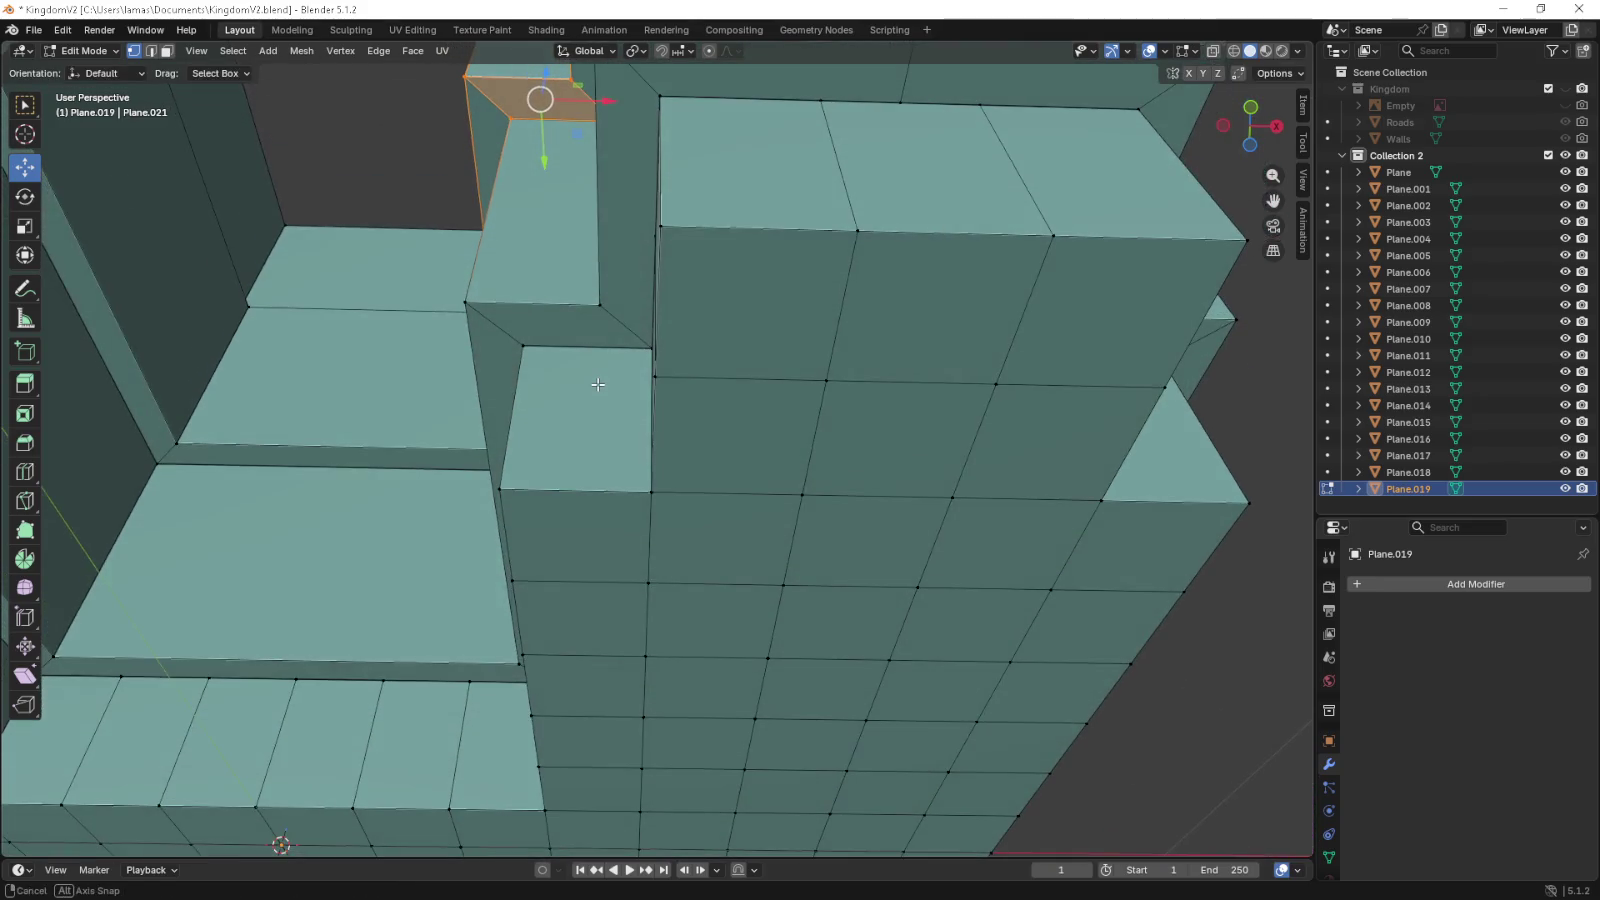
{"action": "key", "text": "ctrl+r"}
{"action": "scroll", "scroll_direction": "up", "scroll_amount": 3}
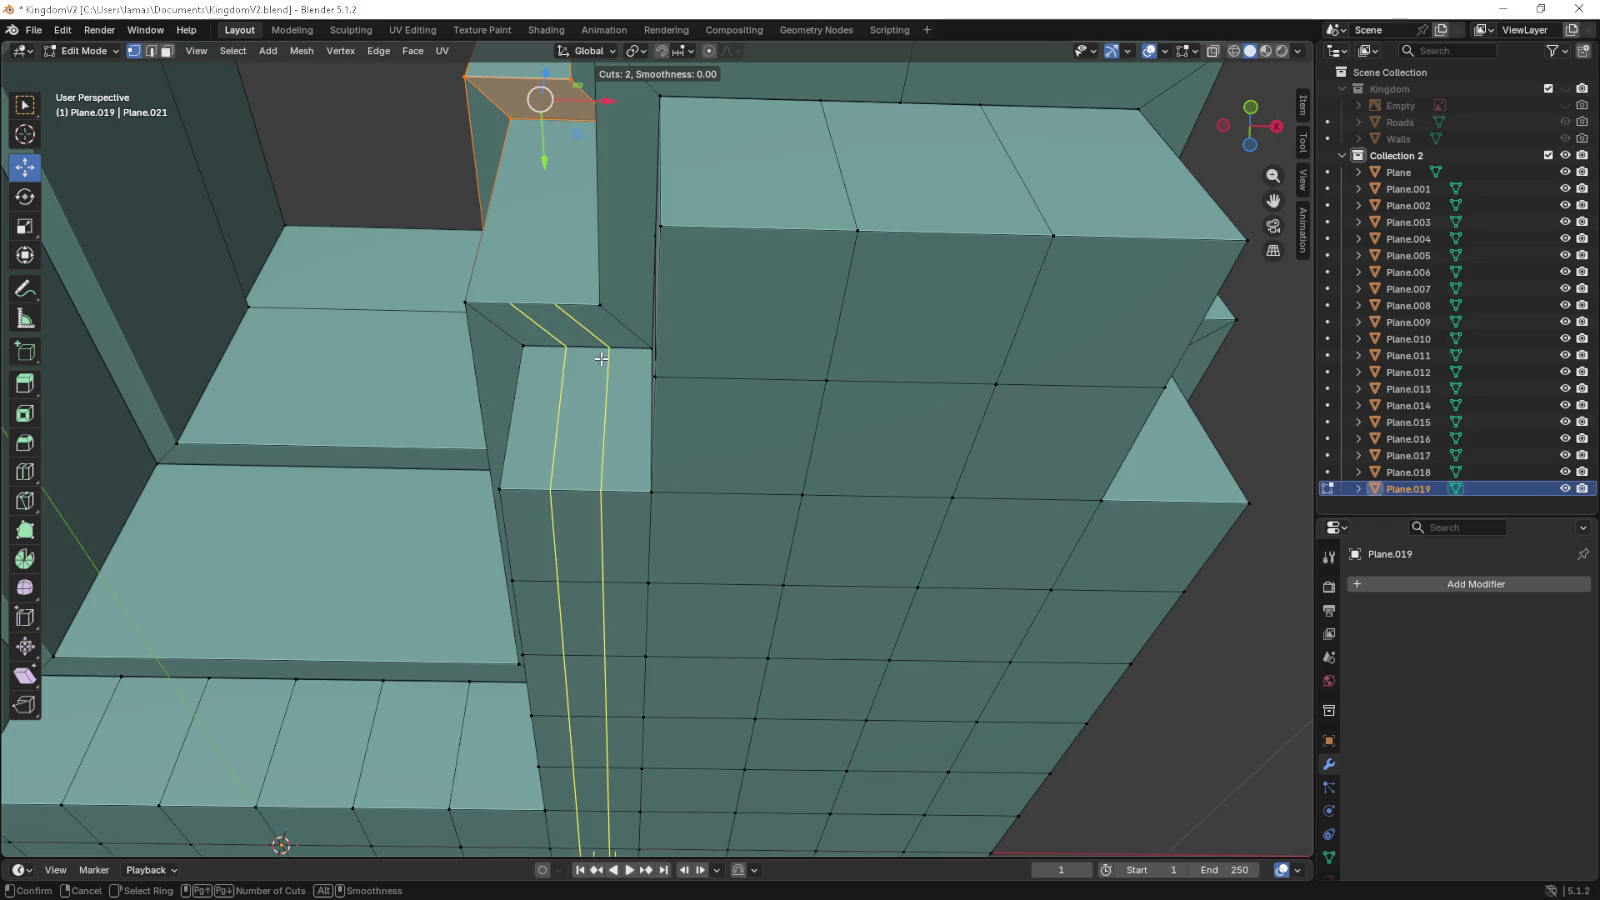
{"action": "scroll", "scroll_direction": "up", "scroll_amount": 3}
{"action": "scroll", "scroll_direction": "up", "scroll_amount": 3}
{"action": "scroll", "scroll_direction": "up", "scroll_amount": 3}
{"action": "scroll", "scroll_direction": "down", "scroll_amount": 3}
{"action": "left_click", "coordinate": [601, 358]}
{"action": "right_click", "coordinate": [601, 358]}
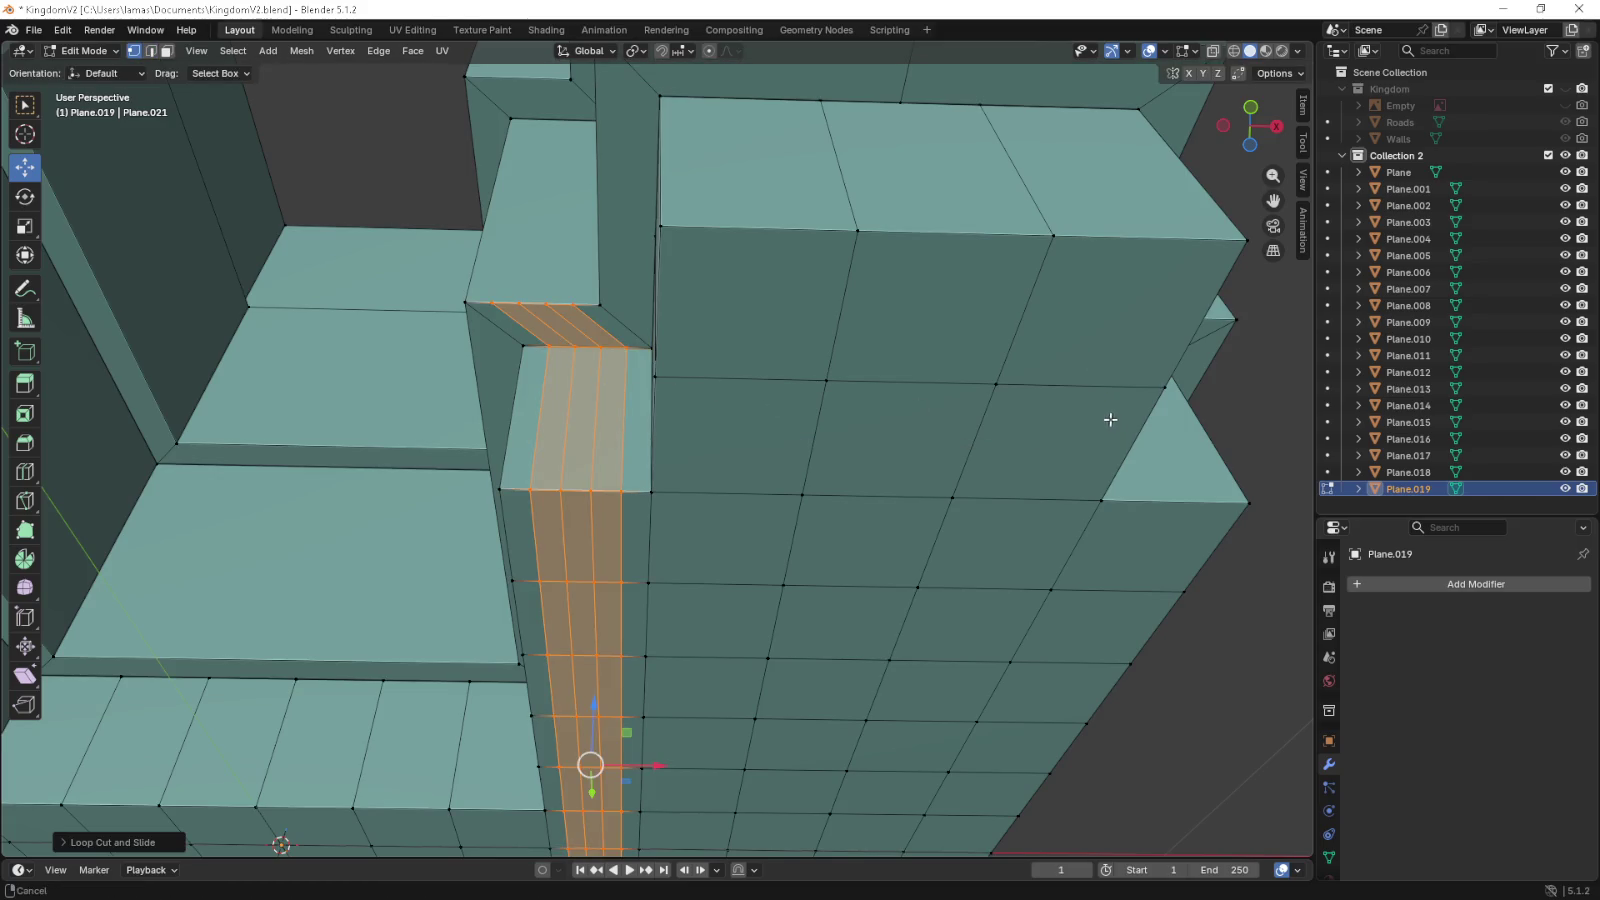
- Add four centred vertical loop cuts to the right-hand column
{"action": "left_click_drag", "start_coordinate": [1112, 419], "coordinate": [828, 411]}
{"action": "key", "text": "ctrl+r"}
{"action": "scroll", "scroll_direction": "up", "scroll_amount": 3}
{"action": "scroll", "scroll_direction": "up", "scroll_amount": 3}
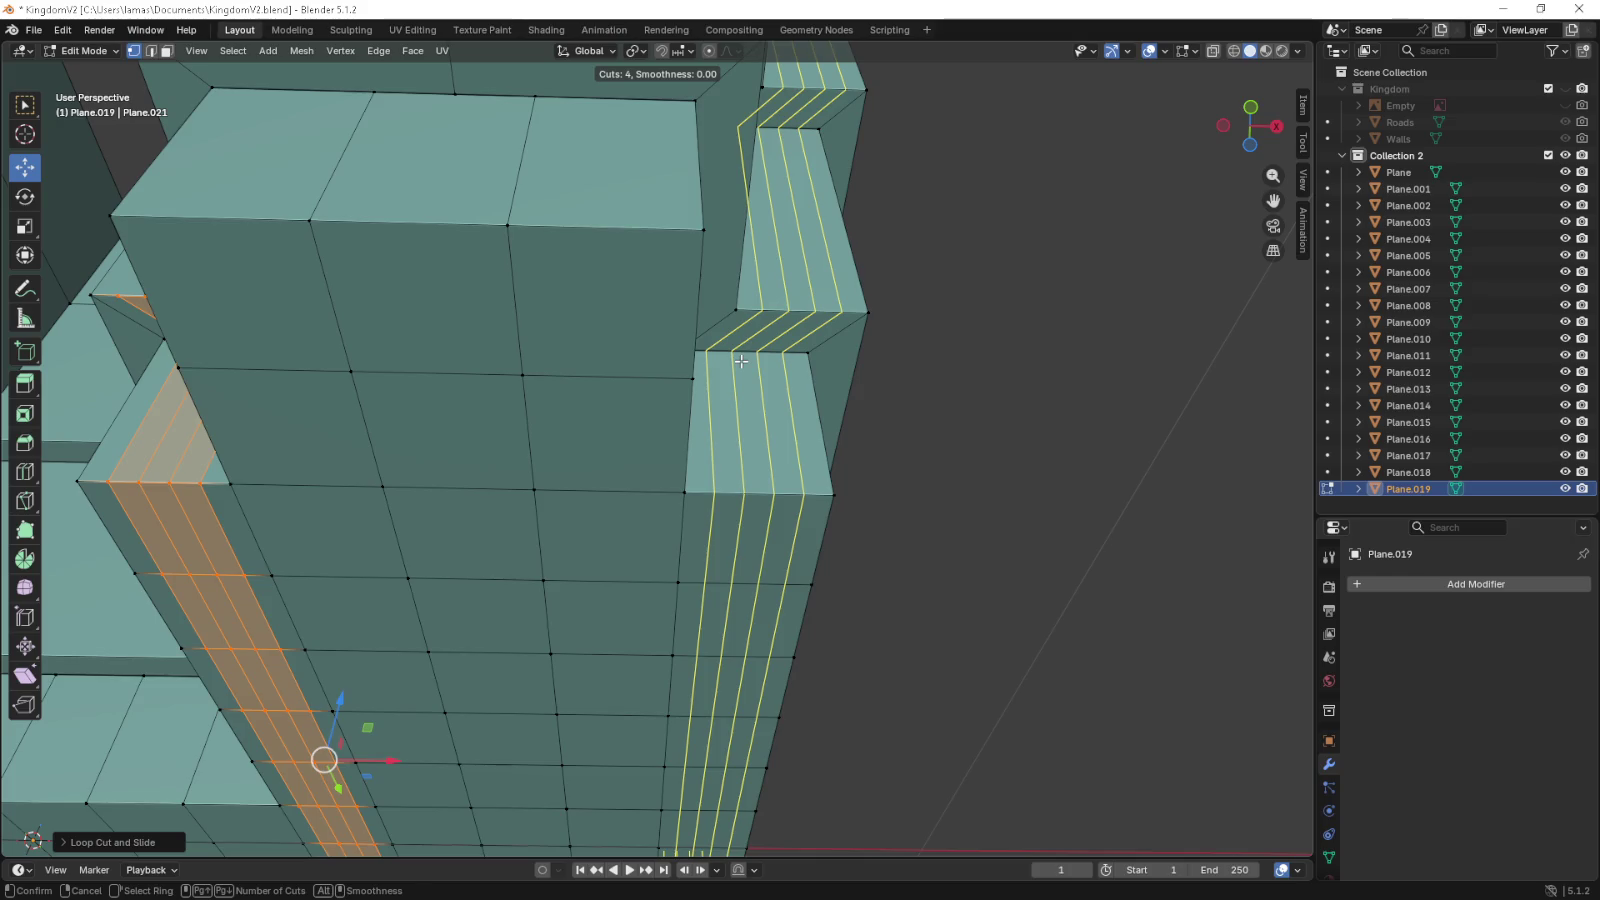
{"action": "left_click", "coordinate": [741, 361]}
{"action": "right_click", "coordinate": [741, 361]}
- Select three diagonal edges of the corner strip, delete their faces, then undo the deletion
{"action": "left_click_drag", "start_coordinate": [624, 364], "coordinate": [582, 328]}
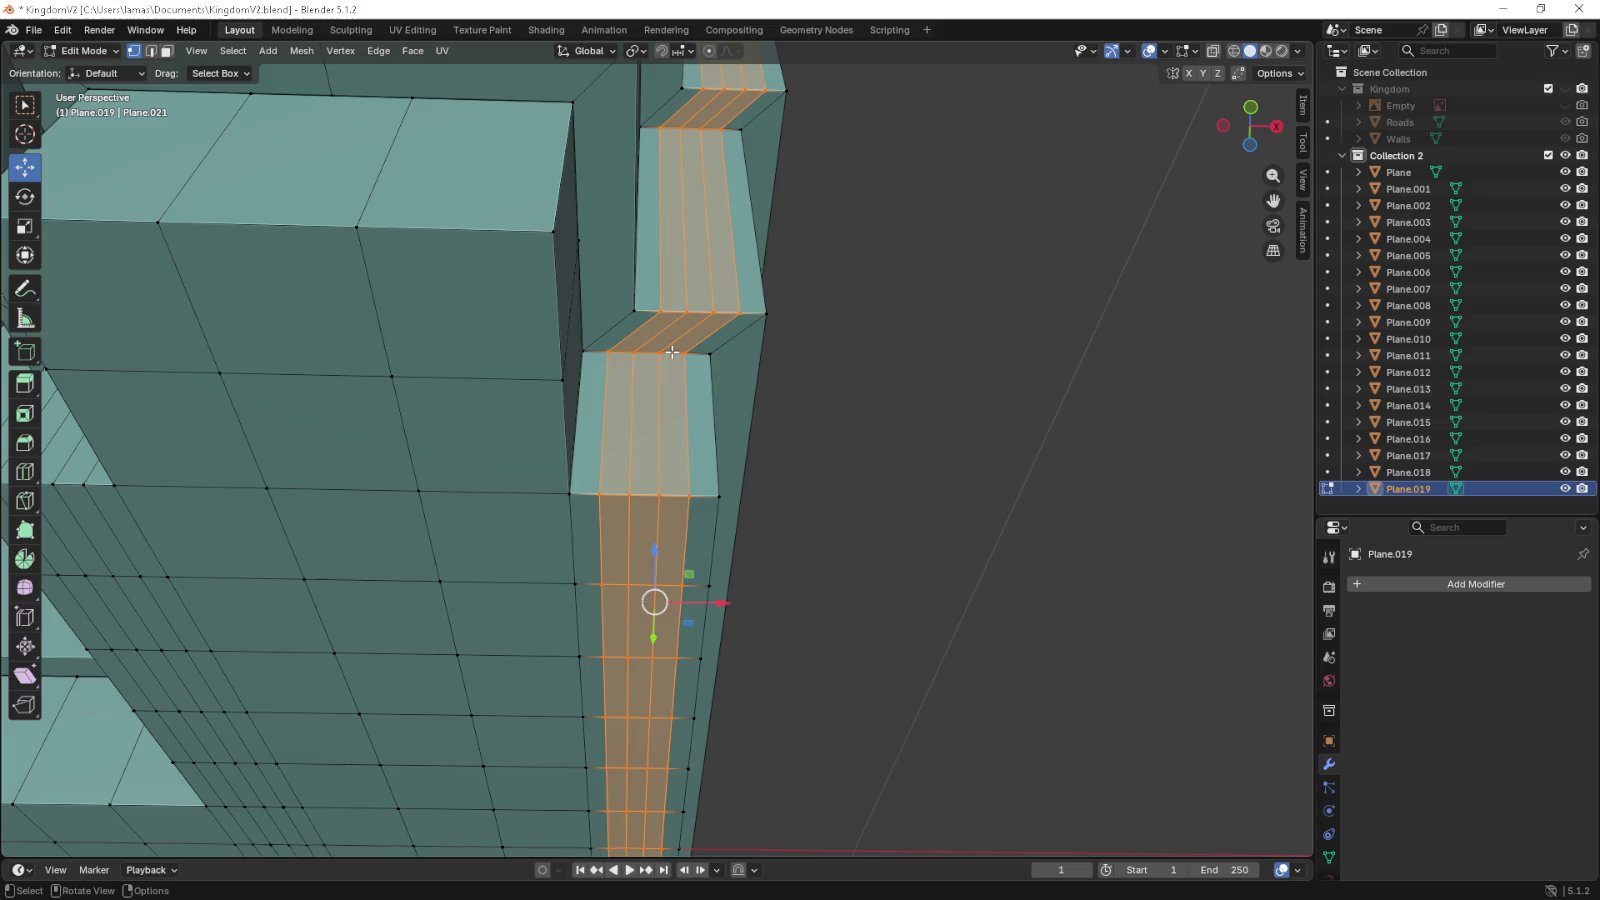
{"action": "left_click", "coordinate": [636, 314]}
{"action": "left_click_drag", "start_coordinate": [555, 392], "coordinate": [816, 411]}
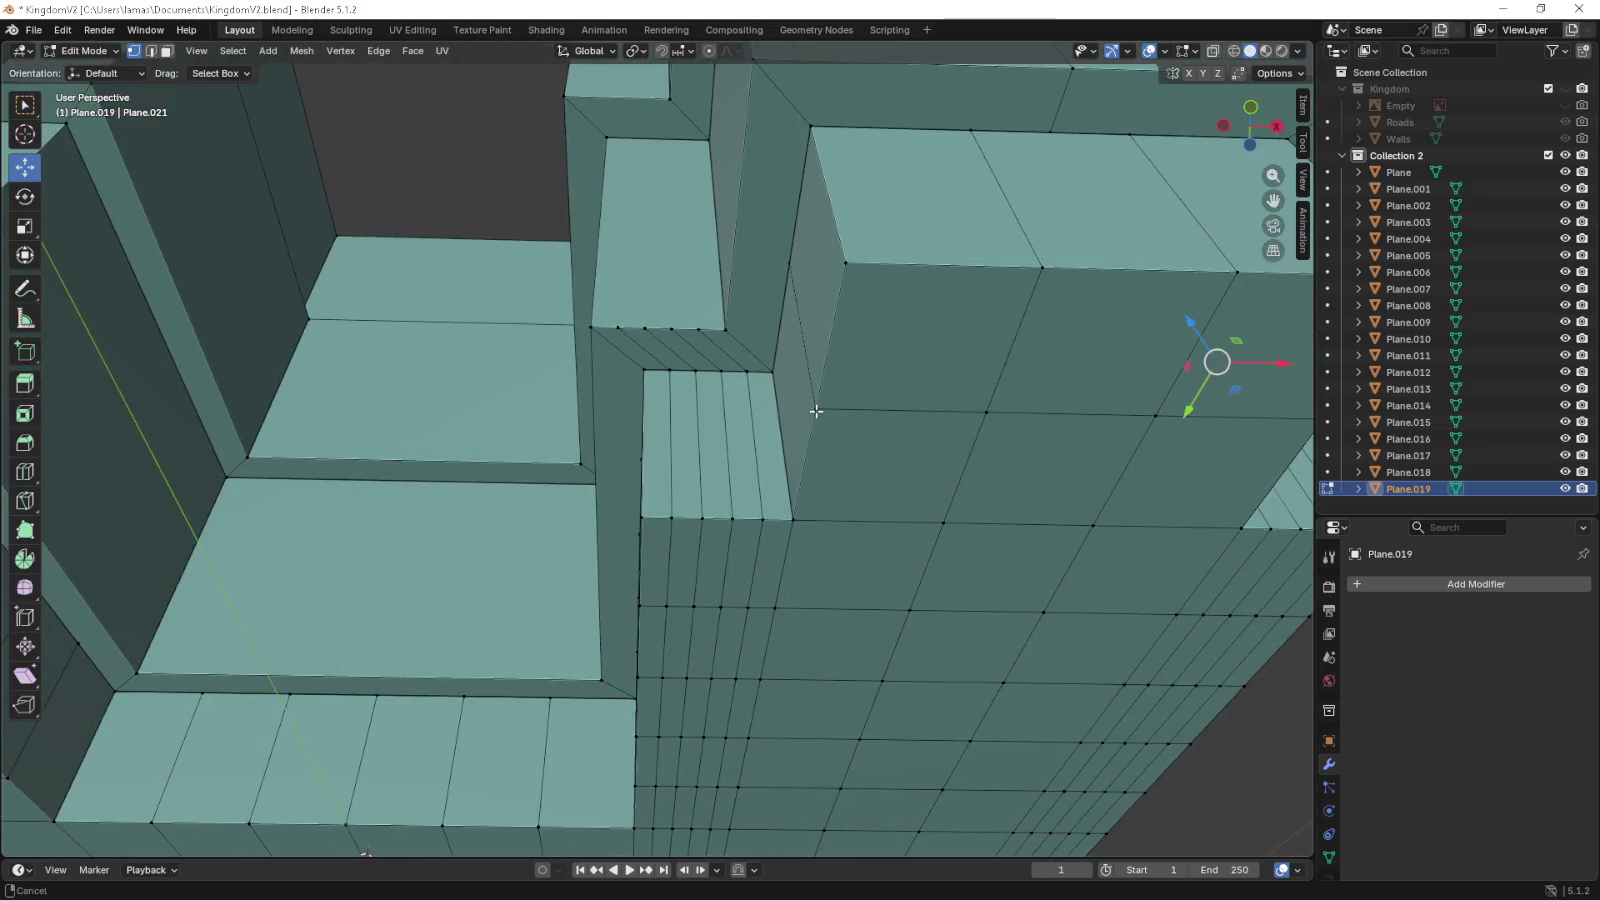
{"action": "left_click", "coordinate": [738, 372]}
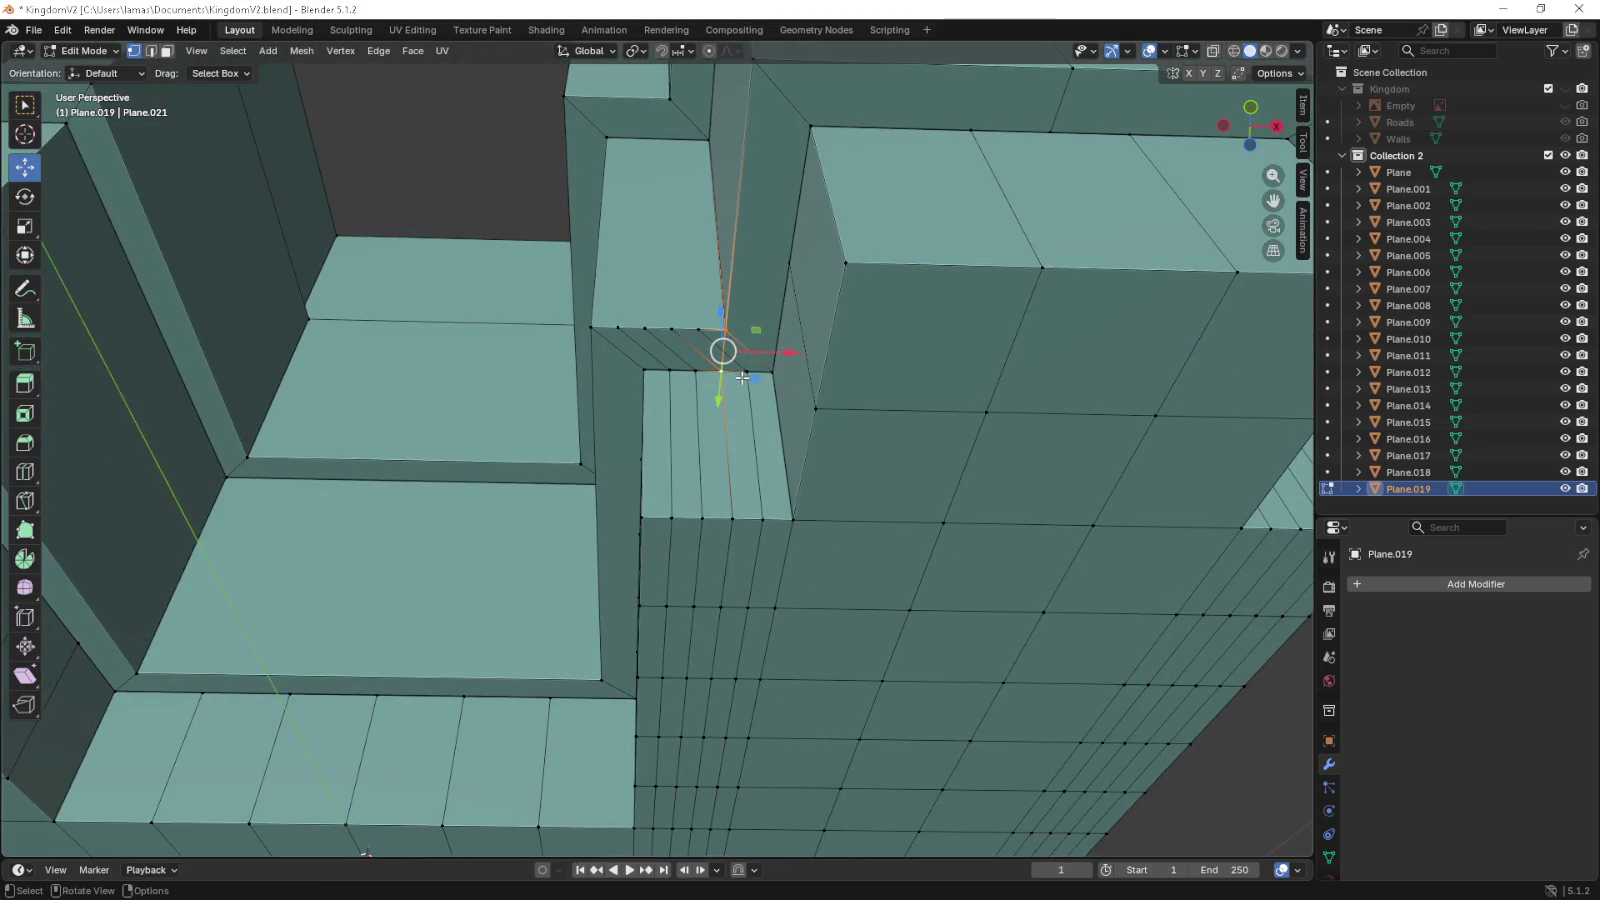
{"action": "key", "text": "2"}
{"action": "left_click", "coordinate": [700, 348]}
{"action": "left_click", "coordinate": [662, 359]}
{"action": "left_click", "coordinate": [716, 346]}
{"action": "left_click", "coordinate": [735, 360]}
{"action": "key", "text": "x"}
{"action": "left_click", "coordinate": [749, 355]}
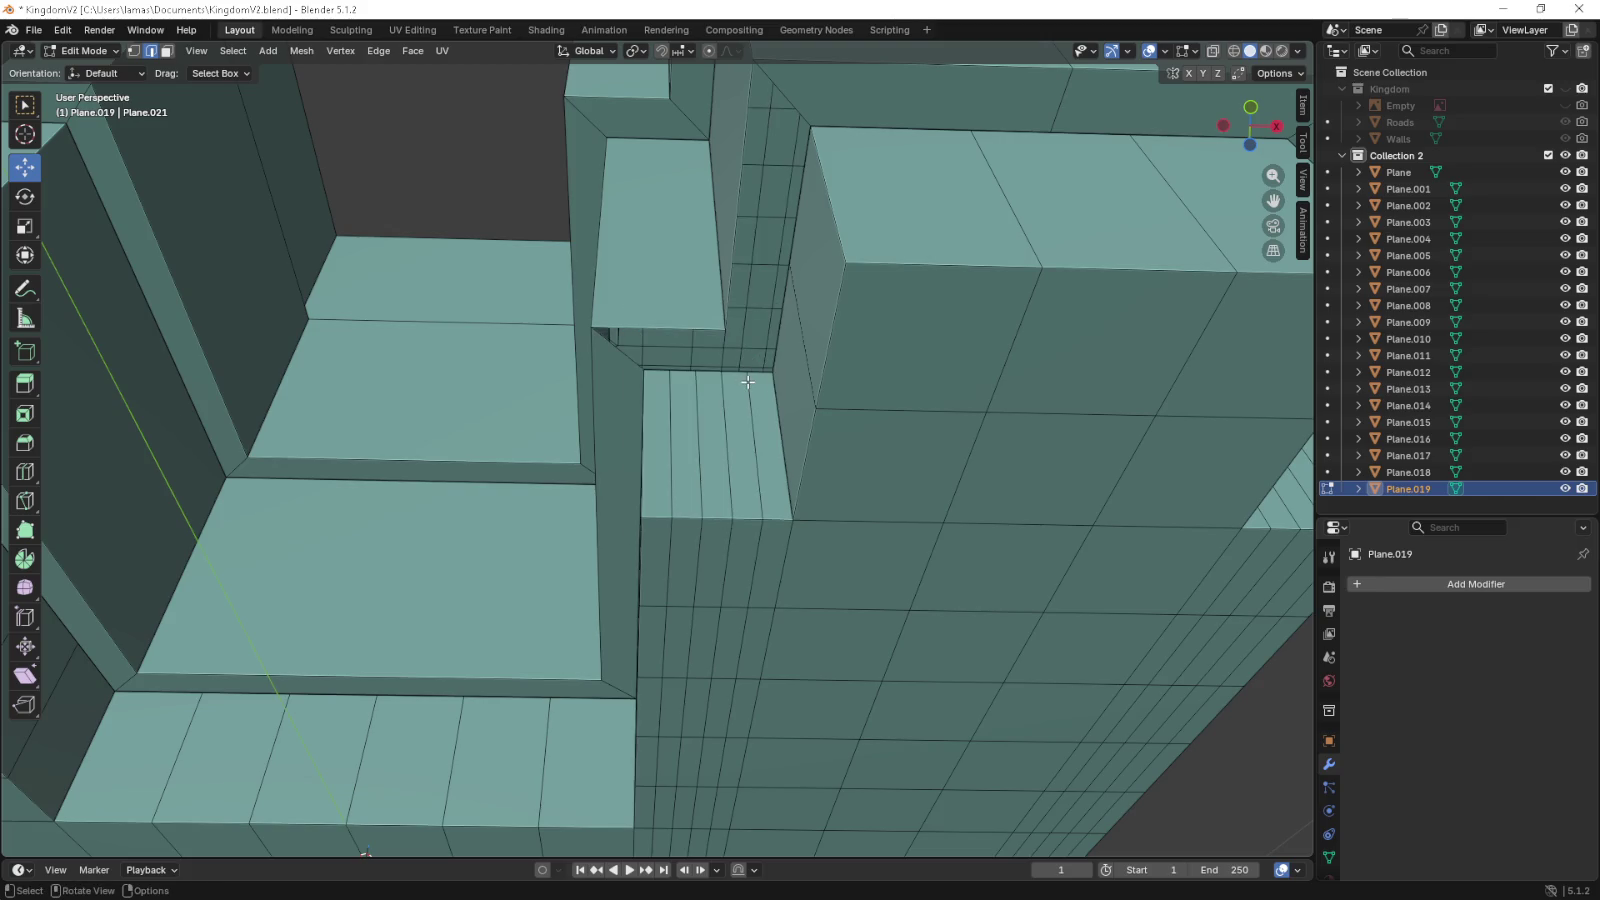
{"action": "key", "text": "ctrl+z"}
{"action": "left_click_drag", "start_coordinate": [664, 403], "coordinate": [511, 476]}
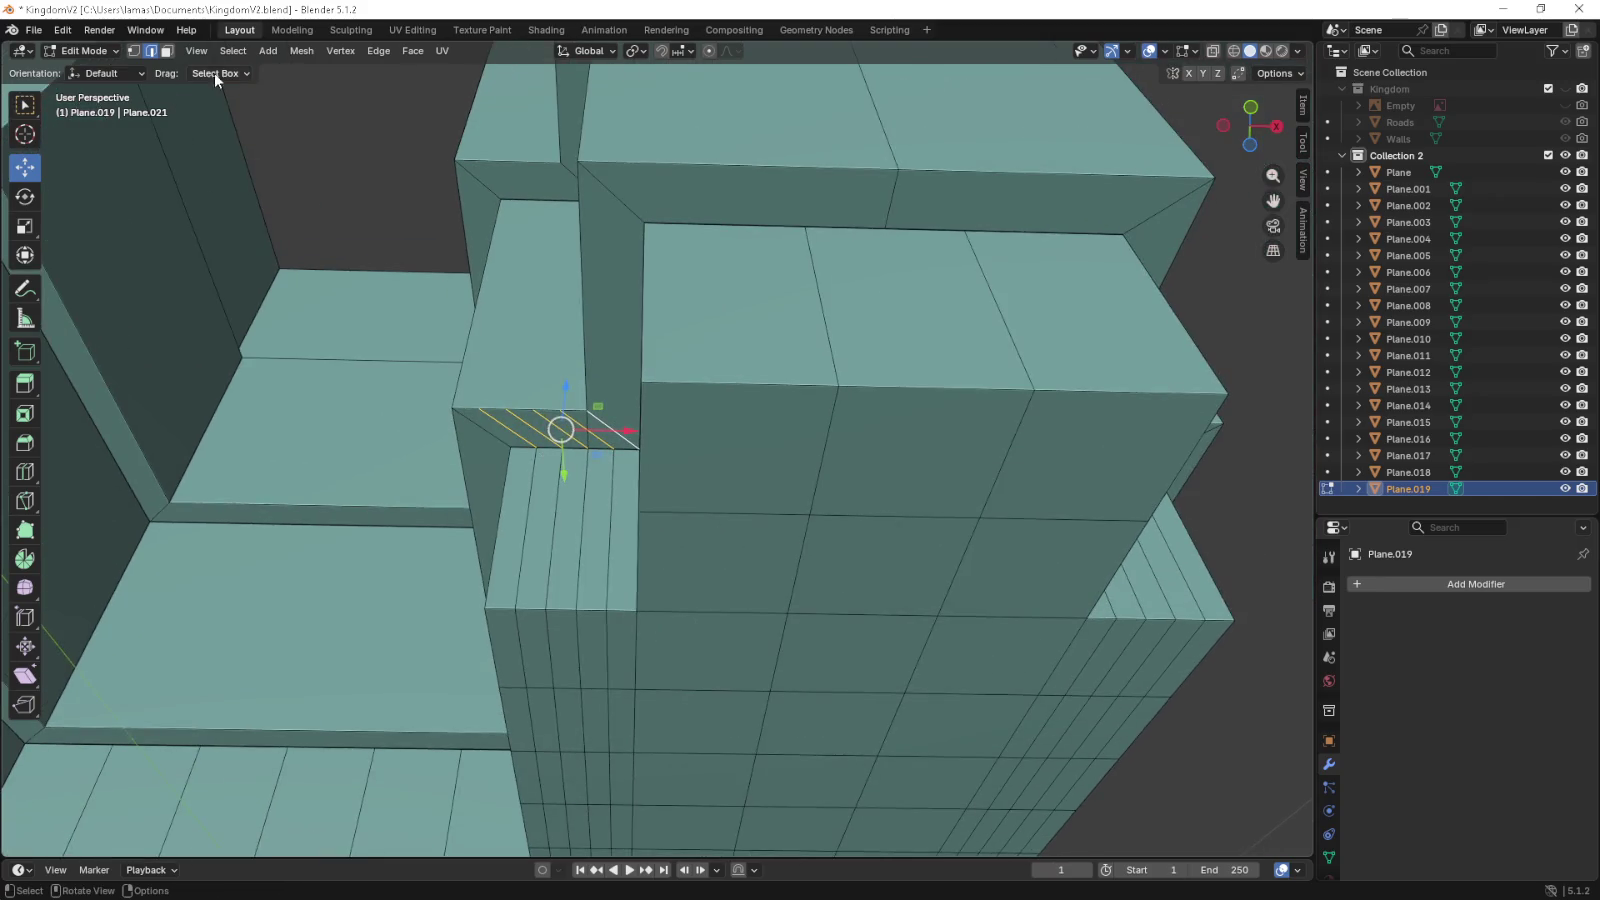
- Select the small corner face, tall vertical face and diagonal faces around the step strip
{"action": "left_click", "coordinate": [168, 52]}
{"action": "left_click", "coordinate": [603, 432]}
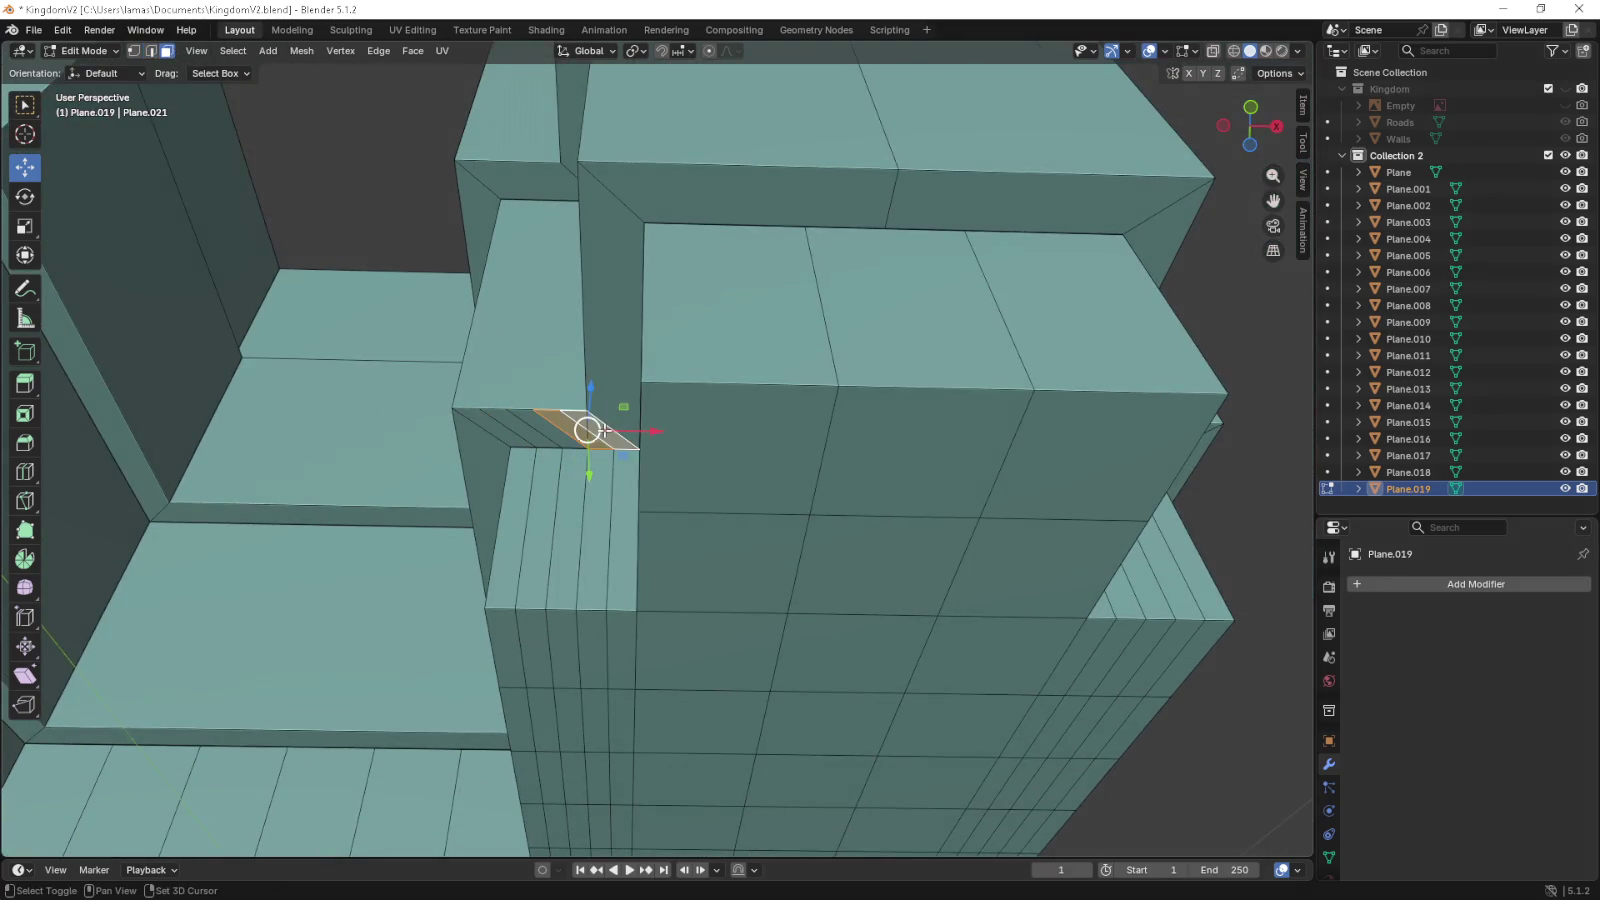
{"action": "left_click", "coordinate": [606, 418]}
{"action": "scroll", "scroll_direction": "up", "scroll_amount": 3}
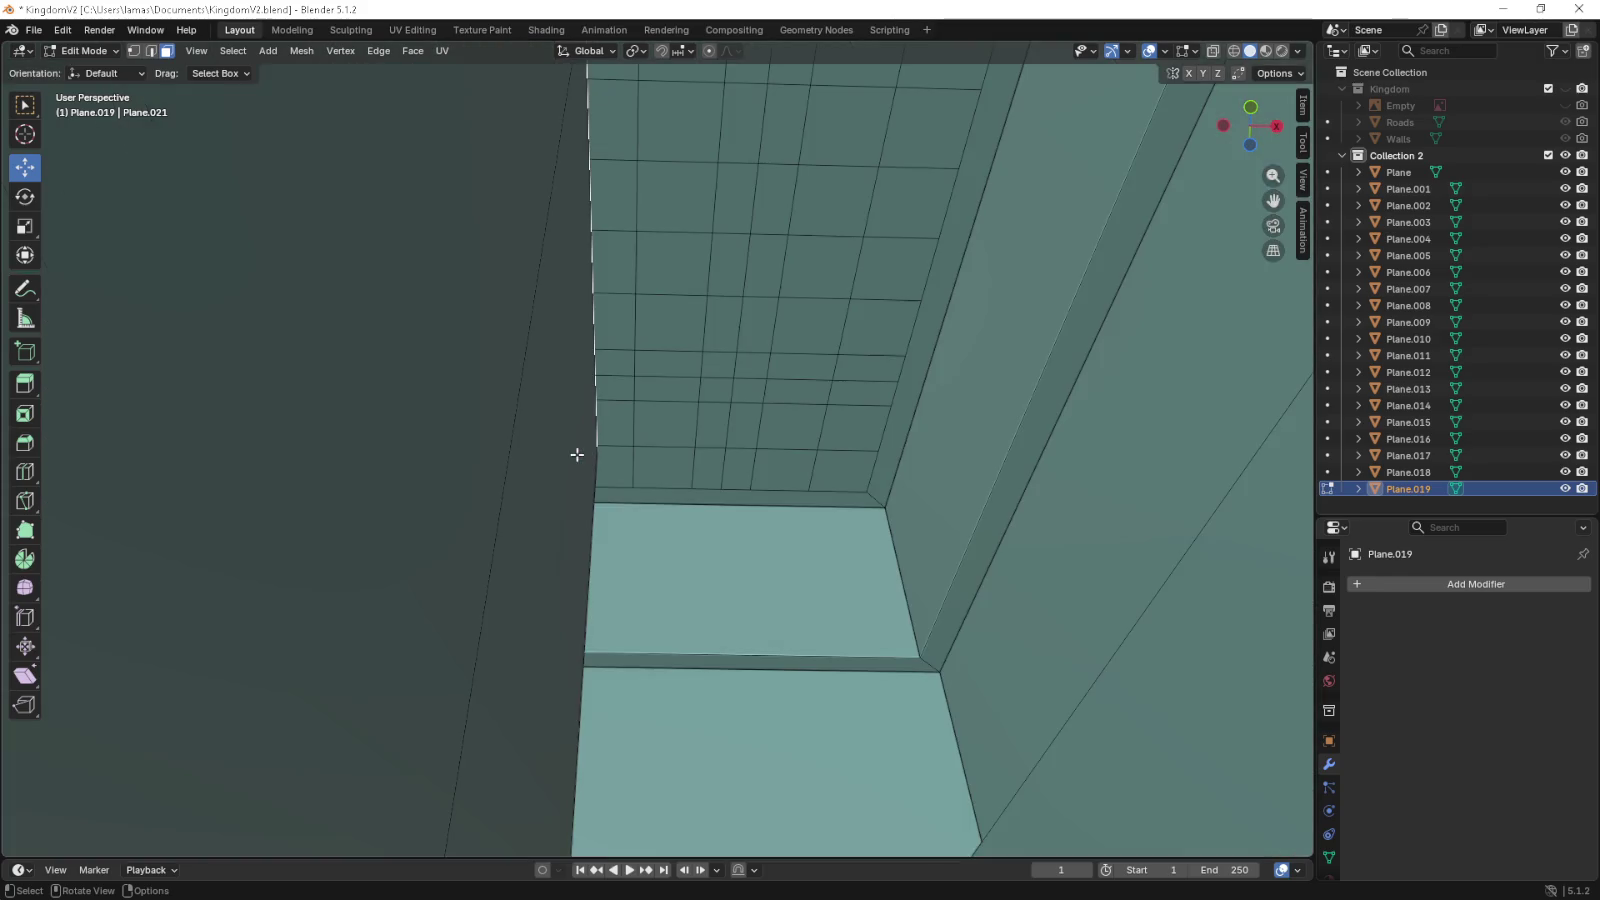
{"action": "scroll", "scroll_direction": "down", "scroll_amount": 3}
{"action": "left_click_drag", "start_coordinate": [516, 432], "coordinate": [529, 436]}
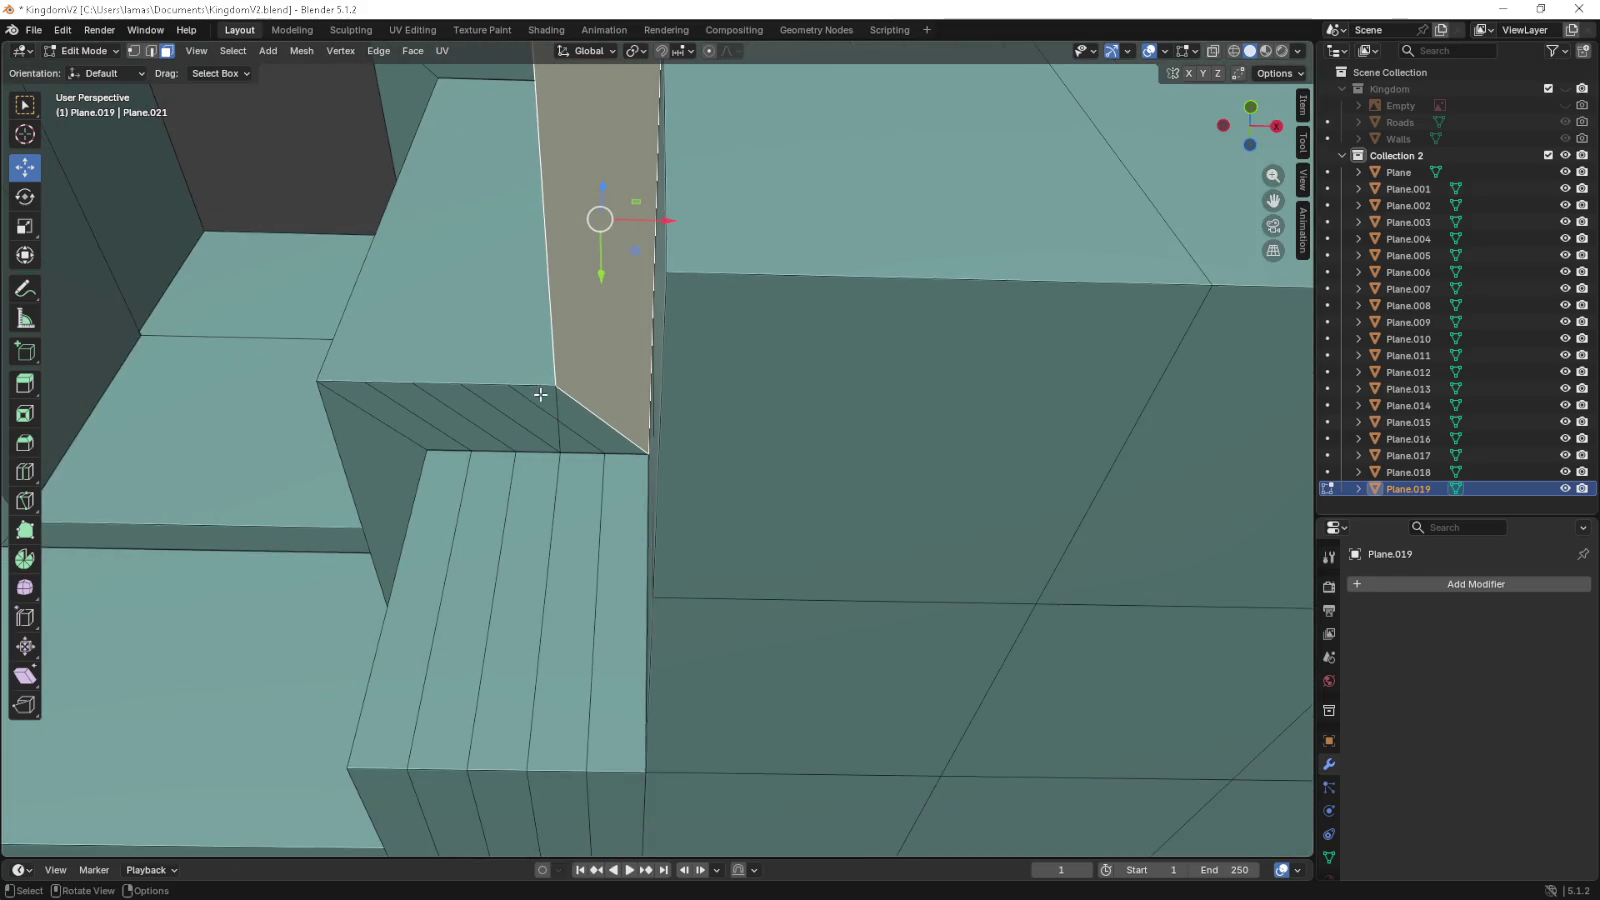
{"action": "left_click", "coordinate": [541, 395]}
{"action": "left_click", "coordinate": [509, 386]}
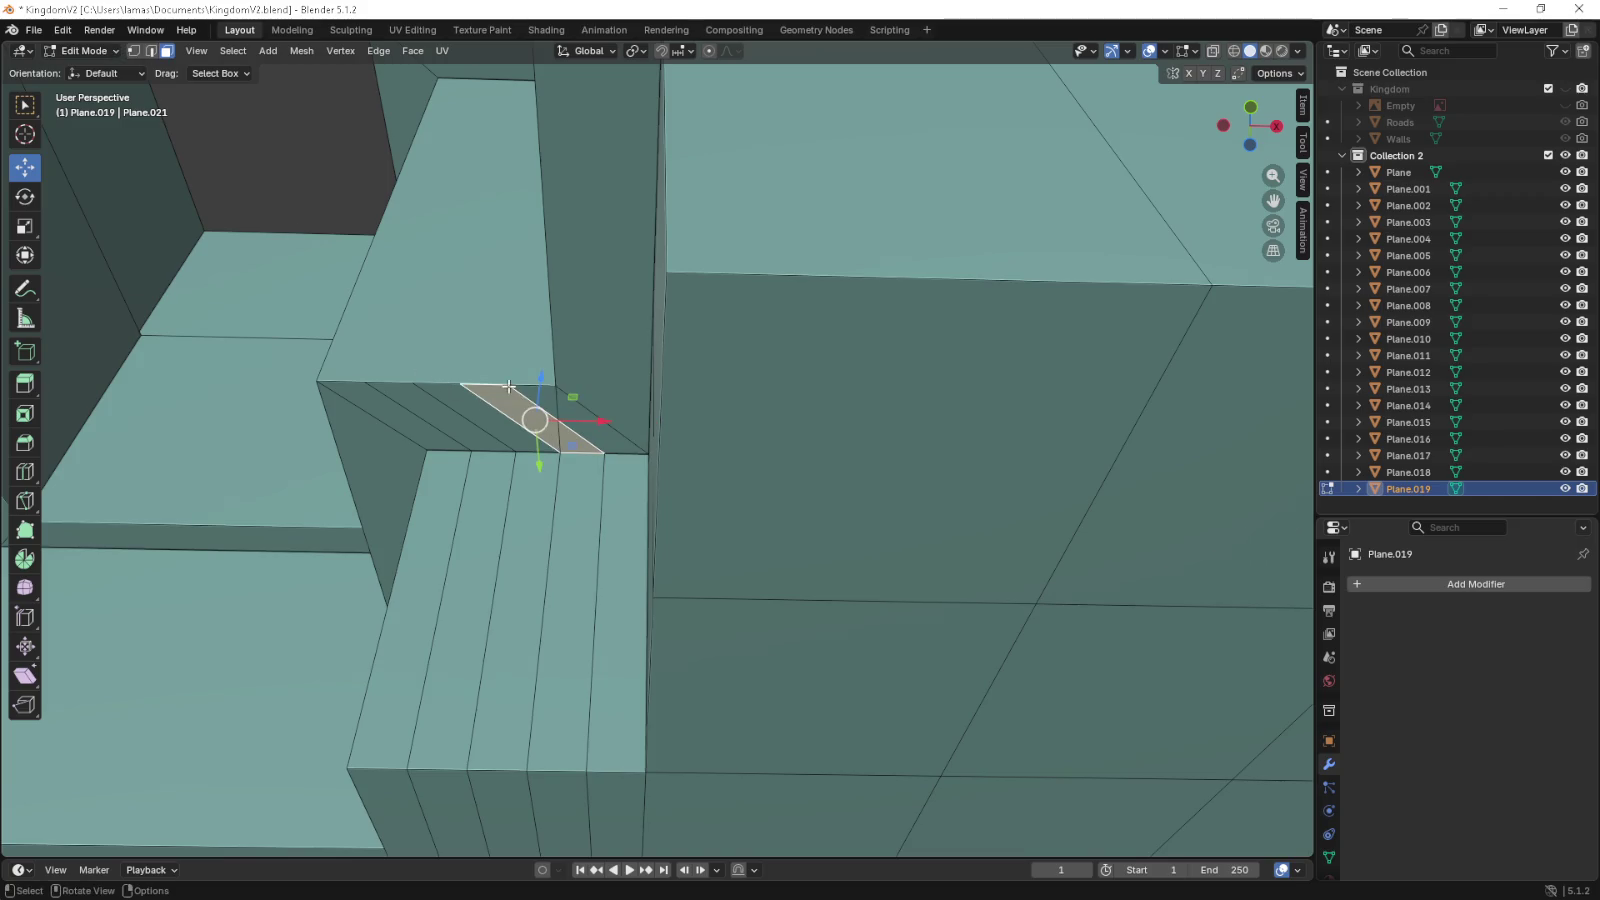
- Select the strip's diagonal edge ring across vertex, face and edge modes, then undo the extra cuts
{"action": "key", "text": "1"}
{"action": "left_click", "coordinate": [514, 385]}
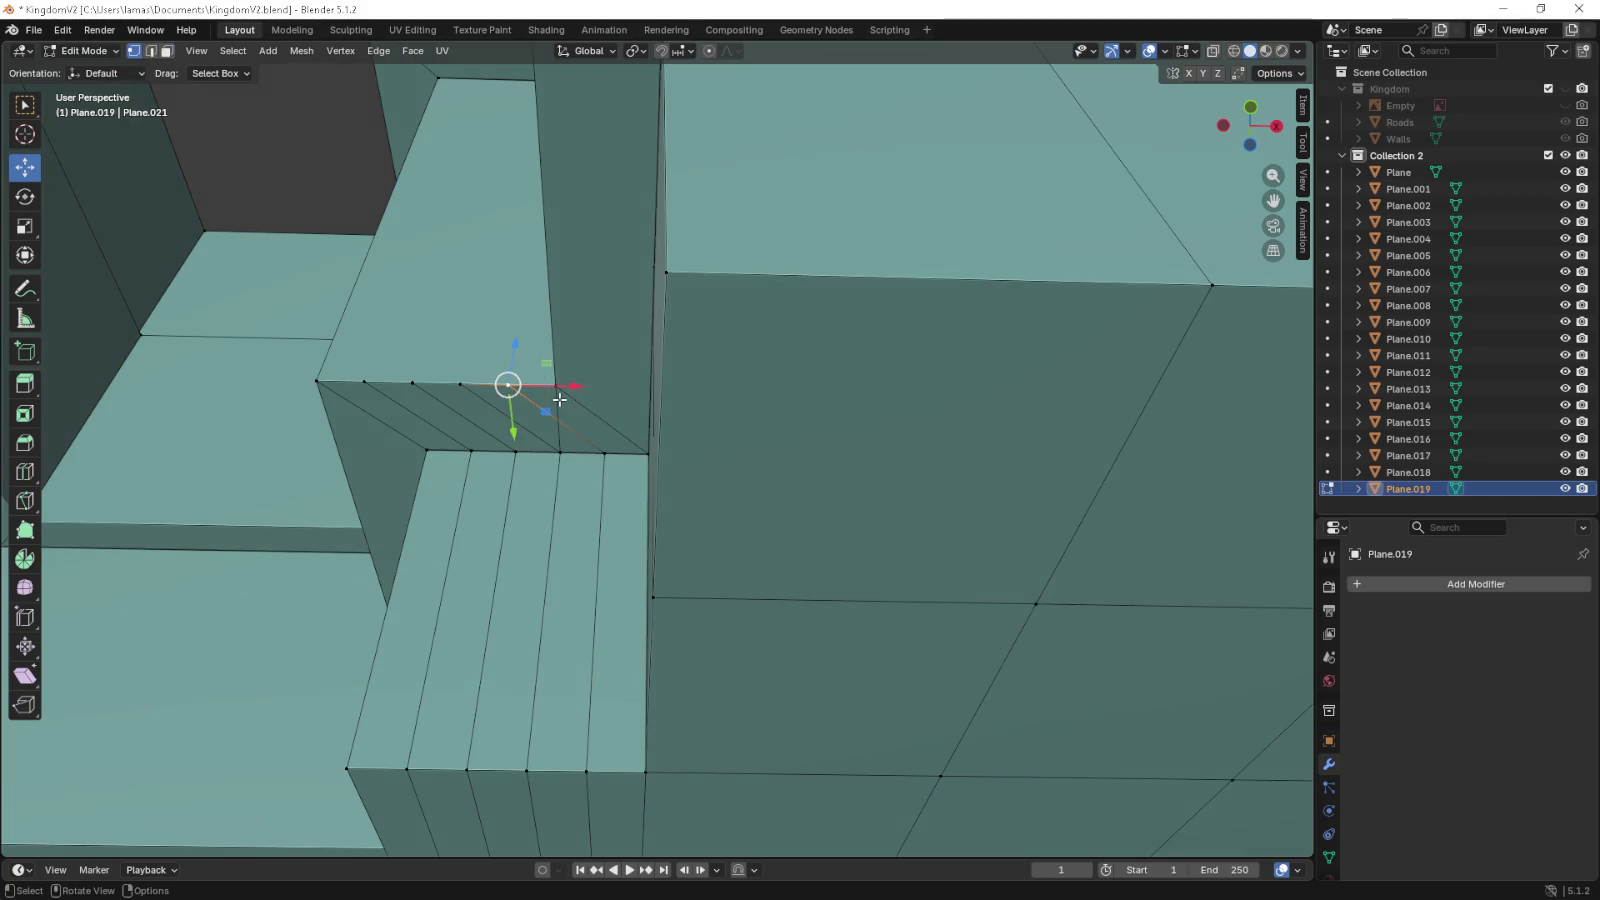
{"action": "key", "text": "3"}
{"action": "left_click", "coordinate": [559, 399]}
{"action": "left_click", "coordinate": [559, 399]}
{"action": "key", "text": "2"}
{"action": "left_click", "coordinate": [559, 399]}
{"action": "left_click", "coordinate": [559, 399]}
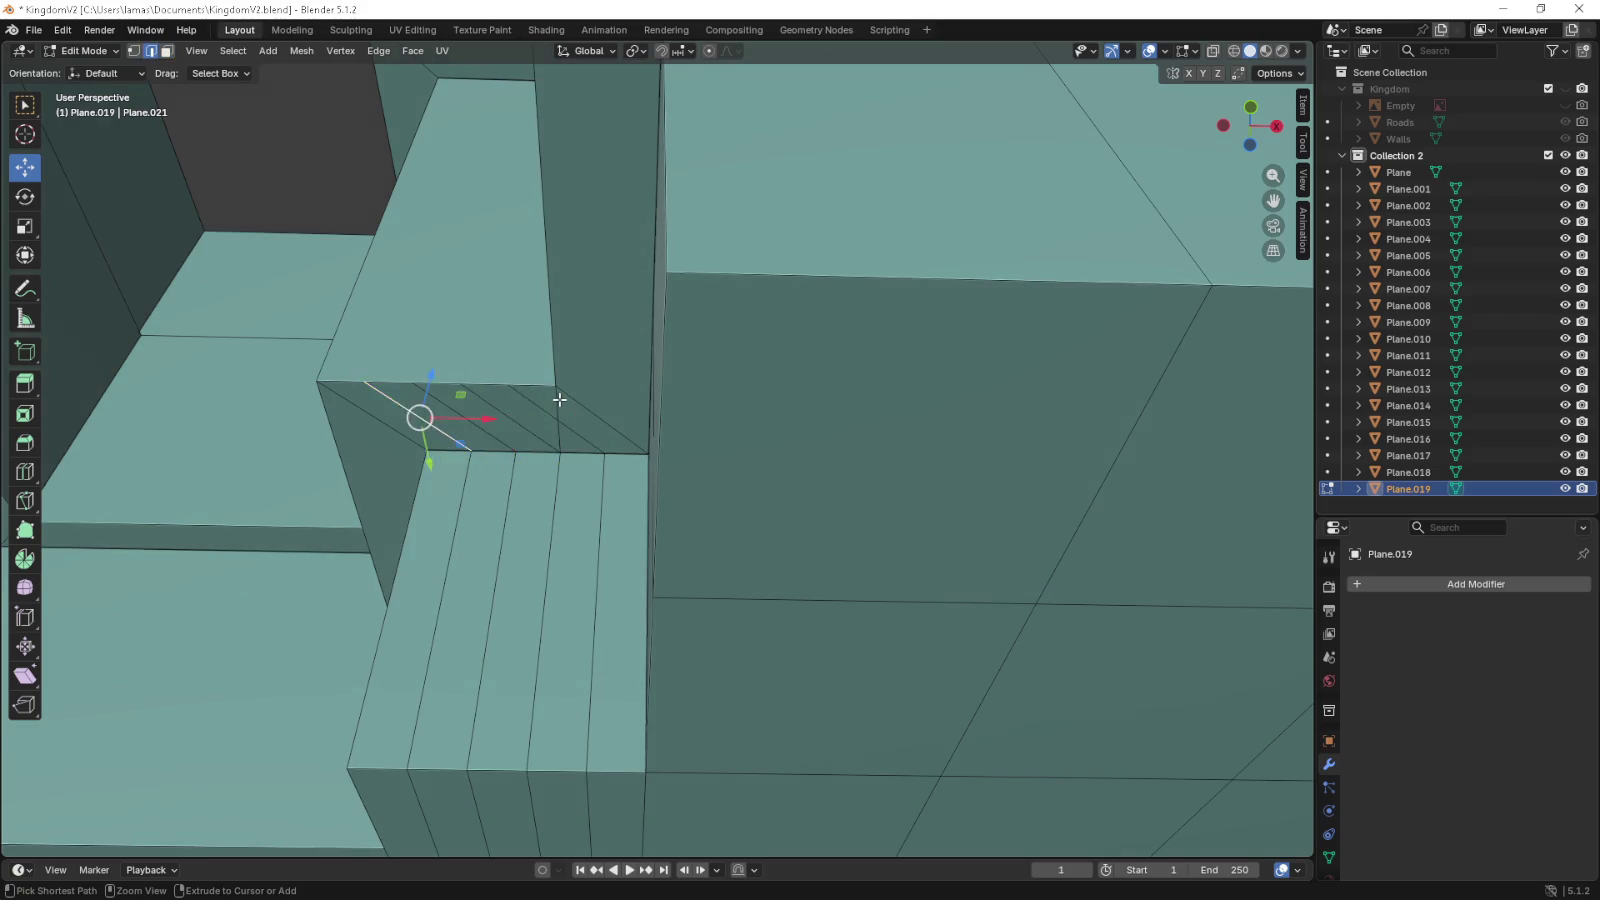
{"action": "key", "text": "1"}
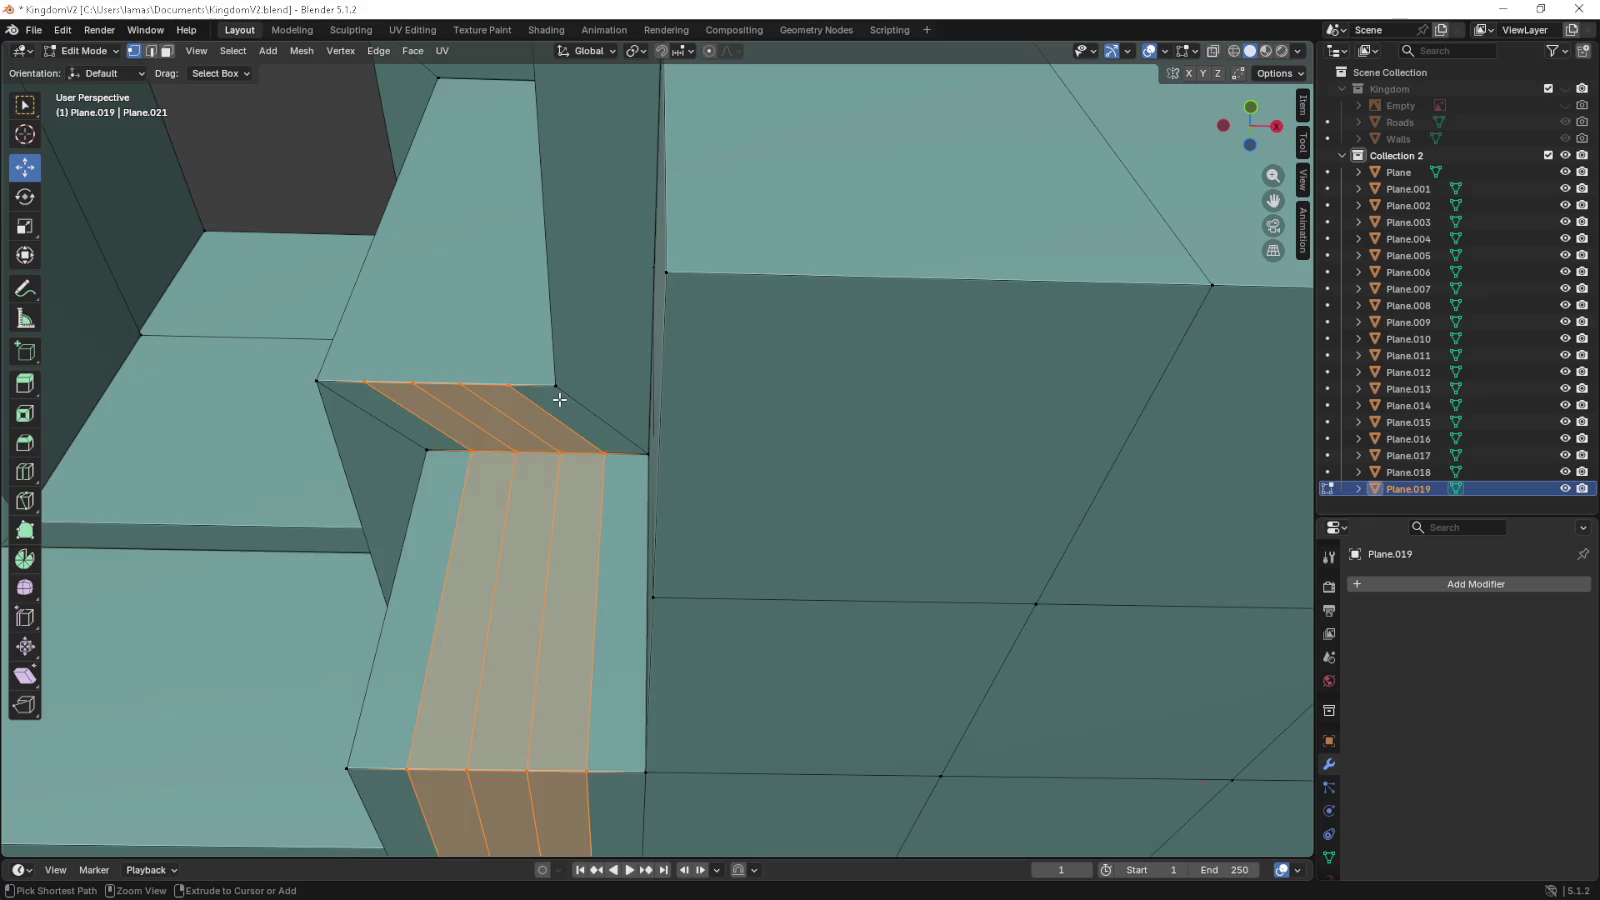
{"action": "key", "text": "ctrl+z"}
{"action": "key", "text": "ctrl+r"}
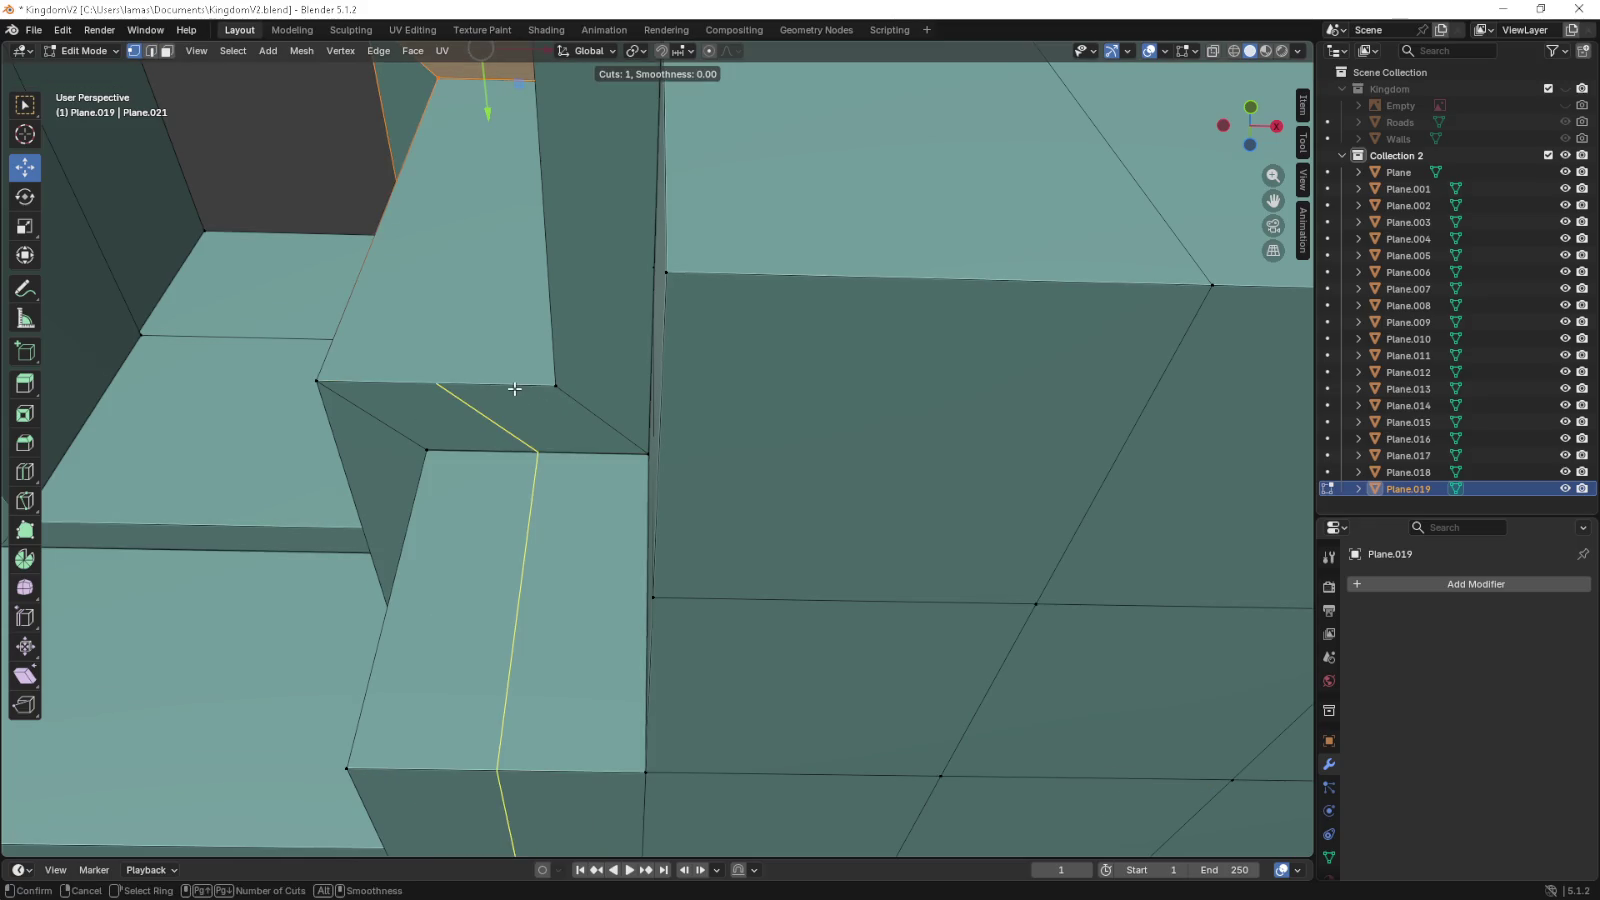
{"action": "left_click", "coordinate": [514, 389]}
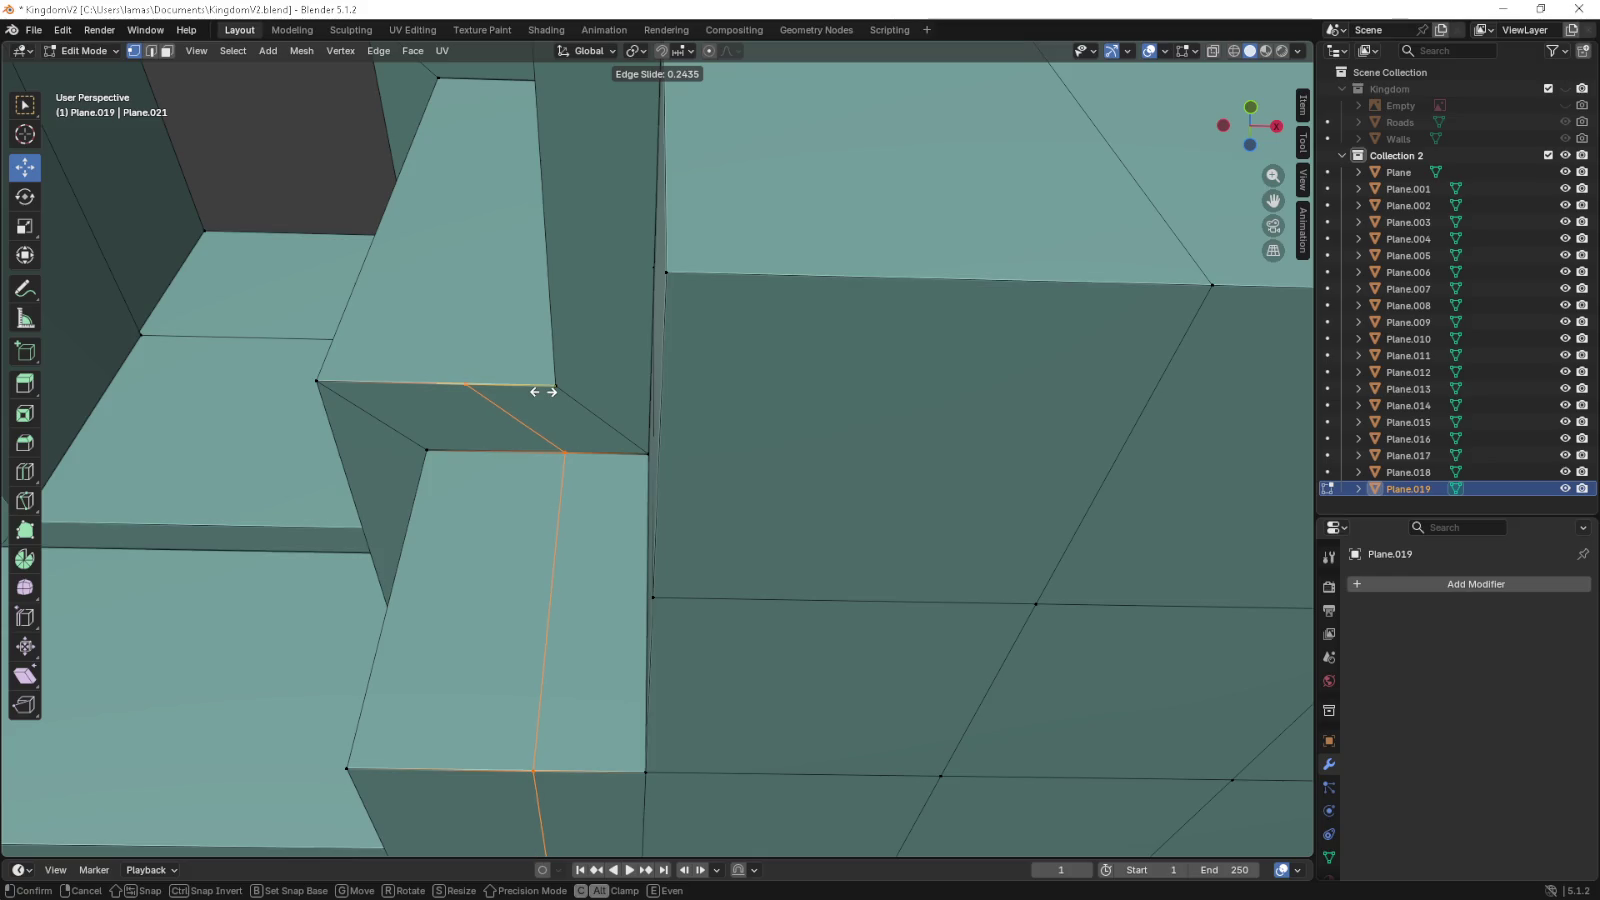
{"action": "left_click", "coordinate": [553, 396]}
{"action": "type", "text": "sz"}
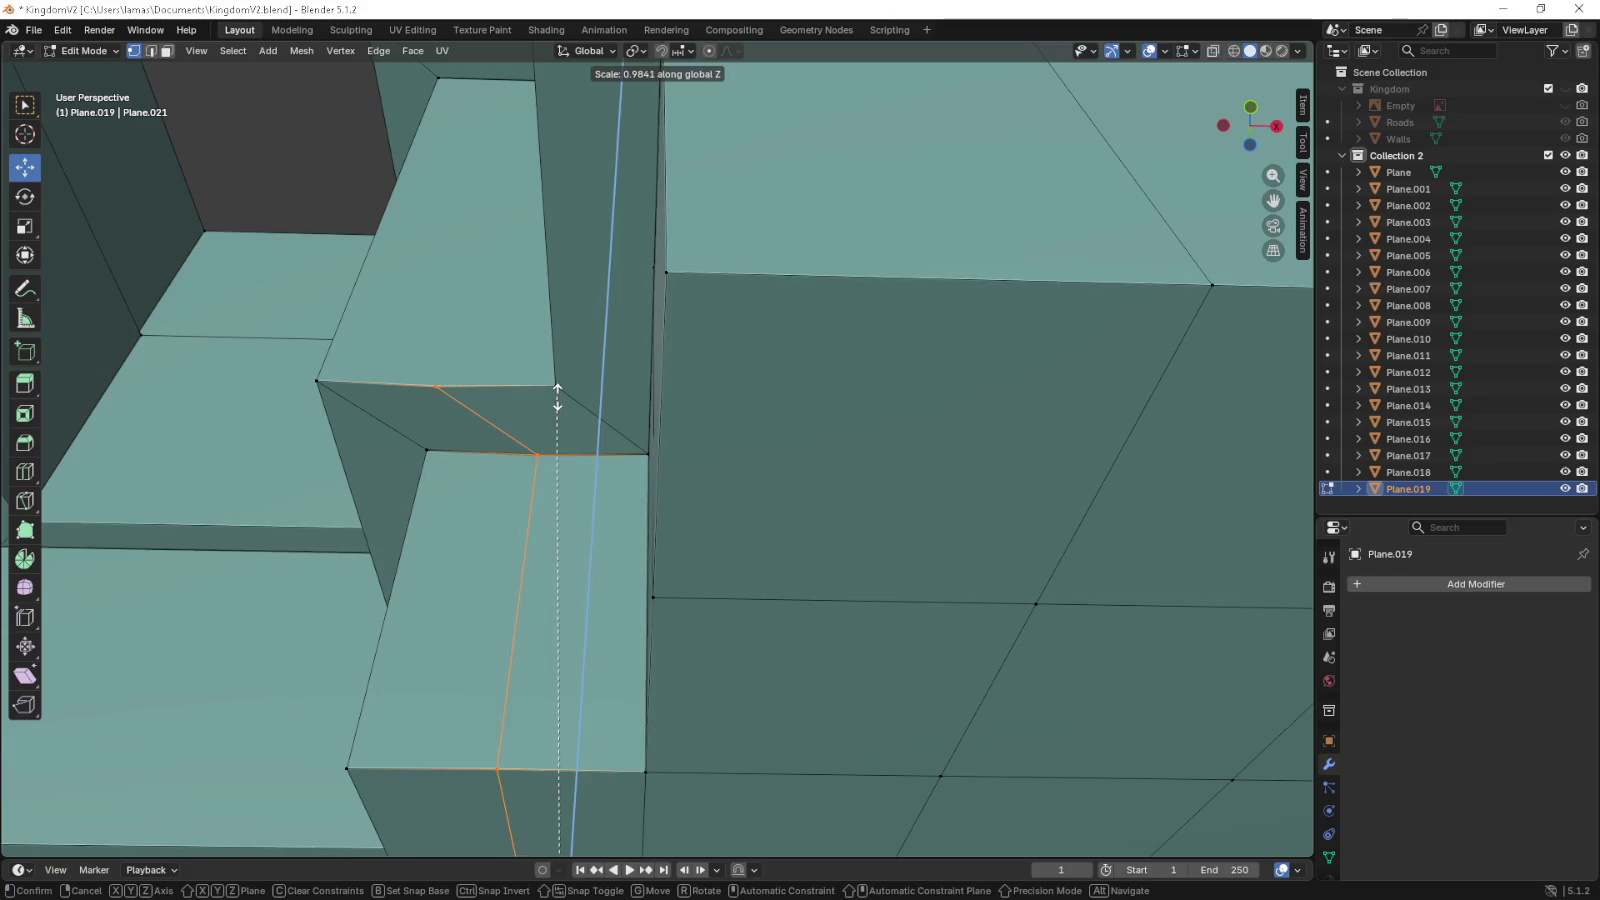
{"action": "type", "text": "0"}
{"action": "key", "text": "Return"}
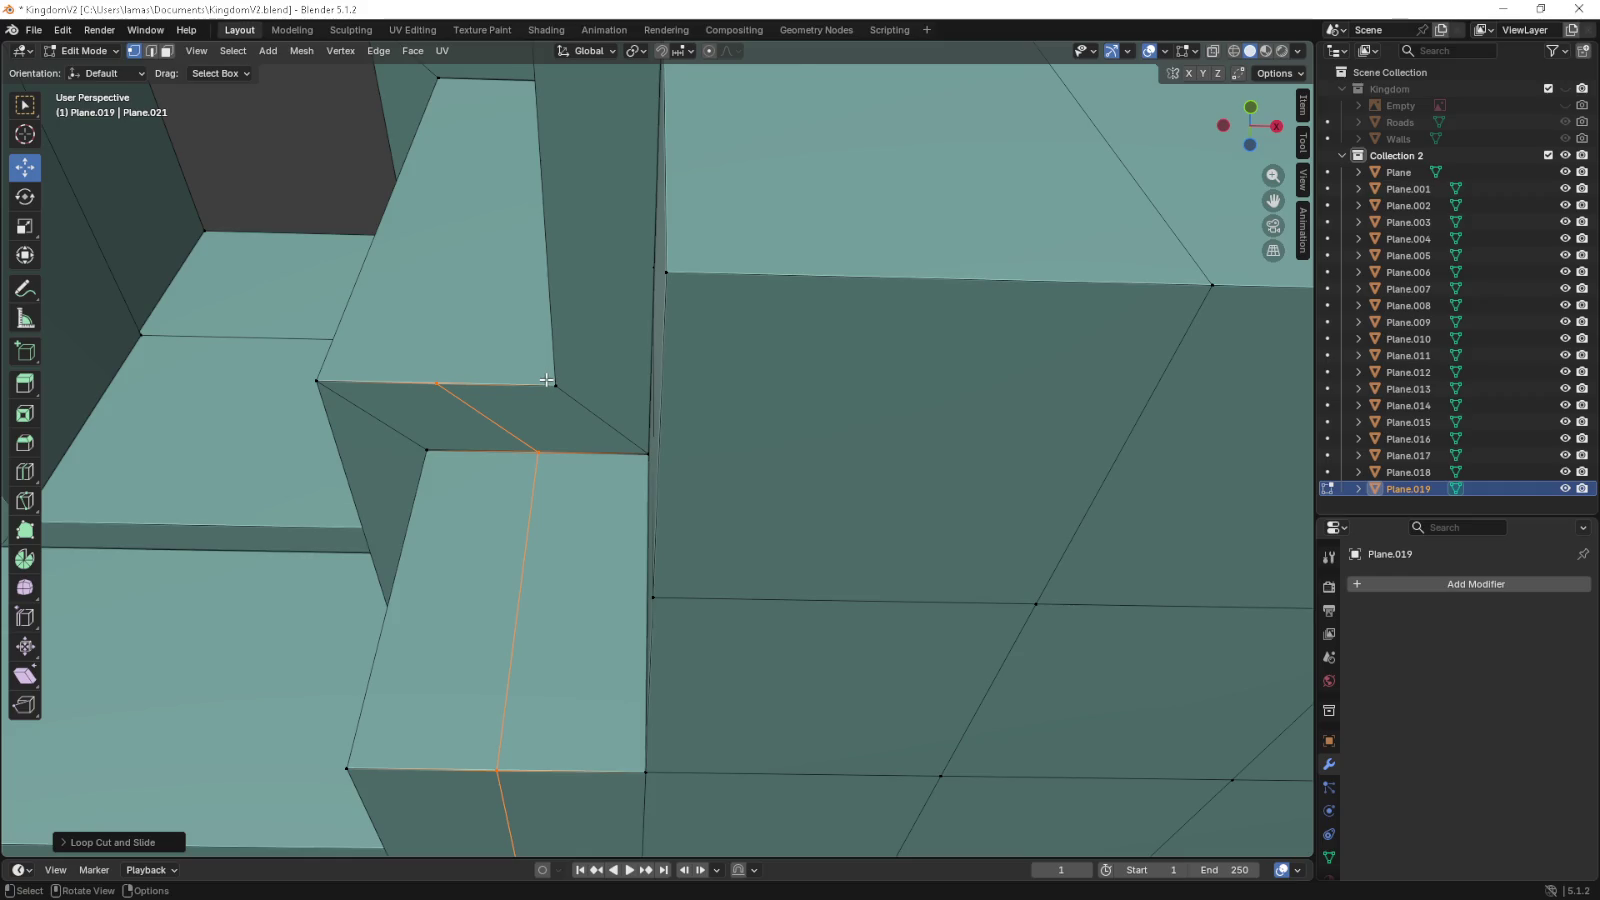
{"action": "key", "text": "ctrl+z"}
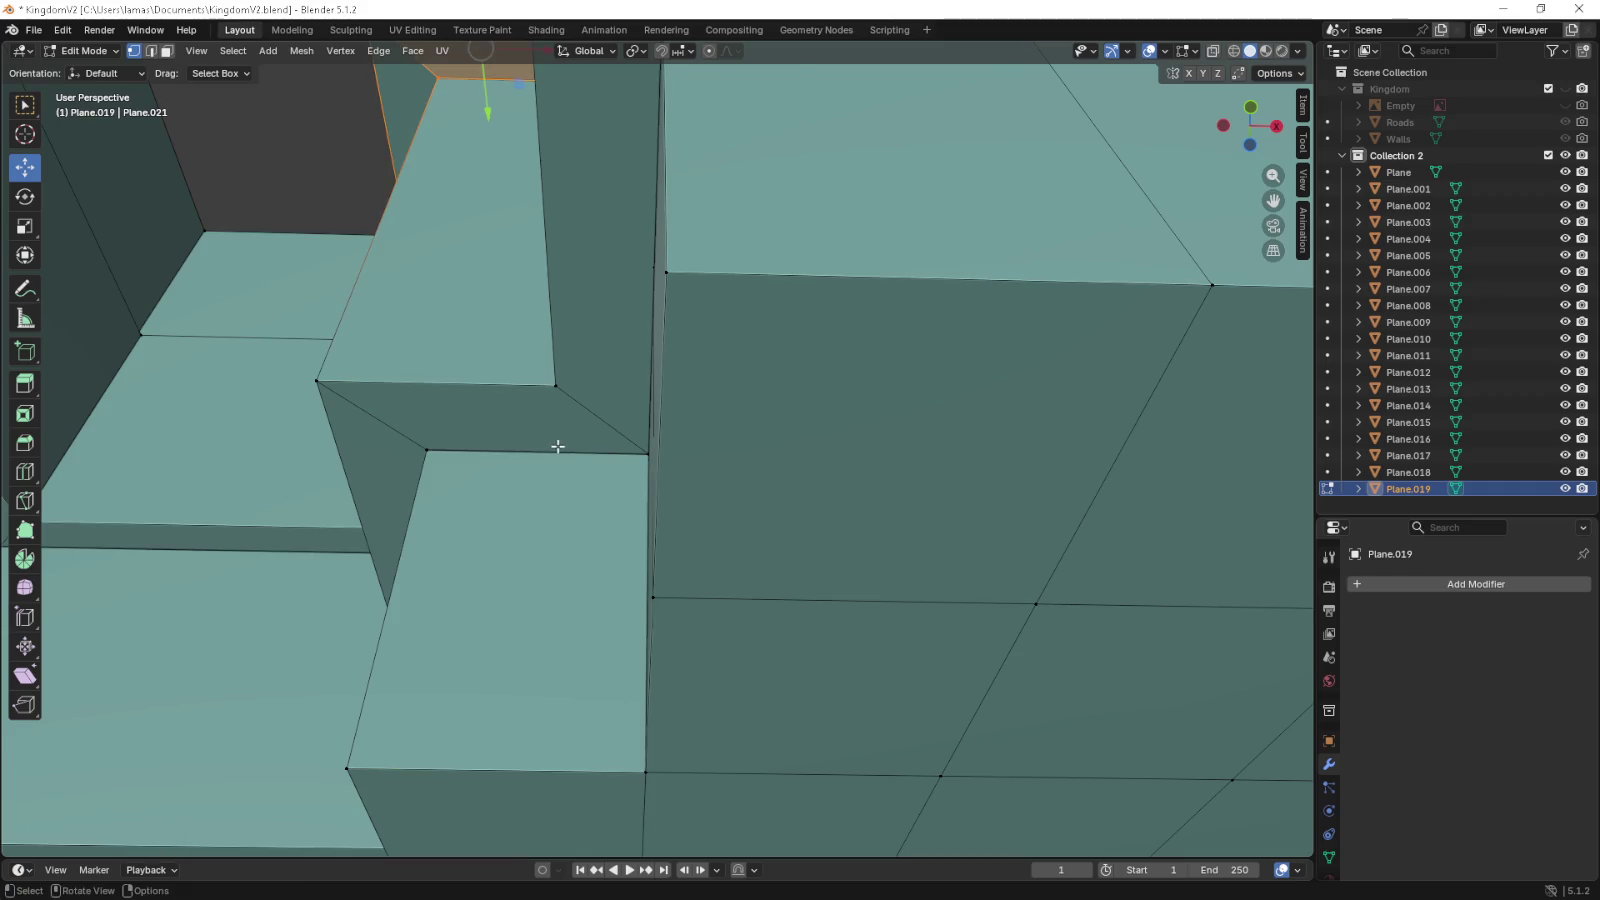
{"action": "left_click_drag", "start_coordinate": [570, 455], "coordinate": [590, 465]}
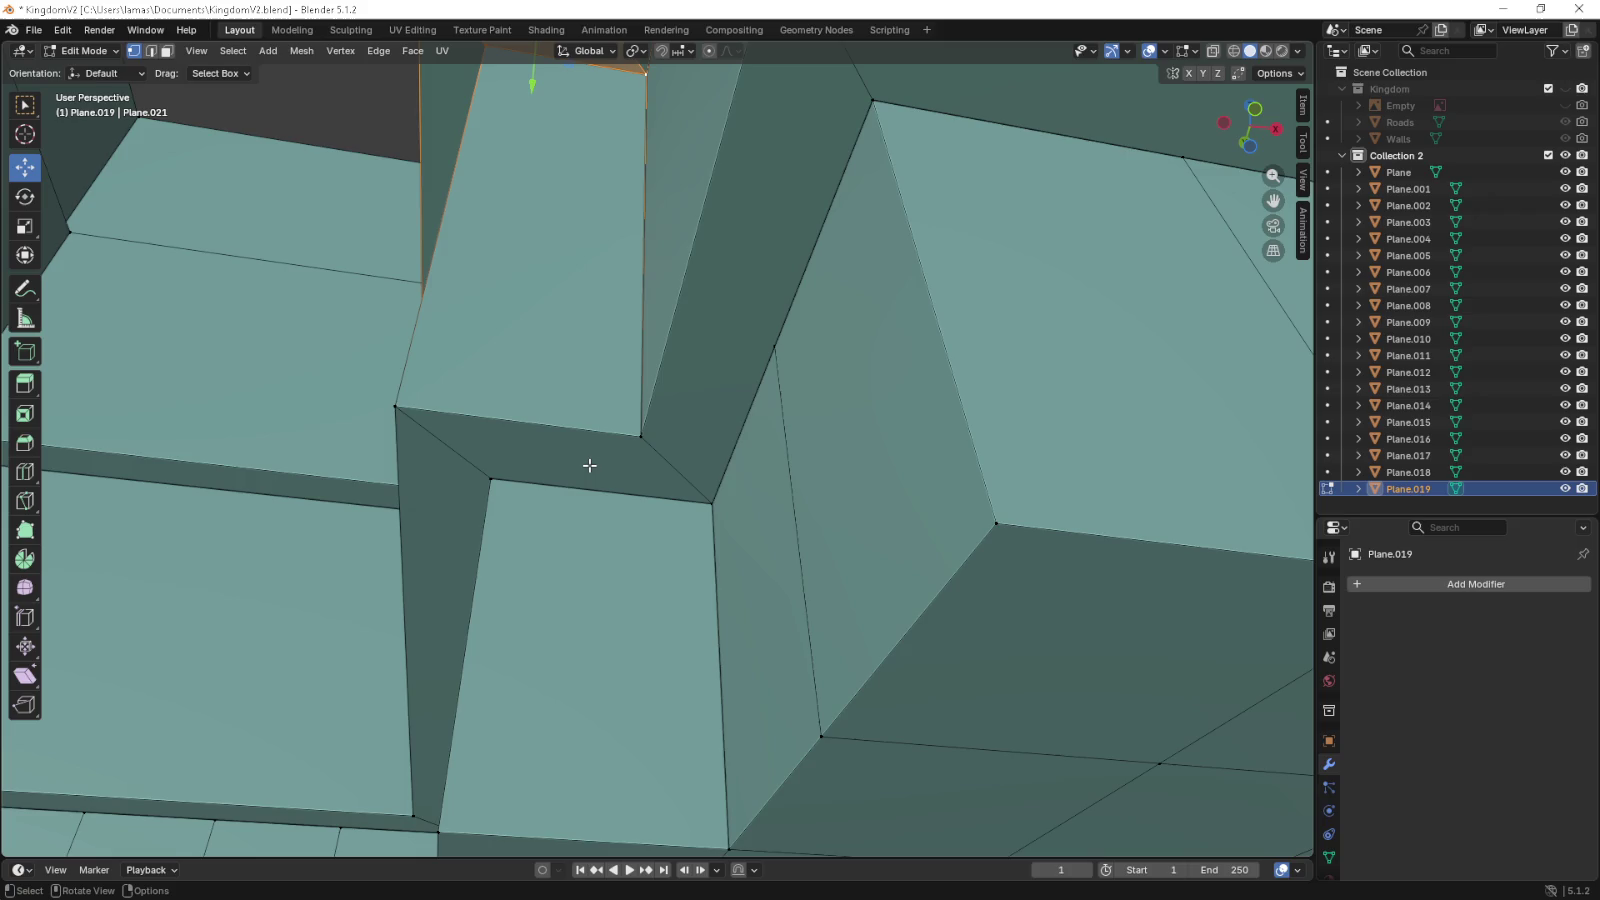
{"action": "scroll", "scroll_direction": "down", "scroll_amount": 3}
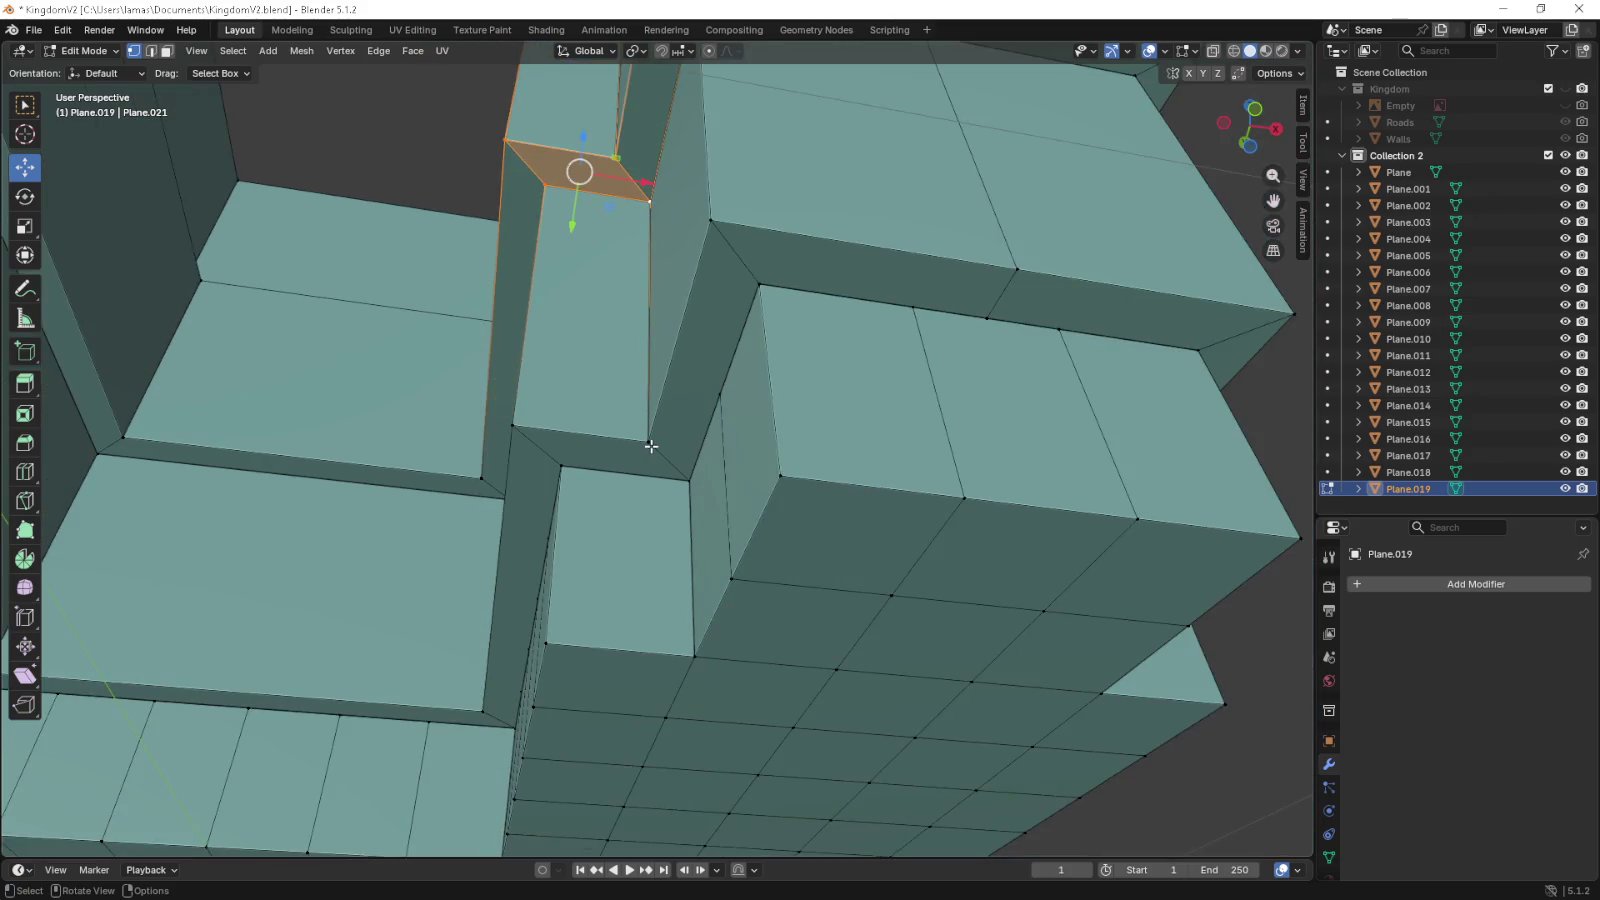
{"action": "left_click_drag", "start_coordinate": [624, 555], "coordinate": [582, 553]}
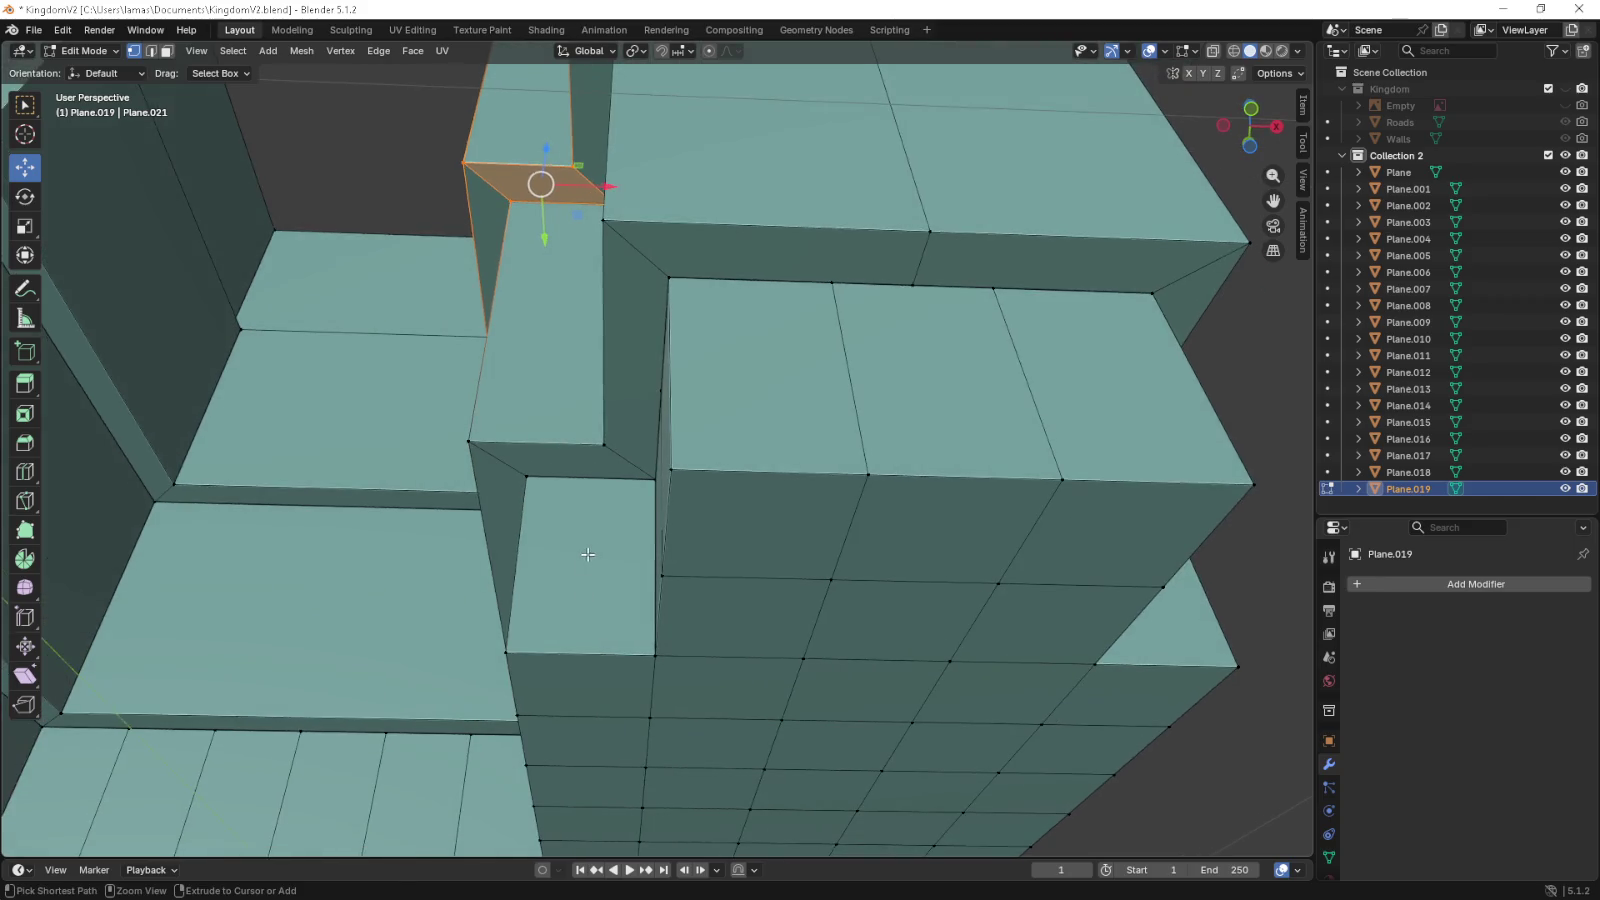
- Add three centred loop cuts to the first narrow column, cancelling a misplaced second attempt
{"action": "key", "text": "ctrl+r"}
{"action": "scroll", "scroll_direction": "up", "scroll_amount": 3}
{"action": "left_click", "coordinate": [592, 665]}
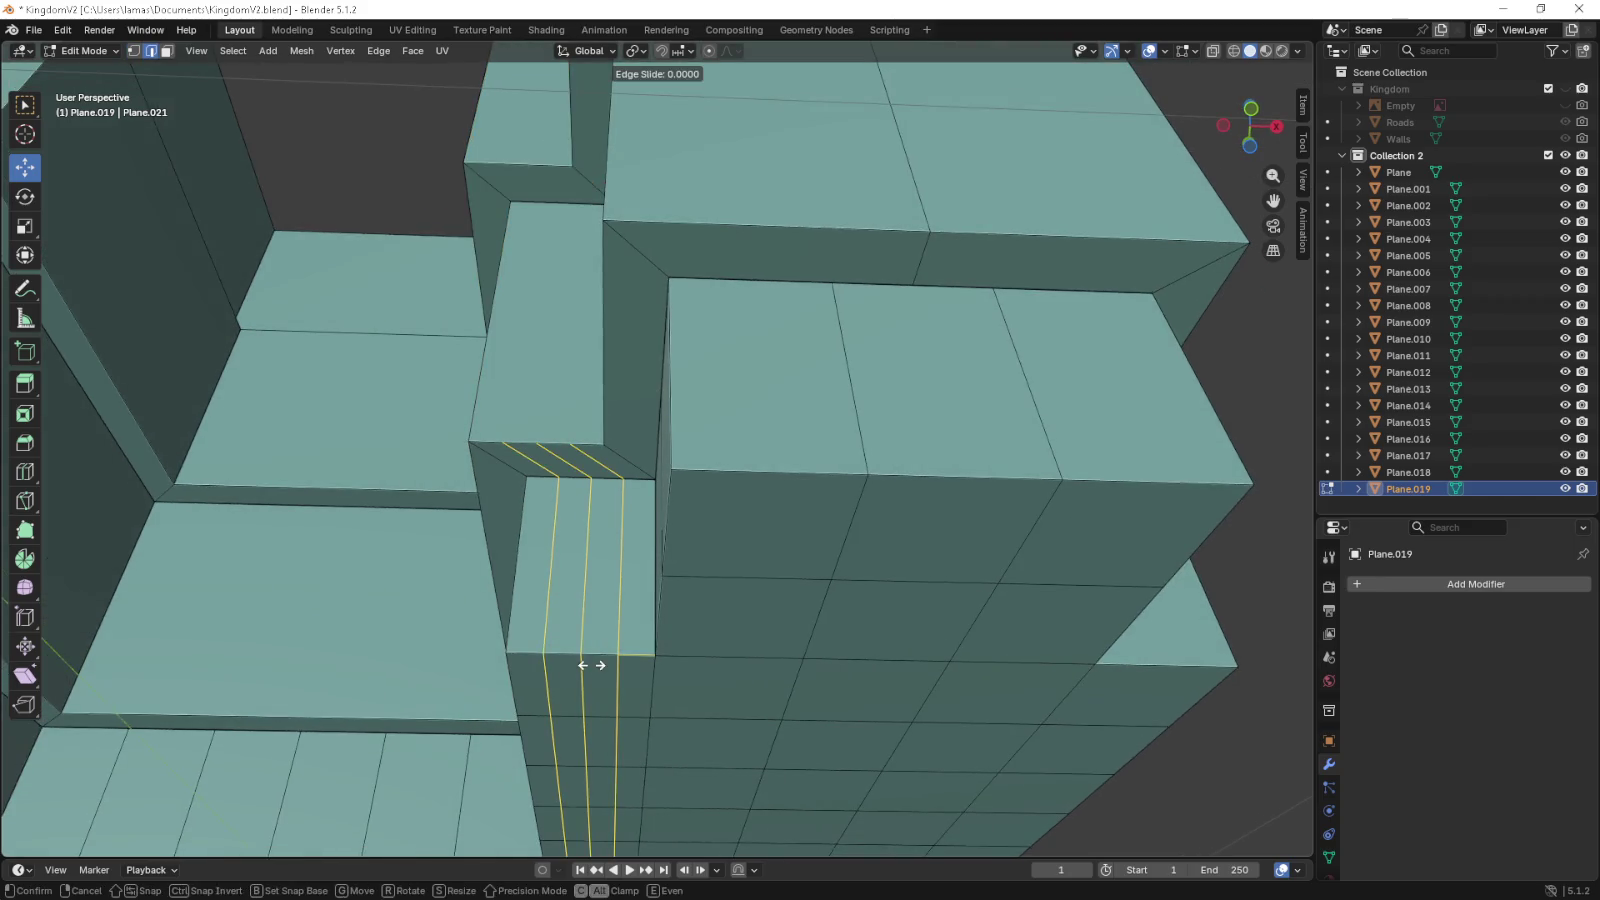
{"action": "right_click", "coordinate": [592, 665]}
{"action": "left_click_drag", "start_coordinate": [825, 668], "coordinate": [664, 664]}
{"action": "key", "text": "ctrl+r"}
{"action": "scroll", "scroll_direction": "up", "scroll_amount": 3}
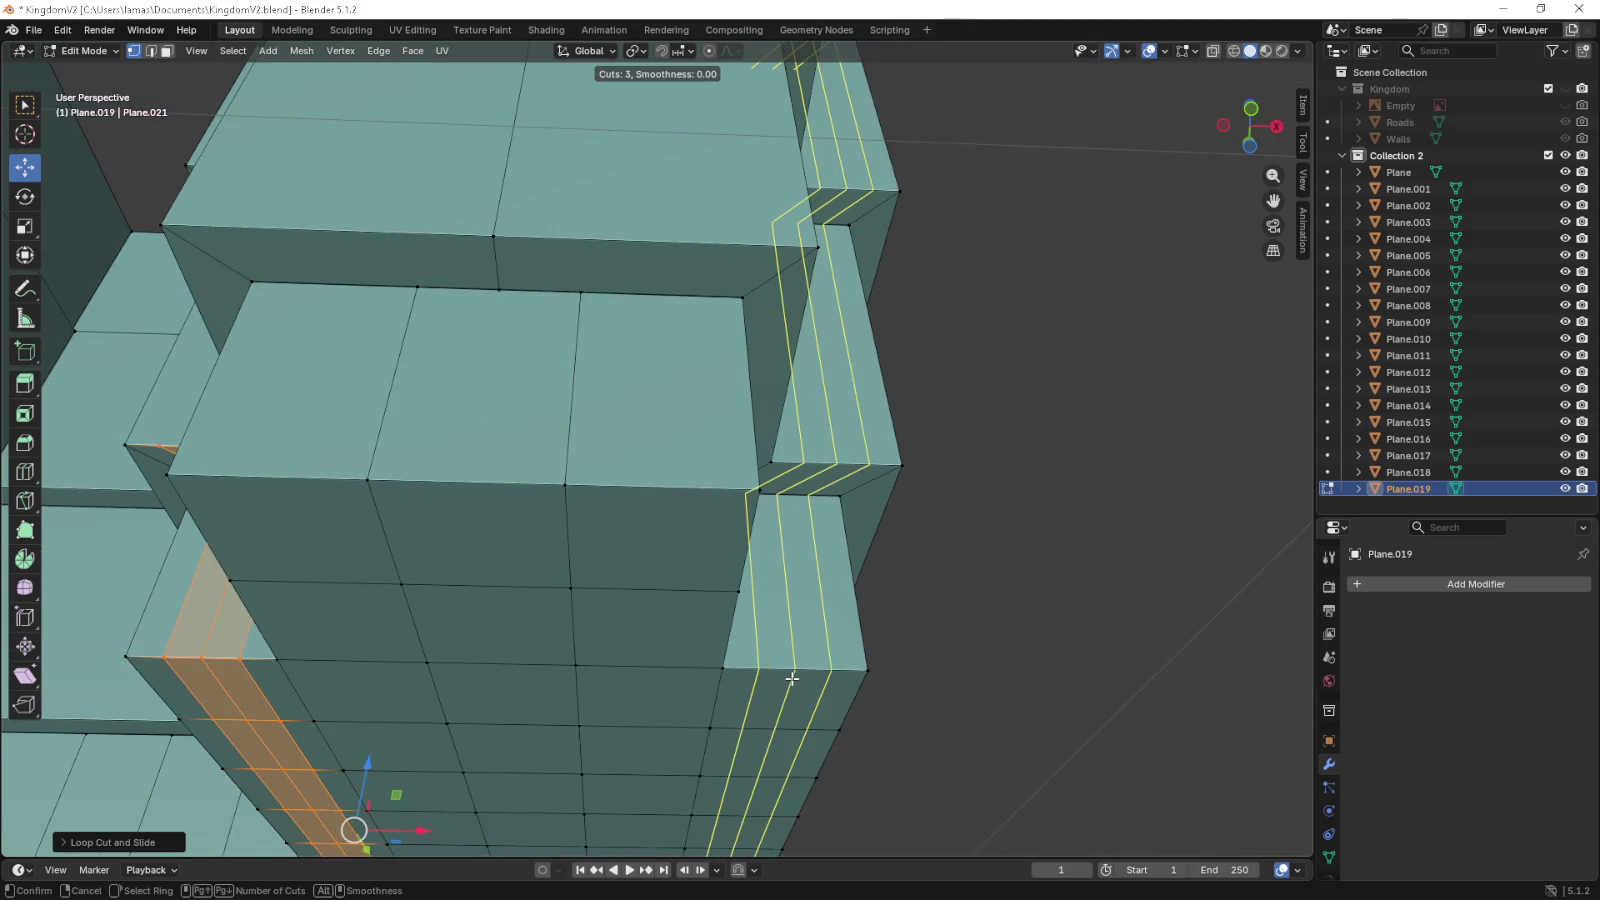
{"action": "right_click", "coordinate": [792, 678]}
{"action": "key", "text": "ctrl+z"}
- Add three centred loop cuts each to the left and right columns
{"action": "key", "text": "ctrl+r"}
{"action": "scroll", "scroll_direction": "up", "scroll_amount": 3}
{"action": "left_click", "coordinate": [220, 664]}
{"action": "right_click", "coordinate": [220, 664]}
{"action": "key", "text": "ctrl+r"}
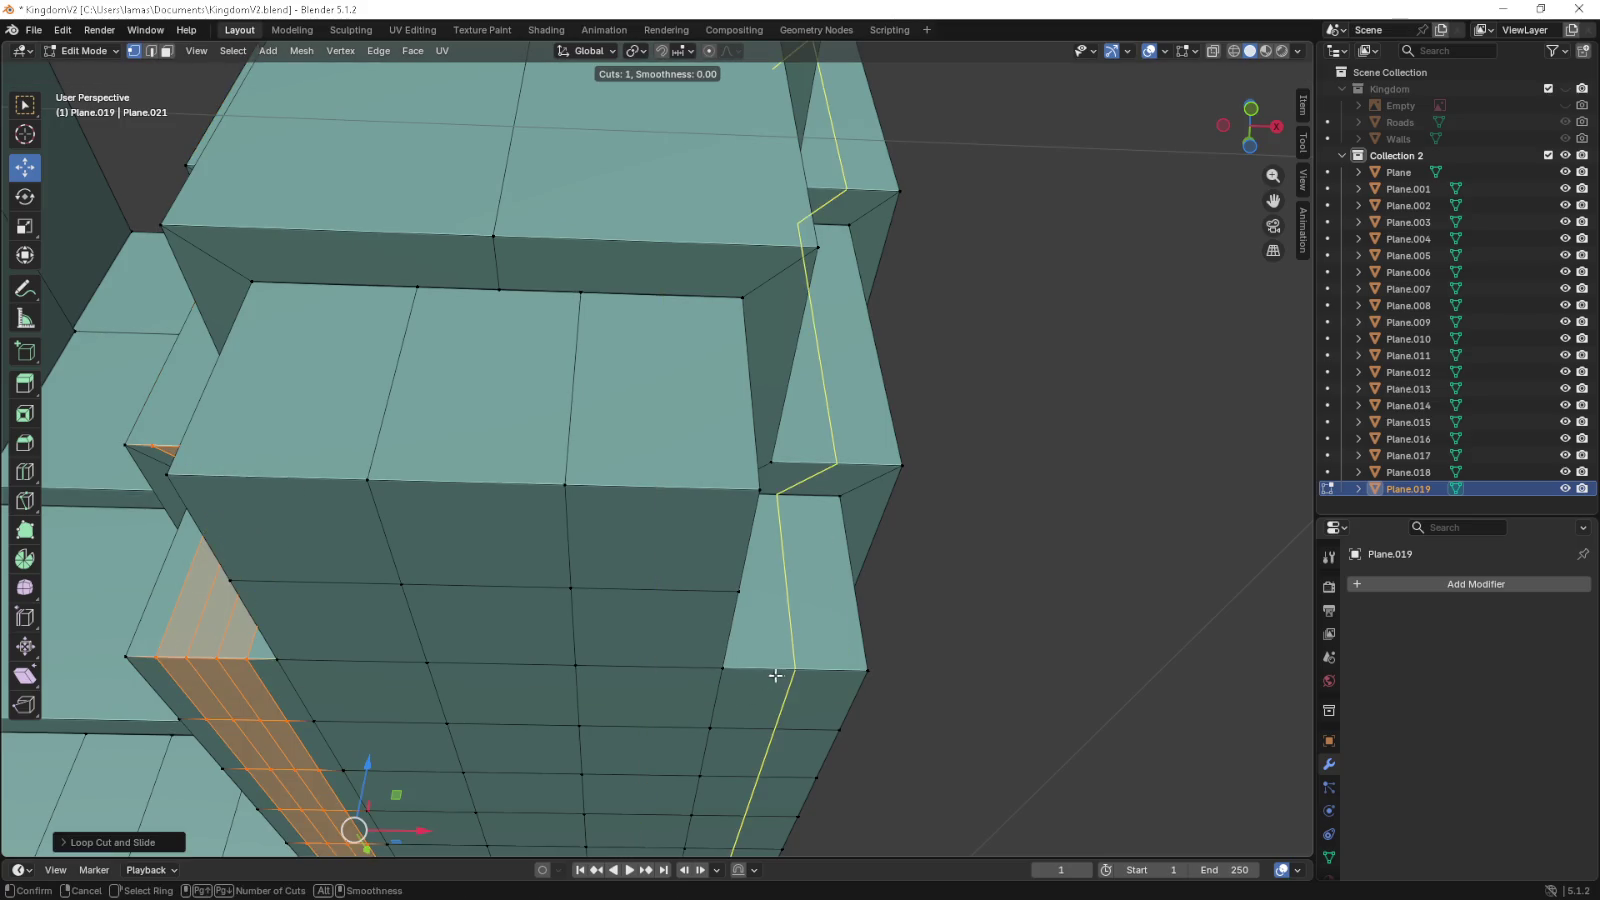
{"action": "left_click", "coordinate": [778, 675]}
{"action": "right_click", "coordinate": [778, 675]}
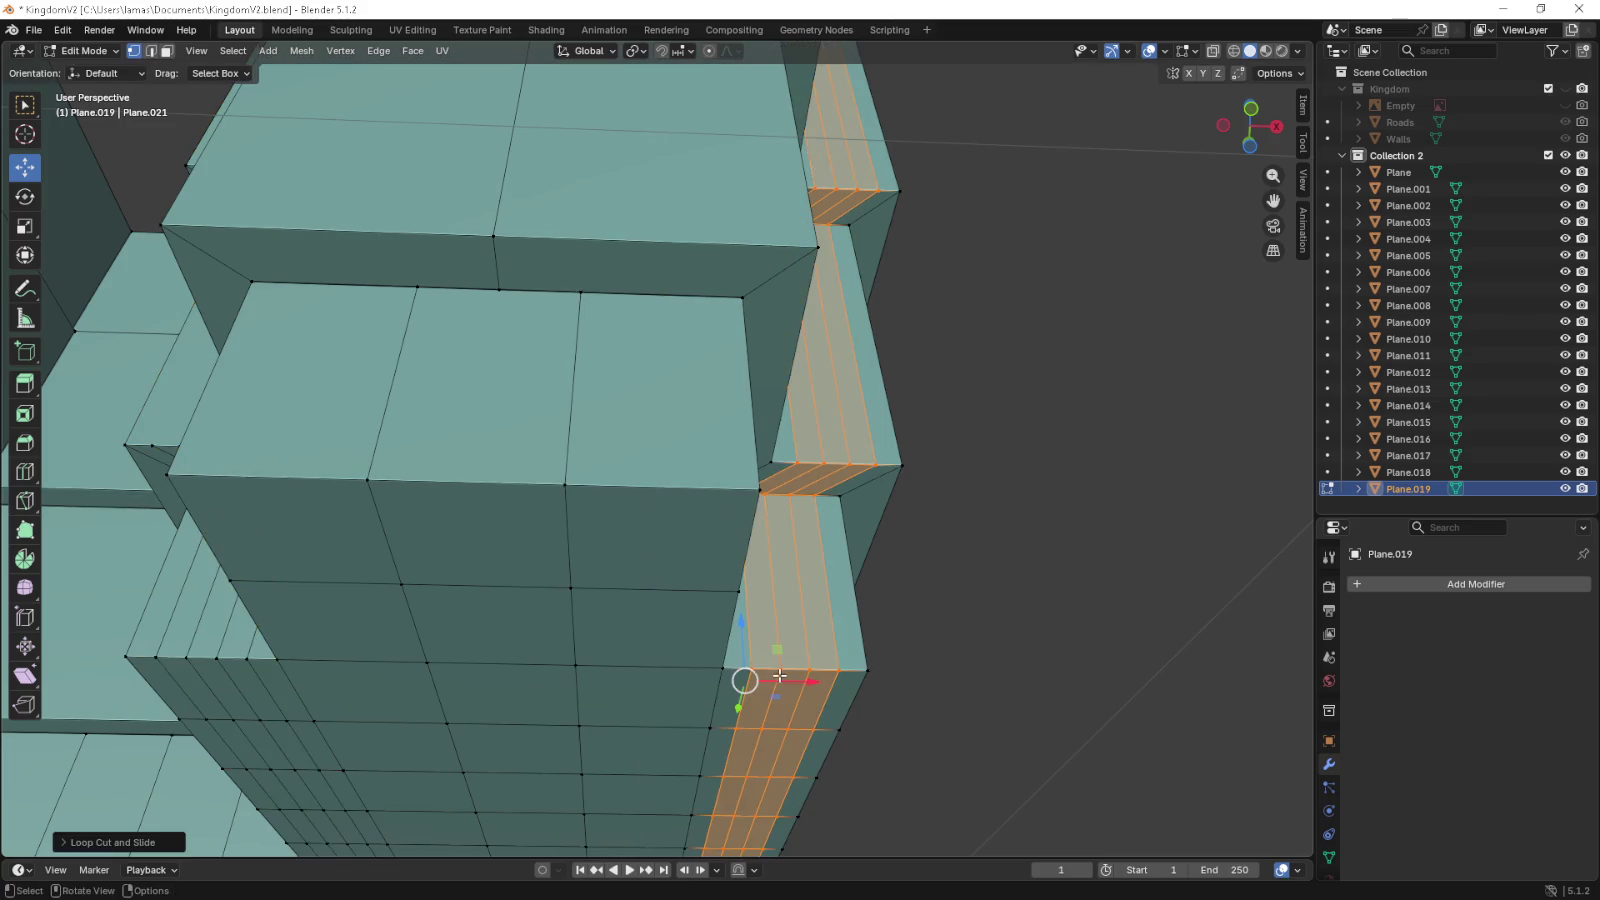
{"action": "left_click_drag", "start_coordinate": [1057, 671], "coordinate": [987, 643]}
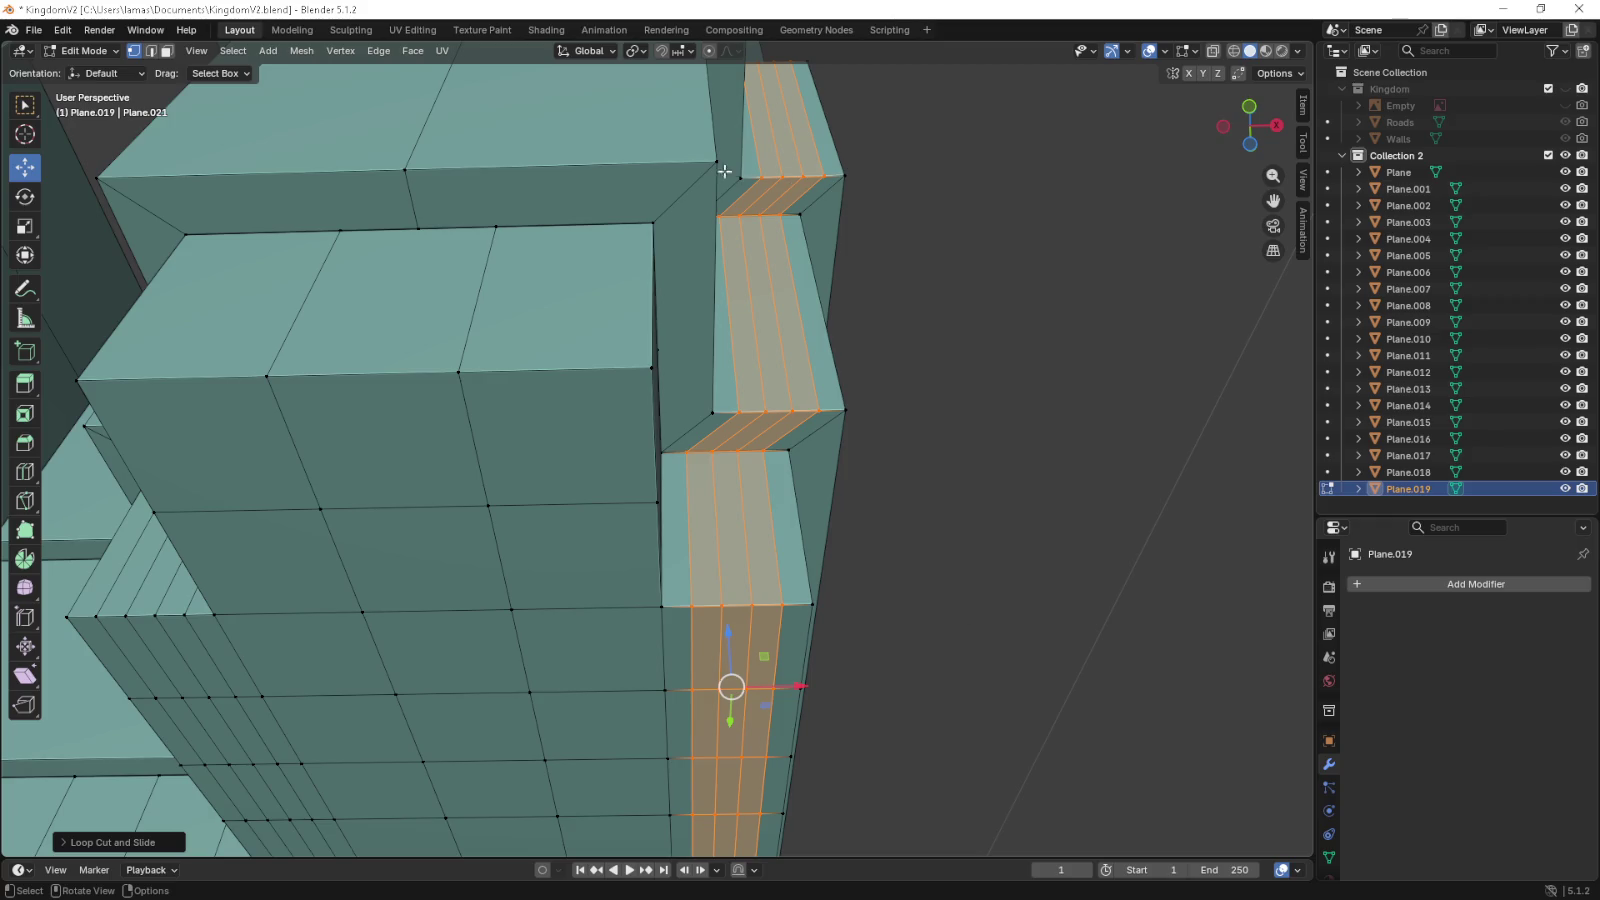
{"action": "left_click", "coordinate": [167, 51]}
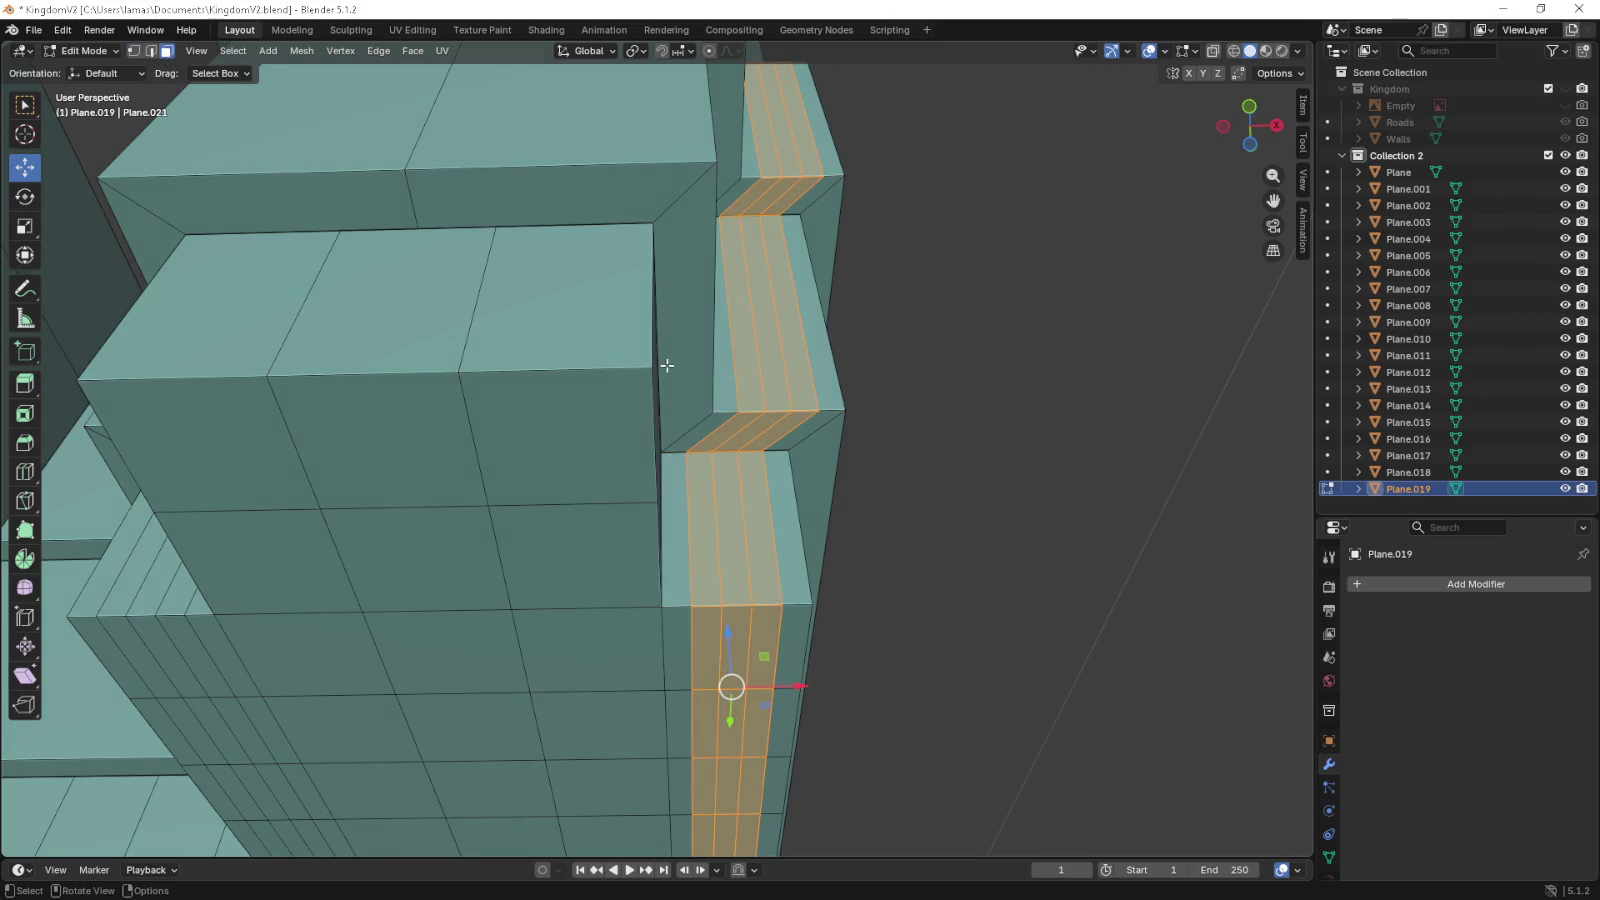
- Select the column's side face and two top faces for the extrusion
{"action": "left_click", "coordinate": [680, 340]}
{"action": "left_click", "coordinate": [557, 205]}
{"action": "left_click", "coordinate": [285, 212]}
{"action": "left_click_drag", "start_coordinate": [275, 241], "coordinate": [560, 330]}
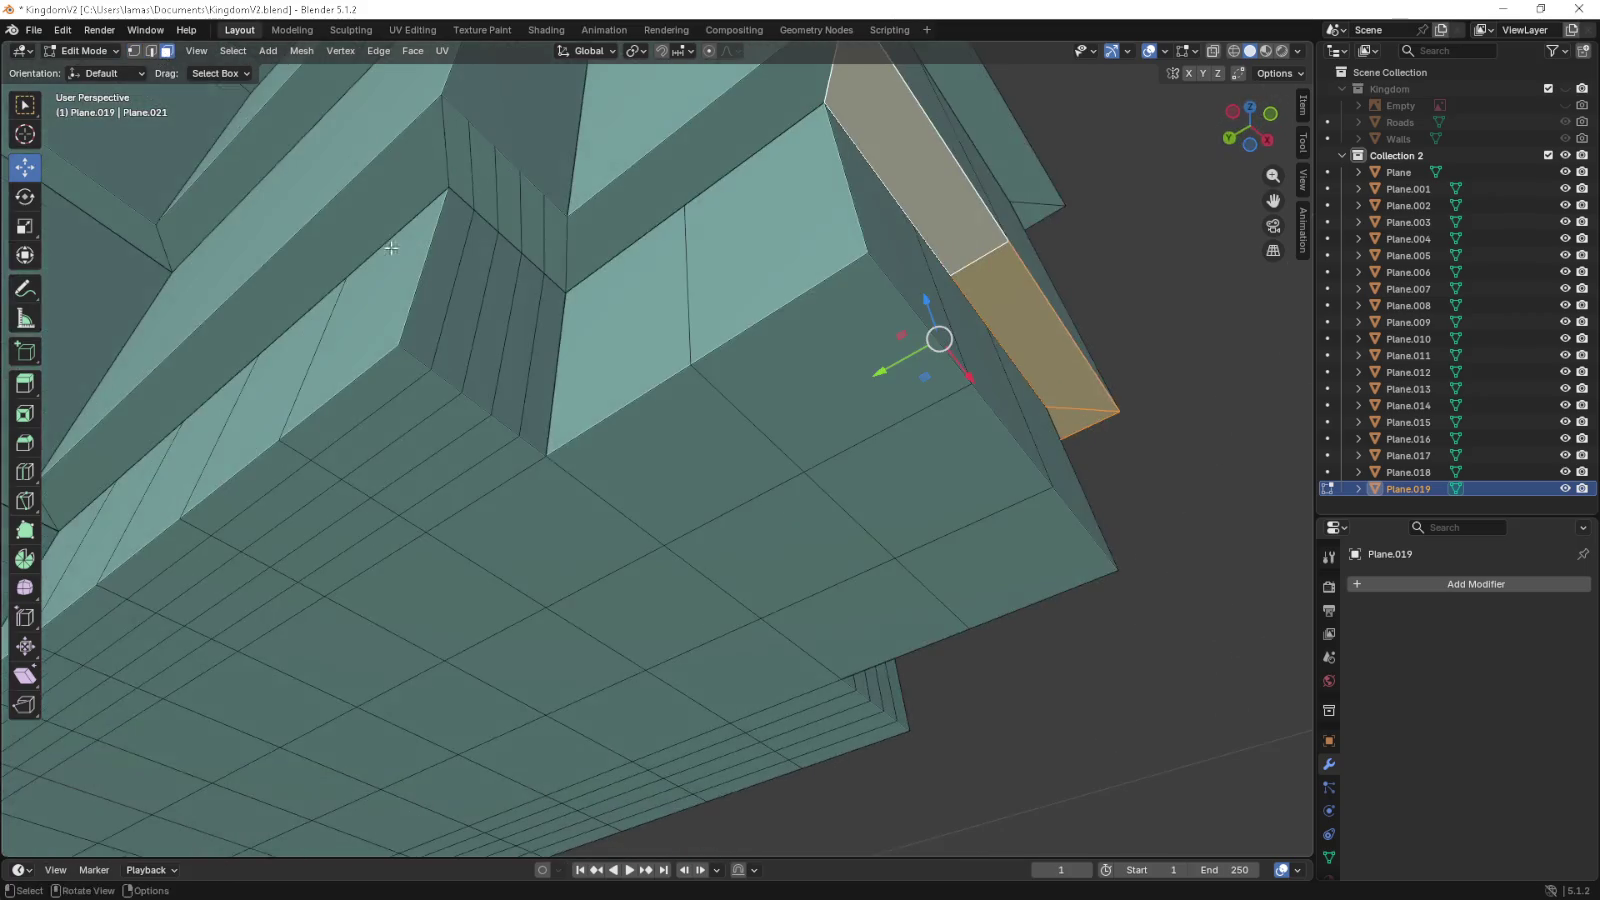
{"action": "left_click", "coordinate": [770, 250]}
{"action": "left_click", "coordinate": [770, 250]}
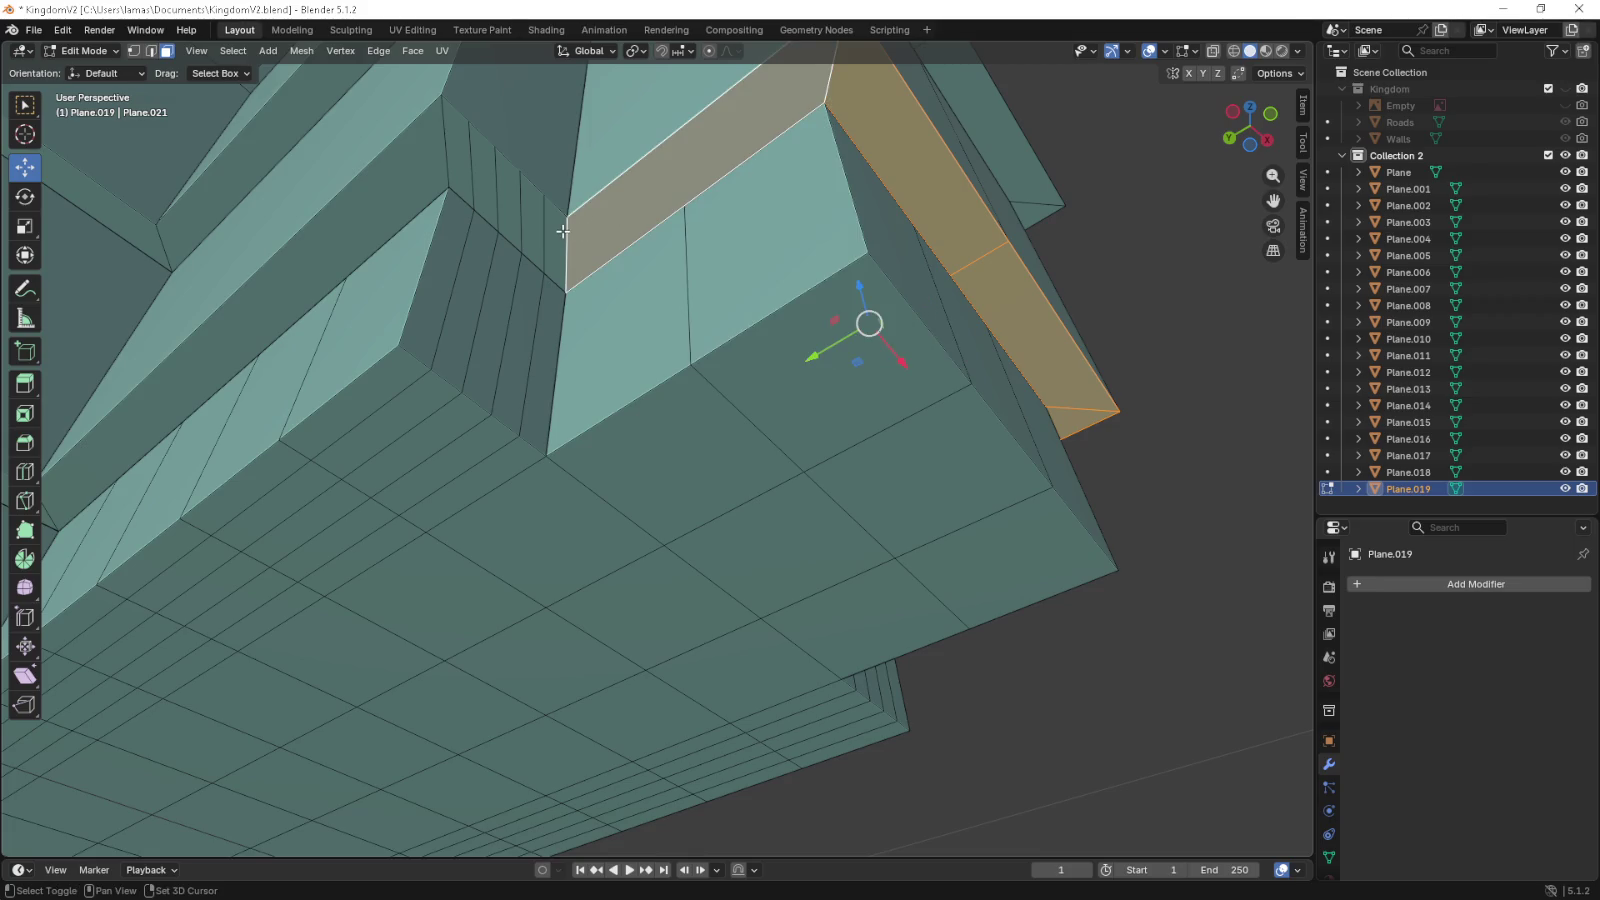
{"action": "scroll", "scroll_direction": "up", "scroll_amount": 3}
{"action": "scroll", "scroll_direction": "up", "scroll_amount": 3}
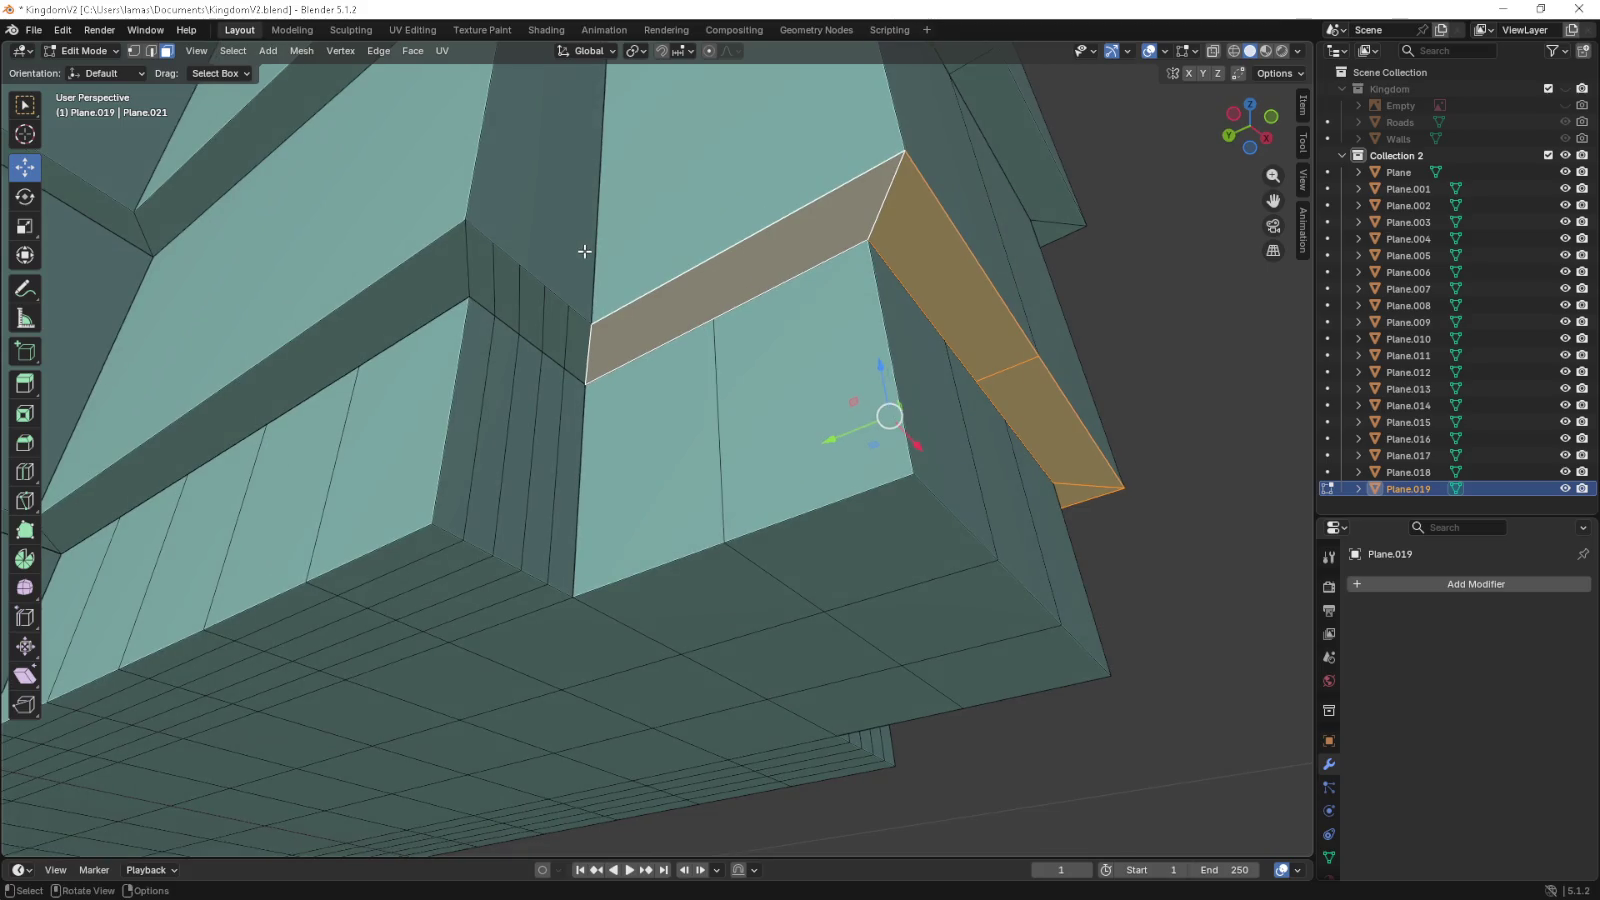
{"action": "left_click_drag", "start_coordinate": [585, 251], "coordinate": [560, 250]}
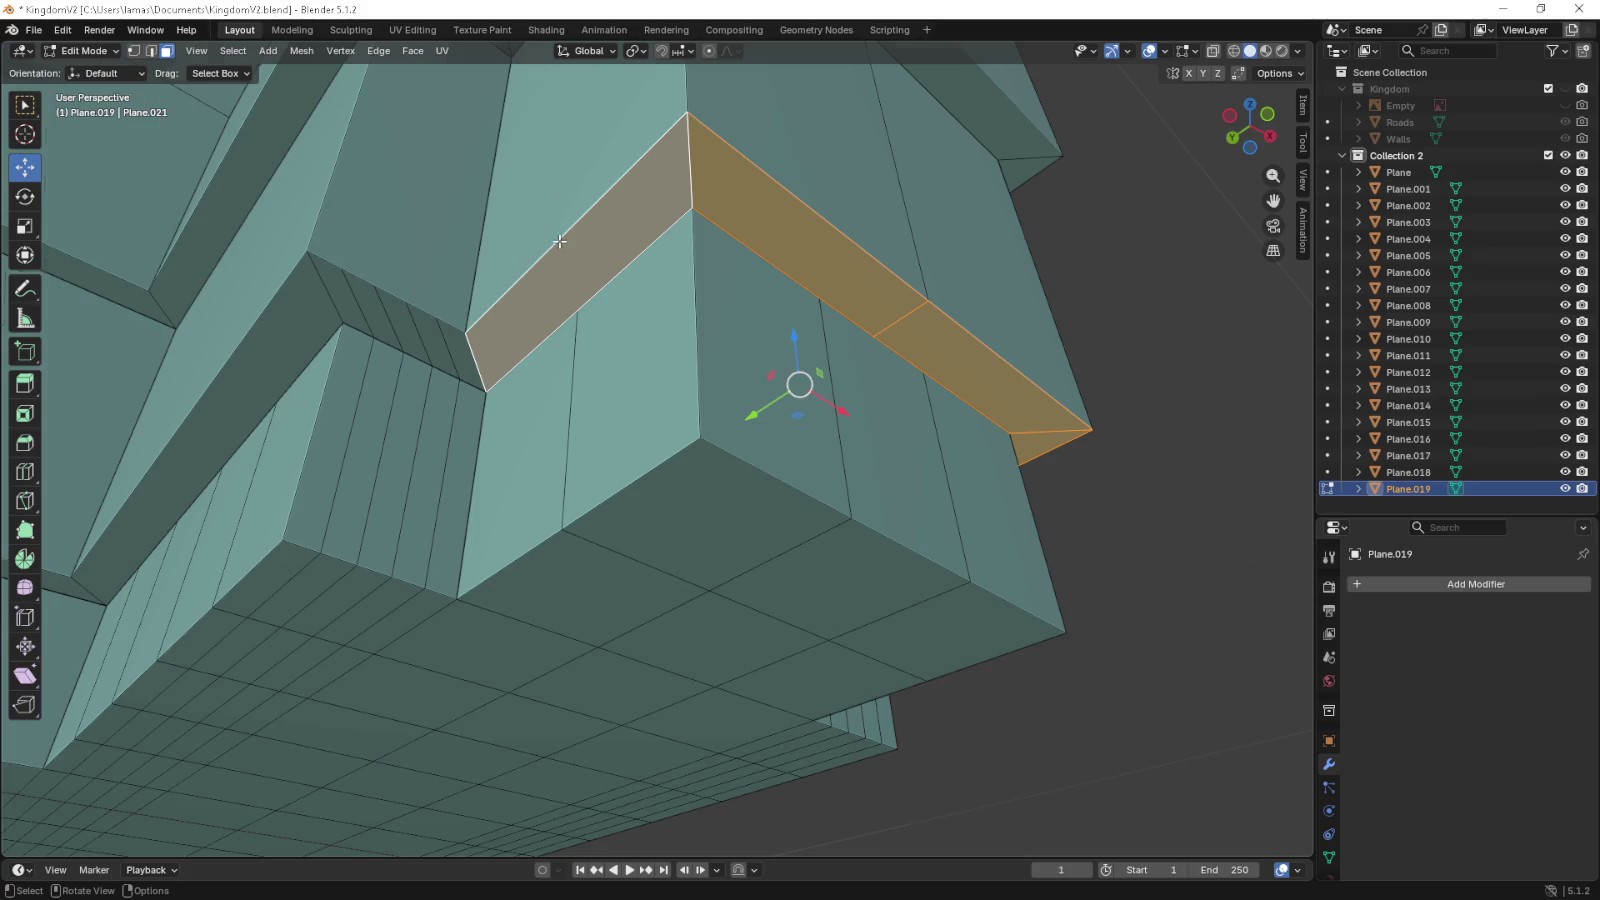
- In front view, move the selected edge about 0.11 m down along Z
{"action": "key", "text": "KP_1"}
{"action": "left_click_drag", "start_coordinate": [584, 703], "coordinate": [652, 514]}
{"action": "scroll", "scroll_direction": "up", "scroll_amount": 3}
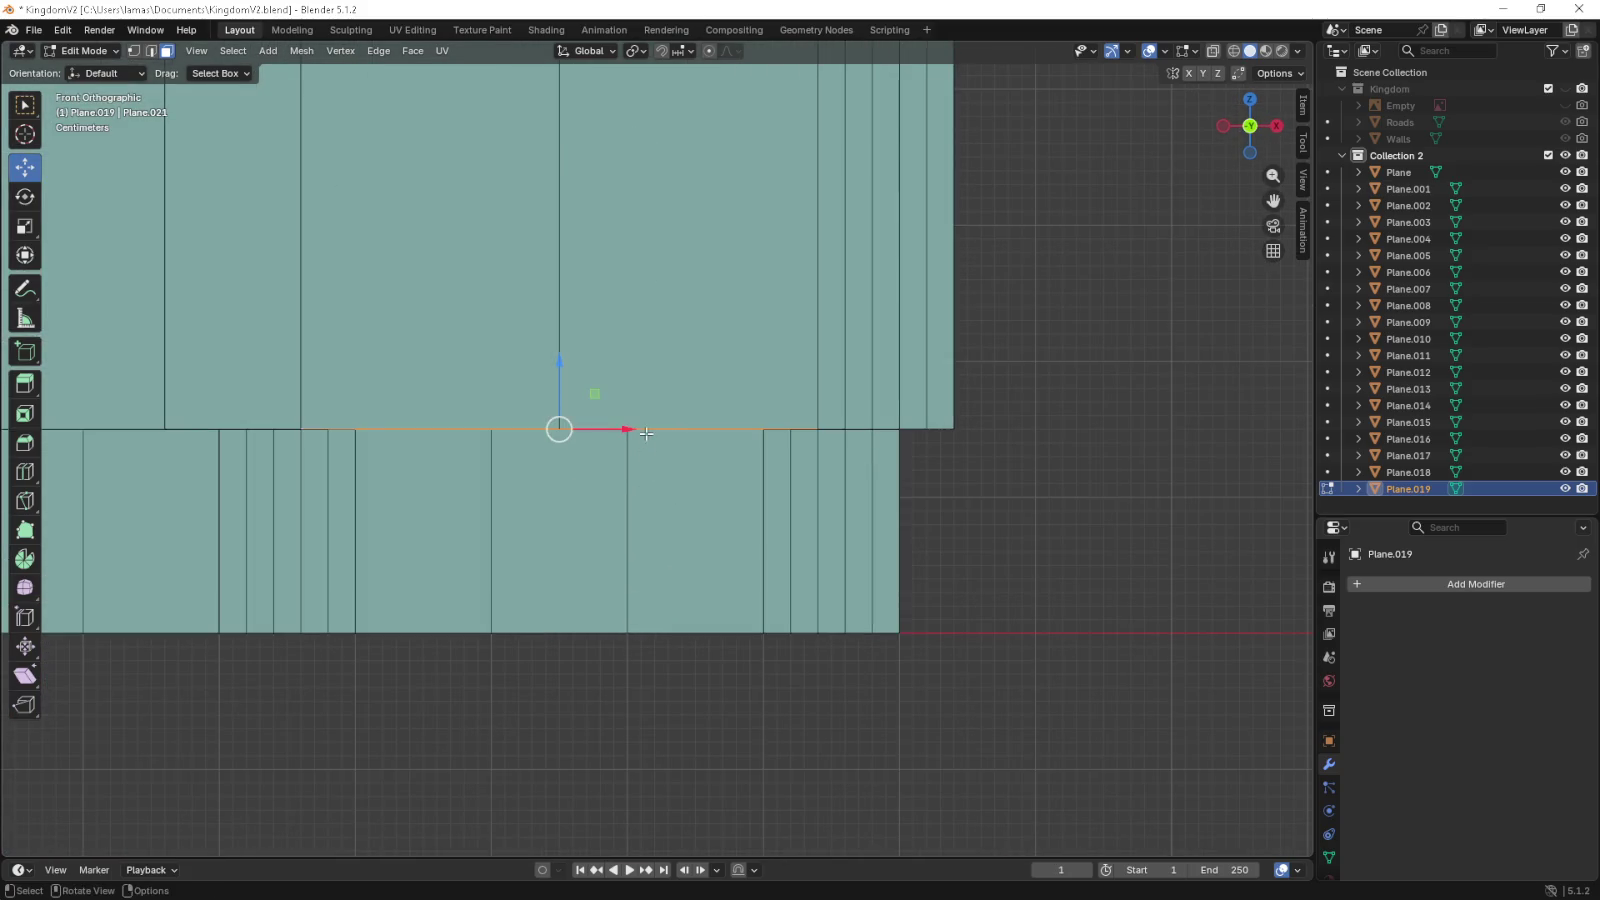
{"action": "key", "text": "g"}
{"action": "key", "text": "z"}
{"action": "key", "text": "z"}
{"action": "left_click", "coordinate": [644, 627]}
- Switch to vertex selection and pick the wall's corner vertex from below
{"action": "left_click_drag", "start_coordinate": [557, 632], "coordinate": [628, 584]}
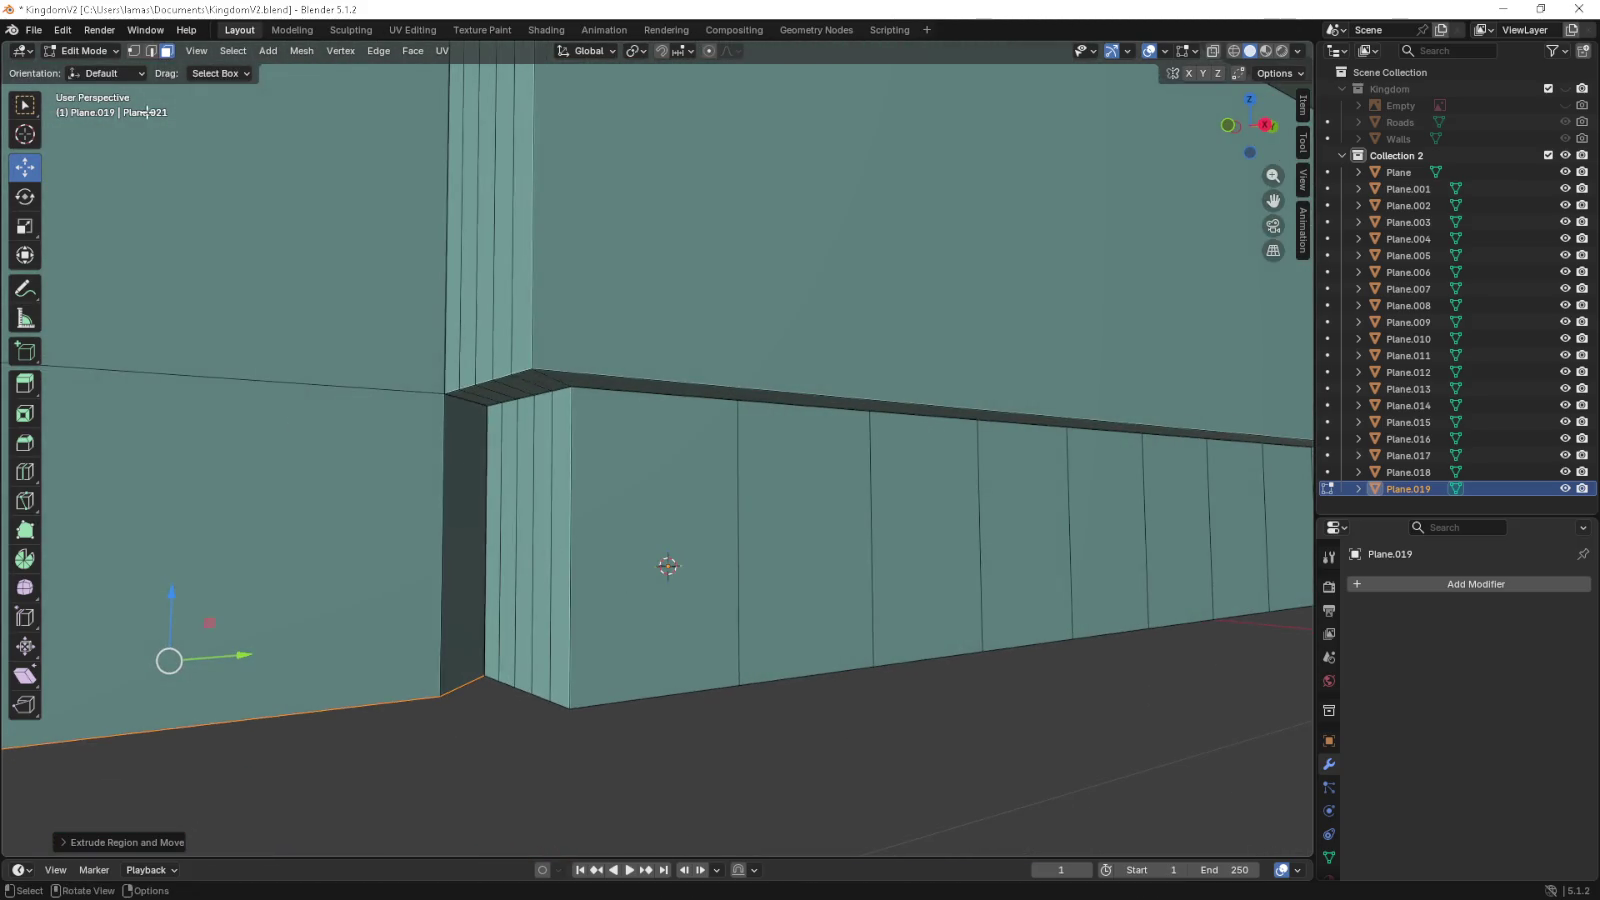
{"action": "left_click", "coordinate": [134, 51]}
{"action": "left_click", "coordinate": [436, 398]}
{"action": "left_click_drag", "start_coordinate": [436, 398], "coordinate": [576, 366]}
{"action": "left_click", "coordinate": [576, 366]}
{"action": "left_click_drag", "start_coordinate": [565, 485], "coordinate": [553, 332]}
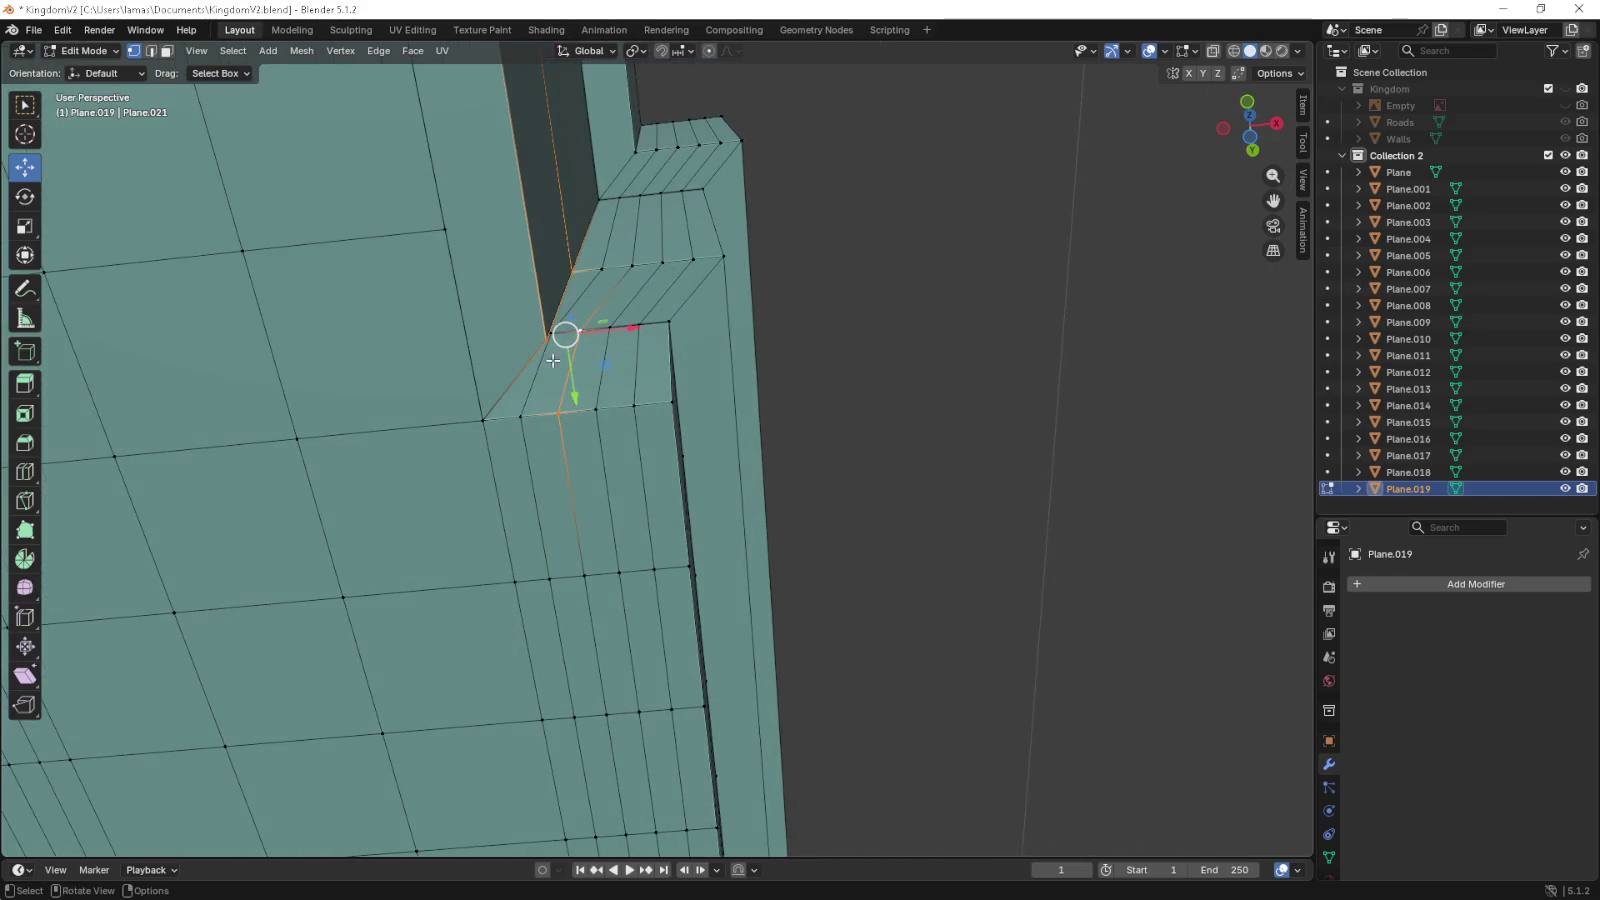
{"action": "left_click", "coordinate": [578, 388]}
{"action": "left_click", "coordinate": [540, 353]}
{"action": "left_click_drag", "start_coordinate": [541, 345], "coordinate": [561, 371]}
{"action": "left_click", "coordinate": [504, 392]}
{"action": "left_click", "coordinate": [497, 359]}
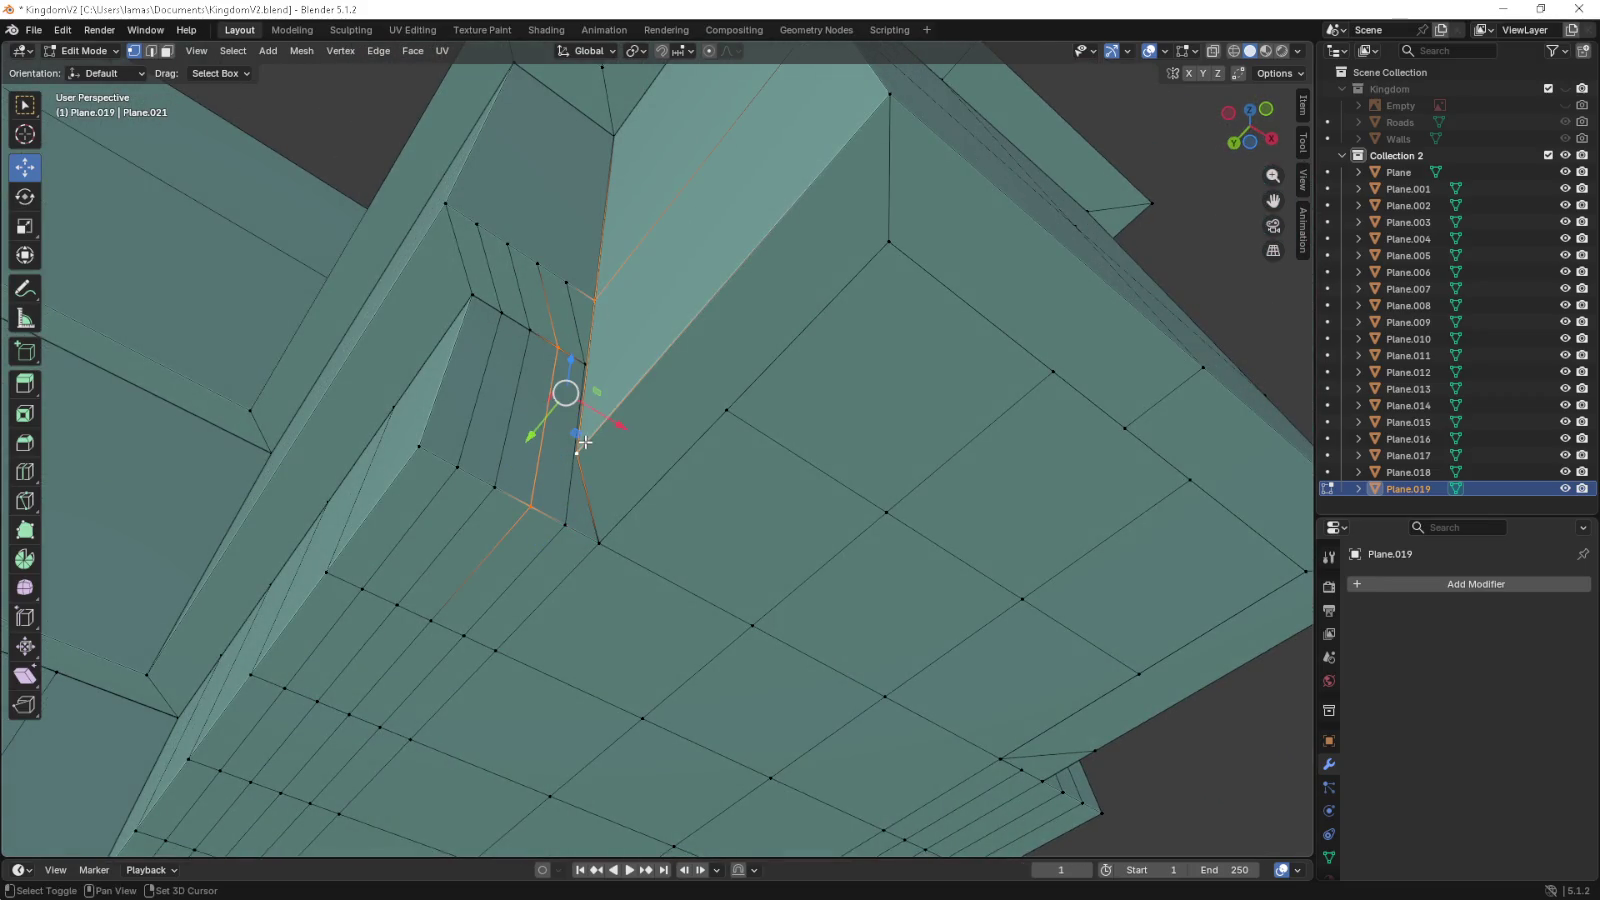
{"action": "left_click", "coordinate": [598, 543]}
{"action": "left_click", "coordinate": [530, 505]}
{"action": "left_click", "coordinate": [577, 455]}
{"action": "scroll", "scroll_direction": "down", "scroll_amount": 3}
{"action": "left_click_drag", "start_coordinate": [585, 456], "coordinate": [578, 475]}
{"action": "scroll", "scroll_direction": "down", "scroll_amount": 3}
{"action": "scroll", "scroll_direction": "up", "scroll_amount": 3}
{"action": "scroll", "scroll_direction": "up", "scroll_amount": 3}
{"action": "key", "text": "ctrl+r"}
- Finish the centred loop cuts on the block and add three centred cuts to the left block
{"action": "scroll", "scroll_direction": "up", "scroll_amount": 3}
{"action": "scroll", "scroll_direction": "up", "scroll_amount": 3}
{"action": "left_click", "coordinate": [725, 569]}
{"action": "right_click", "coordinate": [496, 536]}
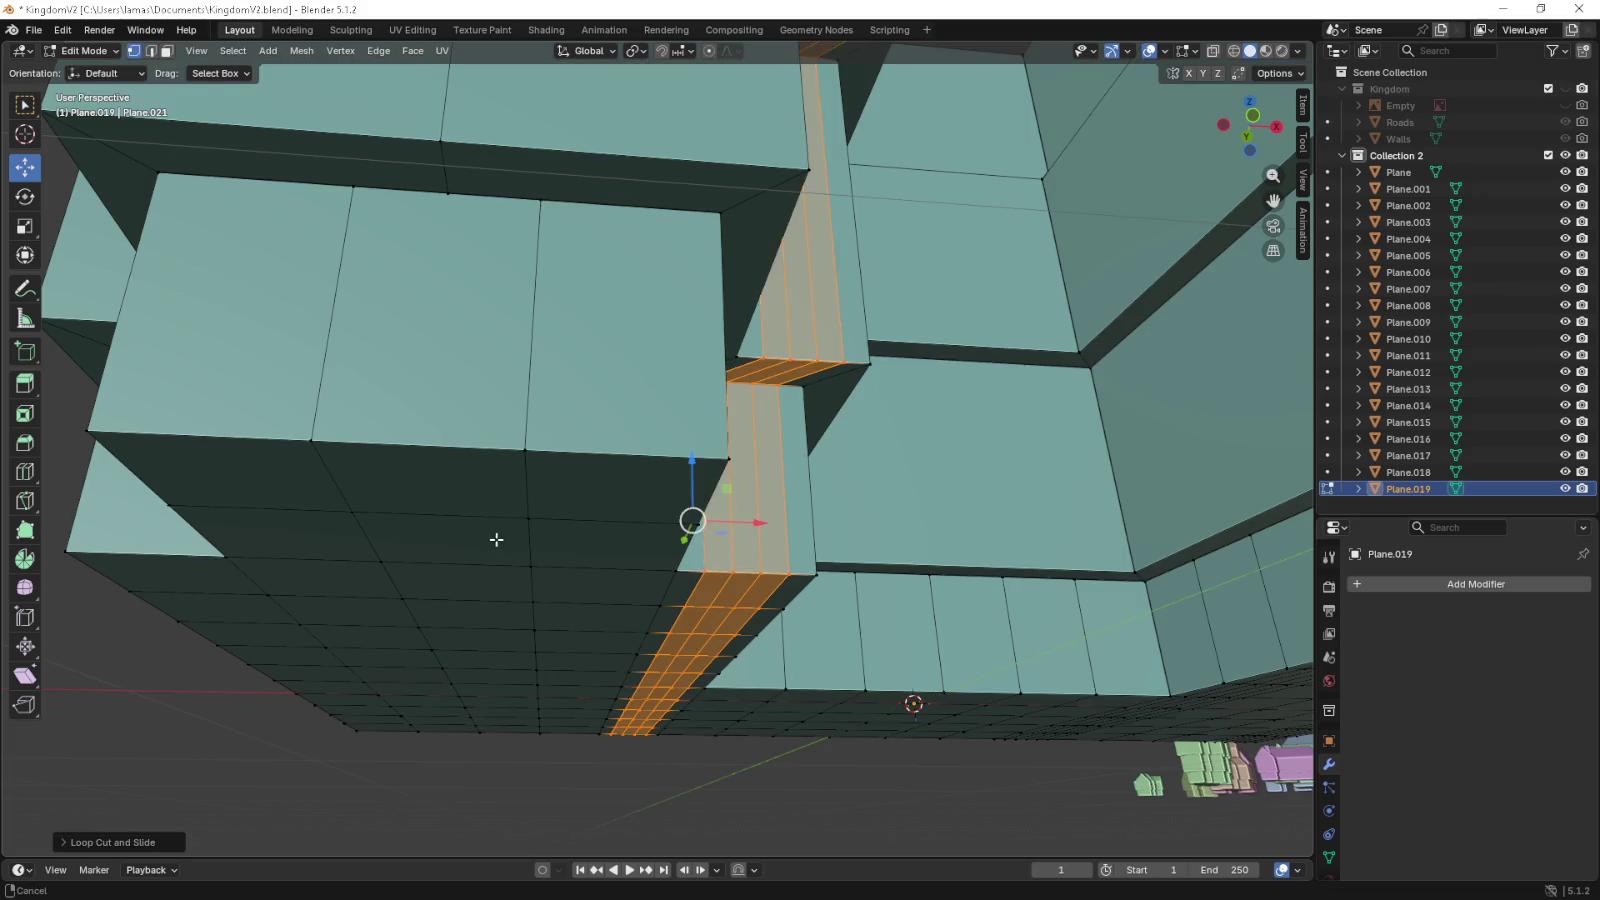
{"action": "left_click_drag", "start_coordinate": [496, 536], "coordinate": [458, 569]}
{"action": "key", "text": "ctrl+r"}
{"action": "scroll", "scroll_direction": "up", "scroll_amount": 3}
{"action": "left_click", "coordinate": [361, 216]}
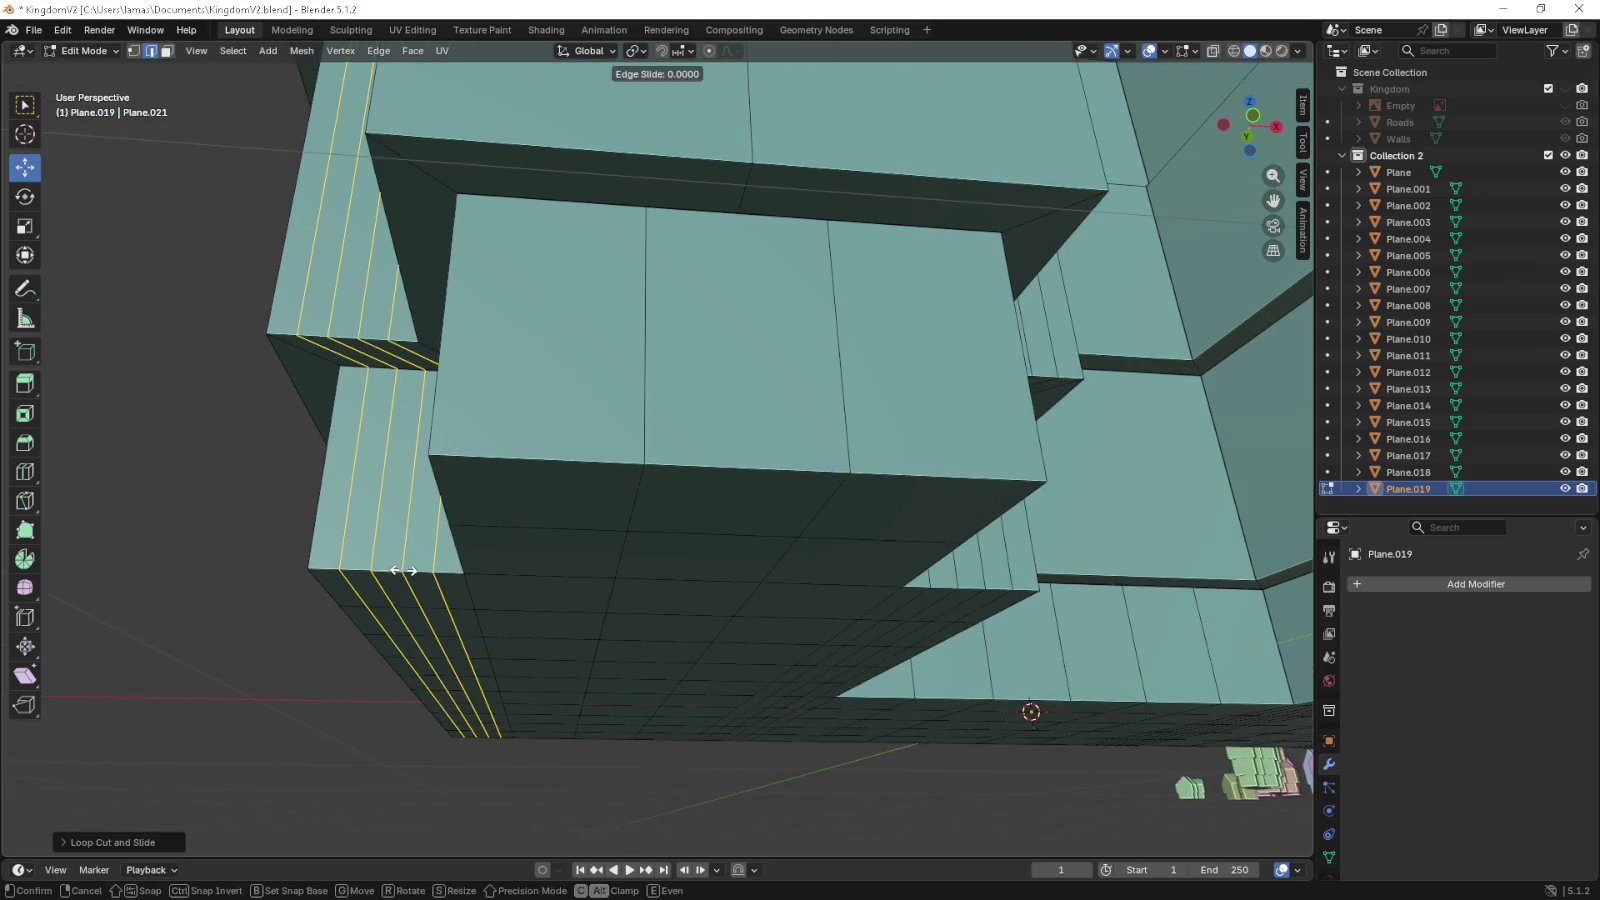
{"action": "right_click", "coordinate": [361, 216]}
- Select three top faces of the strip in face selection mode
{"action": "left_click", "coordinate": [166, 51]}
{"action": "left_click_drag", "start_coordinate": [330, 170], "coordinate": [417, 245]}
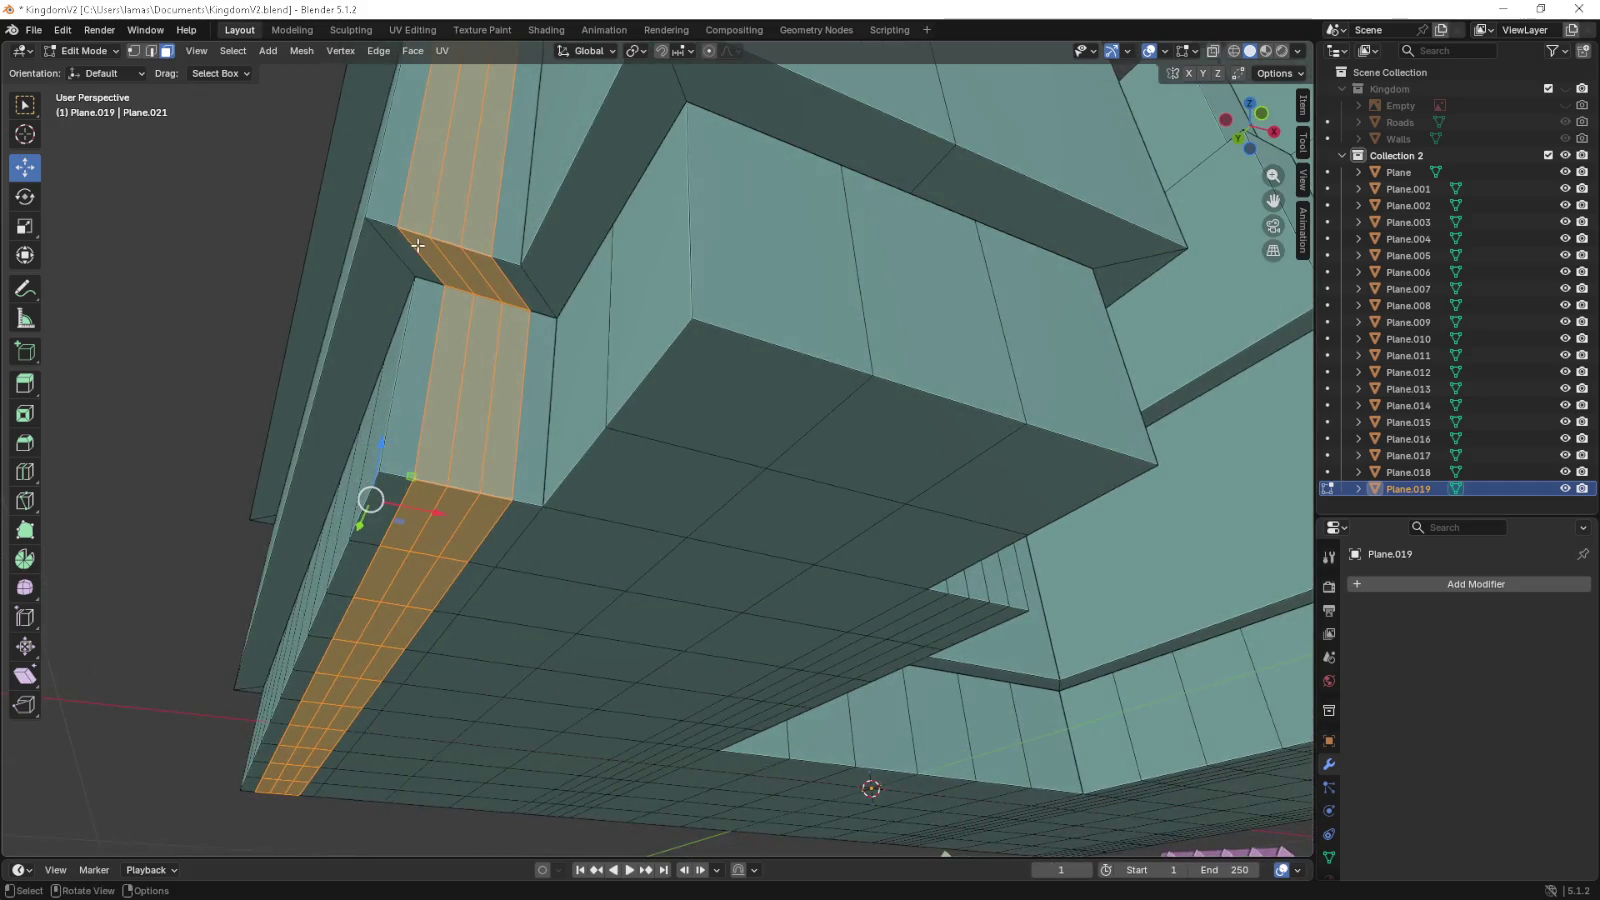
{"action": "left_click", "coordinate": [614, 260]}
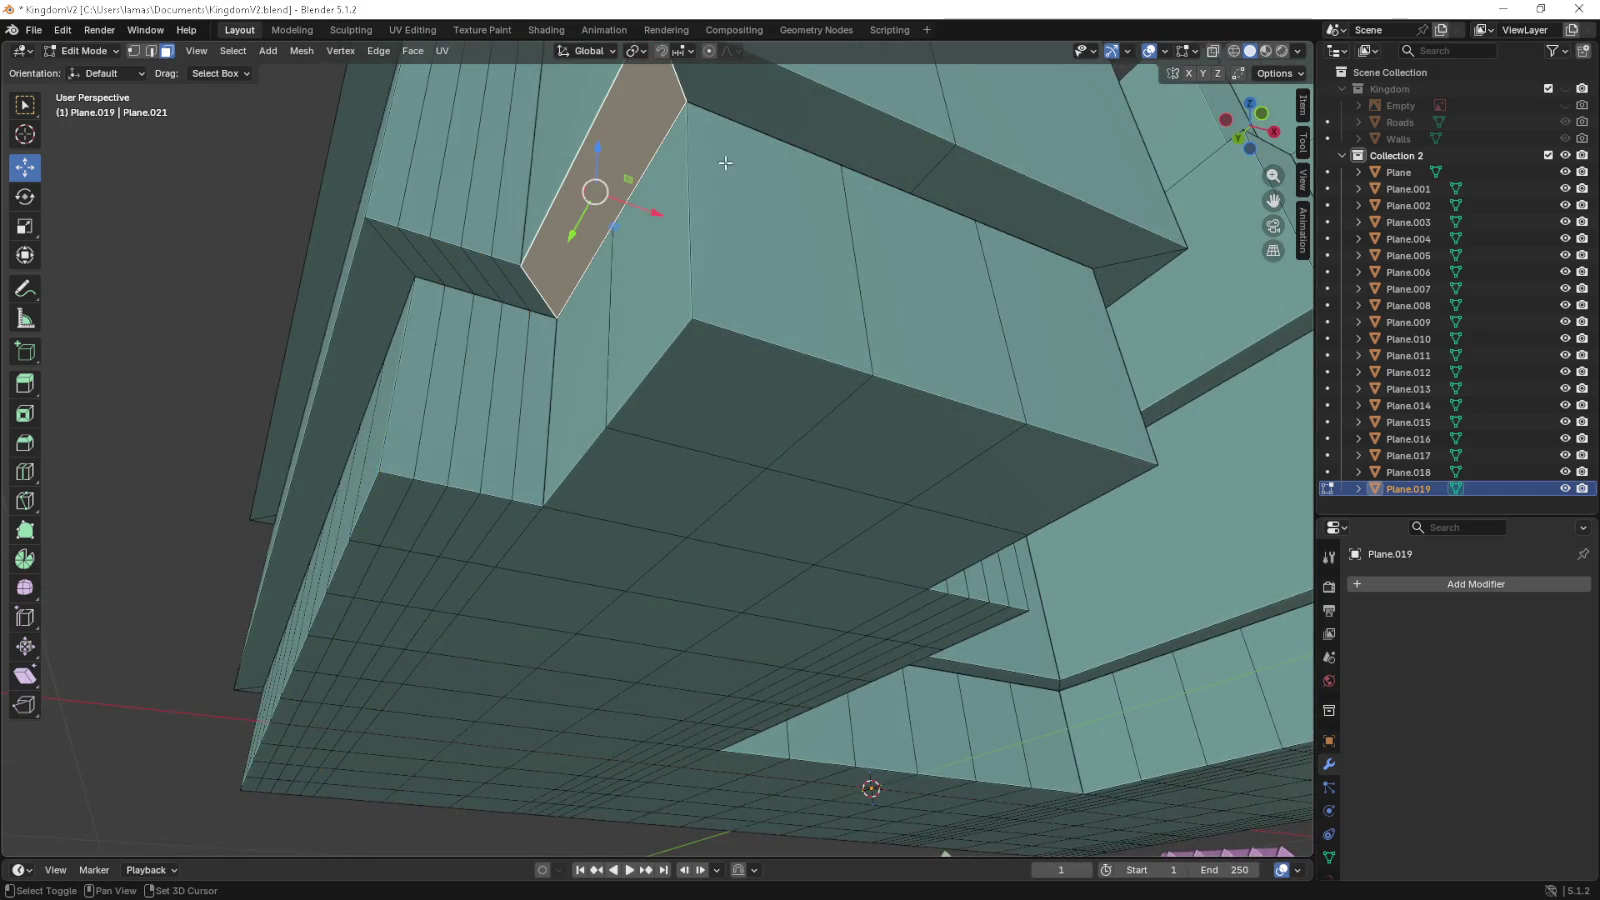
{"action": "left_click", "coordinate": [714, 161]}
{"action": "left_click", "coordinate": [964, 203]}
{"action": "left_click_drag", "start_coordinate": [964, 203], "coordinate": [1035, 240]}
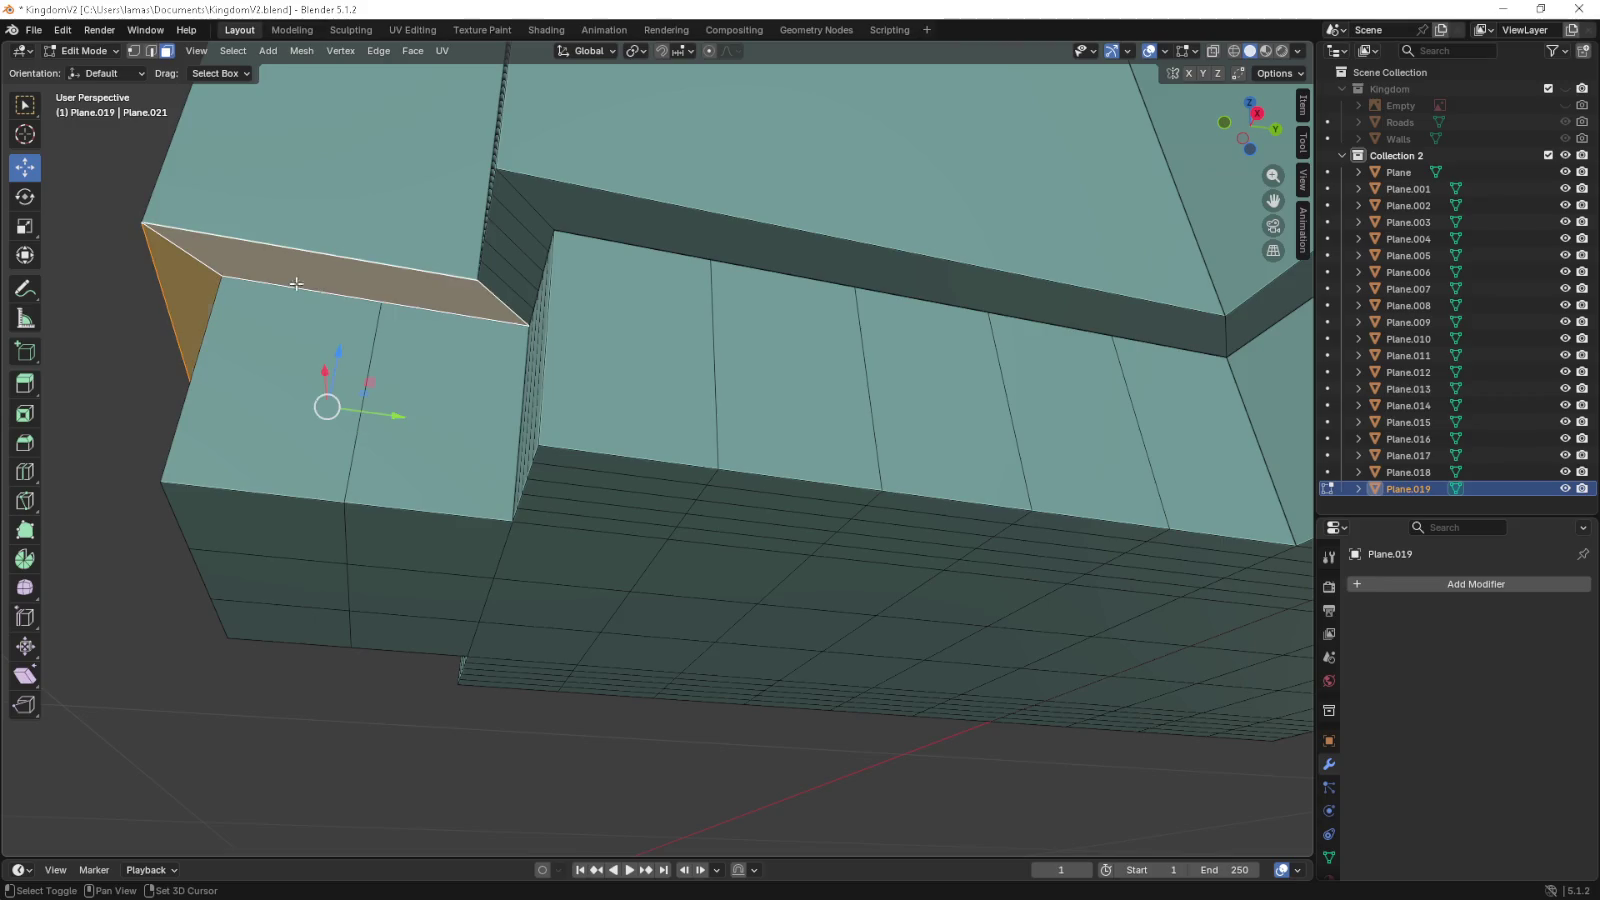
- In front view, move the upper wall's bottom edge down along Z to the ground
{"action": "left_click", "coordinate": [290, 283]}
{"action": "left_click_drag", "start_coordinate": [290, 283], "coordinate": [624, 283]}
{"action": "key", "text": "KP_1"}
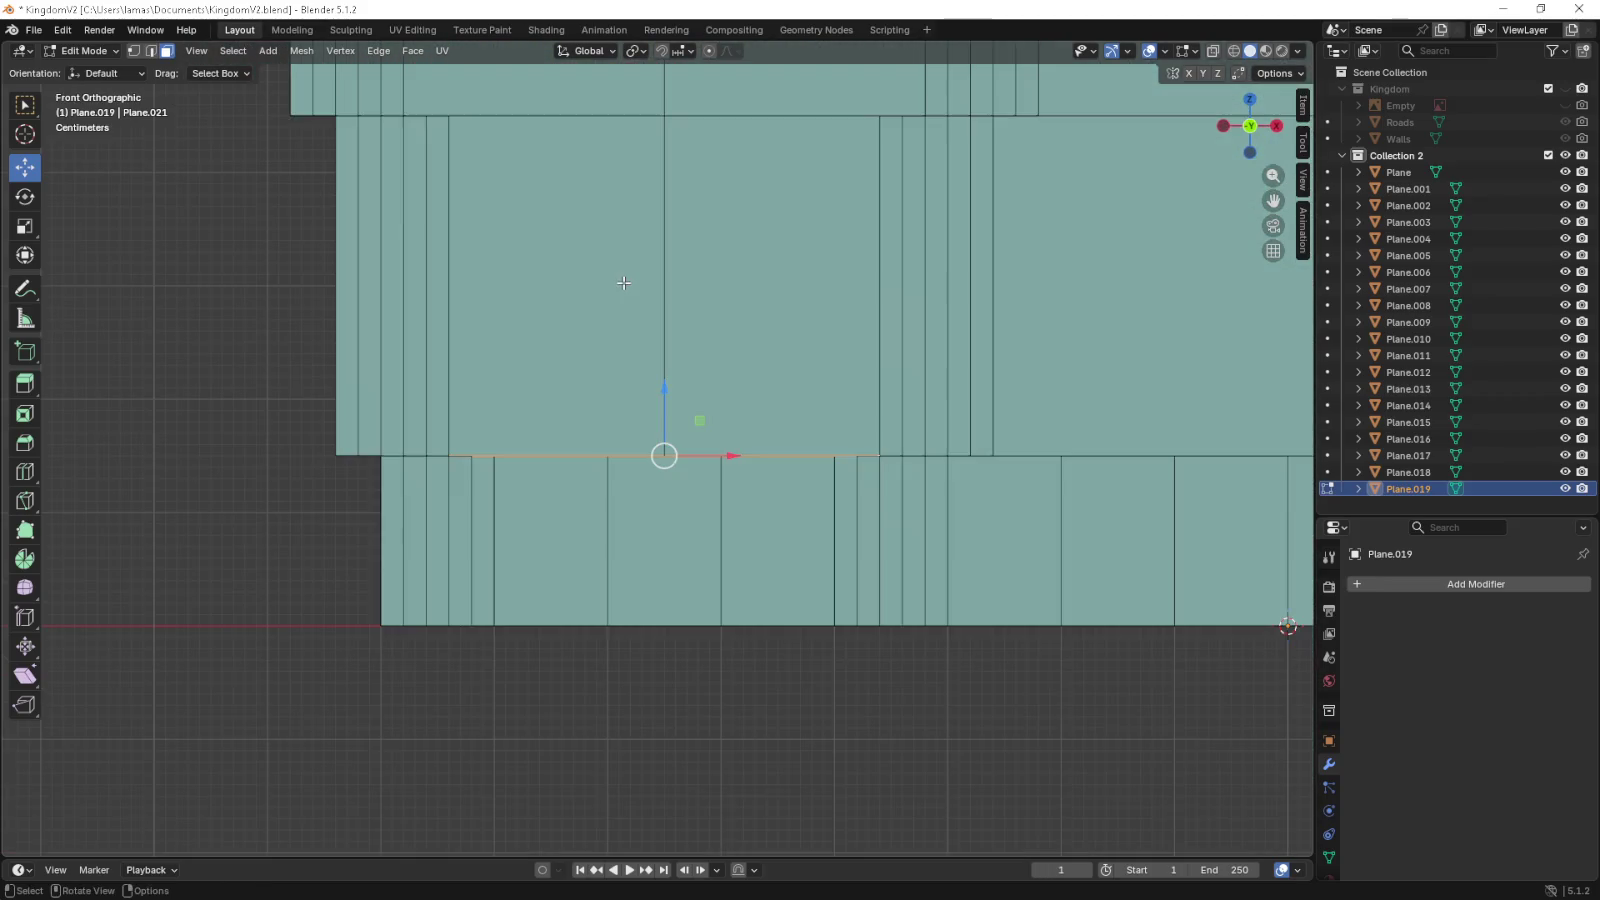
{"action": "key", "text": "g"}
{"action": "key", "text": "z"}
{"action": "key", "text": "z"}
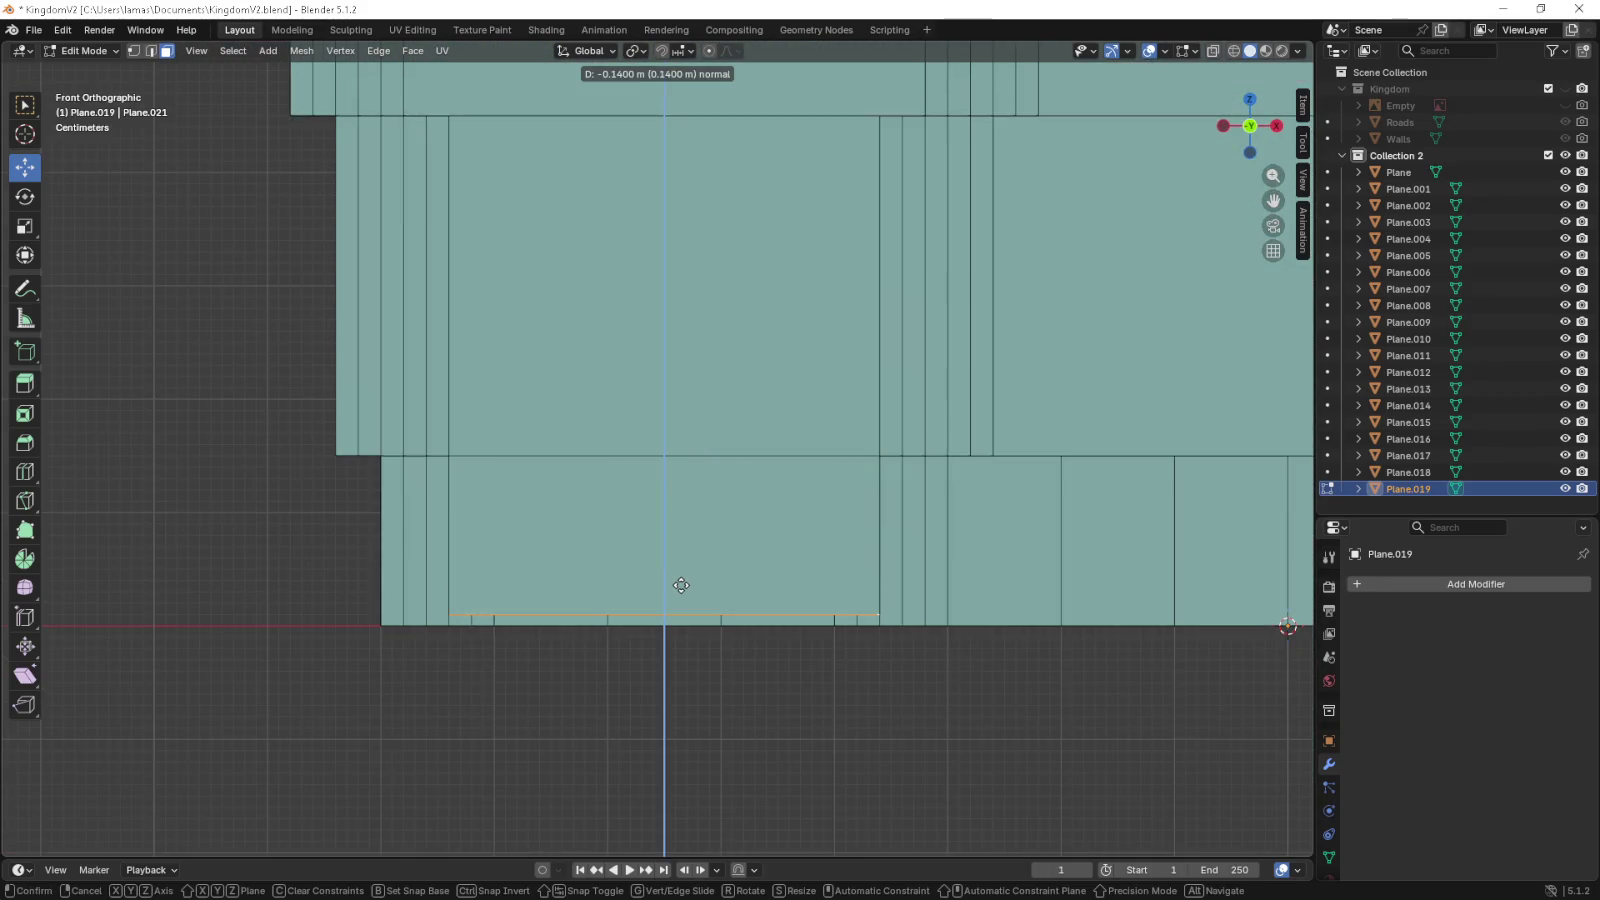
{"action": "left_click", "coordinate": [681, 589]}
{"action": "left_click_drag", "start_coordinate": [681, 589], "coordinate": [626, 557]}
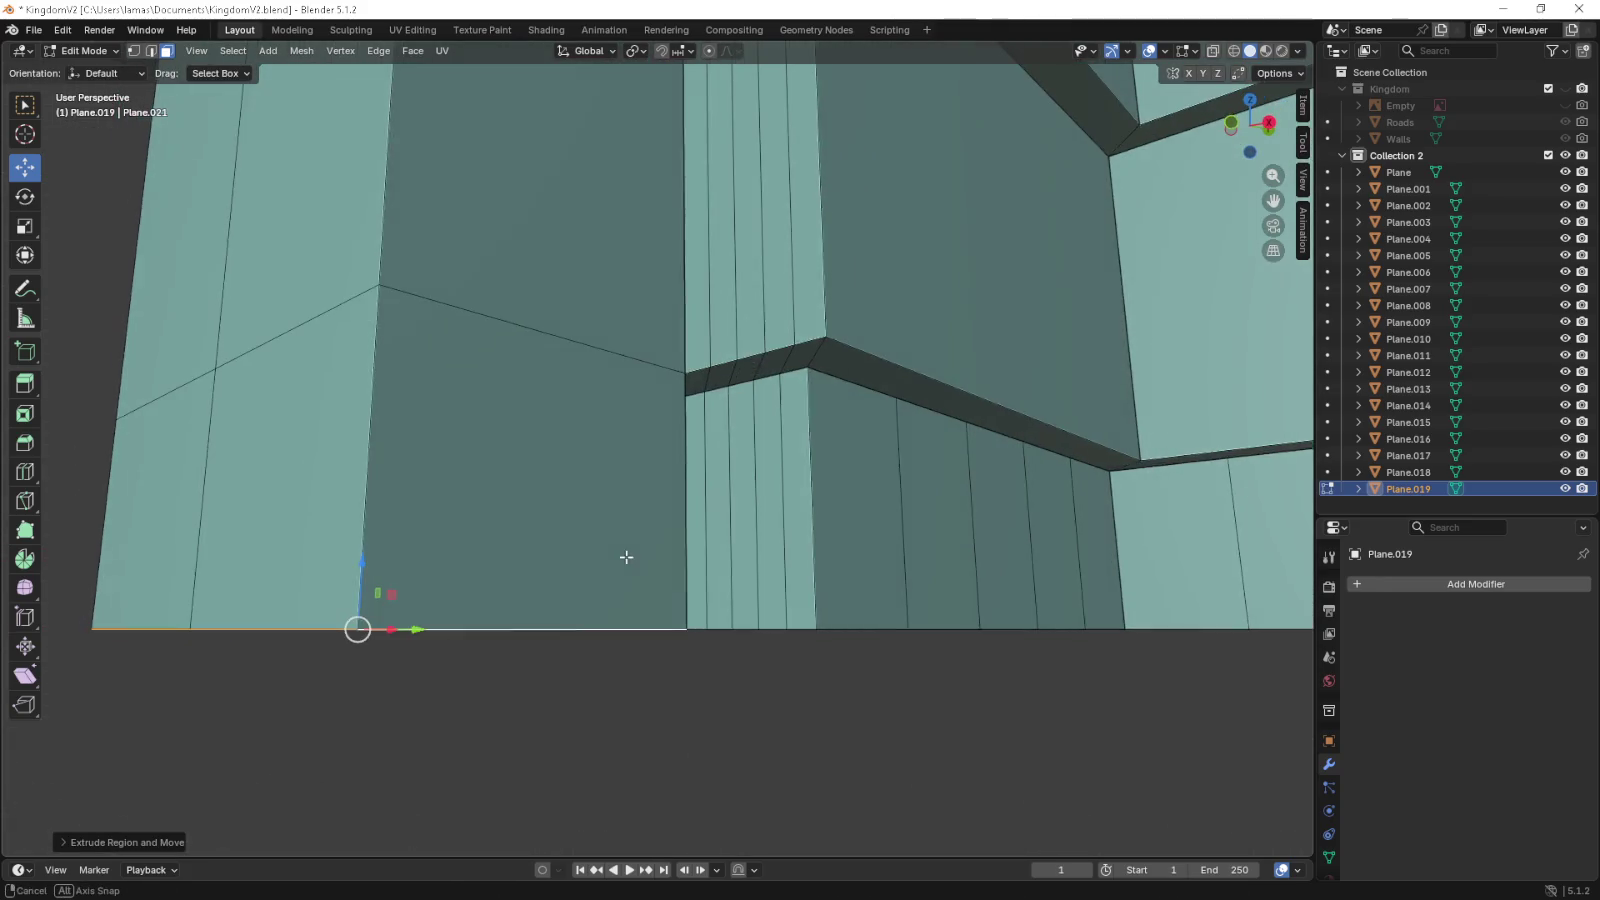
- Merge the column-corner vertices into clean corners and return to Object Mode
{"action": "left_click", "coordinate": [133, 51]}
{"action": "left_click_drag", "start_coordinate": [773, 645], "coordinate": [837, 327]}
{"action": "left_click", "coordinate": [800, 269]}
{"action": "left_click", "coordinate": [806, 467]}
{"action": "left_click", "coordinate": [810, 470]}
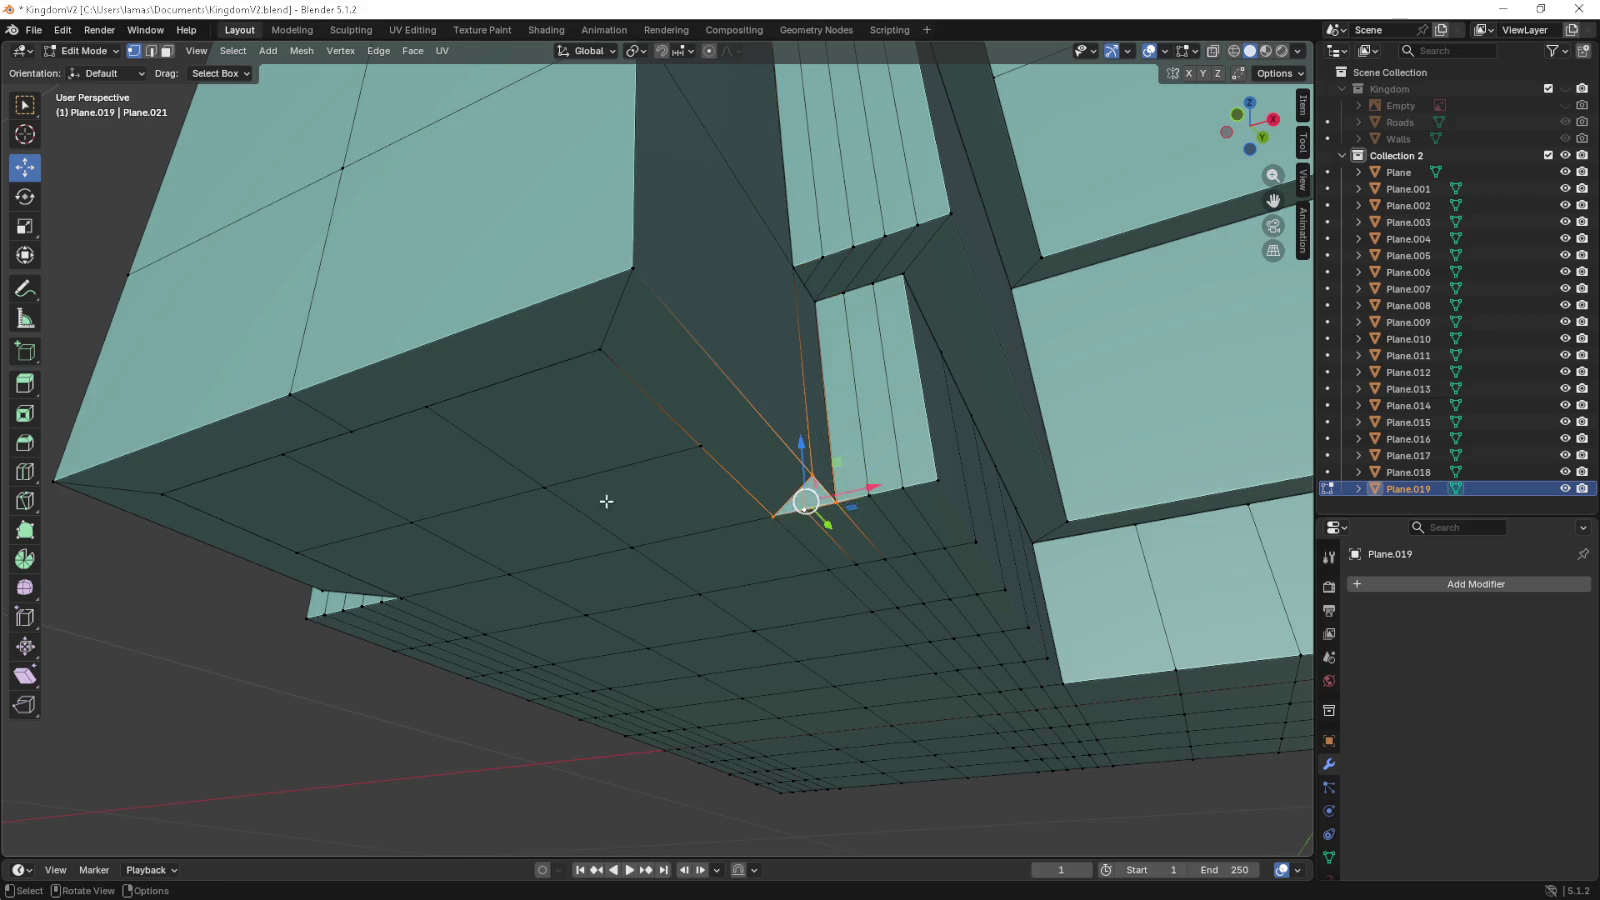
{"action": "left_click_drag", "start_coordinate": [606, 501], "coordinate": [693, 316]}
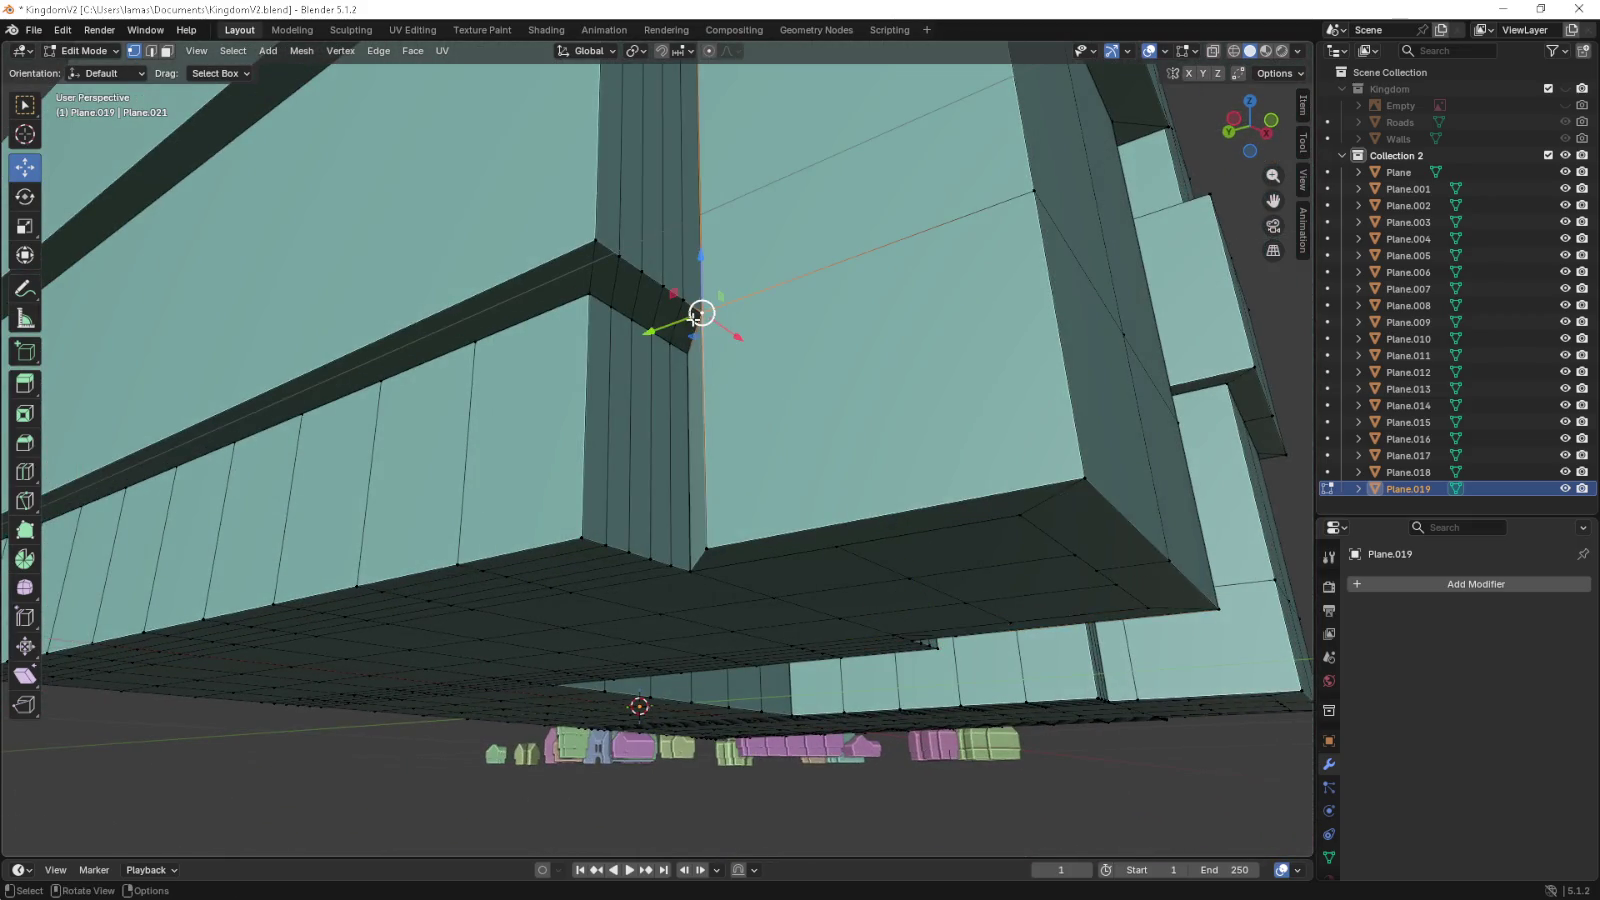
{"action": "left_click", "coordinate": [704, 541]}
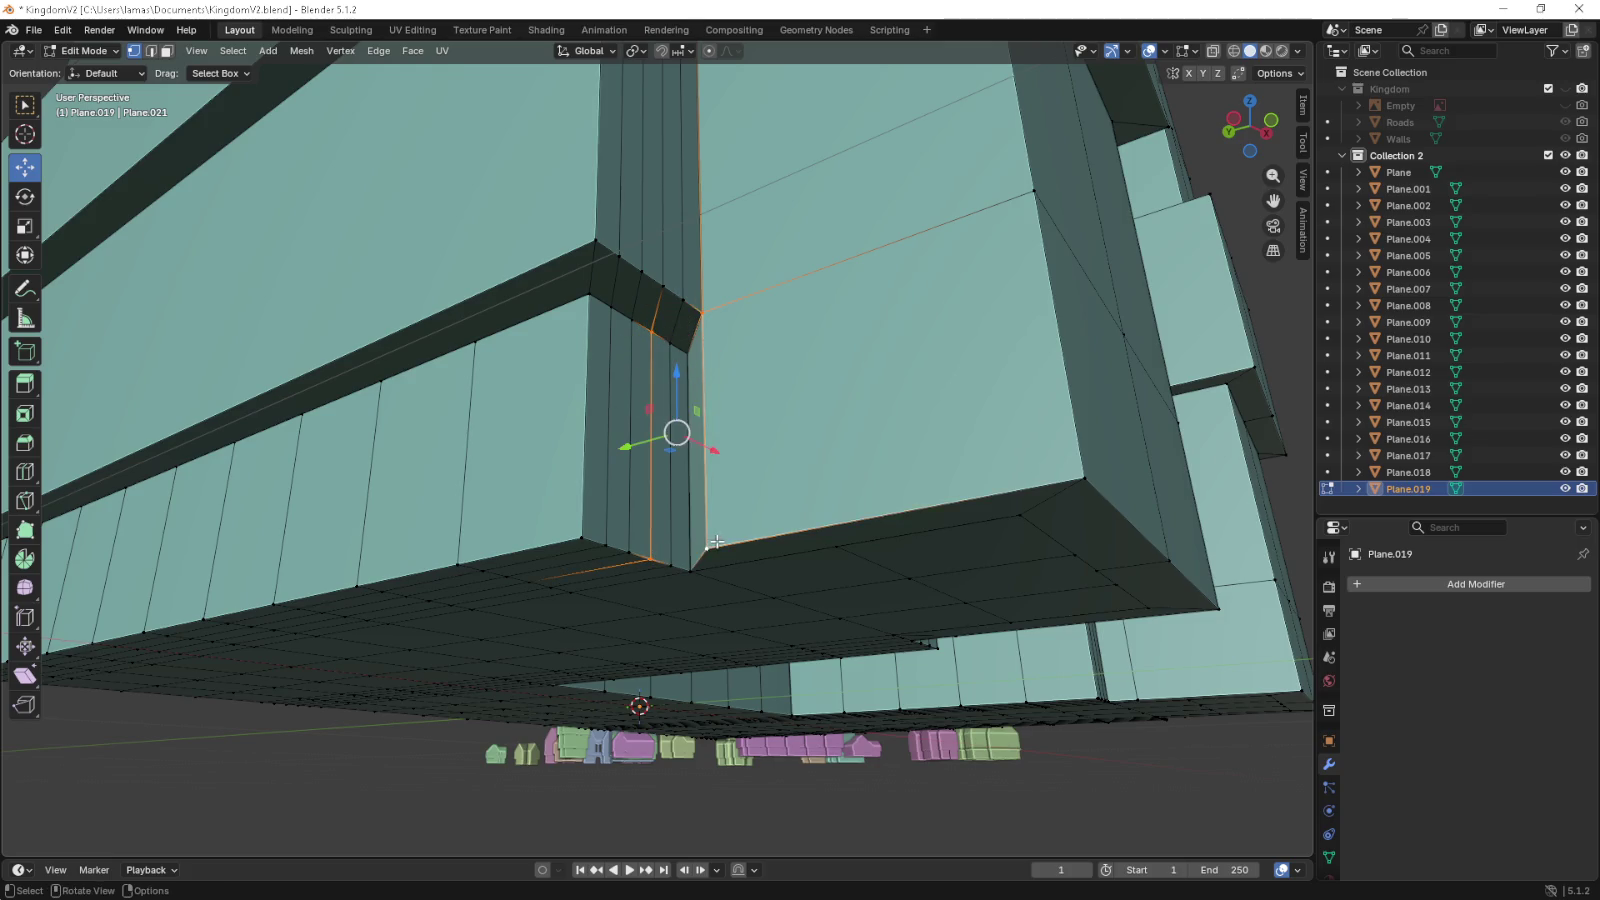
{"action": "key", "text": "m"}
{"action": "left_click", "coordinate": [683, 552]}
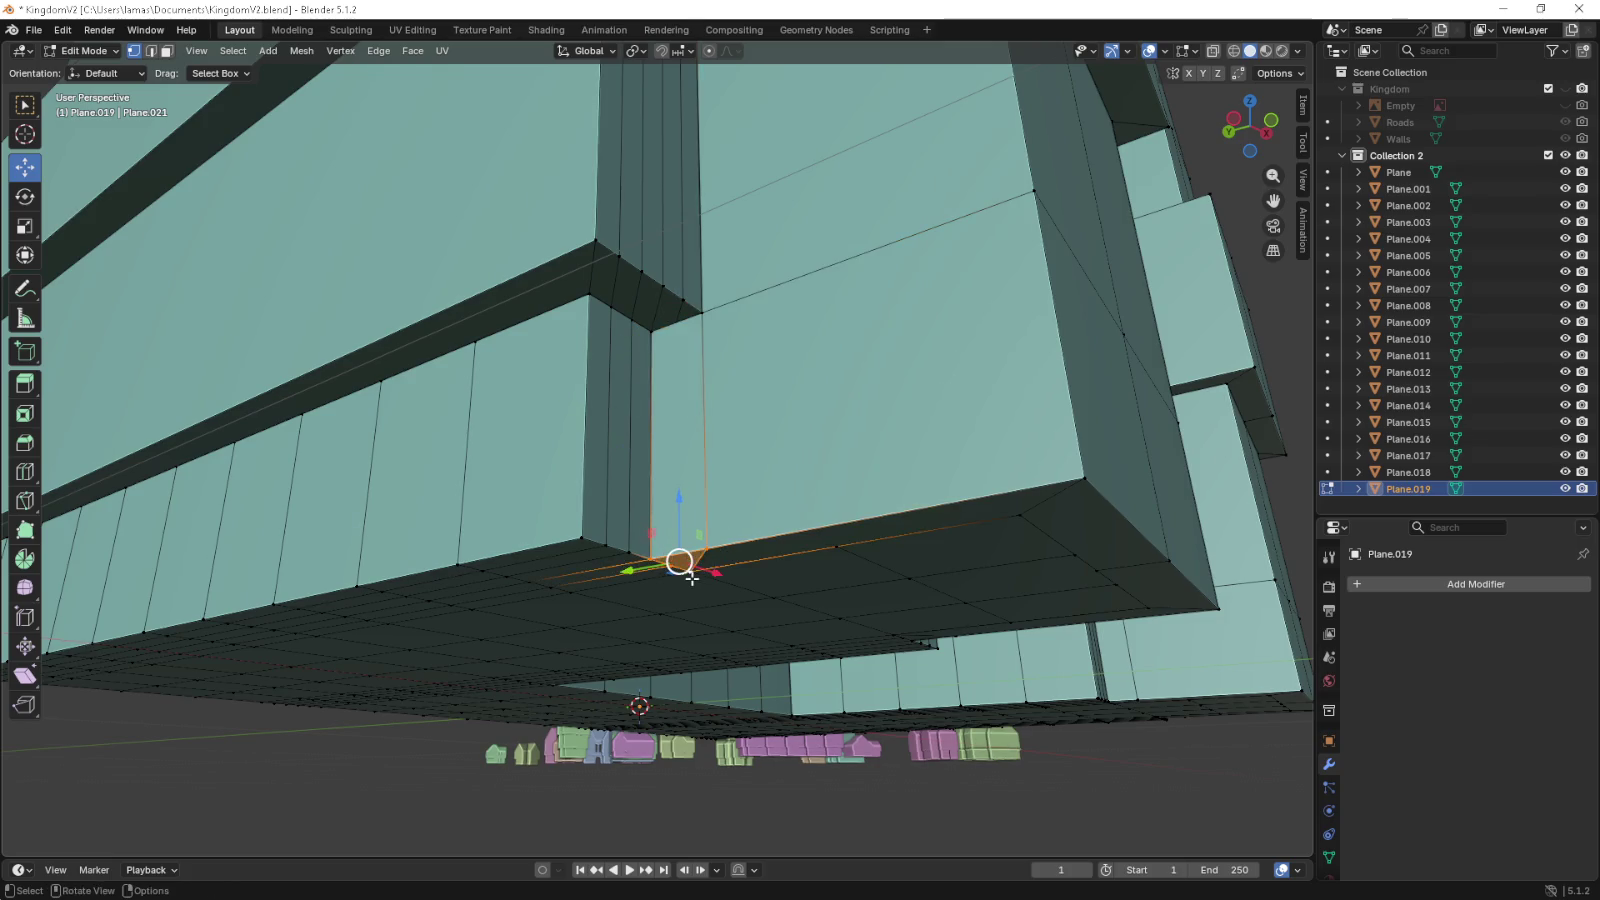
{"action": "left_click_drag", "start_coordinate": [782, 503], "coordinate": [656, 546]}
{"action": "scroll", "scroll_direction": "down", "scroll_amount": 3}
{"action": "key", "text": "Tab"}
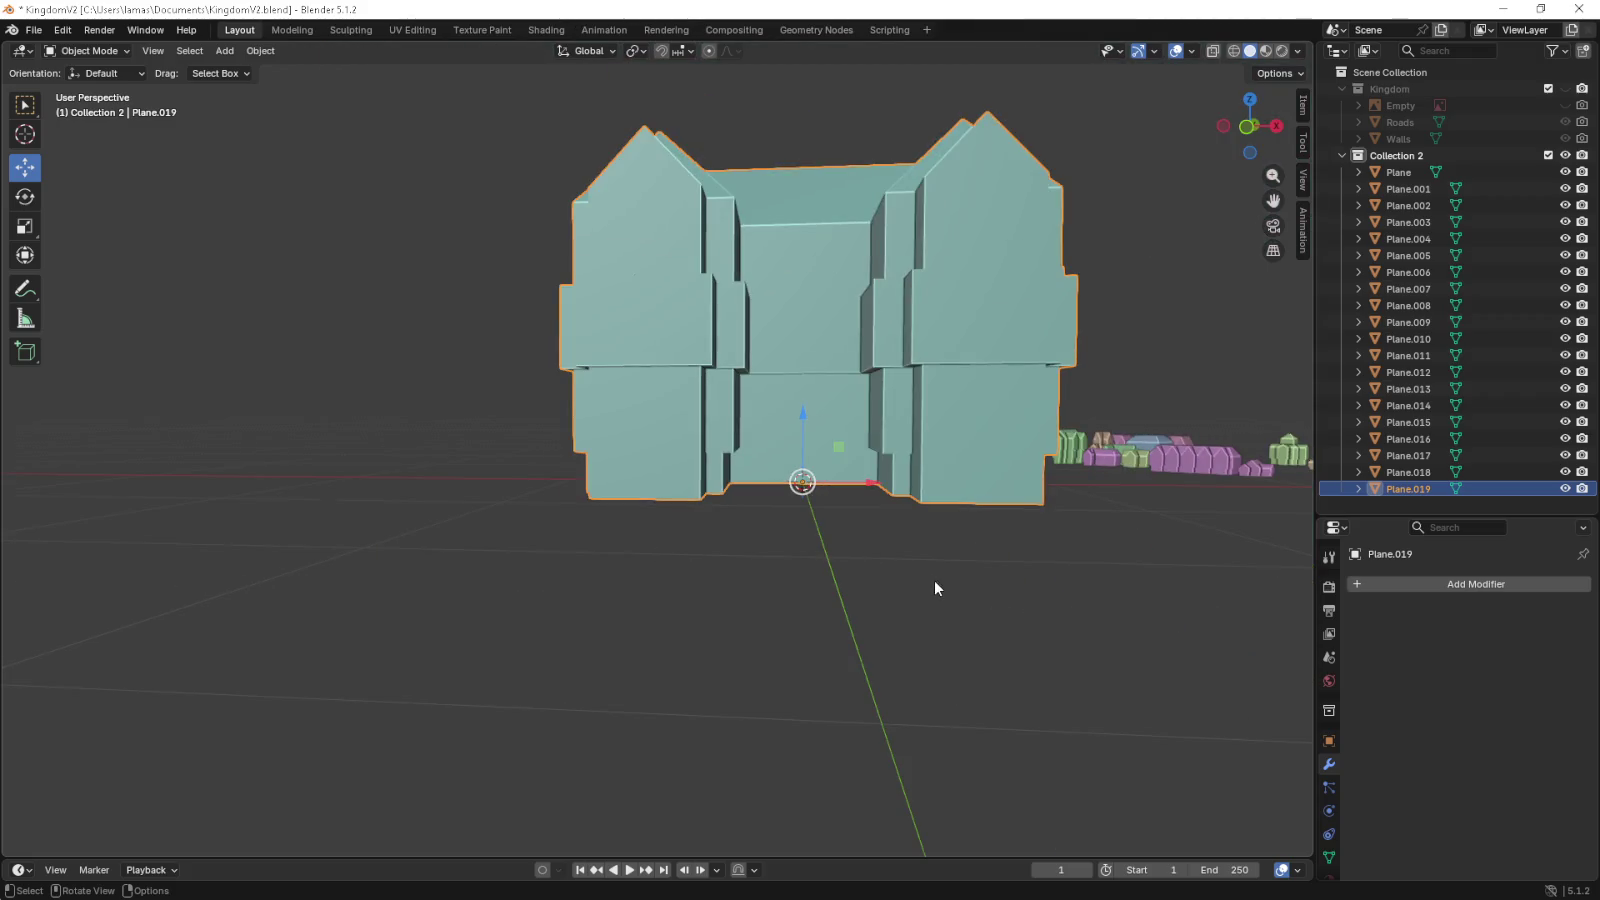
- In front view, move the gabled house beside the kingdom buildings
{"action": "left_click", "coordinate": [1000, 585]}
{"action": "left_click_drag", "start_coordinate": [1063, 597], "coordinate": [700, 714]}
{"action": "key", "text": "KP_1"}
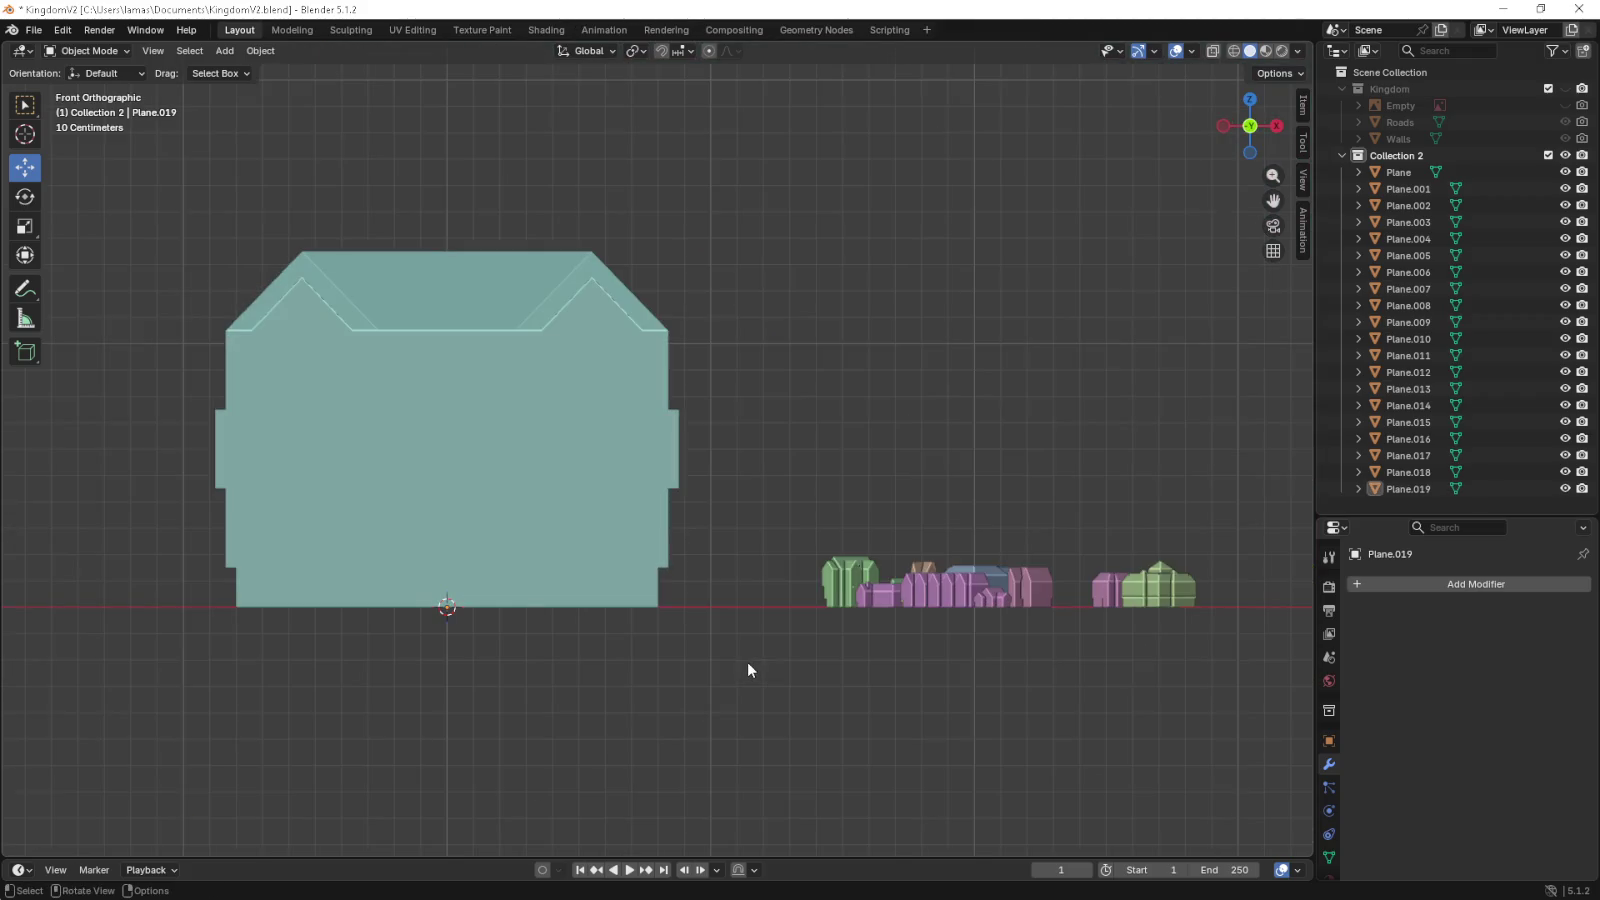
{"action": "left_click", "coordinate": [598, 556]}
{"action": "left_click_drag", "start_coordinate": [499, 610], "coordinate": [925, 625]}
{"action": "left_click_drag", "start_coordinate": [925, 625], "coordinate": [664, 611]}
{"action": "scroll", "scroll_direction": "up", "scroll_amount": 3}
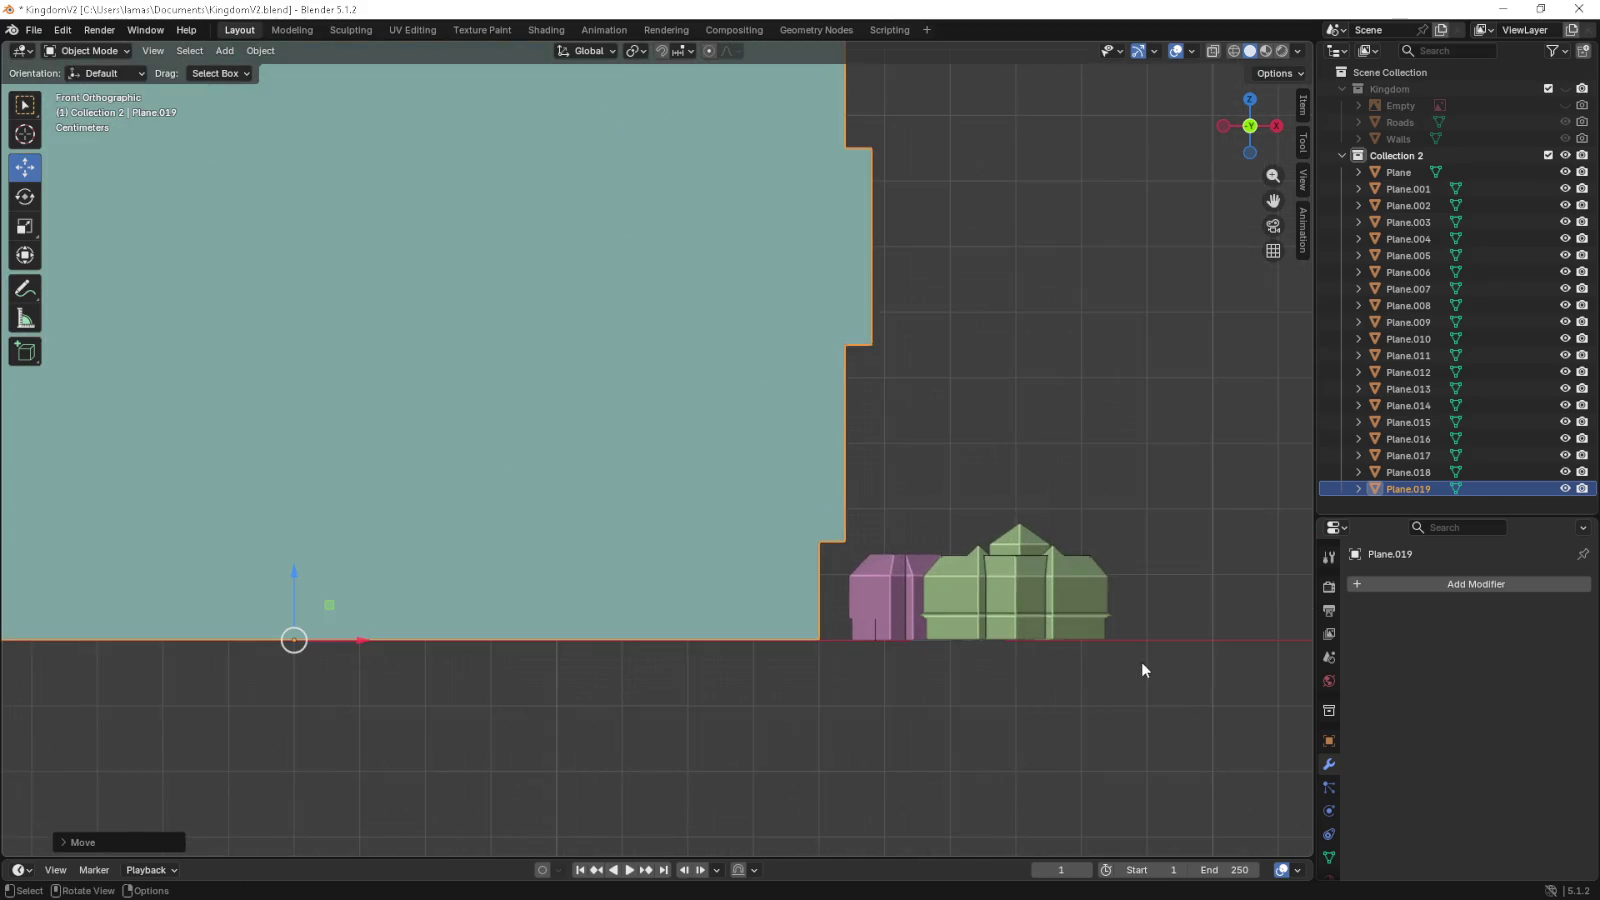
- Scale the house down to about 0.2, then enlarge it by 1.4
{"action": "key", "text": "s"}
{"action": "key", "text": "Escape"}
{"action": "scroll", "scroll_direction": "down", "scroll_amount": 3}
{"action": "key", "text": "s"}
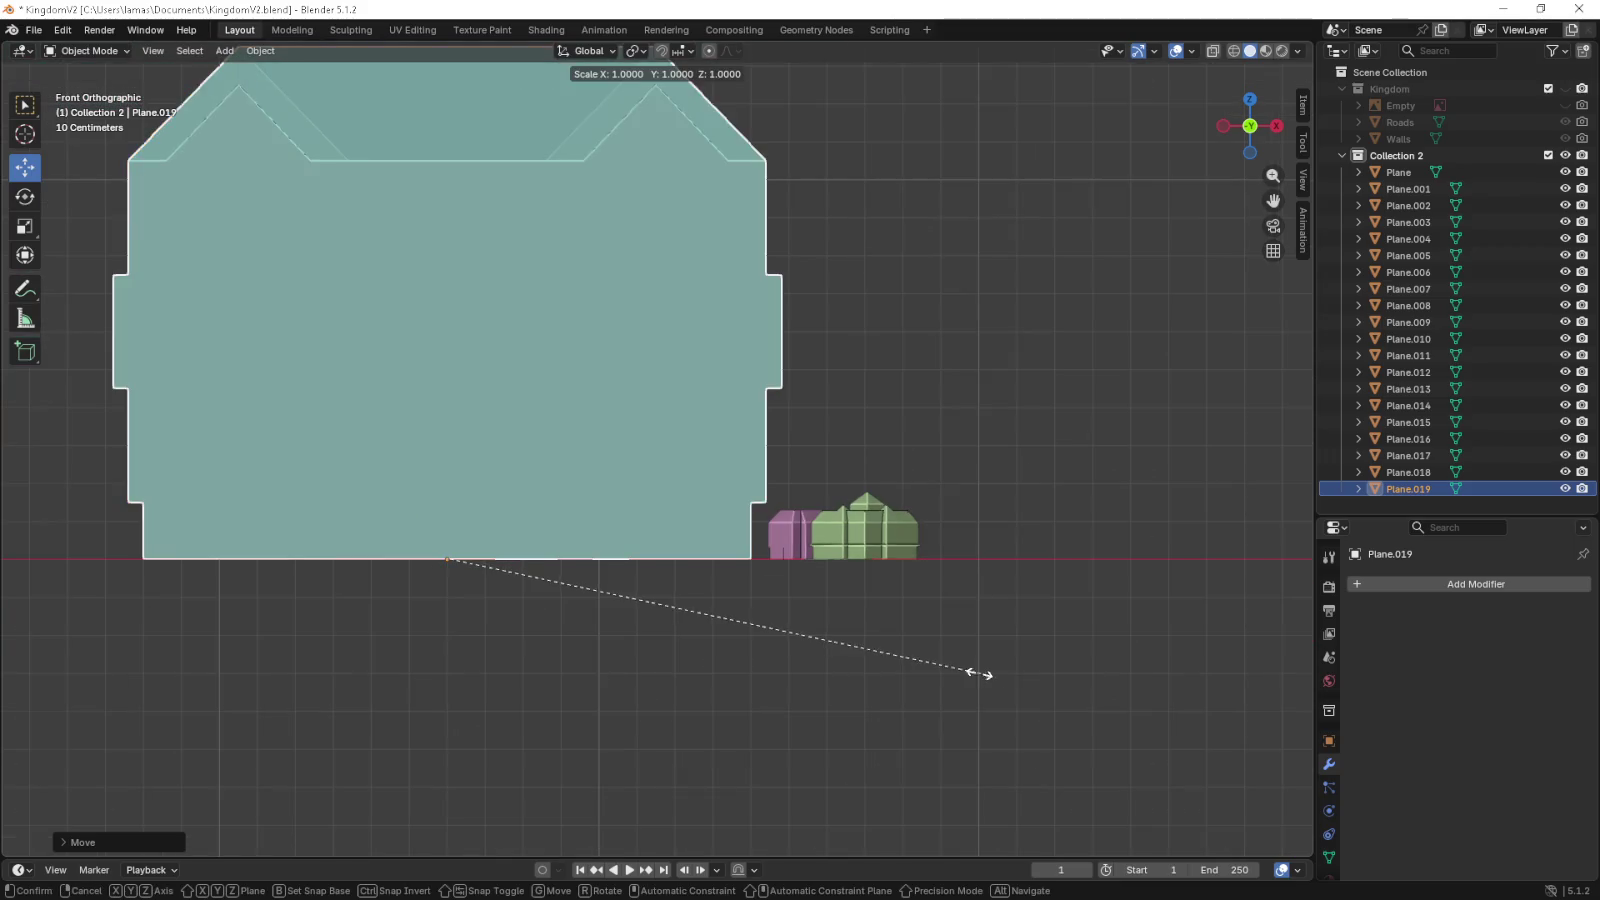
{"action": "left_click", "coordinate": [537, 598]}
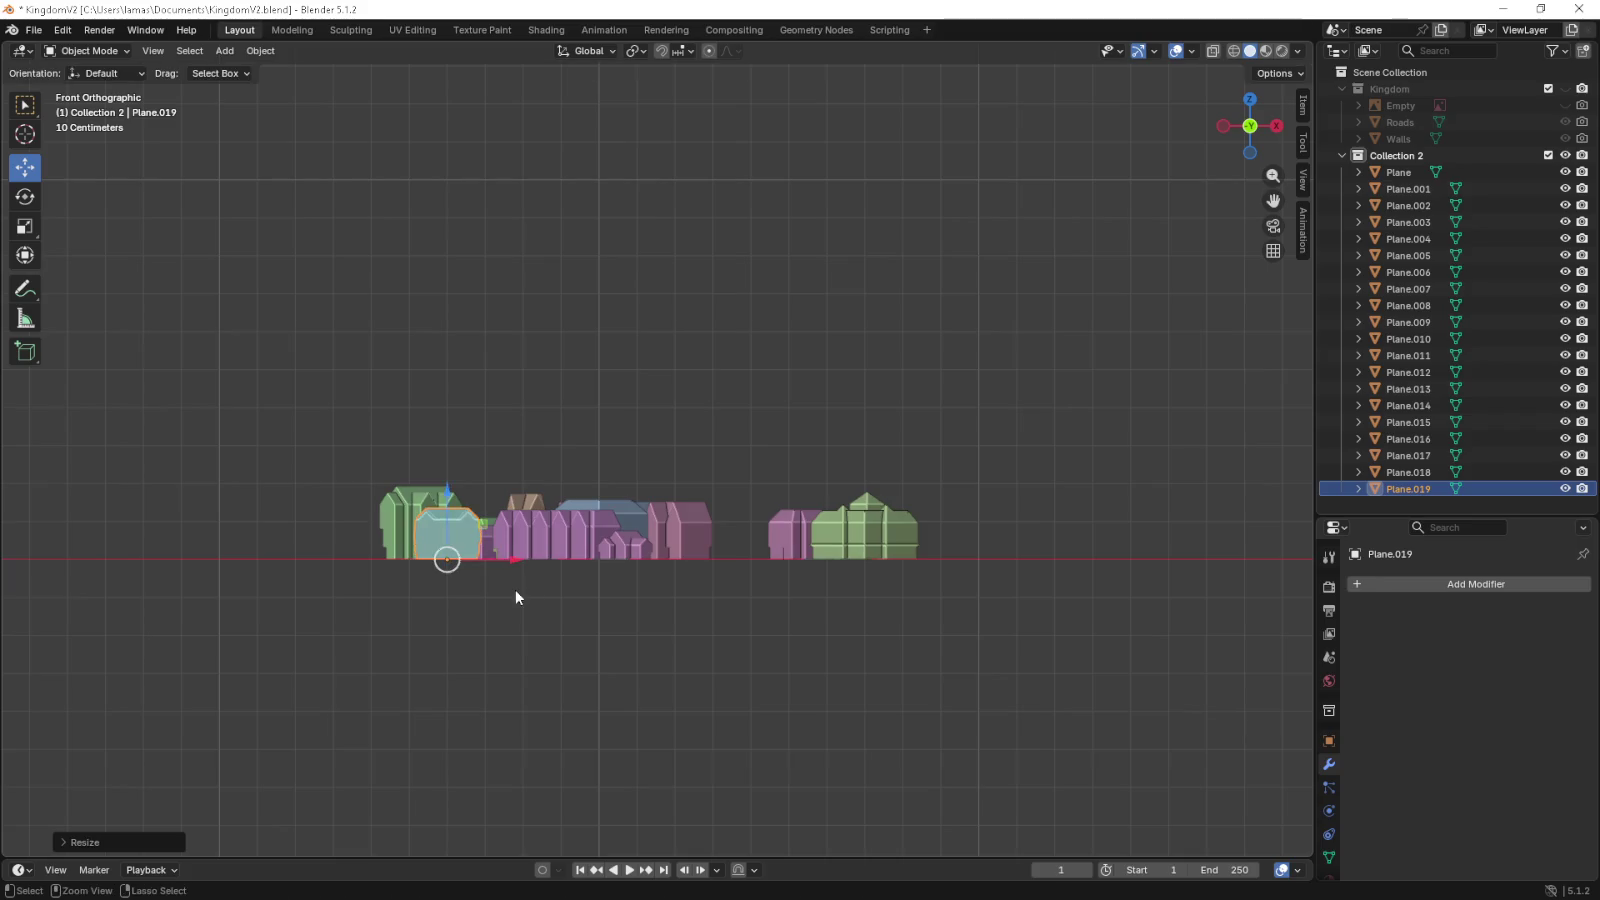
{"action": "scroll", "scroll_direction": "up", "scroll_amount": 3}
{"action": "scroll", "scroll_direction": "up", "scroll_amount": 3}
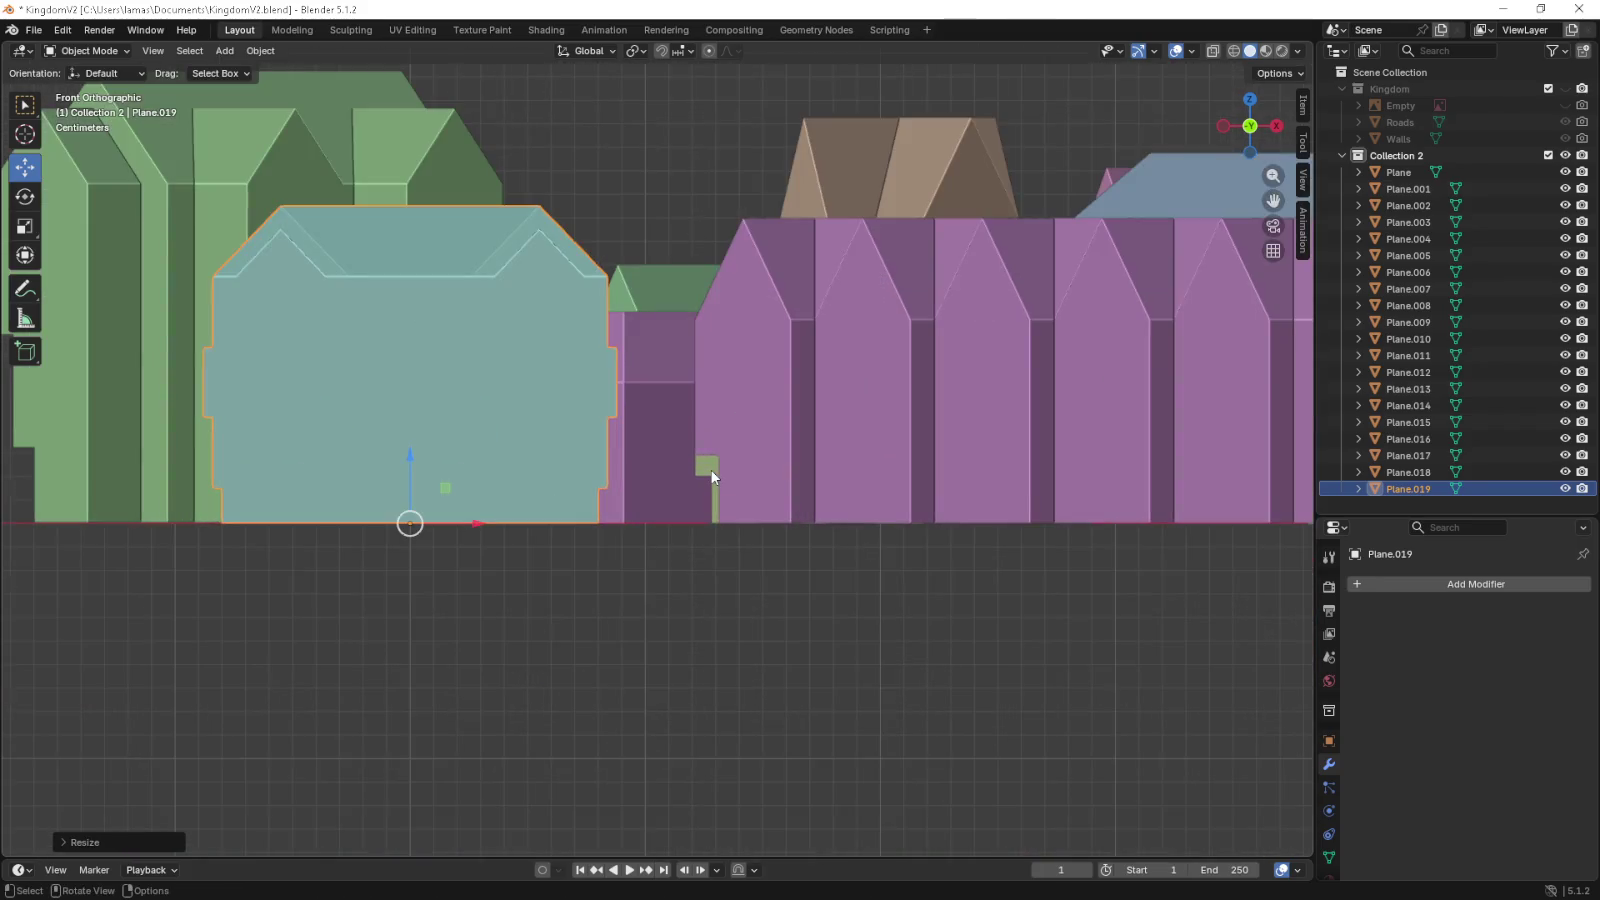
{"action": "key", "text": "s"}
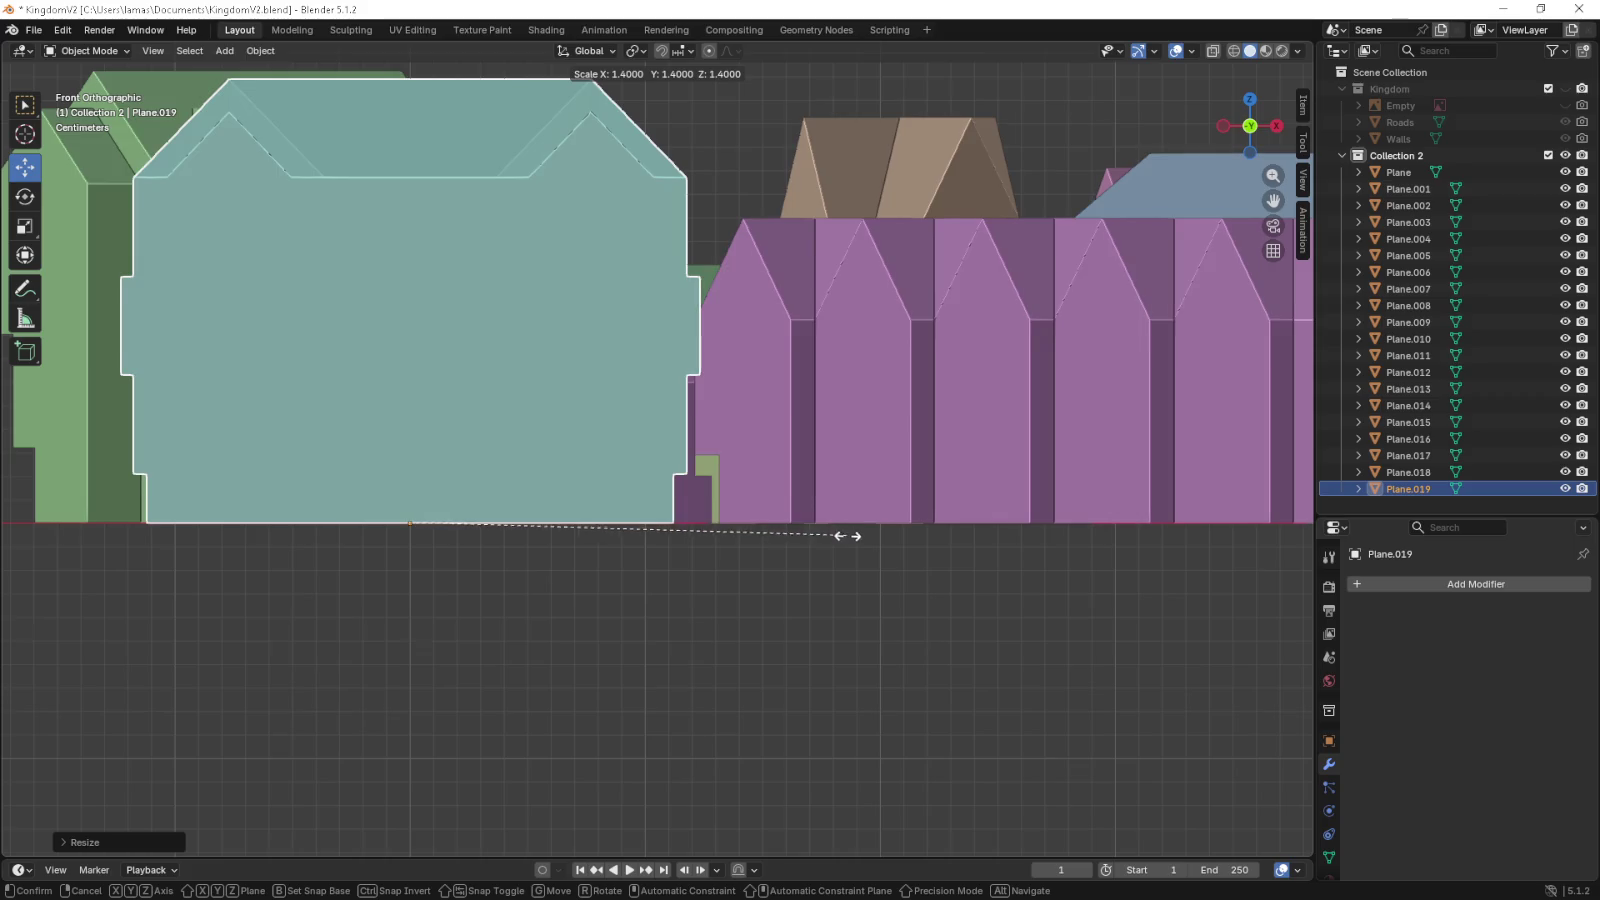
{"action": "left_click", "coordinate": [885, 556]}
- Switch to top view and centre the house in the viewport
{"action": "key", "text": "7"}
{"action": "scroll", "scroll_direction": "down", "scroll_amount": 3}
{"action": "left_click_drag", "start_coordinate": [828, 530], "coordinate": [744, 608]}
{"action": "scroll", "scroll_direction": "down", "scroll_amount": 3}
{"action": "scroll", "scroll_direction": "down", "scroll_amount": 3}
{"action": "scroll", "scroll_direction": "down", "scroll_amount": 3}
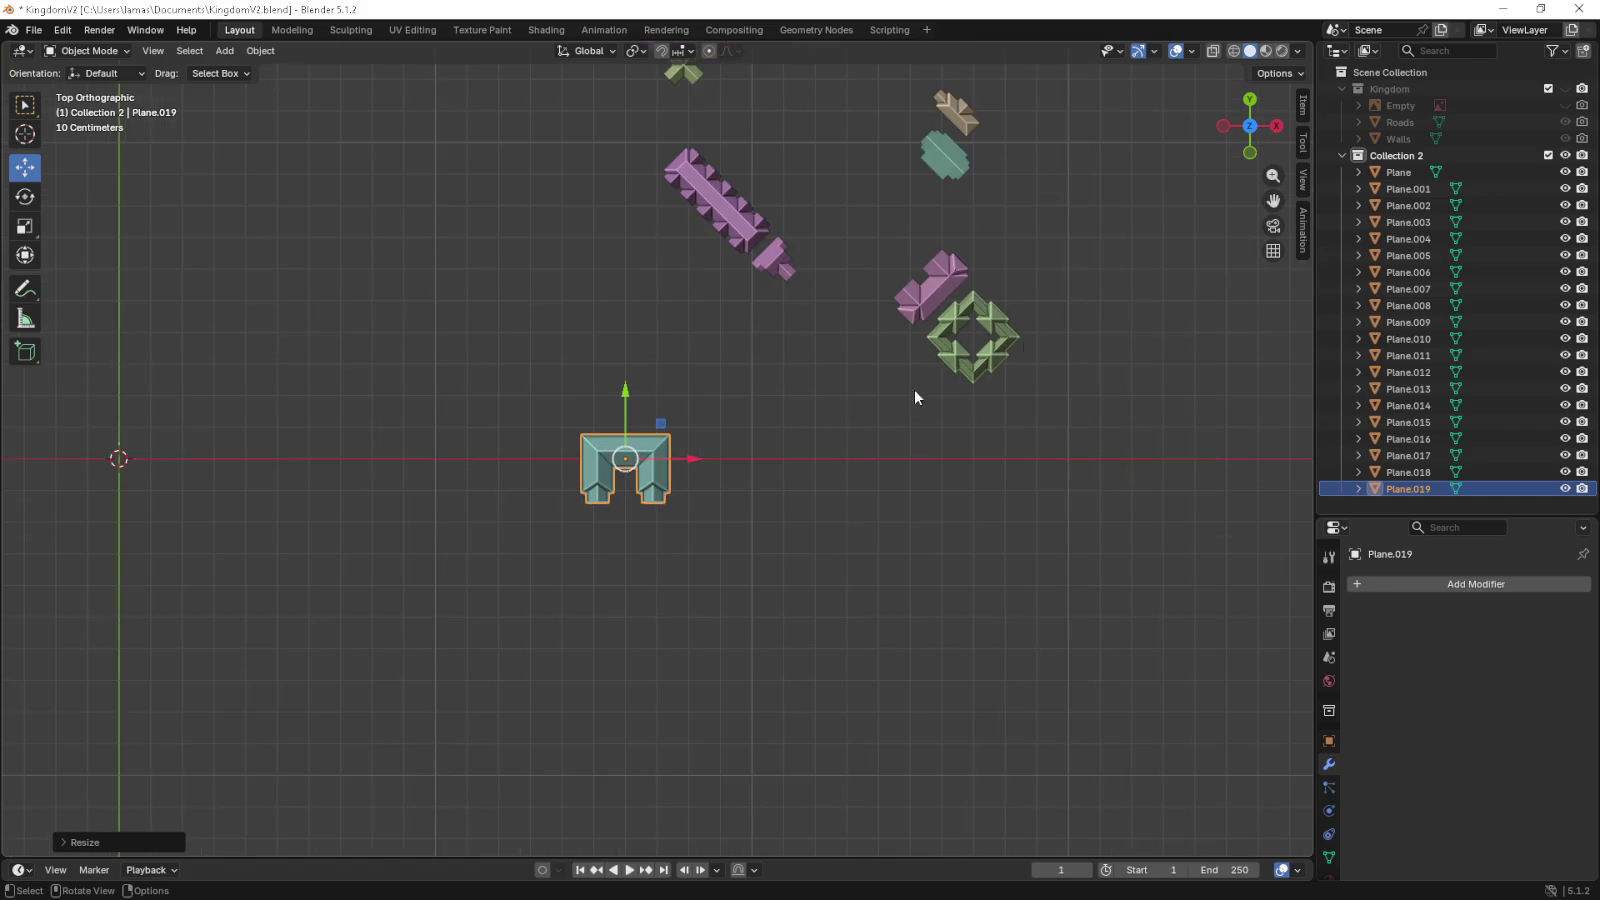
- Show the Kingdom collection's roads and walls and move the house among the street blocks
{"action": "left_click", "coordinate": [1565, 89]}
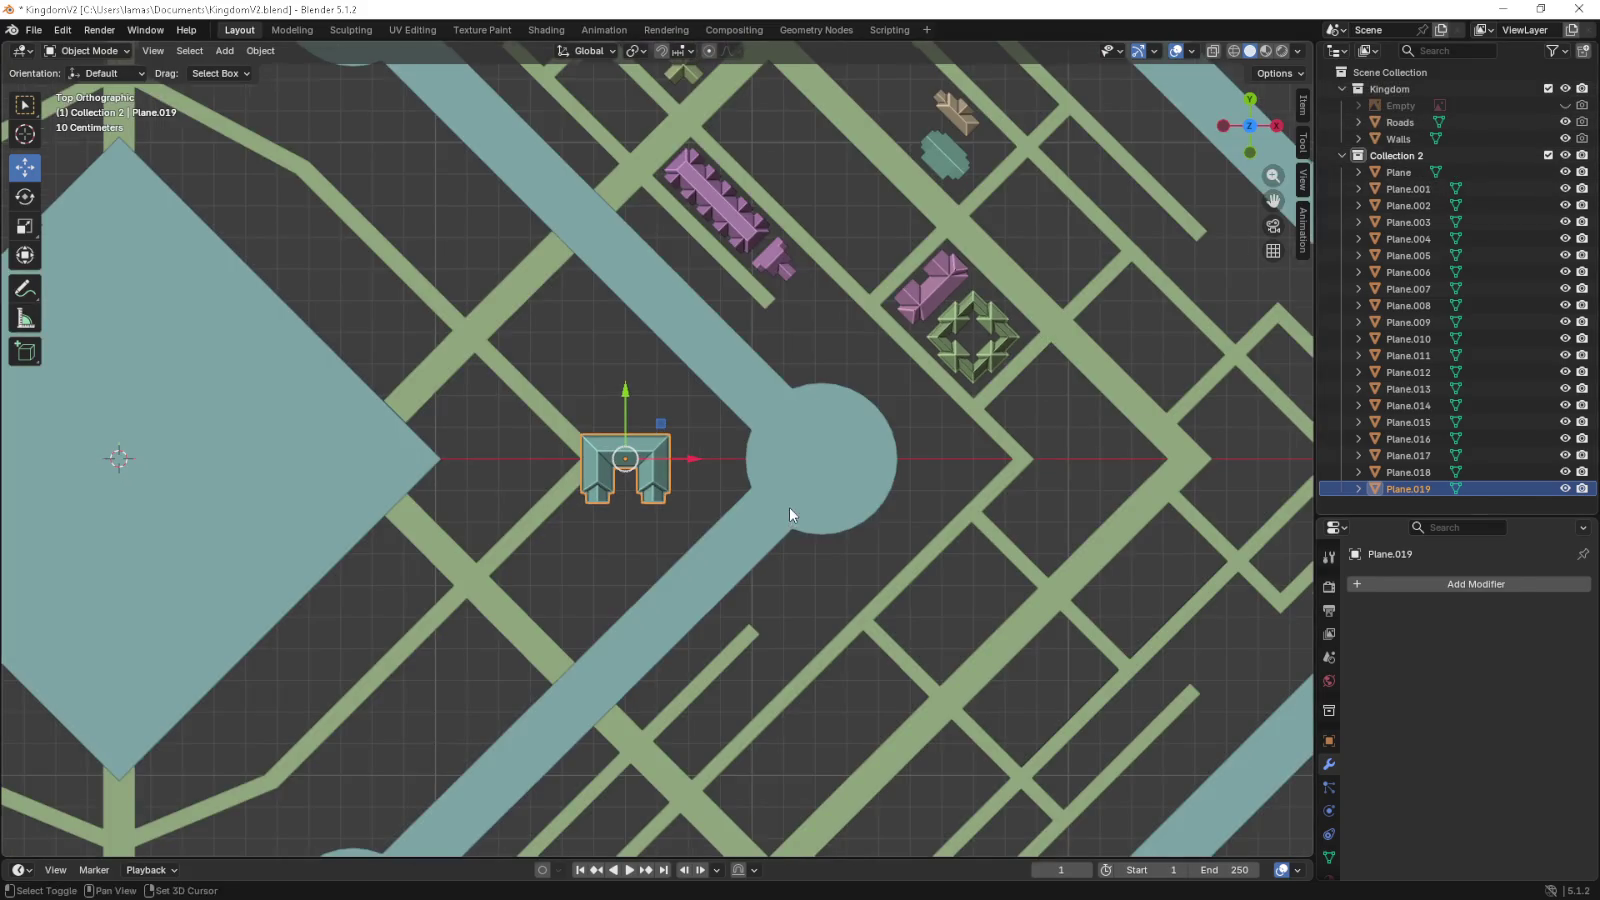
{"action": "left_click_drag", "start_coordinate": [789, 508], "coordinate": [777, 718]}
{"action": "left_click_drag", "start_coordinate": [647, 635], "coordinate": [519, 183]}
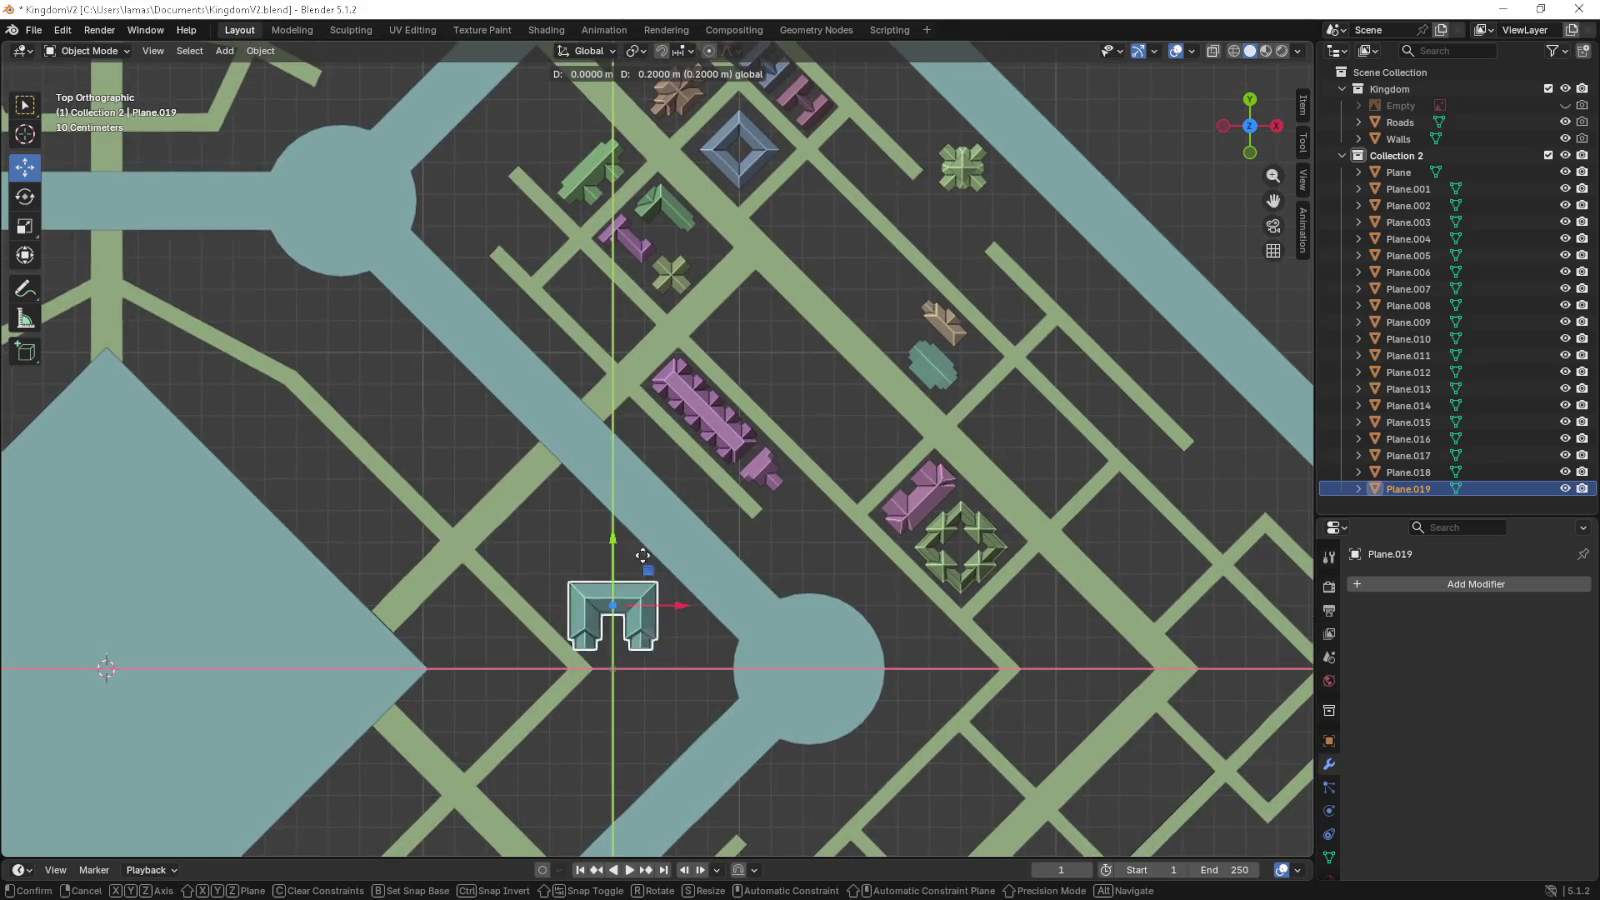
{"action": "key", "text": "KP_4"}
{"action": "key", "text": "KP_4"}
{"action": "key", "text": "KP_4"}
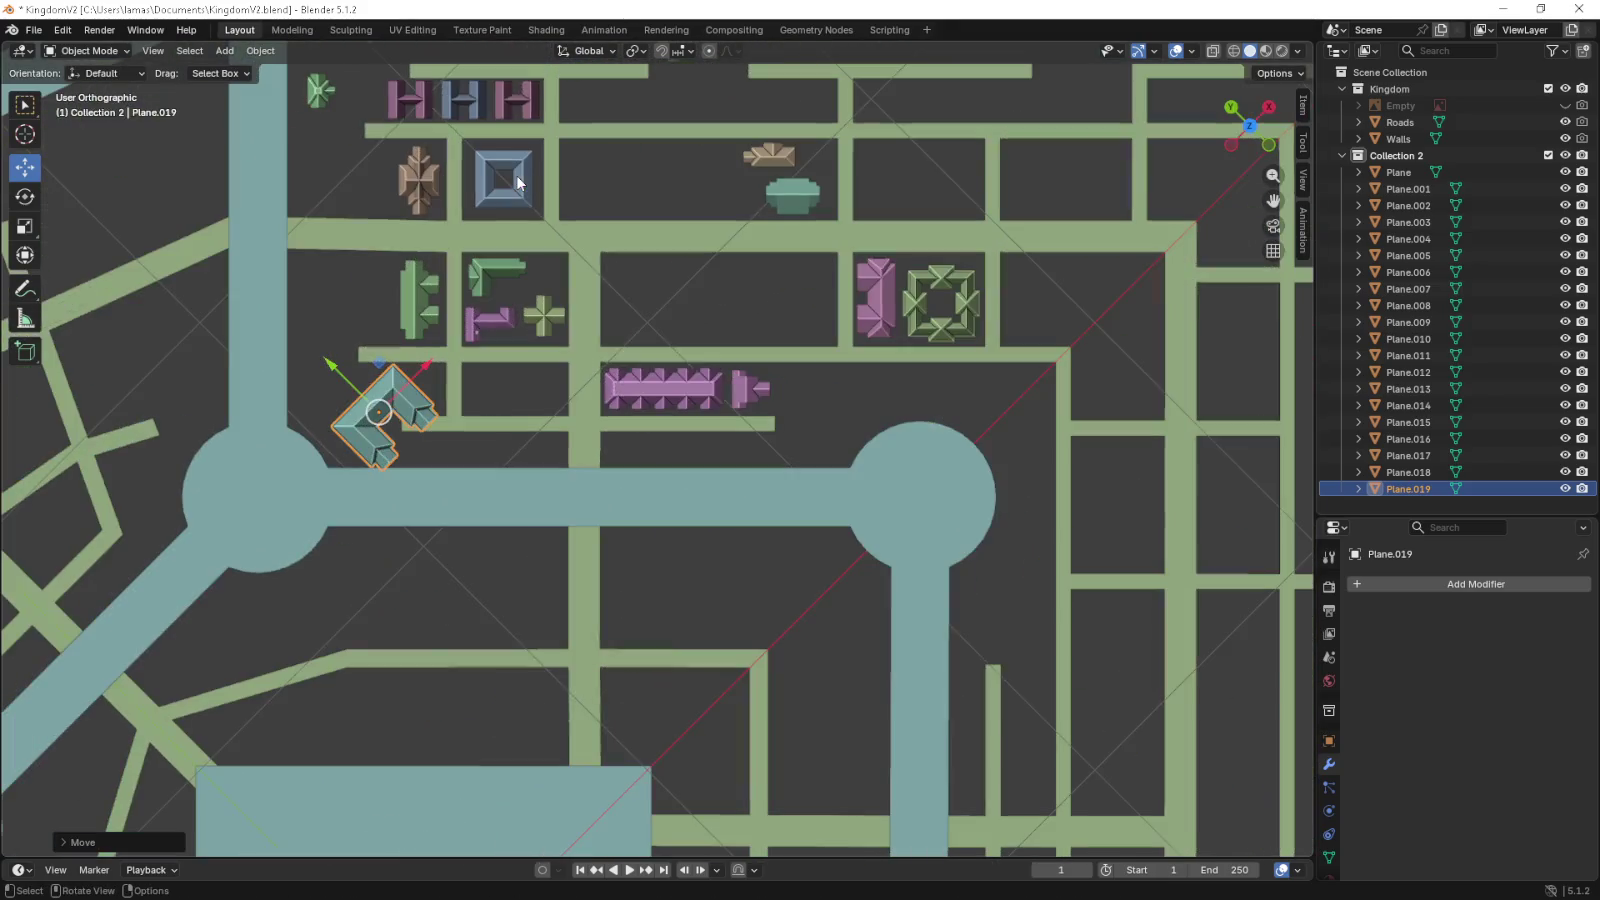
{"action": "scroll", "scroll_direction": "up", "scroll_amount": 3}
{"action": "scroll", "scroll_direction": "up", "scroll_amount": 3}
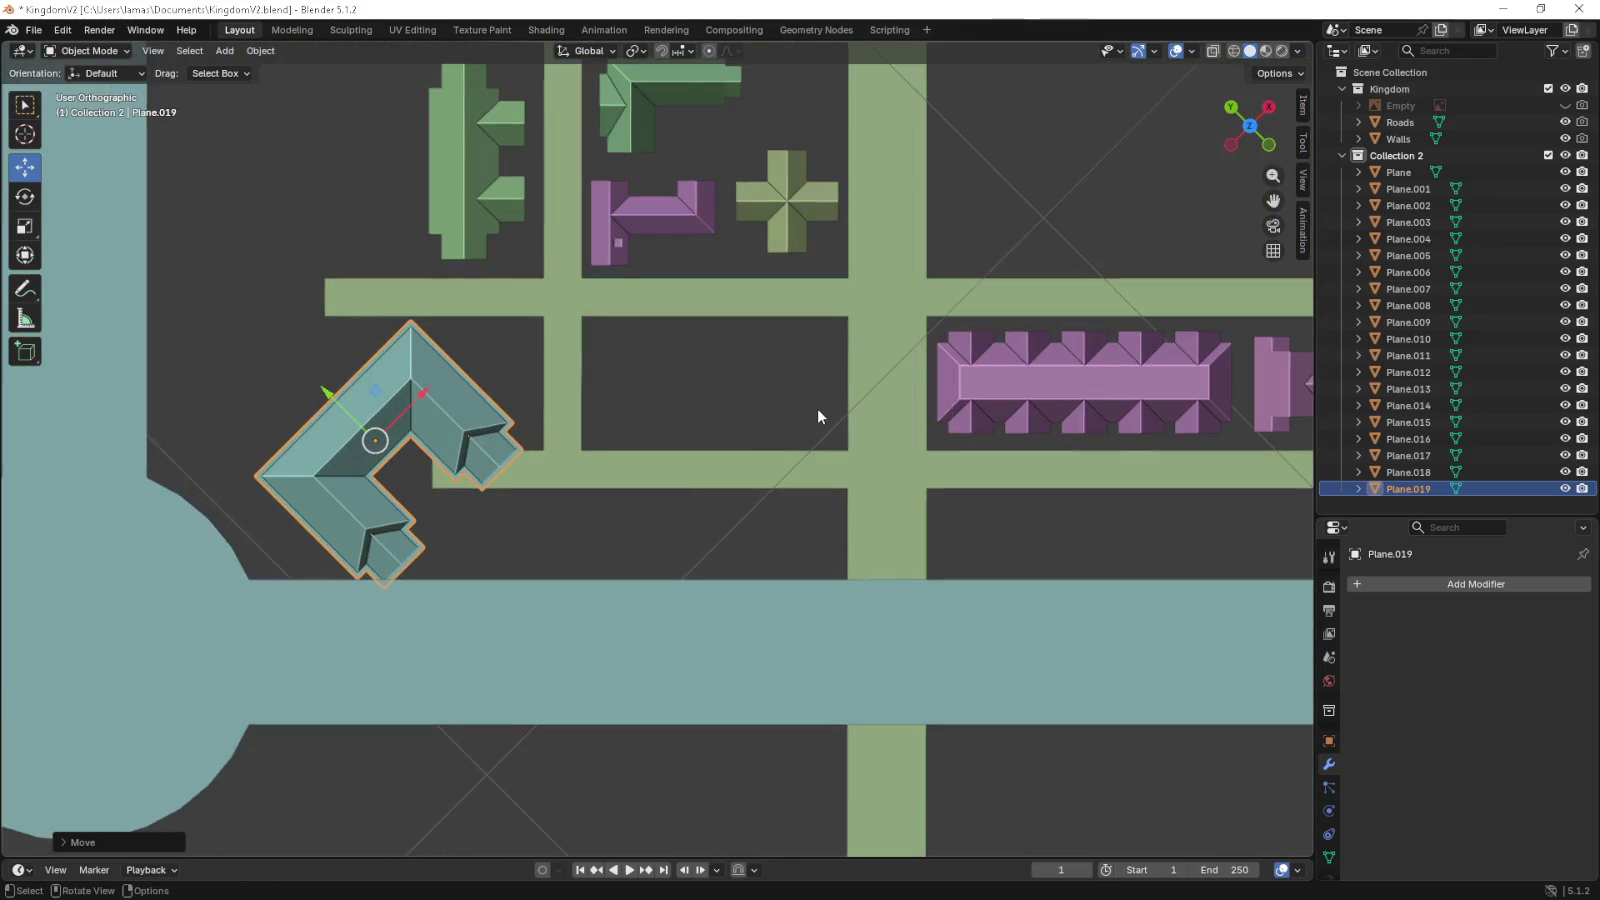
- Rotate the house -45° into its street block and shrink it to 0.95
{"action": "key", "text": "r"}
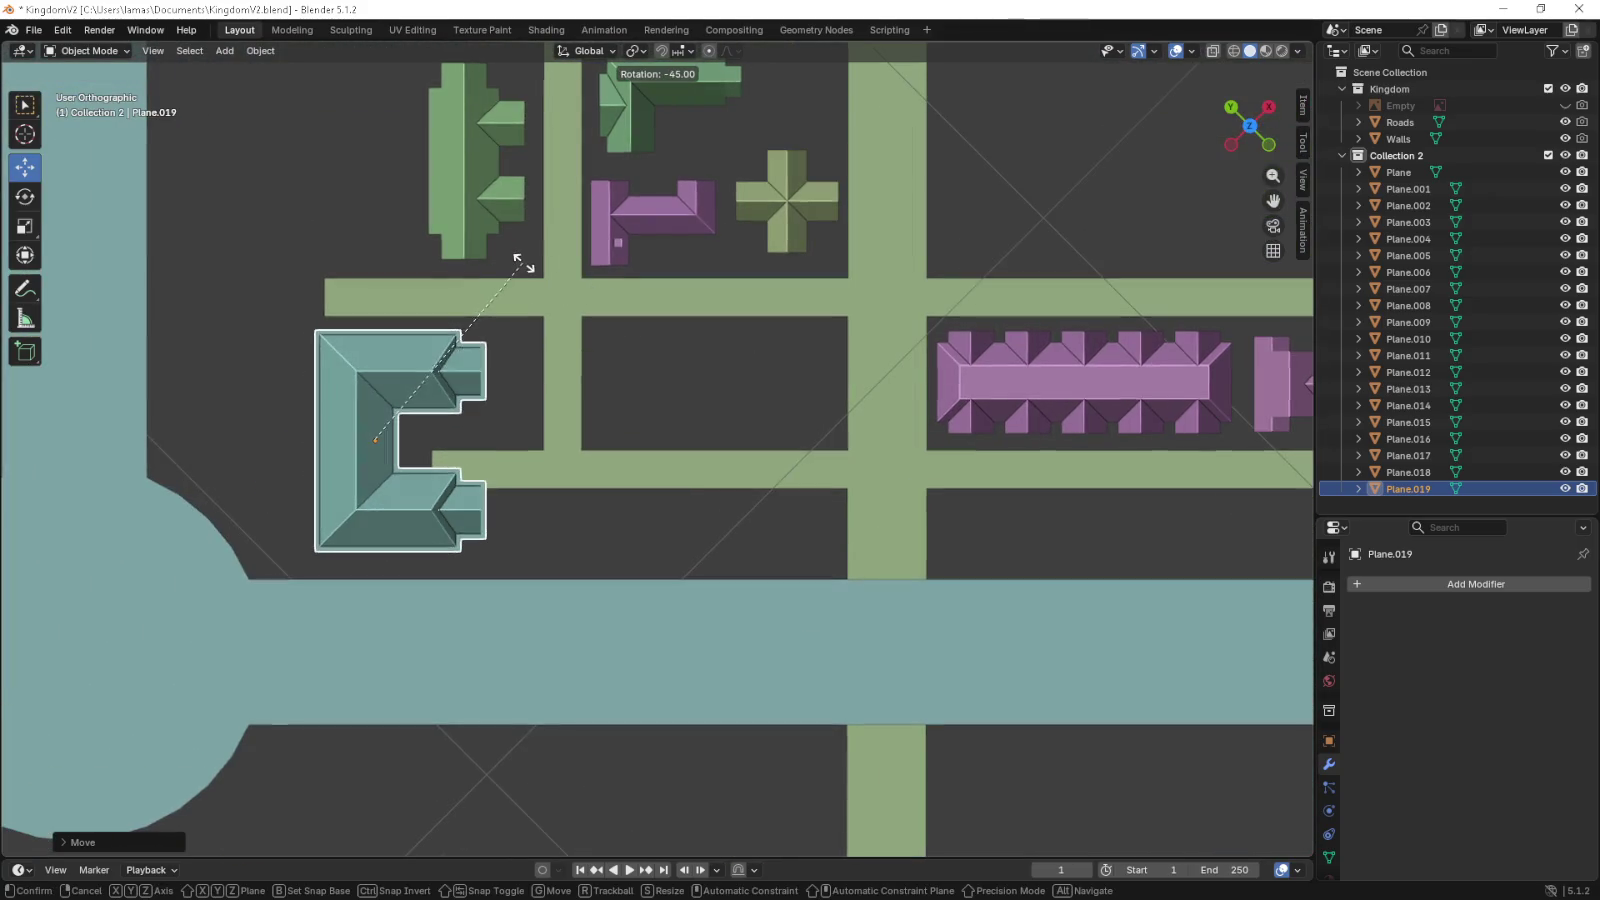
{"action": "left_click", "coordinate": [522, 290]}
{"action": "left_click_drag", "start_coordinate": [375, 391], "coordinate": [399, 418]}
{"action": "scroll", "scroll_direction": "up", "scroll_amount": 3}
{"action": "key", "text": "s"}
{"action": "left_click", "coordinate": [291, 436]}
- Nudge the house into place on the ground plane and tilt the view to check it
{"action": "key", "text": "g"}
{"action": "key", "text": "shift+z"}
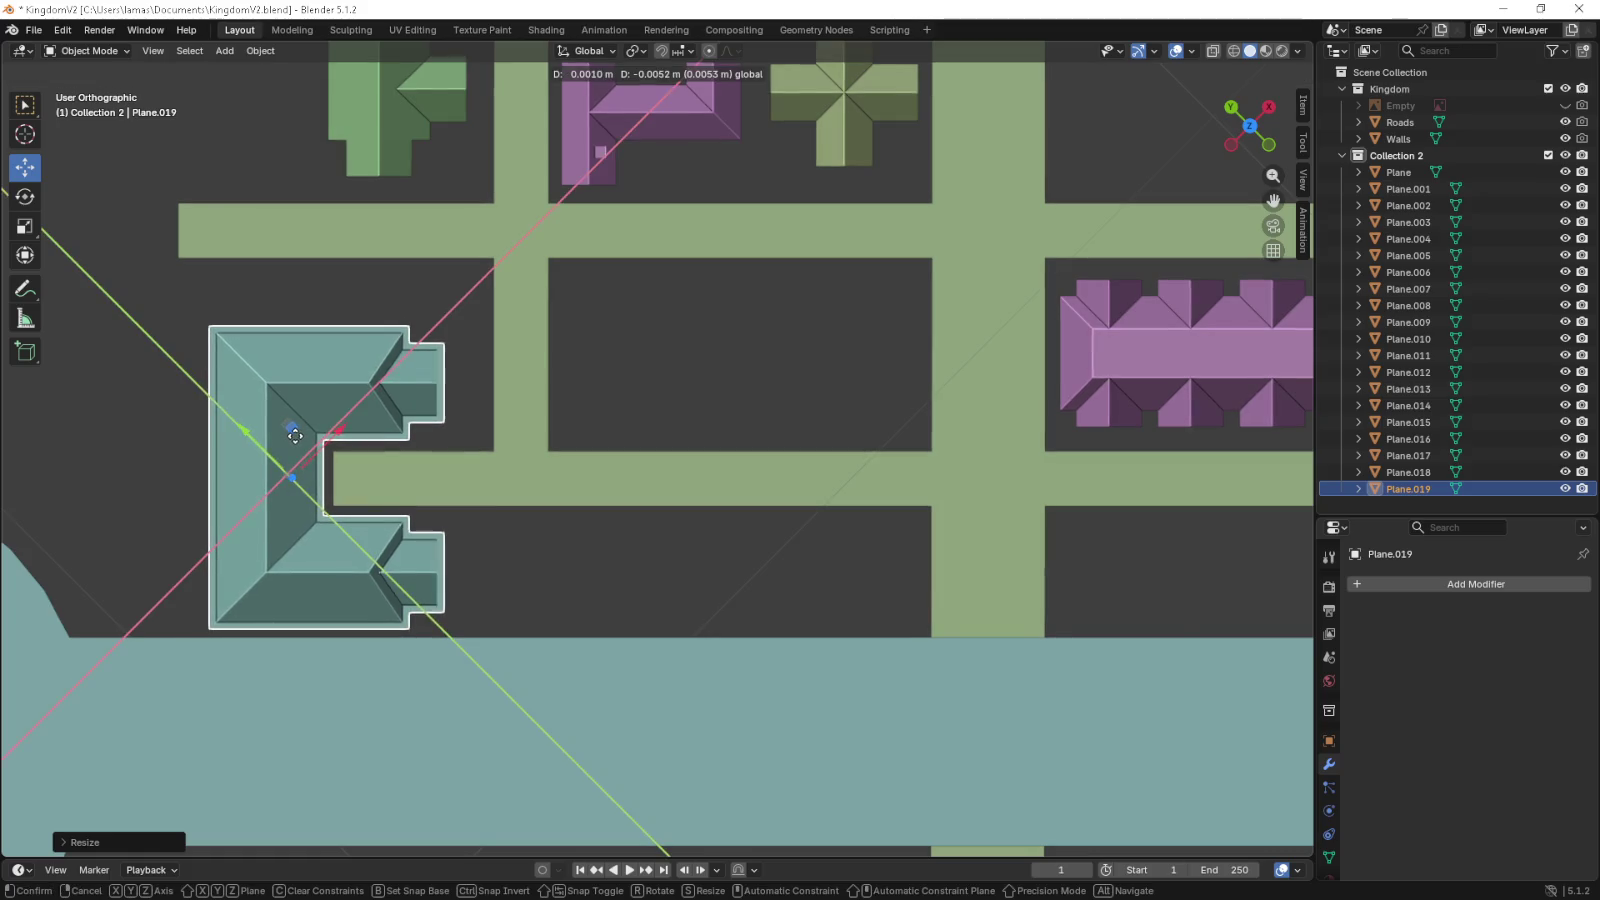
{"action": "left_click", "coordinate": [298, 443]}
{"action": "scroll", "scroll_direction": "down", "scroll_amount": 3}
{"action": "left_click_drag", "start_coordinate": [628, 511], "coordinate": [452, 401]}
{"action": "left_click", "coordinate": [516, 450]}
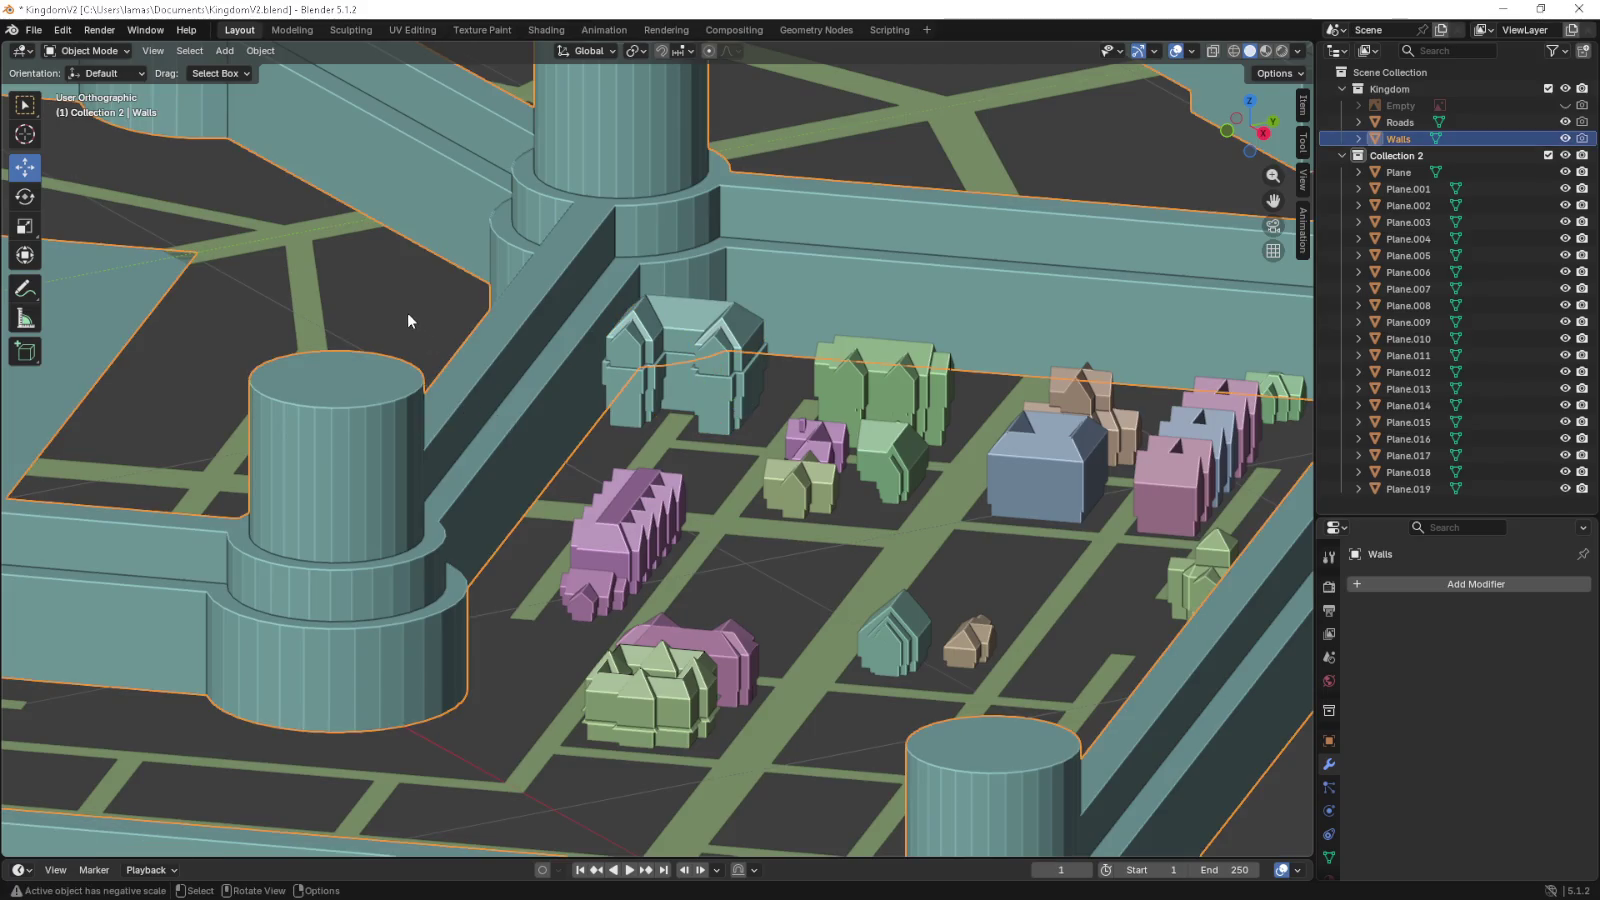
- Switch to a perspective, then top-down, view of the walled town
{"action": "left_click", "coordinate": [410, 316]}
{"action": "key", "text": "KP_5"}
{"action": "left_click_drag", "start_coordinate": [479, 336], "coordinate": [645, 455]}
{"action": "scroll", "scroll_direction": "down", "scroll_amount": 3}
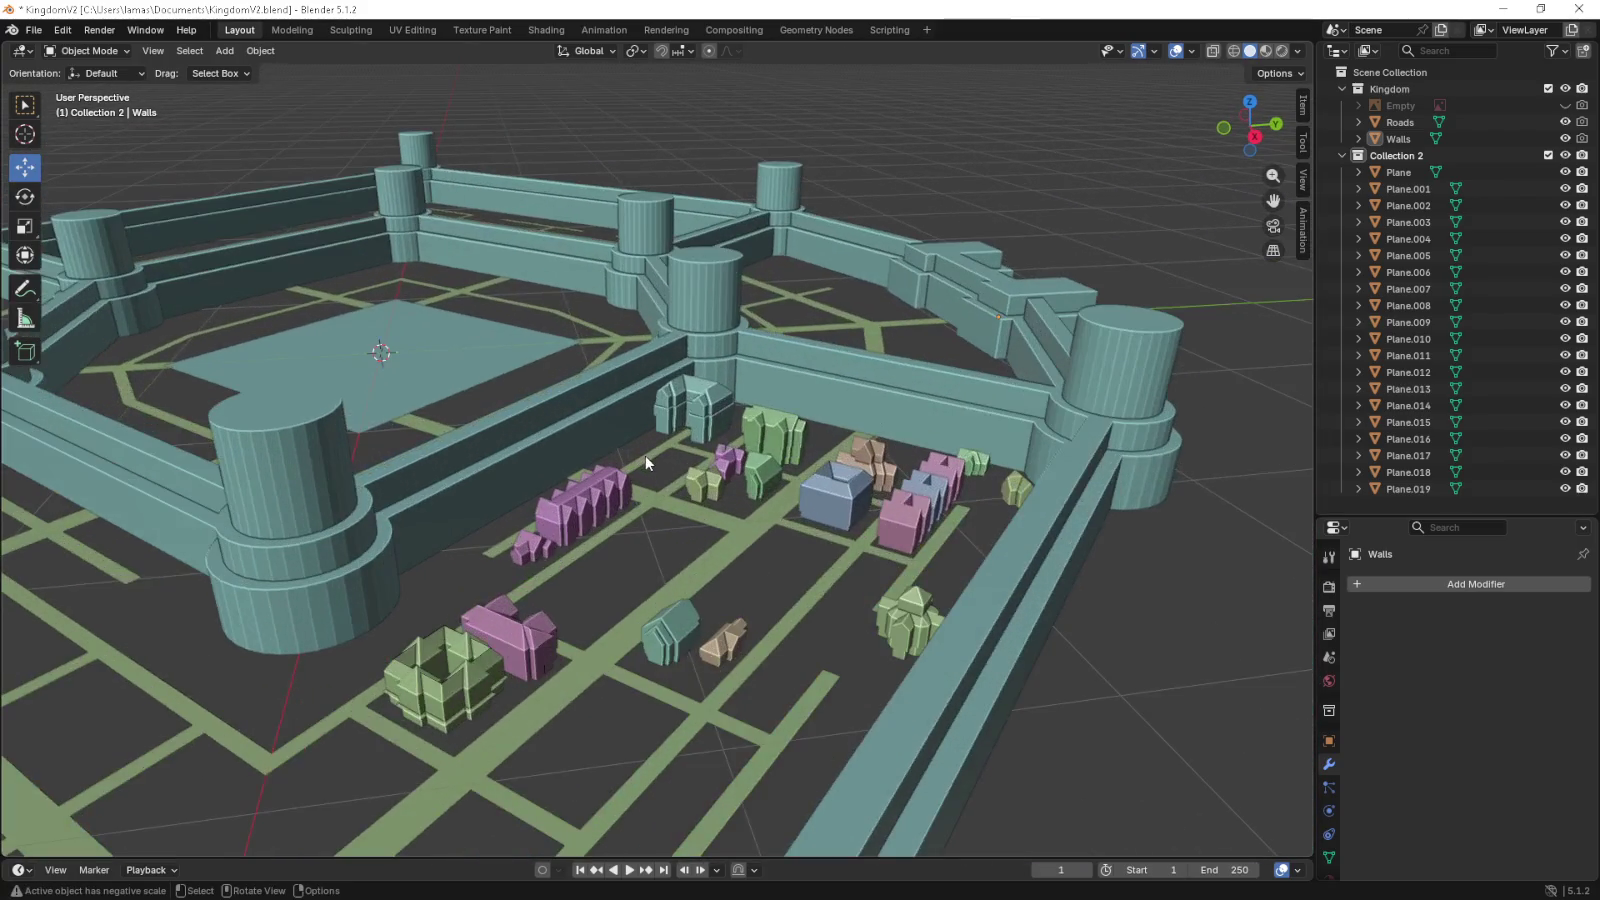
{"action": "key", "text": "KP_7"}
{"action": "scroll", "scroll_direction": "down", "scroll_amount": 3}
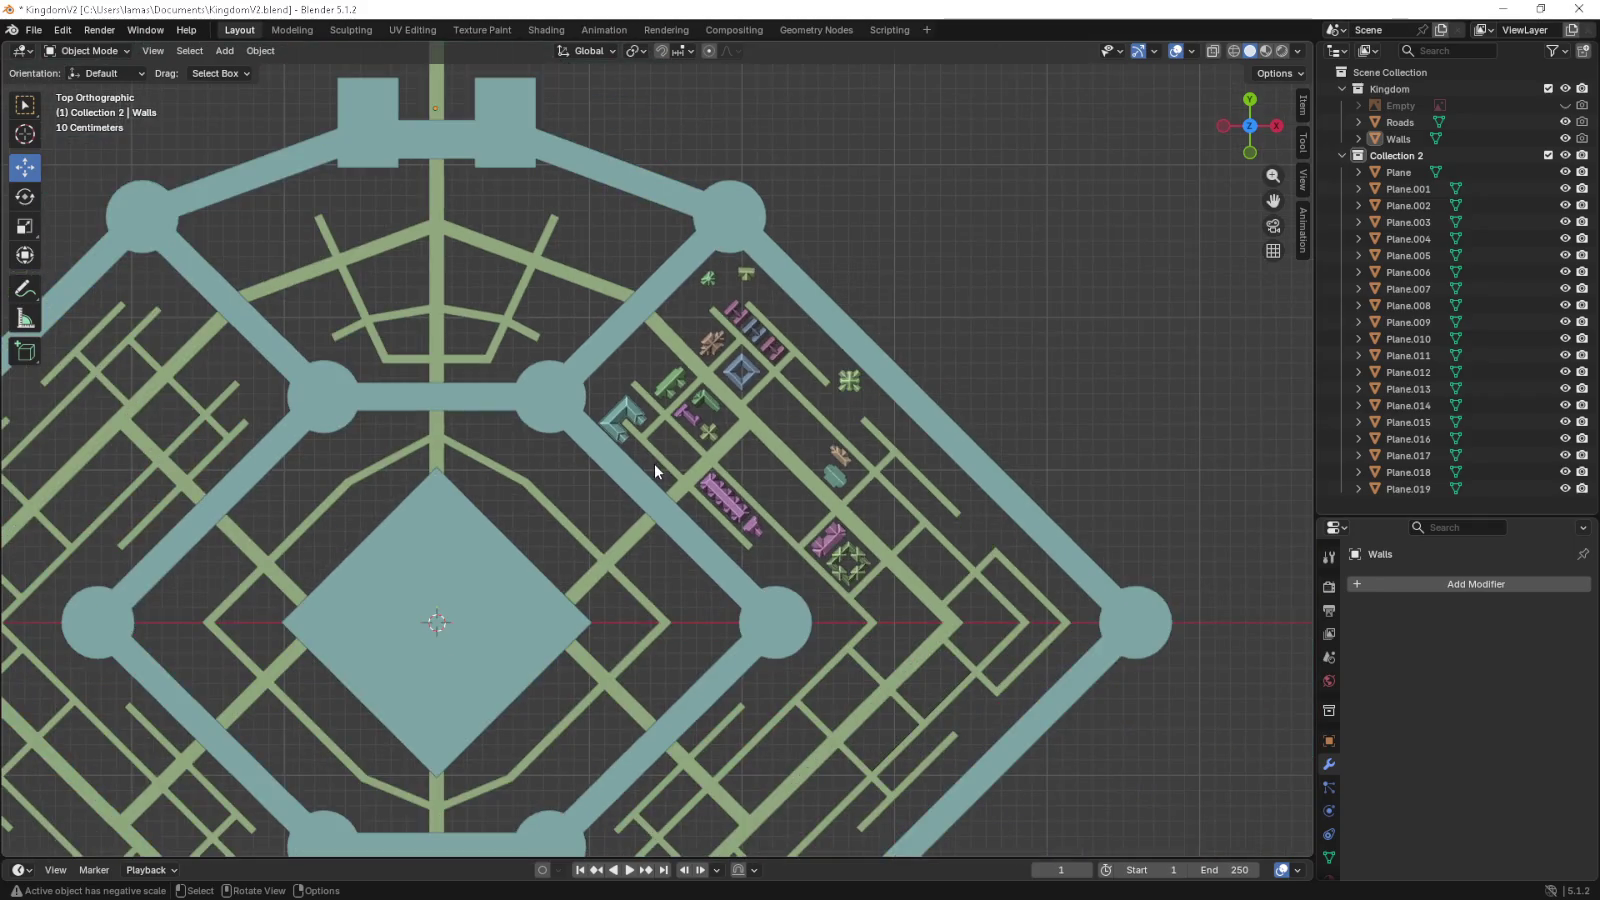
{"action": "scroll", "scroll_direction": "up", "scroll_amount": 3}
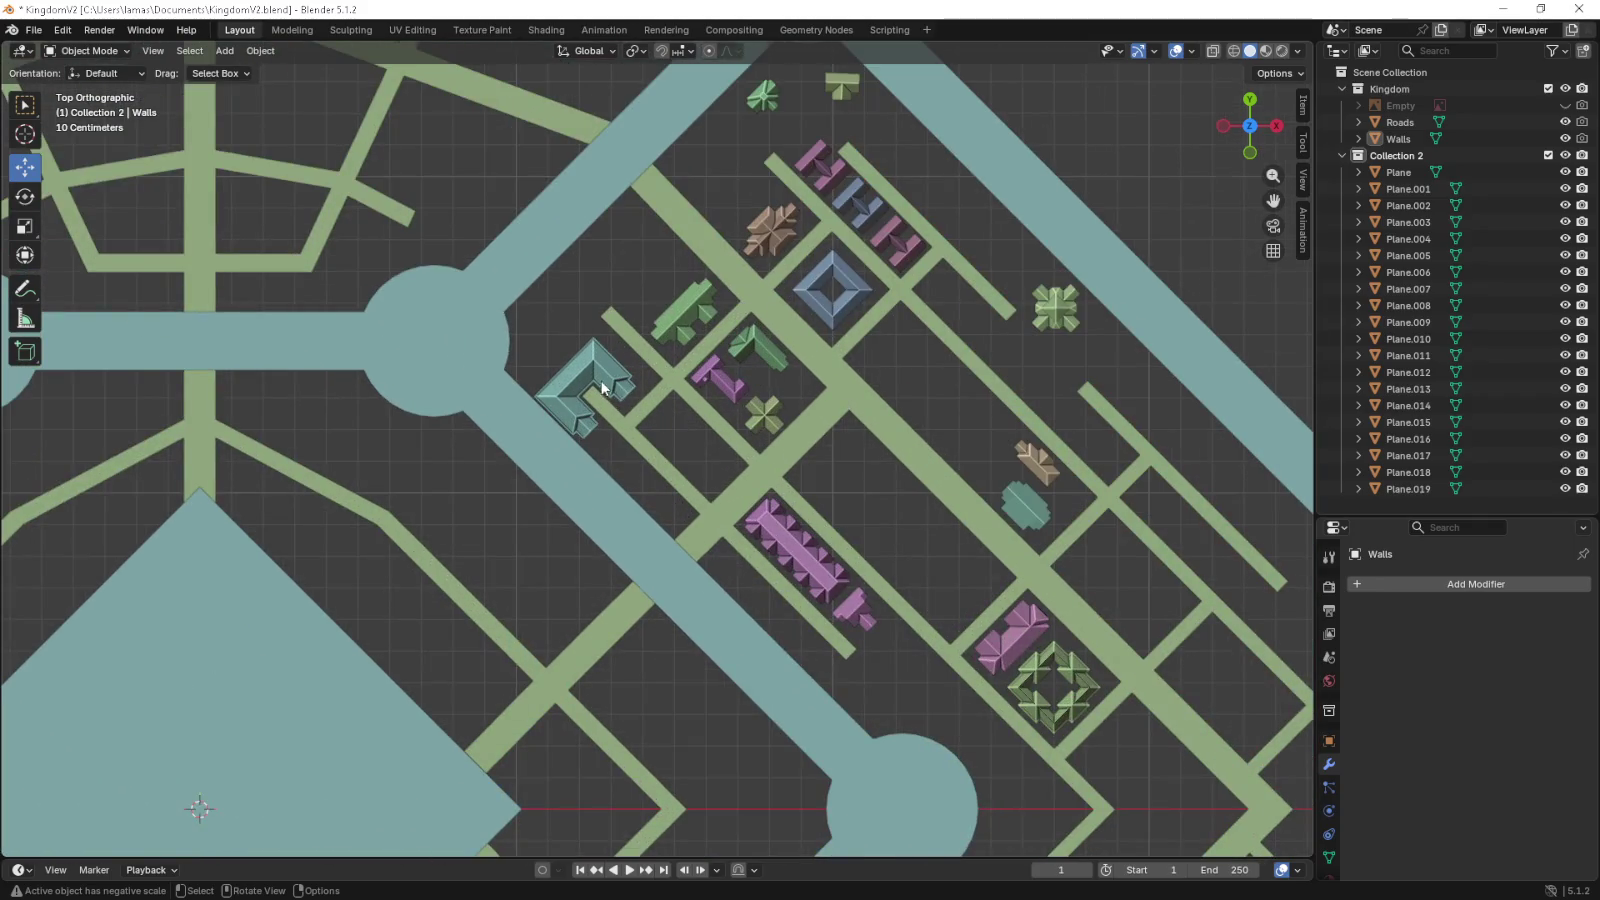
{"action": "scroll", "scroll_direction": "up", "scroll_amount": 3}
- Shift the teal house left within its block and check it in 3D
{"action": "left_click", "coordinate": [520, 345]}
{"action": "left_click_drag", "start_coordinate": [522, 372], "coordinate": [612, 462]}
{"action": "scroll", "scroll_direction": "up", "scroll_amount": 3}
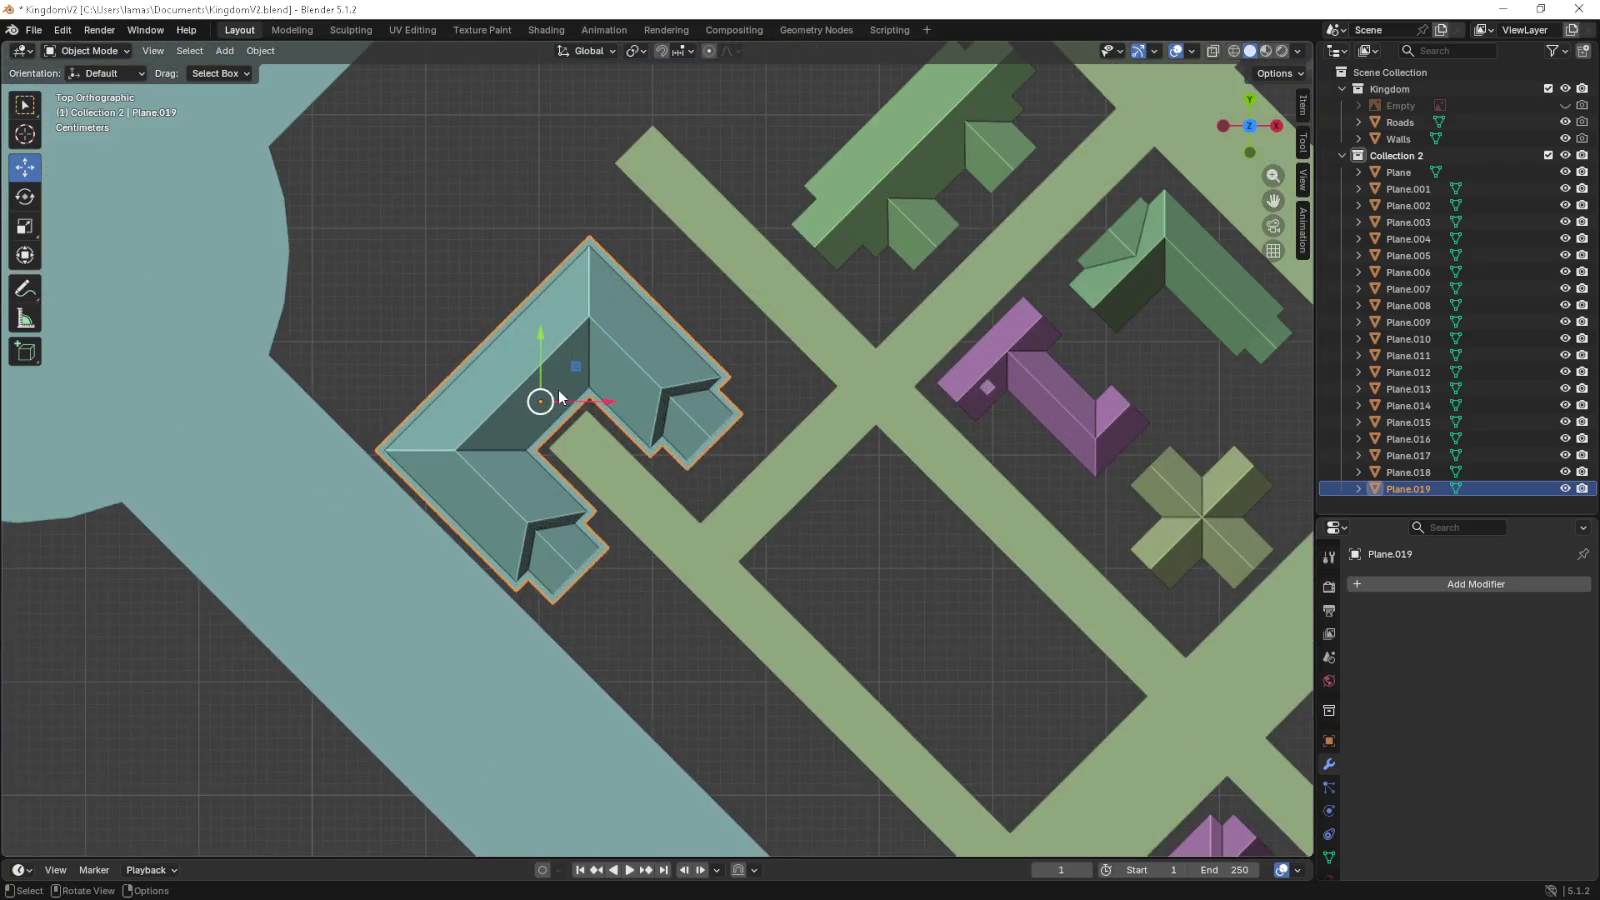
{"action": "key", "text": "KP_6"}
{"action": "key", "text": "KP_6"}
{"action": "key", "text": "KP_6"}
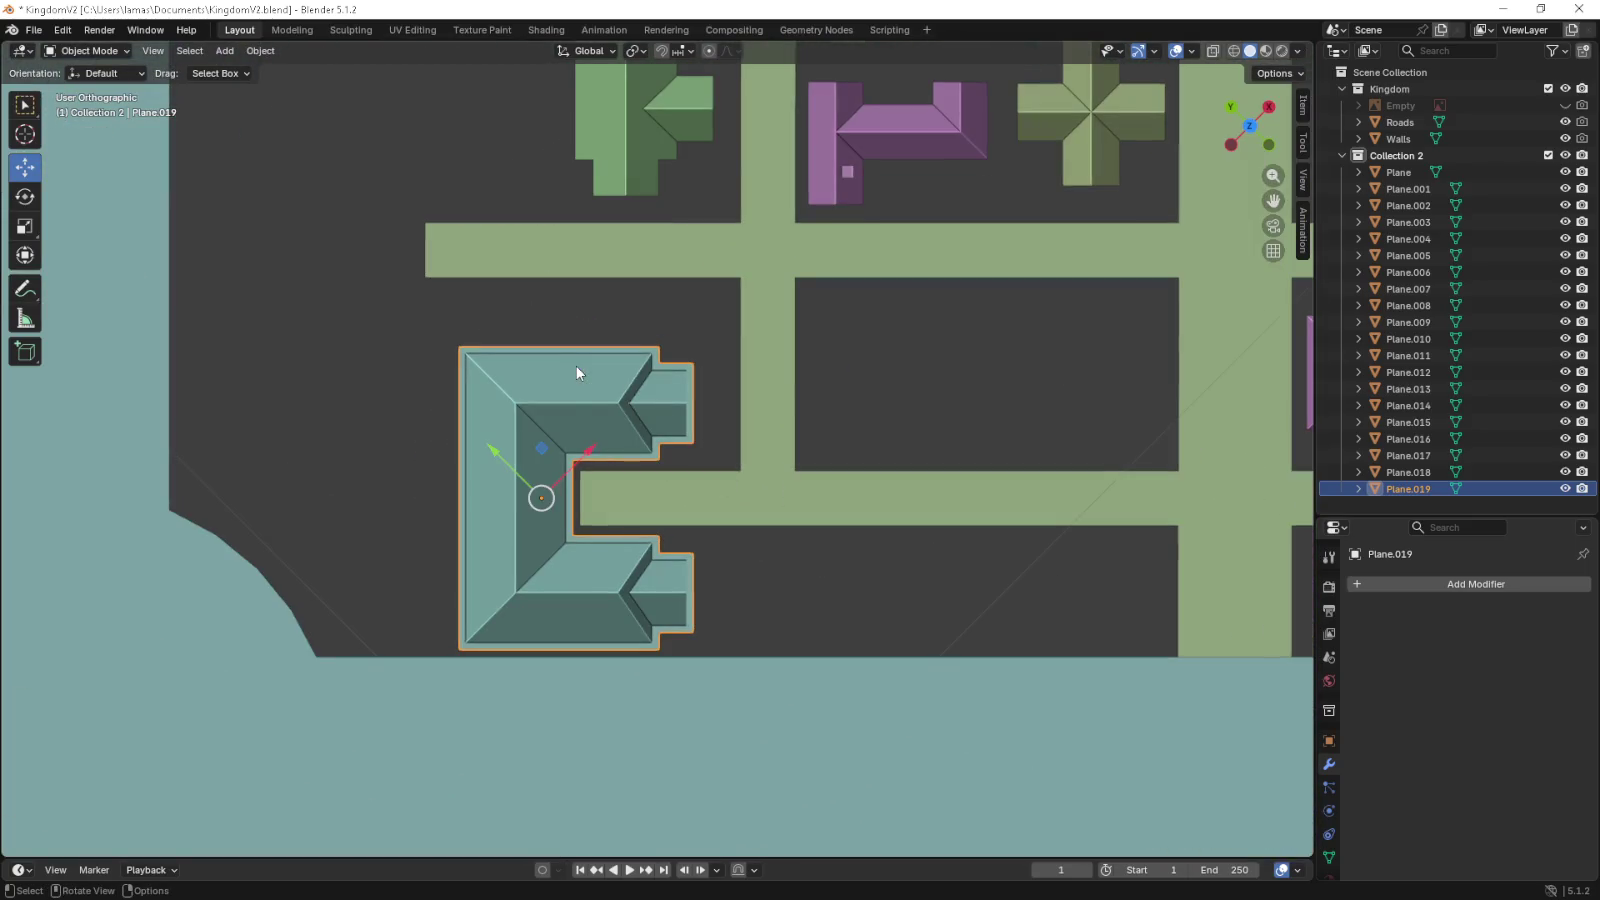
{"action": "left_click_drag", "start_coordinate": [536, 440], "coordinate": [481, 447]}
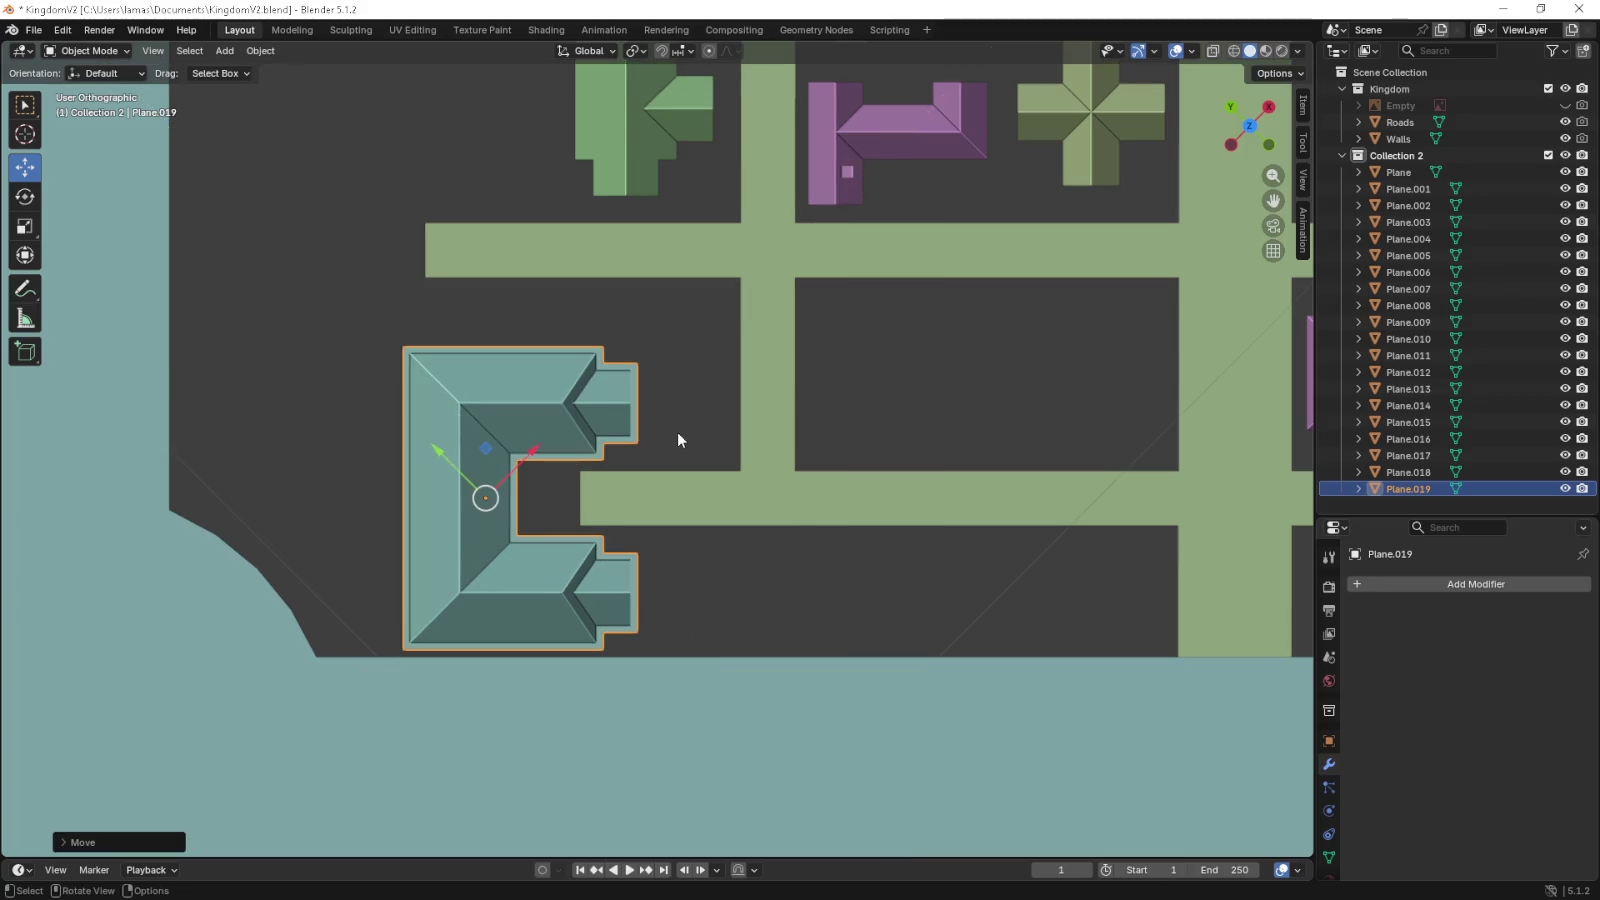
{"action": "left_click", "coordinate": [678, 434]}
{"action": "left_click_drag", "start_coordinate": [678, 434], "coordinate": [572, 362]}
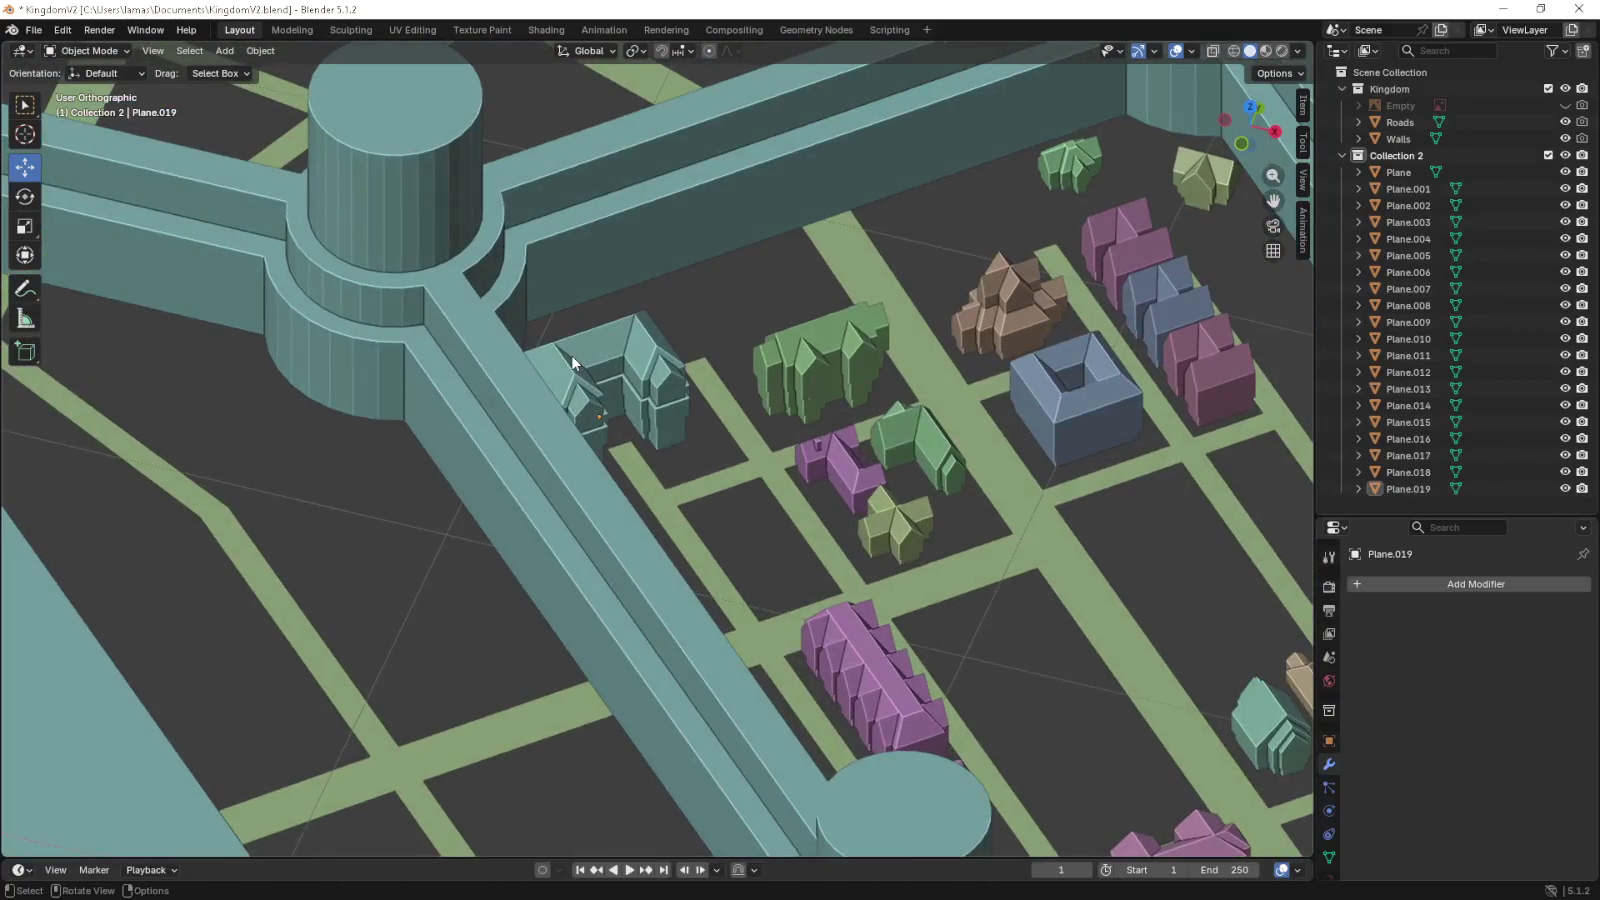
- Inspect the town from top and angled views toward the walls
{"action": "key", "text": "KP_7"}
{"action": "scroll", "scroll_direction": "down", "scroll_amount": 3}
{"action": "scroll", "scroll_direction": "down", "scroll_amount": 3}
{"action": "scroll", "scroll_direction": "up", "scroll_amount": 3}
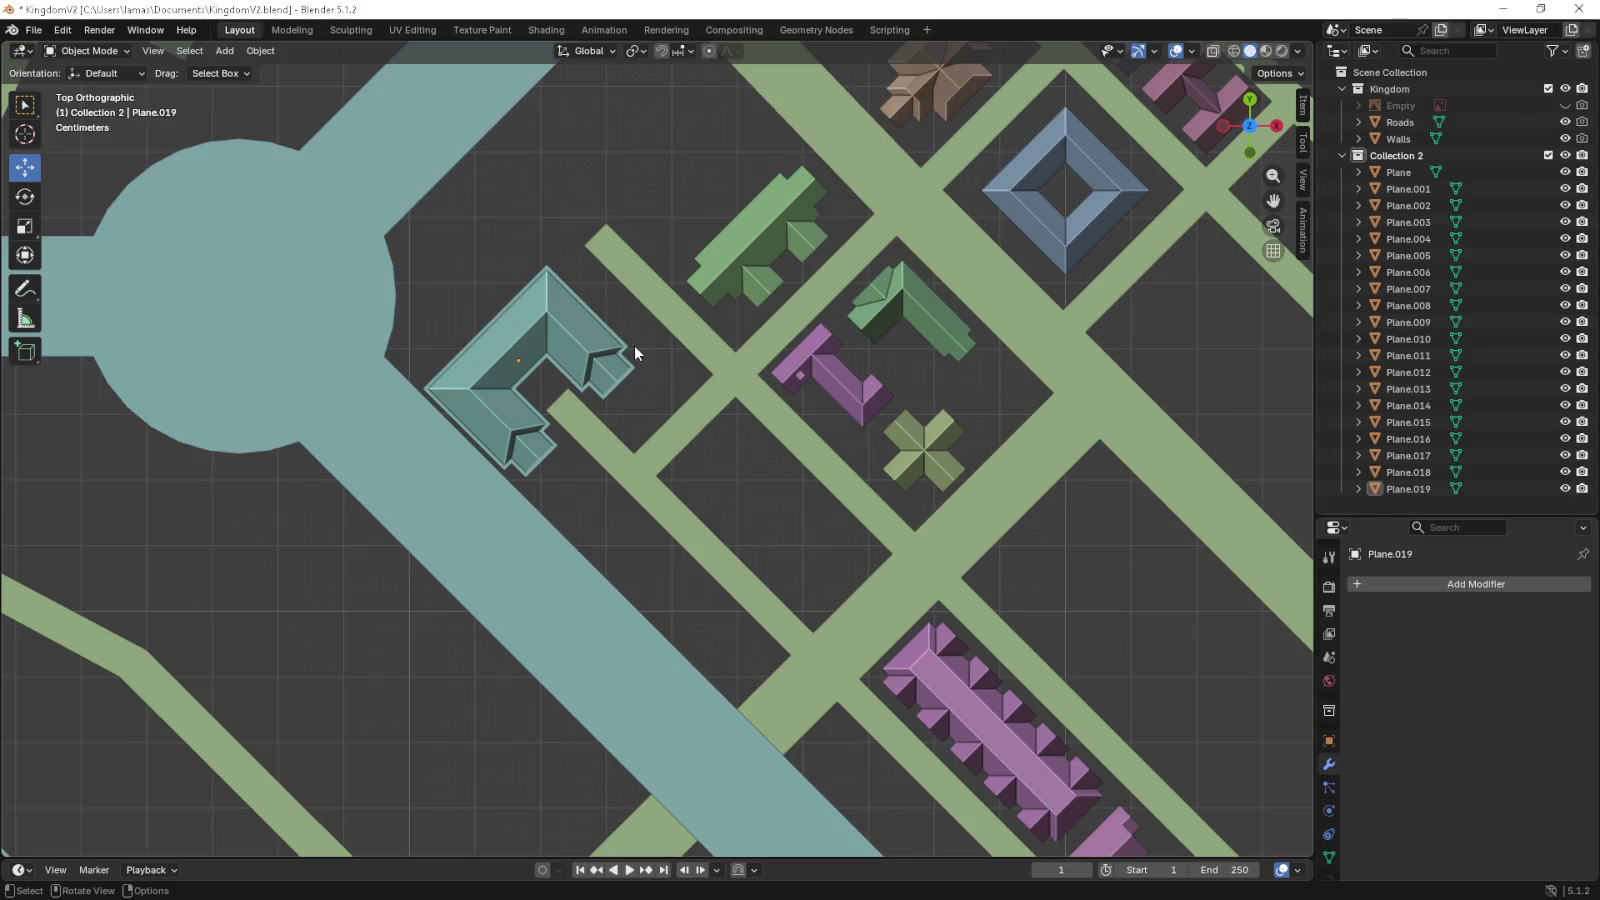
{"action": "left_click_drag", "start_coordinate": [670, 344], "coordinate": [652, 293]}
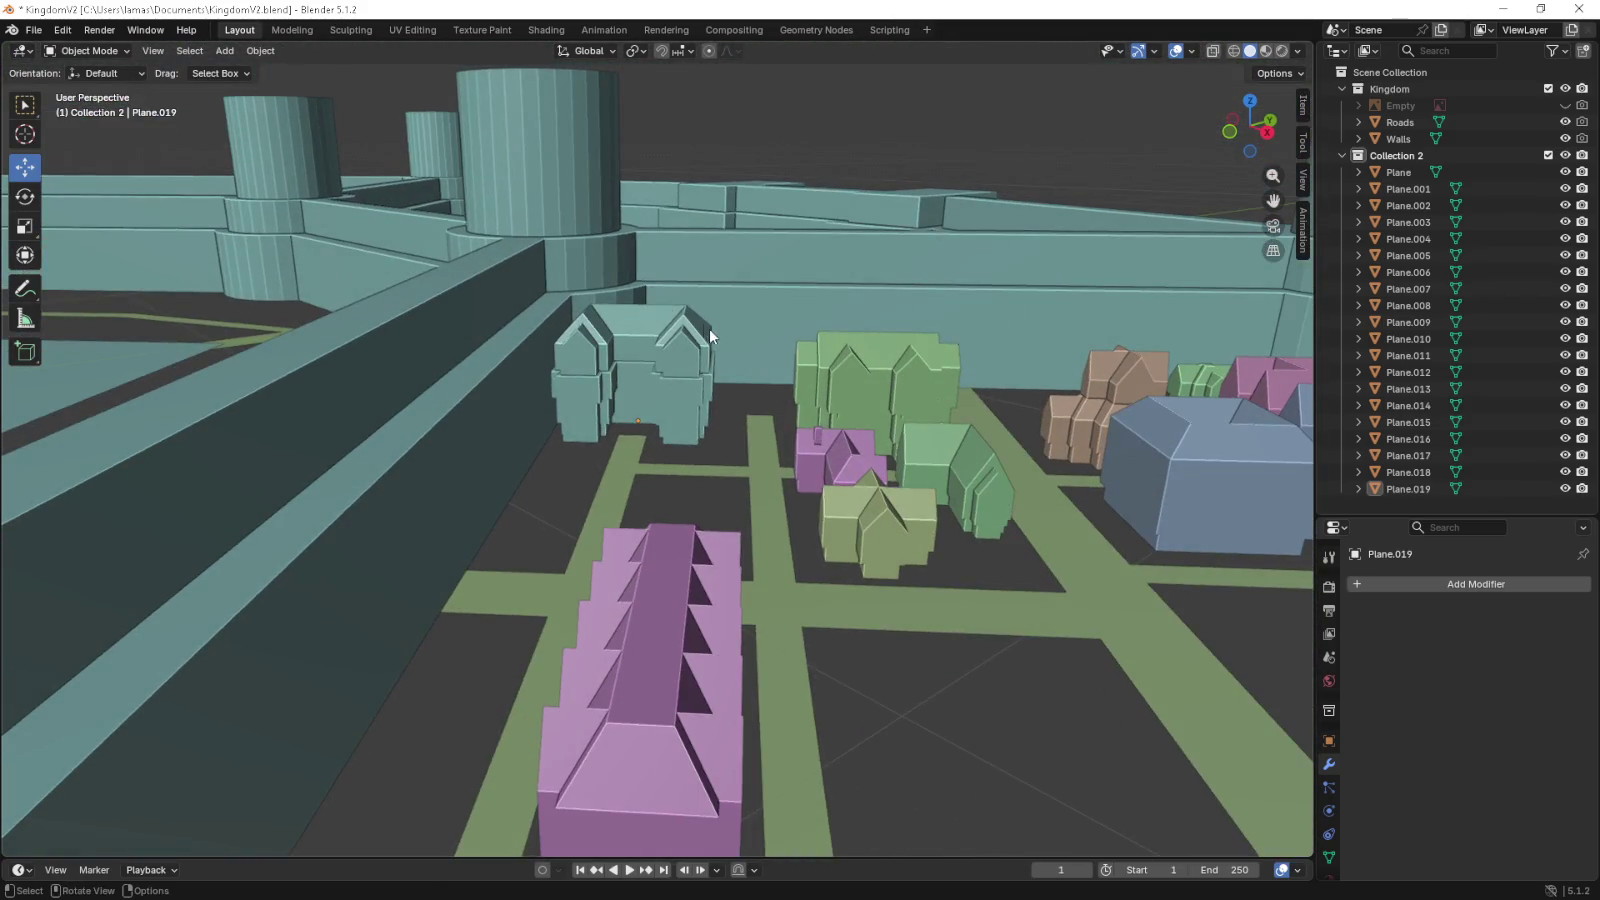
{"action": "scroll", "scroll_direction": "down", "scroll_amount": 3}
{"action": "scroll", "scroll_direction": "down", "scroll_amount": 3}
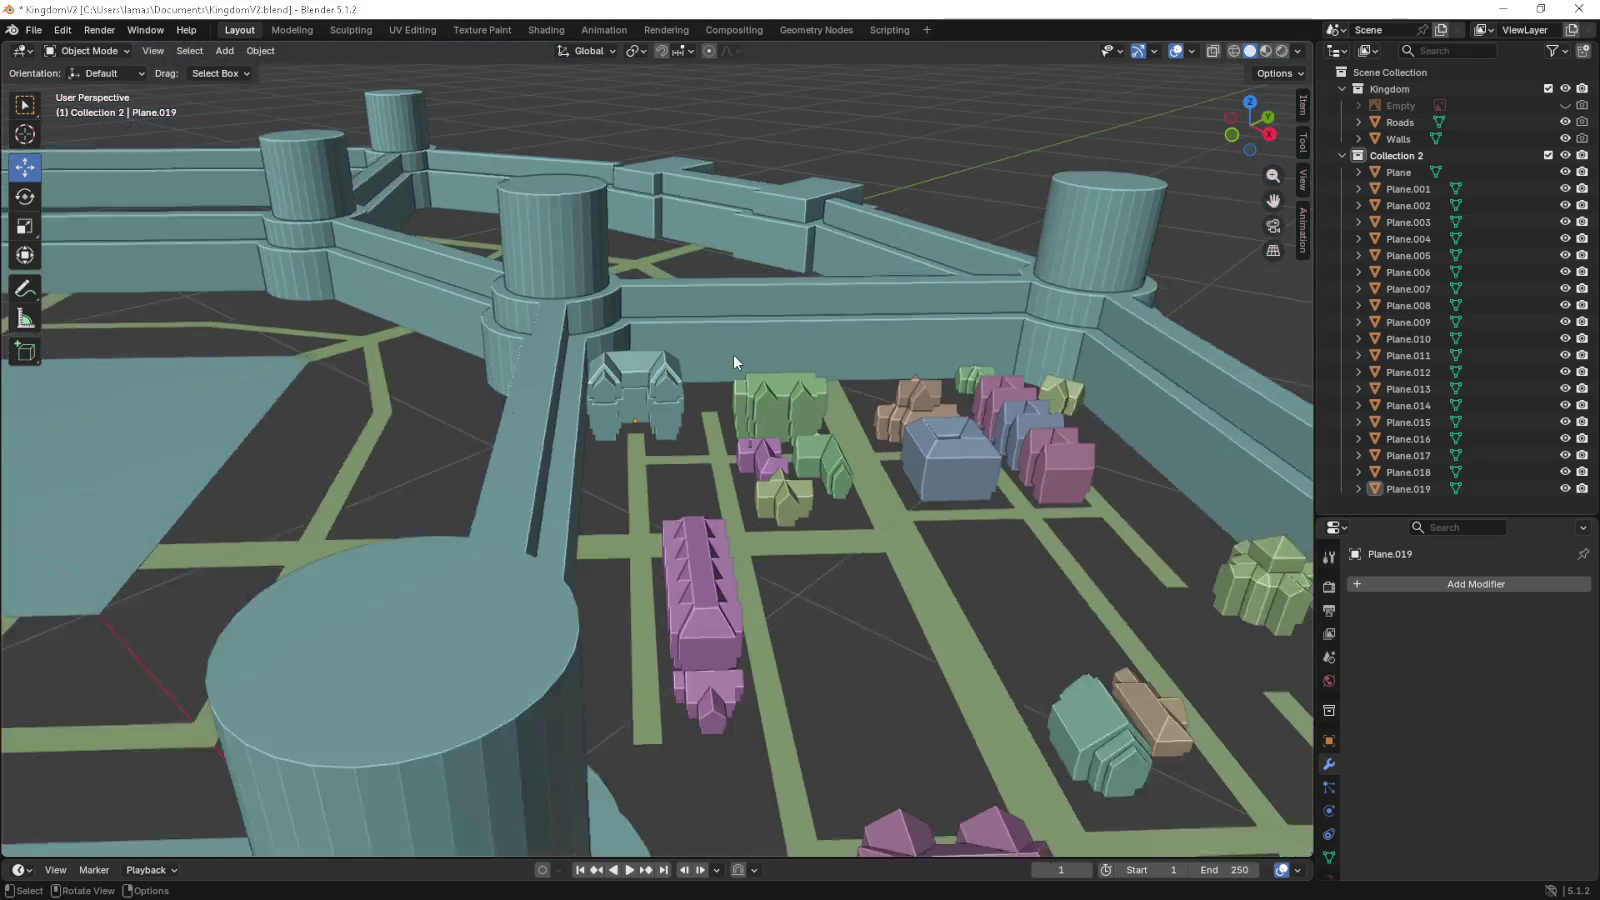
{"action": "scroll", "scroll_direction": "down", "scroll_amount": 3}
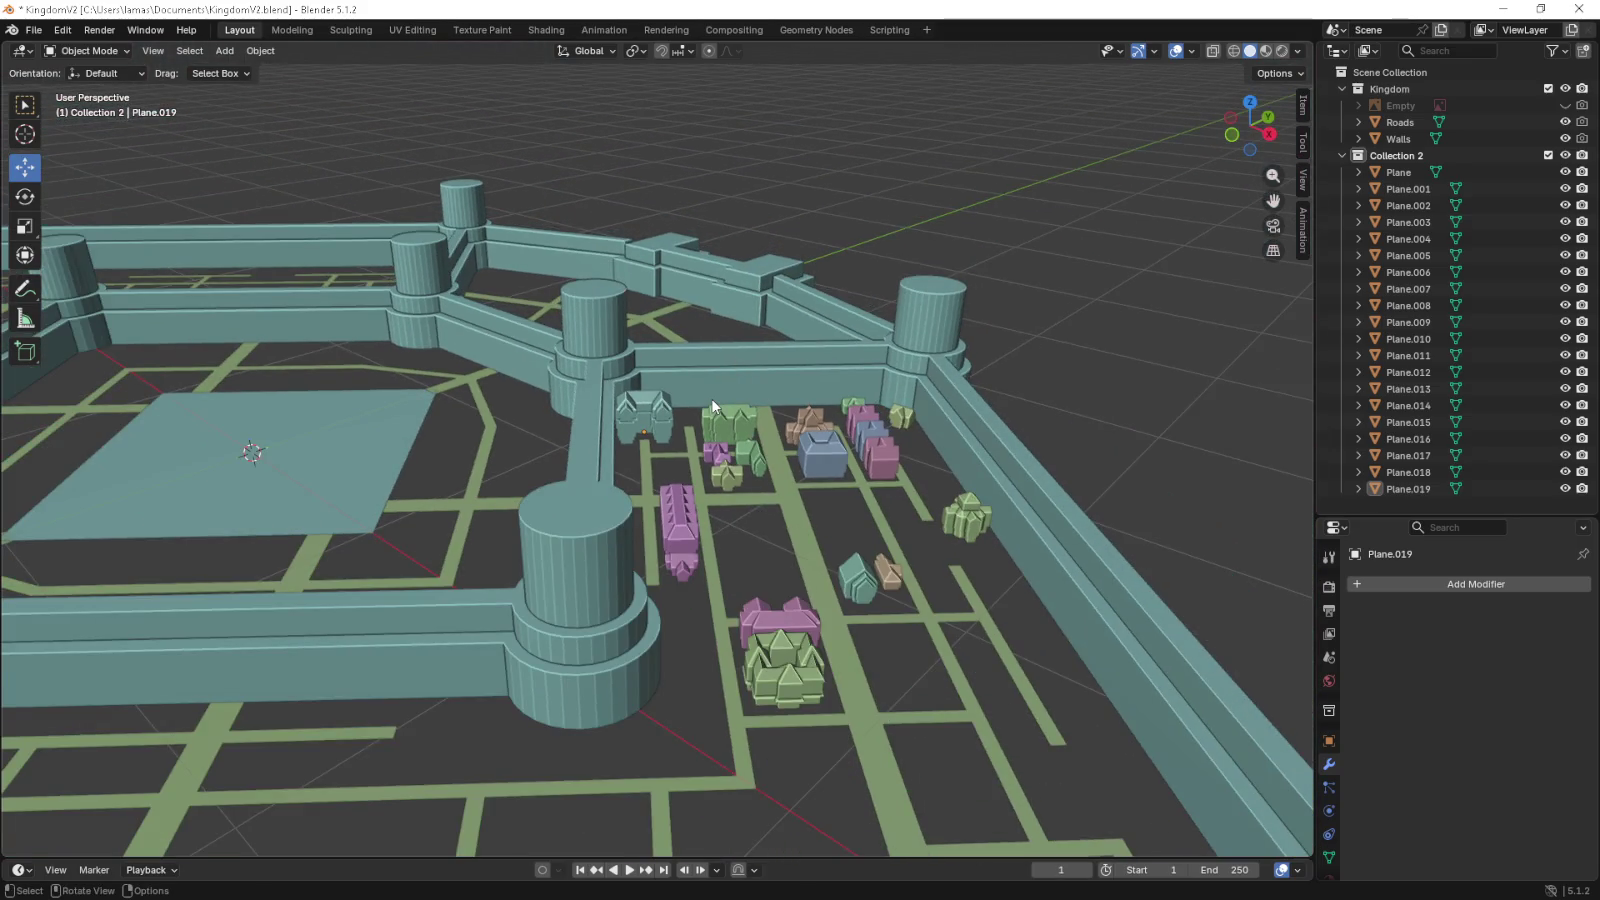
{"action": "left_click_drag", "start_coordinate": [711, 398], "coordinate": [708, 473]}
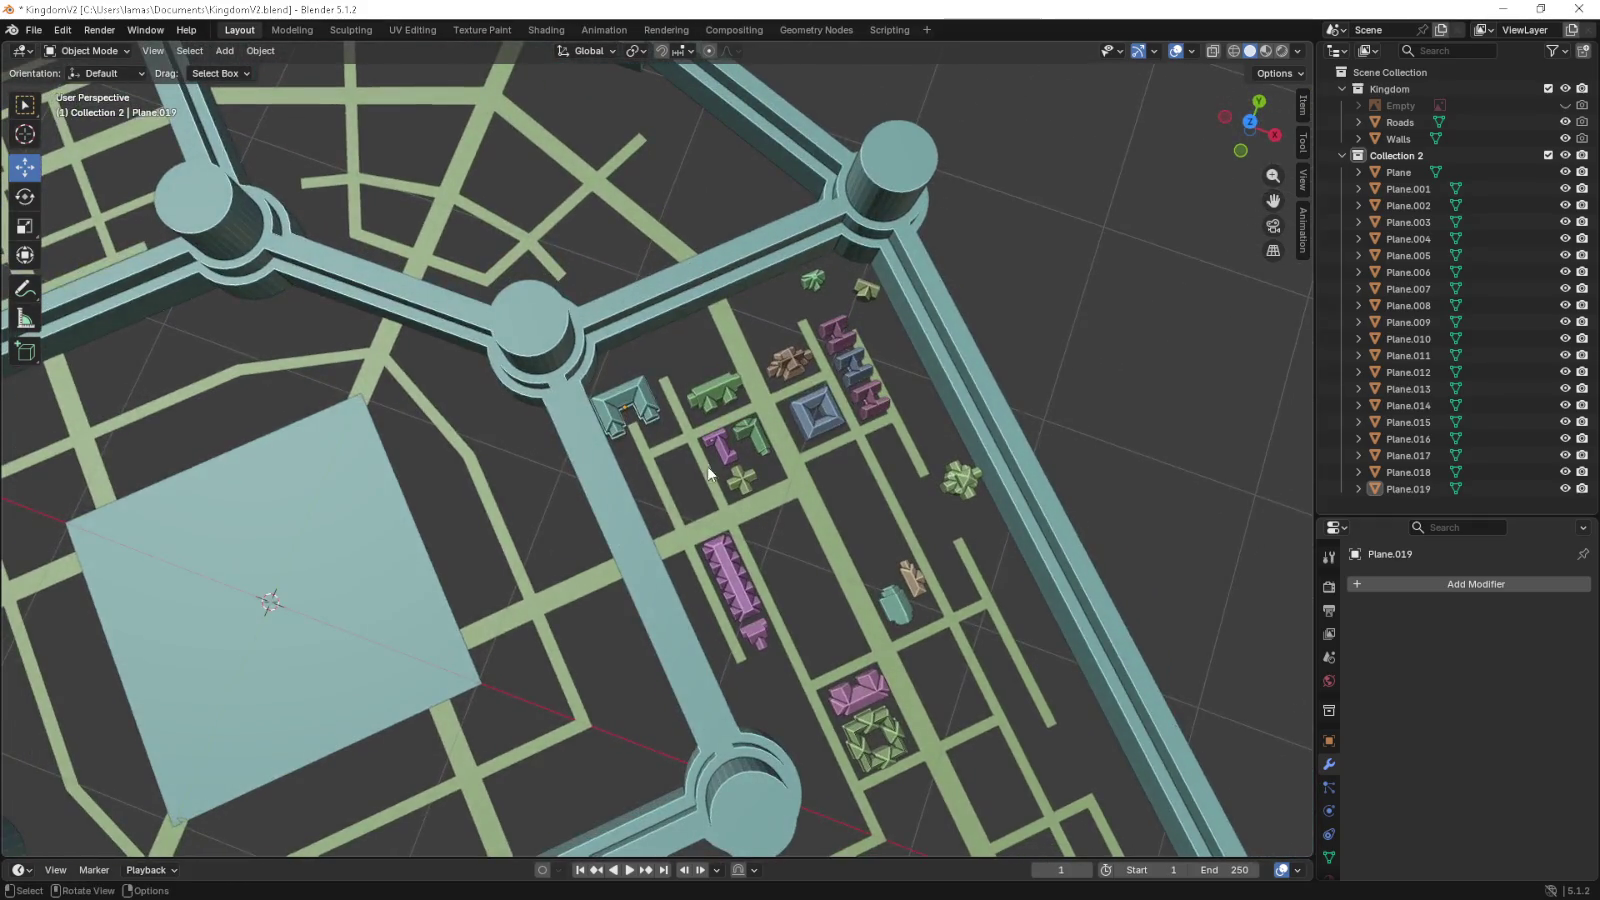
- Move the teal U-shaped building along the road beside the green cross-shaped house
{"action": "left_click", "coordinate": [646, 412]}
{"action": "key", "text": "KP_7"}
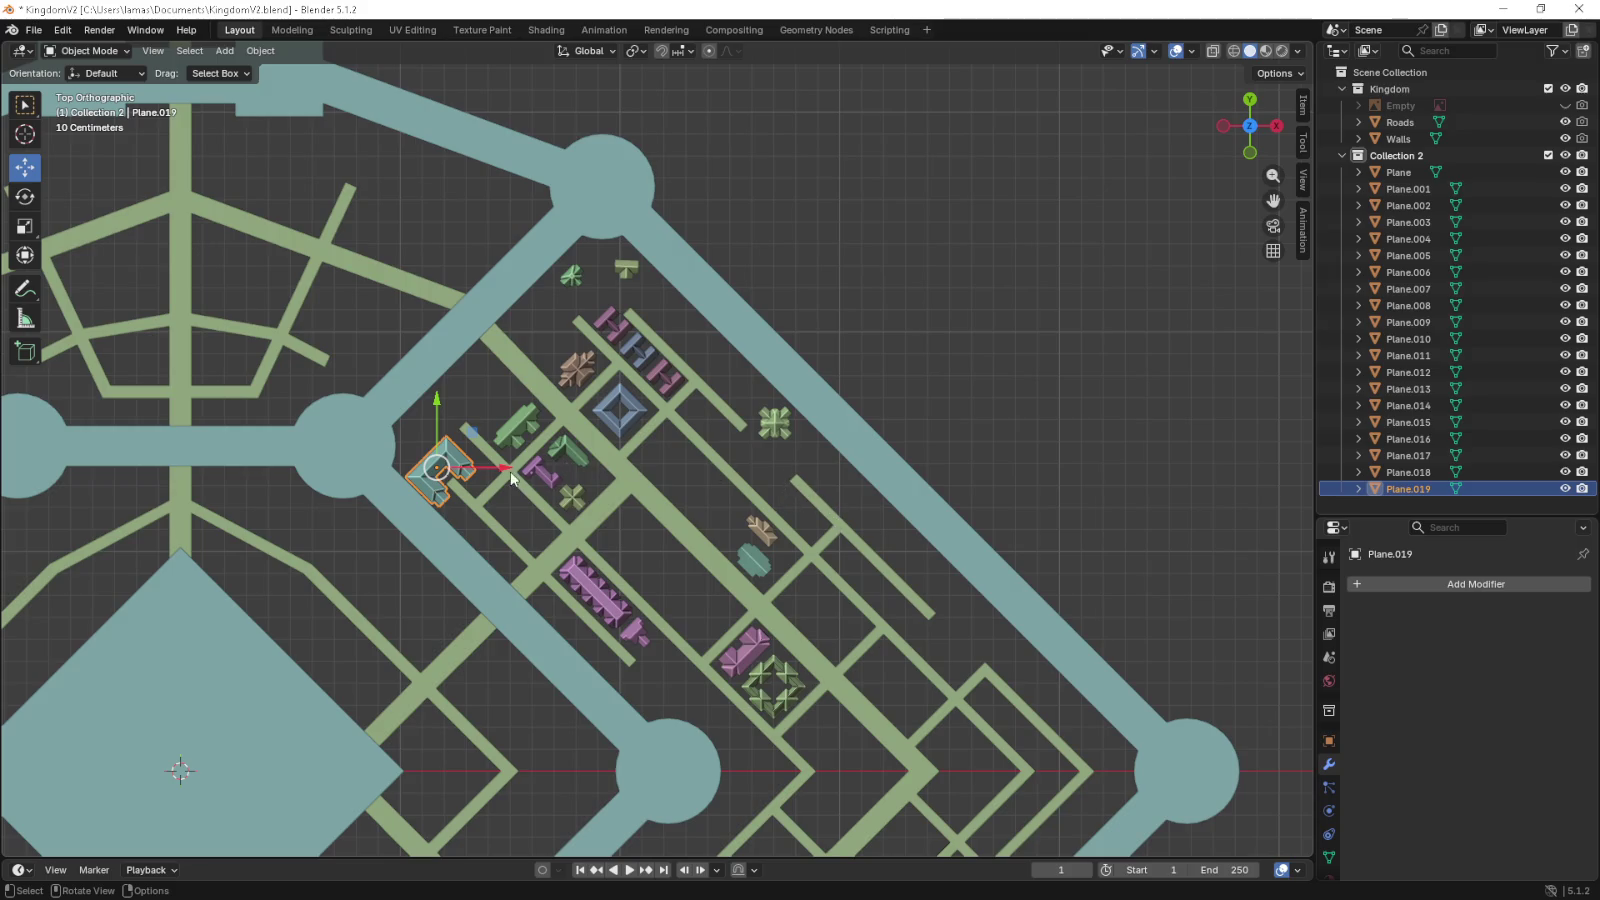
{"action": "left_click_drag", "start_coordinate": [467, 445], "coordinate": [808, 447]}
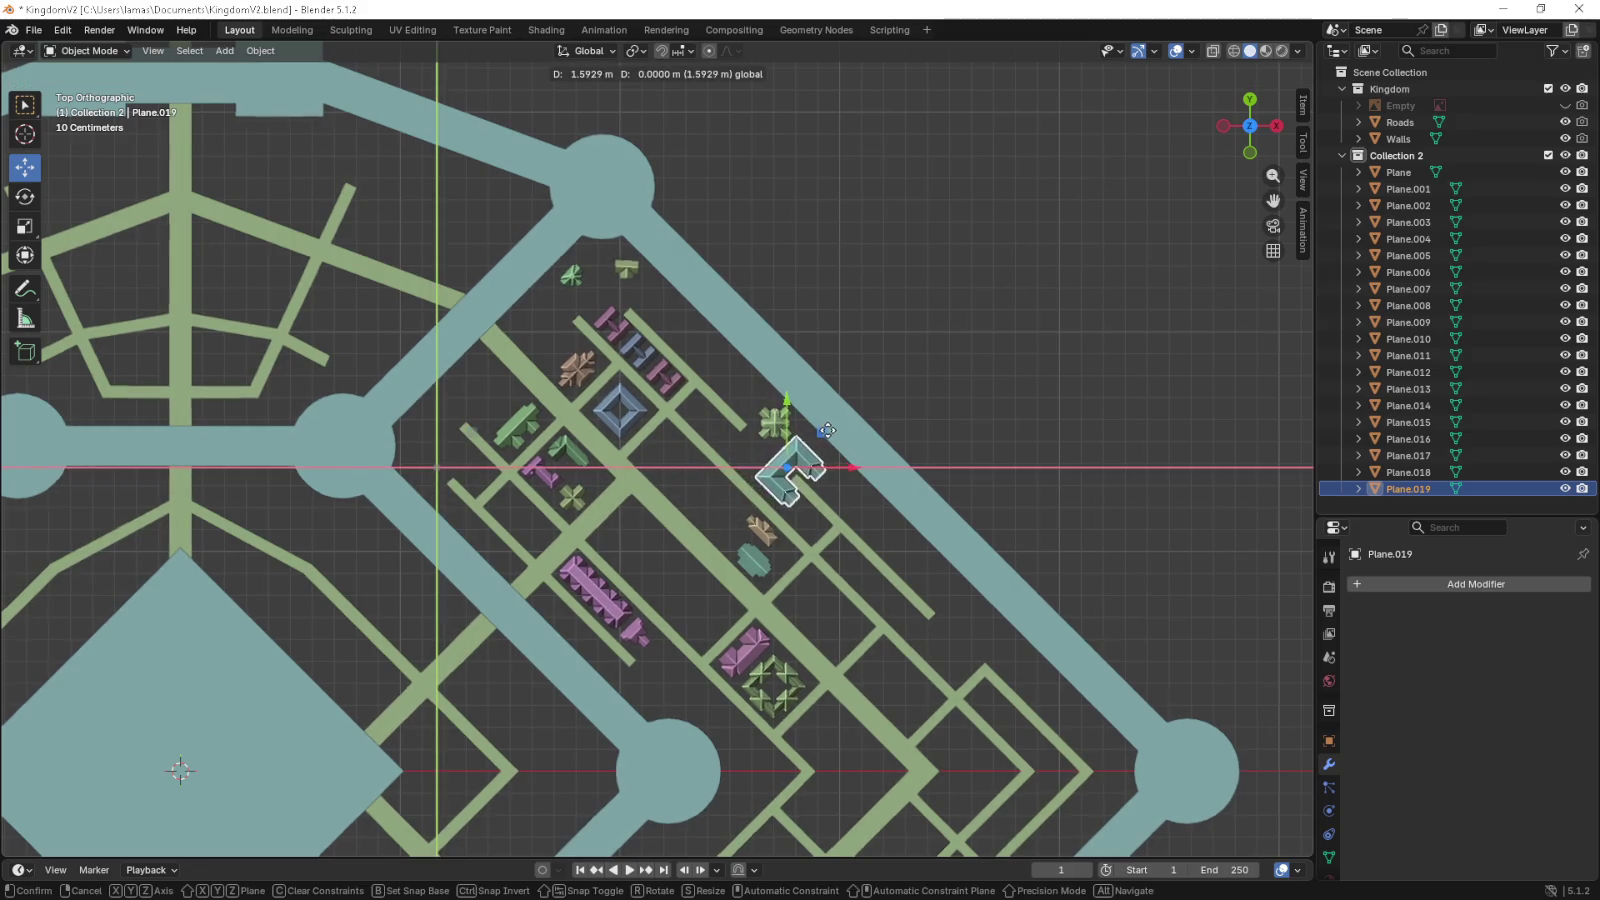
{"action": "scroll", "scroll_direction": "up", "scroll_amount": 3}
{"action": "left_click_drag", "start_coordinate": [838, 482], "coordinate": [573, 494]}
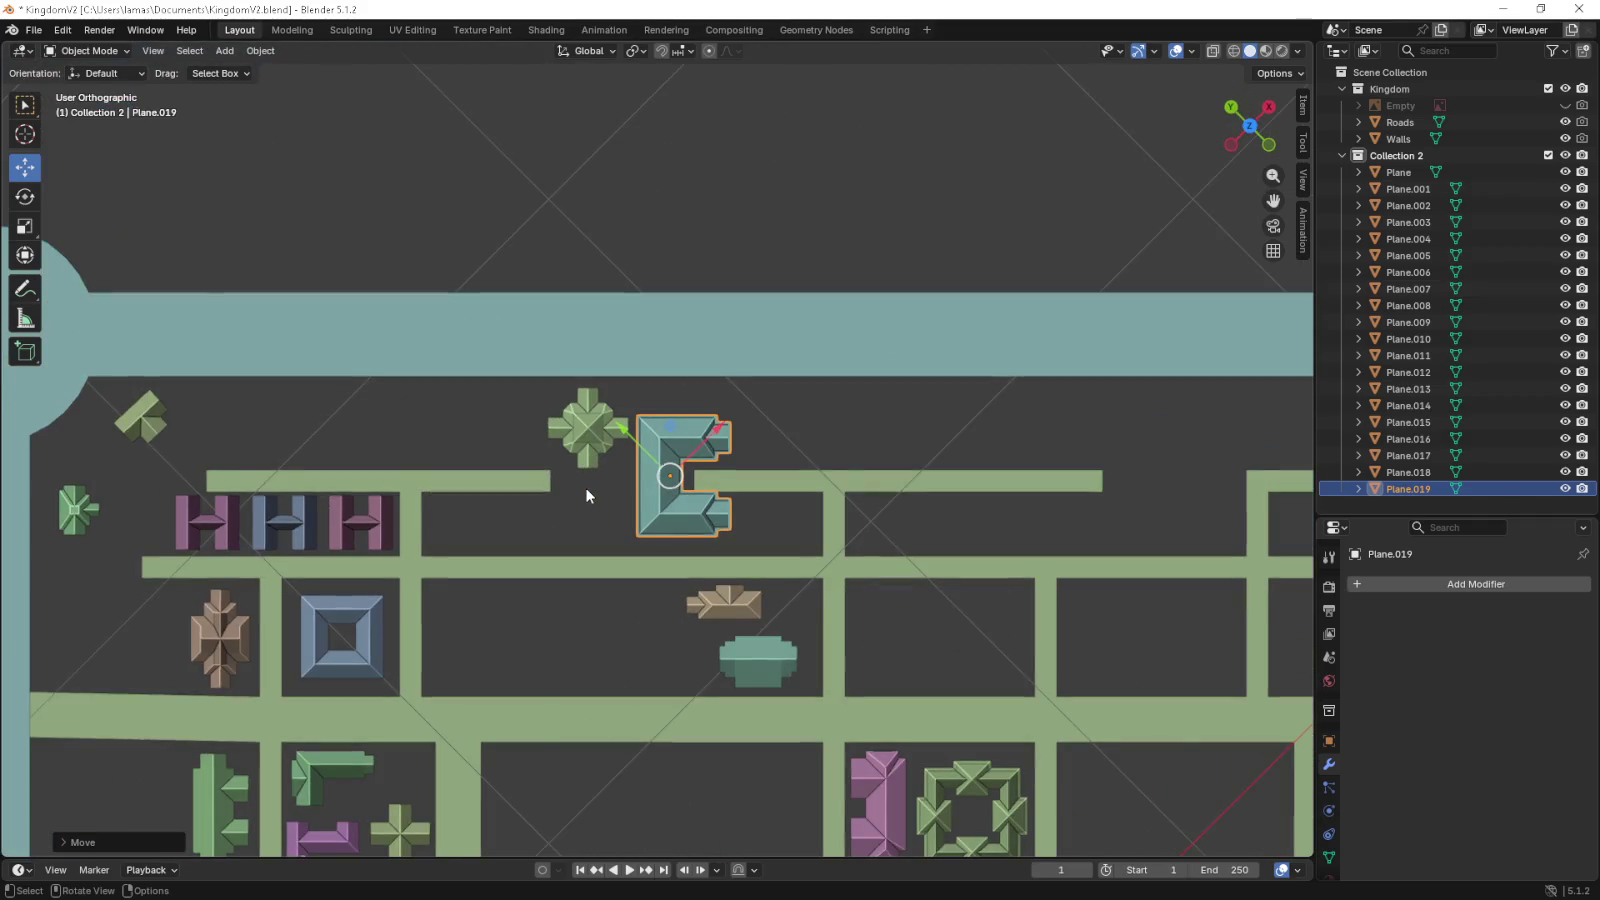
{"action": "scroll", "scroll_direction": "up", "scroll_amount": 3}
{"action": "left_click_drag", "start_coordinate": [553, 446], "coordinate": [562, 444]}
- Orbit into a tilted view to check the teal building's new spot
{"action": "scroll", "scroll_direction": "down", "scroll_amount": 3}
{"action": "scroll", "scroll_direction": "down", "scroll_amount": 3}
{"action": "left_click", "coordinate": [814, 488]}
{"action": "left_click_drag", "start_coordinate": [774, 526], "coordinate": [767, 352]}
{"action": "scroll", "scroll_direction": "up", "scroll_amount": 3}
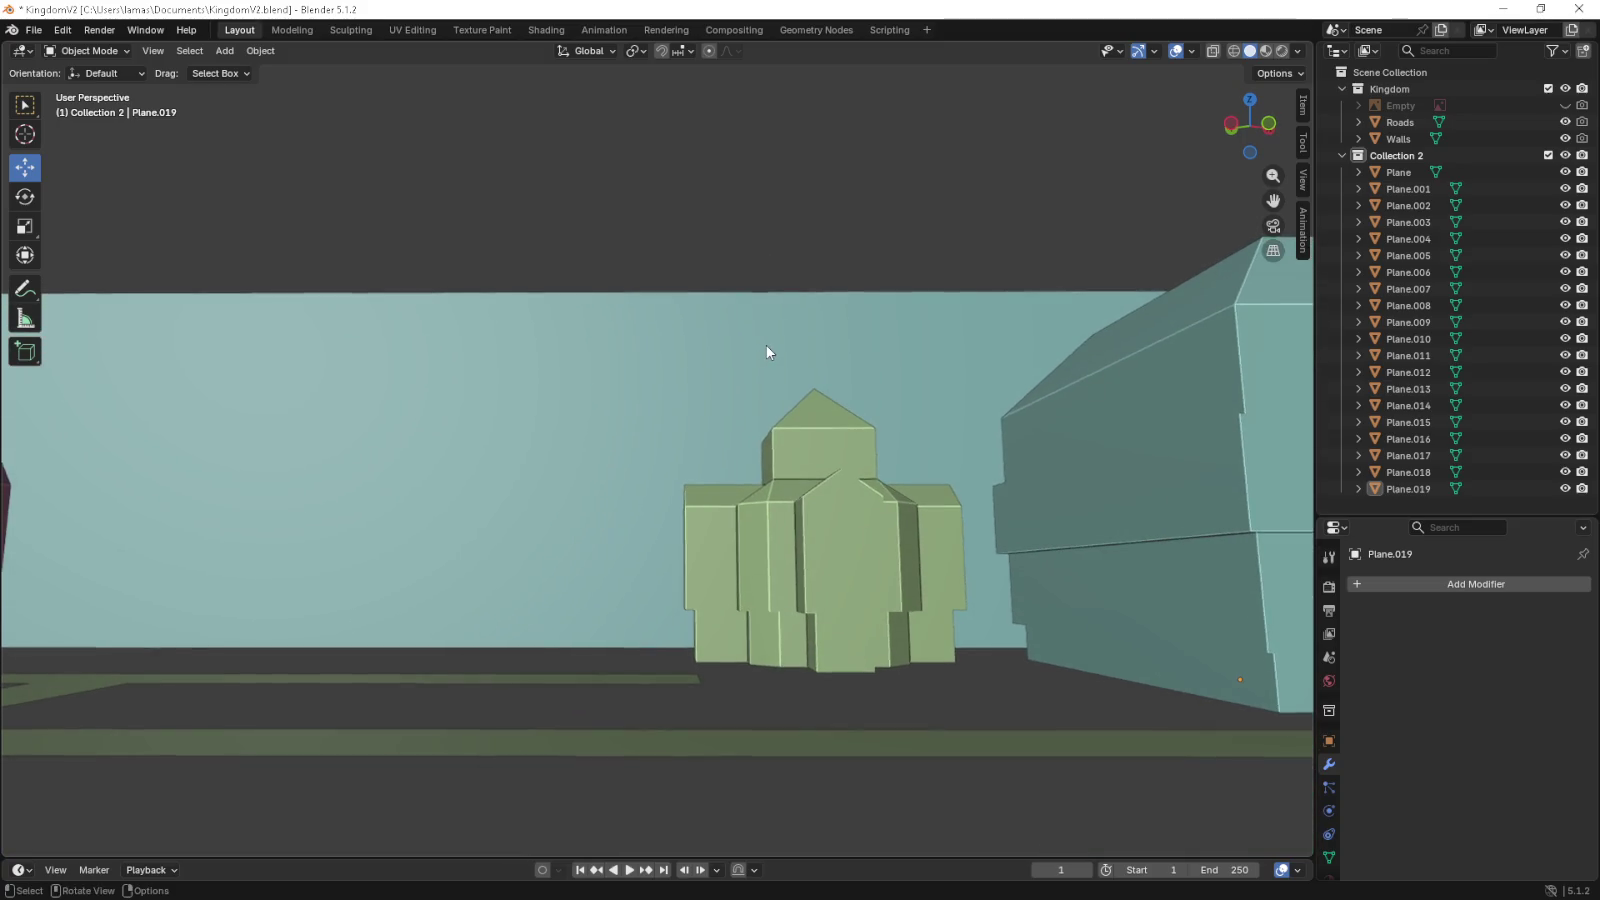
{"action": "key", "text": "KP_5"}
{"action": "scroll", "scroll_direction": "up", "scroll_amount": 3}
{"action": "scroll", "scroll_direction": "up", "scroll_amount": 3}
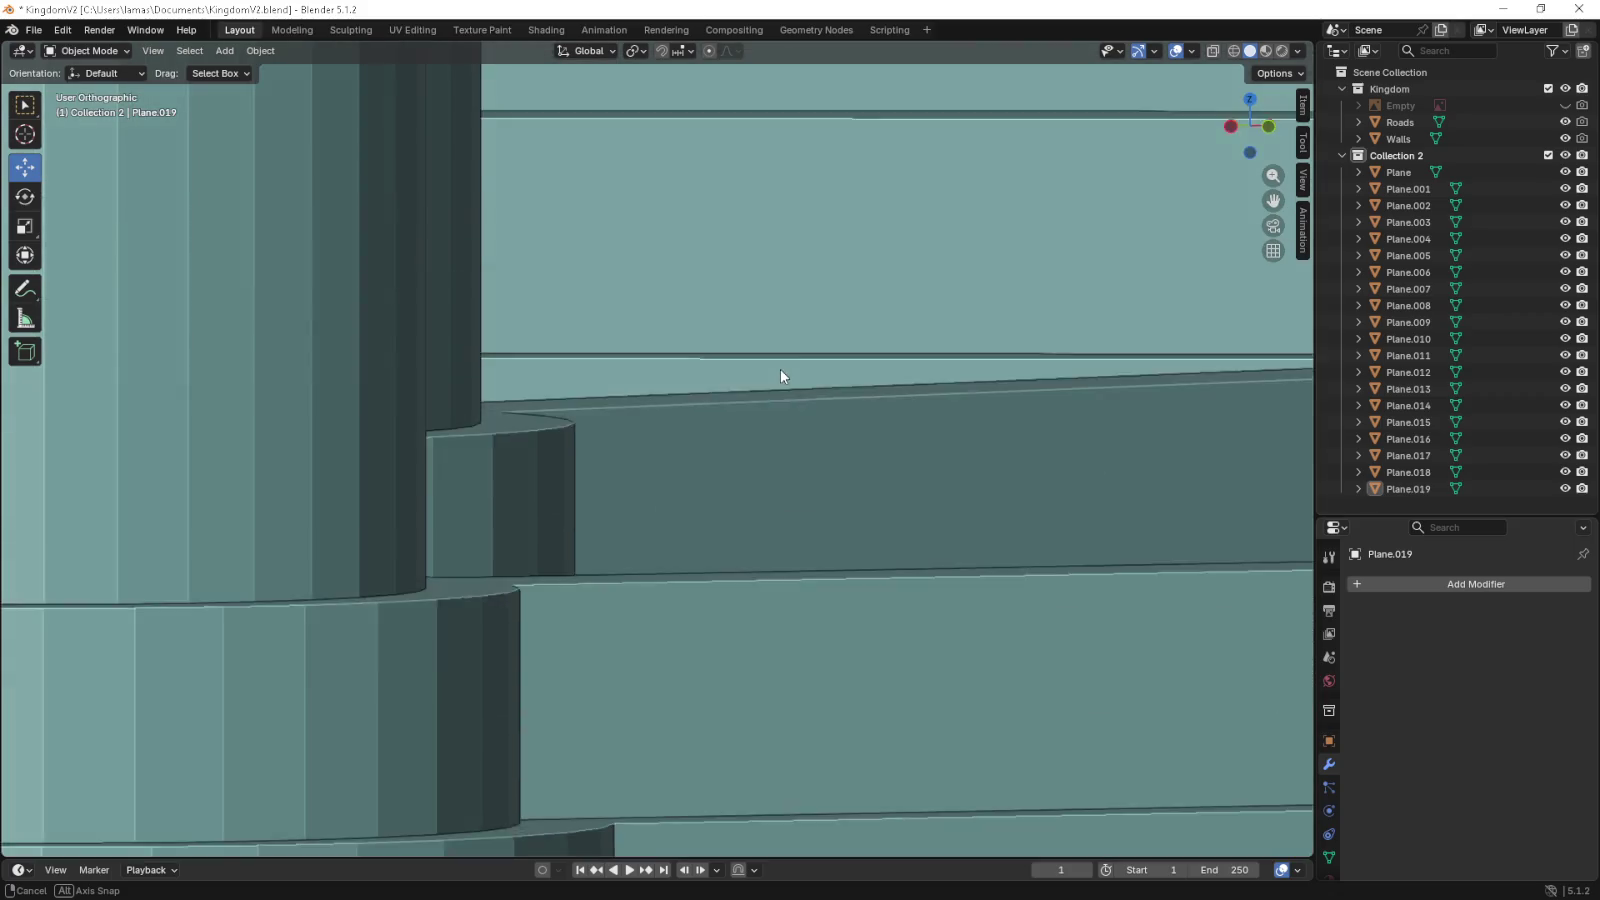
{"action": "scroll", "scroll_direction": "up", "scroll_amount": 3}
{"action": "scroll", "scroll_direction": "up", "scroll_amount": 3}
{"action": "scroll", "scroll_direction": "up", "scroll_amount": 3}
{"action": "scroll", "scroll_direction": "up", "scroll_amount": 3}
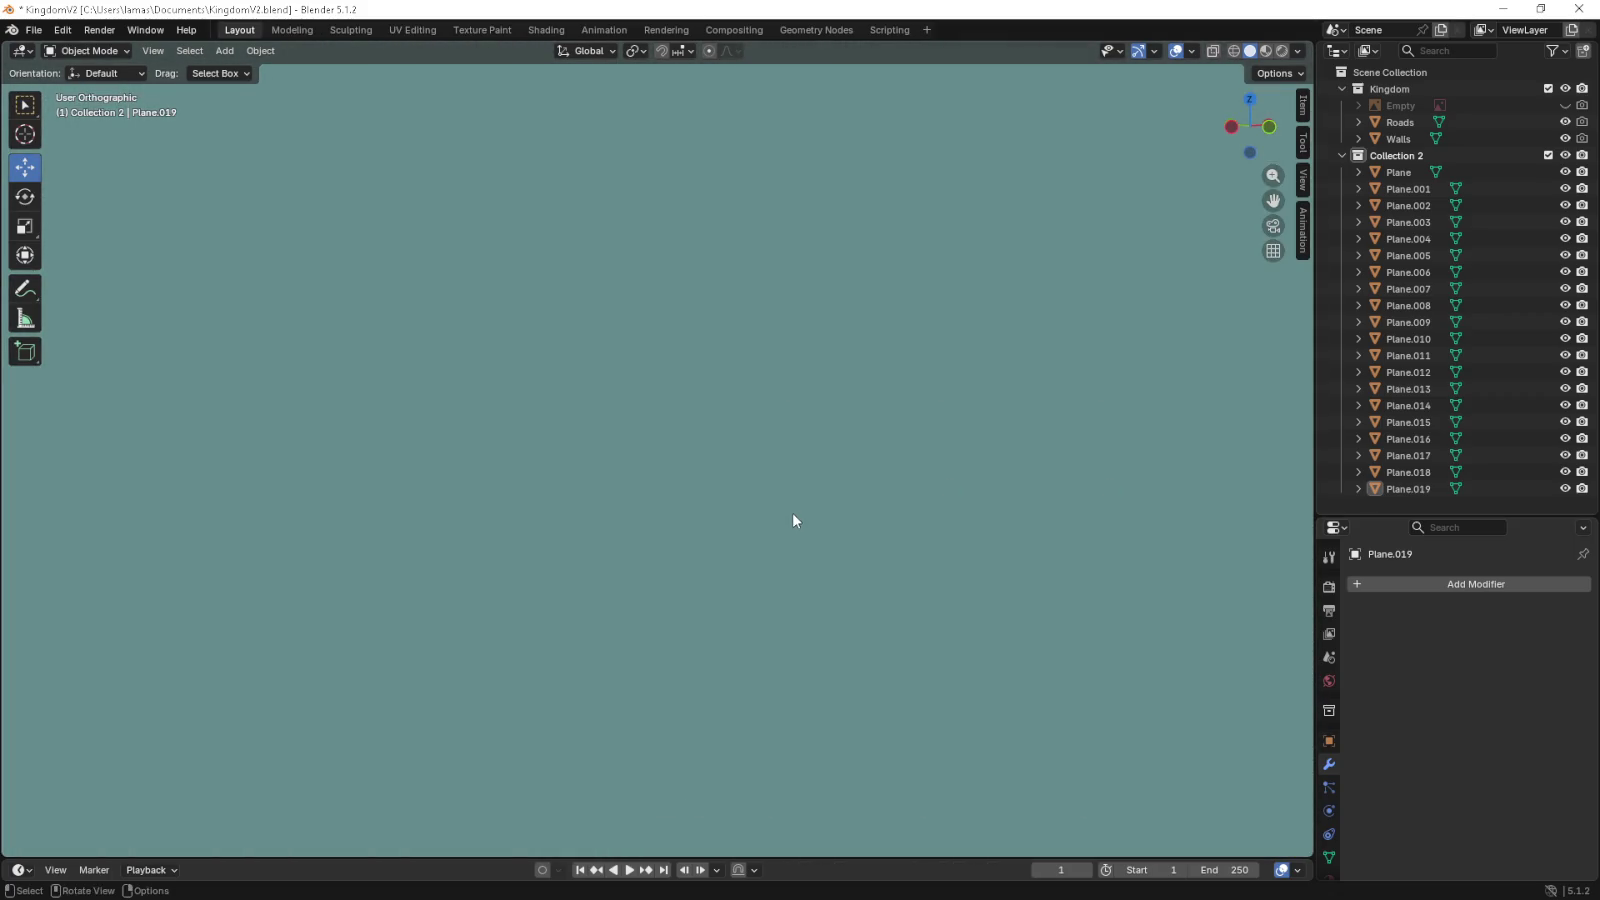
{"action": "scroll", "scroll_direction": "down", "scroll_amount": 3}
{"action": "left_click_drag", "start_coordinate": [792, 495], "coordinate": [818, 366]}
{"action": "scroll", "scroll_direction": "down", "scroll_amount": 3}
{"action": "key", "text": "KP_5"}
{"action": "scroll", "scroll_direction": "up", "scroll_amount": 3}
{"action": "scroll", "scroll_direction": "up", "scroll_amount": 3}
{"action": "left_click_drag", "start_coordinate": [961, 402], "coordinate": [300, 408]}
{"action": "key", "text": "Escape"}
{"action": "left_click_drag", "start_coordinate": [382, 470], "coordinate": [468, 552]}
{"action": "scroll", "scroll_direction": "up", "scroll_amount": 3}
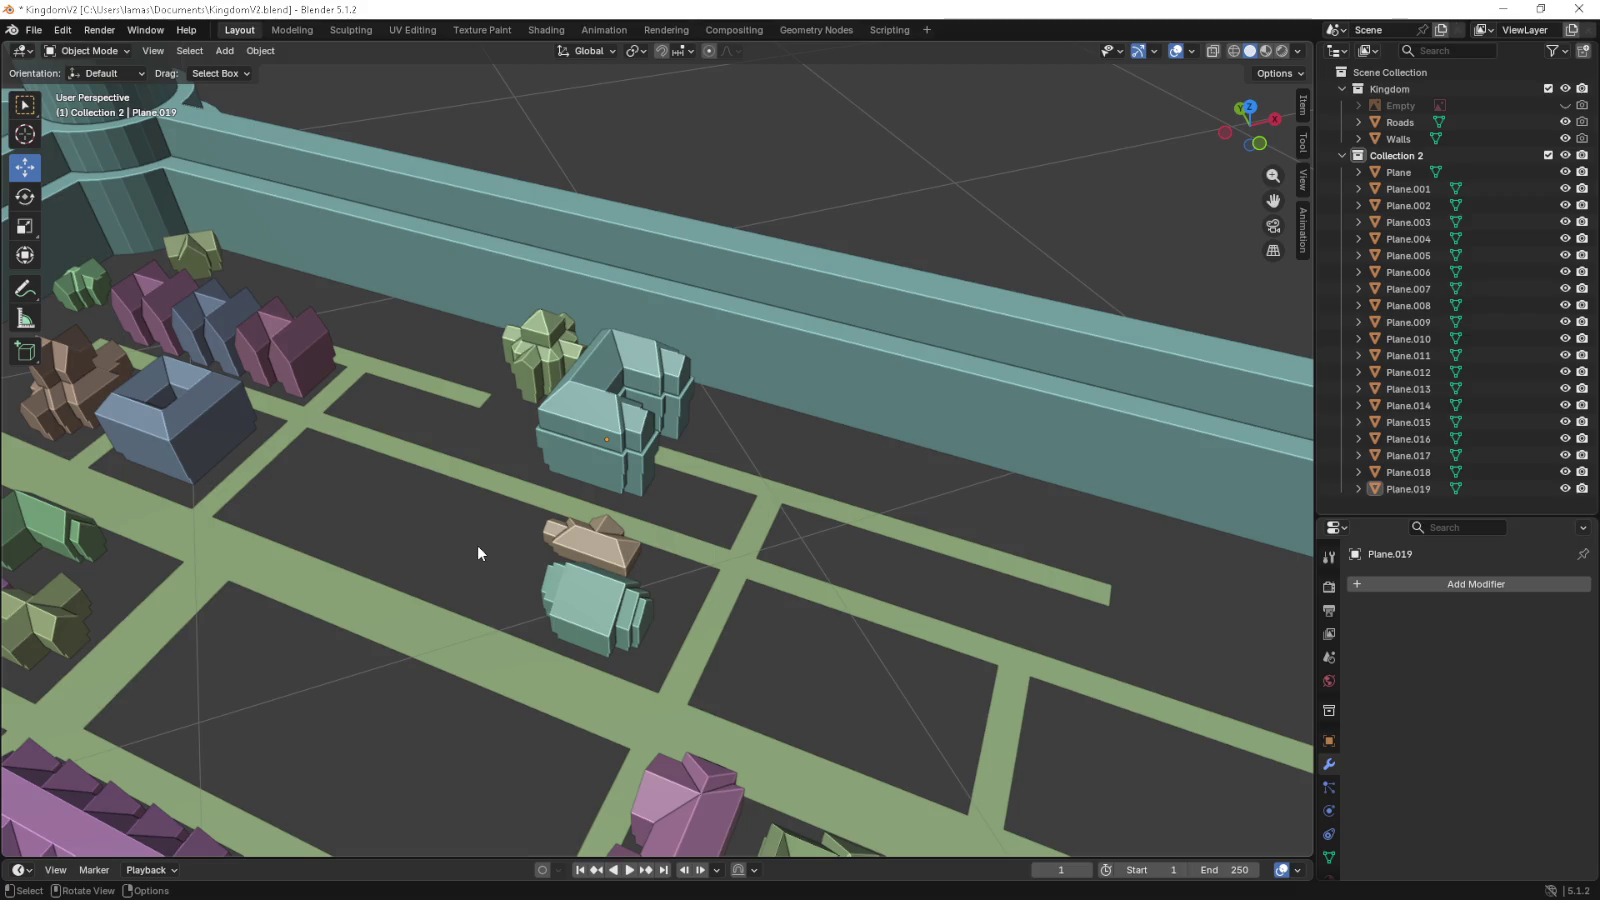
{"action": "scroll", "scroll_direction": "down", "scroll_amount": 3}
{"action": "left_click_drag", "start_coordinate": [578, 603], "coordinate": [689, 556]}
{"action": "key", "text": "KP_5"}
{"action": "key", "text": "KP_7"}
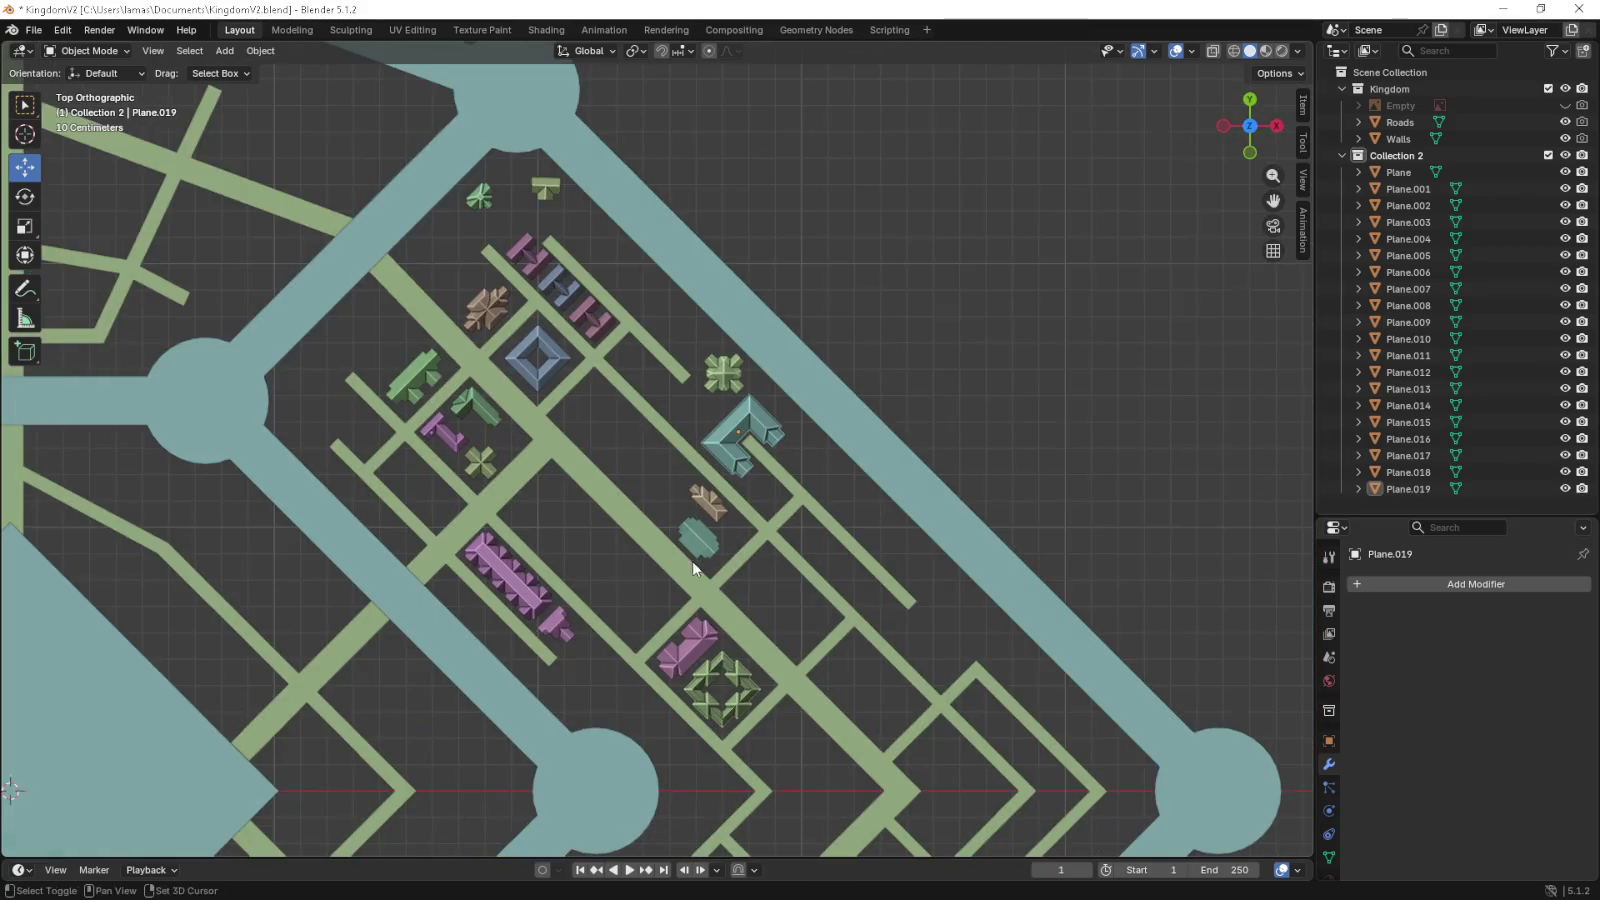
{"action": "scroll", "scroll_direction": "up", "scroll_amount": 3}
{"action": "scroll", "scroll_direction": "down", "scroll_amount": 3}
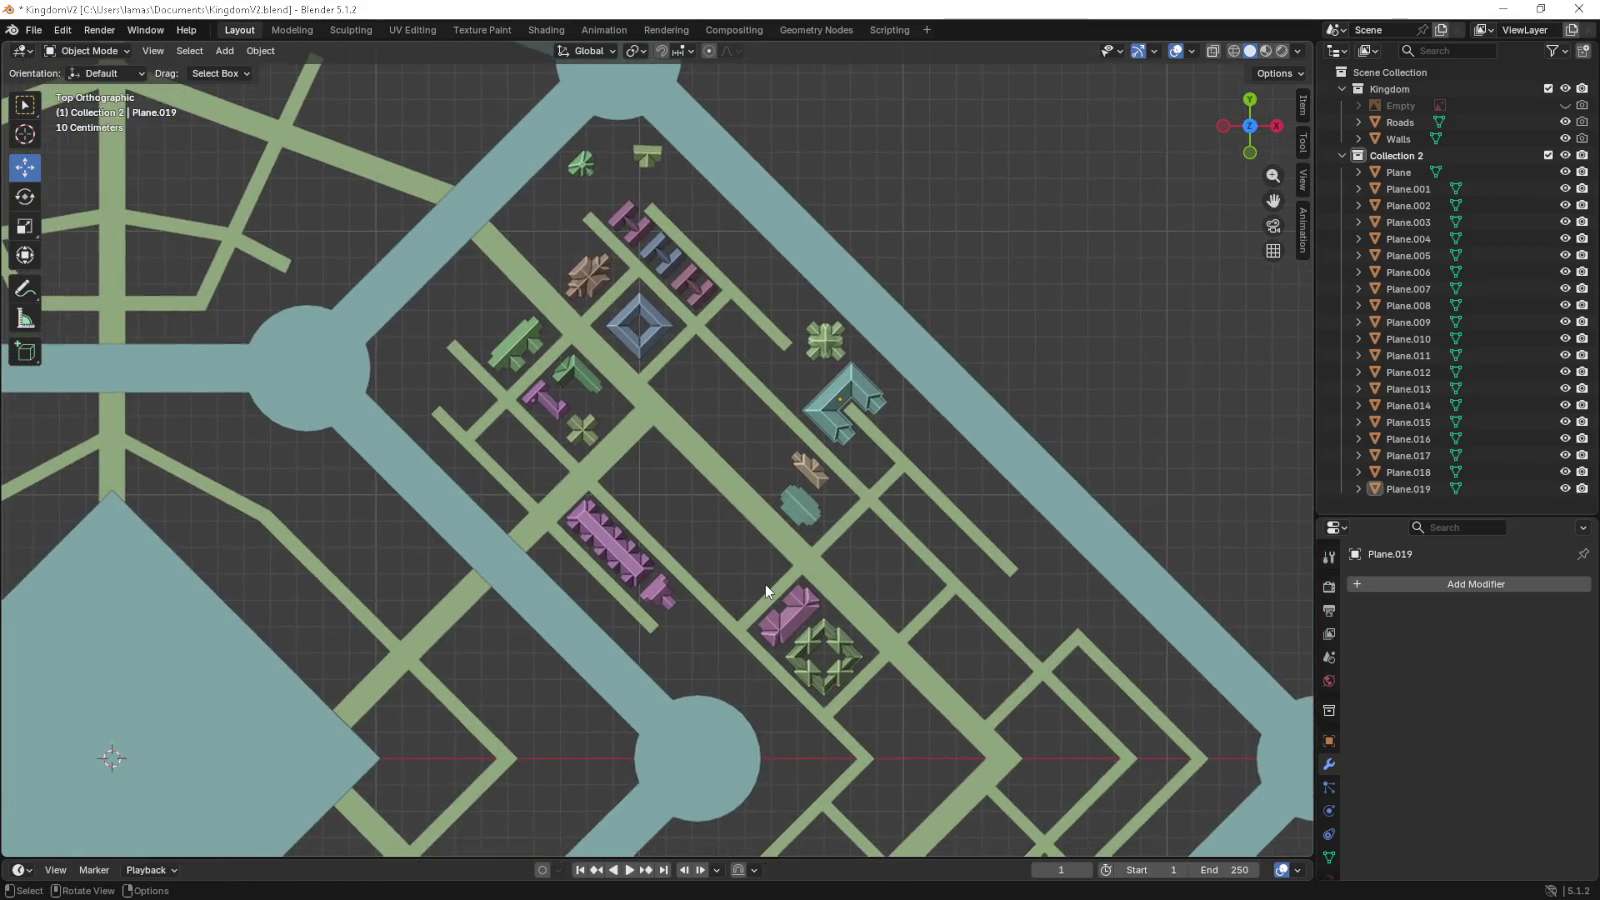
{"action": "scroll", "scroll_direction": "down", "scroll_amount": 3}
{"action": "left_click", "coordinate": [912, 428]}
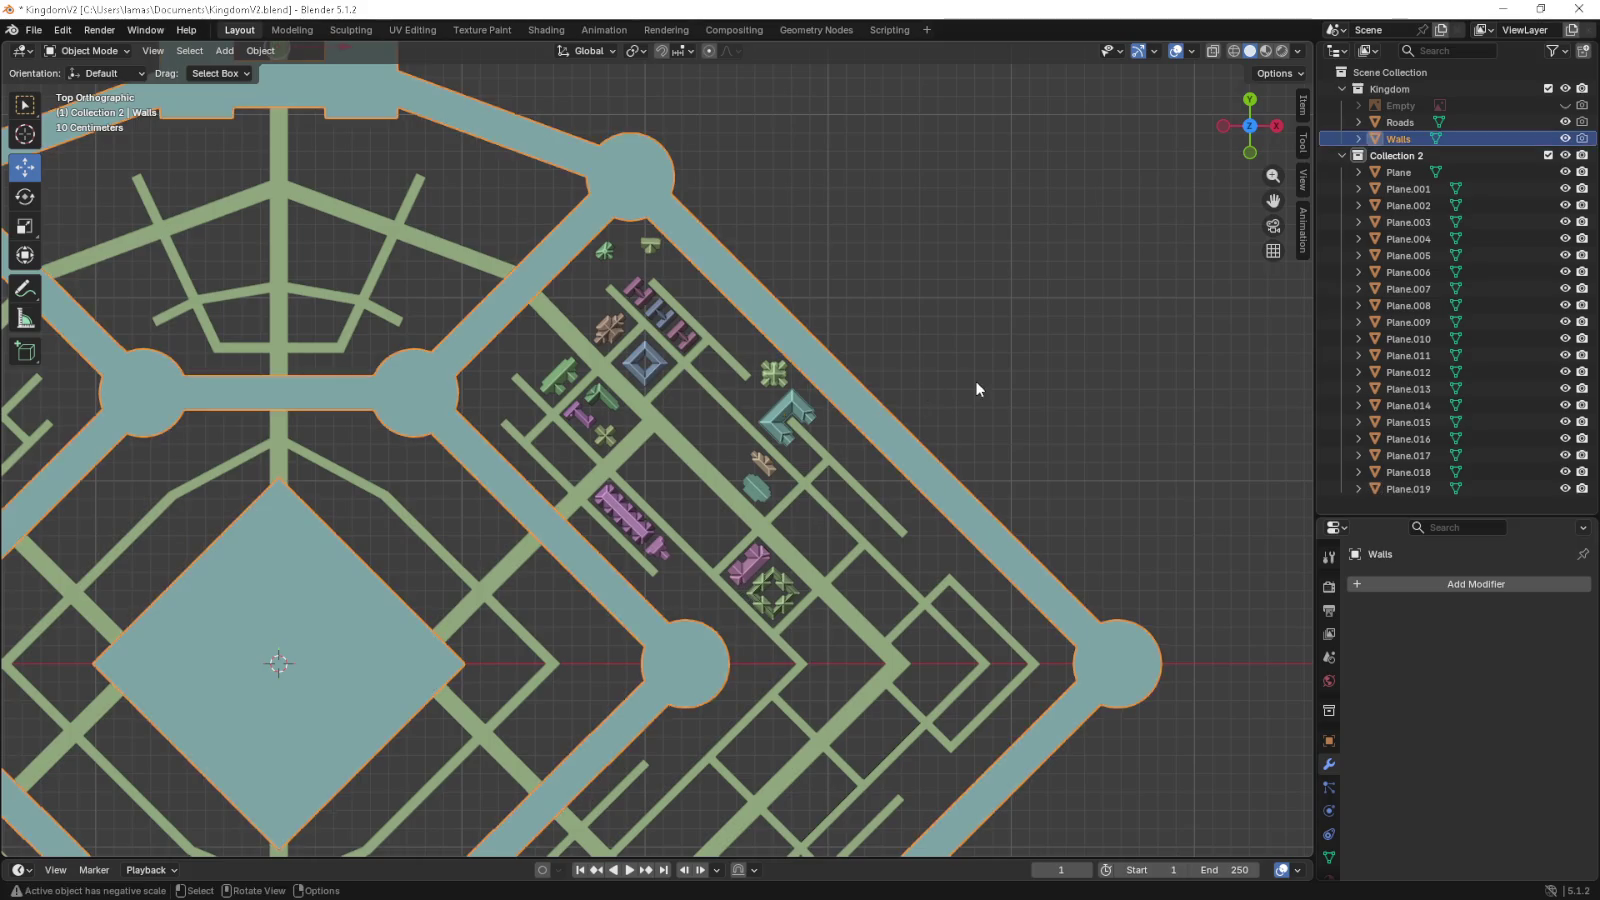
{"action": "scroll", "scroll_direction": "down", "scroll_amount": 3}
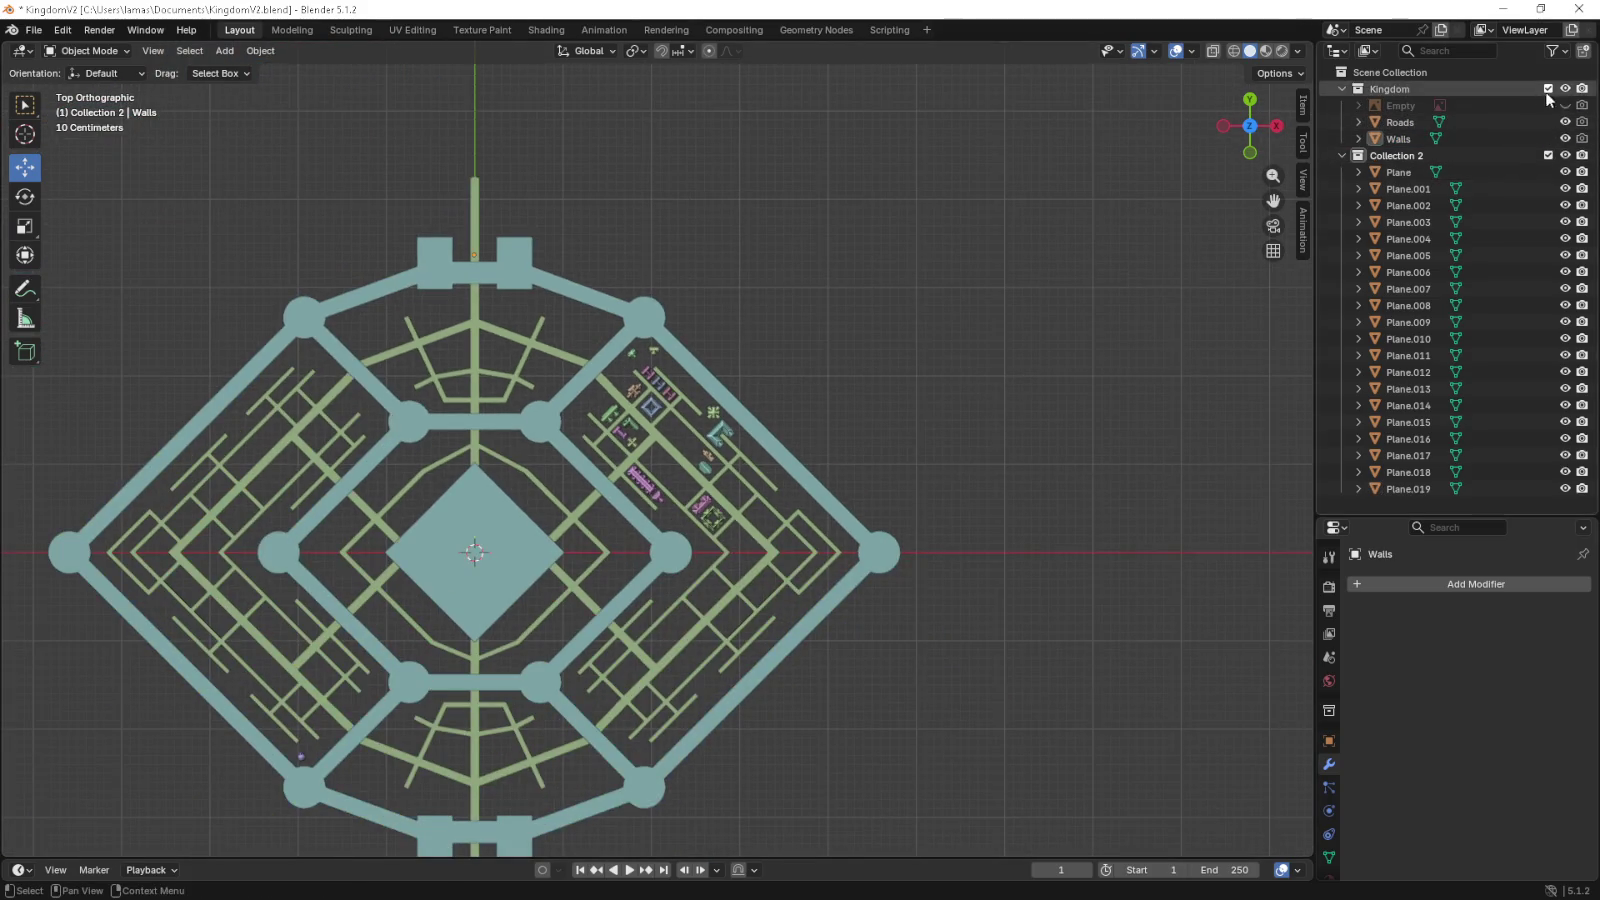
{"action": "left_click", "coordinate": [1565, 105]}
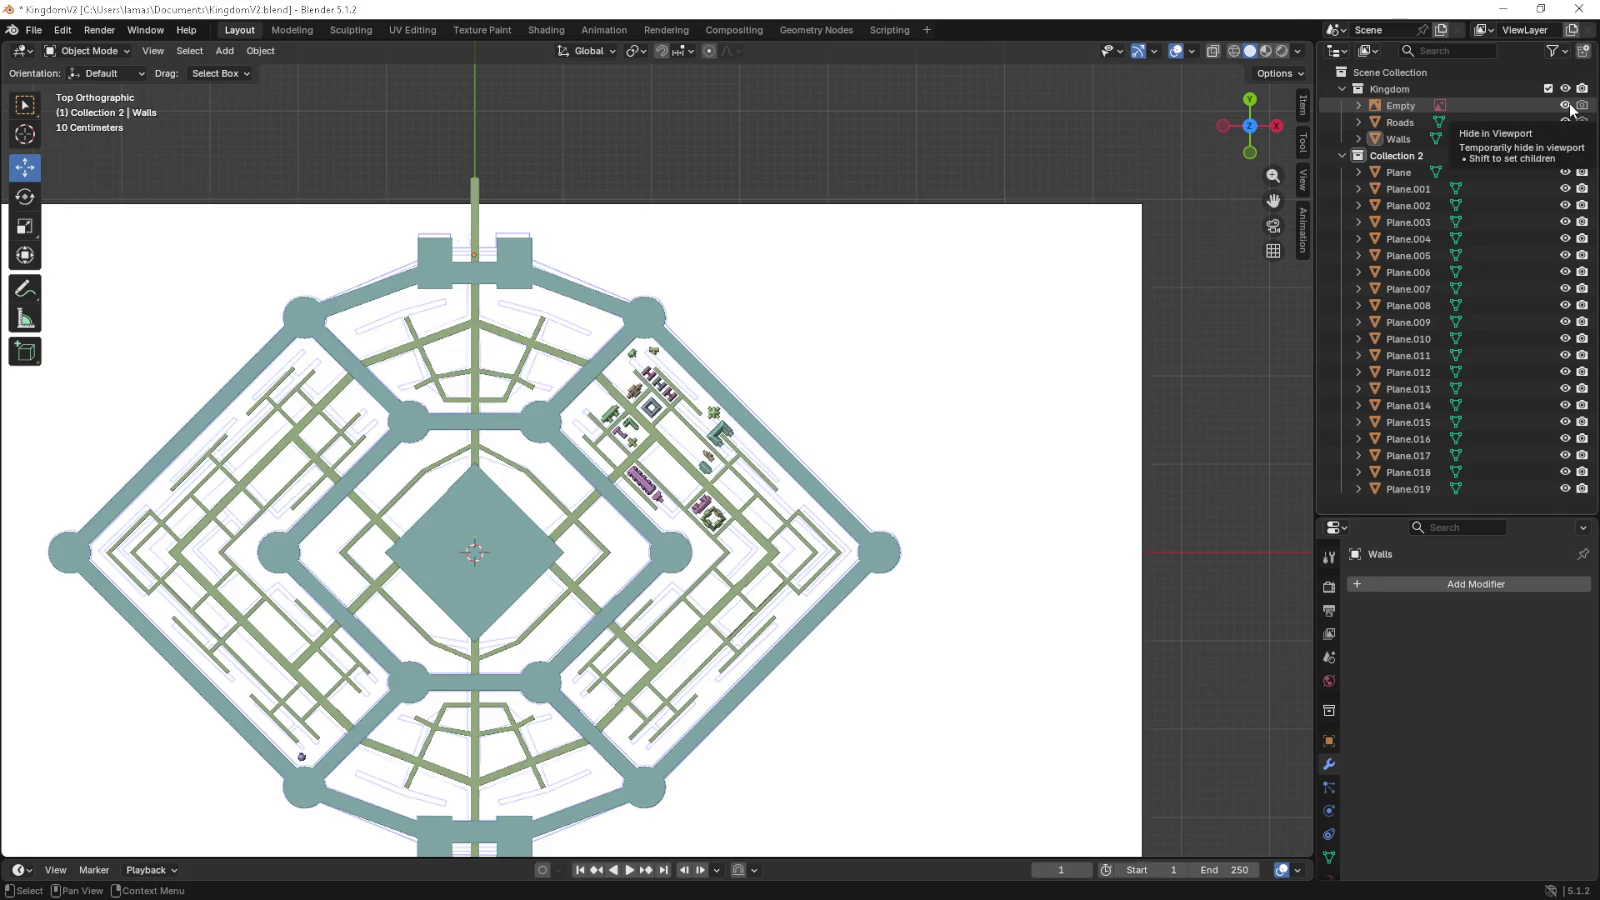
{"action": "left_click", "coordinate": [1565, 105]}
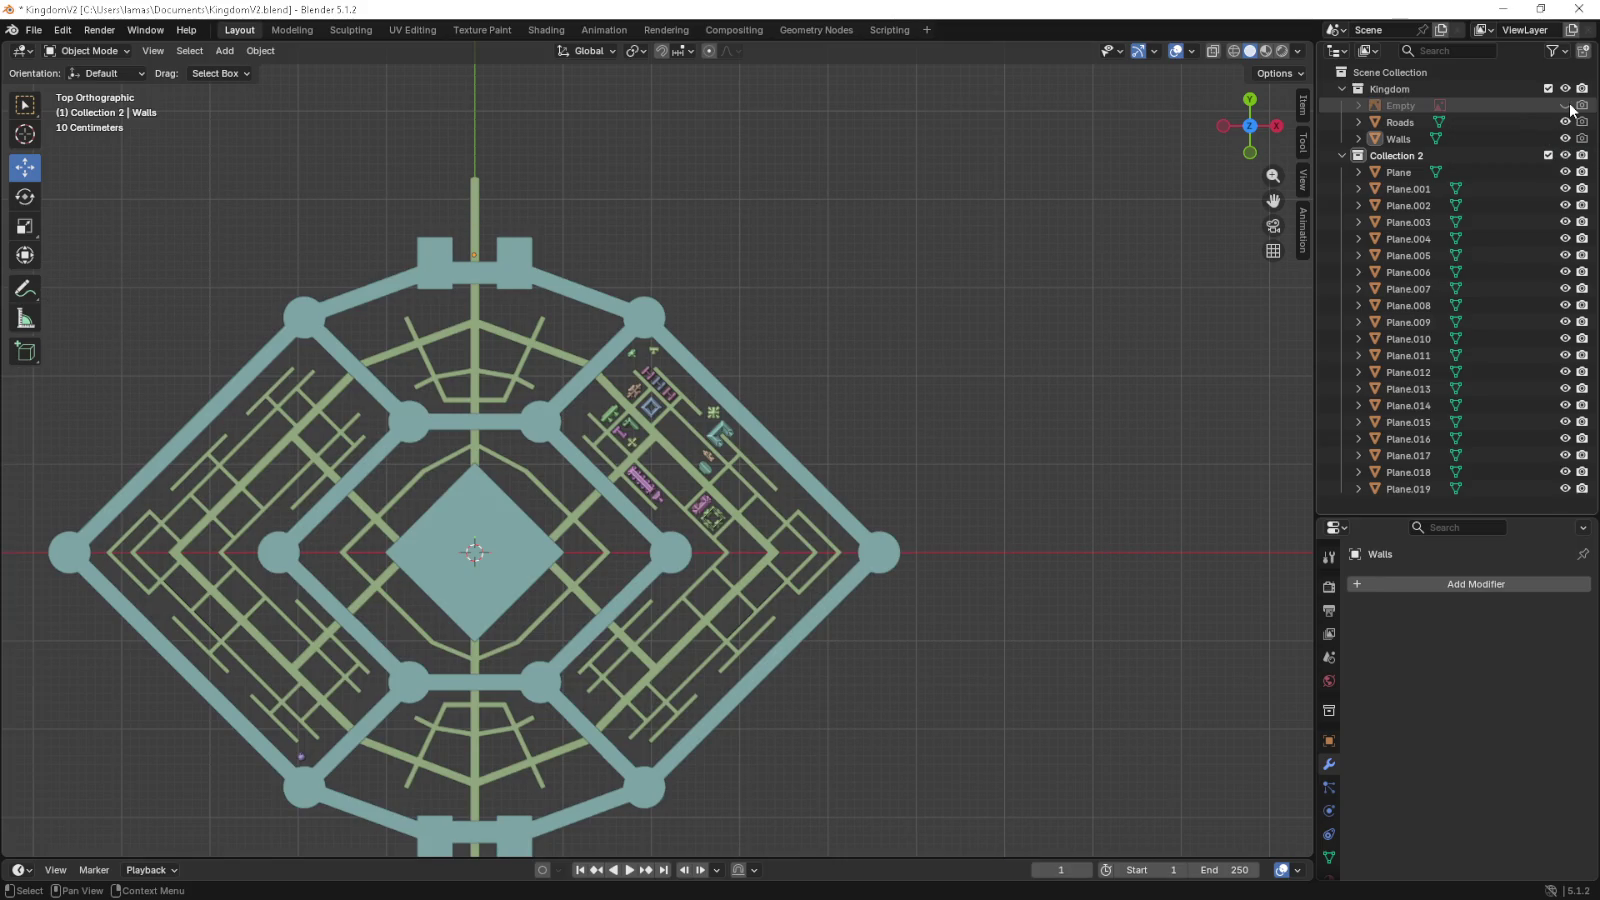
{"action": "scroll", "scroll_direction": "up", "scroll_amount": 3}
{"action": "left_click_drag", "start_coordinate": [563, 541], "coordinate": [653, 459]}
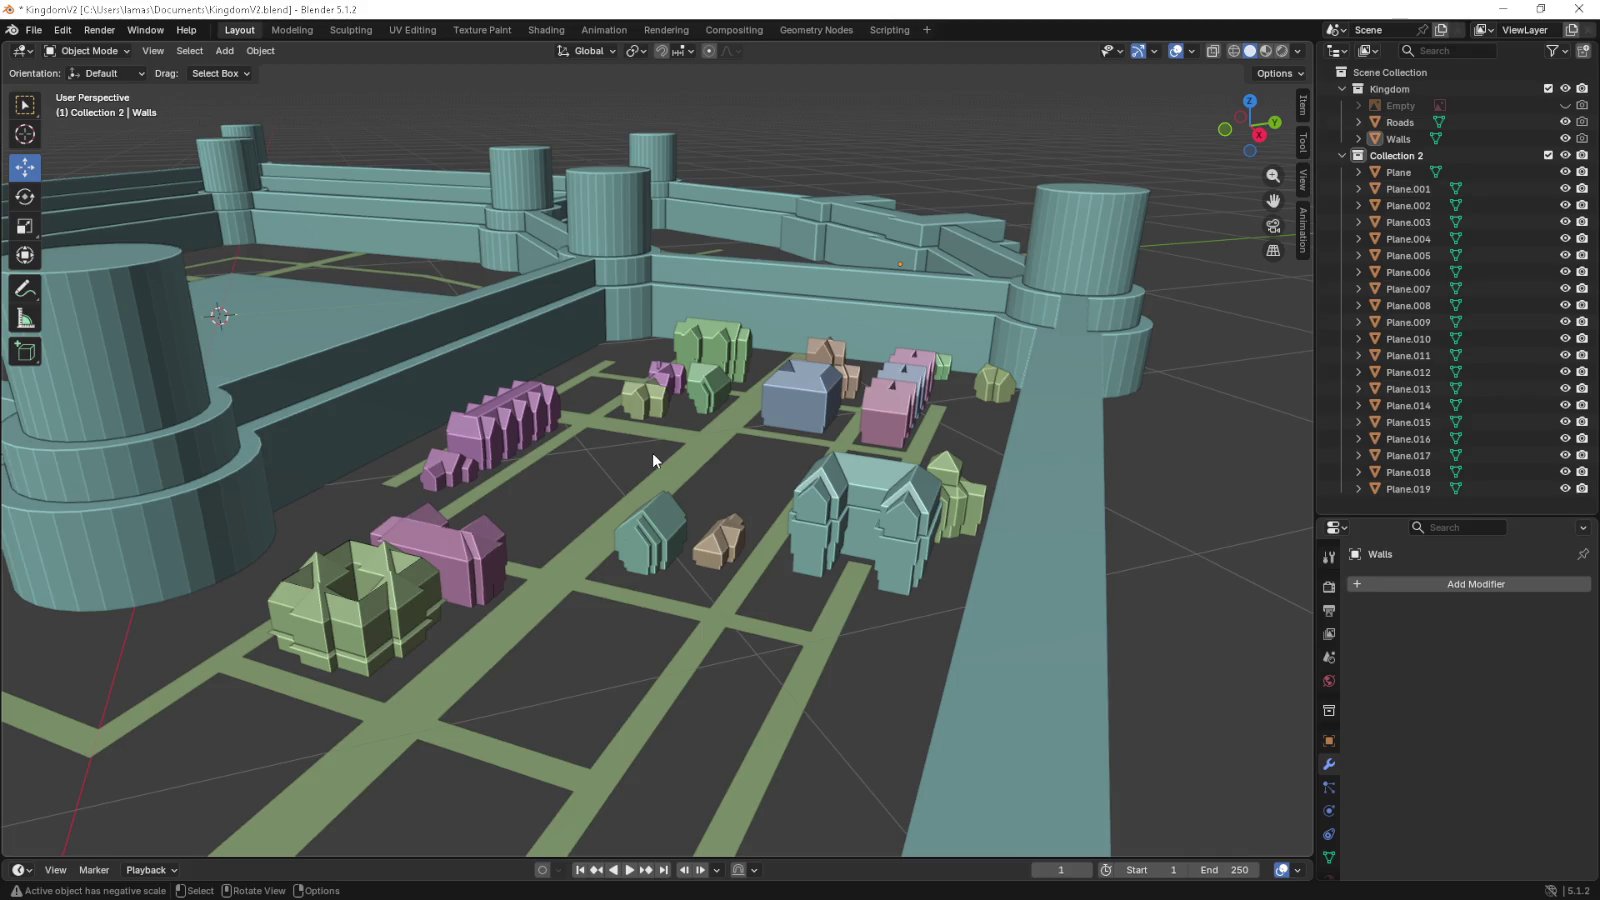
{"action": "left_click_drag", "start_coordinate": [698, 483], "coordinate": [674, 625]}
{"action": "scroll", "scroll_direction": "down", "scroll_amount": 3}
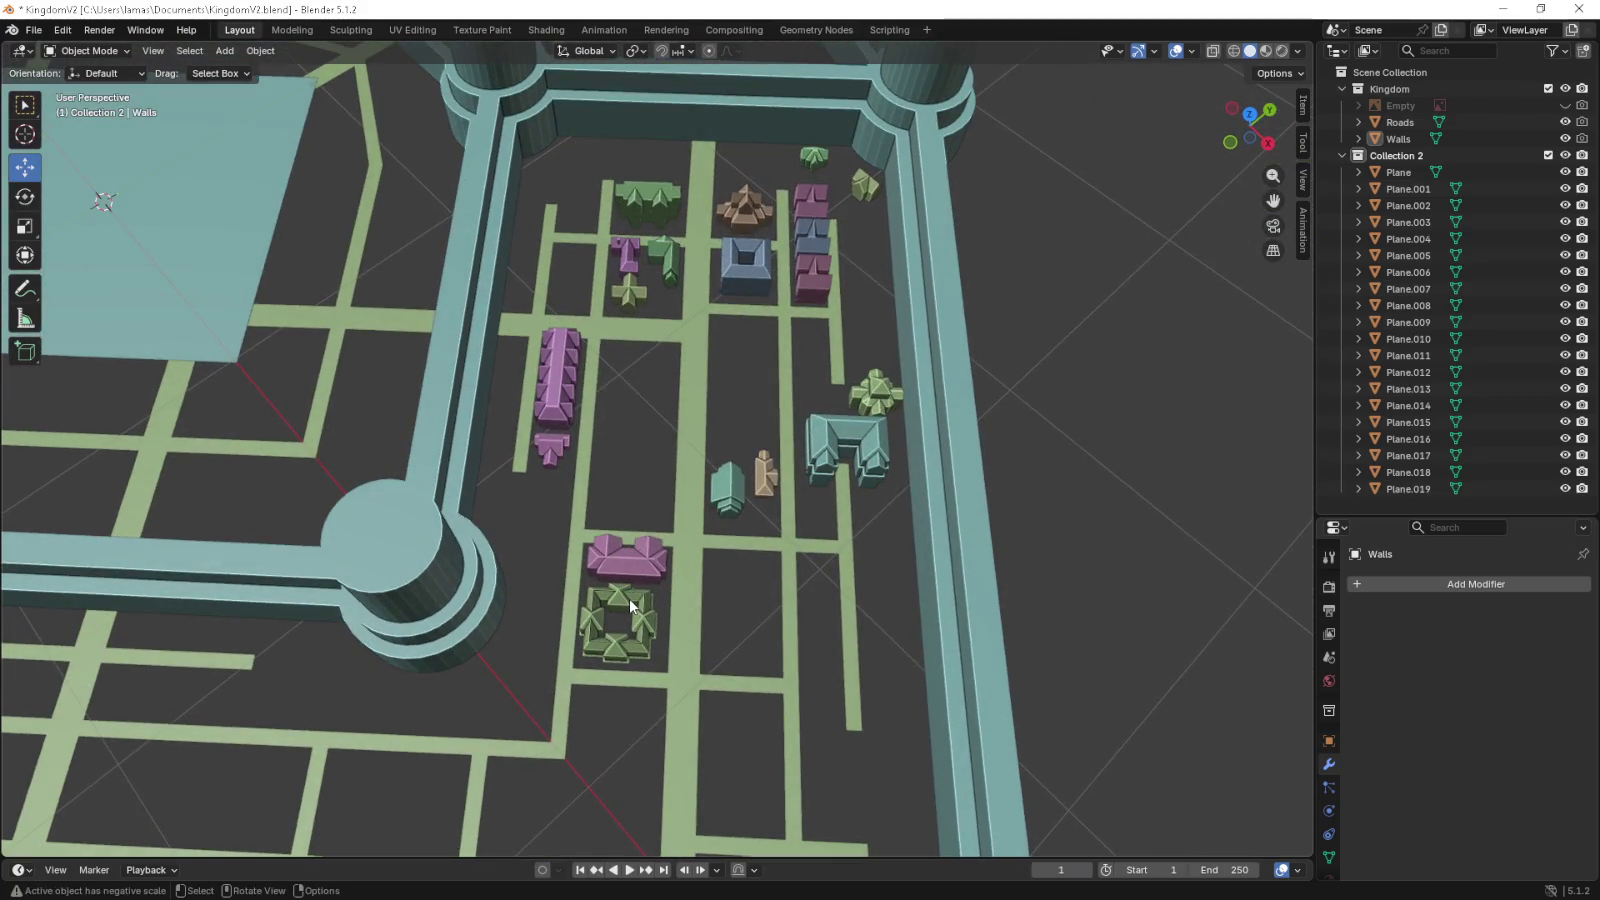
{"action": "left_click", "coordinate": [630, 605]}
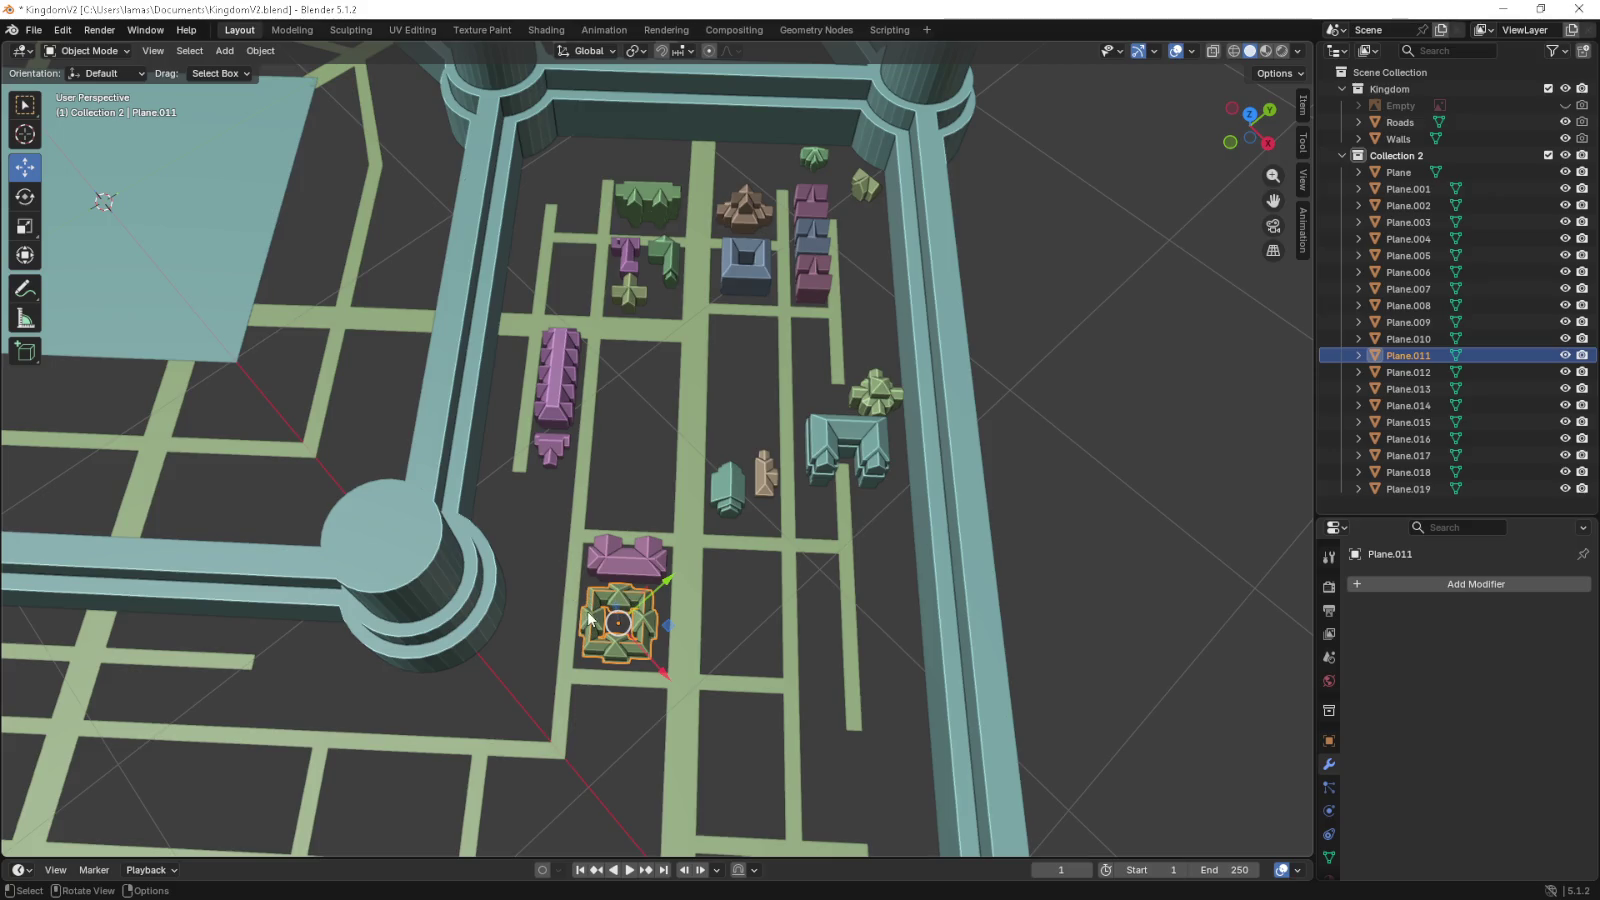
{"action": "left_click_drag", "start_coordinate": [591, 627], "coordinate": [490, 405]}
{"action": "key", "text": "KP_7"}
{"action": "scroll", "scroll_direction": "up", "scroll_amount": 3}
{"action": "left_click", "coordinate": [741, 451]}
{"action": "left_click_drag", "start_coordinate": [741, 451], "coordinate": [632, 478]}
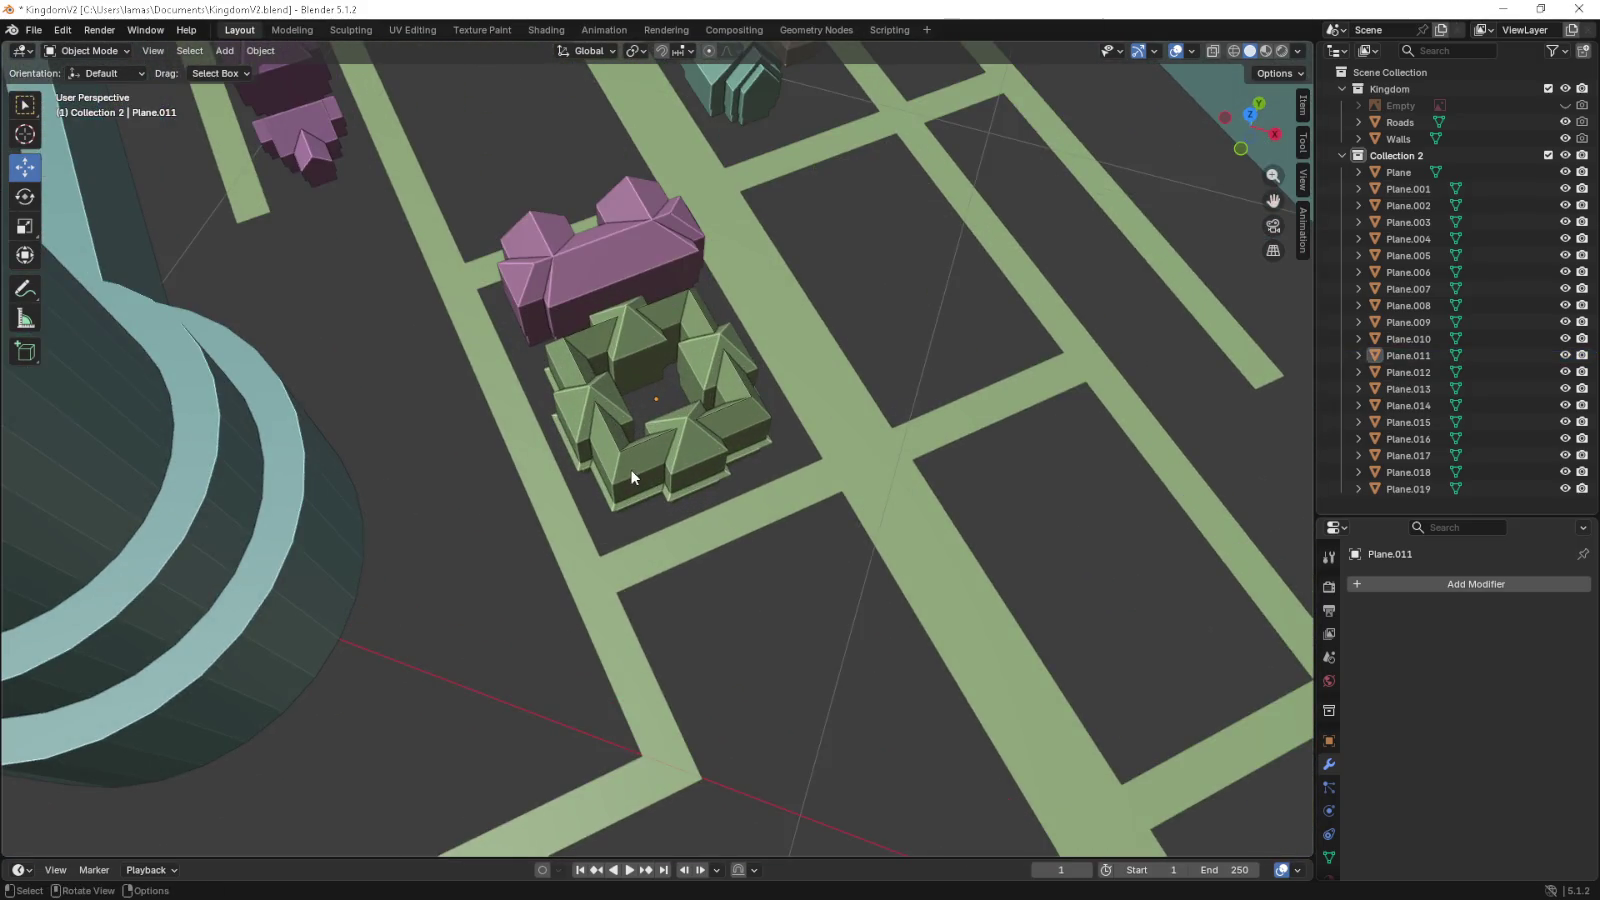
{"action": "scroll", "scroll_direction": "down", "scroll_amount": 3}
{"action": "scroll", "scroll_direction": "down", "scroll_amount": 3}
{"action": "scroll", "scroll_direction": "up", "scroll_amount": 3}
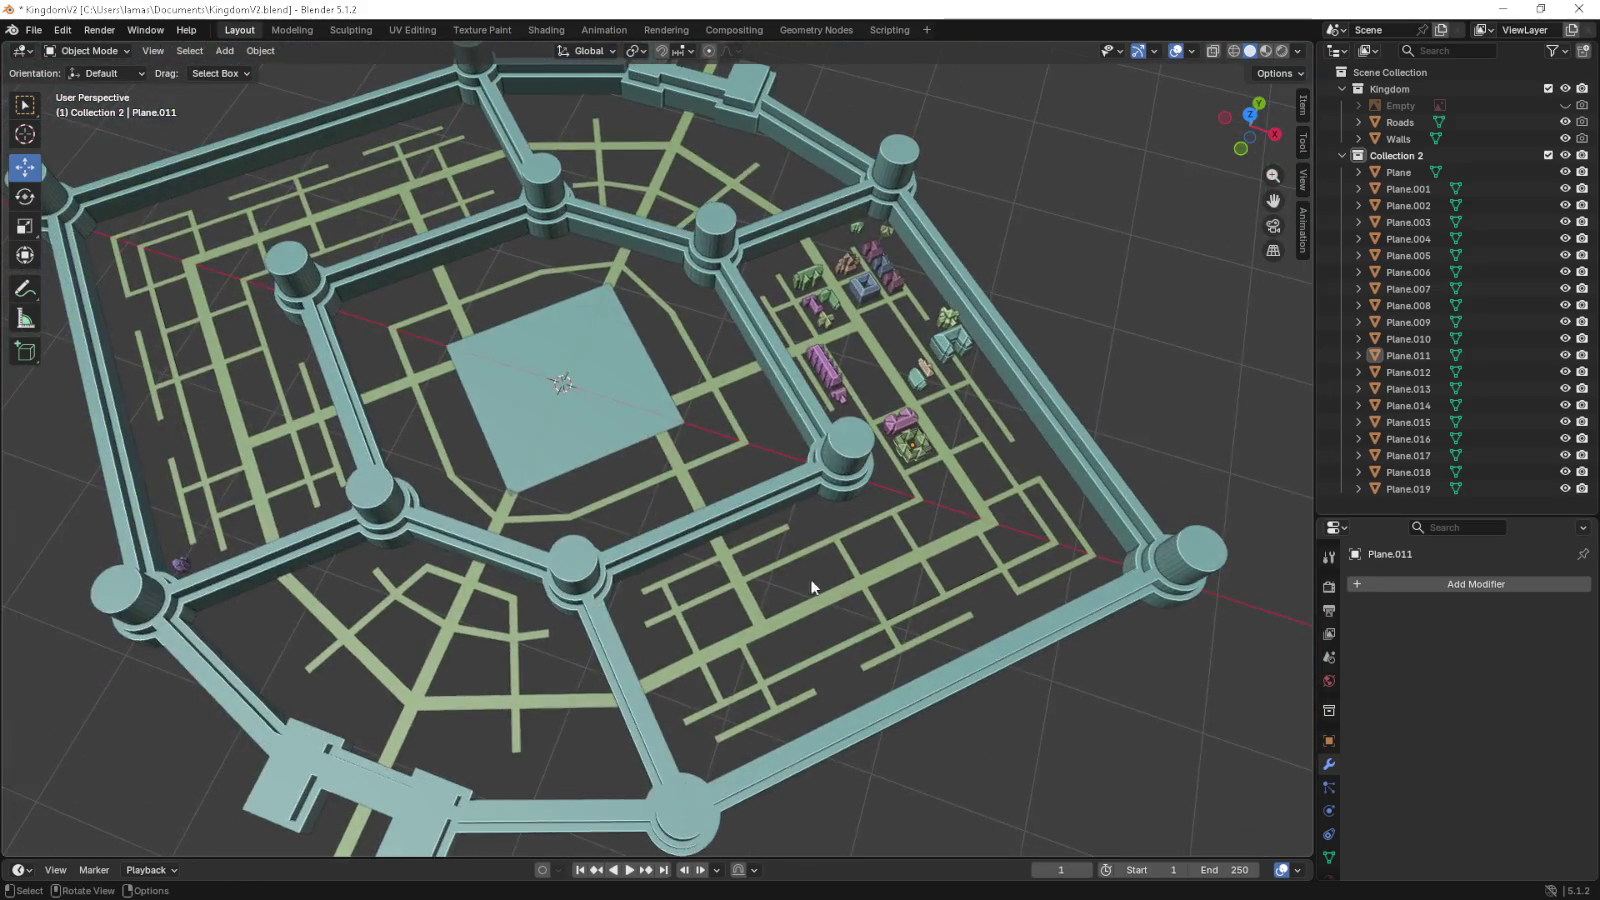
{"action": "left_click_drag", "start_coordinate": [770, 562], "coordinate": [812, 578]}
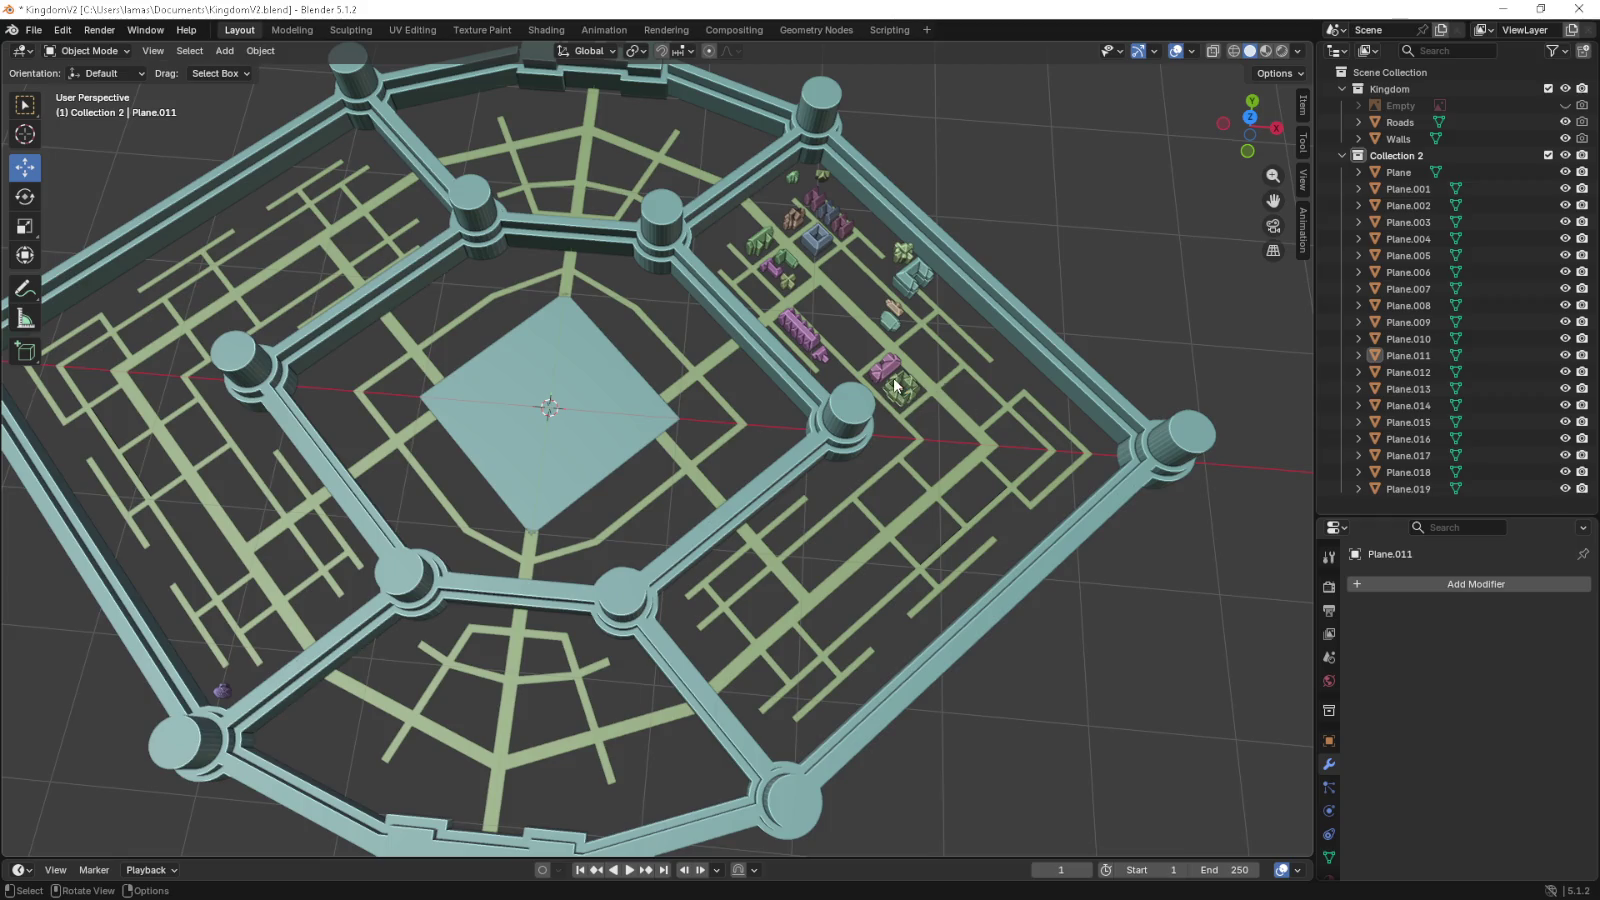
{"action": "key", "text": "KP_7"}
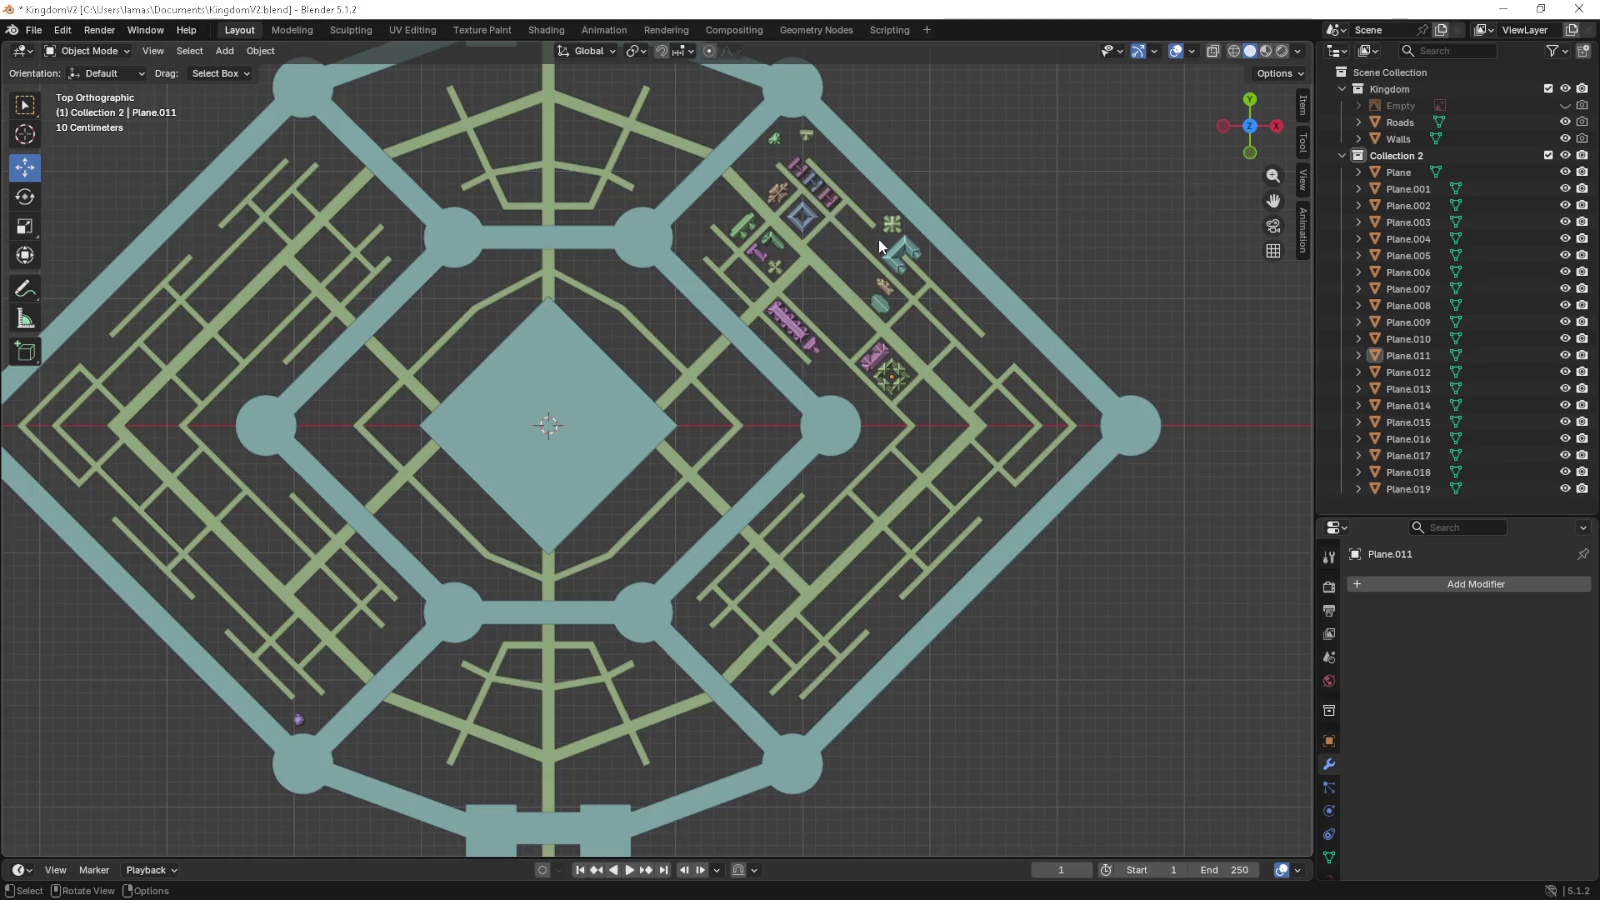
{"action": "scroll", "scroll_direction": "up", "scroll_amount": 3}
{"action": "scroll", "scroll_direction": "up", "scroll_amount": 3}
{"action": "left_click_drag", "start_coordinate": [929, 235], "coordinate": [810, 310]}
{"action": "scroll", "scroll_direction": "down", "scroll_amount": 3}
{"action": "left_click_drag", "start_coordinate": [518, 511], "coordinate": [554, 446]}
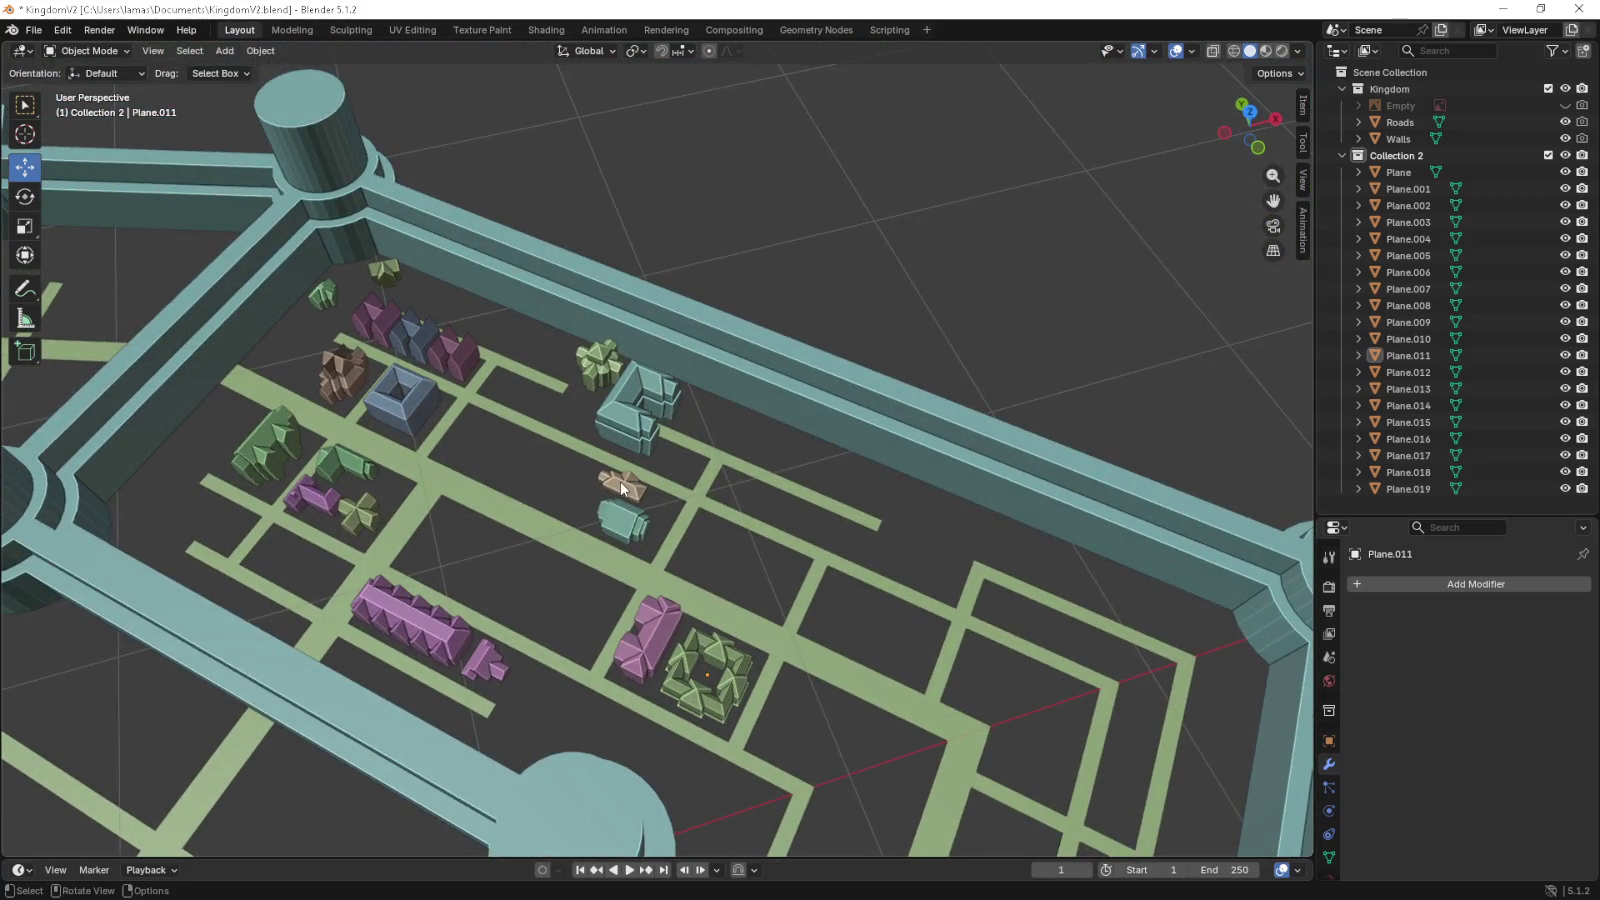
{"action": "left_click", "coordinate": [620, 487]}
{"action": "key", "text": "KP_7"}
{"action": "scroll", "scroll_direction": "up", "scroll_amount": 3}
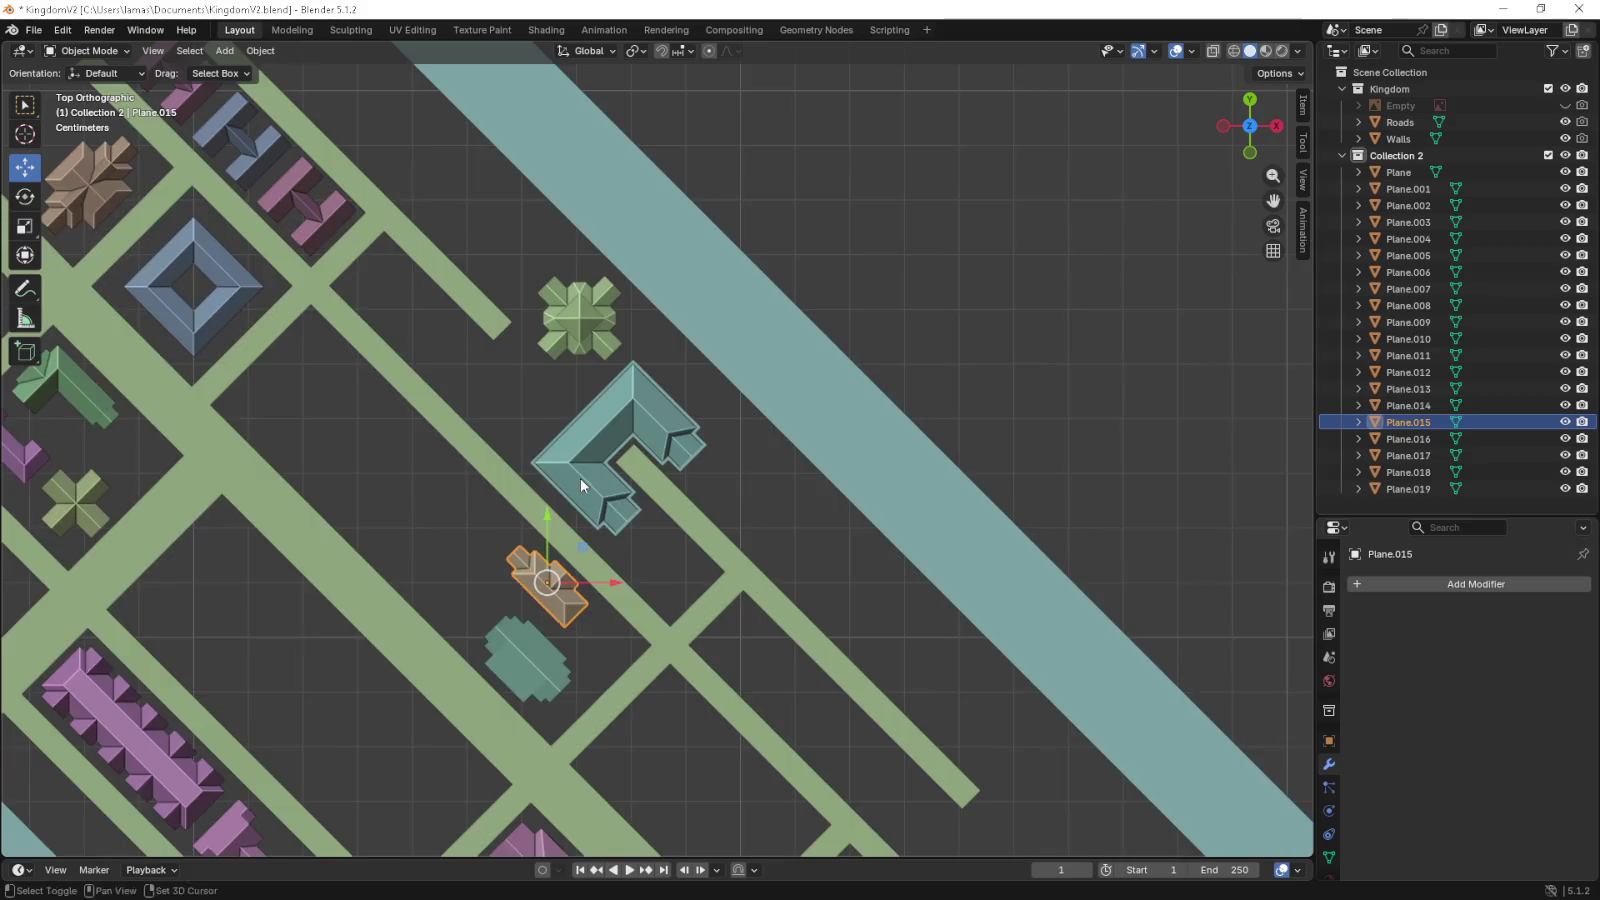
{"action": "left_click_drag", "start_coordinate": [580, 485], "coordinate": [693, 513]}
{"action": "key", "text": "g"}
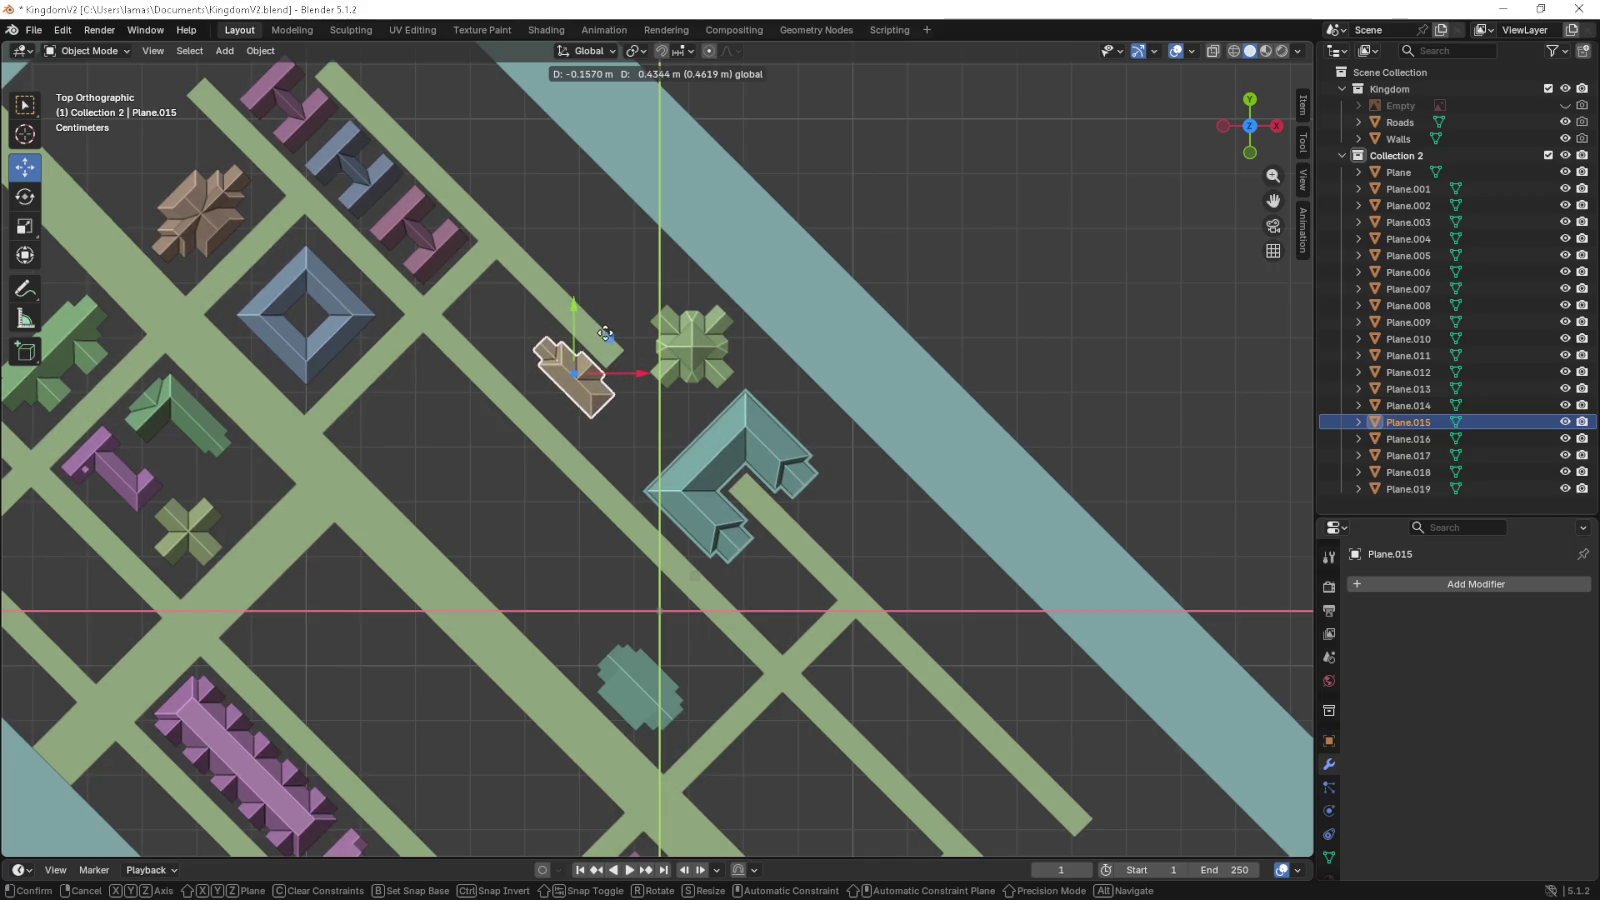
{"action": "left_click", "coordinate": [605, 333]}
{"action": "left_click_drag", "start_coordinate": [611, 410], "coordinate": [876, 316]}
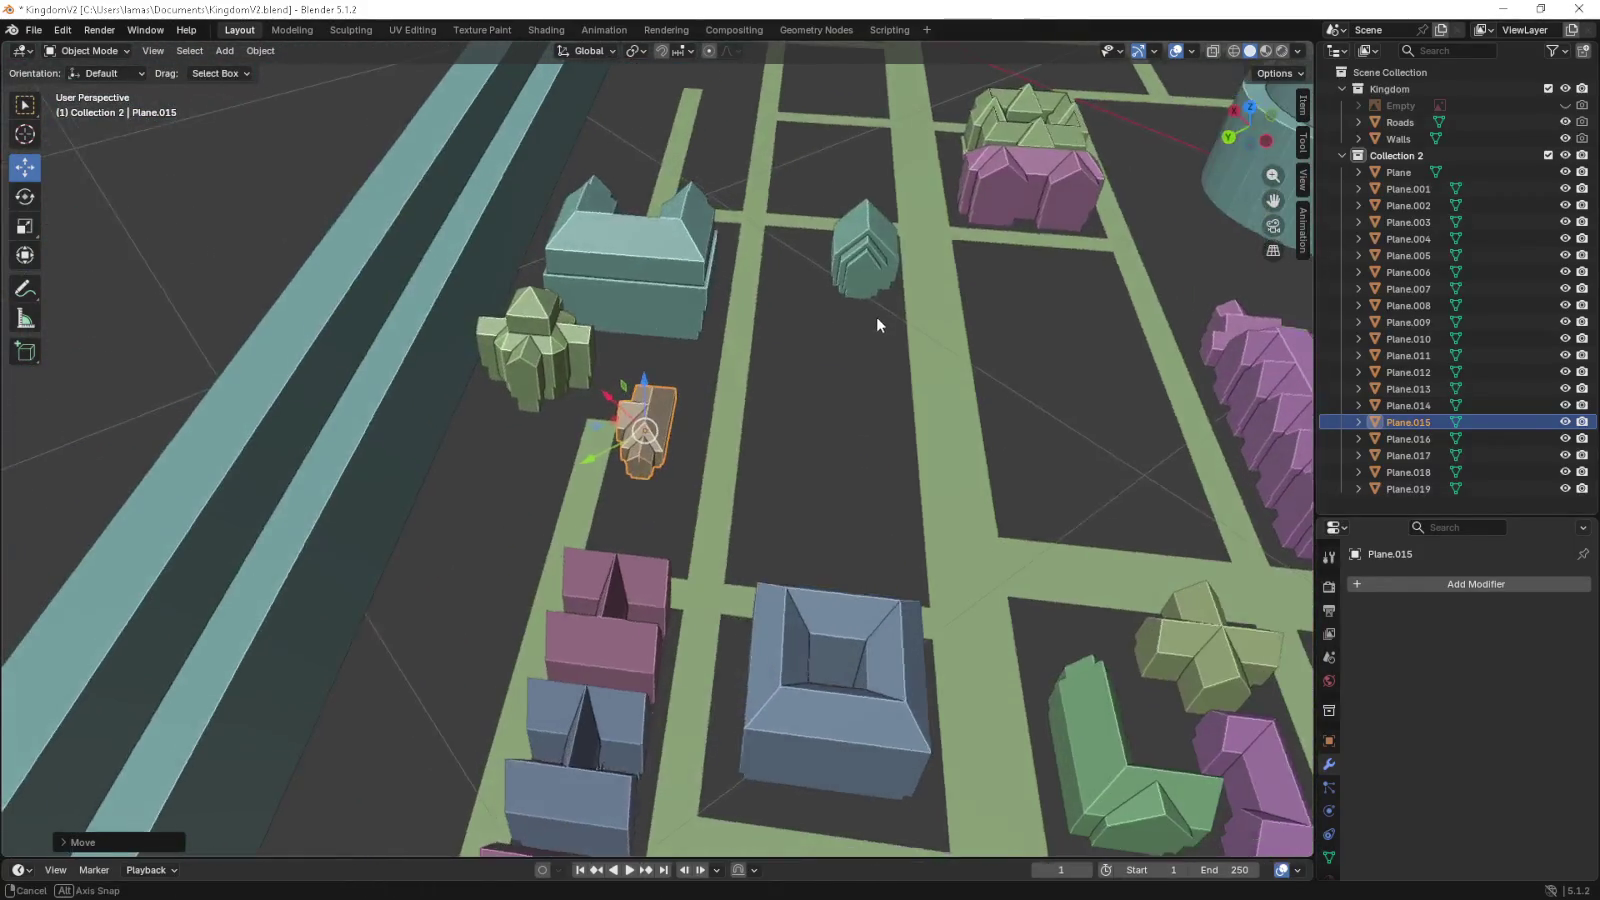
{"action": "scroll", "scroll_direction": "down", "scroll_amount": 3}
{"action": "left_click_drag", "start_coordinate": [680, 456], "coordinate": [672, 486]}
{"action": "key", "text": "KP_7"}
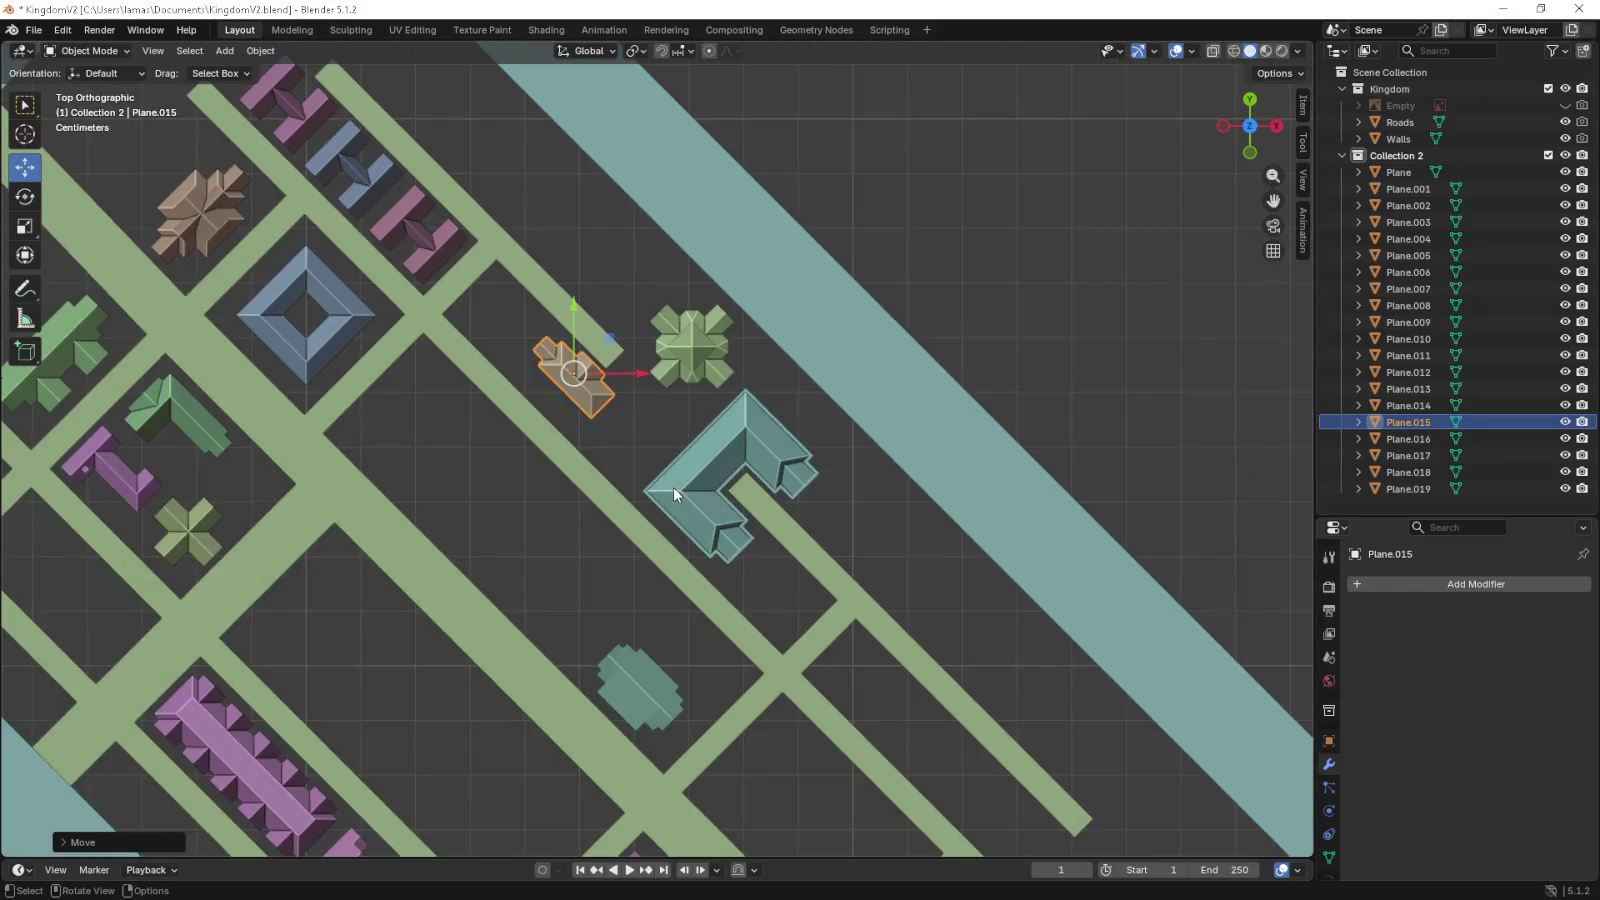
{"action": "scroll", "scroll_direction": "down", "scroll_amount": 3}
{"action": "scroll", "scroll_direction": "up", "scroll_amount": 3}
{"action": "scroll", "scroll_direction": "up", "scroll_amount": 3}
{"action": "left_click", "coordinate": [842, 351]}
{"action": "scroll", "scroll_direction": "down", "scroll_amount": 3}
{"action": "scroll", "scroll_direction": "down", "scroll_amount": 3}
{"action": "scroll", "scroll_direction": "down", "scroll_amount": 3}
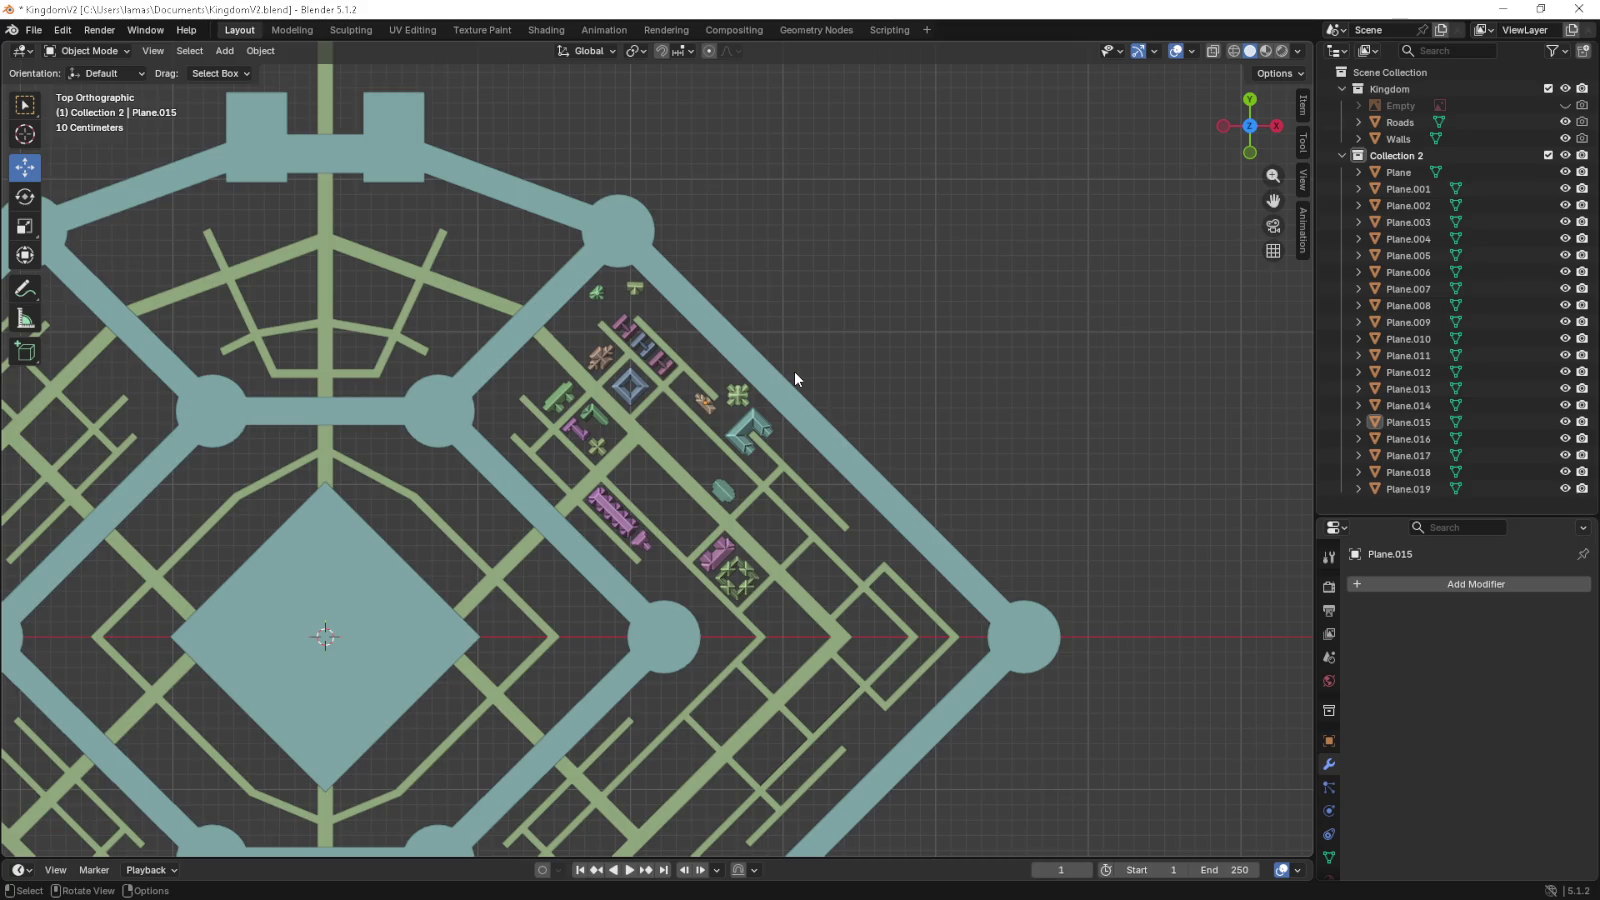
{"action": "scroll", "scroll_direction": "up", "scroll_amount": 3}
{"action": "key", "text": "ctrl+z"}
{"action": "key", "text": "ctrl+z"}
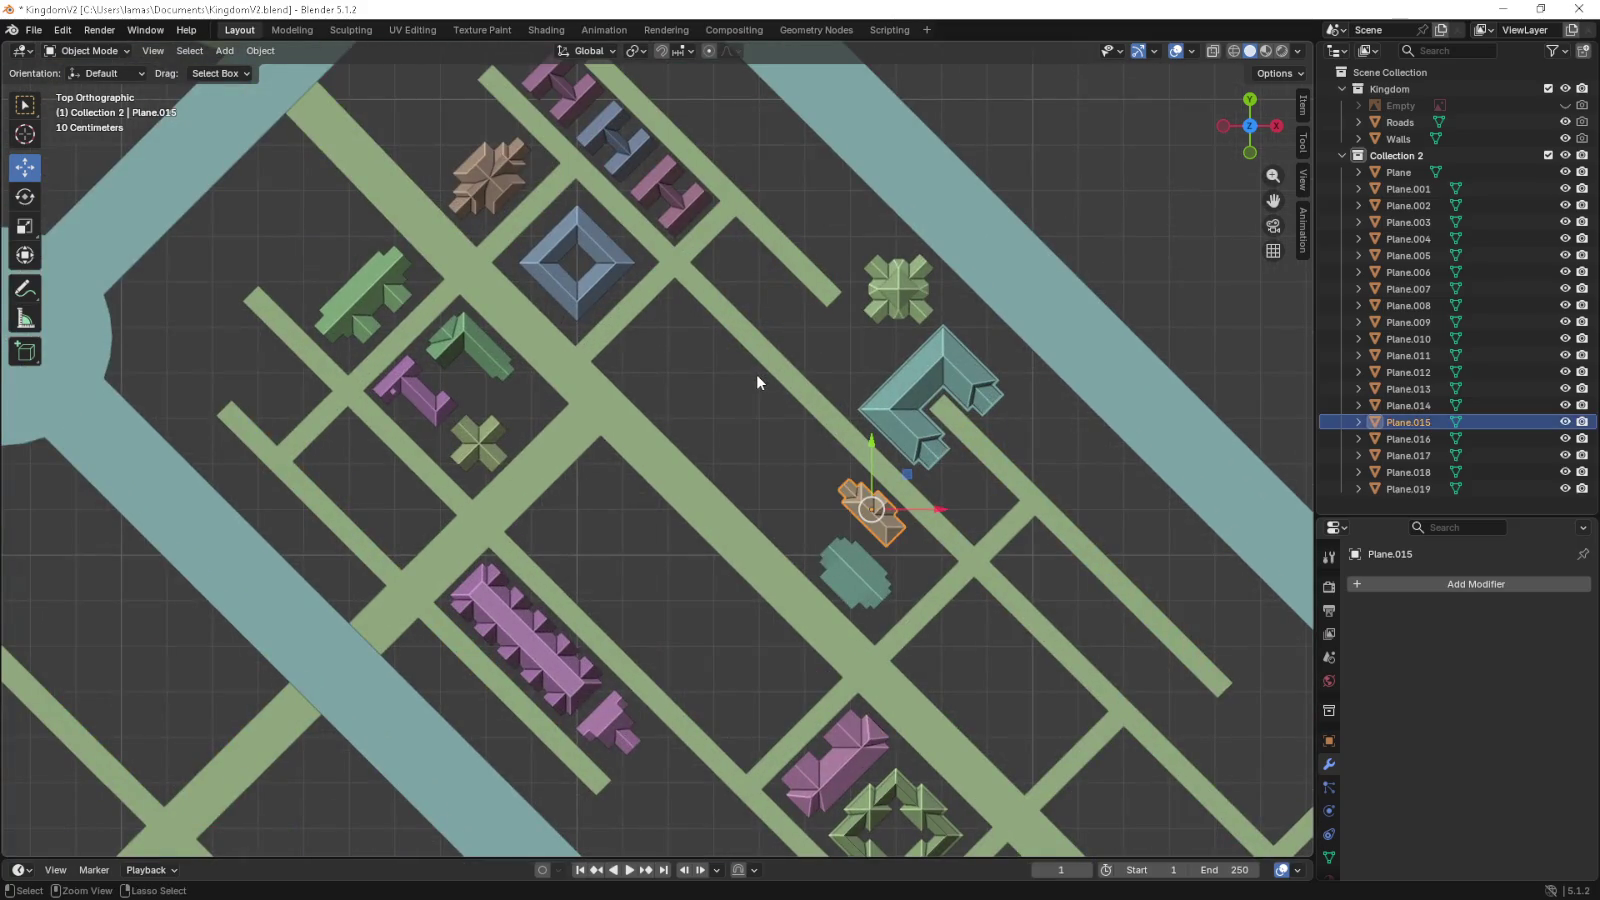
{"action": "left_click", "coordinate": [741, 384]}
{"action": "scroll", "scroll_direction": "down", "scroll_amount": 3}
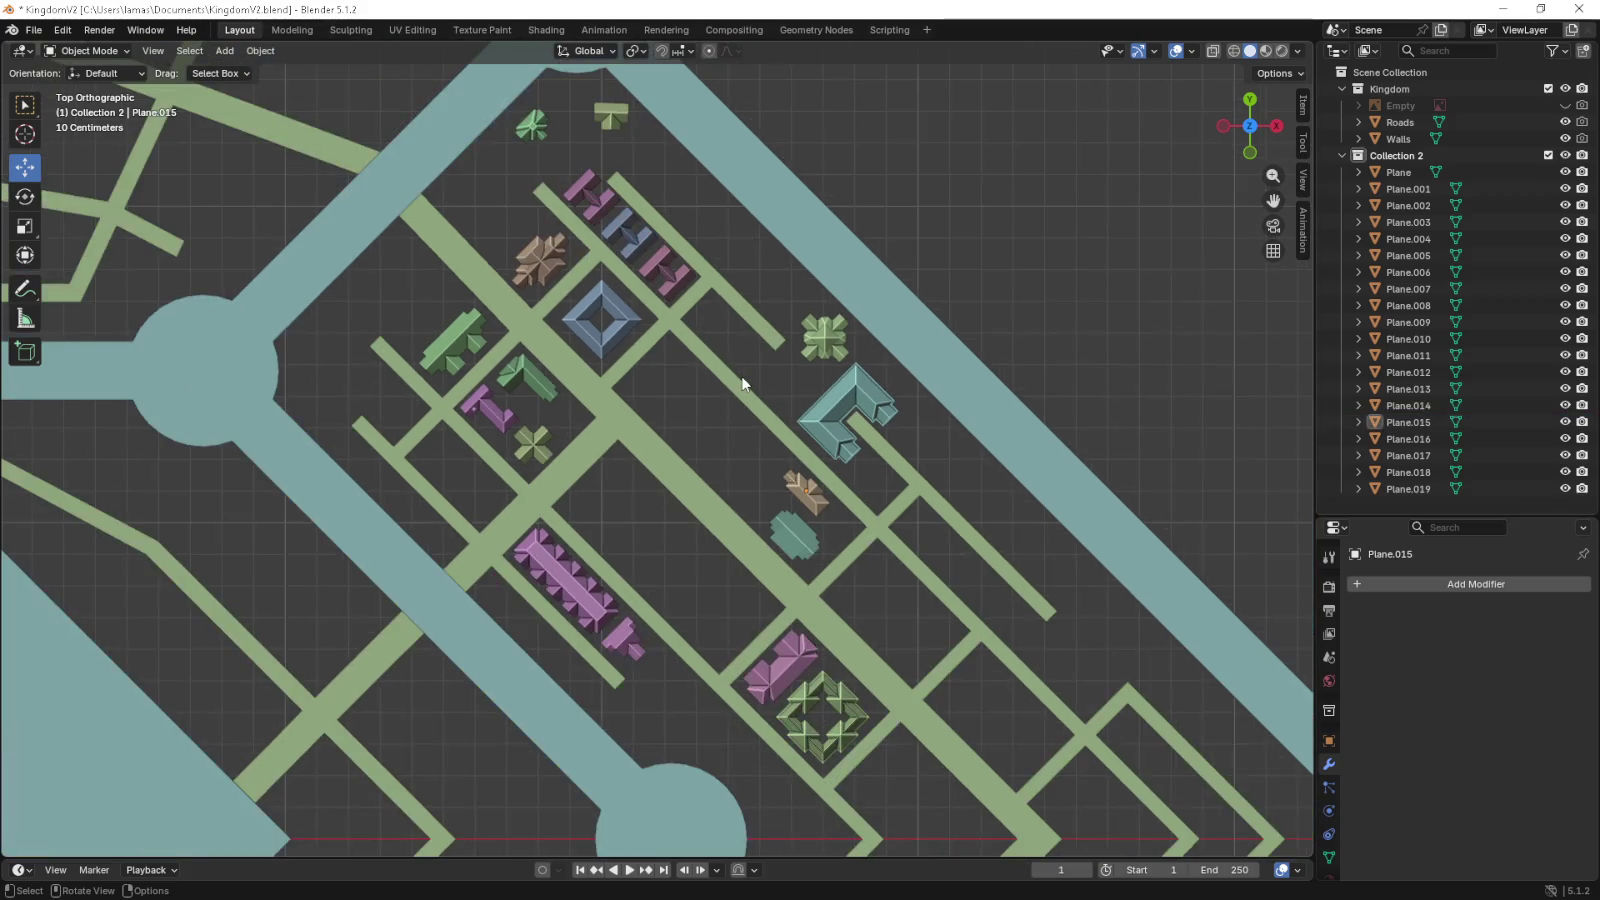
{"action": "left_click_drag", "start_coordinate": [737, 378], "coordinate": [658, 231]}
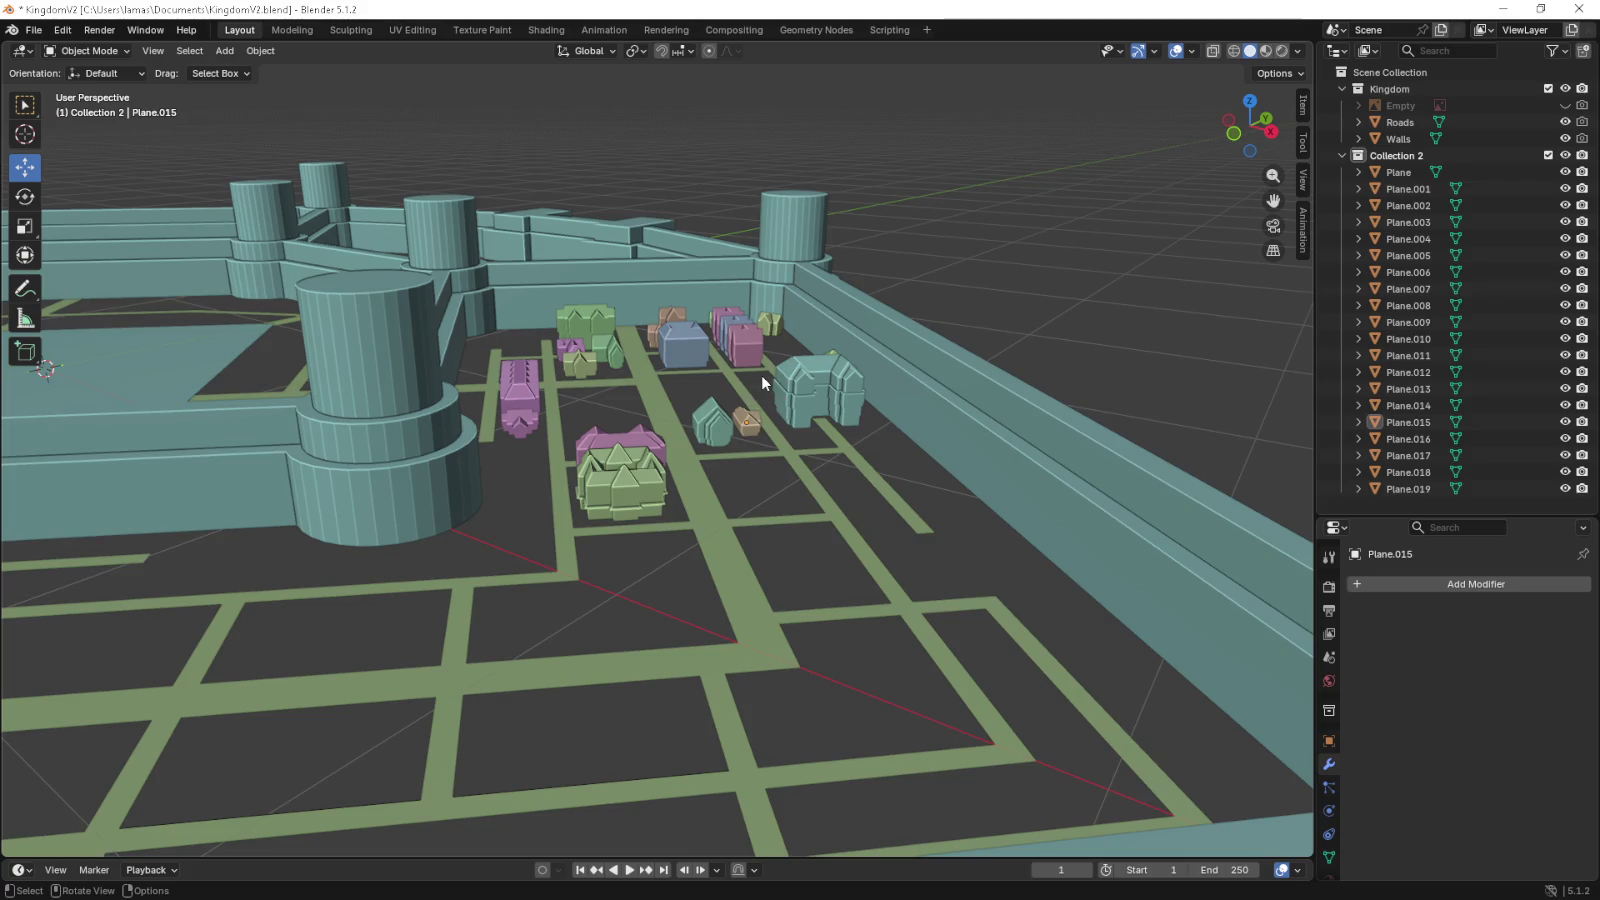
- Orbit the town, then view it straight down in orthographic top view and pan across
{"action": "scroll", "scroll_direction": "up", "scroll_amount": 3}
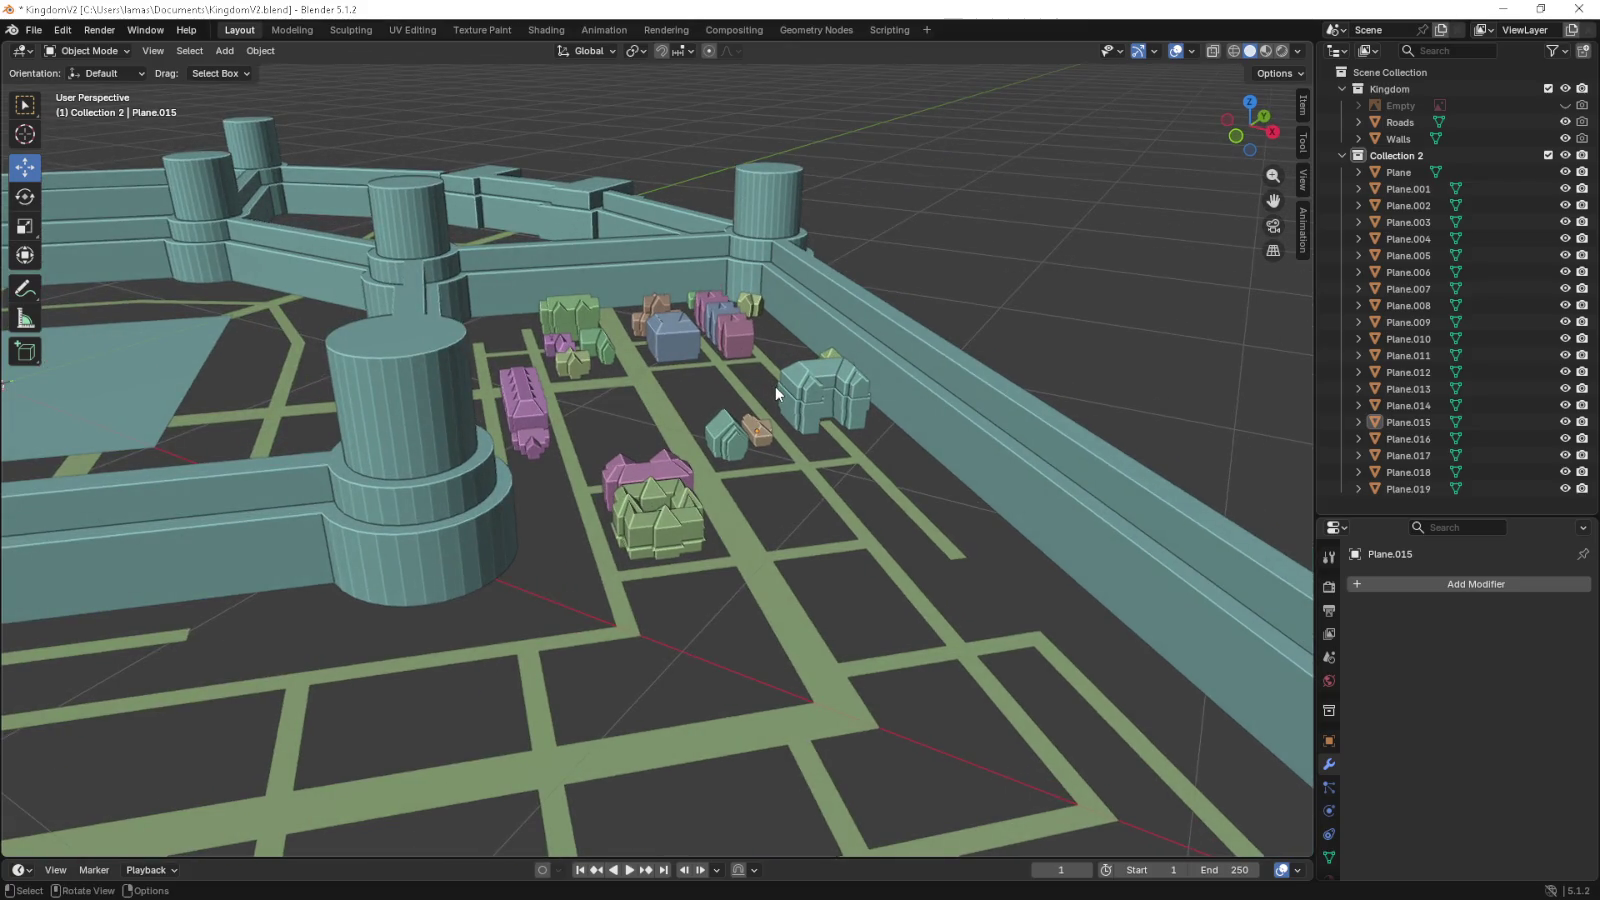
{"action": "left_click_drag", "start_coordinate": [776, 393], "coordinate": [857, 368]}
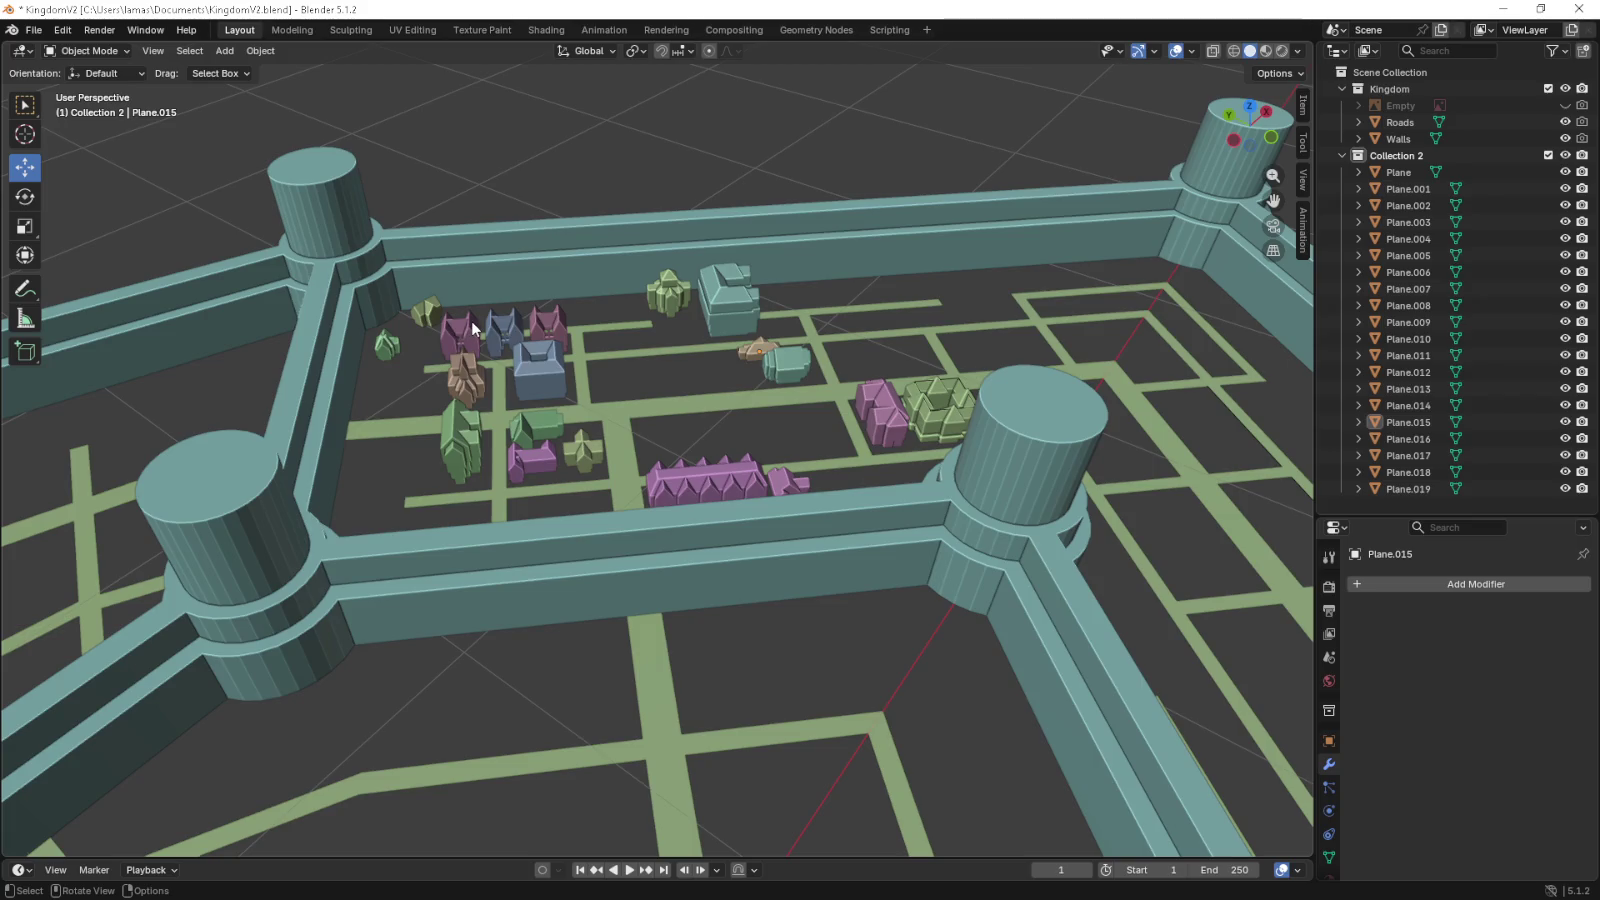
{"action": "key", "text": "KP_5"}
{"action": "scroll", "scroll_direction": "down", "scroll_amount": 3}
{"action": "left_click_drag", "start_coordinate": [471, 320], "coordinate": [799, 451]}
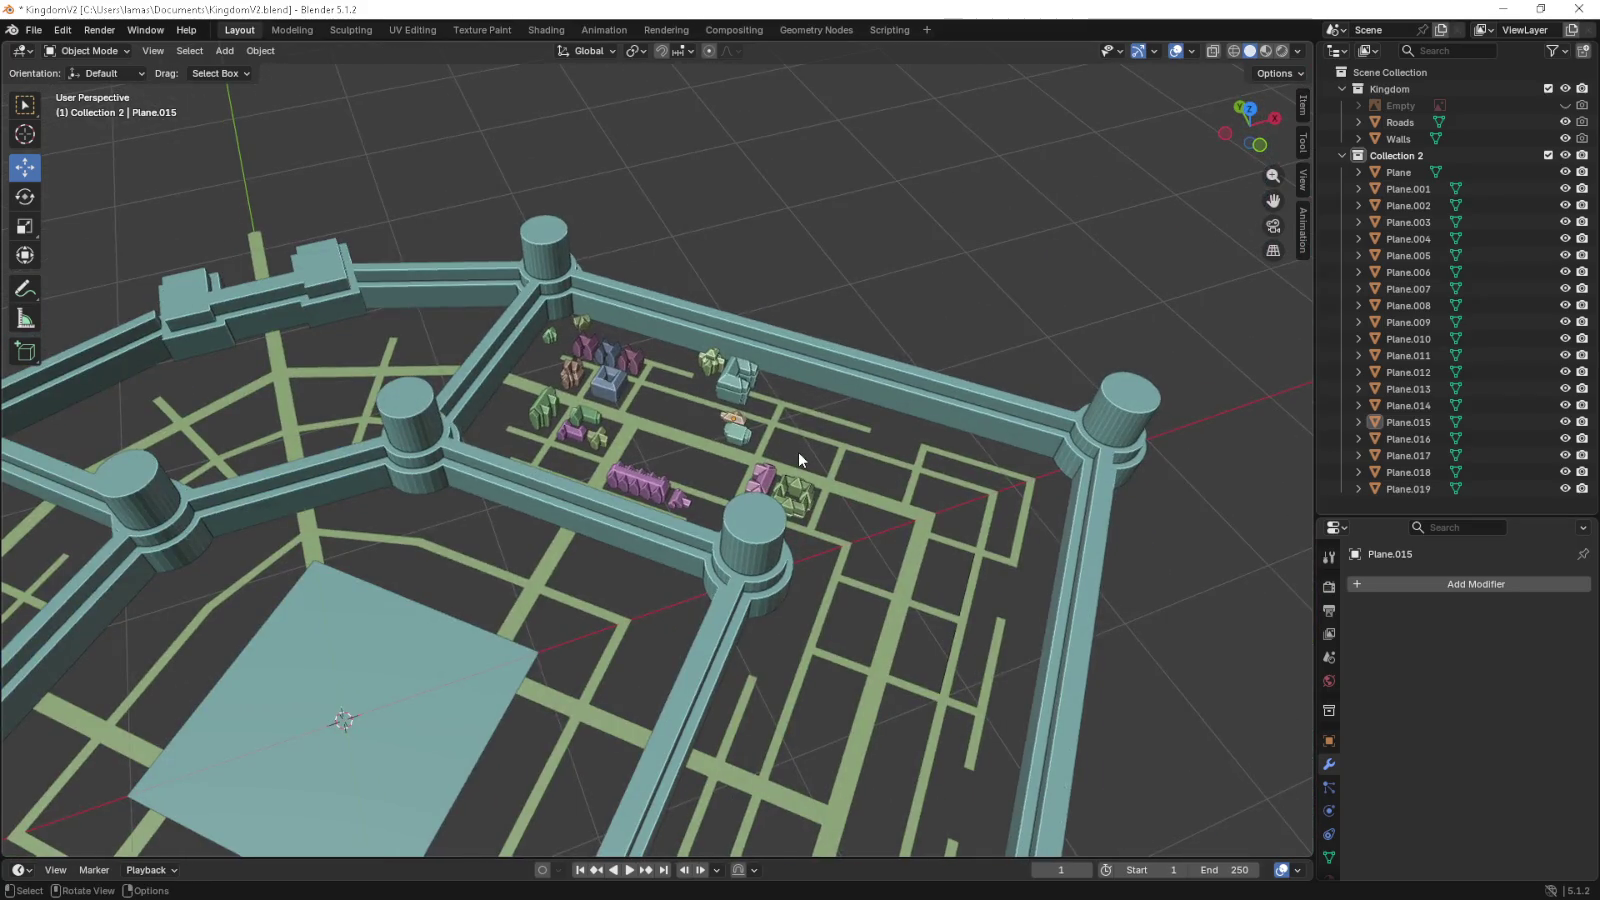
{"action": "scroll", "scroll_direction": "up", "scroll_amount": 3}
{"action": "key", "text": "KP_7"}
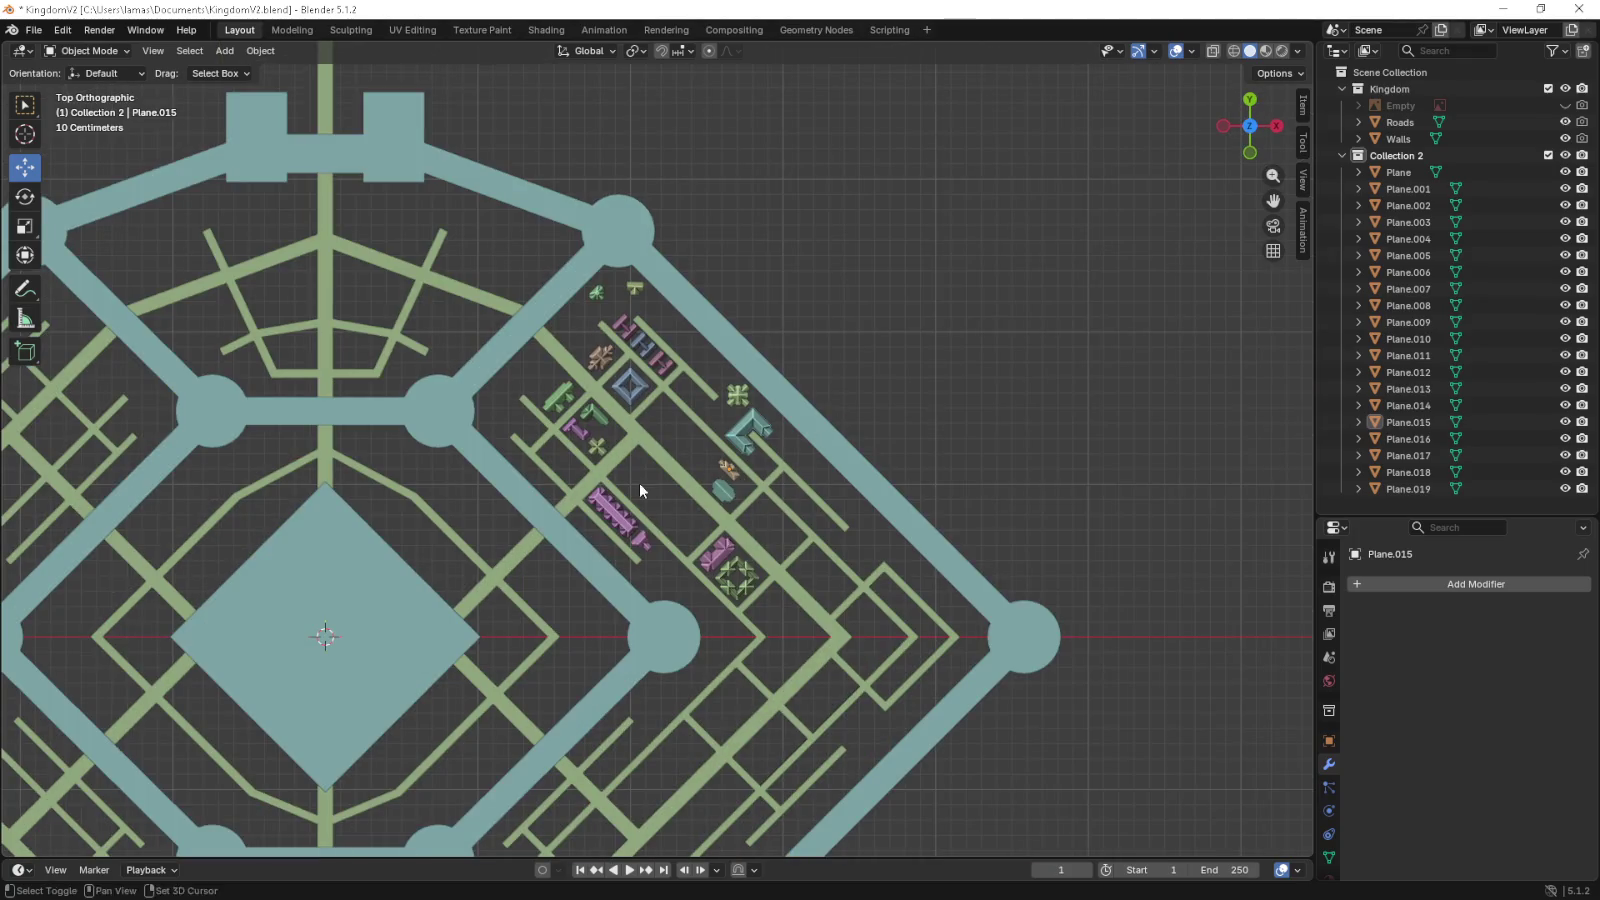
{"action": "left_click_drag", "start_coordinate": [639, 482], "coordinate": [829, 466]}
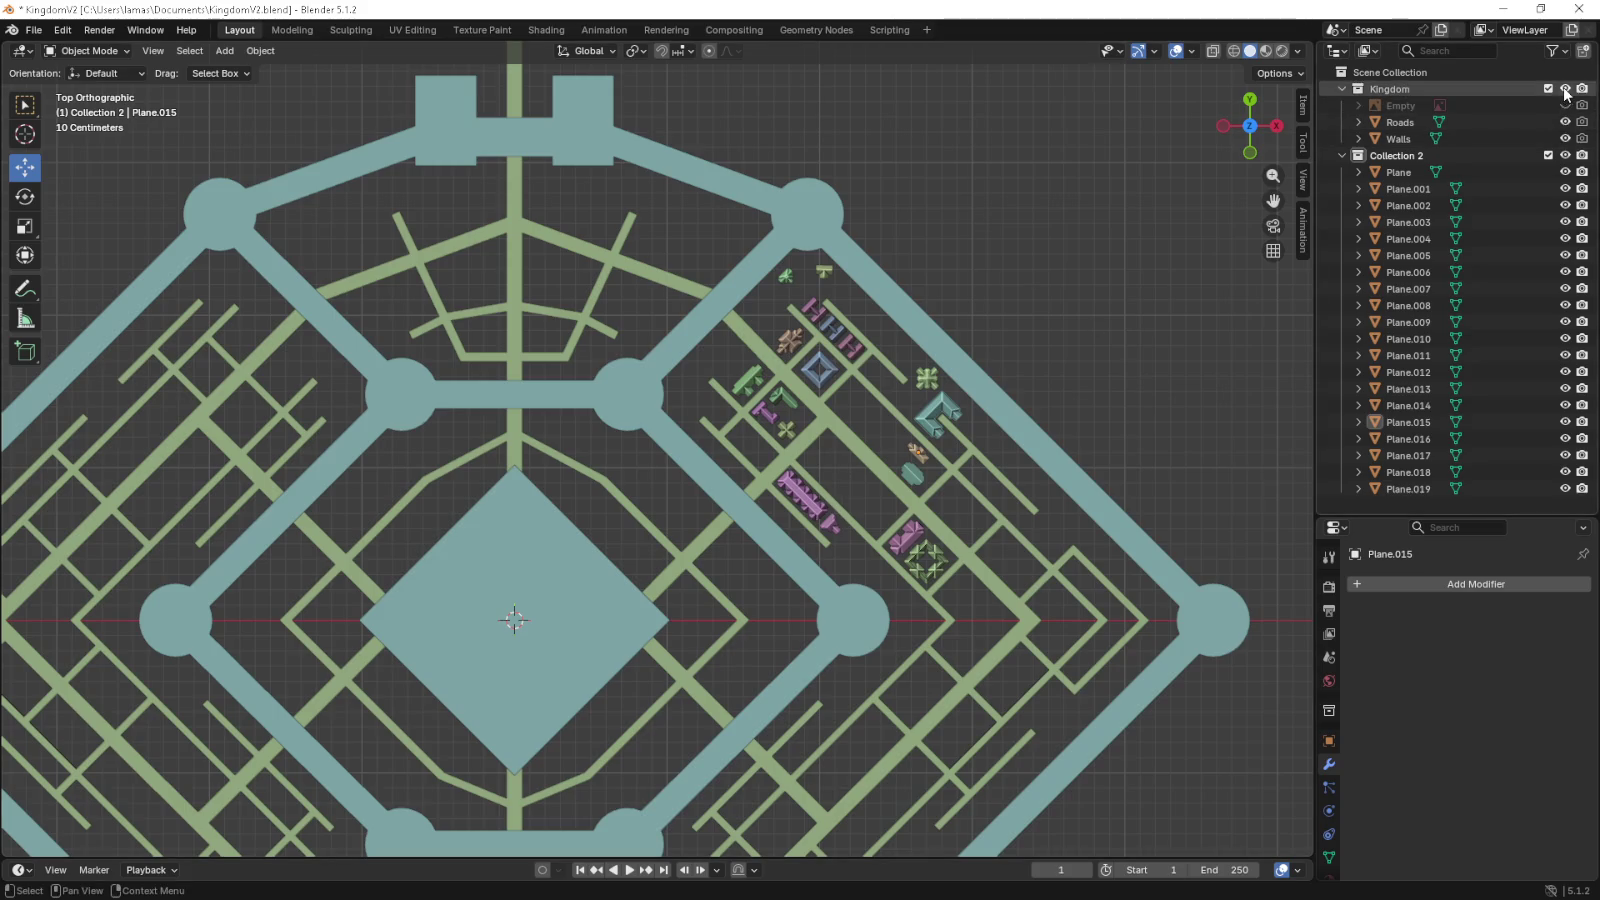
- Hide the Kingdom collection and add a new plane at the origin
{"action": "left_click", "coordinate": [1565, 88]}
{"action": "left_click_drag", "start_coordinate": [654, 293], "coordinate": [800, 246]}
{"action": "key", "text": "shift+a"}
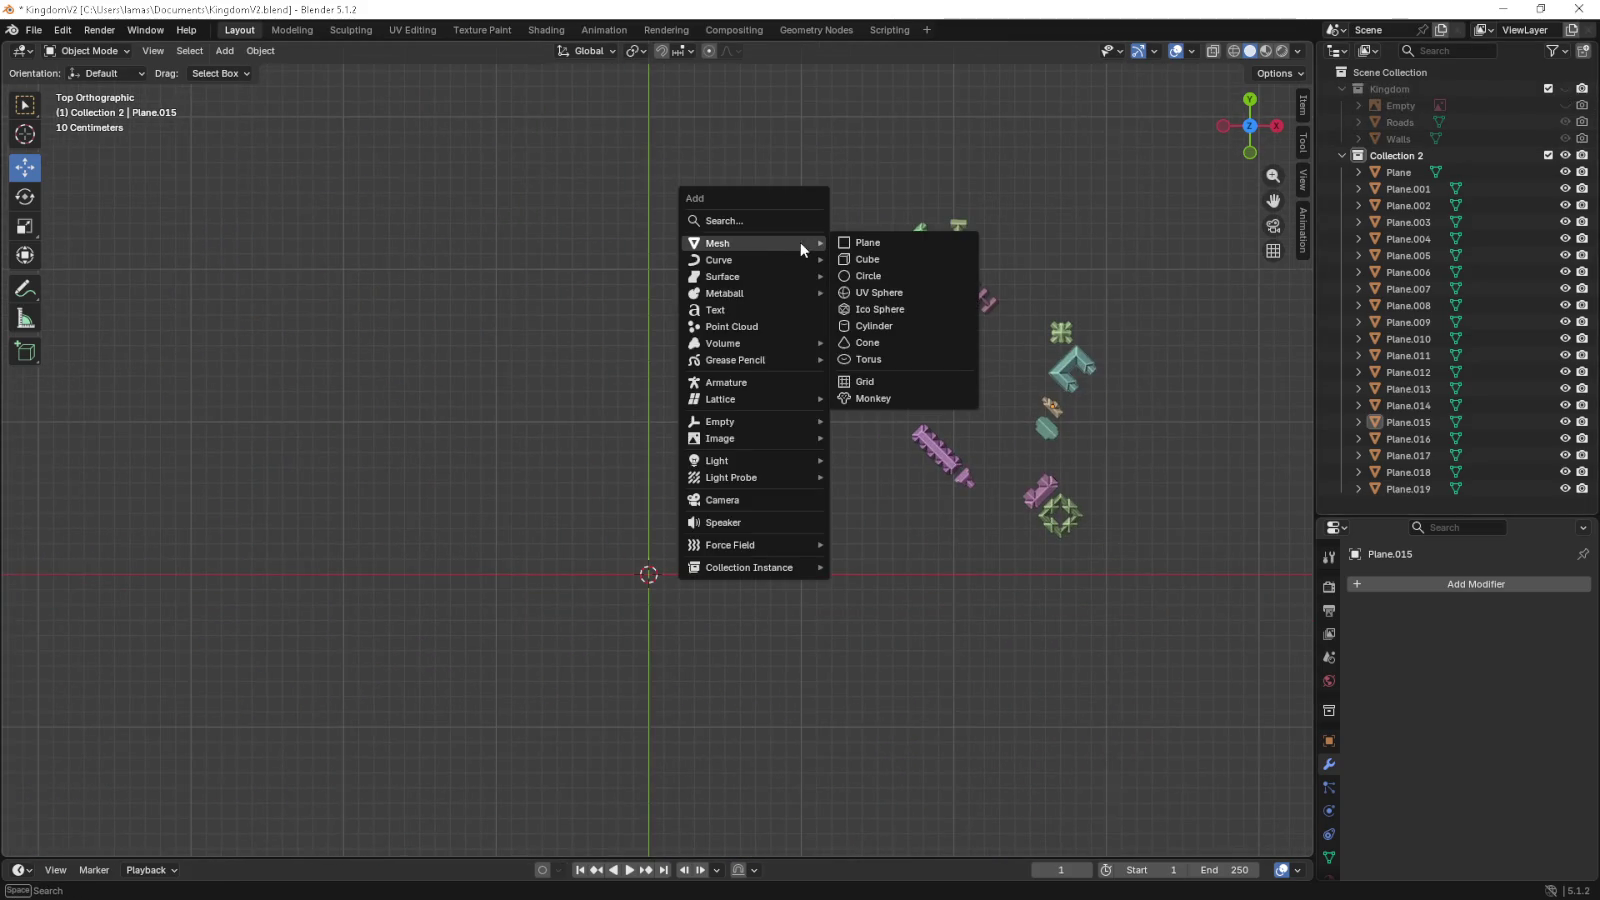
{"action": "left_click", "coordinate": [866, 243]}
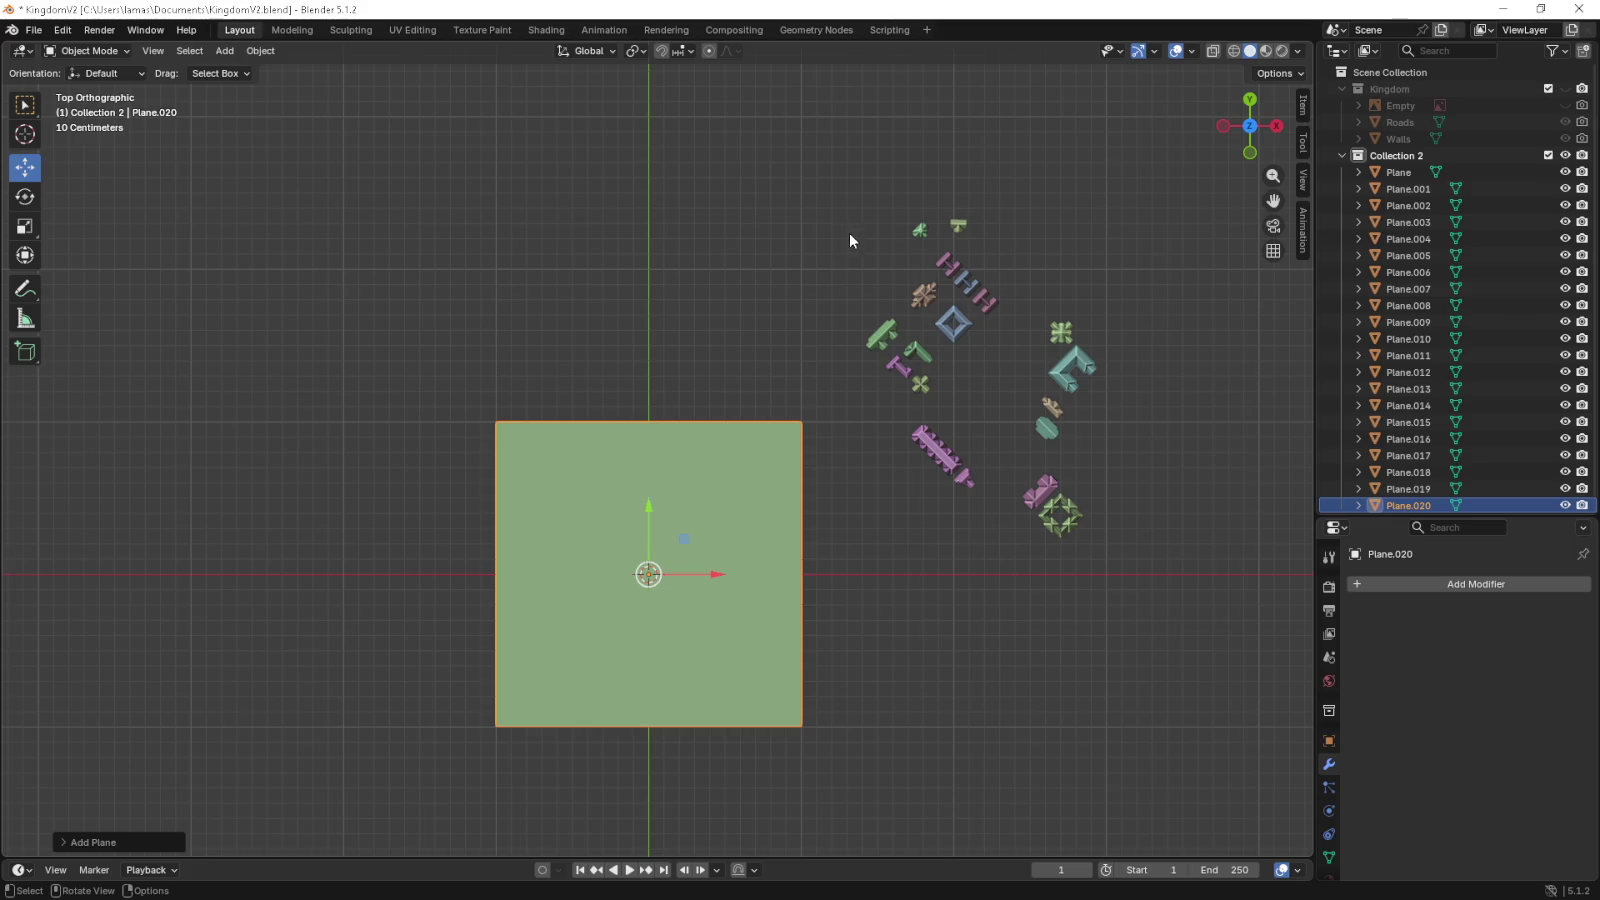
- Scale the new plane down to 0.2
{"action": "left_click_drag", "start_coordinate": [781, 540], "coordinate": [779, 420]}
{"action": "key", "text": "s"}
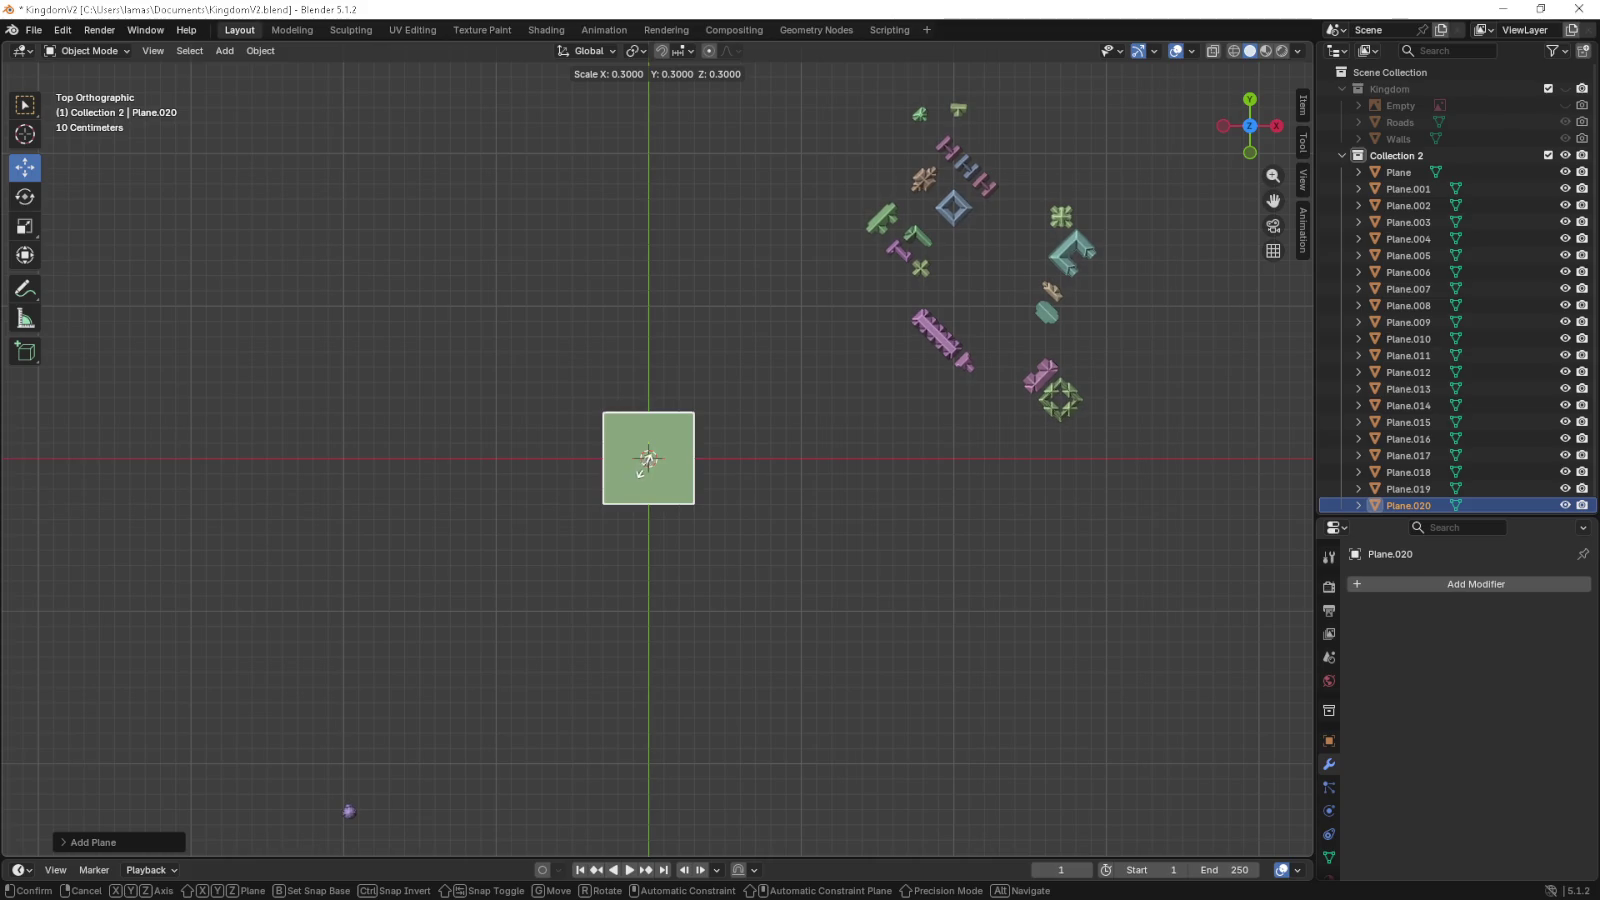
{"action": "scroll", "scroll_direction": "up", "scroll_amount": 3}
{"action": "scroll", "scroll_direction": "up", "scroll_amount": 3}
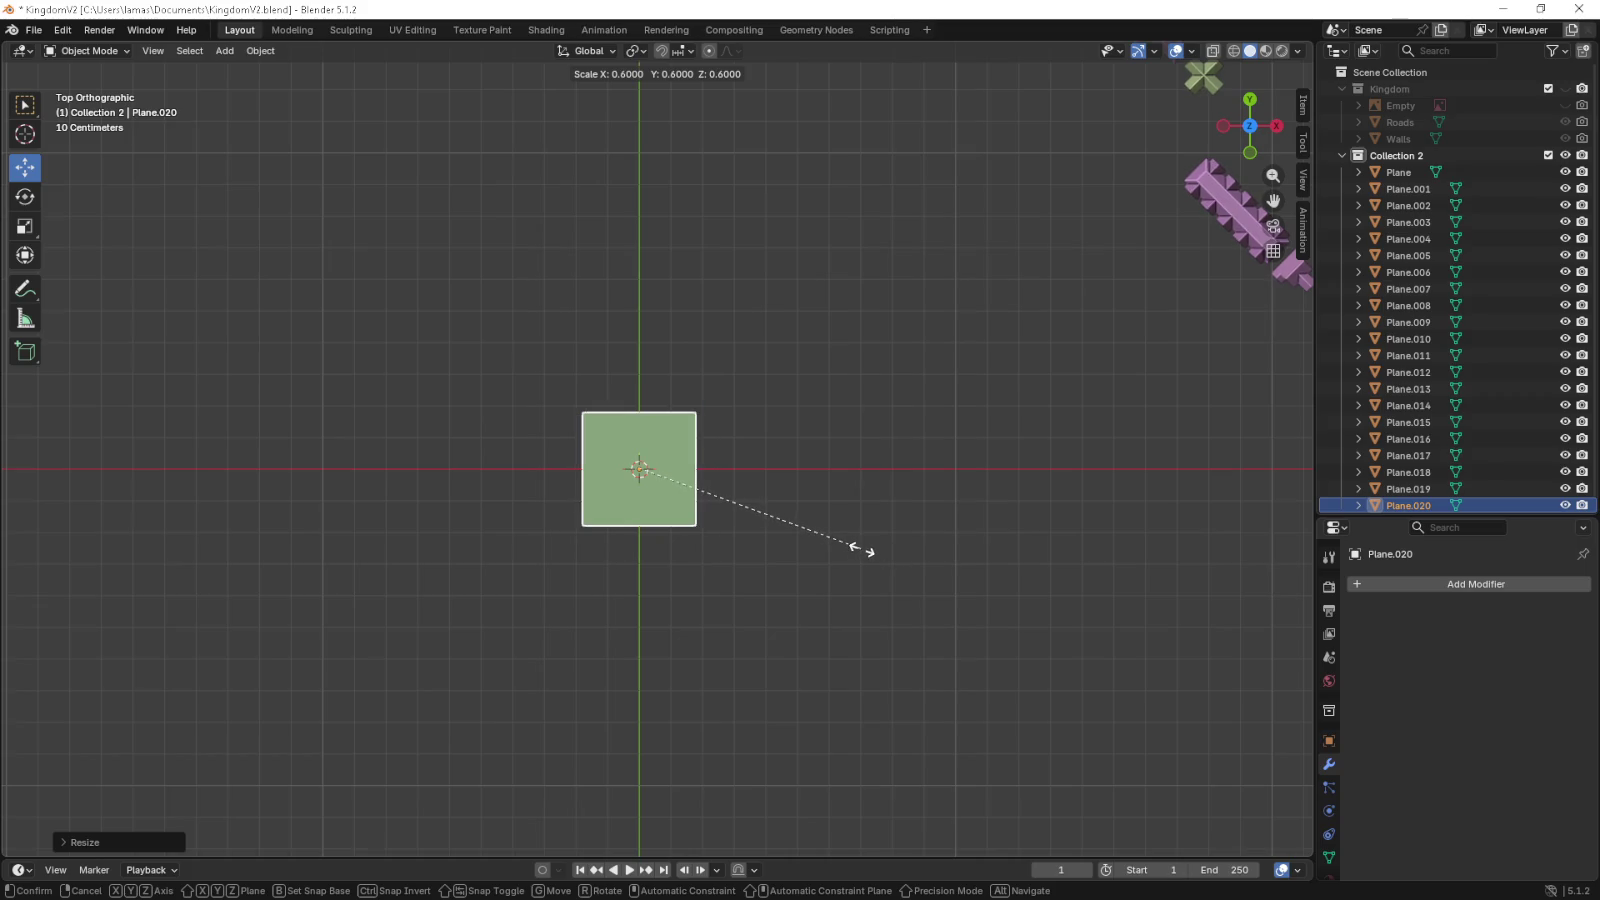
{"action": "left_click", "coordinate": [861, 548]}
{"action": "key", "text": "ctrl+z"}
{"action": "key", "text": "ctrl+z"}
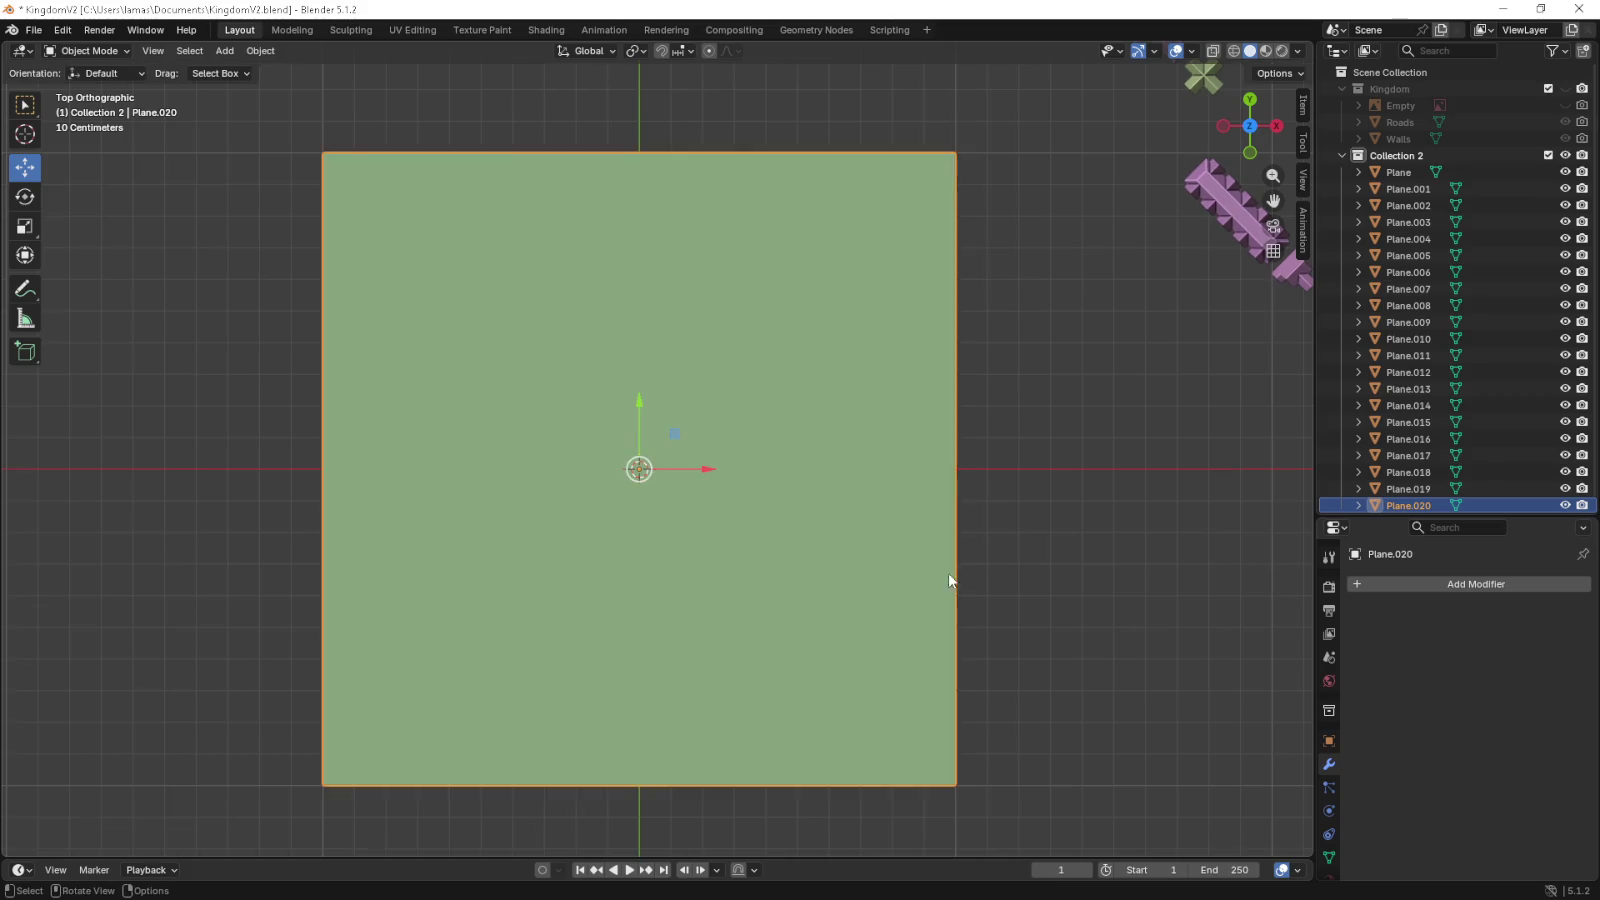
{"action": "key", "text": "s"}
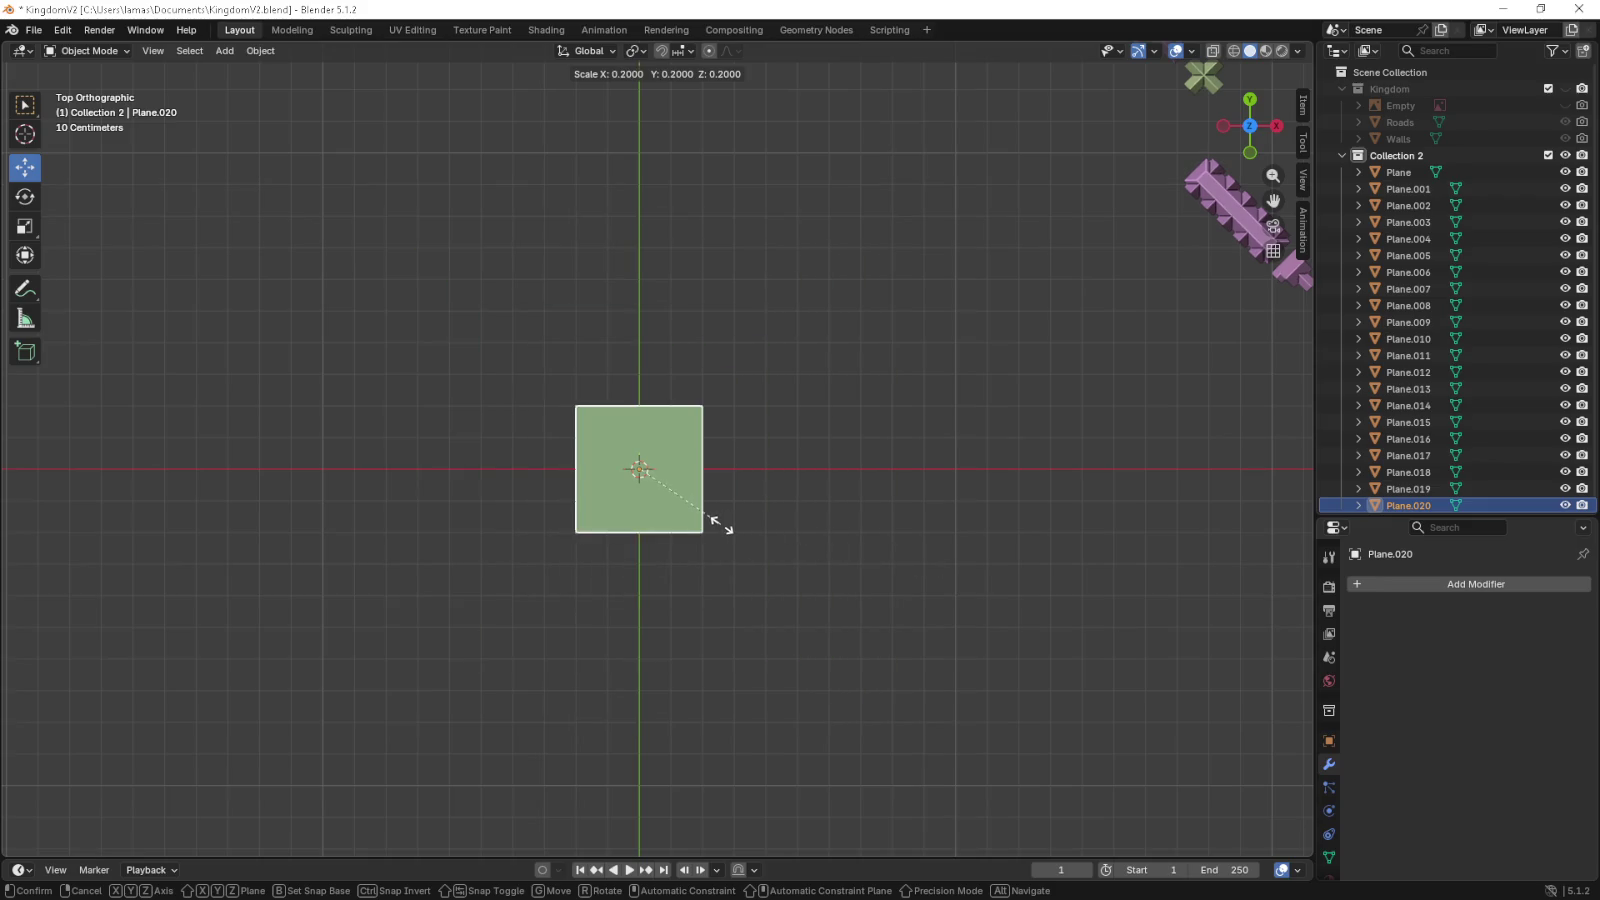
{"action": "left_click", "coordinate": [722, 526]}
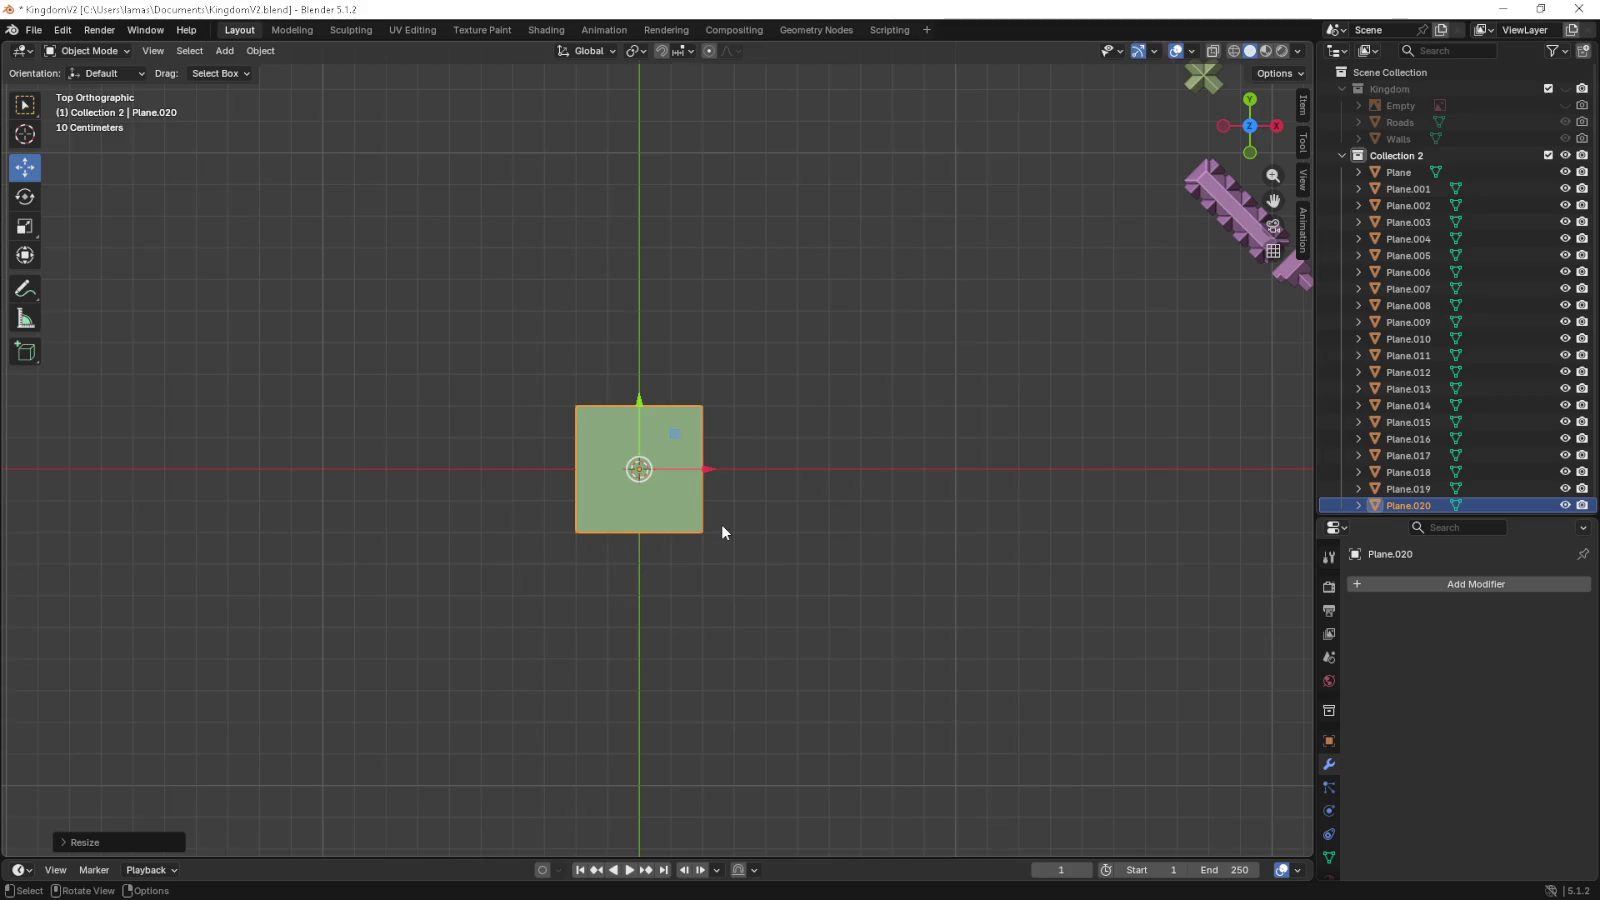
- In Edit Mode, pull the plane's left and right edges outward into a wide rectangle
{"action": "key", "text": "Tab"}
{"action": "scroll", "scroll_direction": "up", "scroll_amount": 3}
{"action": "scroll", "scroll_direction": "up", "scroll_amount": 3}
{"action": "left_click", "coordinate": [150, 51]}
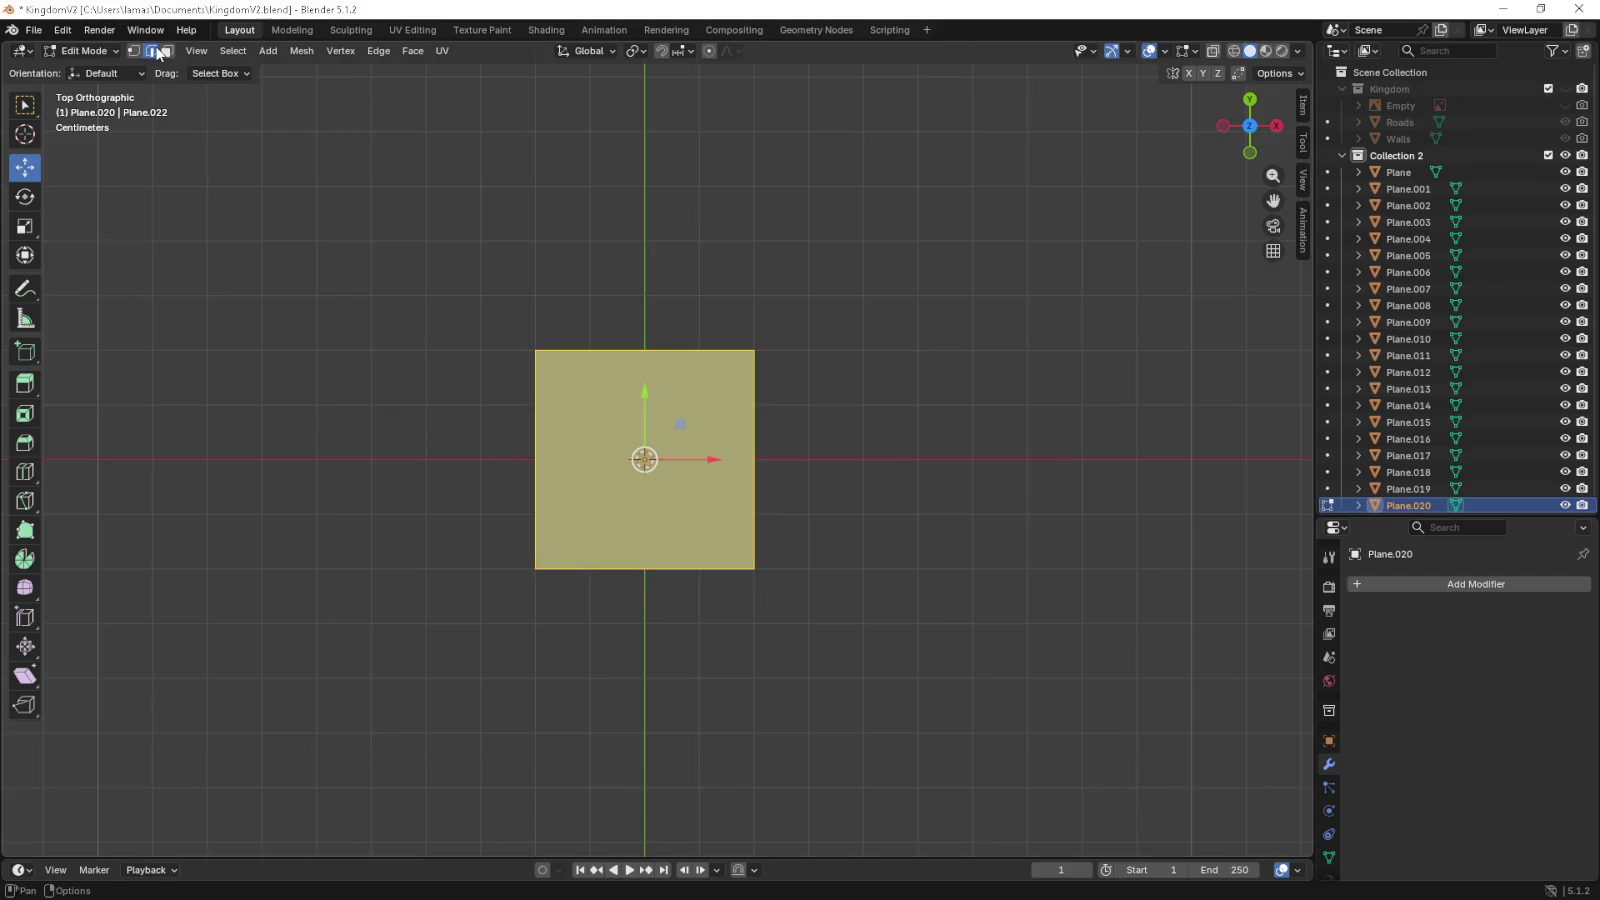
{"action": "left_click", "coordinate": [758, 424]}
{"action": "left_click_drag", "start_coordinate": [800, 461], "coordinate": [908, 461]}
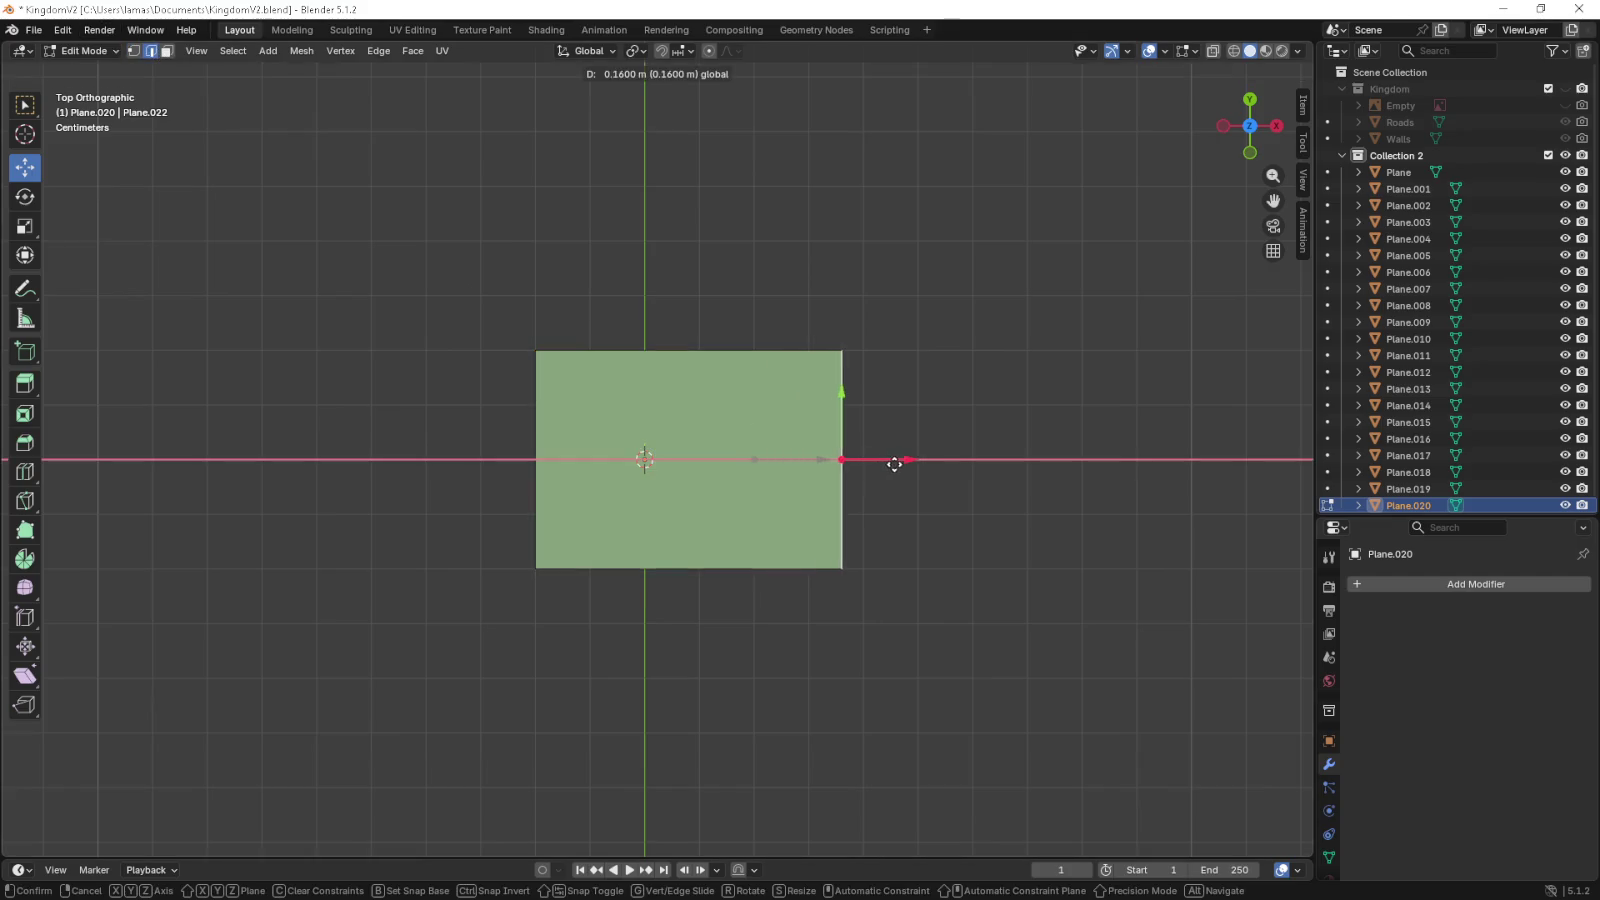
{"action": "left_click", "coordinate": [537, 440]}
{"action": "left_click_drag", "start_coordinate": [600, 458], "coordinate": [491, 458]}
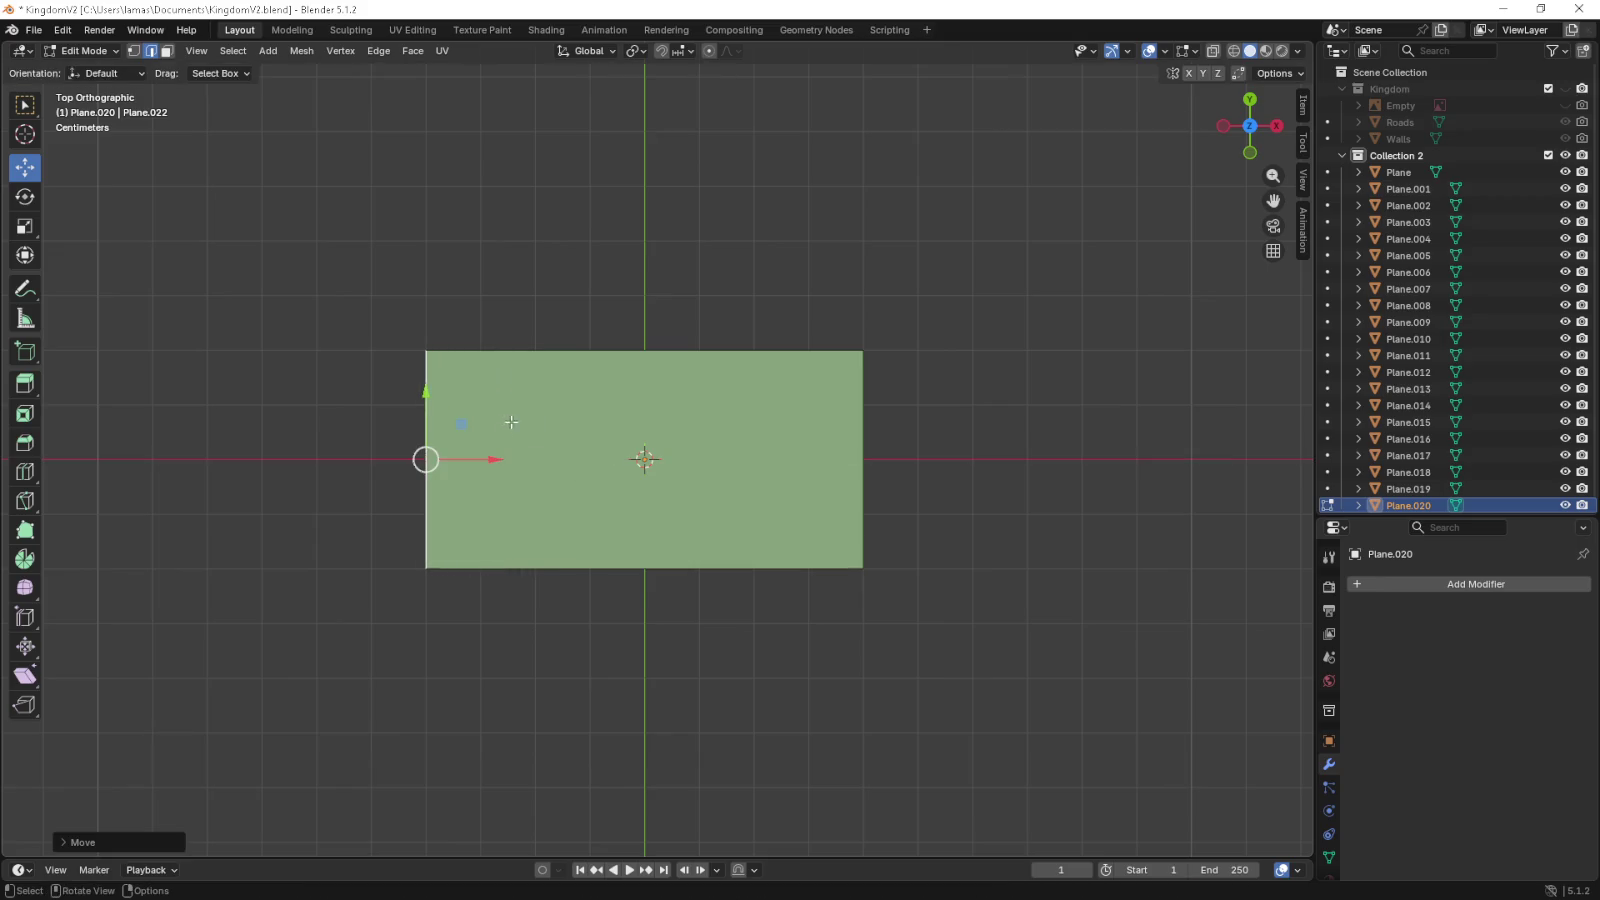
- Add seven vertical and three horizontal loop cuts, forming an 8×4 grid
{"action": "key", "text": "ctrl+r"}
{"action": "scroll", "scroll_direction": "up", "scroll_amount": 3}
{"action": "scroll", "scroll_direction": "up", "scroll_amount": 3}
{"action": "left_click", "coordinate": [616, 357]}
{"action": "left_click", "coordinate": [616, 357]}
{"action": "key", "text": "ctrl+r"}
{"action": "scroll", "scroll_direction": "up", "scroll_amount": 3}
{"action": "scroll", "scroll_direction": "up", "scroll_amount": 3}
{"action": "left_click", "coordinate": [886, 487]}
{"action": "left_click", "coordinate": [886, 487]}
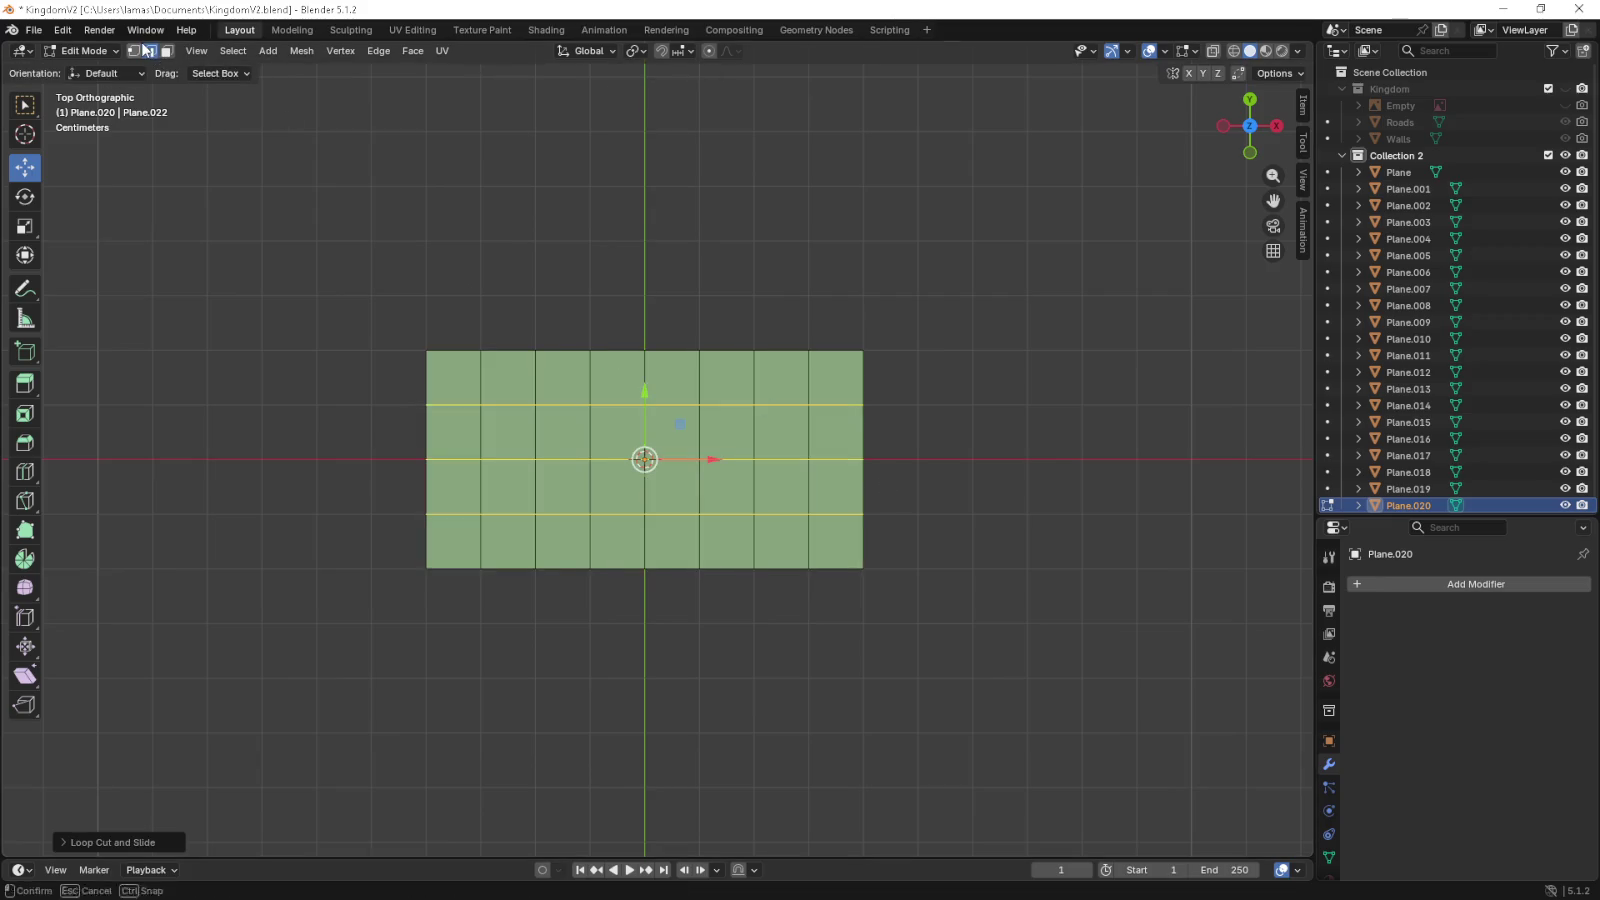
- Extrude the top vertices above the two left and two right columns upward into raised tiers
{"action": "left_click", "coordinate": [133, 51]}
{"action": "left_click_drag", "start_coordinate": [457, 329], "coordinate": [600, 378]}
{"action": "key", "text": "g"}
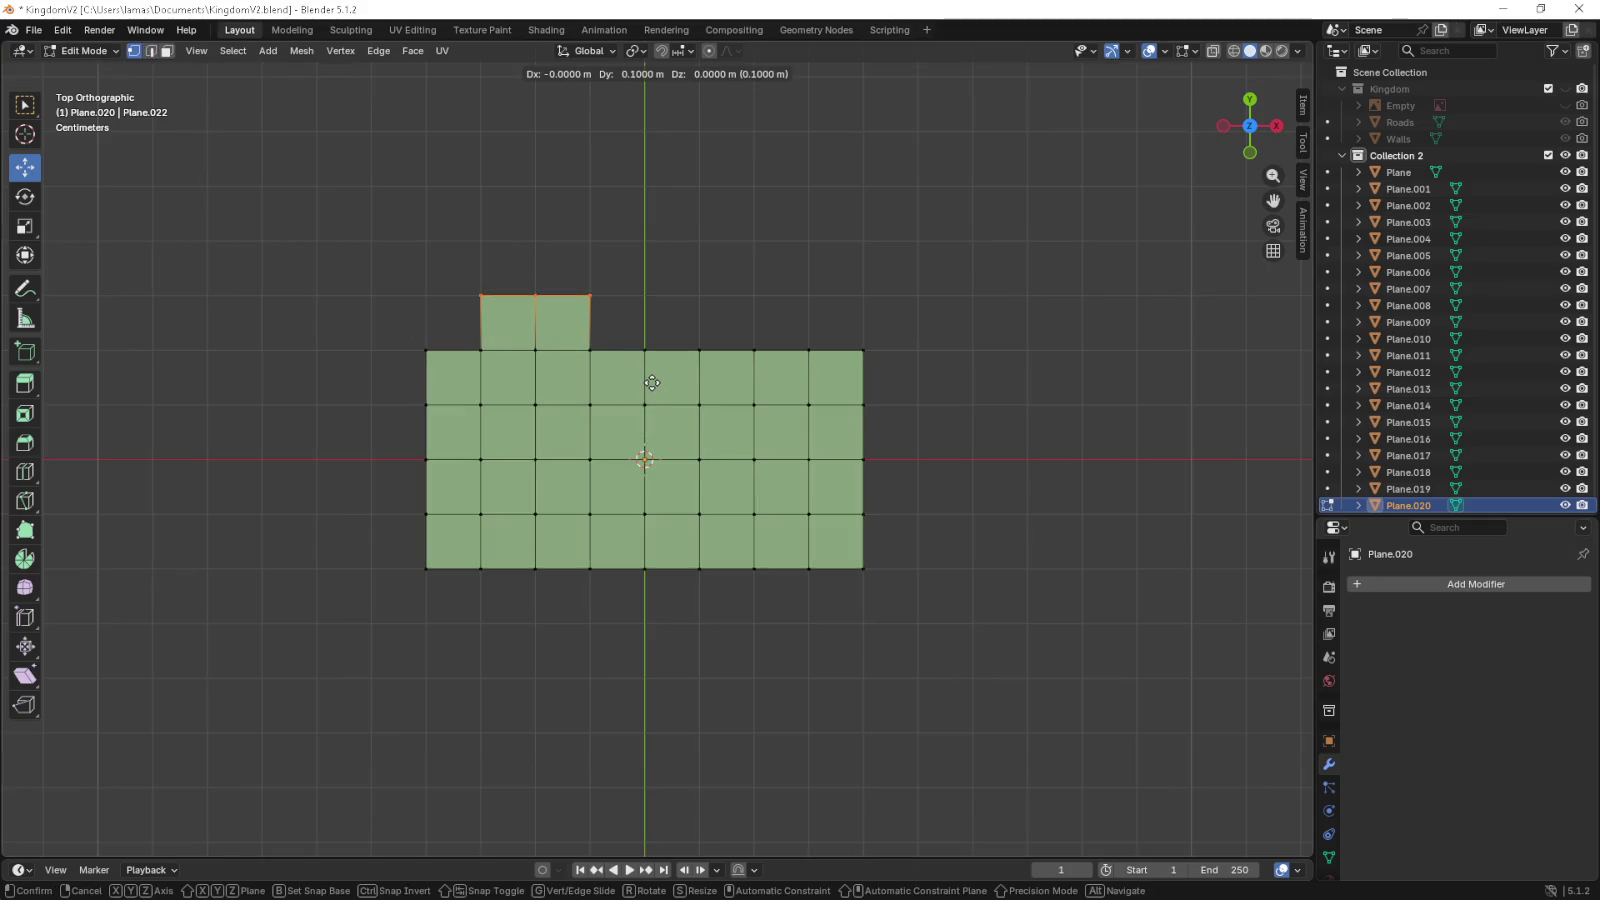
{"action": "left_click", "coordinate": [650, 380]}
{"action": "left_click_drag", "start_coordinate": [689, 331], "coordinate": [820, 388]}
{"action": "key", "text": "e"}
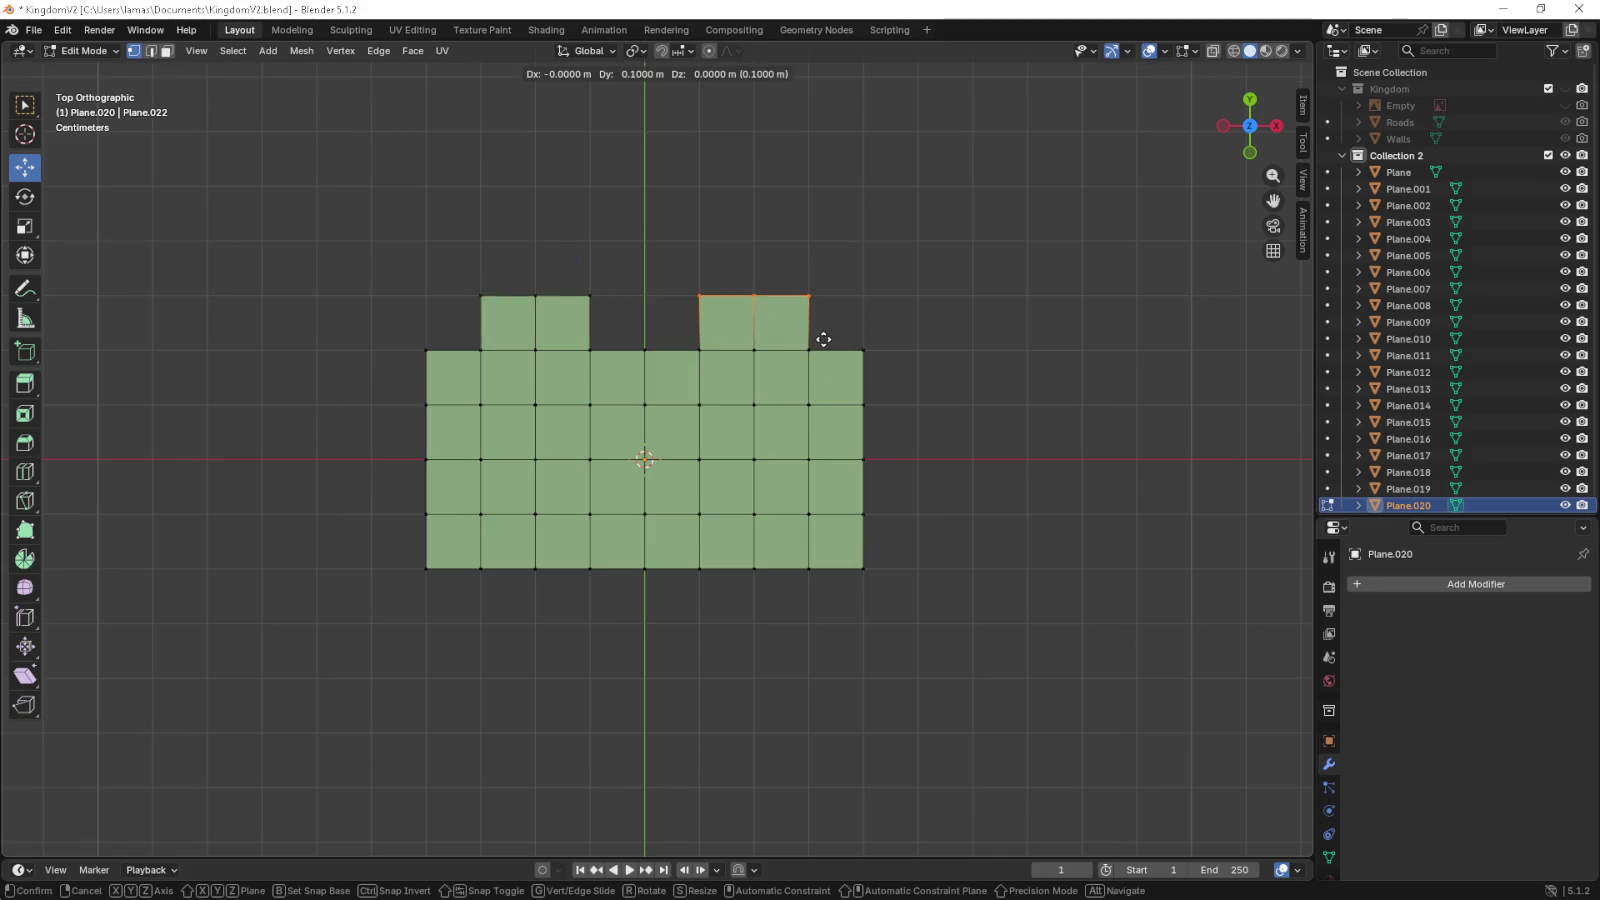
{"action": "left_click", "coordinate": [823, 339]}
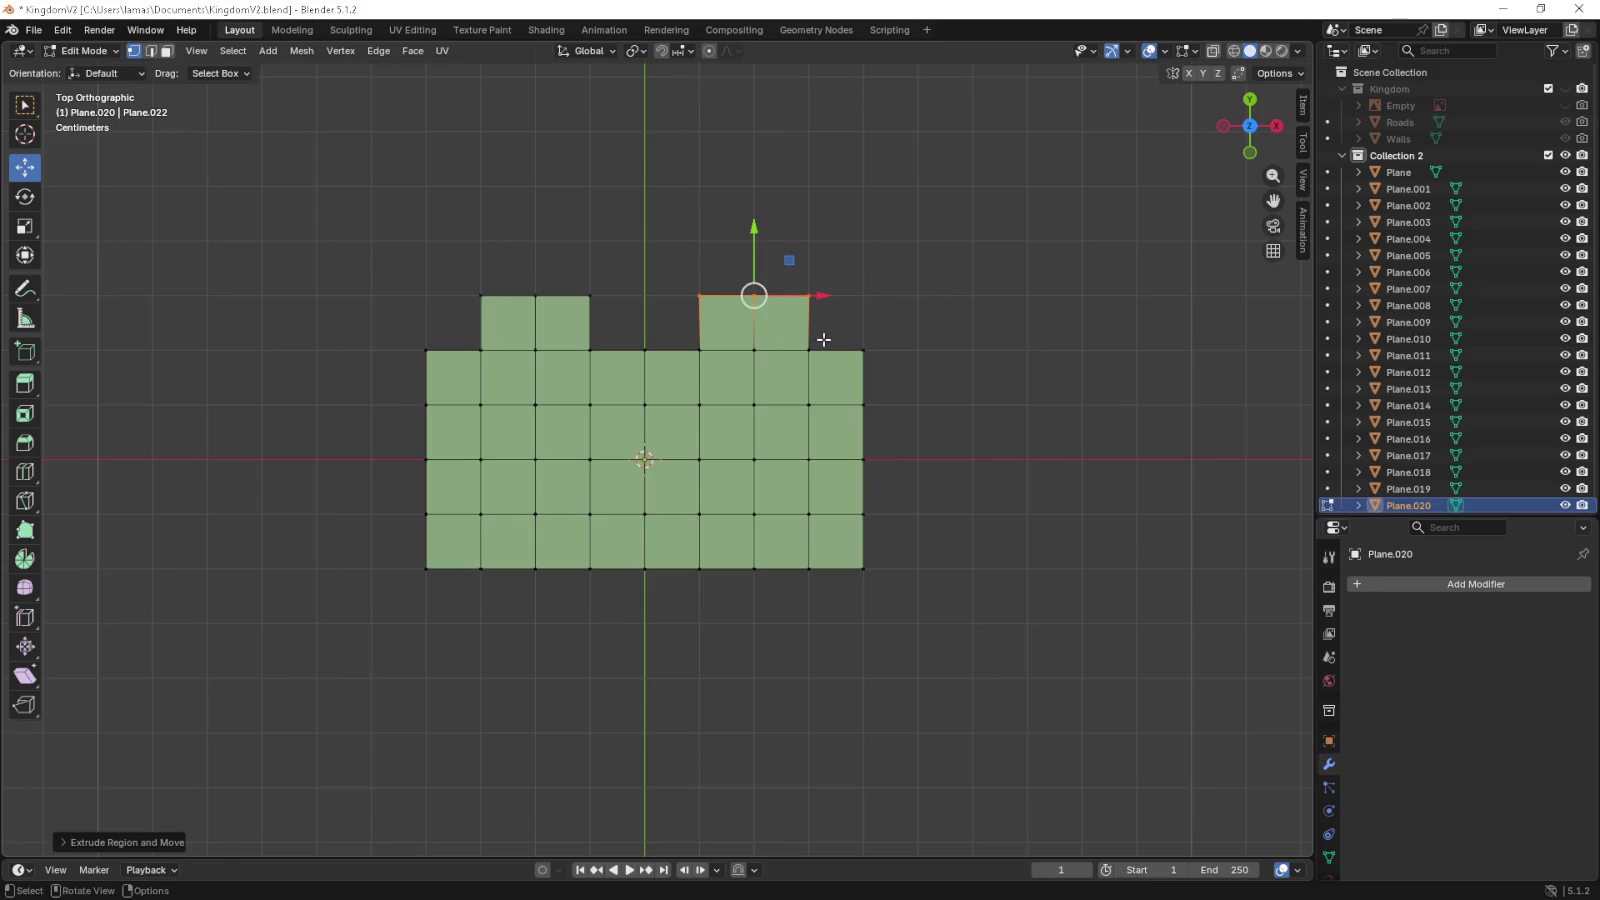
- Extrude the top-centre vertex up and fill the gap between the tiers with a face
{"action": "scroll", "scroll_direction": "up", "scroll_amount": 3}
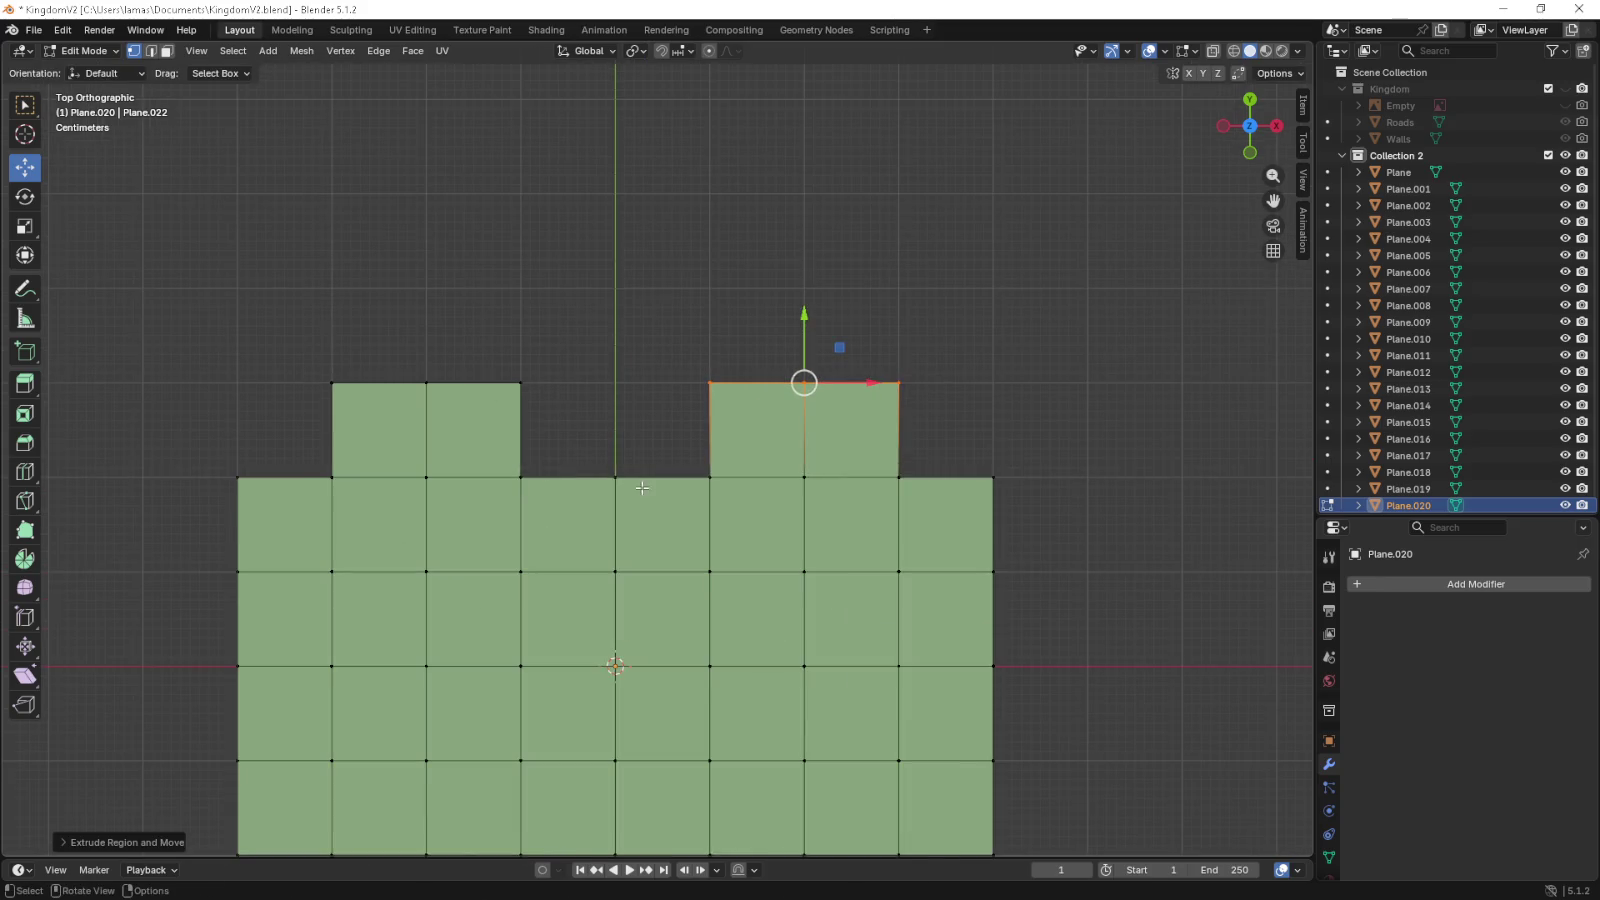
{"action": "left_click", "coordinate": [615, 477]}
{"action": "key", "text": "e"}
{"action": "left_click", "coordinate": [716, 398]}
{"action": "left_click_drag", "start_coordinate": [500, 358], "coordinate": [717, 435]}
{"action": "key", "text": "f"}
{"action": "key", "text": "f"}
- Extrude the upper row into another top tier and the bottom edge down into a new row
{"action": "left_click_drag", "start_coordinate": [421, 361], "coordinate": [828, 440]}
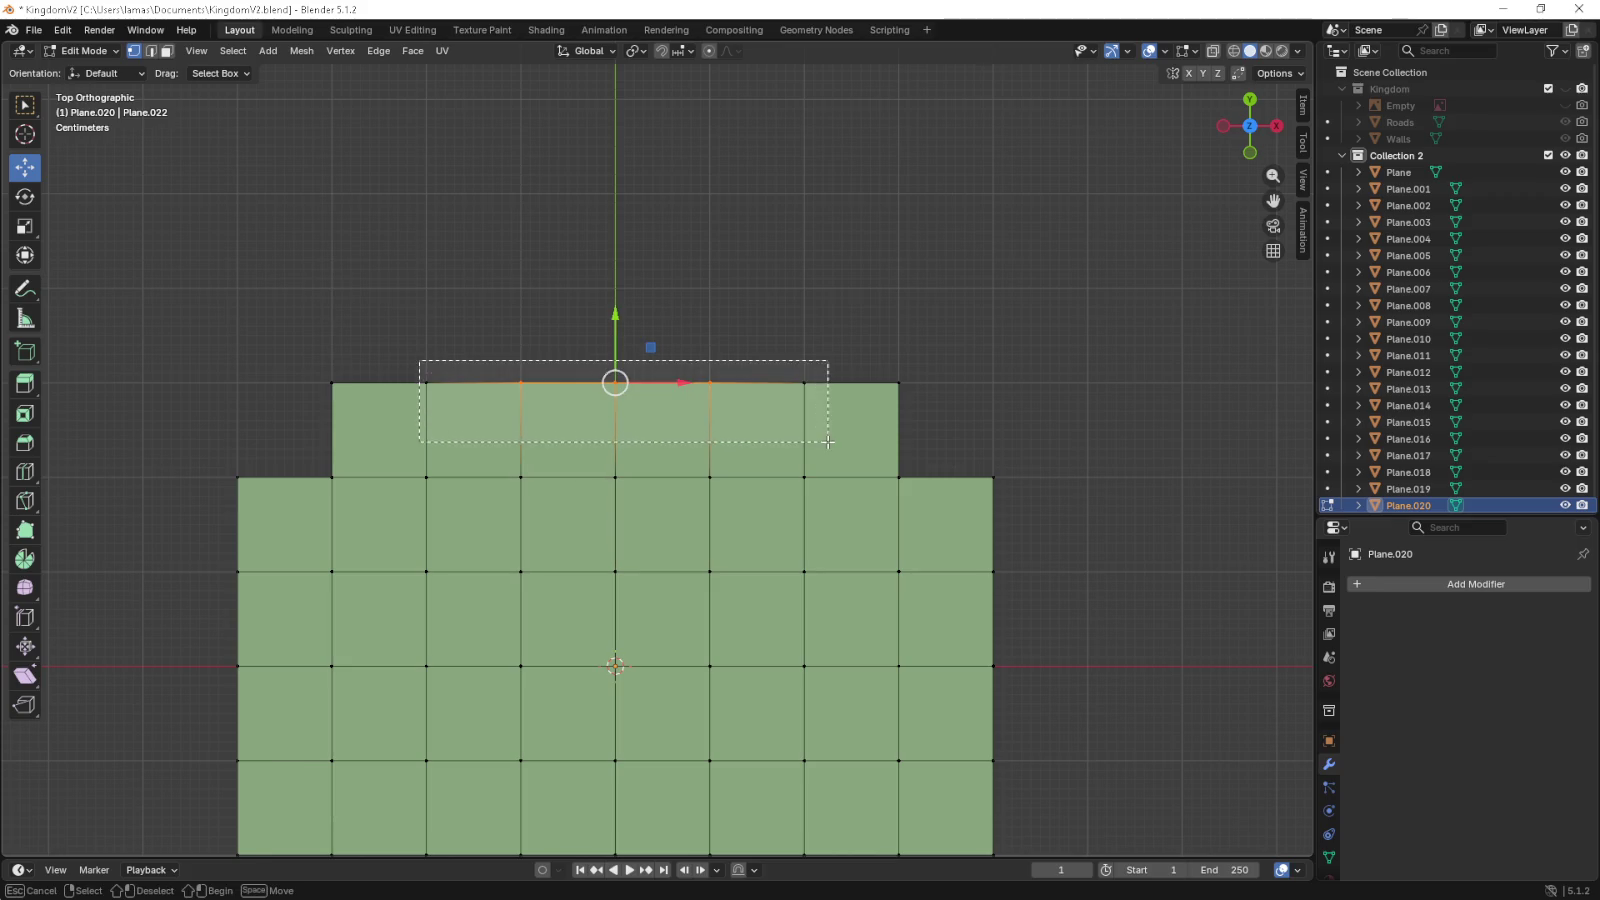
{"action": "key", "text": "e"}
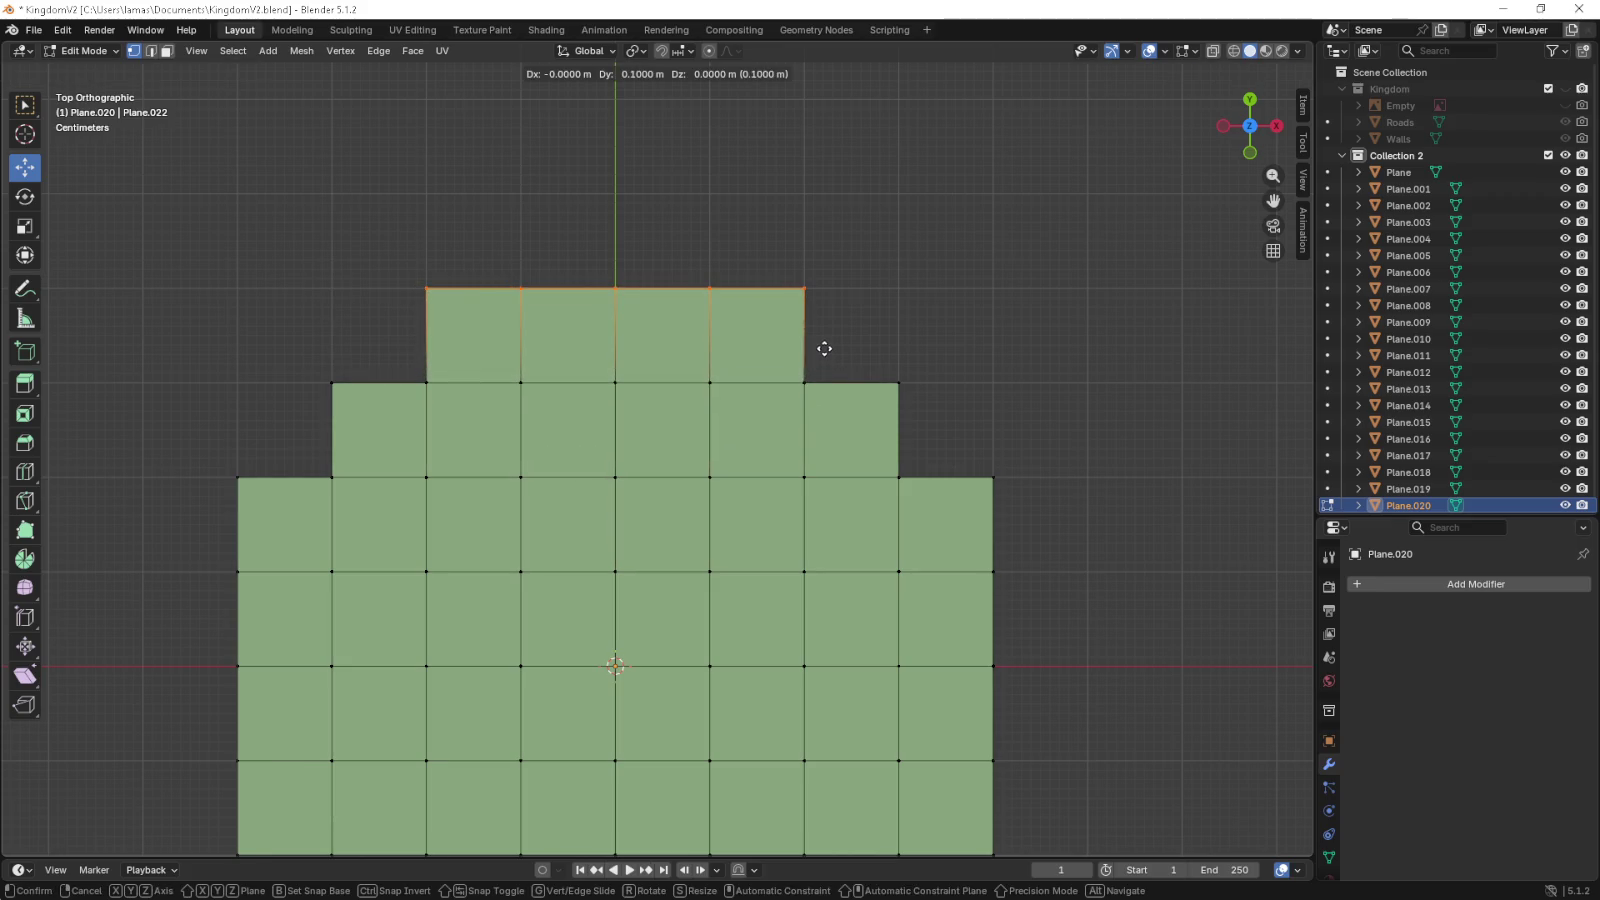
{"action": "left_click", "coordinate": [825, 350]}
{"action": "scroll", "scroll_direction": "down", "scroll_amount": 3}
{"action": "left_click_drag", "start_coordinate": [802, 474], "coordinate": [790, 374]}
{"action": "scroll", "scroll_direction": "up", "scroll_amount": 3}
{"action": "left_click_drag", "start_coordinate": [430, 512], "coordinate": [779, 588]}
{"action": "key", "text": "e"}
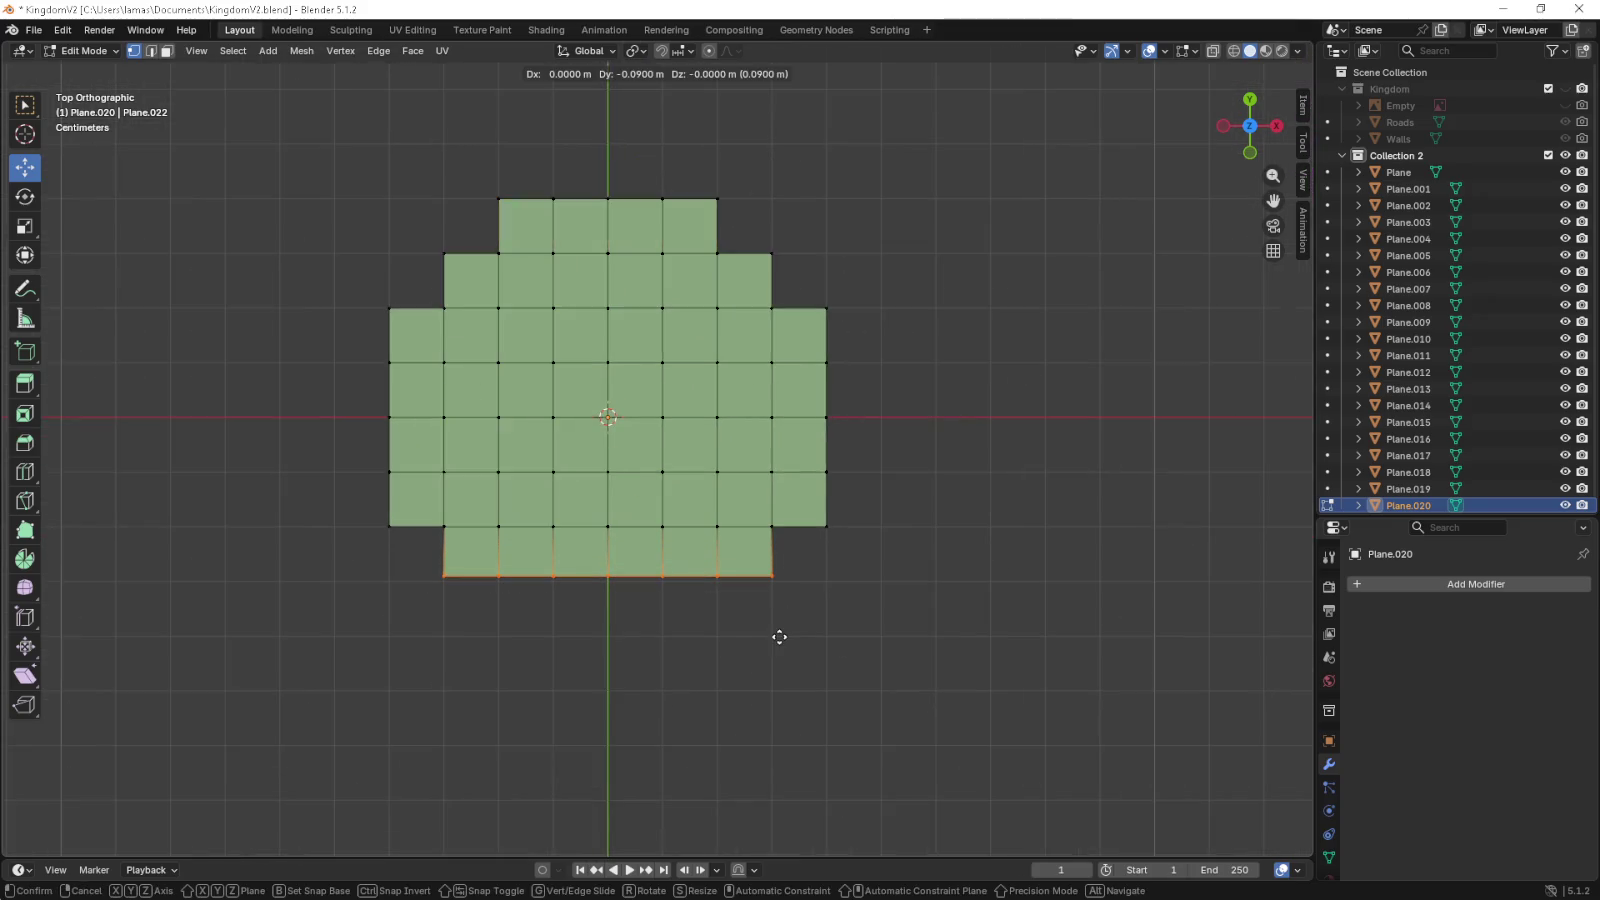
{"action": "left_click", "coordinate": [780, 645]}
{"action": "left_click_drag", "start_coordinate": [796, 628], "coordinate": [479, 510]}
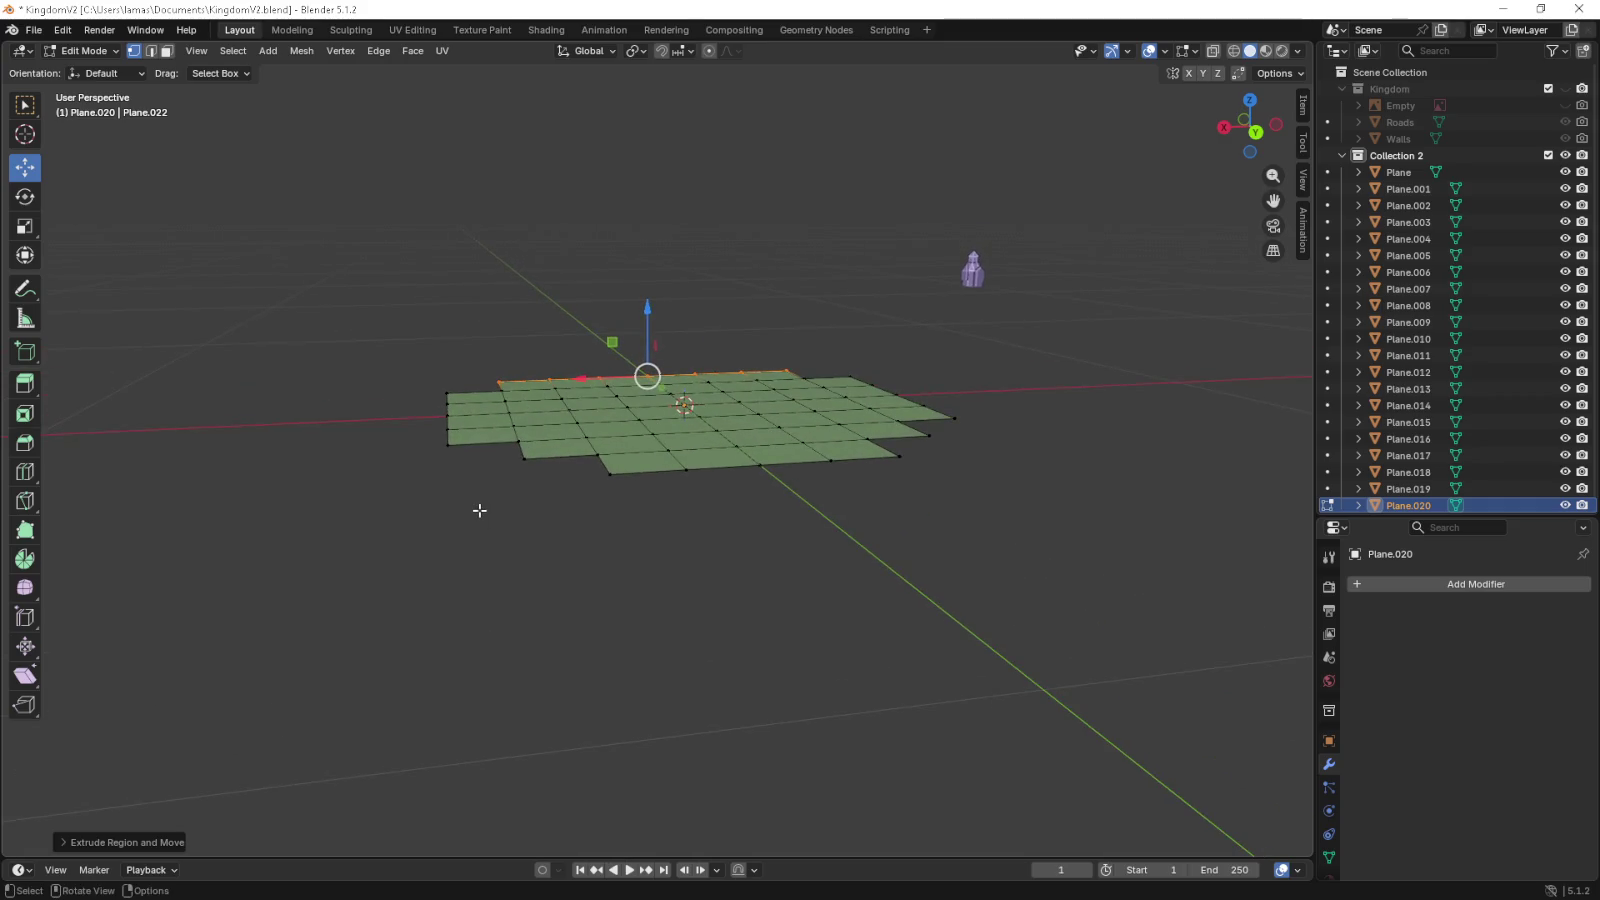
- Select the whole stepped mesh and extrude it upward 0.09 m in front view
{"action": "key", "text": "KP_7"}
{"action": "key", "text": "a"}
{"action": "key", "text": "KP_1"}
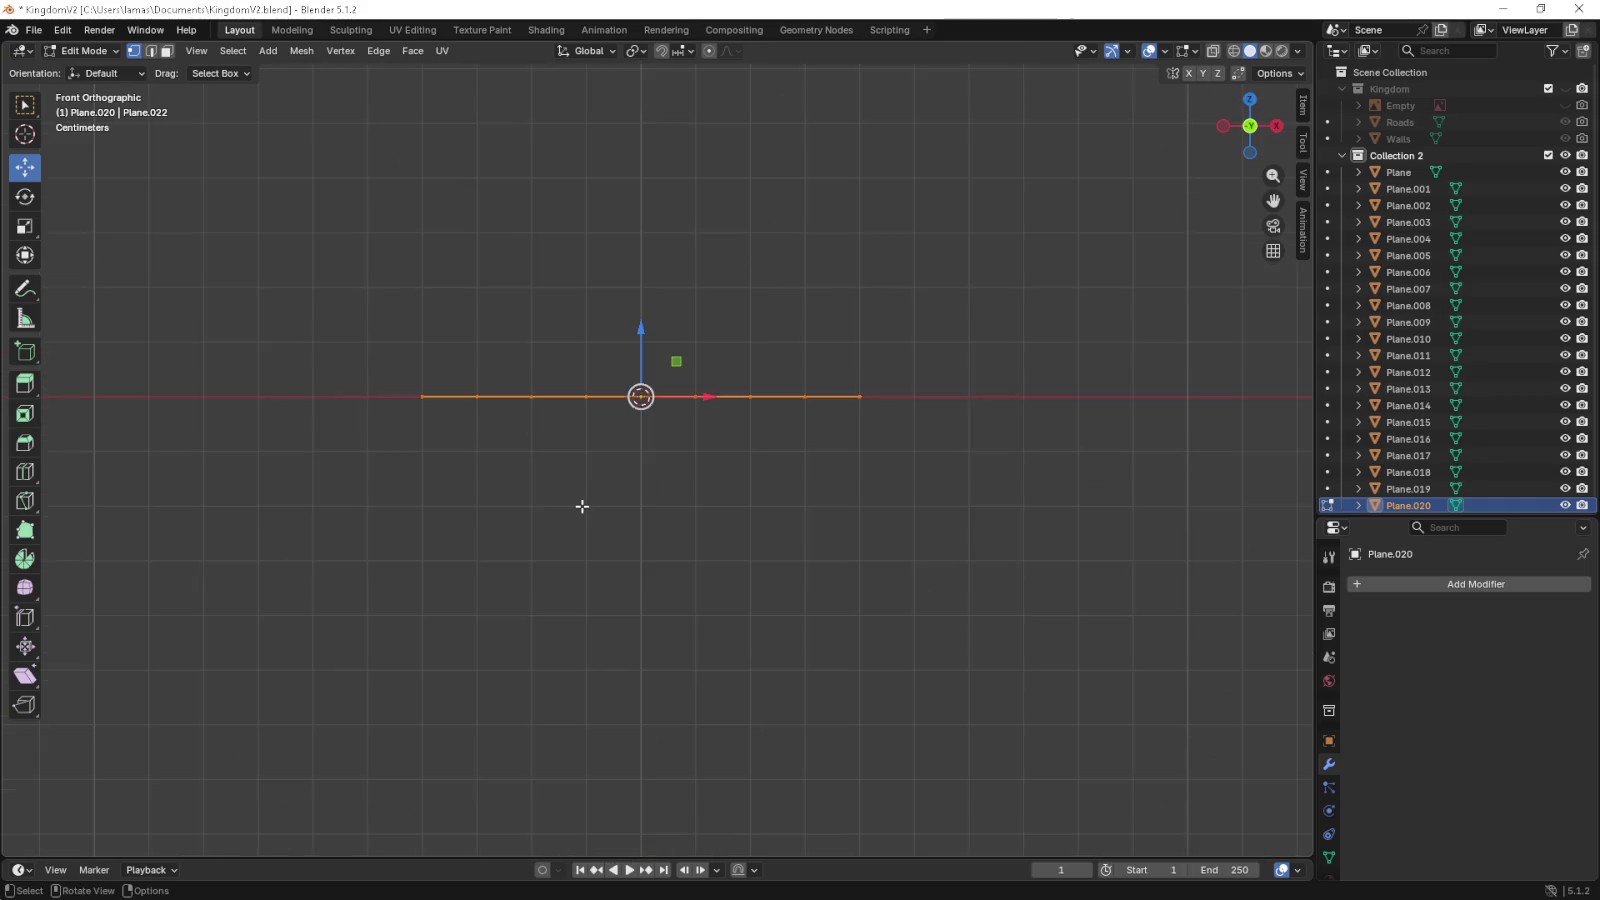
{"action": "key", "text": "e"}
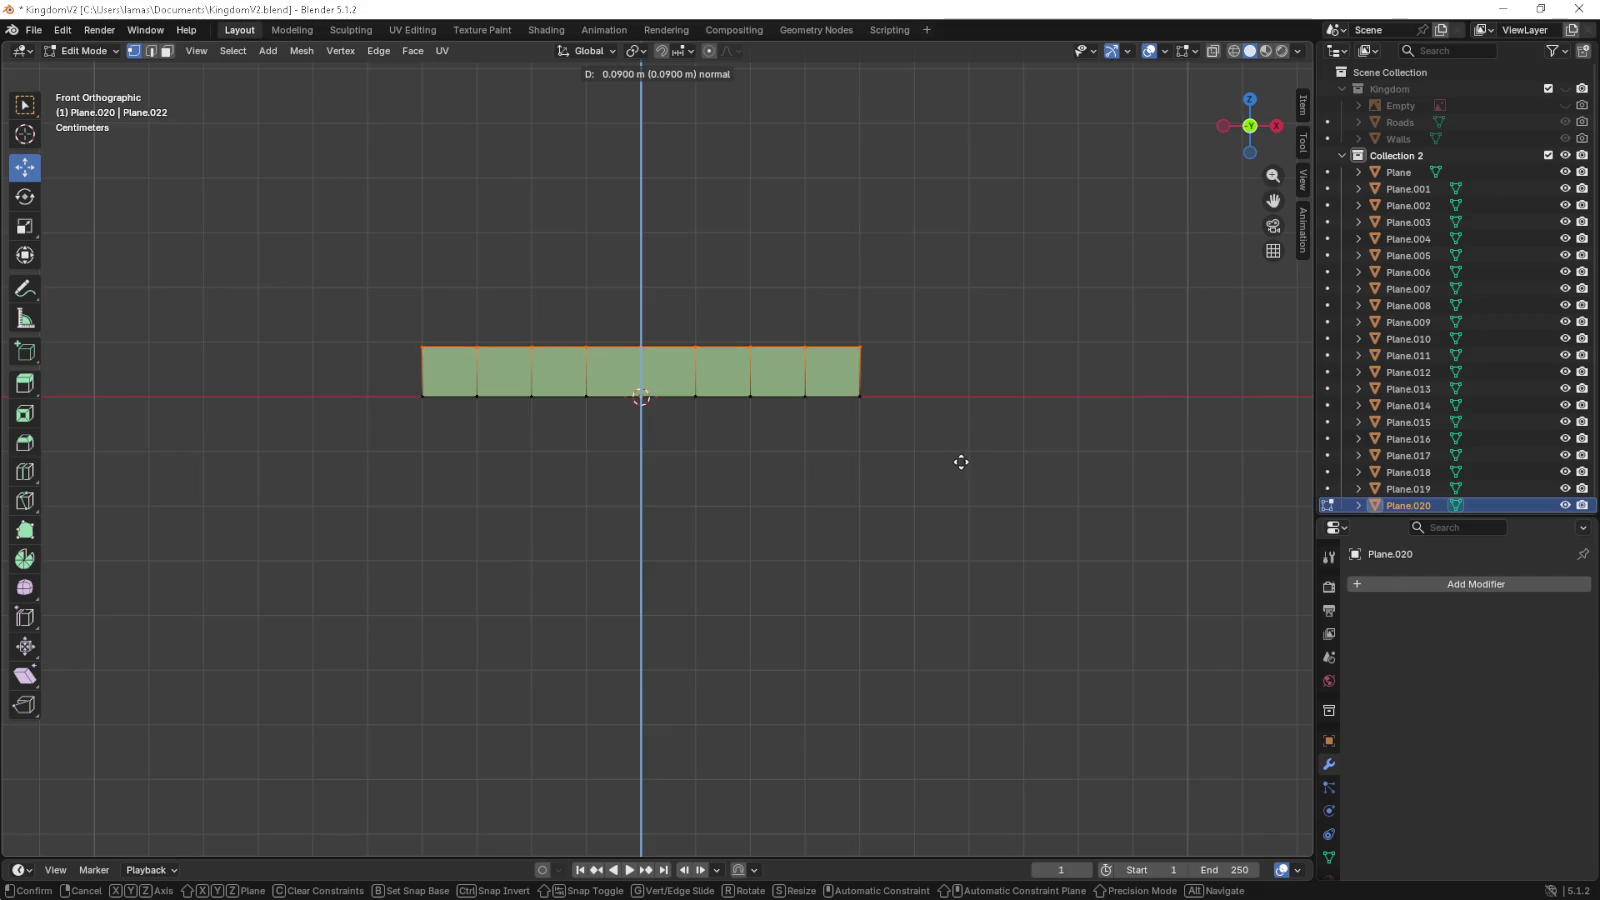
{"action": "left_click", "coordinate": [961, 458]}
- Raise the block's top another 0.05 m, then select the top-left stair vertices
{"action": "left_click_drag", "start_coordinate": [914, 350], "coordinate": [886, 436]}
{"action": "key", "text": "KP_1"}
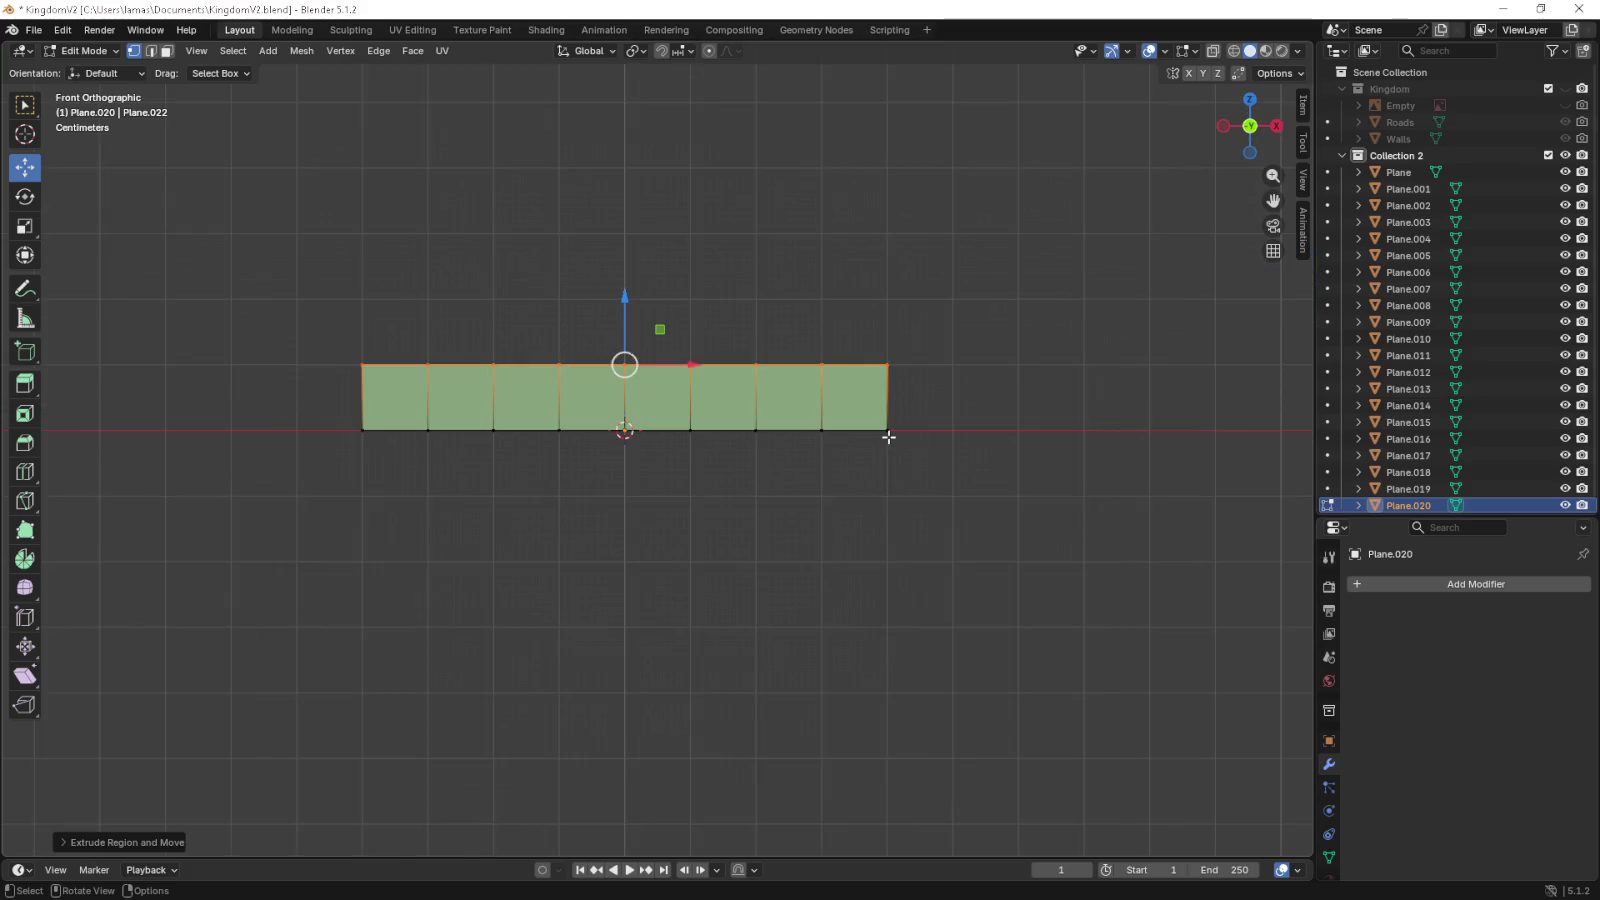
{"action": "left_click_drag", "start_coordinate": [624, 299], "coordinate": [624, 264]}
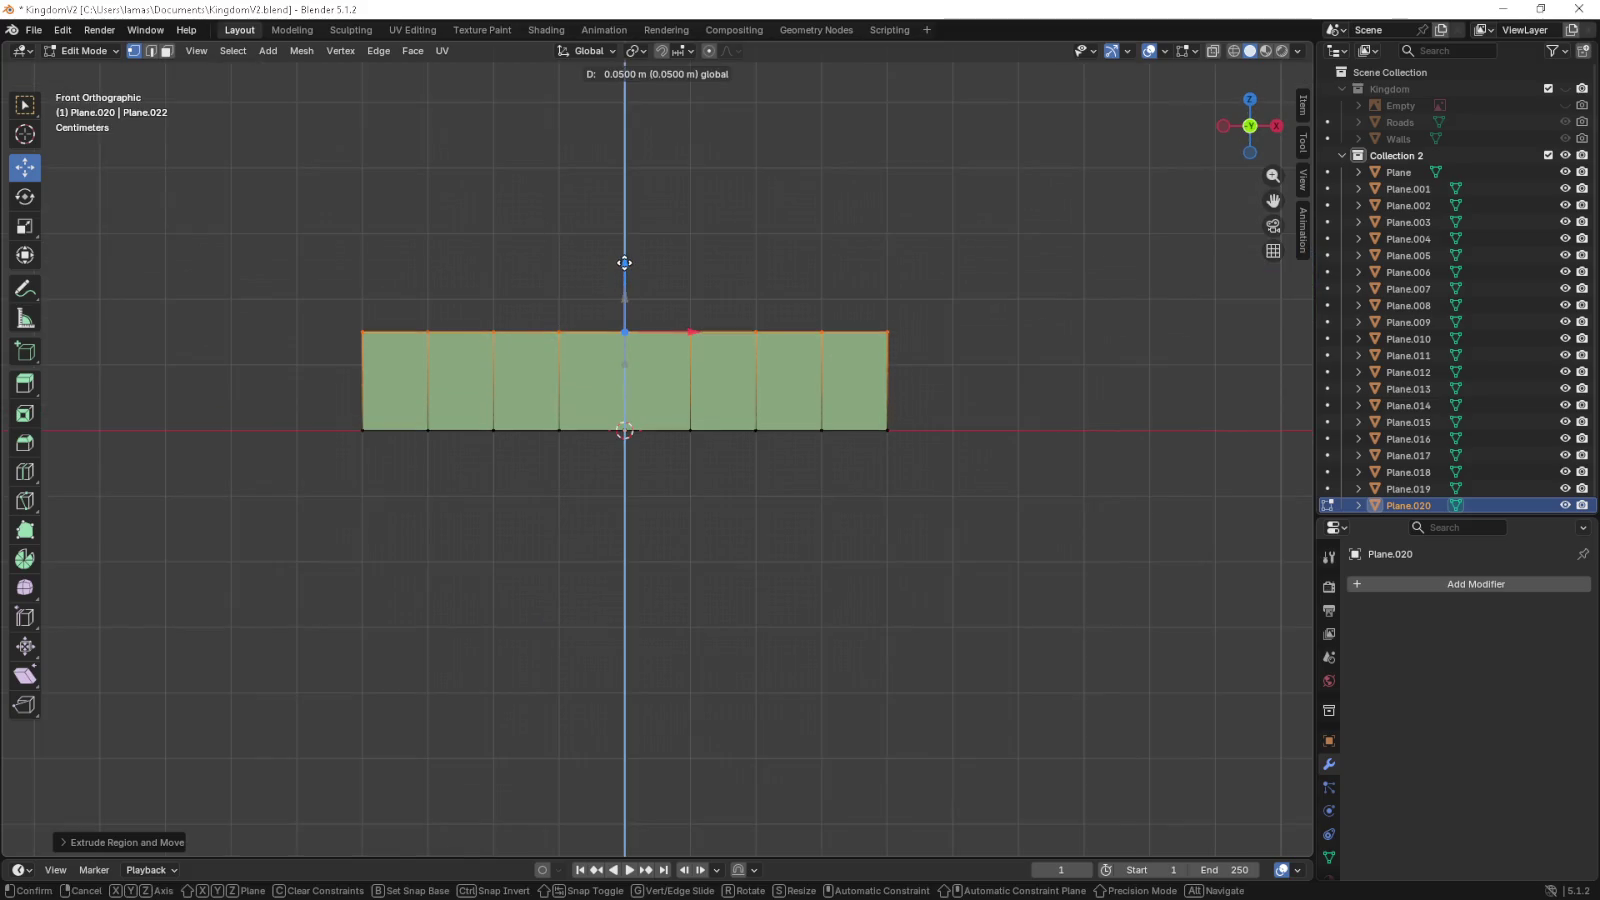
{"action": "left_click_drag", "start_coordinate": [624, 263], "coordinate": [803, 318]}
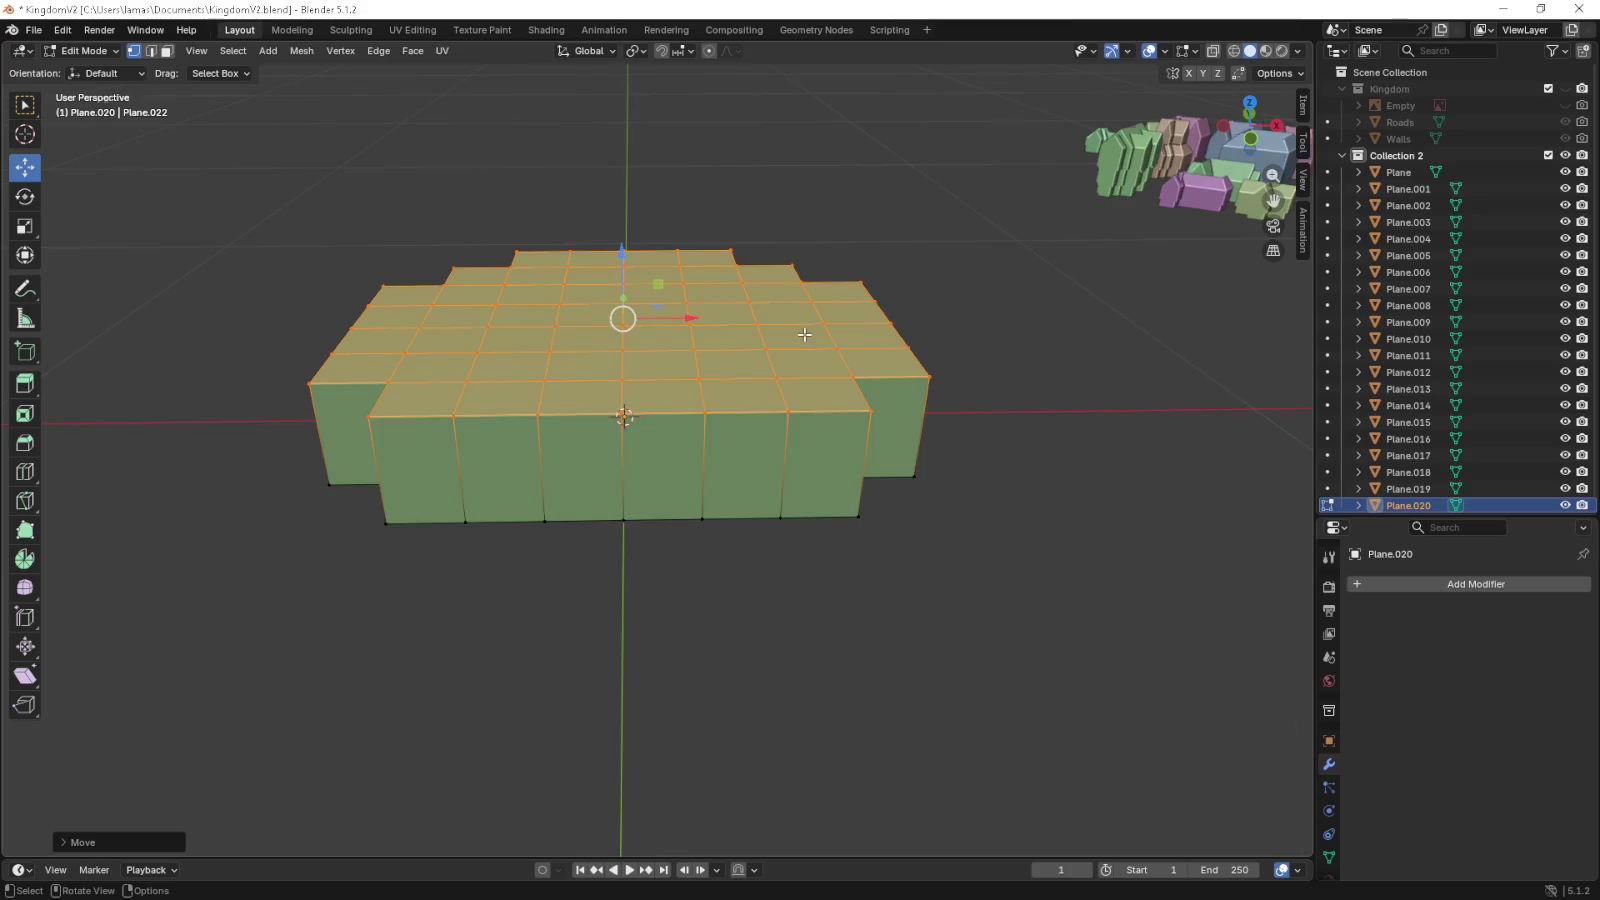
{"action": "key", "text": "KP_7"}
{"action": "left_click", "coordinate": [362, 281]}
{"action": "left_click", "coordinate": [427, 281]}
- Push the remaining top-left stair vertices outward to start the rim
{"action": "left_click", "coordinate": [427, 215]}
{"action": "left_click", "coordinate": [493, 215]}
{"action": "left_click", "coordinate": [493, 150]}
{"action": "scroll", "scroll_direction": "up", "scroll_amount": 3}
{"action": "scroll", "scroll_direction": "up", "scroll_amount": 3}
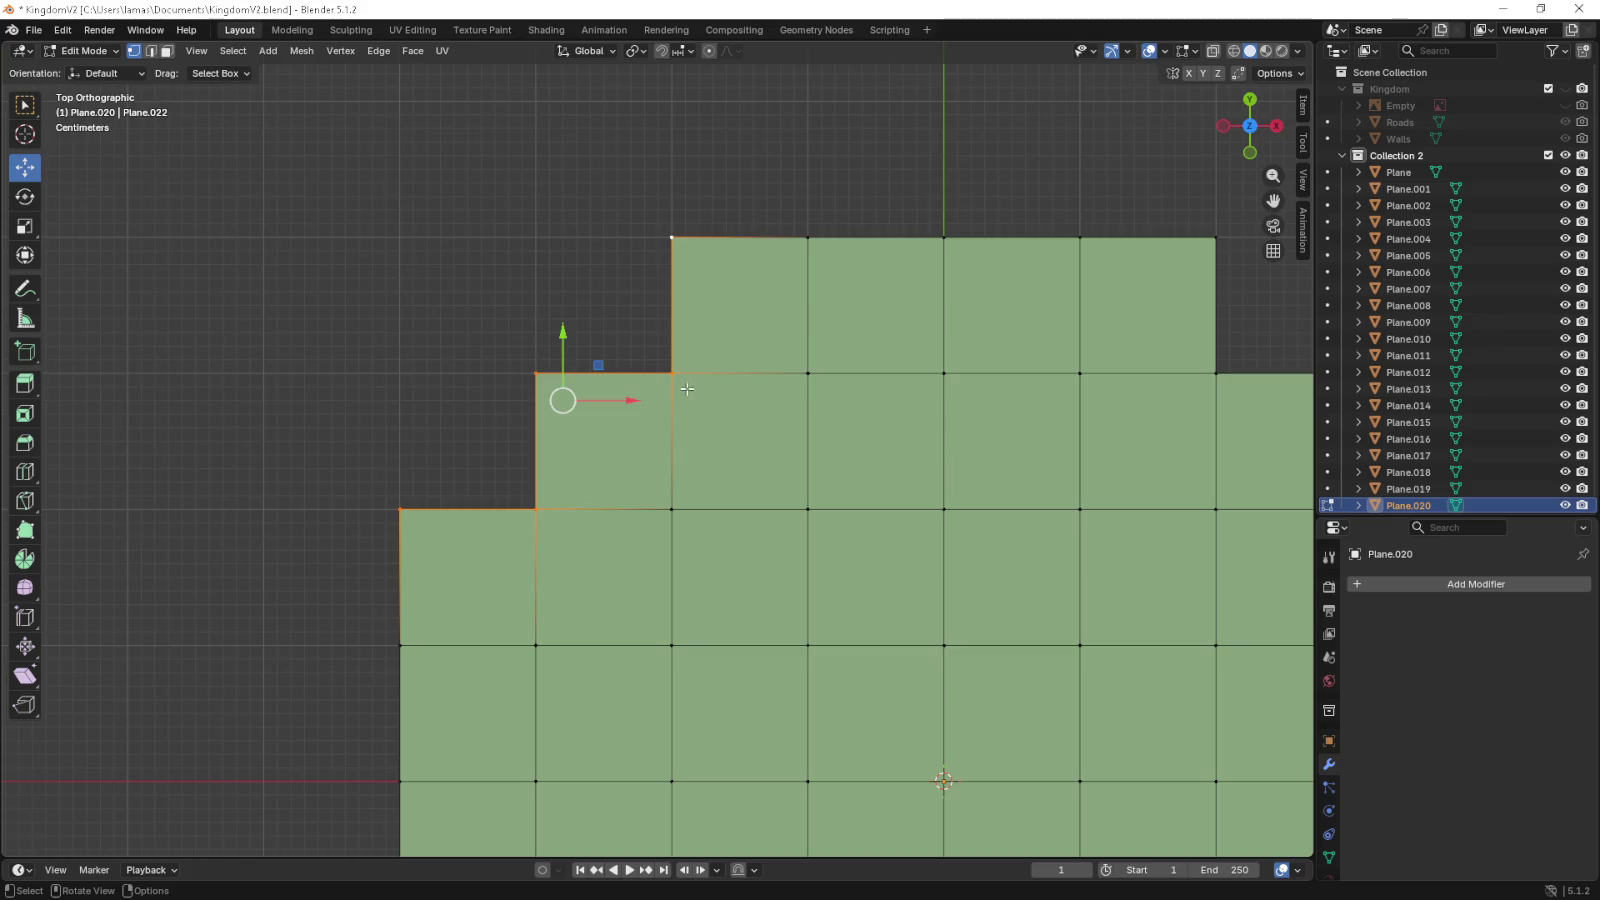
{"action": "key", "text": "g"}
{"action": "left_click", "coordinate": [700, 386]}
{"action": "scroll", "scroll_direction": "down", "scroll_amount": 3}
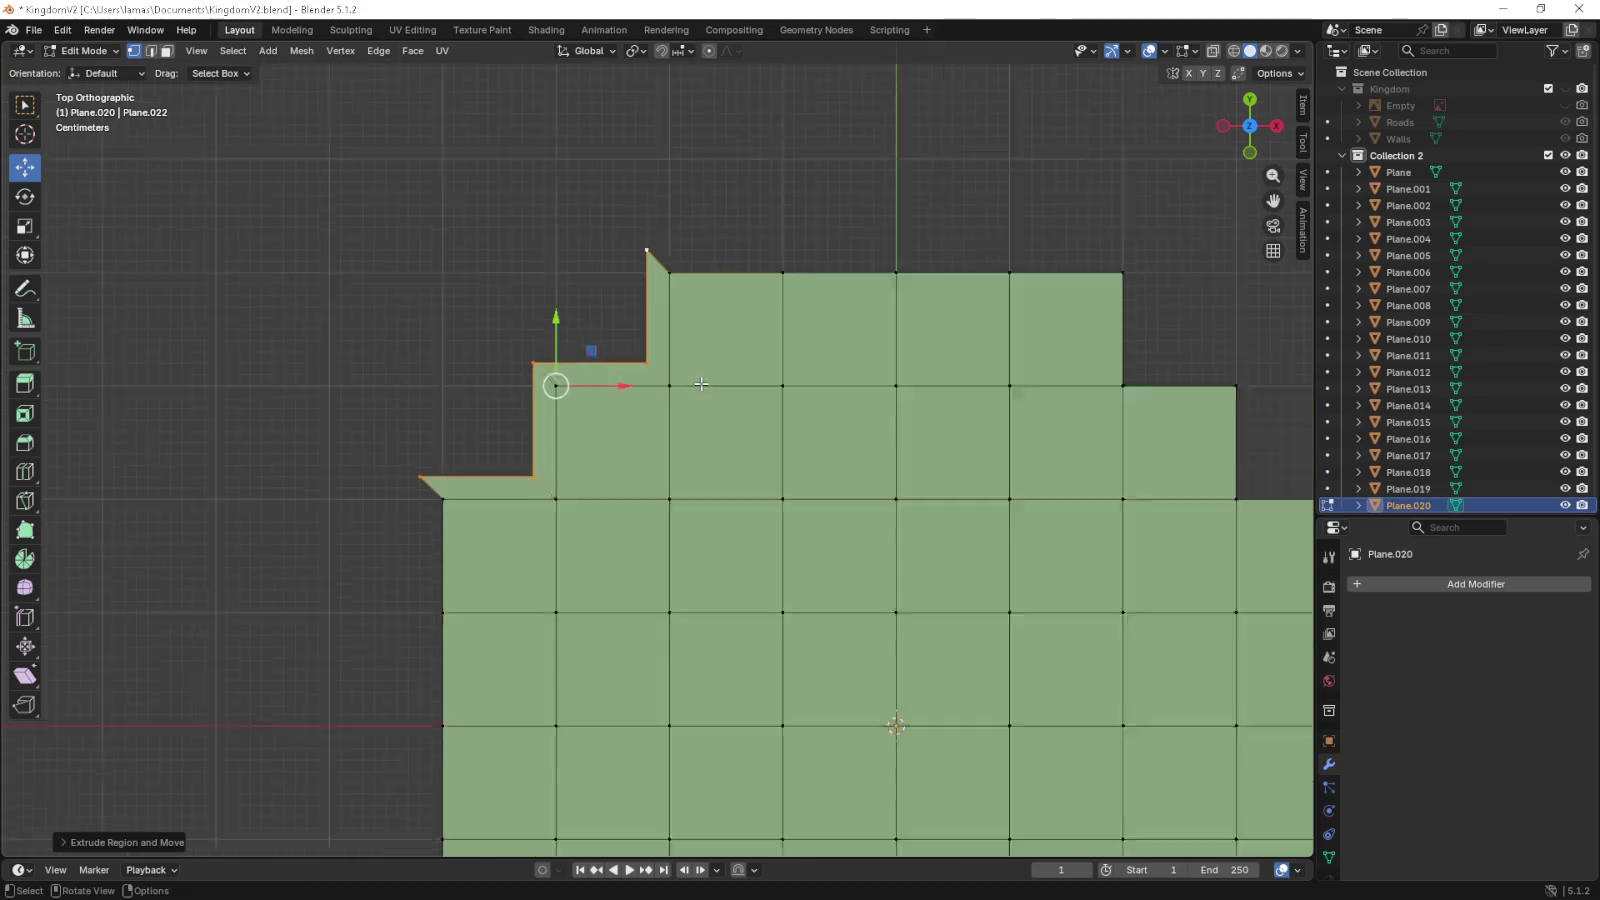
{"action": "scroll", "scroll_direction": "down", "scroll_amount": 3}
- Move the five right stair vertices outward to extend the rim
{"action": "left_click", "coordinate": [680, 299]}
{"action": "left_click", "coordinate": [680, 378]}
{"action": "left_click", "coordinate": [759, 378]}
{"action": "left_click", "coordinate": [759, 457]}
{"action": "left_click", "coordinate": [838, 457]}
{"action": "key", "text": "g"}
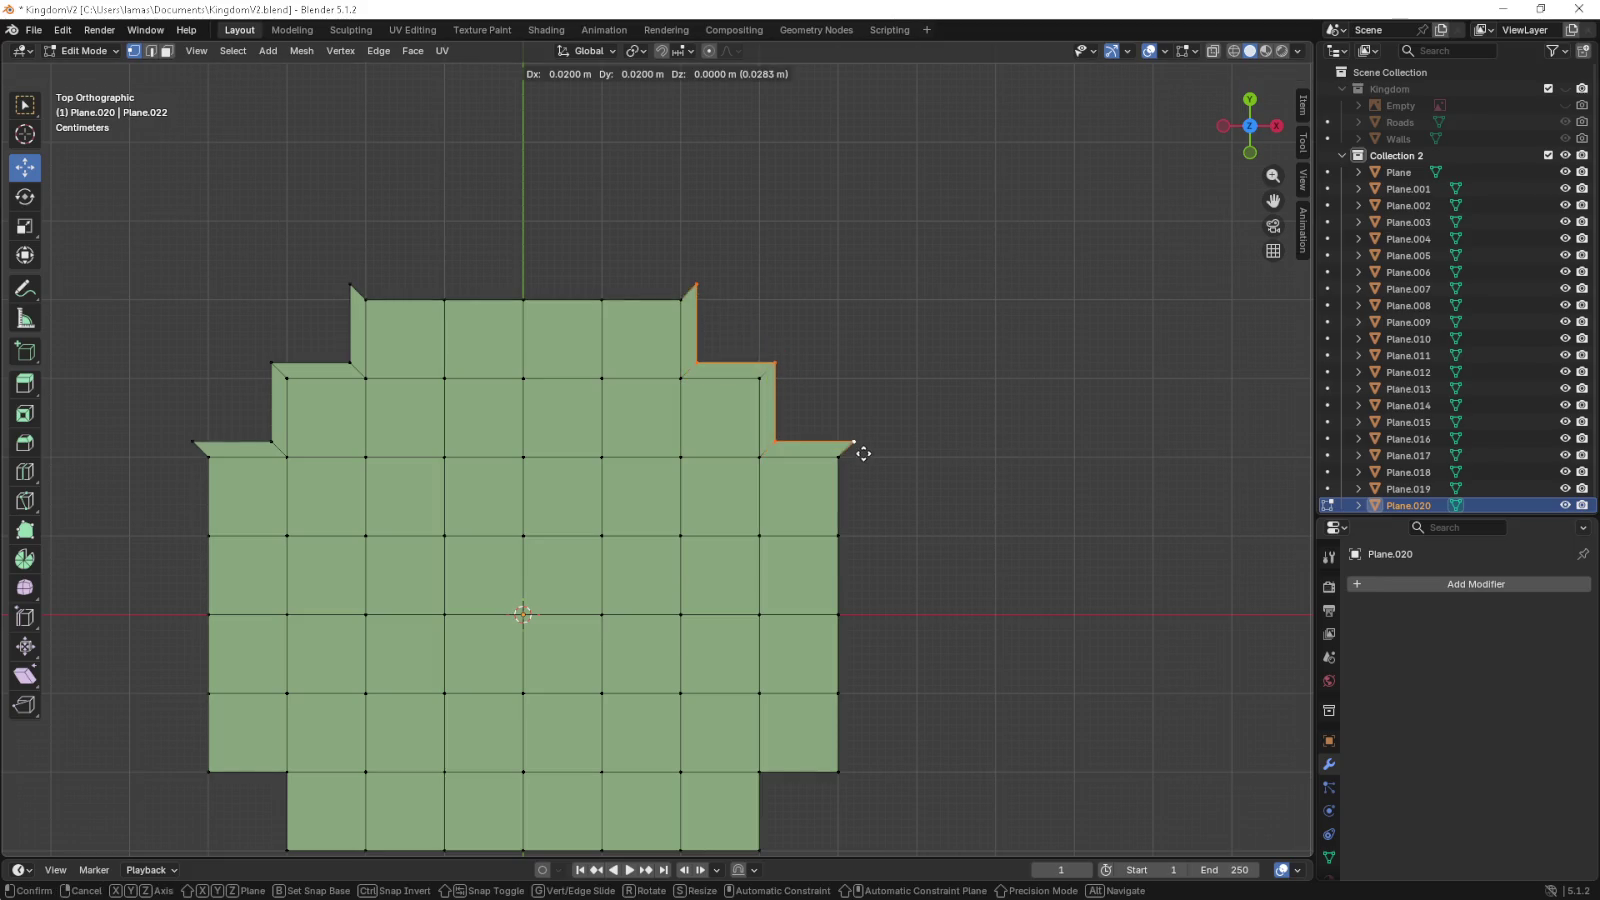
{"action": "left_click", "coordinate": [861, 450]}
- Extrude the bottom-right corner vertices outward, discarding a triangular fill attempt
{"action": "left_click_drag", "start_coordinate": [857, 625], "coordinate": [872, 413]}
{"action": "left_click", "coordinate": [876, 469]}
{"action": "left_click", "coordinate": [797, 469]}
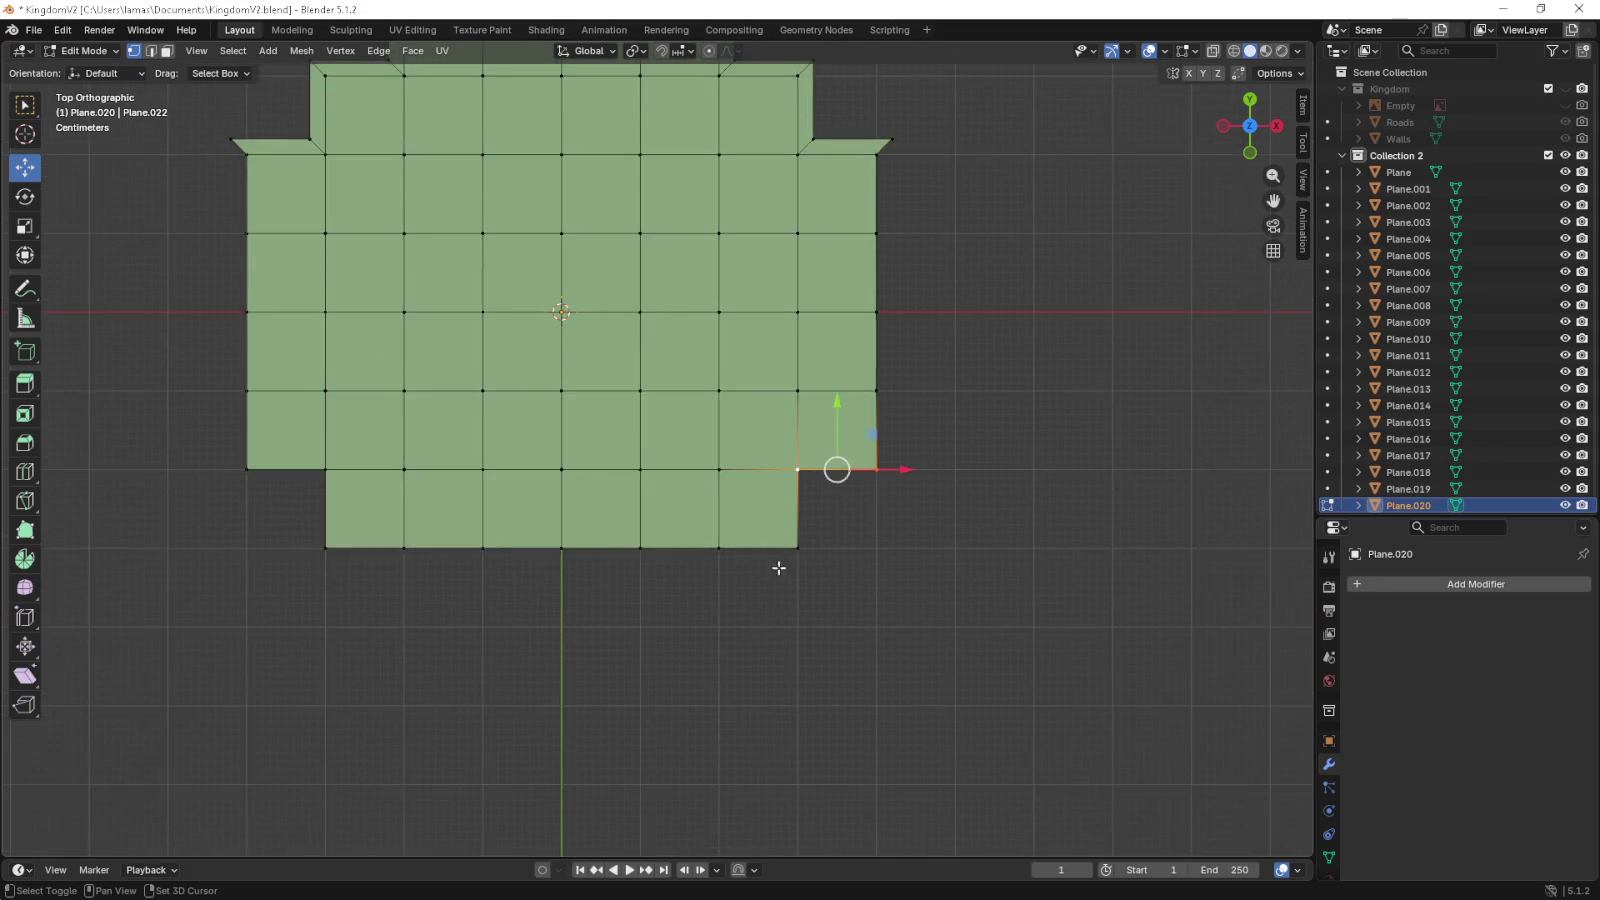
{"action": "left_click", "coordinate": [797, 547]}
{"action": "key", "text": "f"}
{"action": "key", "text": "ctrl+z"}
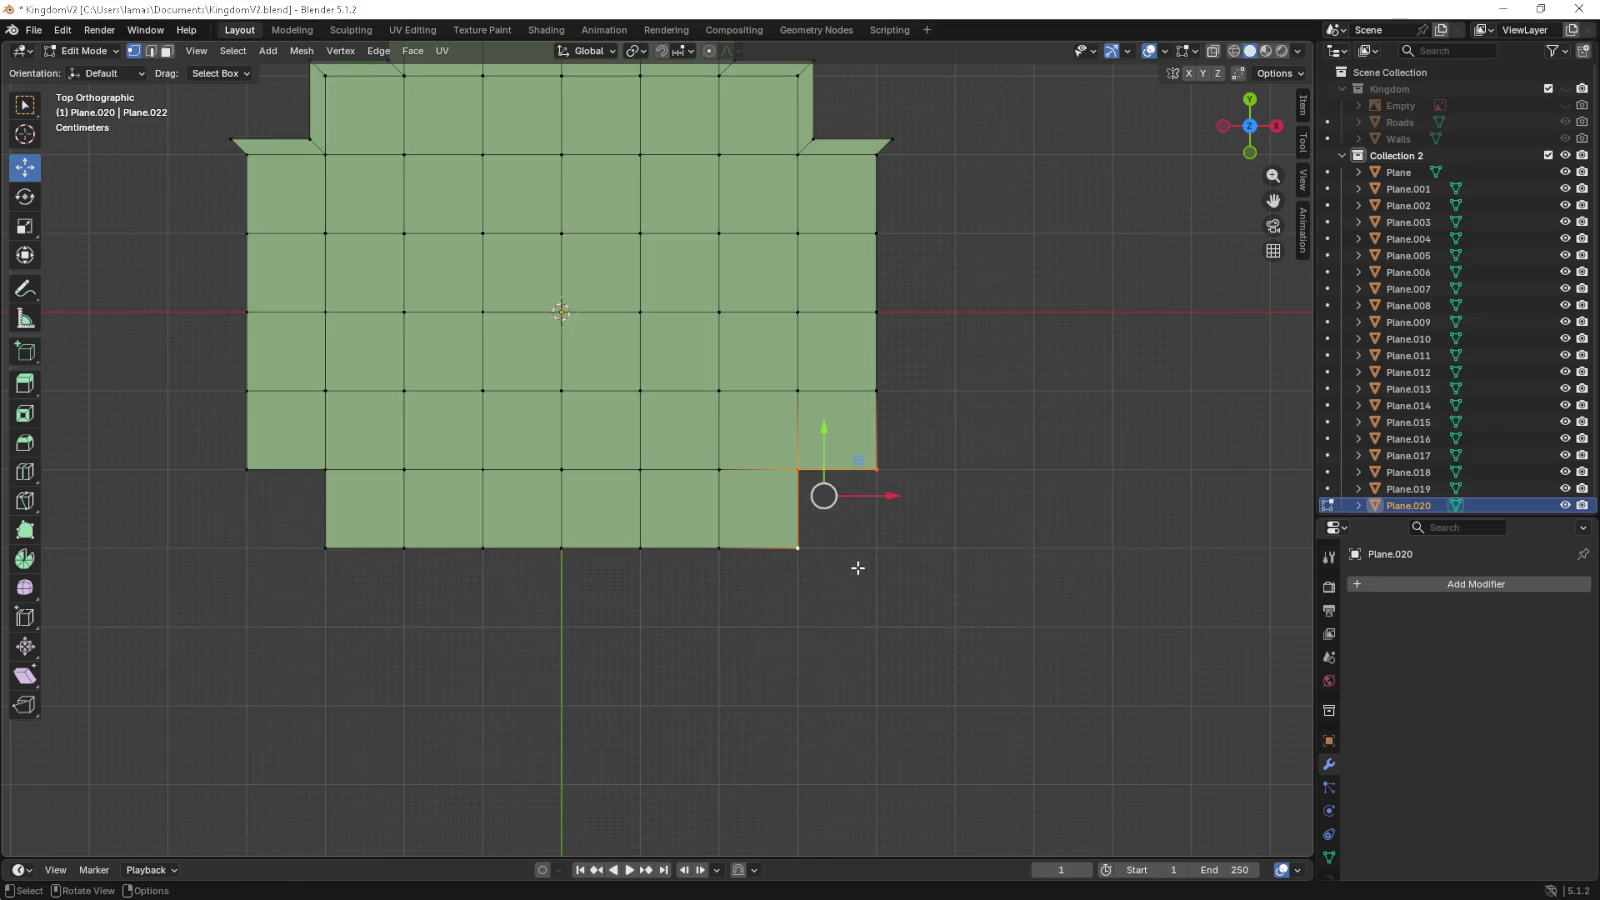
{"action": "key", "text": "e"}
{"action": "left_click", "coordinate": [873, 583]}
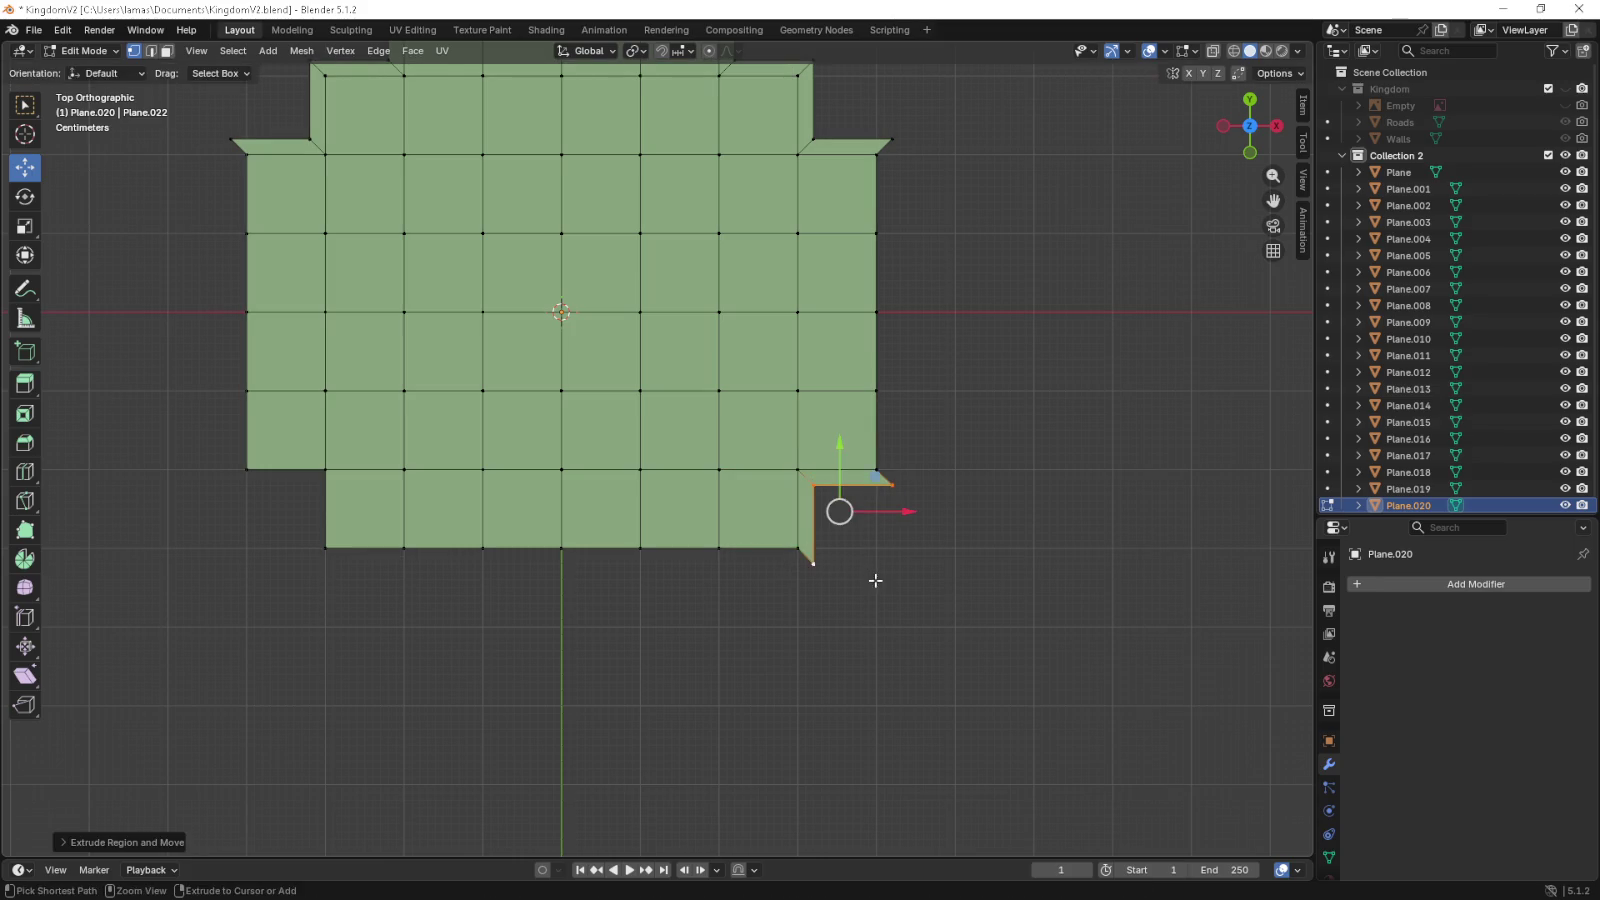
- Extrude the bottom-left corner vertices outward
{"action": "left_click", "coordinate": [324, 468]}
{"action": "left_click", "coordinate": [247, 469]}
{"action": "left_click", "coordinate": [325, 547]}
{"action": "key", "text": "e"}
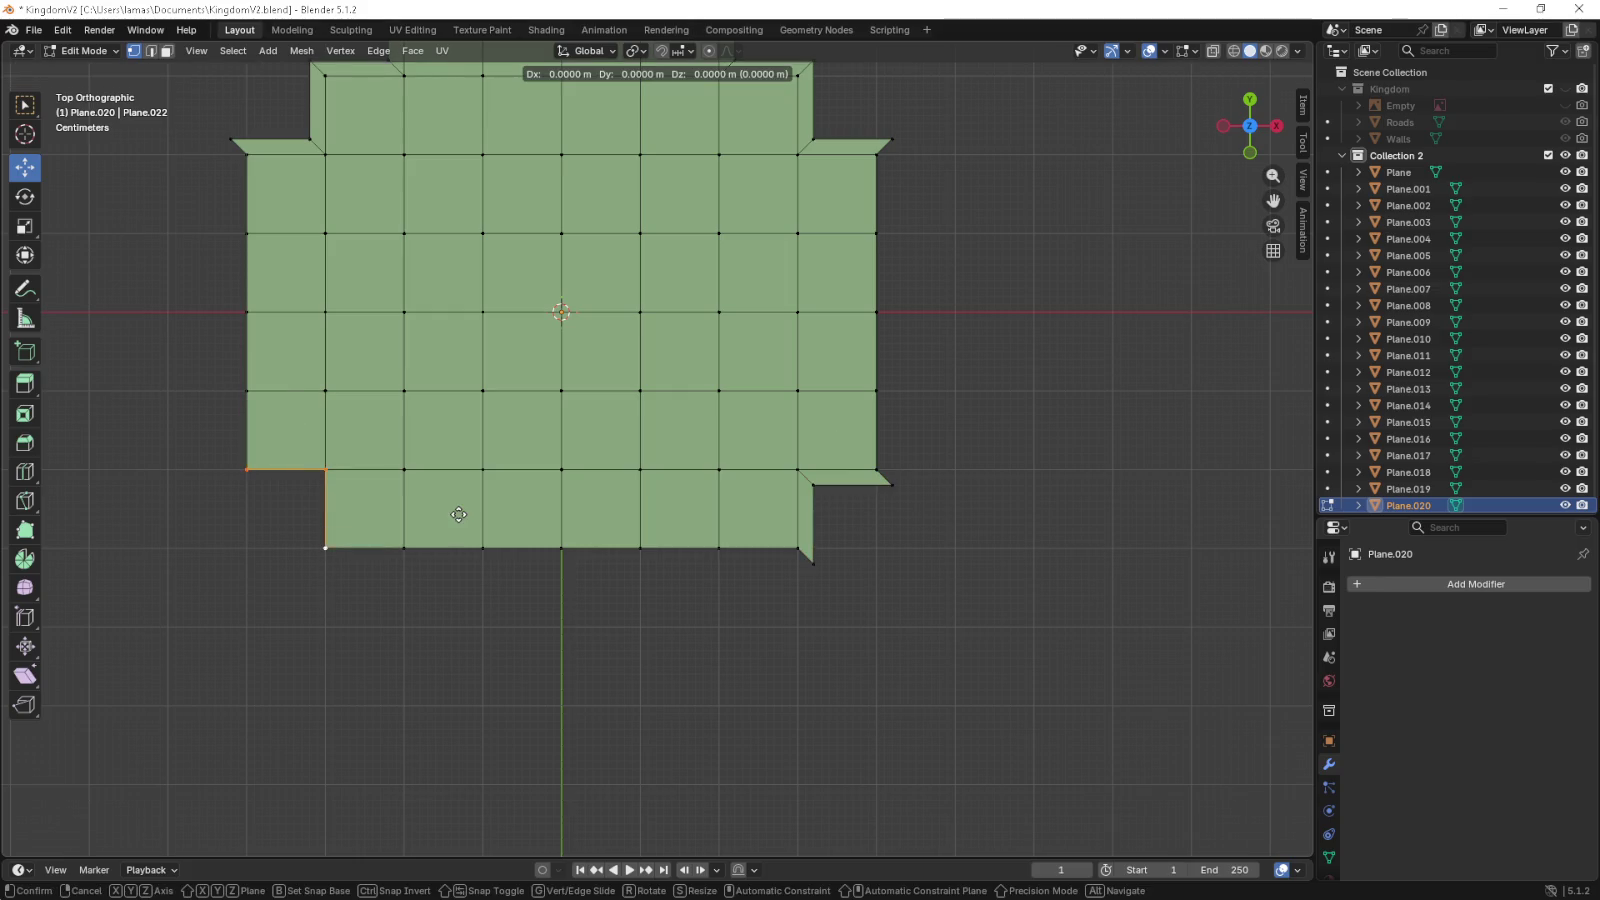
{"action": "left_click", "coordinate": [445, 527]}
- Fill the left and bottom rim strips with faces, then select the right and top edge vertices
{"action": "left_click_drag", "start_coordinate": [167, 196], "coordinate": [373, 290]}
{"action": "left_click_drag", "start_coordinate": [385, 220], "coordinate": [1047, 695]}
{"action": "key", "text": "f"}
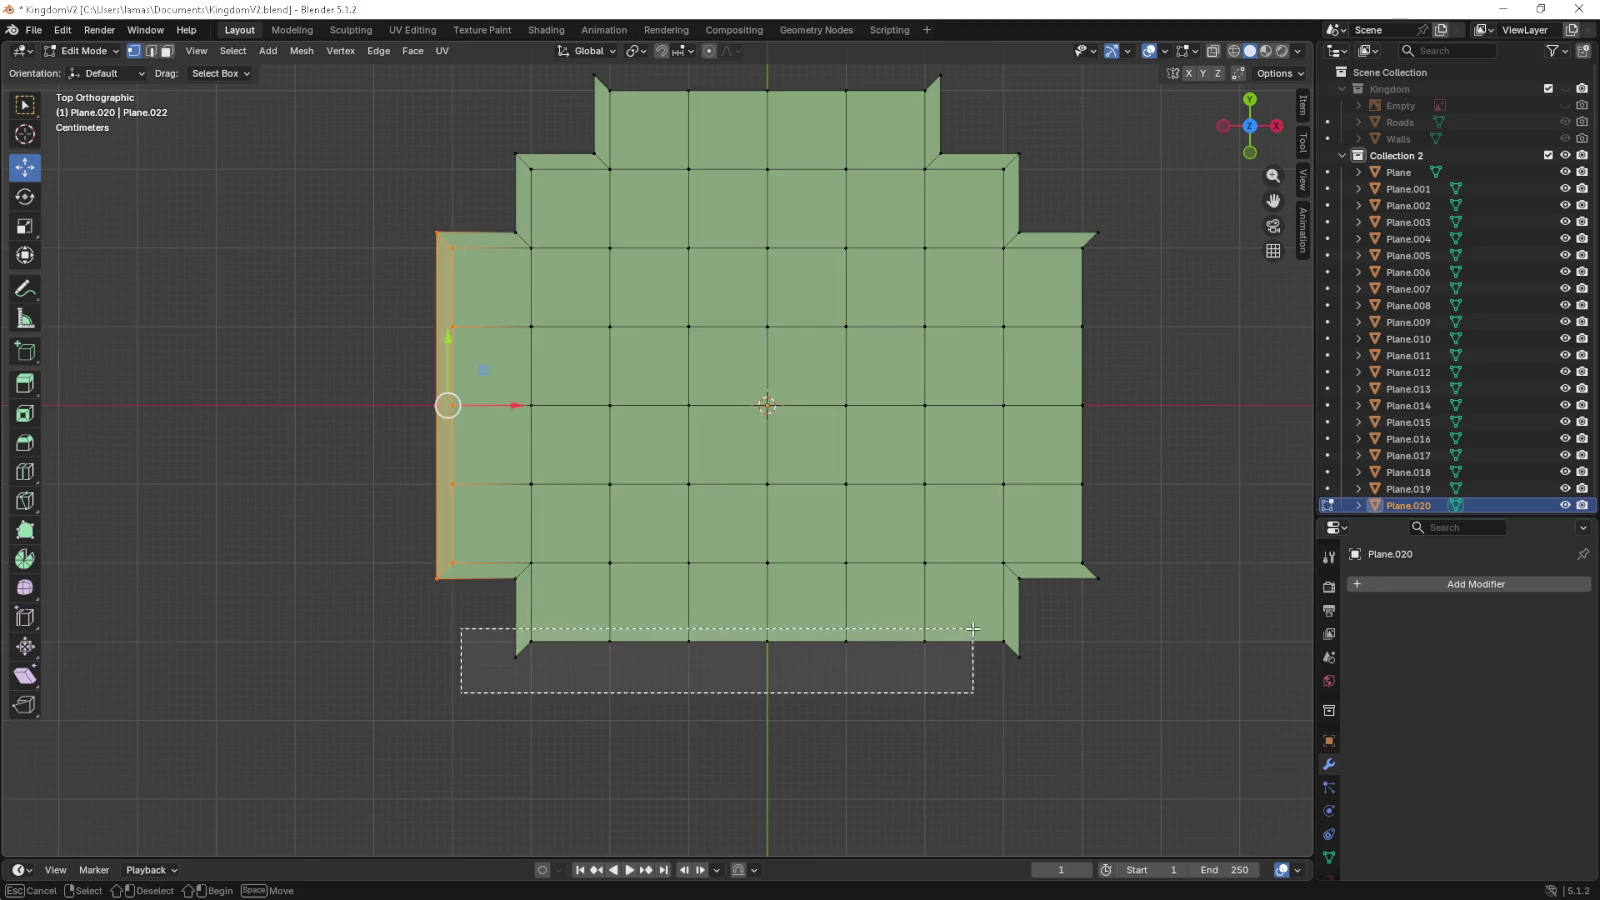
{"action": "key", "text": "f"}
{"action": "left_click_drag", "start_coordinate": [1134, 603], "coordinate": [1063, 405]}
{"action": "left_click_drag", "start_coordinate": [1077, 212], "coordinate": [1077, 212]}
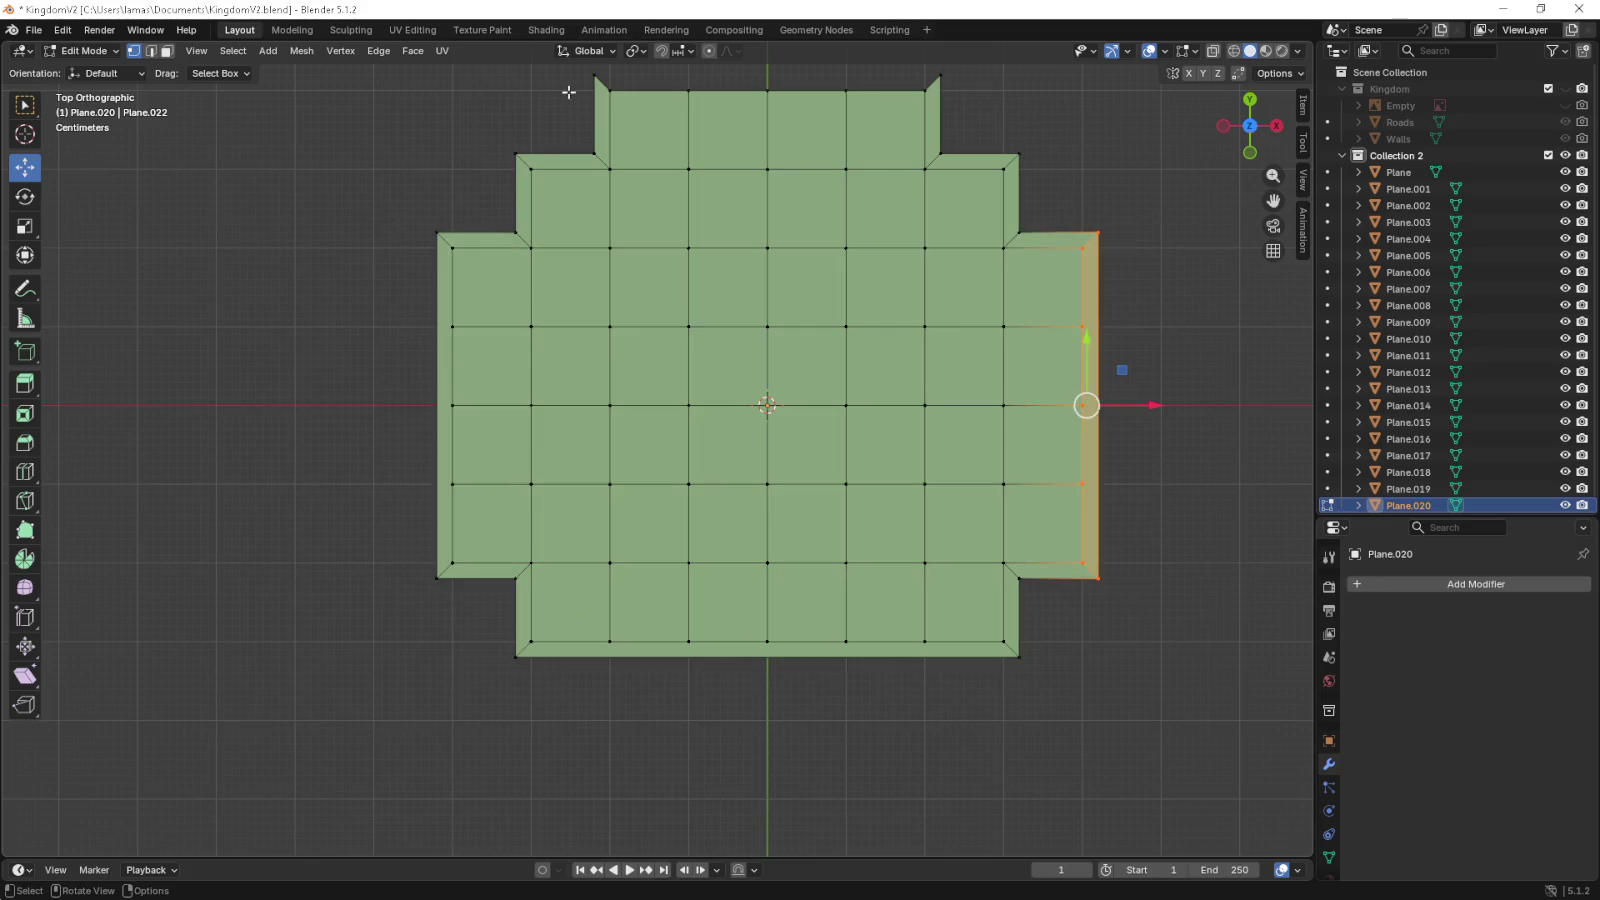
{"action": "left_click_drag", "start_coordinate": [568, 90], "coordinate": [535, 112]}
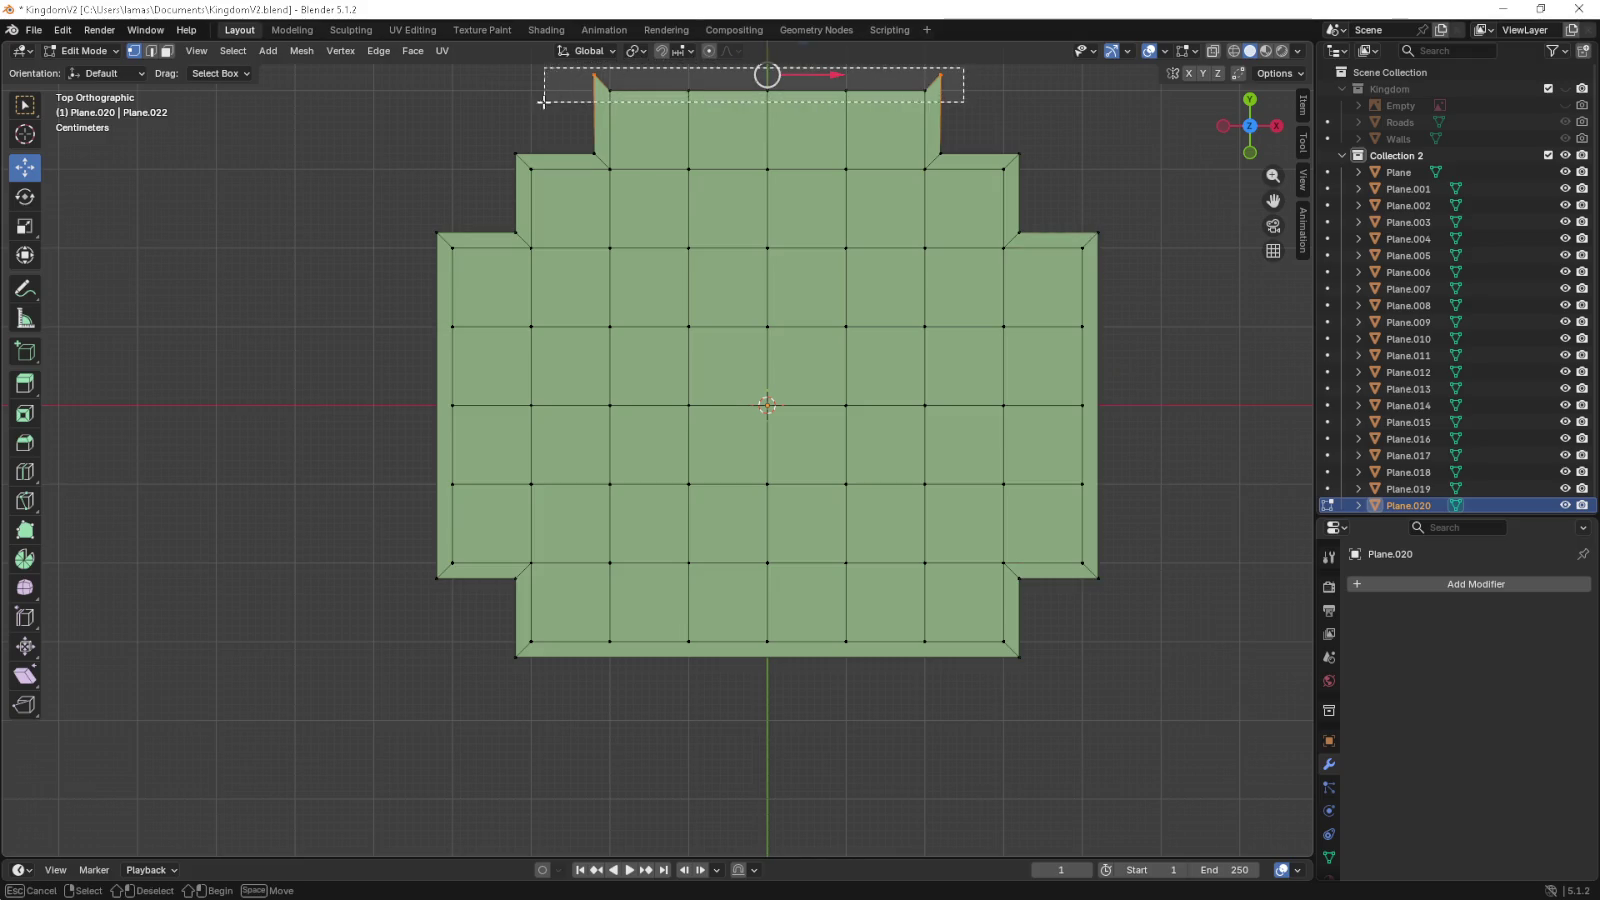
- Select the rim faces along the lower left in face mode and view from the front
{"action": "key", "text": "3"}
{"action": "left_click_drag", "start_coordinate": [406, 591], "coordinate": [329, 646]}
{"action": "left_click_drag", "start_coordinate": [329, 787], "coordinate": [1022, 119]}
{"action": "key", "text": "KP_1"}
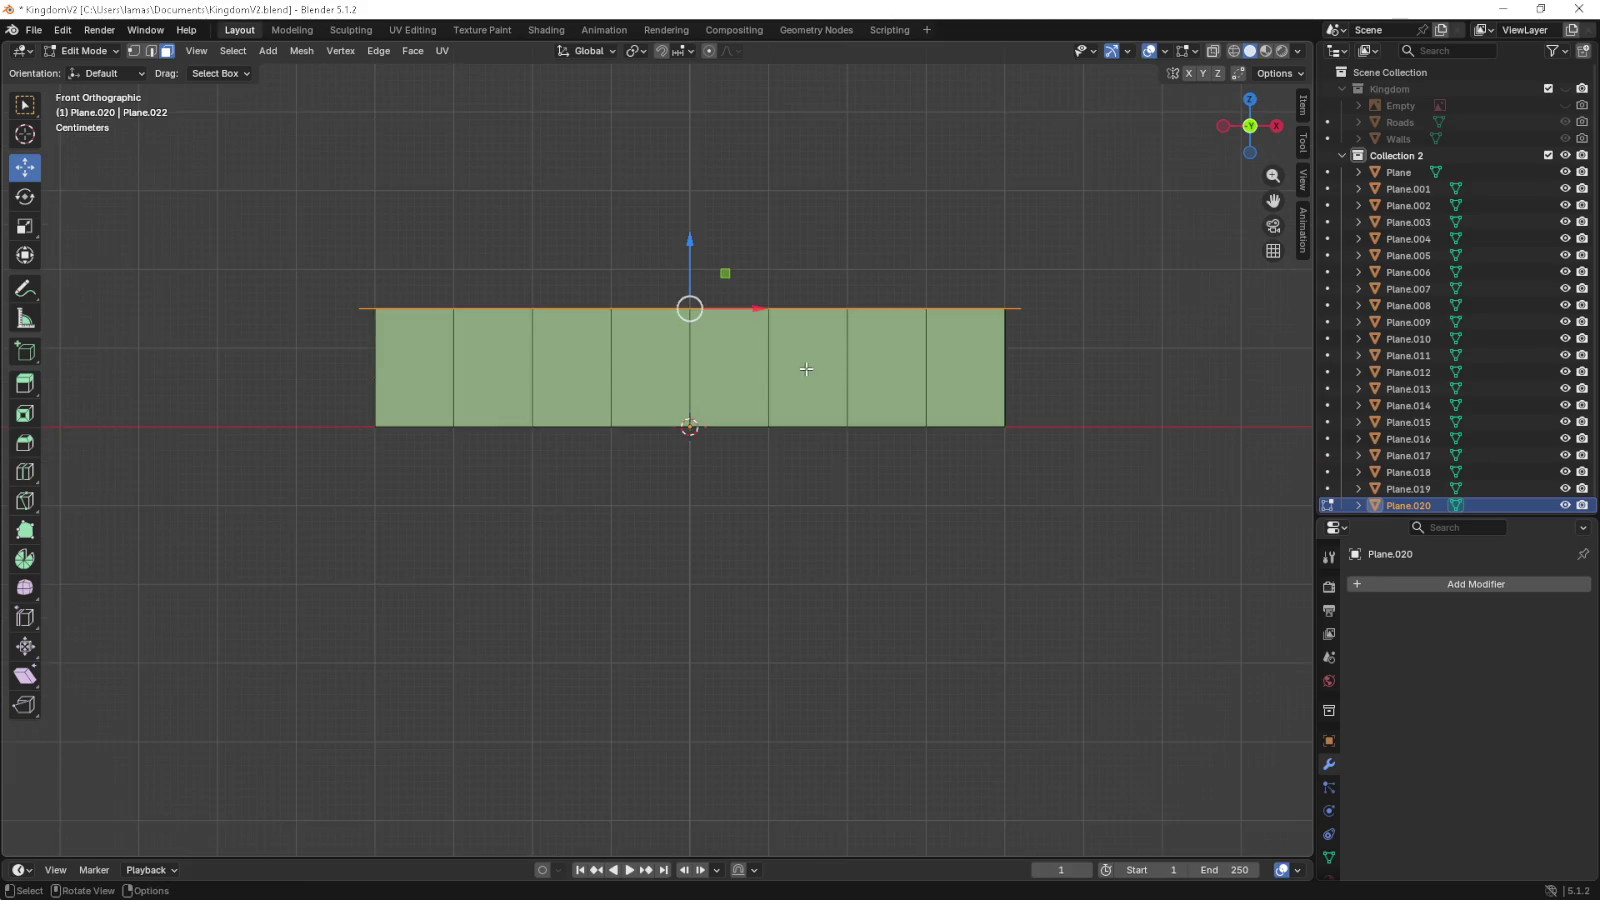
- Delete the front step's rim faces, undoing an accidental edge deletion first
{"action": "left_click_drag", "start_coordinate": [663, 399], "coordinate": [610, 515]}
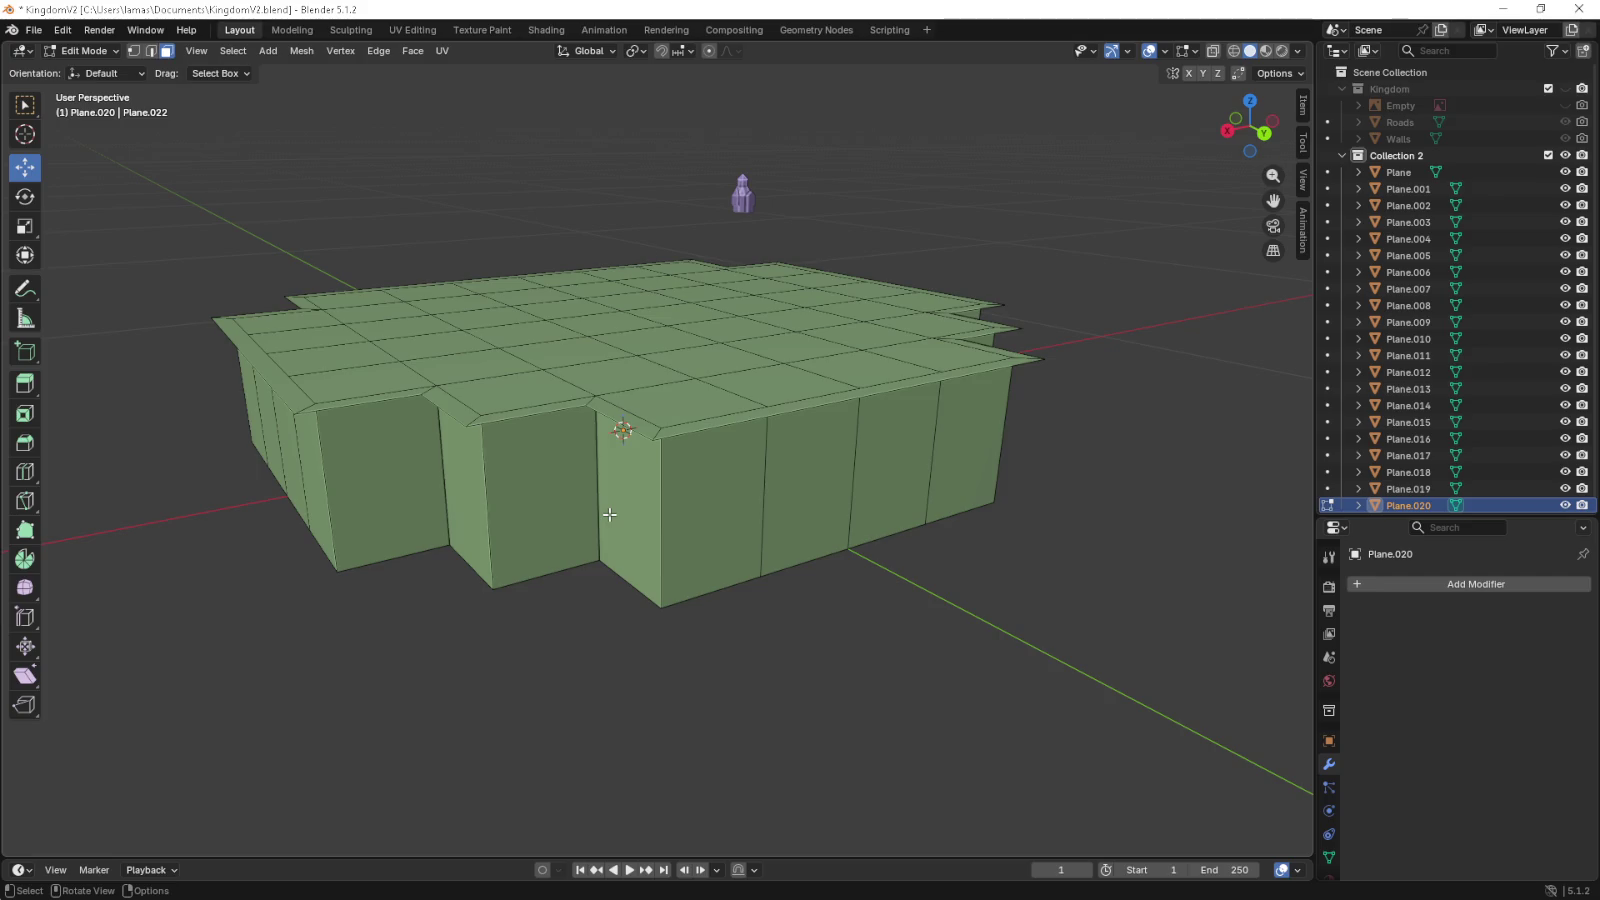
{"action": "left_click_drag", "start_coordinate": [610, 515], "coordinate": [679, 493]}
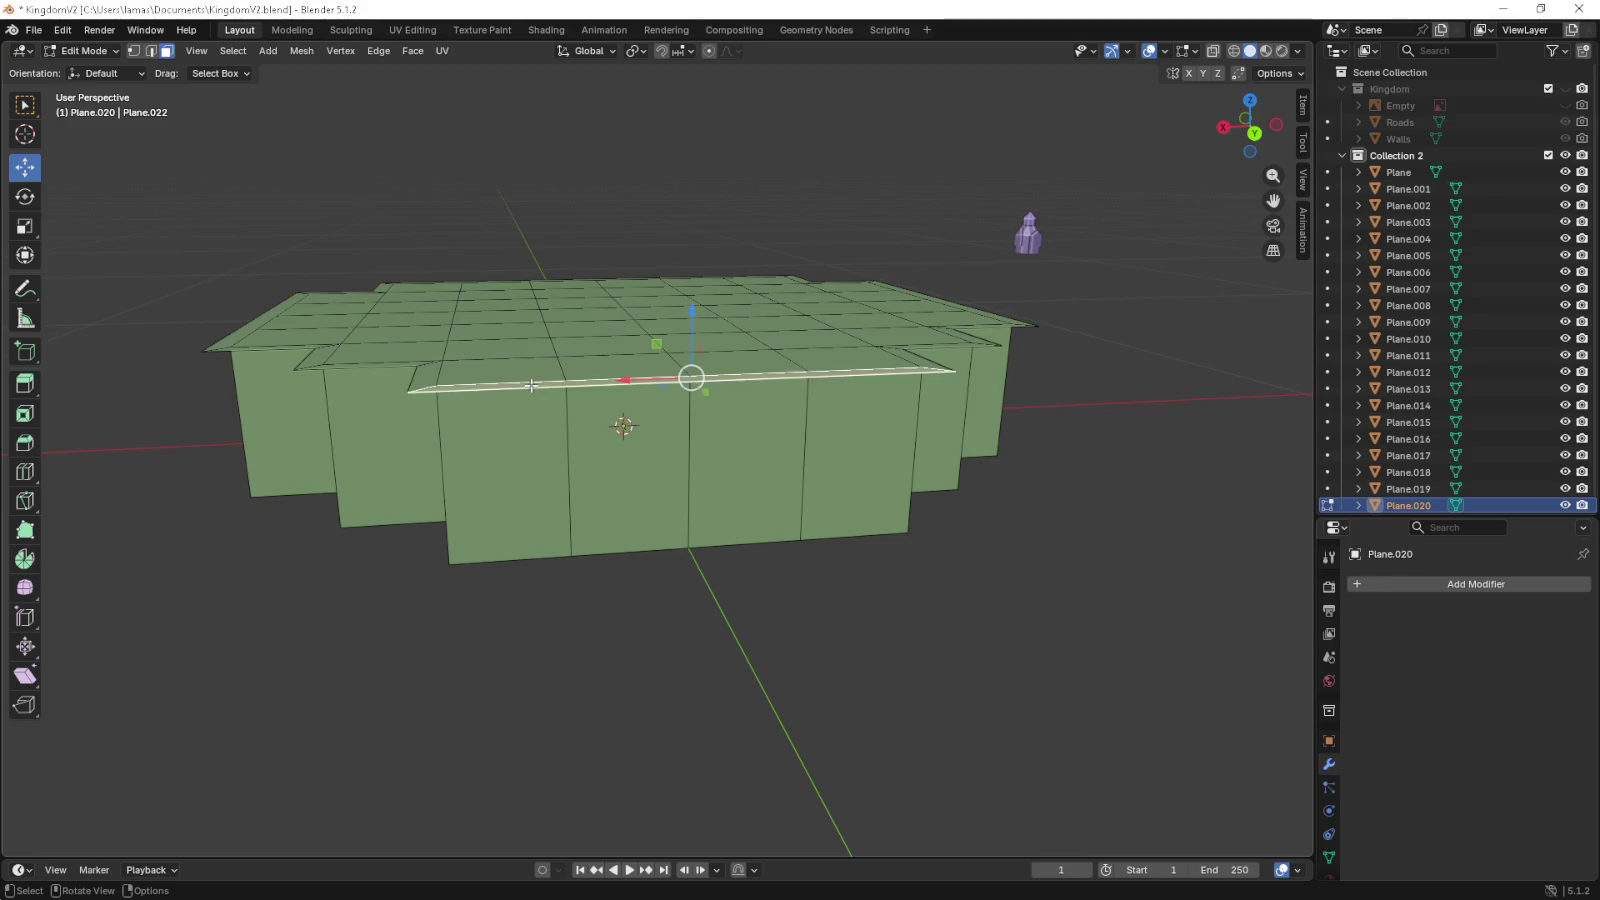
{"action": "left_click", "coordinate": [531, 385]}
{"action": "left_click_drag", "start_coordinate": [531, 385], "coordinate": [512, 438]}
{"action": "key", "text": "x"}
{"action": "left_click", "coordinate": [512, 438]}
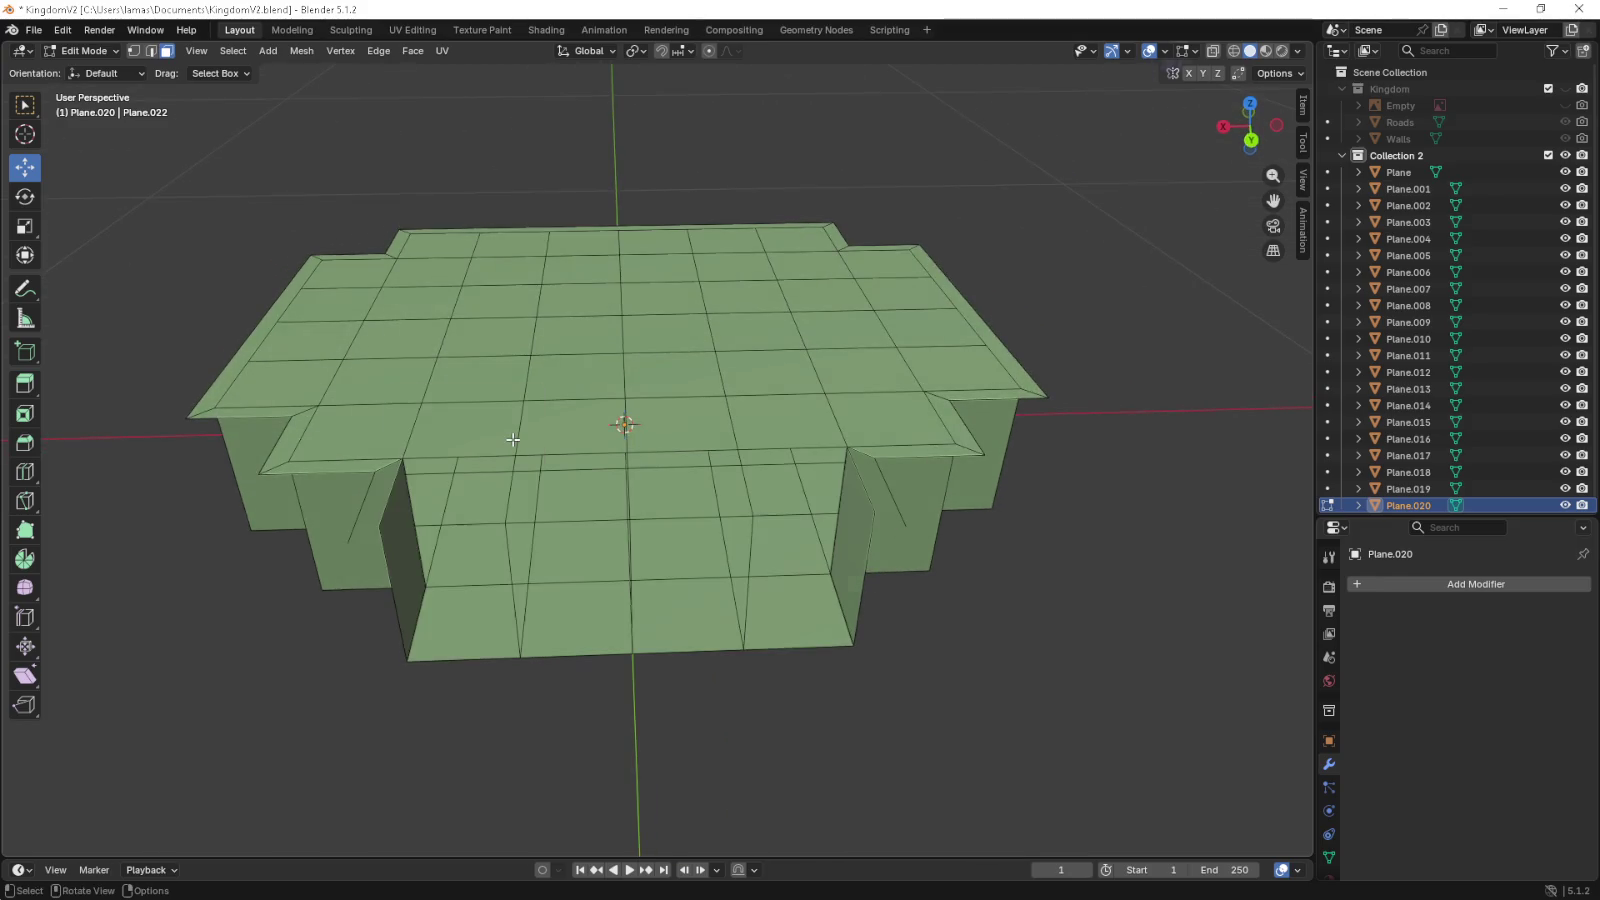
{"action": "key", "text": "ctrl+z"}
{"action": "key", "text": "x"}
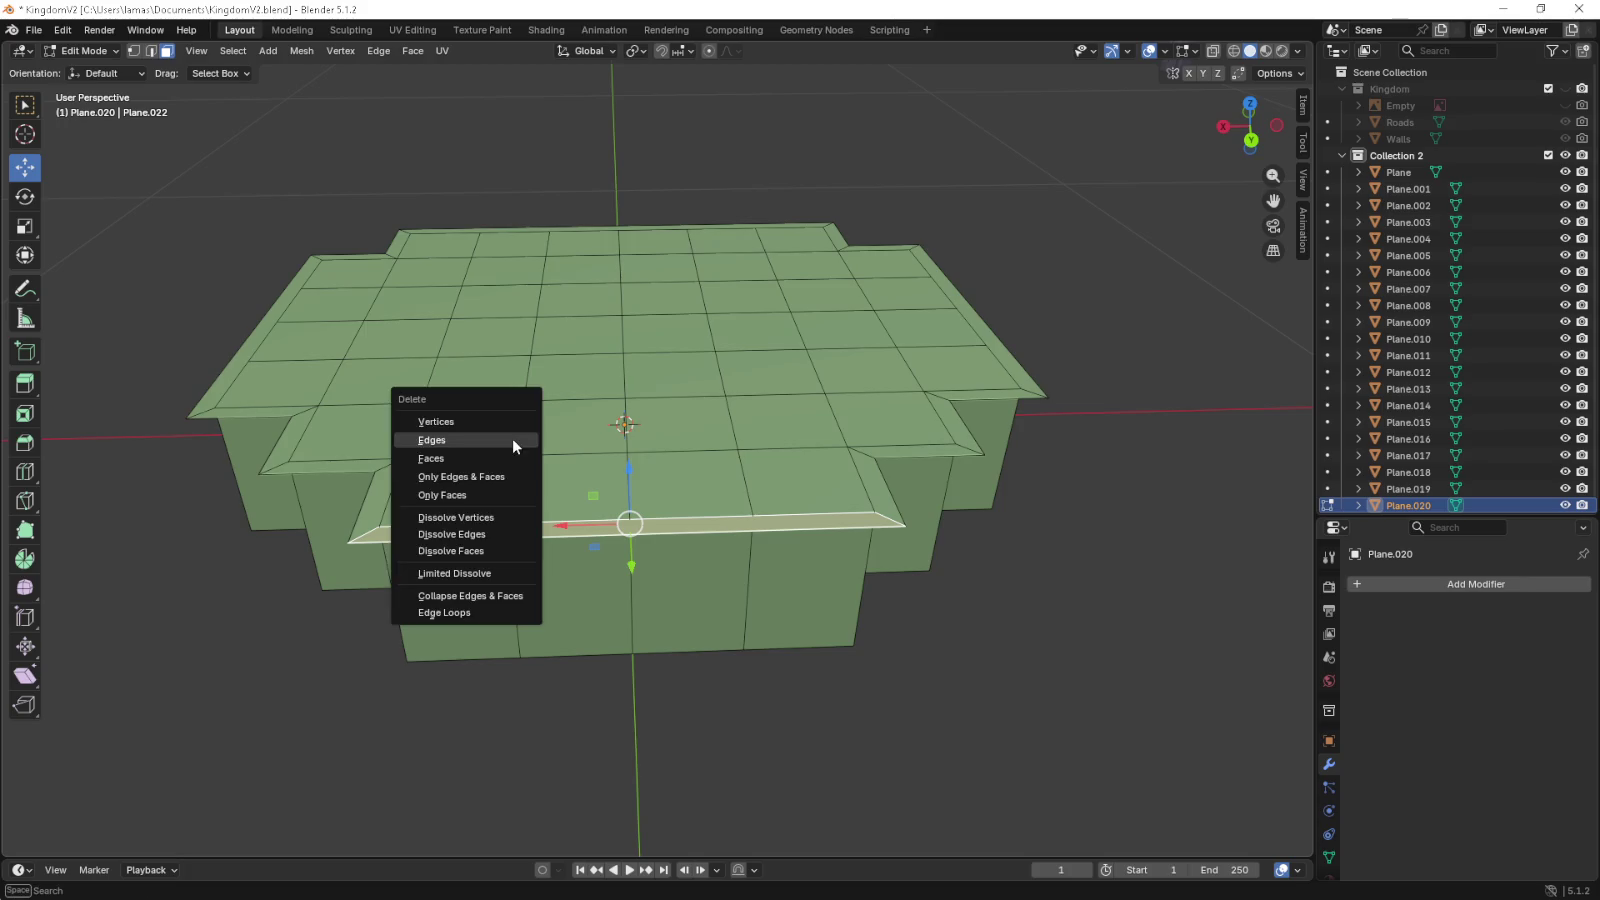
{"action": "left_click", "coordinate": [514, 457]}
{"action": "left_click_drag", "start_coordinate": [527, 508], "coordinate": [535, 530]}
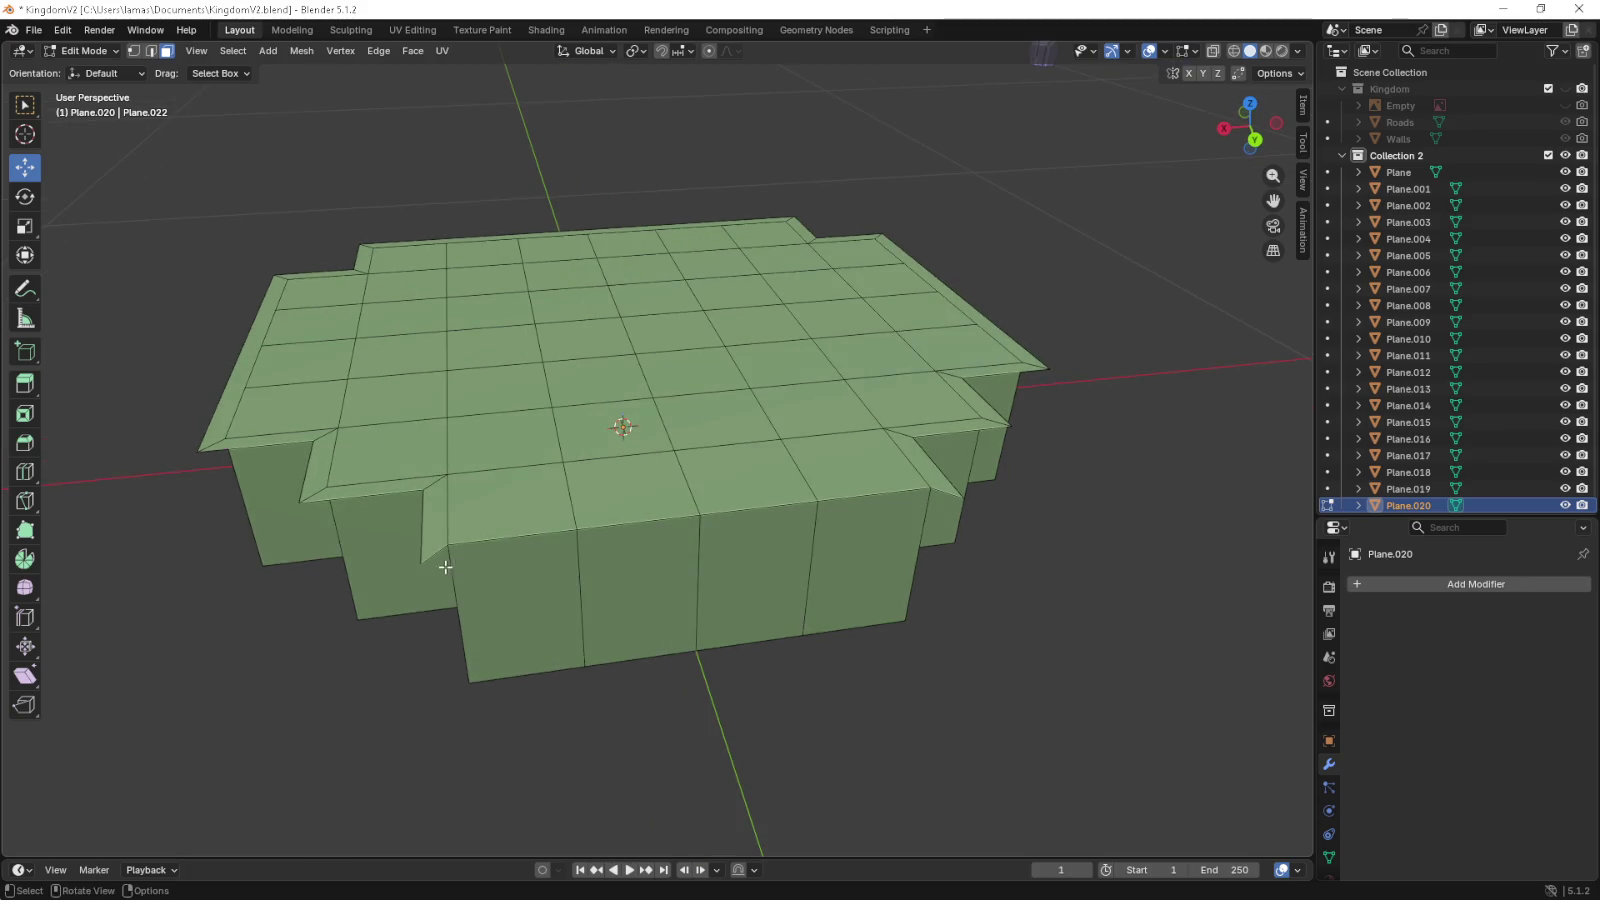
- Pull the two spiked top corner vertices flush with the edge, then select every face
{"action": "left_click", "coordinate": [430, 557]}
{"action": "left_click", "coordinate": [133, 50]}
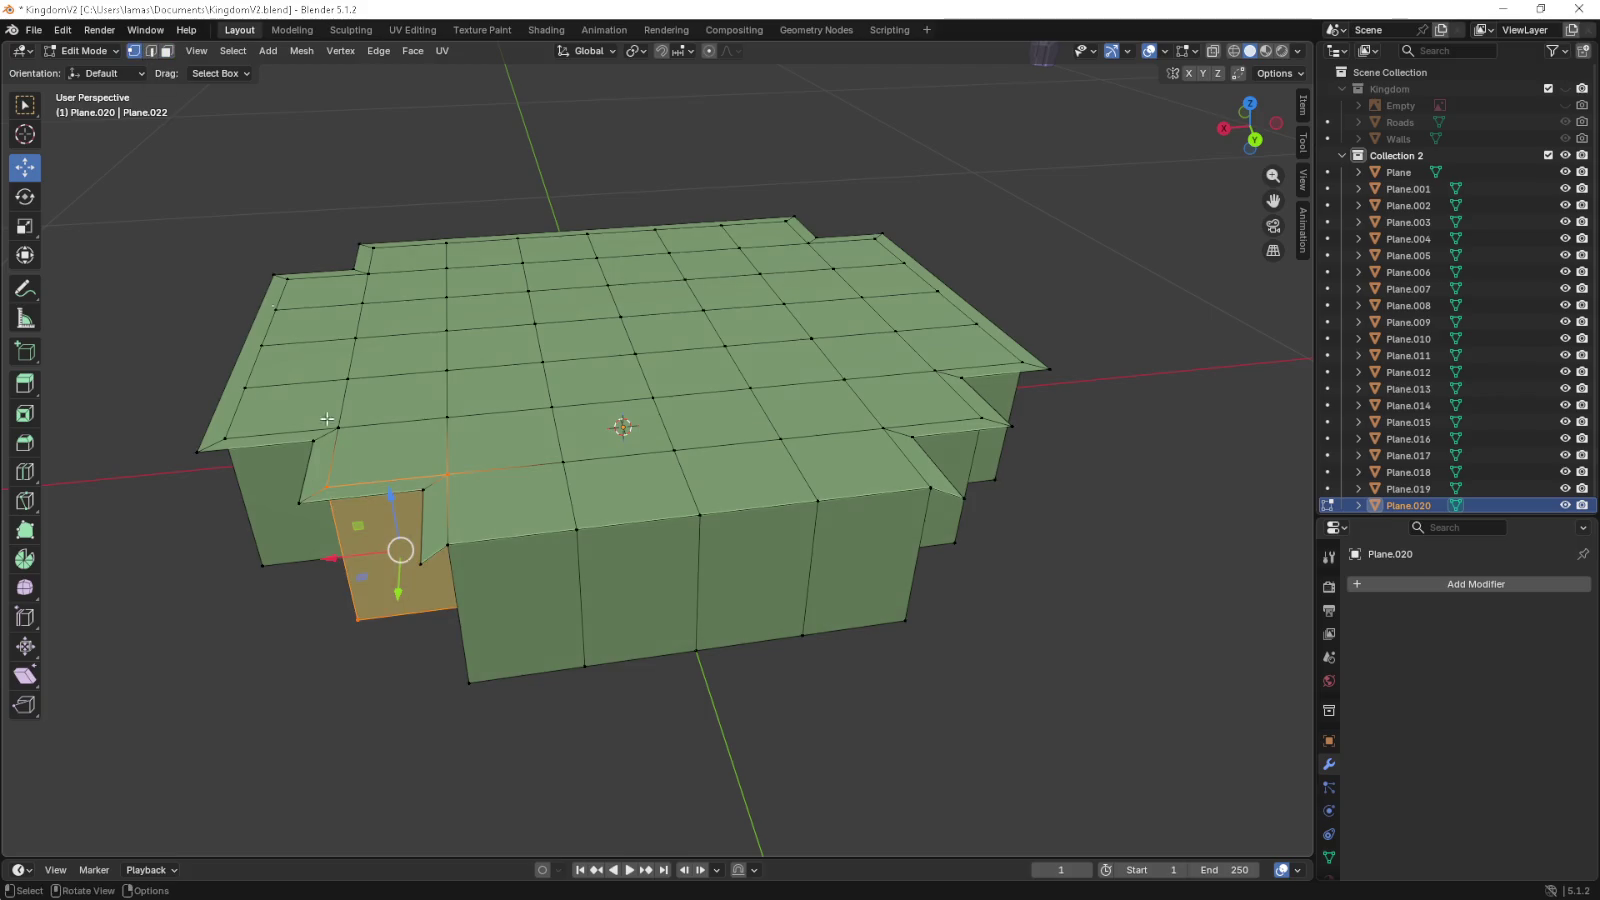
{"action": "left_click", "coordinate": [420, 558]}
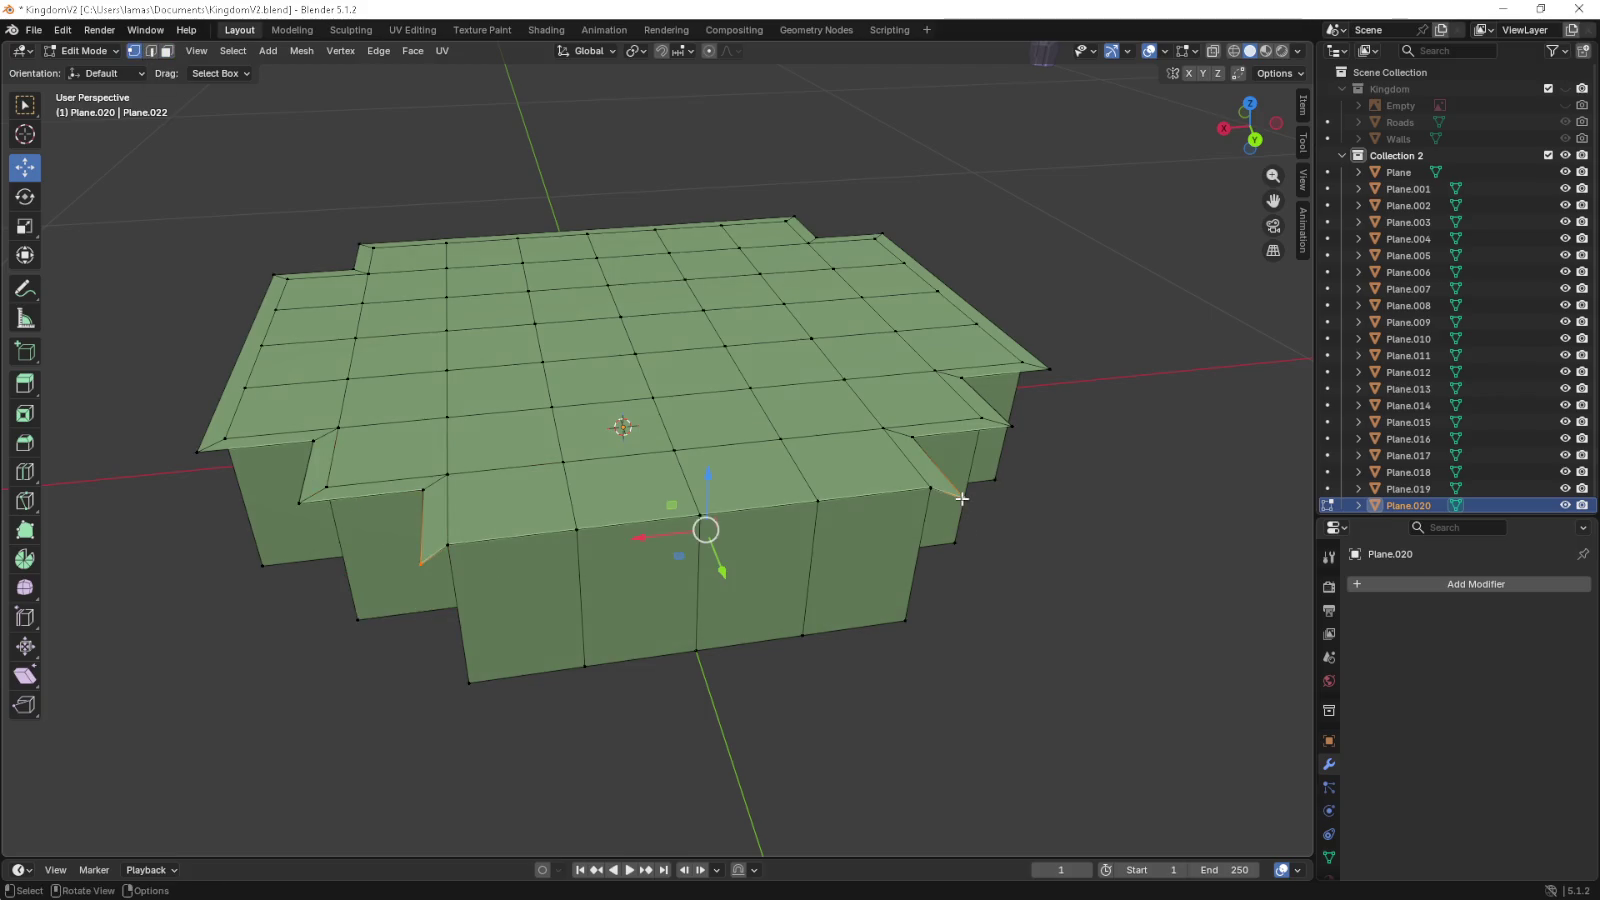
{"action": "left_click_drag", "start_coordinate": [704, 528], "coordinate": [962, 498]}
{"action": "key", "text": "KP_7"}
{"action": "left_click_drag", "start_coordinate": [630, 111], "coordinate": [630, 254]}
{"action": "scroll", "scroll_direction": "up", "scroll_amount": 3}
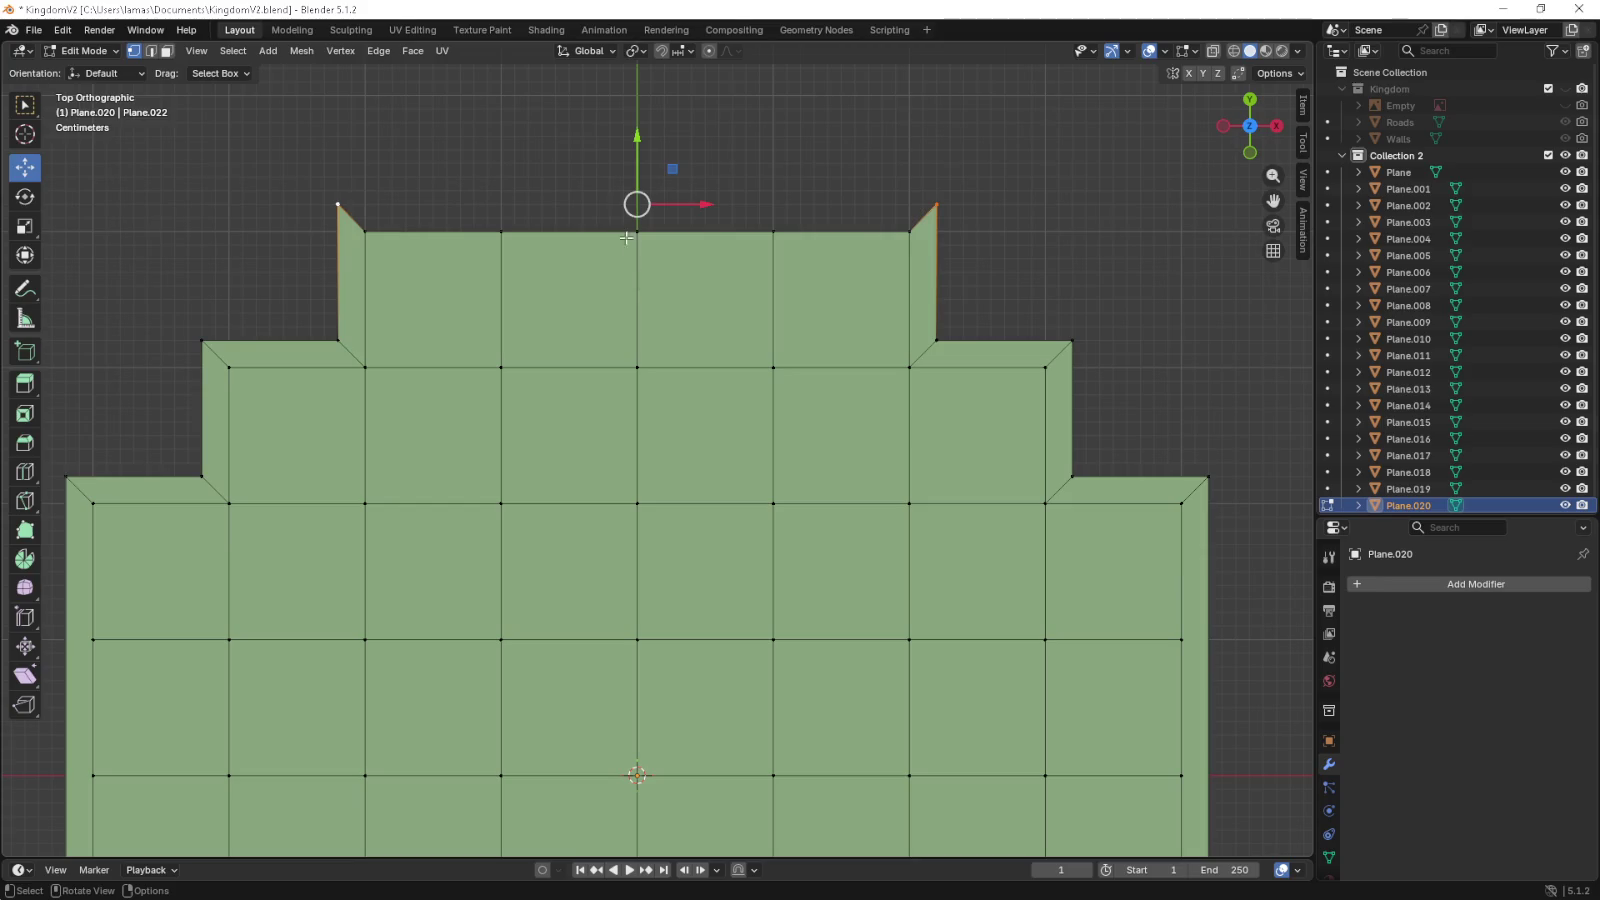
{"action": "left_click_drag", "start_coordinate": [634, 150], "coordinate": [634, 178]}
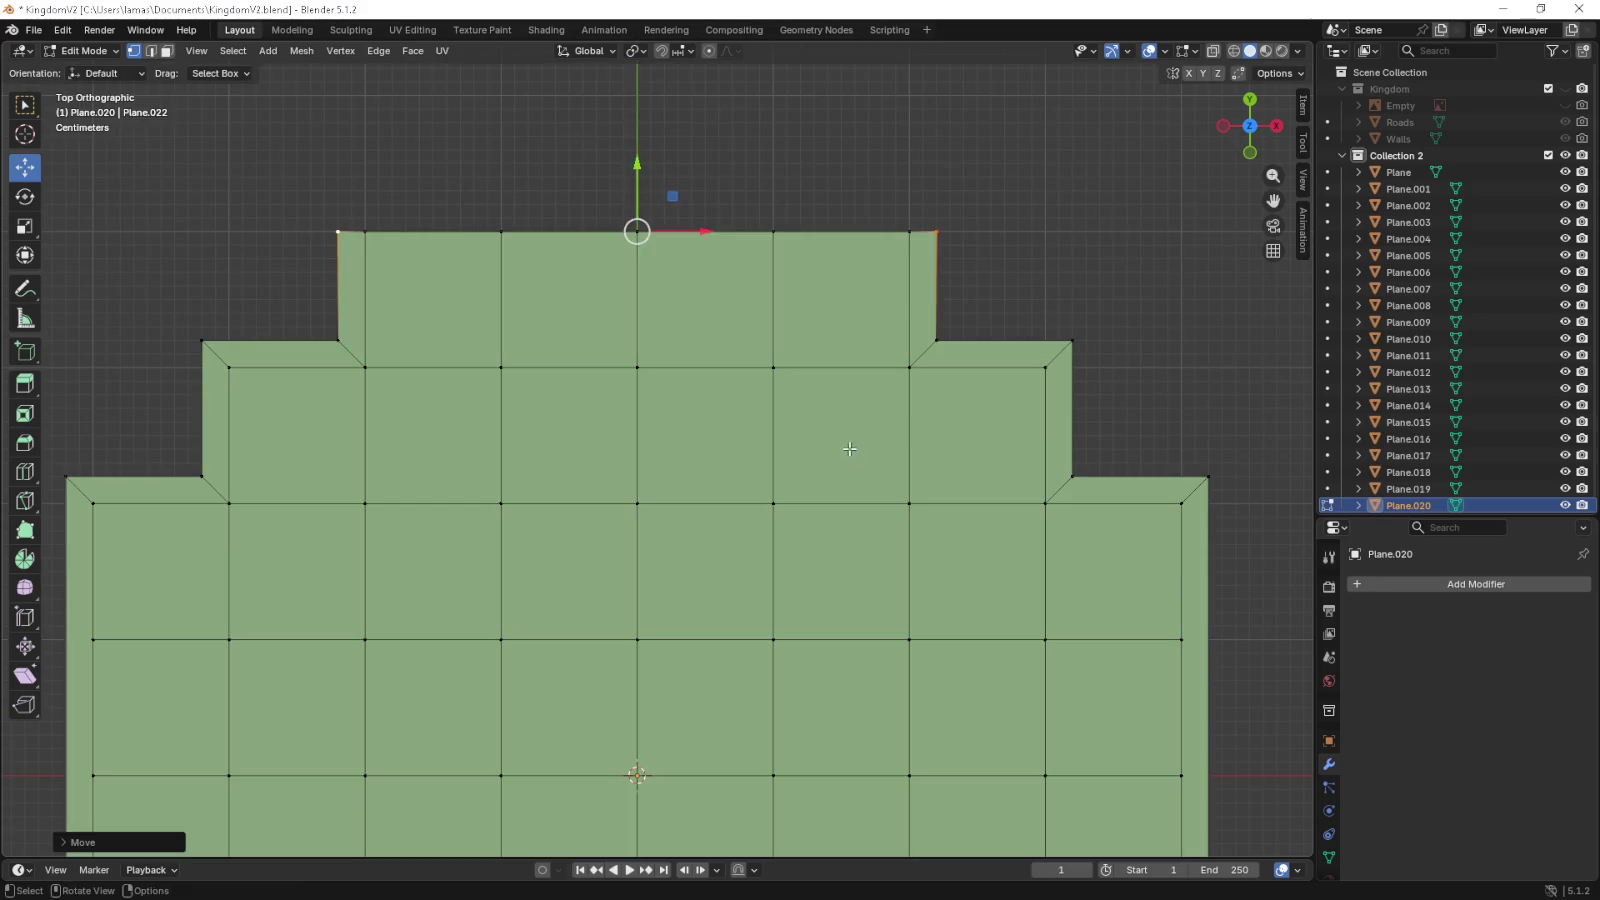
{"action": "scroll", "scroll_direction": "down", "scroll_amount": 3}
{"action": "left_click", "coordinate": [166, 50]}
{"action": "left_click_drag", "start_coordinate": [270, 242], "coordinate": [975, 838]}
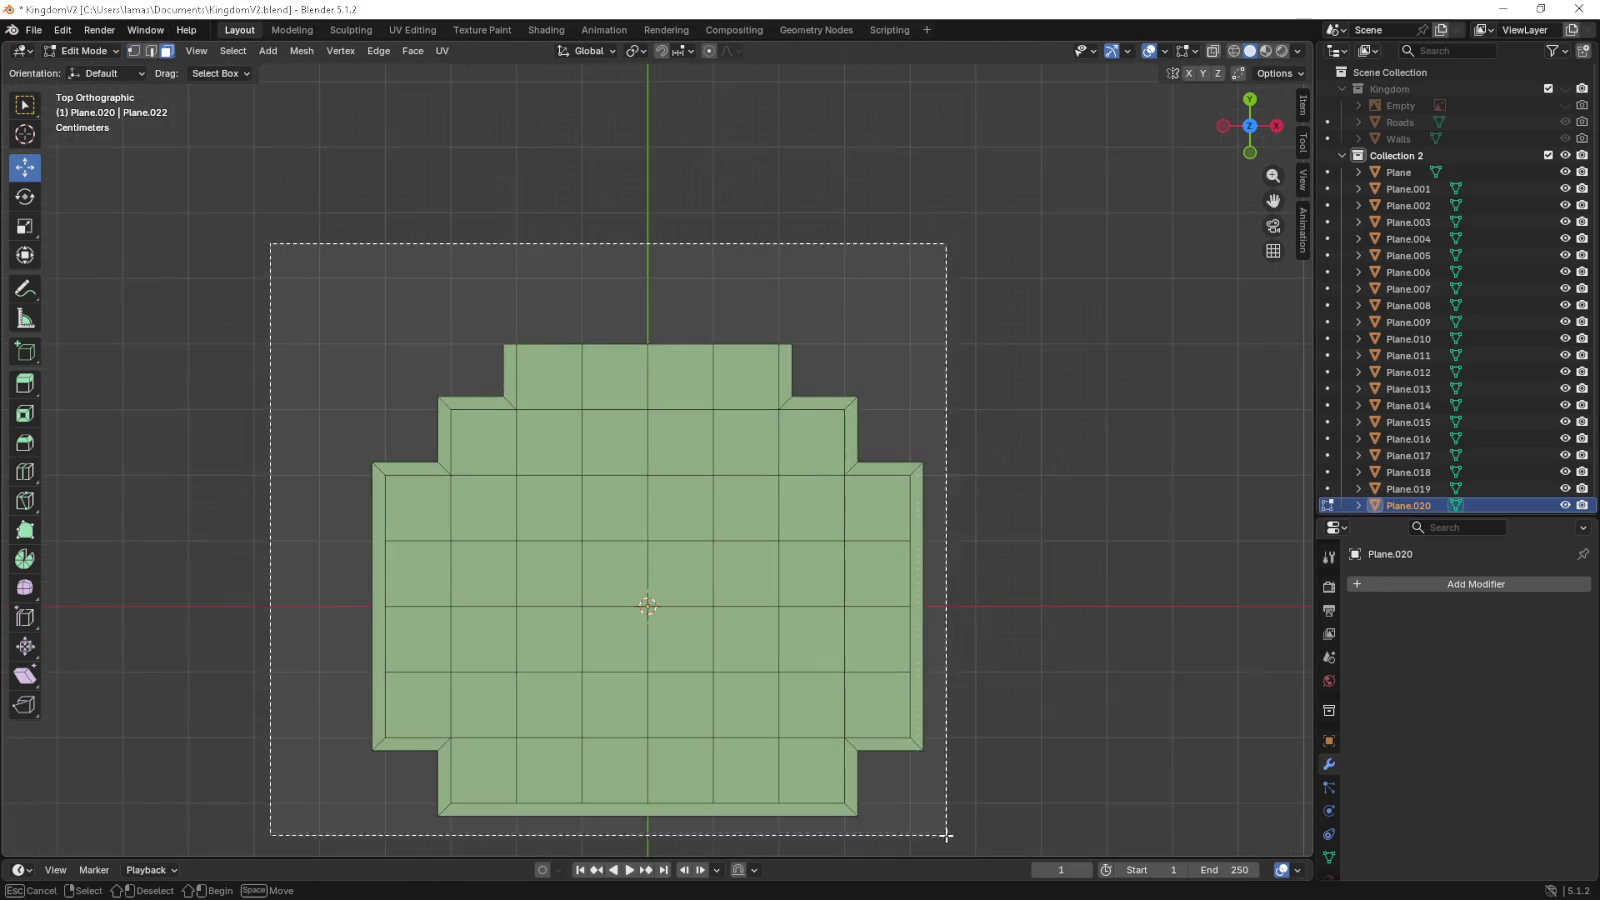
- Extrude the selected top faces upward 0.2 m into a new tier
{"action": "key", "text": "KP_1"}
{"action": "scroll", "scroll_direction": "up", "scroll_amount": 3}
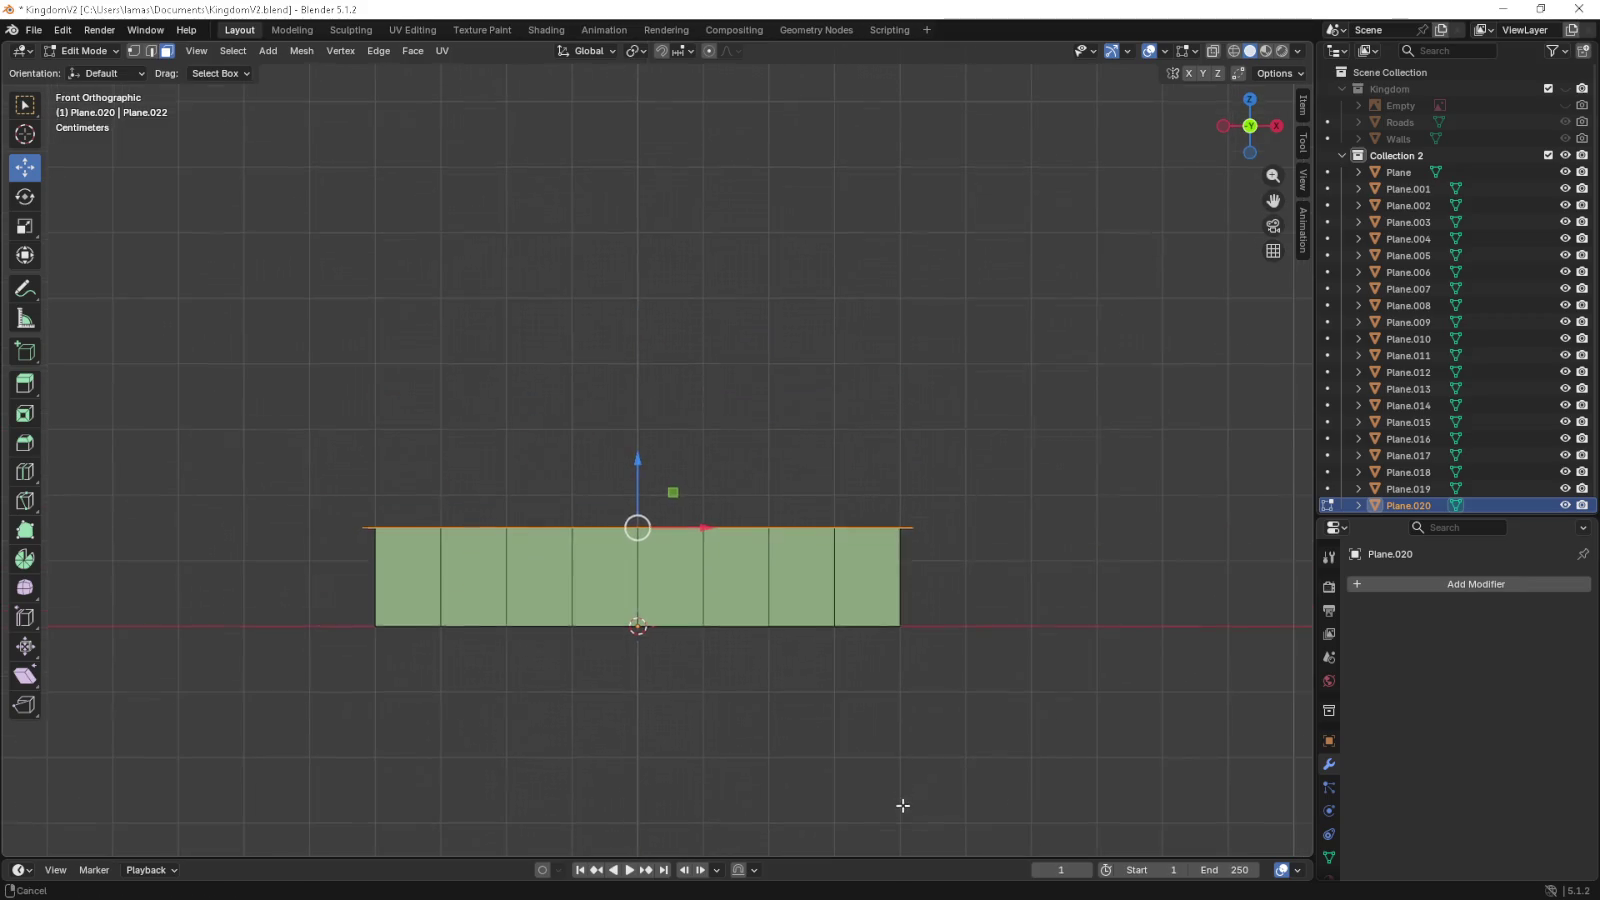
{"action": "key", "text": "e"}
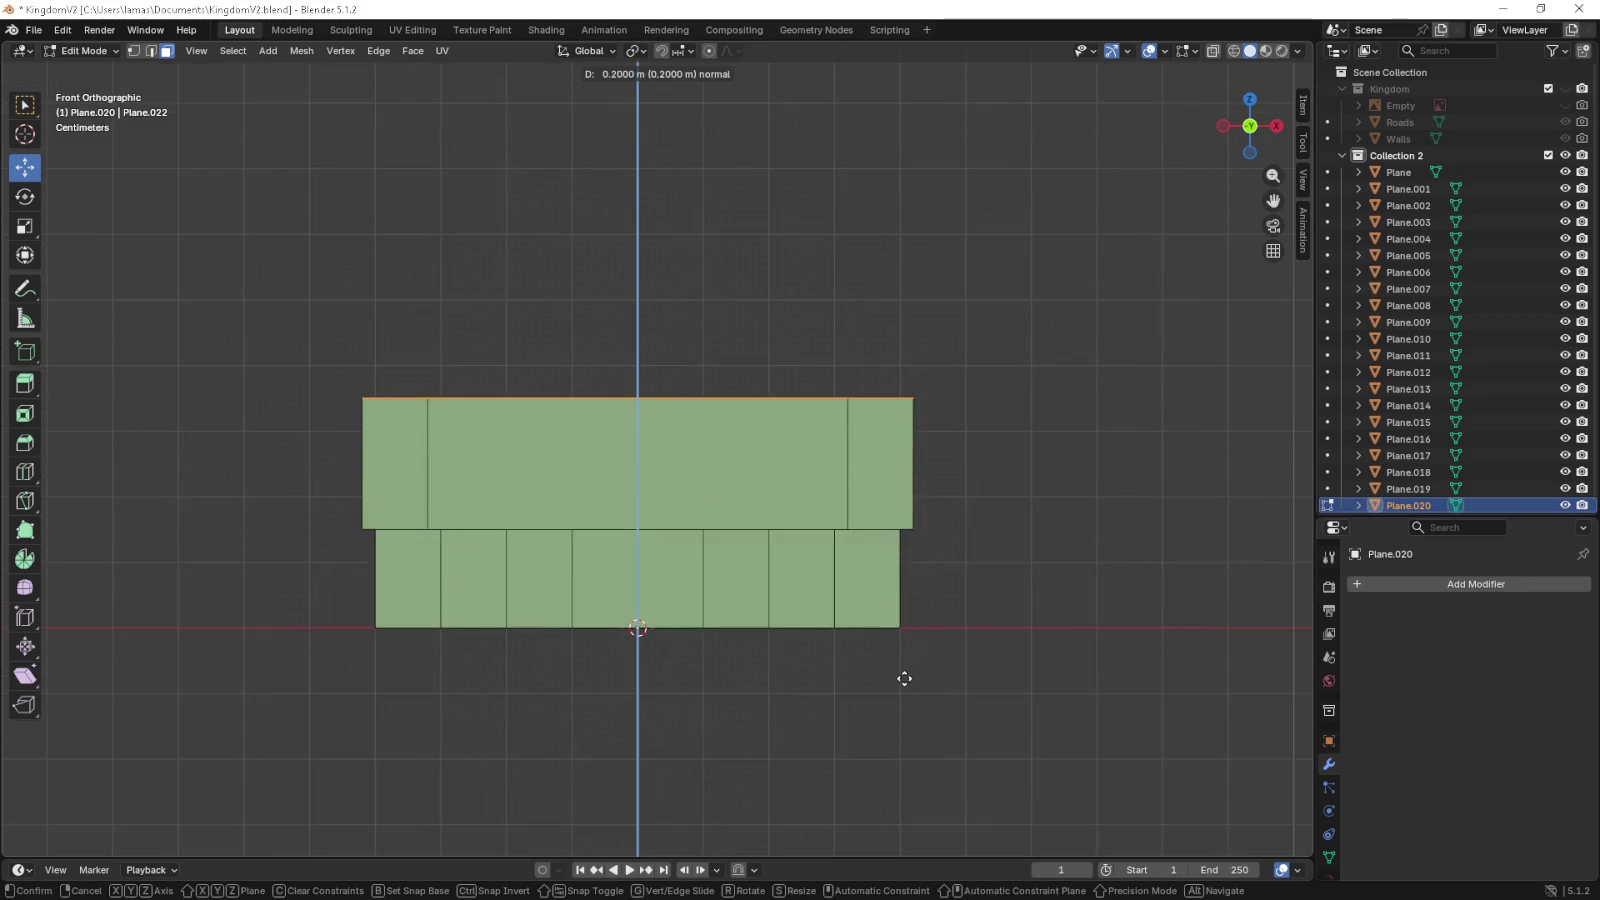
{"action": "left_click", "coordinate": [903, 675]}
{"action": "left_click_drag", "start_coordinate": [878, 565], "coordinate": [788, 670]}
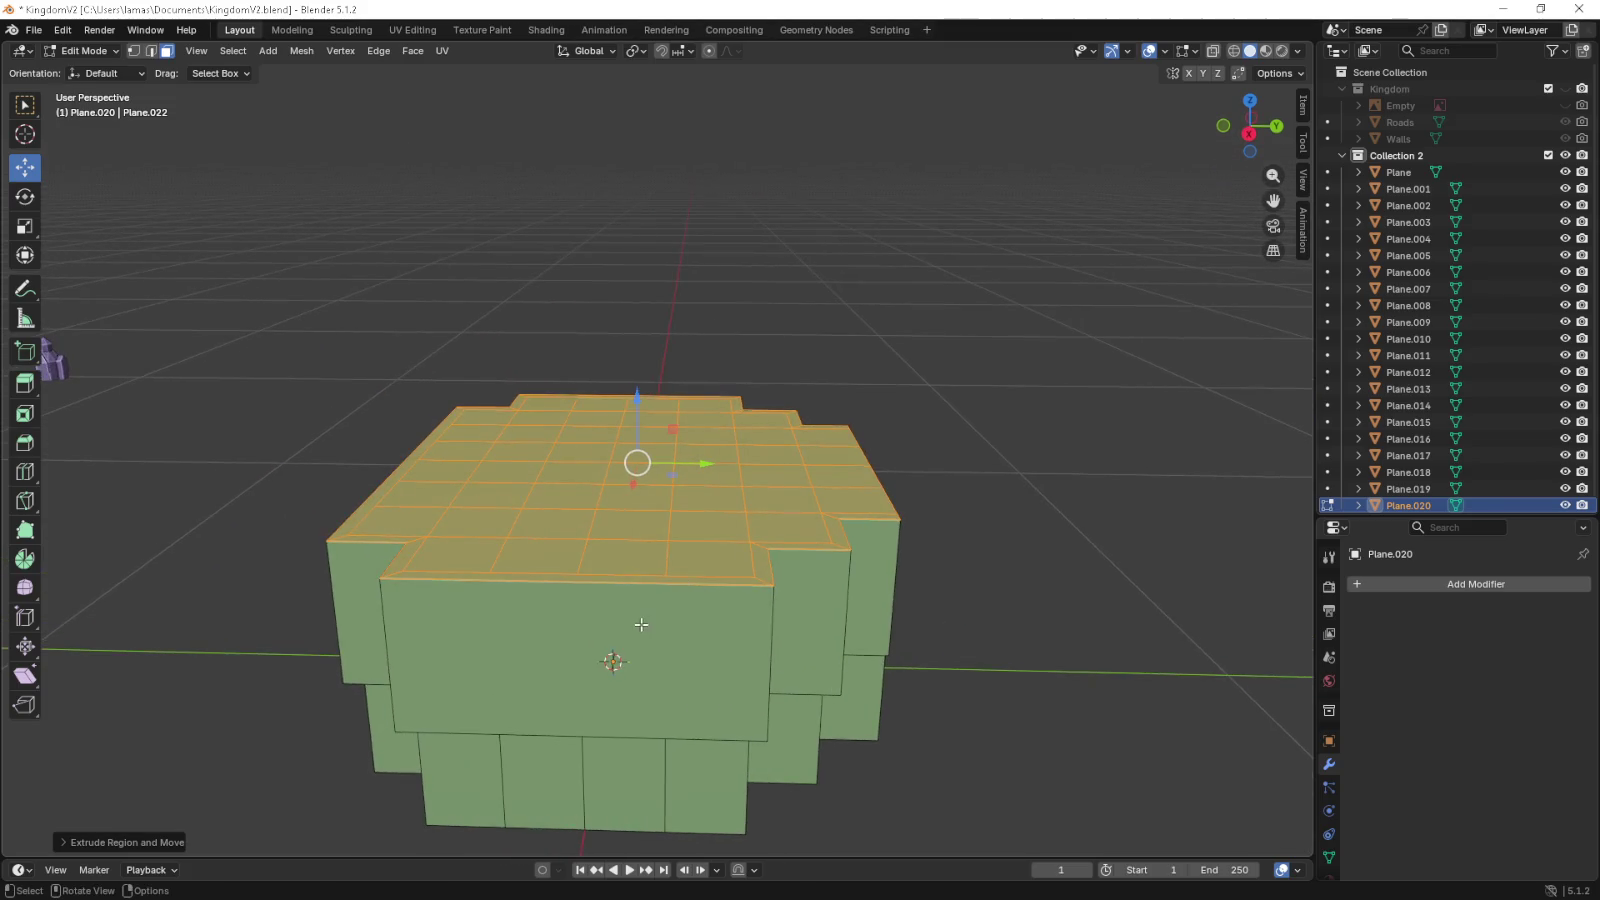
{"action": "left_click_drag", "start_coordinate": [641, 624], "coordinate": [610, 640]}
- Add a centred vertical loop cut across the new tier's front face
{"action": "key", "text": "ctrl+r"}
{"action": "left_click", "coordinate": [610, 640]}
{"action": "right_click", "coordinate": [610, 645]}
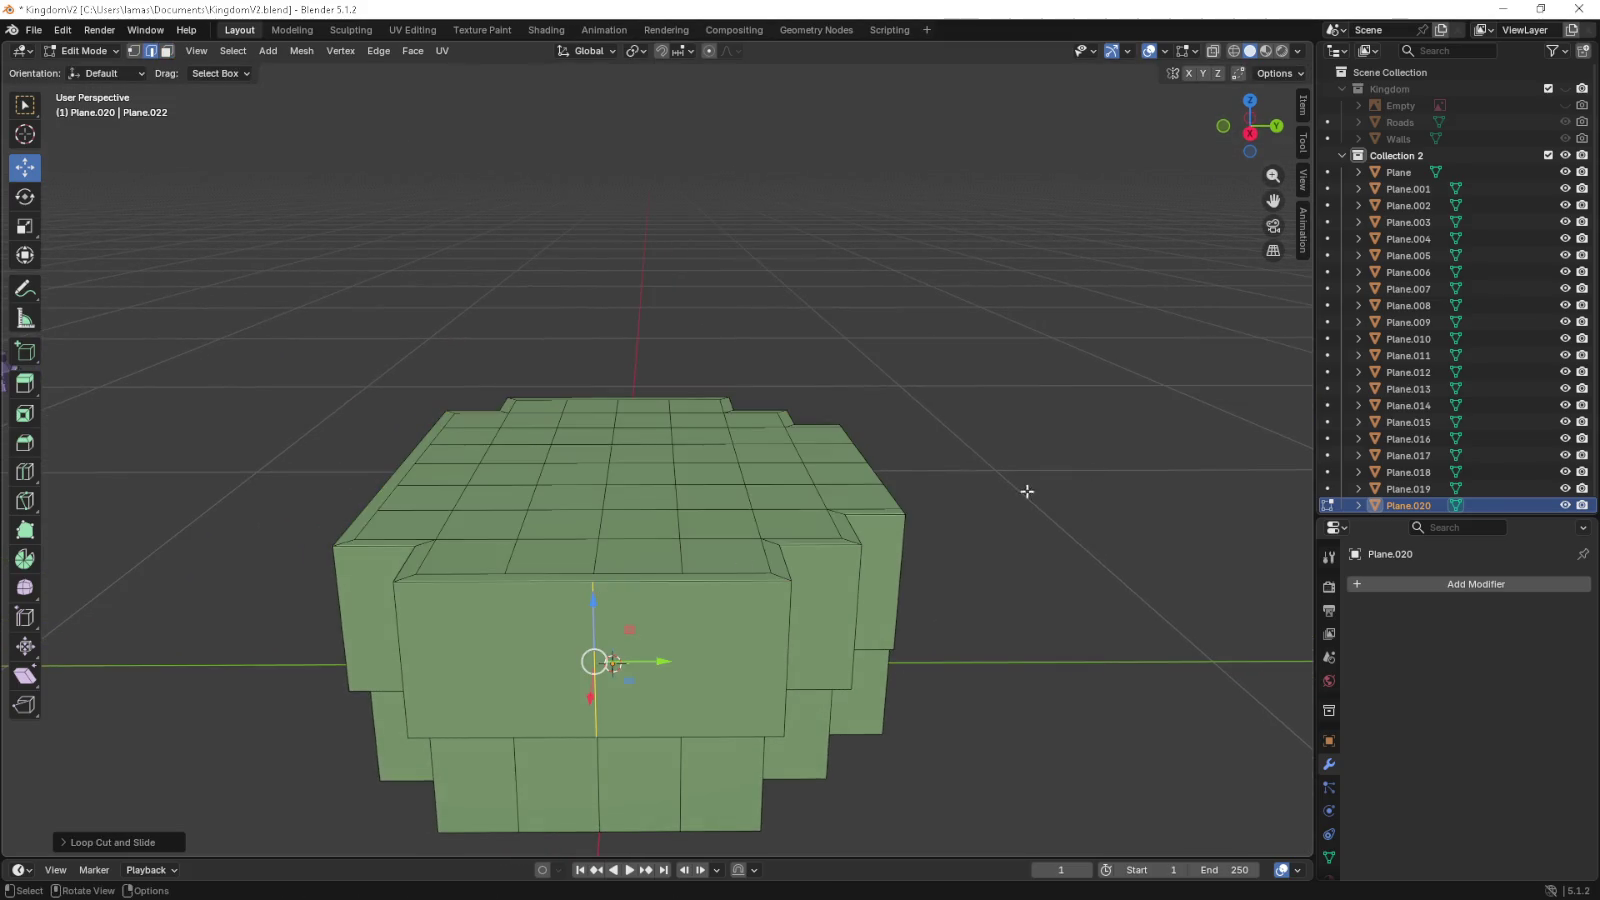
{"action": "left_click_drag", "start_coordinate": [1027, 491], "coordinate": [794, 579]}
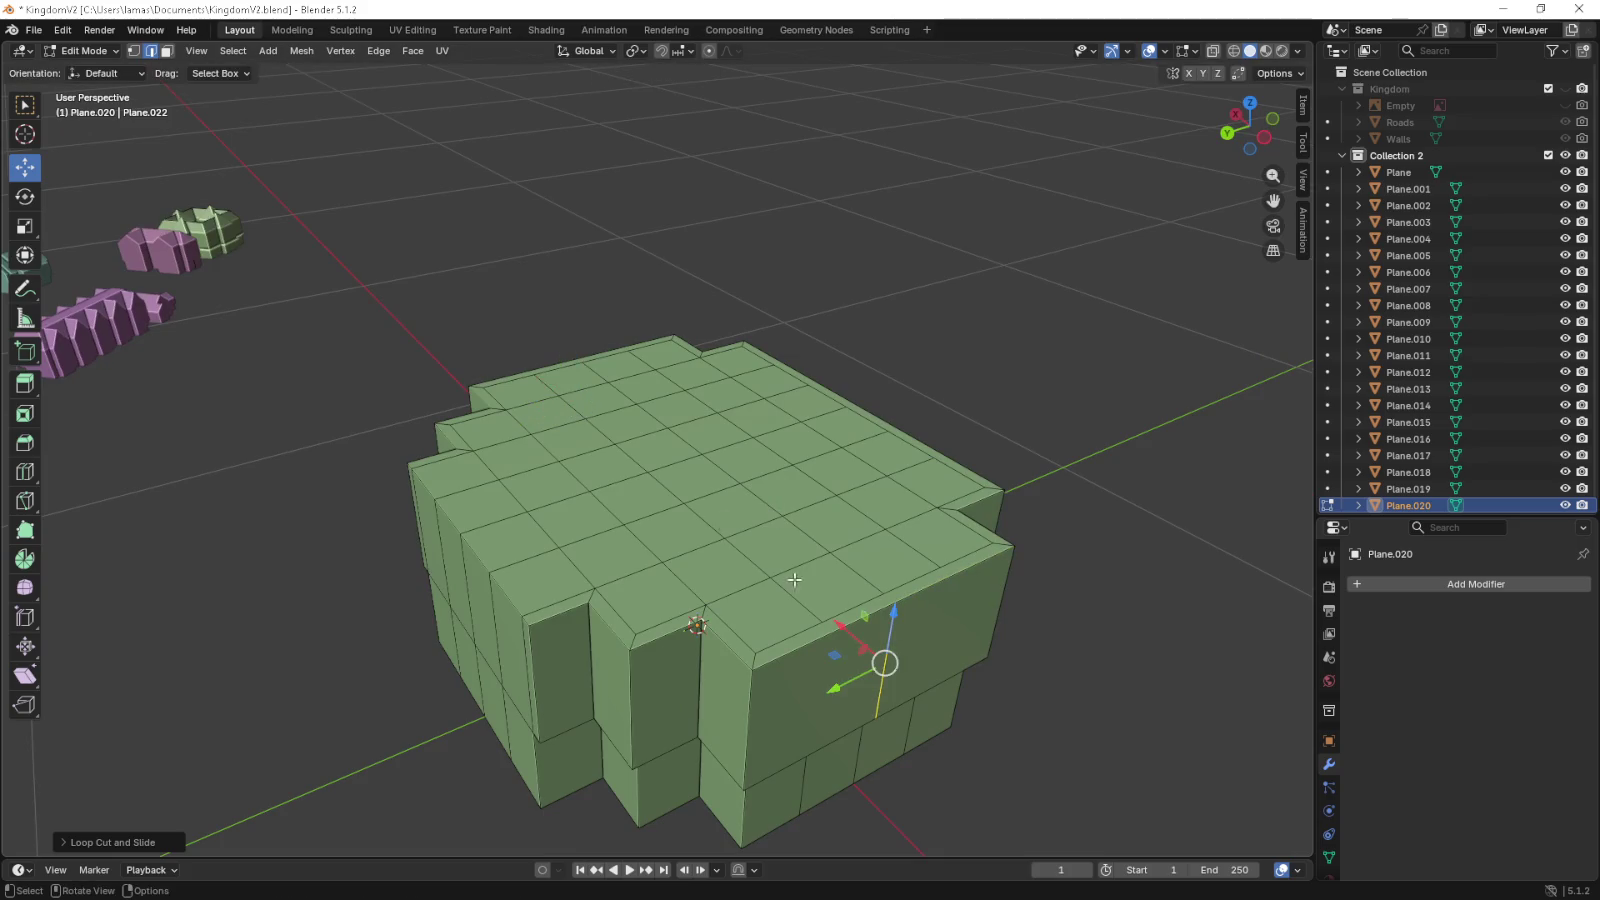
- Raise the top-left edge loop and new vertical loop upward in front view
{"action": "left_click", "coordinate": [133, 51]}
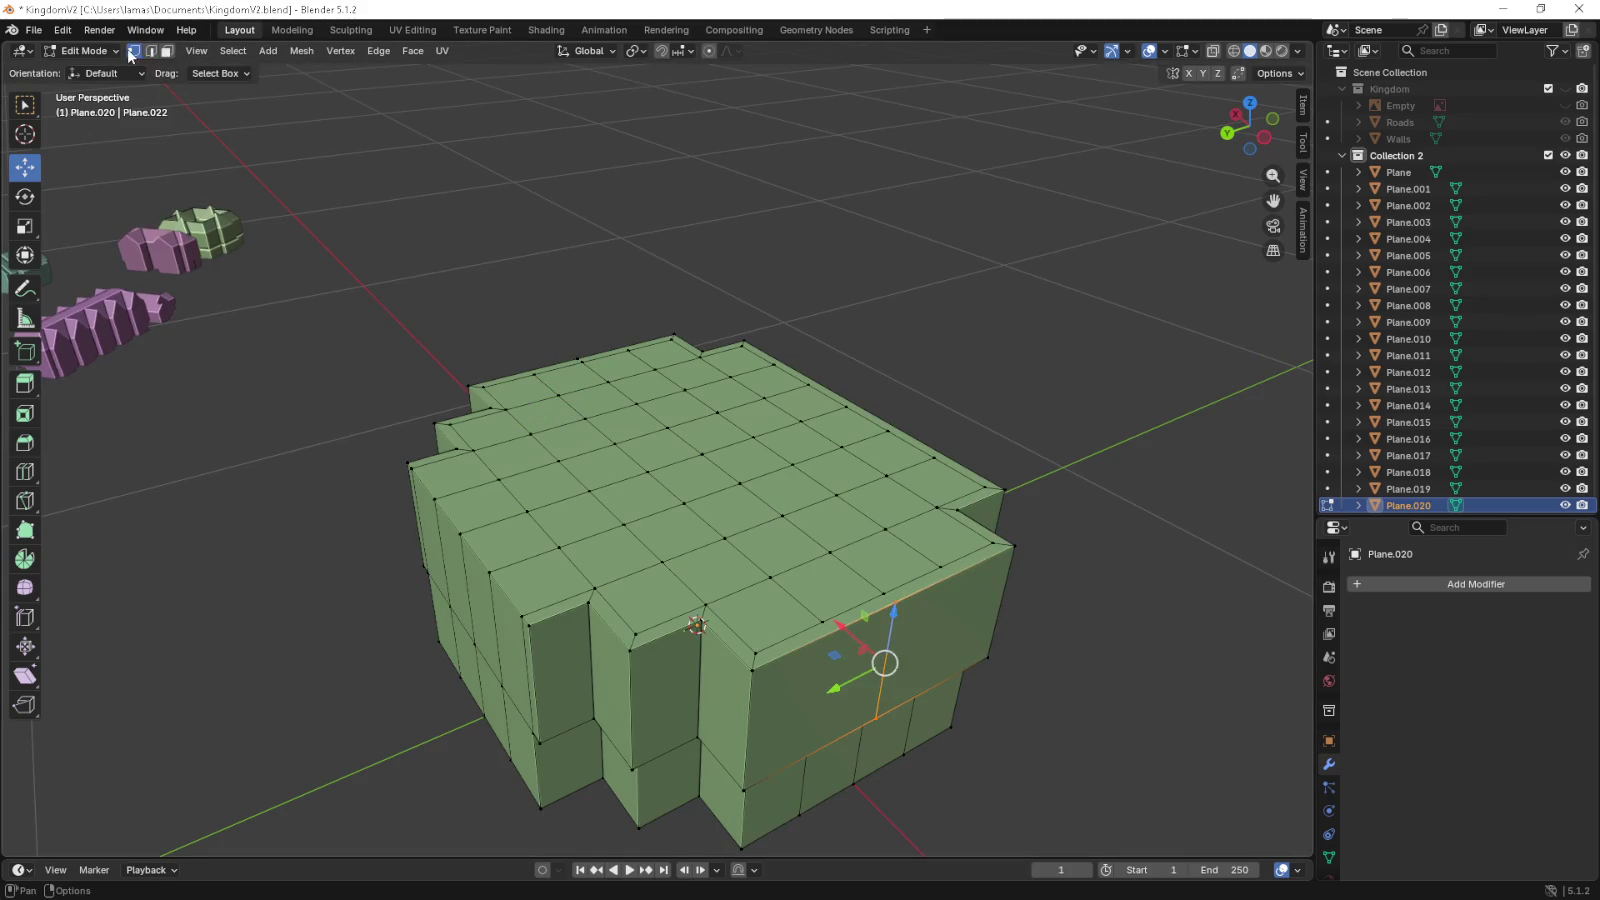
{"action": "left_click", "coordinate": [574, 356]}
{"action": "left_click", "coordinate": [915, 610]}
{"action": "left_click_drag", "start_coordinate": [915, 610], "coordinate": [883, 595]}
{"action": "key", "text": "KP_1"}
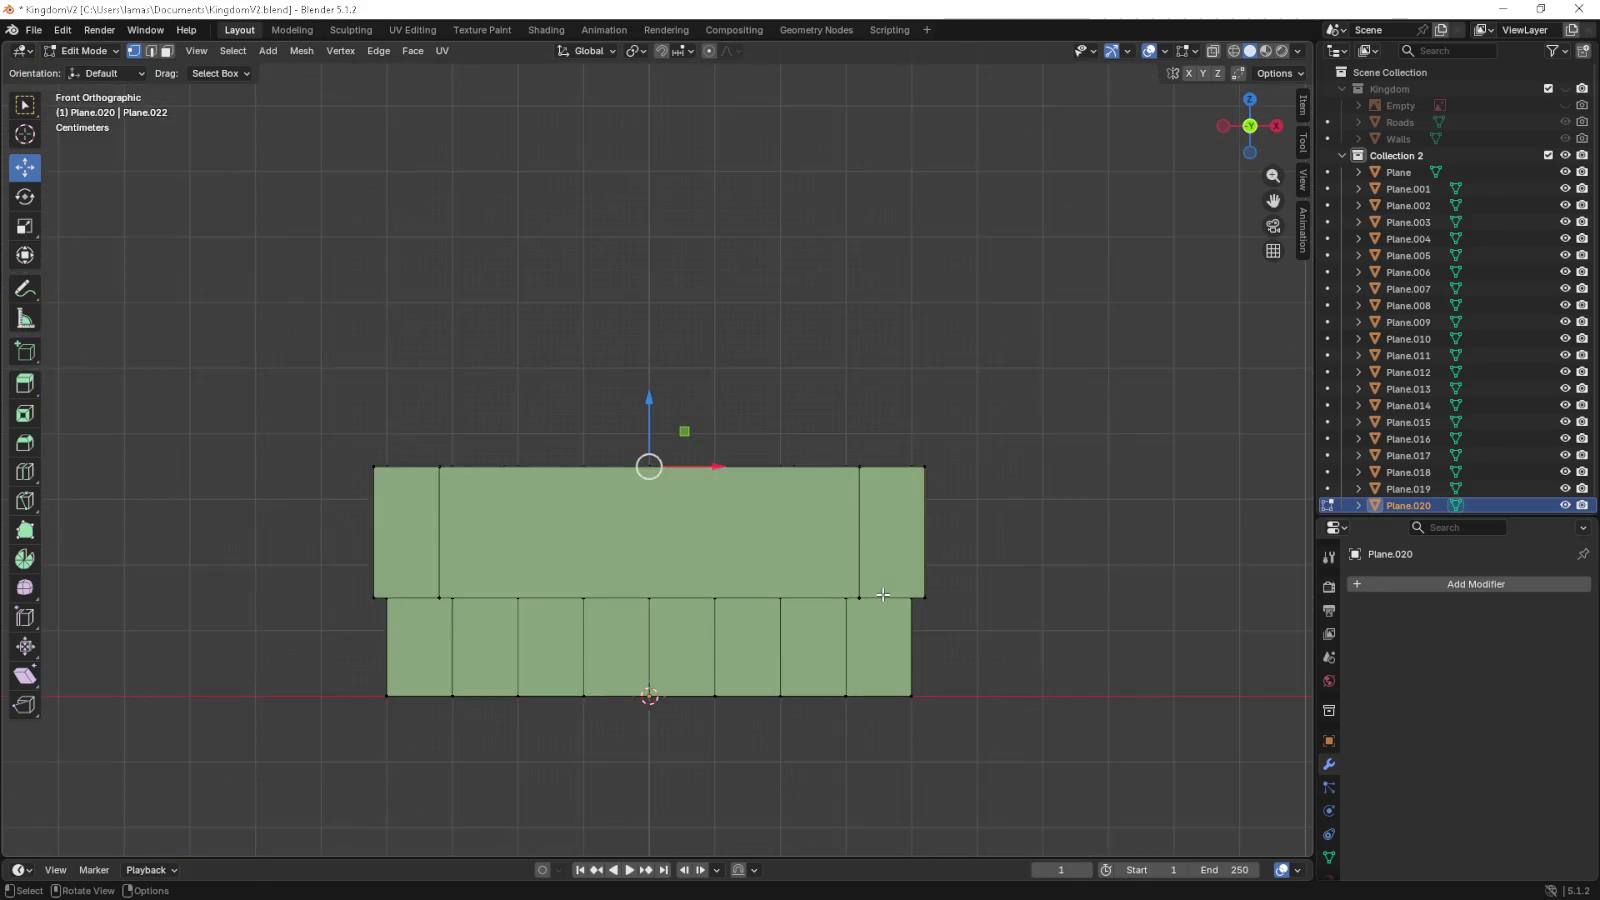
{"action": "key", "text": "g"}
{"action": "left_click", "coordinate": [880, 498]}
{"action": "left_click_drag", "start_coordinate": [880, 498], "coordinate": [560, 580]}
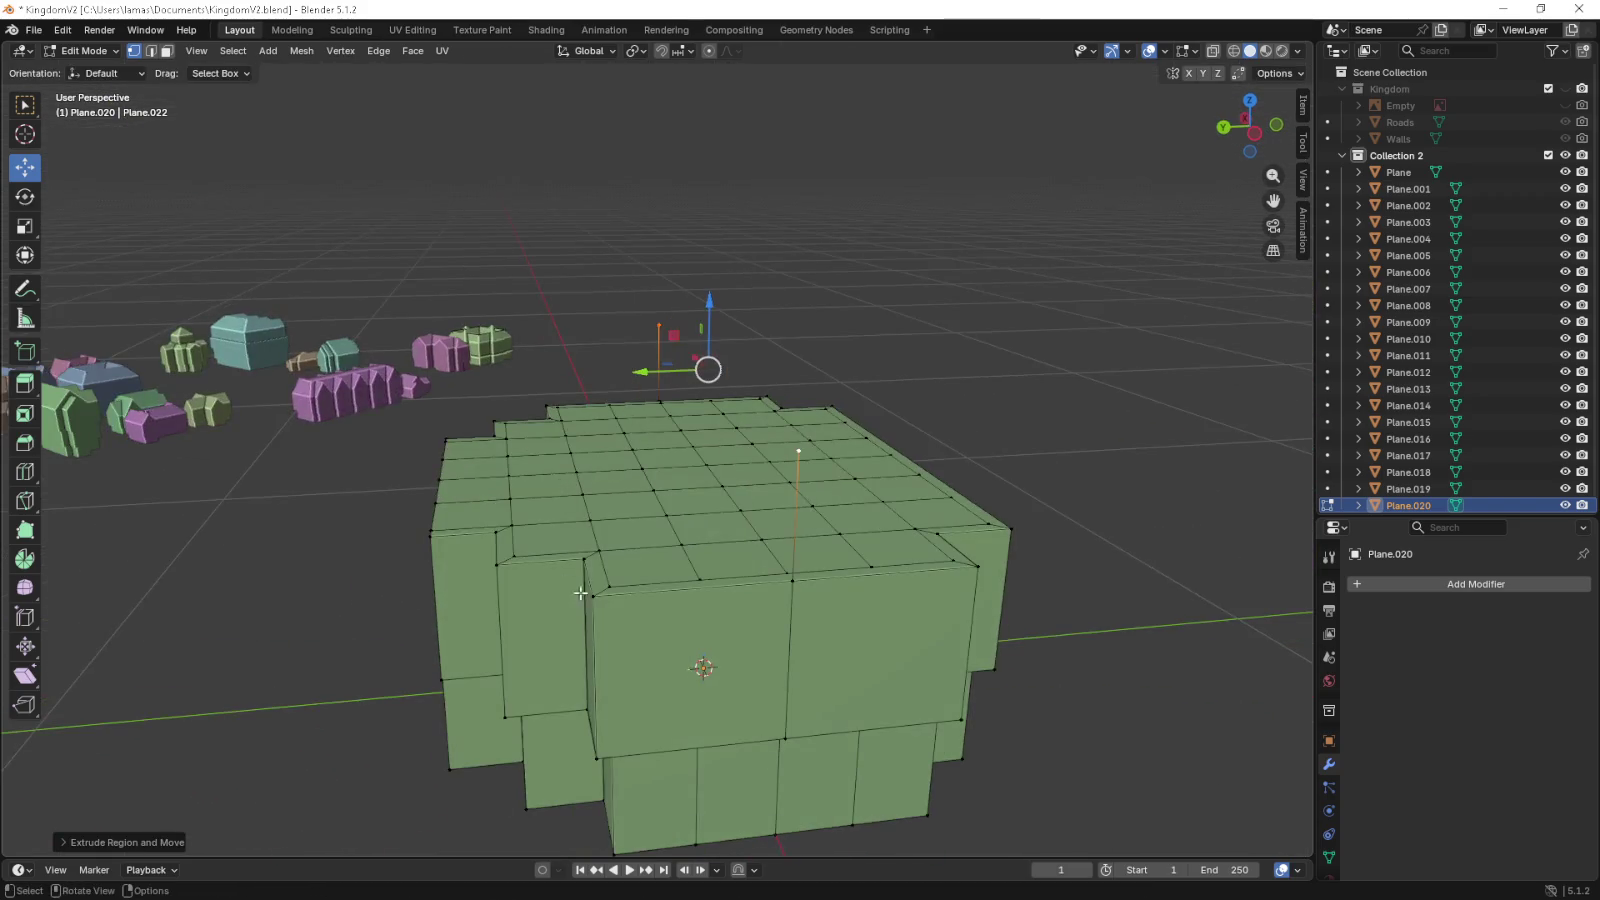
- Fill a triangular gable face between the front edge and raised vertices
{"action": "left_click", "coordinate": [593, 597]}
{"action": "left_click", "coordinate": [799, 451]}
{"action": "left_click", "coordinate": [792, 580]}
{"action": "left_click", "coordinate": [977, 567]}
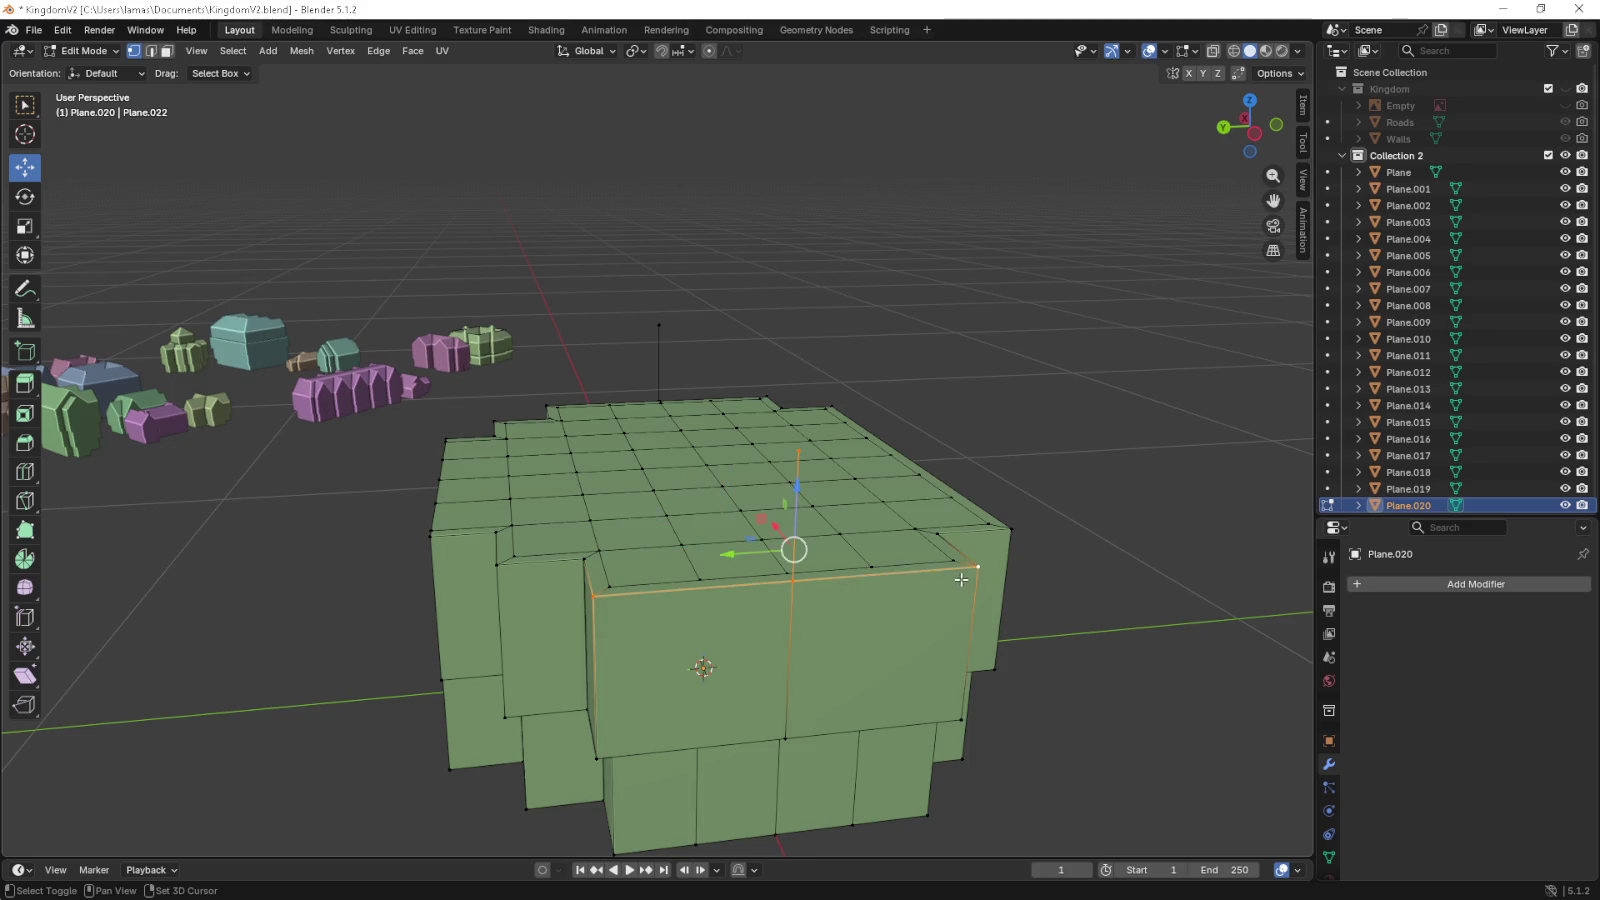
{"action": "key", "text": "f"}
{"action": "left_click", "coordinate": [555, 404]}
{"action": "left_click", "coordinate": [659, 325]}
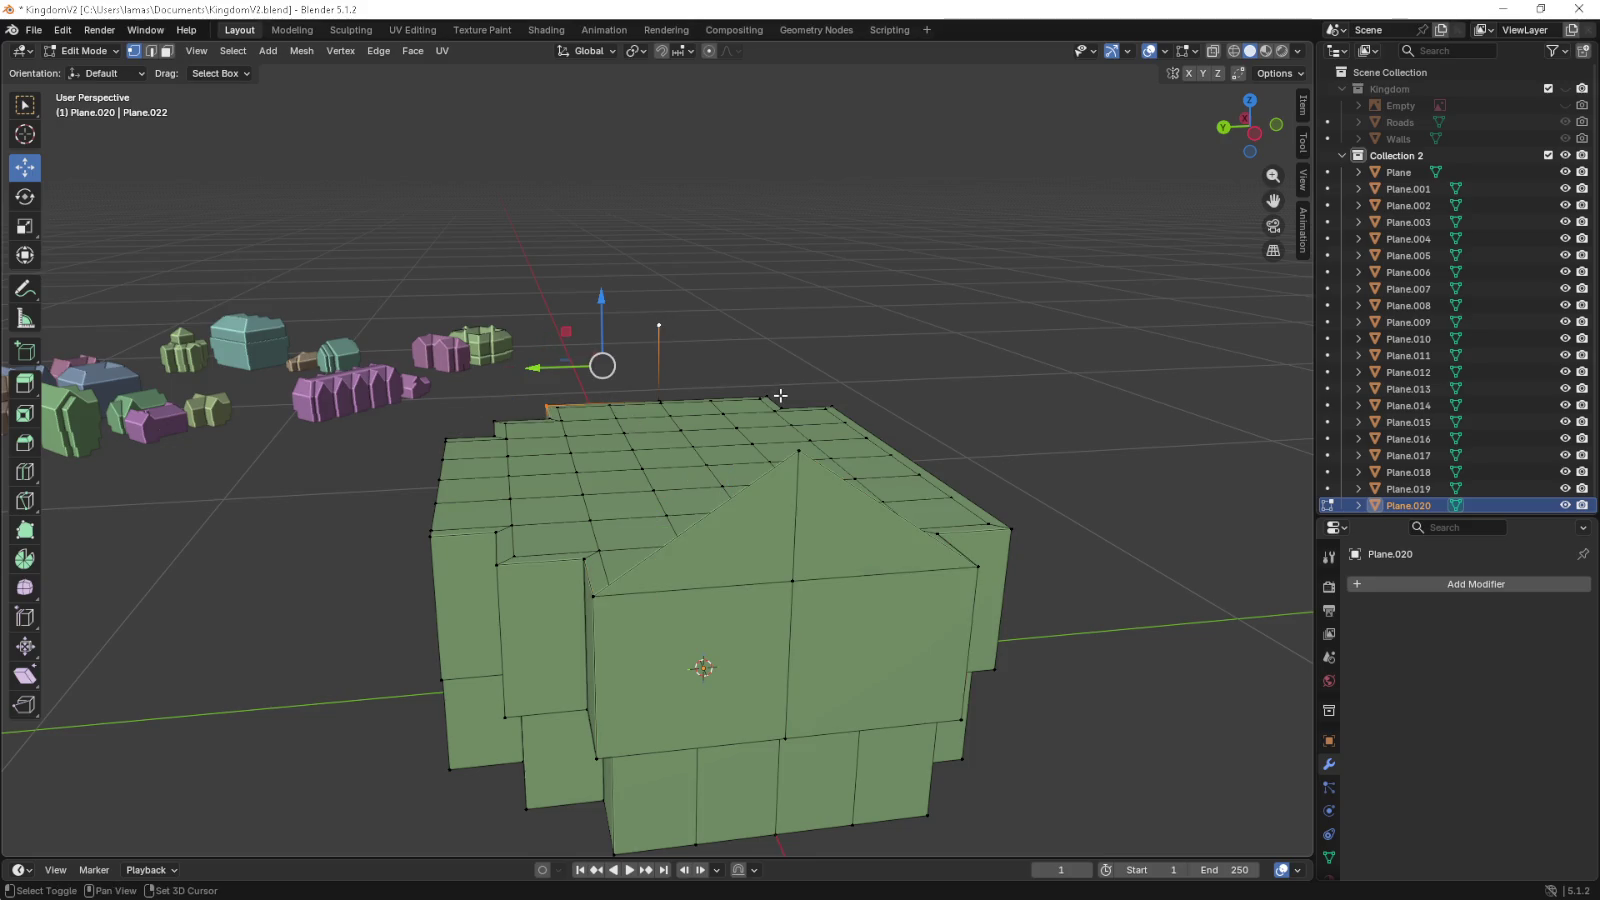
- Fill the second triangular gable face and a large sloped roof face
{"action": "left_click", "coordinate": [773, 391]}
{"action": "key", "text": "f"}
{"action": "left_click_drag", "start_coordinate": [773, 391], "coordinate": [398, 481]}
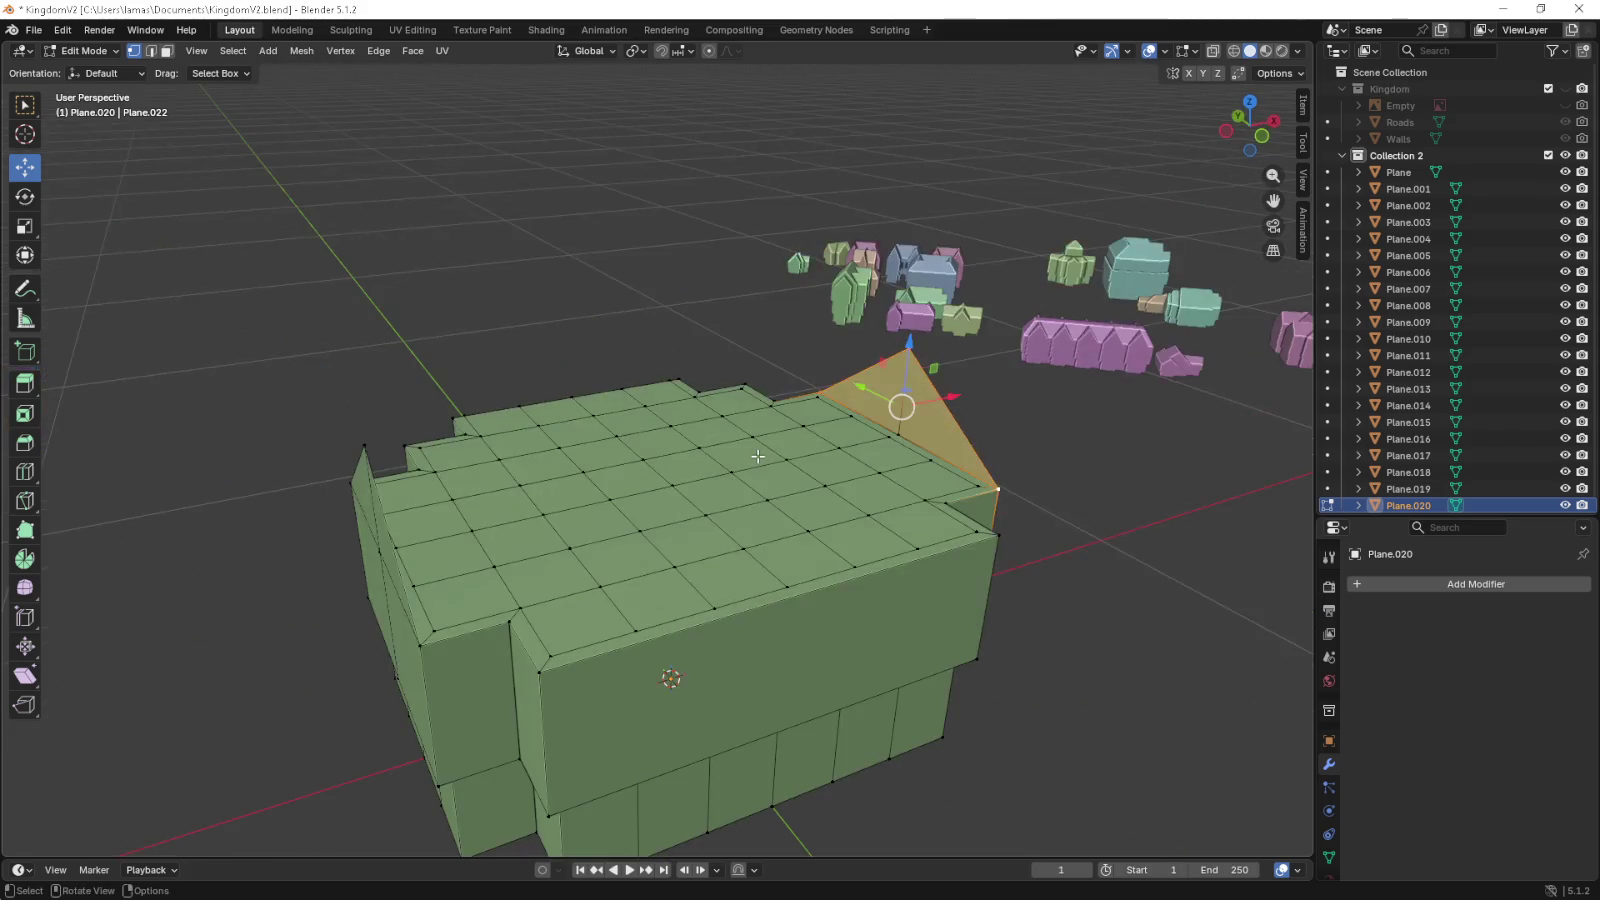
{"action": "left_click", "coordinate": [366, 446]}
{"action": "left_click", "coordinate": [420, 645]}
{"action": "left_click", "coordinate": [946, 503]}
{"action": "left_click", "coordinate": [997, 488]}
{"action": "left_click", "coordinate": [908, 348]}
{"action": "left_click", "coordinate": [360, 434]}
{"action": "left_click", "coordinate": [362, 445]}
{"action": "key", "text": "f"}
- Undo the sloped roof faces, returning to the original grid faces
{"action": "left_click_drag", "start_coordinate": [362, 450], "coordinate": [993, 600]}
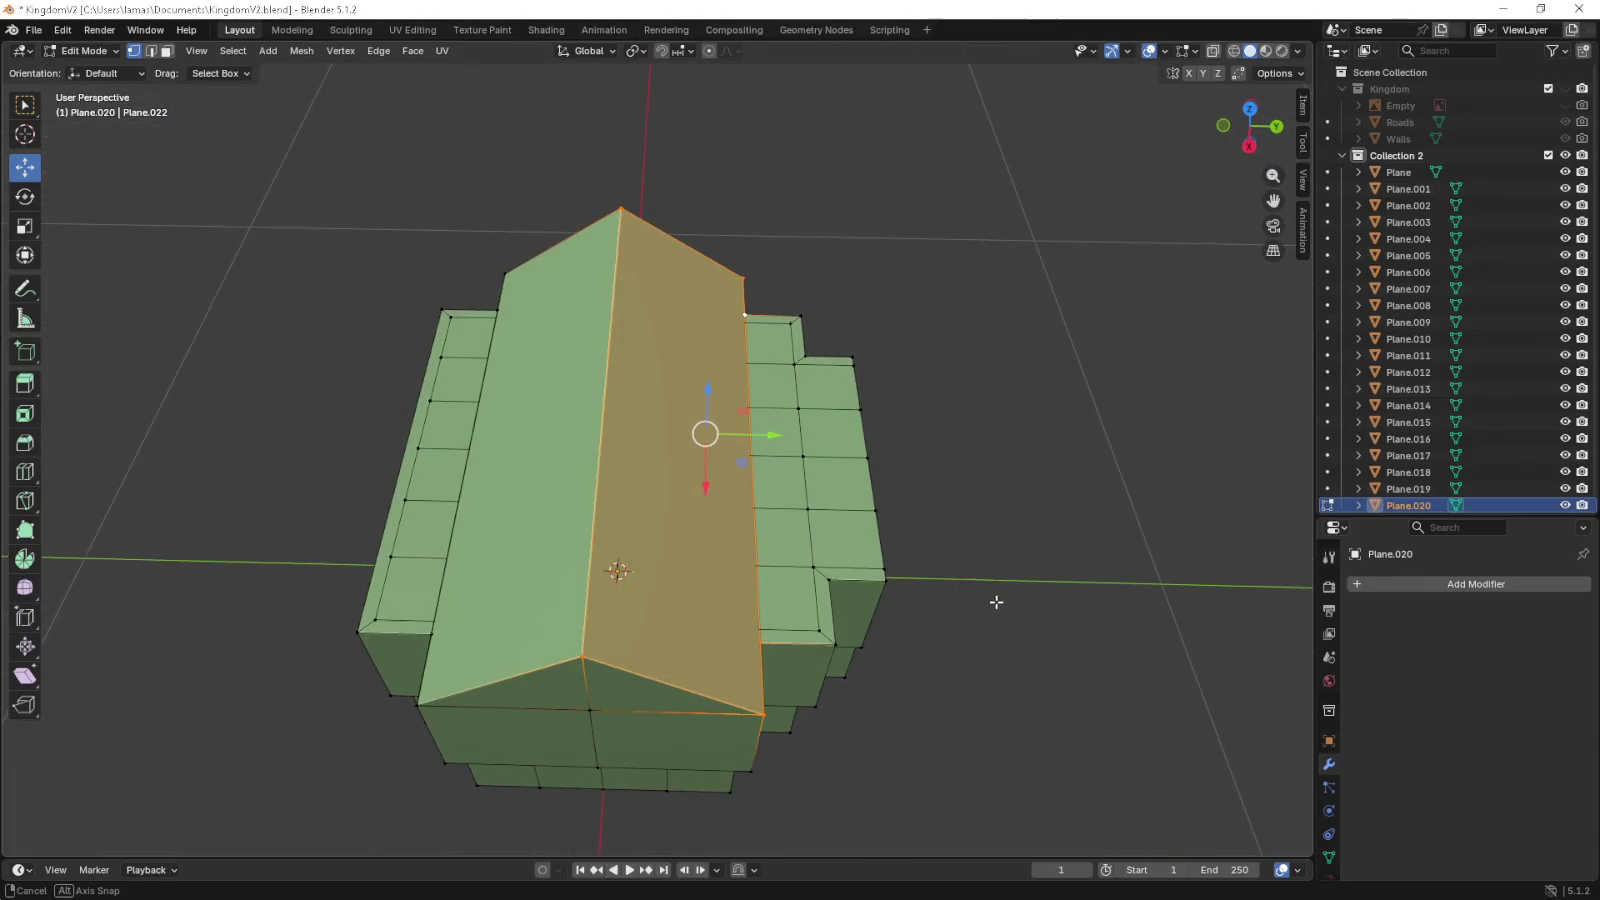
{"action": "left_click_drag", "start_coordinate": [617, 409], "coordinate": [585, 425]}
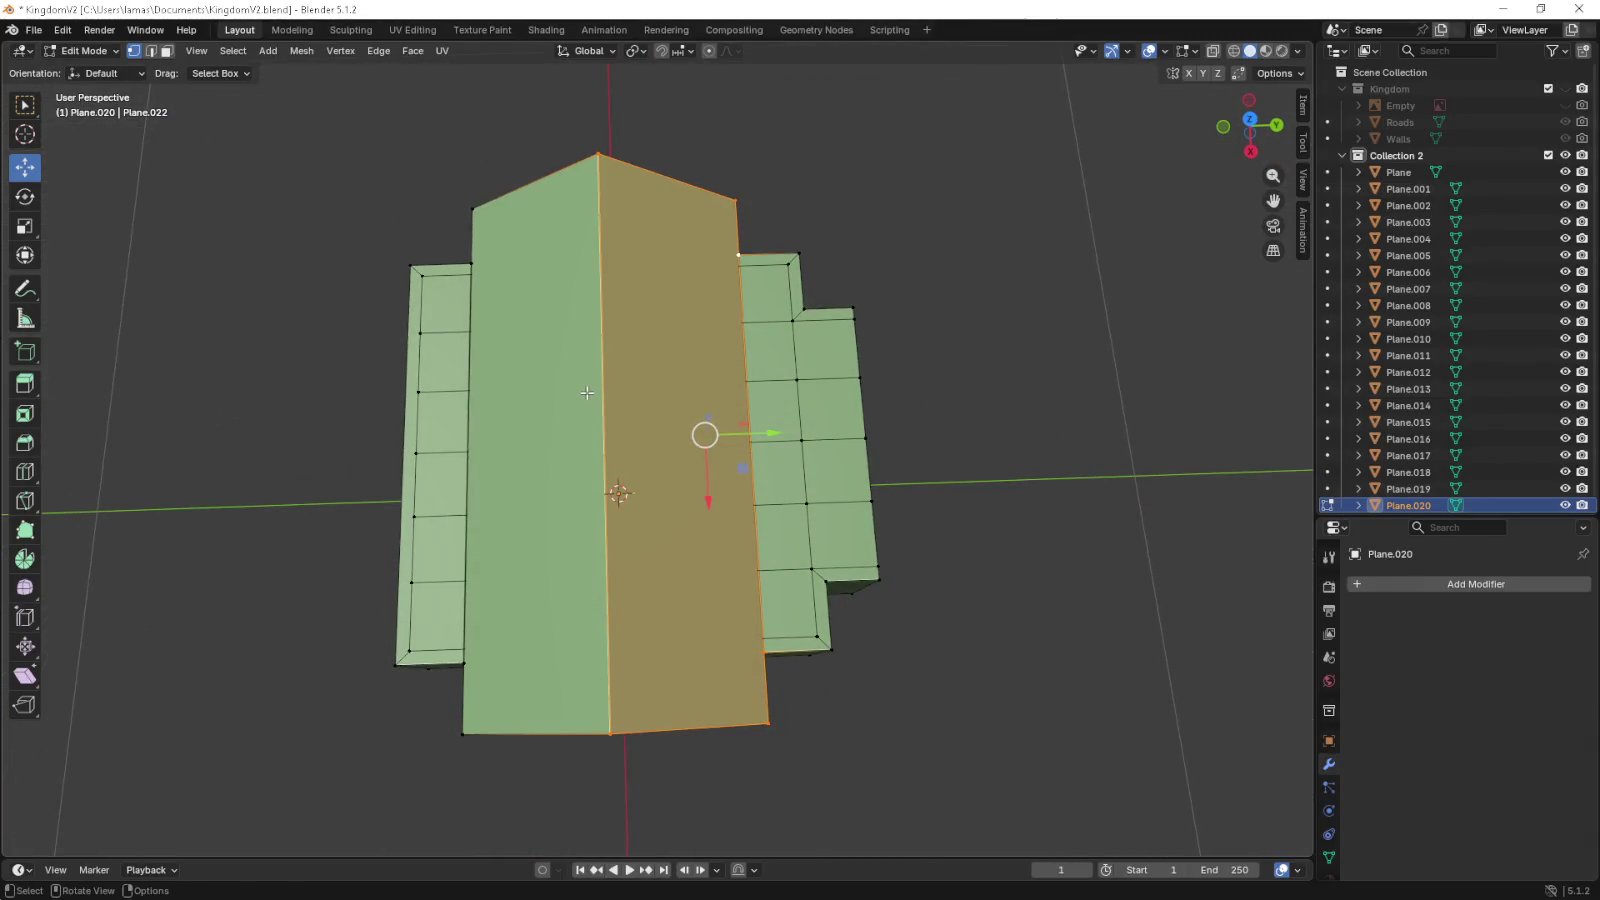
{"action": "key", "text": "ctrl+z"}
{"action": "key", "text": "ctrl+z"}
{"action": "key", "text": "ctrl+z"}
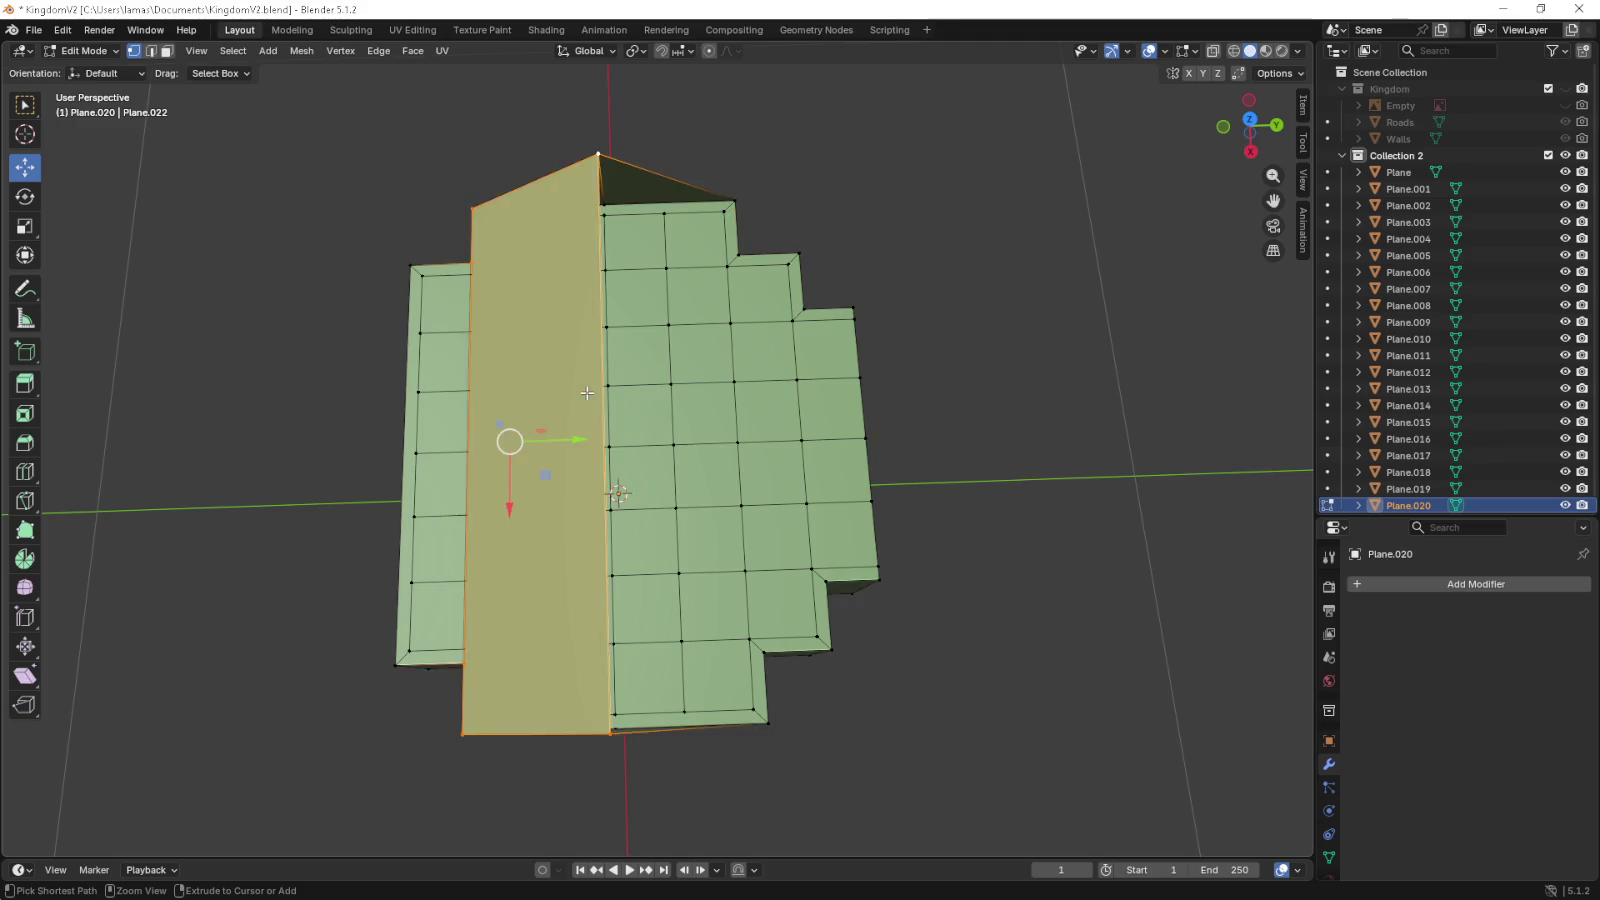
{"action": "key", "text": "ctrl+z"}
{"action": "left_click_drag", "start_coordinate": [587, 393], "coordinate": [476, 330]}
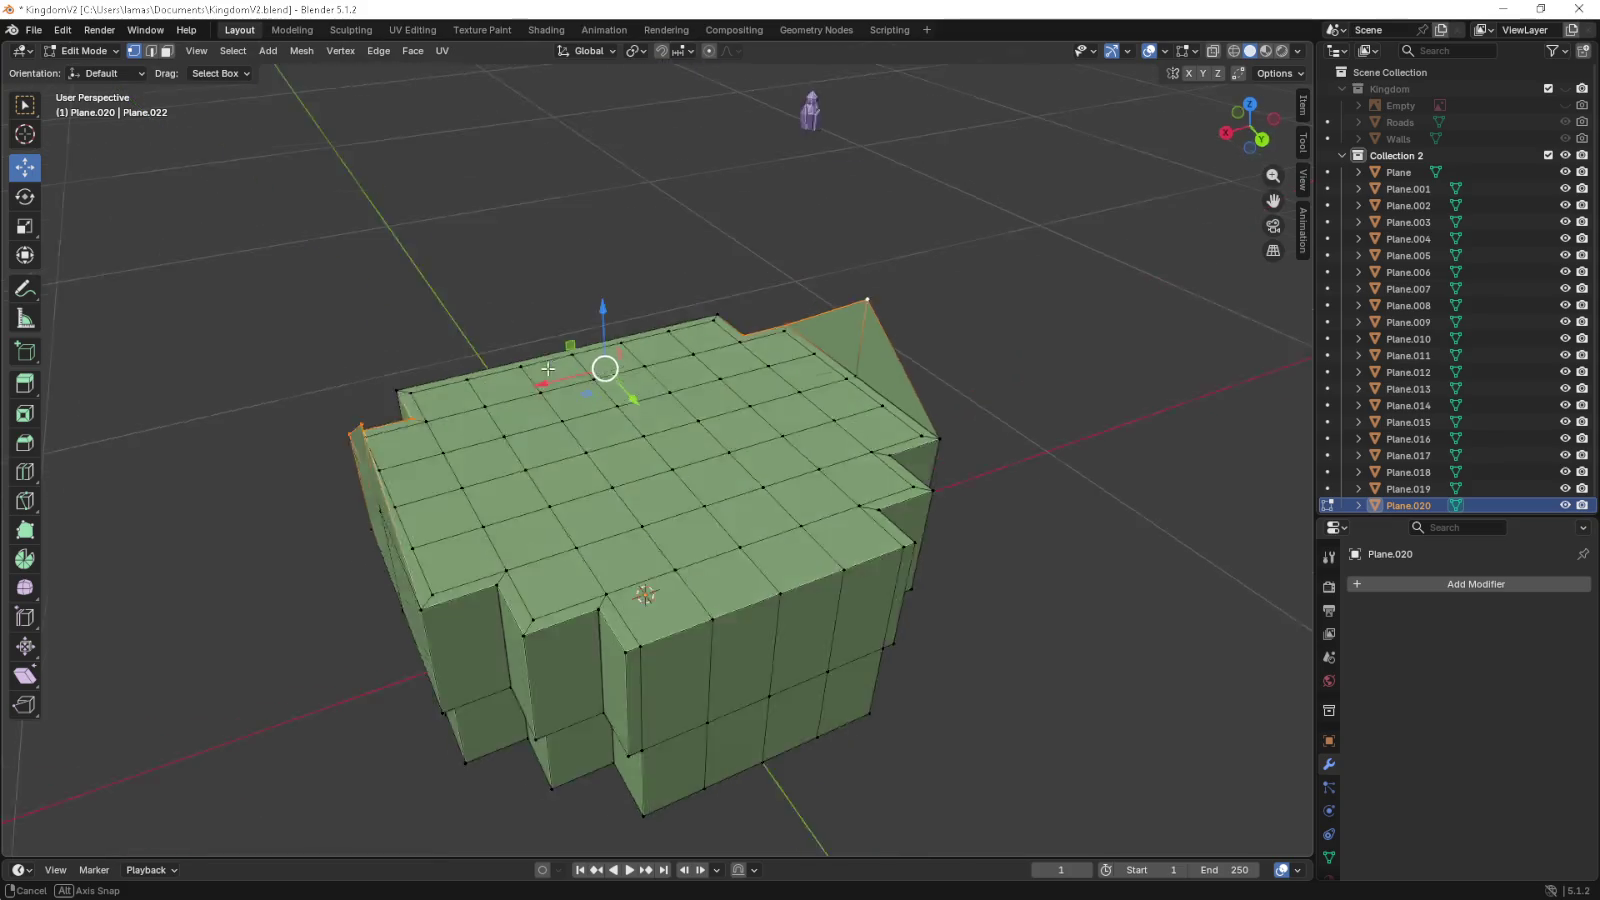
- Raise the top corner vertex upward in front view
{"action": "left_click", "coordinate": [618, 551]}
{"action": "key", "text": "KP_1"}
{"action": "key", "text": "g"}
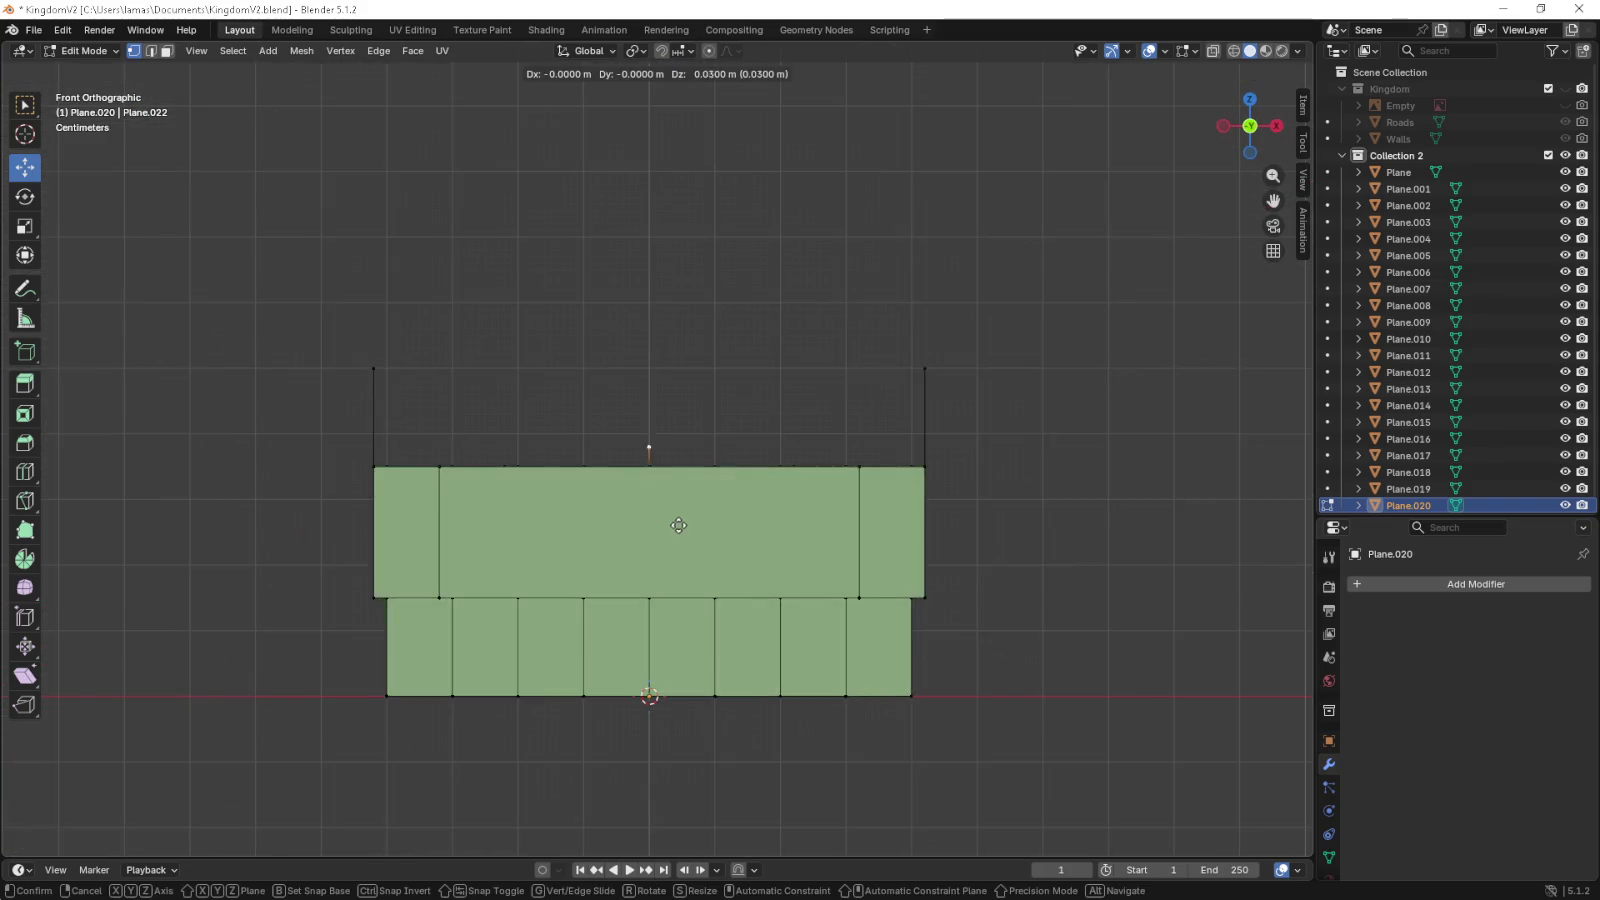
{"action": "left_click", "coordinate": [682, 455]}
{"action": "left_click_drag", "start_coordinate": [682, 455], "coordinate": [331, 497]}
- Fill a triangular face between the front edge vertex, corner vertex and raised vertex
{"action": "left_click", "coordinate": [470, 571]}
{"action": "left_click", "coordinate": [454, 568]}
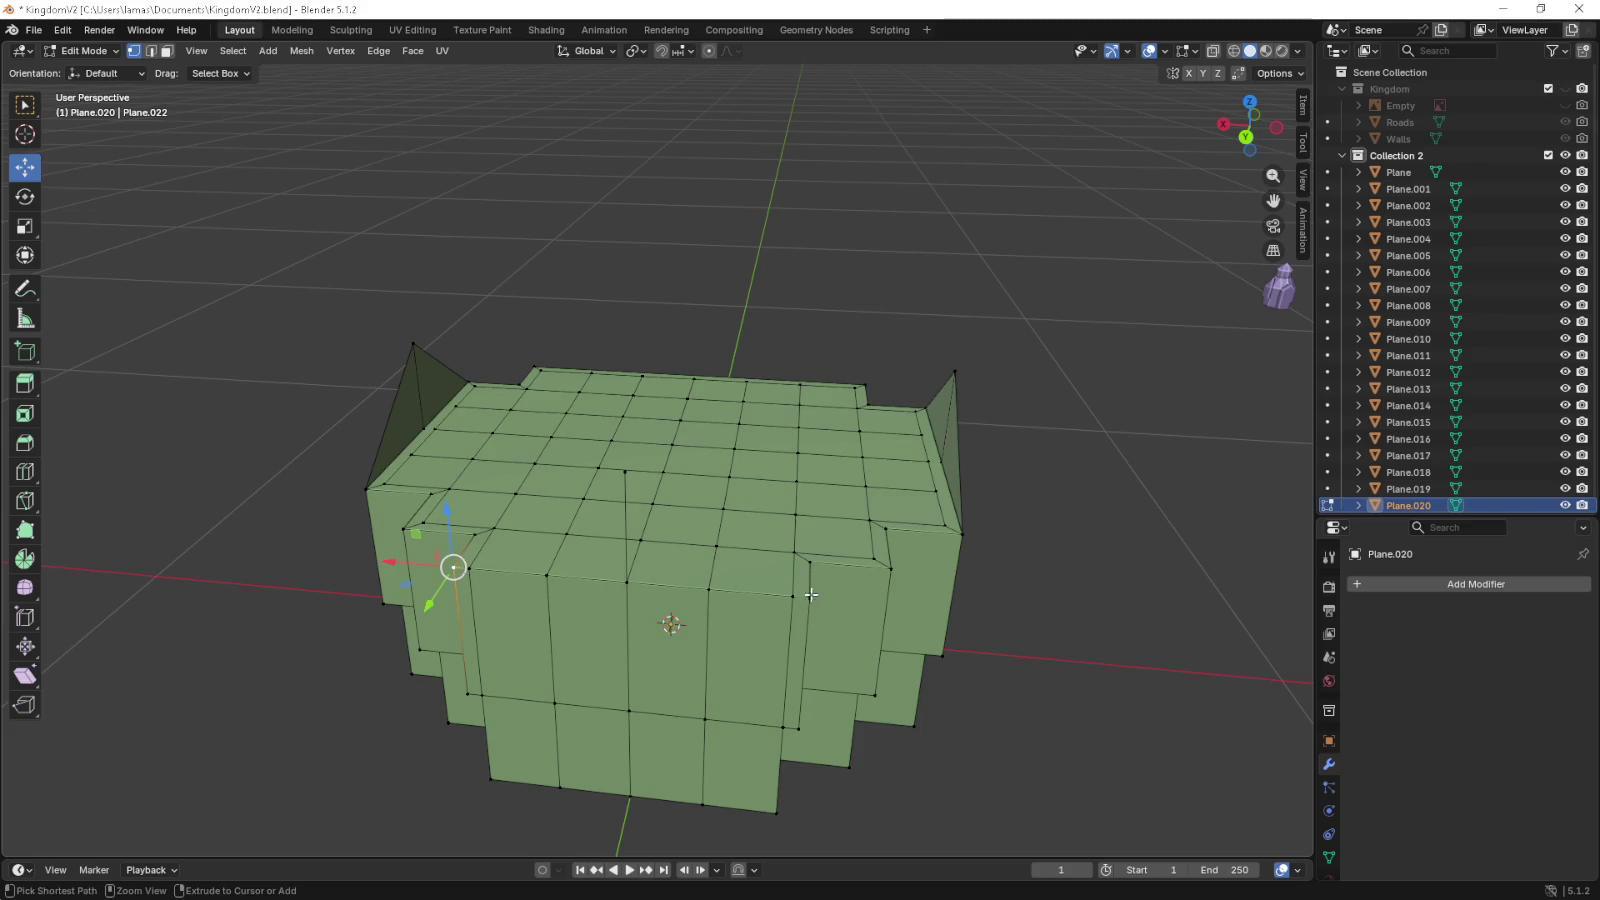
{"action": "left_click", "coordinate": [809, 596]}
{"action": "left_click", "coordinate": [627, 470]}
{"action": "key", "text": "f"}
- Select the left and right corner vertices and add a new edge loop
{"action": "left_click_drag", "start_coordinate": [620, 529], "coordinate": [286, 329]}
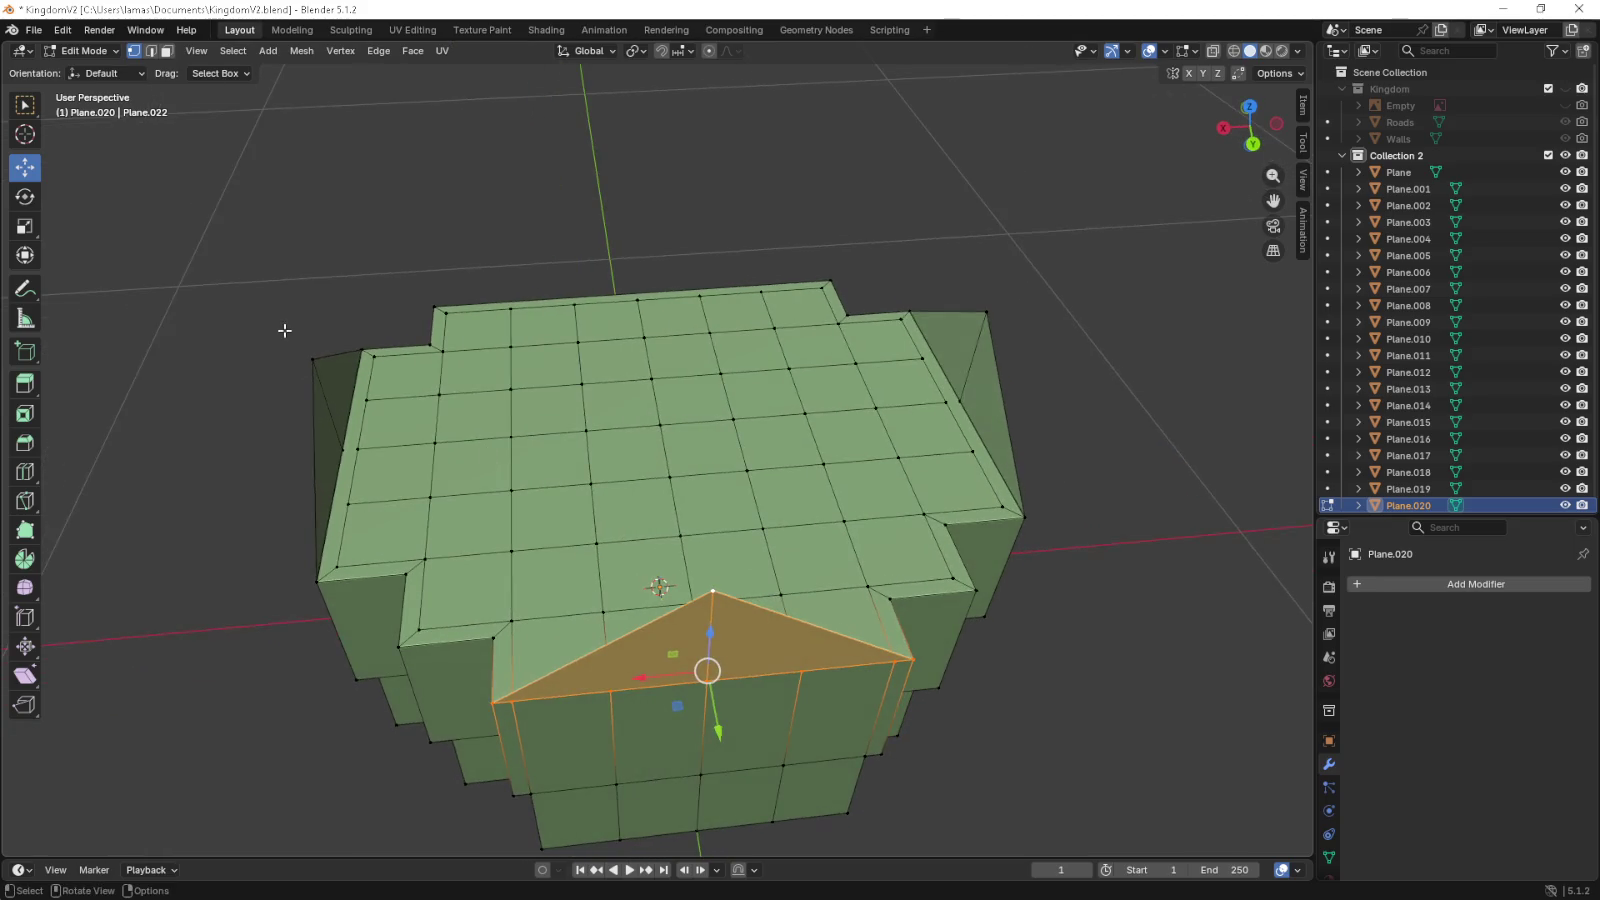
{"action": "left_click", "coordinate": [311, 356]}
{"action": "left_click", "coordinate": [985, 320]}
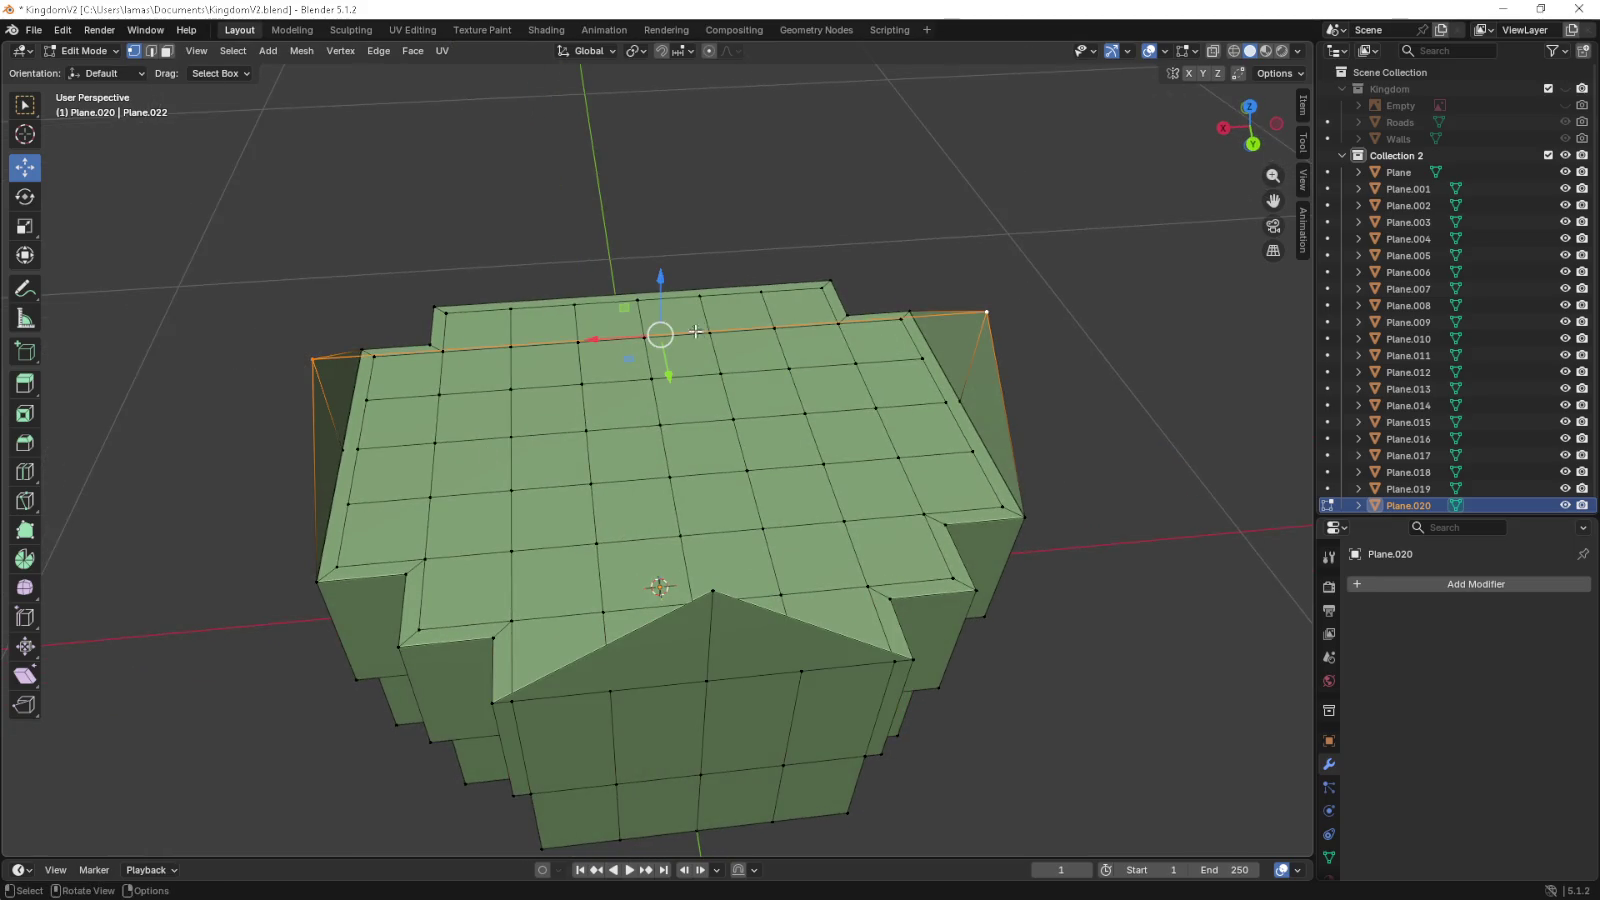
{"action": "key", "text": "ctrl+r"}
{"action": "left_click", "coordinate": [702, 330]}
{"action": "right_click", "coordinate": [684, 386]}
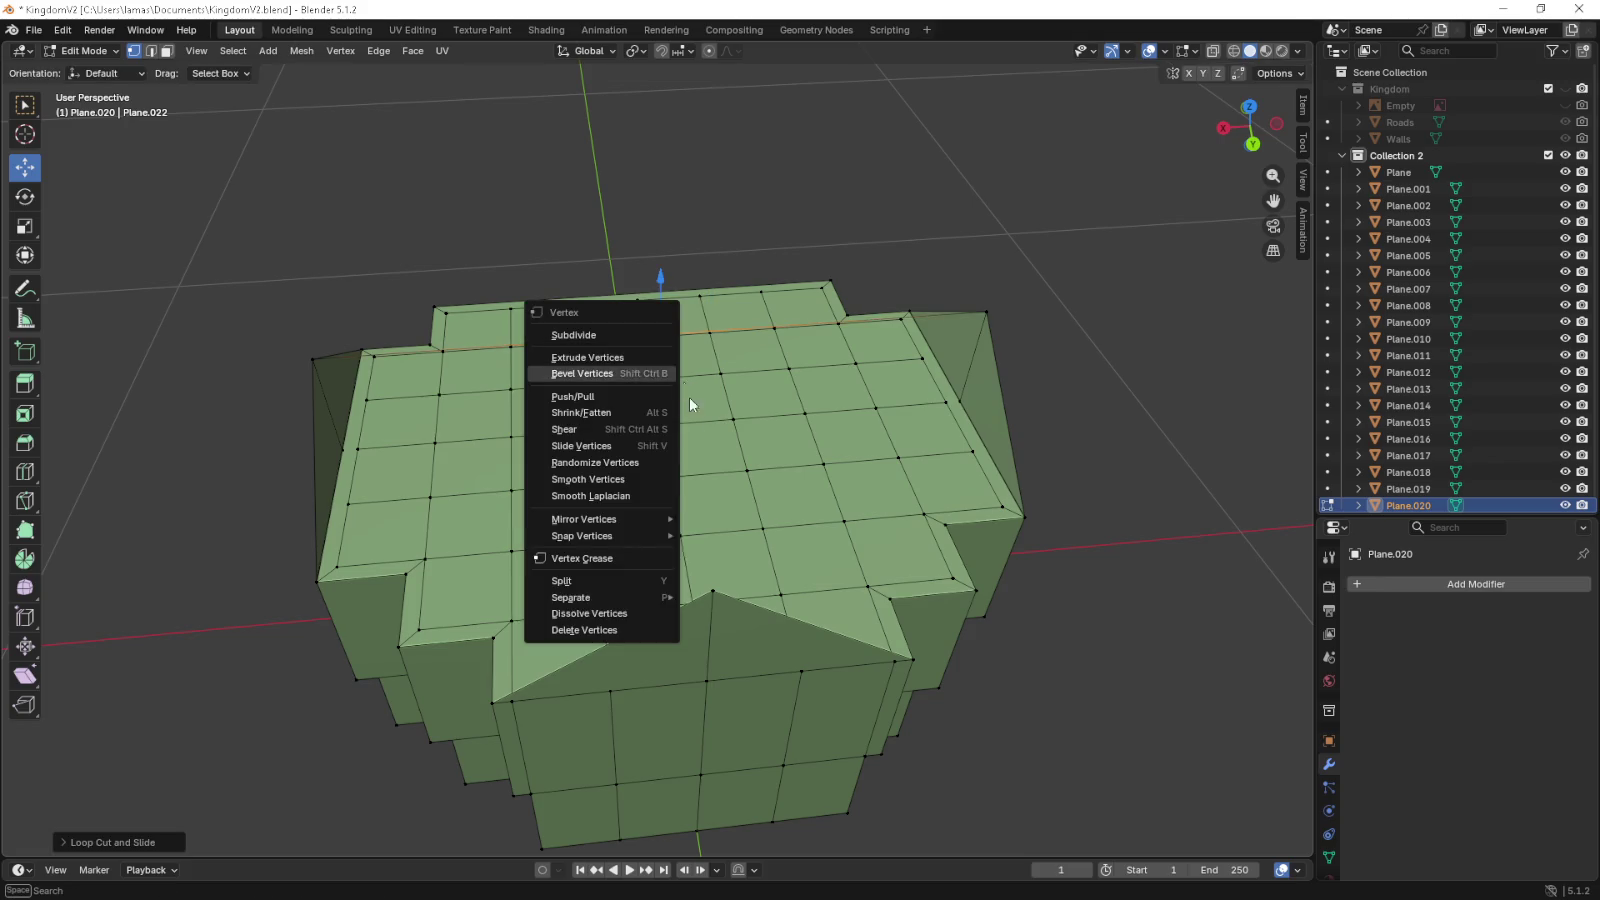
- From a top-down view, place a first loop cut across the landmass top
{"action": "left_click_drag", "start_coordinate": [684, 386], "coordinate": [937, 572]}
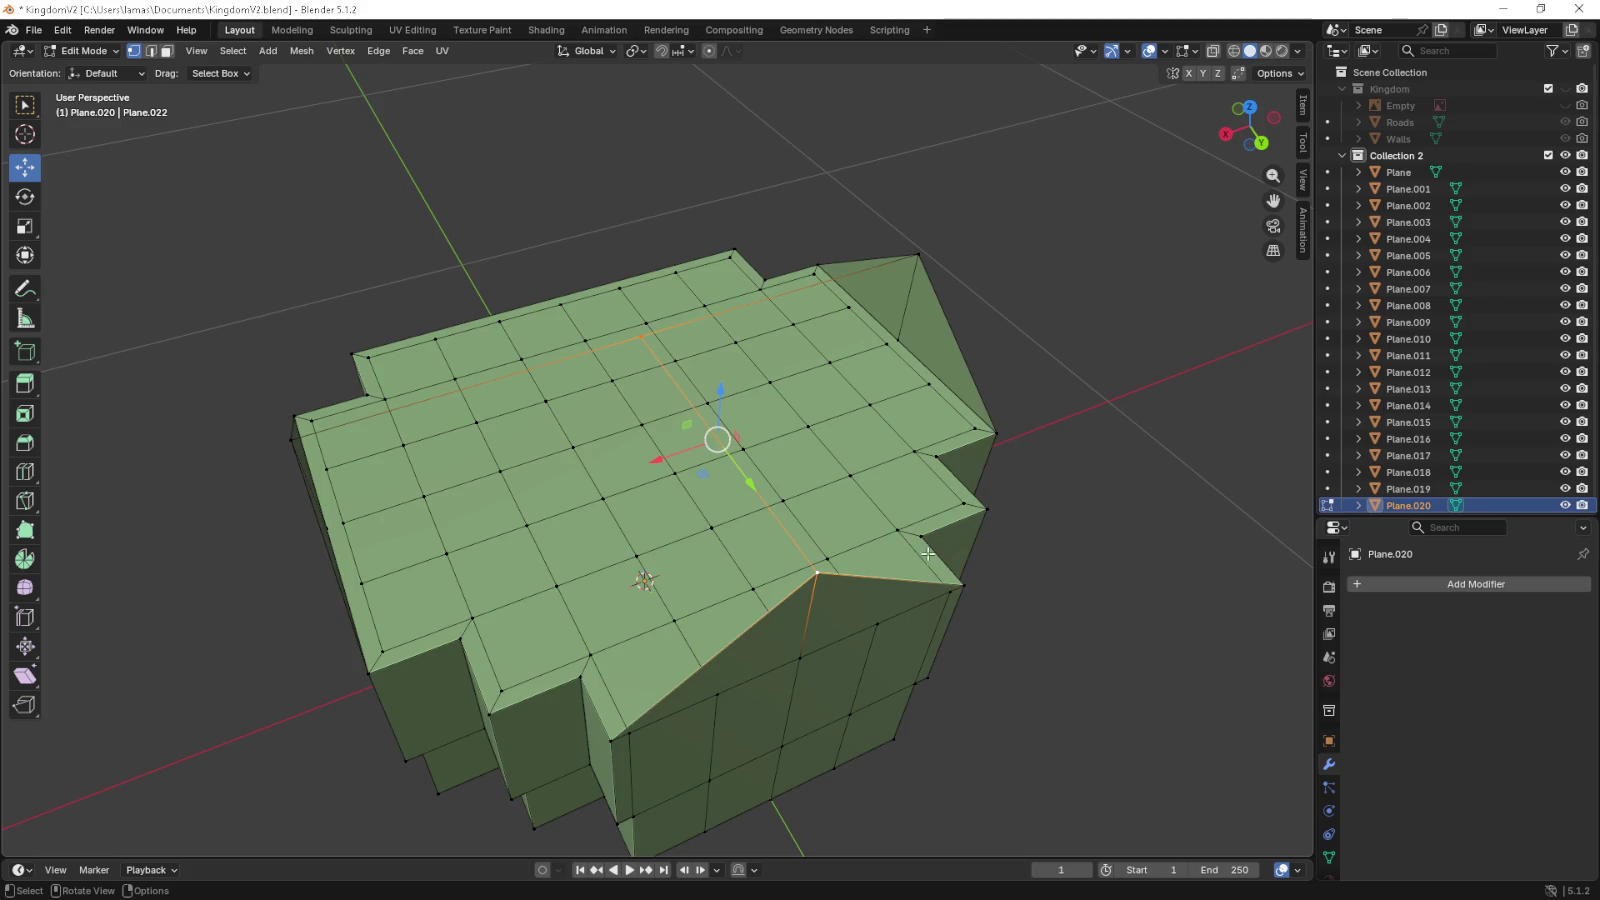
{"action": "left_click_drag", "start_coordinate": [714, 500], "coordinate": [690, 470]}
{"action": "key", "text": "ctrl+r"}
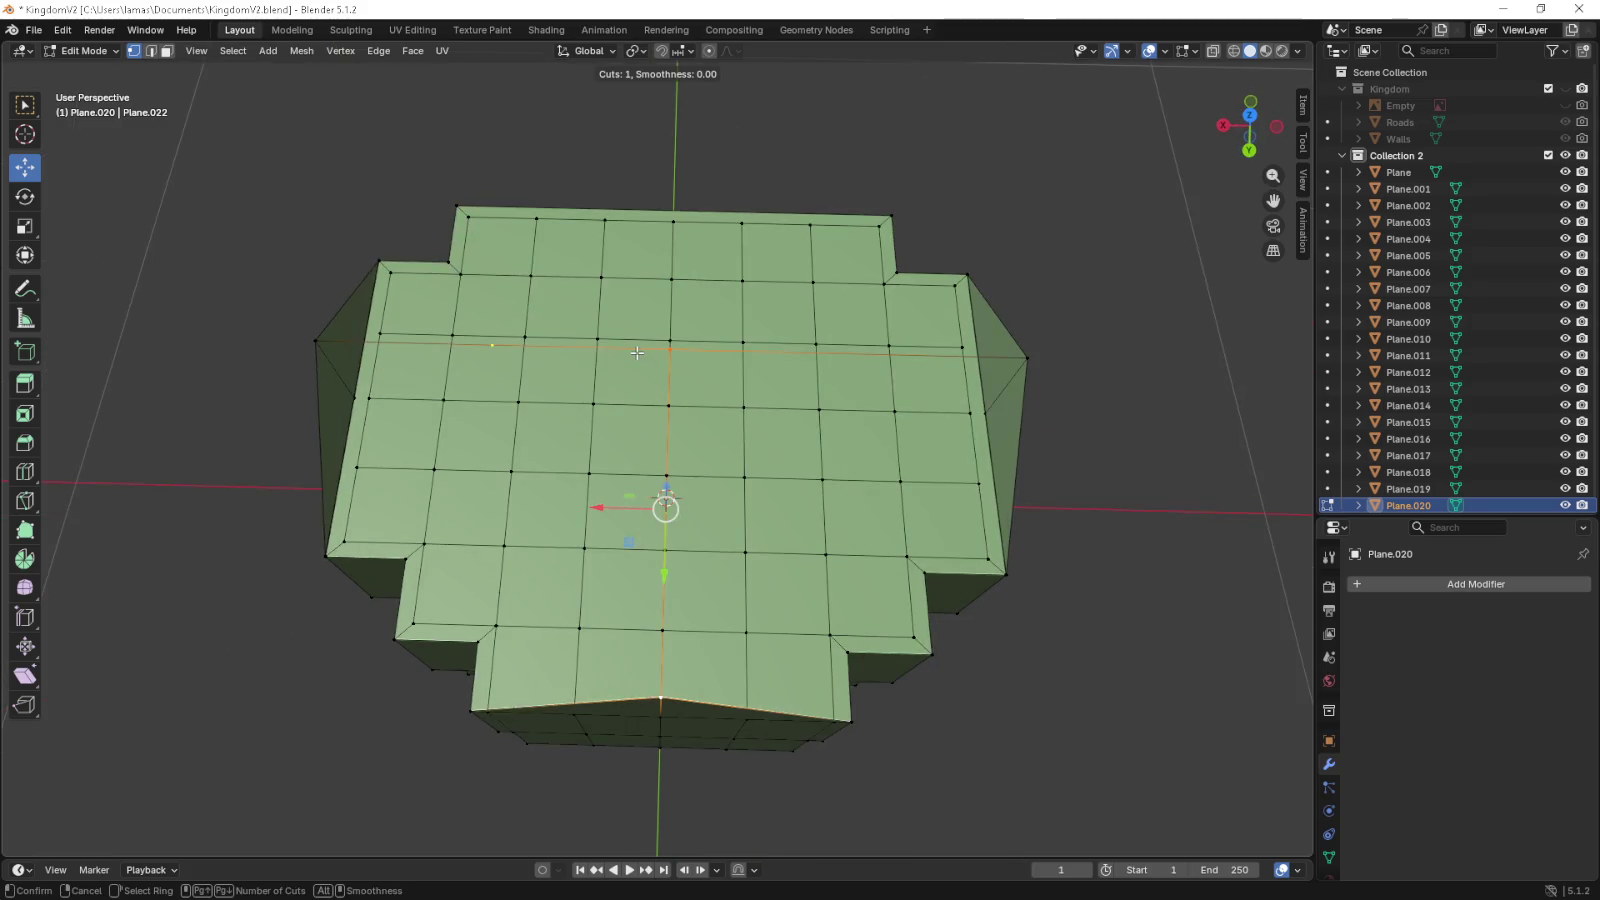
{"action": "key", "text": "Escape"}
{"action": "key", "text": "KP_7"}
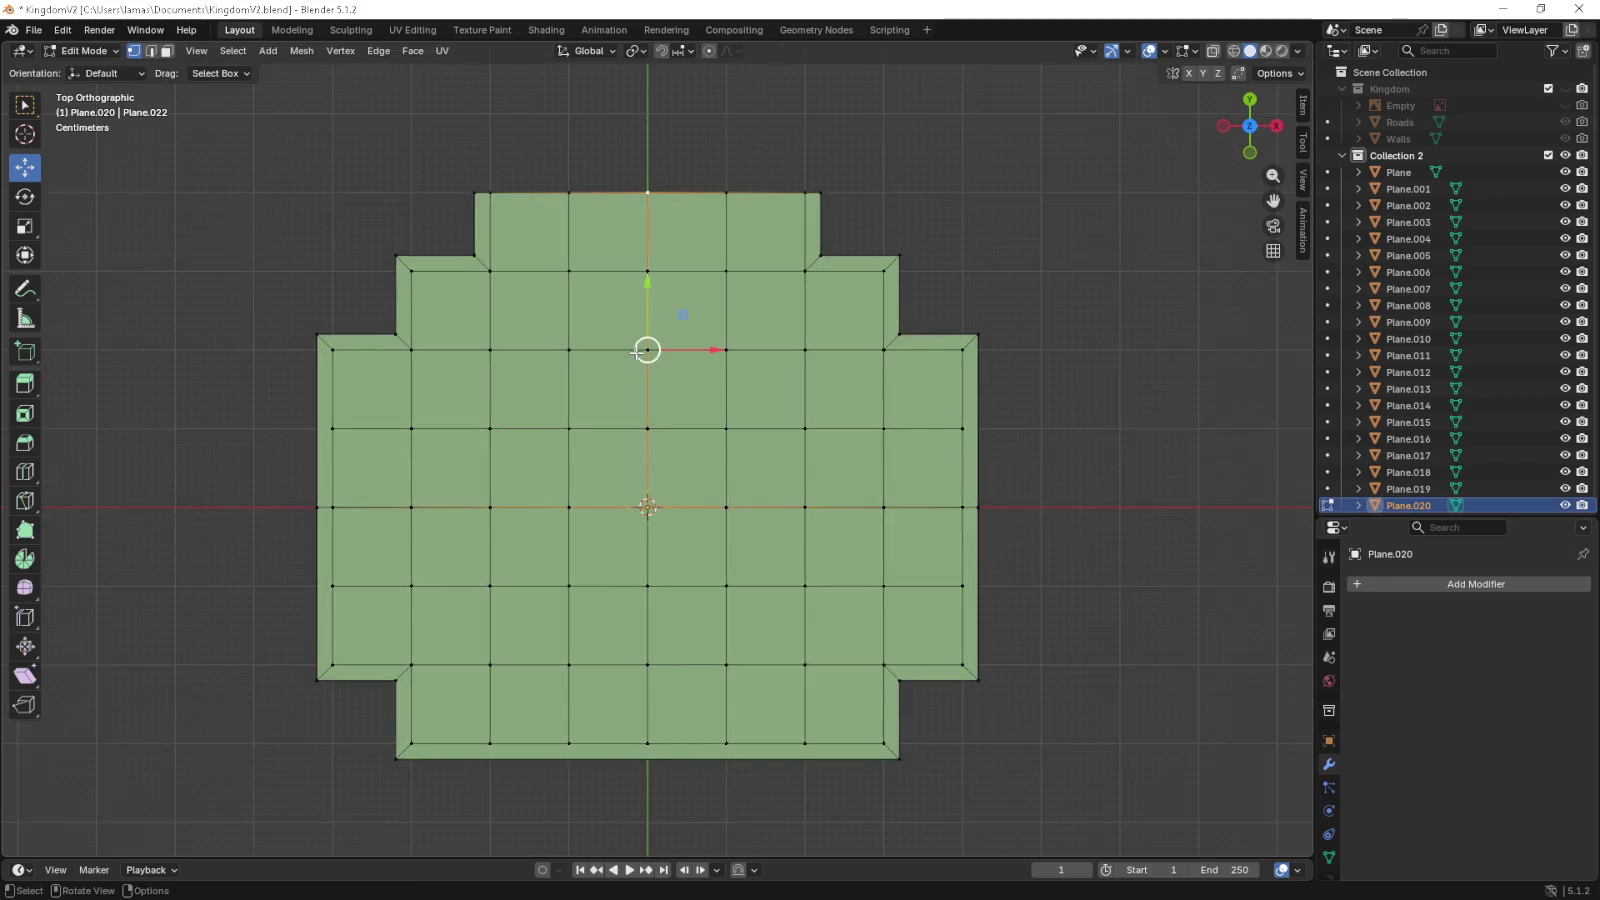
{"action": "key", "text": "ctrl+r"}
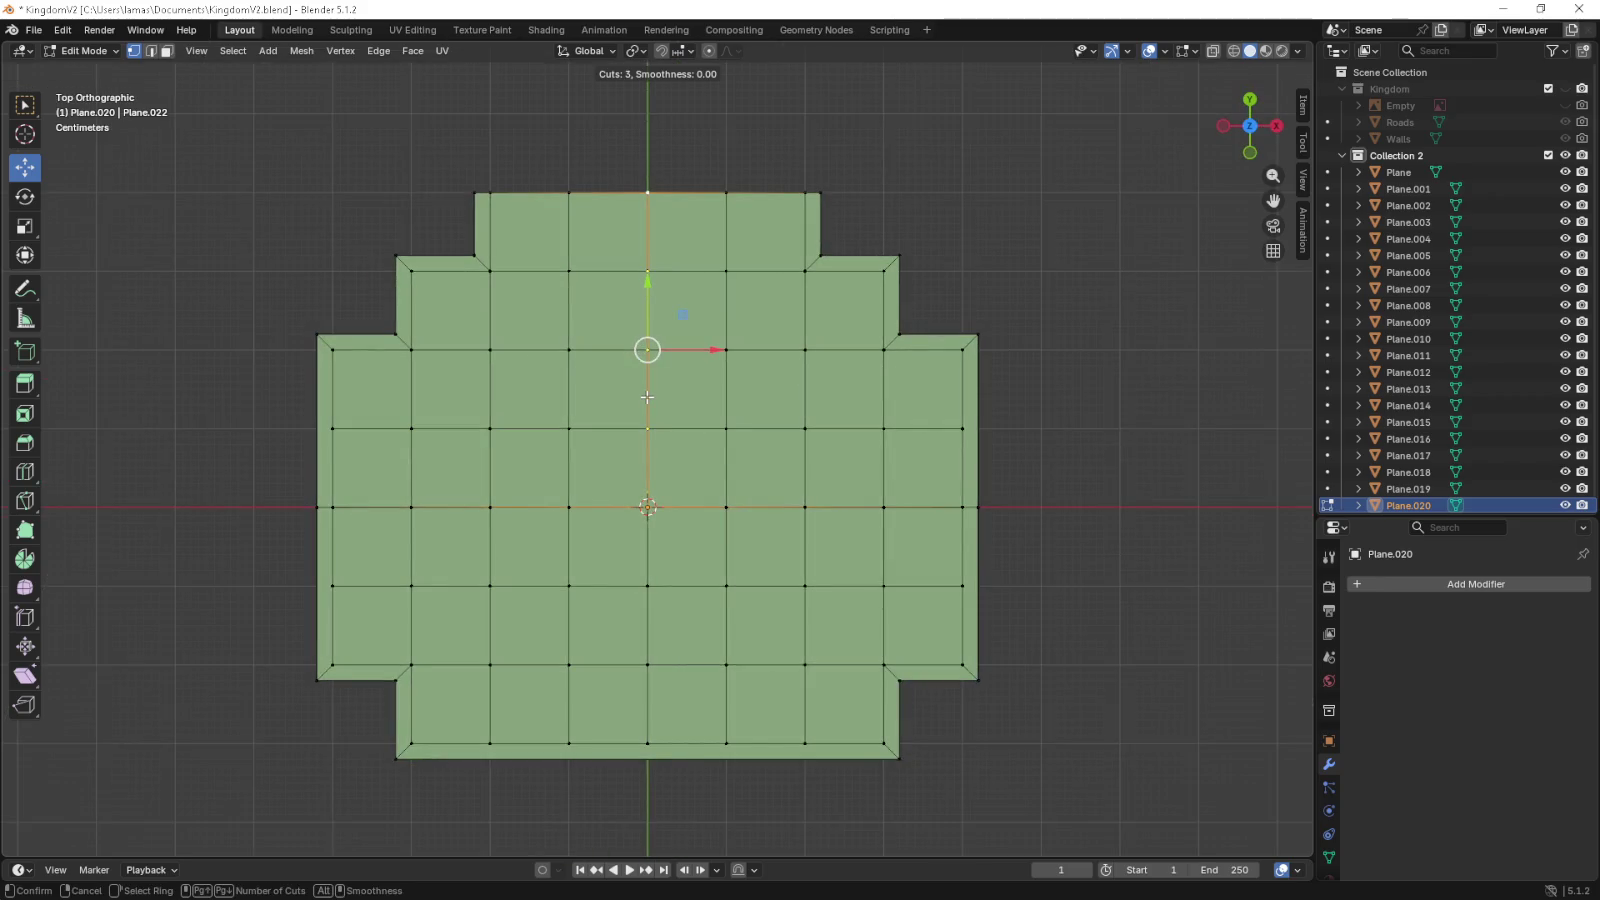
{"action": "left_click", "coordinate": [647, 397]}
{"action": "right_click", "coordinate": [647, 397]}
- Add a horizontal edge loop across the mesh, undoing the unwanted extra cuts
{"action": "key", "text": "Escape"}
{"action": "key", "text": "ctrl+r"}
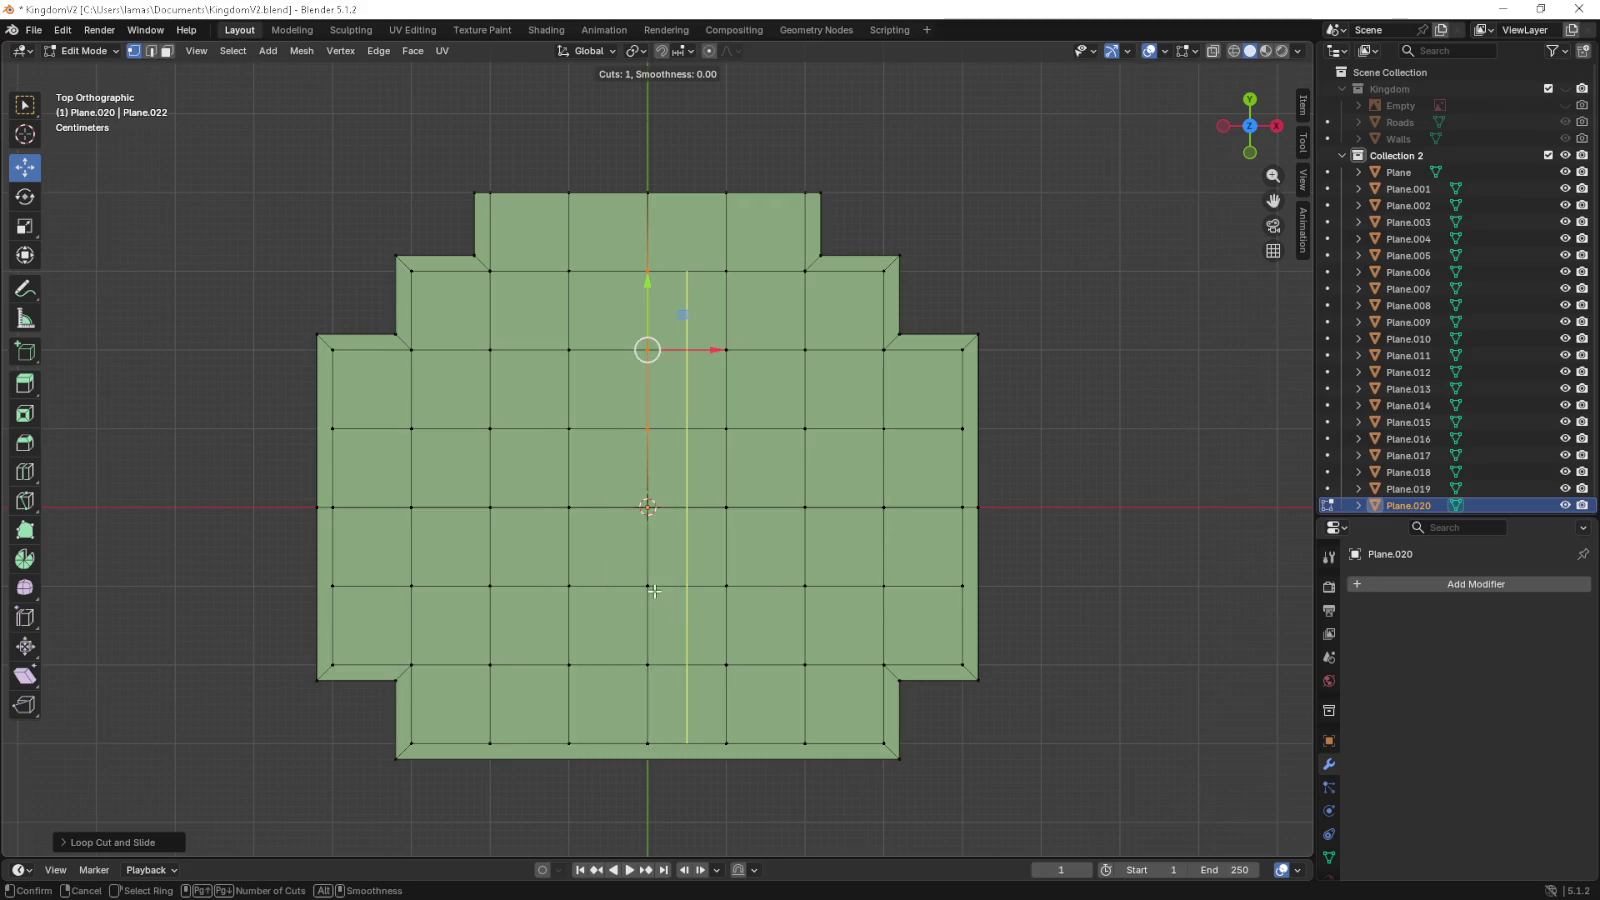
{"action": "left_click", "coordinate": [648, 553]}
{"action": "left_click_drag", "start_coordinate": [648, 553], "coordinate": [560, 500]}
{"action": "key", "text": "ctrl+r"}
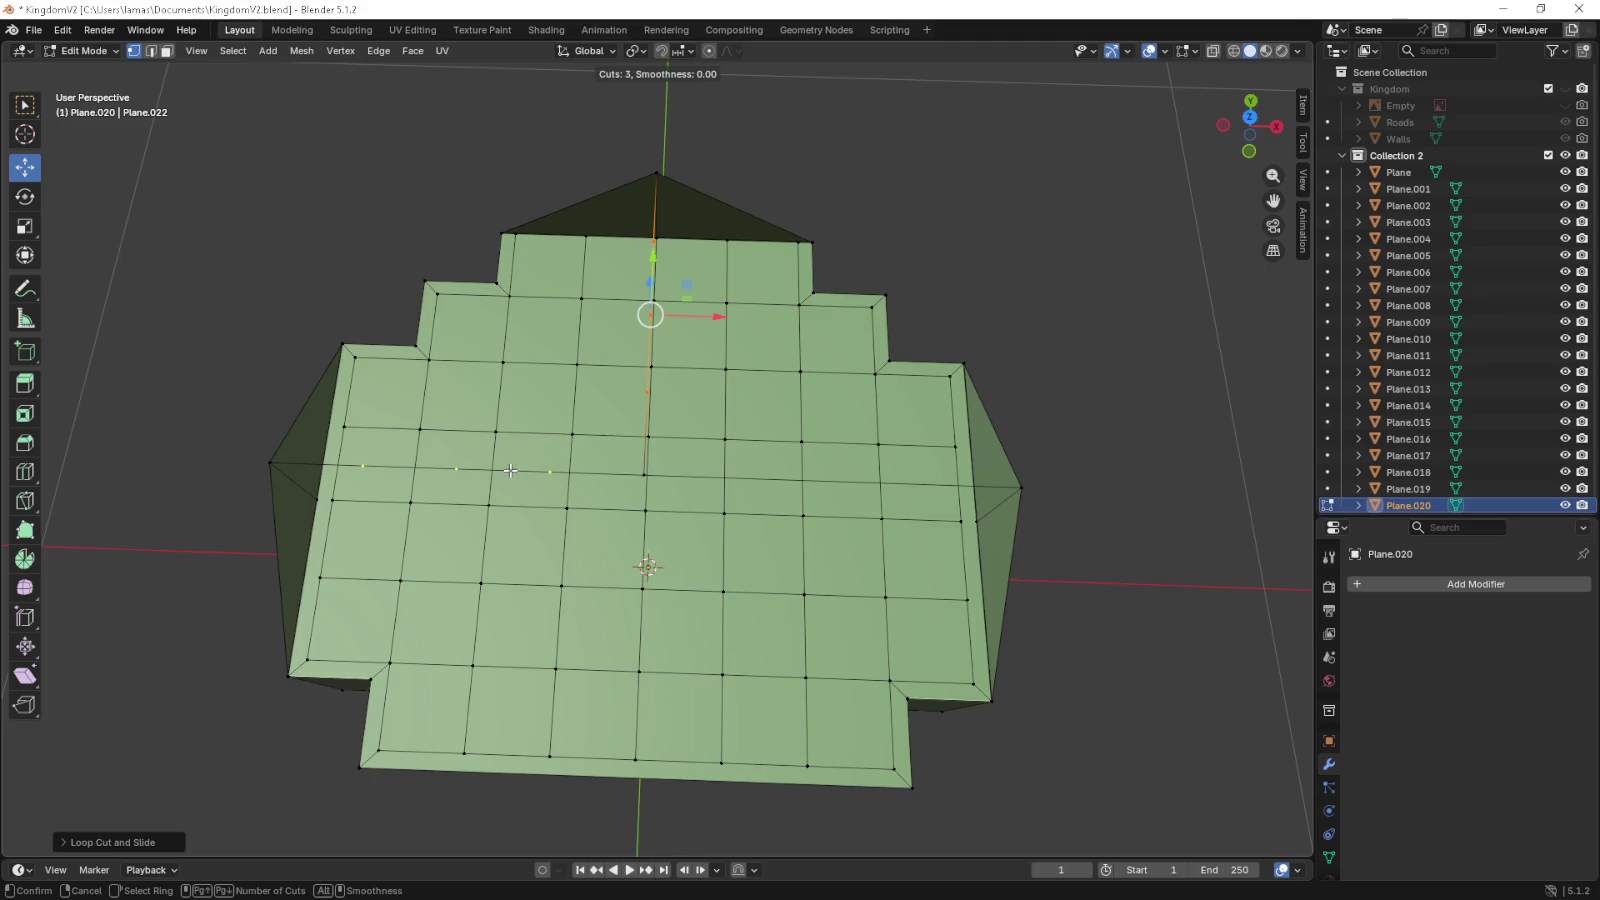
{"action": "key", "text": "Escape"}
{"action": "key", "text": "ctrl+z"}
{"action": "key", "text": "KP_7"}
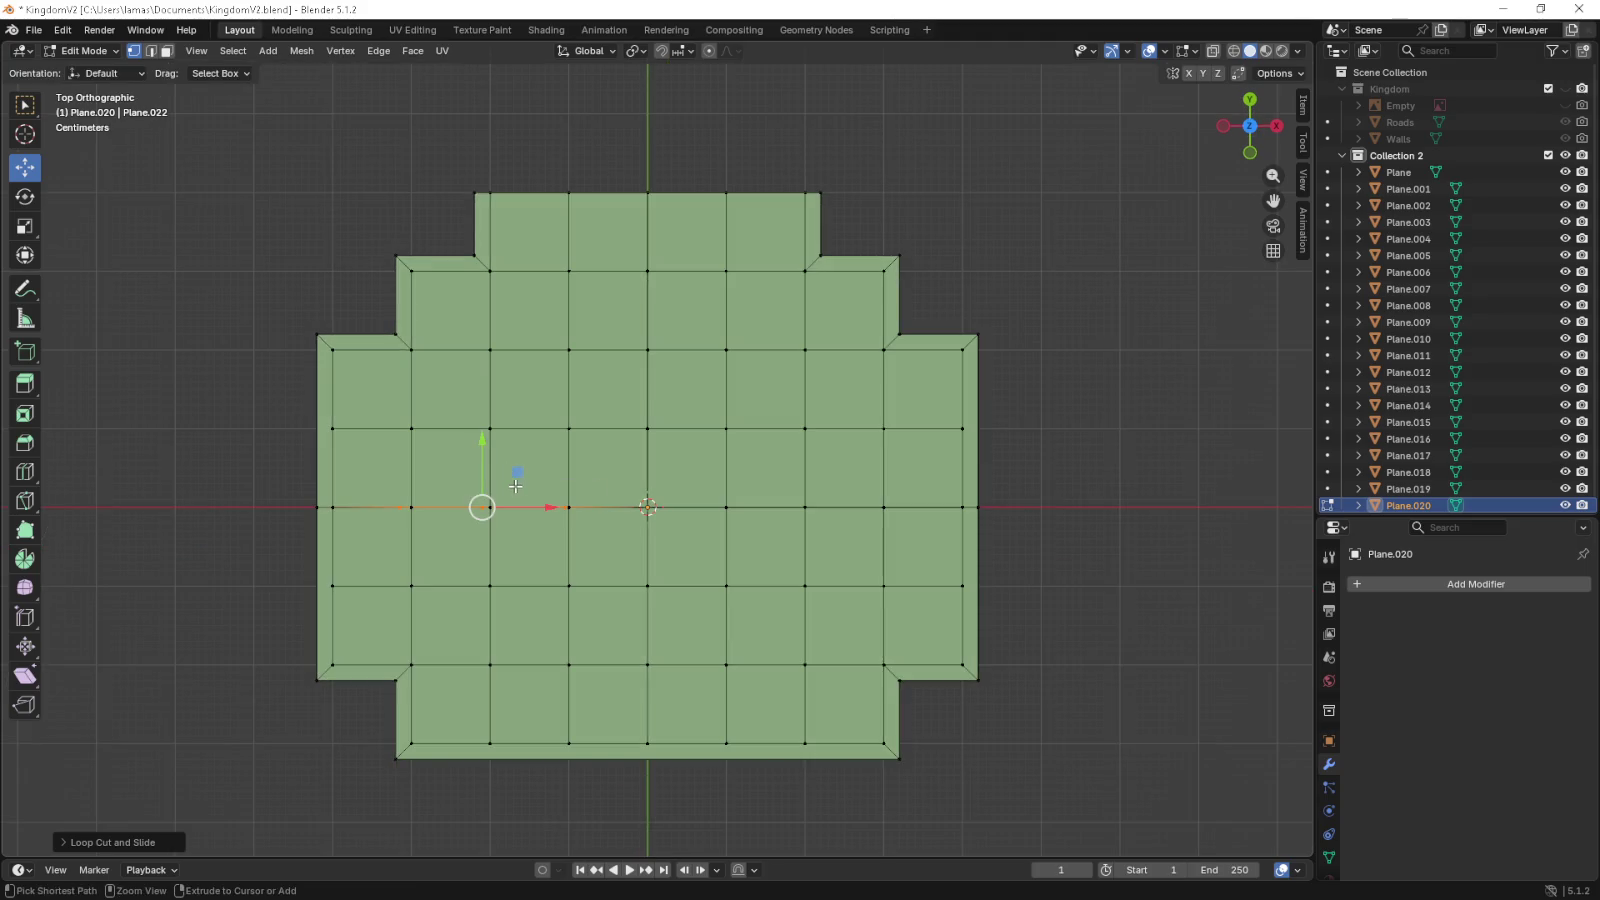
{"action": "key", "text": "ctrl+z"}
- Add three new edge loops and move the selected edge into line with the gable peaks
{"action": "key", "text": "ctrl+r"}
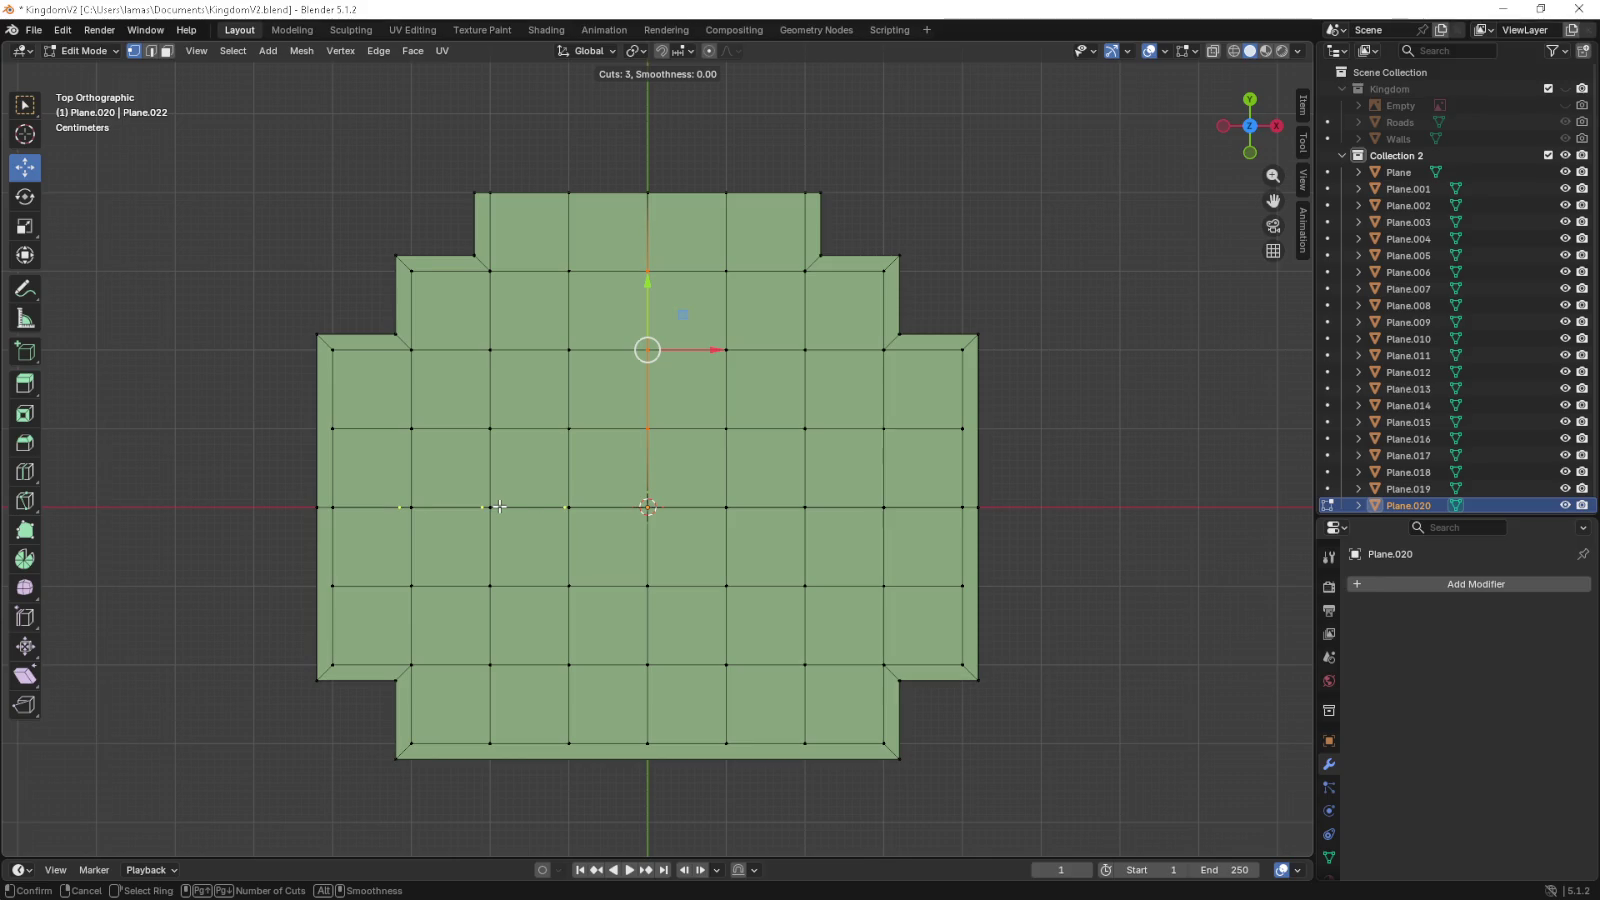
{"action": "left_click", "coordinate": [499, 507]}
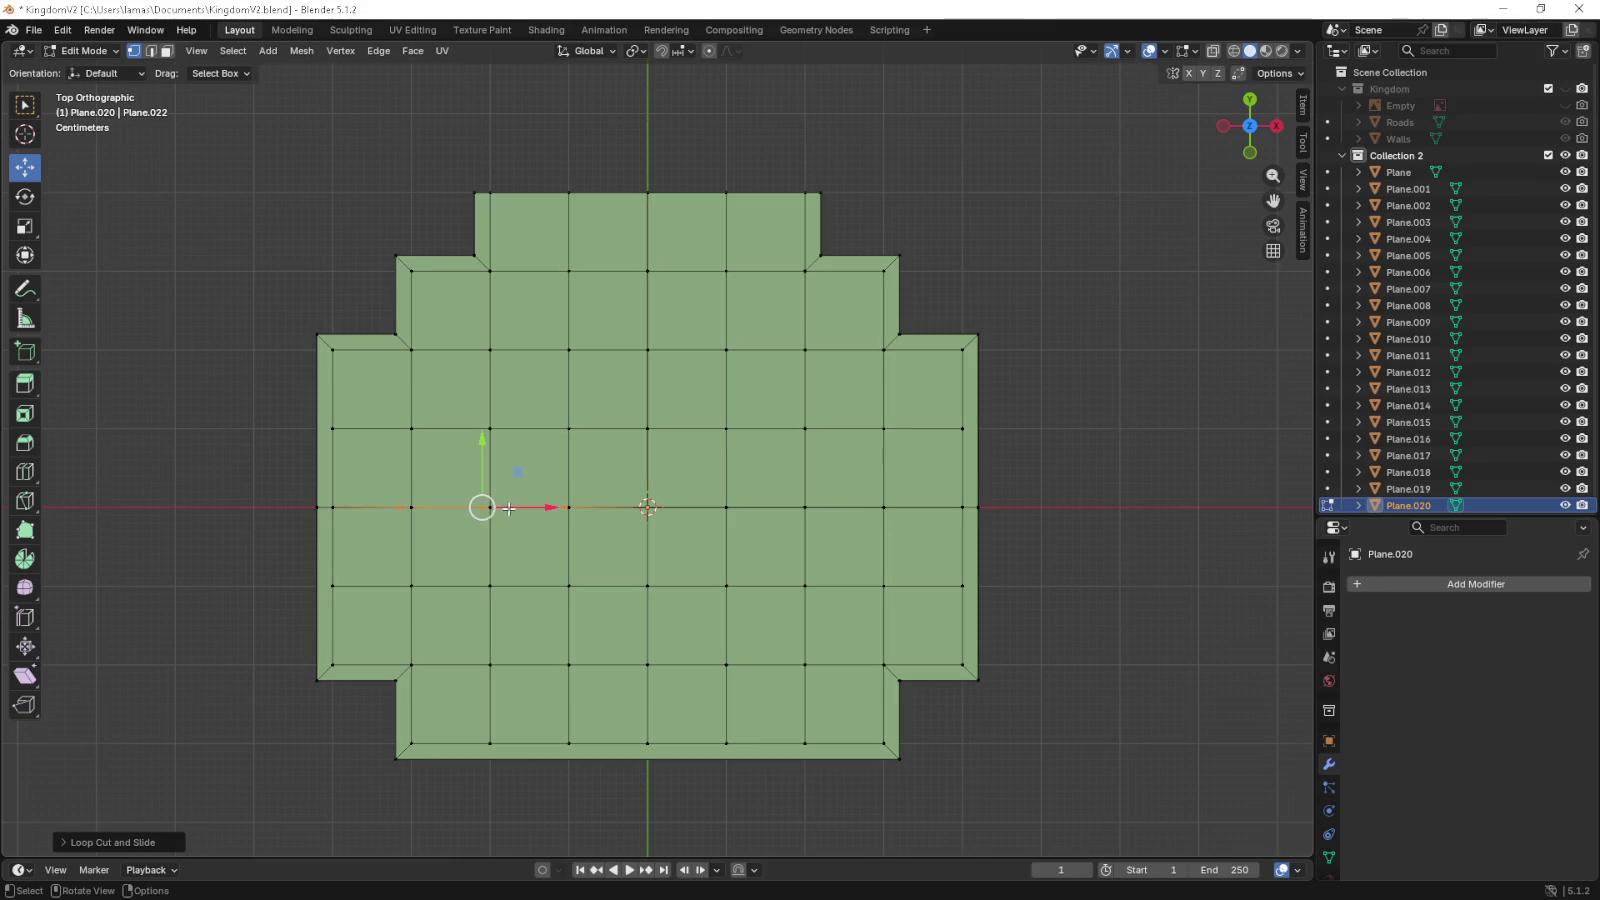
{"action": "scroll", "scroll_direction": "up", "scroll_amount": 3}
{"action": "key", "text": "g"}
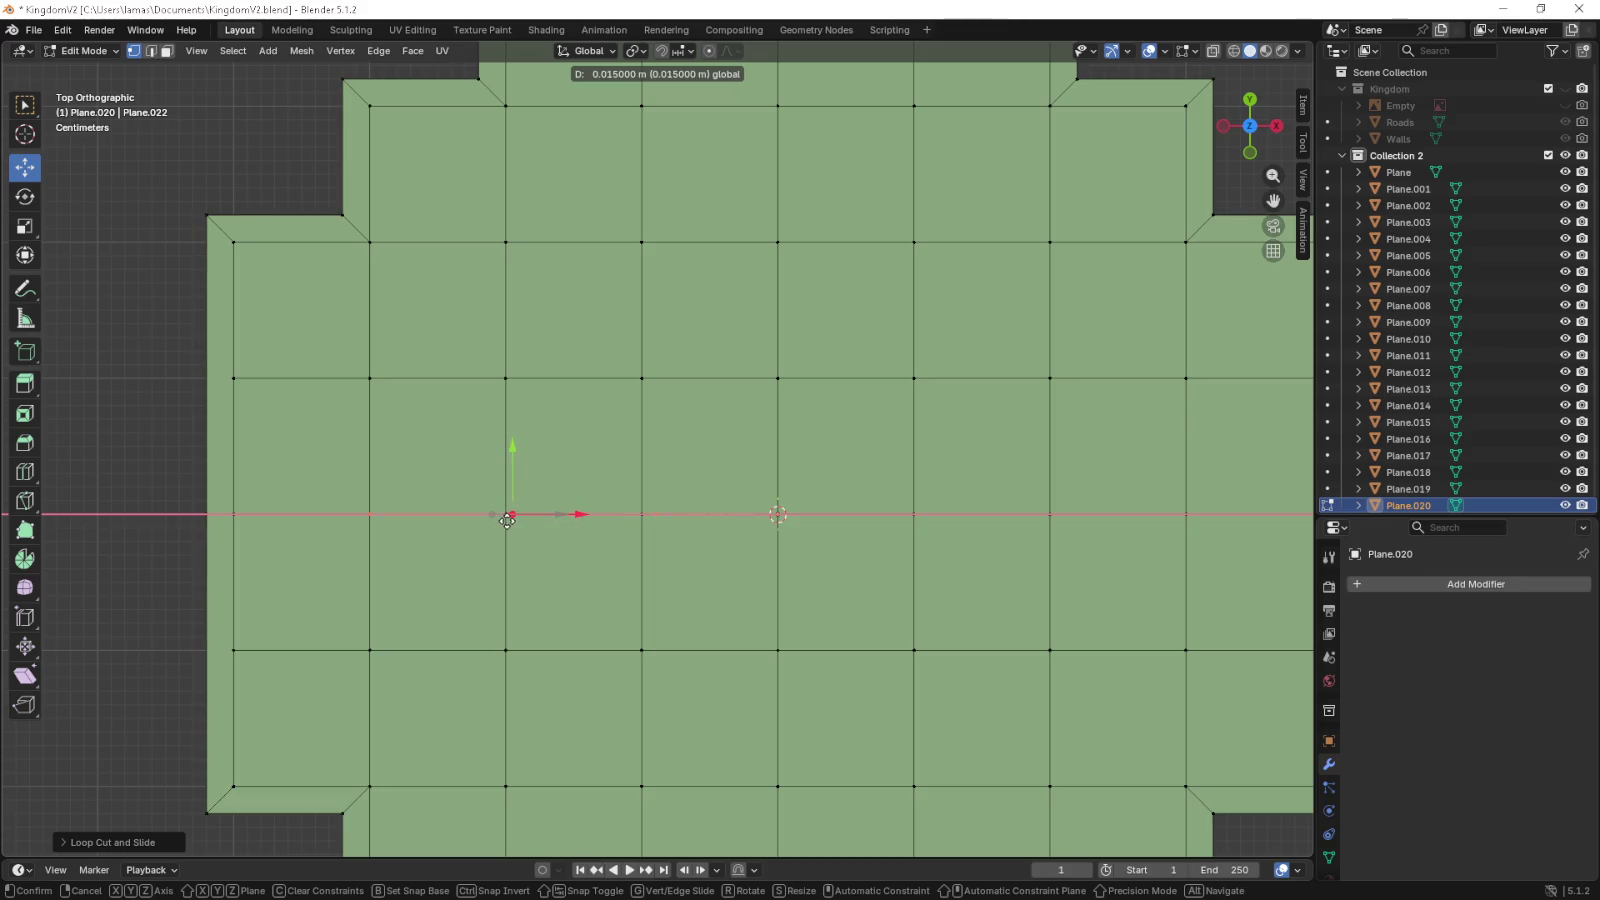
{"action": "left_click", "coordinate": [507, 520]}
{"action": "left_click_drag", "start_coordinate": [507, 520], "coordinate": [550, 525]}
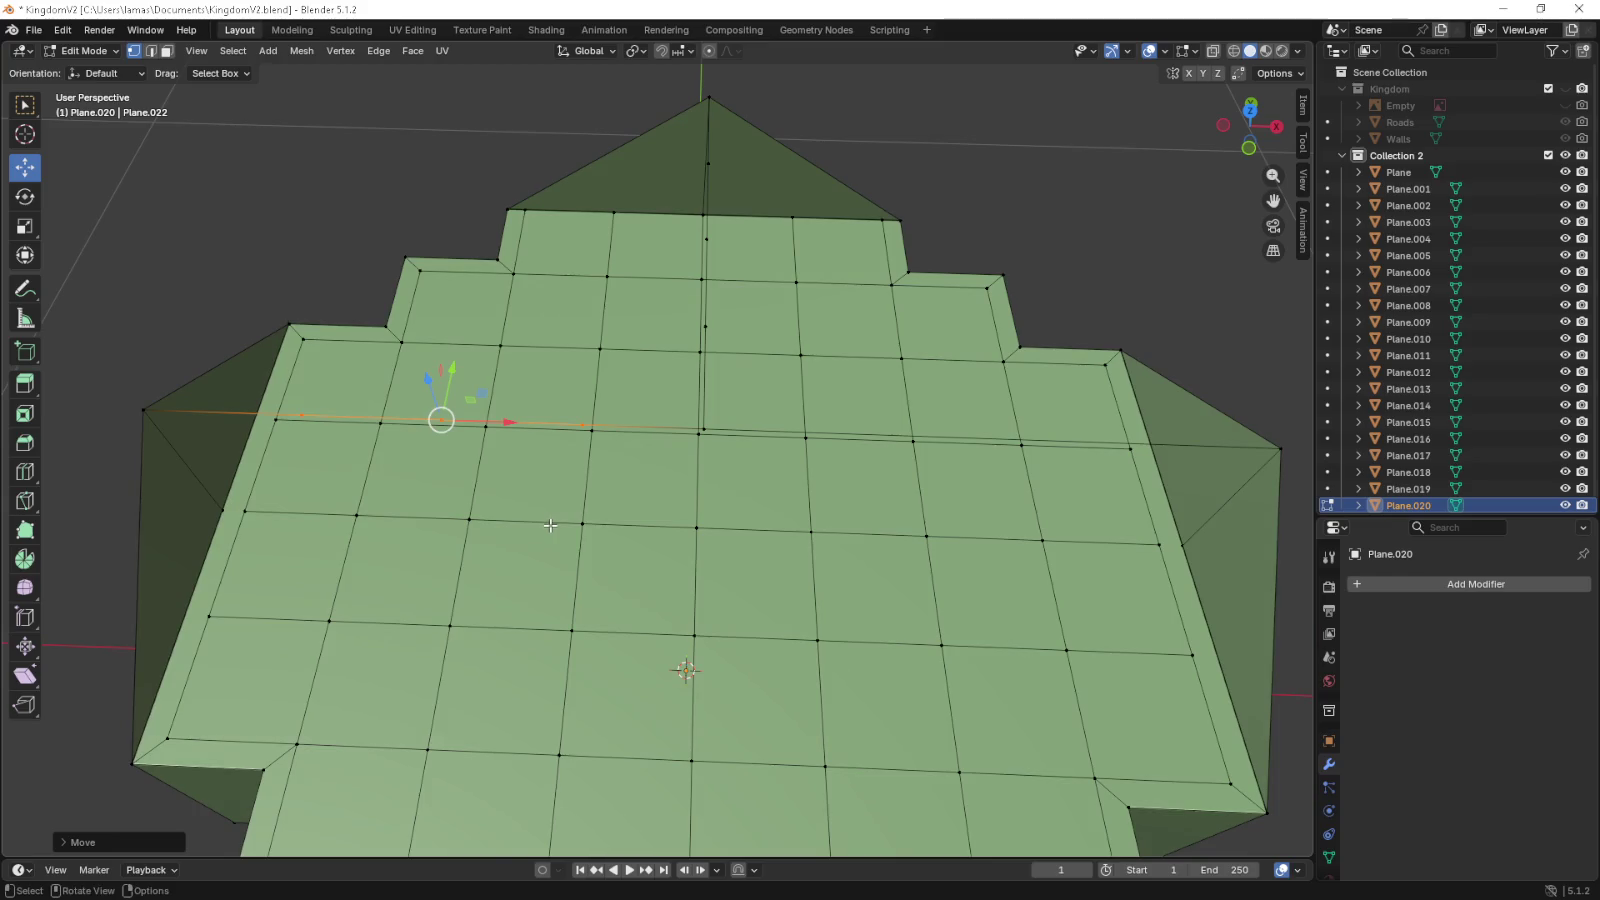
- Add three more edge loops across the top and slide the selected edge along X
{"action": "key", "text": "ctrl+r"}
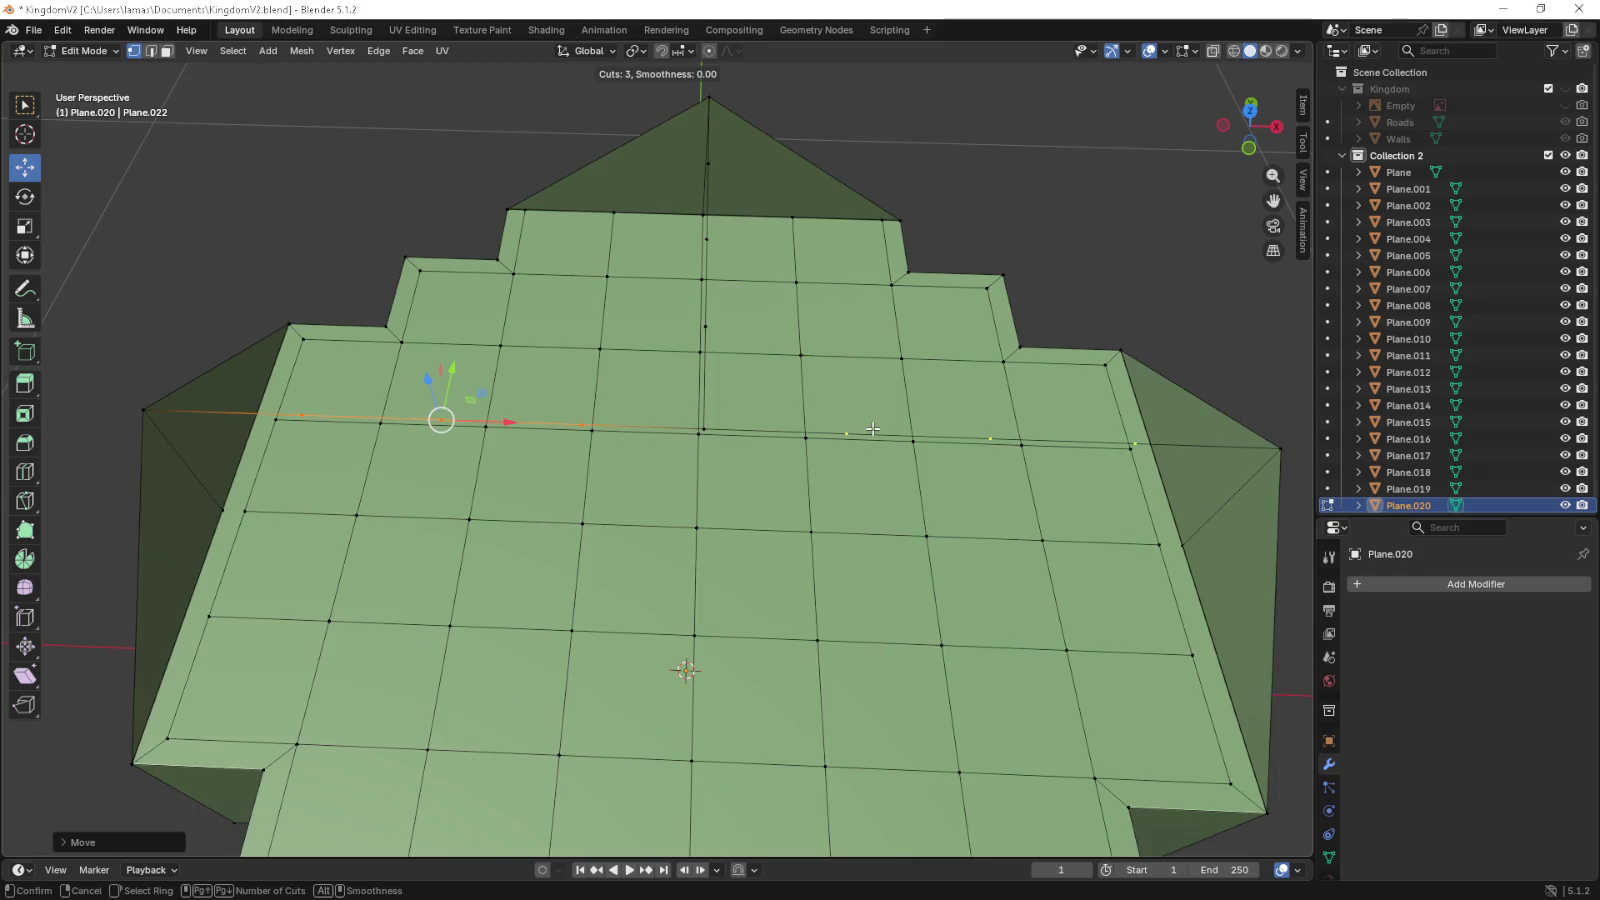
{"action": "left_click", "coordinate": [873, 428]}
{"action": "key", "text": "KP_7"}
{"action": "left_click_drag", "start_coordinate": [873, 428], "coordinate": [620, 440]}
{"action": "scroll", "scroll_direction": "up", "scroll_amount": 3}
{"action": "left_click_drag", "start_coordinate": [660, 498], "coordinate": [652, 498]}
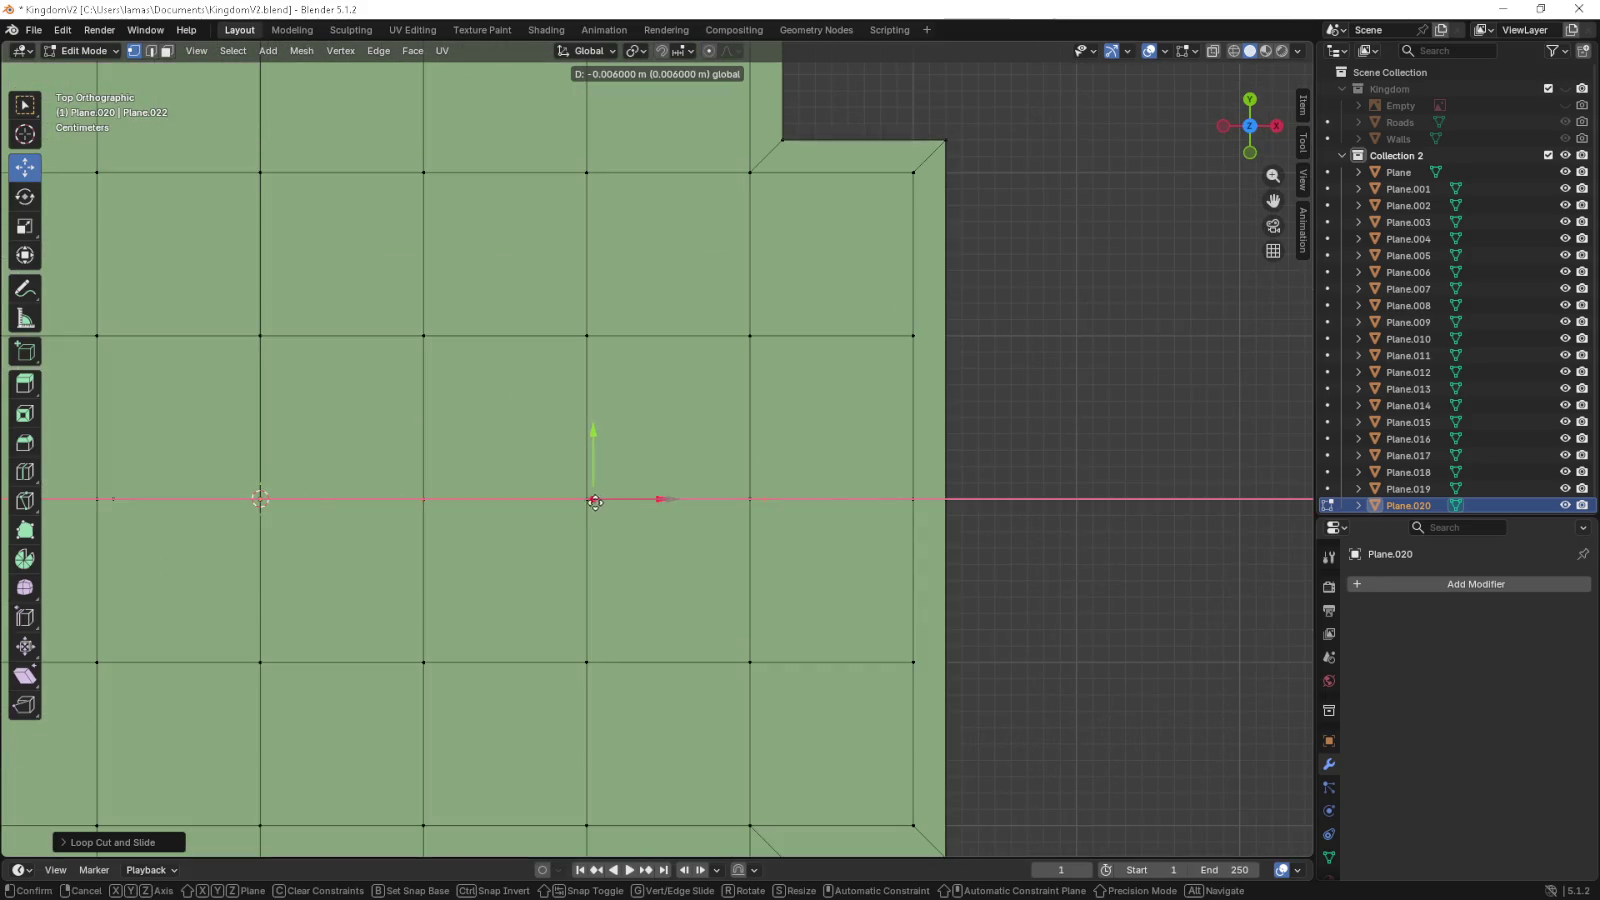
{"action": "left_click_drag", "start_coordinate": [598, 502], "coordinate": [655, 505]}
- Check the new edges in wireframe, return to solid, and mirror the edge across X
{"action": "key", "text": "z"}
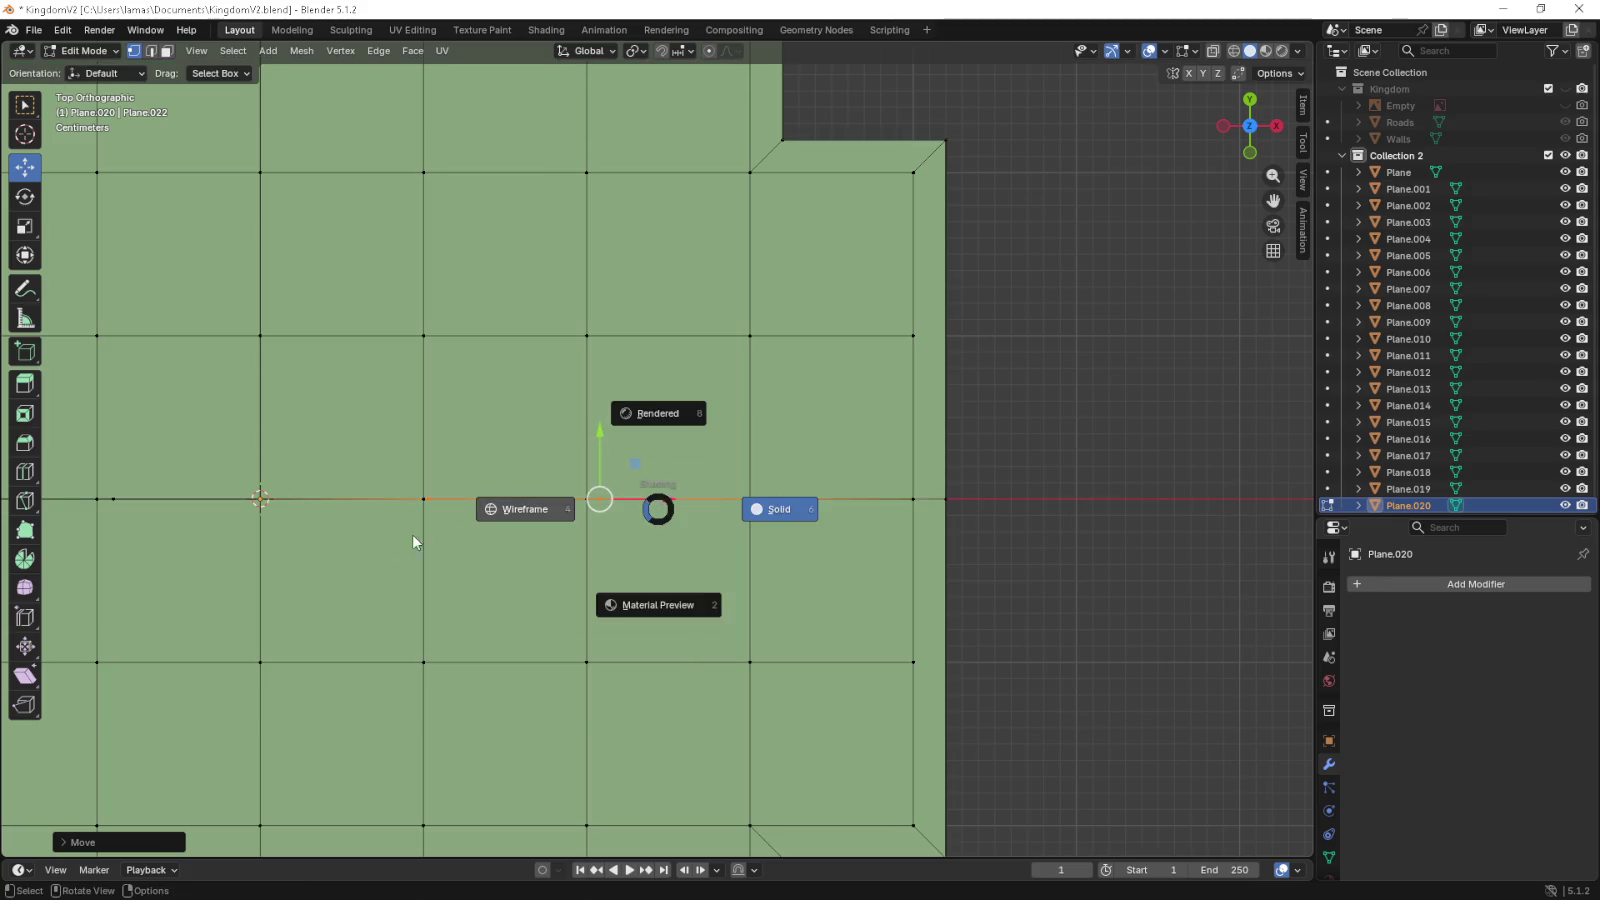
{"action": "left_click", "coordinate": [393, 540]}
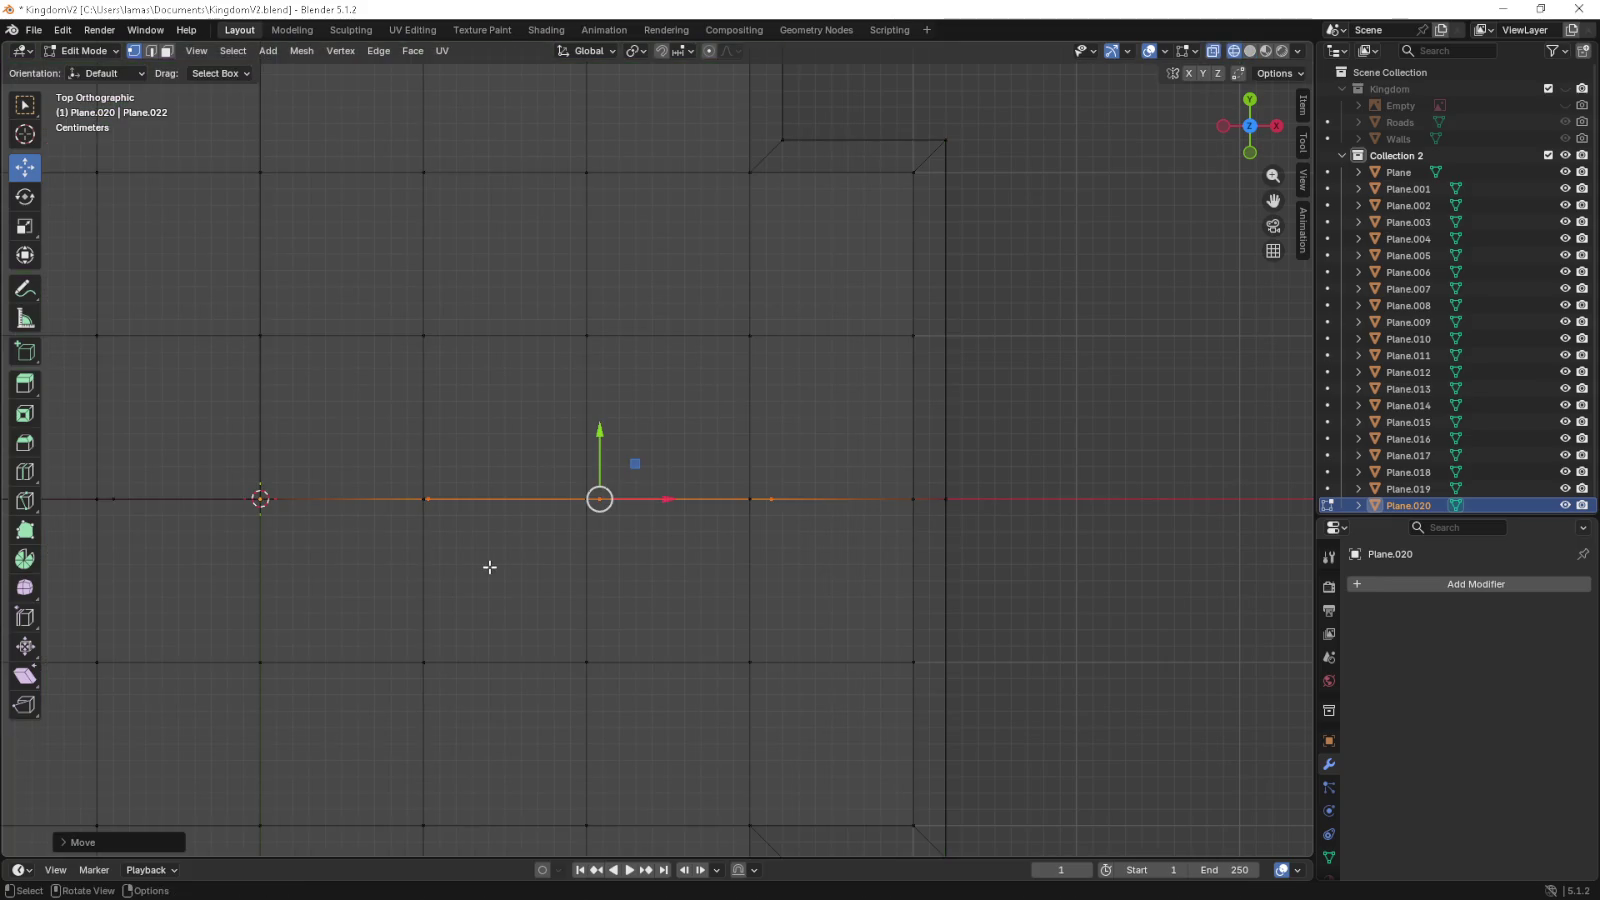
{"action": "left_click", "coordinate": [1250, 51]}
{"action": "key", "text": "ctrl+m"}
{"action": "key", "text": "x"}
{"action": "key", "text": "Return"}
- Inspect the divided top in solid shading from above and the sides
{"action": "left_click_drag", "start_coordinate": [382, 450], "coordinate": [977, 427]}
{"action": "key", "text": "z"}
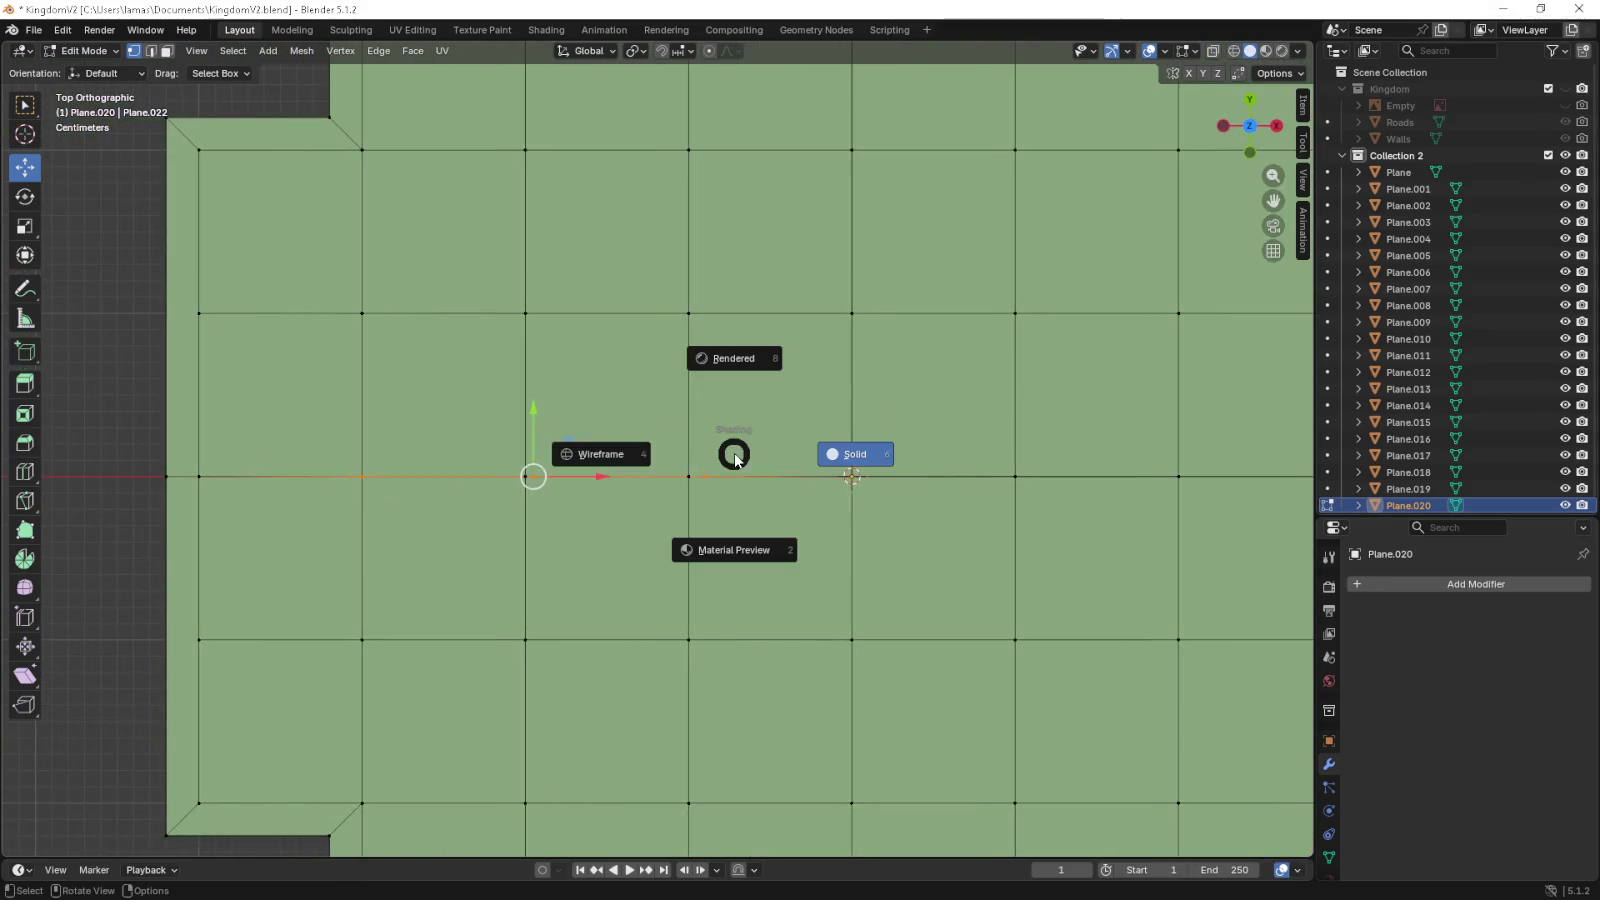
{"action": "left_click", "coordinate": [893, 424]}
{"action": "left_click_drag", "start_coordinate": [822, 402], "coordinate": [776, 408]}
{"action": "key", "text": "KP_7"}
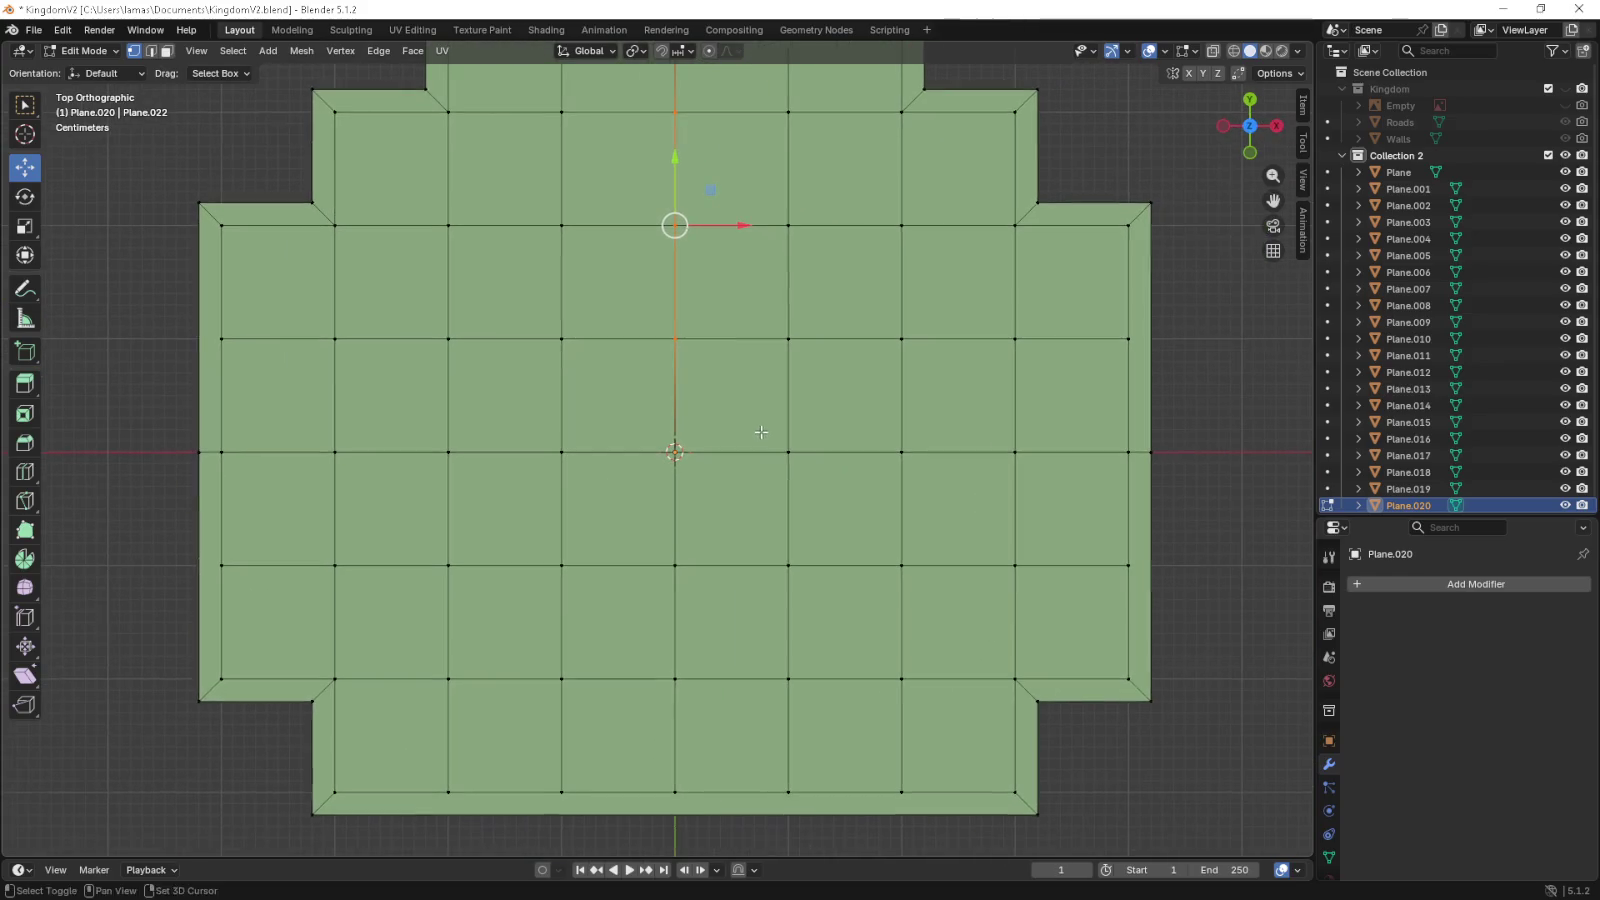
{"action": "left_click_drag", "start_coordinate": [733, 358], "coordinate": [664, 383]}
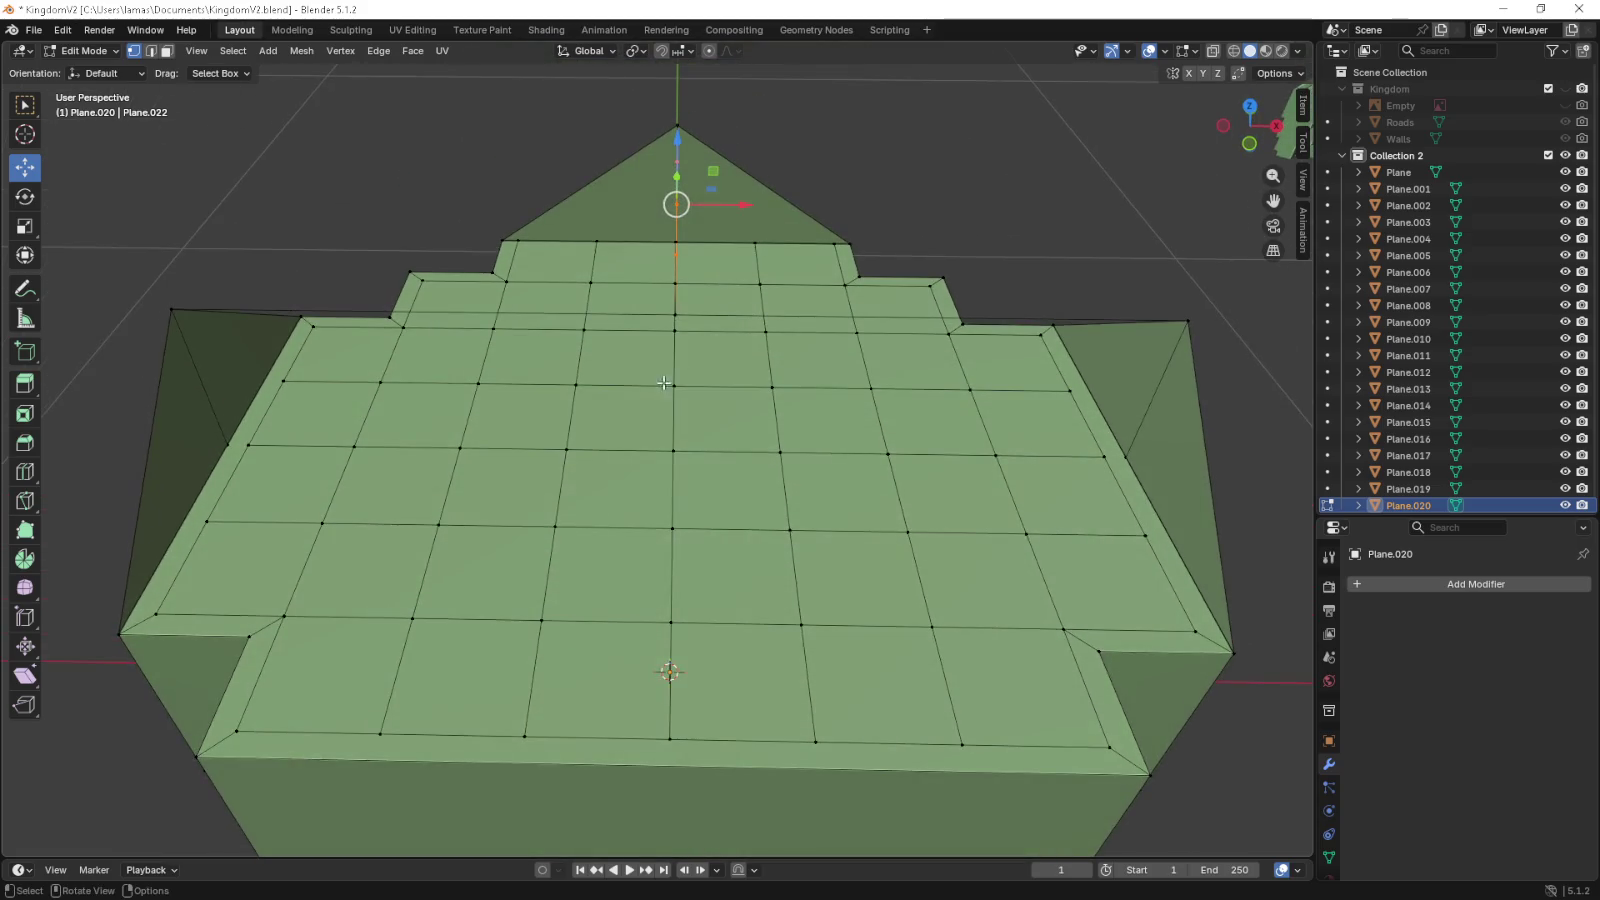
- Raise the selected top vertex 0.06 m to form a taller peaked gable
{"action": "left_click", "coordinate": [568, 448]}
{"action": "key", "text": "g"}
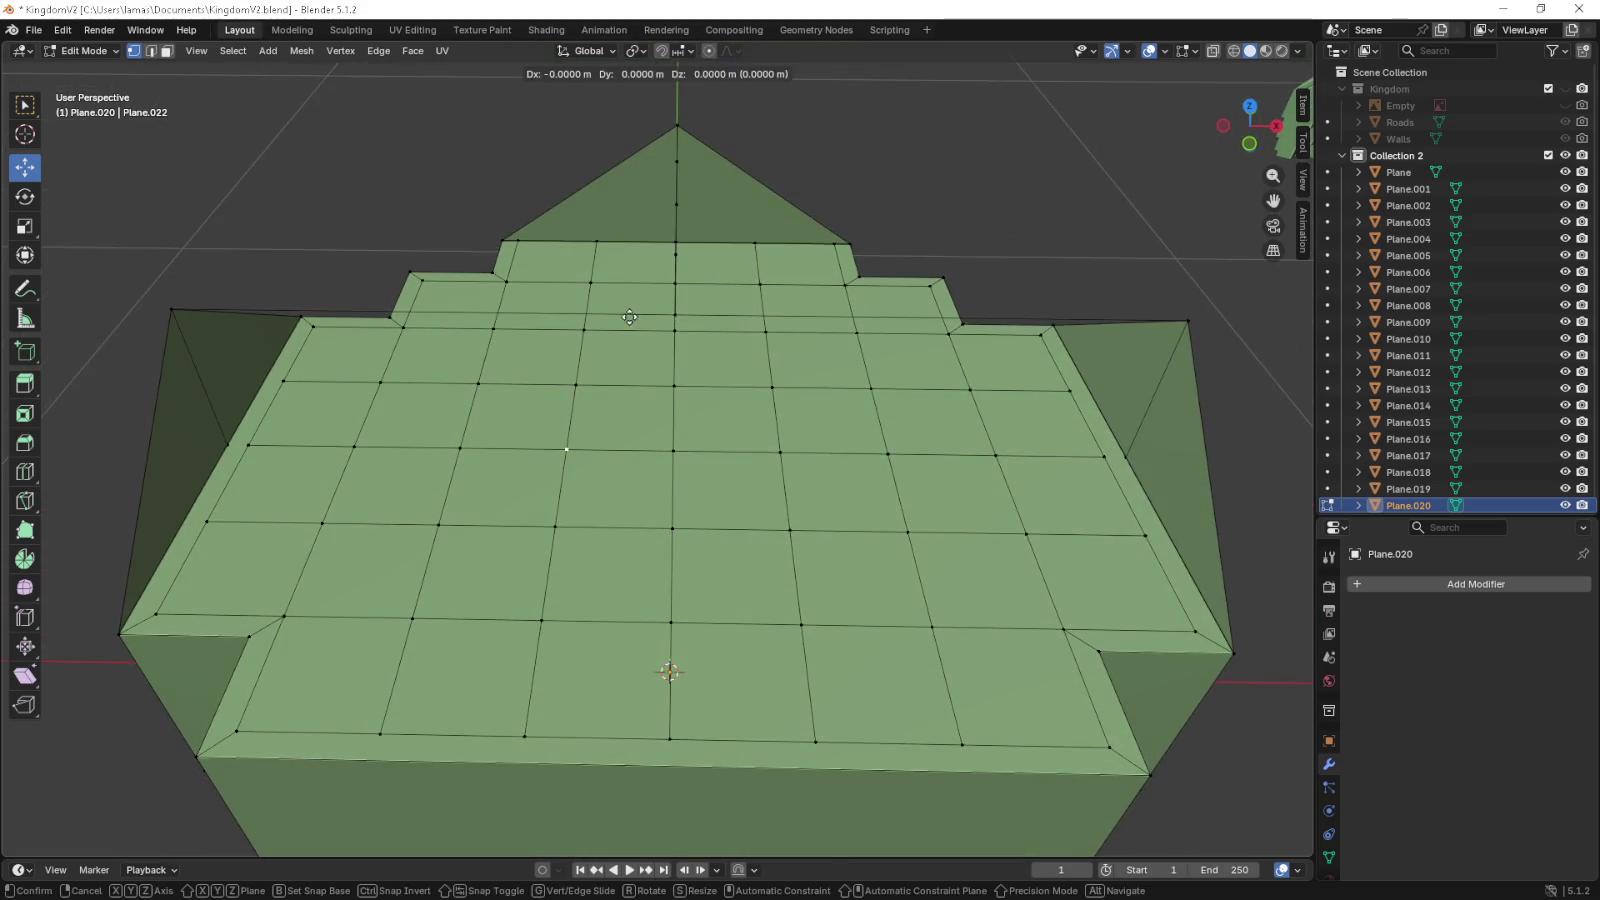
{"action": "left_click", "coordinate": [629, 317]}
{"action": "key", "text": "KP_1"}
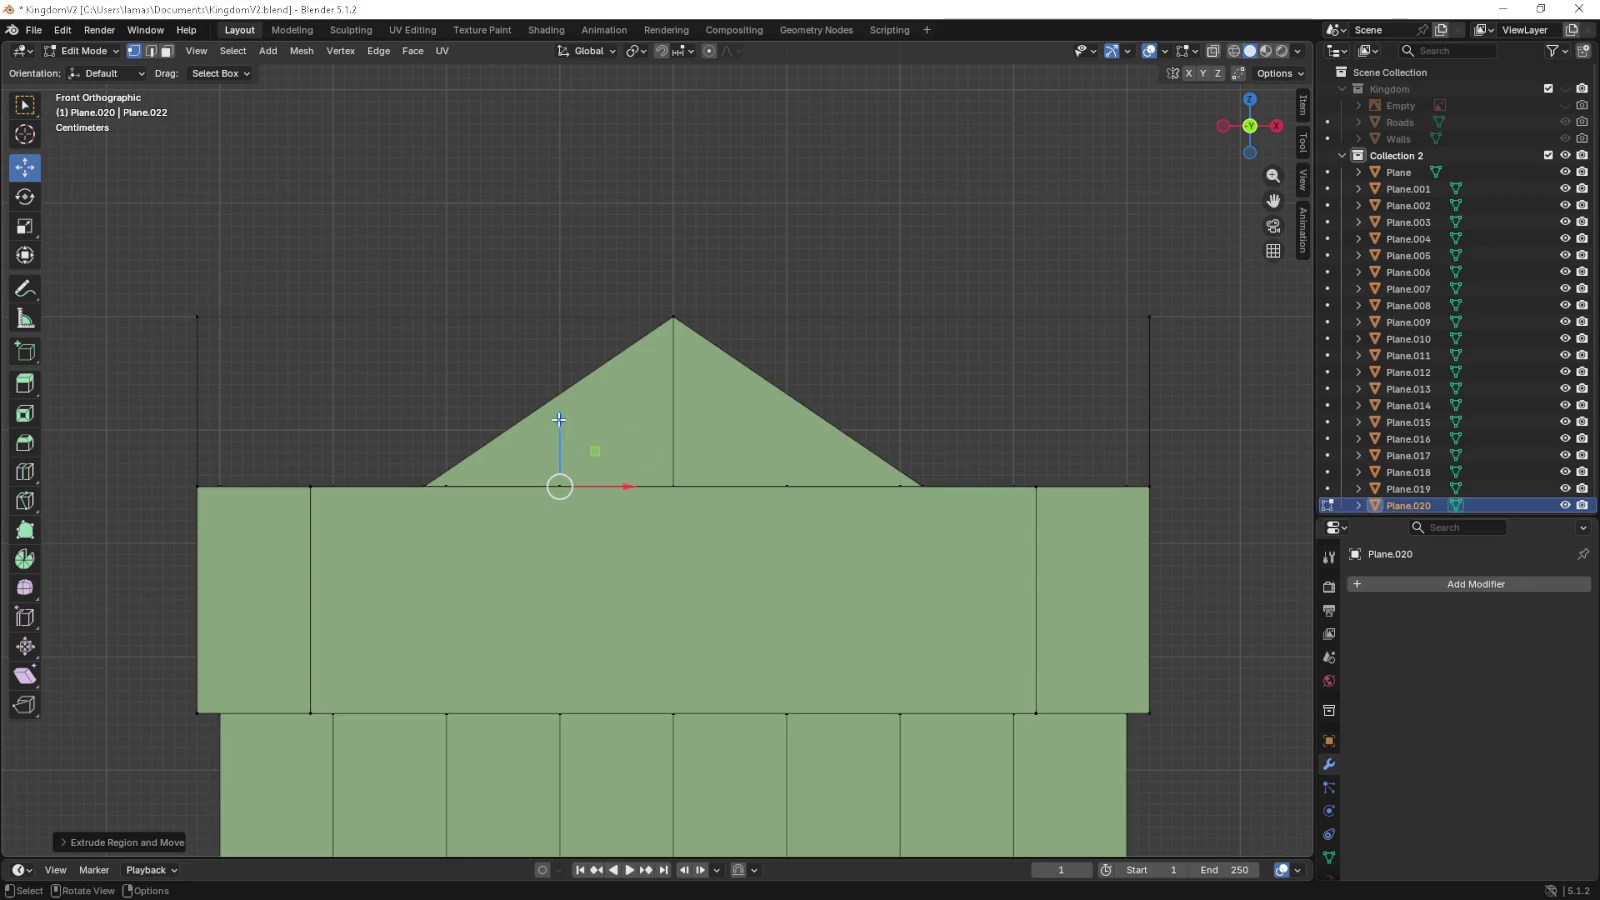
{"action": "left_click_drag", "start_coordinate": [559, 420], "coordinate": [562, 342]}
{"action": "left_click_drag", "start_coordinate": [561, 246], "coordinate": [561, 246]}
{"action": "left_click_drag", "start_coordinate": [561, 250], "coordinate": [869, 317]}
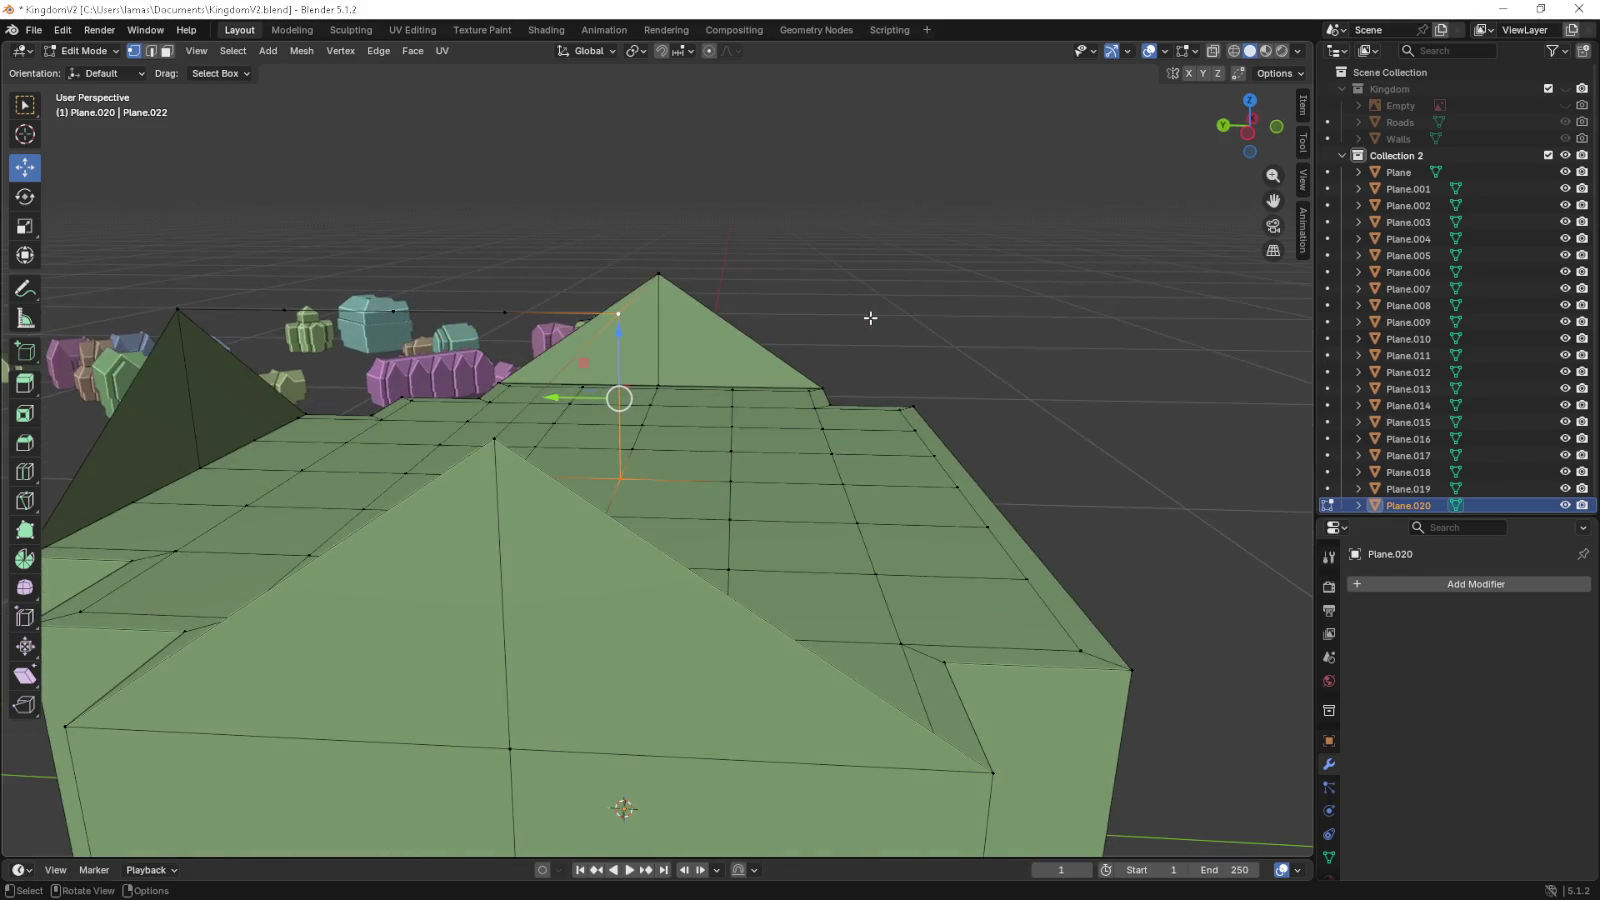
- Place a loop cut across the roof, then preview a multi-cut loop through the middle
{"action": "key", "text": "ctrl+r"}
{"action": "left_click_drag", "start_coordinate": [870, 317], "coordinate": [908, 365]}
{"action": "left_click", "coordinate": [908, 365]}
{"action": "right_click", "coordinate": [908, 365]}
{"action": "key", "text": "KP_7"}
{"action": "key", "text": "ctrl+r"}
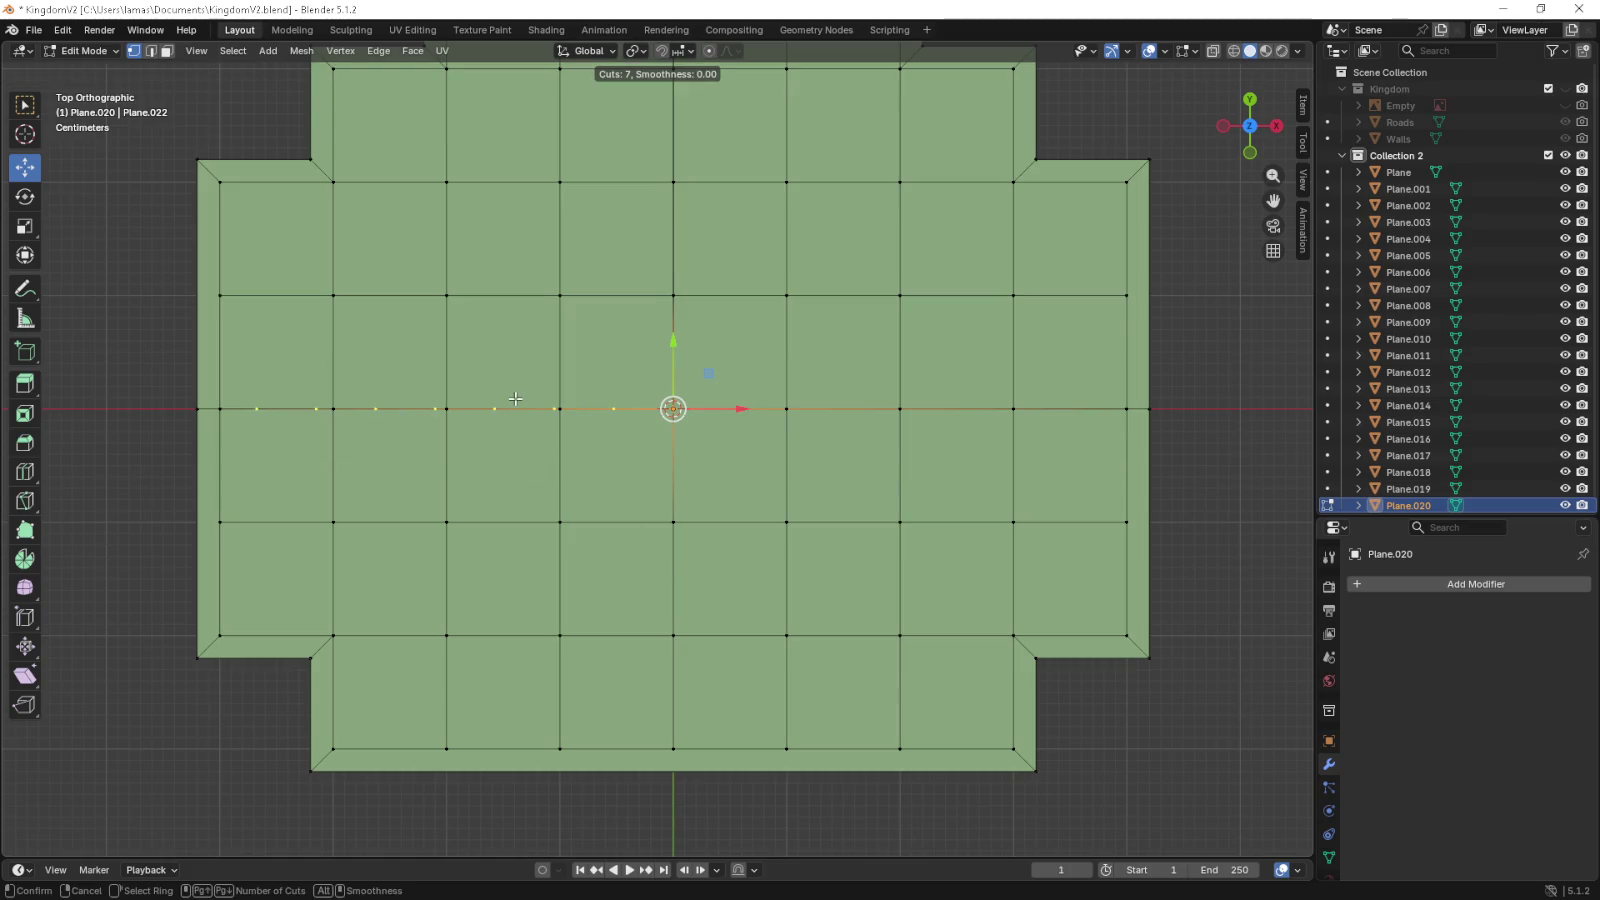
{"action": "scroll", "scroll_direction": "up", "scroll_amount": 3}
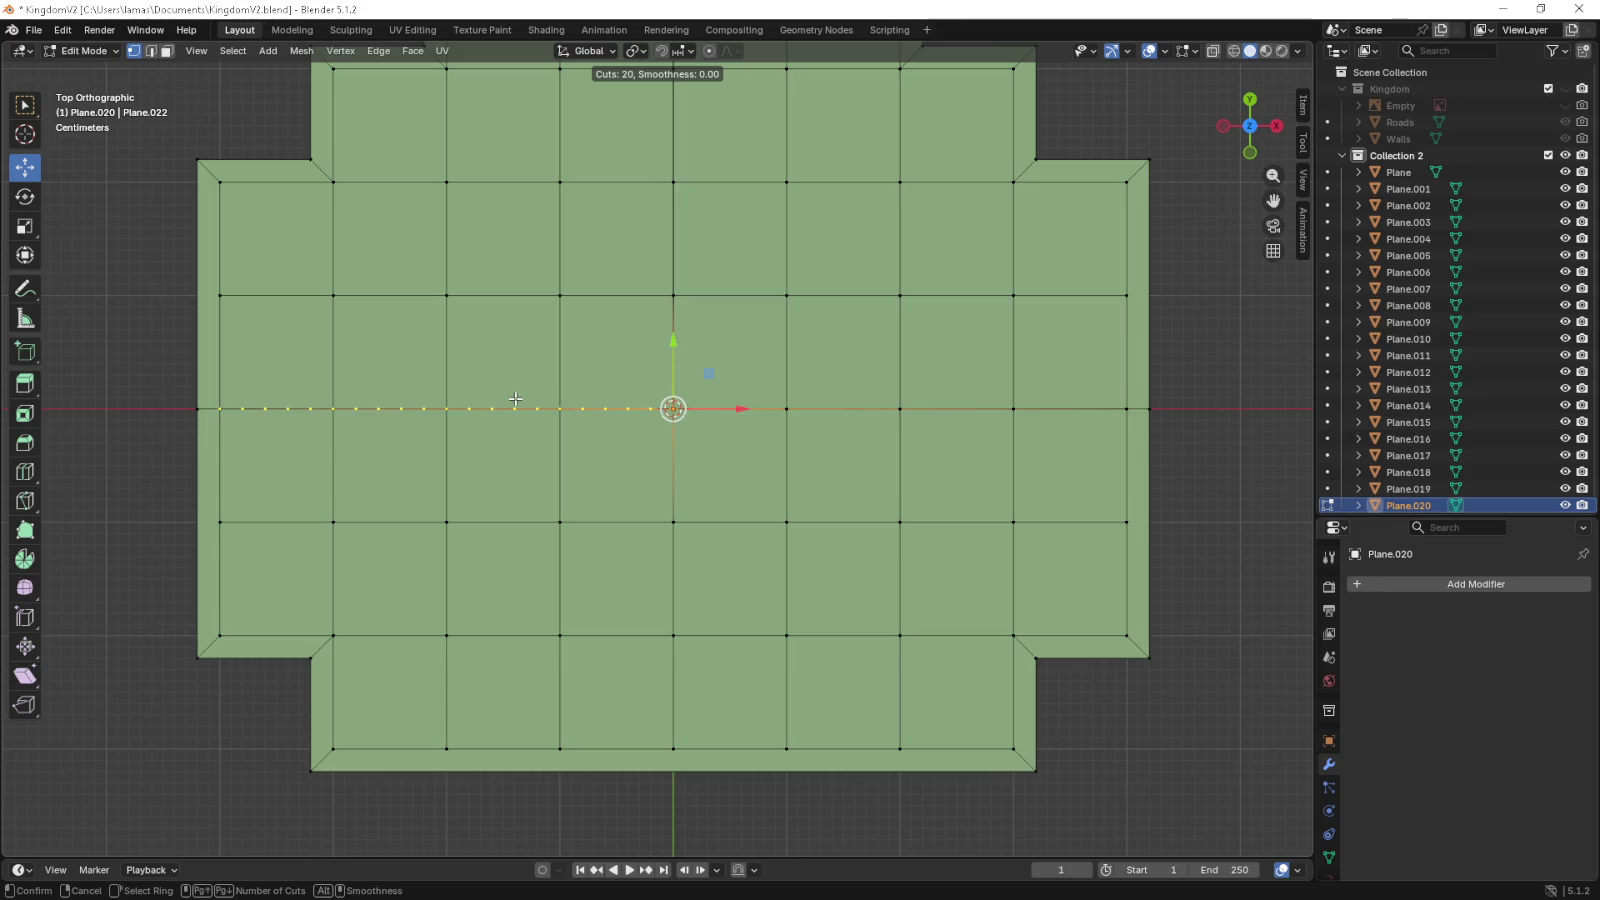
- Add a centred loop cut across Plane.020's middle row, then undo an accidental vertex deletion
{"action": "left_click", "coordinate": [515, 399]}
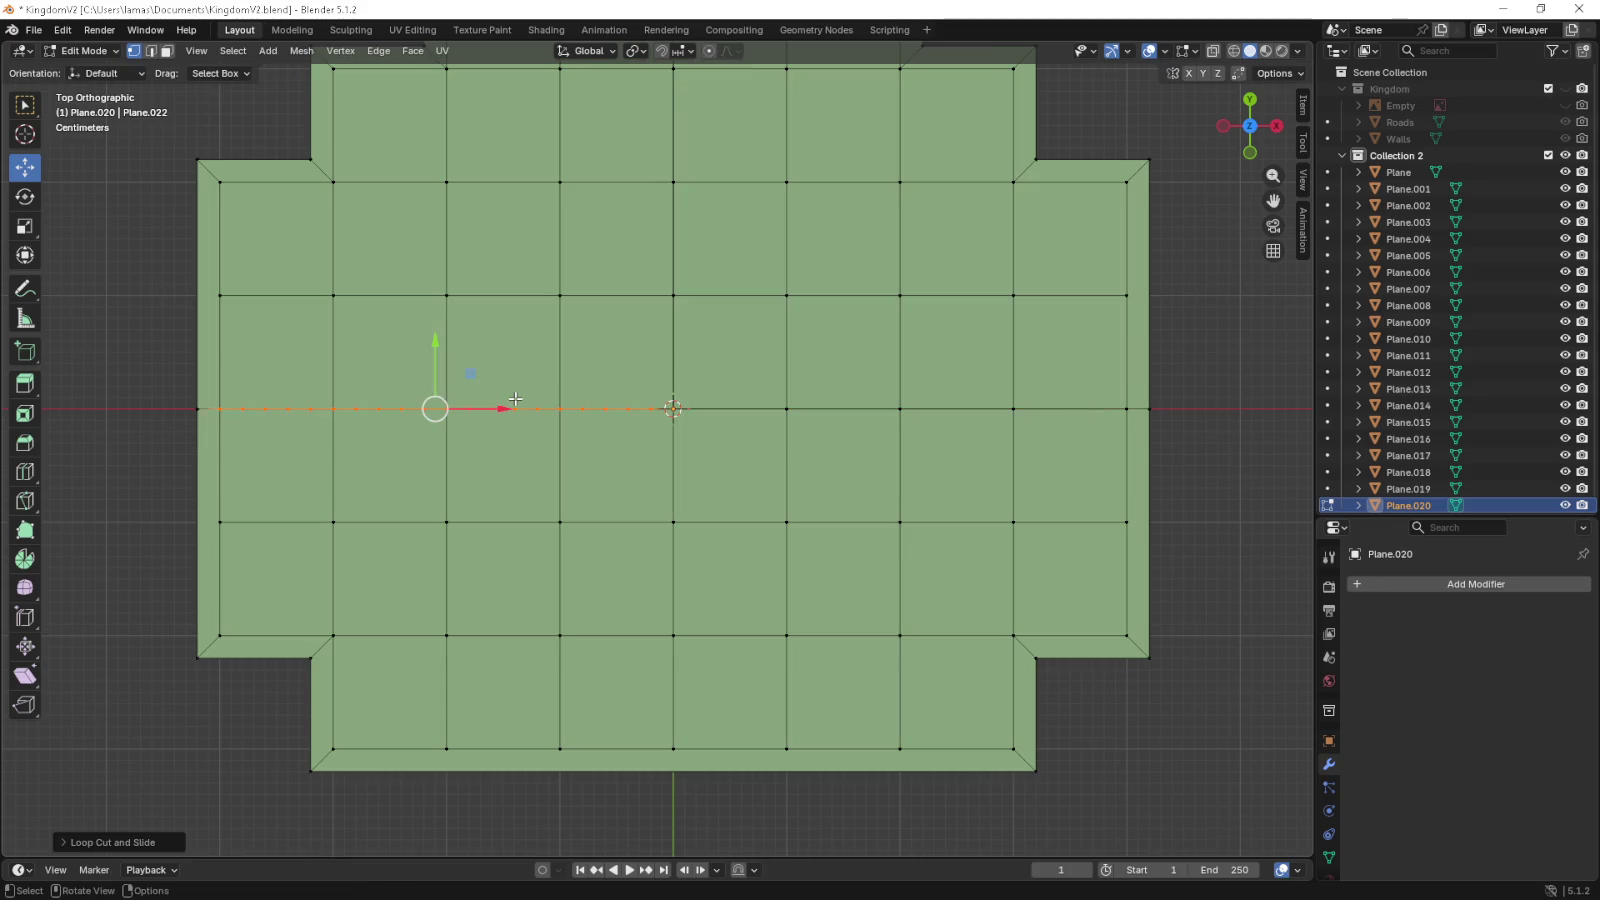
{"action": "right_click", "coordinate": [515, 398]}
{"action": "left_click_drag", "start_coordinate": [240, 398], "coordinate": [318, 438]}
{"action": "key", "text": "x"}
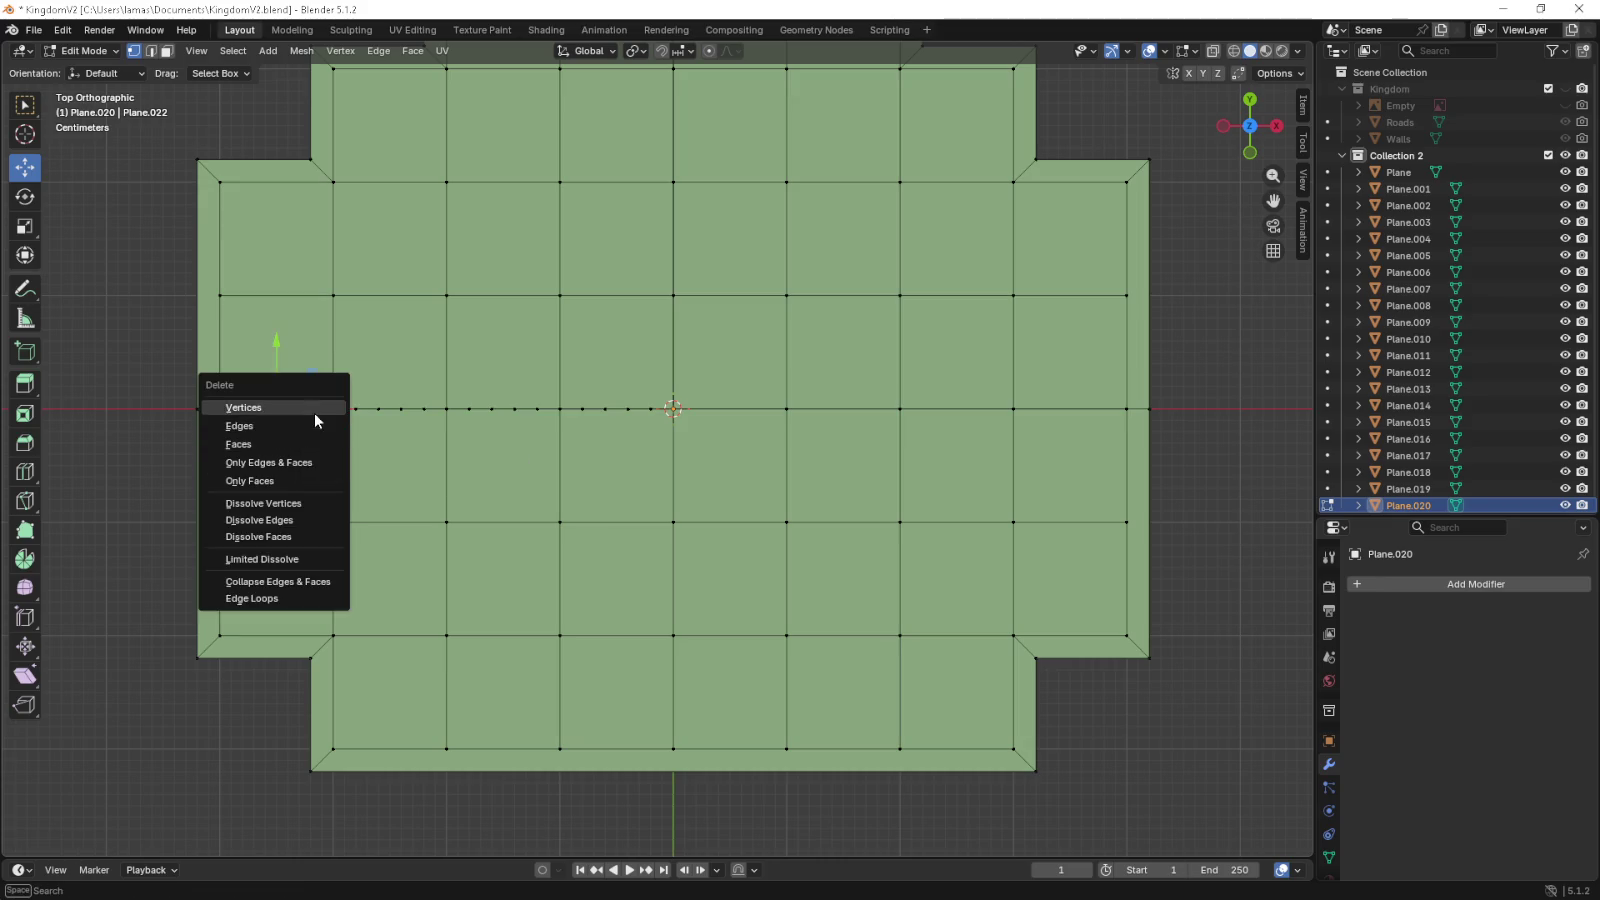
{"action": "left_click", "coordinate": [314, 410]}
{"action": "left_click_drag", "start_coordinate": [350, 417], "coordinate": [358, 398]}
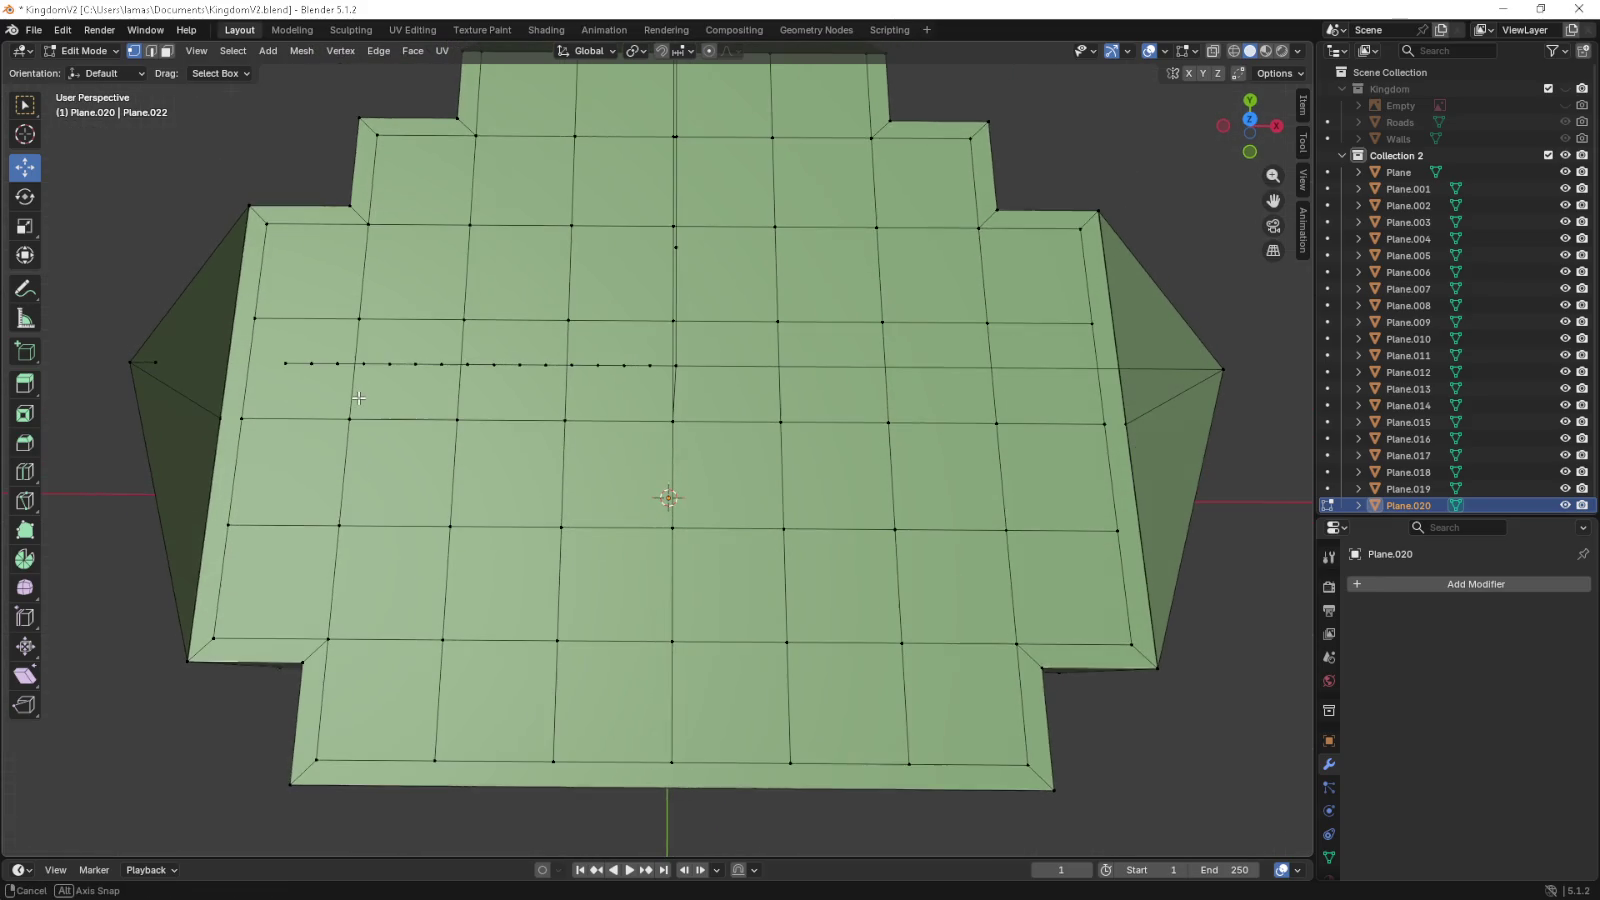
{"action": "key", "text": "ctrl+z"}
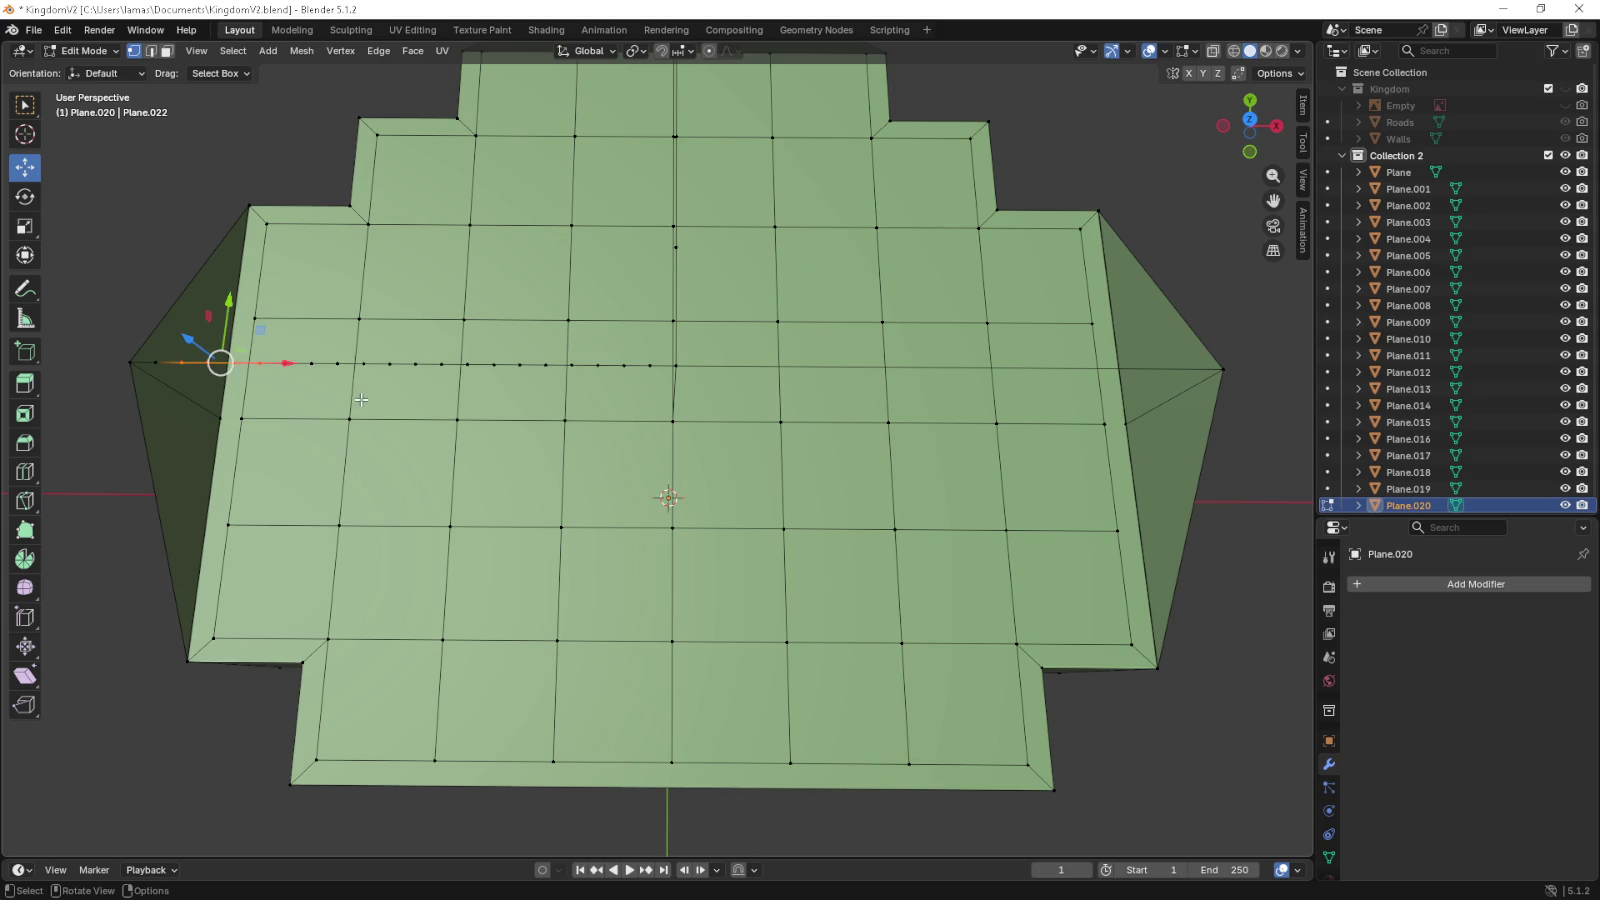
{"action": "key", "text": "KP_7"}
- Dissolve the selected left-side loop vertices on the middle row
{"action": "key", "text": "z"}
{"action": "key", "text": "x"}
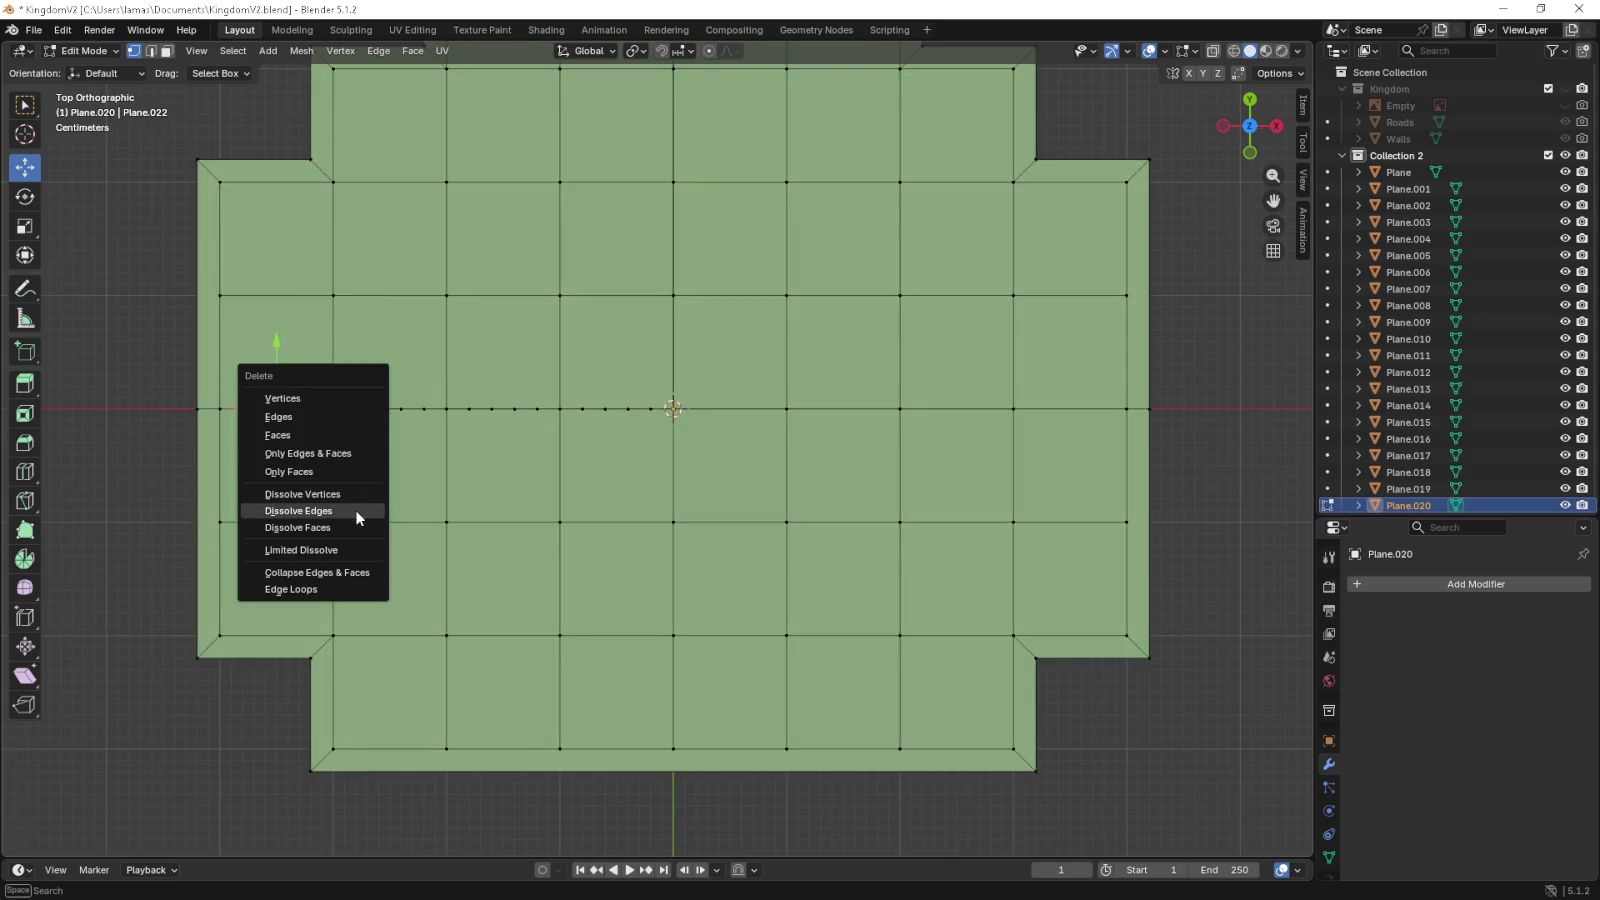
{"action": "left_click", "coordinate": [356, 495]}
{"action": "left_click_drag", "start_coordinate": [356, 495], "coordinate": [377, 433]}
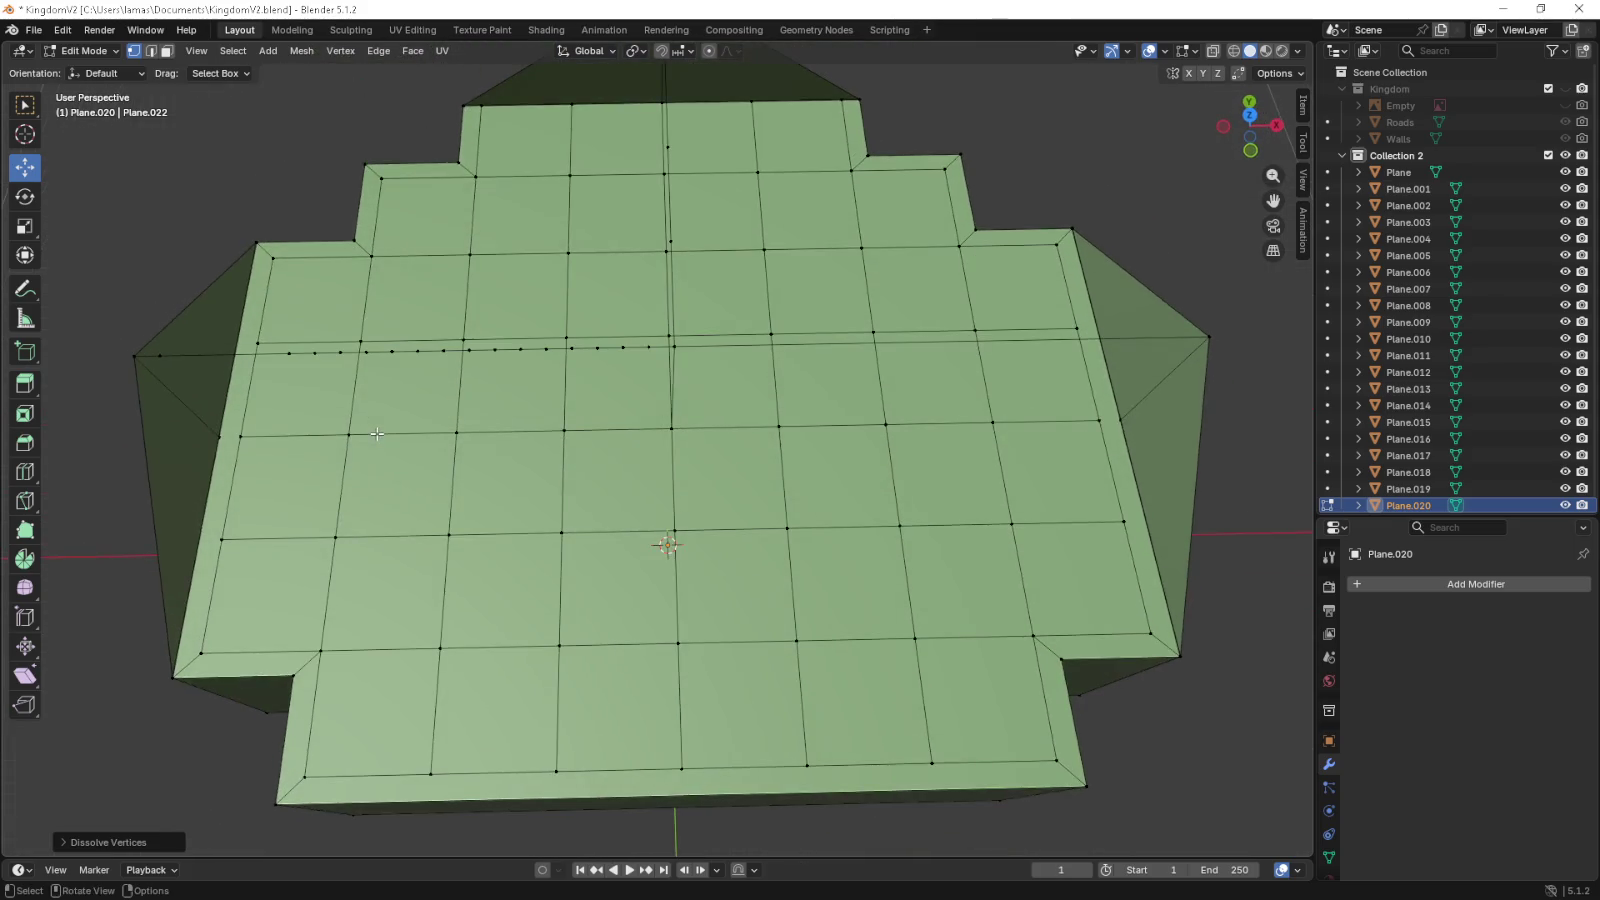
{"action": "key", "text": "KP_7"}
- Box-select more loop vertices along the middle row and dissolve them
{"action": "key", "text": "b"}
{"action": "key", "text": "x"}
{"action": "left_click_drag", "start_coordinate": [426, 448], "coordinate": [541, 452]}
{"action": "left_click", "coordinate": [428, 448]}
{"action": "key", "text": "b"}
{"action": "key", "text": "x"}
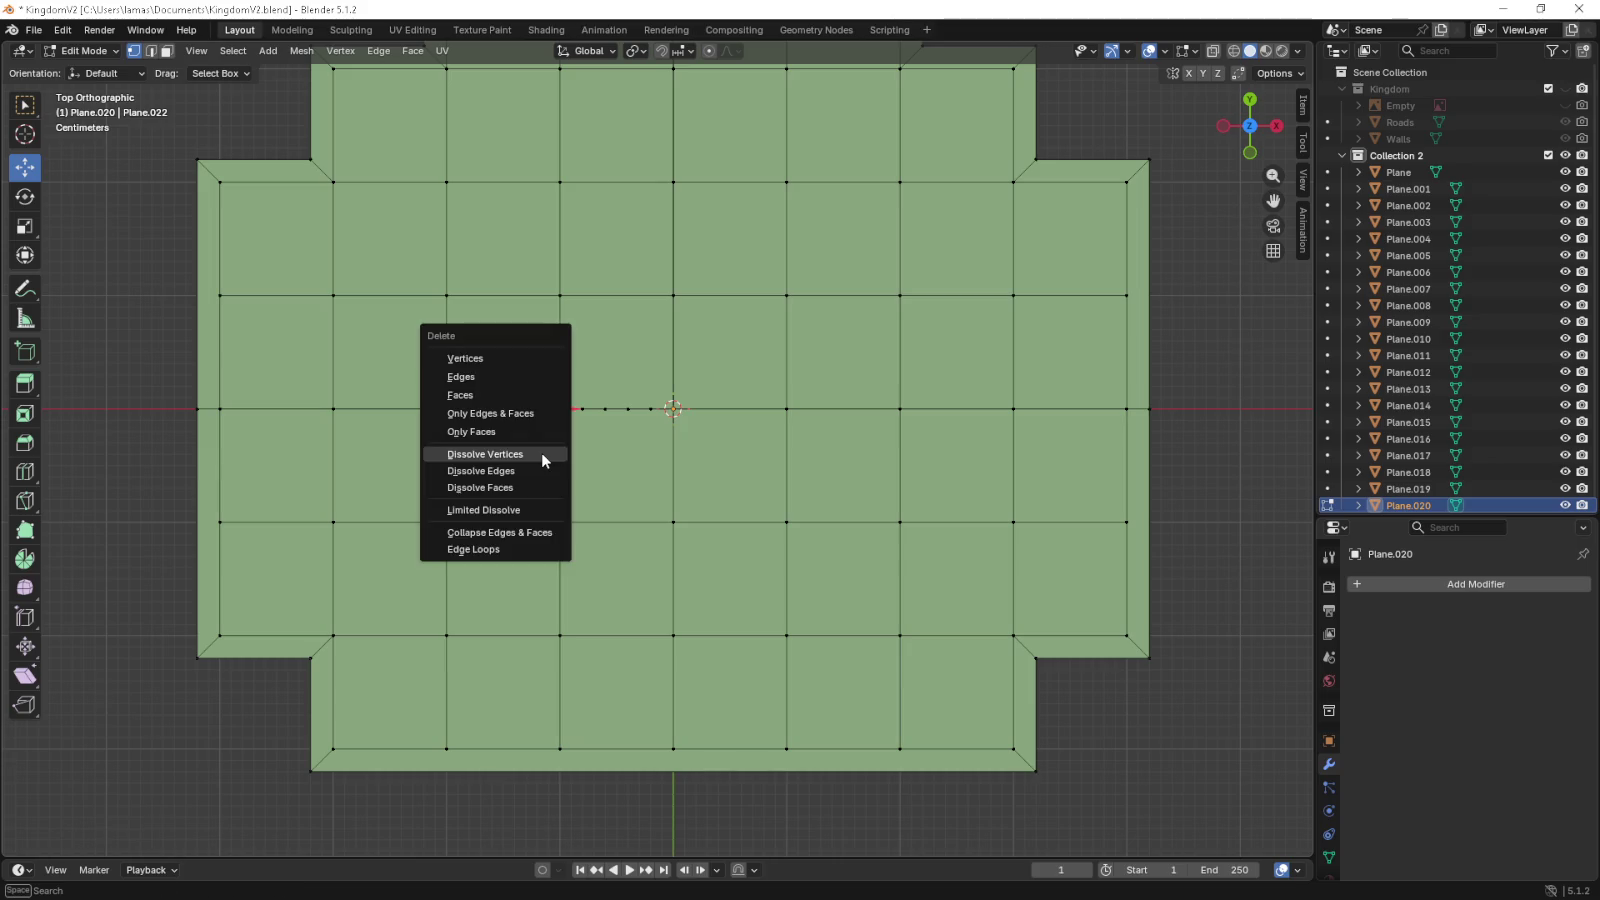
{"action": "left_click", "coordinate": [540, 447]}
- Dissolve the next group of loop vertices along the middle row
{"action": "key", "text": "b"}
{"action": "left_click_drag", "start_coordinate": [571, 391], "coordinate": [651, 455]}
{"action": "key", "text": "x"}
{"action": "left_click", "coordinate": [662, 462]}
{"action": "left_click_drag", "start_coordinate": [662, 462], "coordinate": [679, 418]}
{"action": "key", "text": "KP_7"}
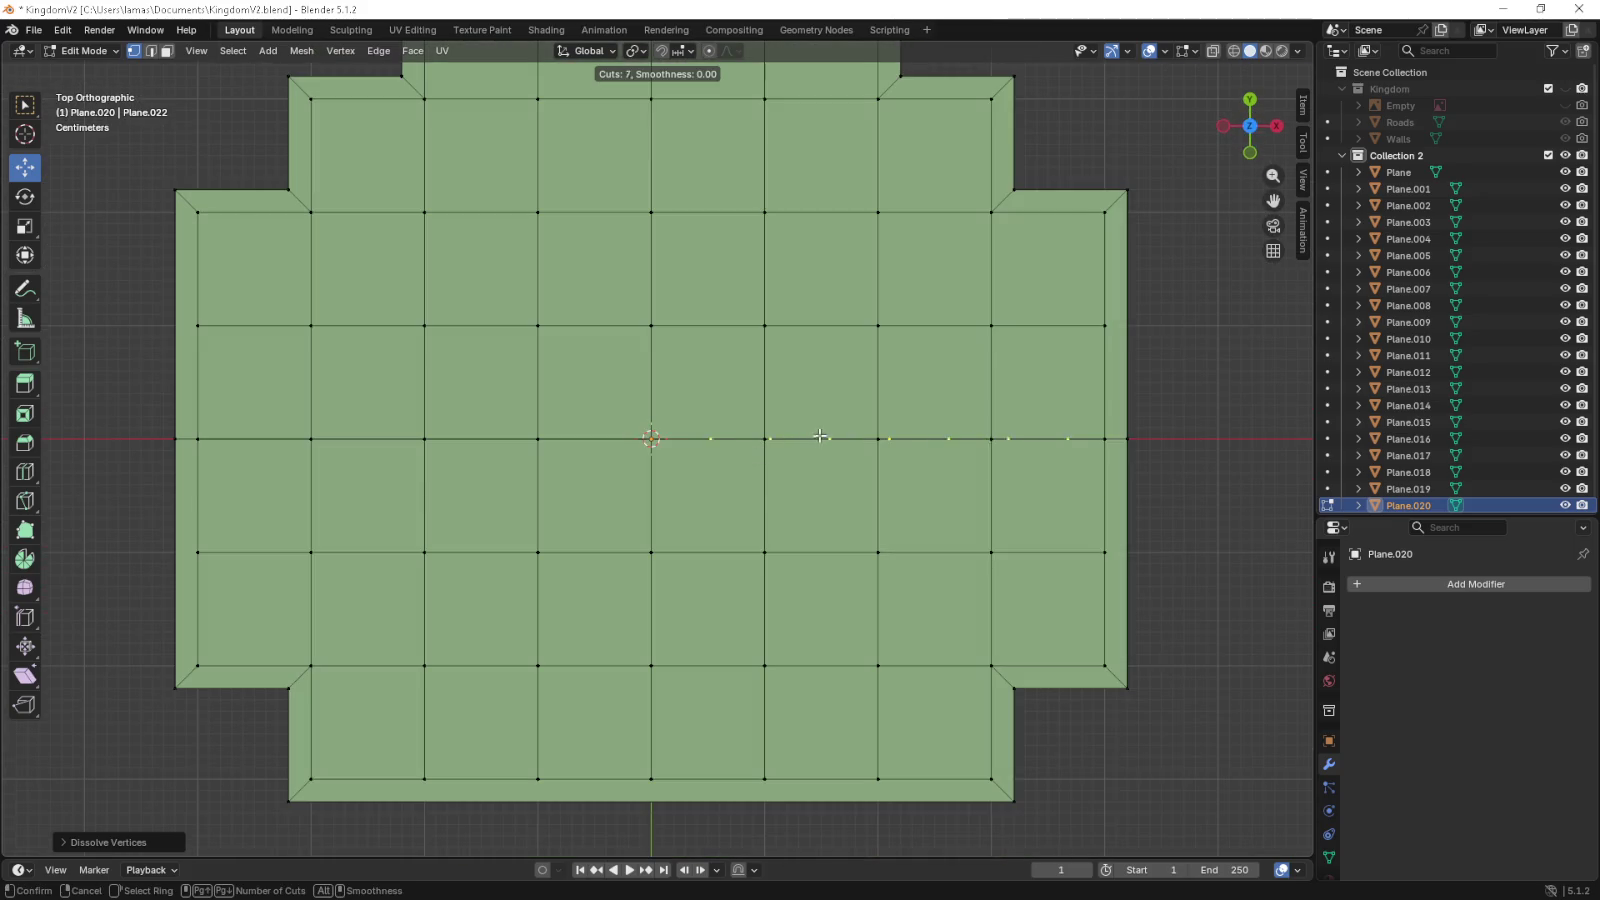
- Add another centred loop cut and dissolve its vertices on the right
{"action": "left_click", "coordinate": [819, 436]}
{"action": "right_click", "coordinate": [819, 436]}
{"action": "left_click_drag", "start_coordinate": [662, 422], "coordinate": [730, 472]}
{"action": "key", "text": "x"}
{"action": "left_click", "coordinate": [742, 478]}
- Dissolve the remaining unwanted loop vertices so only a few points stay on the middle row
{"action": "left_click_drag", "start_coordinate": [784, 422], "coordinate": [861, 480]}
{"action": "key", "text": "x"}
{"action": "left_click", "coordinate": [861, 480]}
{"action": "left_click_drag", "start_coordinate": [895, 426], "coordinate": [1086, 476]}
{"action": "key", "text": "x"}
{"action": "left_click", "coordinate": [972, 478]}
{"action": "key", "text": "x"}
{"action": "left_click", "coordinate": [1086, 475]}
{"action": "left_click_drag", "start_coordinate": [1086, 475], "coordinate": [603, 392]}
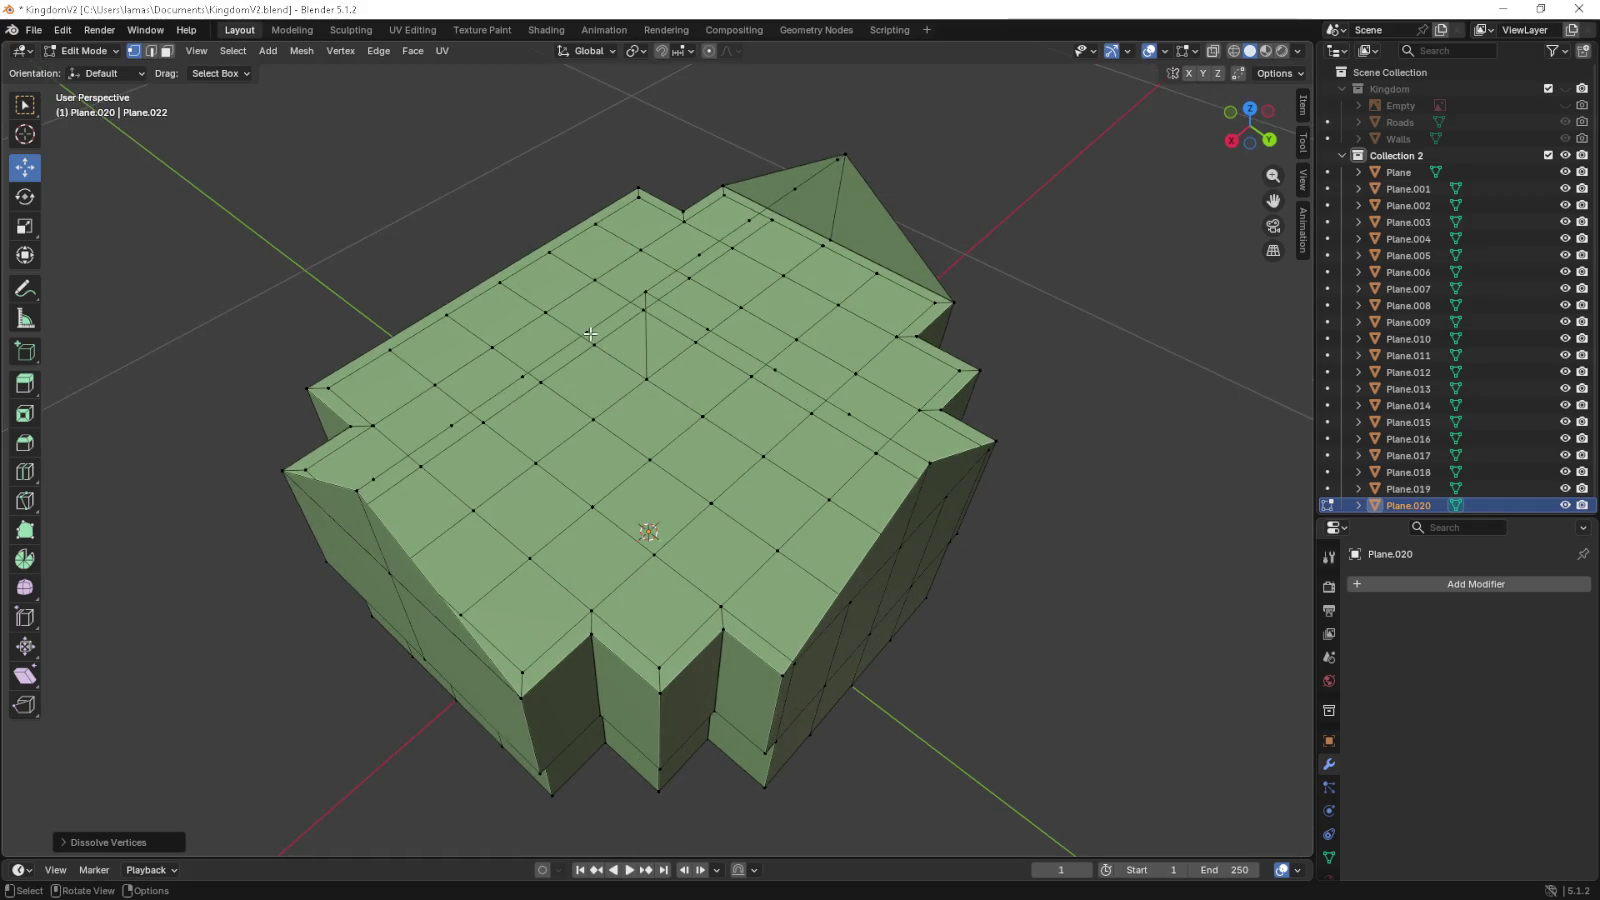
- In top view, extrude the middle grid vertex into a new edge
{"action": "key", "text": "KP_7"}
{"action": "scroll", "scroll_direction": "up", "scroll_amount": 3}
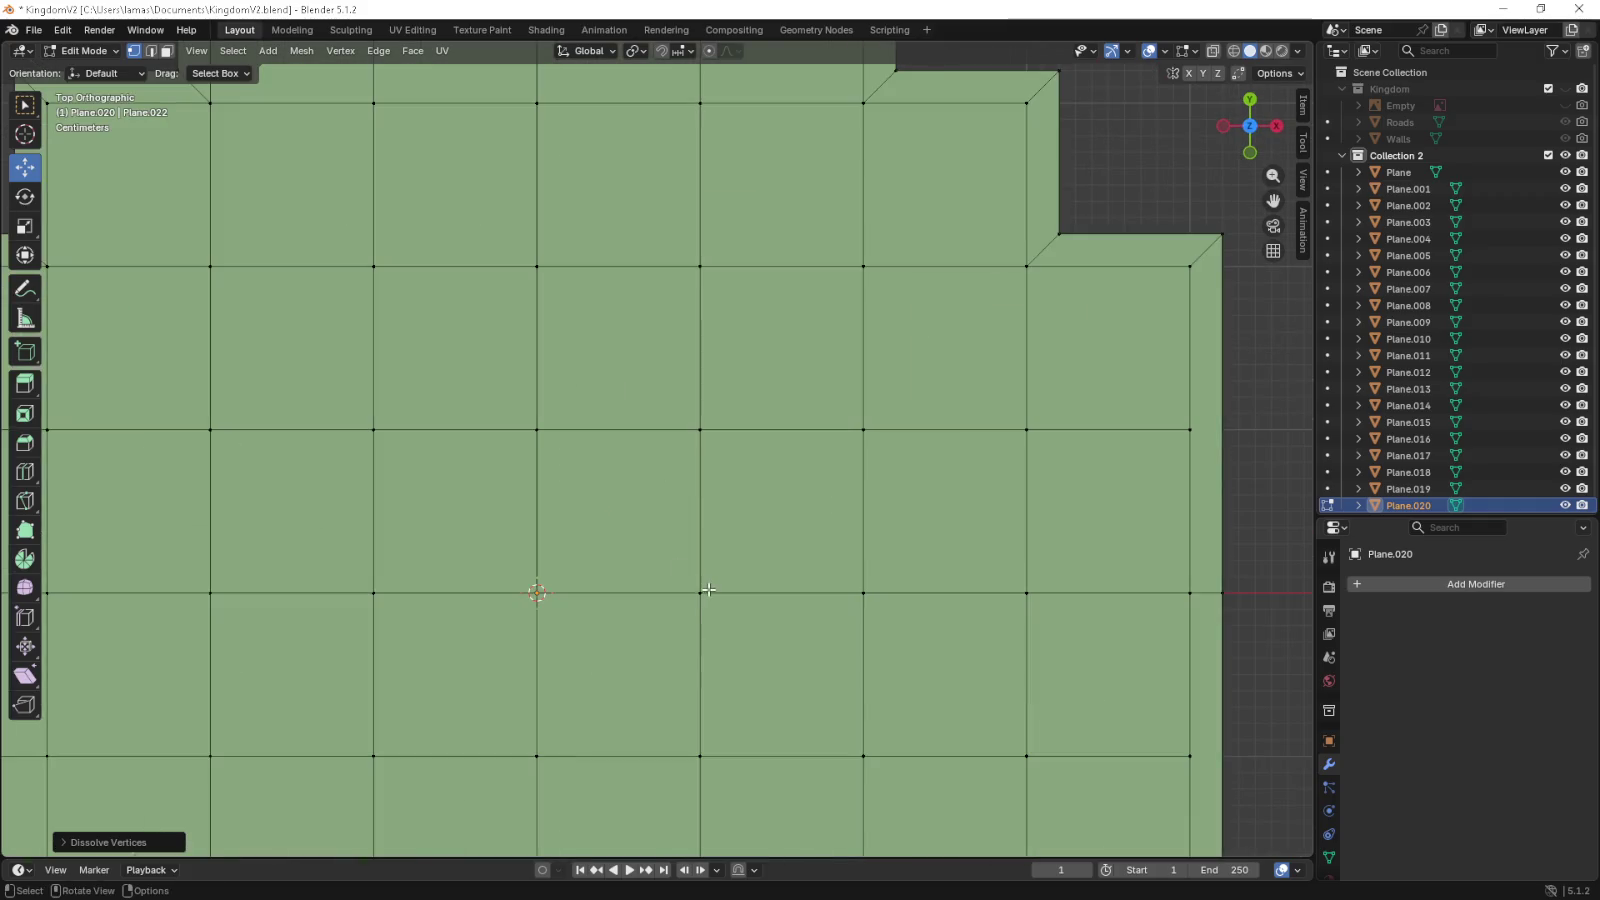
{"action": "left_click", "coordinate": [702, 592]}
{"action": "key", "text": "g"}
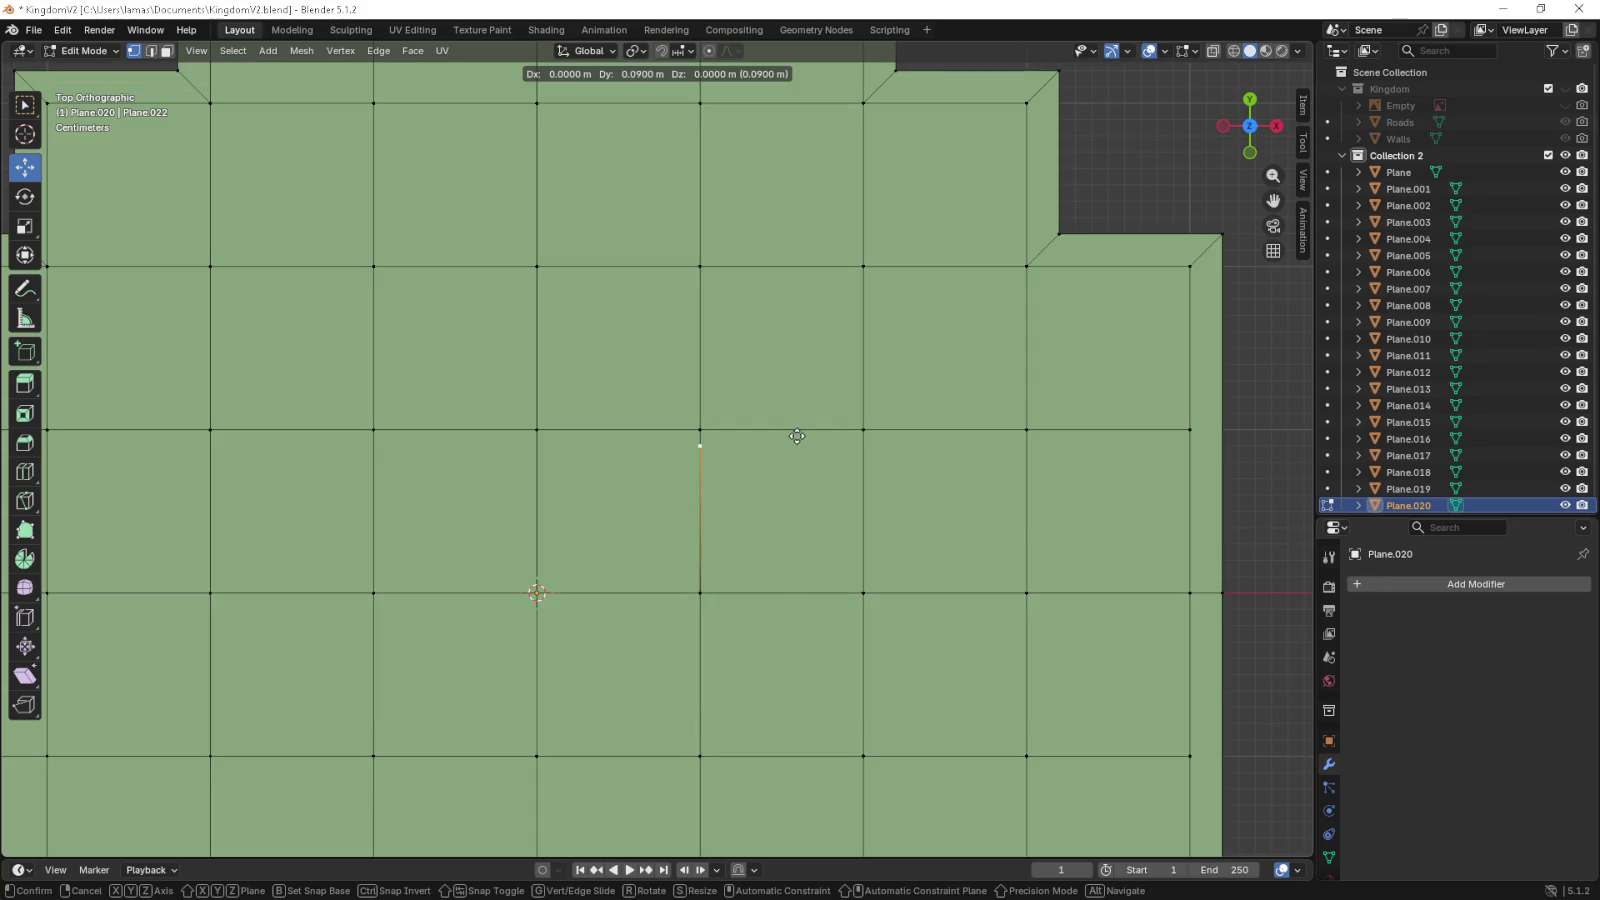
{"action": "left_click", "coordinate": [797, 436]}
- Extrude a second grid vertex into another edge across the top grid
{"action": "left_click_drag", "start_coordinate": [552, 492], "coordinate": [600, 488]}
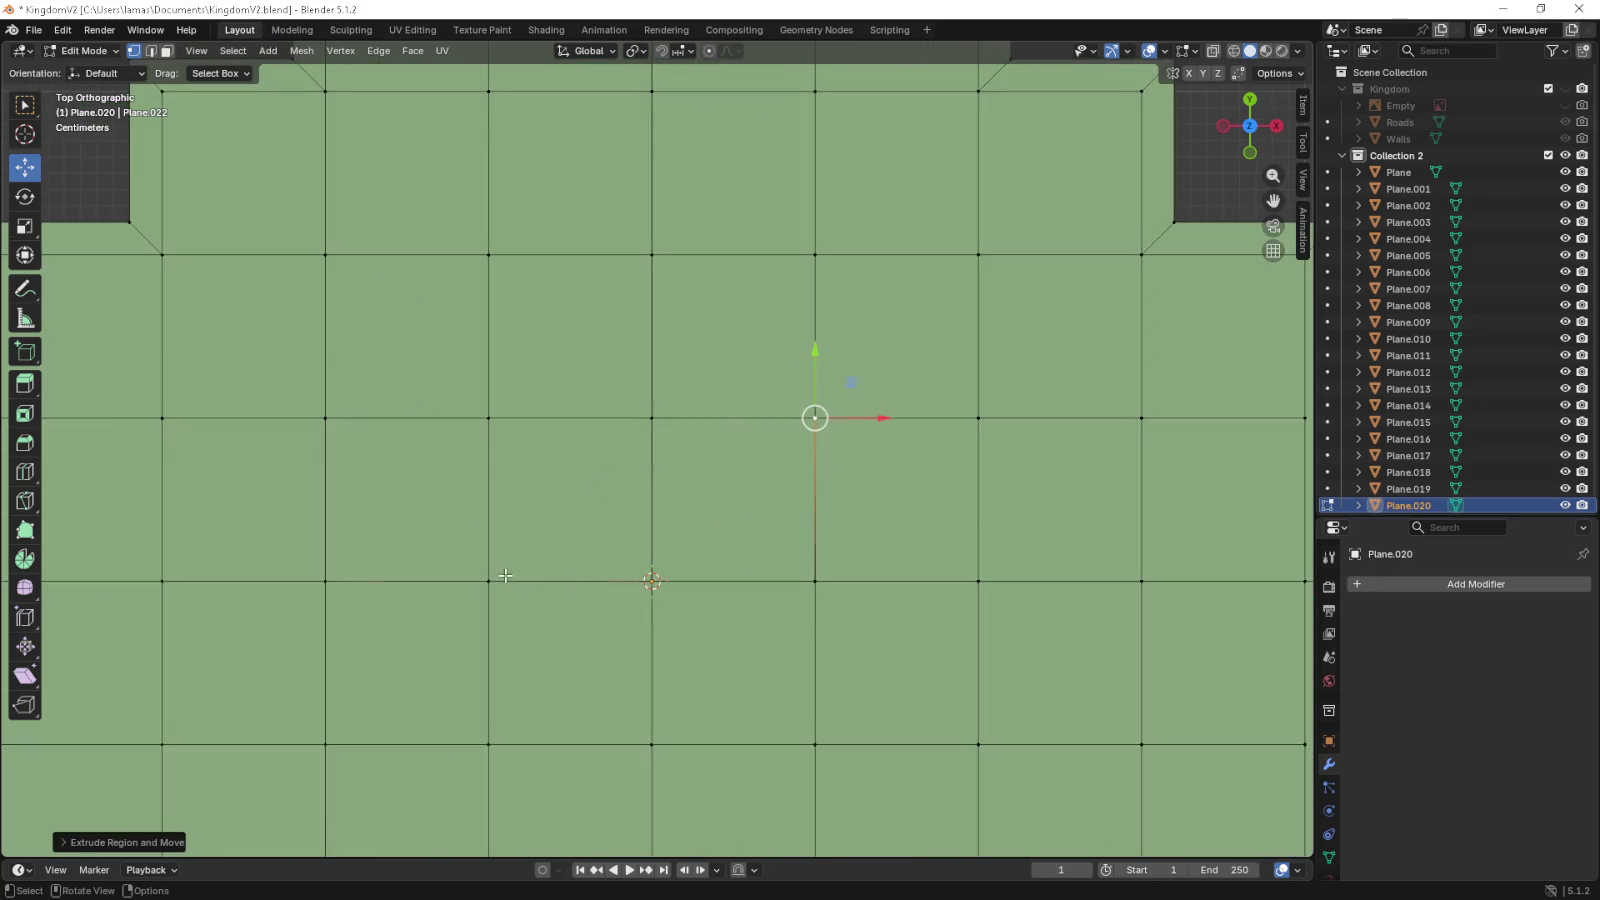
{"action": "left_click", "coordinate": [505, 575]}
{"action": "key", "text": "e"}
{"action": "left_click", "coordinate": [503, 415]}
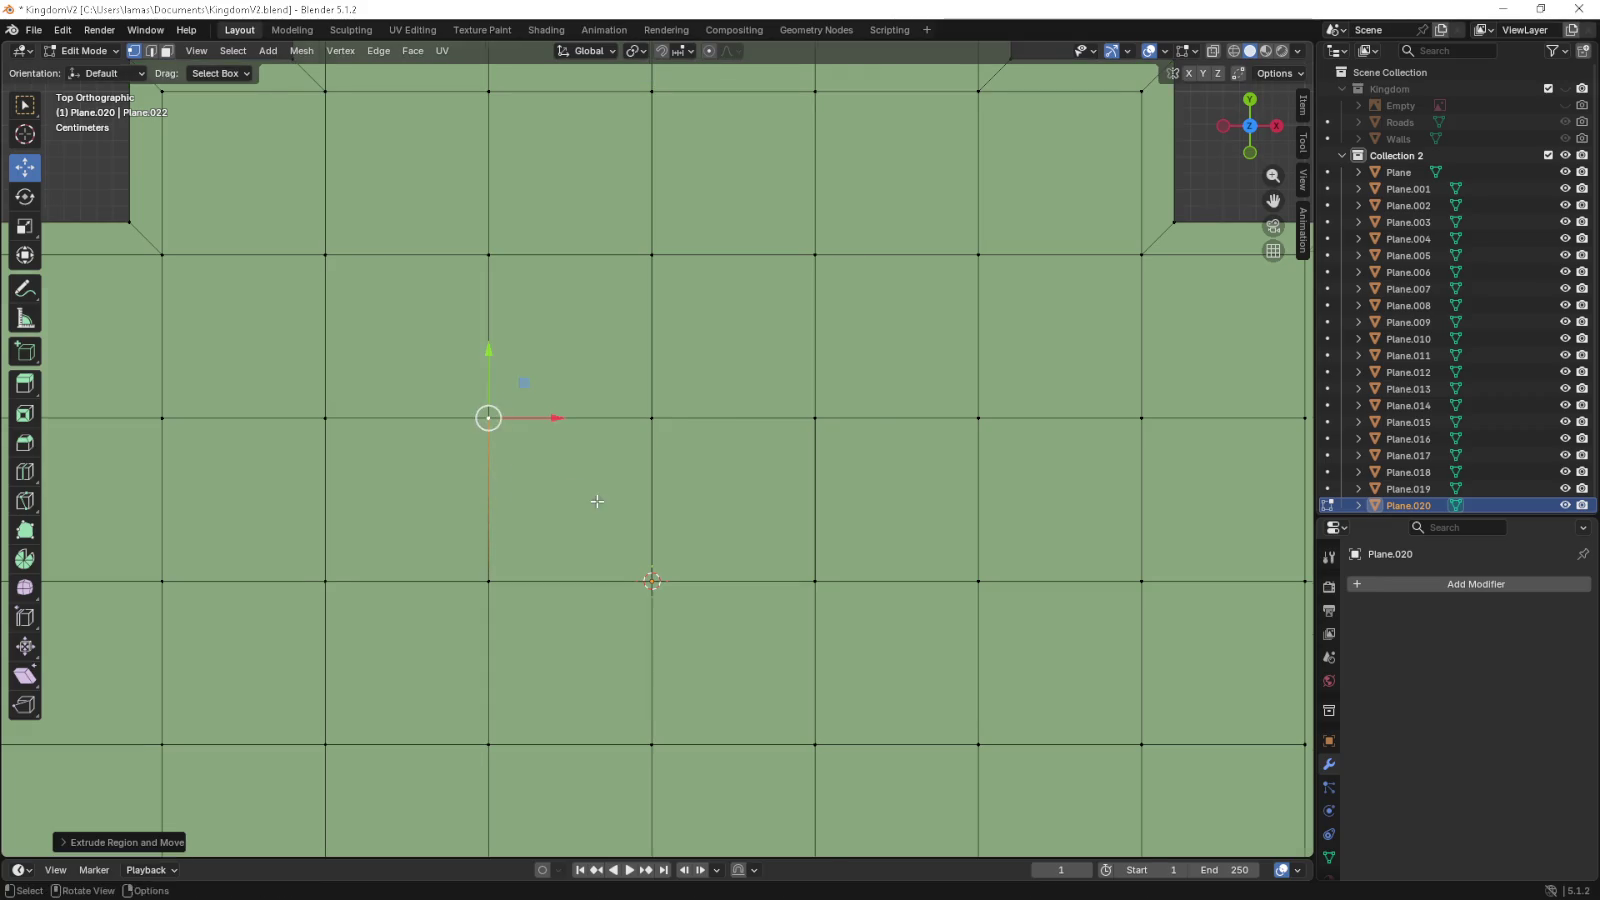
{"action": "left_click_drag", "start_coordinate": [503, 415], "coordinate": [359, 447]}
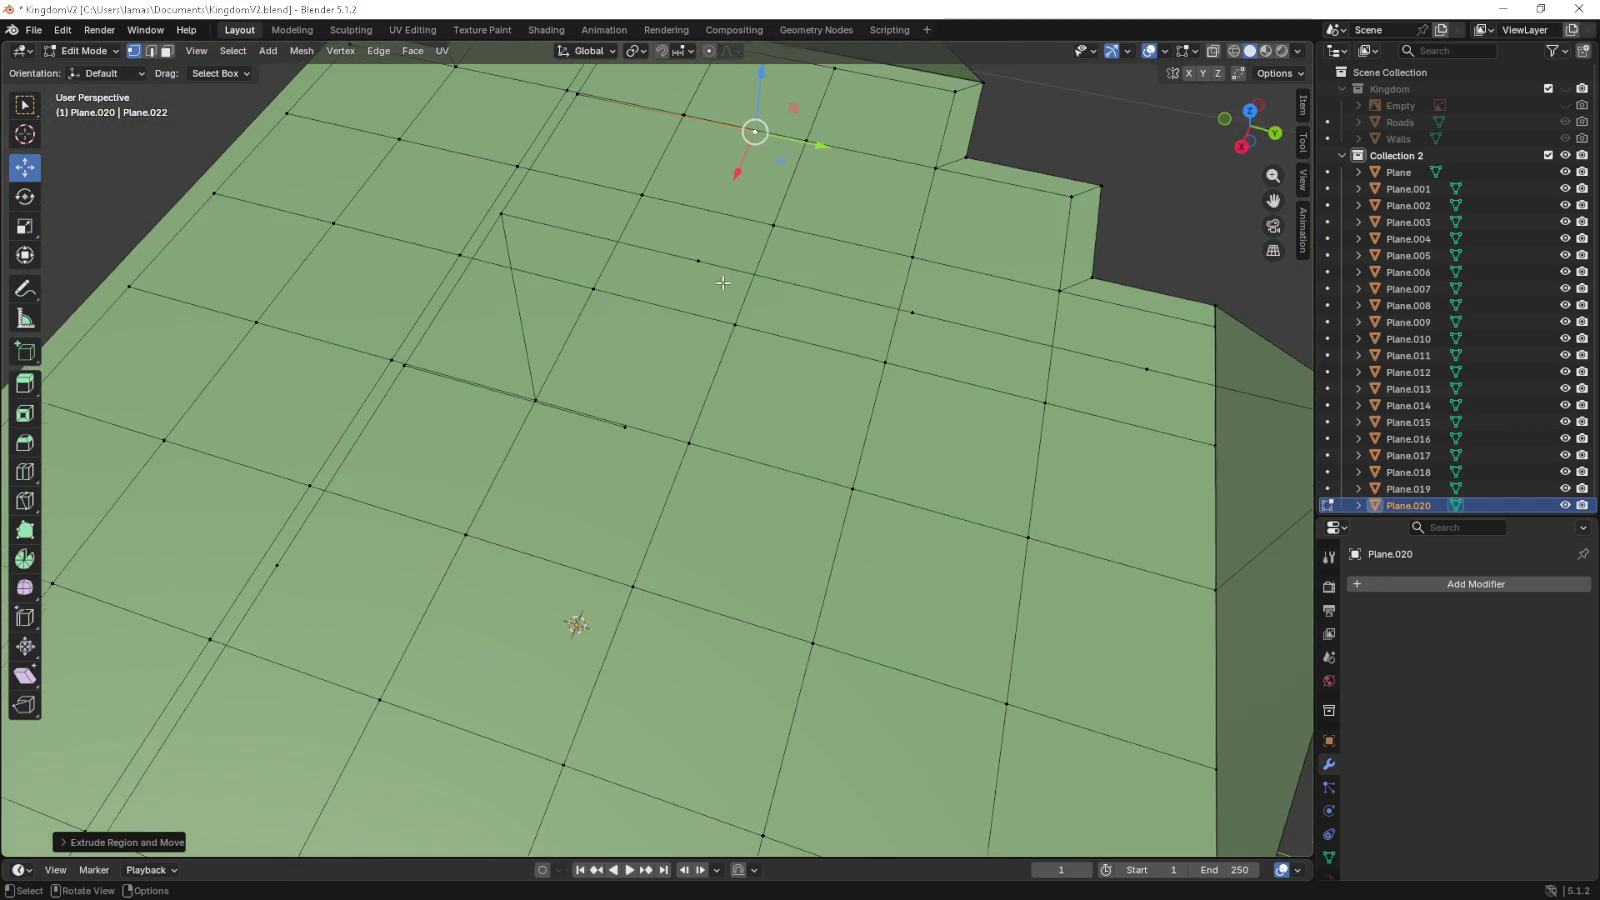
- Select the four vertices of the top corner and view the mesh from a low side angle
{"action": "left_click", "coordinate": [698, 261]}
{"action": "left_click_drag", "start_coordinate": [557, 230], "coordinate": [579, 366]}
{"action": "scroll", "scroll_direction": "down", "scroll_amount": 3}
{"action": "left_click", "coordinate": [590, 418]}
{"action": "left_click", "coordinate": [672, 420]}
{"action": "left_click", "coordinate": [703, 357]}
{"action": "left_click", "coordinate": [638, 328]}
{"action": "left_click_drag", "start_coordinate": [611, 388], "coordinate": [673, 374]}
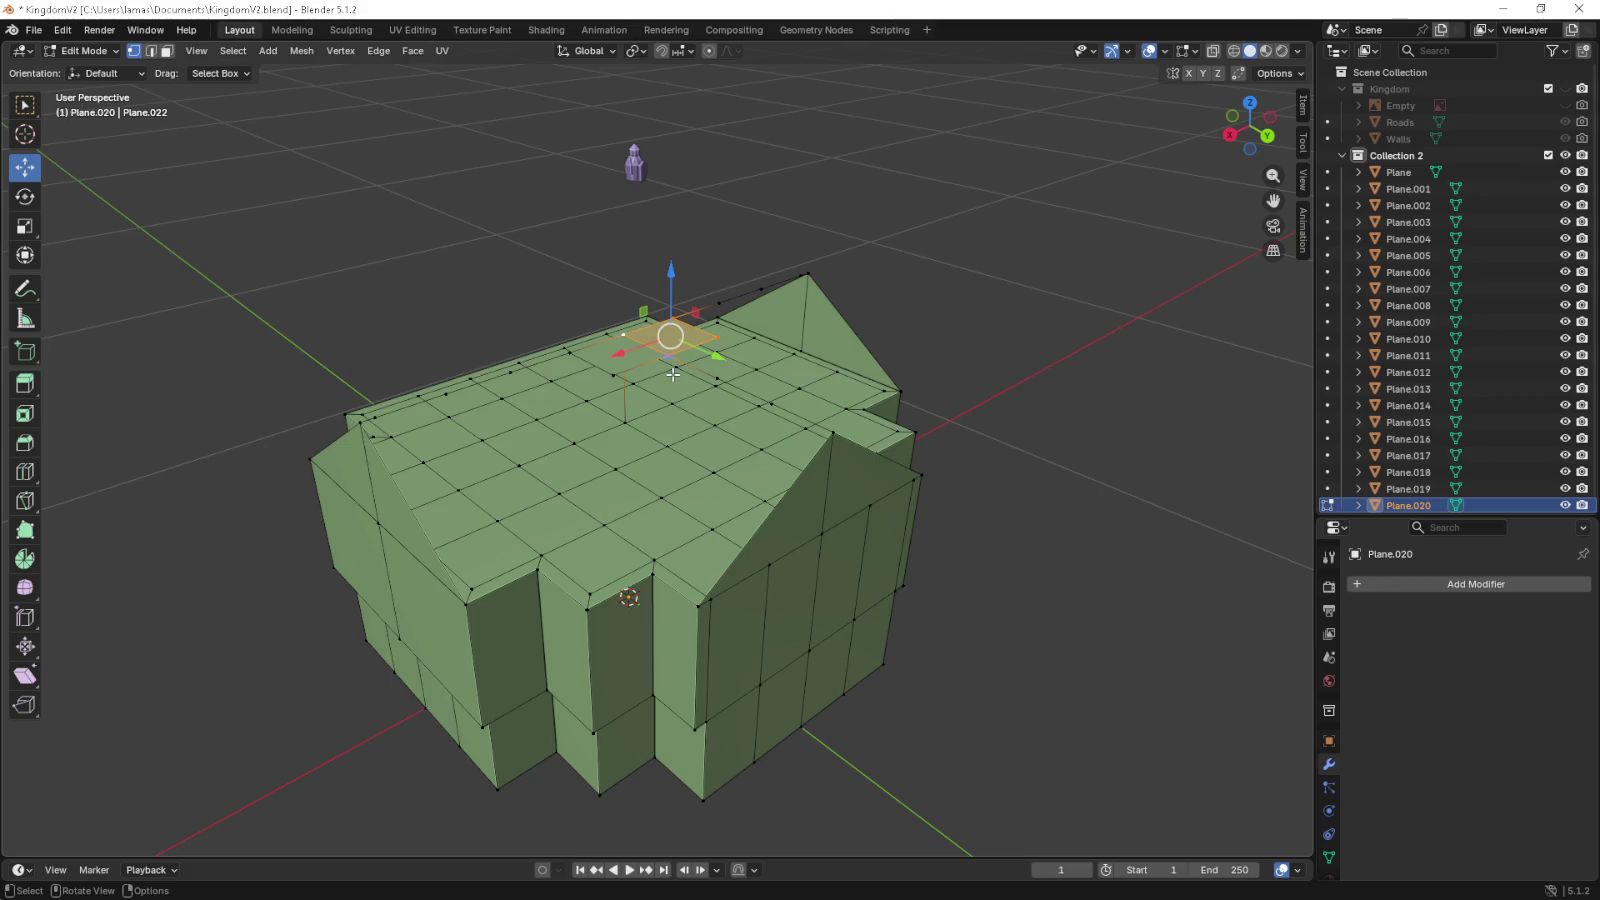
- Fill the first roof gap with a face from its bordering vertices
{"action": "scroll", "scroll_direction": "up", "scroll_amount": 3}
{"action": "scroll", "scroll_direction": "up", "scroll_amount": 3}
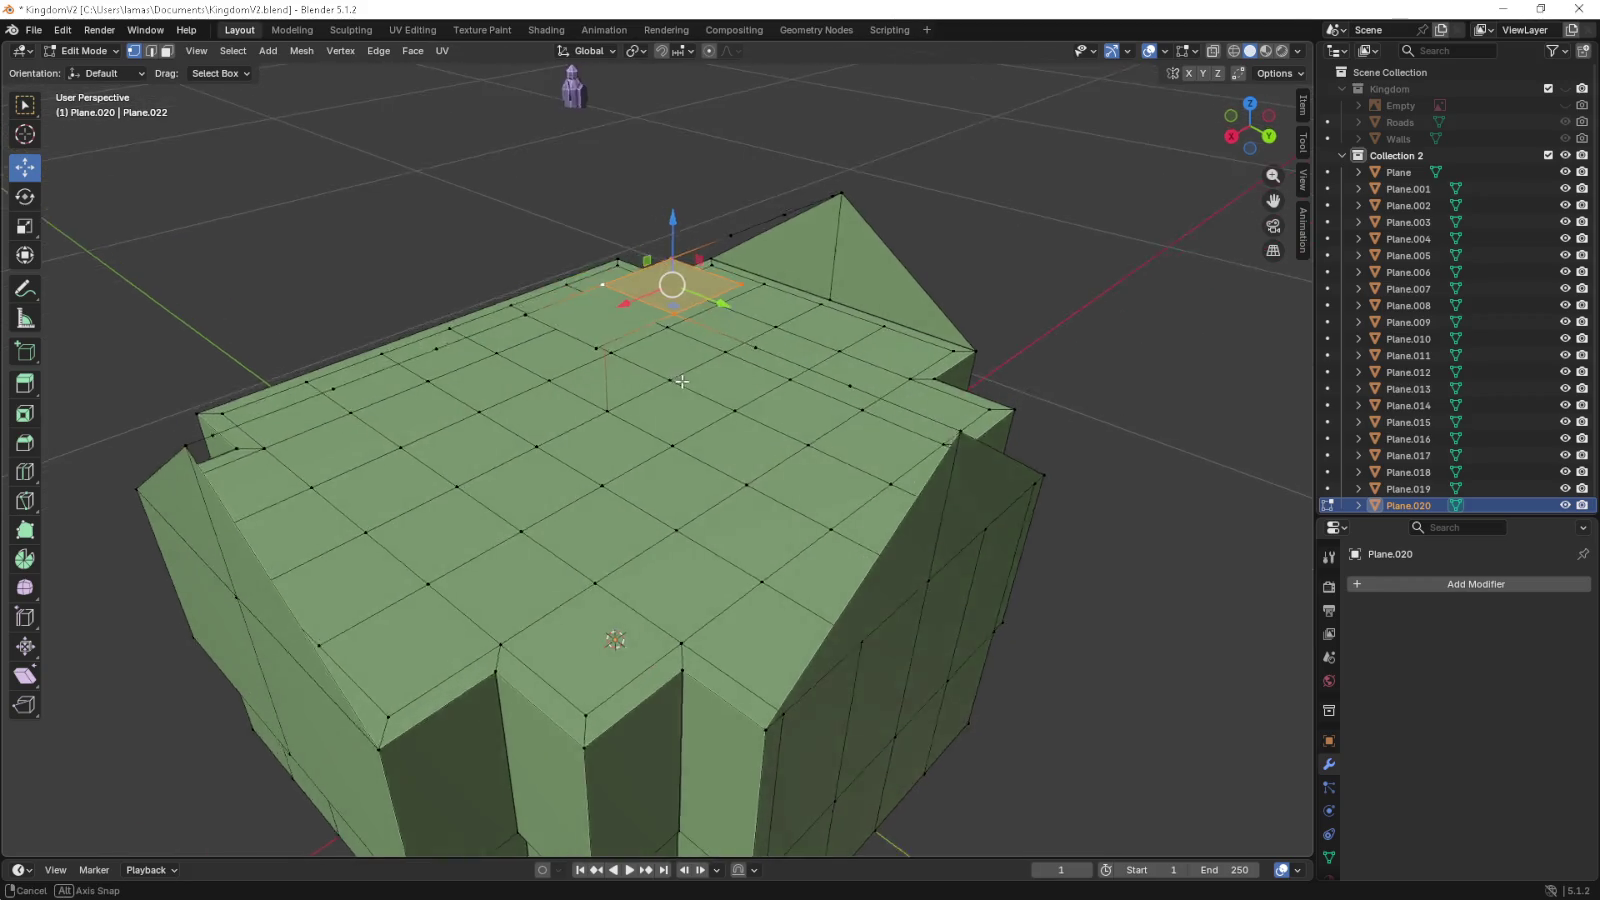
{"action": "scroll", "scroll_direction": "up", "scroll_amount": 3}
{"action": "left_click_drag", "start_coordinate": [694, 399], "coordinate": [653, 537]}
{"action": "left_click", "coordinate": [624, 667]}
{"action": "left_click", "coordinate": [676, 318]}
{"action": "left_click", "coordinate": [922, 447]}
{"action": "left_click", "coordinate": [694, 728]}
{"action": "left_click", "coordinate": [692, 731]}
{"action": "left_click", "coordinate": [692, 732]}
{"action": "key", "text": "f"}
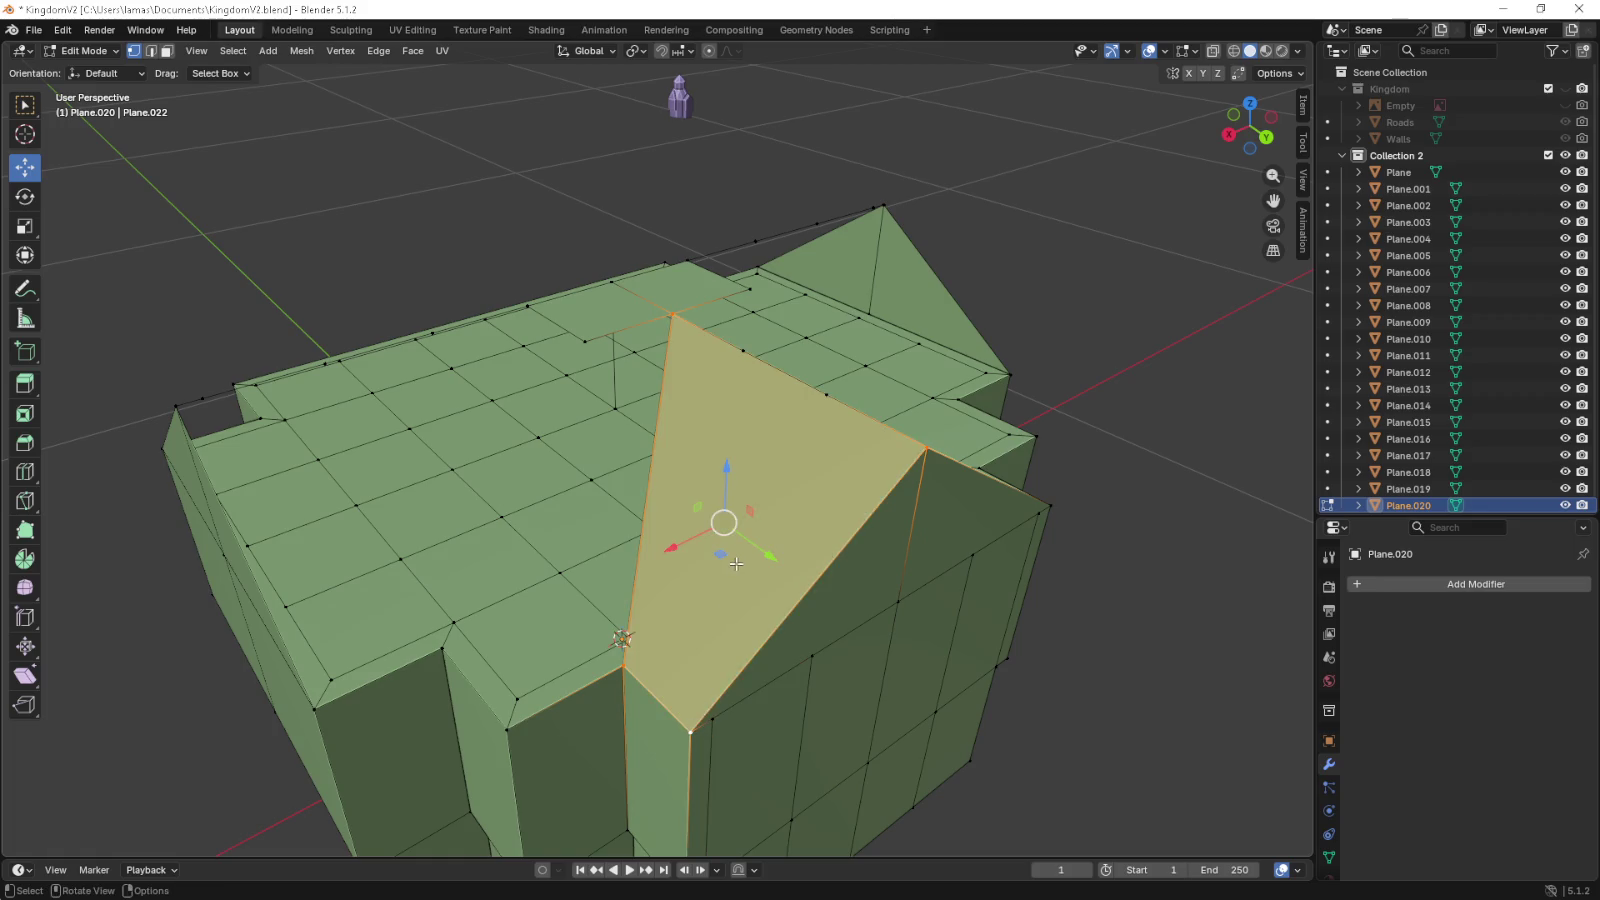
- Fill the next roof gap with a new face
{"action": "left_click_drag", "start_coordinate": [738, 564], "coordinate": [762, 571]}
{"action": "left_click", "coordinate": [199, 486]}
{"action": "left_click", "coordinate": [526, 322]}
{"action": "left_click", "coordinate": [524, 693]}
{"action": "left_click", "coordinate": [434, 762]}
{"action": "left_click", "coordinate": [440, 766]}
{"action": "left_click", "coordinate": [448, 770]}
{"action": "key", "text": "f"}
- Fill the inner corner between roof and flat top with a face
{"action": "left_click", "coordinate": [526, 697]}
{"action": "left_click", "coordinate": [624, 765]}
{"action": "left_click", "coordinate": [603, 356]}
{"action": "left_click", "coordinate": [524, 322]}
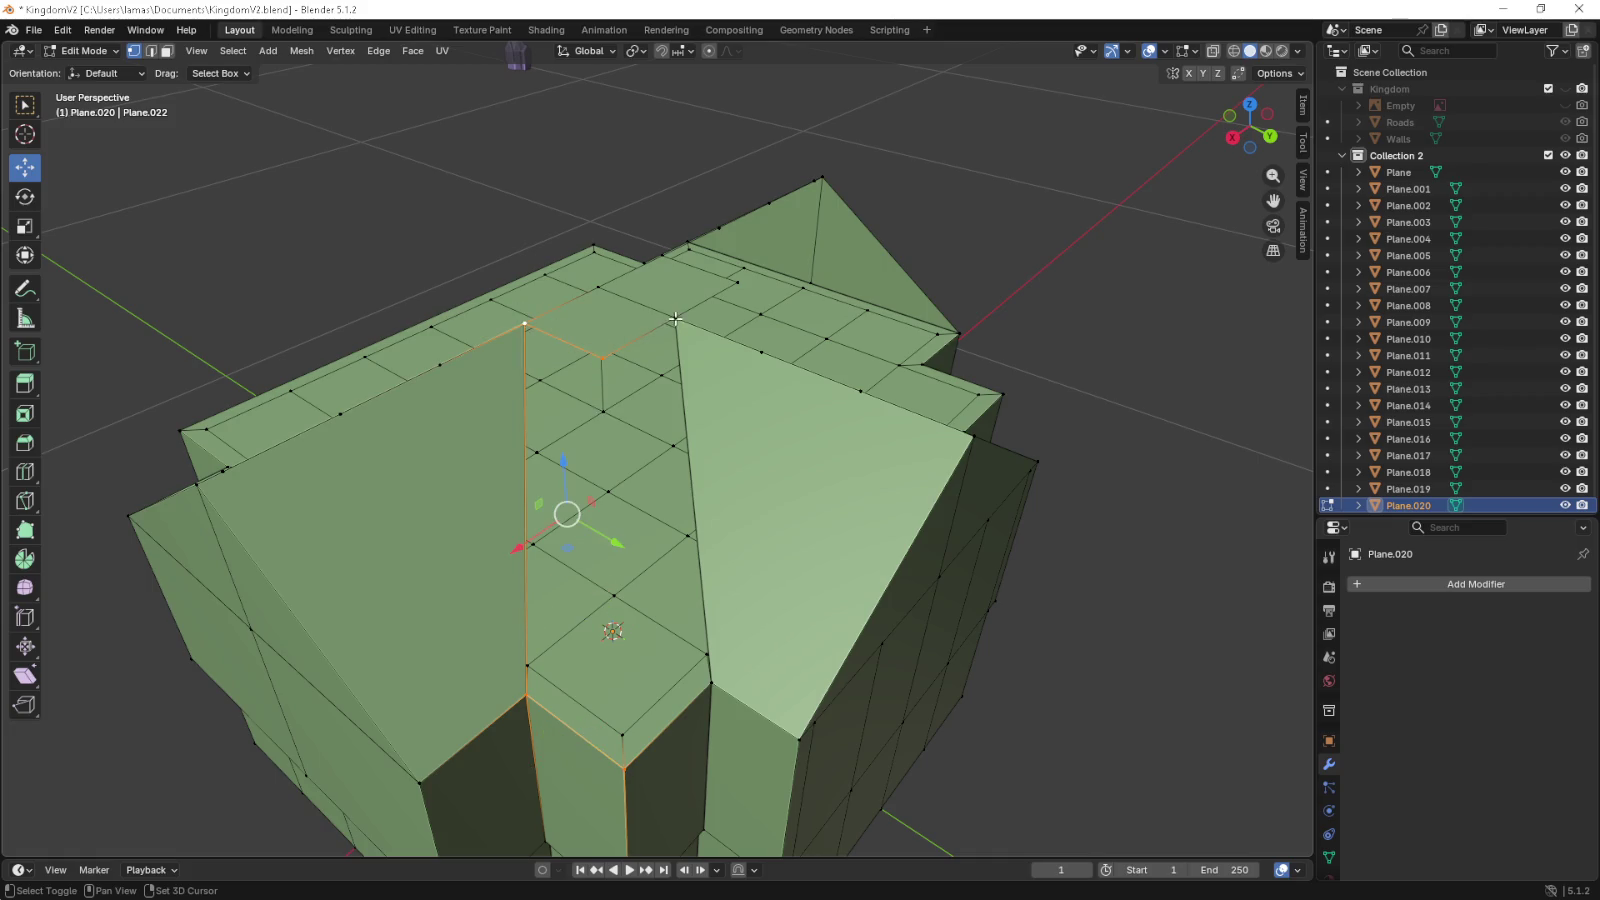
{"action": "left_click", "coordinate": [676, 318]}
{"action": "key", "text": "f"}
{"action": "left_click_drag", "start_coordinate": [676, 318], "coordinate": [564, 427]}
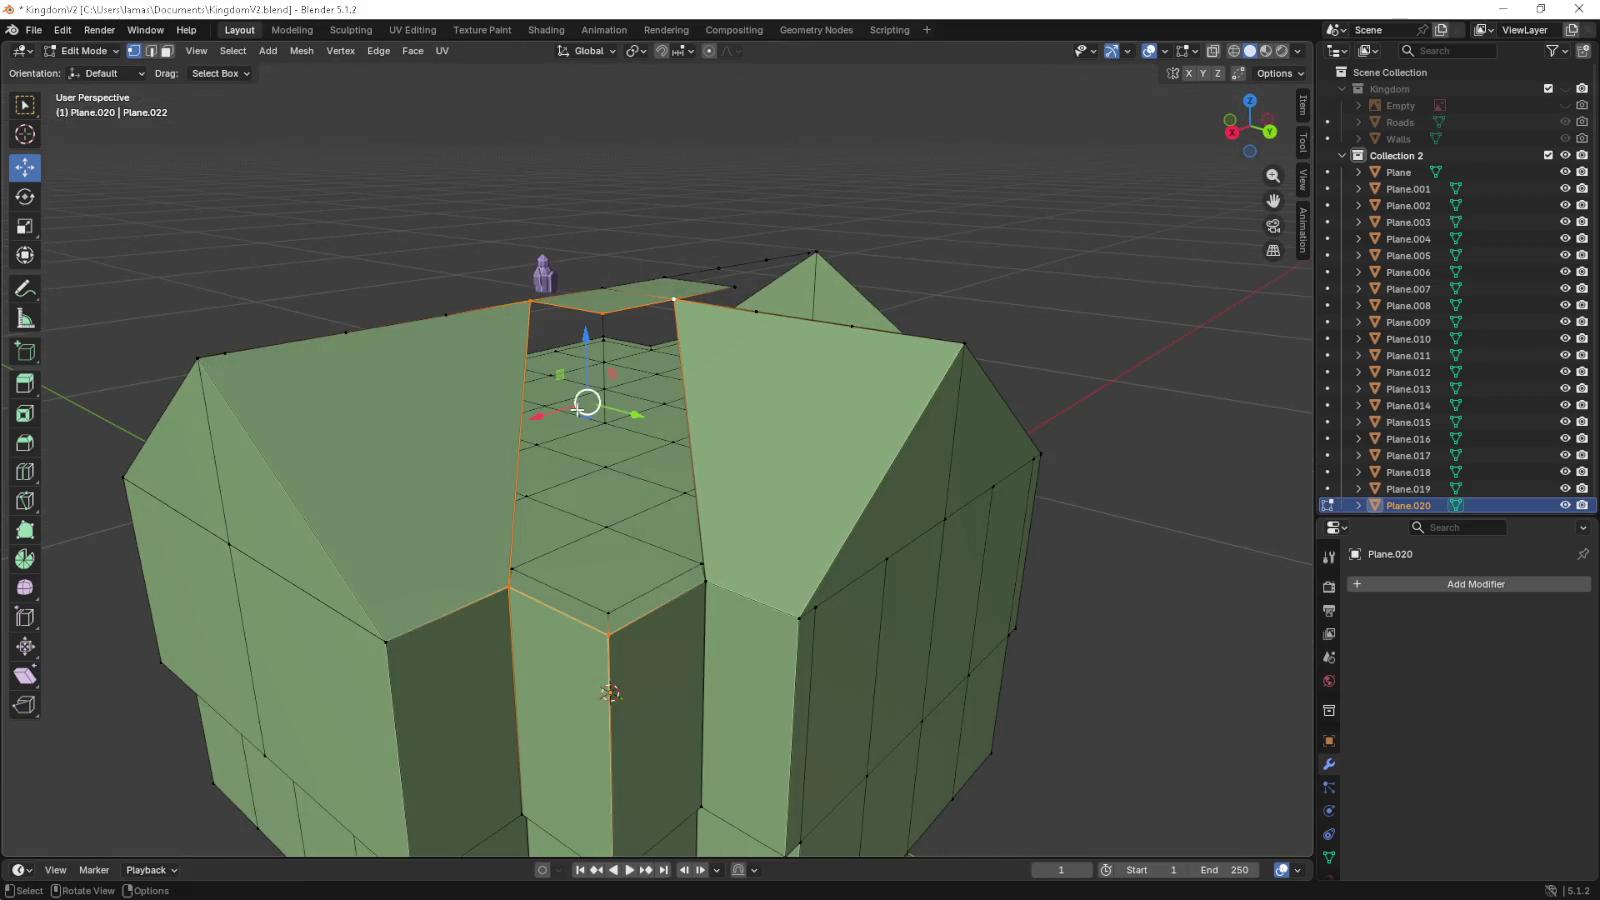
- Fill the left inner corner with a four-vertex face
{"action": "left_click", "coordinate": [604, 314]}
{"action": "left_click", "coordinate": [607, 634]}
{"action": "left_click", "coordinate": [511, 588]}
{"action": "left_click", "coordinate": [530, 301]}
{"action": "key", "text": "f"}
- Fill the right inner corner with a four-vertex face
{"action": "left_click", "coordinate": [604, 314]}
{"action": "left_click", "coordinate": [676, 300]}
{"action": "left_click", "coordinate": [705, 582]}
{"action": "left_click", "coordinate": [607, 634]}
{"action": "key", "text": "f"}
{"action": "left_click_drag", "start_coordinate": [621, 638], "coordinate": [603, 481]}
- Fill a face along the gap edge down to its bottom corner
{"action": "left_click", "coordinate": [434, 517]}
{"action": "left_click", "coordinate": [507, 442]}
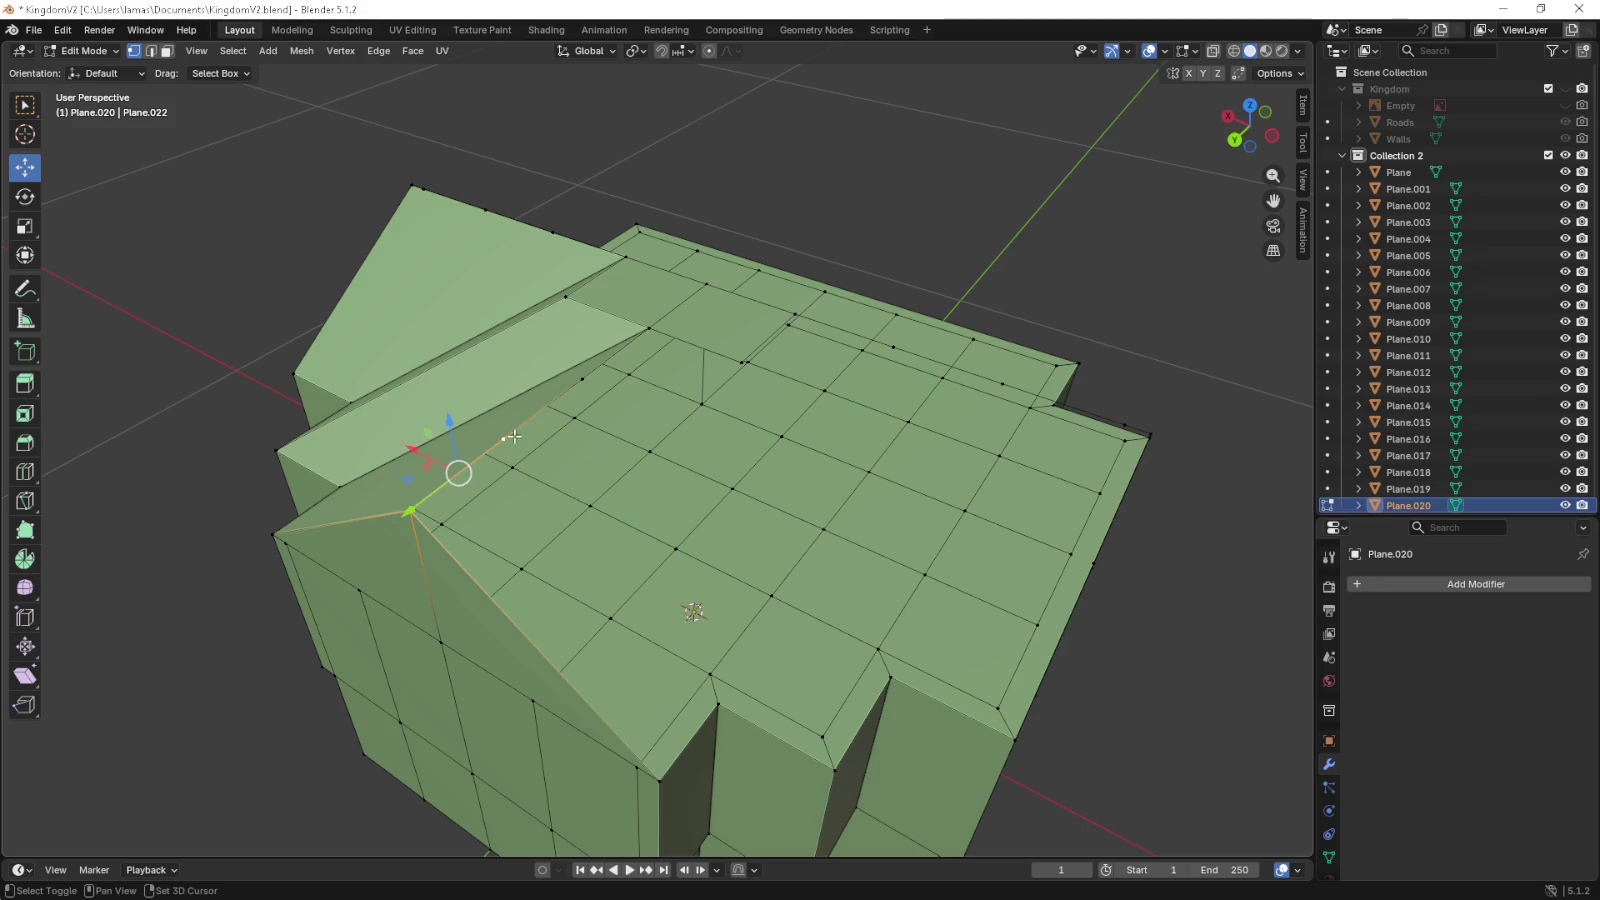
{"action": "left_click", "coordinate": [647, 330]}
{"action": "left_click", "coordinate": [661, 776]}
{"action": "left_click", "coordinate": [712, 709]}
{"action": "key", "text": "f"}
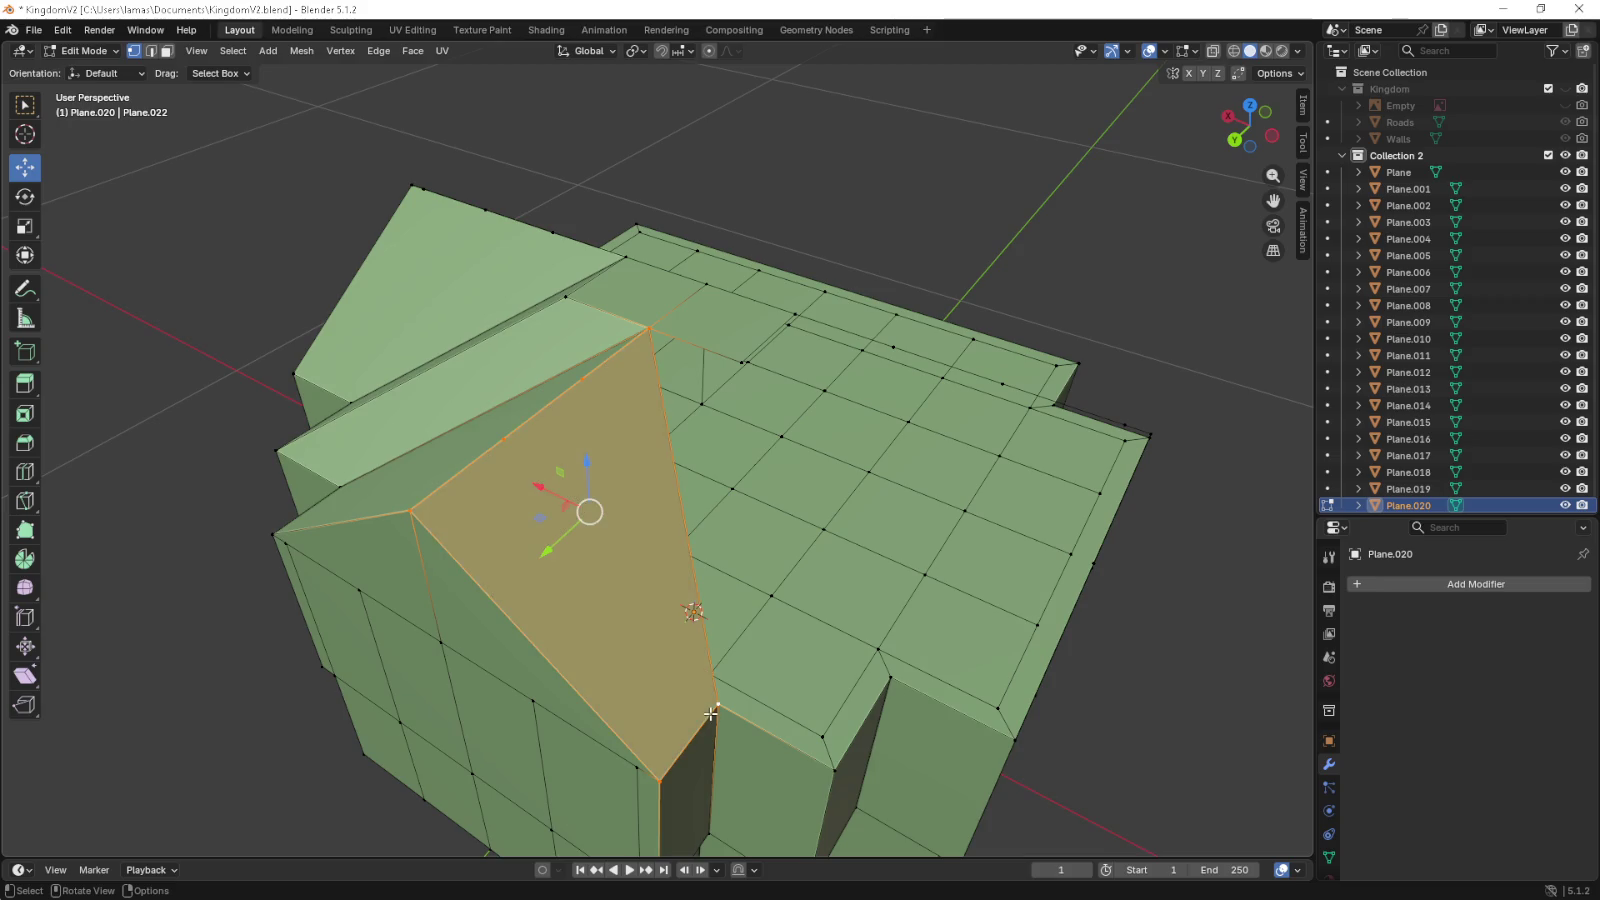
- Fill the faces beside the light strip, including a quad next to it
{"action": "left_click", "coordinate": [713, 706]}
{"action": "left_click", "coordinate": [687, 353]}
{"action": "left_click", "coordinate": [831, 762]}
{"action": "key", "text": "f"}
{"action": "left_click", "coordinate": [889, 680]}
{"action": "left_click", "coordinate": [834, 769]}
{"action": "left_click", "coordinate": [737, 360]}
{"action": "left_click", "coordinate": [787, 323]}
{"action": "key", "text": "f"}
{"action": "left_click_drag", "start_coordinate": [787, 323], "coordinate": [795, 362]}
- Close the remaining roof gap with a face
{"action": "left_click", "coordinate": [795, 333]}
{"action": "left_click", "coordinate": [770, 715]}
{"action": "left_click", "coordinate": [870, 810]}
{"action": "left_click", "coordinate": [870, 810]}
{"action": "left_click", "coordinate": [870, 810]}
{"action": "left_click", "coordinate": [1111, 519]}
{"action": "key", "text": "f"}
{"action": "left_click_drag", "start_coordinate": [1111, 519], "coordinate": [671, 549]}
- Select the vertex at the roof's inner edge and check it from the top view
{"action": "left_click_drag", "start_coordinate": [717, 598], "coordinate": [769, 580]}
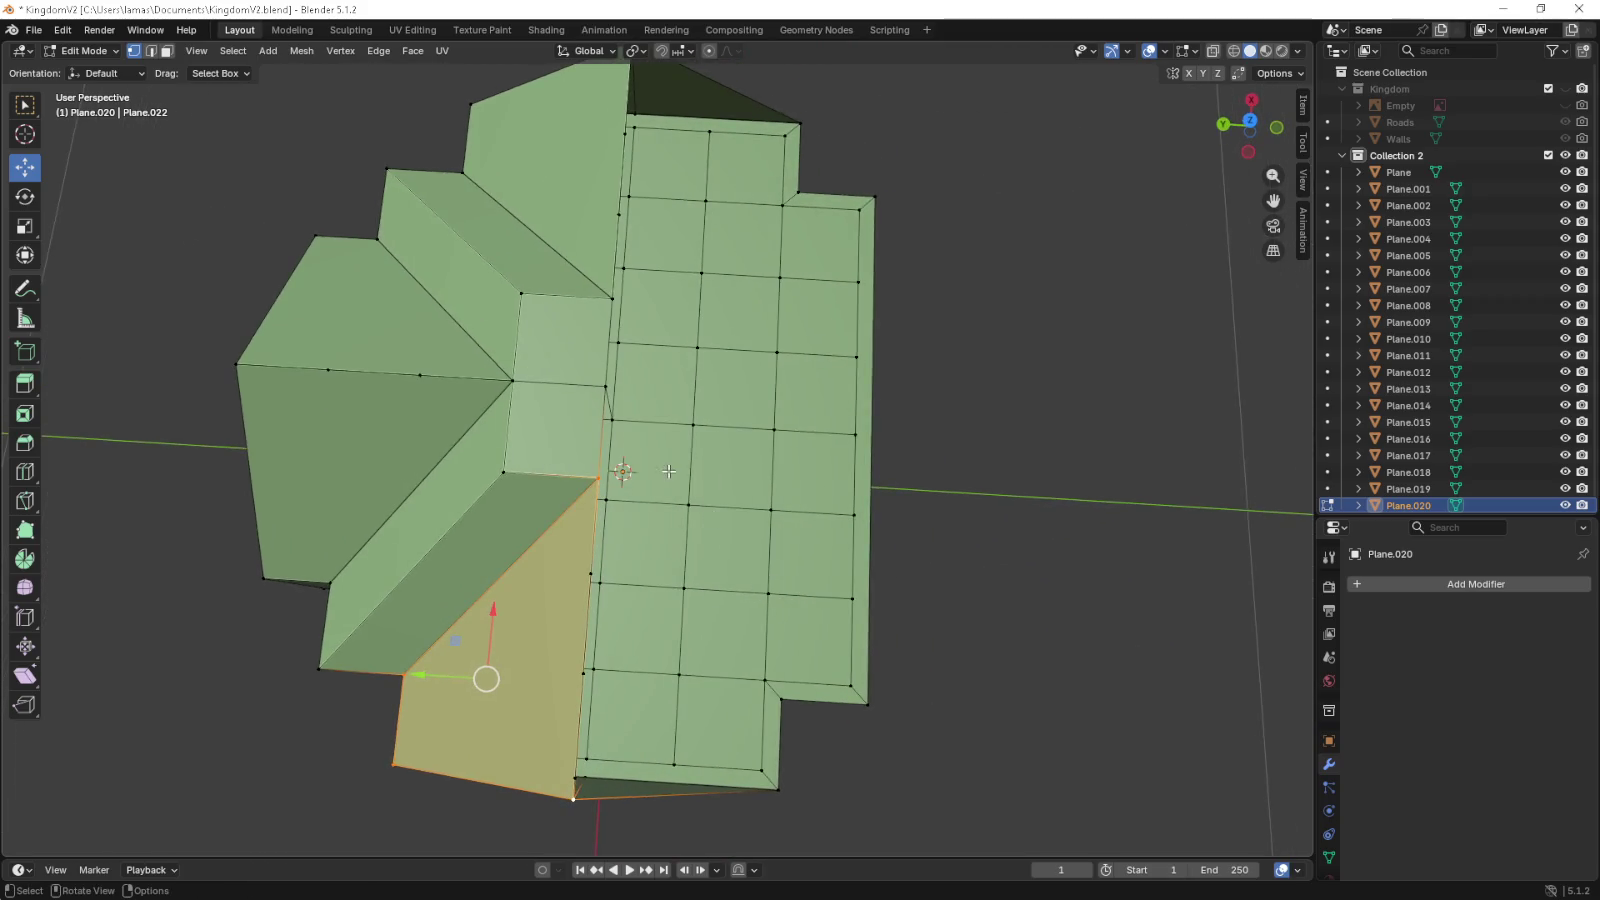
{"action": "scroll", "scroll_direction": "up", "scroll_amount": 3}
{"action": "left_click", "coordinate": [564, 500]}
{"action": "scroll", "scroll_direction": "down", "scroll_amount": 3}
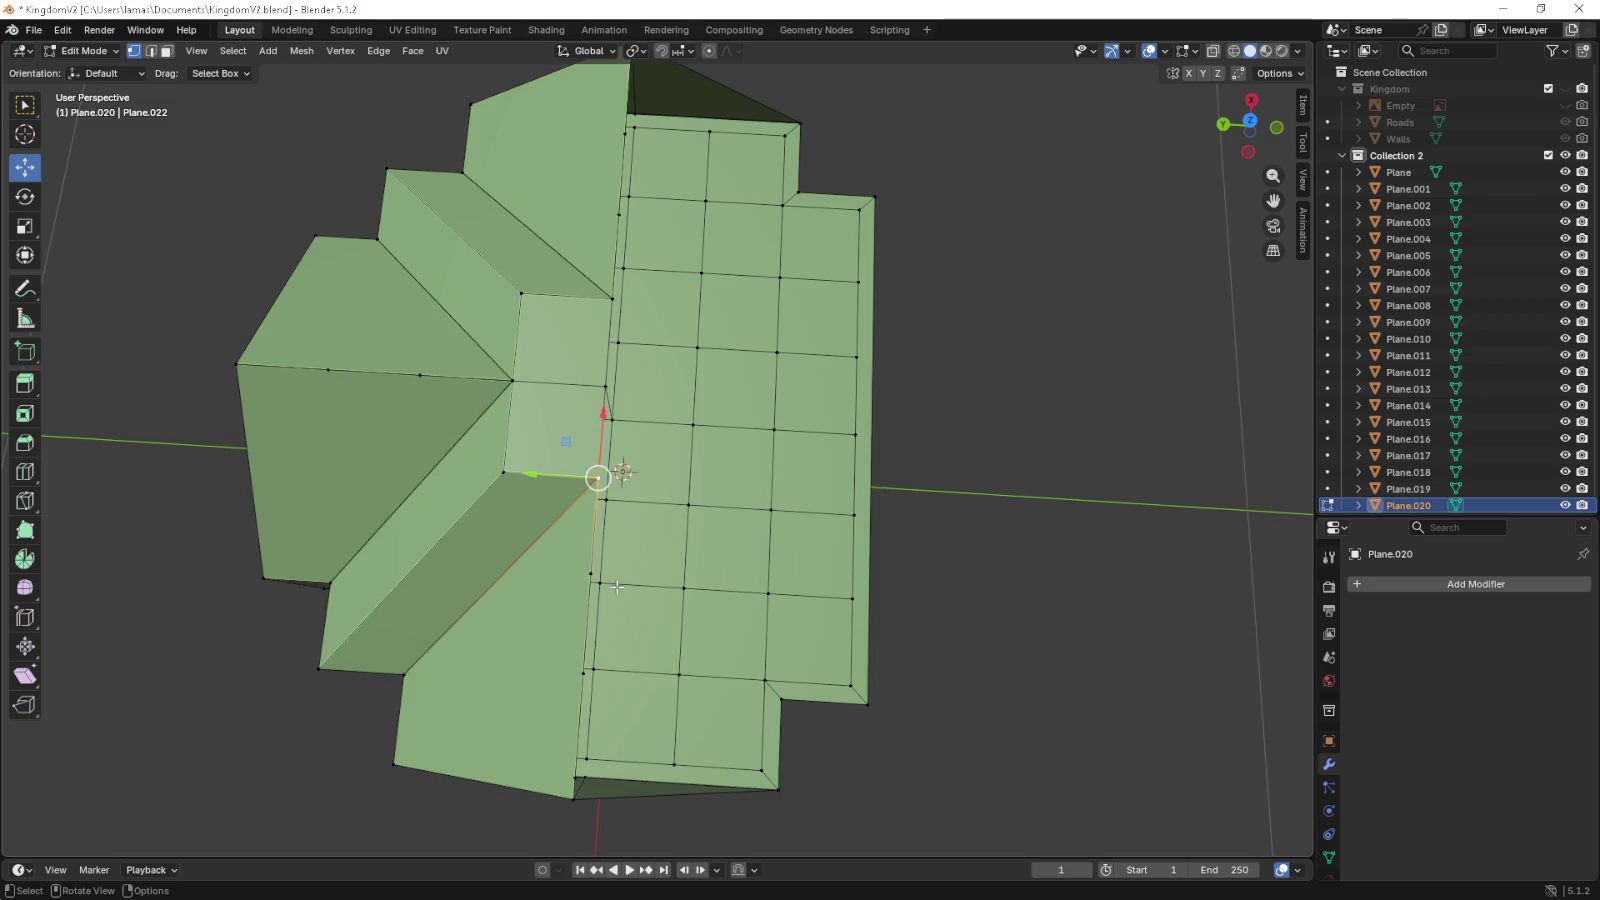
{"action": "left_click_drag", "start_coordinate": [632, 558], "coordinate": [629, 544]}
{"action": "key", "text": "KP_7"}
{"action": "scroll", "scroll_direction": "up", "scroll_amount": 3}
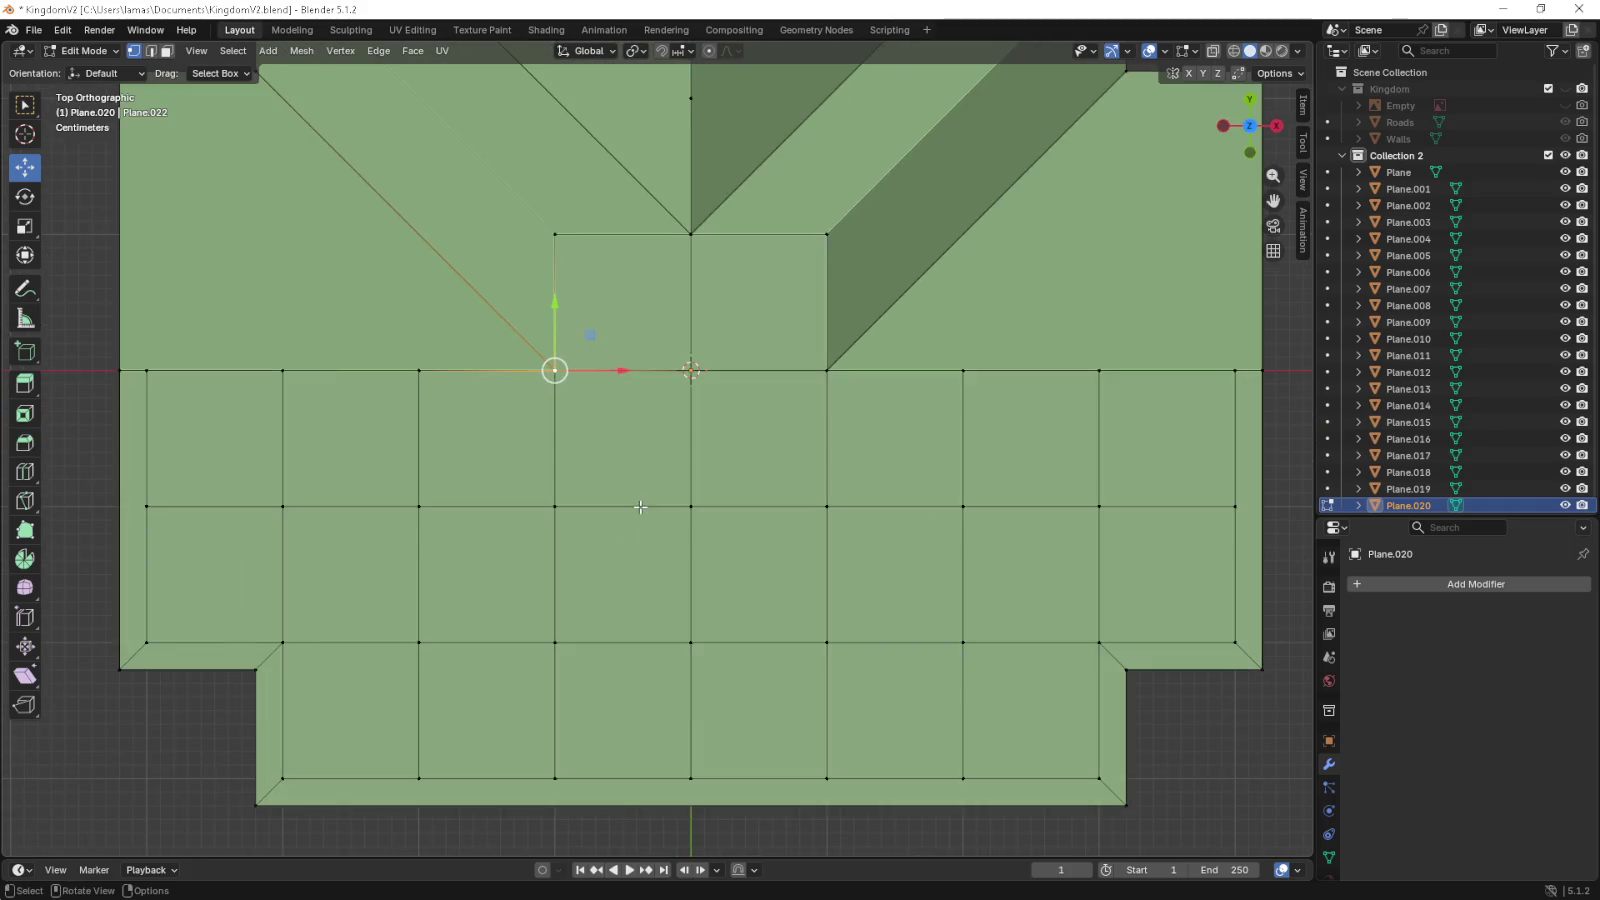
- Lower three roof vertices down toward the eave row
{"action": "key", "text": "g"}
{"action": "left_click", "coordinate": [637, 640]}
{"action": "left_click", "coordinate": [828, 372]}
{"action": "key", "text": "g"}
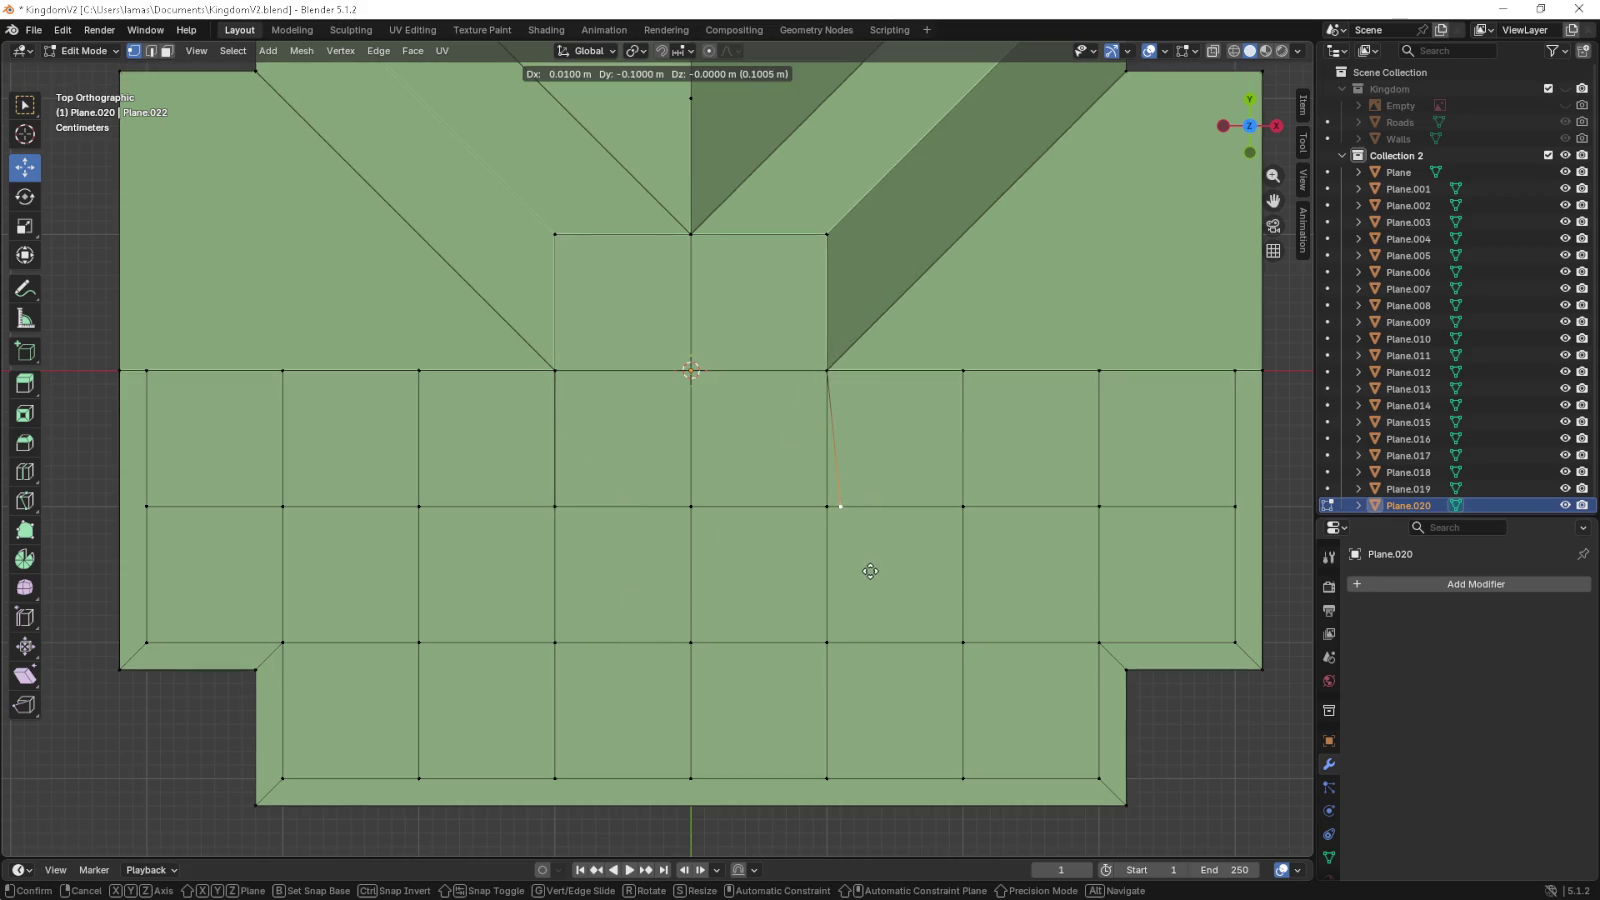
{"action": "left_click", "coordinate": [868, 572]}
{"action": "left_click", "coordinate": [690, 370]}
{"action": "key", "text": "g"}
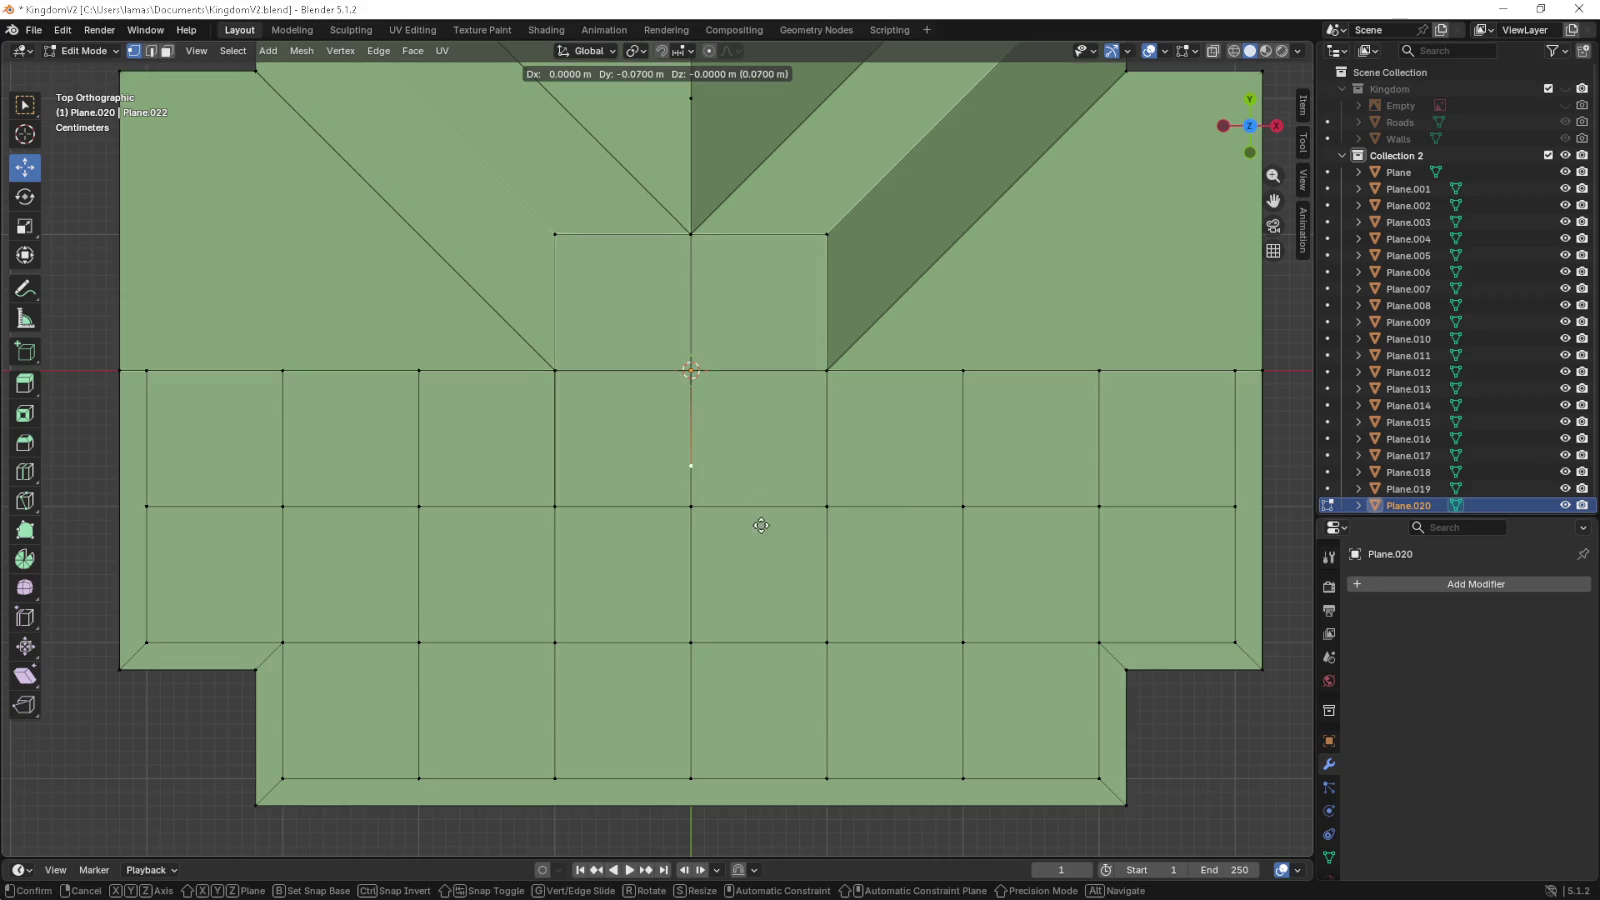
{"action": "left_click", "coordinate": [761, 553]}
{"action": "left_click_drag", "start_coordinate": [761, 553], "coordinate": [700, 420]}
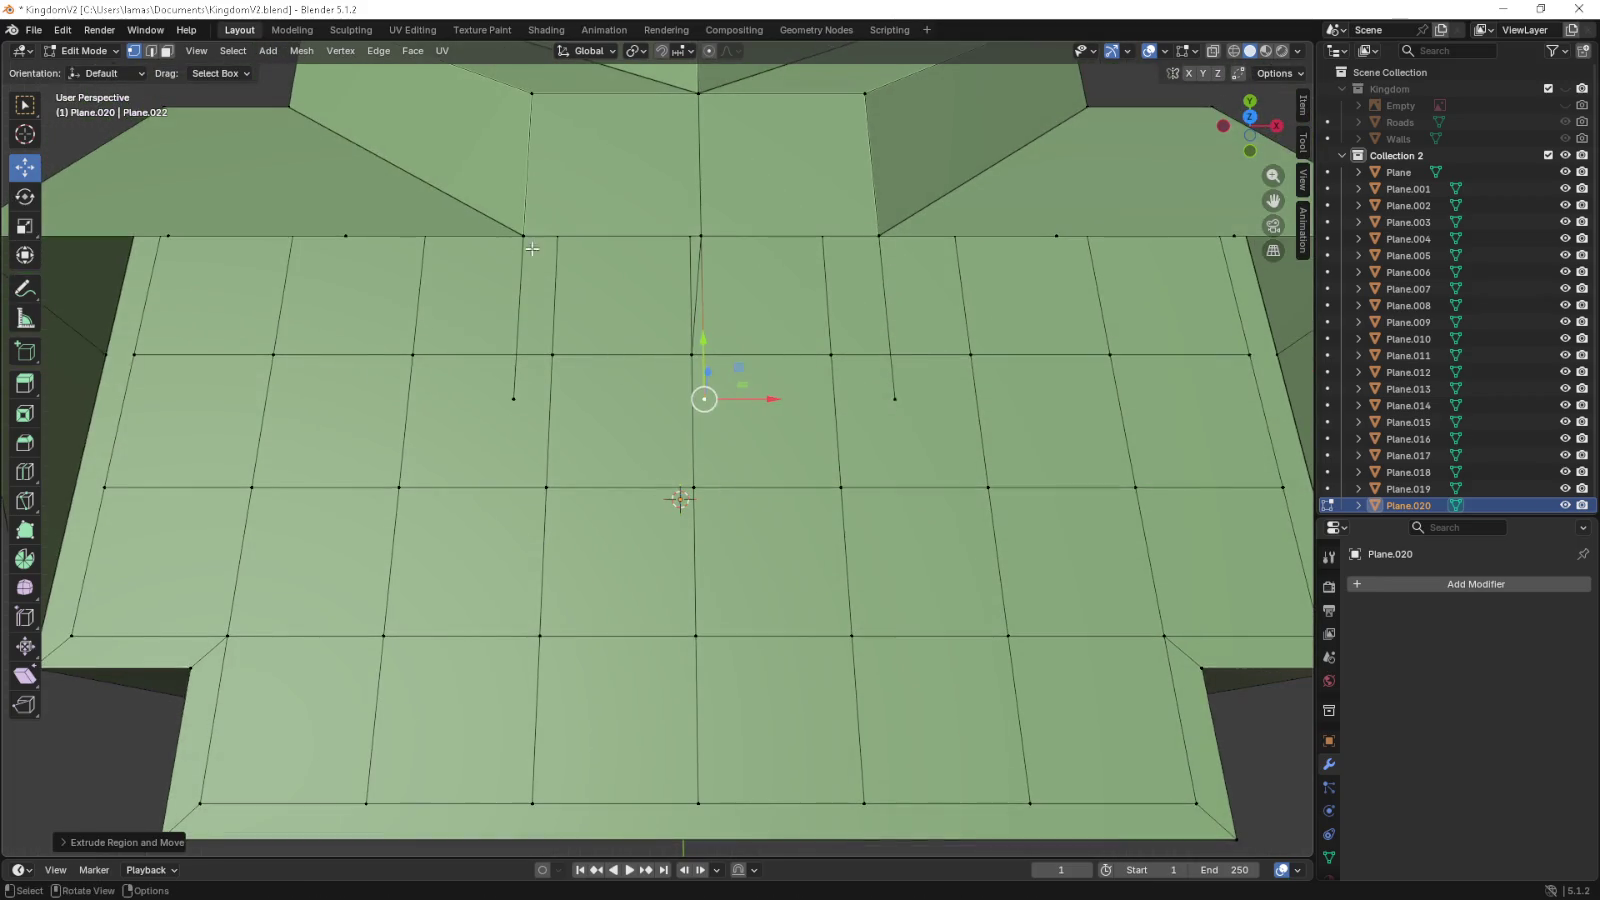
- Select the vertices along the roof edges bordering the first gap
{"action": "left_click", "coordinate": [523, 236]}
{"action": "left_click", "coordinate": [704, 246]}
{"action": "left_click", "coordinate": [687, 235]}
{"action": "left_click", "coordinate": [703, 245]}
{"action": "left_click", "coordinate": [513, 398]}
{"action": "left_click", "coordinate": [704, 398]}
{"action": "left_click", "coordinate": [701, 236]}
{"action": "left_click", "coordinate": [878, 236]}
{"action": "left_click", "coordinate": [898, 394]}
- Add the front corner vertices and a roof vertex, then fill a triangular face across the gap
{"action": "left_click_drag", "start_coordinate": [898, 394], "coordinate": [705, 400]}
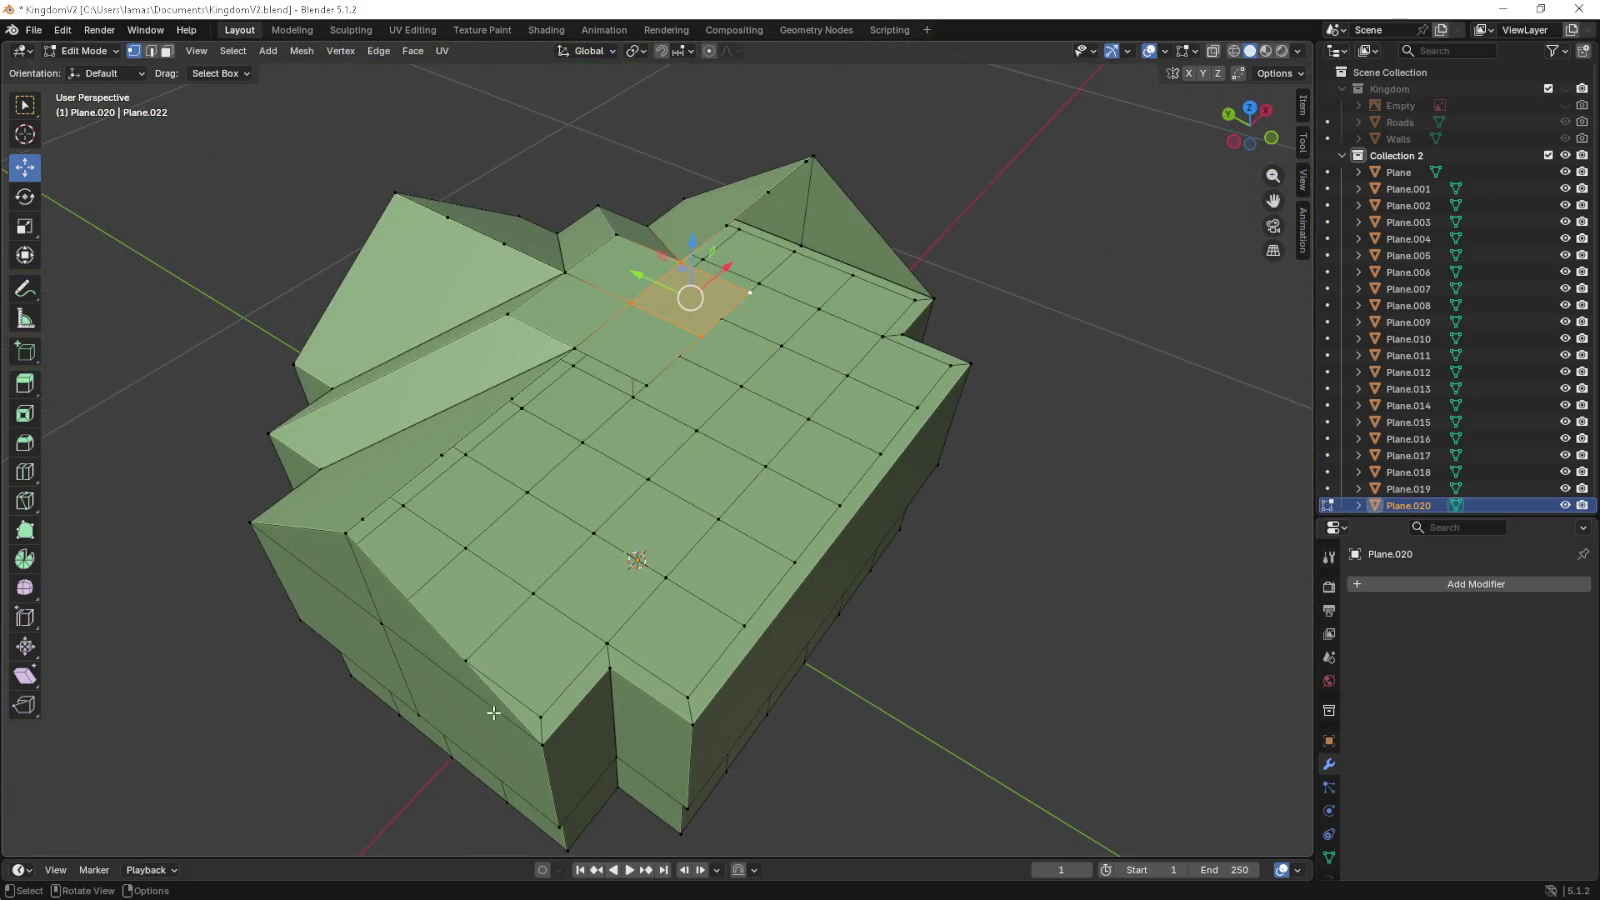
{"action": "left_click", "coordinate": [536, 734]}
{"action": "left_click", "coordinate": [608, 668]}
{"action": "left_click", "coordinate": [345, 522]}
{"action": "left_click_drag", "start_coordinate": [345, 522], "coordinate": [428, 647]}
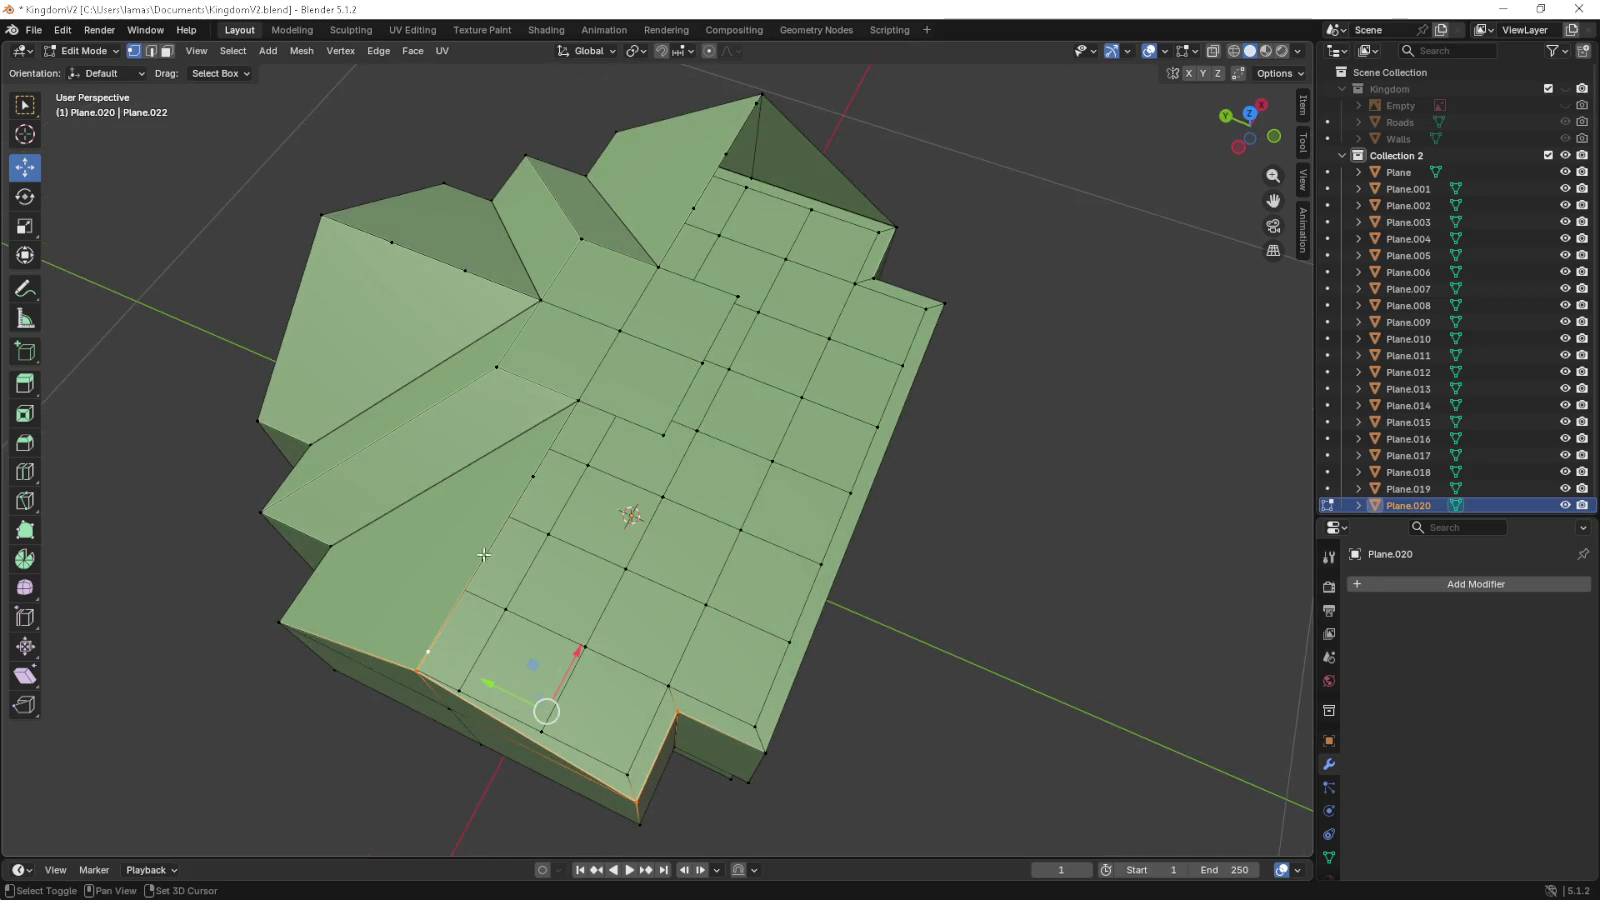
{"action": "left_click", "coordinate": [582, 398]}
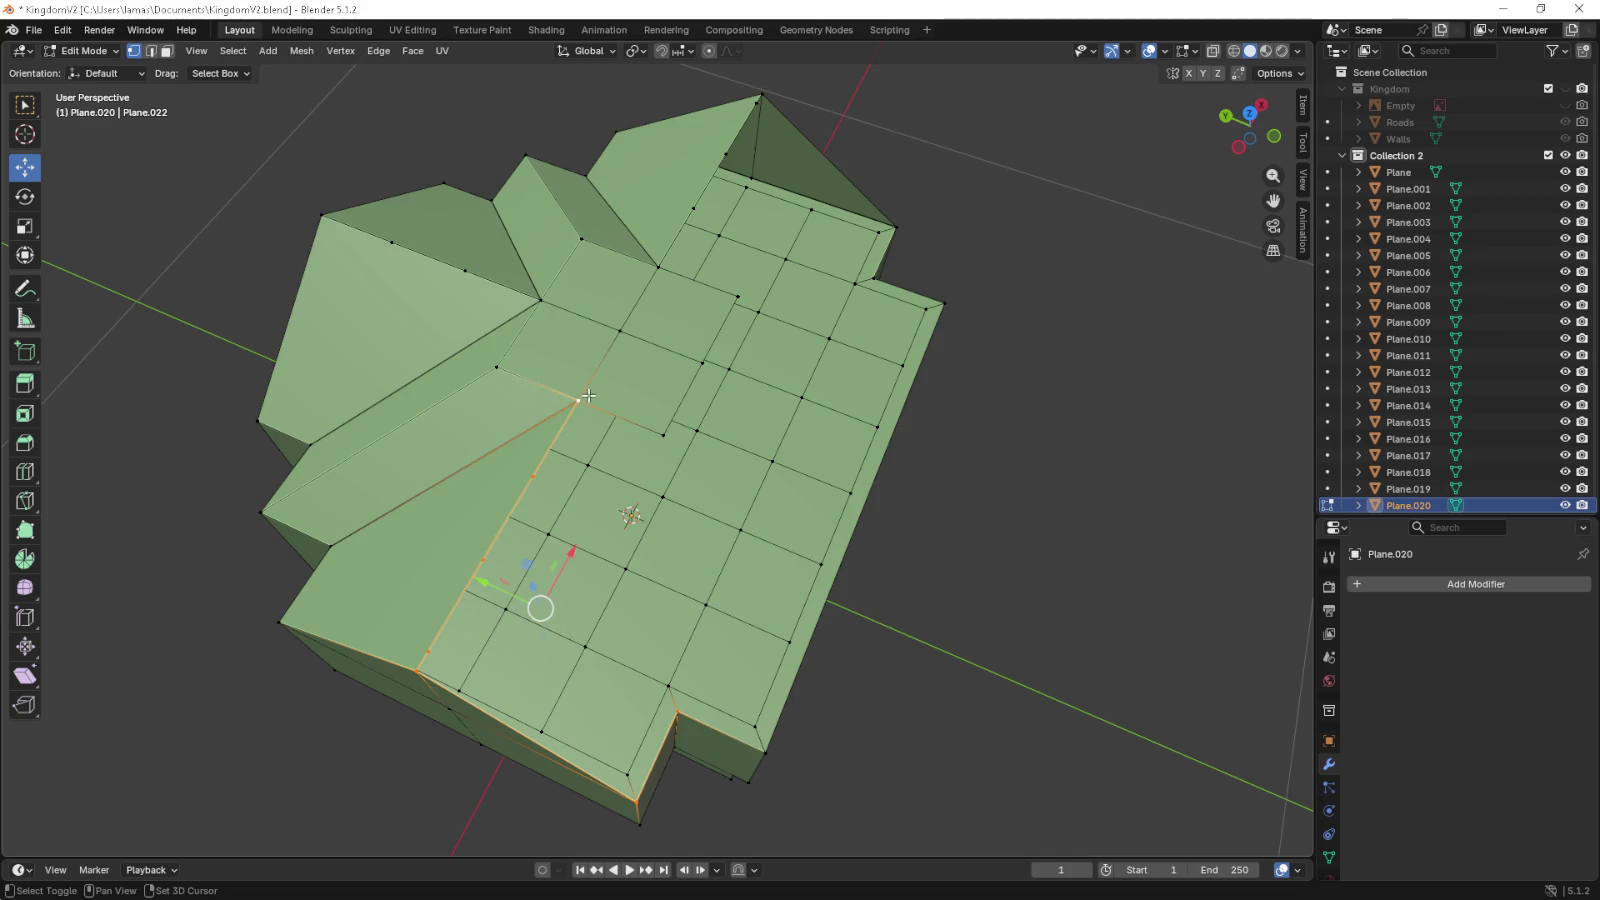
{"action": "left_click_drag", "start_coordinate": [638, 432], "coordinate": [620, 440]}
{"action": "key", "text": "f"}
- Fill a quad face and a three-vertex face across the next two roof gaps
{"action": "left_click", "coordinate": [577, 388]}
{"action": "left_click", "coordinate": [653, 707]}
{"action": "left_click", "coordinate": [728, 750]}
{"action": "key", "text": "f"}
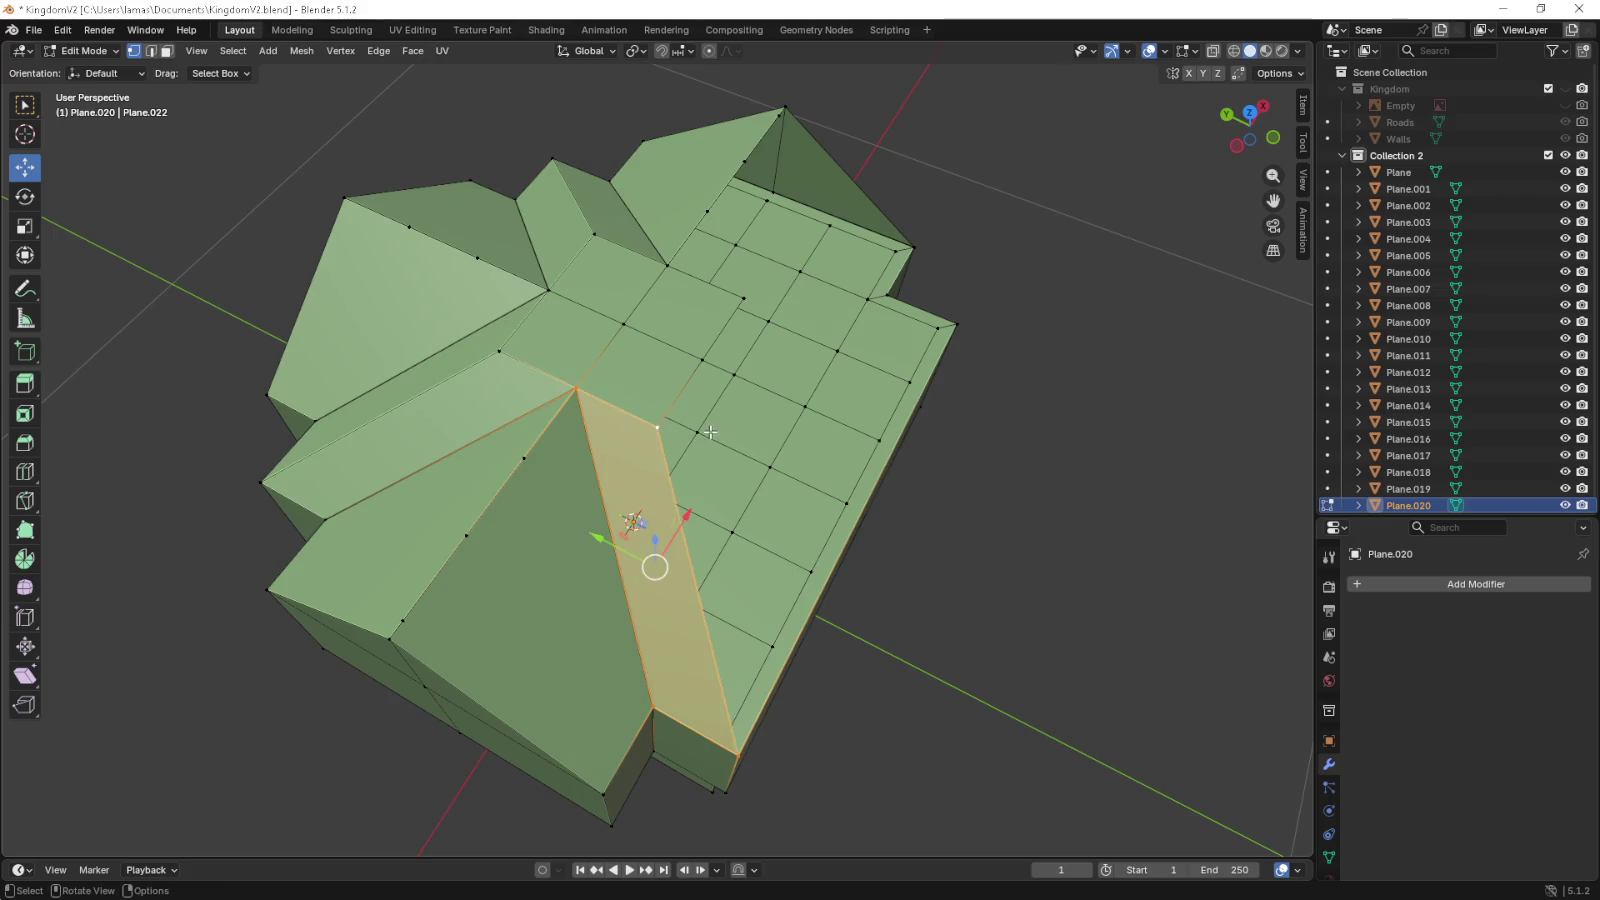
{"action": "left_click_drag", "start_coordinate": [662, 422], "coordinate": [566, 464]}
{"action": "left_click", "coordinate": [475, 716]}
{"action": "left_click", "coordinate": [1012, 527]}
{"action": "left_click", "coordinate": [777, 357]}
{"action": "key", "text": "f"}
- Fill another roof gap with a face between three selected vertices
{"action": "left_click_drag", "start_coordinate": [664, 384], "coordinate": [740, 410]}
{"action": "left_click", "coordinate": [718, 432]}
{"action": "left_click", "coordinate": [768, 383]}
{"action": "left_click", "coordinate": [732, 780]}
{"action": "key", "text": "f"}
- Fill the last roof gap using the right-edge vertices and the bottom corner vertex
{"action": "left_click", "coordinate": [800, 706]}
{"action": "left_click", "coordinate": [779, 381]}
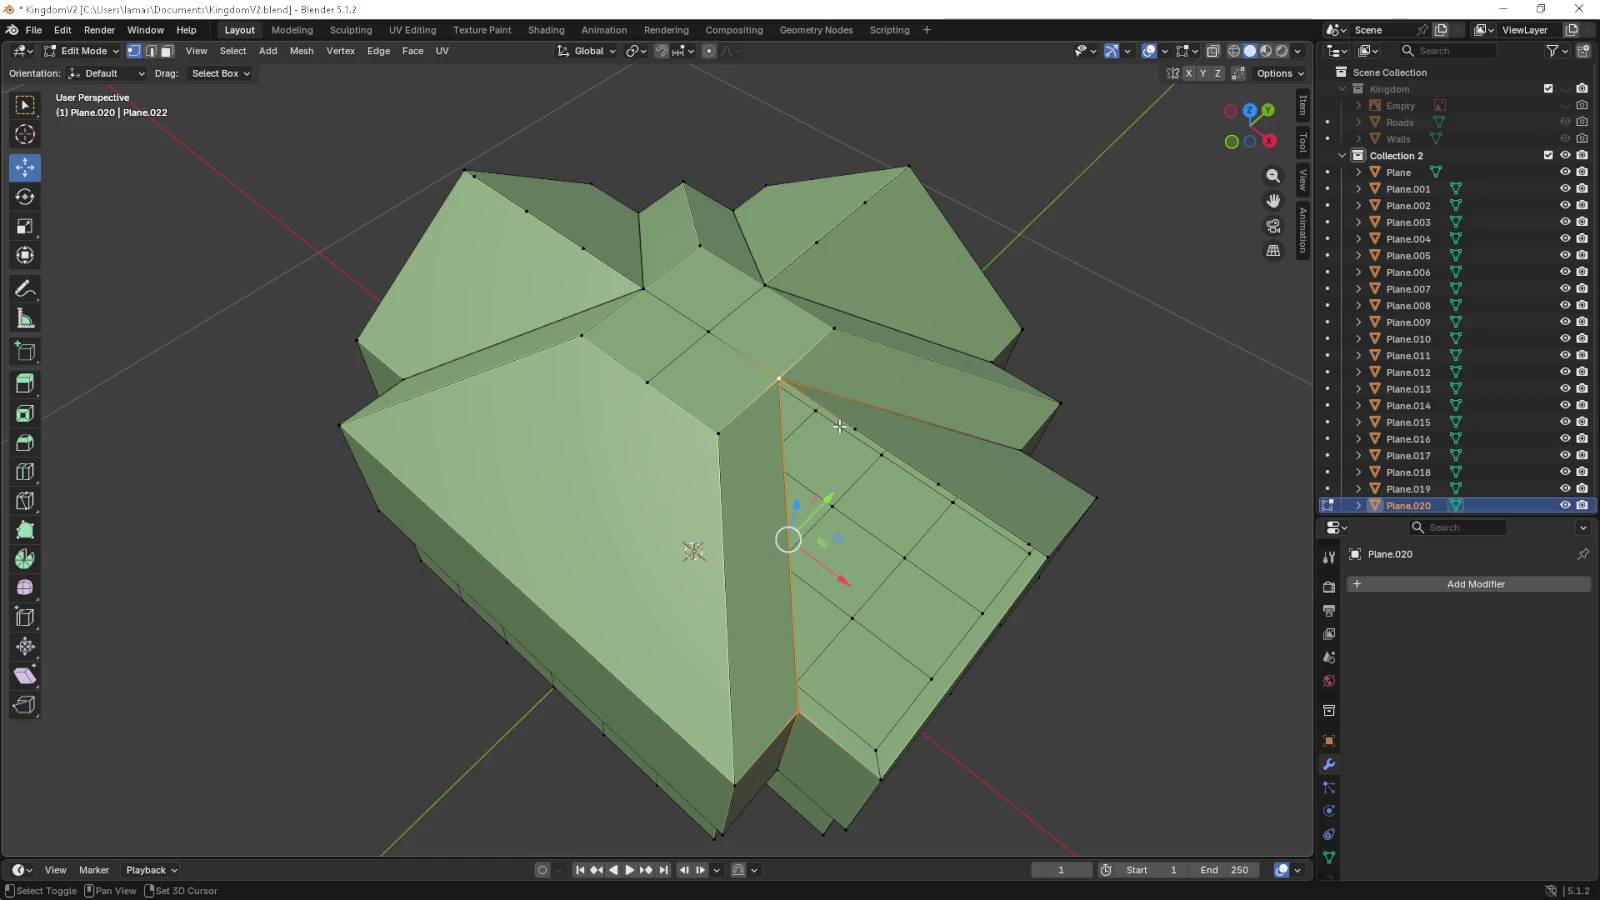
{"action": "left_click", "coordinate": [950, 500]}
{"action": "left_click", "coordinate": [1030, 550]}
{"action": "left_click", "coordinate": [1045, 556]}
{"action": "left_click", "coordinate": [880, 779]}
{"action": "left_click_drag", "start_coordinate": [903, 783], "coordinate": [795, 640]}
{"action": "key", "text": "f"}
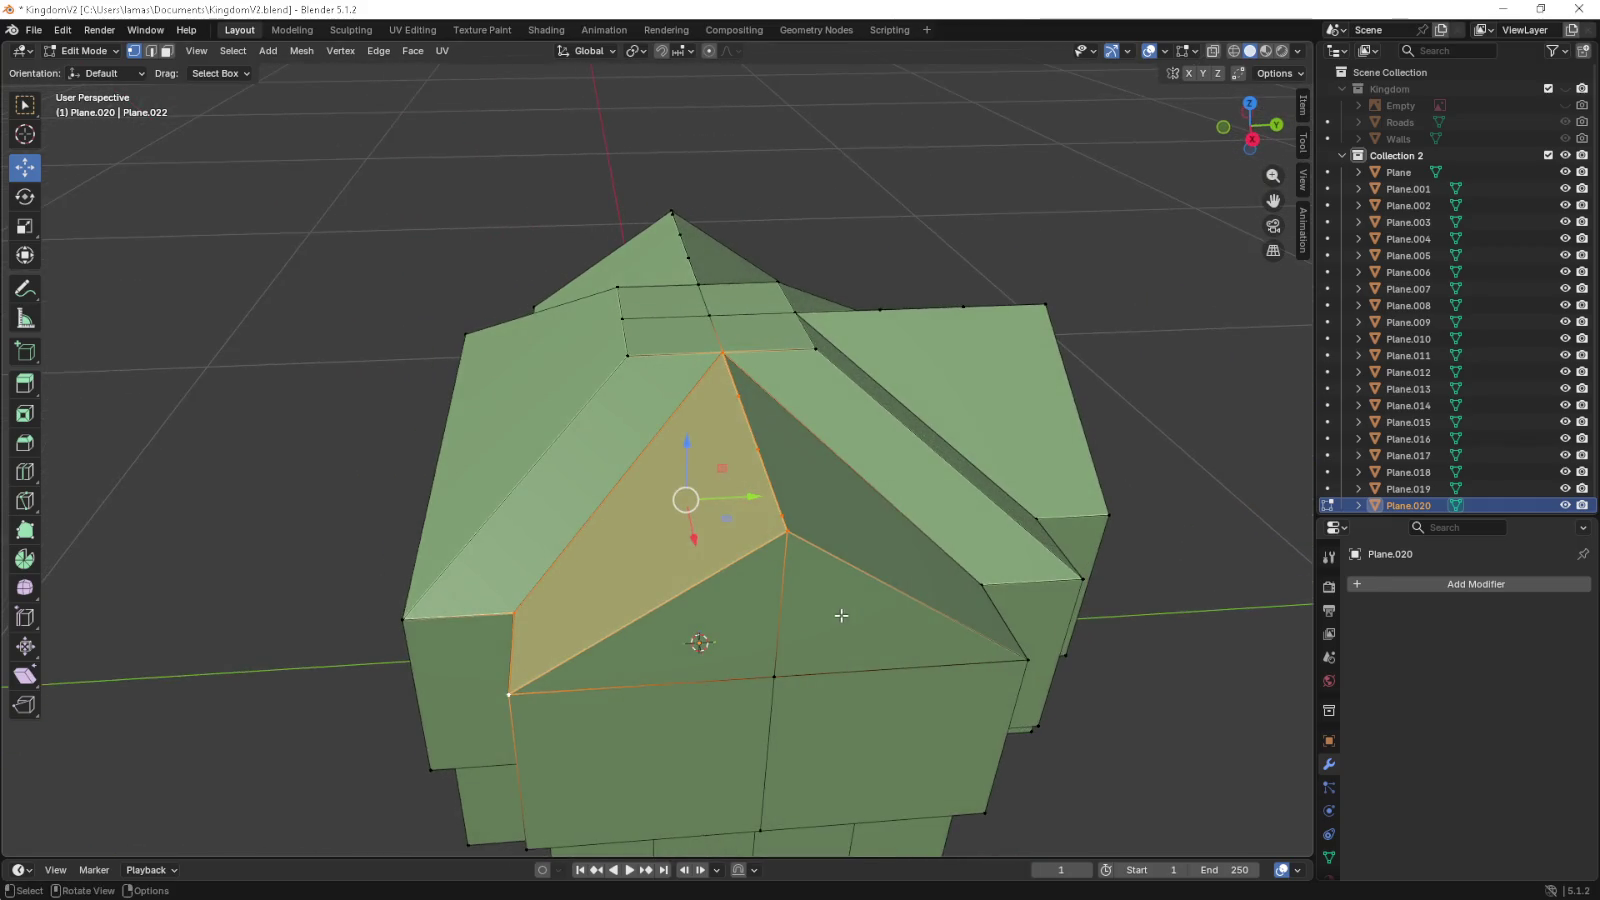
- In face select mode, select the four centre squares of the roof
{"action": "key", "text": "3"}
{"action": "left_click", "coordinate": [660, 365]}
{"action": "left_click", "coordinate": [670, 455]}
{"action": "left_click", "coordinate": [768, 443]}
{"action": "left_click", "coordinate": [755, 360]}
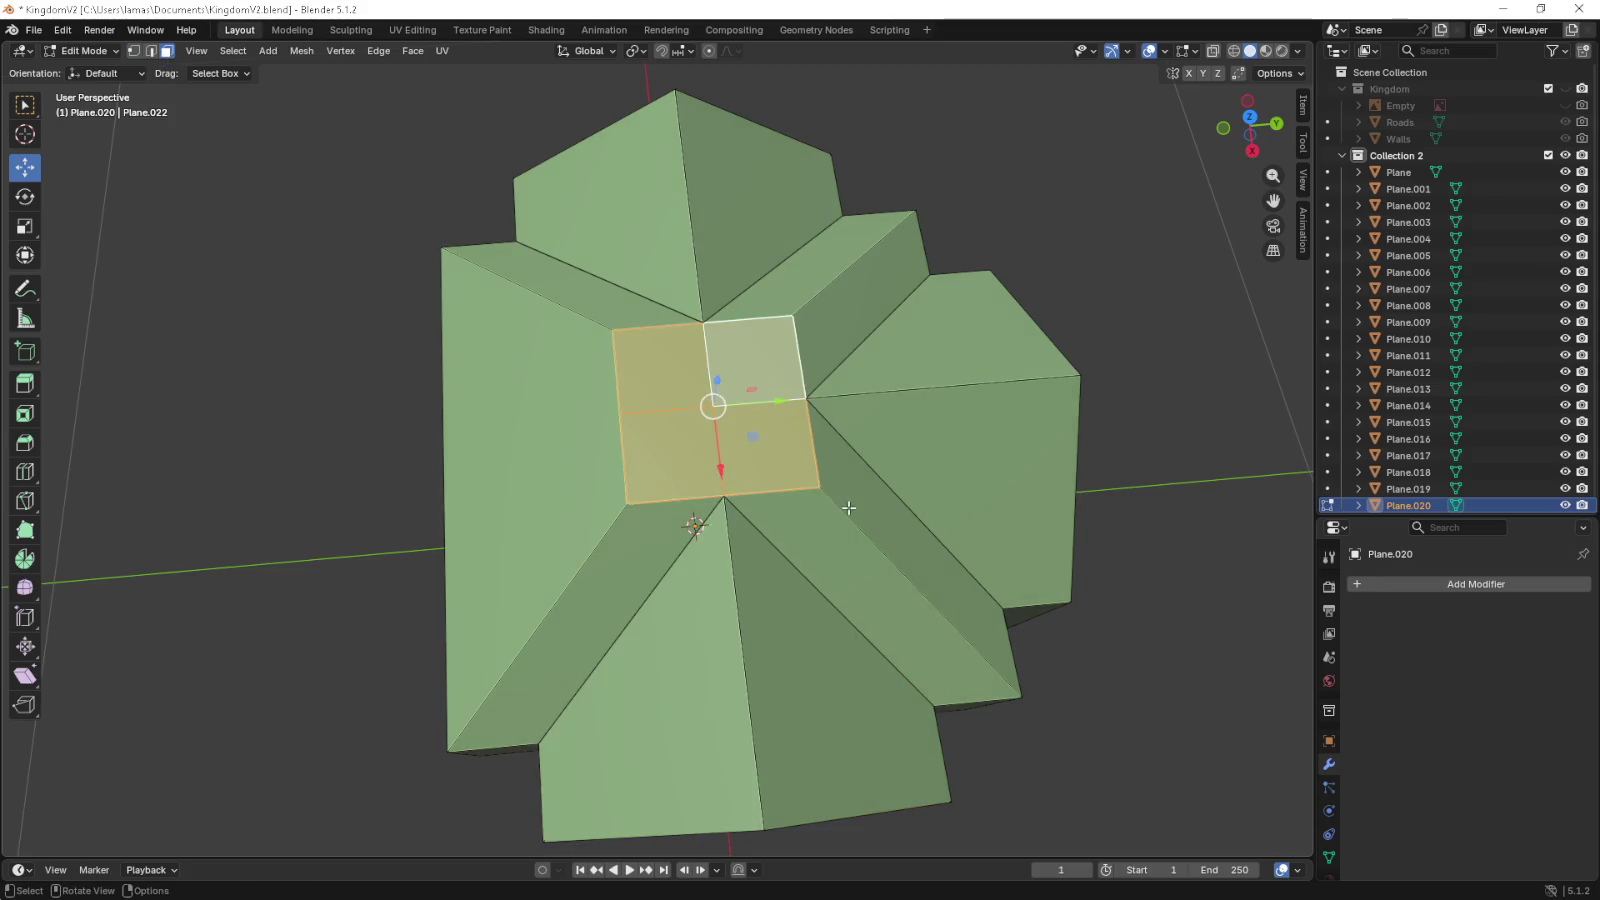
- Extrude the four centre roof squares in place, undoing one extra extrusion
{"action": "scroll", "scroll_direction": "up", "scroll_amount": 3}
{"action": "scroll", "scroll_direction": "up", "scroll_amount": 3}
{"action": "key", "text": "e"}
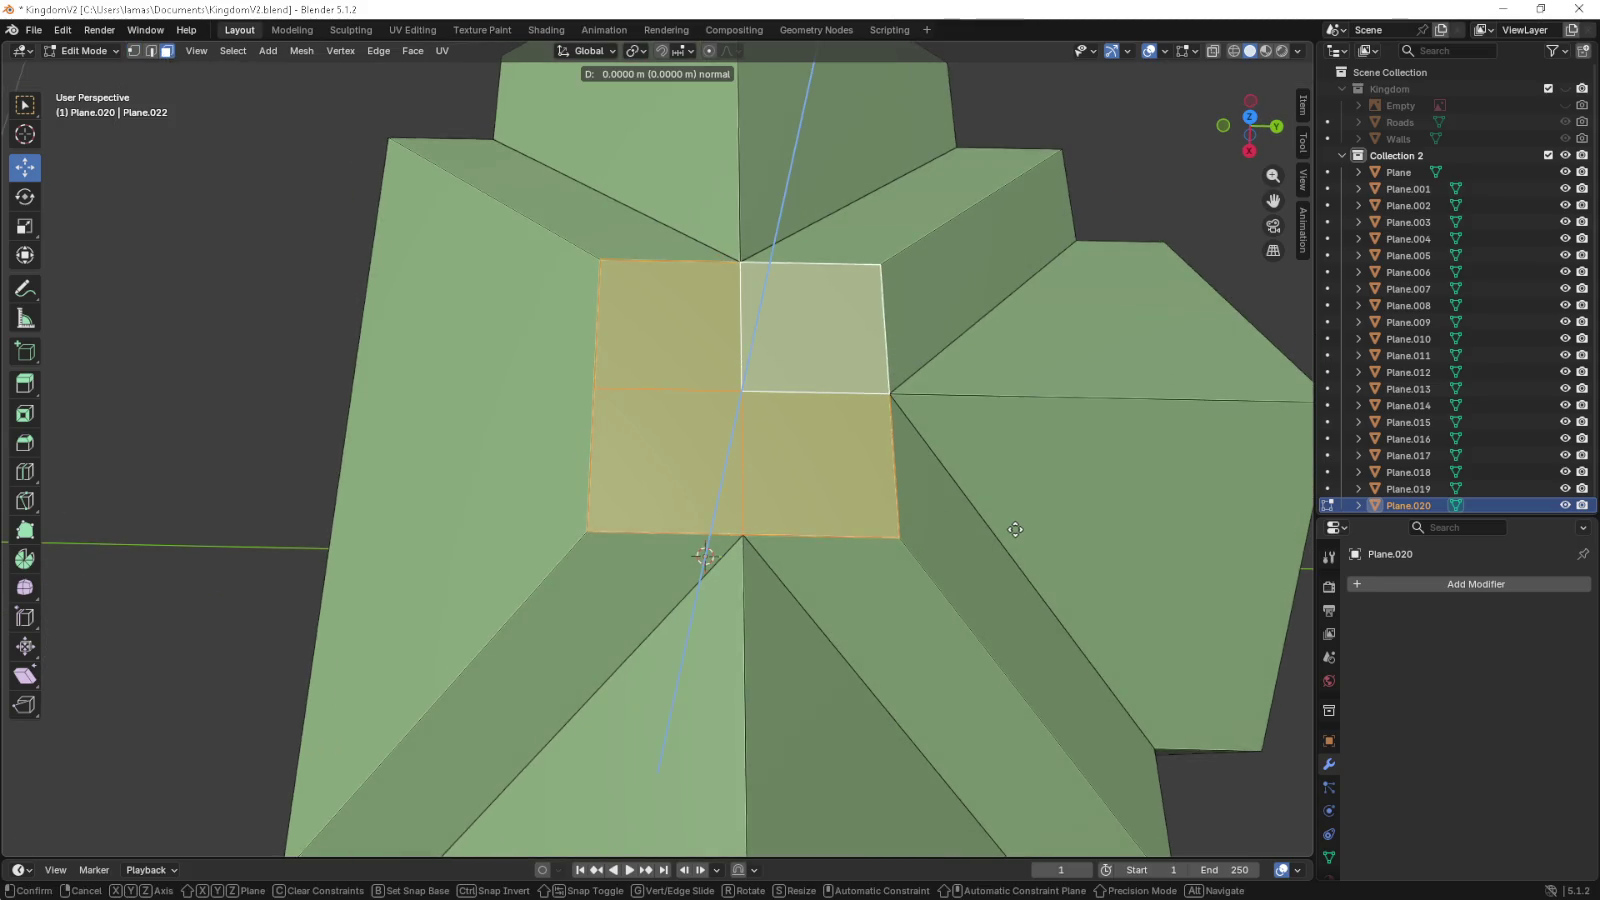
{"action": "left_click", "coordinate": [772, 527]}
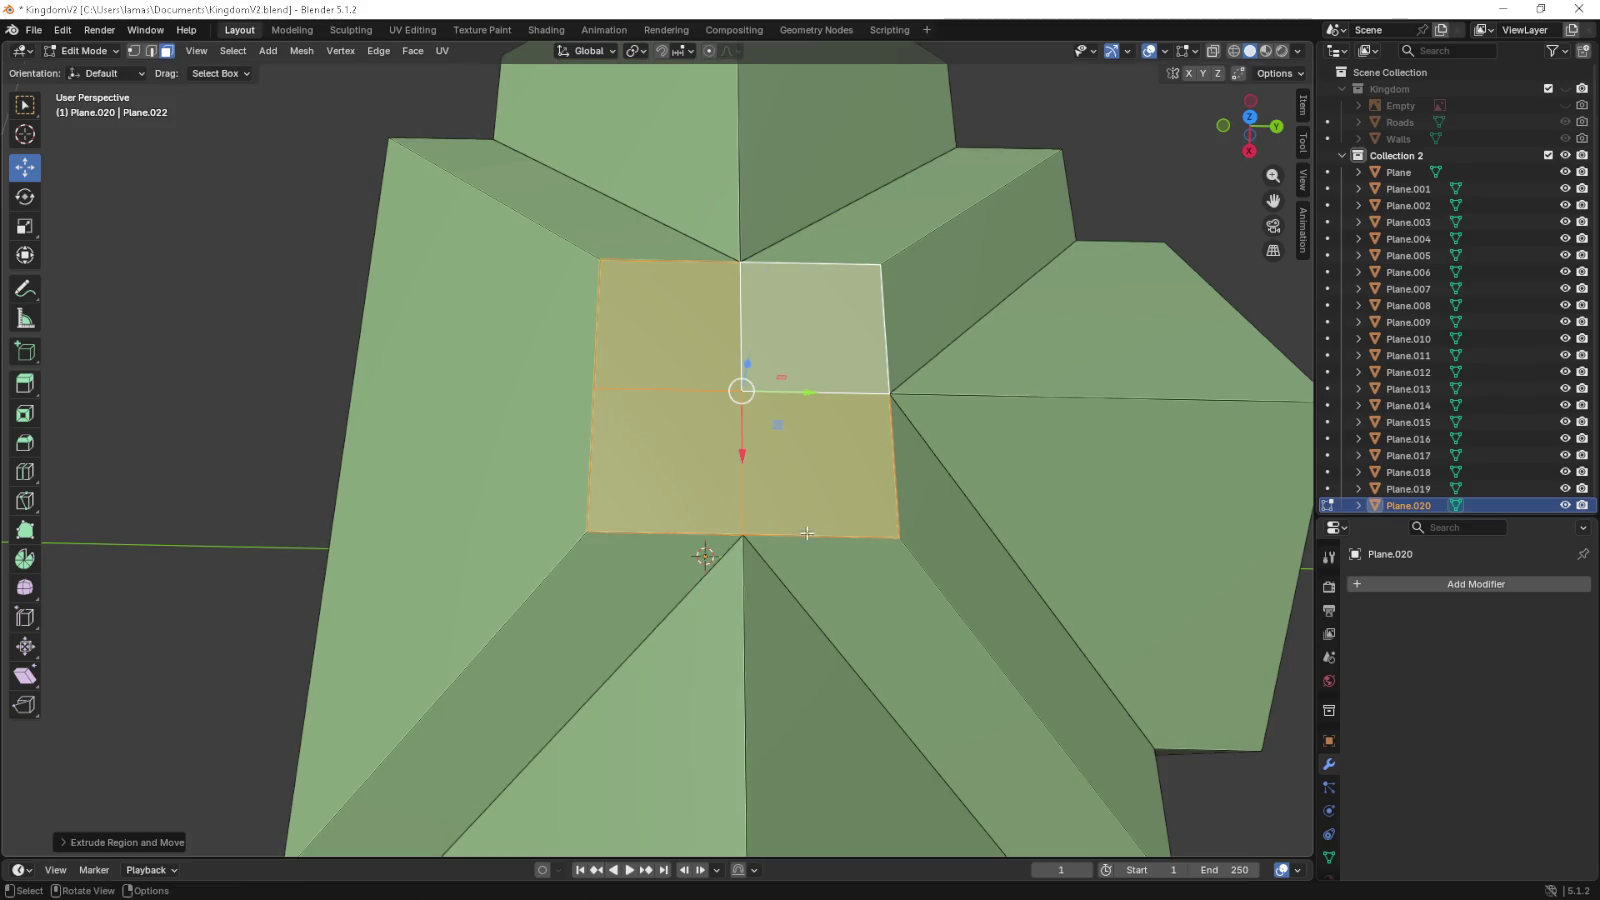
{"action": "key", "text": "e"}
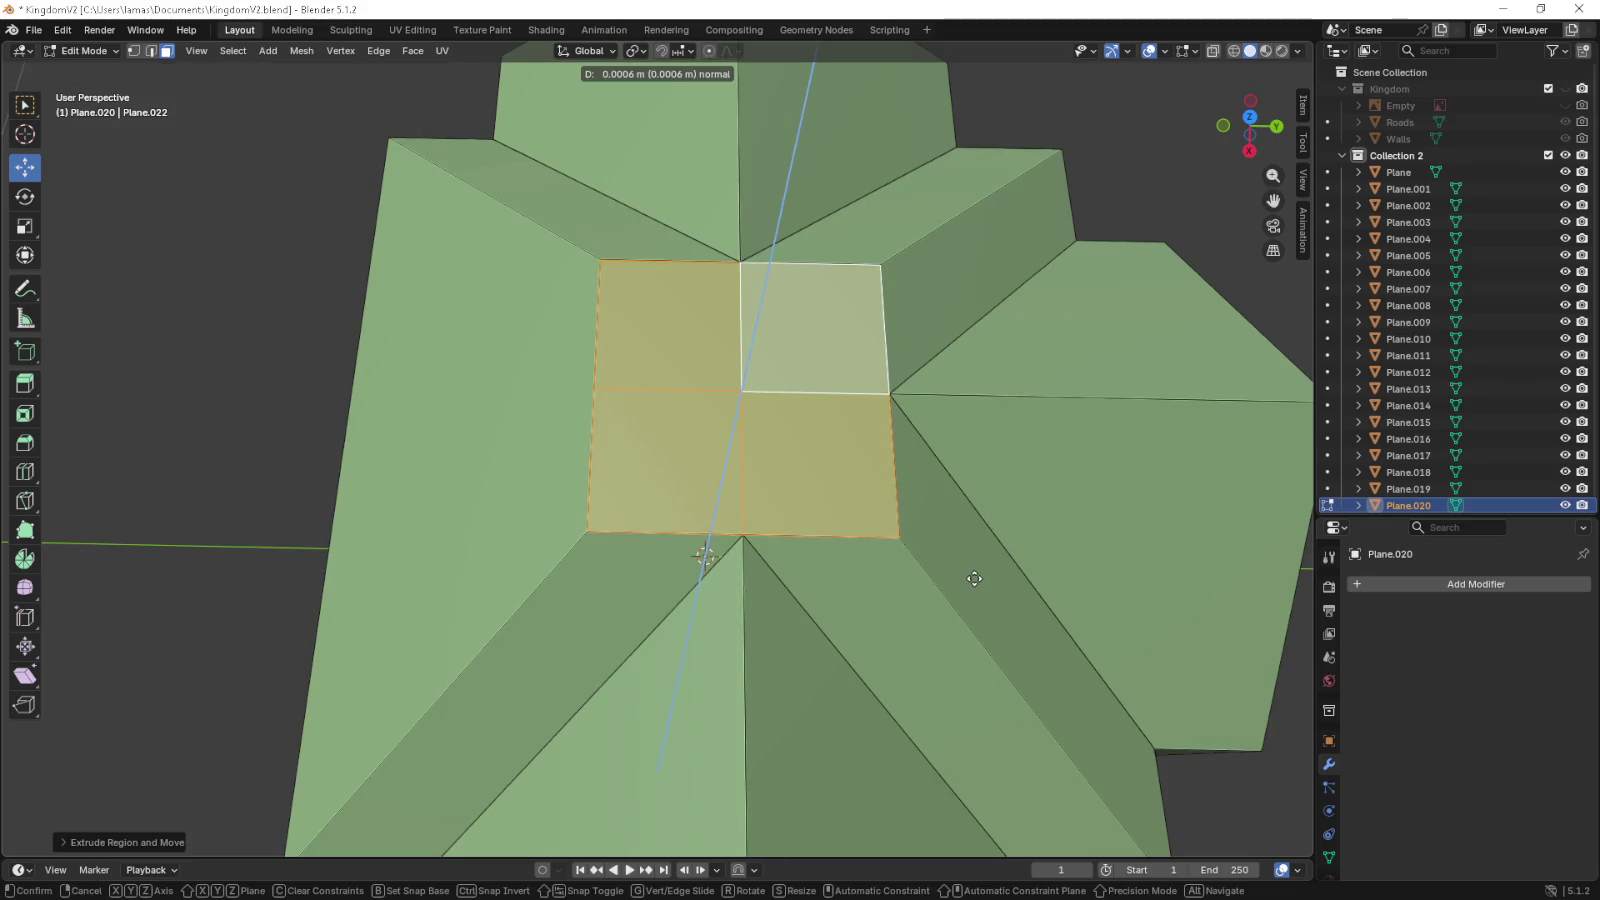
{"action": "left_click", "coordinate": [974, 578]}
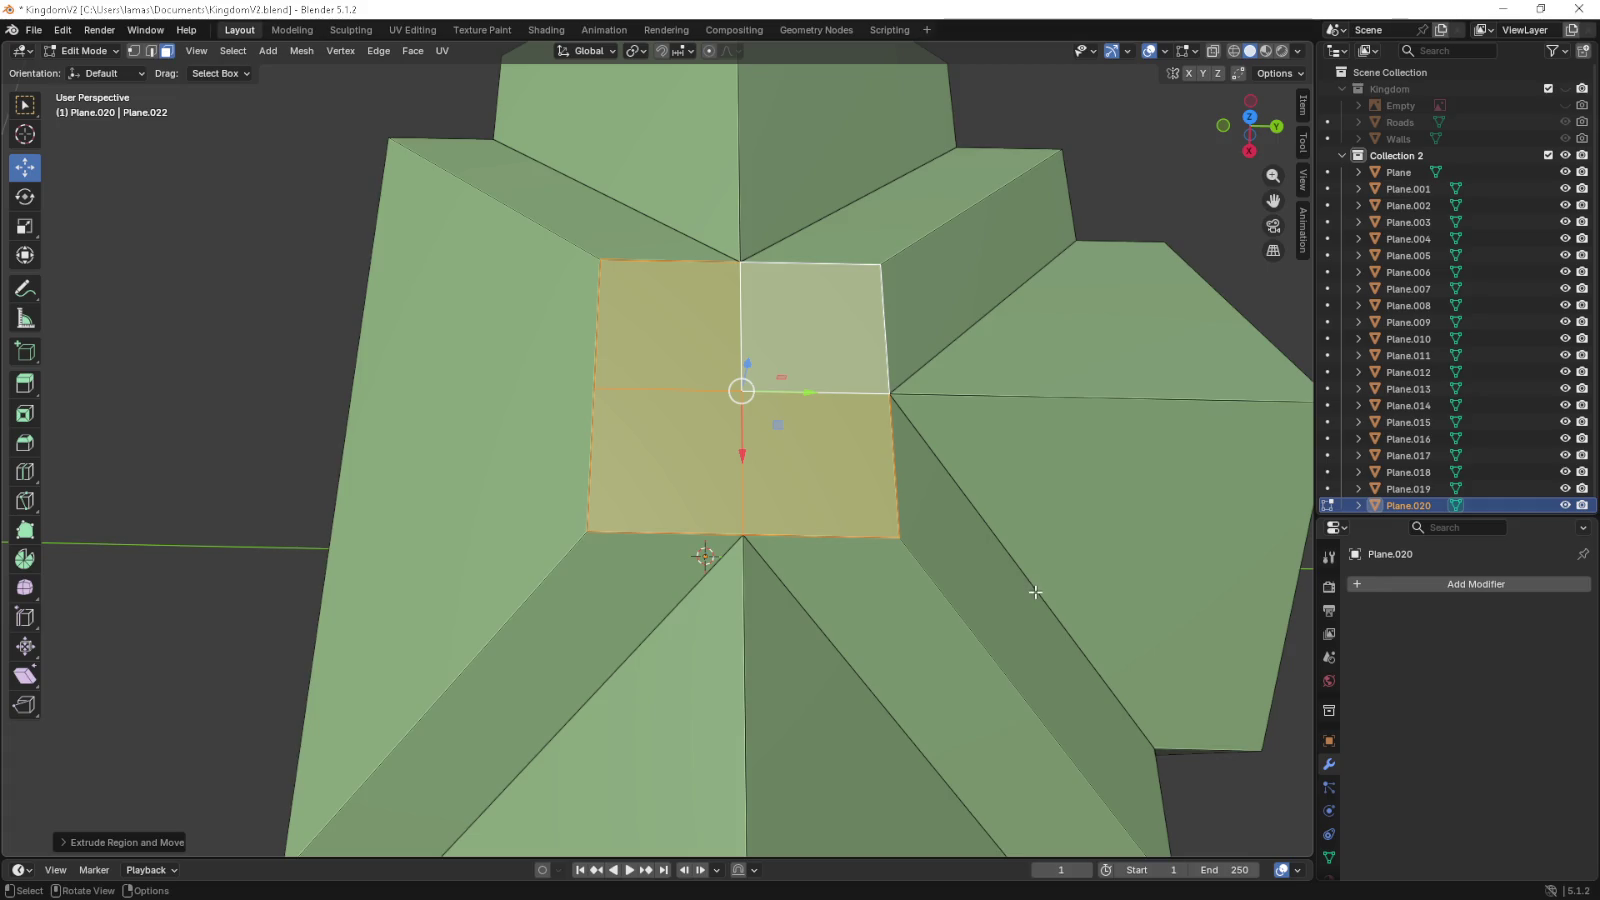
{"action": "key", "text": "ctrl+z"}
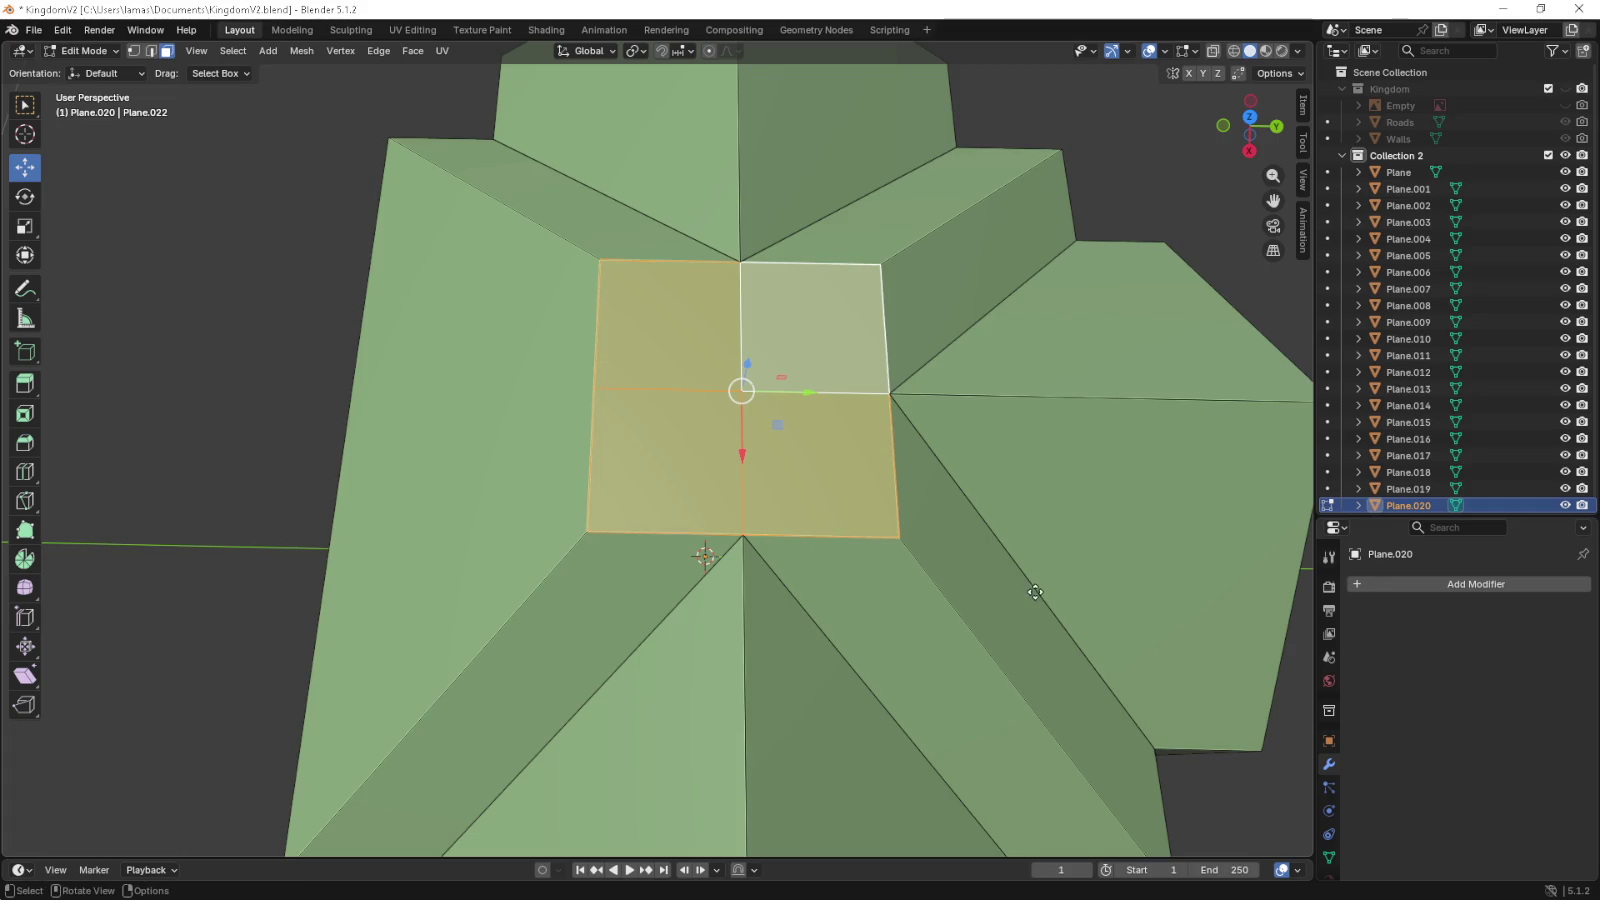
{"action": "key", "text": "e"}
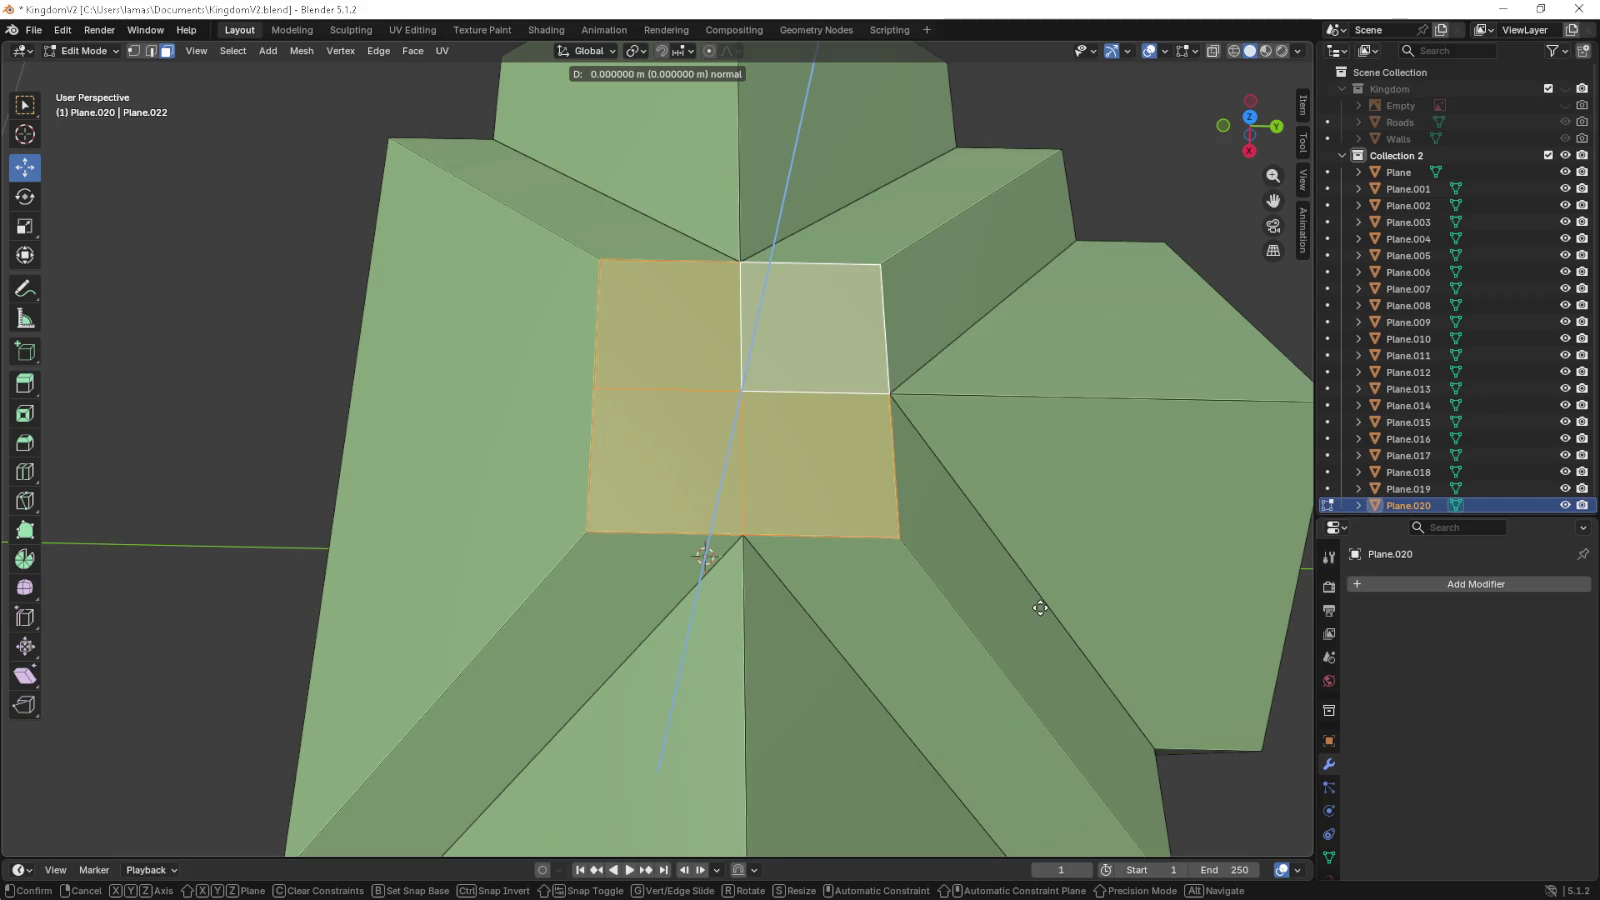
{"action": "left_click", "coordinate": [1042, 645]}
- Scale the extruded centre squares down to 0.94 from the top view
{"action": "key", "text": "KP_1"}
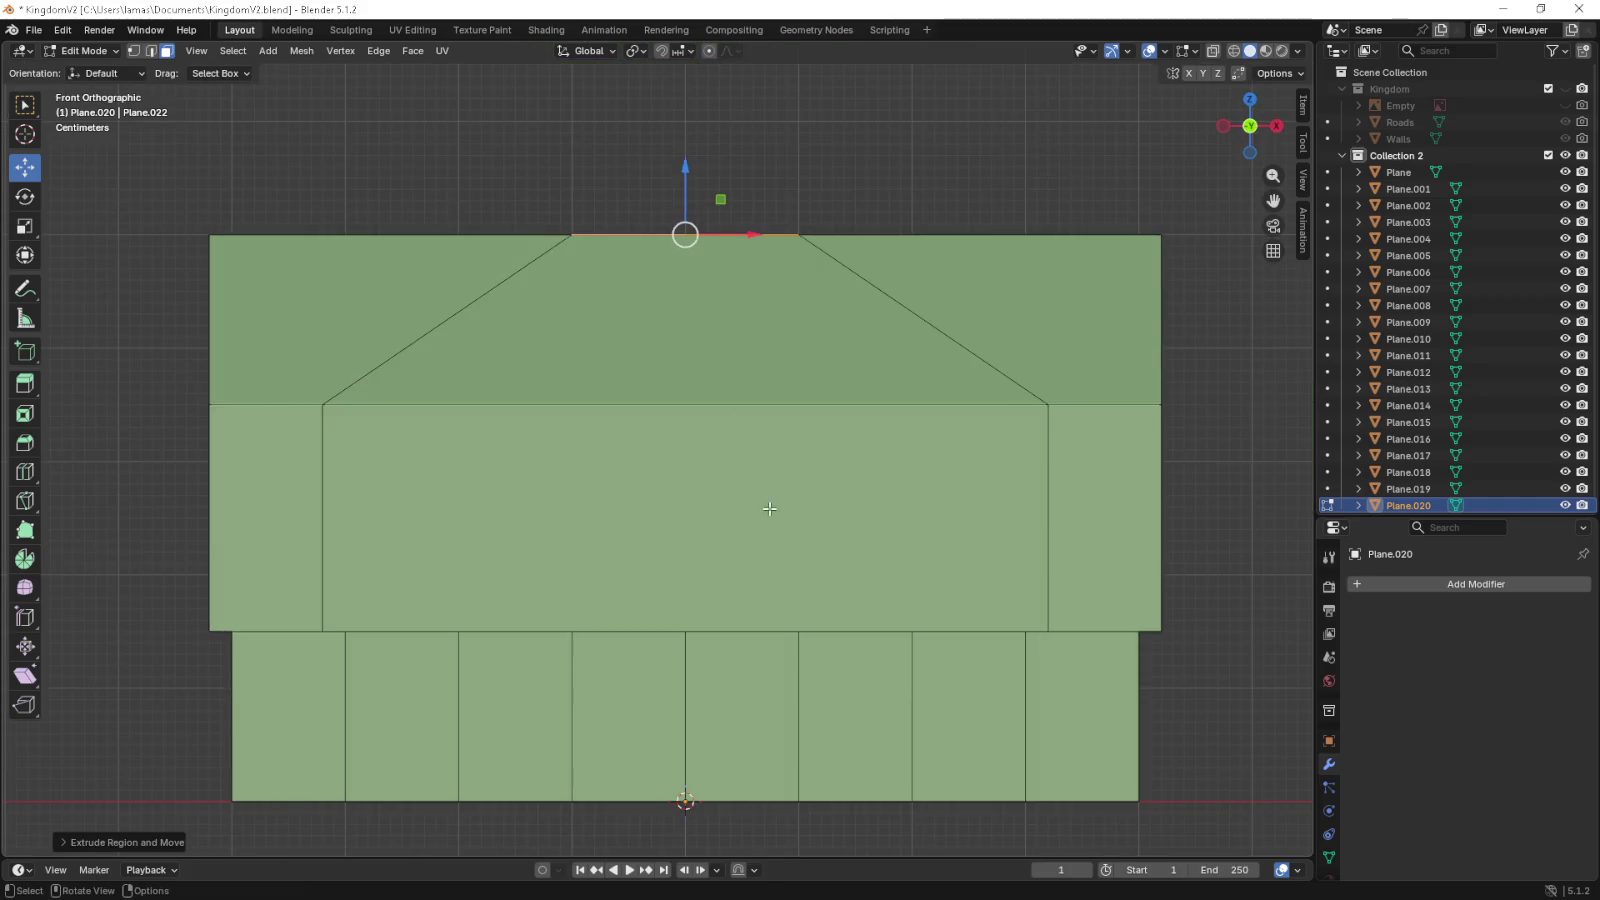
{"action": "scroll", "scroll_direction": "up", "scroll_amount": 3}
{"action": "left_click_drag", "start_coordinate": [621, 603], "coordinate": [739, 396]}
{"action": "key", "text": "e"}
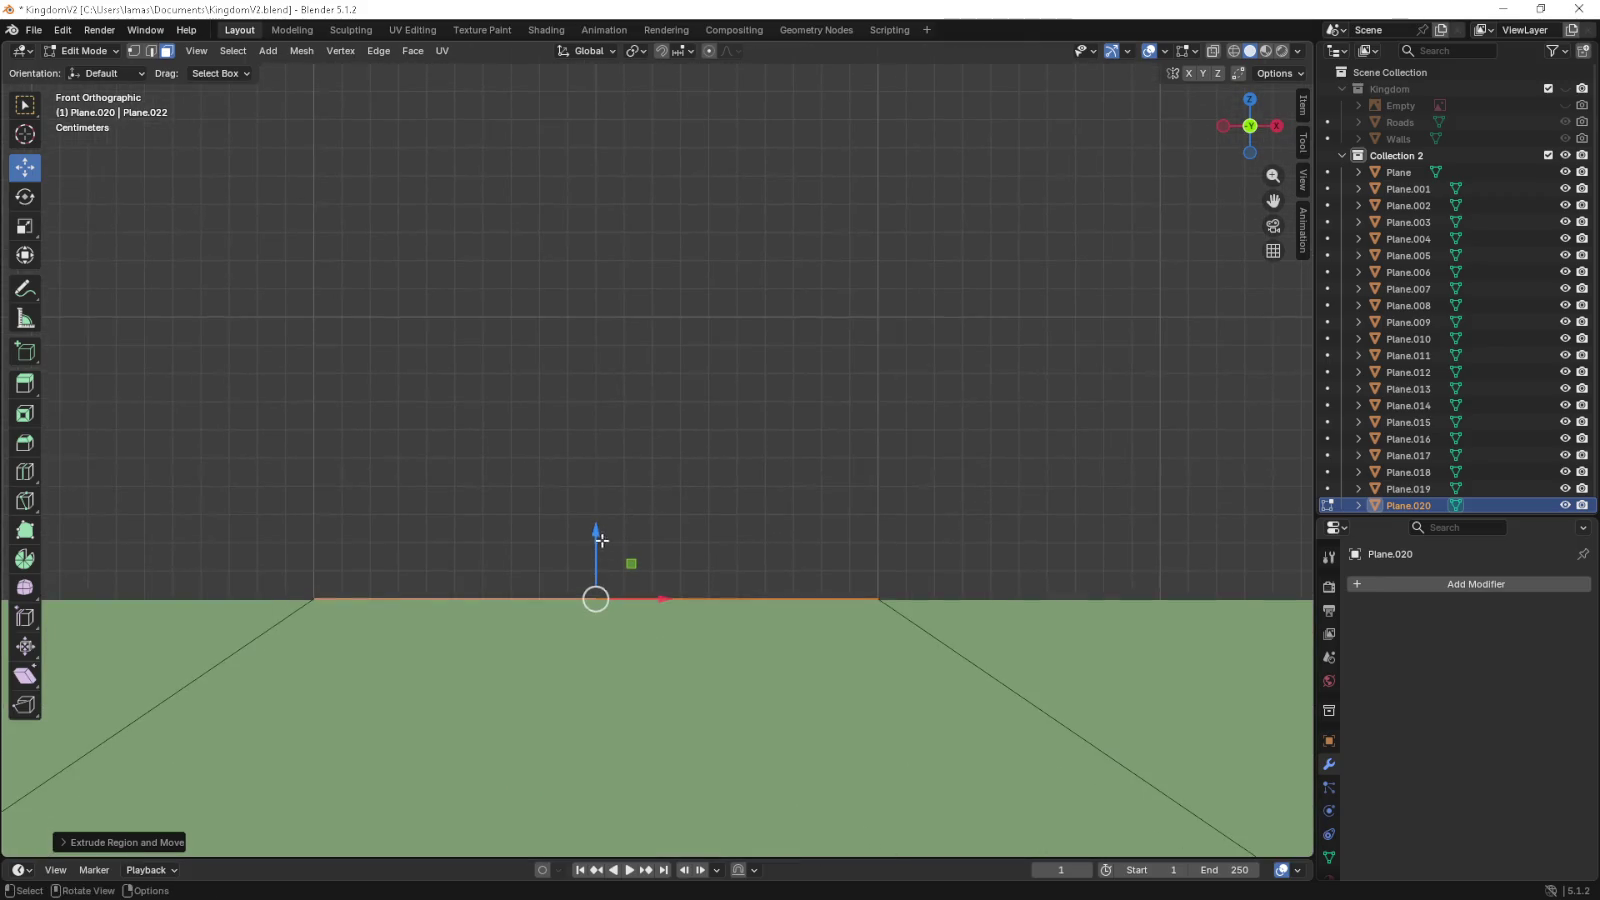
{"action": "key", "text": "z"}
{"action": "right_click", "coordinate": [596, 543]}
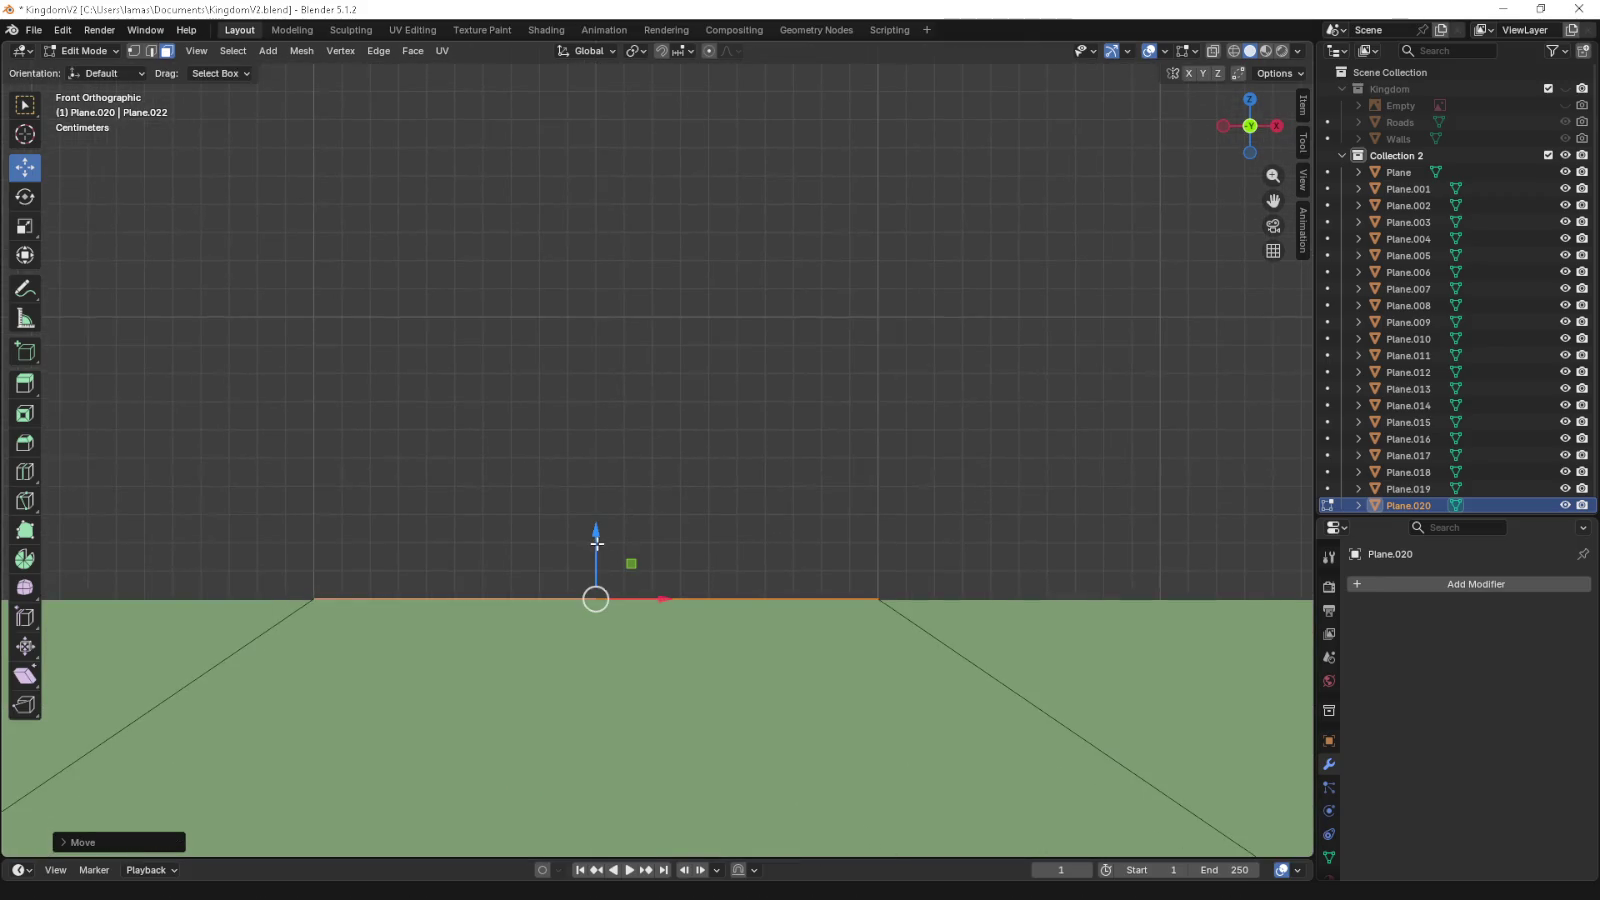
{"action": "left_click_drag", "start_coordinate": [596, 543], "coordinate": [607, 489]}
{"action": "key", "text": "s"}
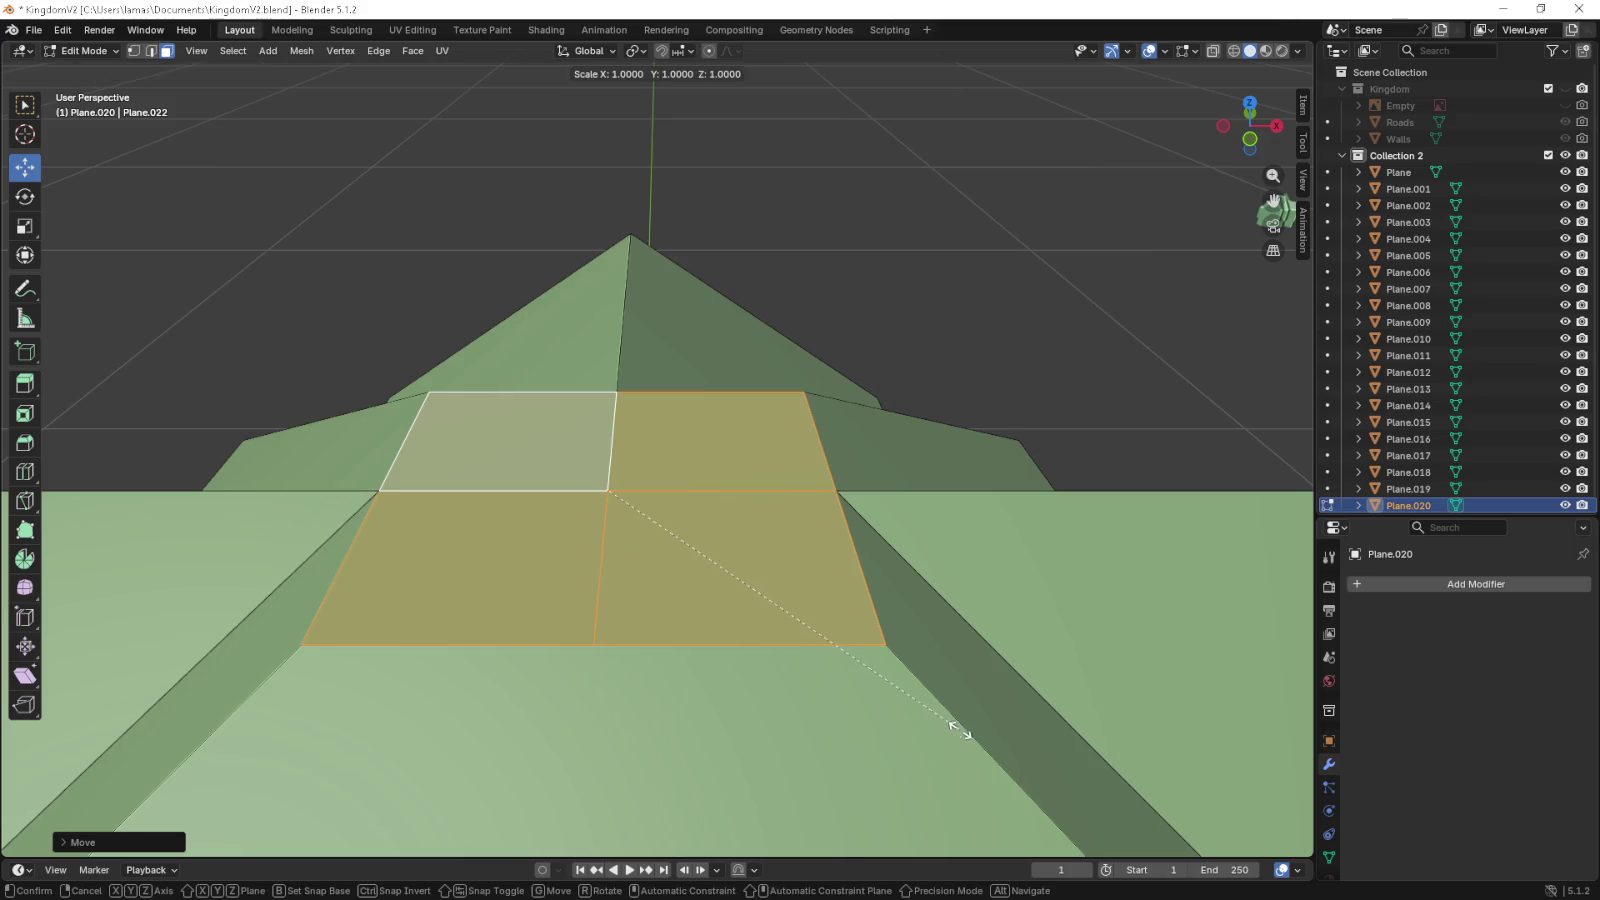
{"action": "key", "text": "KP_7"}
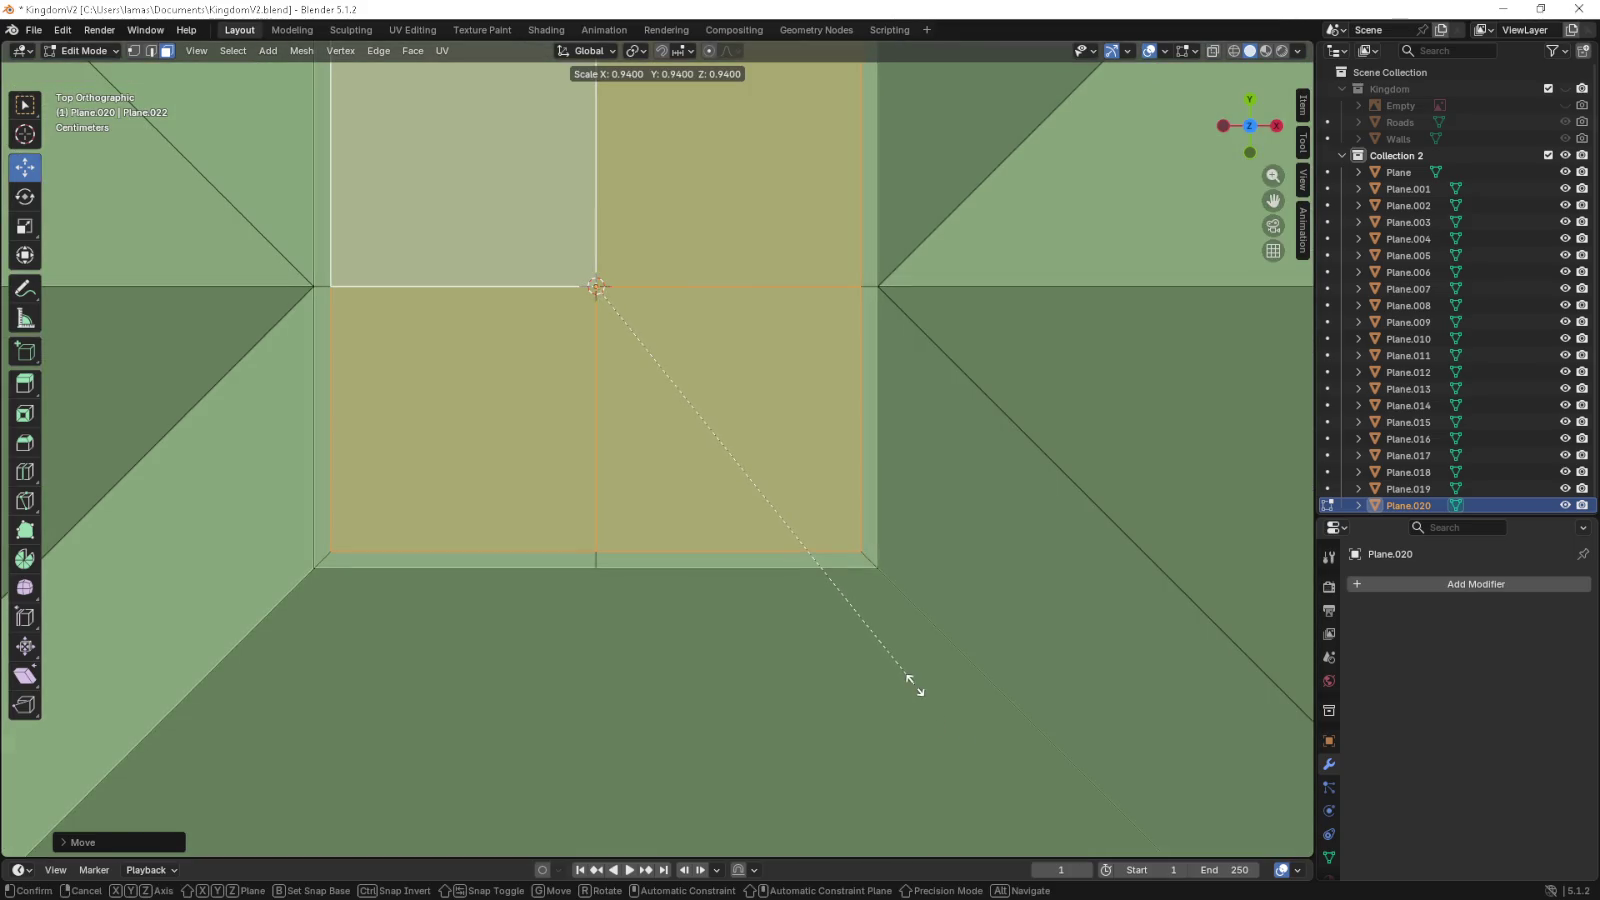
{"action": "left_click", "coordinate": [921, 693]}
{"action": "left_click_drag", "start_coordinate": [925, 696], "coordinate": [739, 558]}
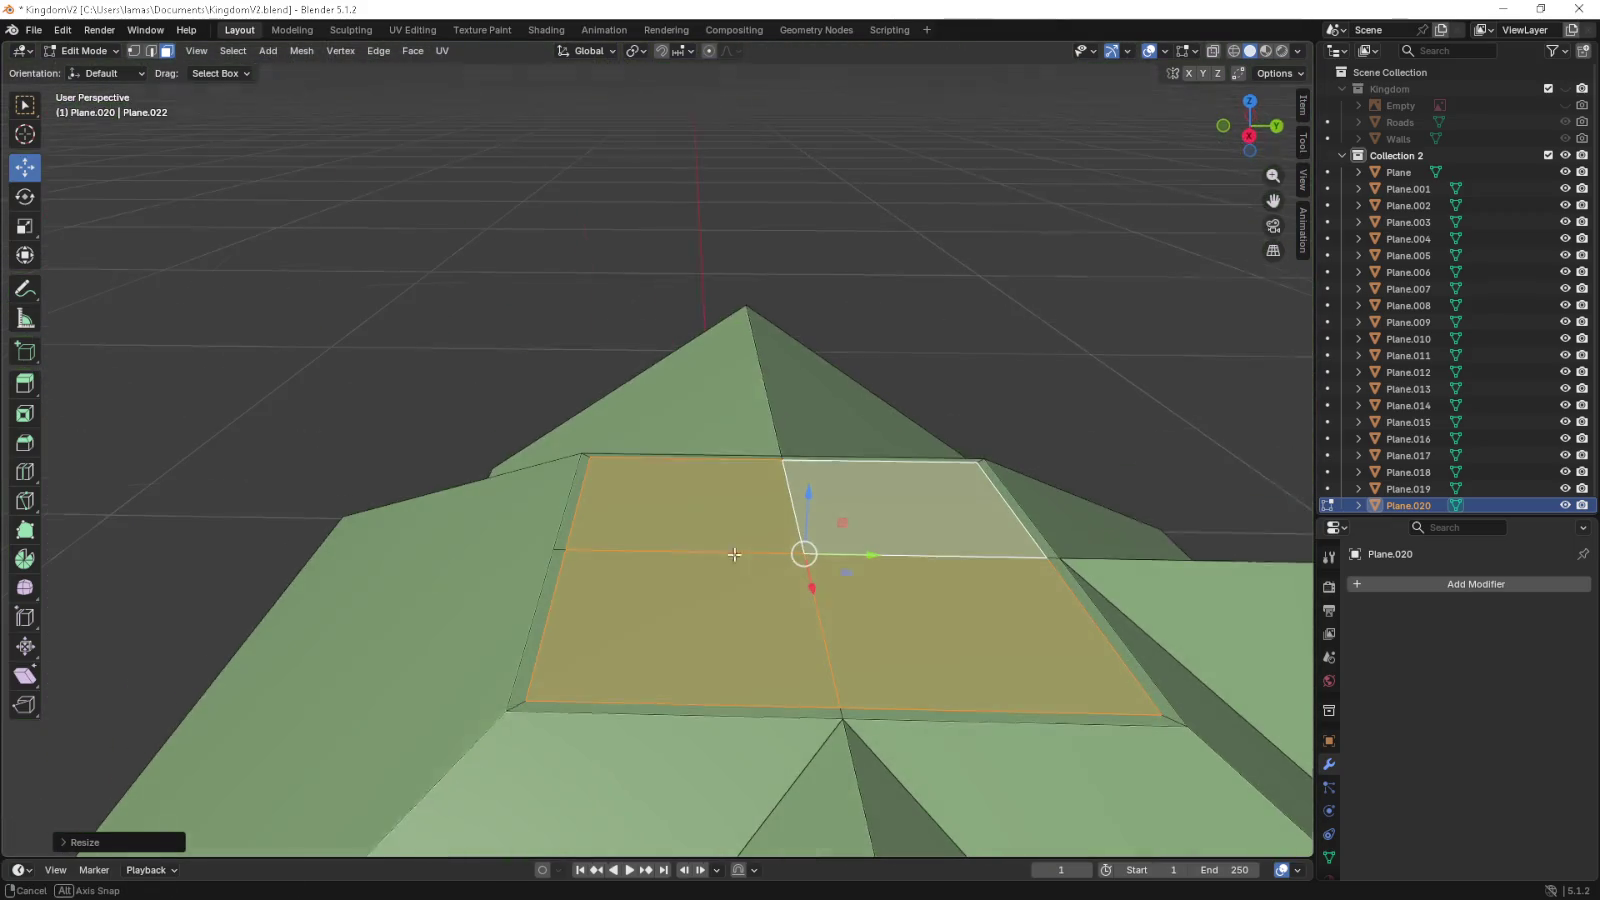
- Extrude the centre squares again and sink them slightly below the roof along Z
{"action": "left_click_drag", "start_coordinate": [808, 507], "coordinate": [806, 520]}
{"action": "key", "text": "ctrl+z"}
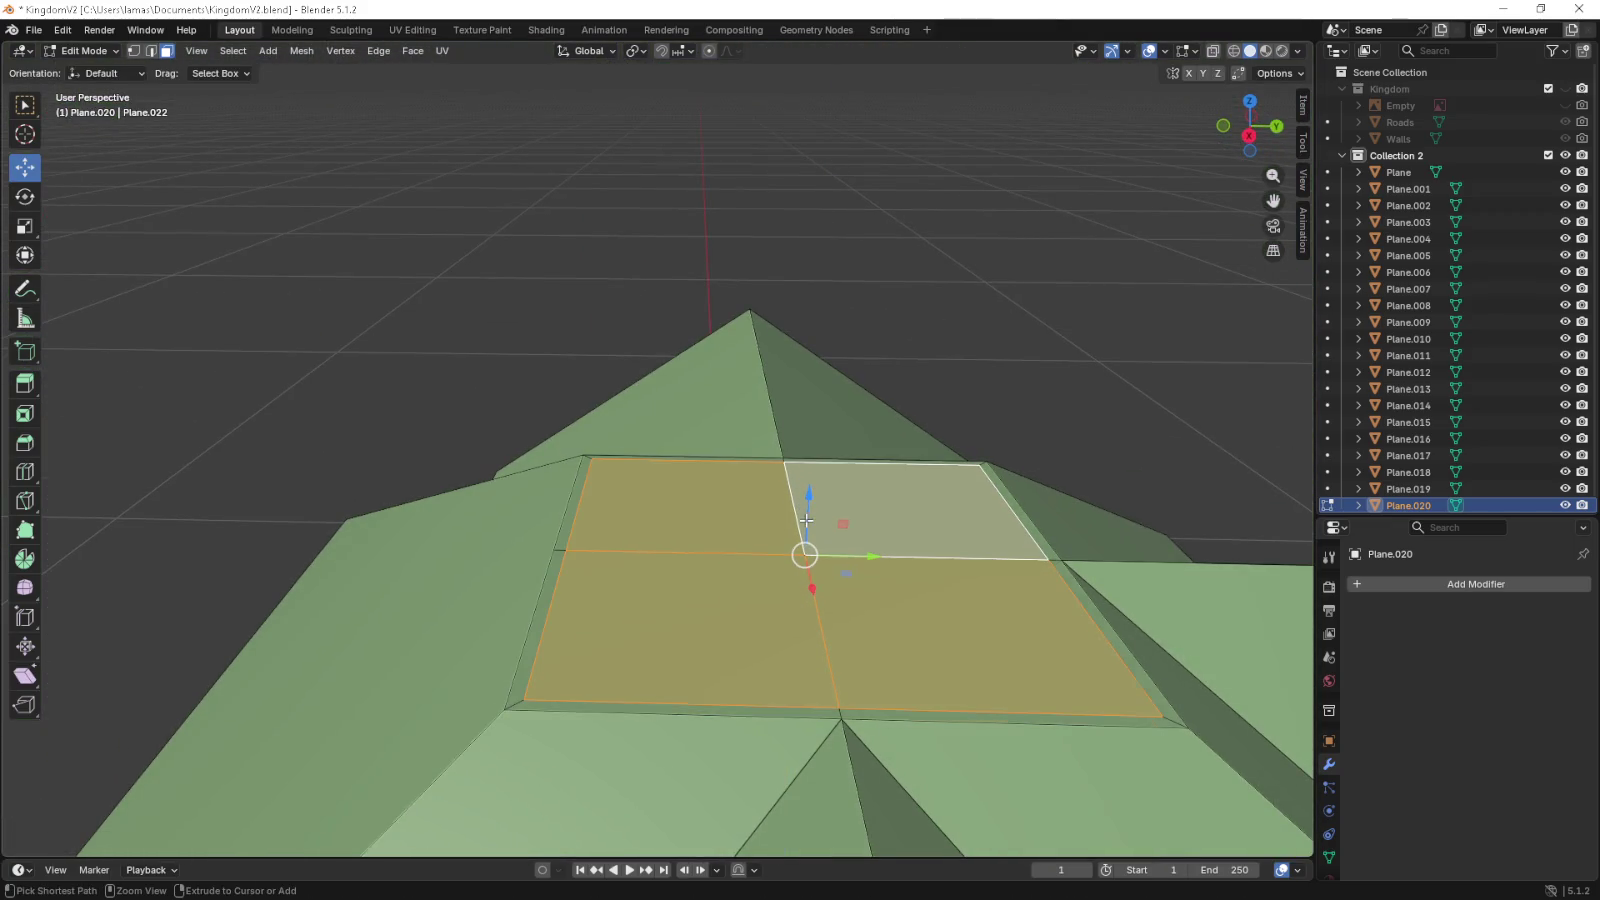
{"action": "key", "text": "e"}
{"action": "right_click", "coordinate": [902, 557]}
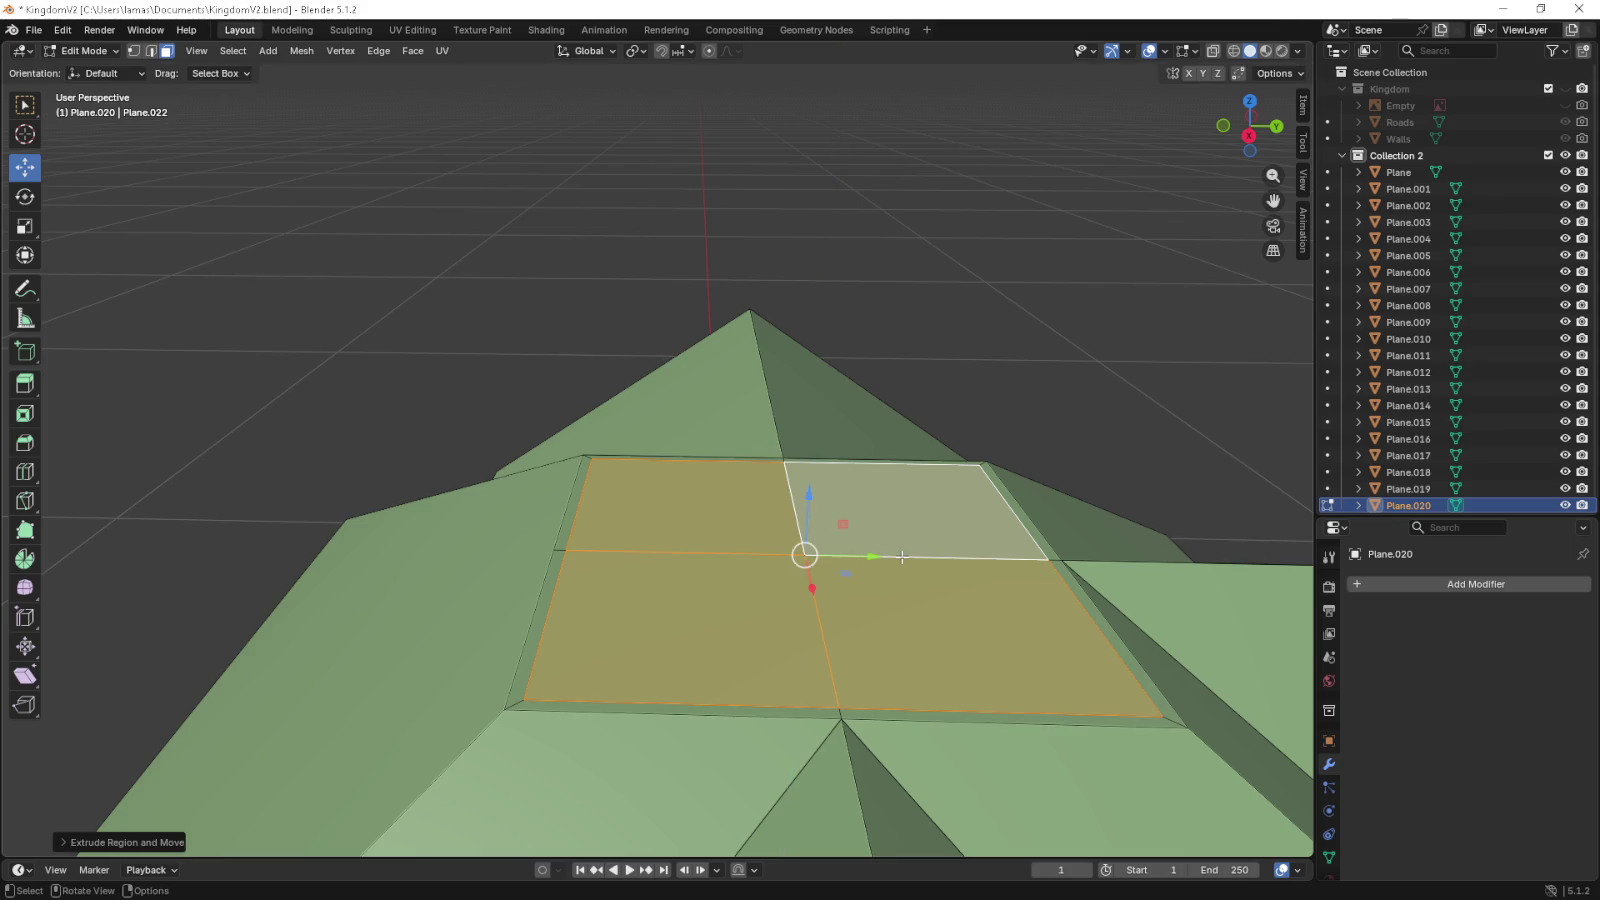
{"action": "key", "text": "KP_1"}
{"action": "left_click_drag", "start_coordinate": [701, 590], "coordinate": [758, 505]}
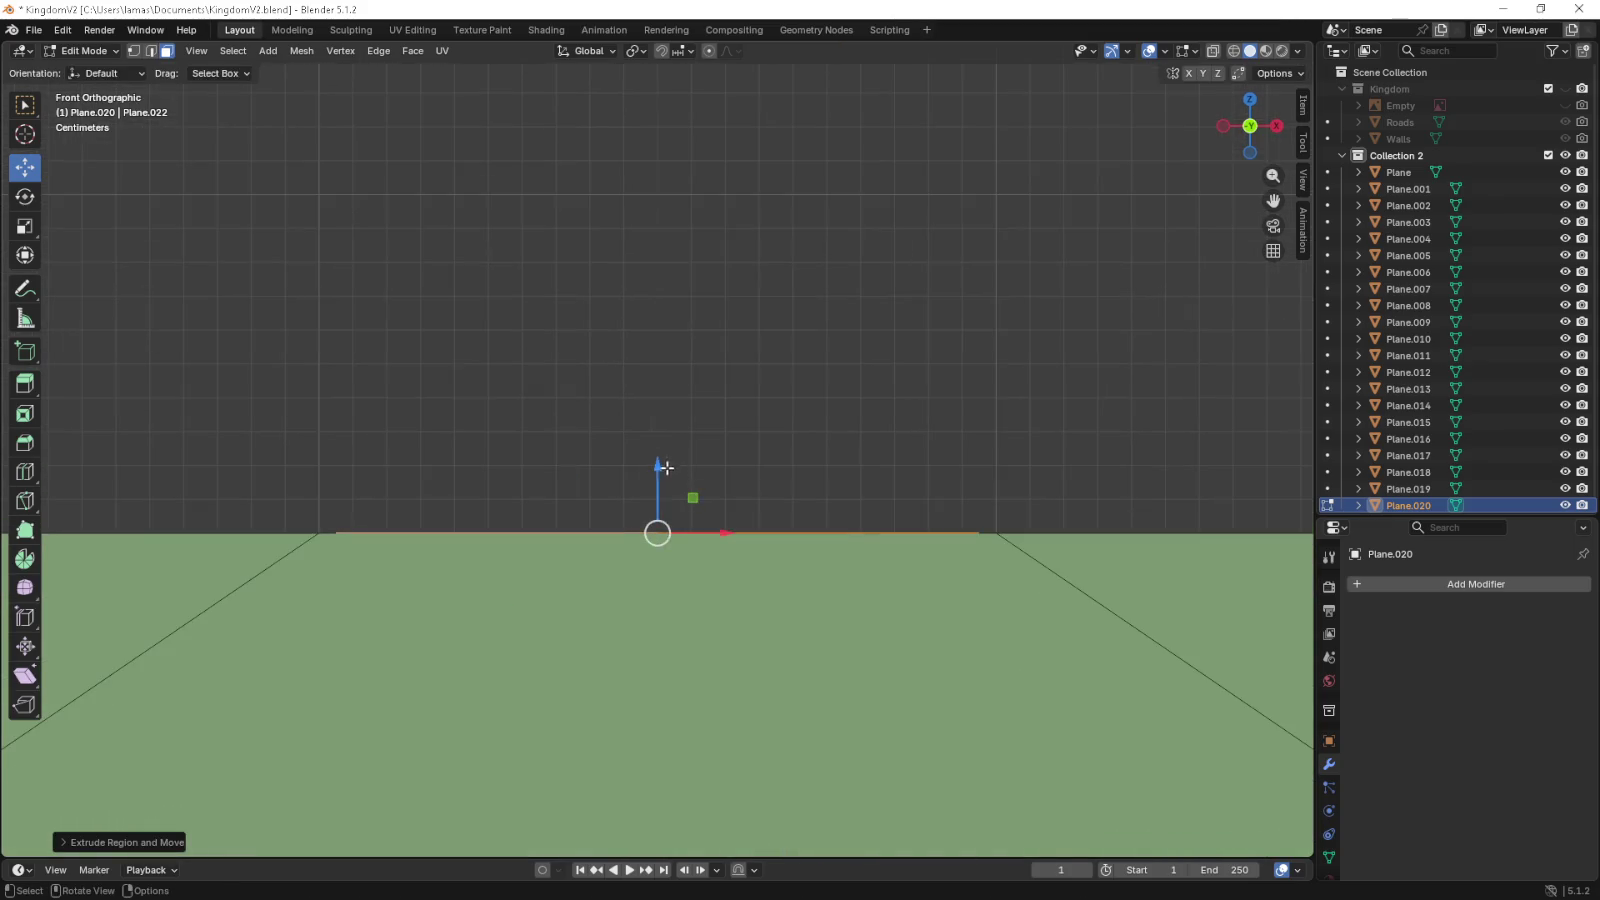
{"action": "left_click_drag", "start_coordinate": [659, 466], "coordinate": [659, 490]}
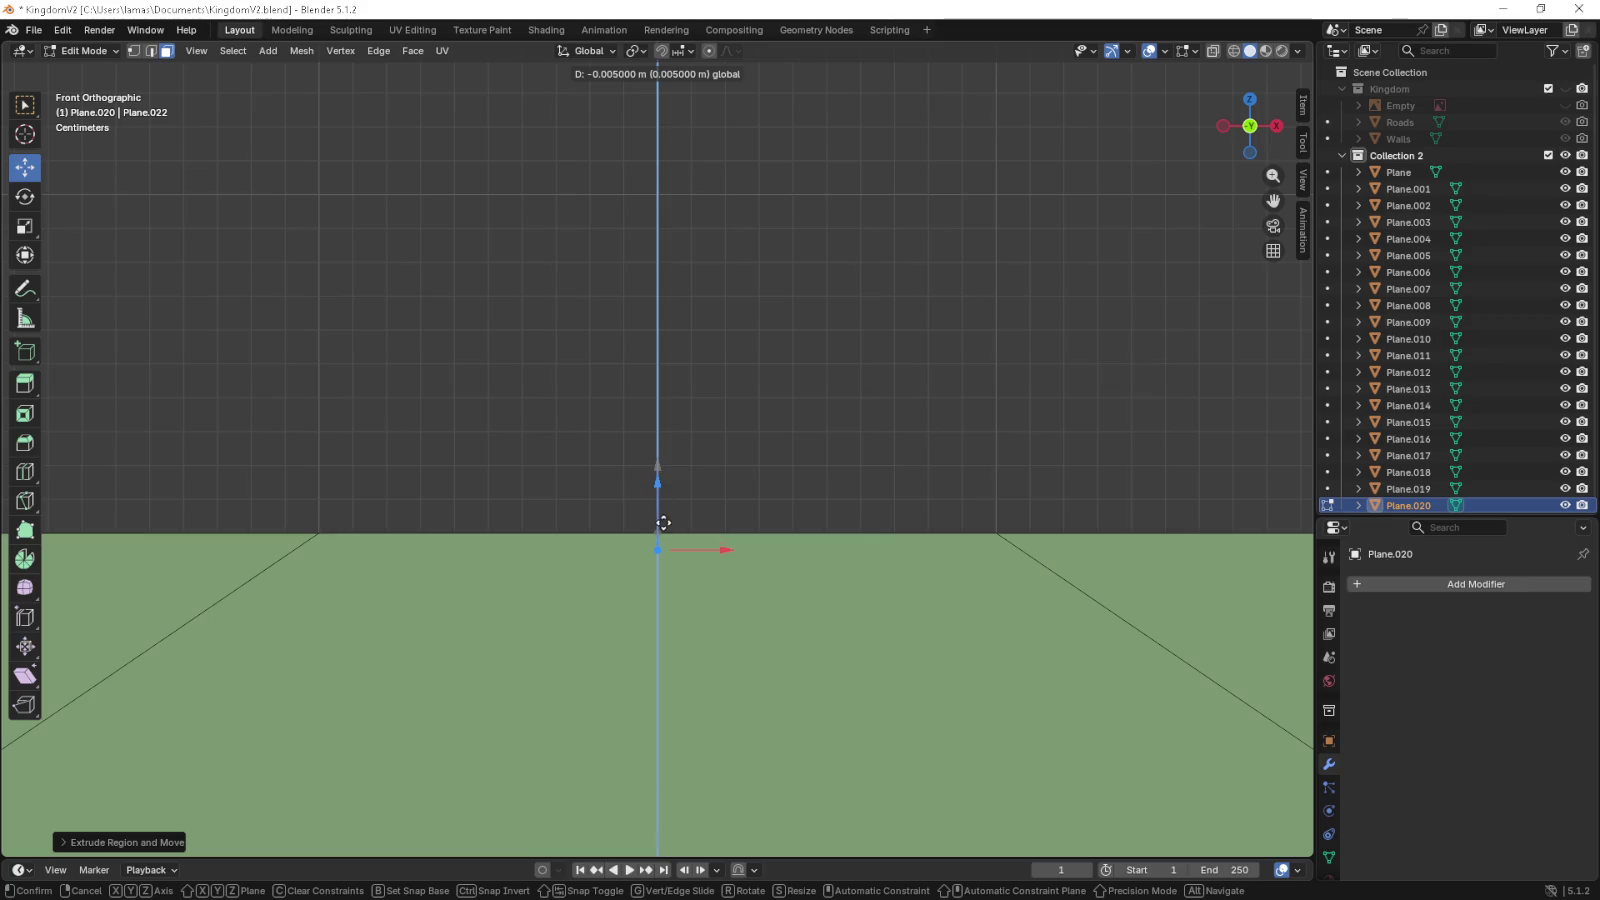
{"action": "left_click_drag", "start_coordinate": [660, 92], "coordinate": [664, 164]}
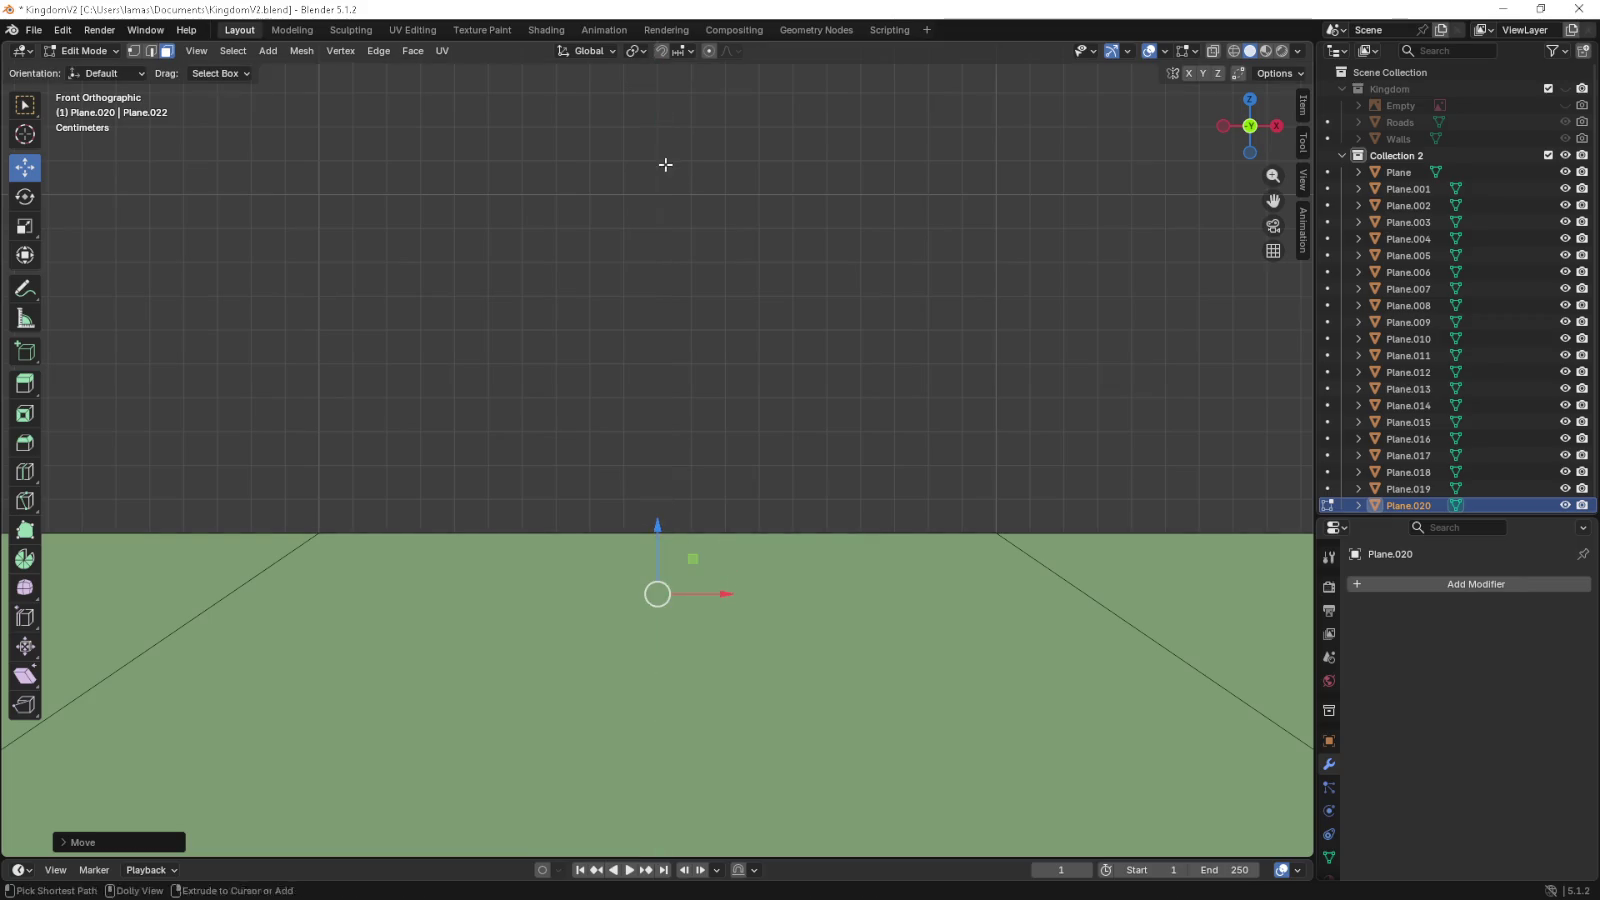
{"action": "left_click_drag", "start_coordinate": [664, 164], "coordinate": [602, 243]}
- Switch to edge select and delete the stray edges on the roof
{"action": "scroll", "scroll_direction": "down", "scroll_amount": 3}
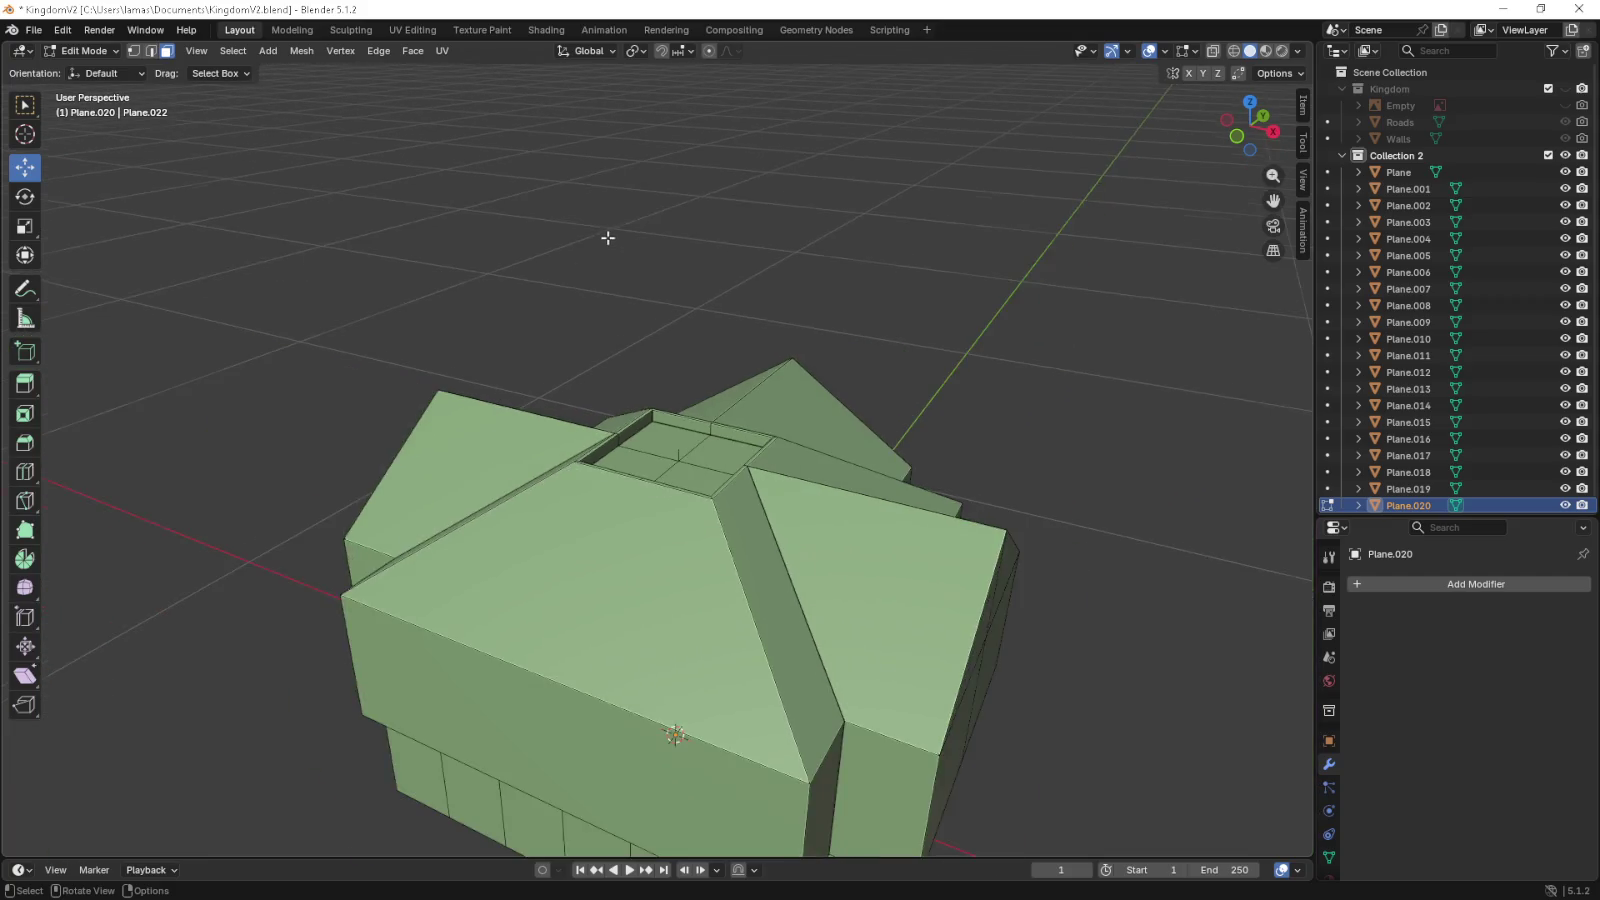
{"action": "scroll", "scroll_direction": "down", "scroll_amount": 3}
{"action": "left_click_drag", "start_coordinate": [671, 307], "coordinate": [700, 460]}
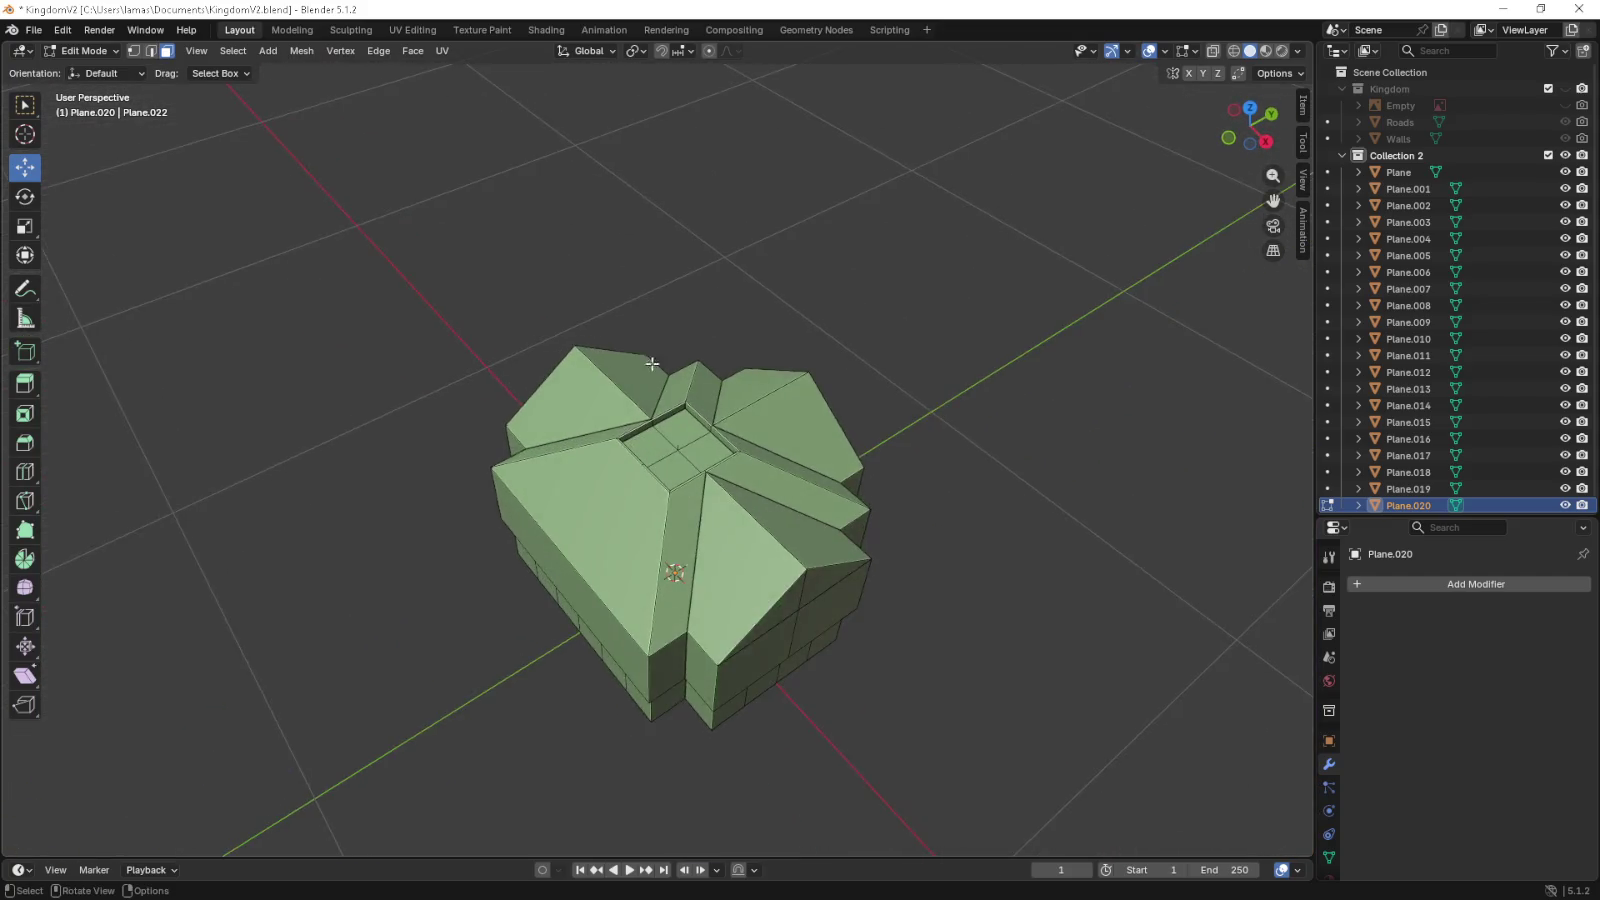
{"action": "scroll", "scroll_direction": "up", "scroll_amount": 3}
{"action": "scroll", "scroll_direction": "up", "scroll_amount": 3}
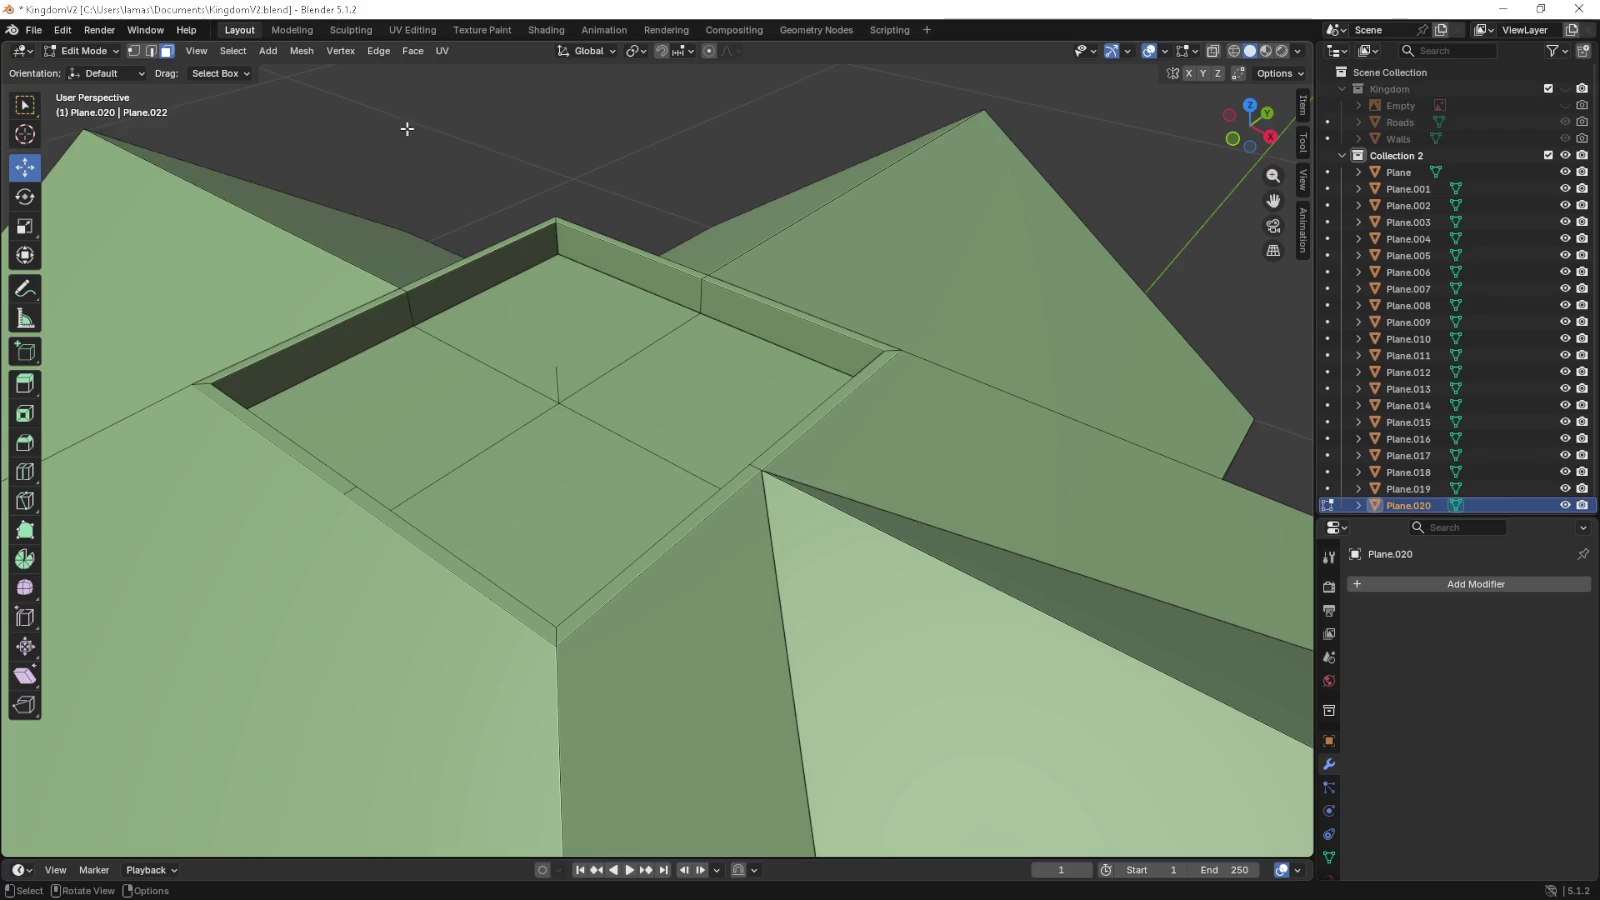
{"action": "key", "text": "2"}
{"action": "key", "text": "x"}
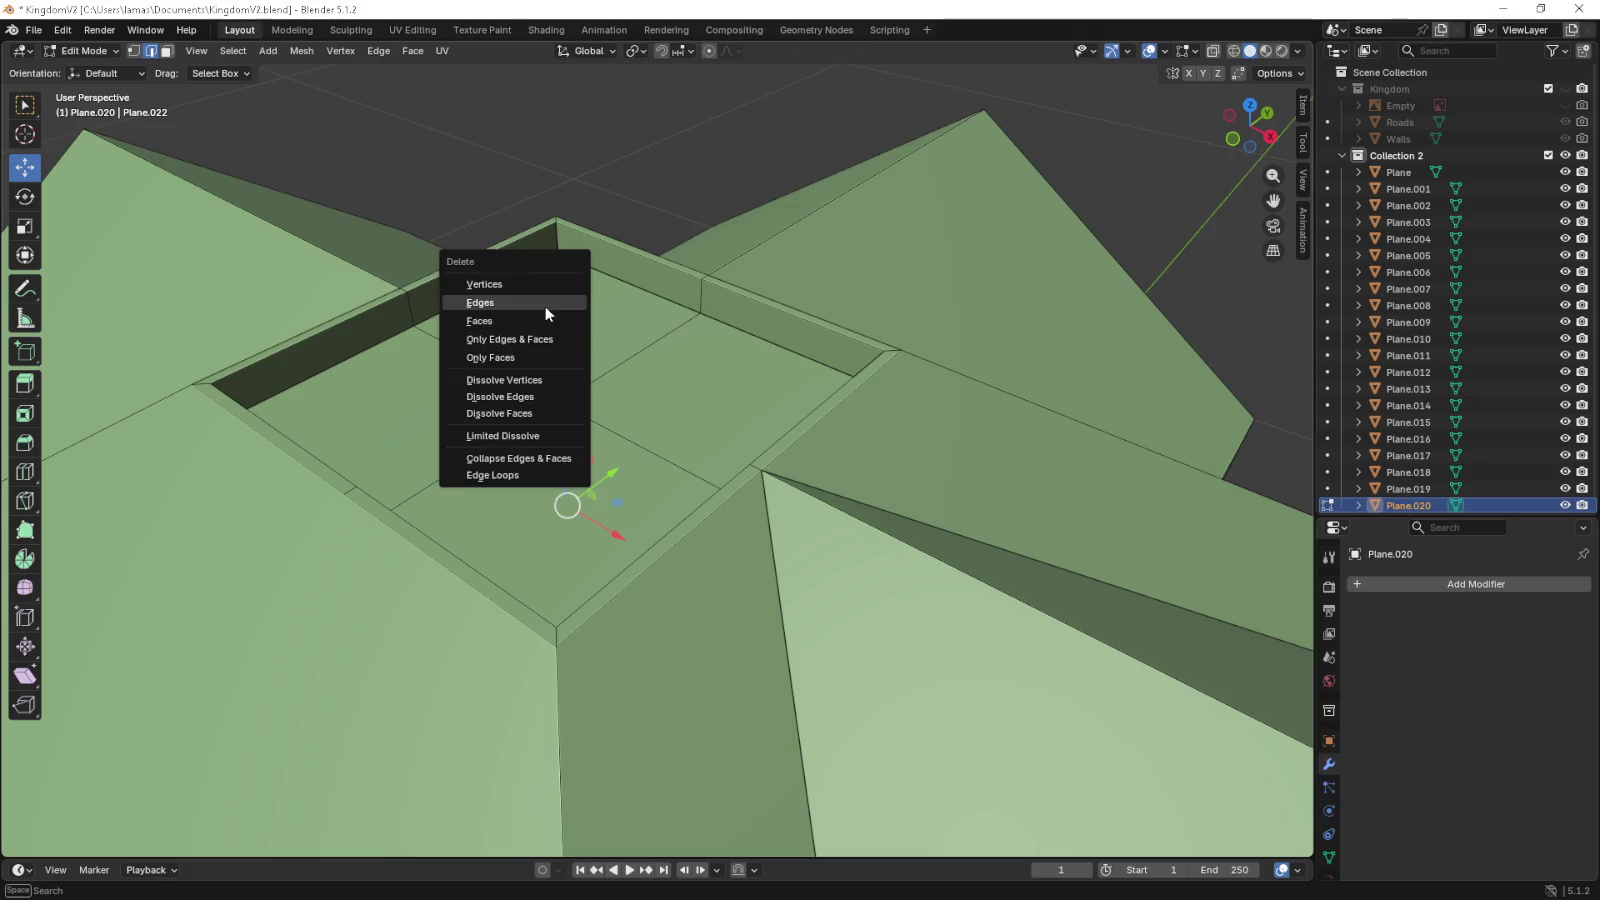
{"action": "left_click", "coordinate": [545, 306]}
{"action": "scroll", "scroll_direction": "down", "scroll_amount": 3}
{"action": "left_click_drag", "start_coordinate": [553, 307], "coordinate": [745, 430]}
- Delete the remaining stray edges, including the vertical one on the wall
{"action": "key", "text": "Tab"}
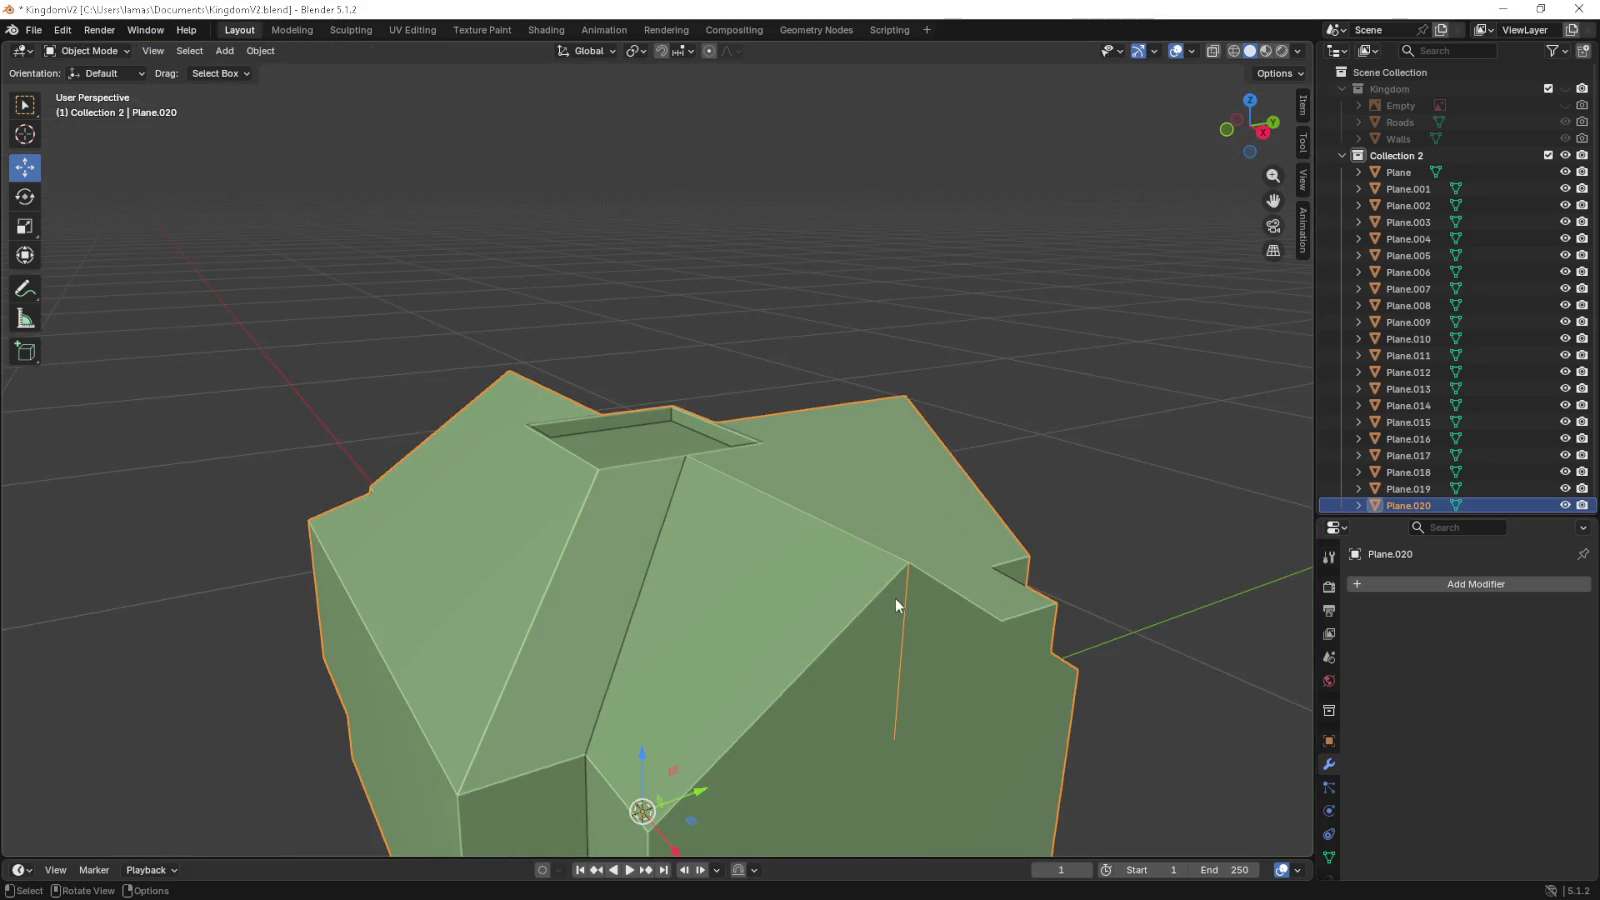
{"action": "key", "text": "Tab"}
{"action": "key", "text": "x"}
{"action": "left_click", "coordinate": [911, 621]}
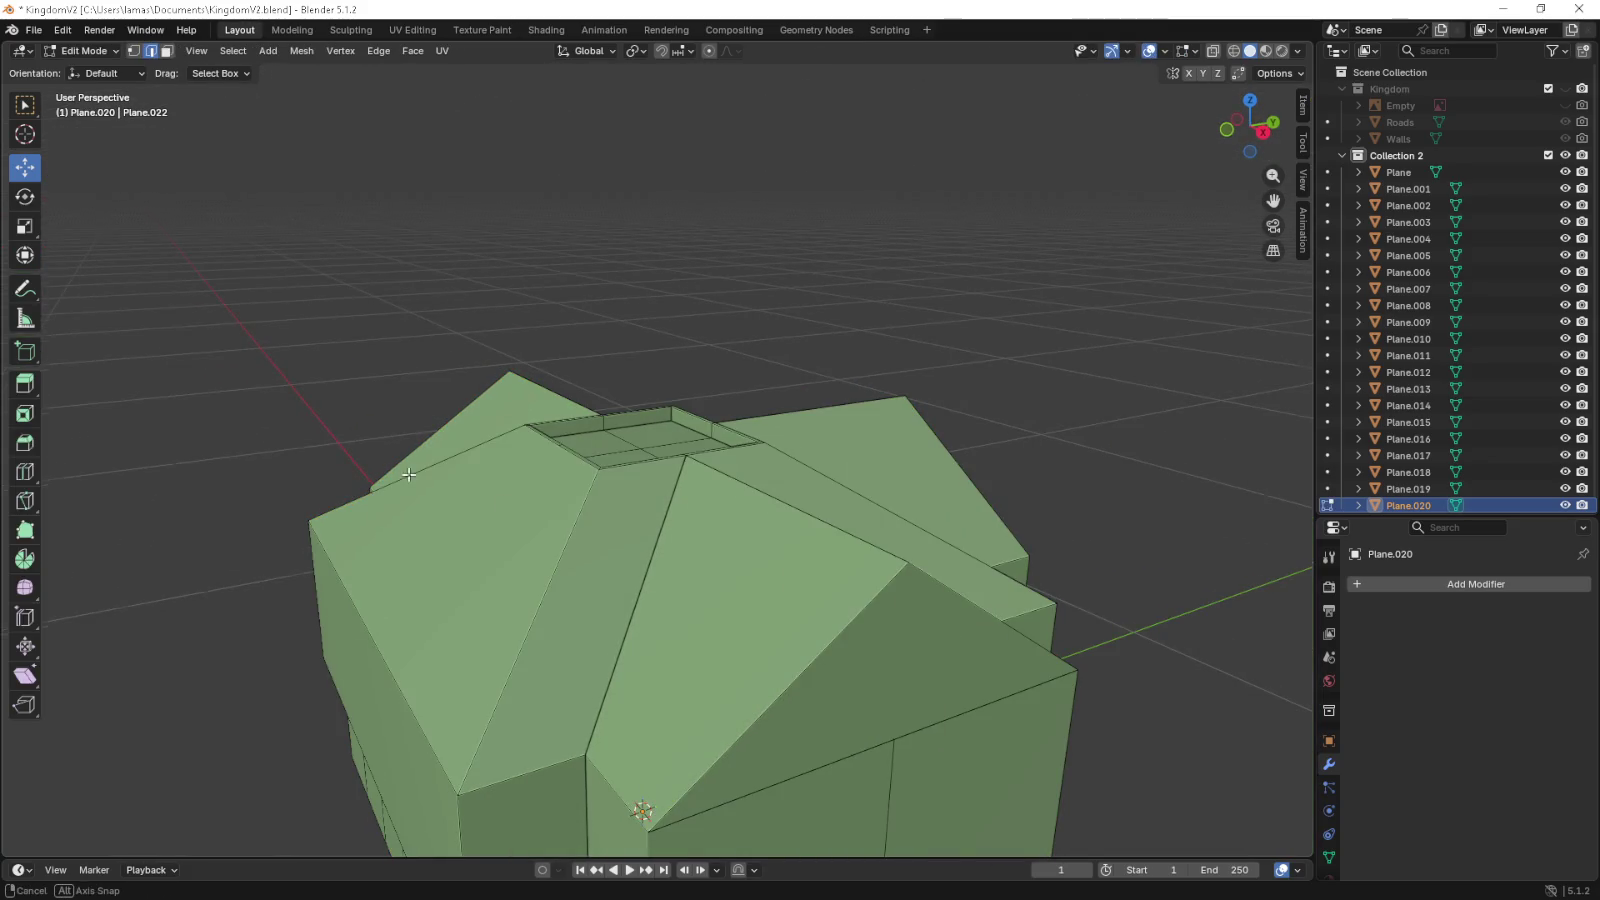
{"action": "left_click_drag", "start_coordinate": [911, 621], "coordinate": [708, 446]}
{"action": "key", "text": "x"}
{"action": "left_click", "coordinate": [541, 620]}
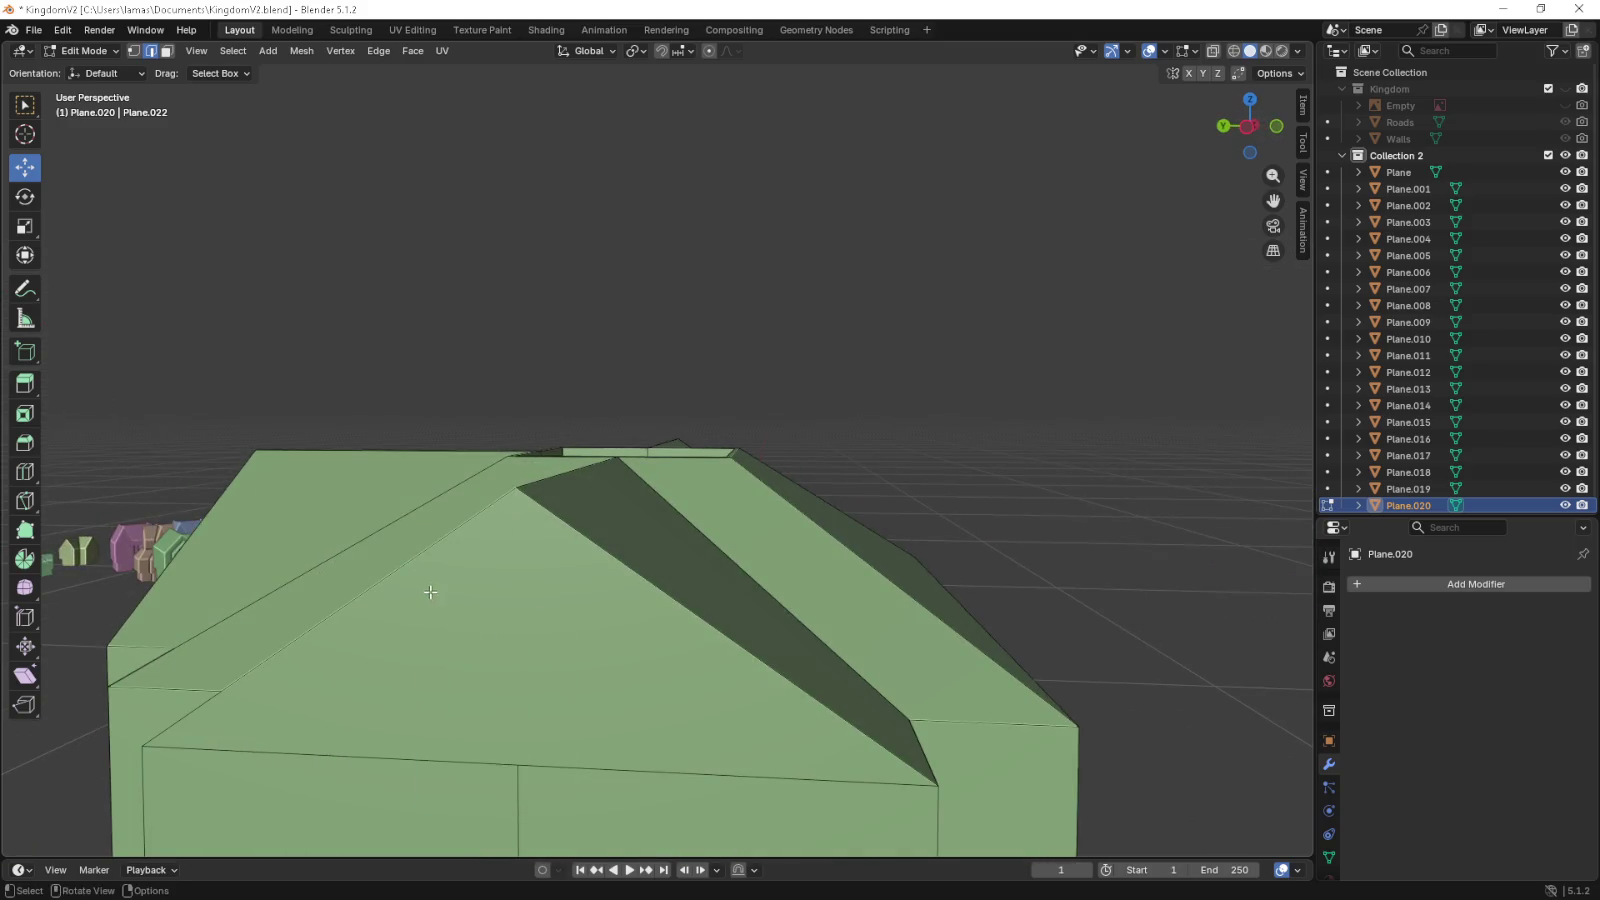
{"action": "left_click_drag", "start_coordinate": [541, 620], "coordinate": [481, 547]}
{"action": "key", "text": "x"}
{"action": "left_click", "coordinate": [450, 535]}
- Return to Object Mode, deselect the house and view it beside the other buildings
{"action": "key", "text": "Tab"}
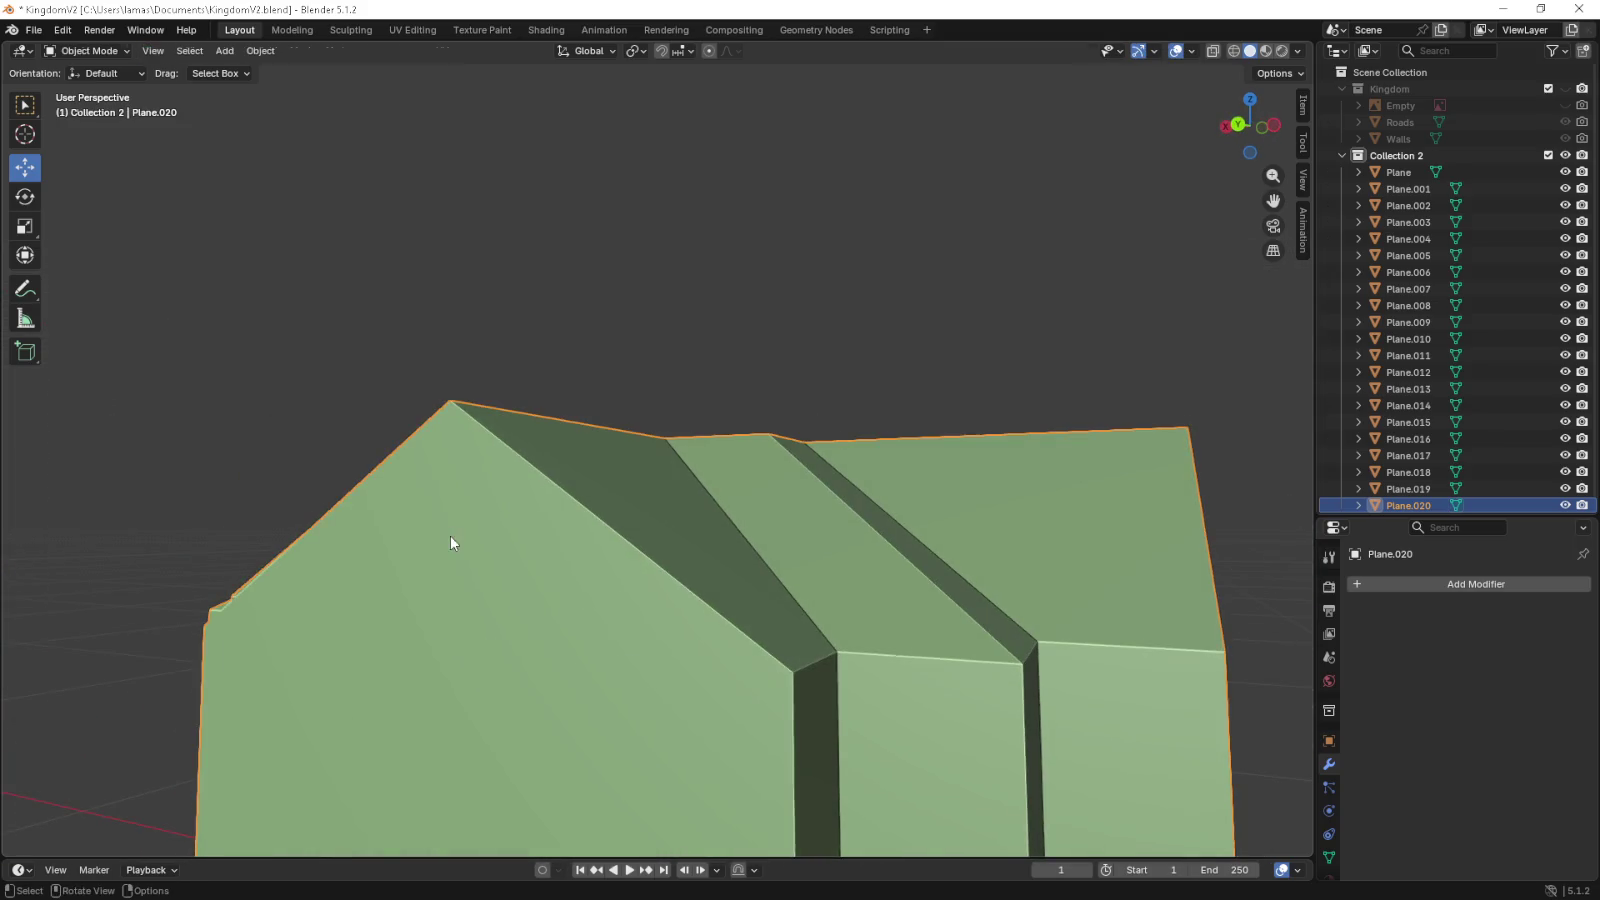
{"action": "left_click_drag", "start_coordinate": [443, 478], "coordinate": [571, 502]}
{"action": "scroll", "scroll_direction": "down", "scroll_amount": 3}
{"action": "left_click", "coordinate": [859, 309]}
{"action": "left_click_drag", "start_coordinate": [859, 309], "coordinate": [971, 447]}
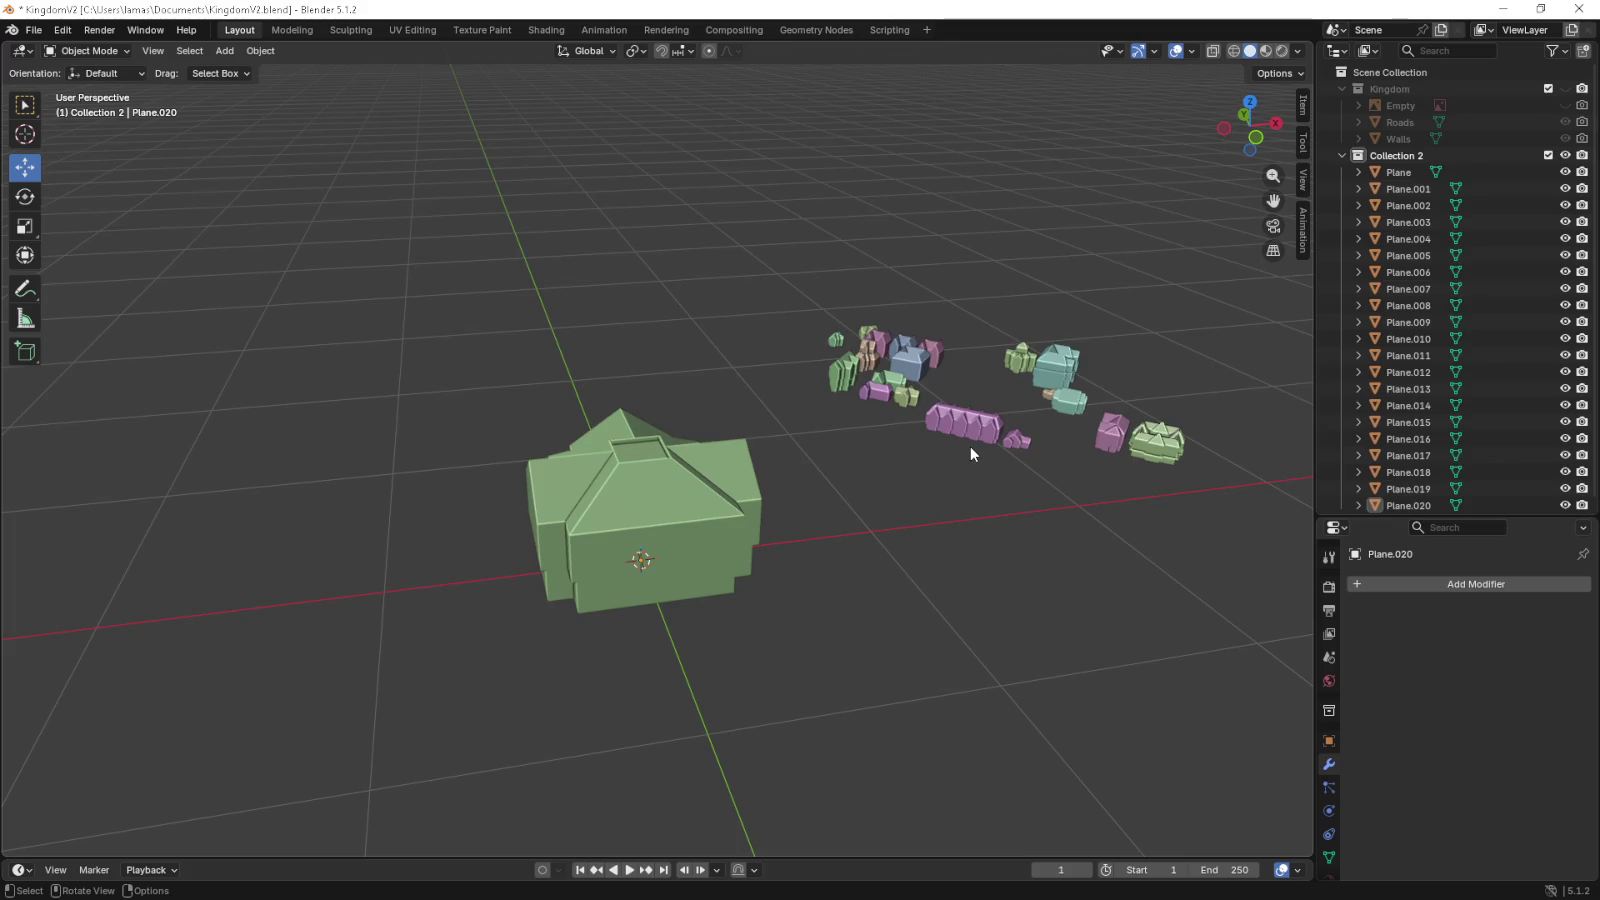
- Move the large green house Plane.020 next to the other houses
{"action": "key", "text": "KP_7"}
{"action": "scroll", "scroll_direction": "down", "scroll_amount": 3}
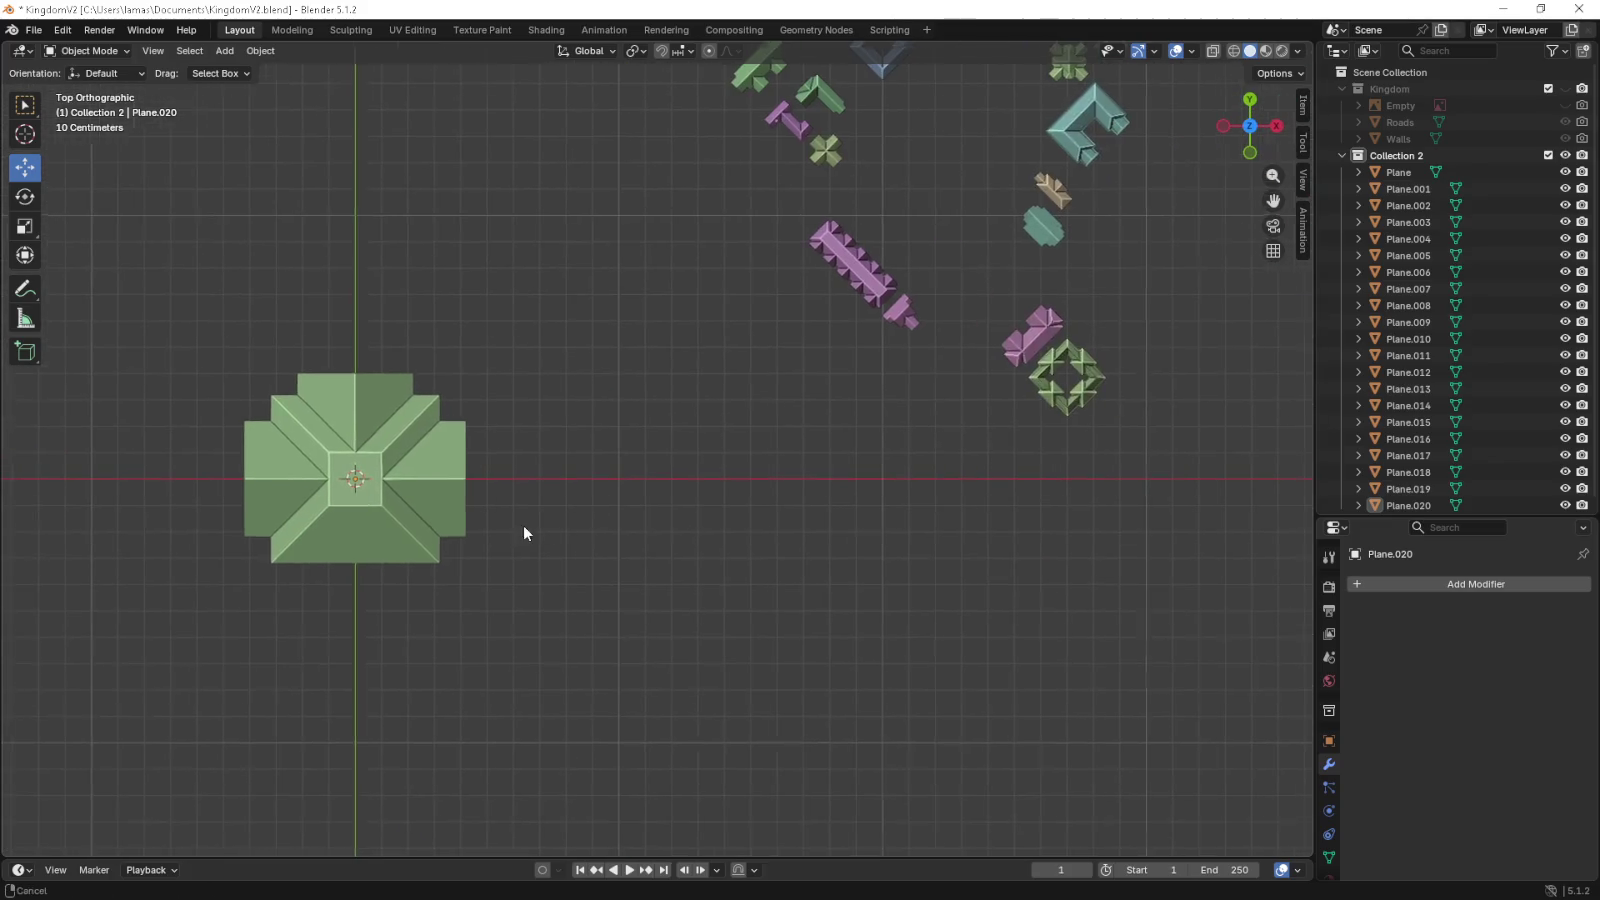
{"action": "scroll", "scroll_direction": "up", "scroll_amount": 3}
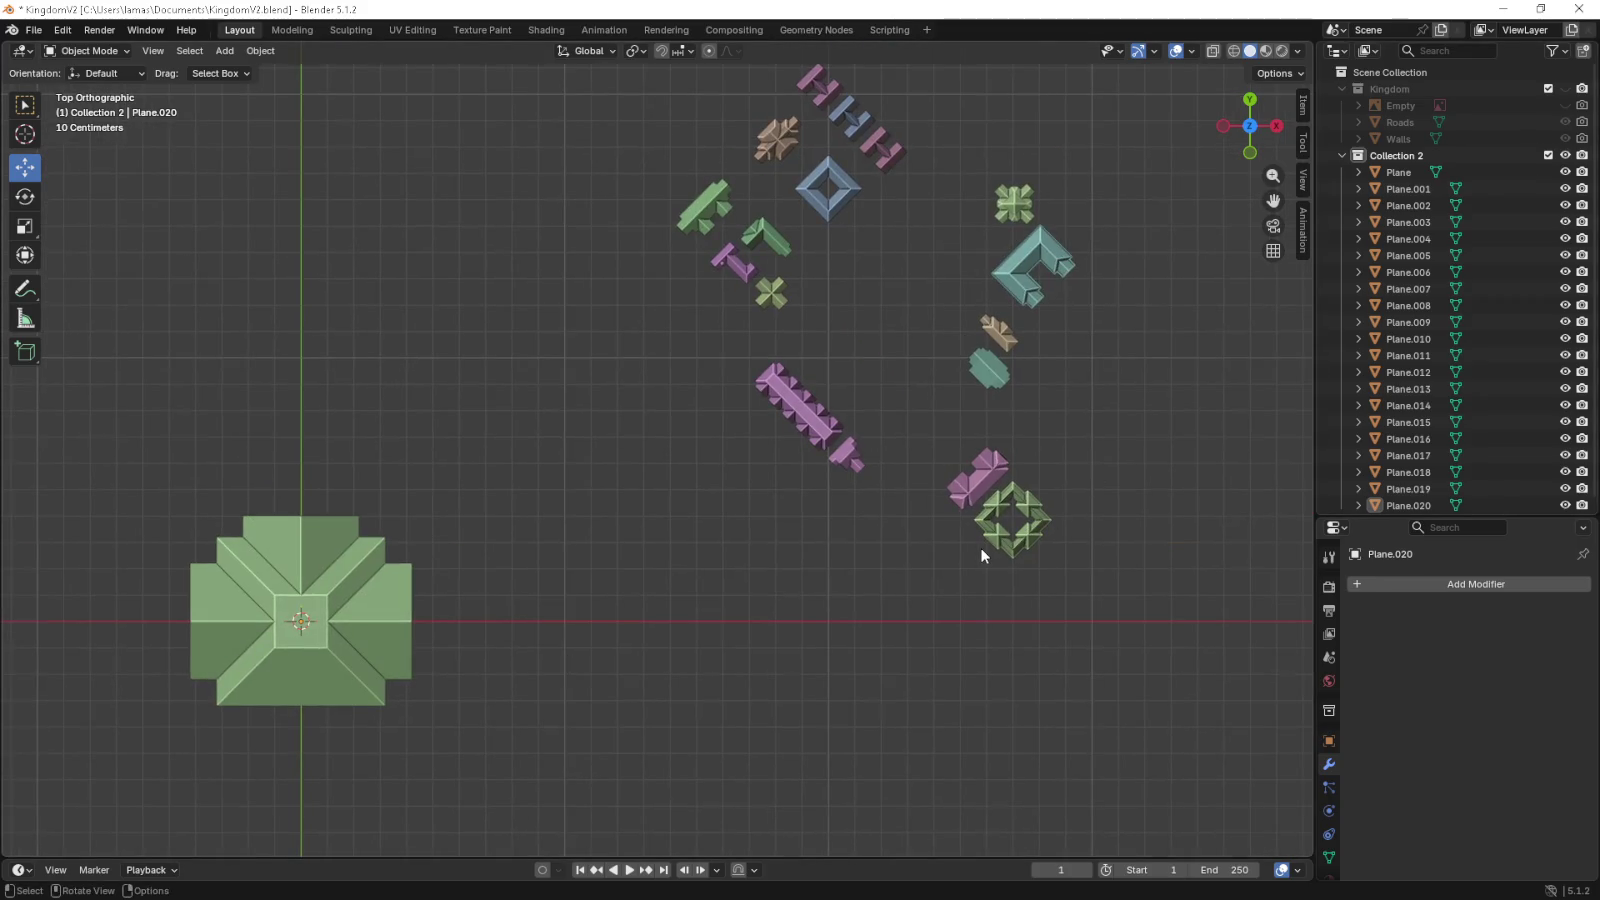
{"action": "key", "text": "KP_1"}
{"action": "scroll", "scroll_direction": "down", "scroll_amount": 3}
{"action": "scroll", "scroll_direction": "up", "scroll_amount": 3}
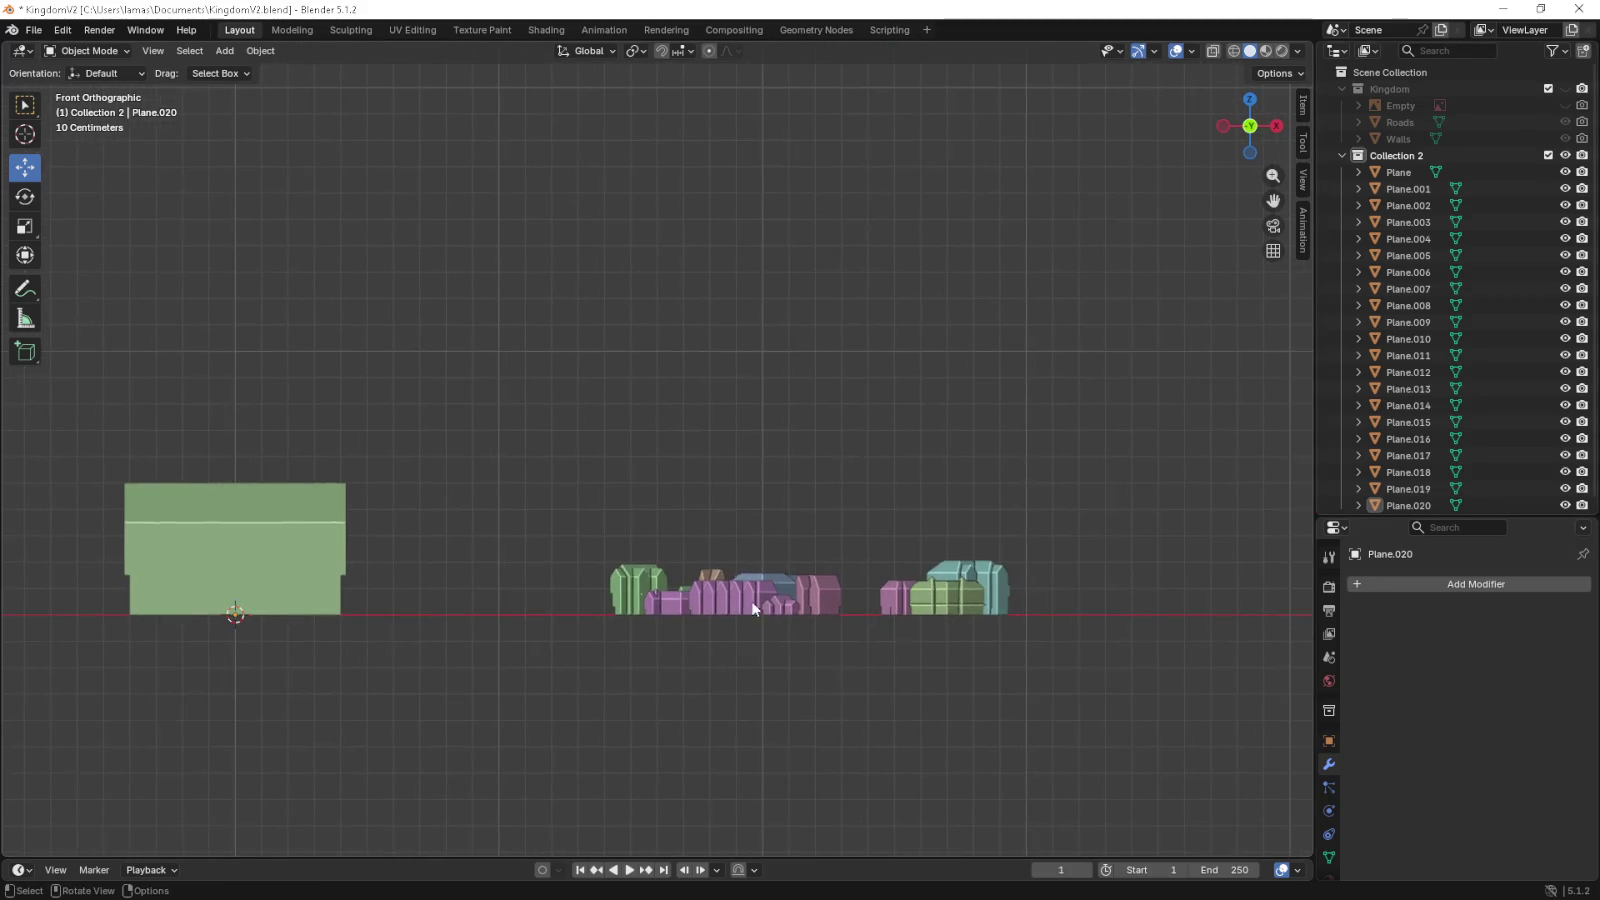
{"action": "left_click", "coordinate": [331, 552]}
{"action": "left_click_drag", "start_coordinate": [285, 597], "coordinate": [943, 600]}
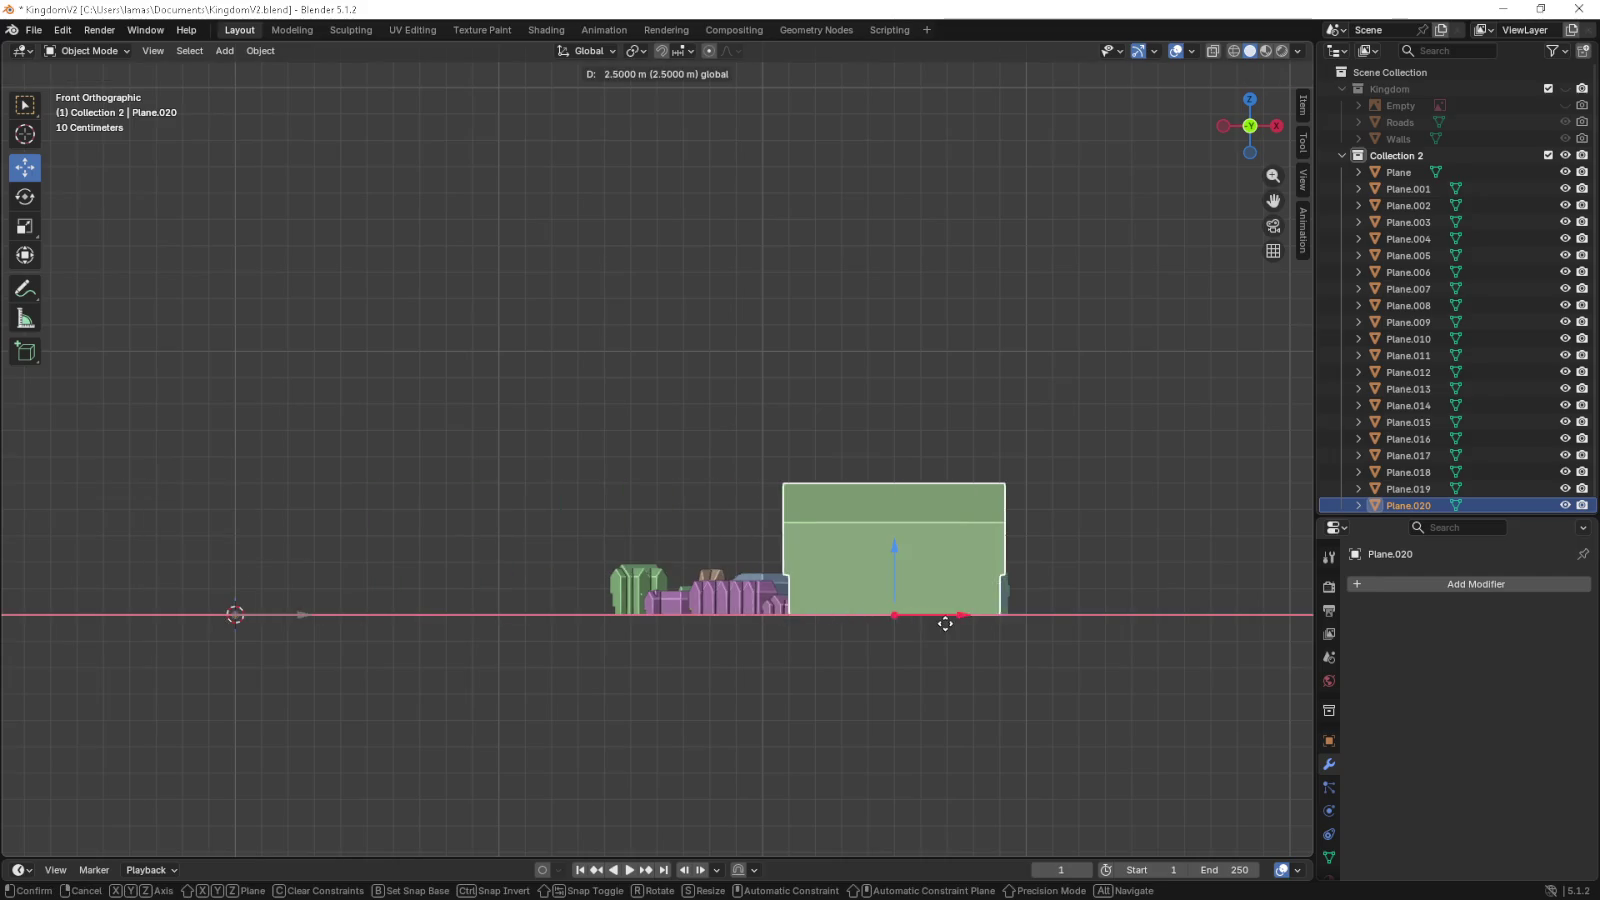
{"action": "scroll", "scroll_direction": "down", "scroll_amount": 3}
{"action": "scroll", "scroll_direction": "up", "scroll_amount": 3}
{"action": "scroll", "scroll_direction": "down", "scroll_amount": 3}
- Scale the green house down twice to about half its size
{"action": "key", "text": "s"}
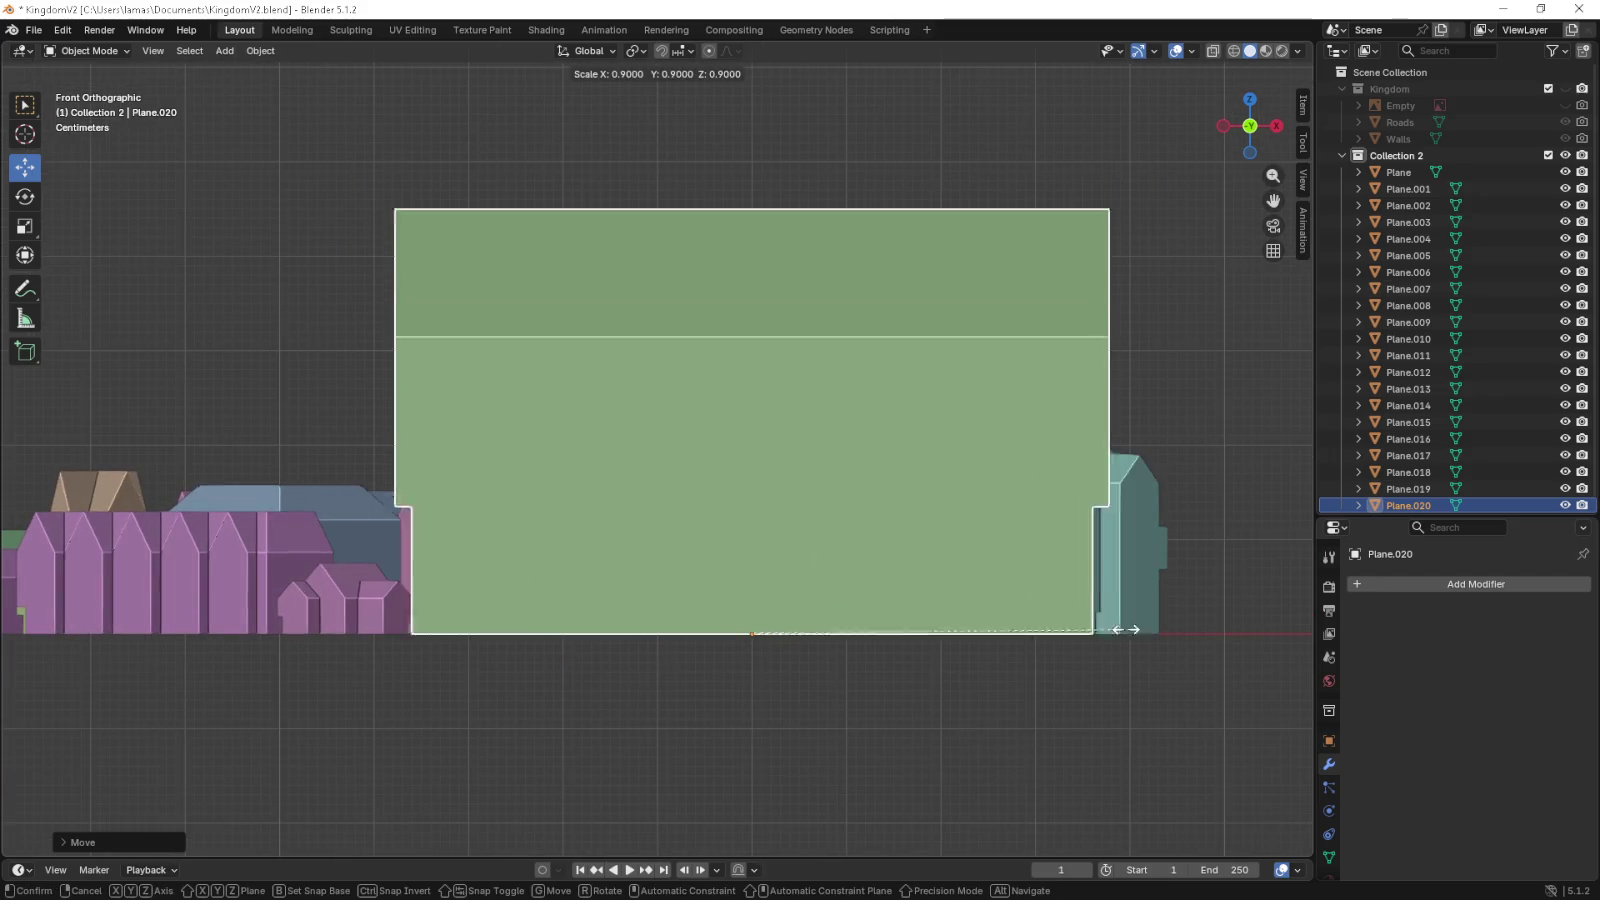
{"action": "left_click", "coordinate": [828, 615]}
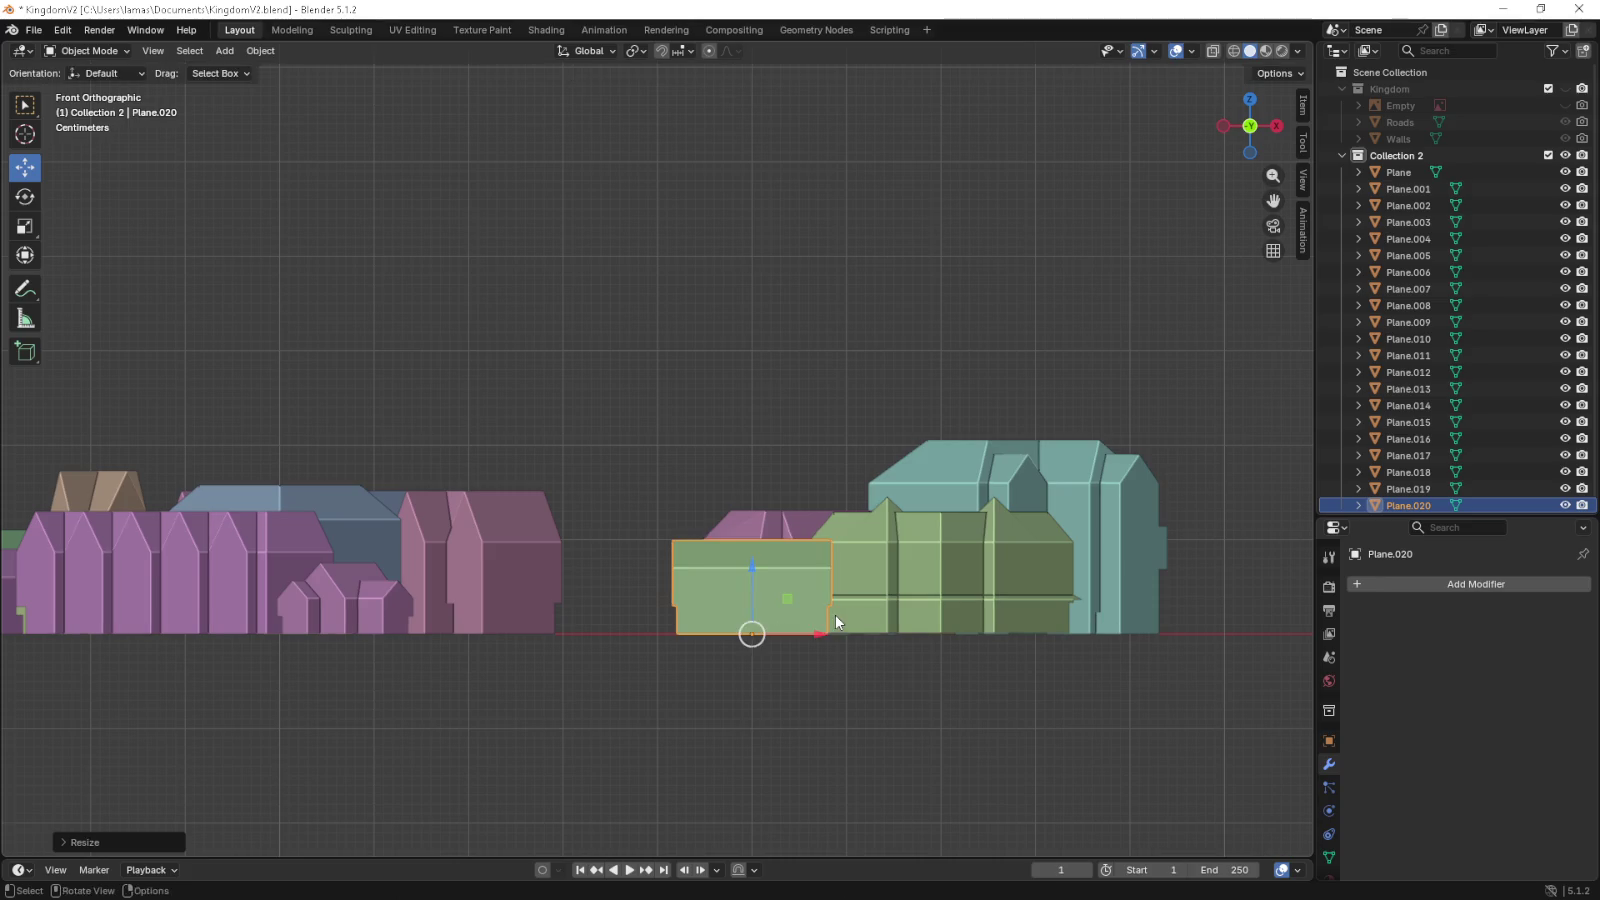
{"action": "scroll", "scroll_direction": "up", "scroll_amount": 3}
{"action": "scroll", "scroll_direction": "up", "scroll_amount": 3}
{"action": "key", "text": "s"}
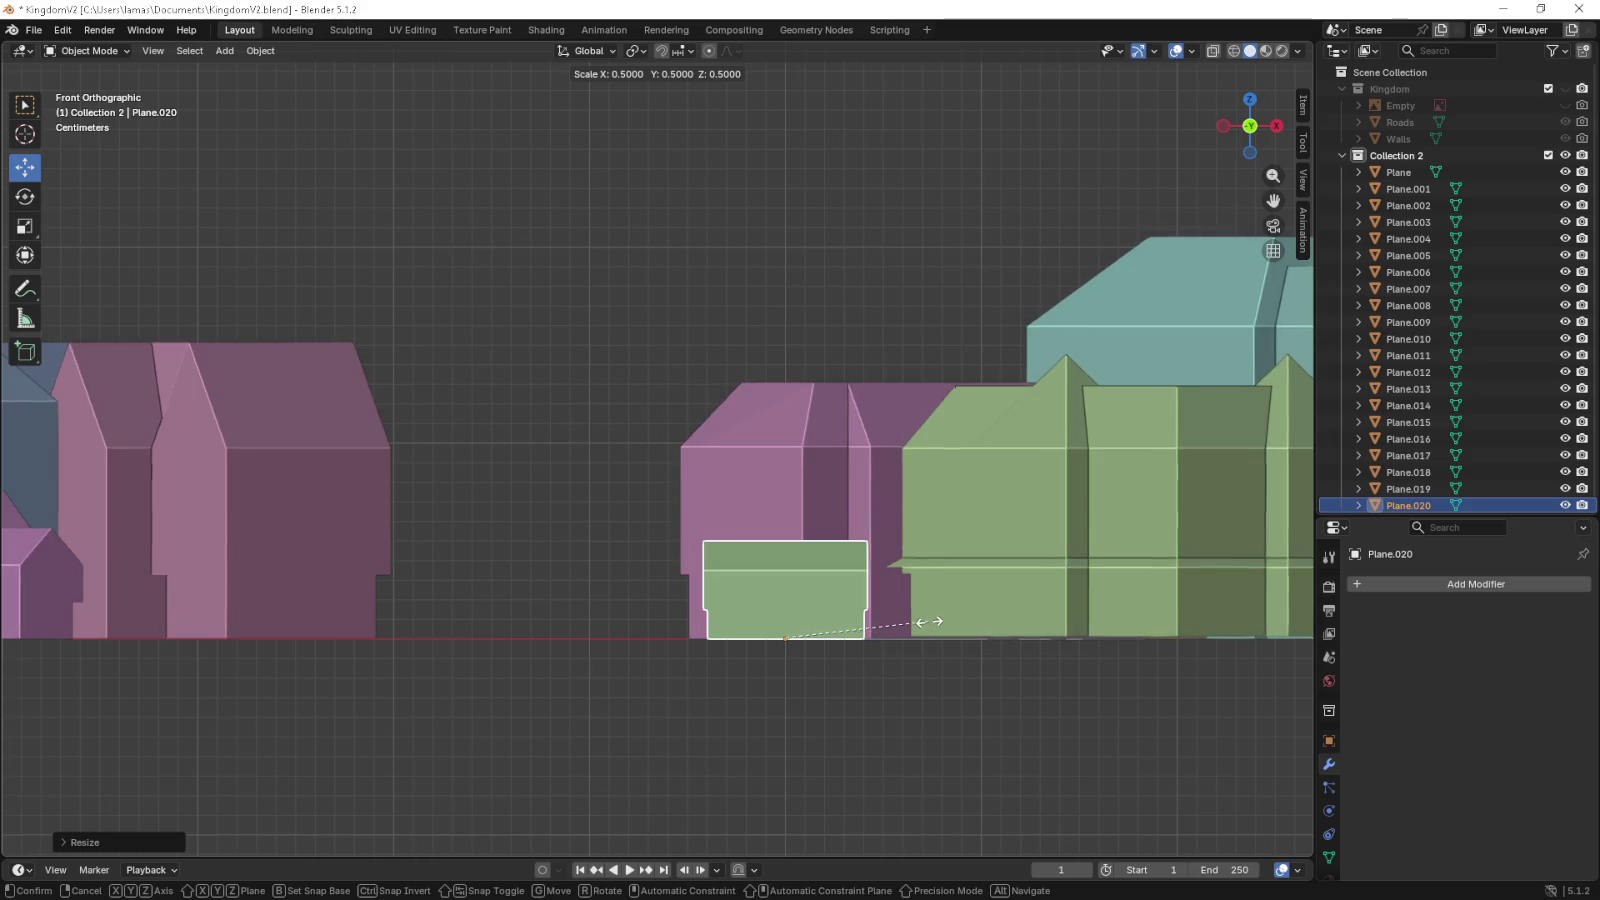
{"action": "left_click", "coordinate": [929, 621]}
{"action": "left_click_drag", "start_coordinate": [929, 621], "coordinate": [932, 652]}
- From the top view, move the small green house upward and enlarge it slightly
{"action": "key", "text": "KP_7"}
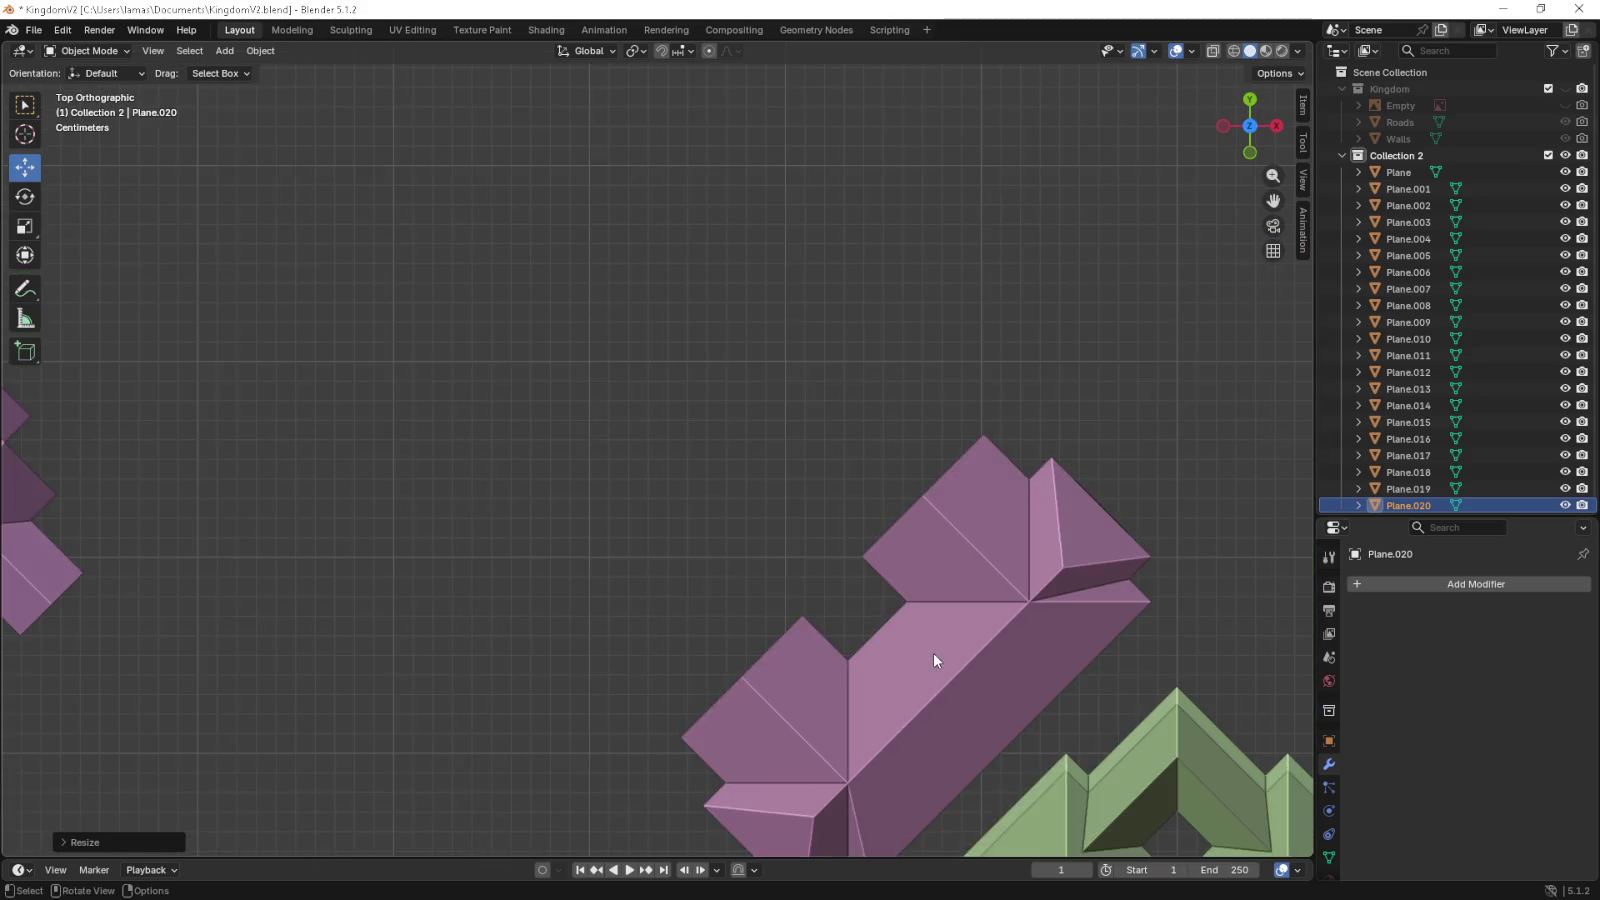
{"action": "scroll", "scroll_direction": "down", "scroll_amount": 3}
{"action": "scroll", "scroll_direction": "down", "scroll_amount": 3}
{"action": "scroll", "scroll_direction": "down", "scroll_amount": 3}
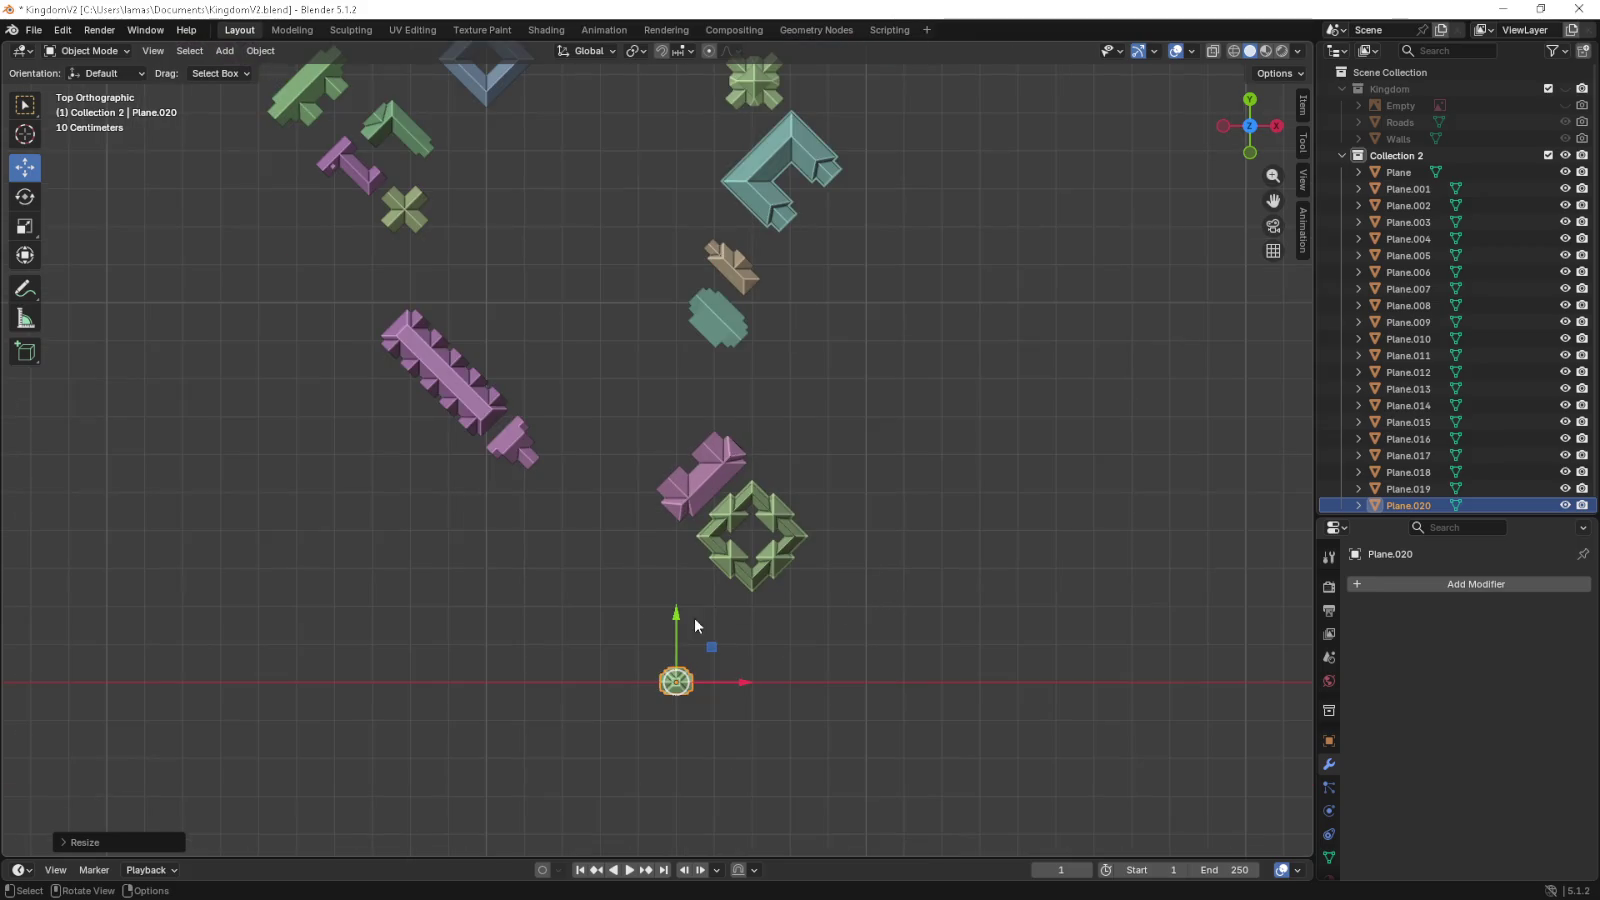
{"action": "left_click_drag", "start_coordinate": [710, 648], "coordinate": [642, 210]}
{"action": "left_click_drag", "start_coordinate": [650, 281], "coordinate": [678, 478]}
{"action": "scroll", "scroll_direction": "up", "scroll_amount": 3}
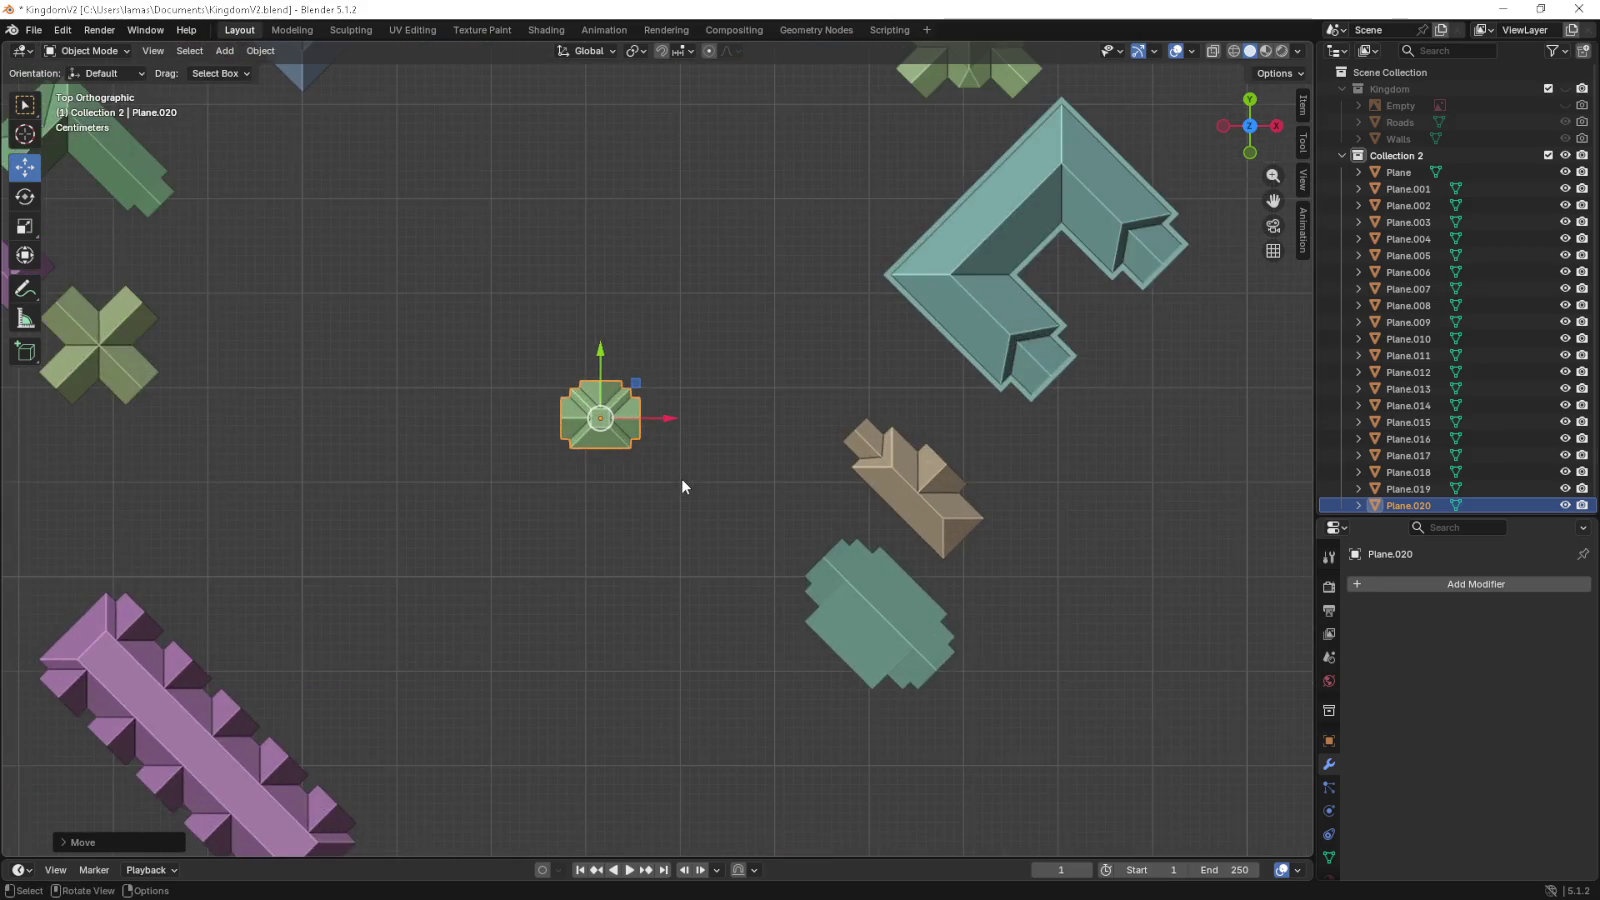
{"action": "scroll", "scroll_direction": "up", "scroll_amount": 3}
{"action": "key", "text": "s"}
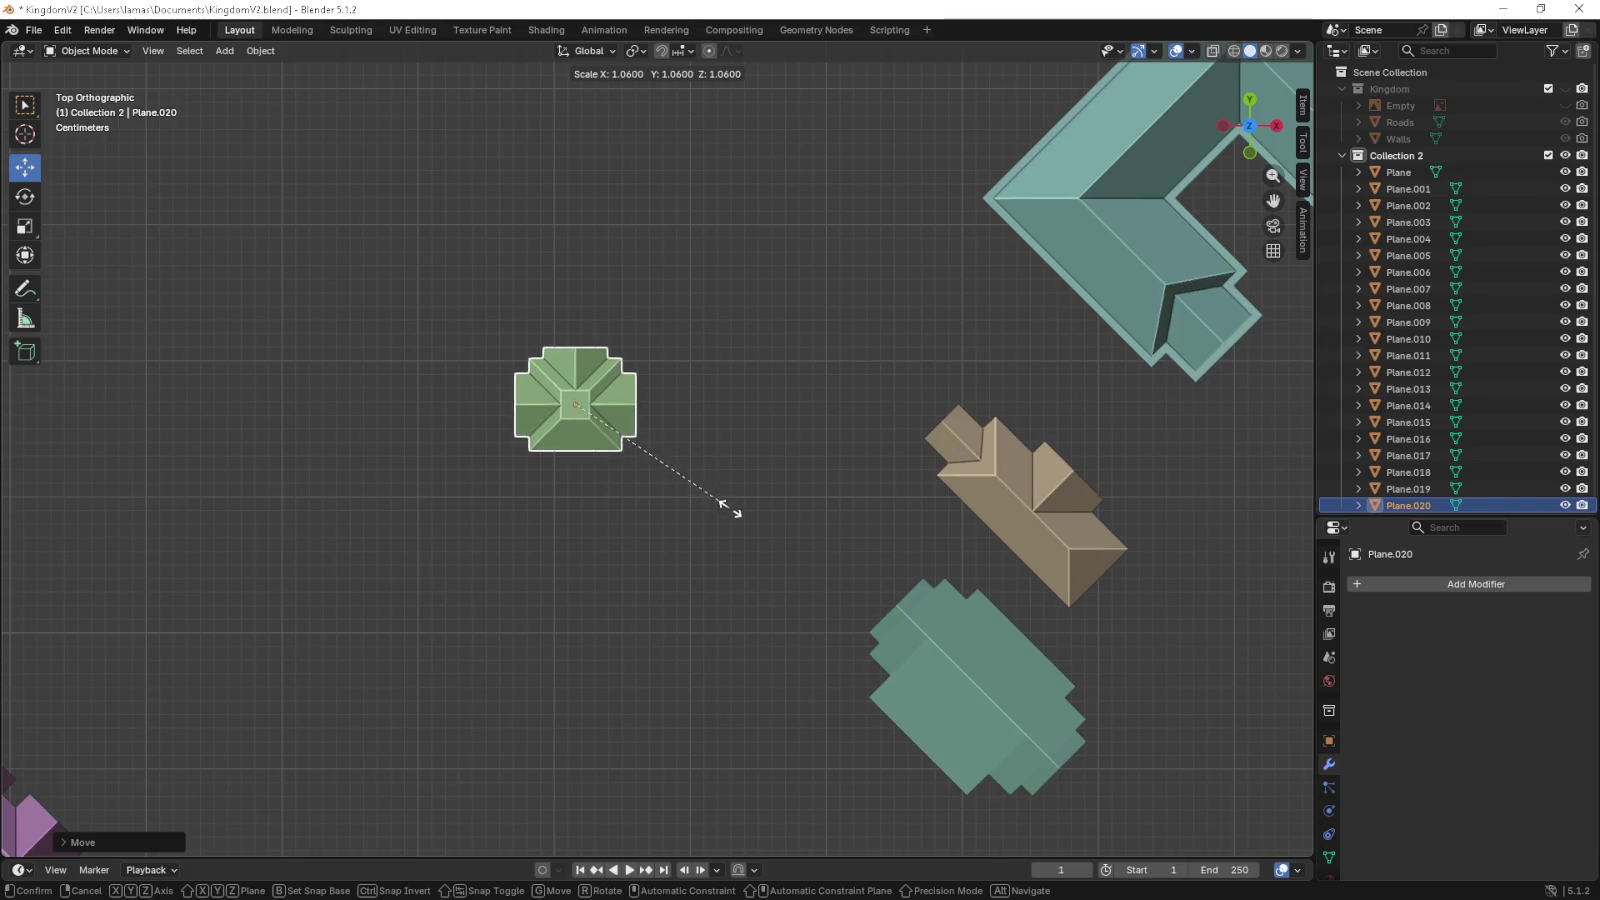
{"action": "left_click", "coordinate": [746, 518]}
- Check the house from front and top views, then unhide the Kingdom roads and walls
{"action": "key", "text": "KP_1"}
{"action": "scroll", "scroll_direction": "up", "scroll_amount": 3}
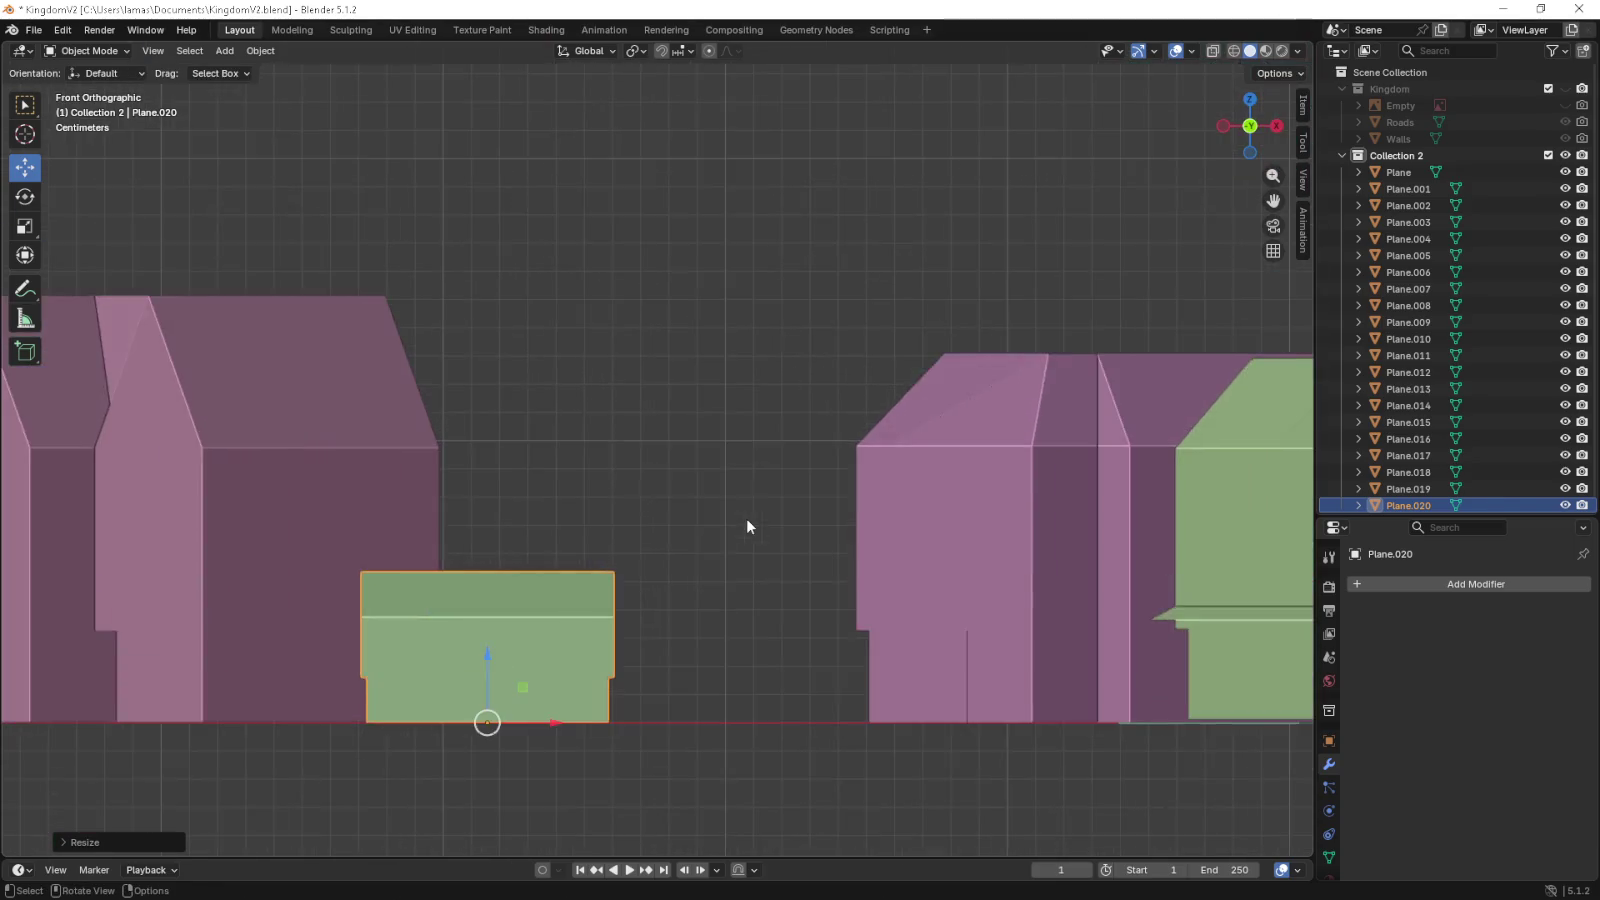
{"action": "left_click_drag", "start_coordinate": [746, 525], "coordinate": [1068, 392]}
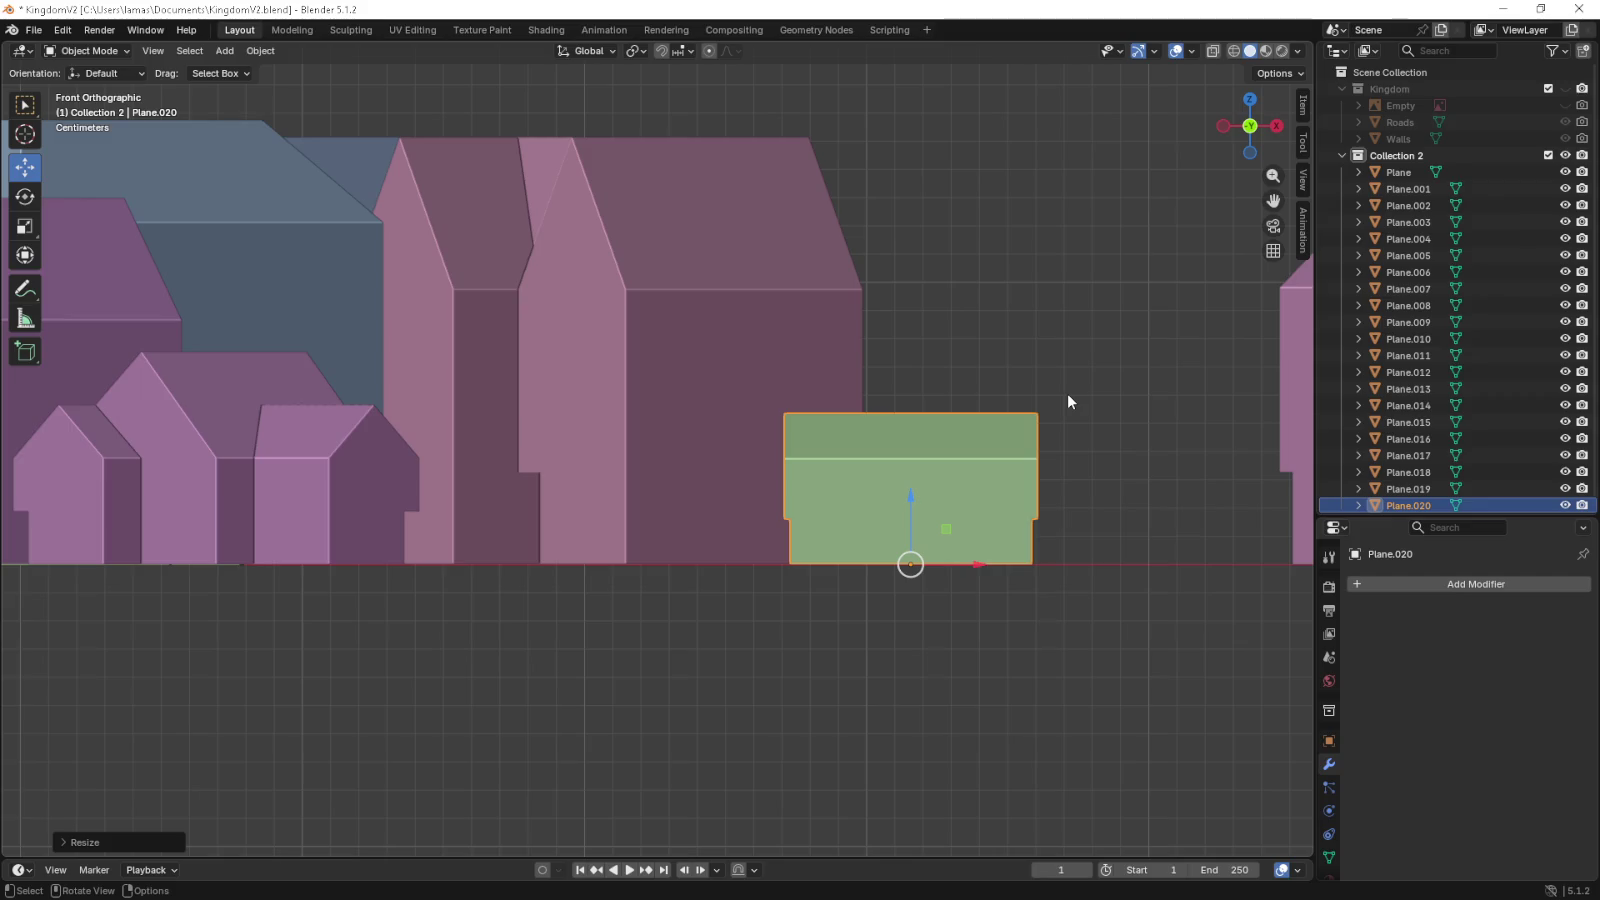
{"action": "key", "text": "KP_7"}
{"action": "scroll", "scroll_direction": "down", "scroll_amount": 3}
{"action": "scroll", "scroll_direction": "down", "scroll_amount": 3}
{"action": "scroll", "scroll_direction": "down", "scroll_amount": 3}
{"action": "scroll", "scroll_direction": "down", "scroll_amount": 3}
{"action": "left_click", "coordinate": [1565, 89]}
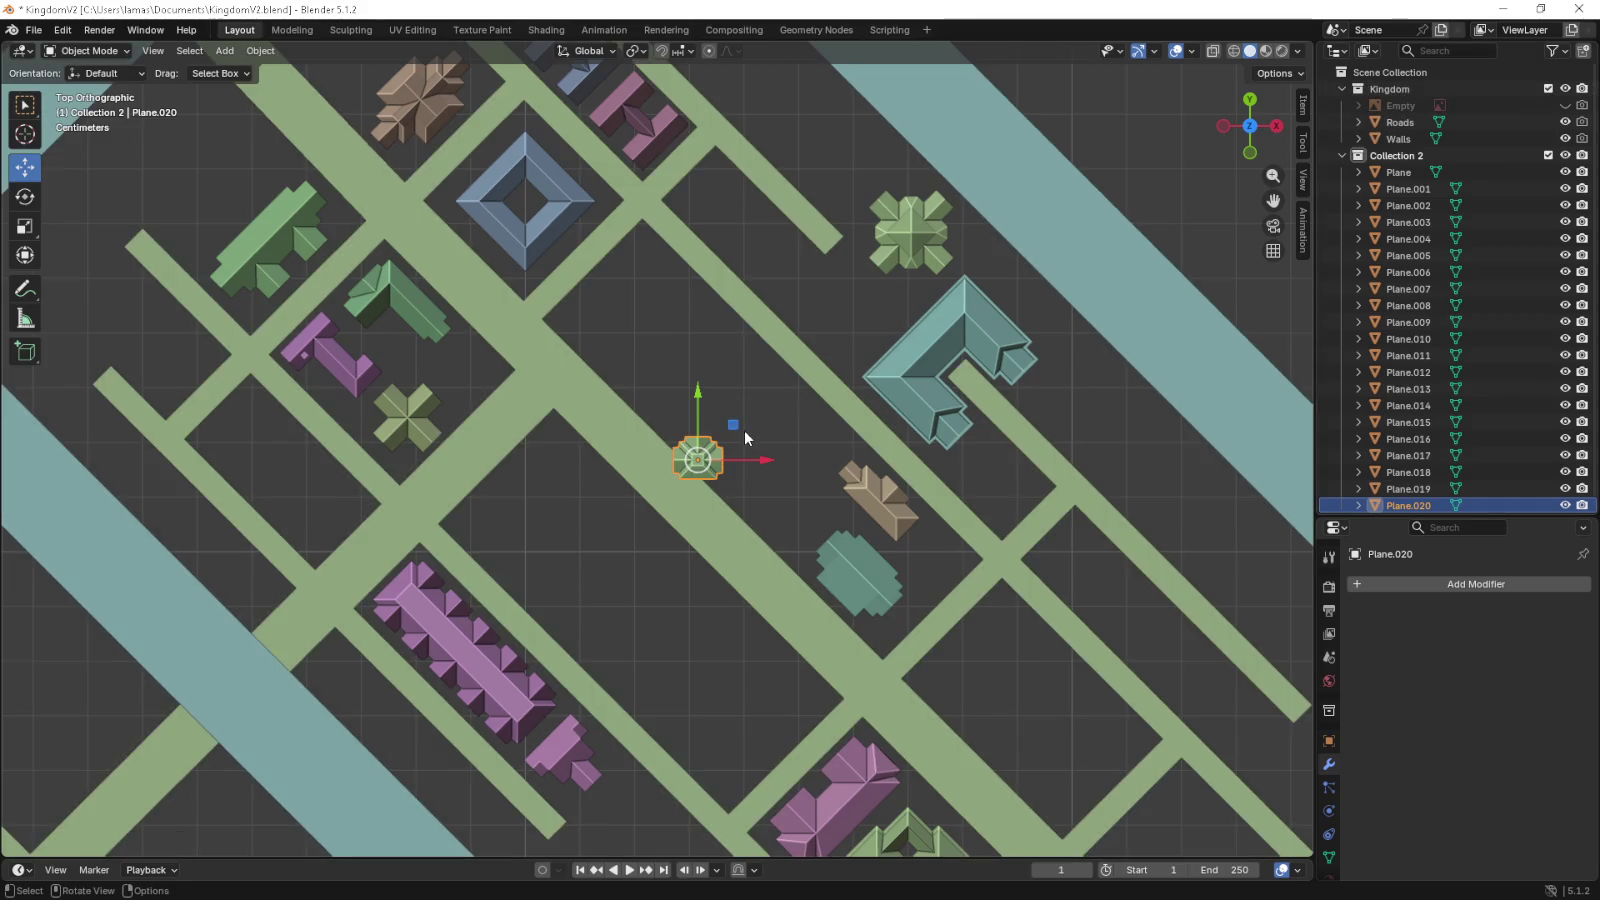
- Move the green house into the city block beside the cross-shaped house
{"action": "left_click_drag", "start_coordinate": [733, 424], "coordinate": [507, 336]}
{"action": "left_click_drag", "start_coordinate": [765, 372], "coordinate": [1050, 438]}
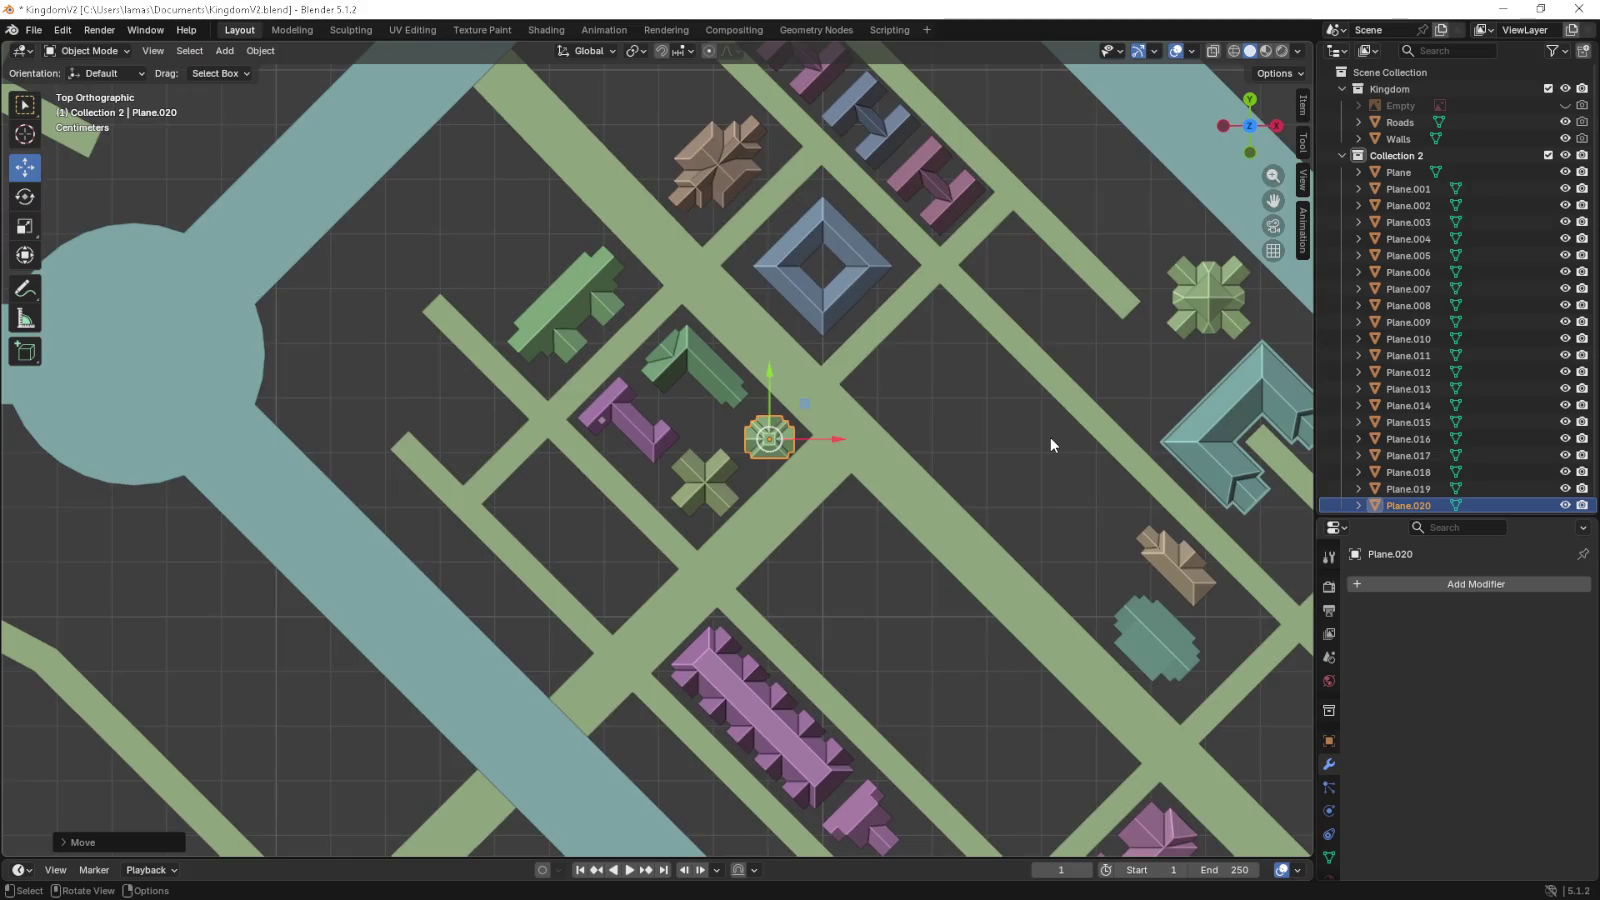
{"action": "key", "text": "KP_6"}
{"action": "key", "text": "KP_6"}
{"action": "key", "text": "KP_6"}
{"action": "scroll", "scroll_direction": "up", "scroll_amount": 3}
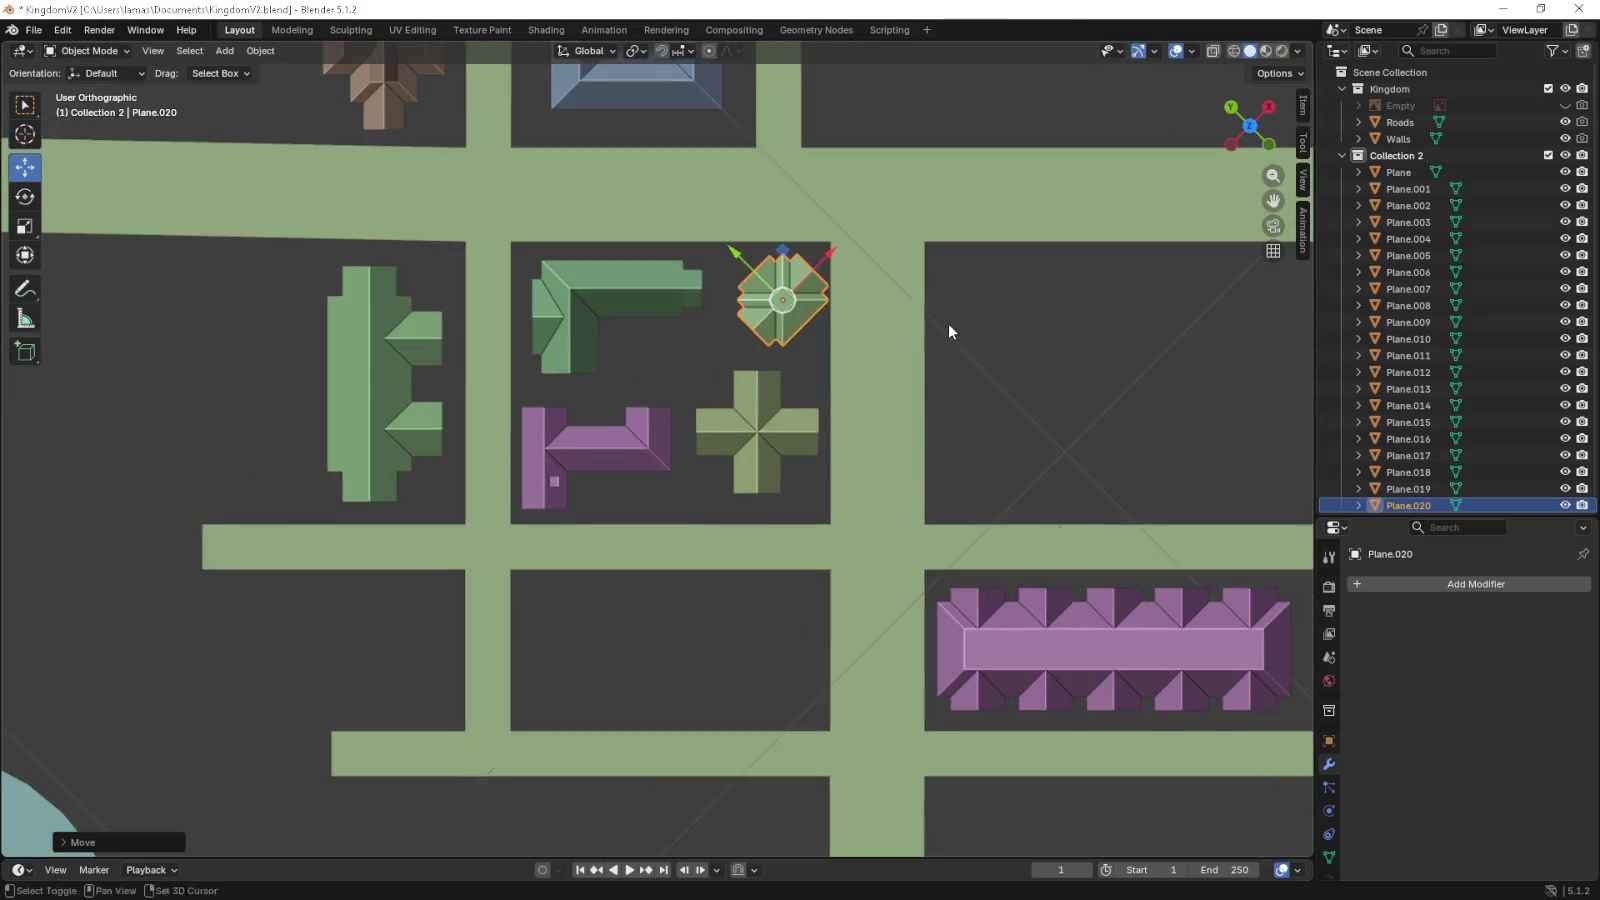
{"action": "left_click_drag", "start_coordinate": [948, 332], "coordinate": [843, 462]}
- Rotate the green house to align with the roads and nudge it into its final spot
{"action": "key", "text": "r"}
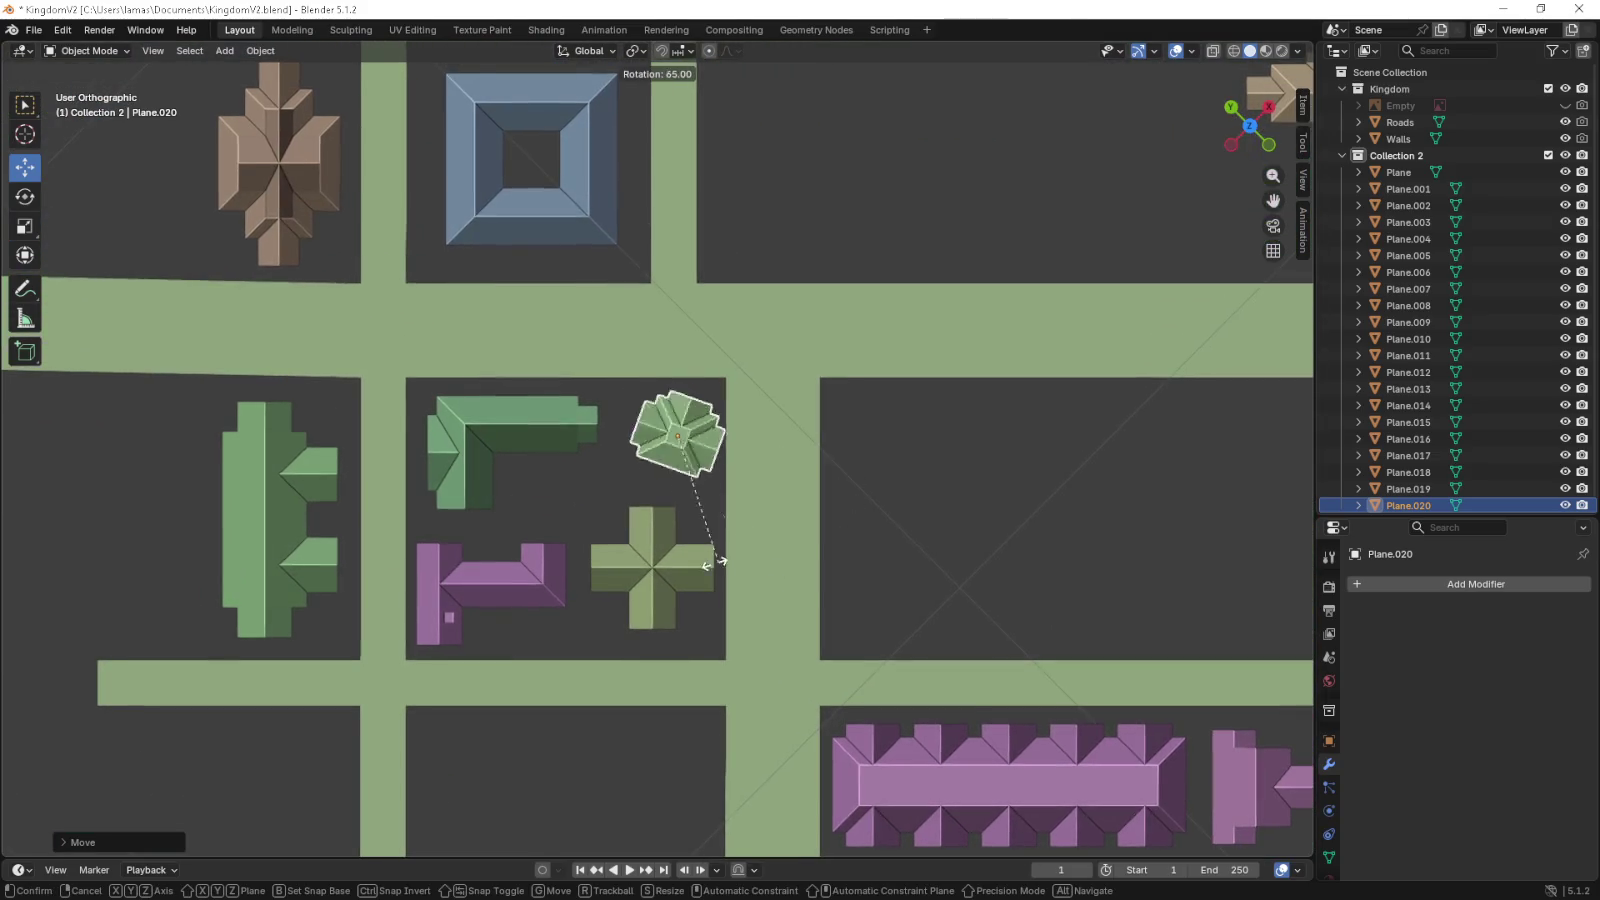
{"action": "left_click", "coordinate": [597, 503]}
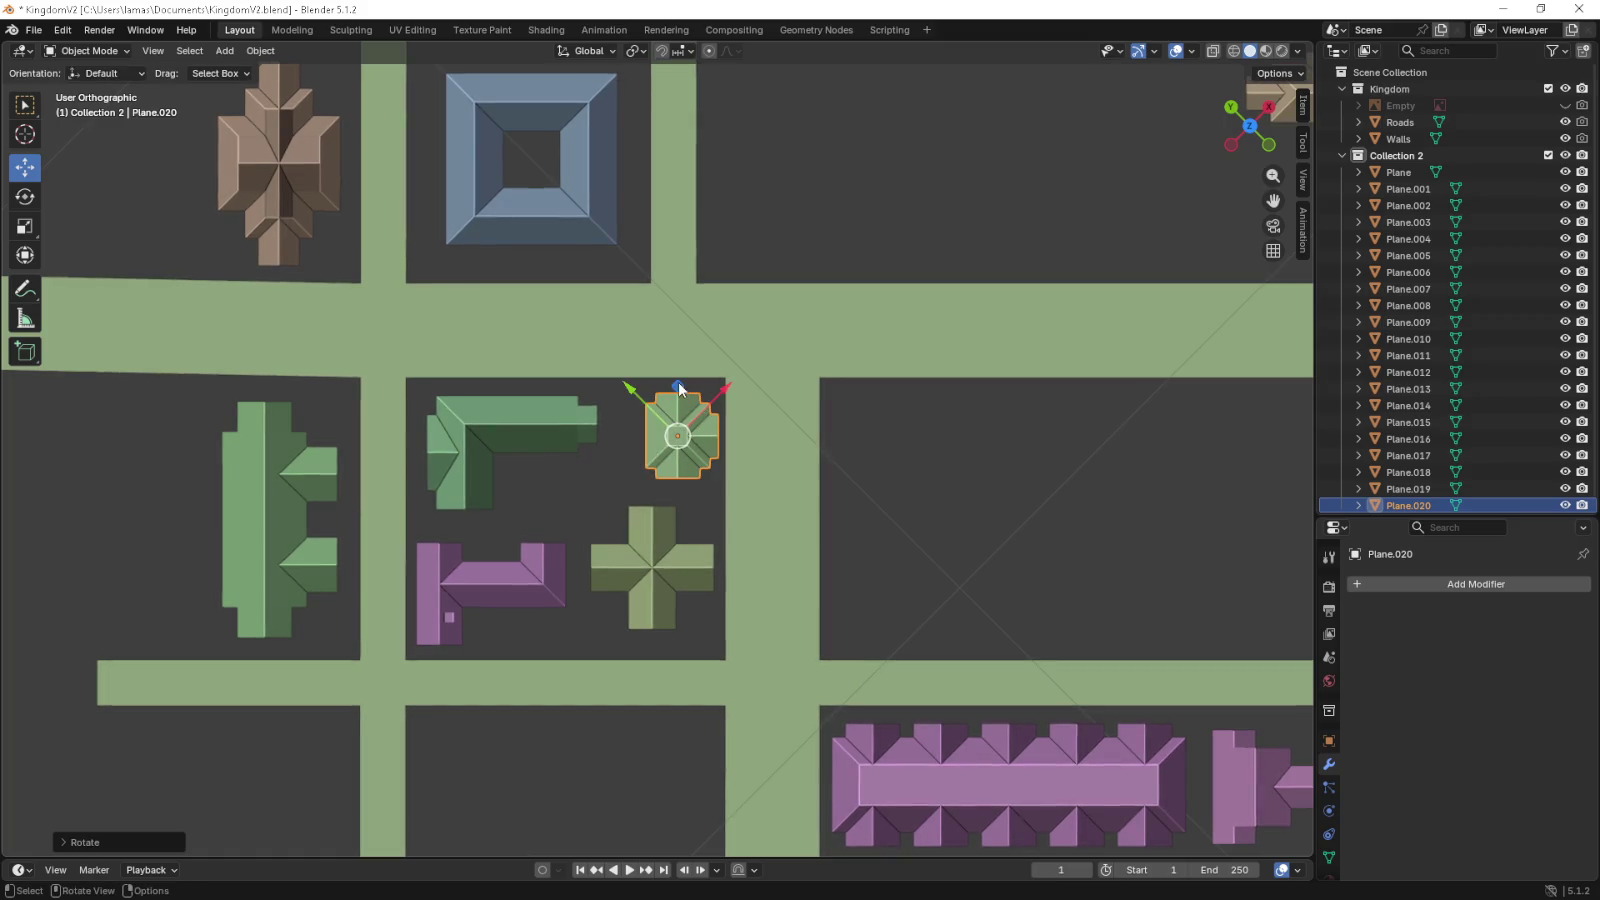
{"action": "left_click_drag", "start_coordinate": [677, 392], "coordinate": [667, 387]}
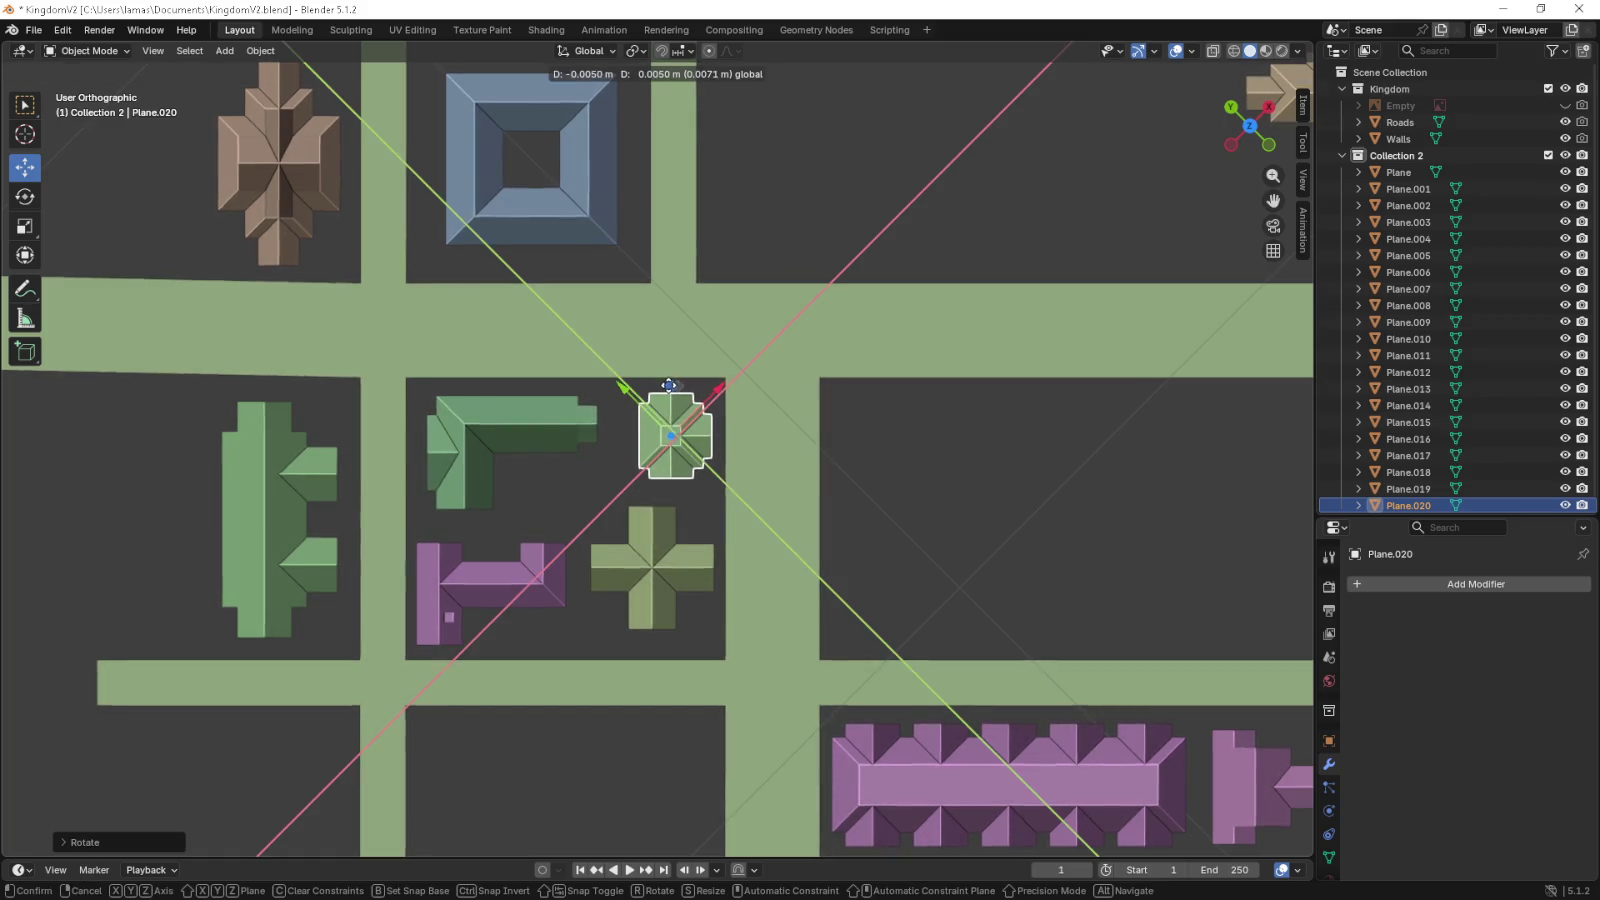
{"action": "key", "text": "r"}
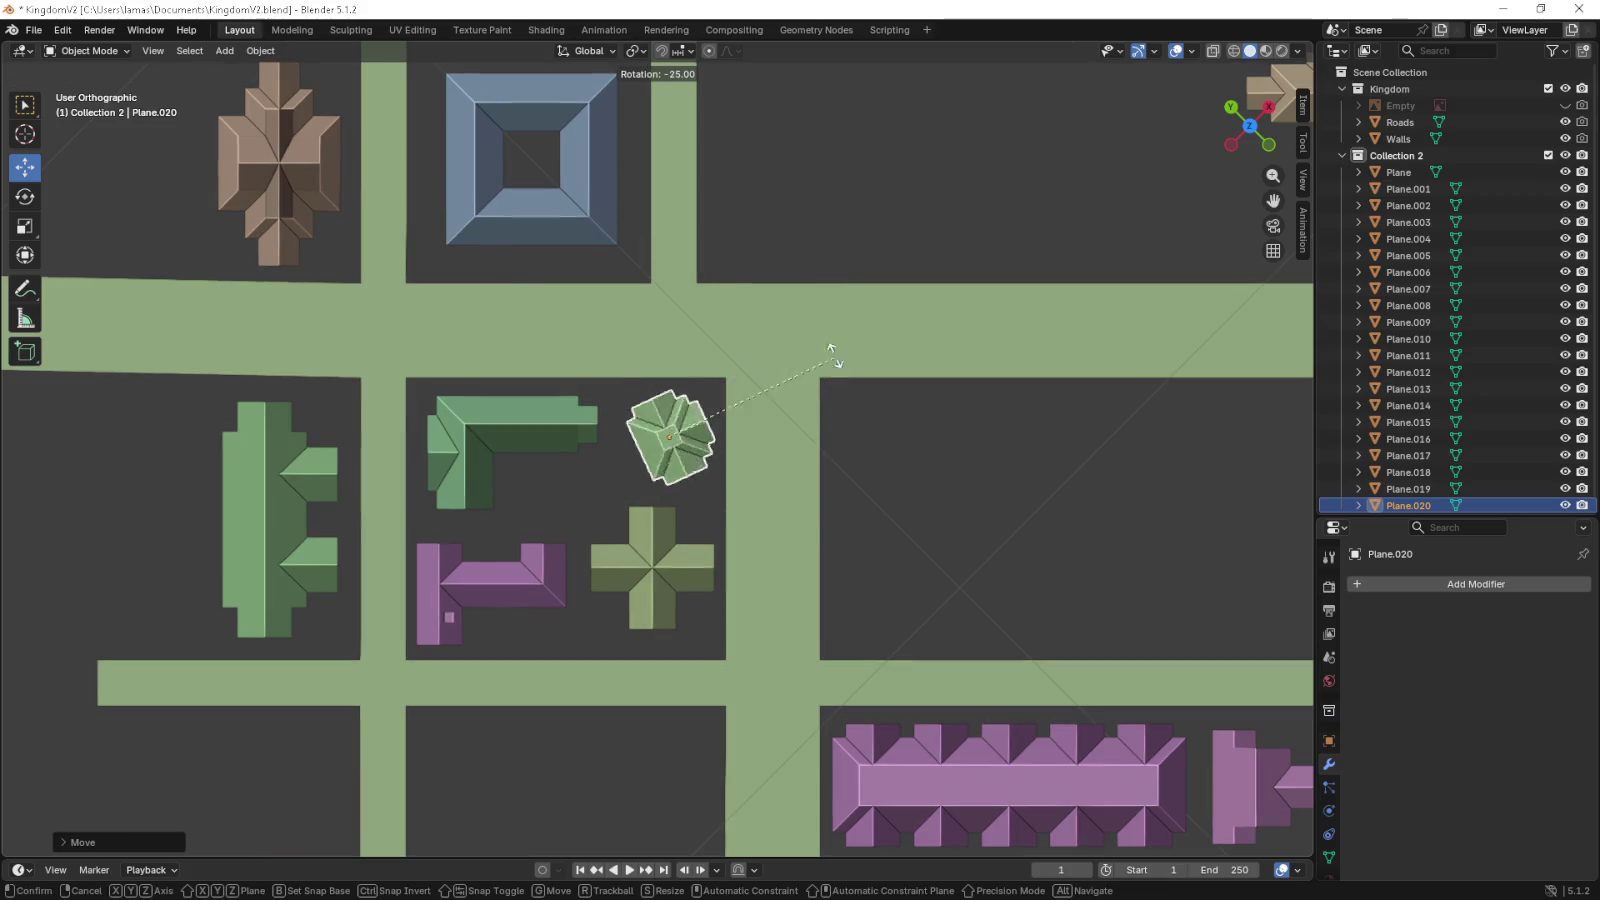
{"action": "left_click", "coordinate": [660, 250]}
{"action": "left_click_drag", "start_coordinate": [668, 393], "coordinate": [668, 386]}
{"action": "left_click_drag", "start_coordinate": [878, 456], "coordinate": [632, 488]}
{"action": "key", "text": "KP_7"}
{"action": "key", "text": "KP_6"}
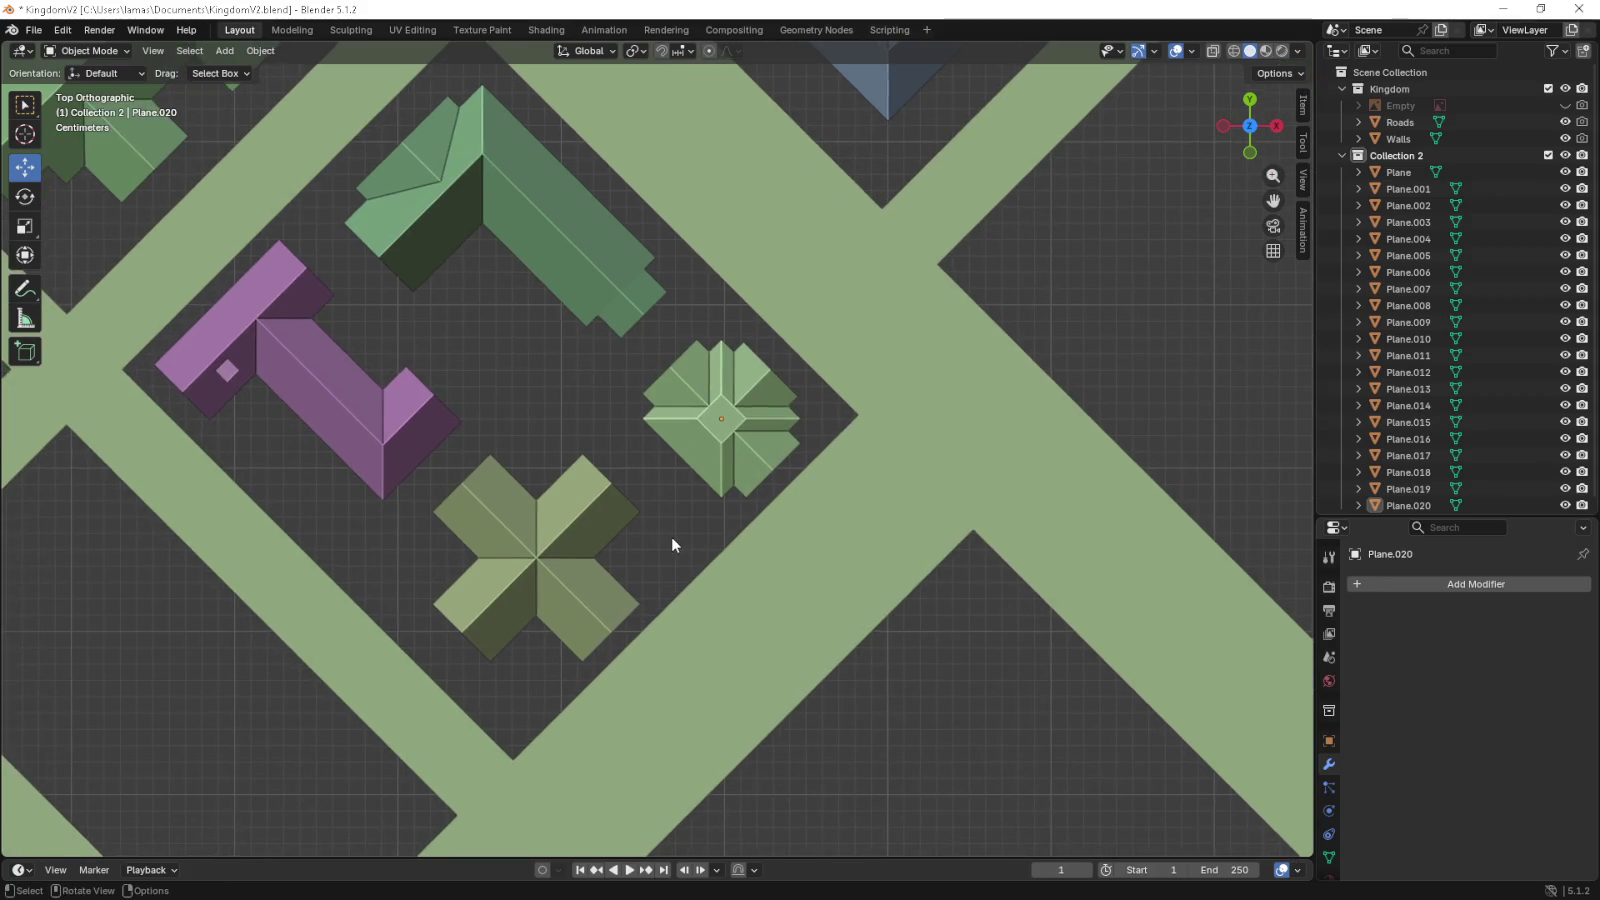
- Add a new empty collection under the Scene Collection
{"action": "key", "text": "KP_6"}
{"action": "key", "text": "KP_6"}
{"action": "scroll", "scroll_direction": "down", "scroll_amount": 3}
{"action": "scroll", "scroll_direction": "down", "scroll_amount": 3}
{"action": "scroll", "scroll_direction": "down", "scroll_amount": 3}
{"action": "scroll", "scroll_direction": "down", "scroll_amount": 3}
{"action": "scroll", "scroll_direction": "up", "scroll_amount": 3}
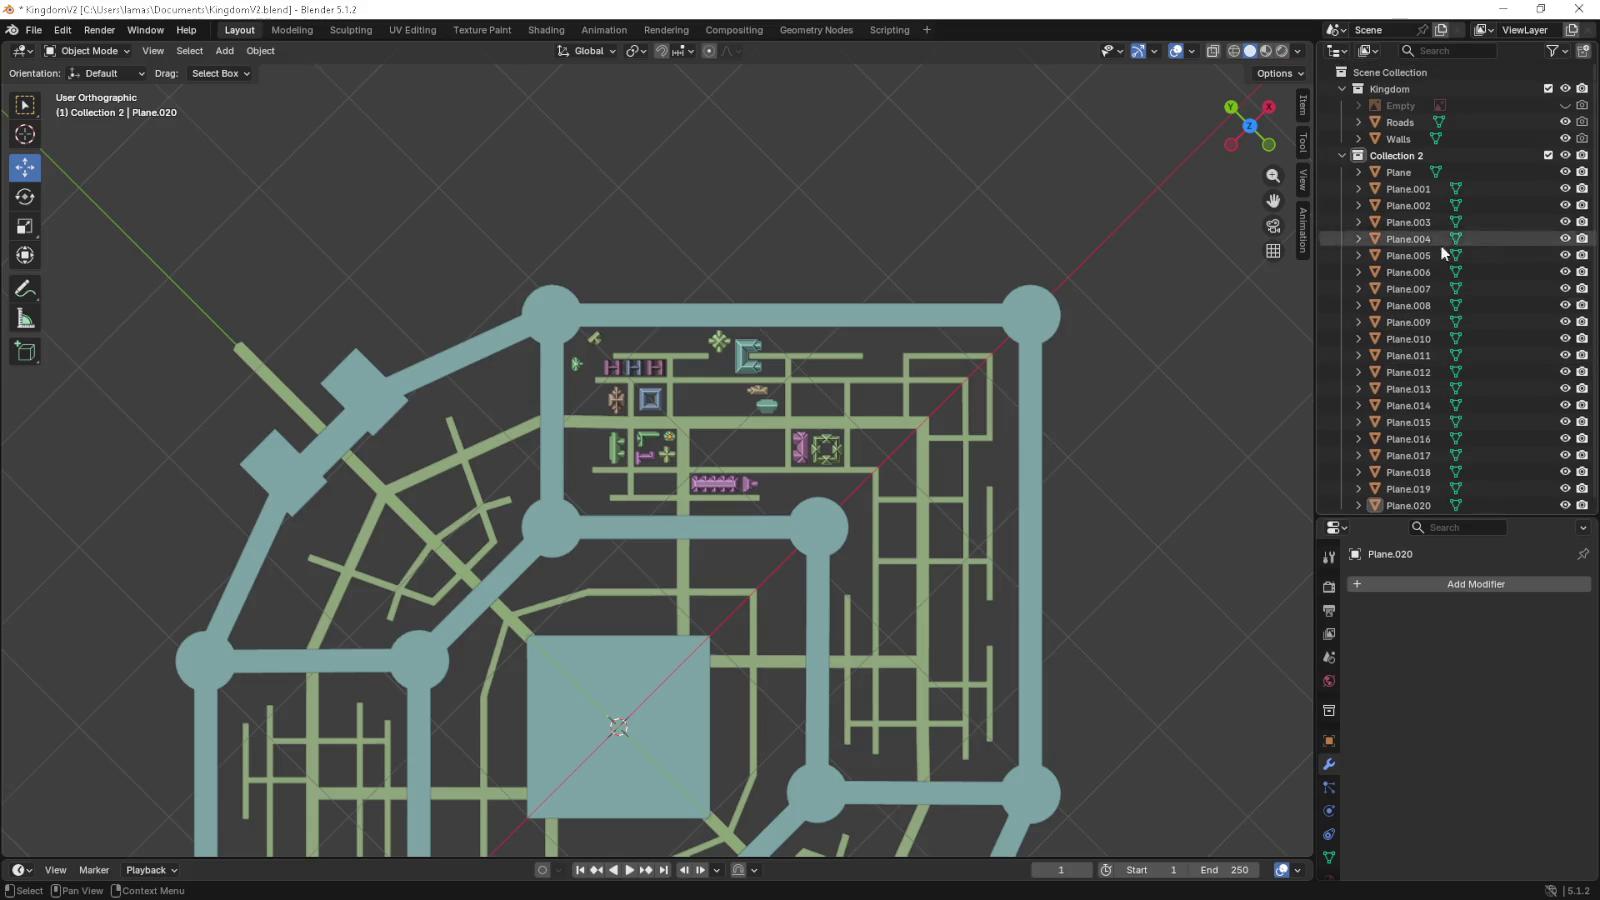
{"action": "left_click", "coordinate": [1505, 67]}
{"action": "right_click", "coordinate": [1505, 67]}
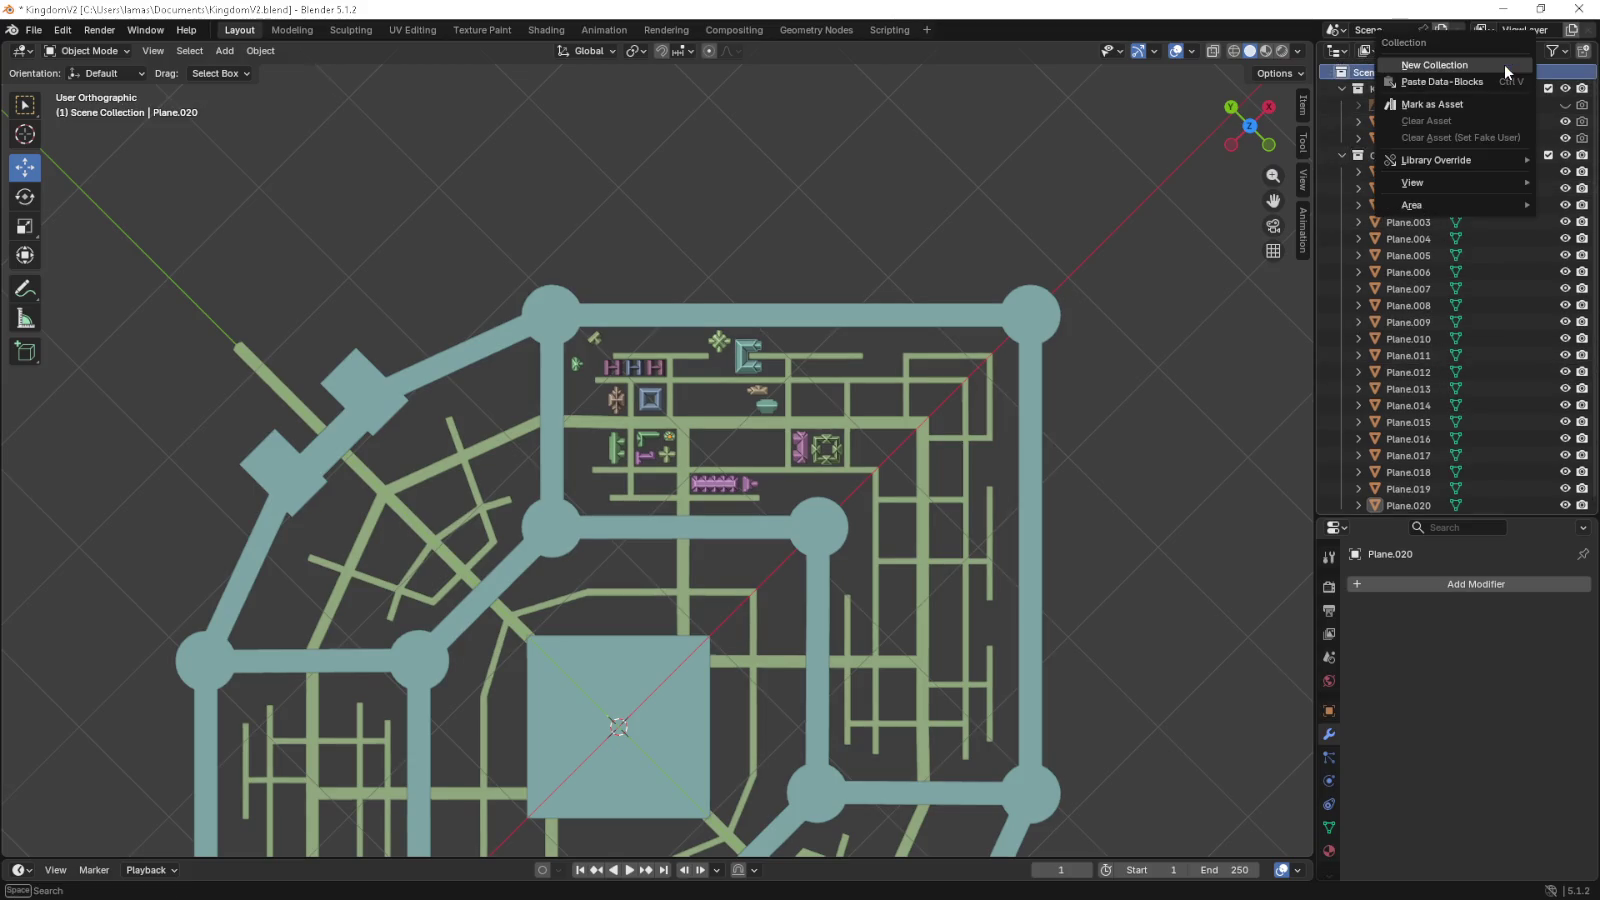
{"action": "key", "text": "Escape"}
{"action": "scroll", "scroll_direction": "down", "scroll_amount": 3}
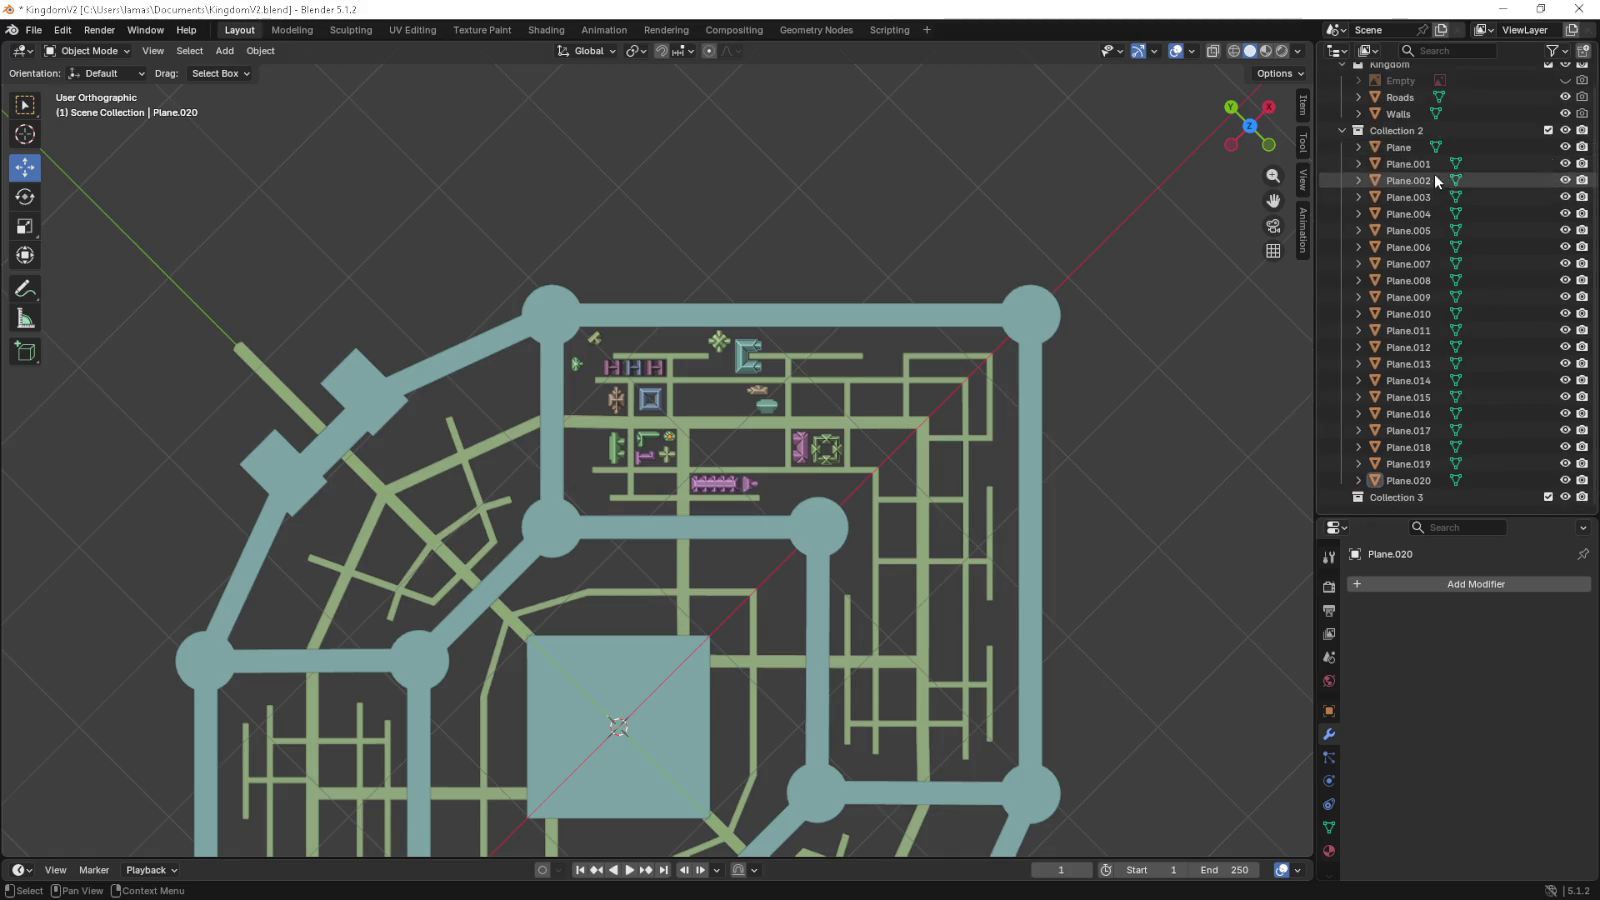
- Rename Collection 2 to 'houses' and Collection 3 to 'side roads'
{"action": "left_click", "coordinate": [1418, 136]}
{"action": "double_click", "coordinate": [1418, 136]}
{"action": "type", "text": "hous"}
{"action": "key", "text": "Return"}
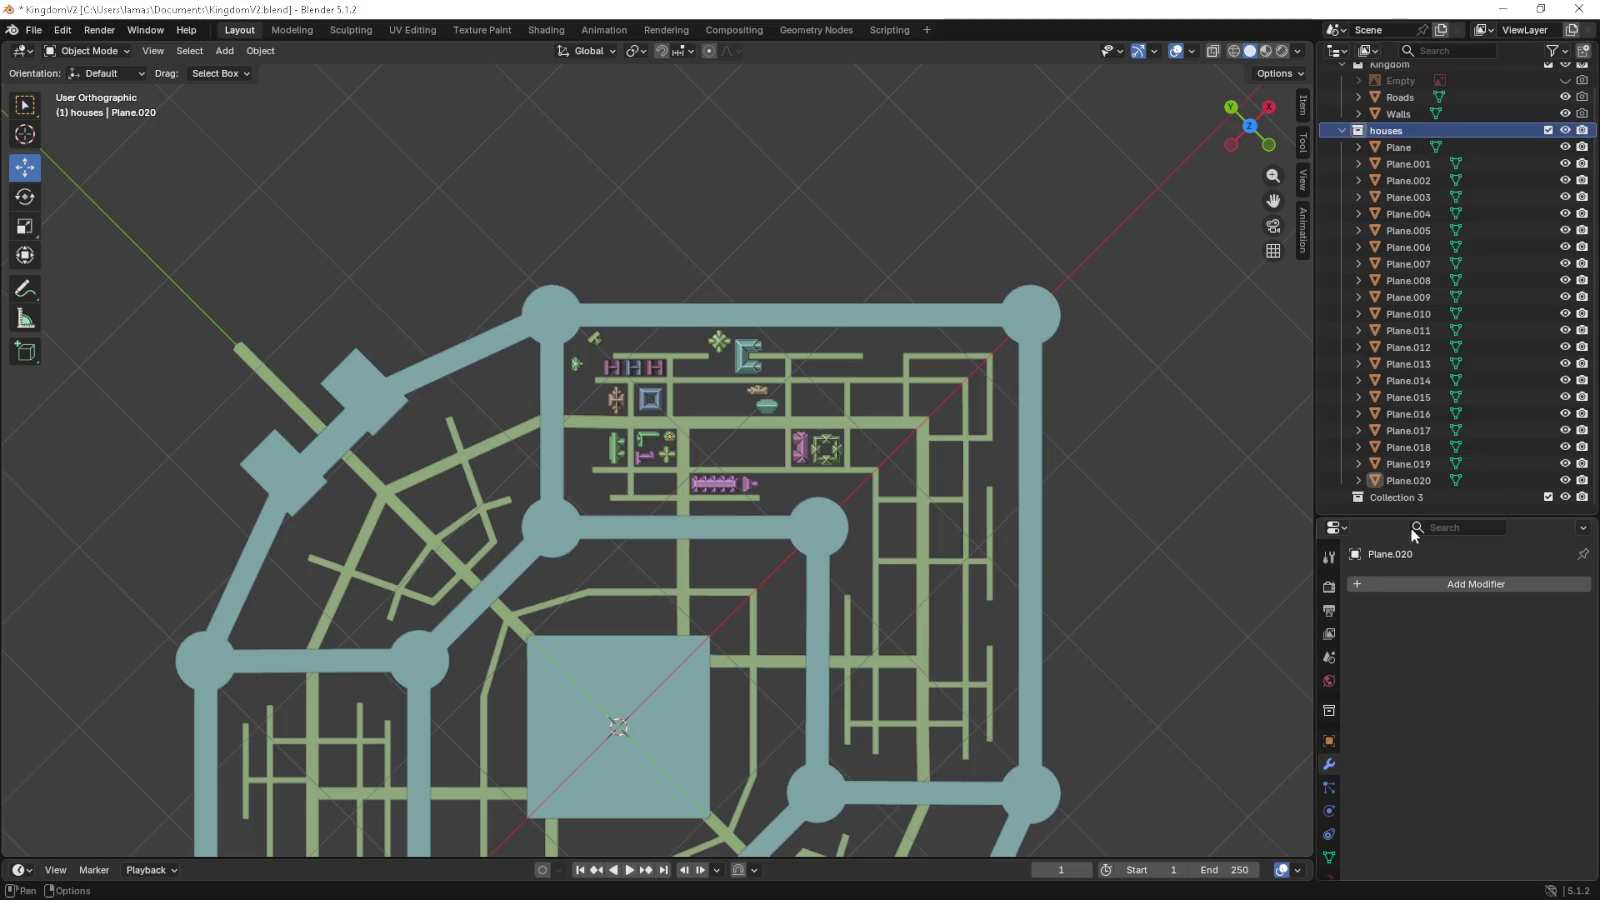
{"action": "left_click", "coordinate": [1412, 500]}
{"action": "double_click", "coordinate": [1413, 499]}
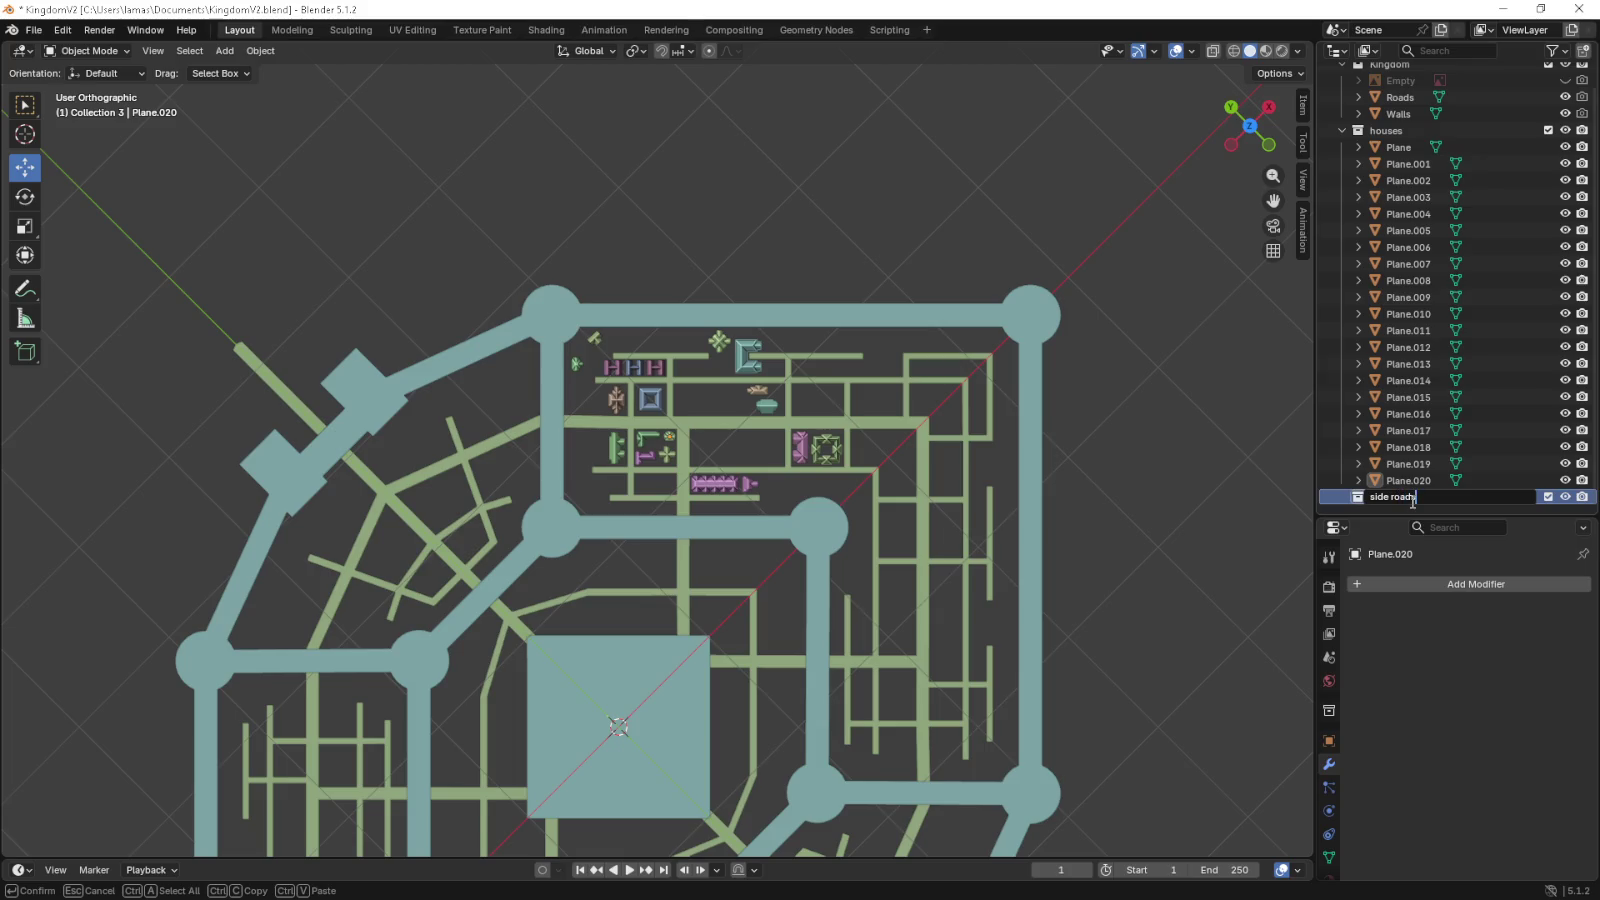
{"action": "key", "text": "Return"}
{"action": "left_click_drag", "start_coordinate": [741, 625], "coordinate": [751, 539]}
{"action": "key", "text": "shift+a"}
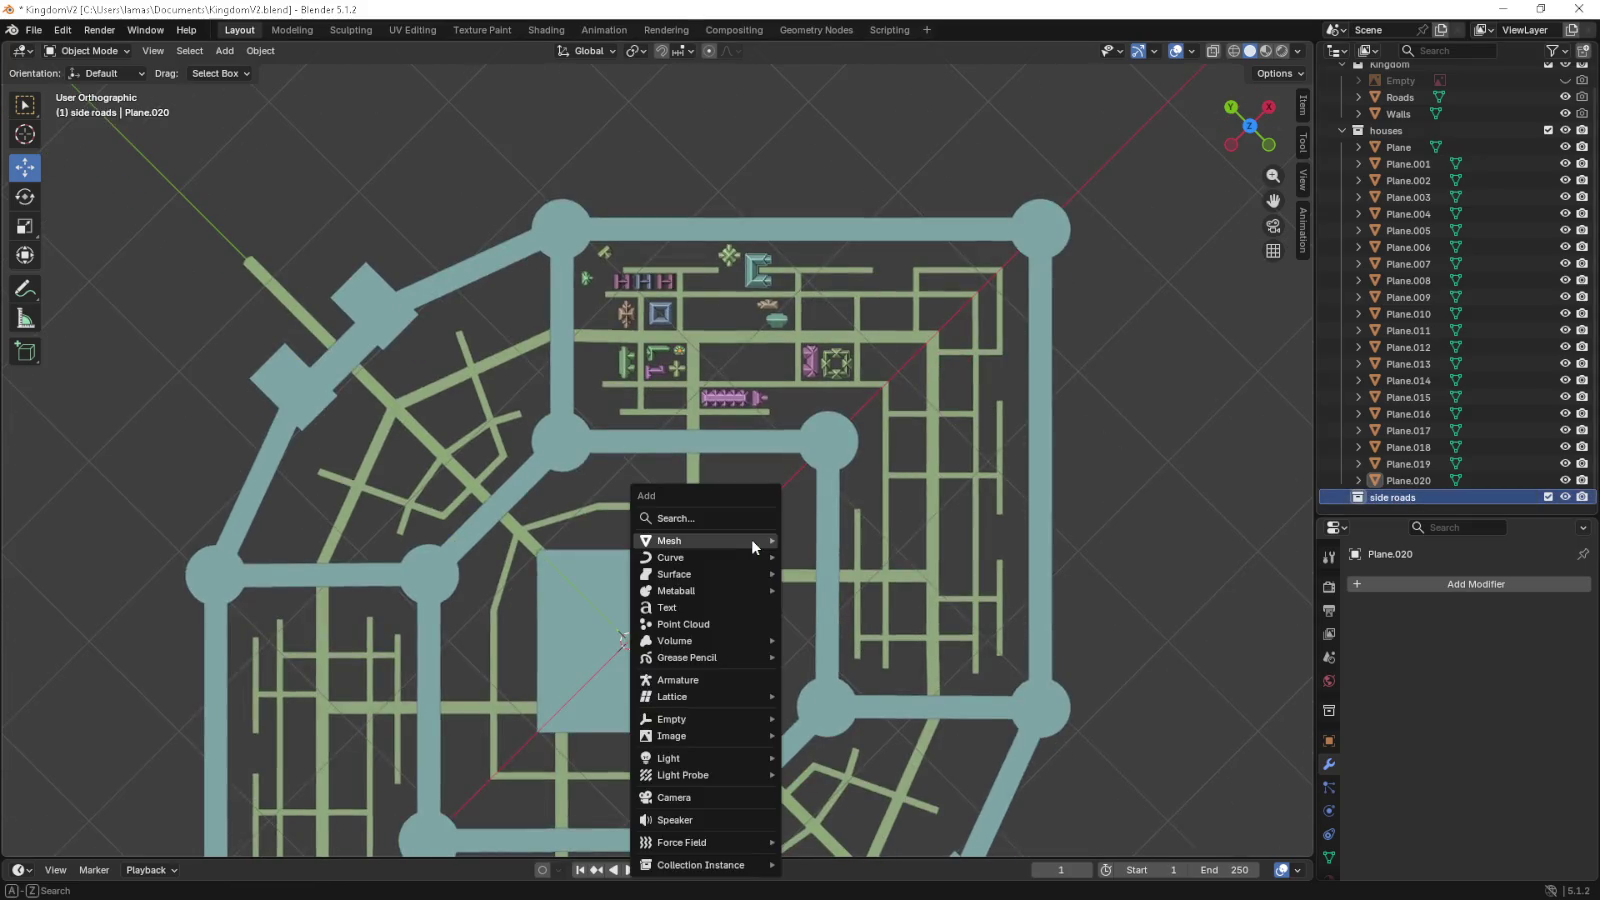
- Add a small plane and move it up into the houses block
{"action": "left_click", "coordinate": [810, 540]}
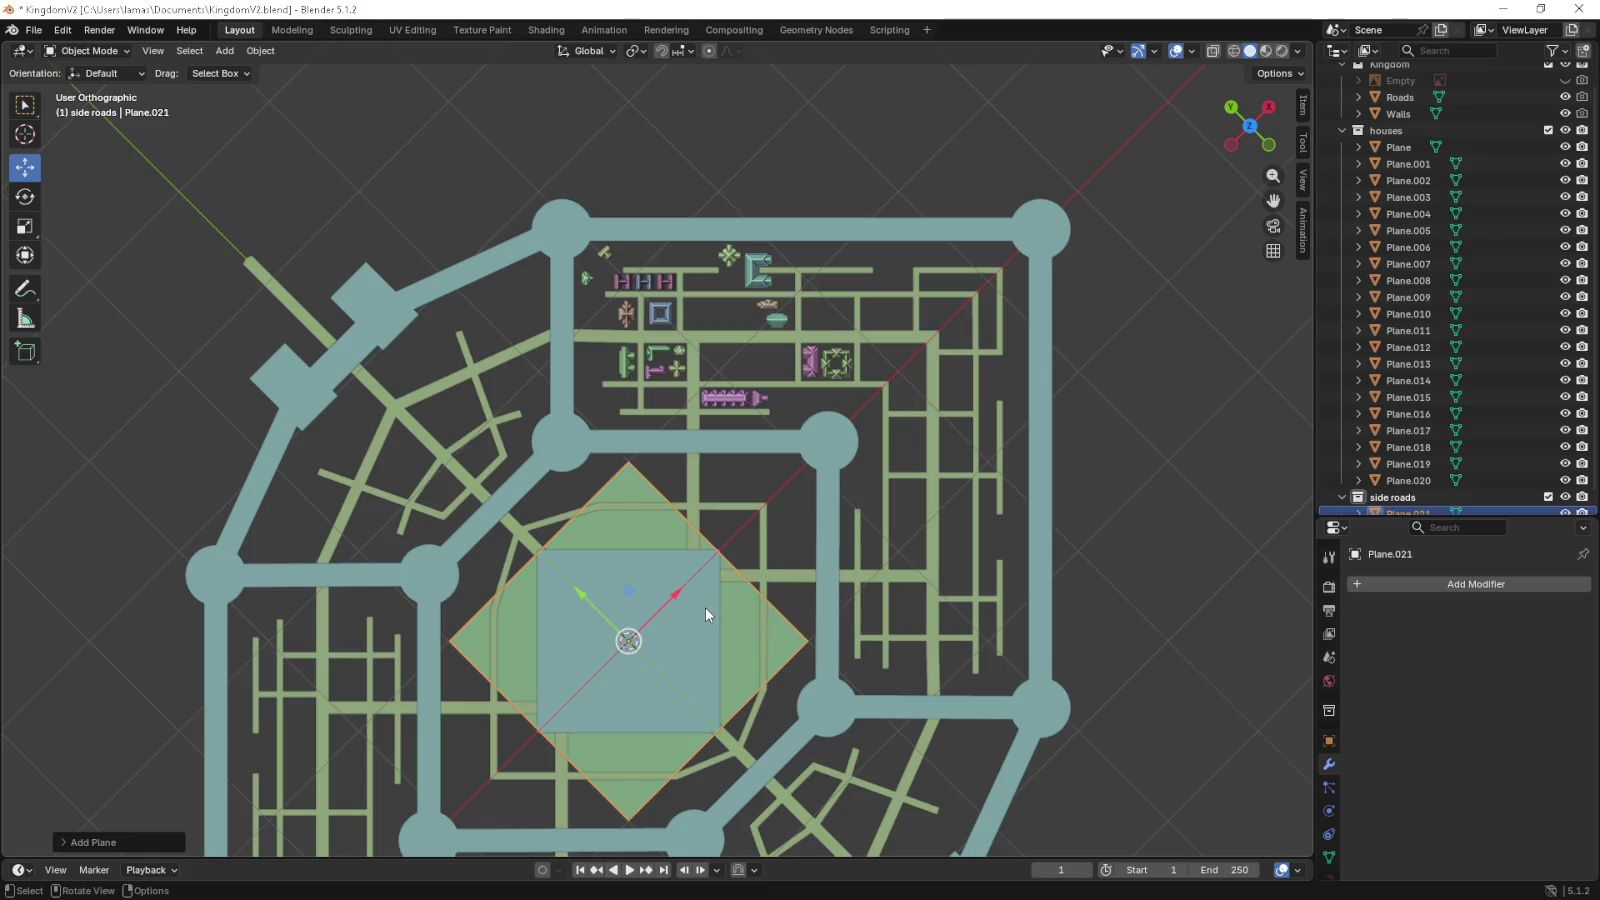
{"action": "key", "text": "s"}
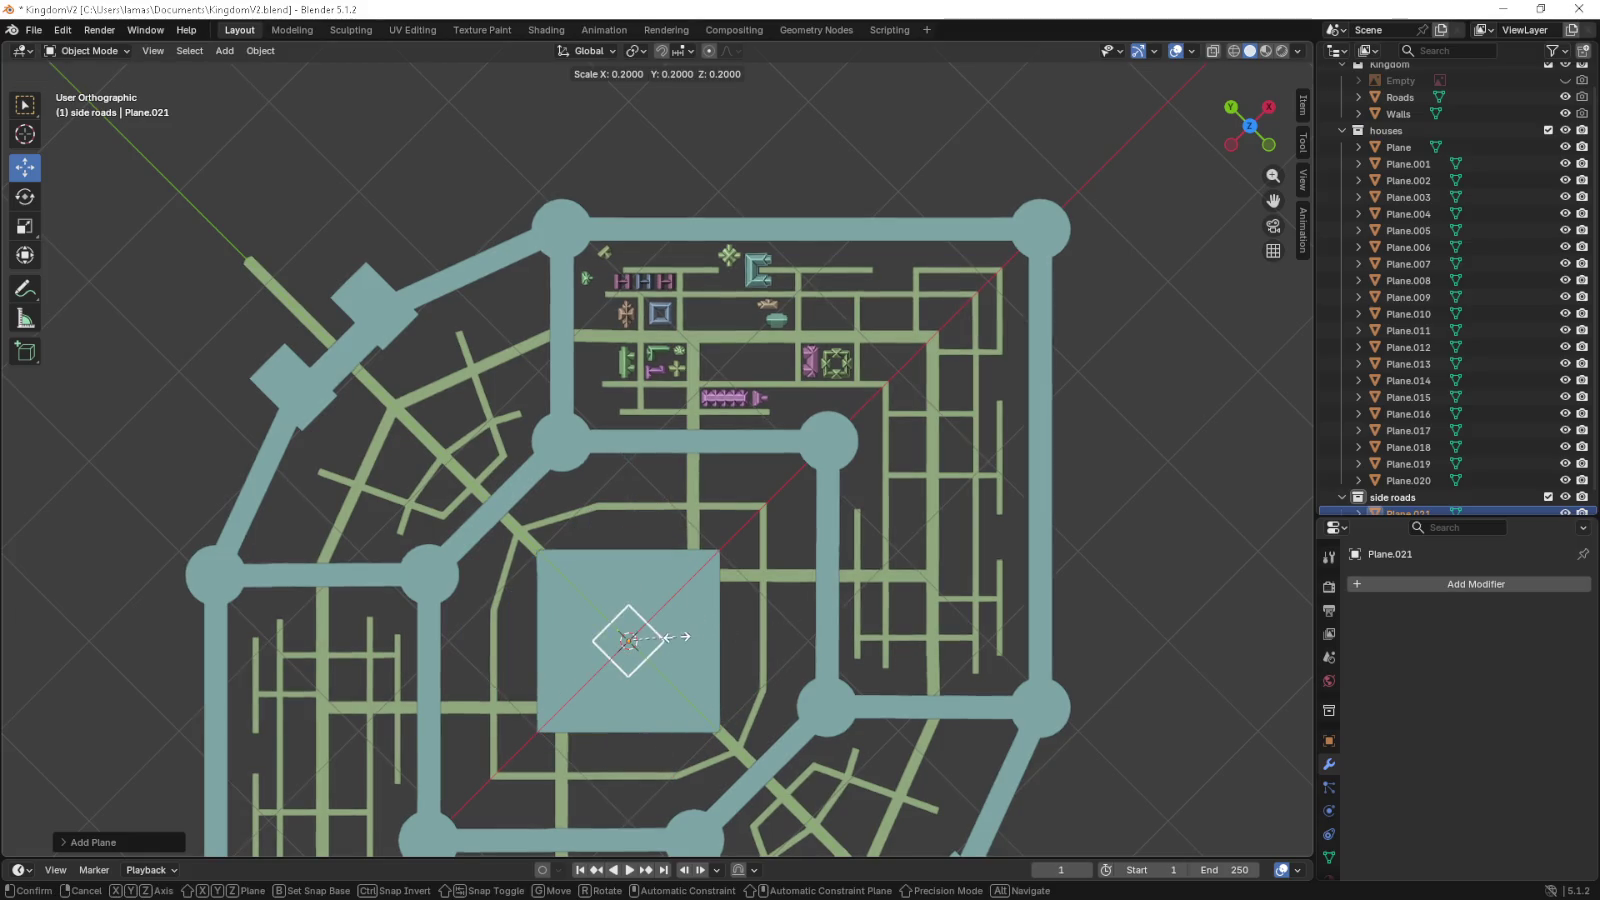
{"action": "left_click", "coordinate": [654, 632]}
{"action": "left_click_drag", "start_coordinate": [626, 598], "coordinate": [641, 375]}
{"action": "scroll", "scroll_direction": "up", "scroll_amount": 3}
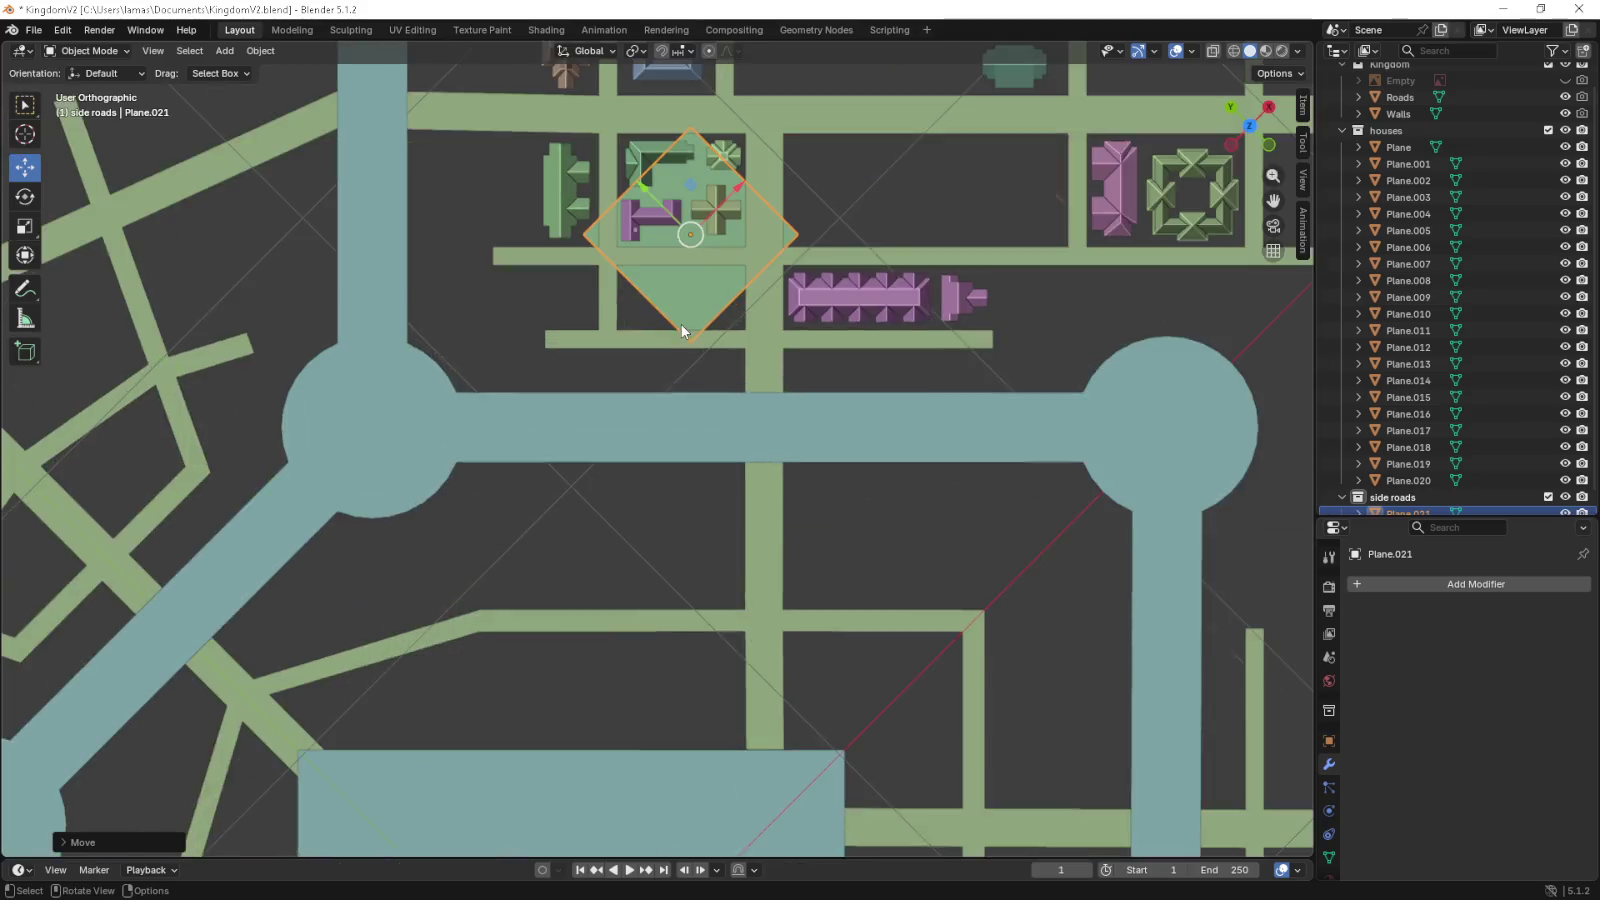
{"action": "left_click_drag", "start_coordinate": [880, 323], "coordinate": [845, 573]}
{"action": "scroll", "scroll_direction": "up", "scroll_amount": 3}
- Shrink the plane further, rotate it axis-aligned, and place it at the block's bottom edge in Edit Mode
{"action": "key", "text": "s"}
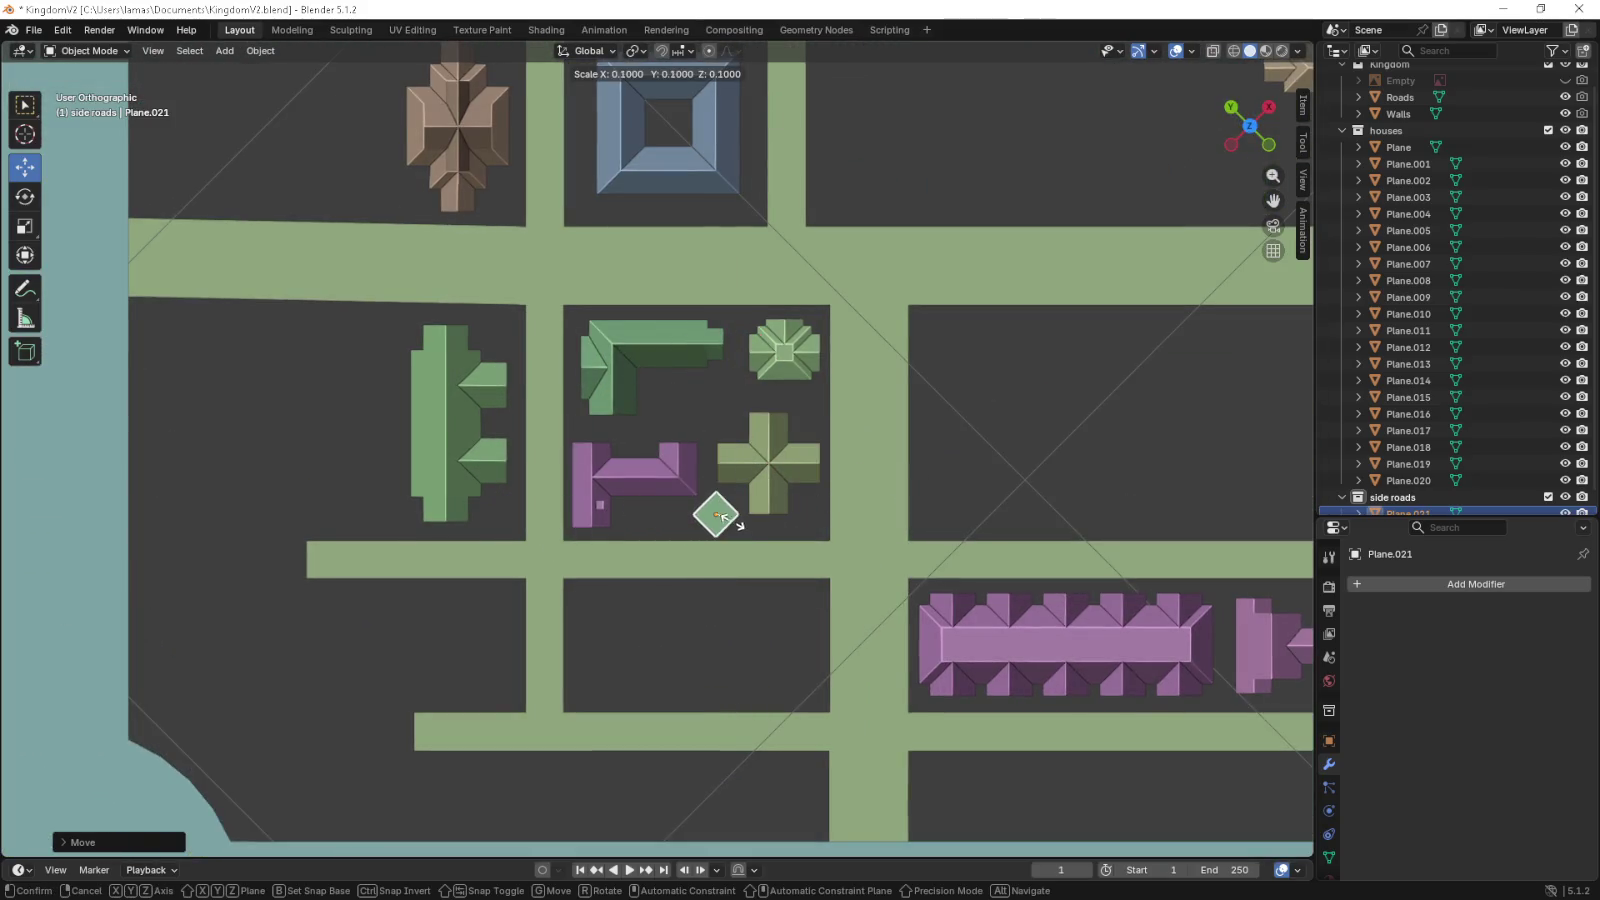
{"action": "left_click", "coordinate": [730, 525]}
{"action": "scroll", "scroll_direction": "up", "scroll_amount": 3}
{"action": "key", "text": "s"}
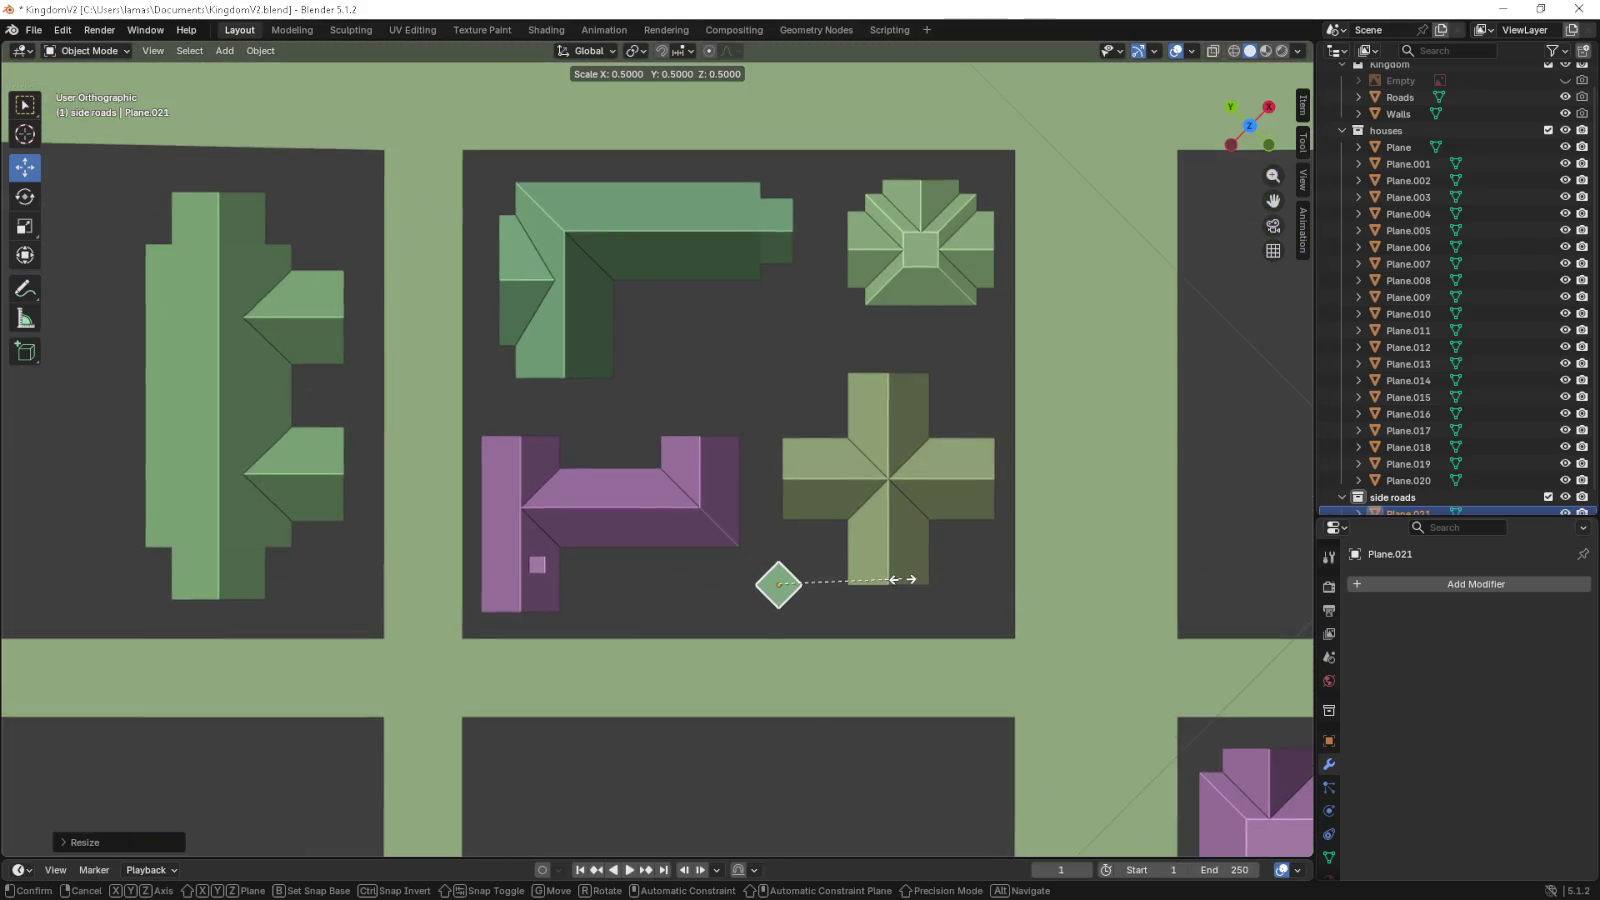
{"action": "left_click", "coordinate": [911, 578]}
{"action": "scroll", "scroll_direction": "up", "scroll_amount": 3}
{"action": "key", "text": "r"}
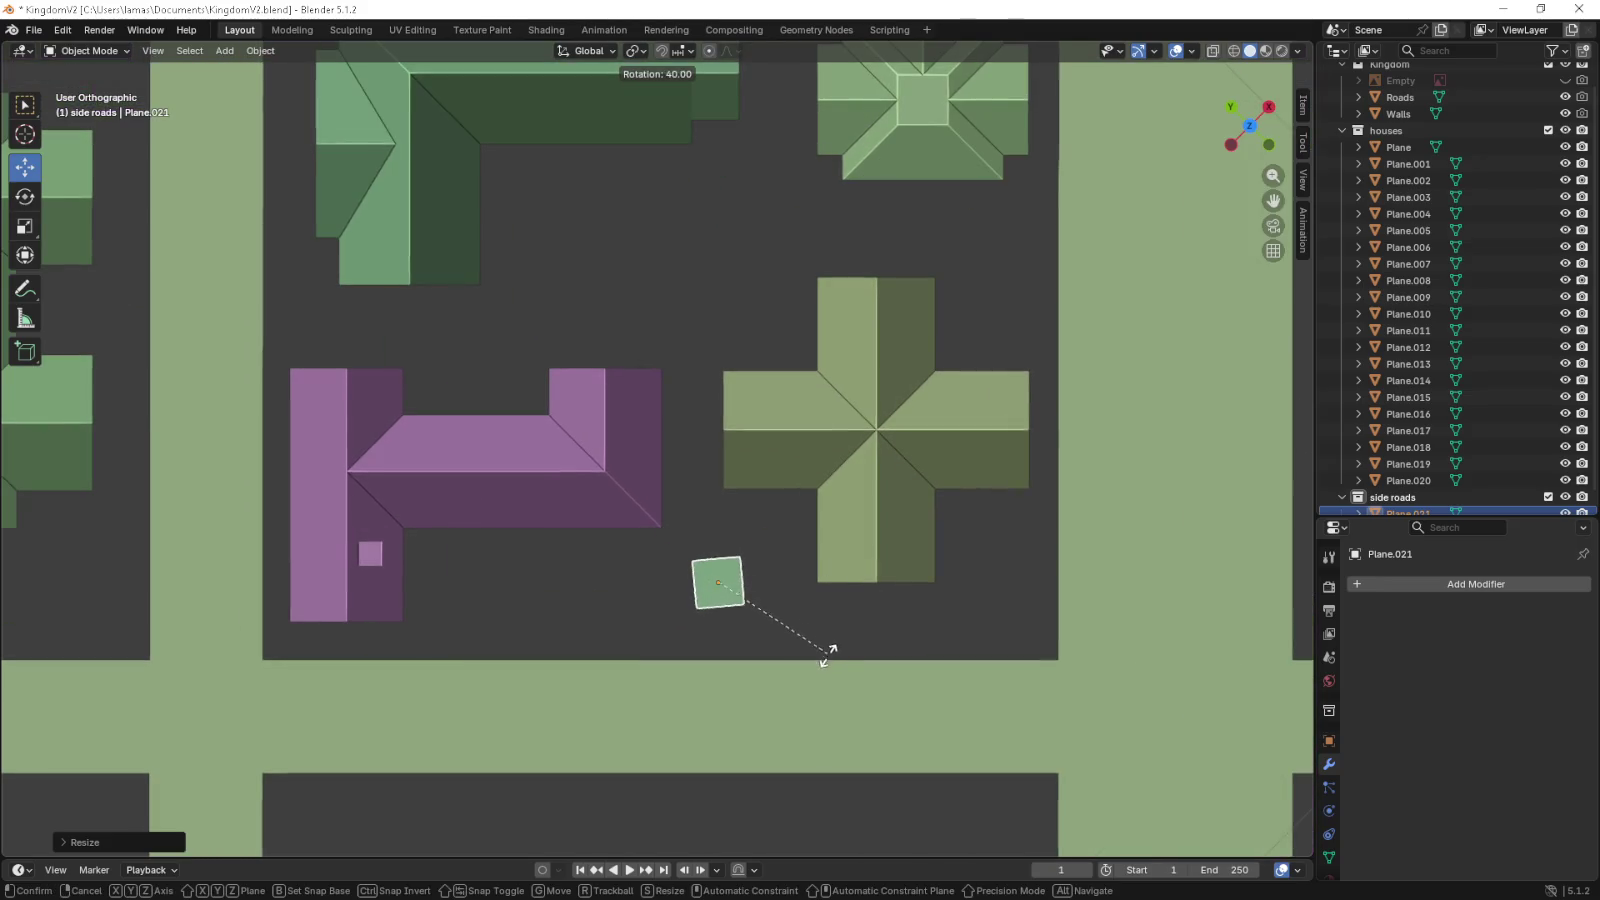
{"action": "left_click", "coordinate": [858, 620]}
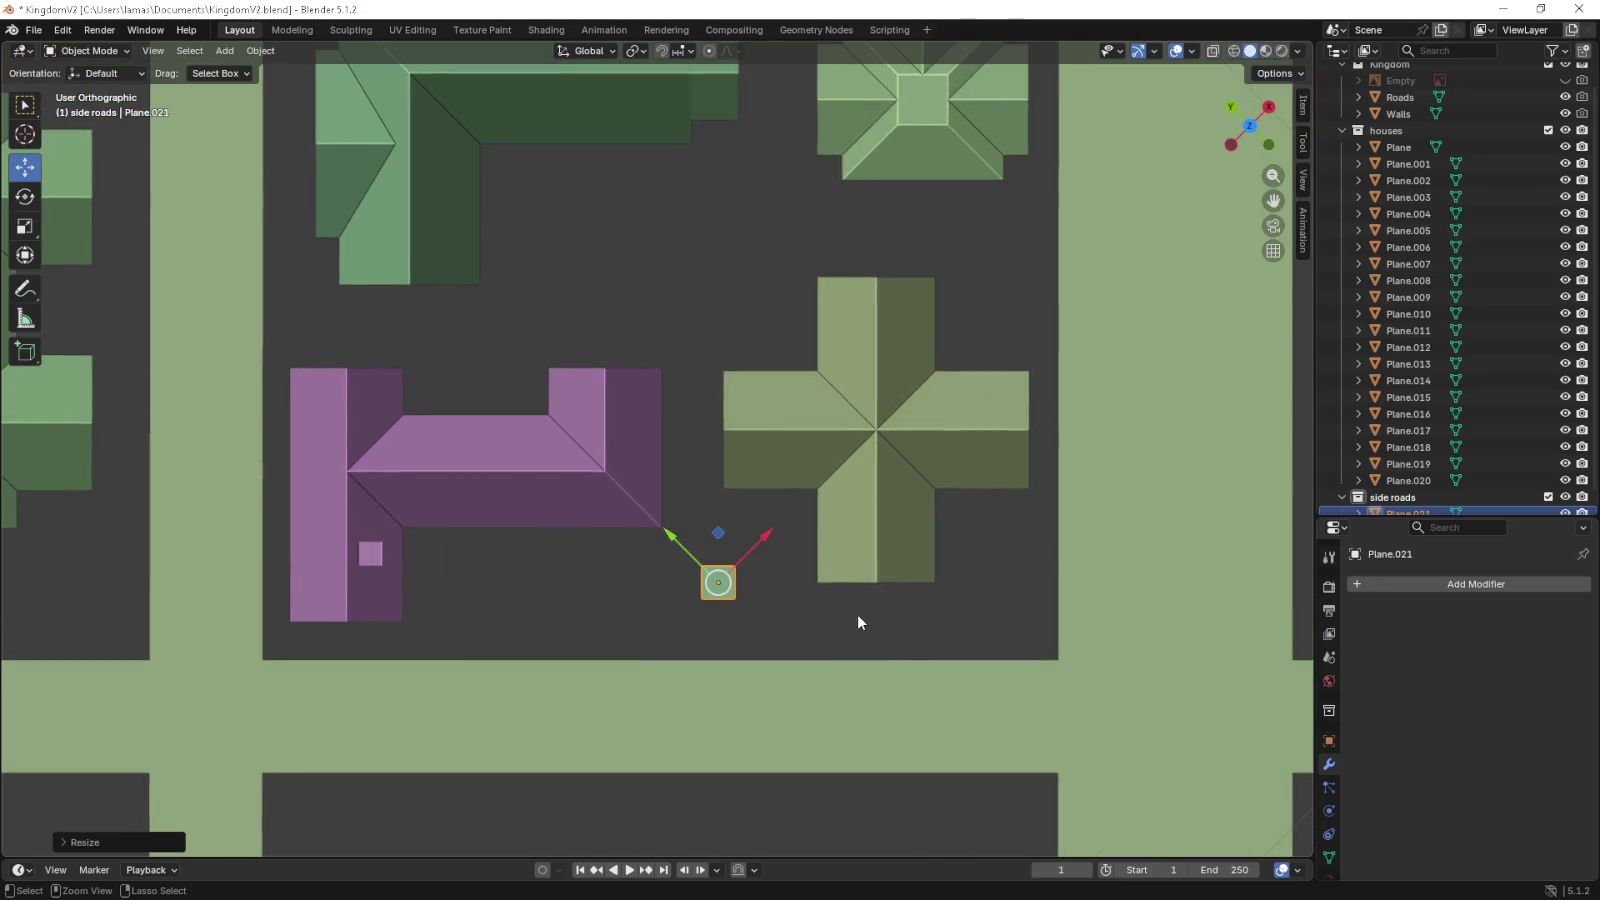
{"action": "left_click_drag", "start_coordinate": [718, 532], "coordinate": [688, 590]}
{"action": "key", "text": "Tab"}
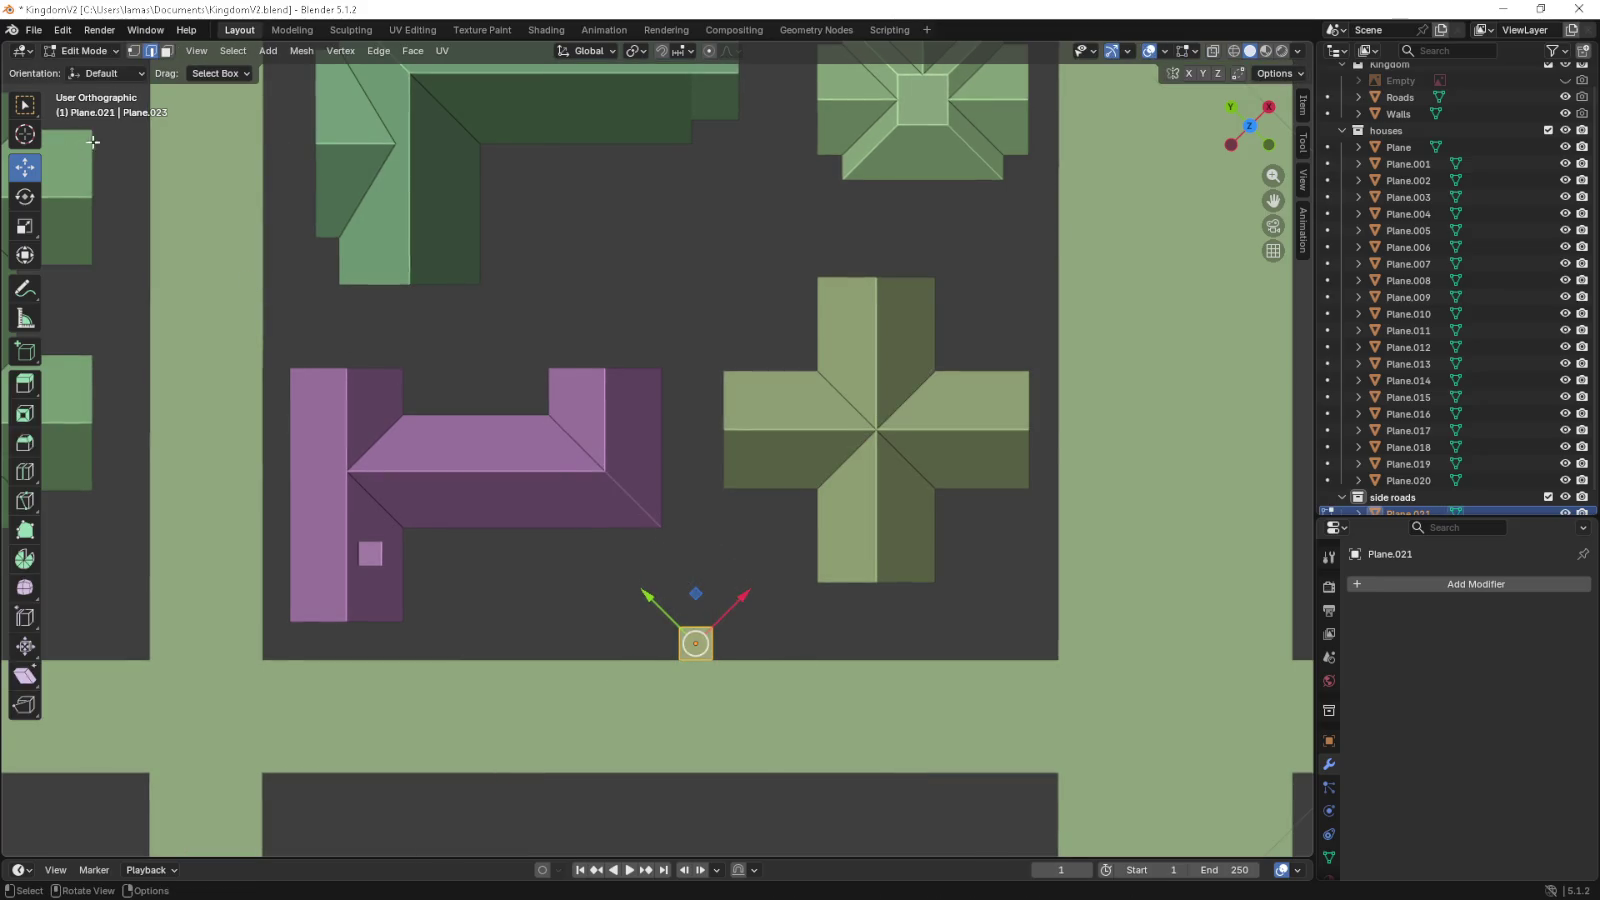
{"action": "left_click", "coordinate": [697, 626]}
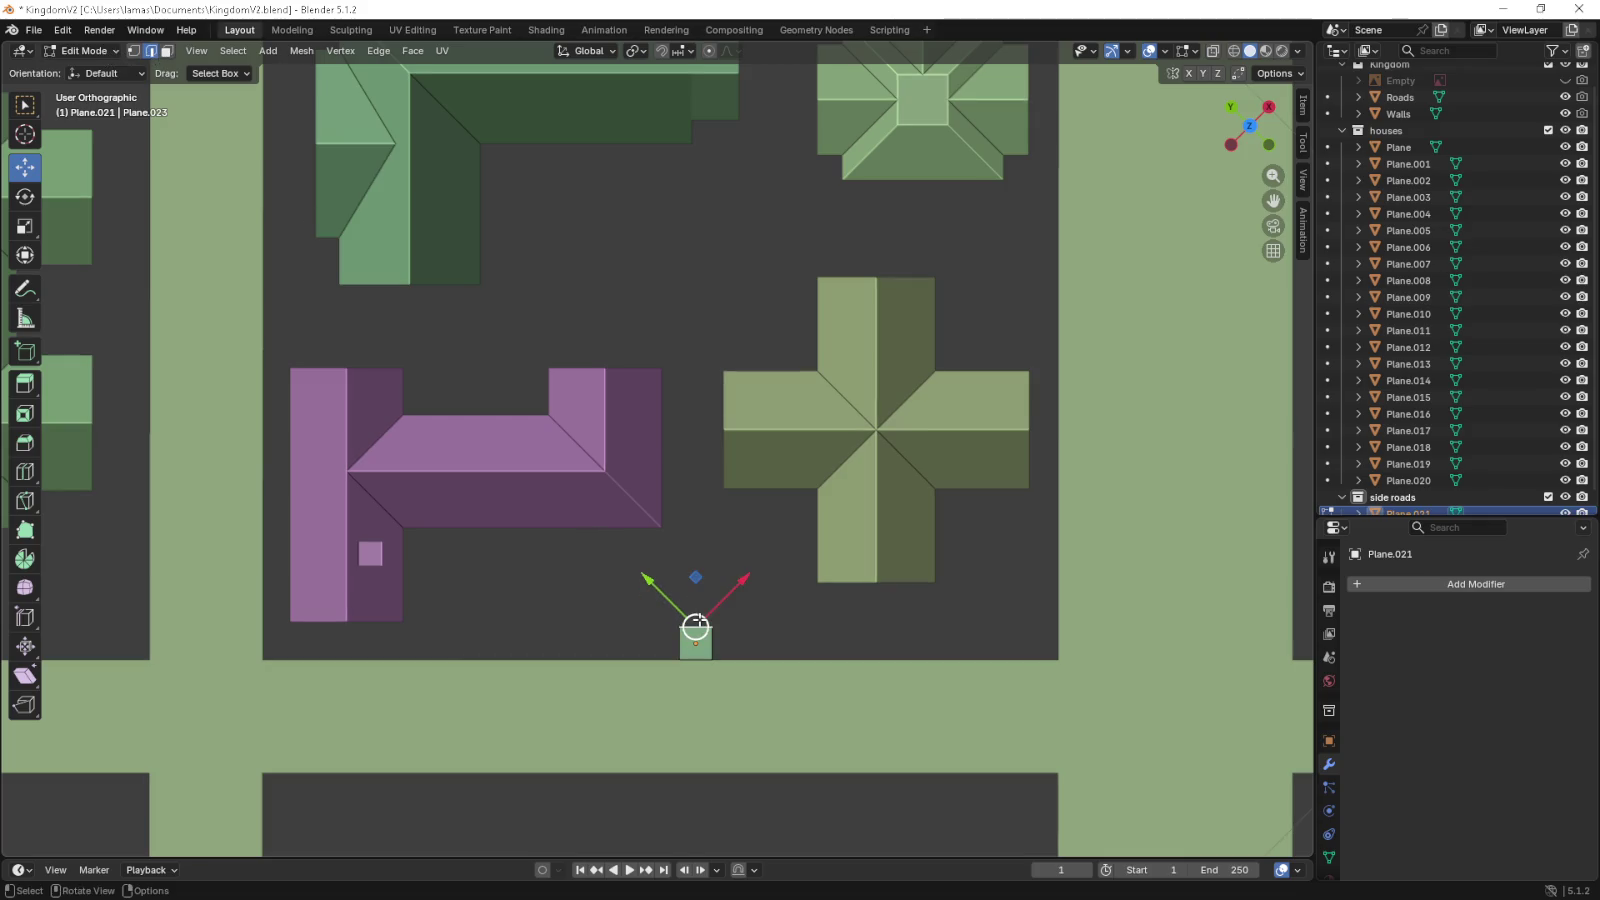
- Stretch the plane's top edge upward into a long strip and widen its end slightly
{"action": "left_click_drag", "start_coordinate": [696, 578], "coordinate": [658, 72]}
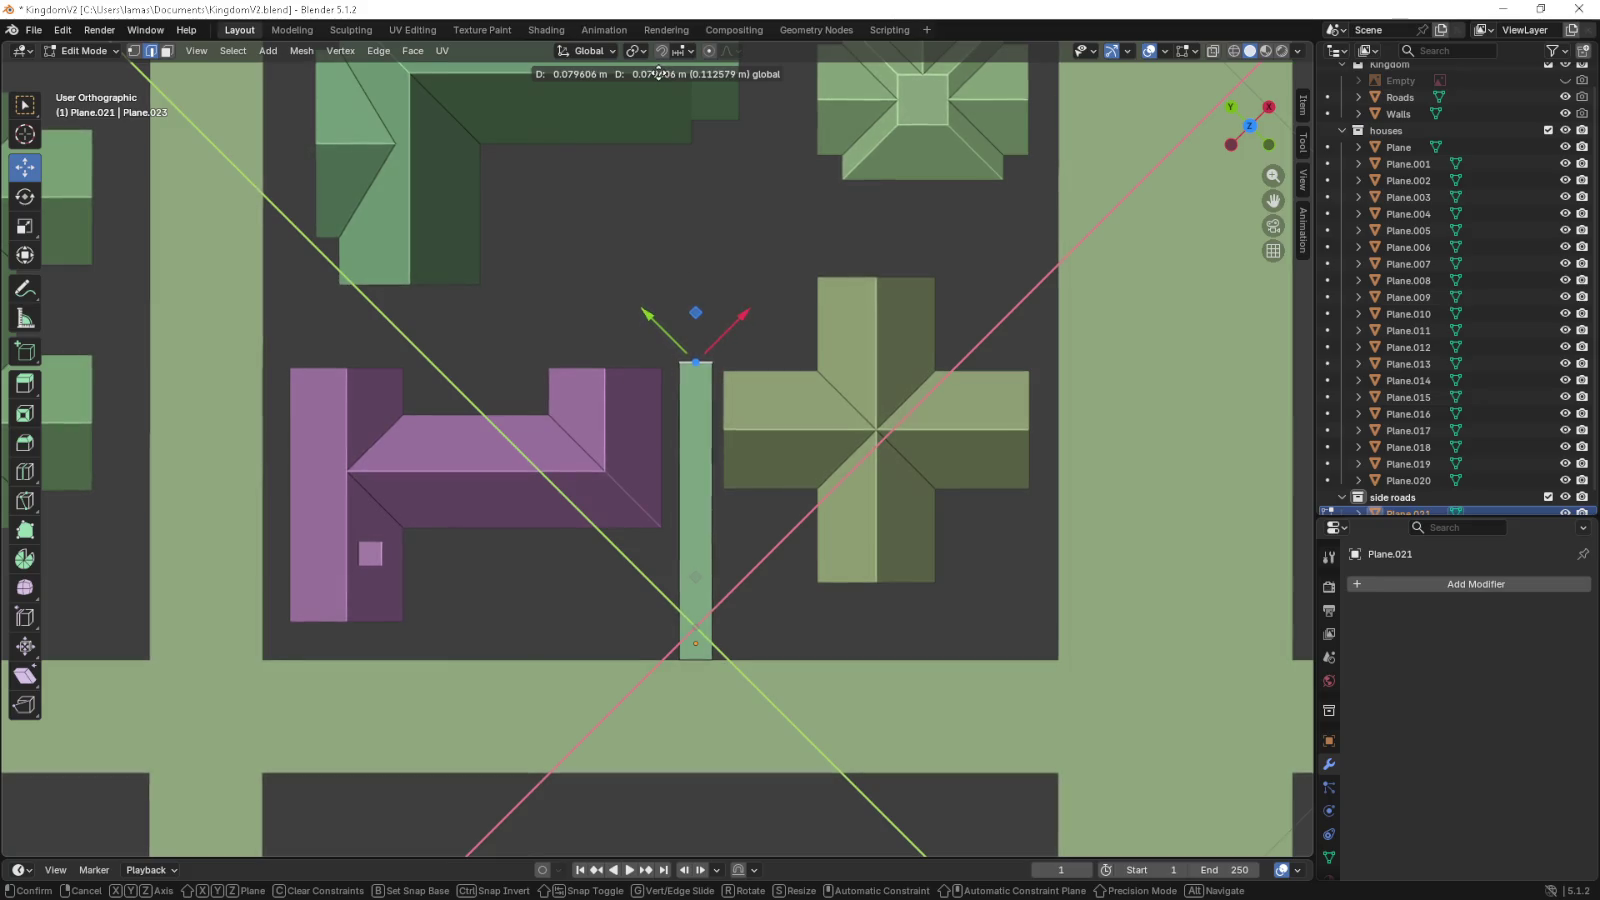
{"action": "left_click_drag", "start_coordinate": [662, 68], "coordinate": [689, 240]}
{"action": "left_click_drag", "start_coordinate": [690, 280], "coordinate": [703, 402]}
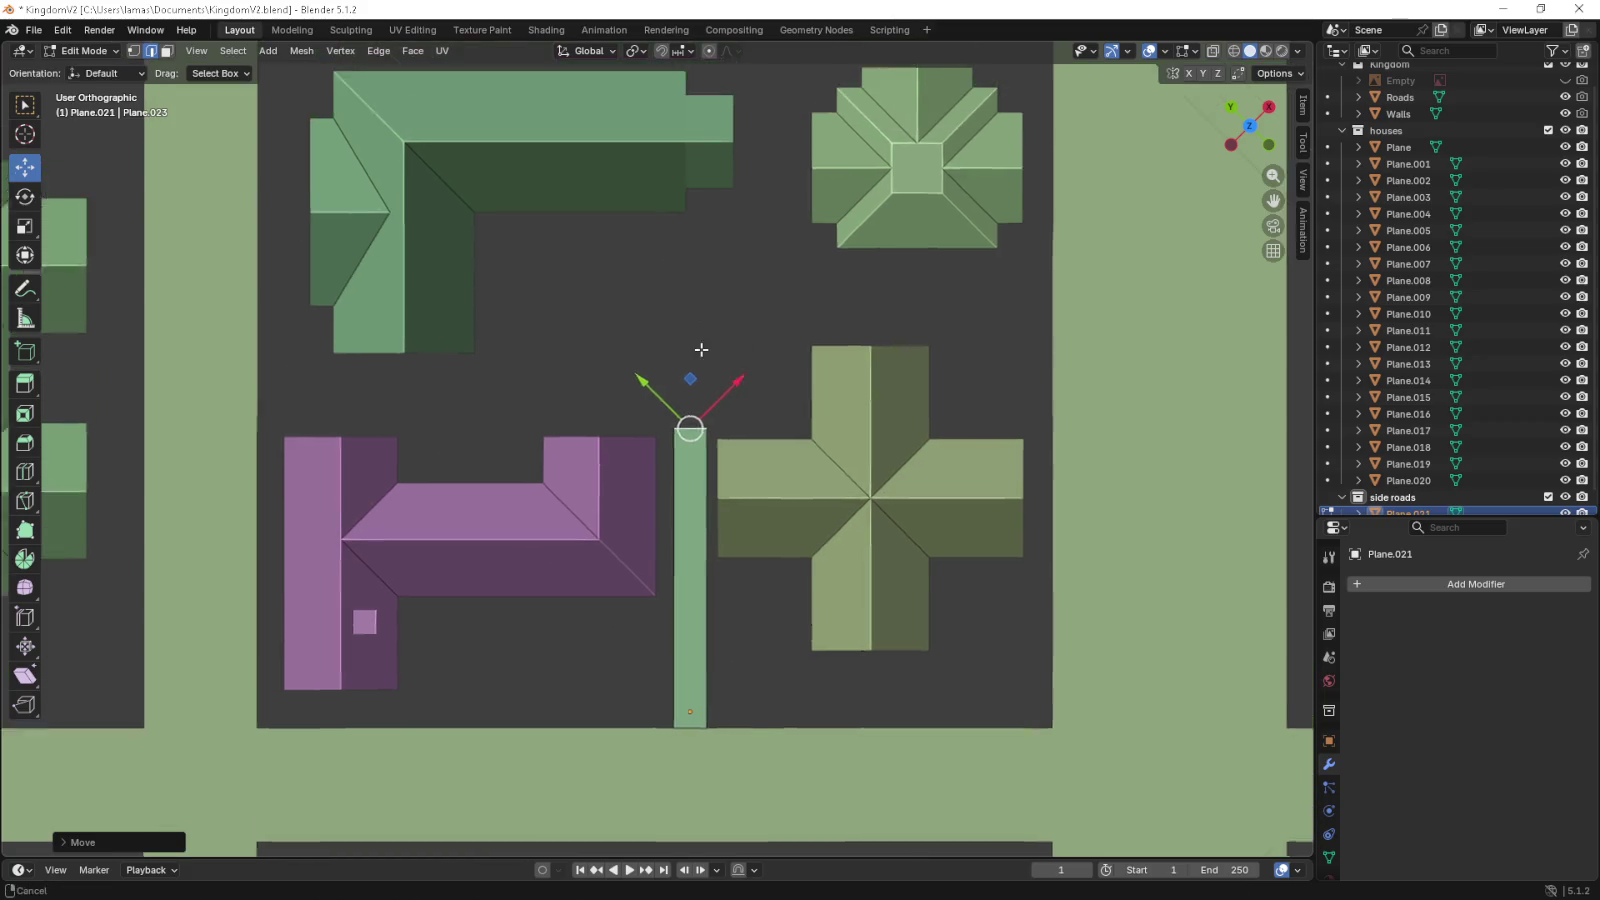
{"action": "key", "text": "e"}
{"action": "right_click", "coordinate": [748, 440]}
{"action": "key", "text": "s"}
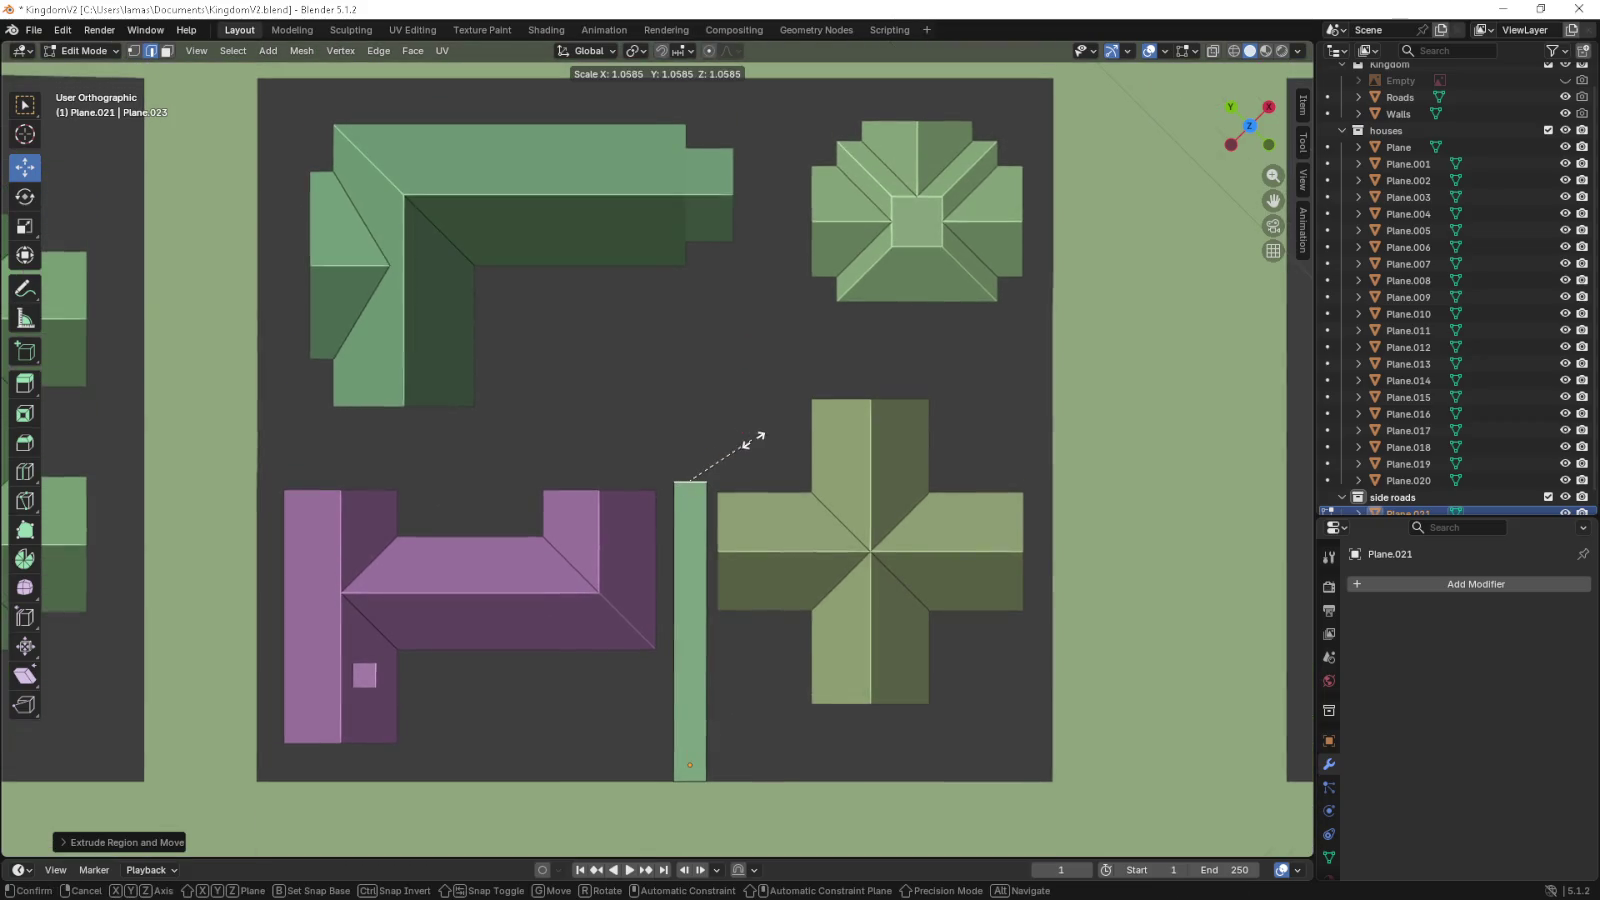
{"action": "left_click", "coordinate": [1160, 372]}
{"action": "key", "text": "g"}
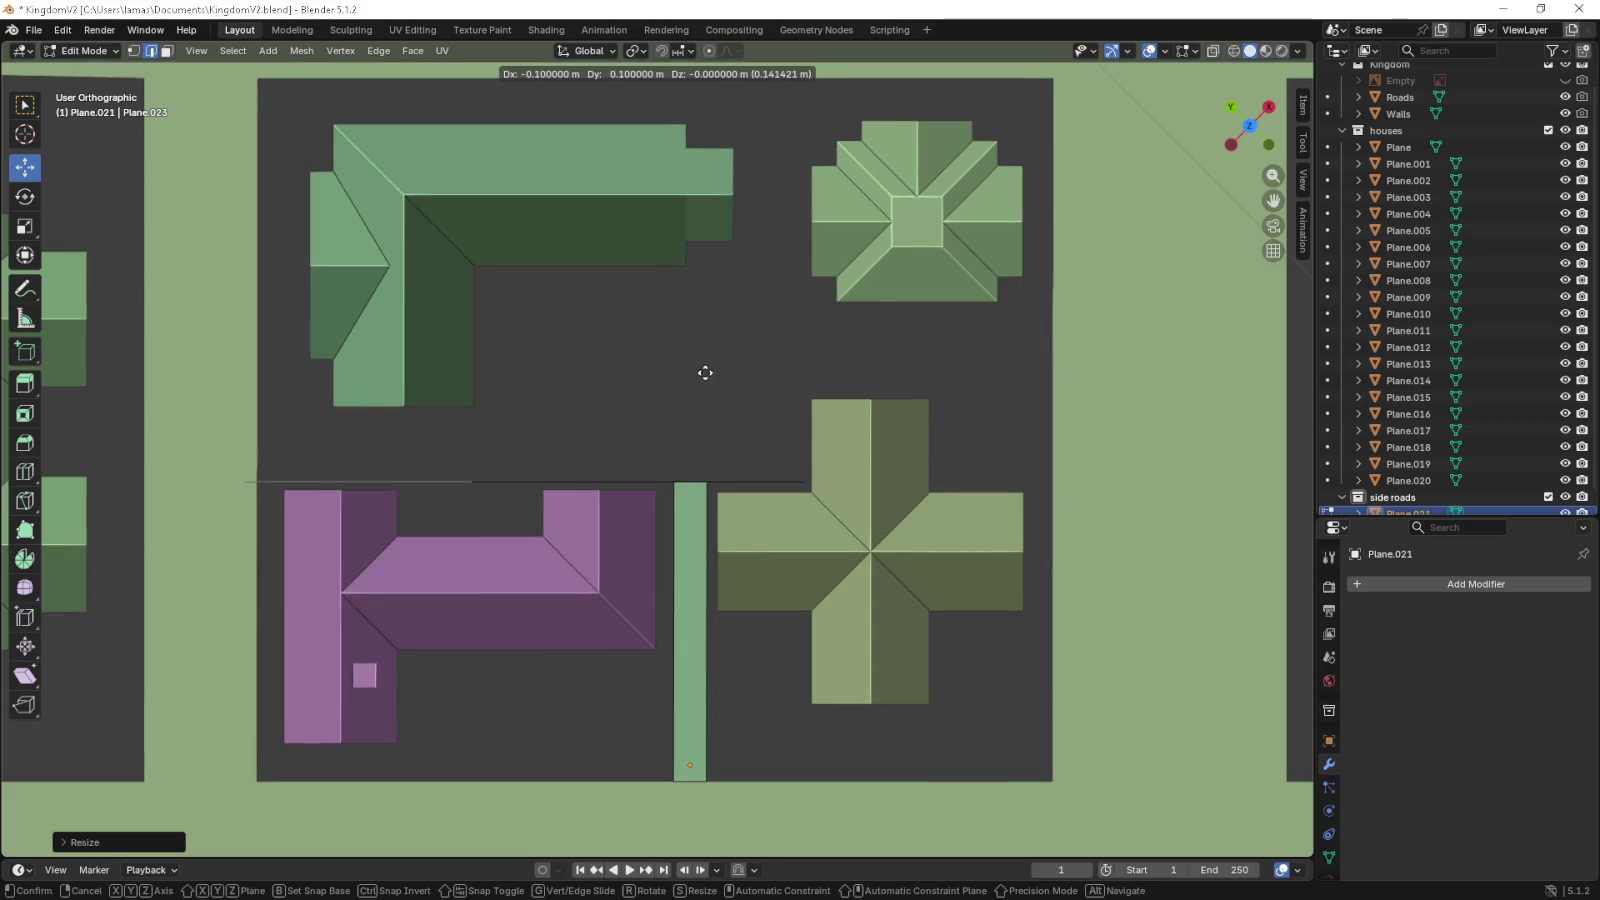
{"action": "right_click", "coordinate": [706, 415]}
- Extrude a square face from the strip's top and widen it by moving its left edge left
{"action": "key", "text": "e"}
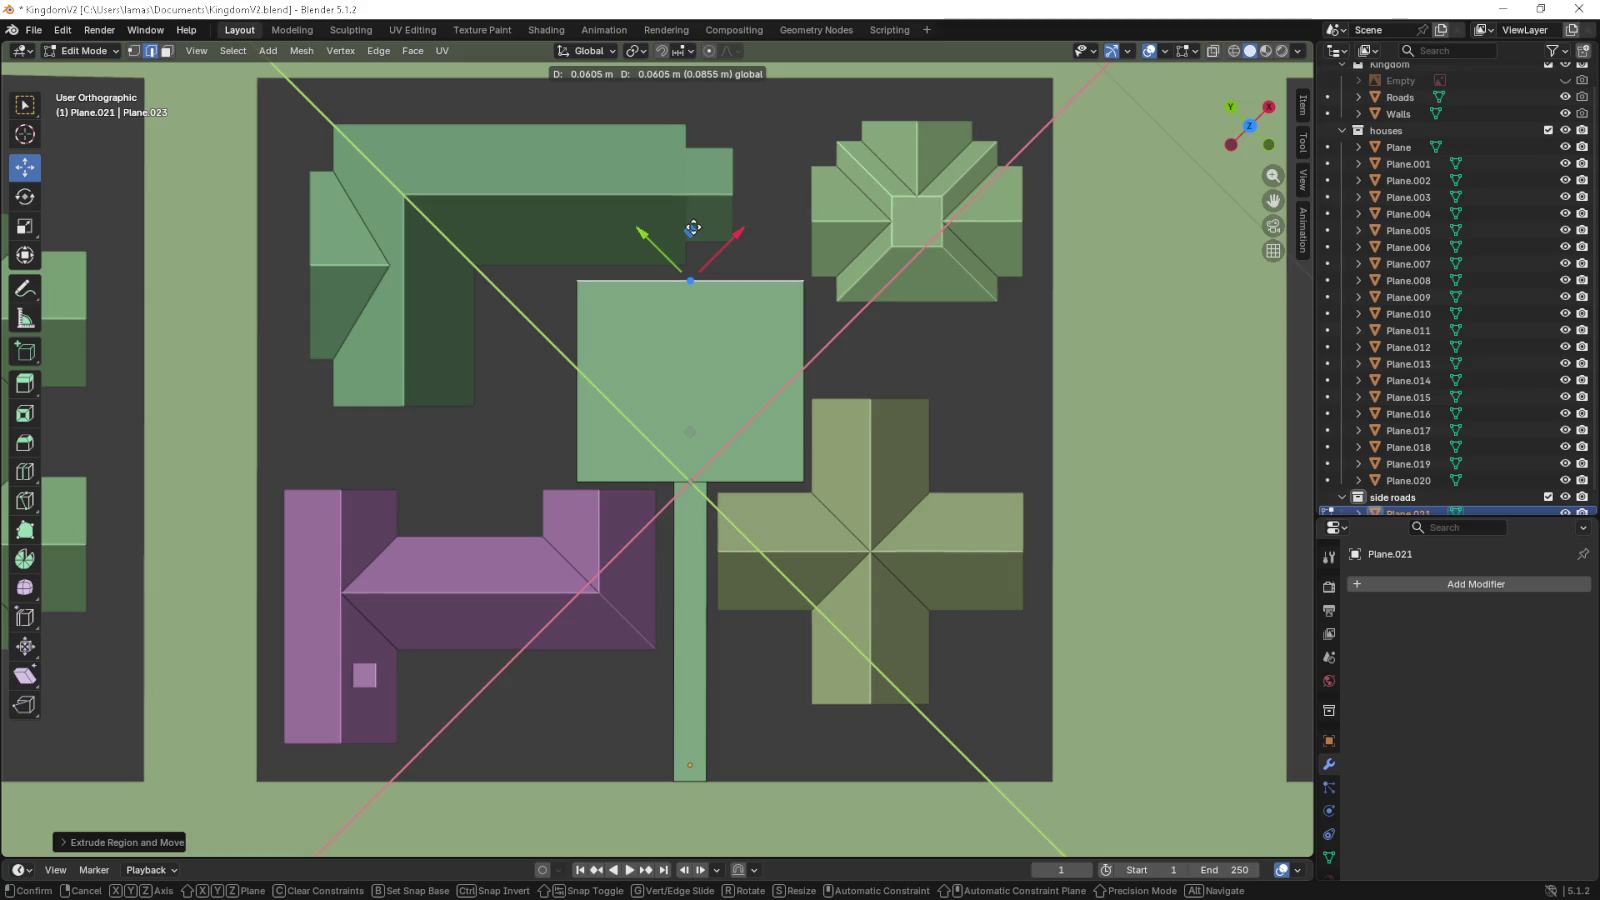
{"action": "left_click", "coordinate": [690, 268]}
{"action": "left_click_drag", "start_coordinate": [690, 268], "coordinate": [730, 300]}
{"action": "left_click", "coordinate": [622, 400]}
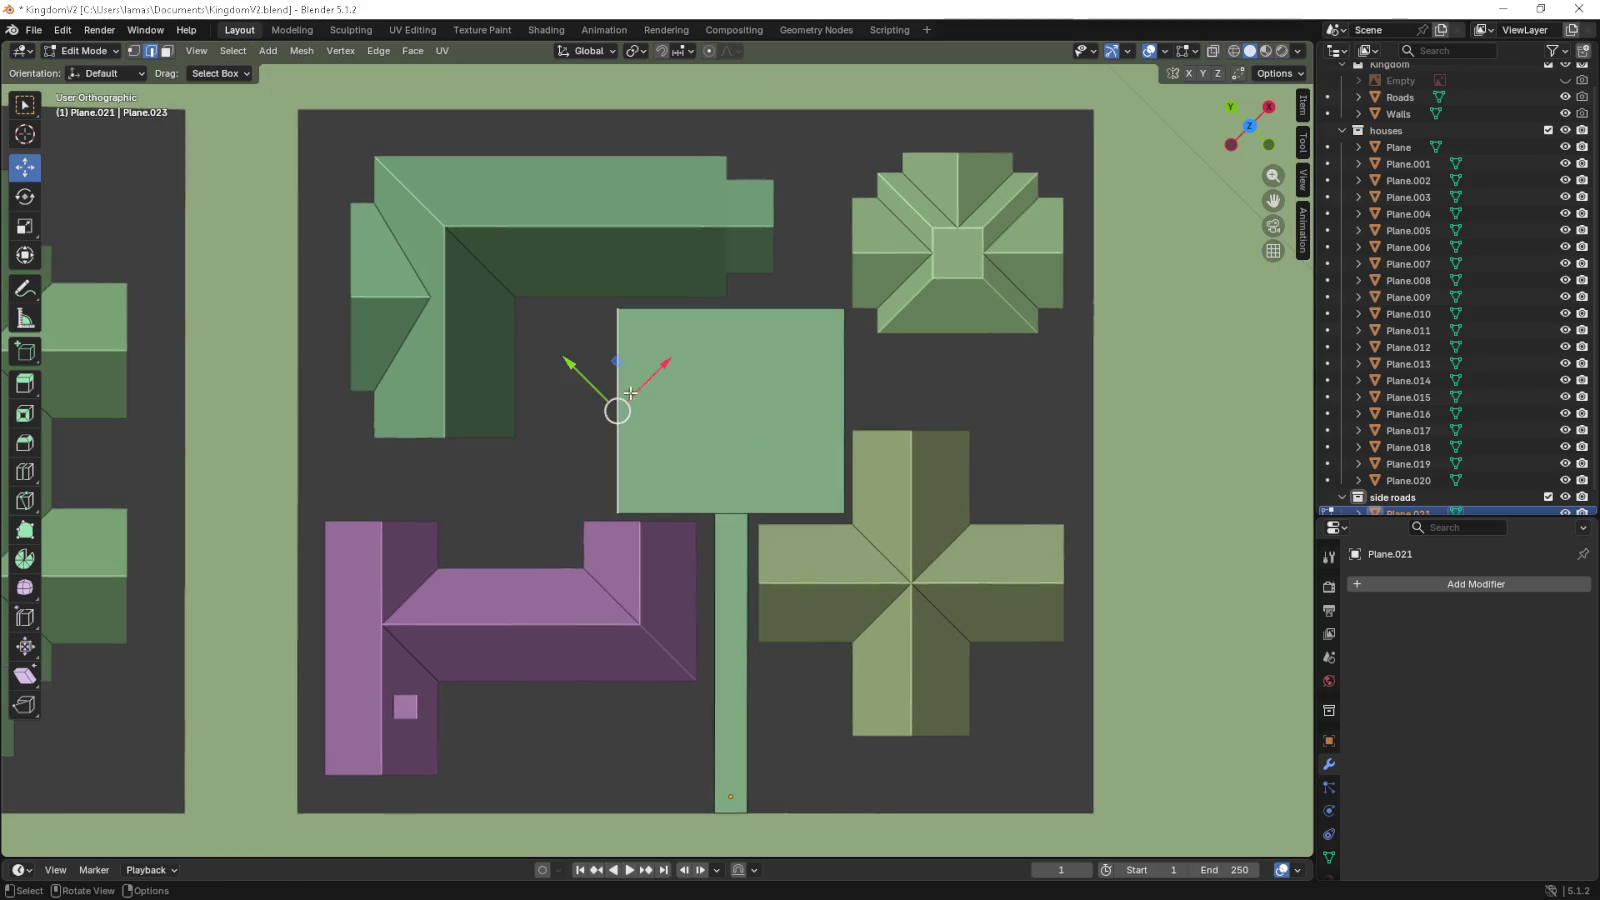
{"action": "left_click_drag", "start_coordinate": [617, 359], "coordinate": [518, 357]}
- Add two horizontal loop cuts across the square, one near the top
{"action": "key", "text": "ctrl+r"}
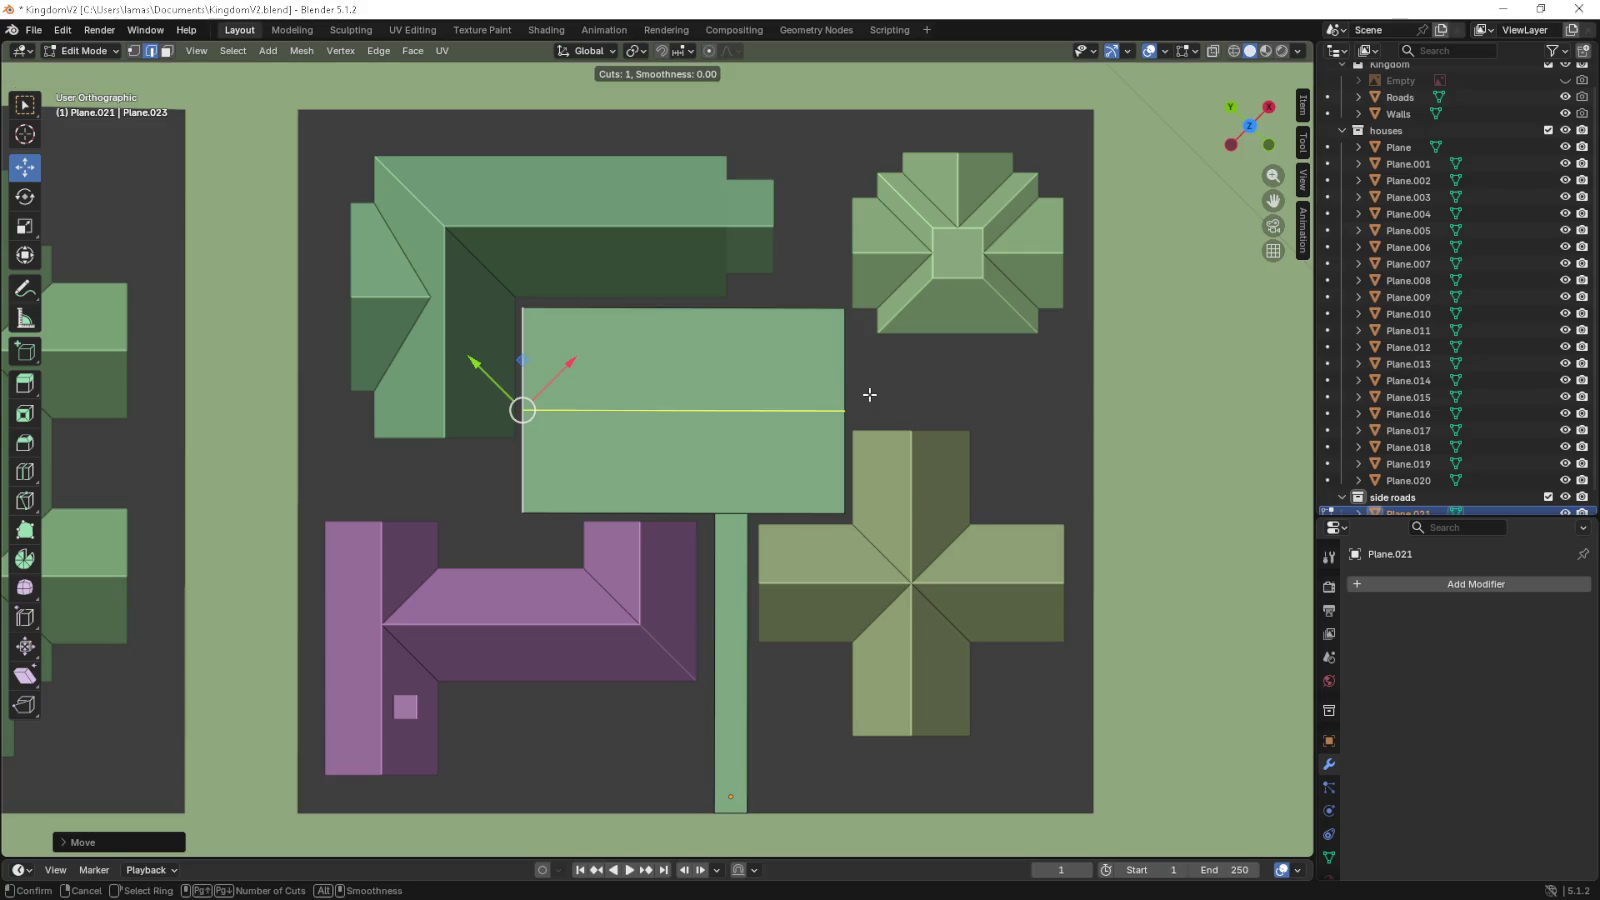
{"action": "scroll", "scroll_direction": "up", "scroll_amount": 3}
{"action": "scroll", "scroll_direction": "up", "scroll_amount": 3}
{"action": "scroll", "scroll_direction": "up", "scroll_amount": 3}
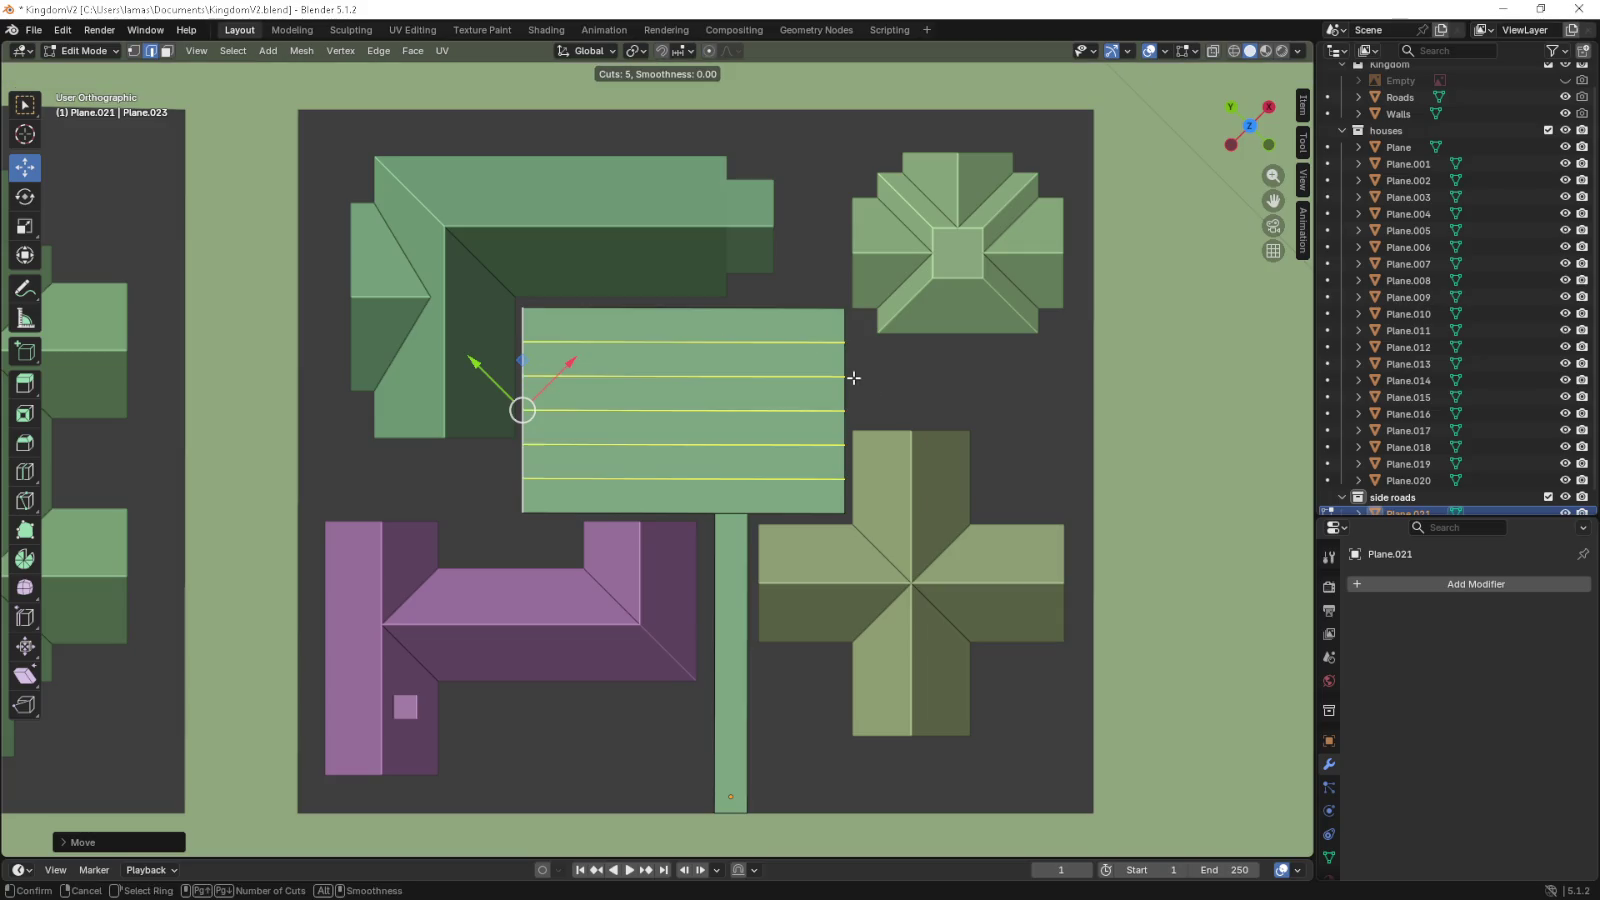
{"action": "scroll", "scroll_direction": "down", "scroll_amount": 3}
{"action": "scroll", "scroll_direction": "down", "scroll_amount": 3}
{"action": "left_click", "coordinate": [853, 378]}
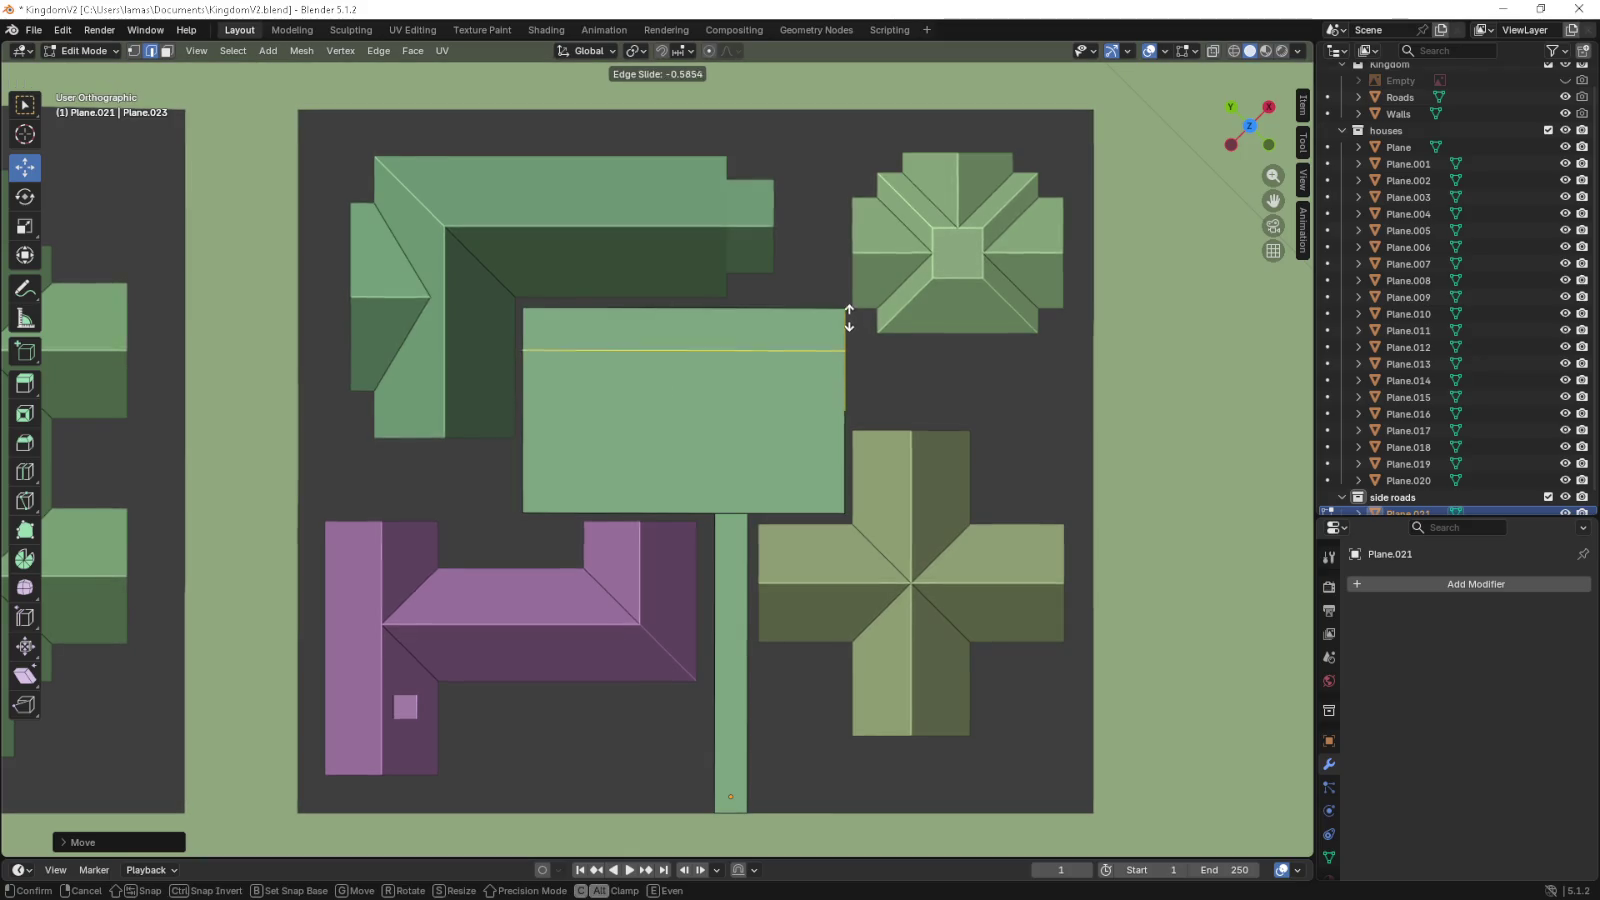
{"action": "left_click", "coordinate": [848, 302]}
{"action": "key", "text": "ctrl+r"}
{"action": "left_click", "coordinate": [849, 386]}
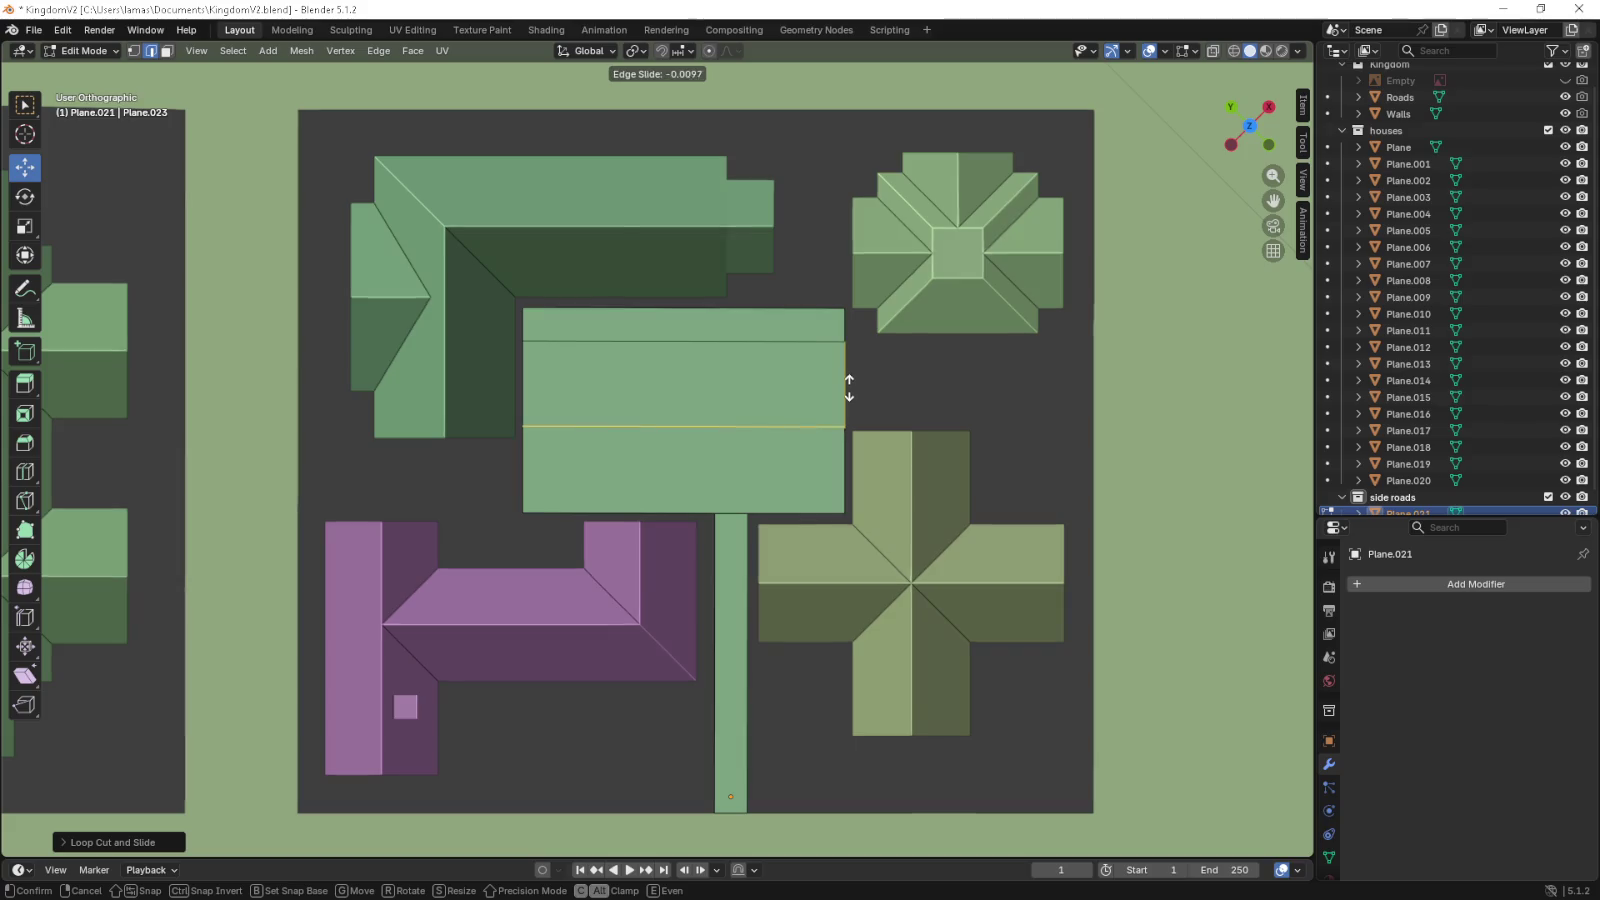
{"action": "left_click", "coordinate": [847, 386]}
- Add a vertical loop cut slid to the right, undoing an extra vertical cut
{"action": "key", "text": "ctrl+r"}
{"action": "left_click", "coordinate": [801, 322]}
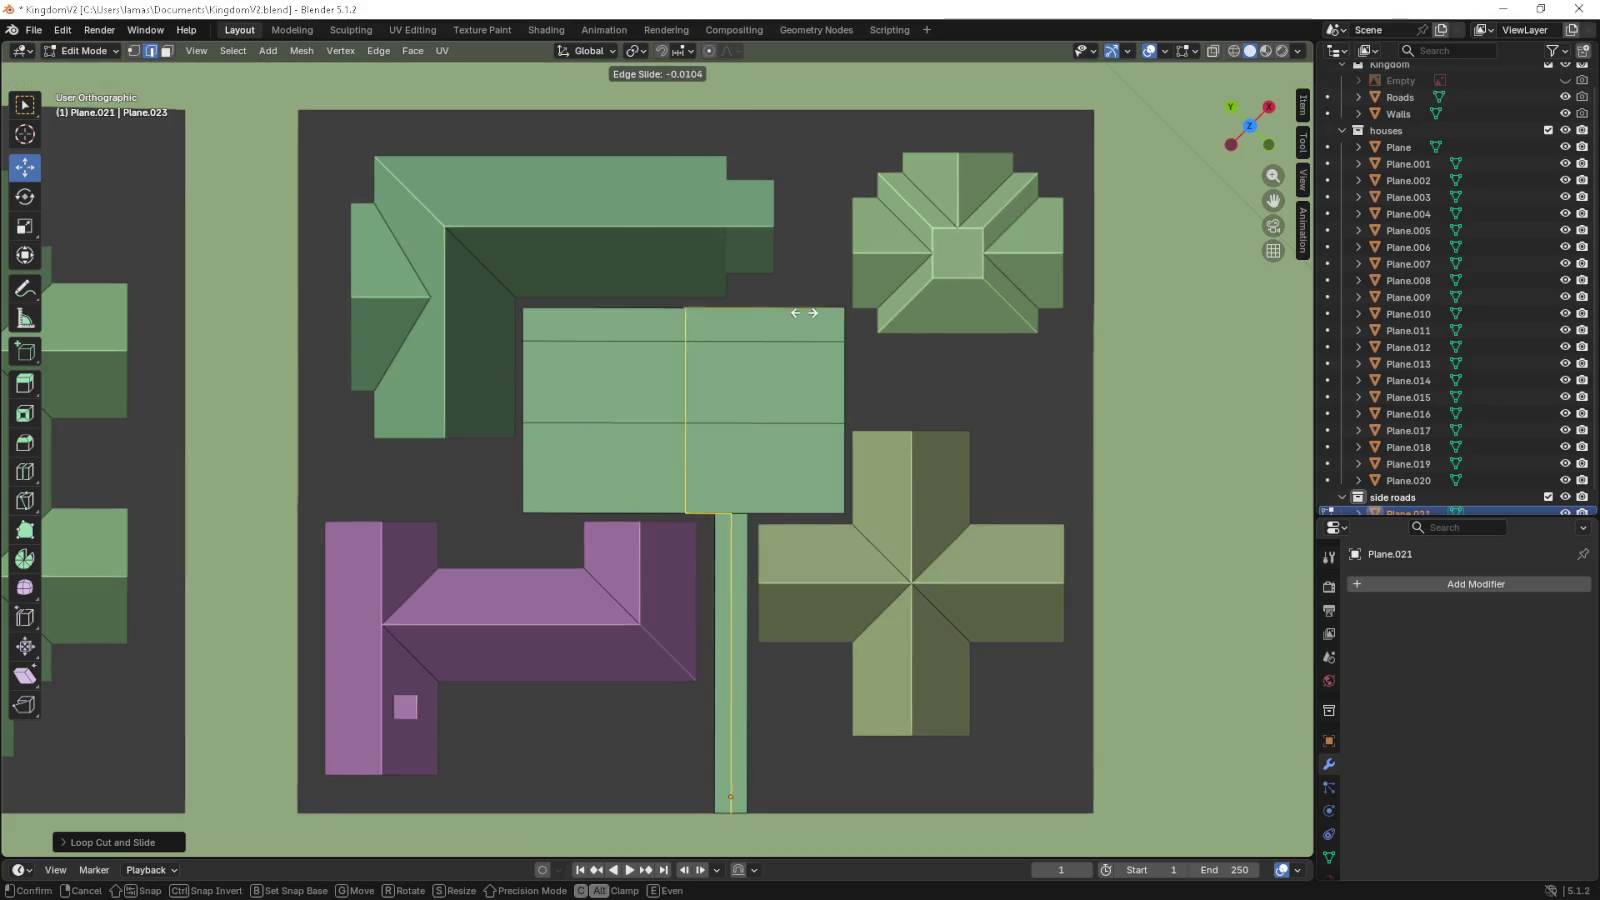
{"action": "left_click", "coordinate": [897, 309]}
{"action": "key", "text": "ctrl+r"}
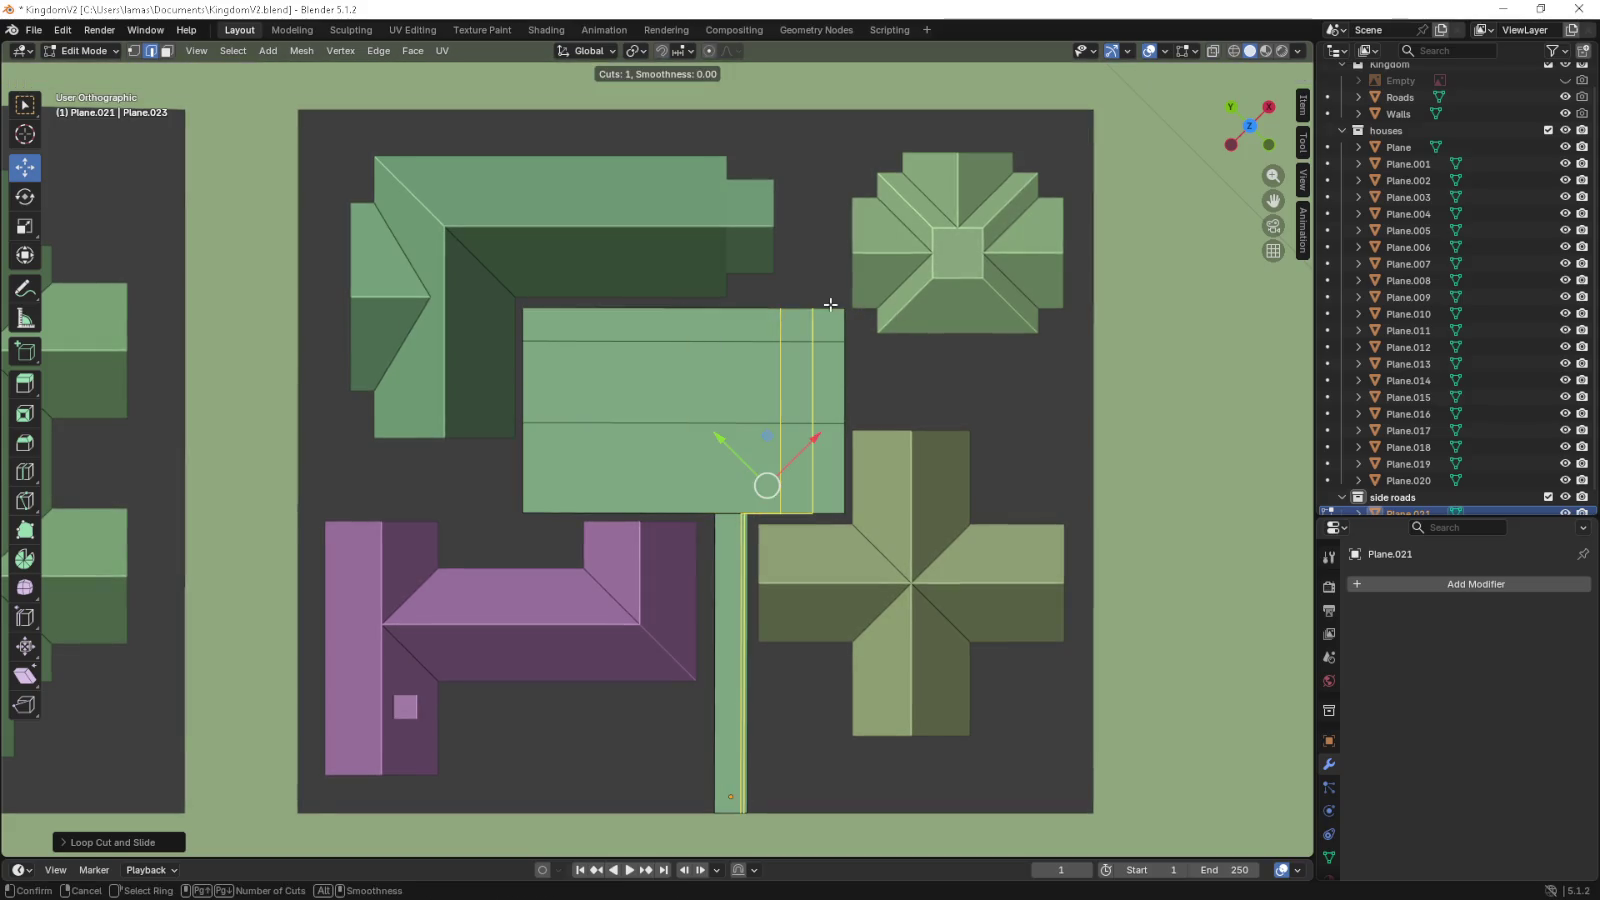
{"action": "left_click", "coordinate": [832, 304]}
{"action": "left_click", "coordinate": [848, 309]}
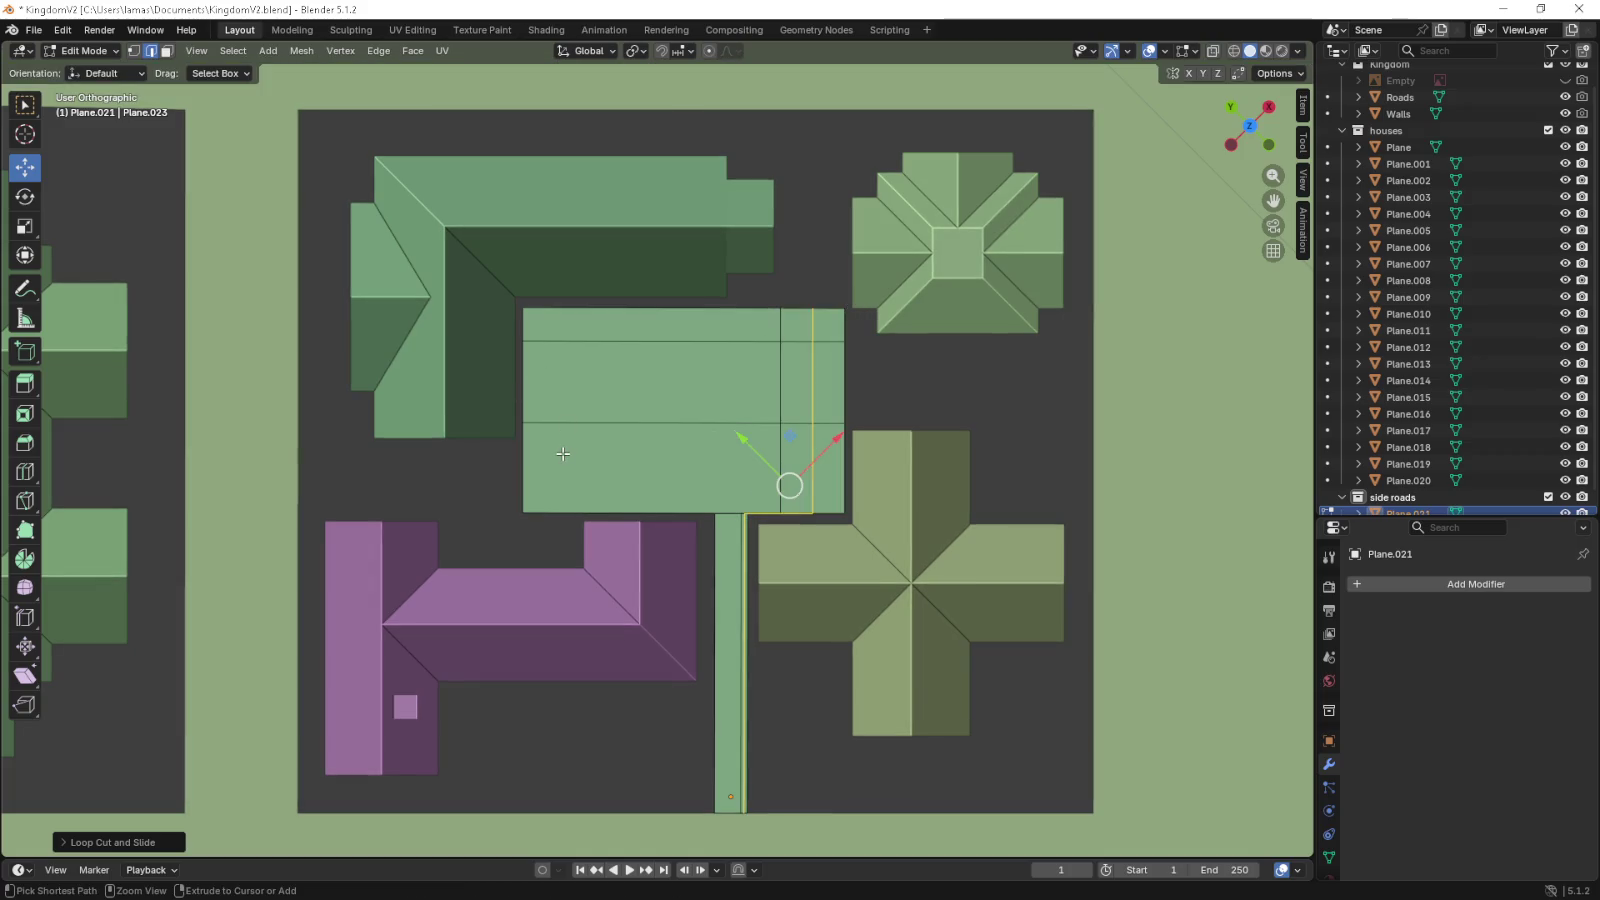
{"action": "key", "text": "ctrl+z"}
- Add a horizontal loop cut in the lower half of the patch
{"action": "key", "text": "ctrl+r"}
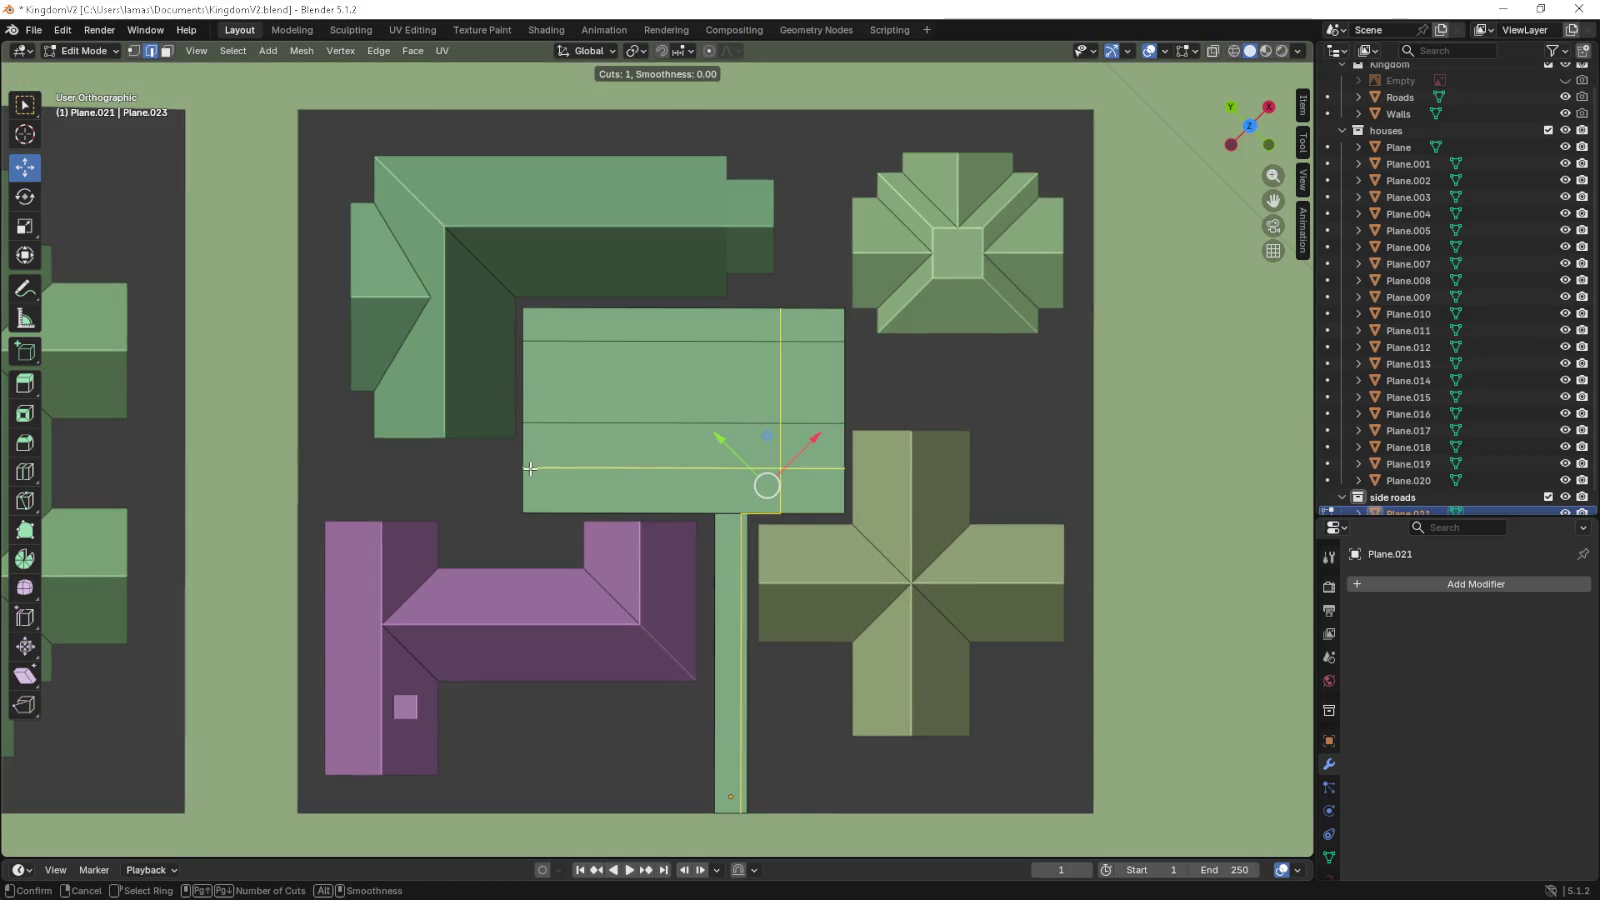
{"action": "left_click", "coordinate": [538, 440]}
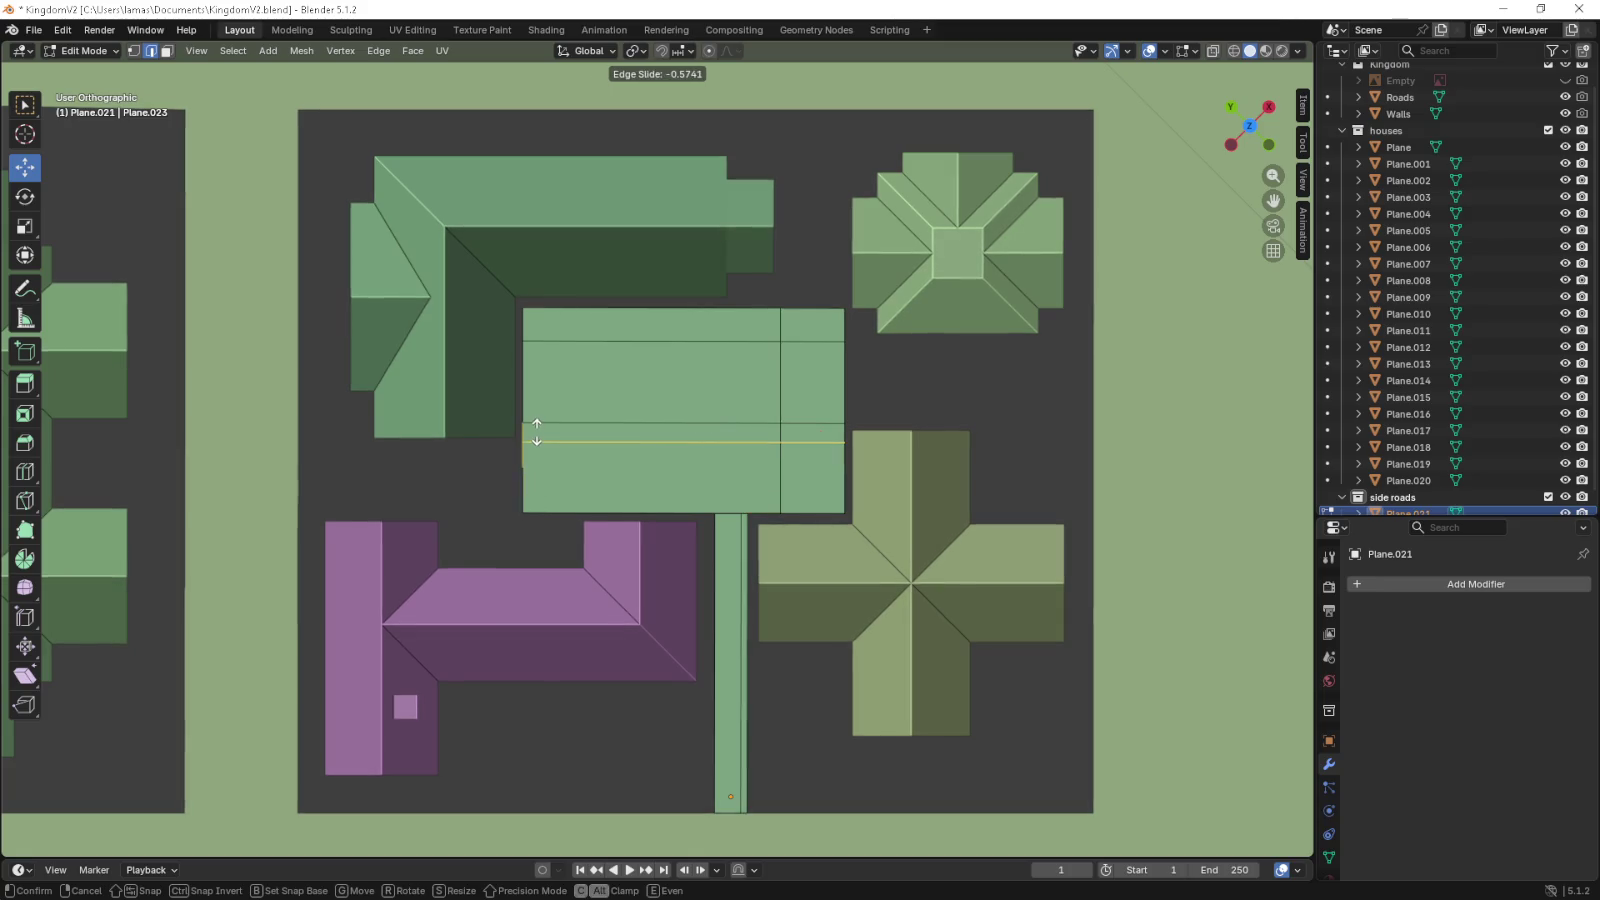
{"action": "left_click", "coordinate": [538, 442]}
{"action": "key", "text": "ctrl+r"}
{"action": "key", "text": "Escape"}
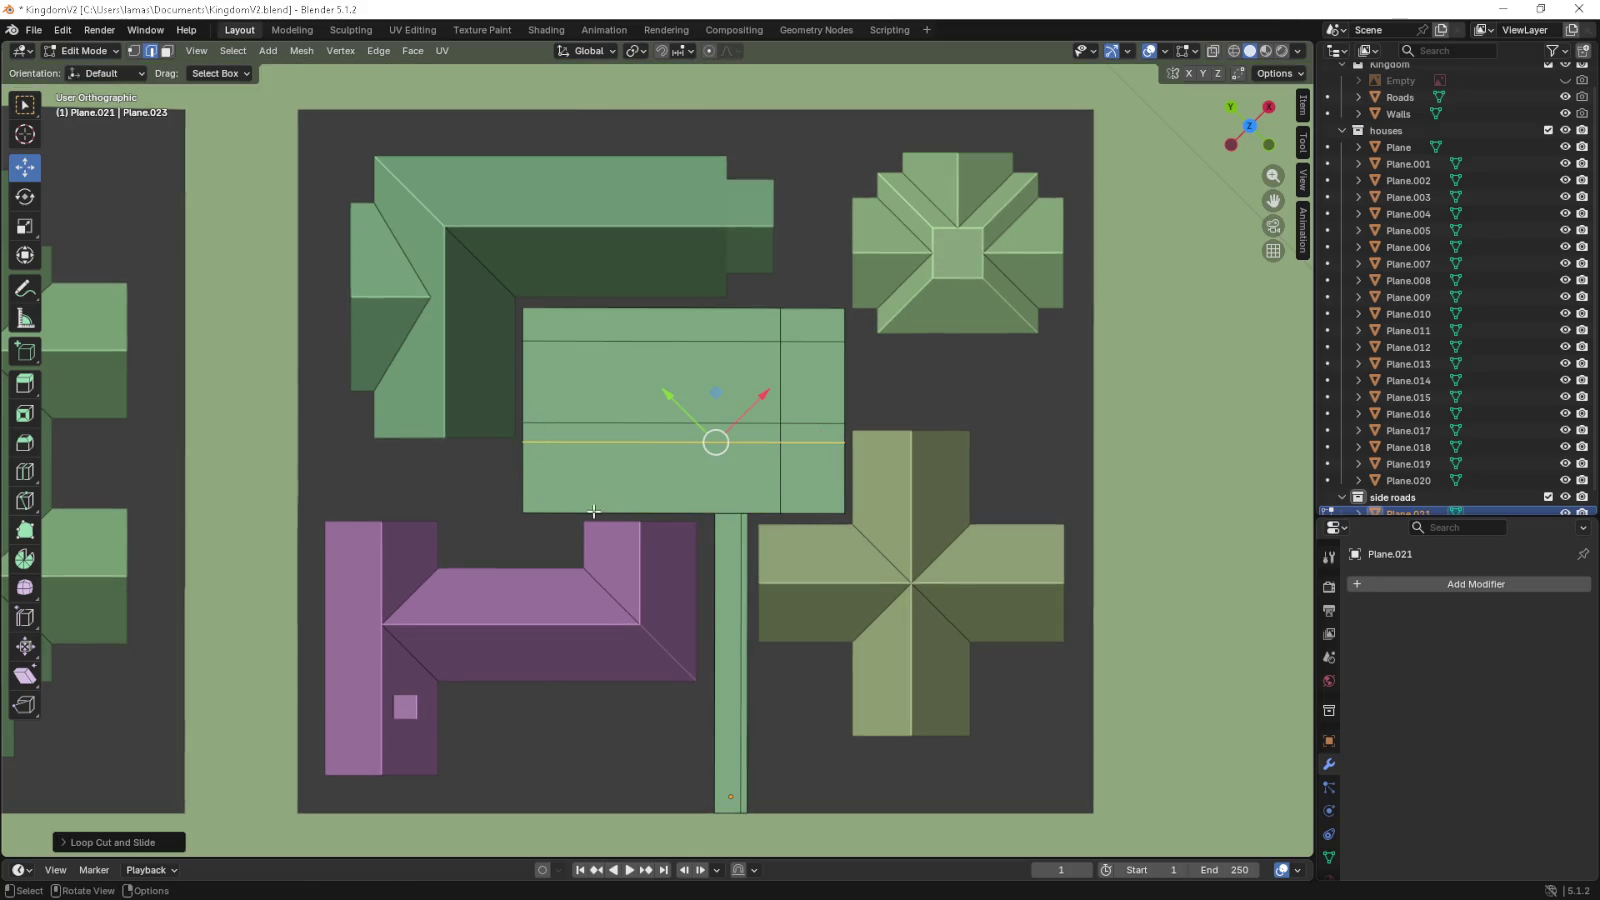
{"action": "left_click_drag", "start_coordinate": [562, 502], "coordinate": [601, 512]}
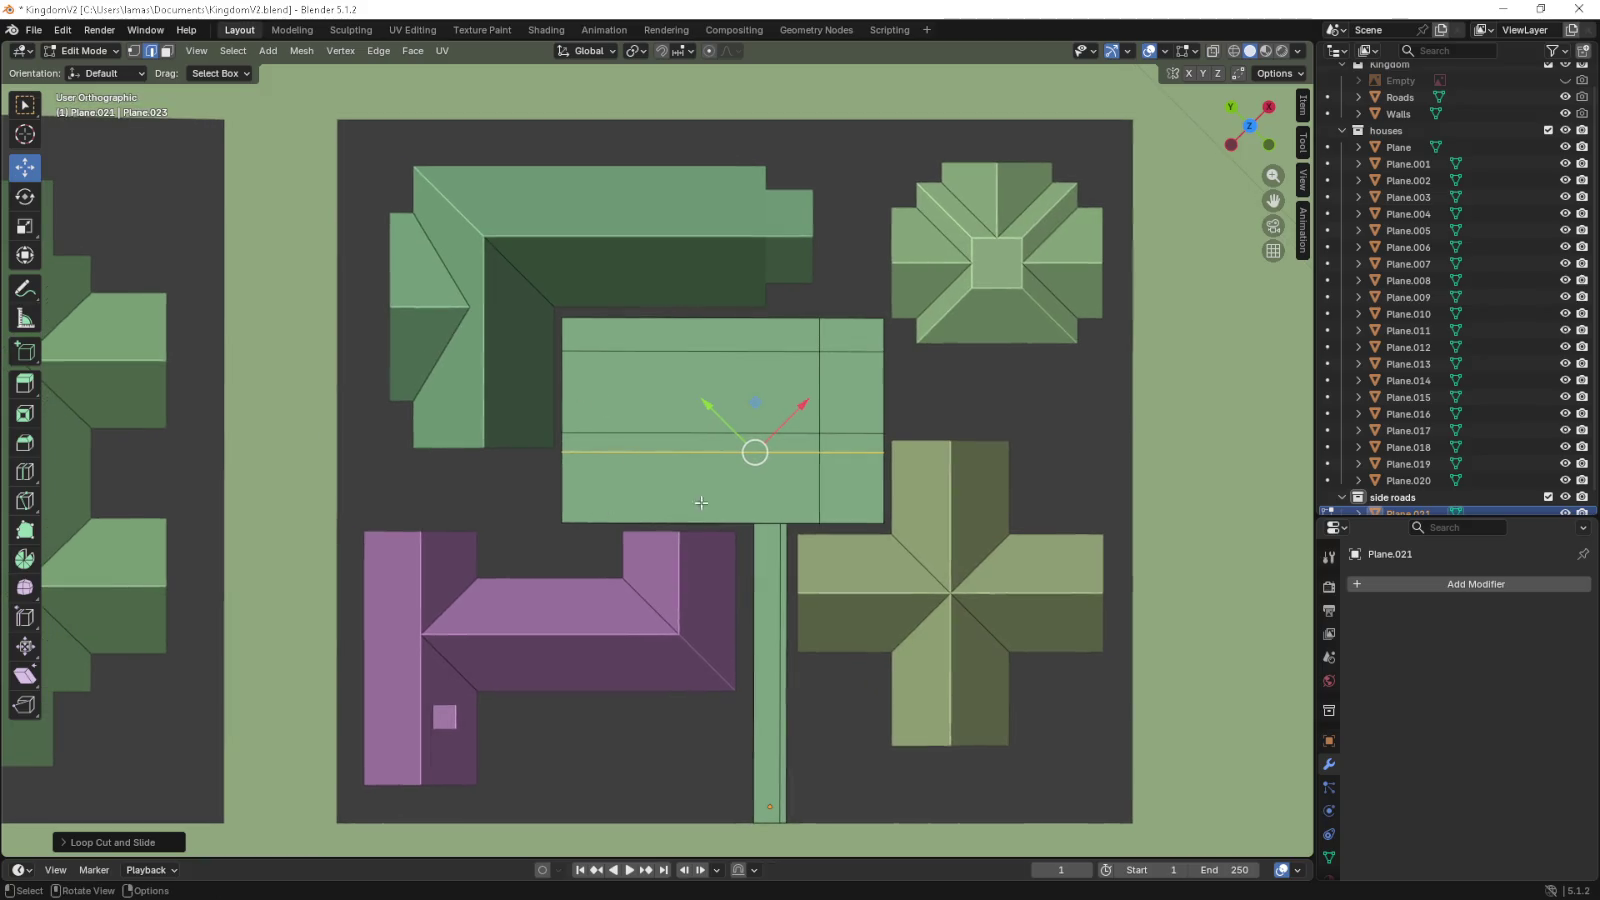
- Slide the vertical edge loop left and add another horizontal loop cut
{"action": "left_click", "coordinate": [743, 525]}
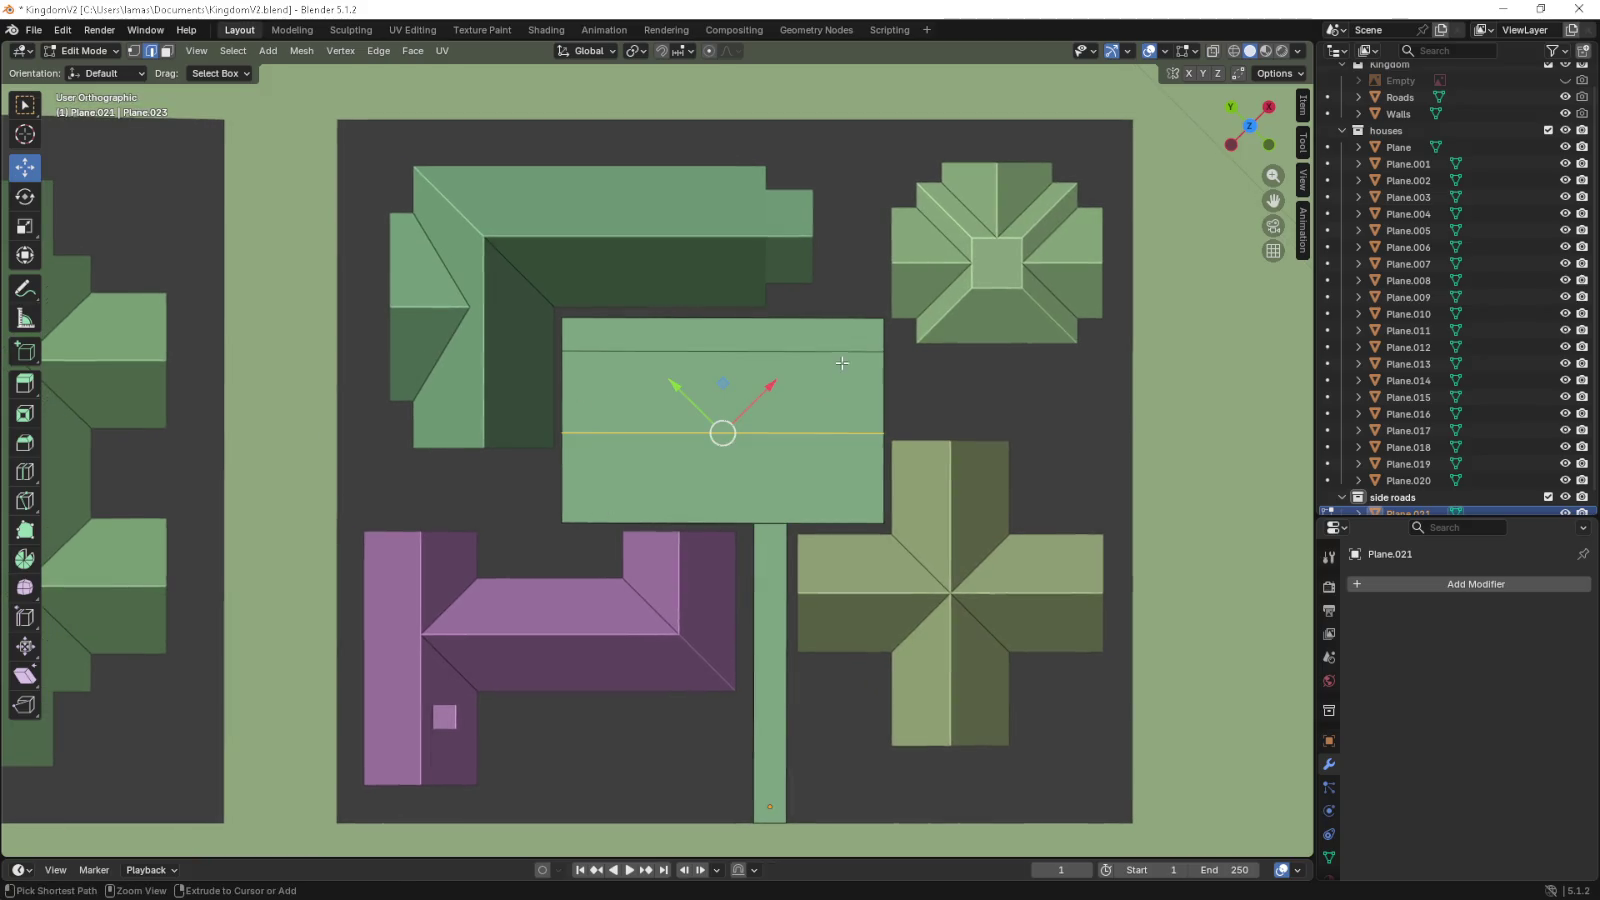
{"action": "key", "text": "g"}
{"action": "key", "text": "g"}
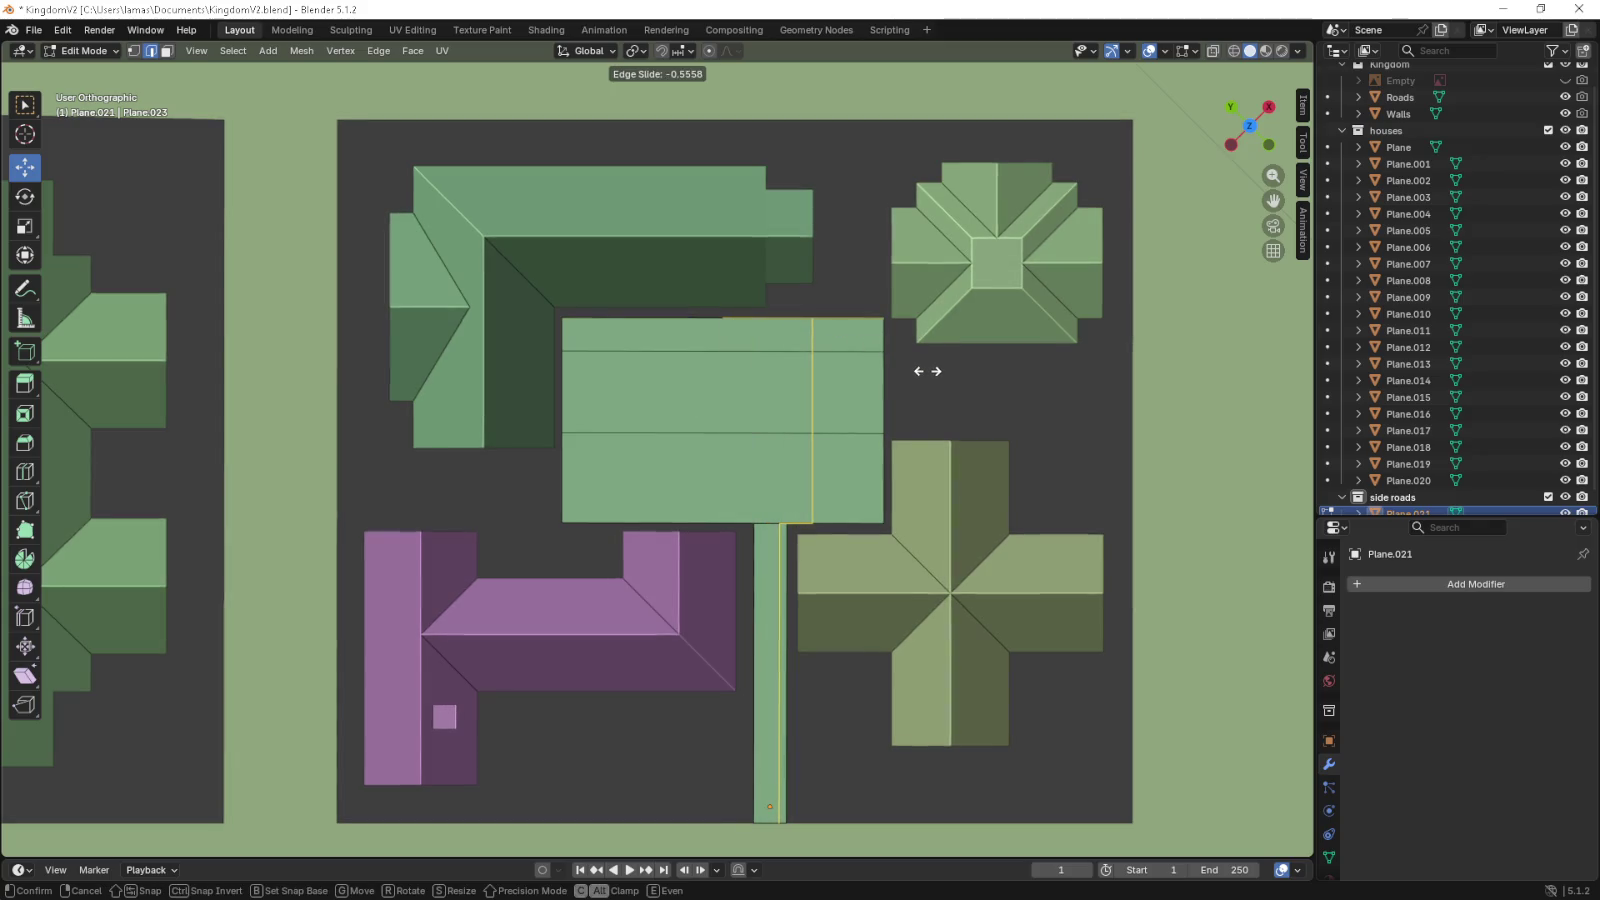
{"action": "left_click", "coordinate": [930, 371]}
{"action": "right_click", "coordinate": [930, 371]}
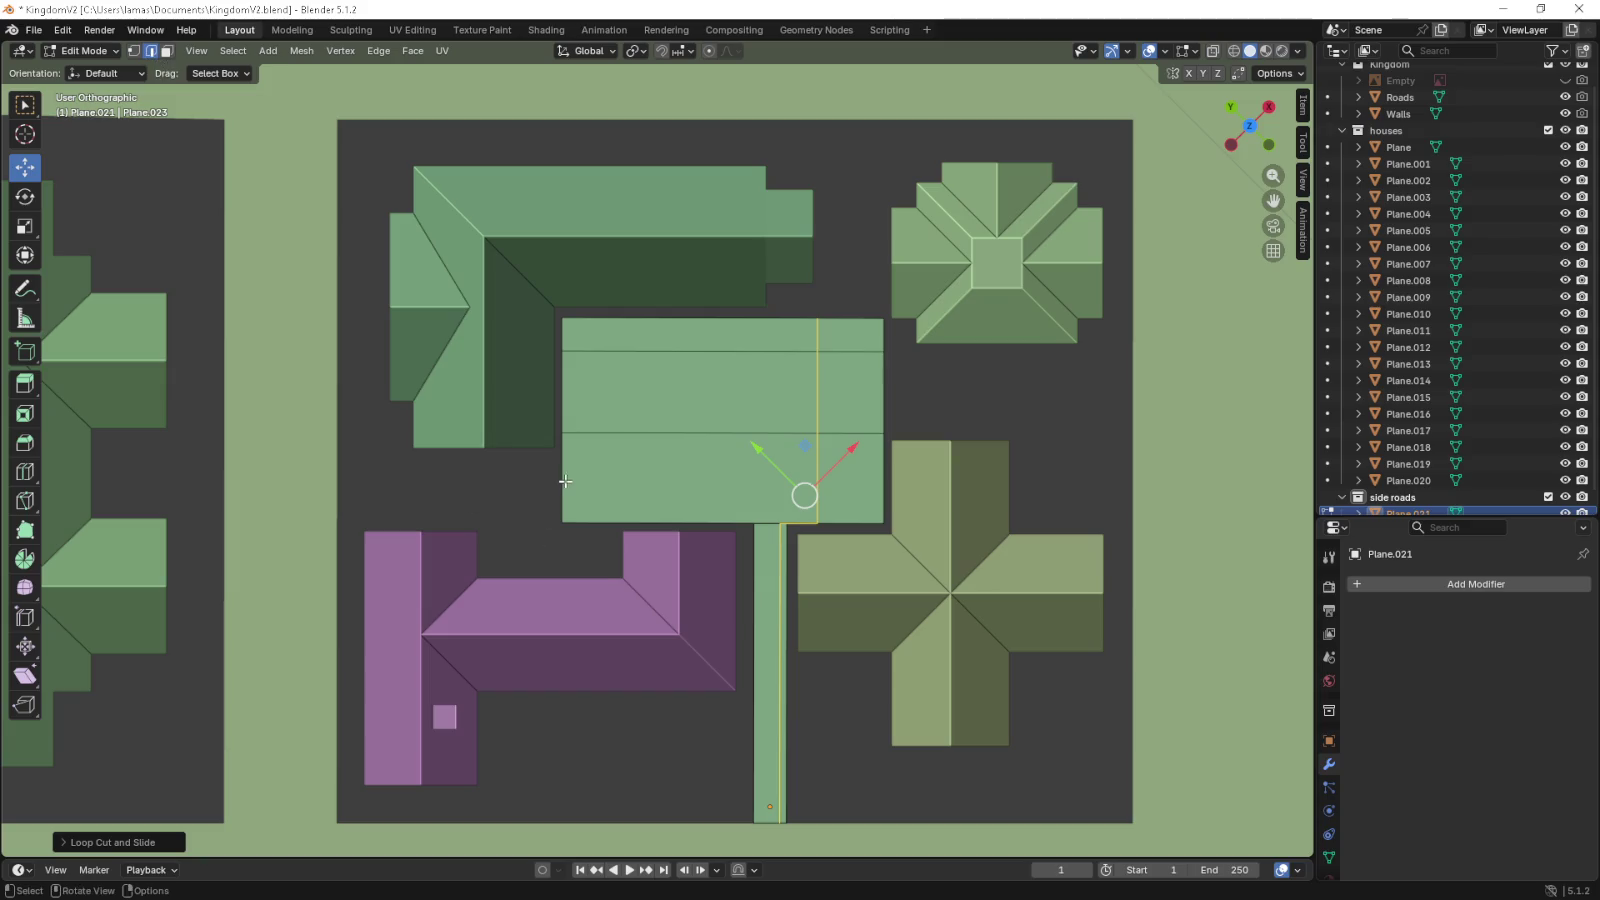
{"action": "key", "text": "ctrl+r"}
{"action": "left_click", "coordinate": [564, 457]}
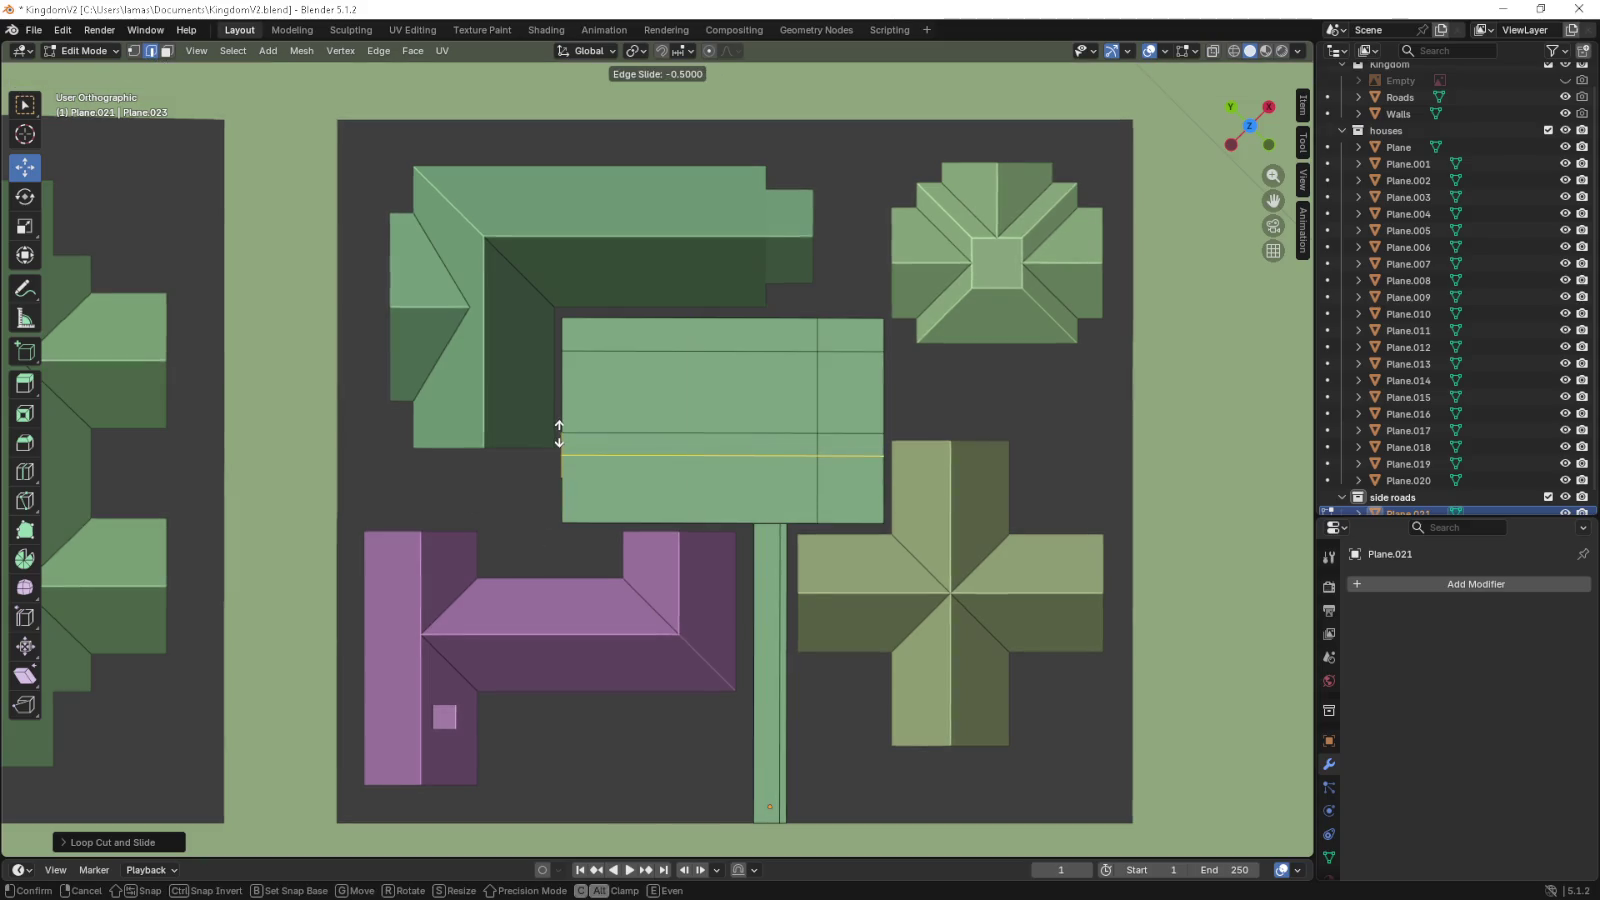
{"action": "left_click", "coordinate": [561, 435]}
{"action": "left_click", "coordinate": [561, 485]}
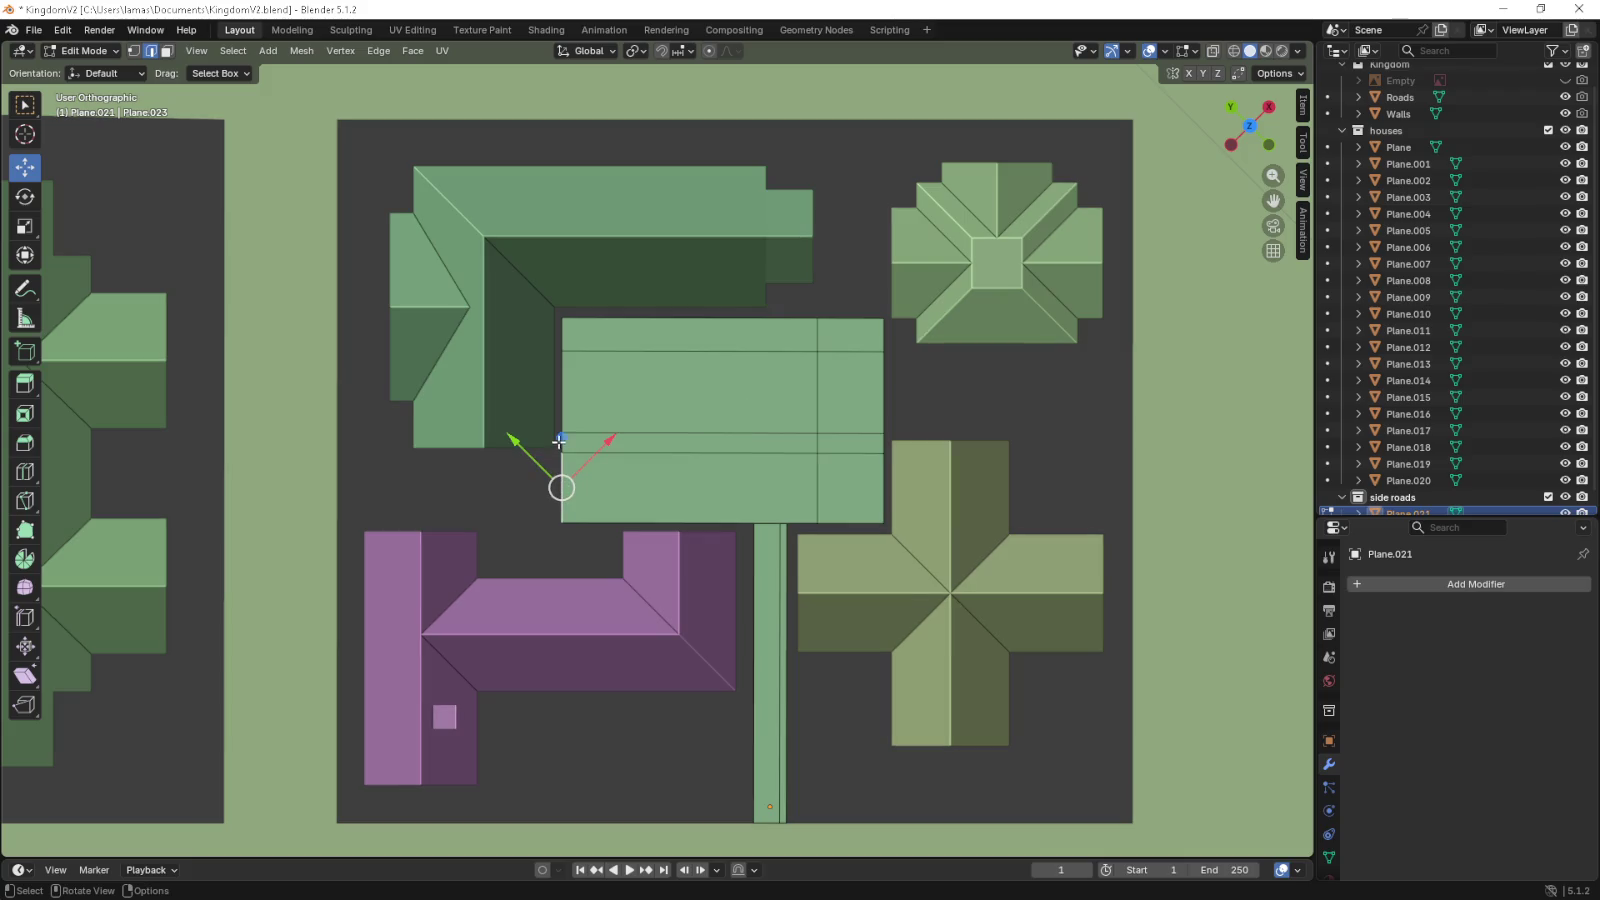
- Finish the left extension and extrude the strip's top edge up to the block's top edge
{"action": "key", "text": "g"}
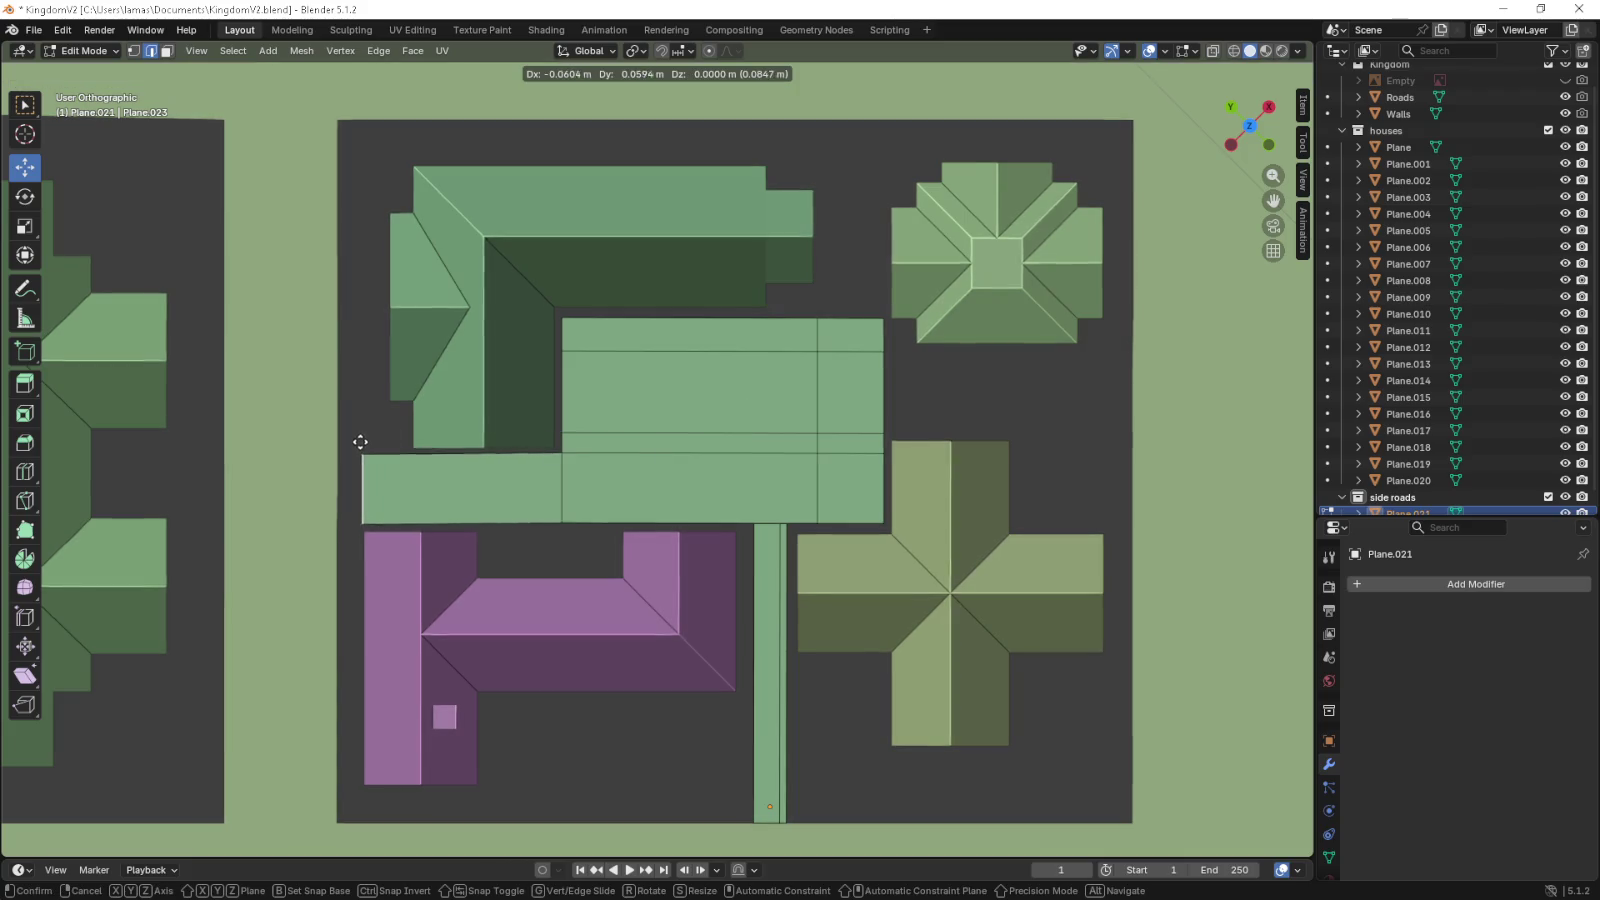
{"action": "left_click", "coordinate": [334, 440]}
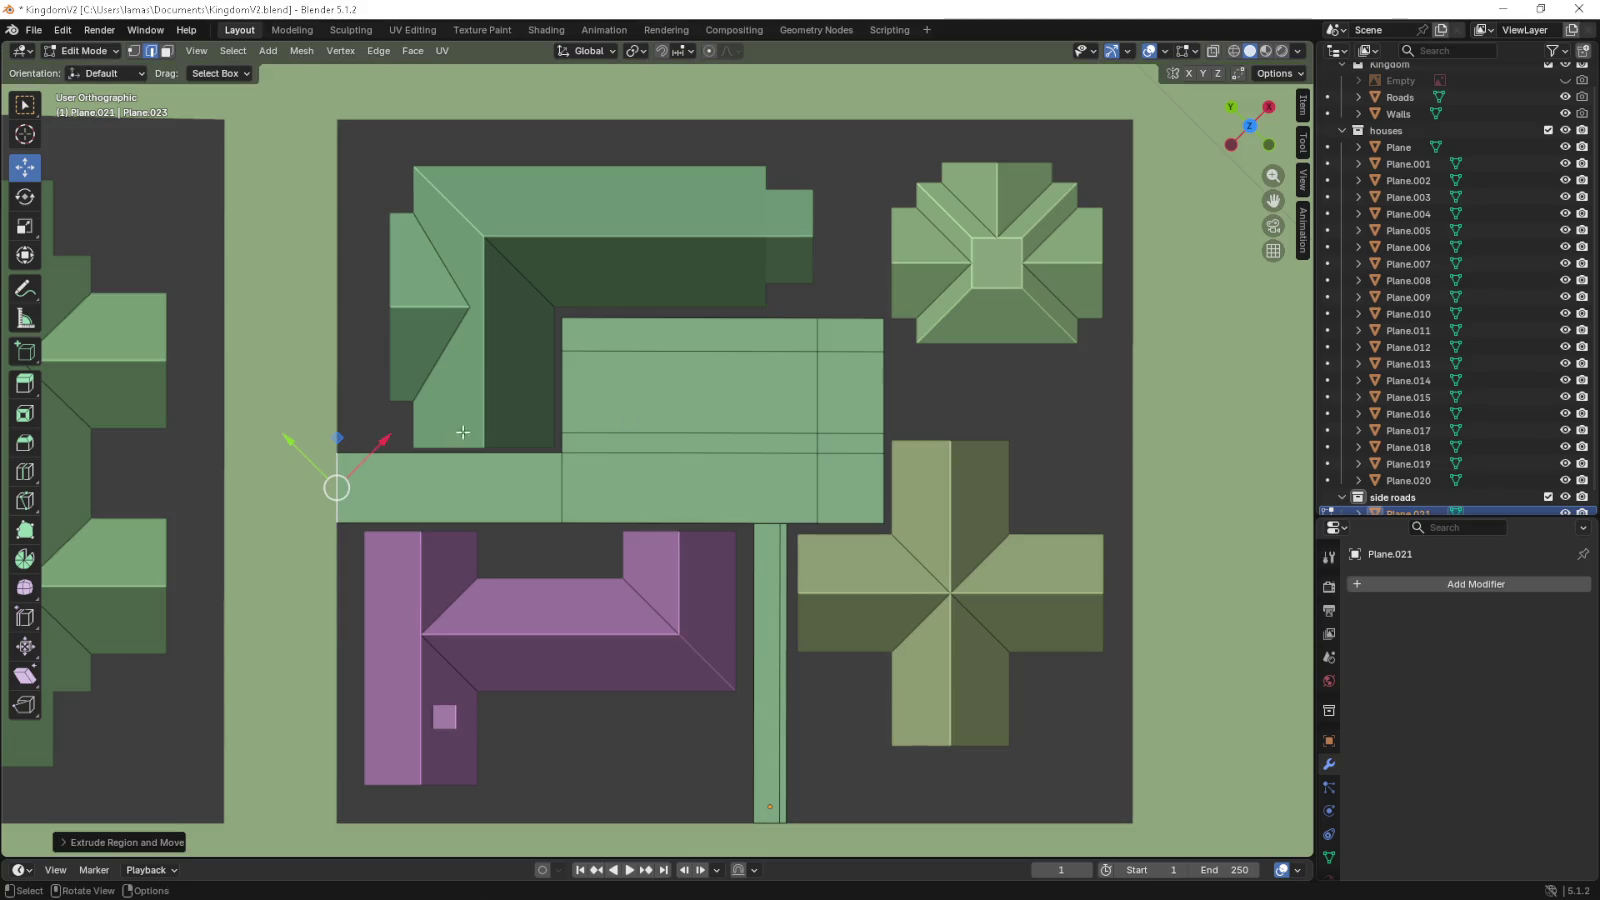
{"action": "left_click", "coordinate": [843, 319]}
{"action": "key", "text": "e"}
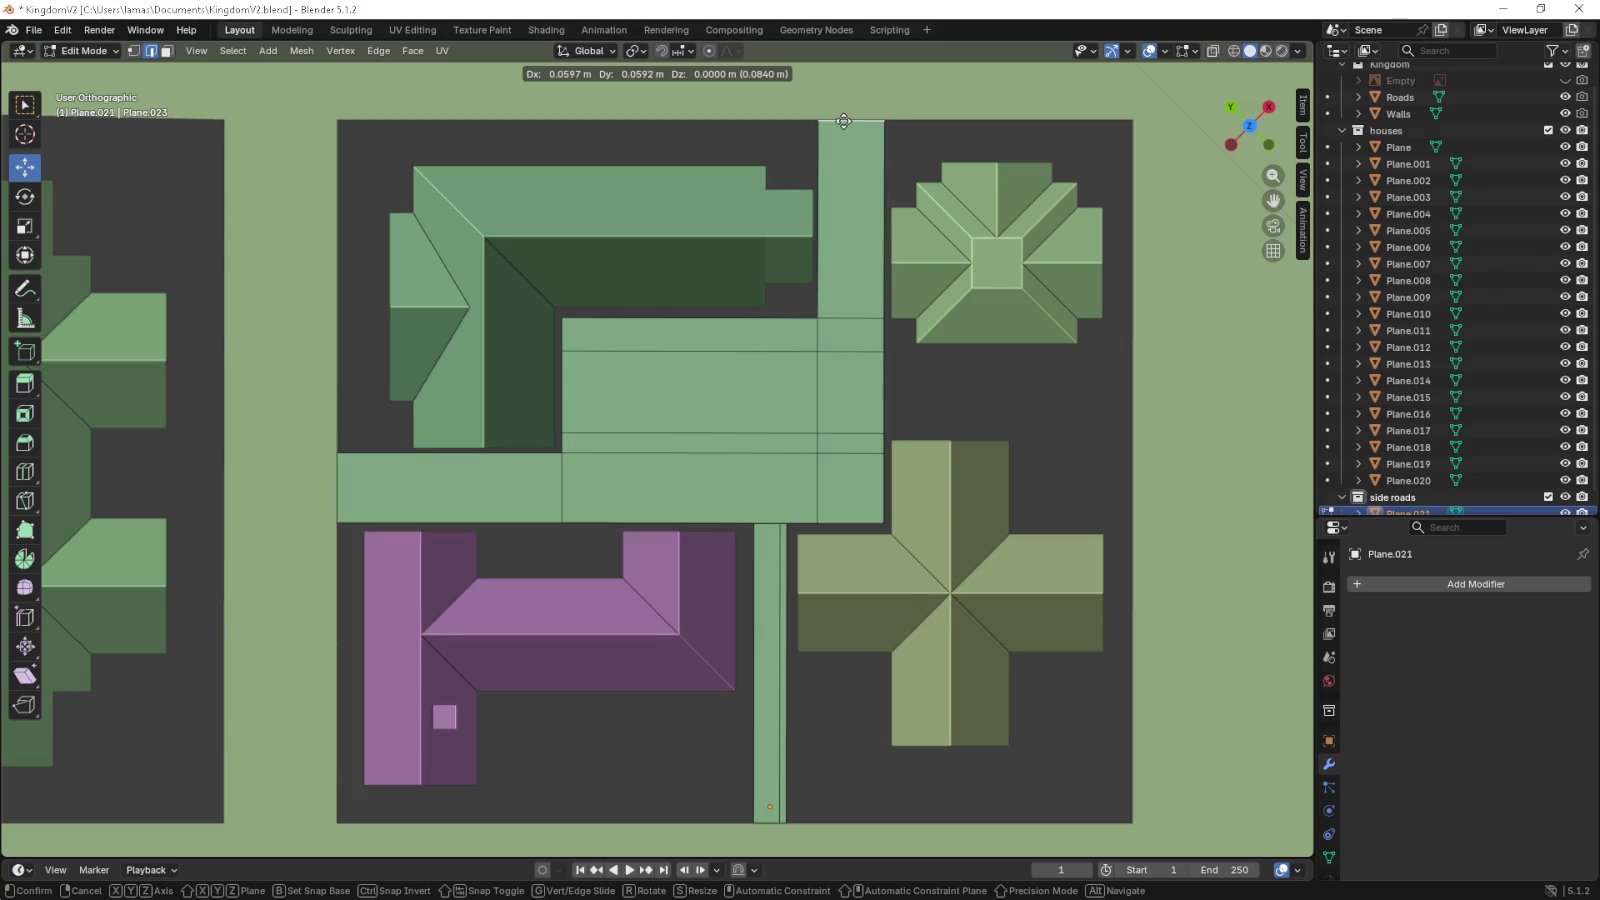
{"action": "left_click", "coordinate": [843, 121]}
- Extrude the strip's right edge out to the block's right edge and return to Object Mode
{"action": "left_click", "coordinate": [885, 376]}
{"action": "key", "text": "e"}
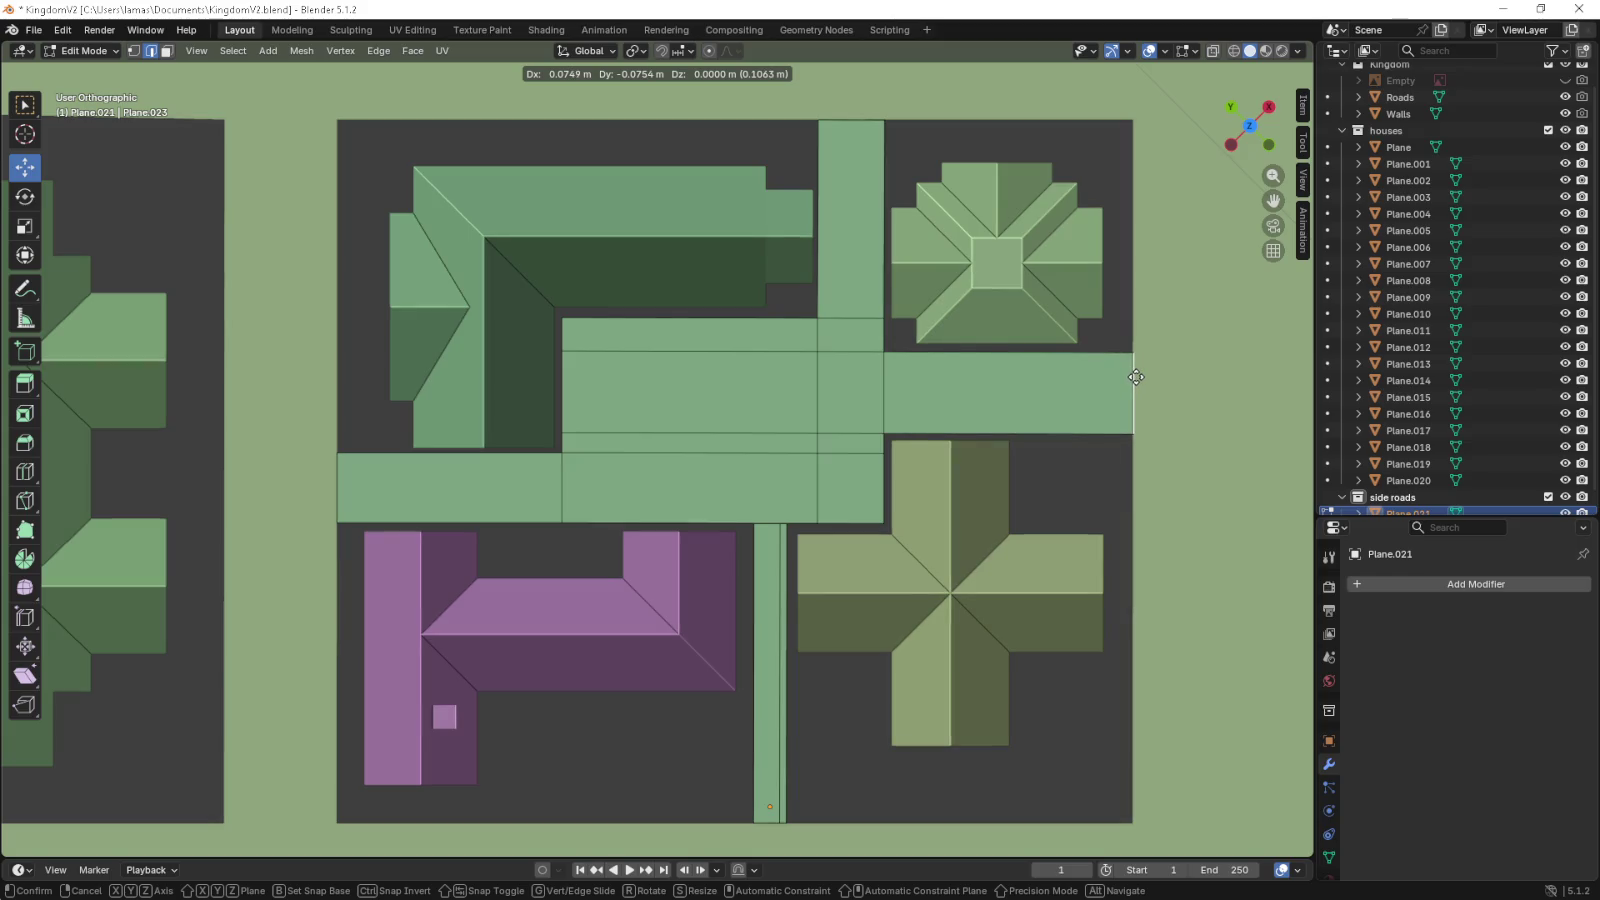
{"action": "left_click", "coordinate": [1134, 385]}
{"action": "scroll", "scroll_direction": "down", "scroll_amount": 3}
{"action": "scroll", "scroll_direction": "down", "scroll_amount": 3}
{"action": "key", "text": "Tab"}
{"action": "left_click_drag", "start_coordinate": [922, 459], "coordinate": [669, 312]}
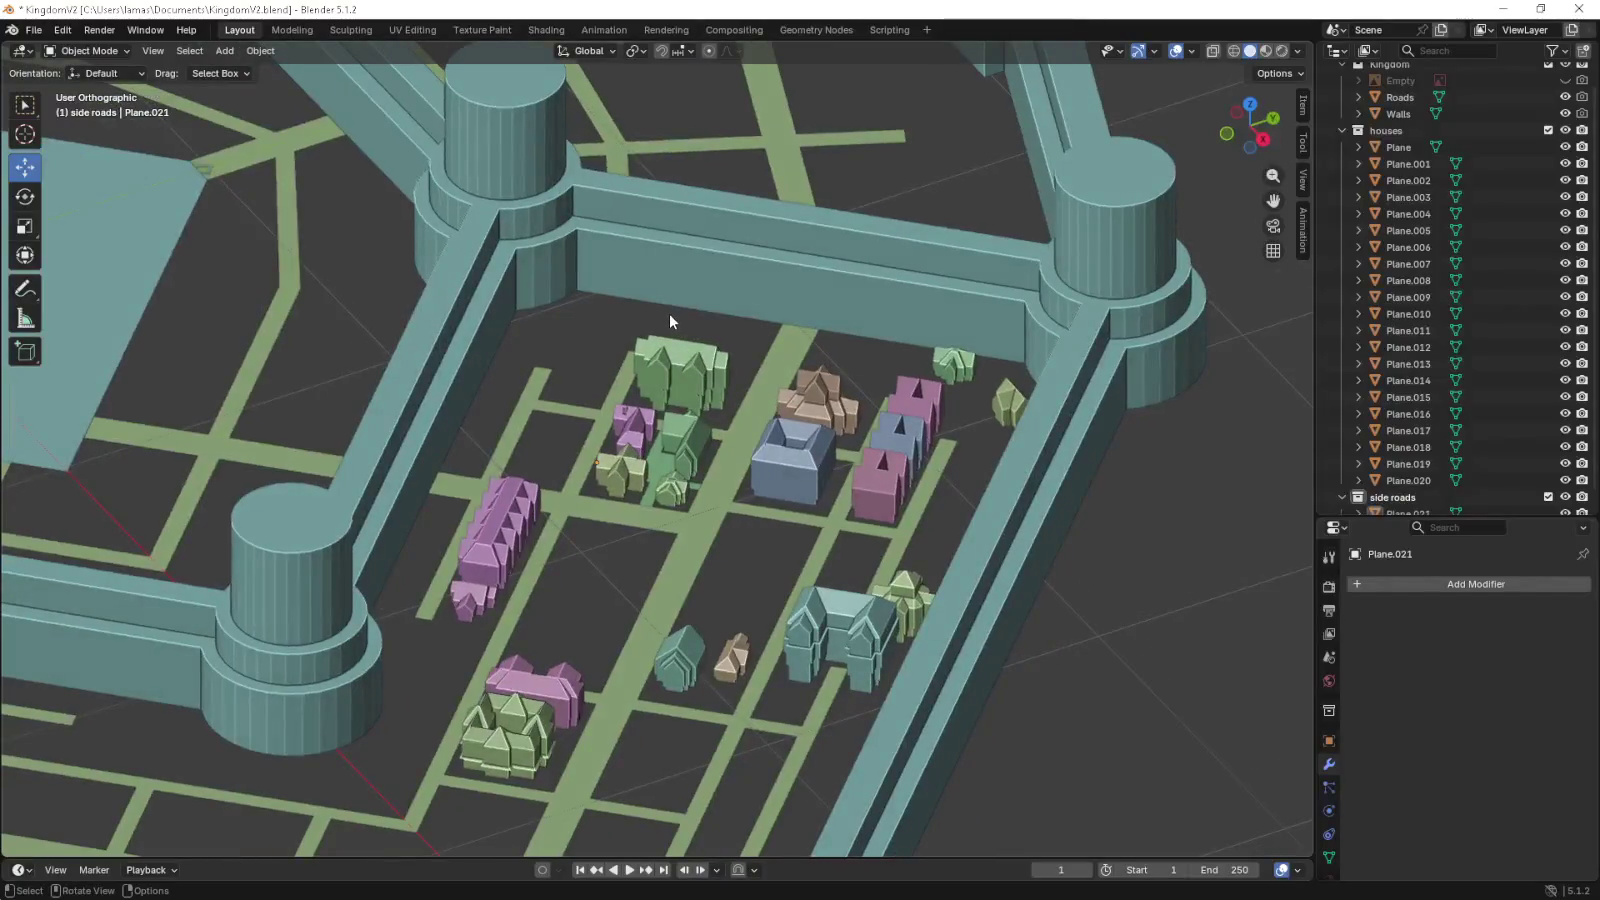
- Switch to top view and pan the map over to the house blocks
{"action": "key", "text": "KP_7"}
{"action": "scroll", "scroll_direction": "down", "scroll_amount": 3}
{"action": "scroll", "scroll_direction": "up", "scroll_amount": 3}
{"action": "left_click_drag", "start_coordinate": [734, 471], "coordinate": [755, 440]}
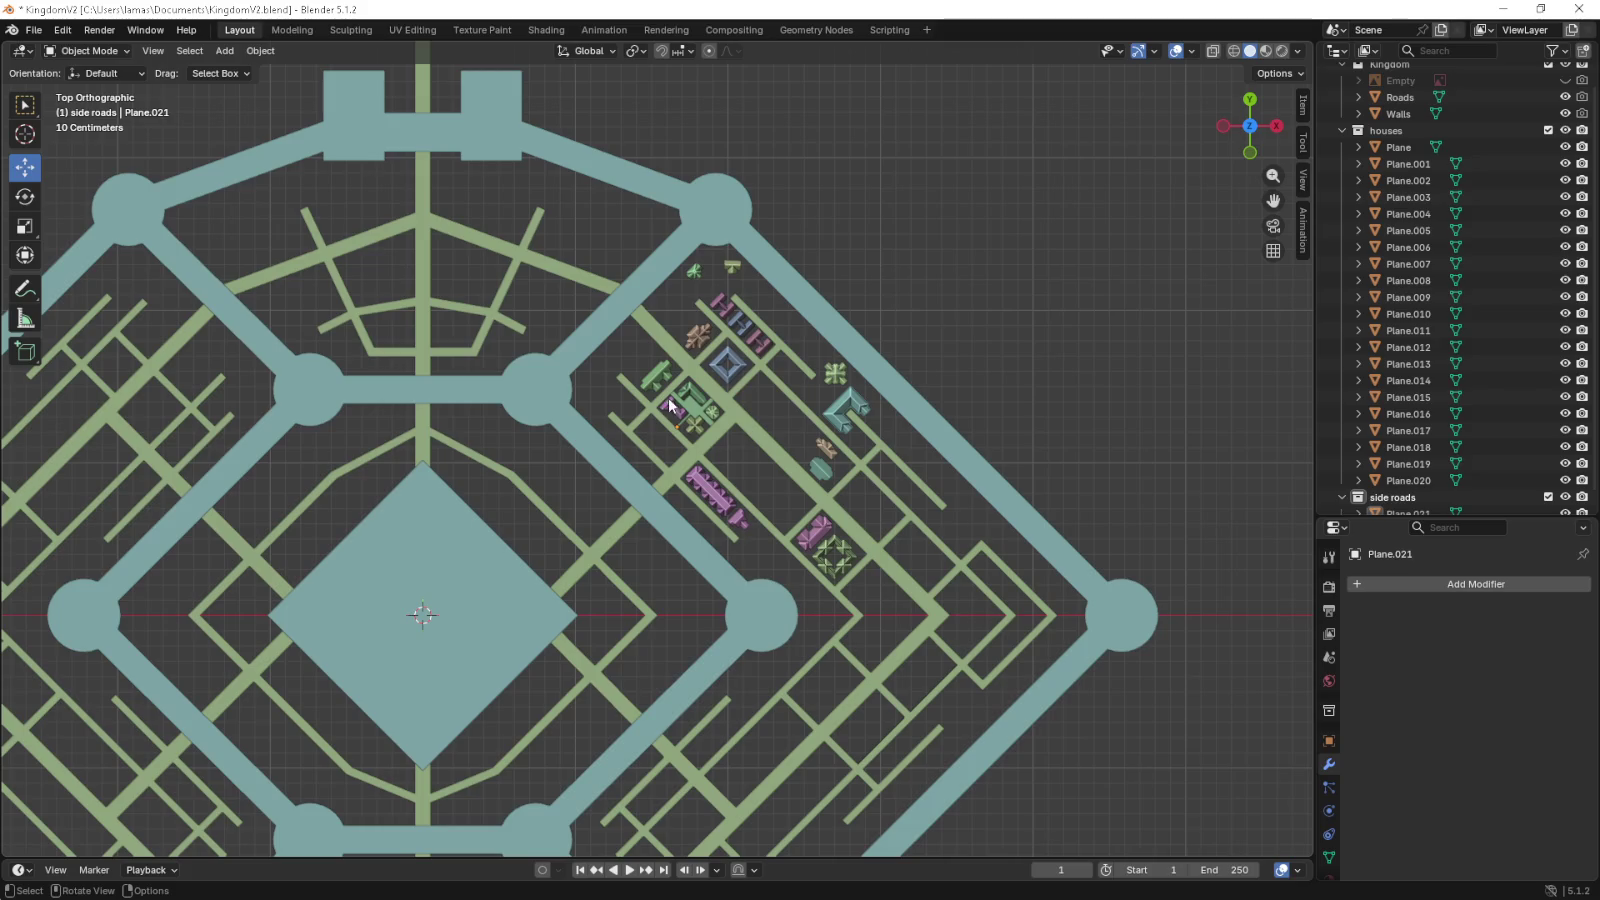
{"action": "scroll", "scroll_direction": "up", "scroll_amount": 3}
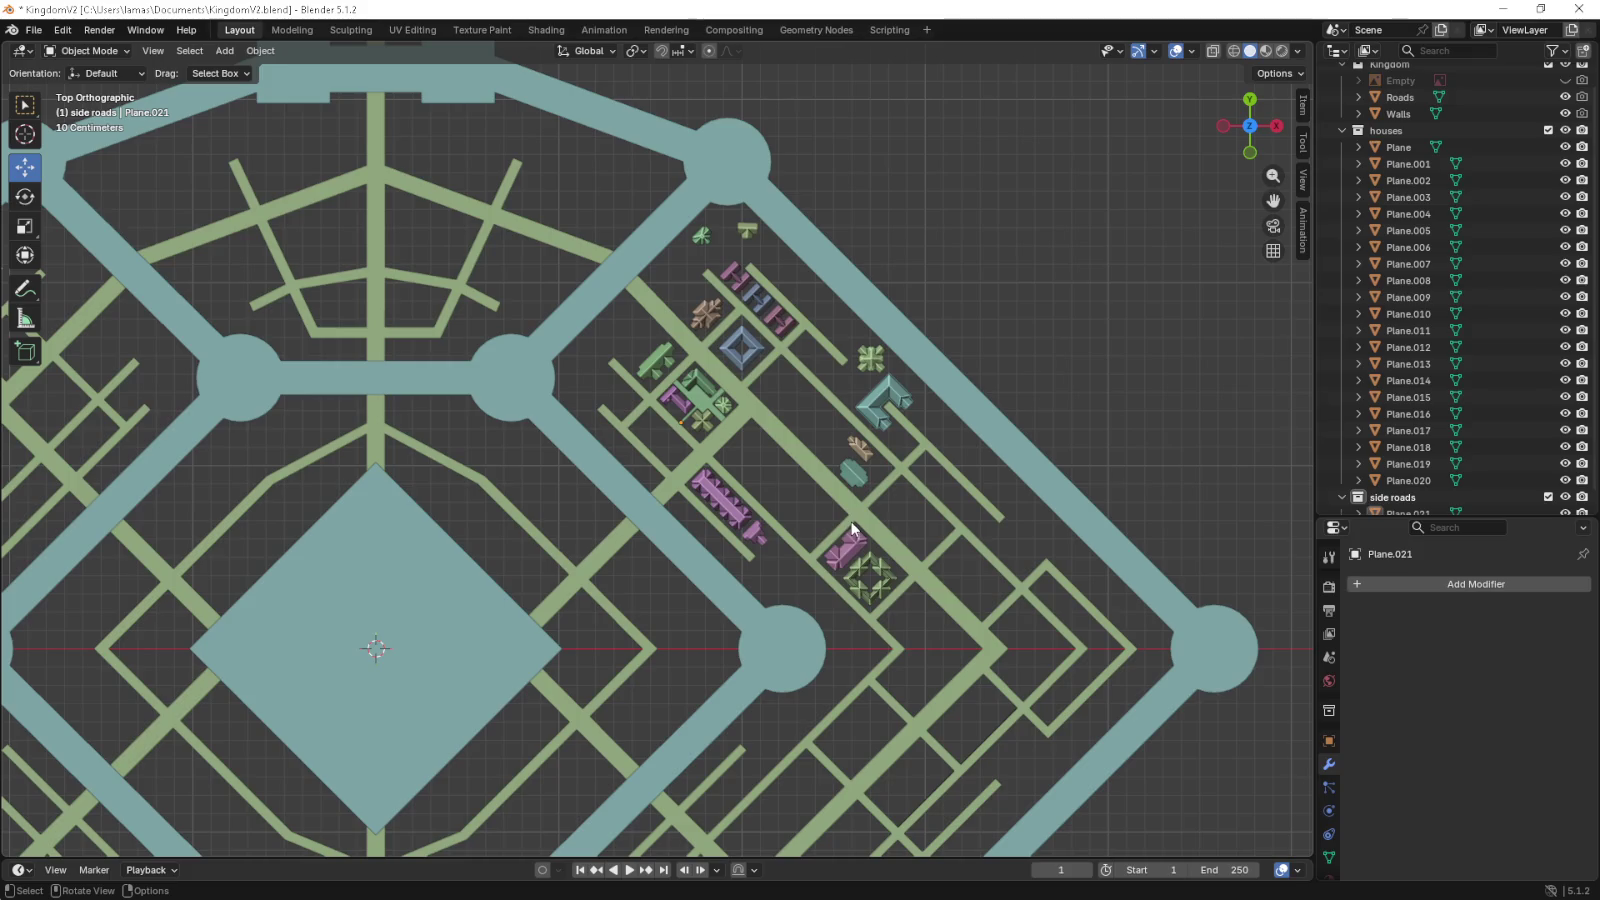
{"action": "scroll", "scroll_direction": "up", "scroll_amount": 3}
{"action": "left_click_drag", "start_coordinate": [772, 522], "coordinate": [672, 518]}
- Enter Edit Mode on the side-road mesh and bring up the Add Mesh menu
{"action": "key", "text": "Tab"}
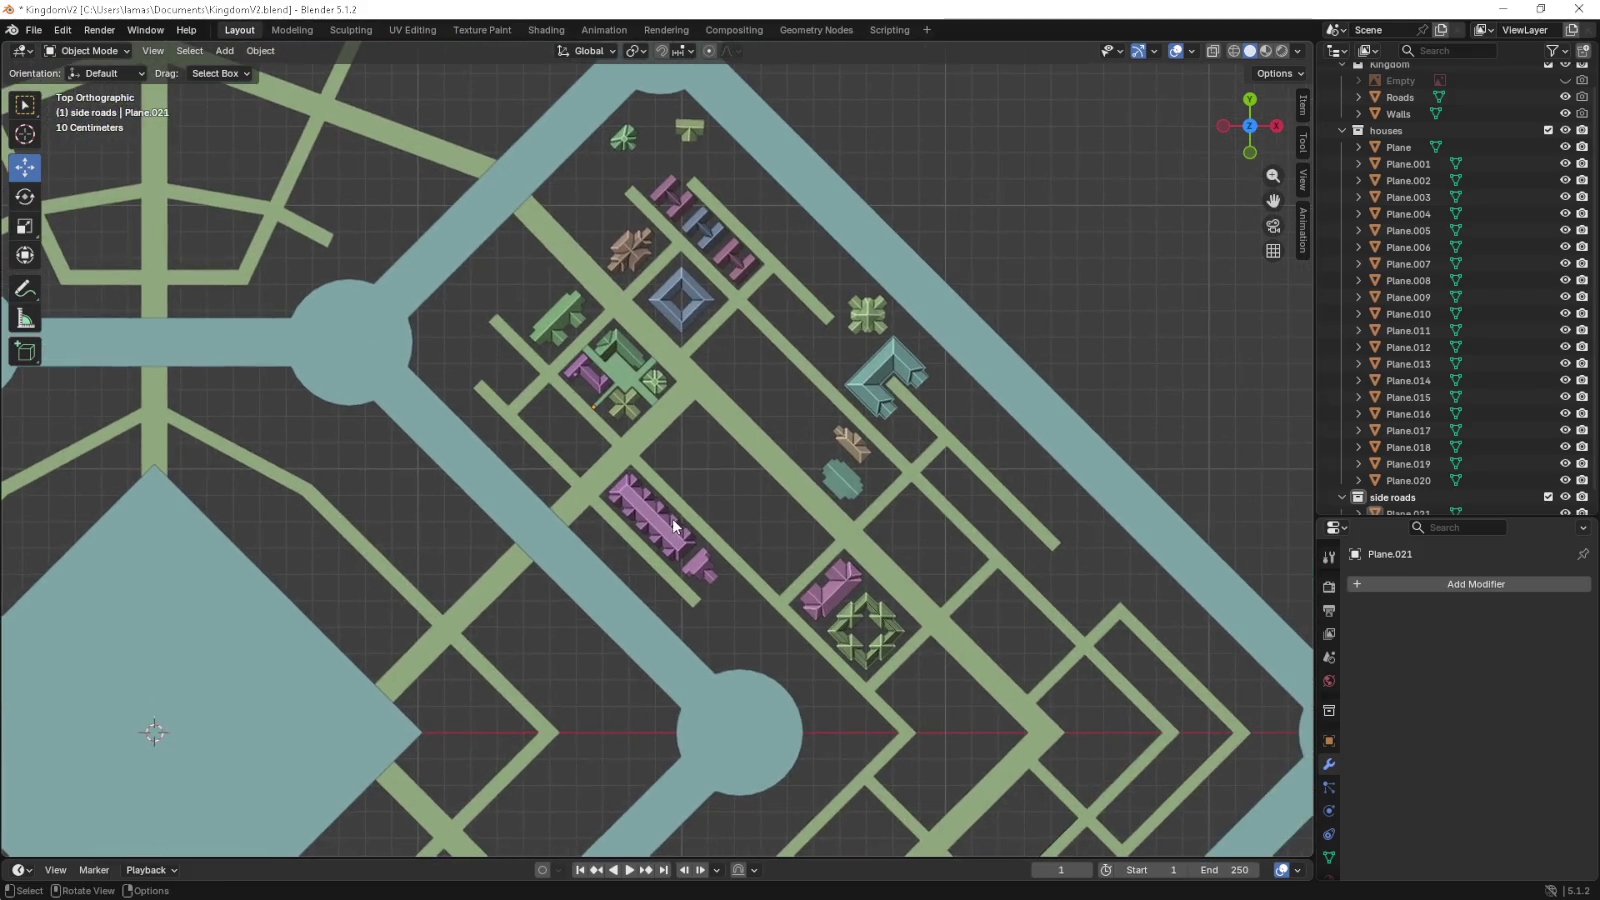
{"action": "scroll", "scroll_direction": "down", "scroll_amount": 3}
{"action": "scroll", "scroll_direction": "up", "scroll_amount": 3}
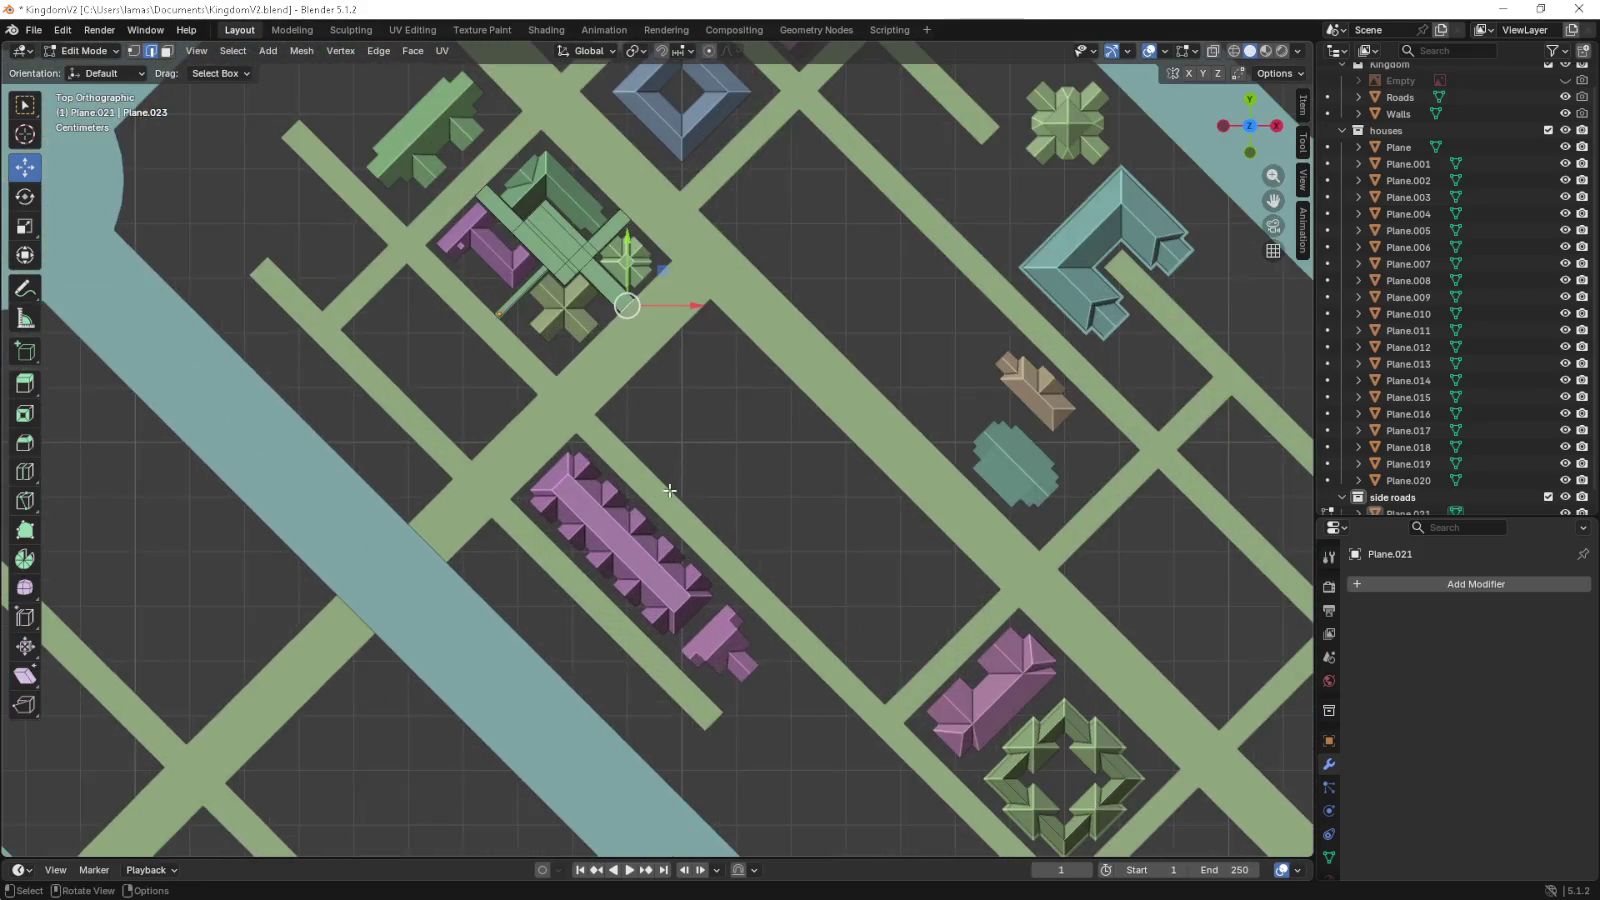
{"action": "scroll", "scroll_direction": "down", "scroll_amount": 3}
{"action": "key", "text": "shift+a"}
- Add a plane, halve its size and move it onto the pink and green houses block
{"action": "left_click", "coordinate": [688, 475]}
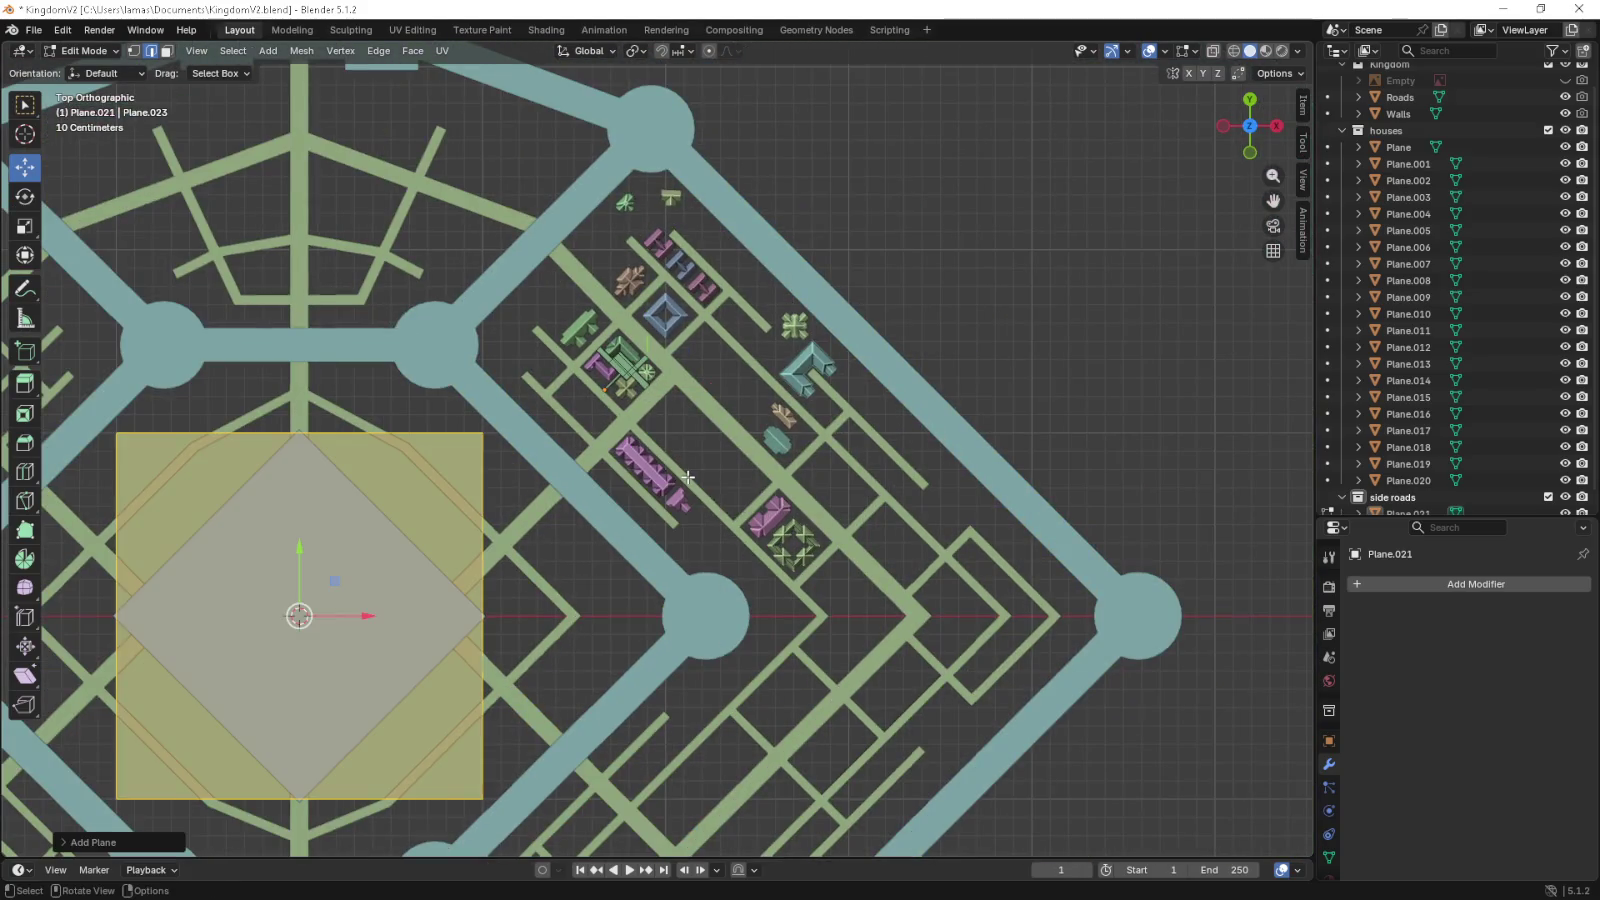
{"action": "key", "text": "s"}
{"action": "left_click", "coordinate": [441, 621]}
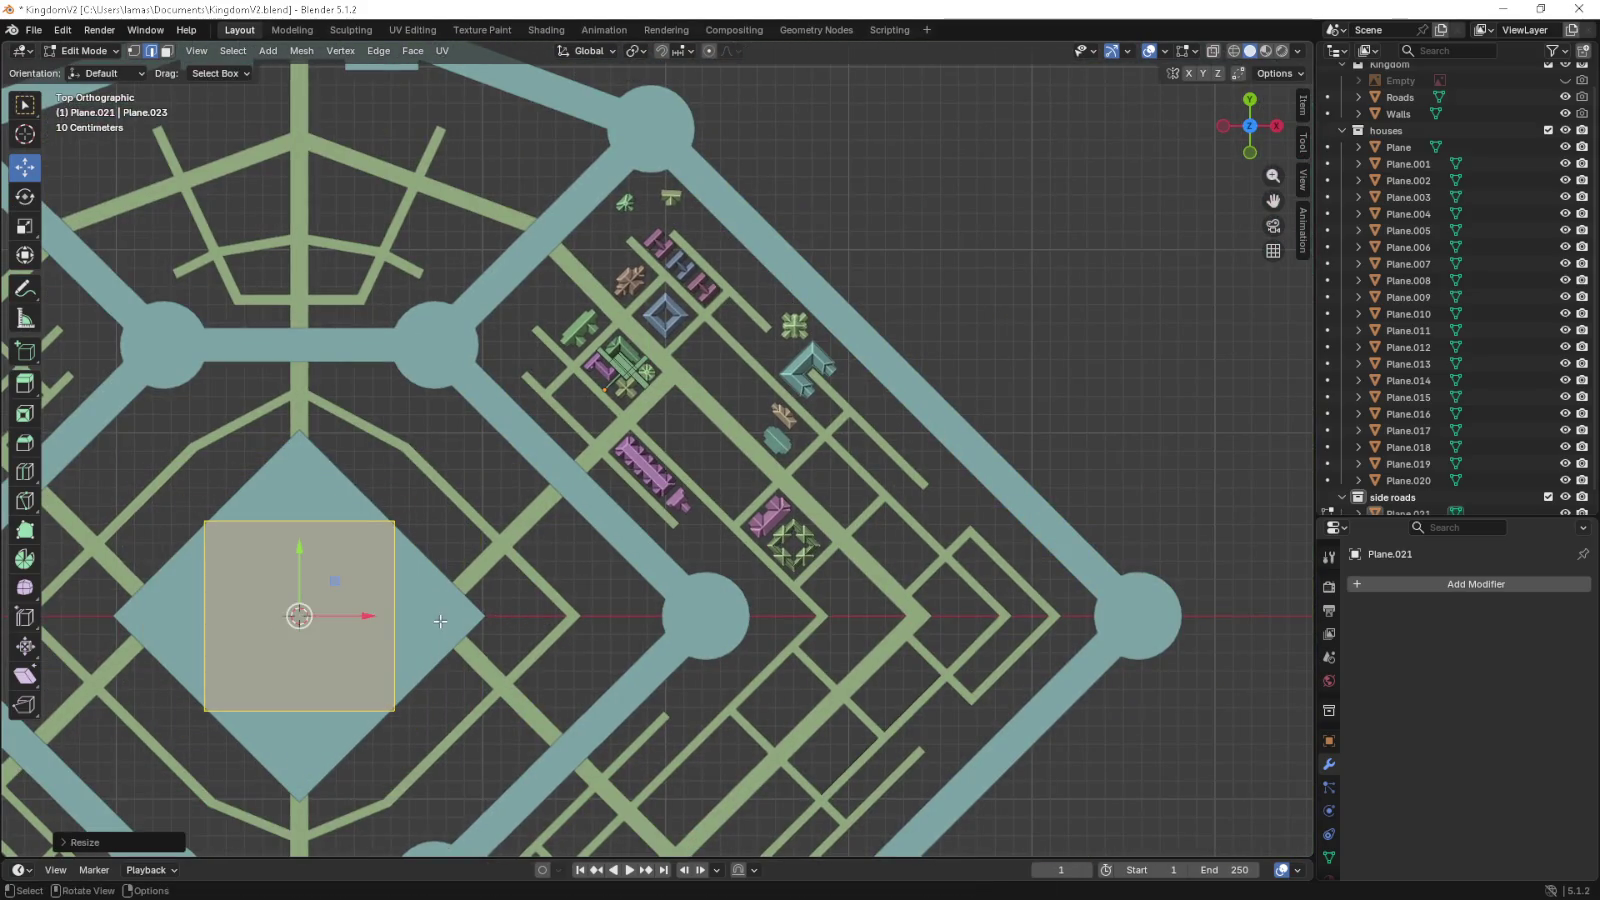
{"action": "left_click_drag", "start_coordinate": [334, 582], "coordinate": [780, 490]}
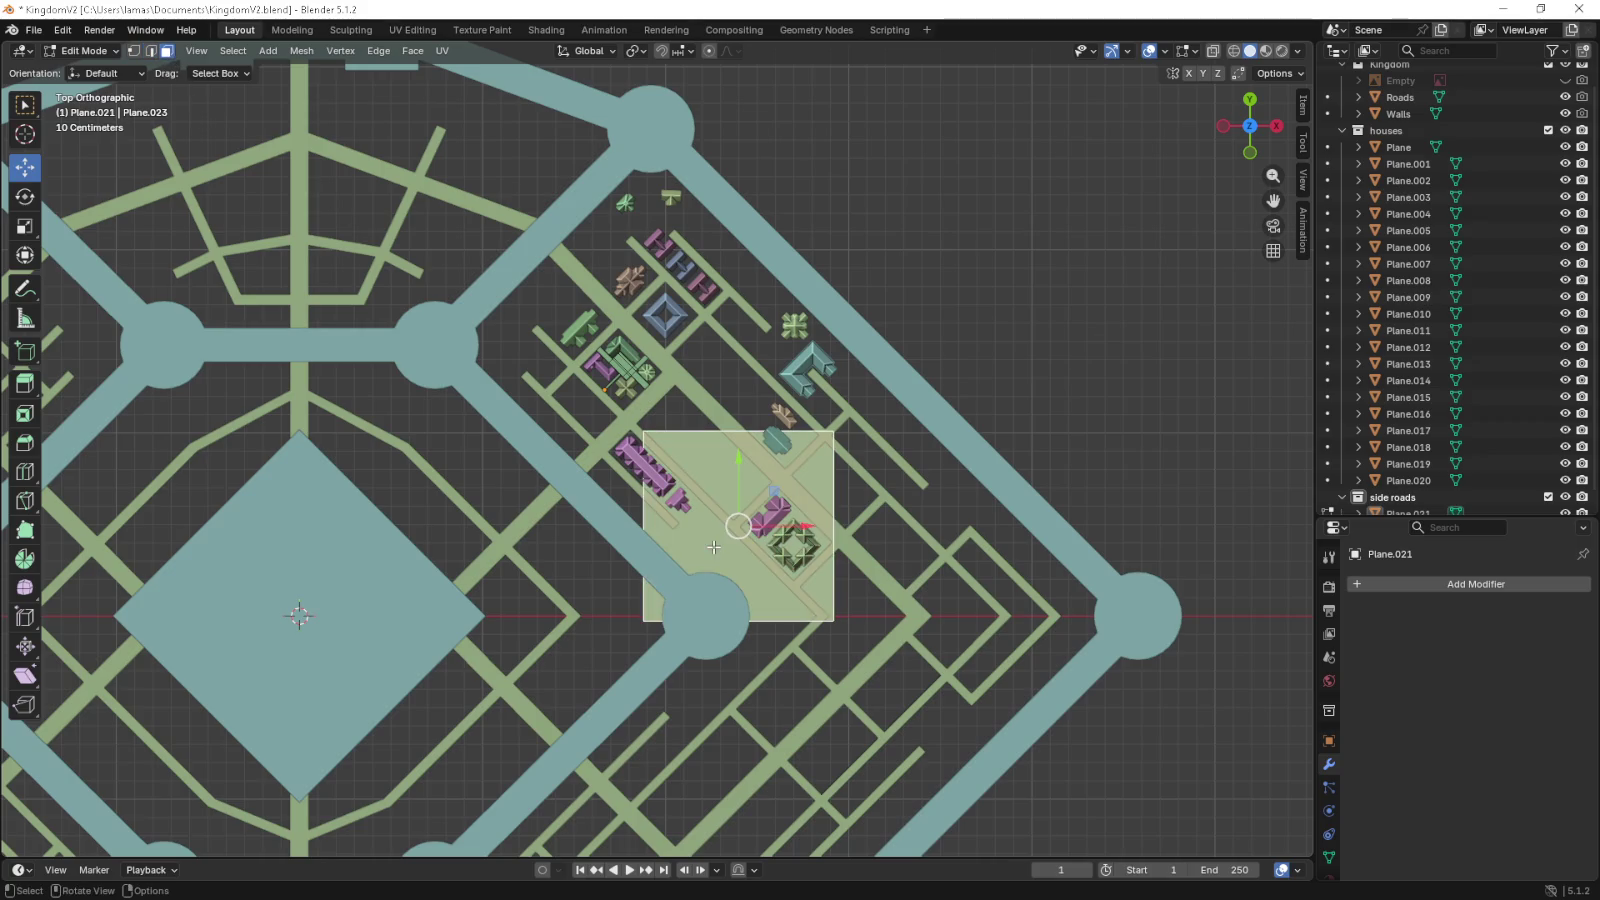
- Align the view straight down onto the new plane and zoom in on it
{"action": "left_click_drag", "start_coordinate": [838, 657], "coordinate": [694, 512]}
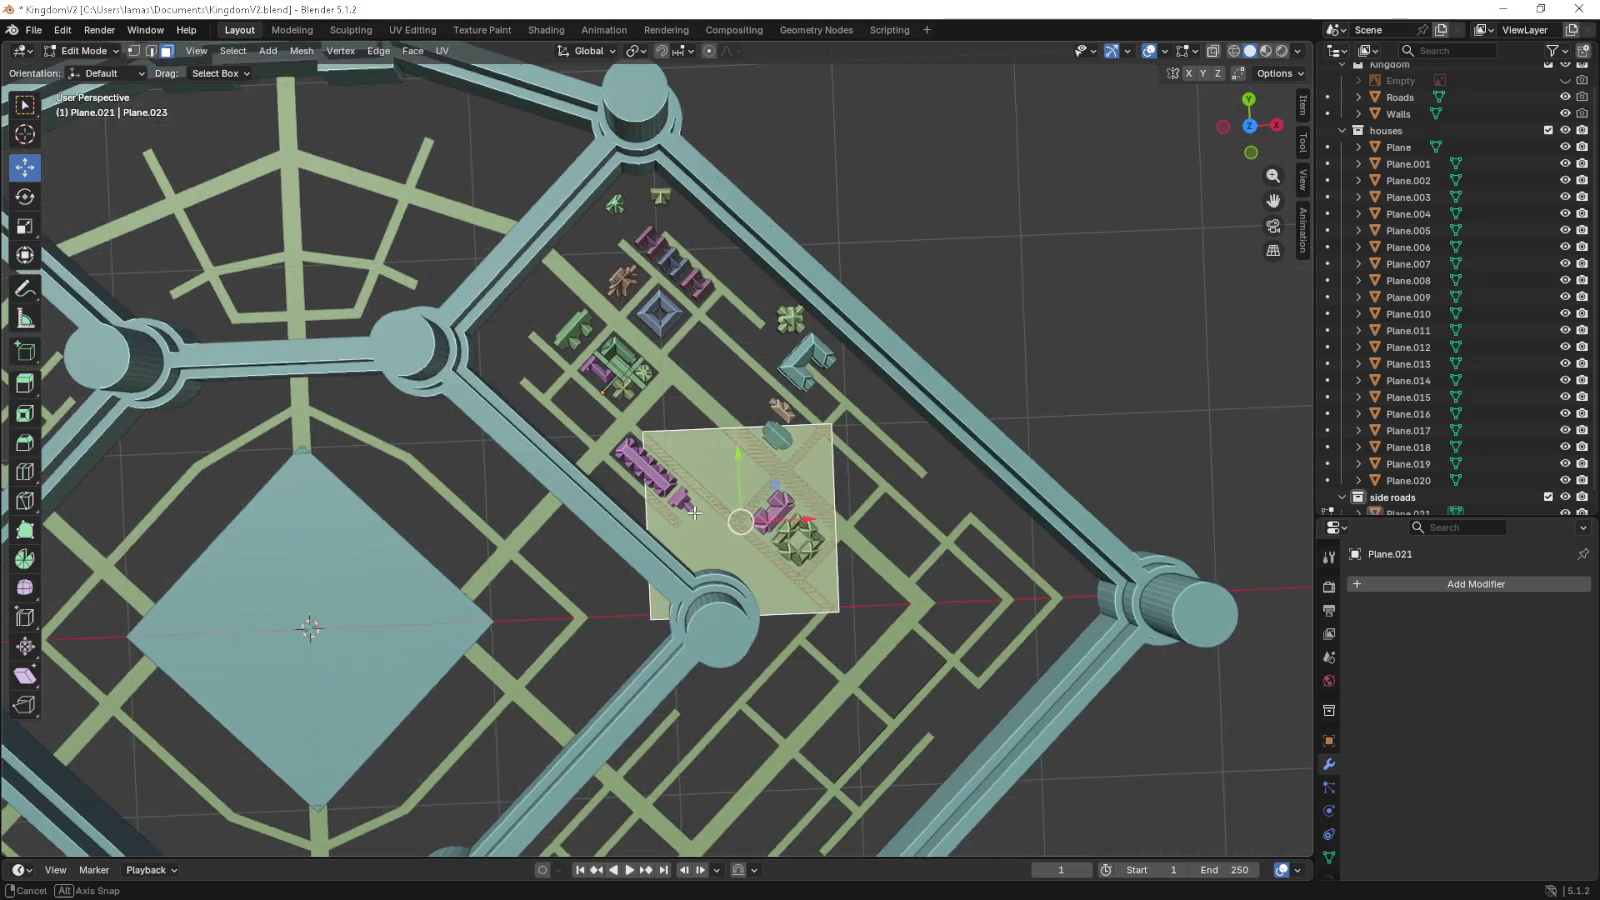
{"action": "key", "text": "shift+KP_7"}
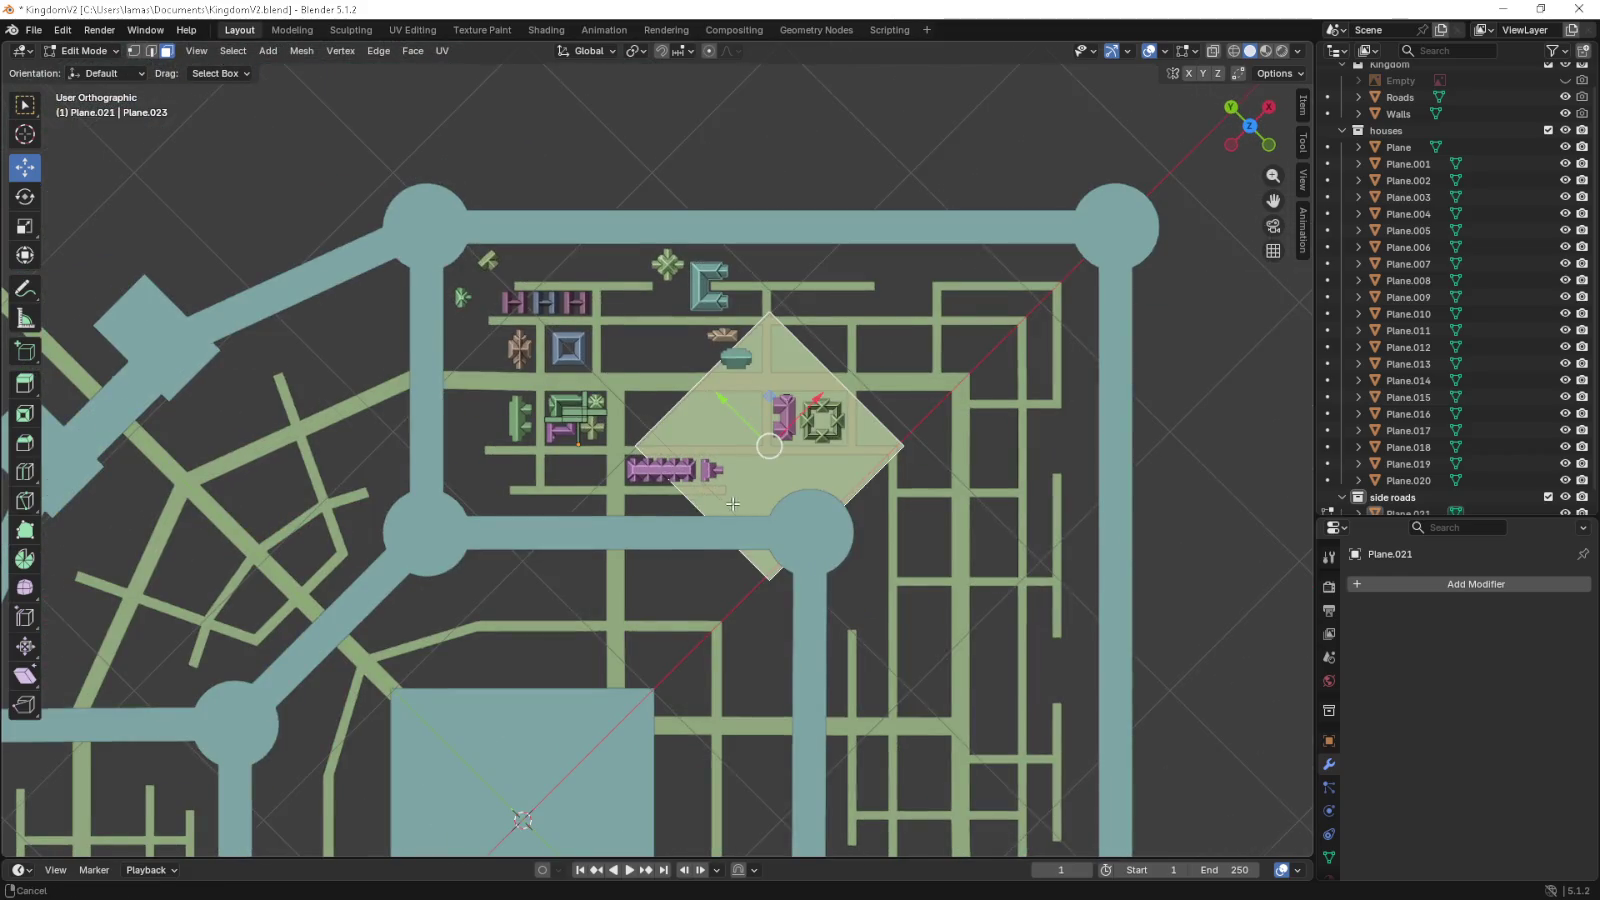
{"action": "scroll", "scroll_direction": "up", "scroll_amount": 3}
{"action": "scroll", "scroll_direction": "up", "scroll_amount": 3}
{"action": "scroll", "scroll_direction": "up", "scroll_amount": 3}
{"action": "key", "text": "s"}
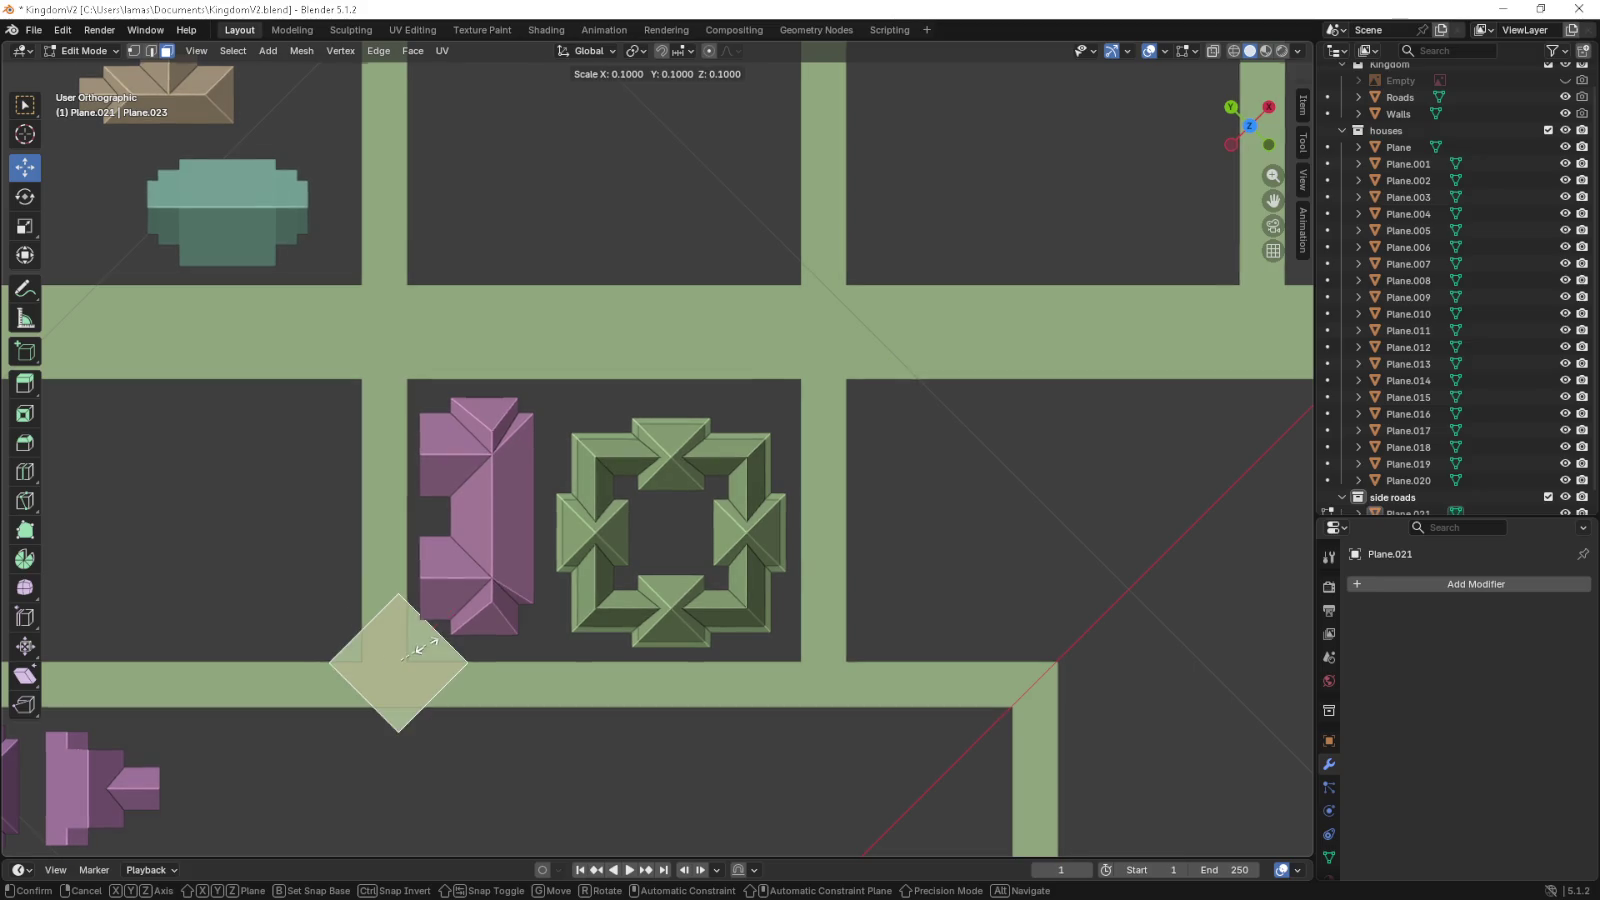
- Scale the plane to 0.1, rotate it -40° to the streets, and place it beside the pink house
{"action": "left_click", "coordinate": [420, 648]}
{"action": "left_click_drag", "start_coordinate": [493, 618], "coordinate": [531, 541]}
{"action": "key", "text": "r"}
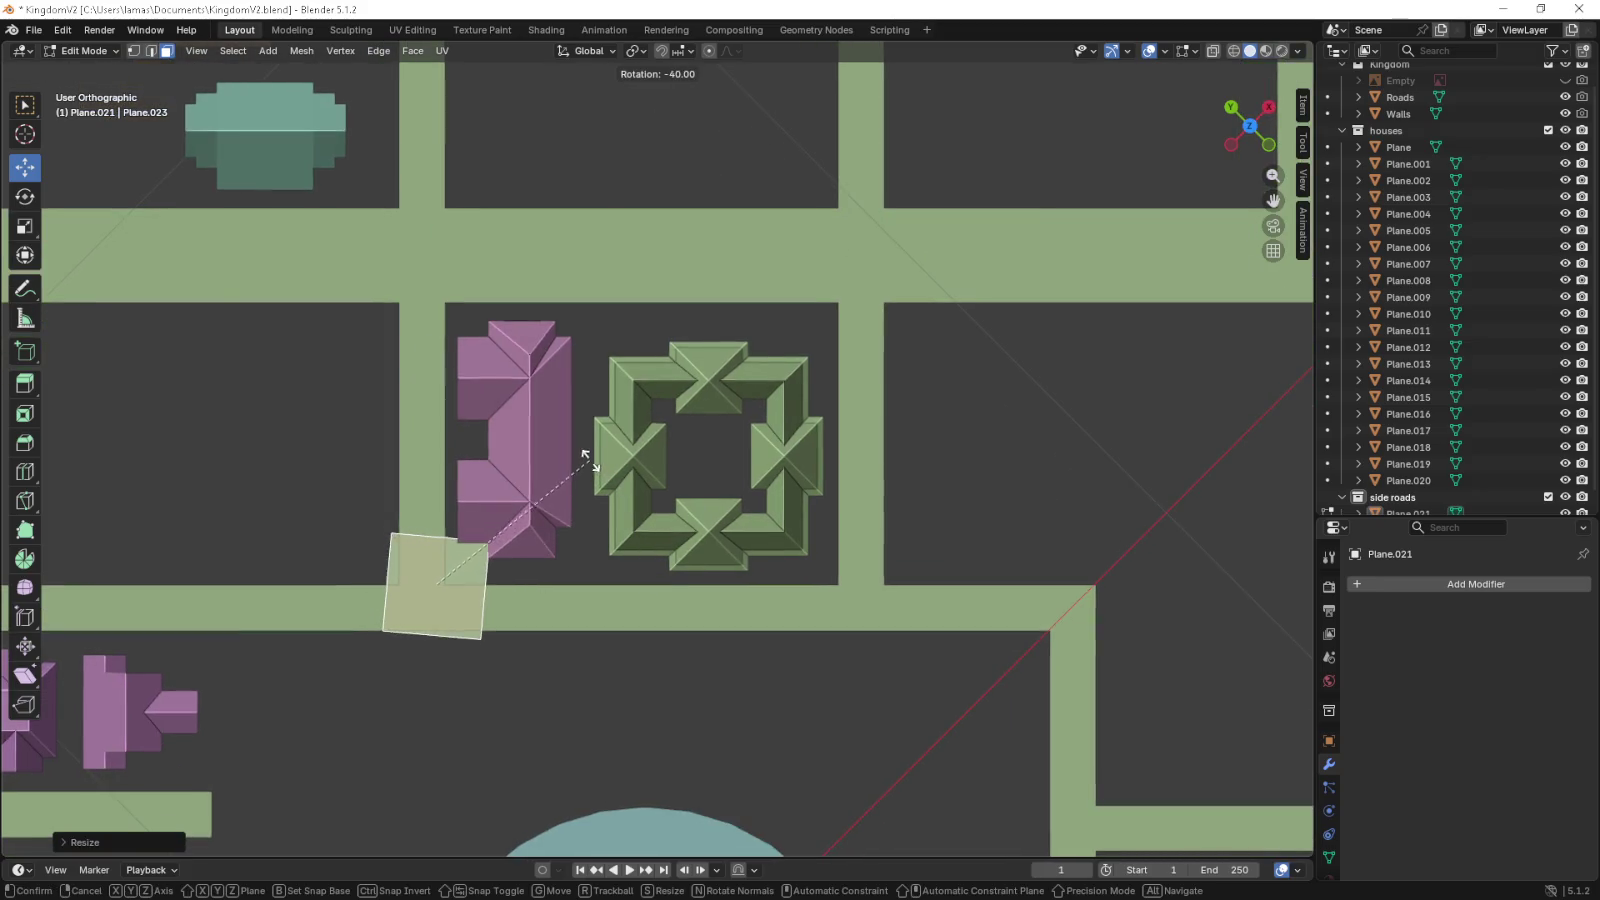
{"action": "left_click", "coordinate": [560, 490]}
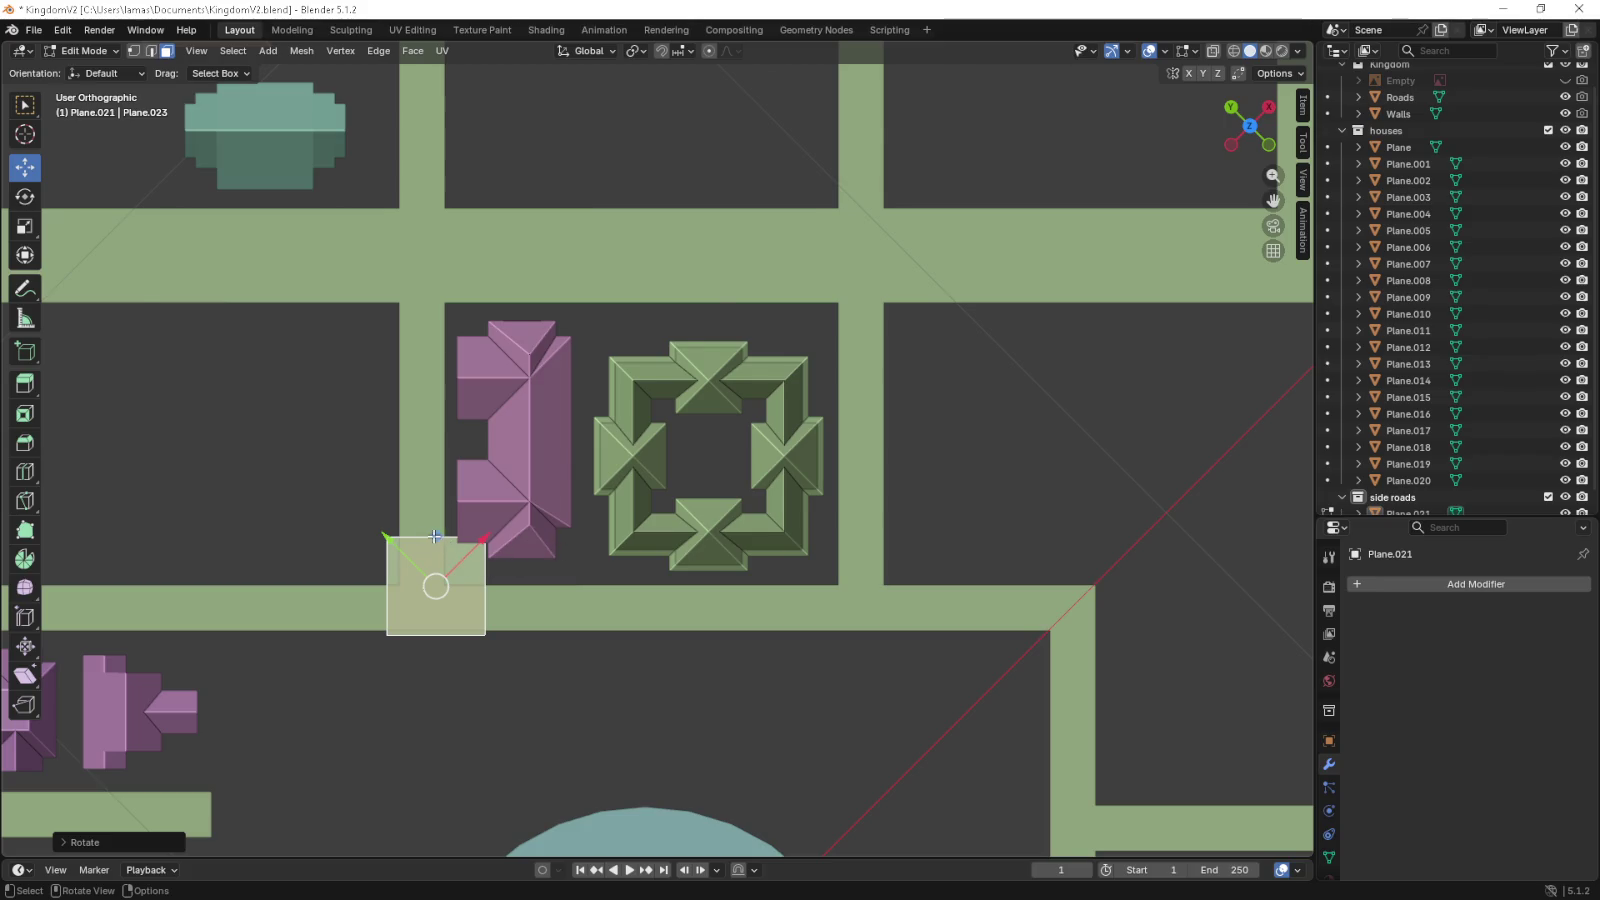
{"action": "key", "text": "g"}
{"action": "left_click", "coordinate": [584, 517]}
- Shrink the square further and slide it down to the block's lower road
{"action": "key", "text": "s"}
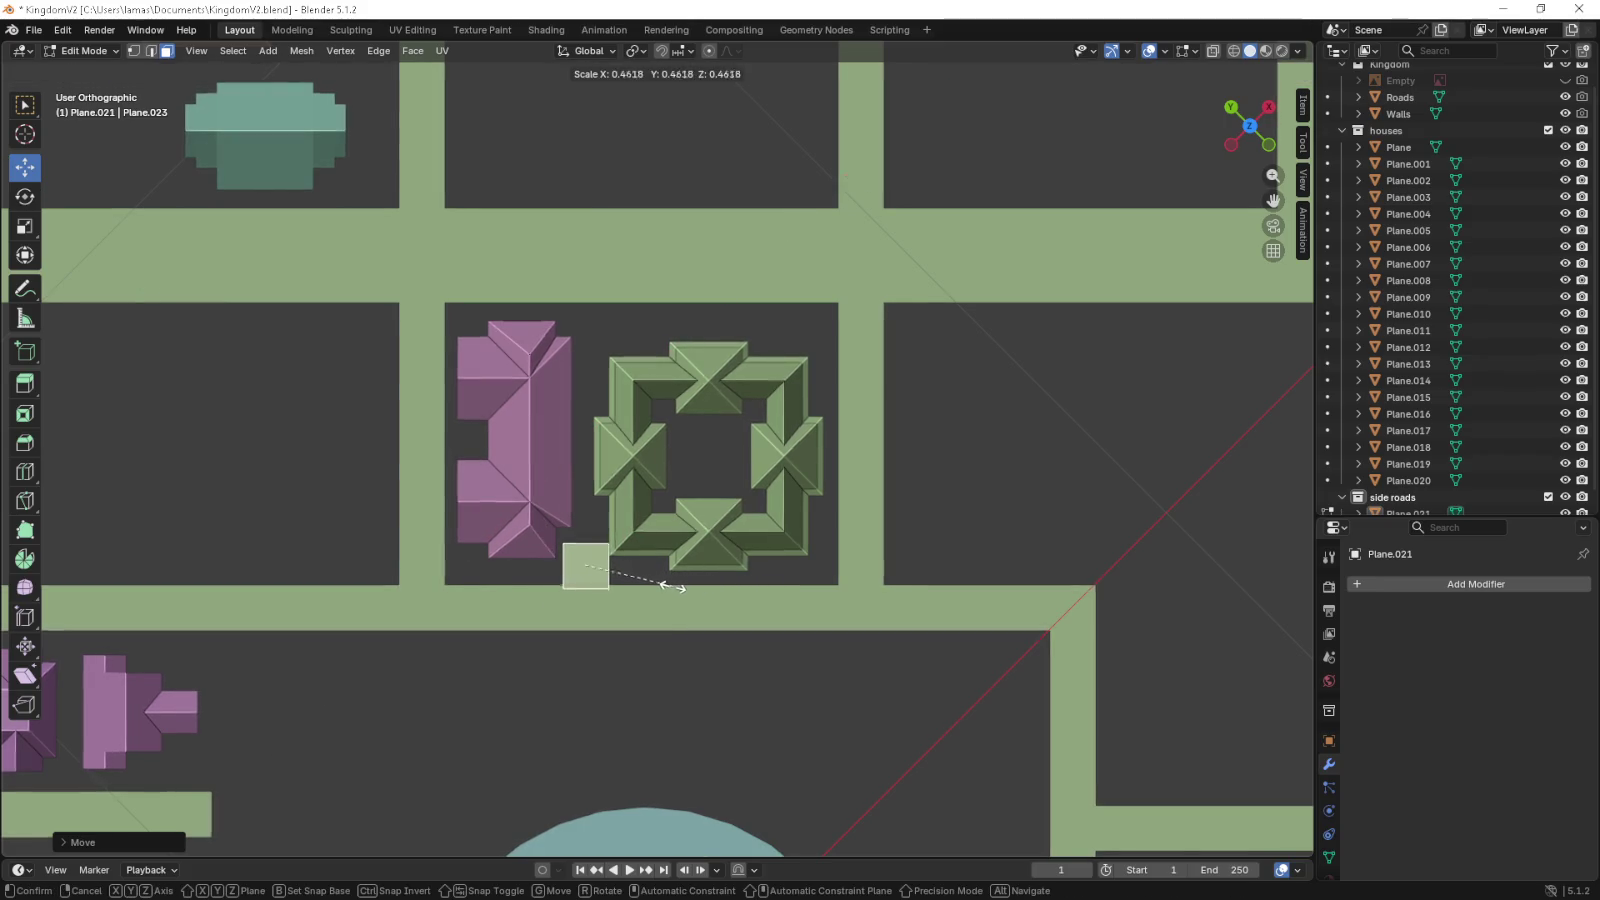
{"action": "left_click", "coordinate": [610, 575]}
{"action": "scroll", "scroll_direction": "up", "scroll_amount": 3}
{"action": "left_click_drag", "start_coordinate": [539, 758], "coordinate": [598, 651]}
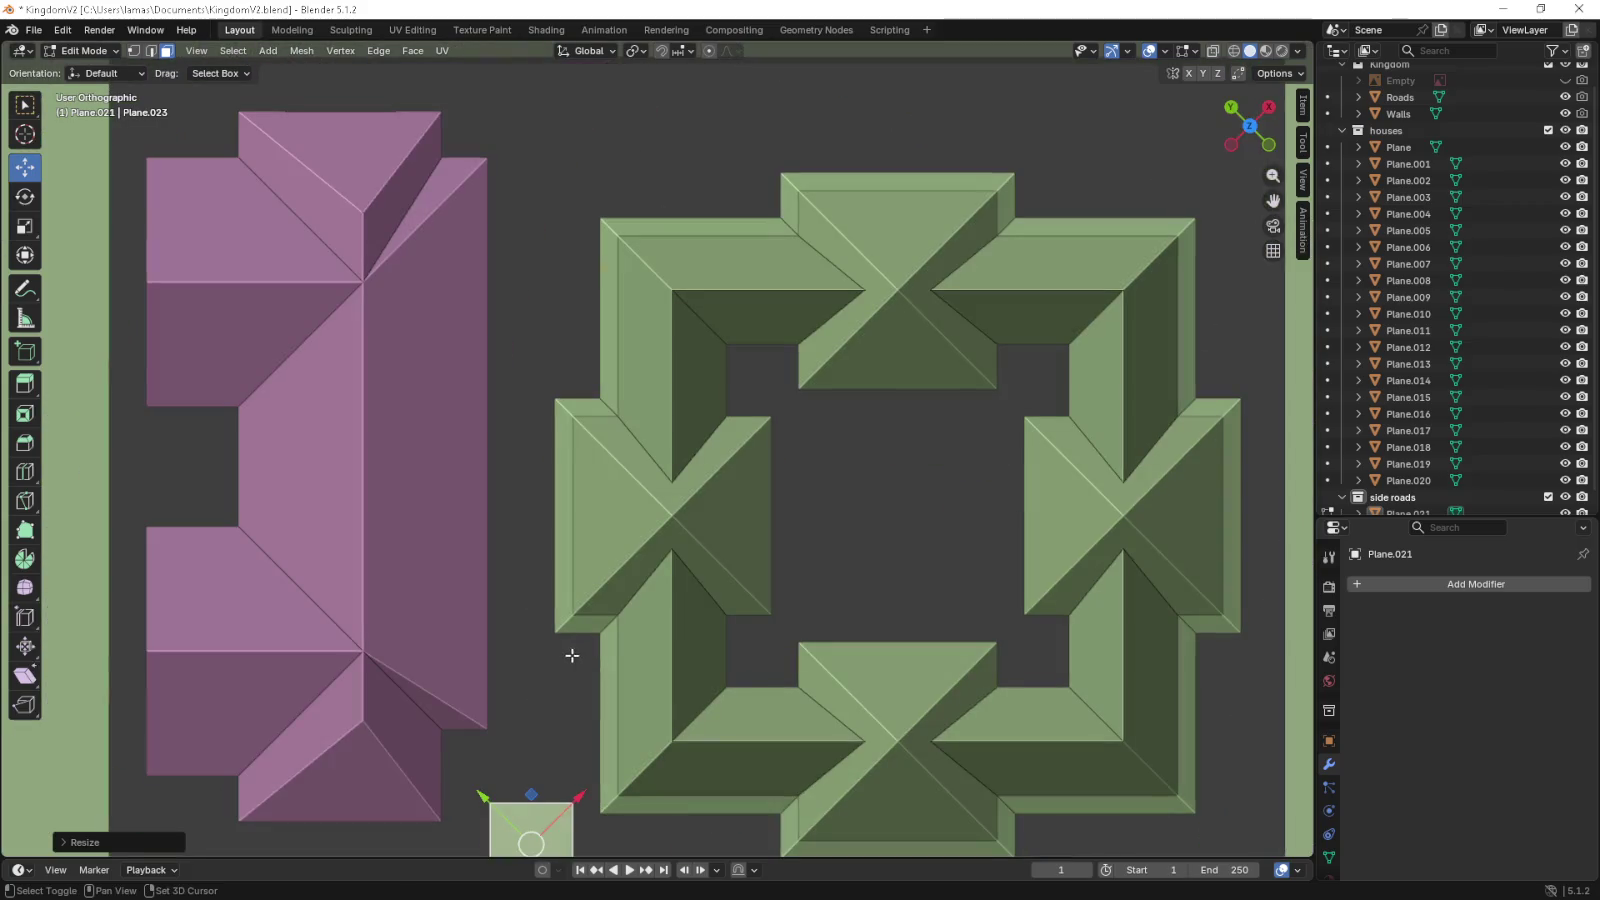
{"action": "scroll", "scroll_direction": "down", "scroll_amount": 3}
{"action": "key", "text": "s"}
{"action": "left_click", "coordinate": [544, 529]}
{"action": "left_click_drag", "start_coordinate": [547, 528], "coordinate": [538, 689]}
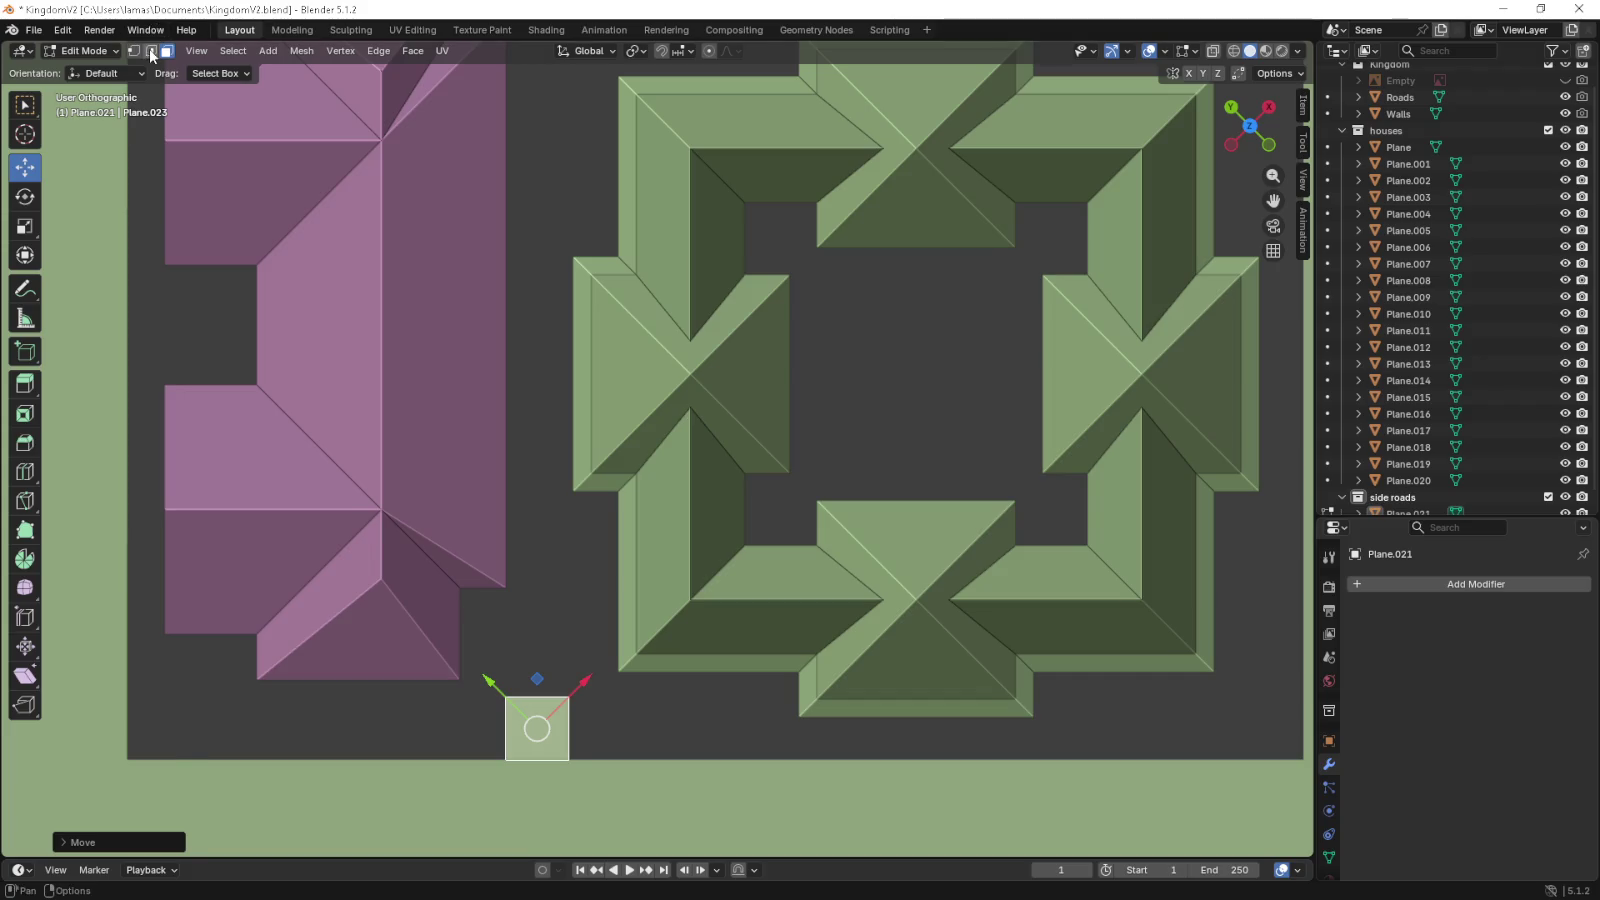
{"action": "key", "text": "2"}
{"action": "scroll", "scroll_direction": "down", "scroll_amount": 3}
{"action": "scroll", "scroll_direction": "down", "scroll_amount": 3}
- Stretch the square's top edge to the top road and move its right edge to set the strip width
{"action": "left_click", "coordinate": [591, 674]}
{"action": "left_click_drag", "start_coordinate": [587, 627], "coordinate": [587, 80]}
{"action": "left_click_drag", "start_coordinate": [610, 420], "coordinate": [634, 76]}
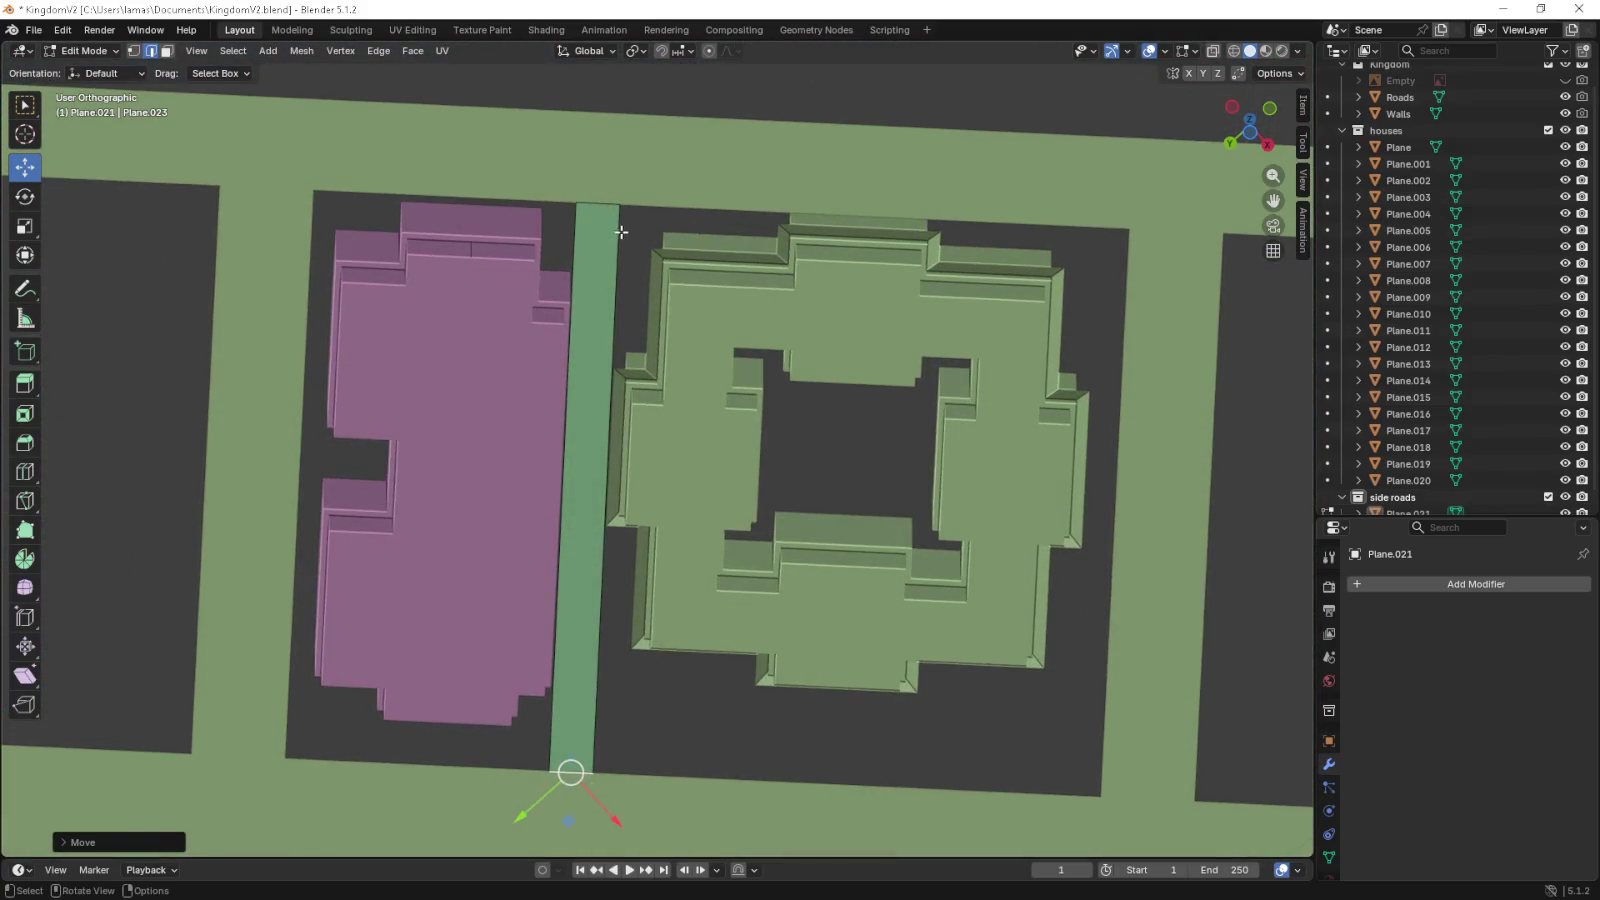
{"action": "left_click", "coordinate": [621, 232]}
{"action": "key", "text": "g"}
{"action": "key", "text": "shift+z"}
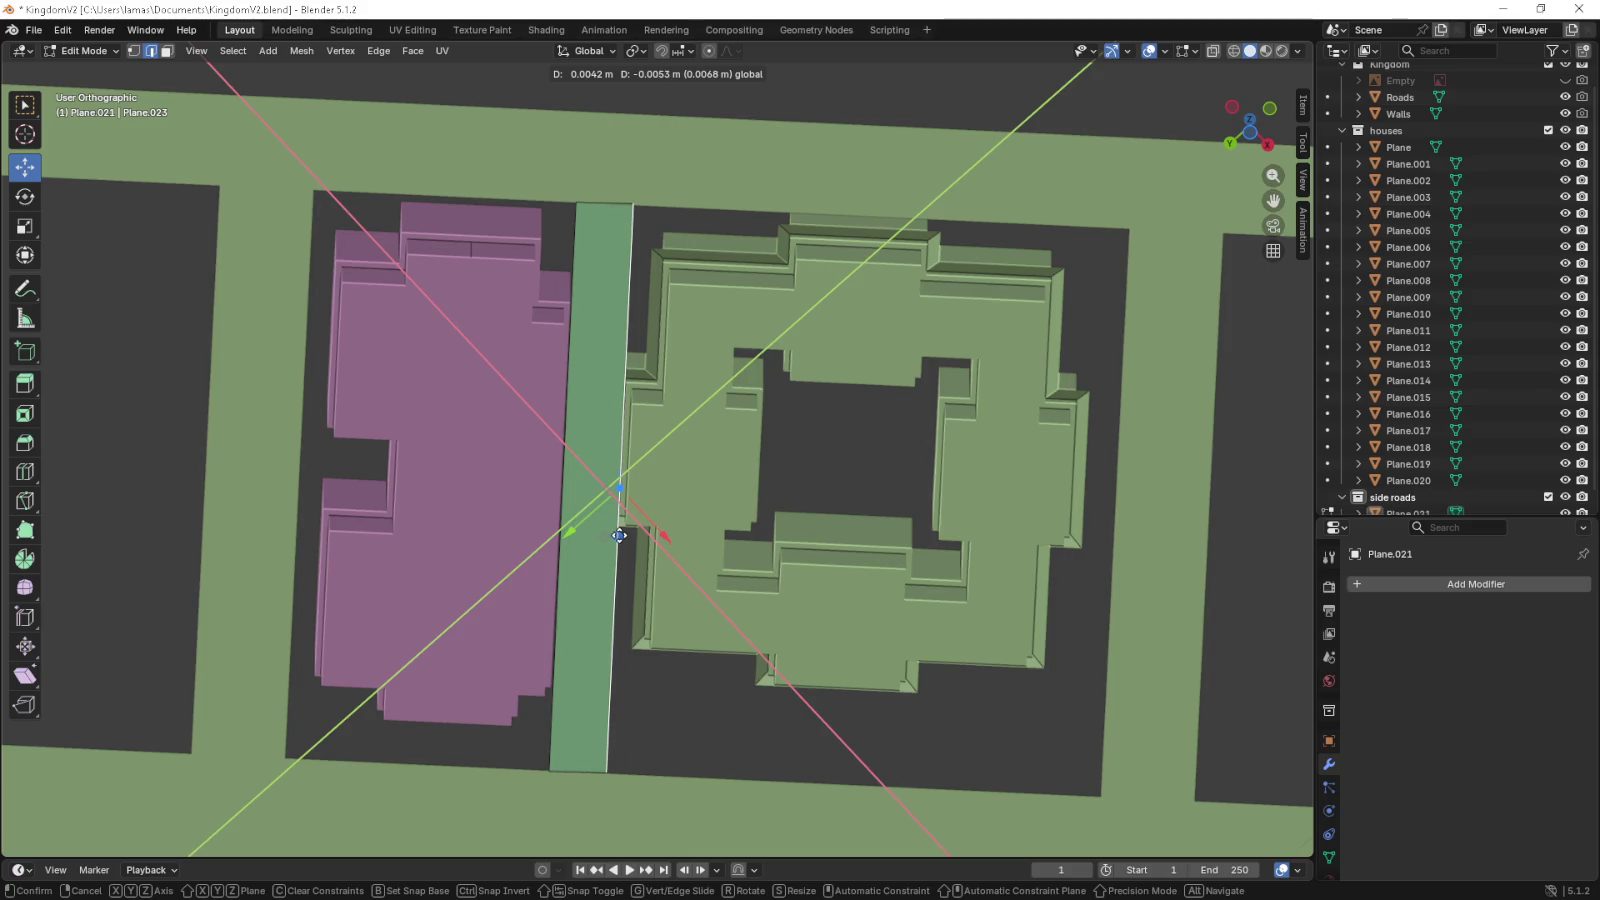
{"action": "left_click", "coordinate": [619, 538]}
- Inspect the strip in perspective, then return to Object Mode in top view
{"action": "left_click_drag", "start_coordinate": [619, 538], "coordinate": [605, 705]}
{"action": "scroll", "scroll_direction": "down", "scroll_amount": 3}
{"action": "scroll", "scroll_direction": "down", "scroll_amount": 3}
{"action": "scroll", "scroll_direction": "down", "scroll_amount": 3}
{"action": "scroll", "scroll_direction": "up", "scroll_amount": 3}
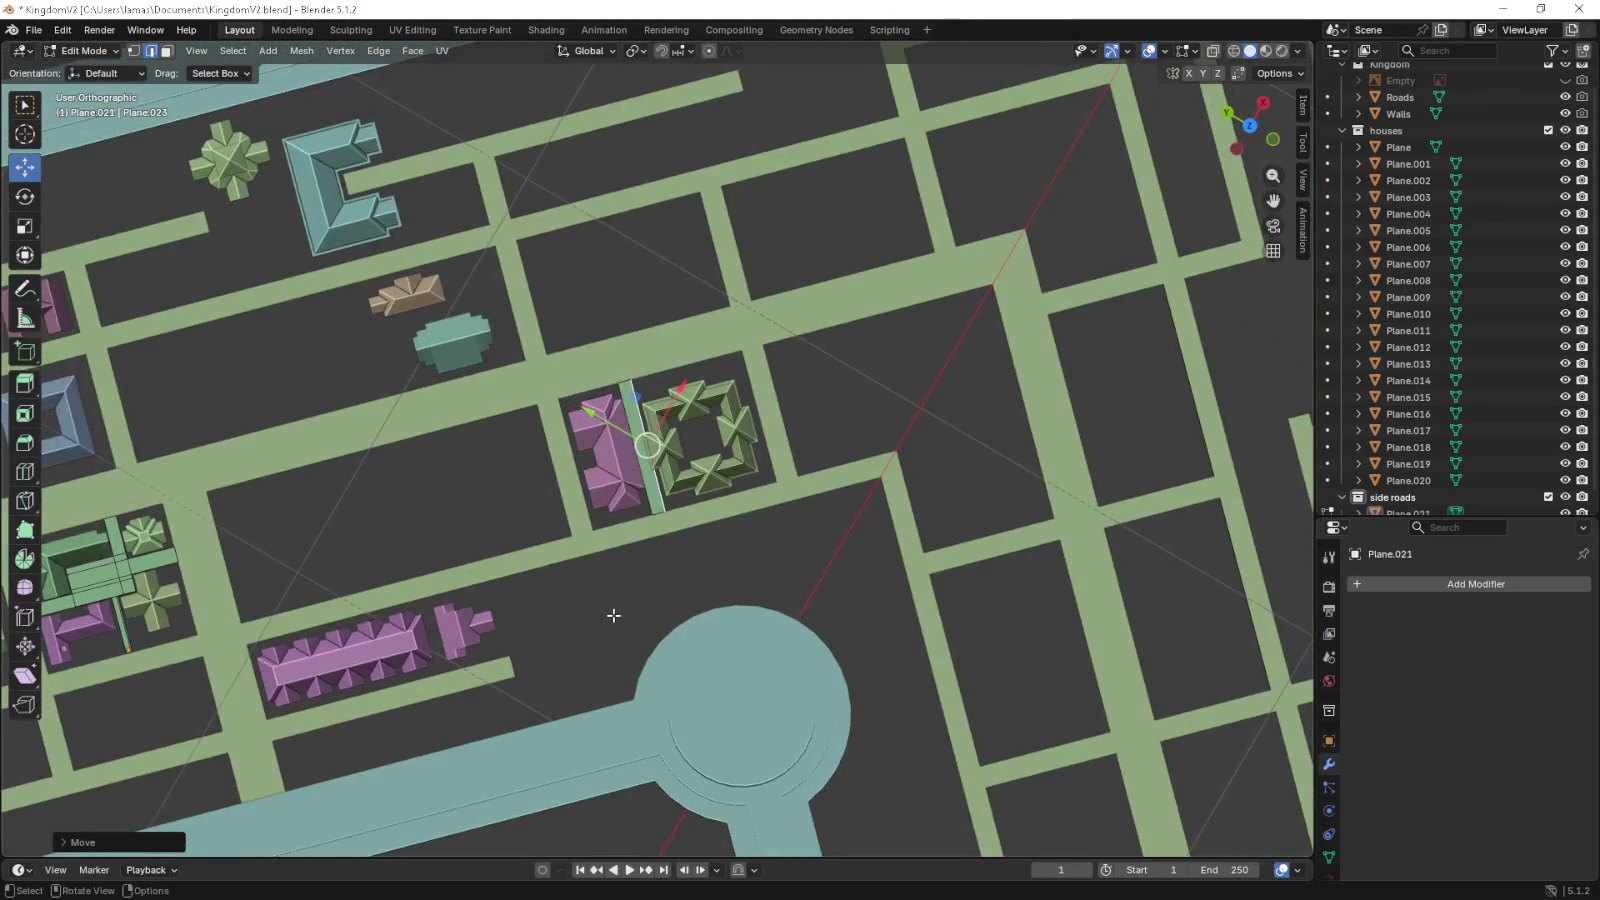
{"action": "key", "text": "KP_5"}
{"action": "left_click_drag", "start_coordinate": [667, 610], "coordinate": [572, 549]}
{"action": "key", "text": "Tab"}
{"action": "key", "text": "KP_7"}
{"action": "scroll", "scroll_direction": "down", "scroll_amount": 3}
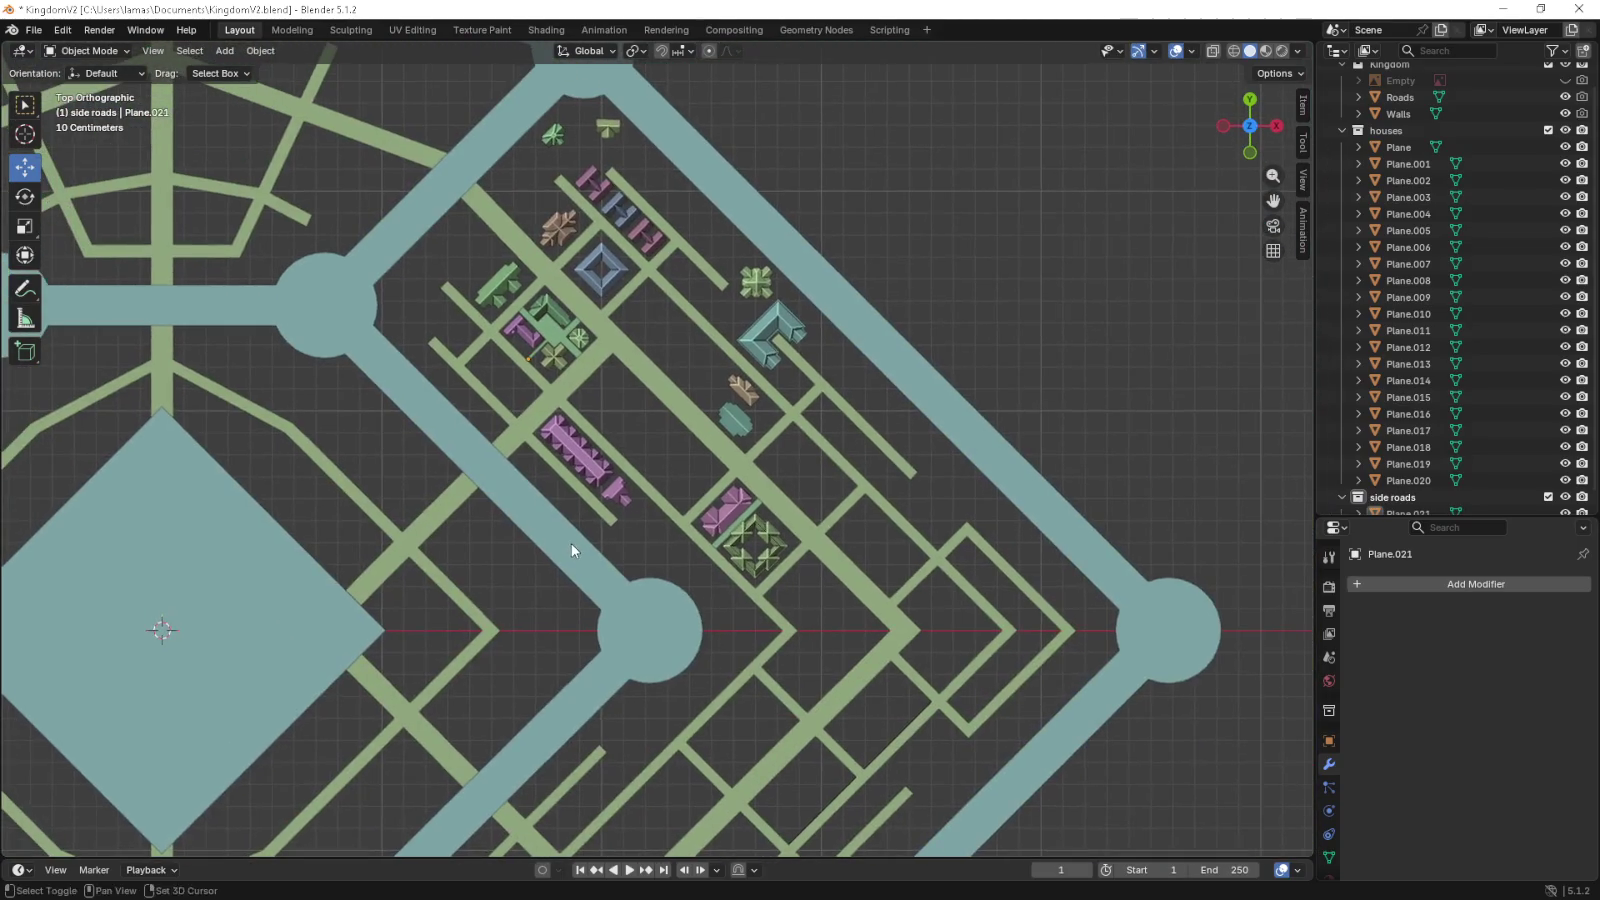
{"action": "scroll", "scroll_direction": "down", "scroll_amount": 3}
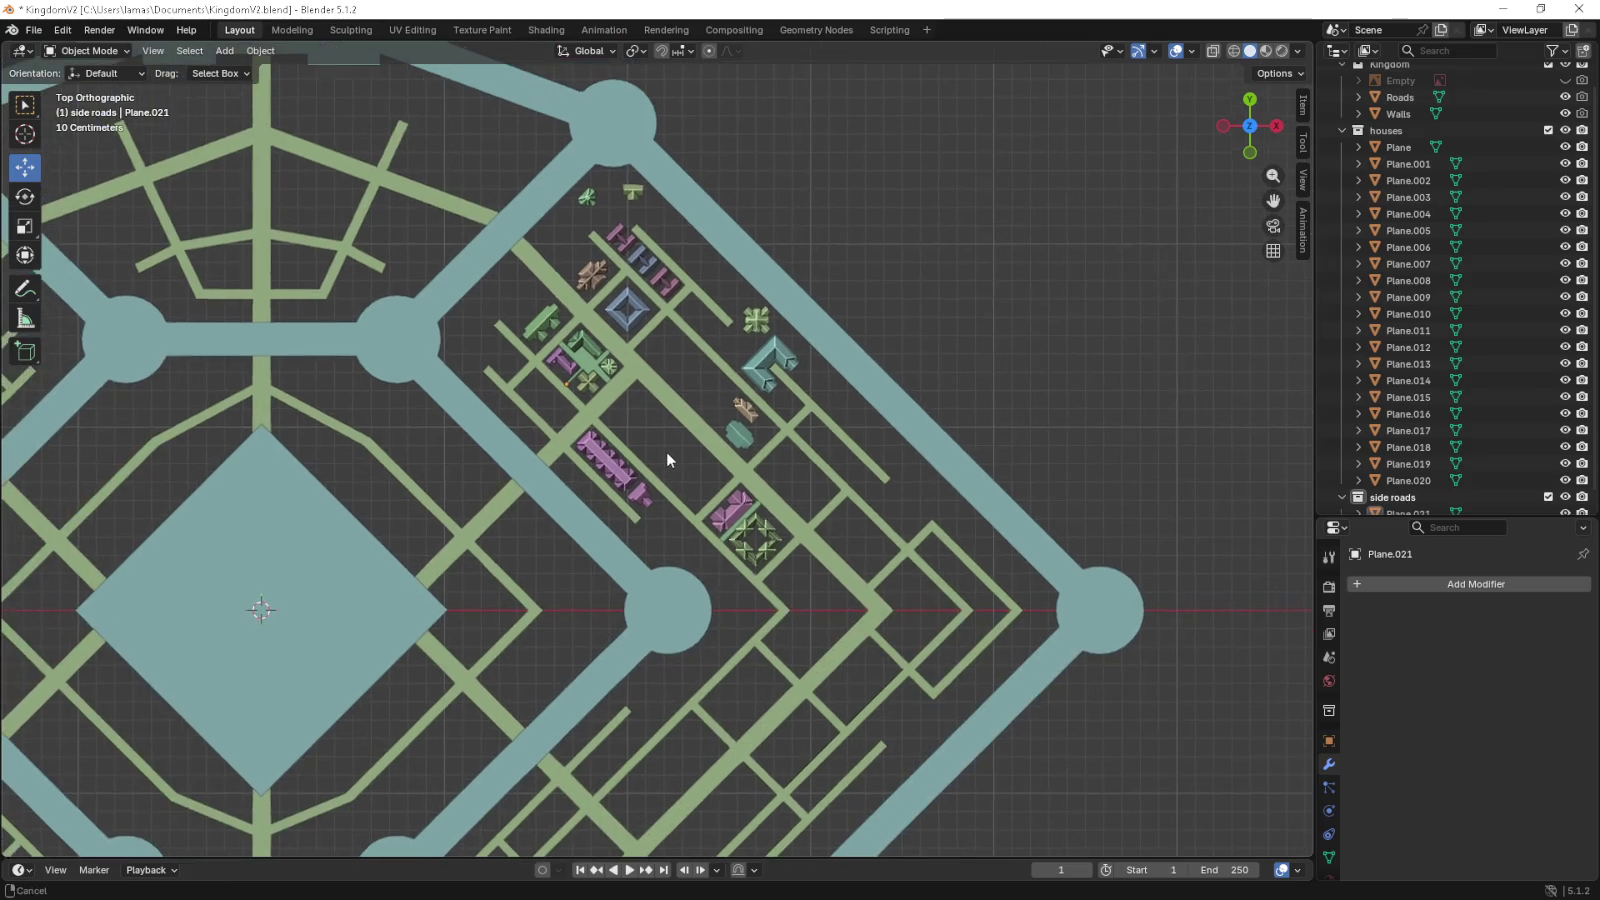
{"action": "scroll", "scroll_direction": "up", "scroll_amount": 3}
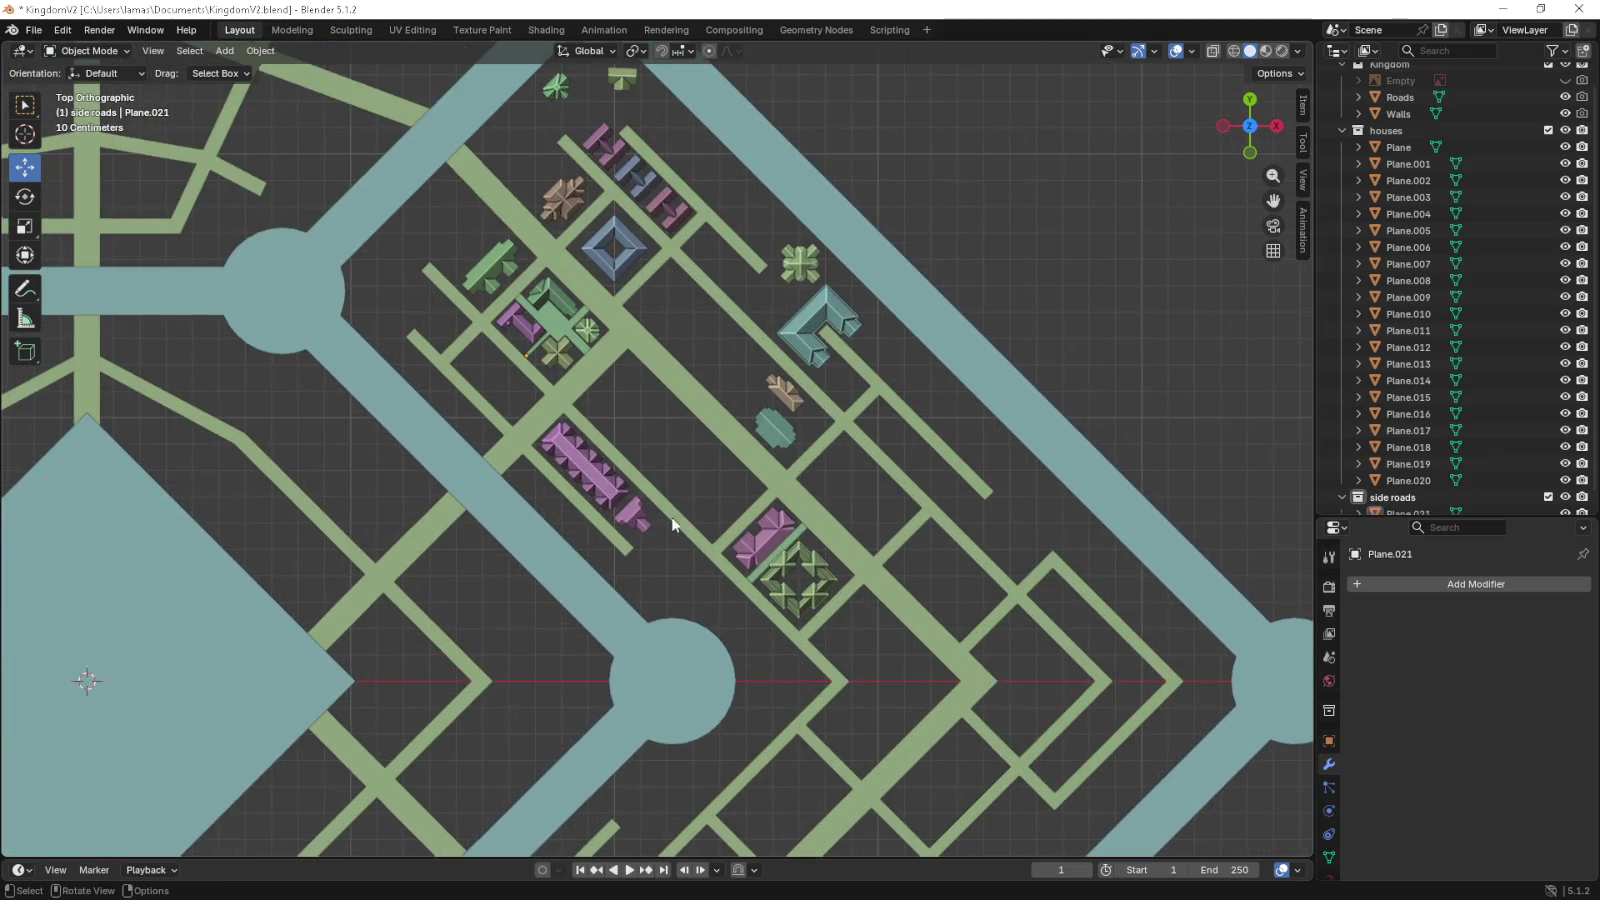
- Select the side-road strip by the pink building and its face in Edit Mode
{"action": "left_click", "coordinate": [776, 538]}
{"action": "scroll", "scroll_direction": "up", "scroll_amount": 3}
{"action": "left_click", "coordinate": [908, 594]}
{"action": "key", "text": "Tab"}
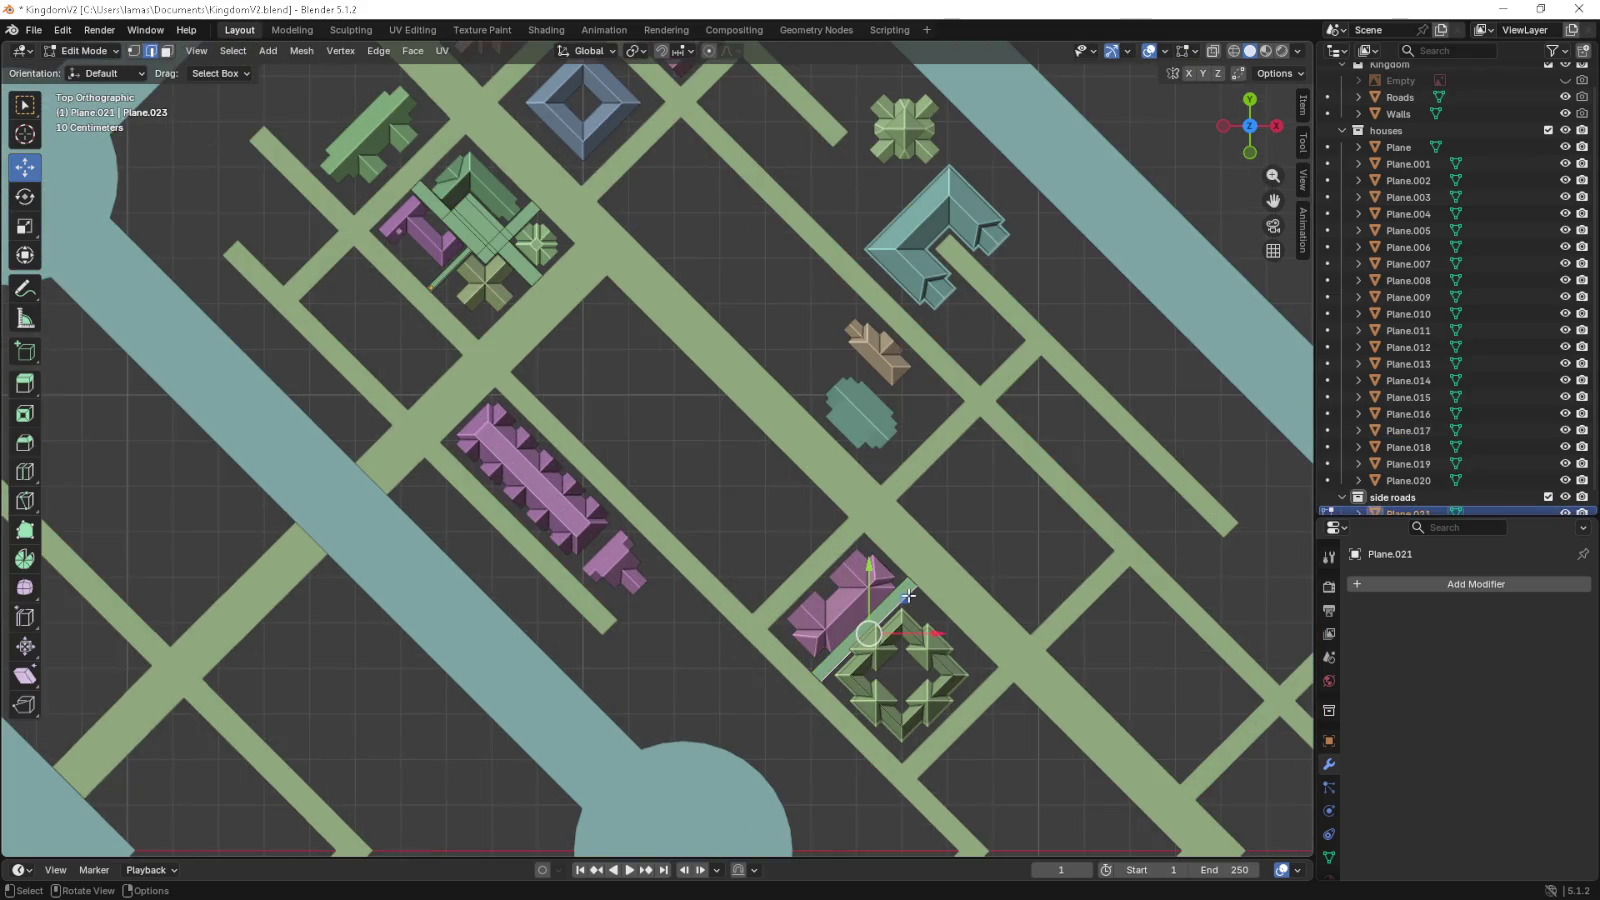
{"action": "left_click", "coordinate": [167, 51]}
{"action": "left_click", "coordinate": [814, 357]}
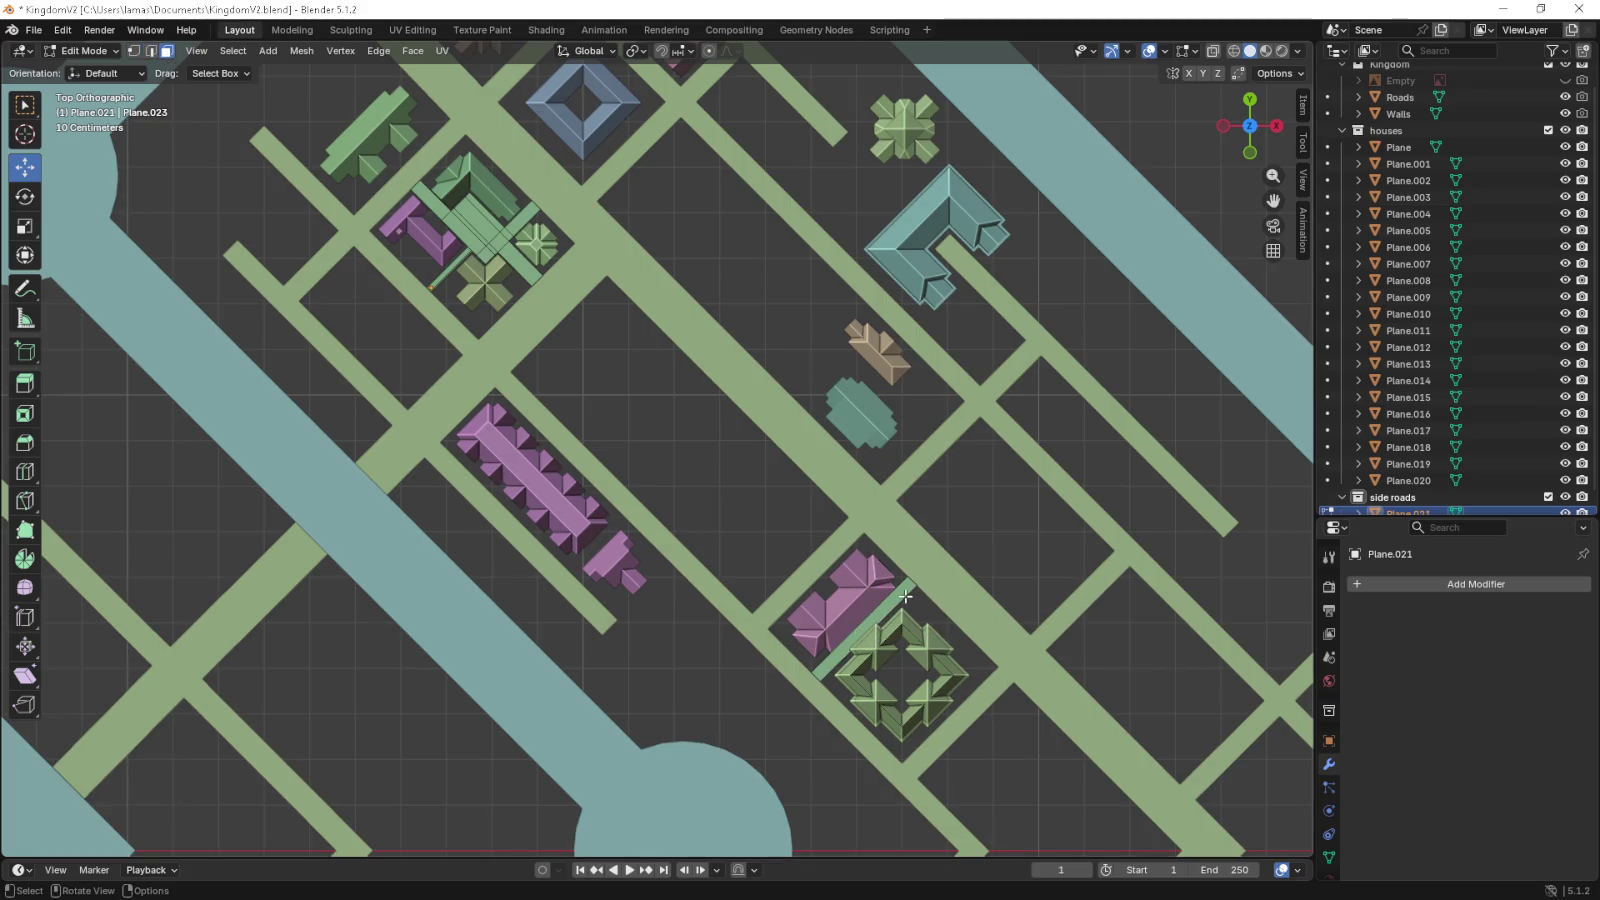
{"action": "left_click", "coordinate": [905, 596]}
- Place a copy of the strip across the long pink house block
{"action": "key", "text": "g"}
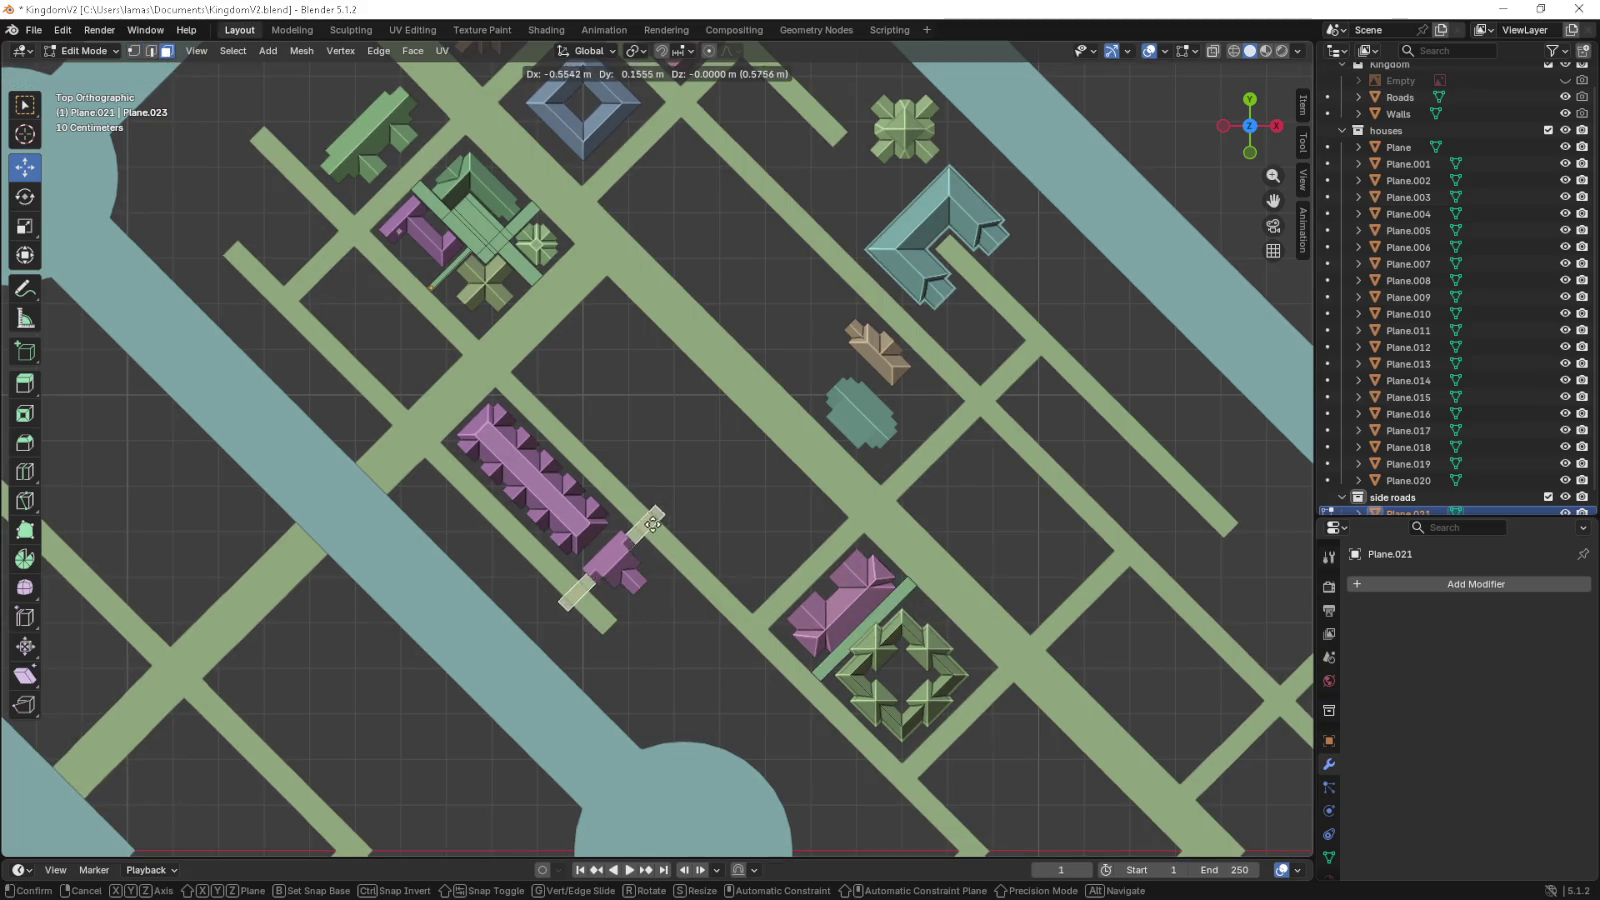
{"action": "left_click", "coordinate": [638, 513]}
{"action": "scroll", "scroll_direction": "up", "scroll_amount": 3}
{"action": "left_click_drag", "start_coordinate": [500, 455], "coordinate": [561, 349]}
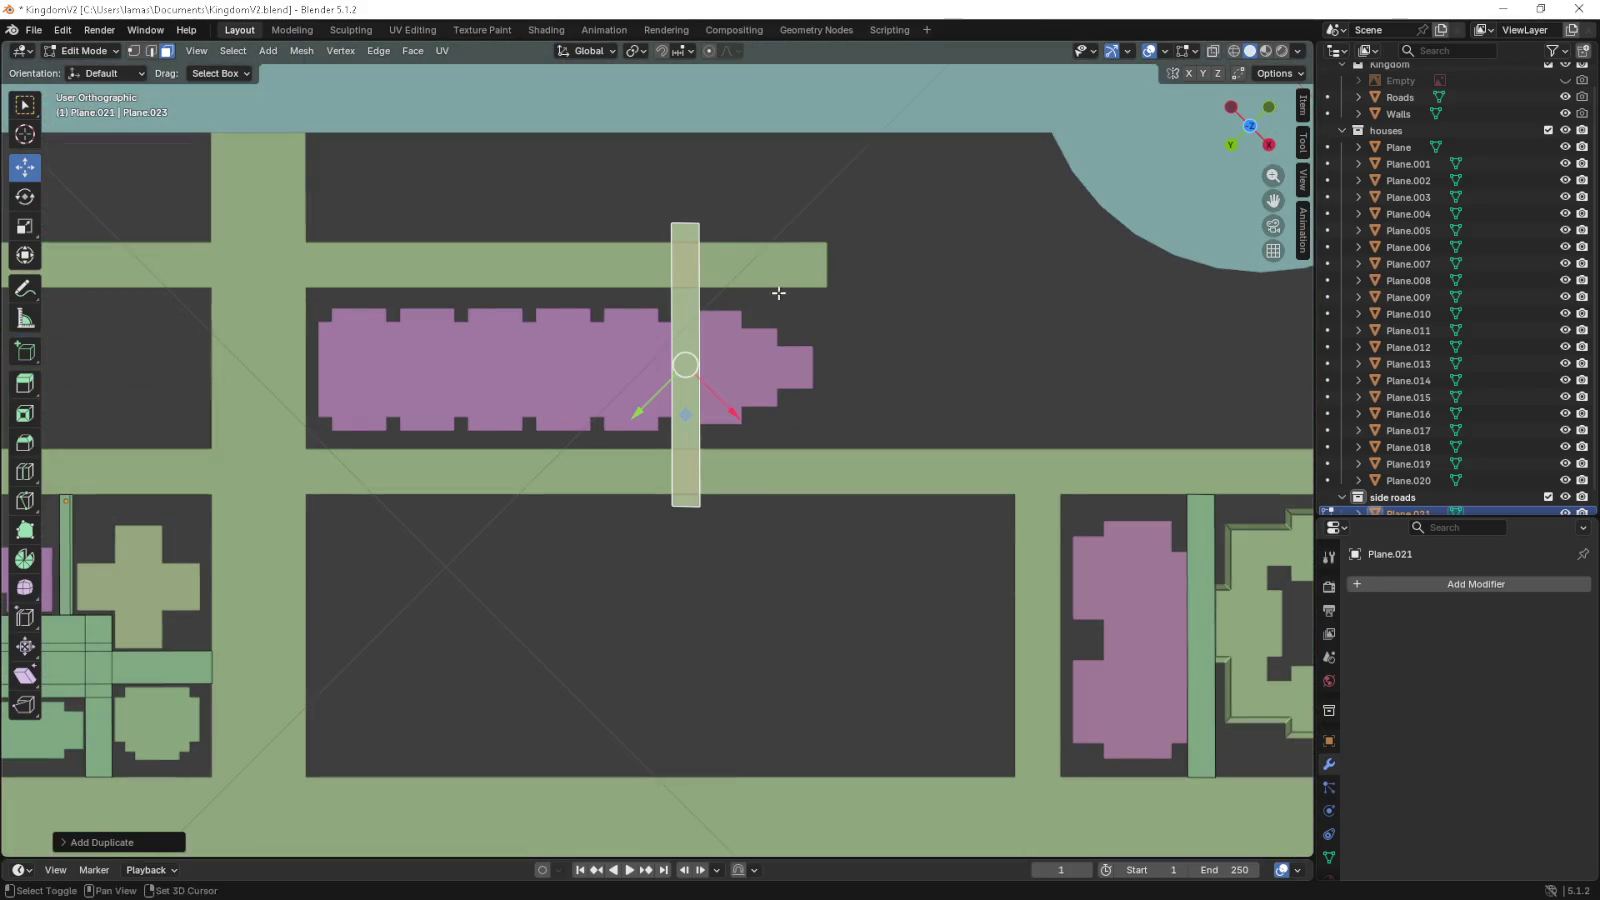
{"action": "scroll", "scroll_direction": "up", "scroll_amount": 3}
{"action": "scroll", "scroll_direction": "down", "scroll_amount": 3}
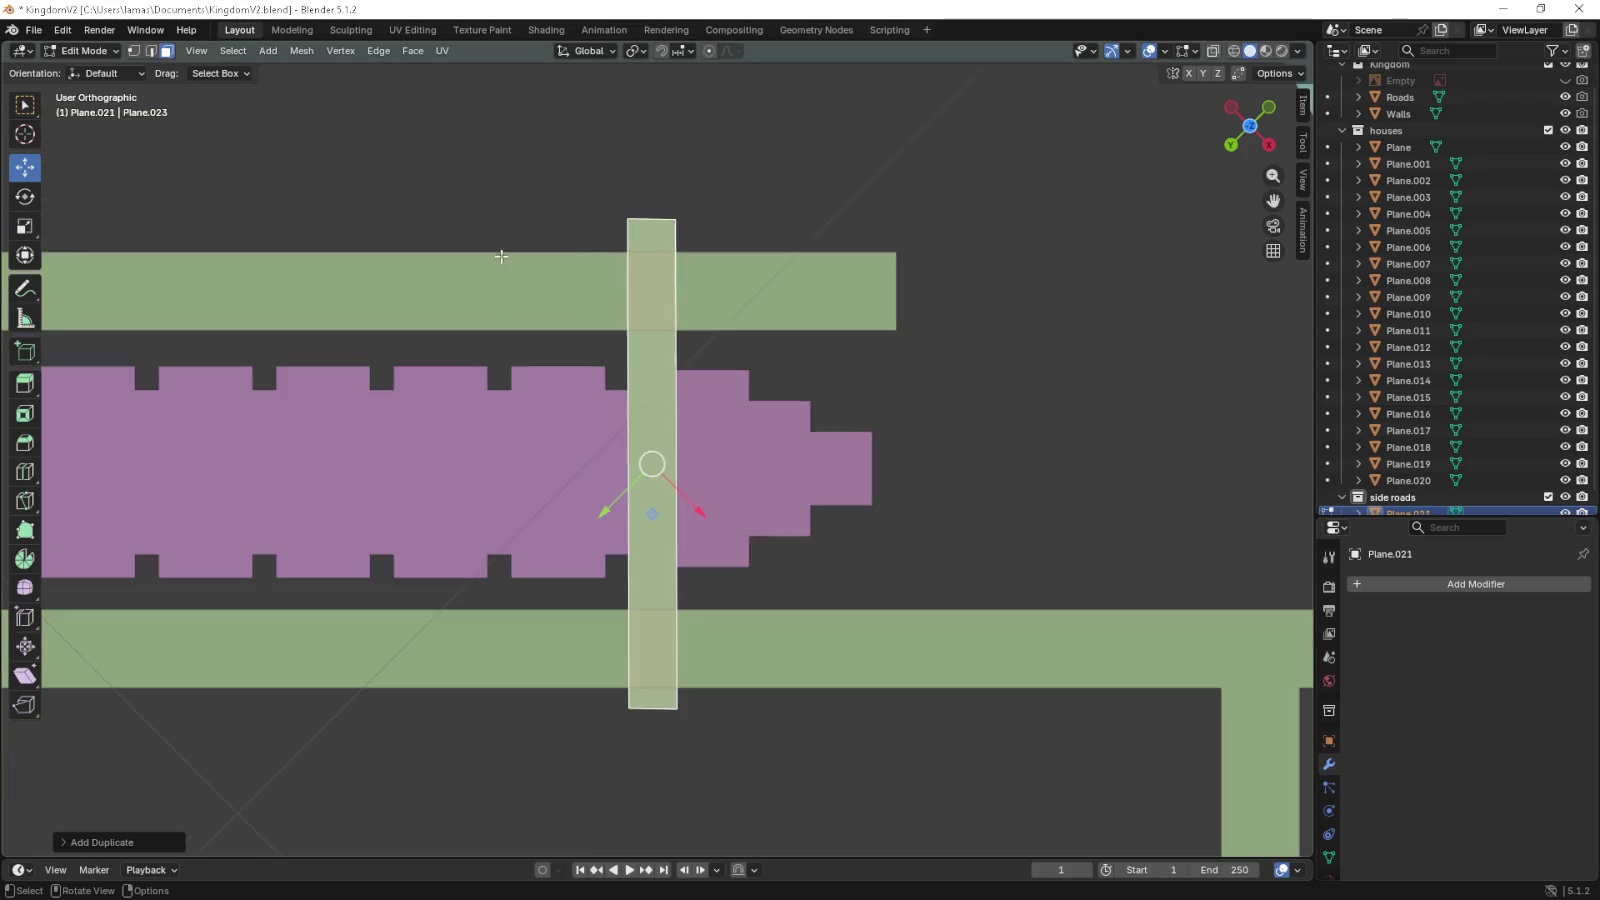
- Align the strip's top, left, right and bottom edges to the roads and the house gap
{"action": "left_click", "coordinate": [151, 51]}
{"action": "left_click", "coordinate": [659, 205]}
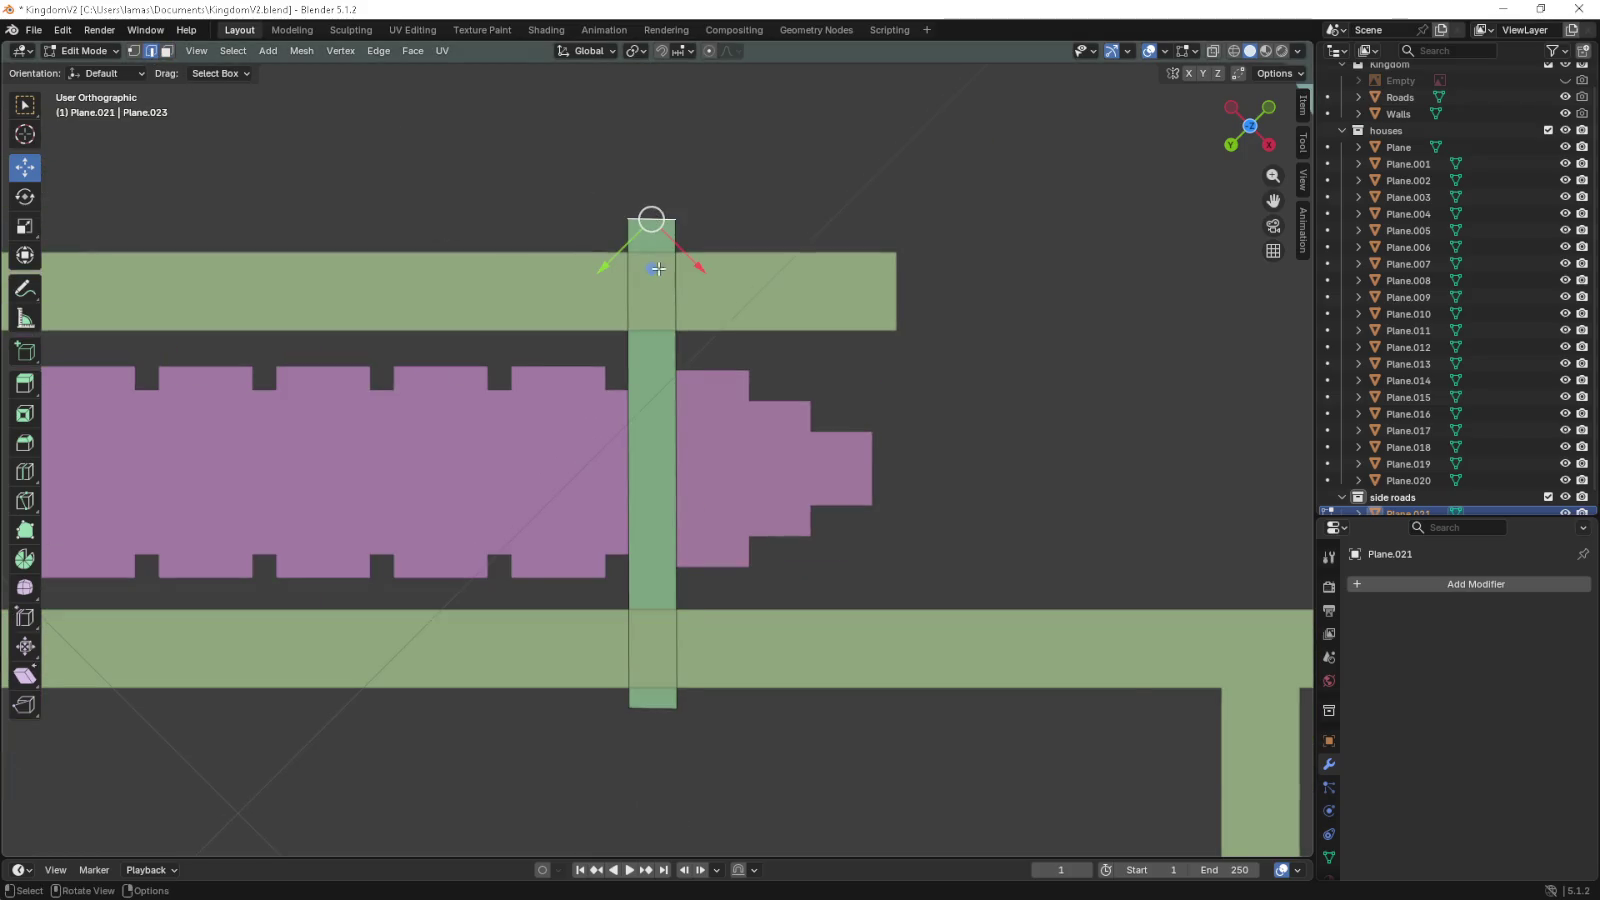
{"action": "left_click_drag", "start_coordinate": [657, 269], "coordinate": [653, 383]}
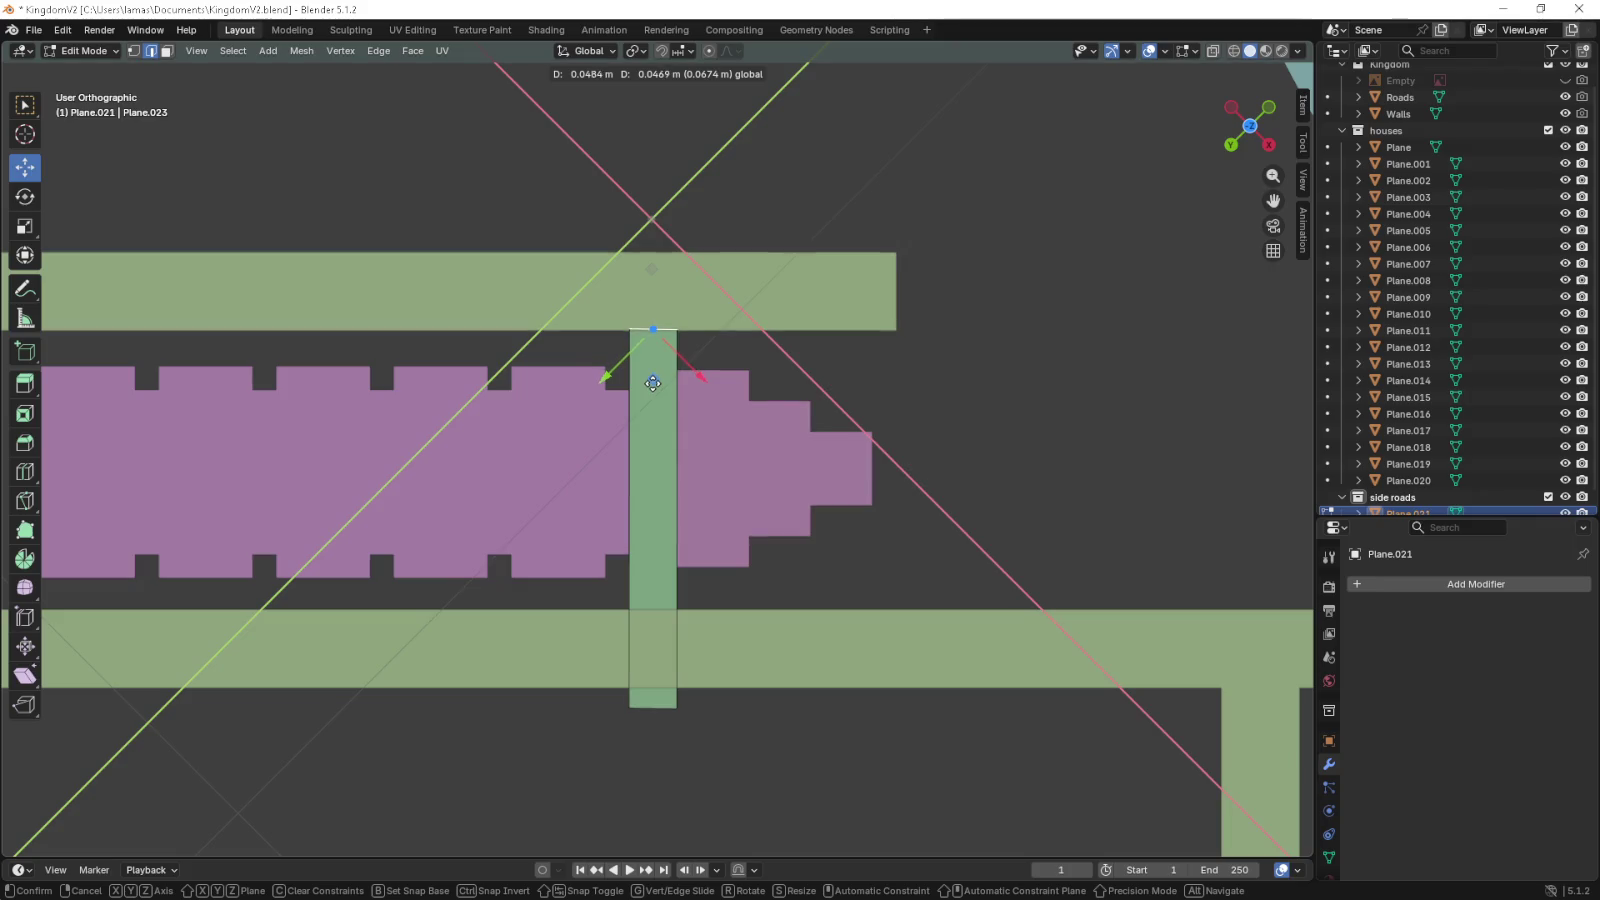
{"action": "left_click", "coordinate": [636, 494]}
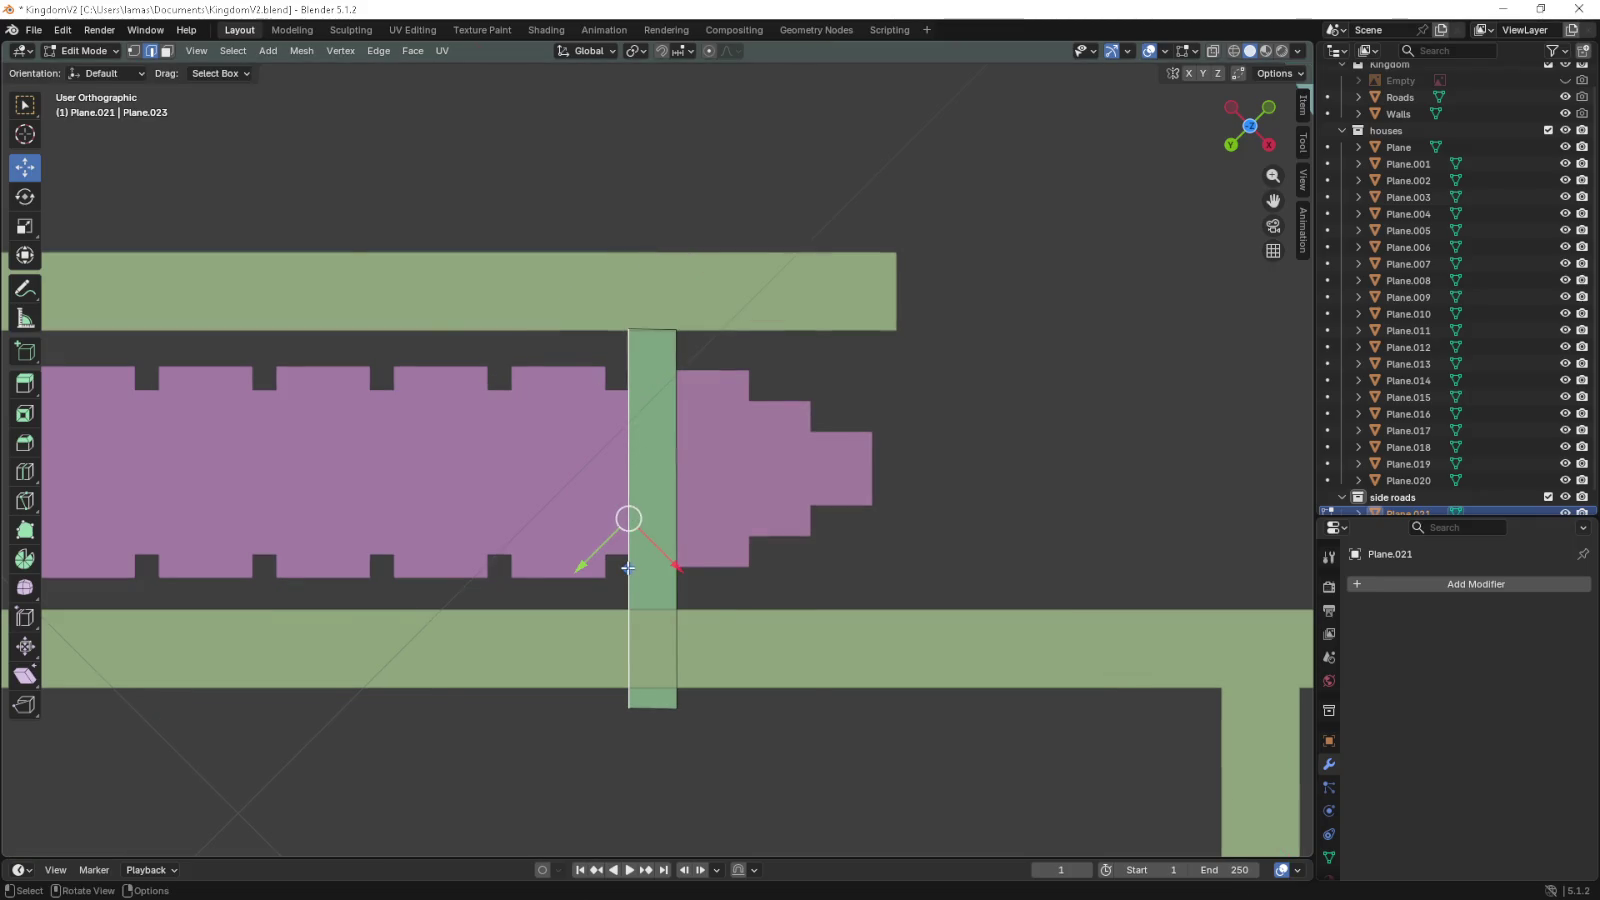
{"action": "left_click_drag", "start_coordinate": [628, 568], "coordinate": [633, 568]}
{"action": "left_click", "coordinate": [676, 563]}
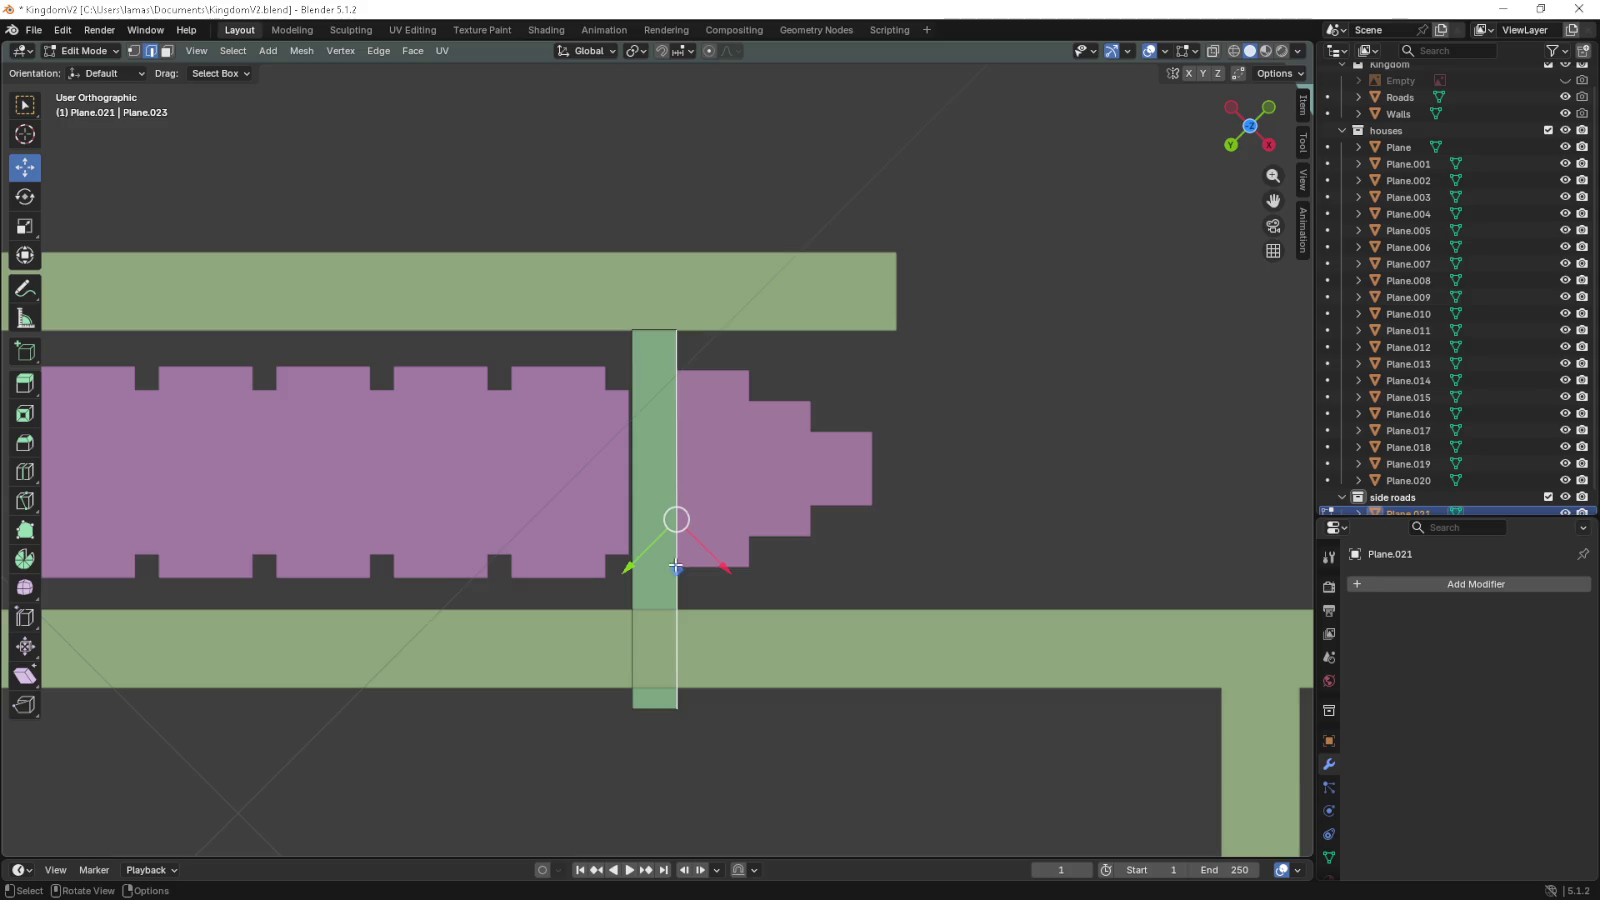
{"action": "left_click_drag", "start_coordinate": [675, 567], "coordinate": [669, 570]}
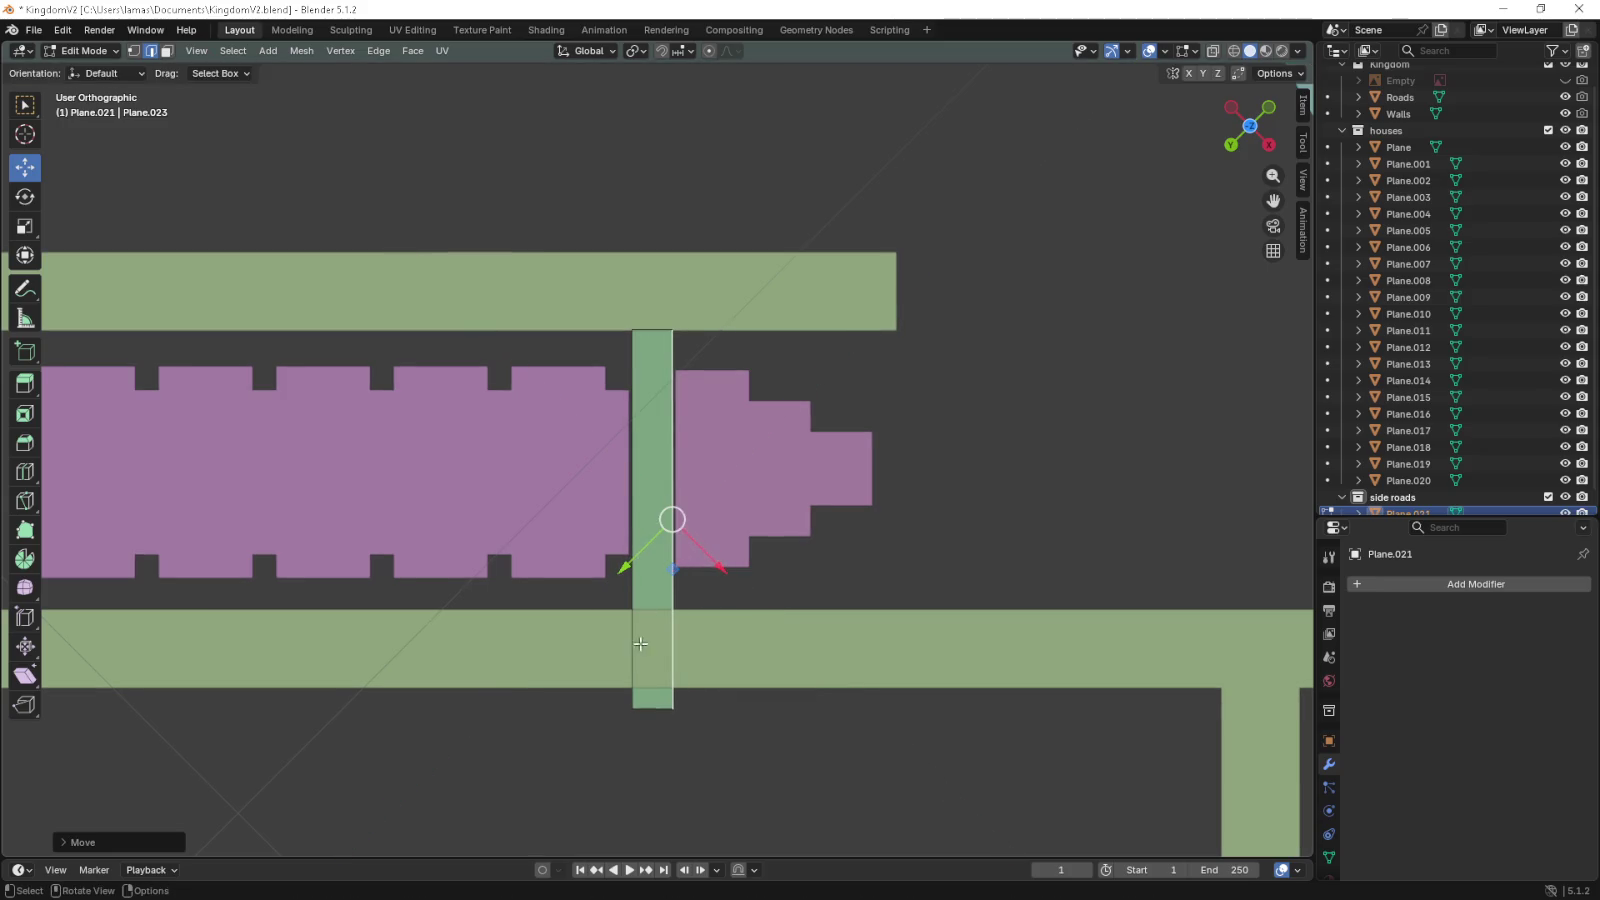
{"action": "left_click", "coordinate": [653, 705]}
{"action": "left_click_drag", "start_coordinate": [652, 760], "coordinate": [650, 662]}
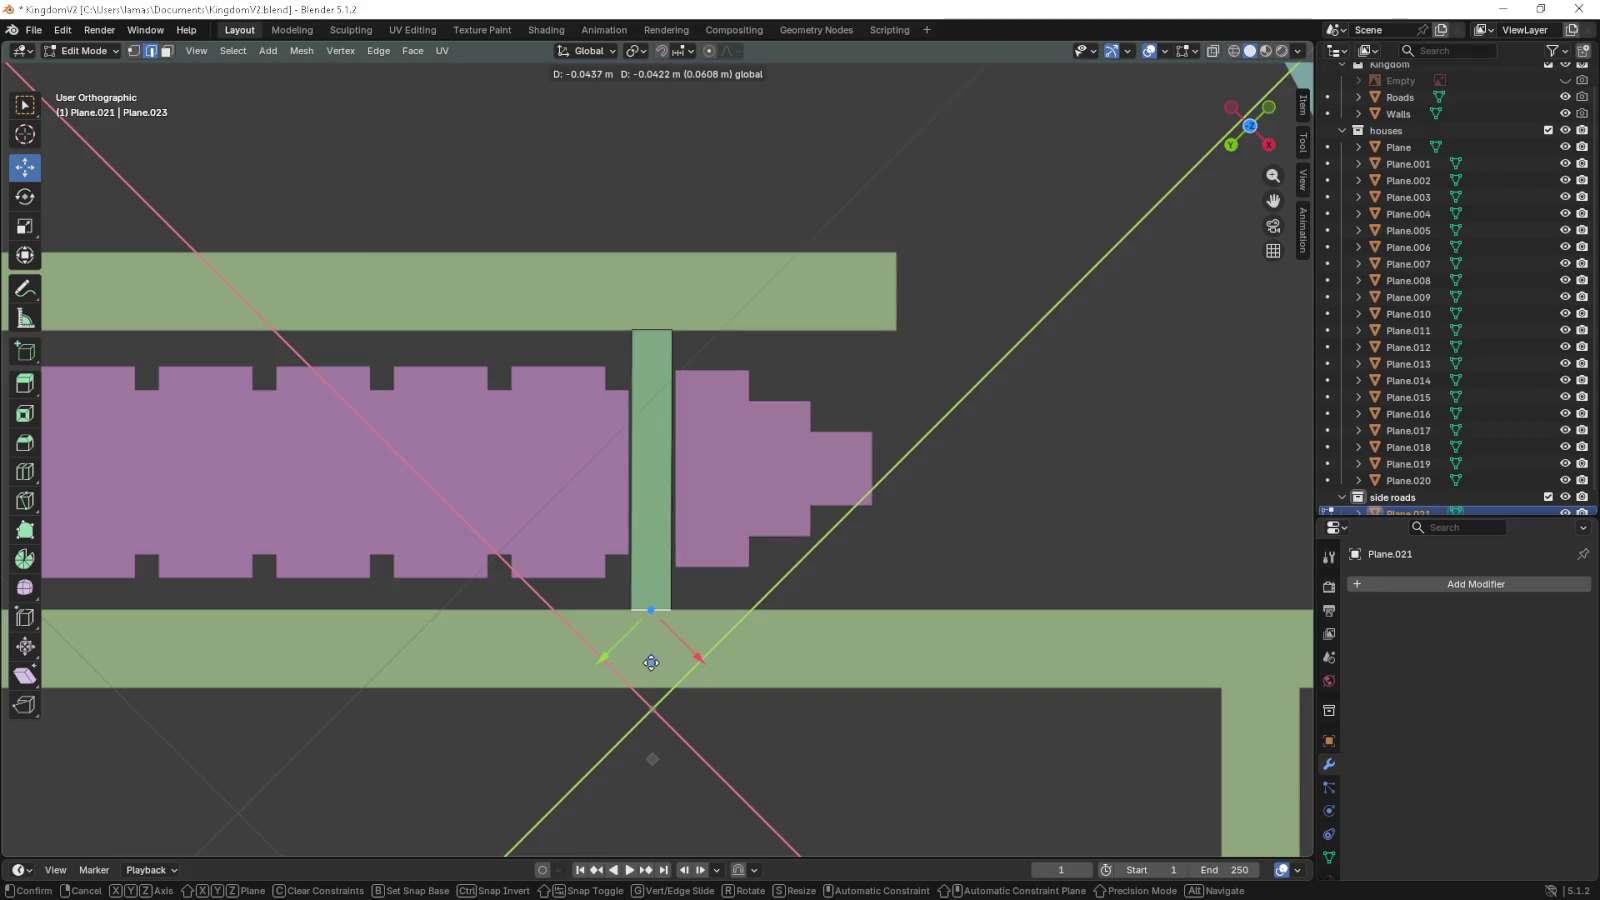
{"action": "left_click_drag", "start_coordinate": [651, 662], "coordinate": [651, 662]}
- Inspect the strip in 3D, return to top view, and undo the last small edge move
{"action": "left_click_drag", "start_coordinate": [692, 296], "coordinate": [558, 595]}
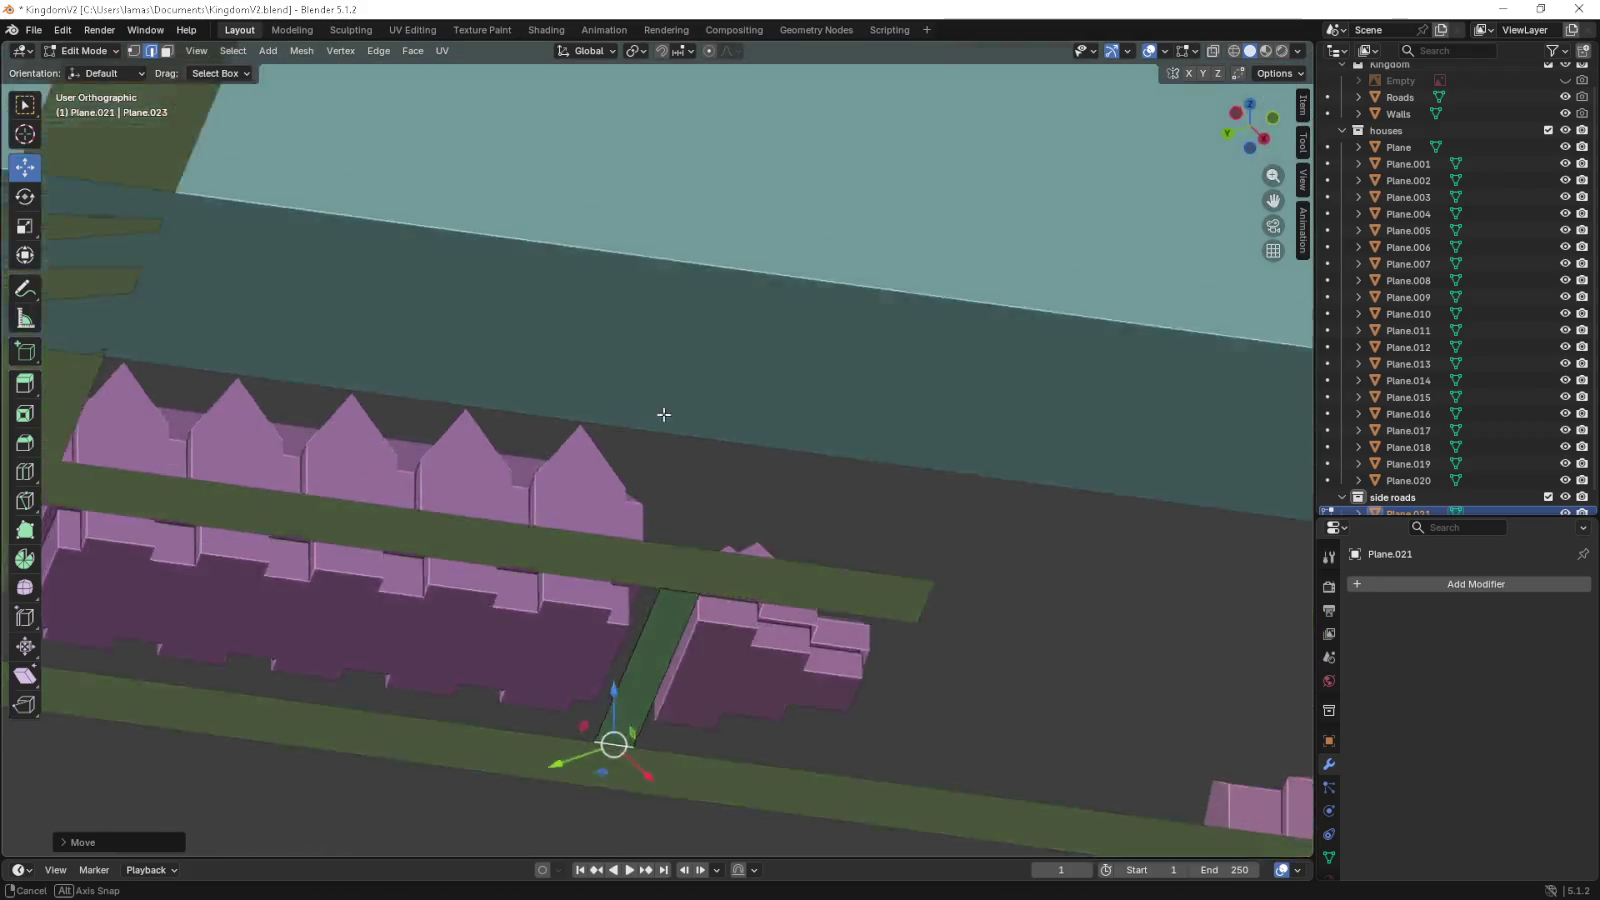
{"action": "key", "text": "KP_7"}
{"action": "scroll", "scroll_direction": "down", "scroll_amount": 3}
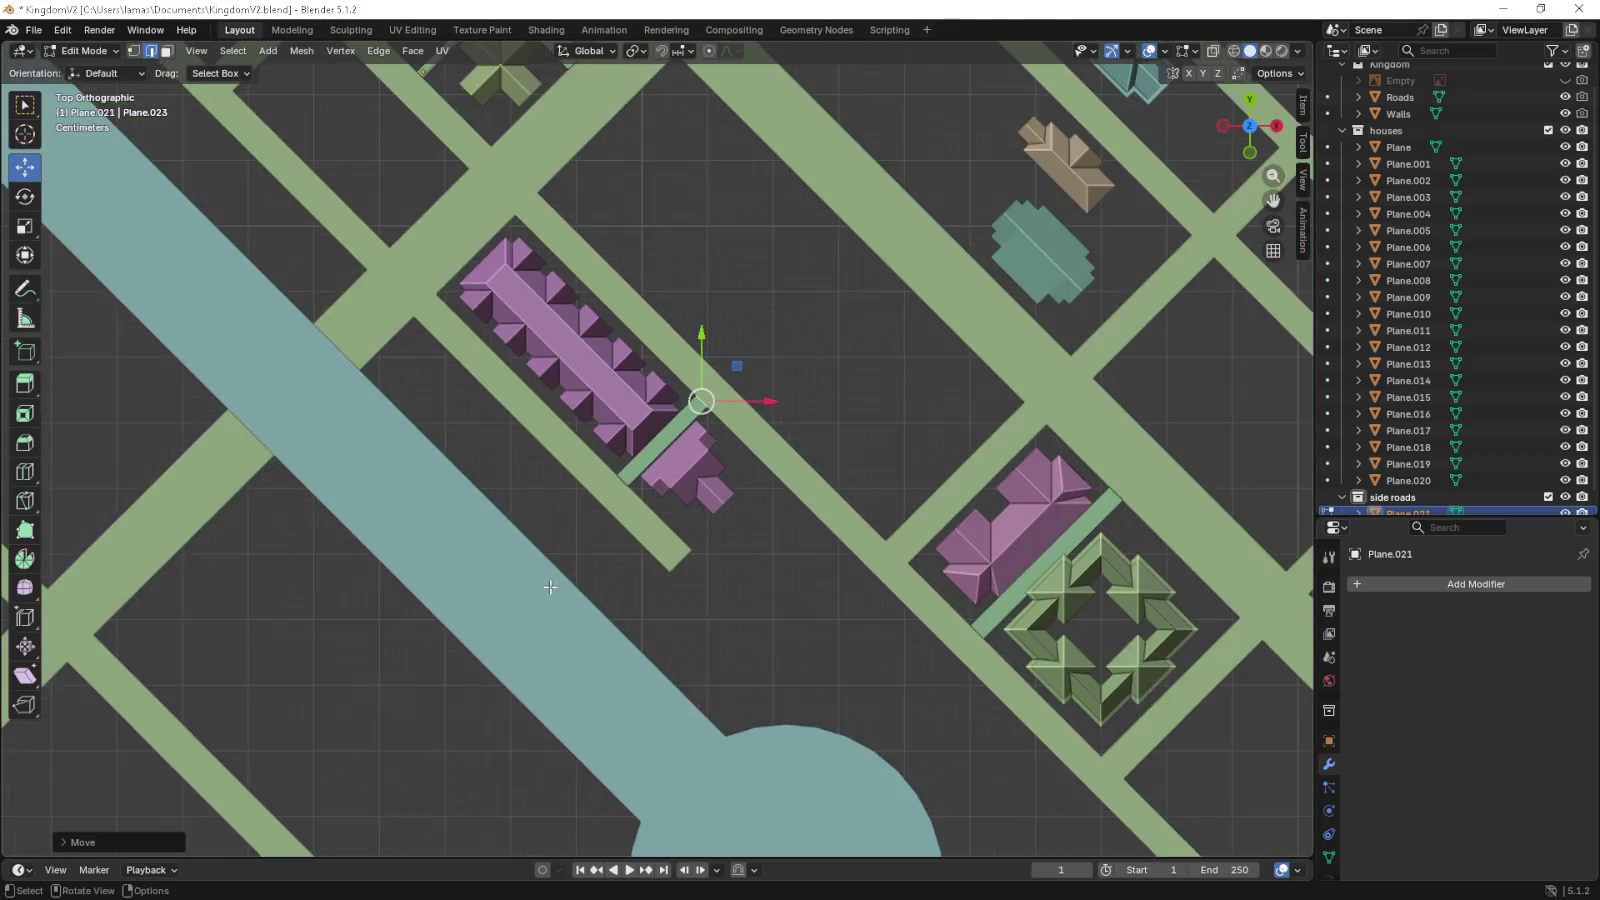
{"action": "left_click_drag", "start_coordinate": [649, 409], "coordinate": [611, 670]}
{"action": "scroll", "scroll_direction": "down", "scroll_amount": 3}
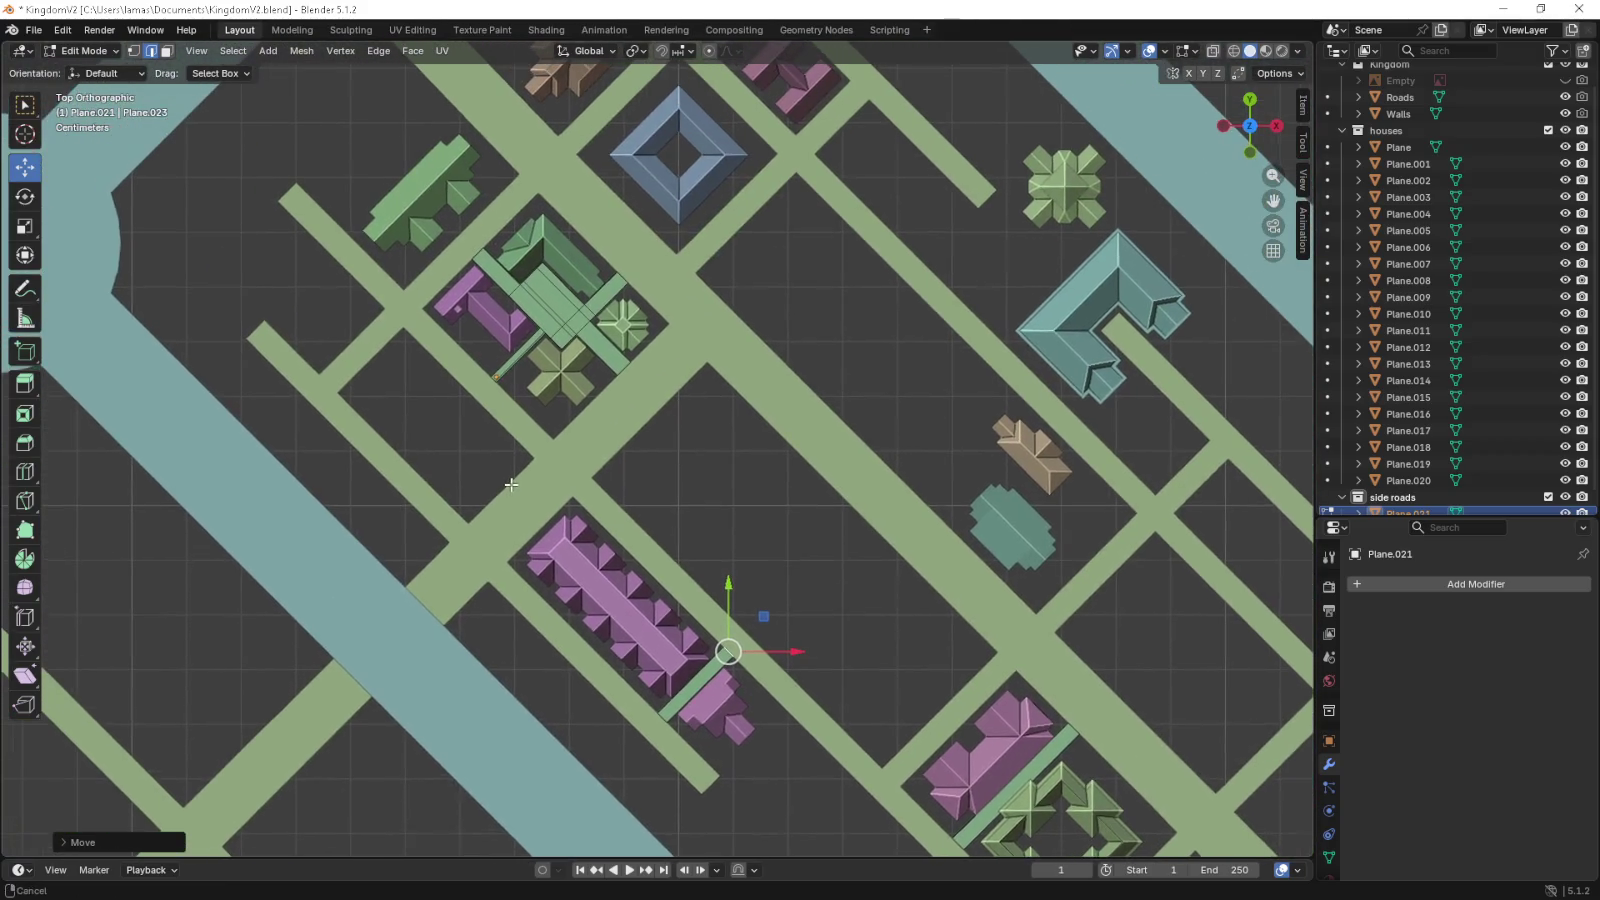
{"action": "scroll", "scroll_direction": "down", "scroll_amount": 3}
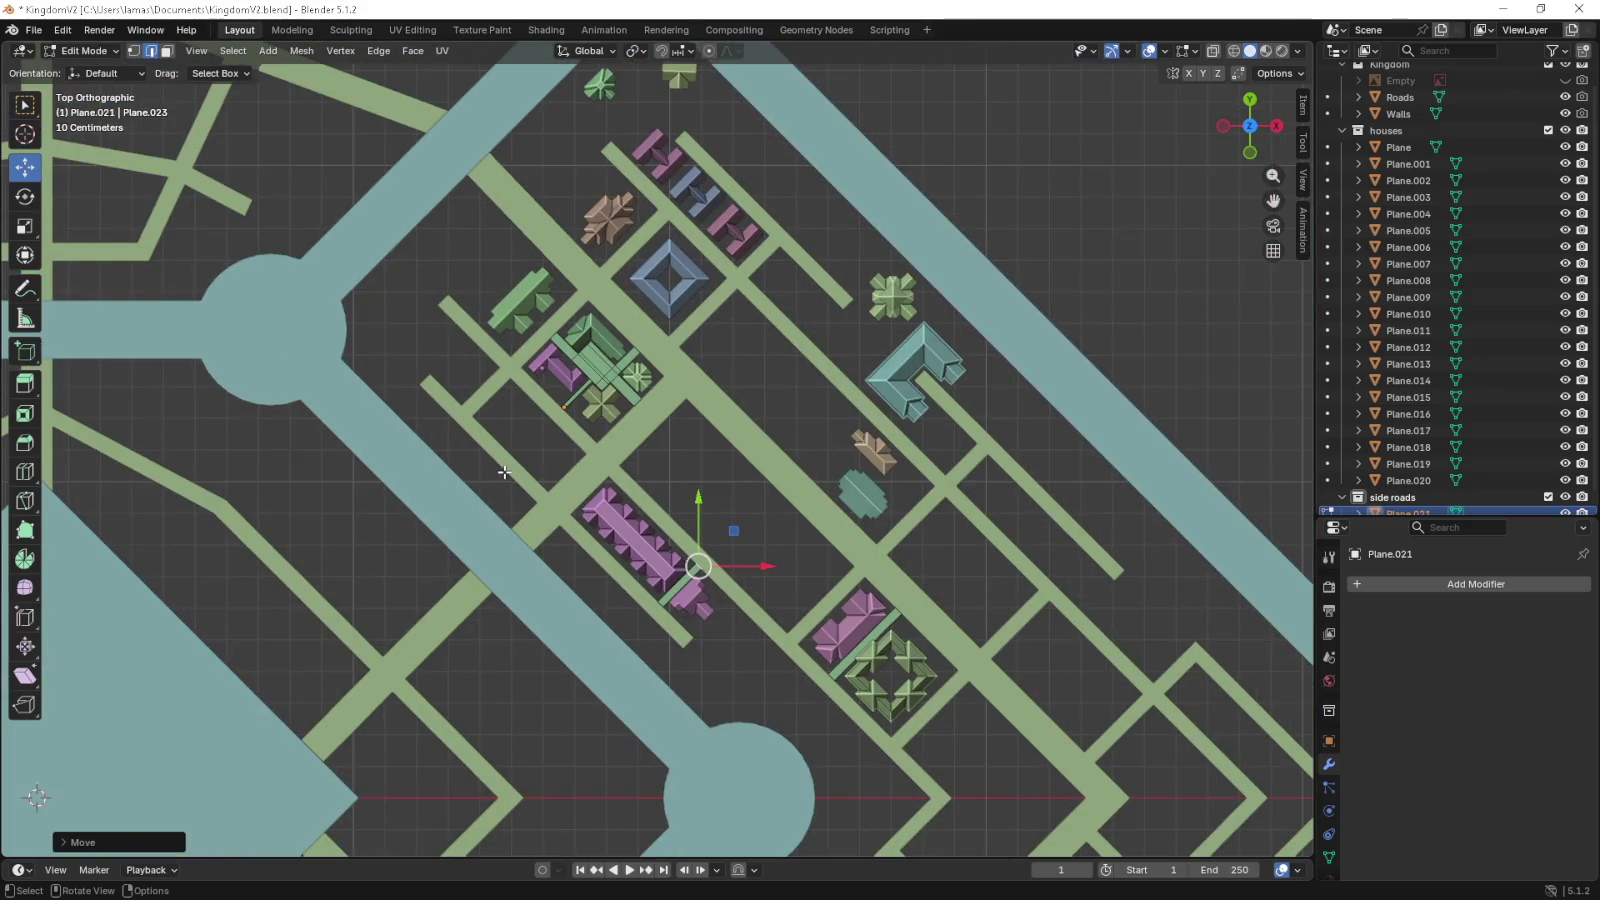
{"action": "left_click_drag", "start_coordinate": [589, 268], "coordinate": [579, 427]}
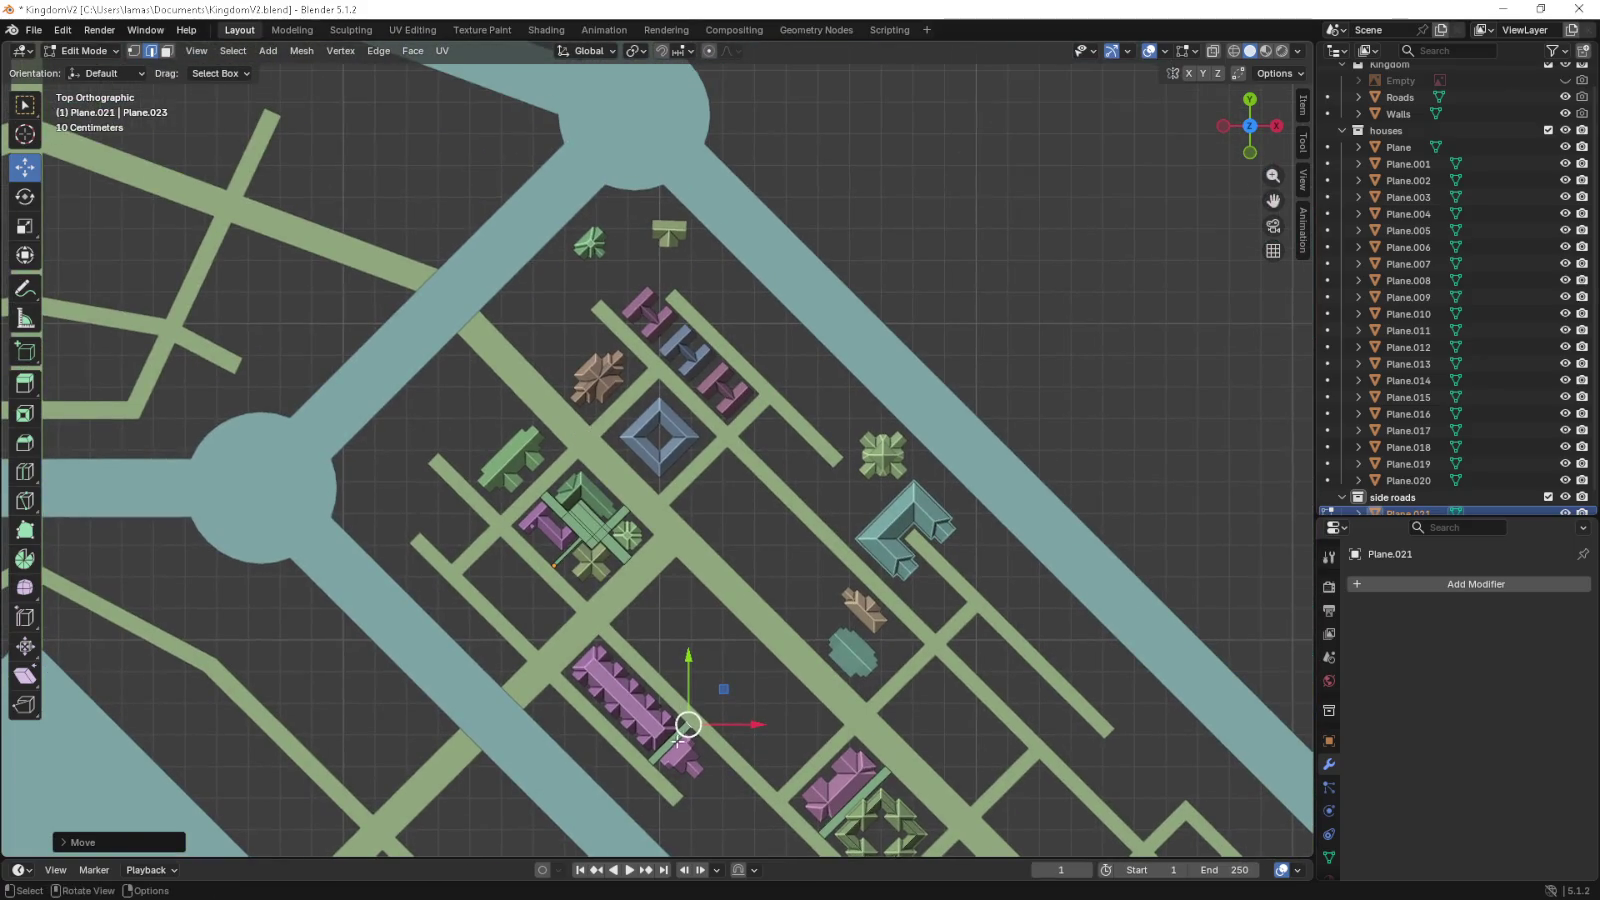
{"action": "key", "text": "ctrl+z"}
{"action": "key", "text": "3"}
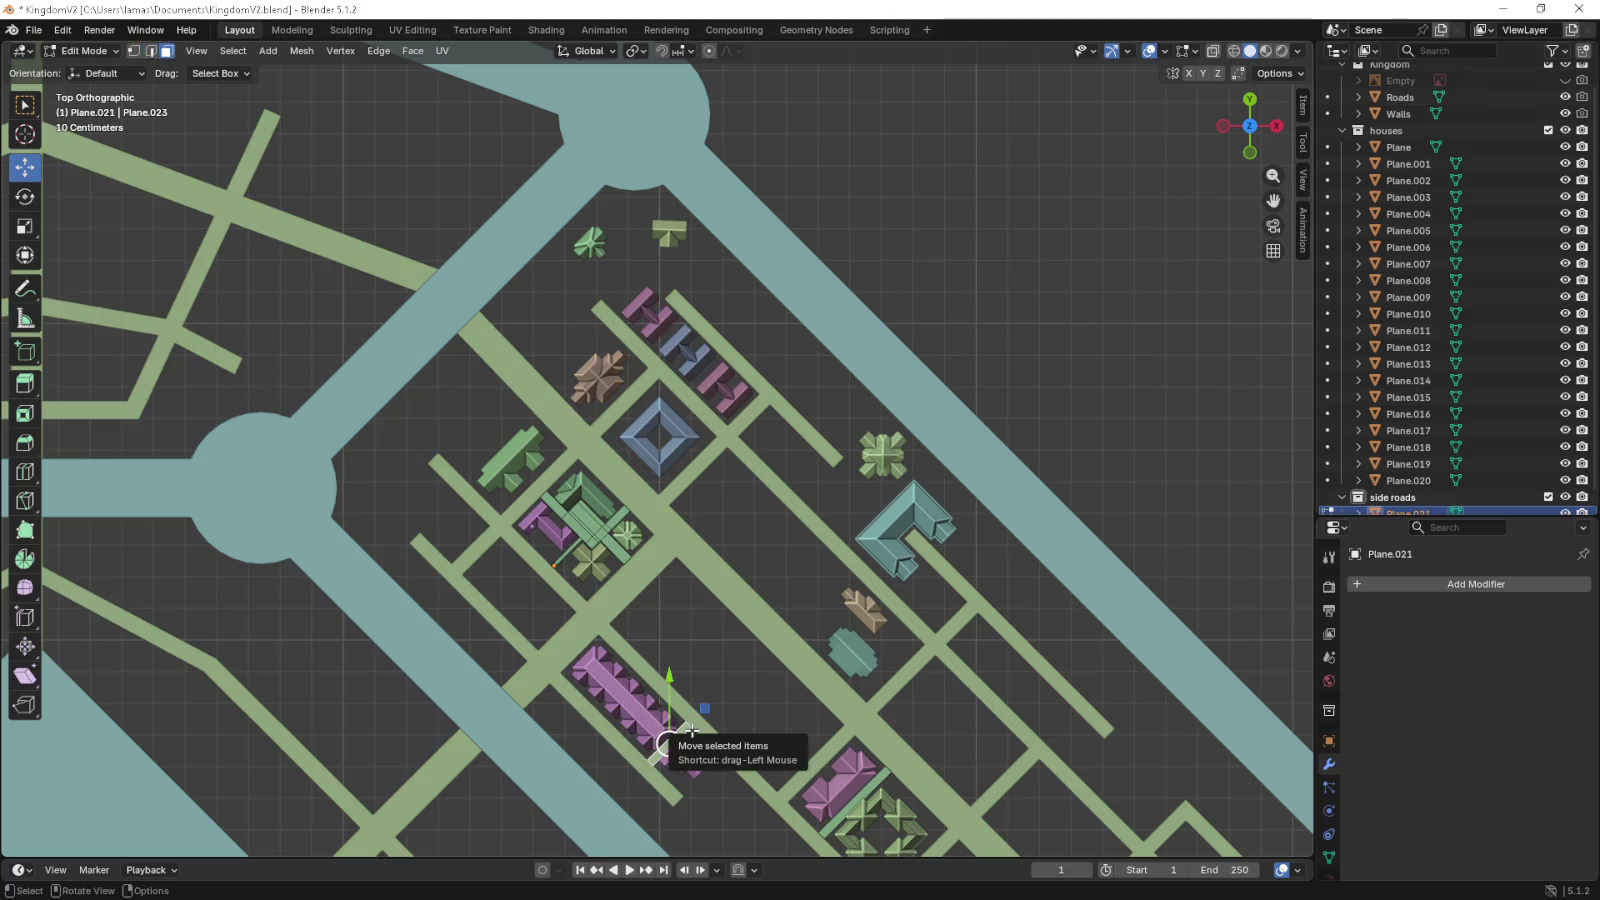
- Place a duplicate of the strip face into the upper block
{"action": "left_click_drag", "start_coordinate": [691, 731], "coordinate": [664, 625]}
{"action": "left_click", "coordinate": [682, 323]}
{"action": "scroll", "scroll_direction": "up", "scroll_amount": 3}
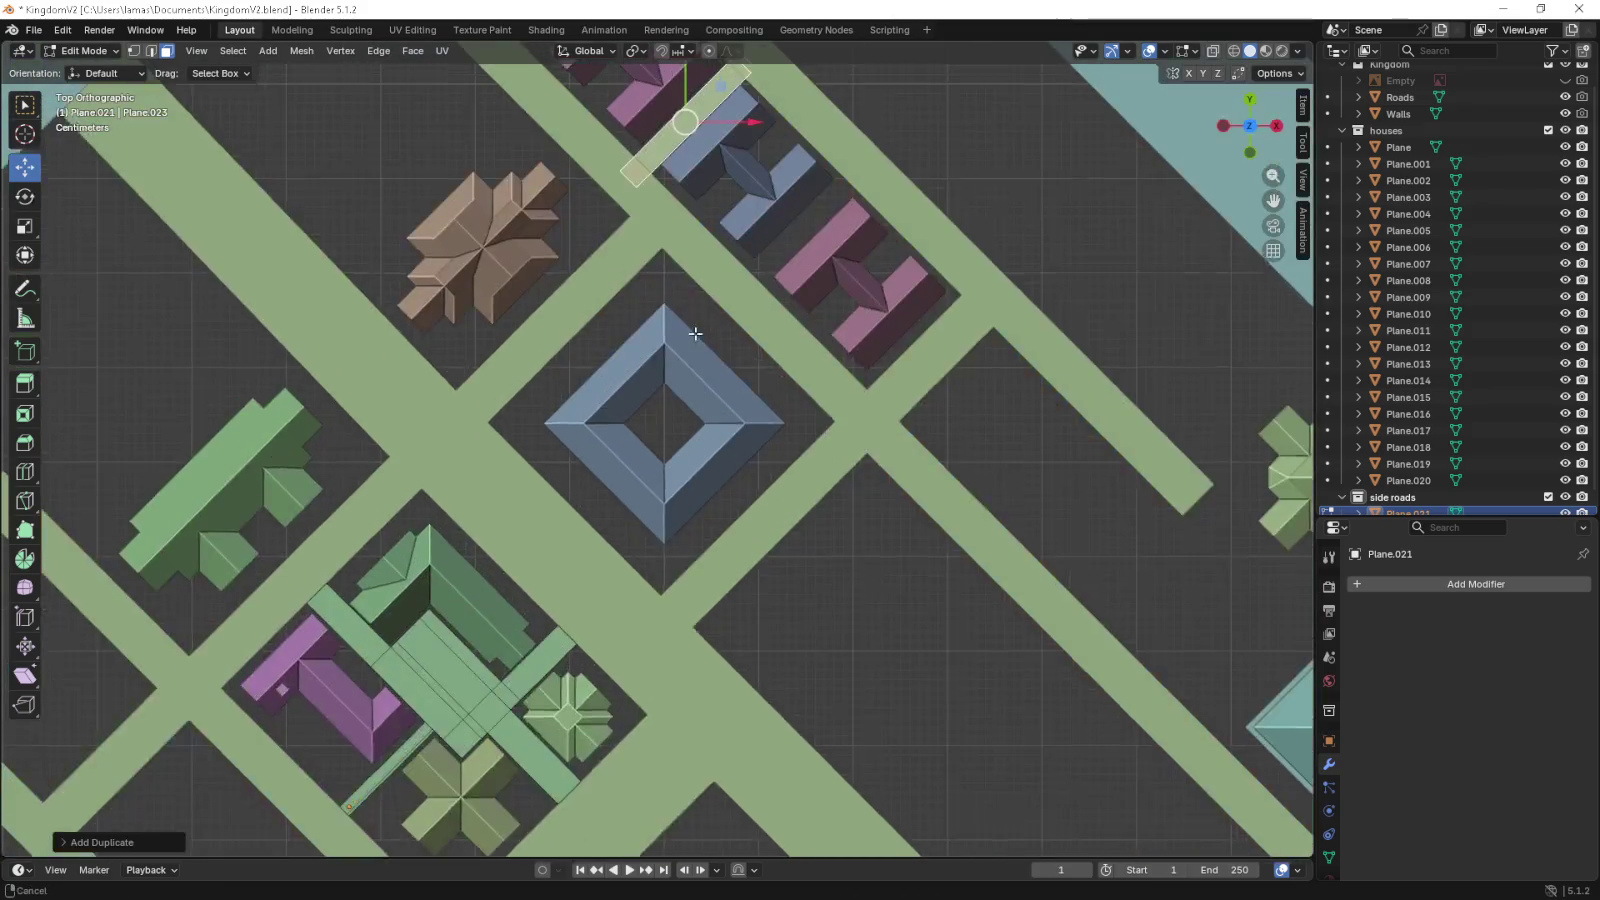
{"action": "left_click_drag", "start_coordinate": [682, 323], "coordinate": [686, 471]}
{"action": "key", "text": "KP_7"}
{"action": "key", "text": "KP_8"}
{"action": "key", "text": "KP_8"}
{"action": "key", "text": "KP_8"}
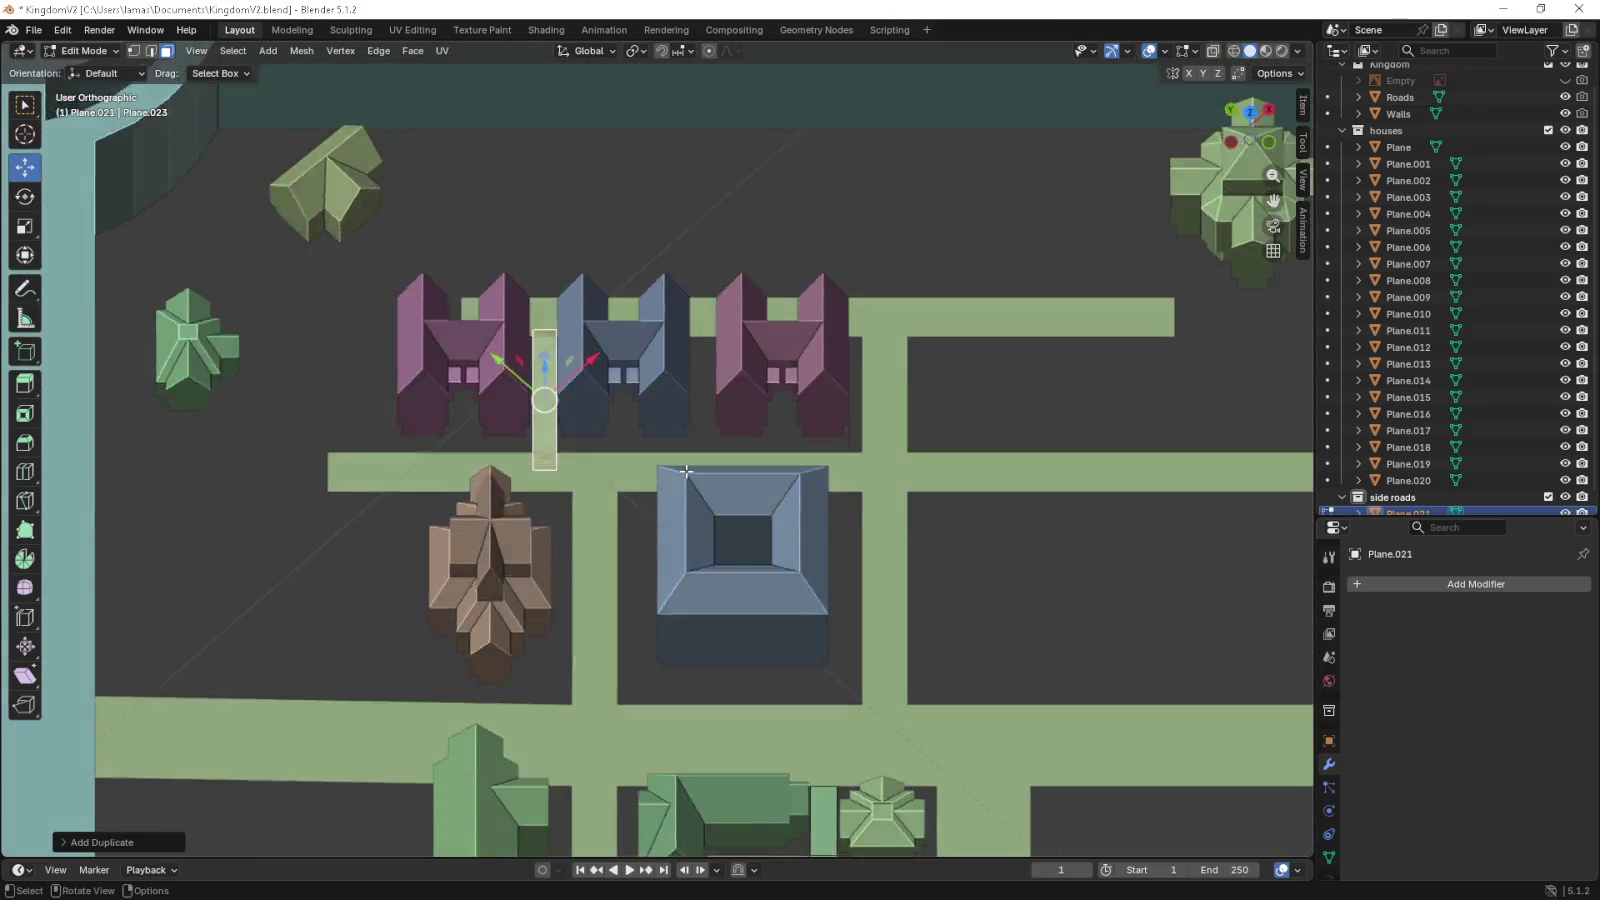
{"action": "key", "text": "KP_8"}
{"action": "key", "text": "KP_8"}
{"action": "key", "text": "KP_8"}
{"action": "key", "text": "KP_8"}
{"action": "key", "text": "KP_8"}
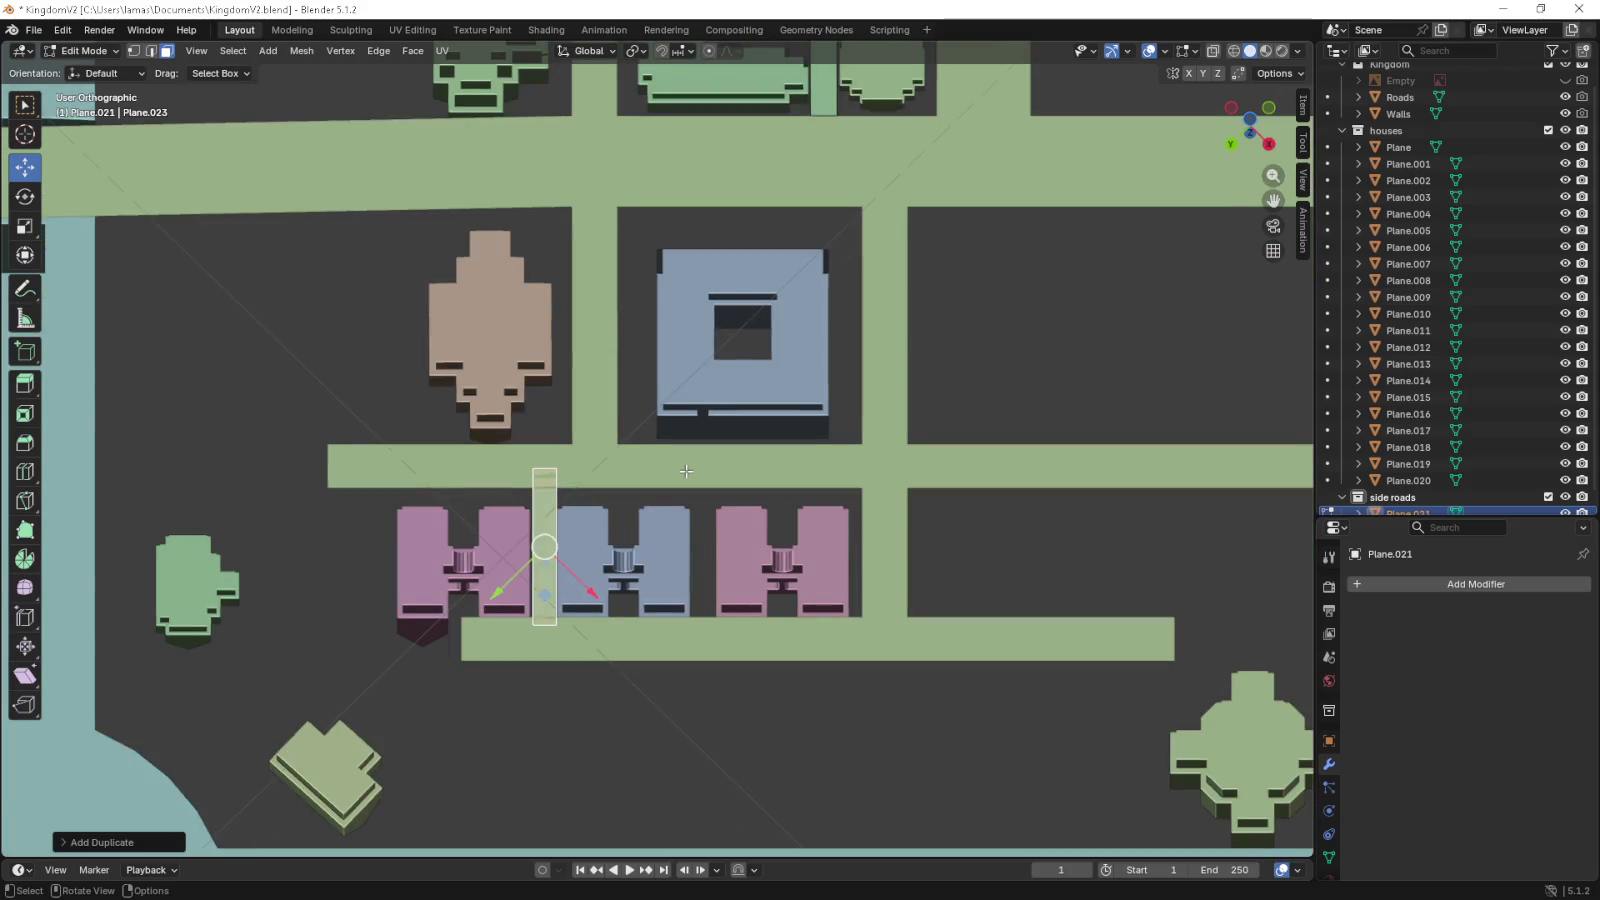
{"action": "scroll", "scroll_direction": "up", "scroll_amount": 3}
{"action": "scroll", "scroll_direction": "up", "scroll_amount": 3}
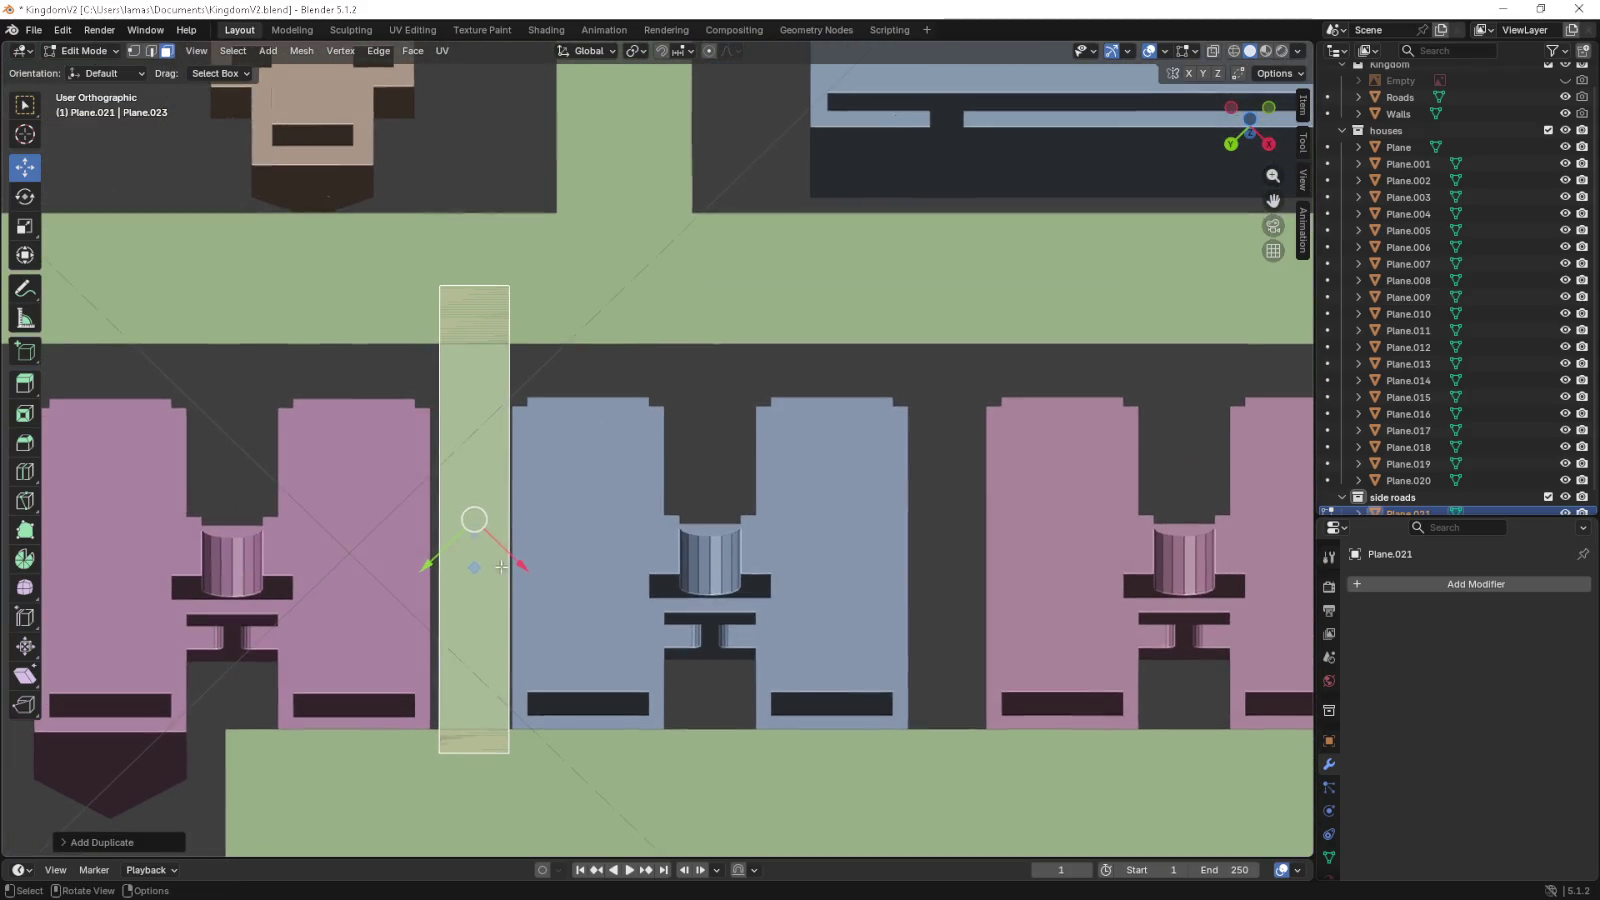
- Shift the strip into the house gap and fit its top and bottom edges to the roads
{"action": "key", "text": "g"}
{"action": "left_click", "coordinate": [466, 540]}
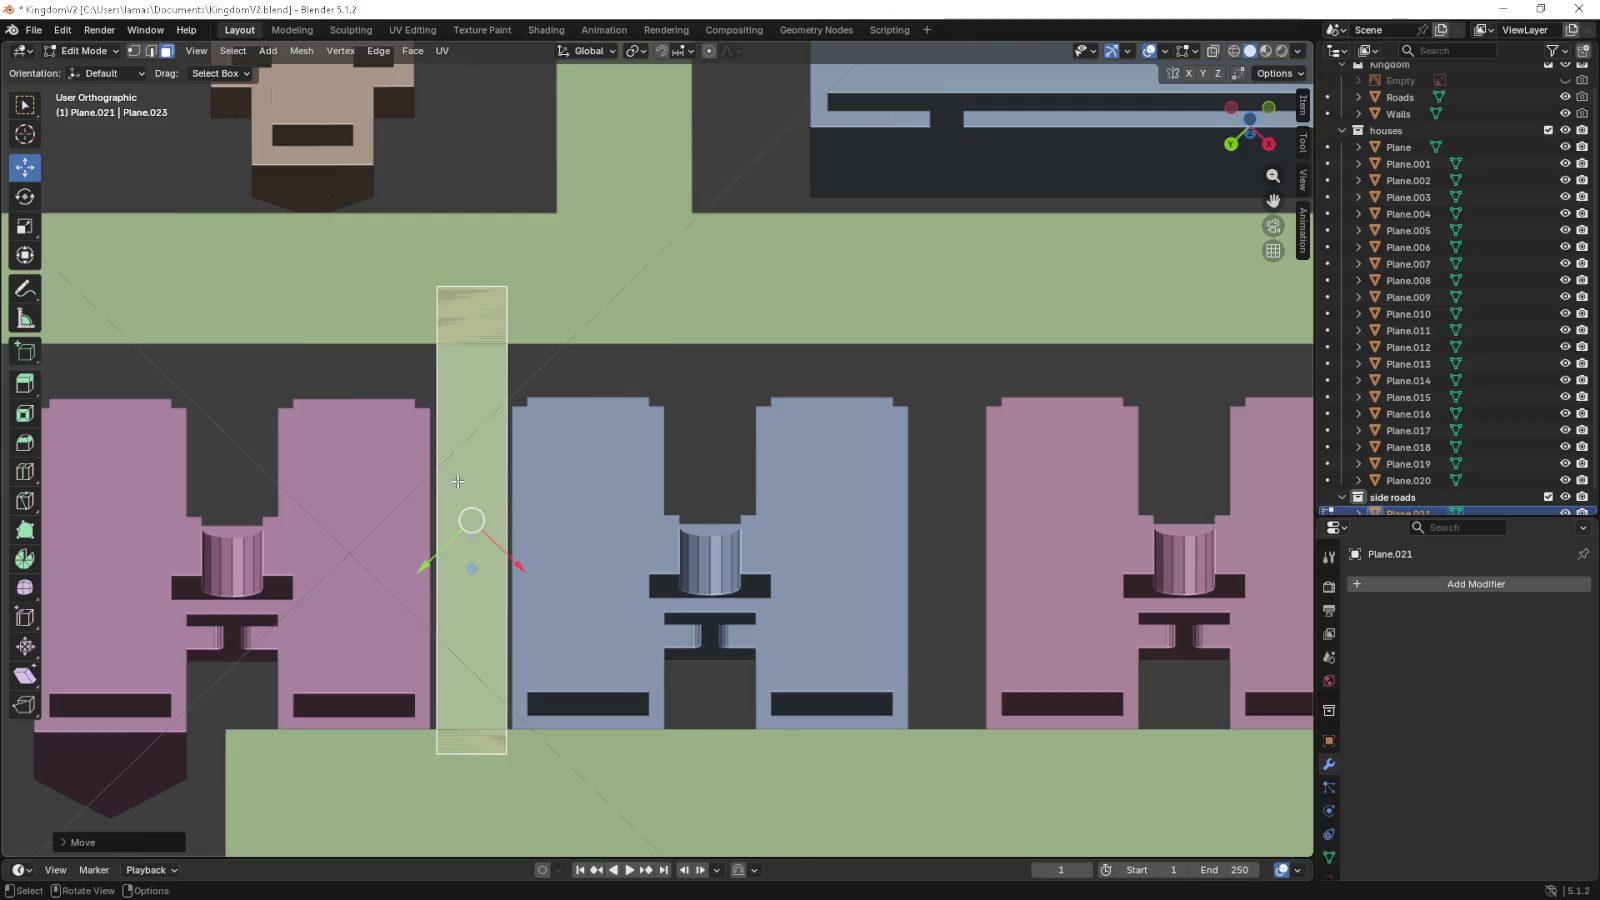
{"action": "key", "text": "2"}
{"action": "left_click", "coordinate": [484, 287]}
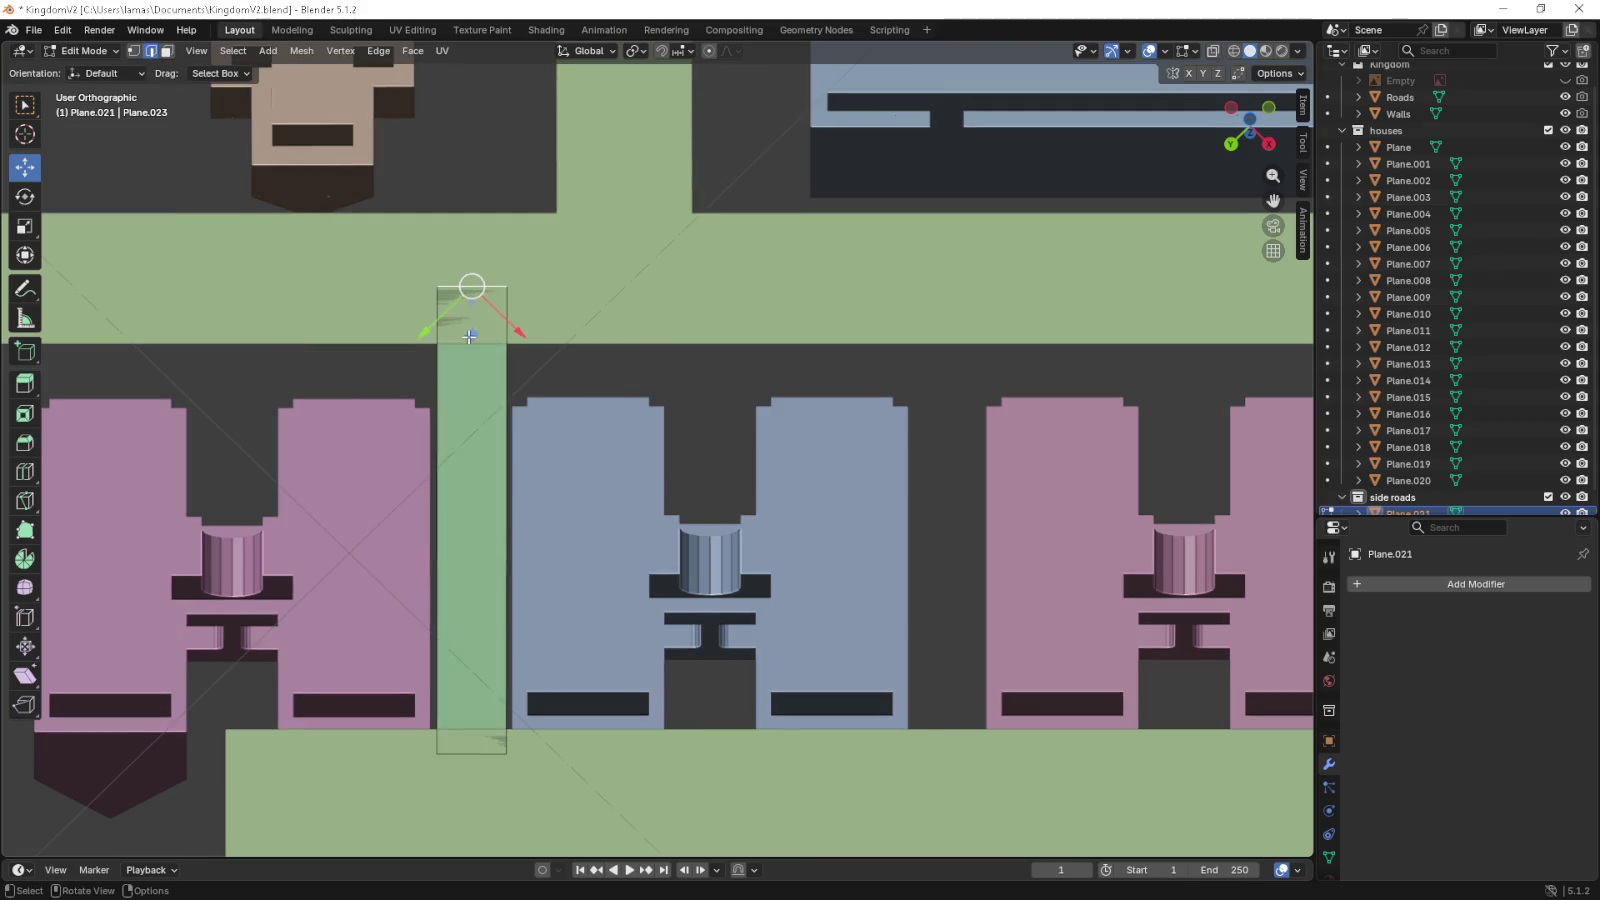
{"action": "key", "text": "g"}
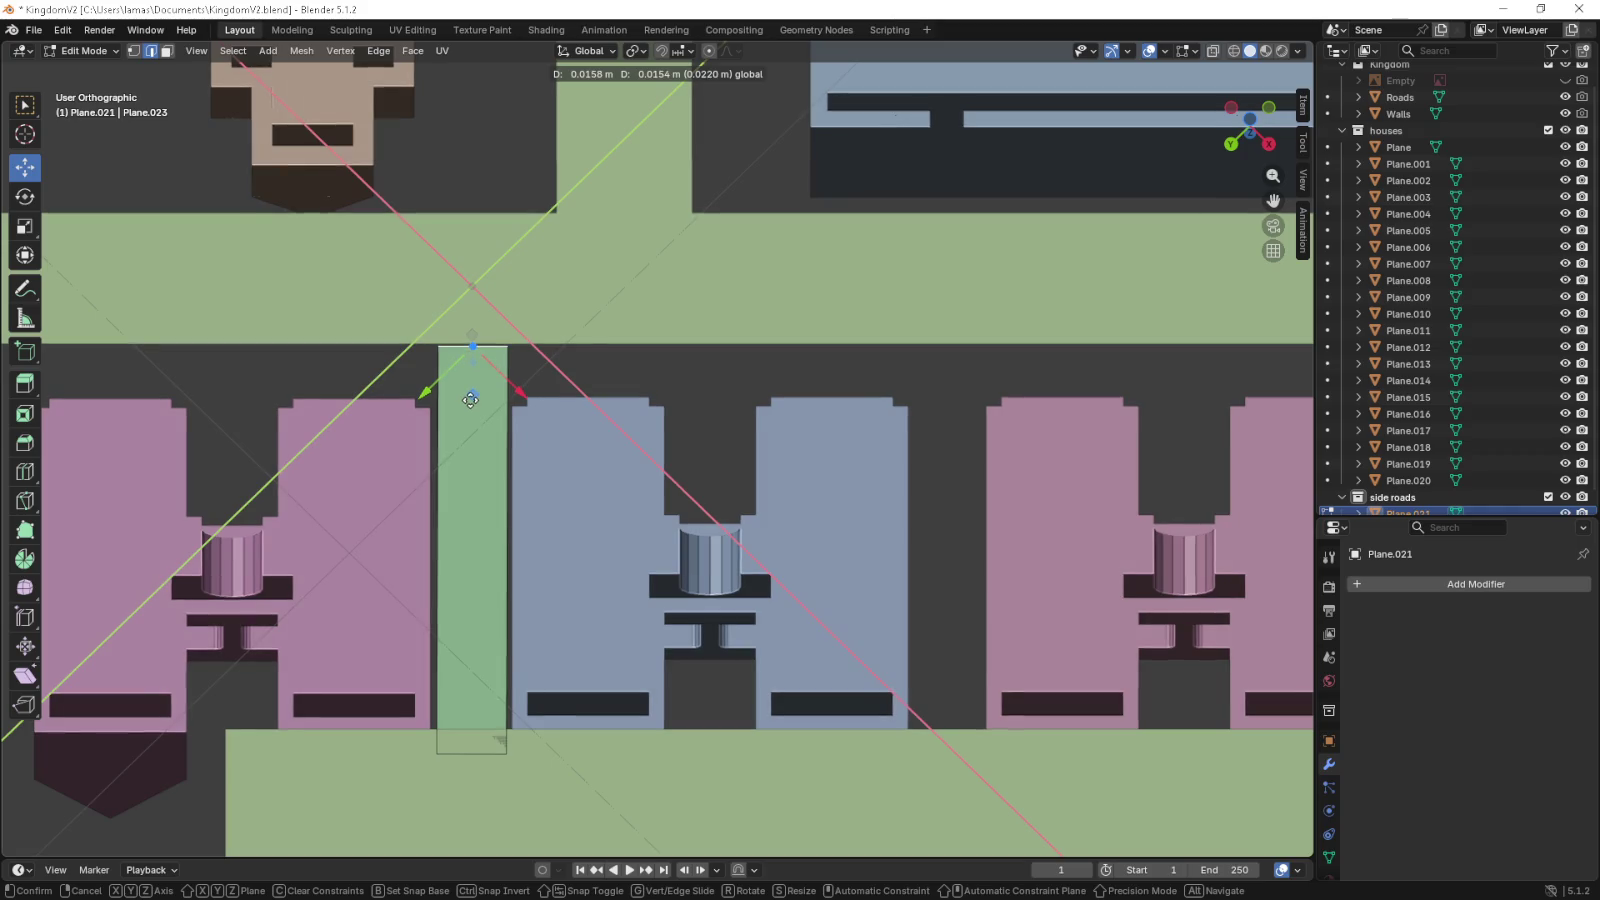
{"action": "left_click", "coordinate": [469, 397]}
{"action": "left_click", "coordinate": [472, 754]}
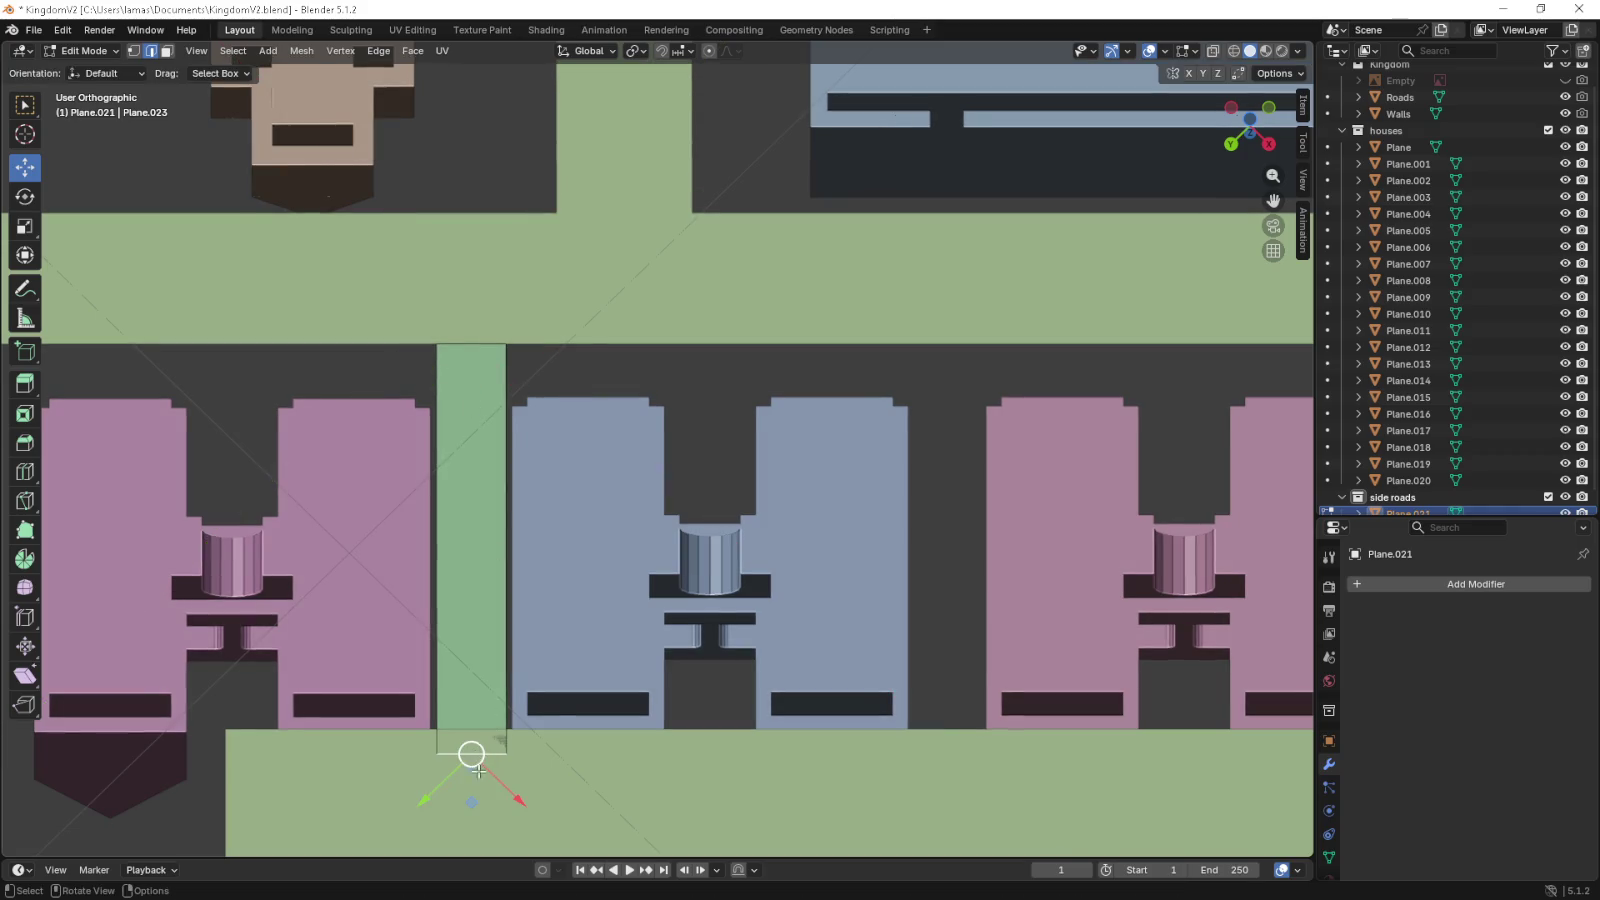
{"action": "key", "text": "g"}
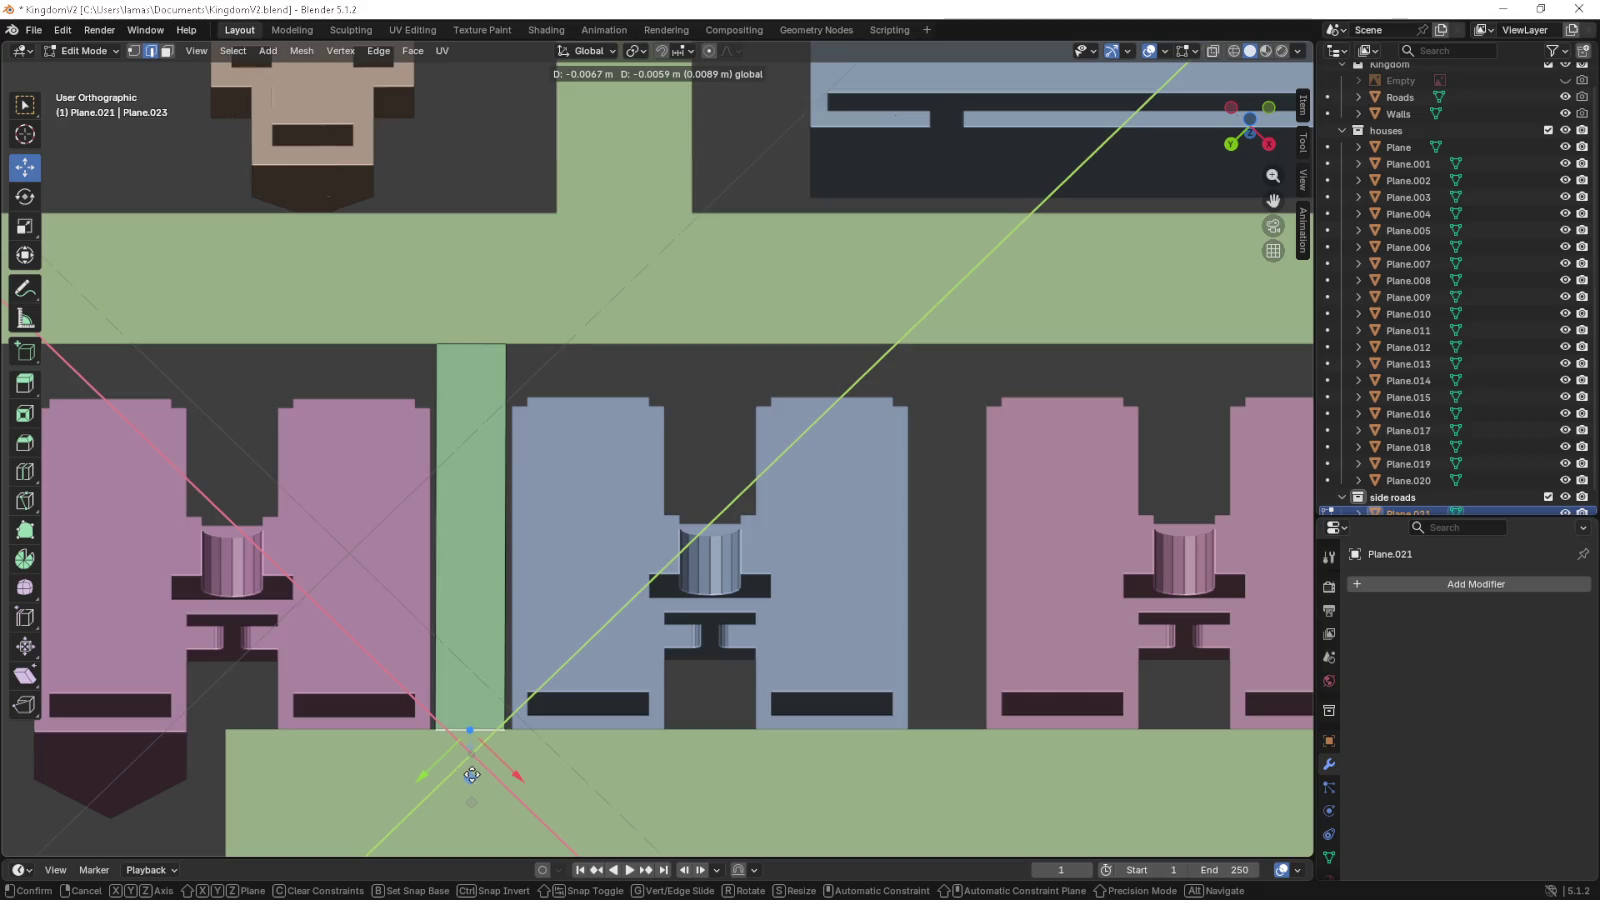
{"action": "key", "text": "c"}
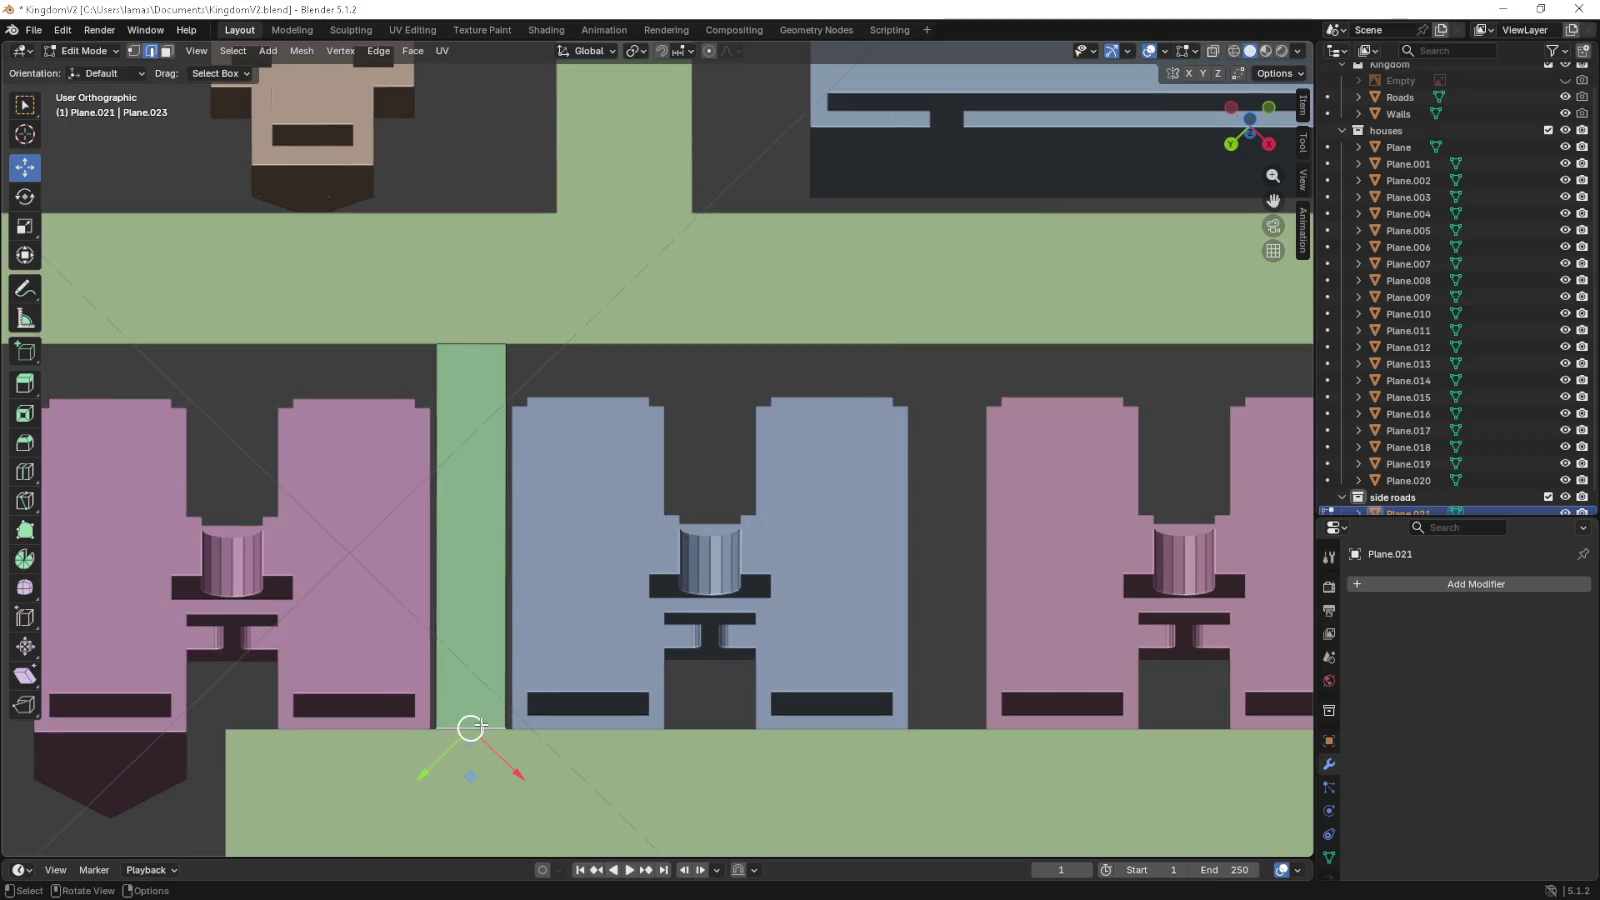
{"action": "key", "text": "Escape"}
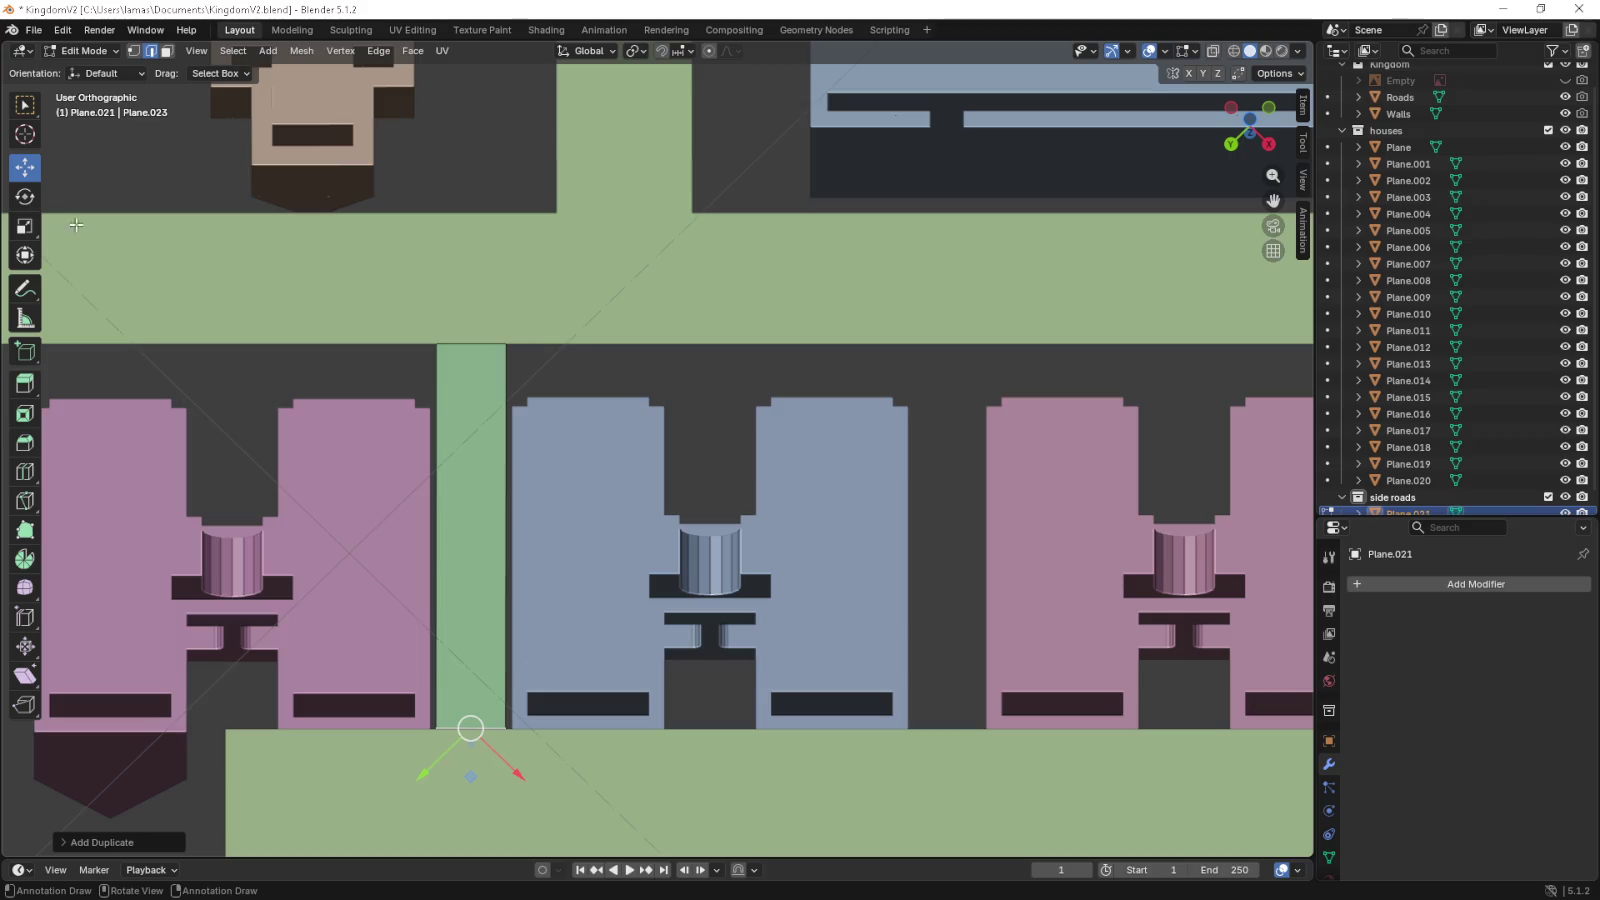
- Duplicate the strip between the blue and pink houses
{"action": "key", "text": "3"}
{"action": "left_click", "coordinate": [470, 535]}
{"action": "key", "text": "shift+d"}
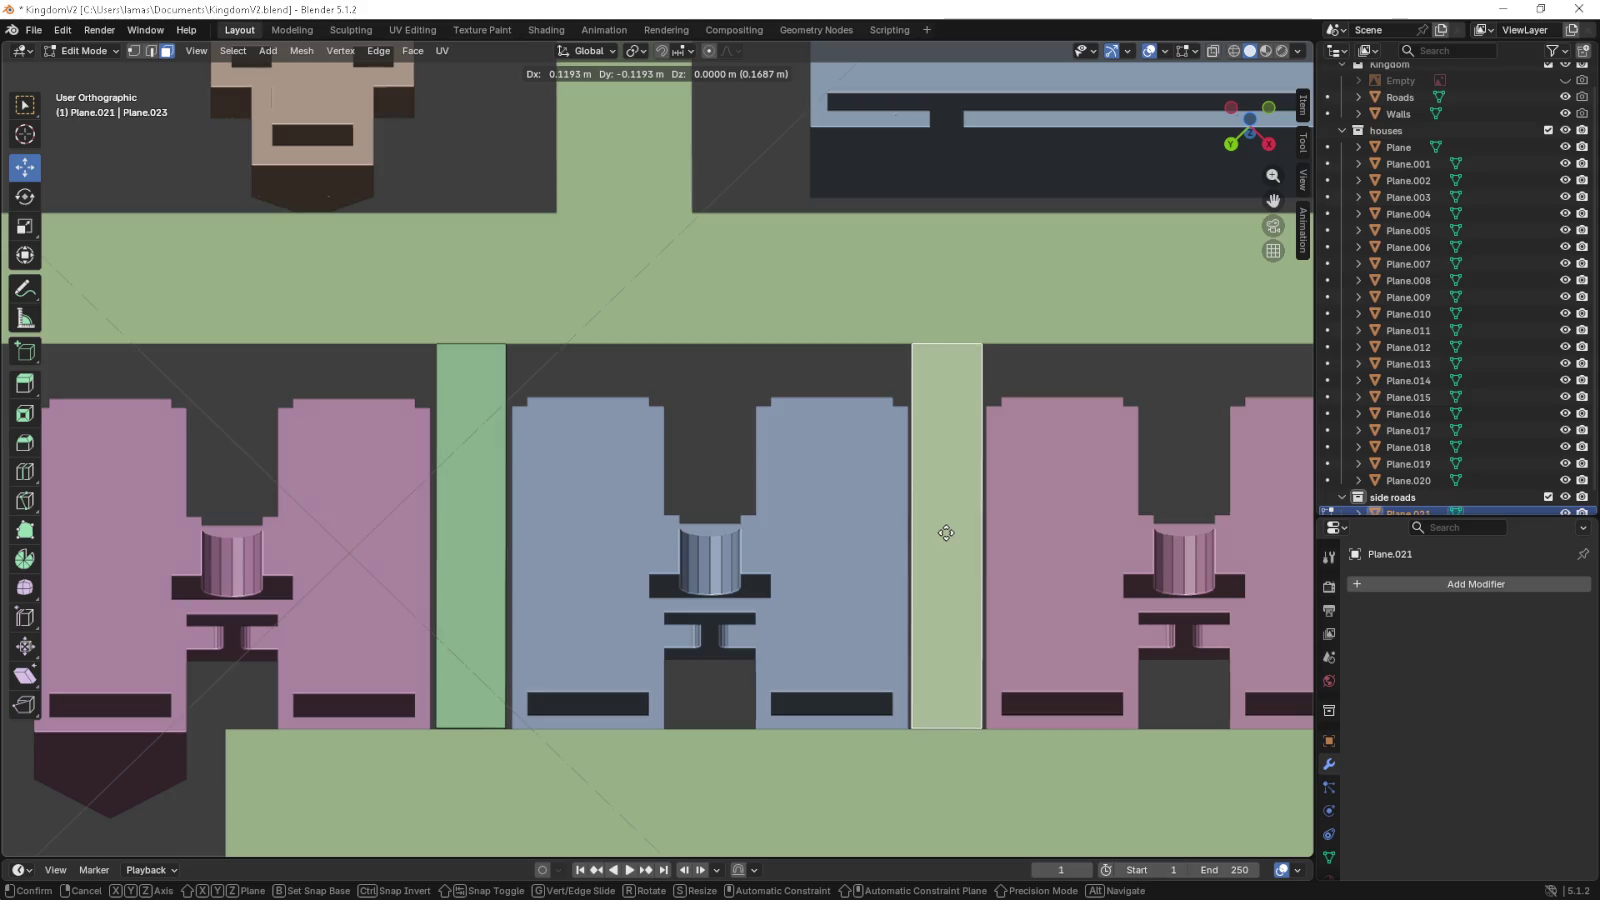
{"action": "left_click", "coordinate": [946, 533]}
{"action": "left_click_drag", "start_coordinate": [946, 533], "coordinate": [683, 510]}
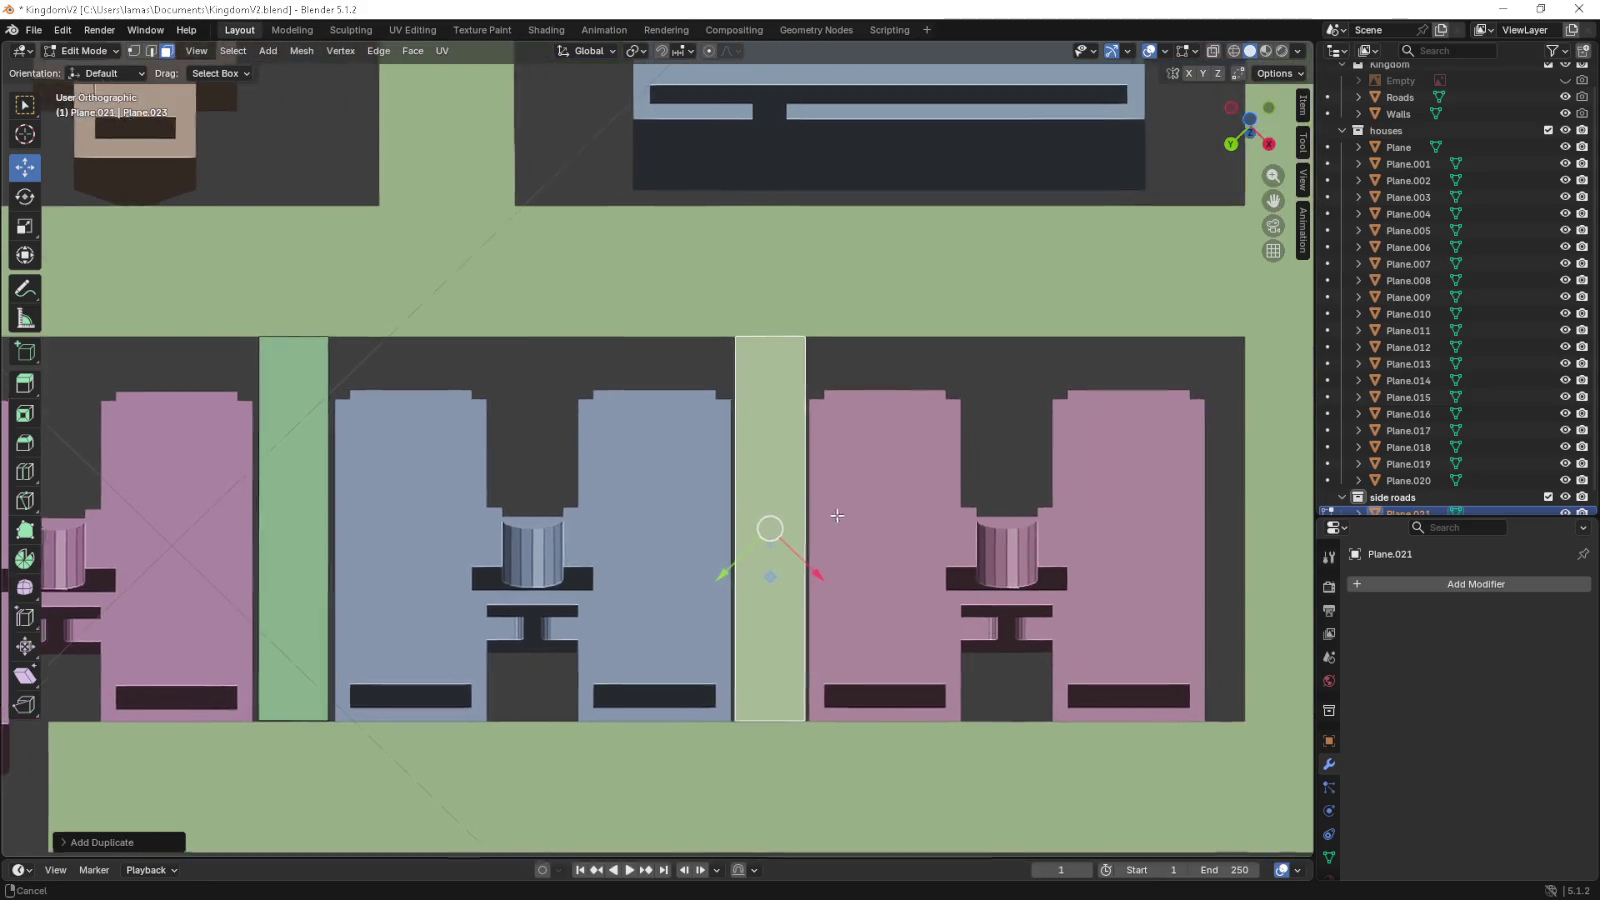
{"action": "scroll", "scroll_direction": "down", "scroll_amount": 3}
{"action": "left_click_drag", "start_coordinate": [557, 507], "coordinate": [800, 505]}
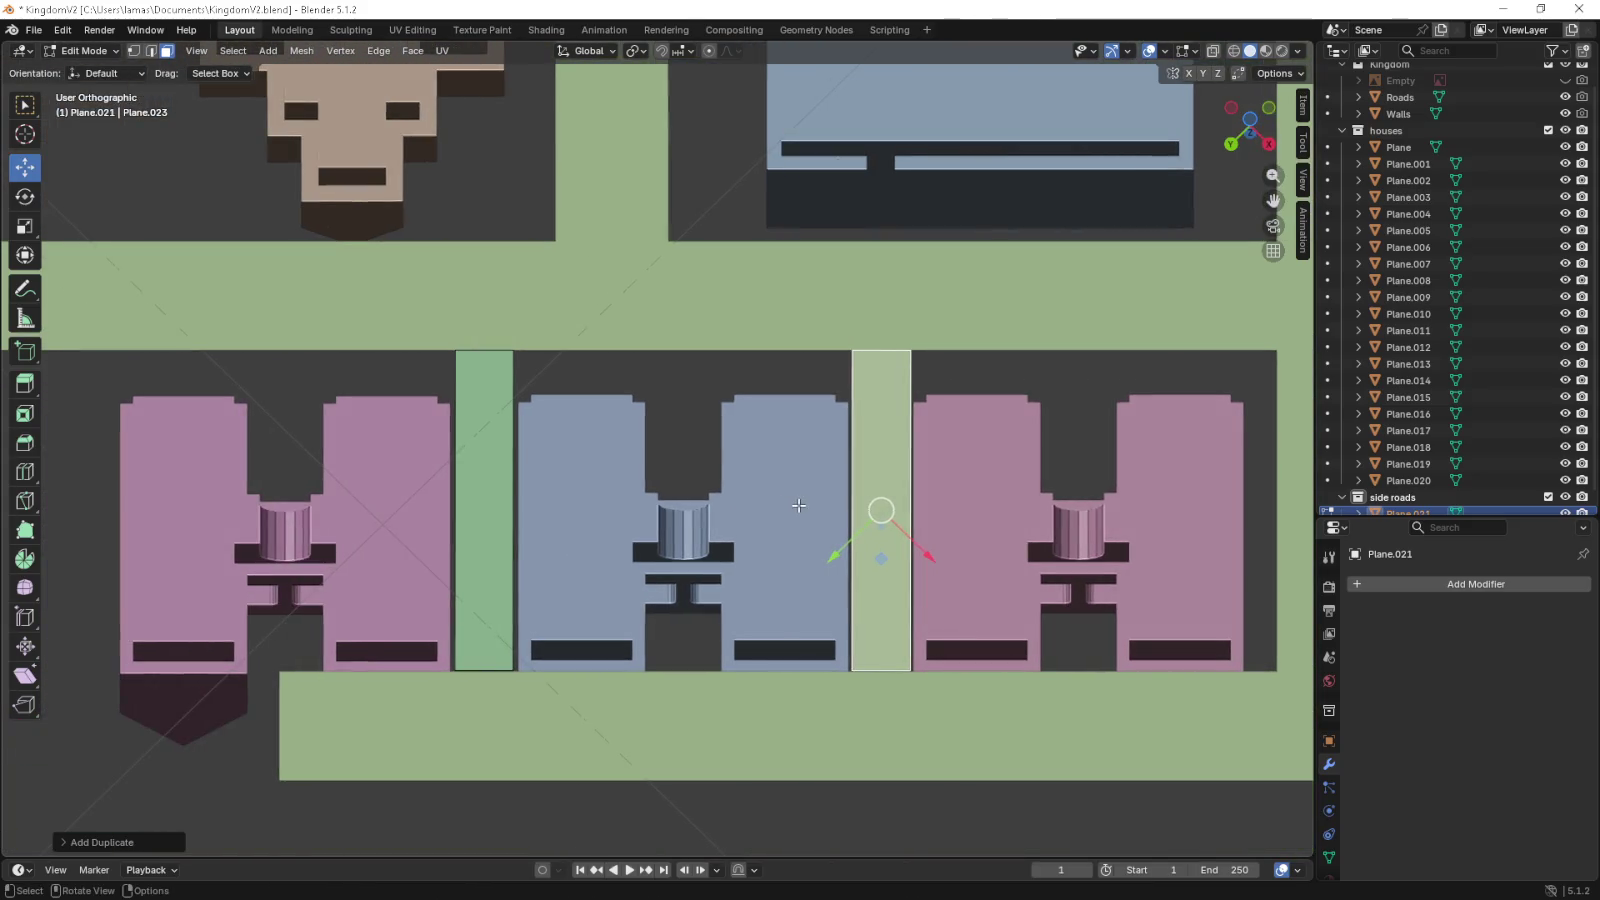
- Inspect the block's strips in 3D, then return to top view in Object Mode
{"action": "left_click_drag", "start_coordinate": [582, 474], "coordinate": [612, 403]}
{"action": "scroll", "scroll_direction": "down", "scroll_amount": 3}
{"action": "scroll", "scroll_direction": "up", "scroll_amount": 3}
{"action": "scroll", "scroll_direction": "down", "scroll_amount": 3}
{"action": "scroll", "scroll_direction": "up", "scroll_amount": 3}
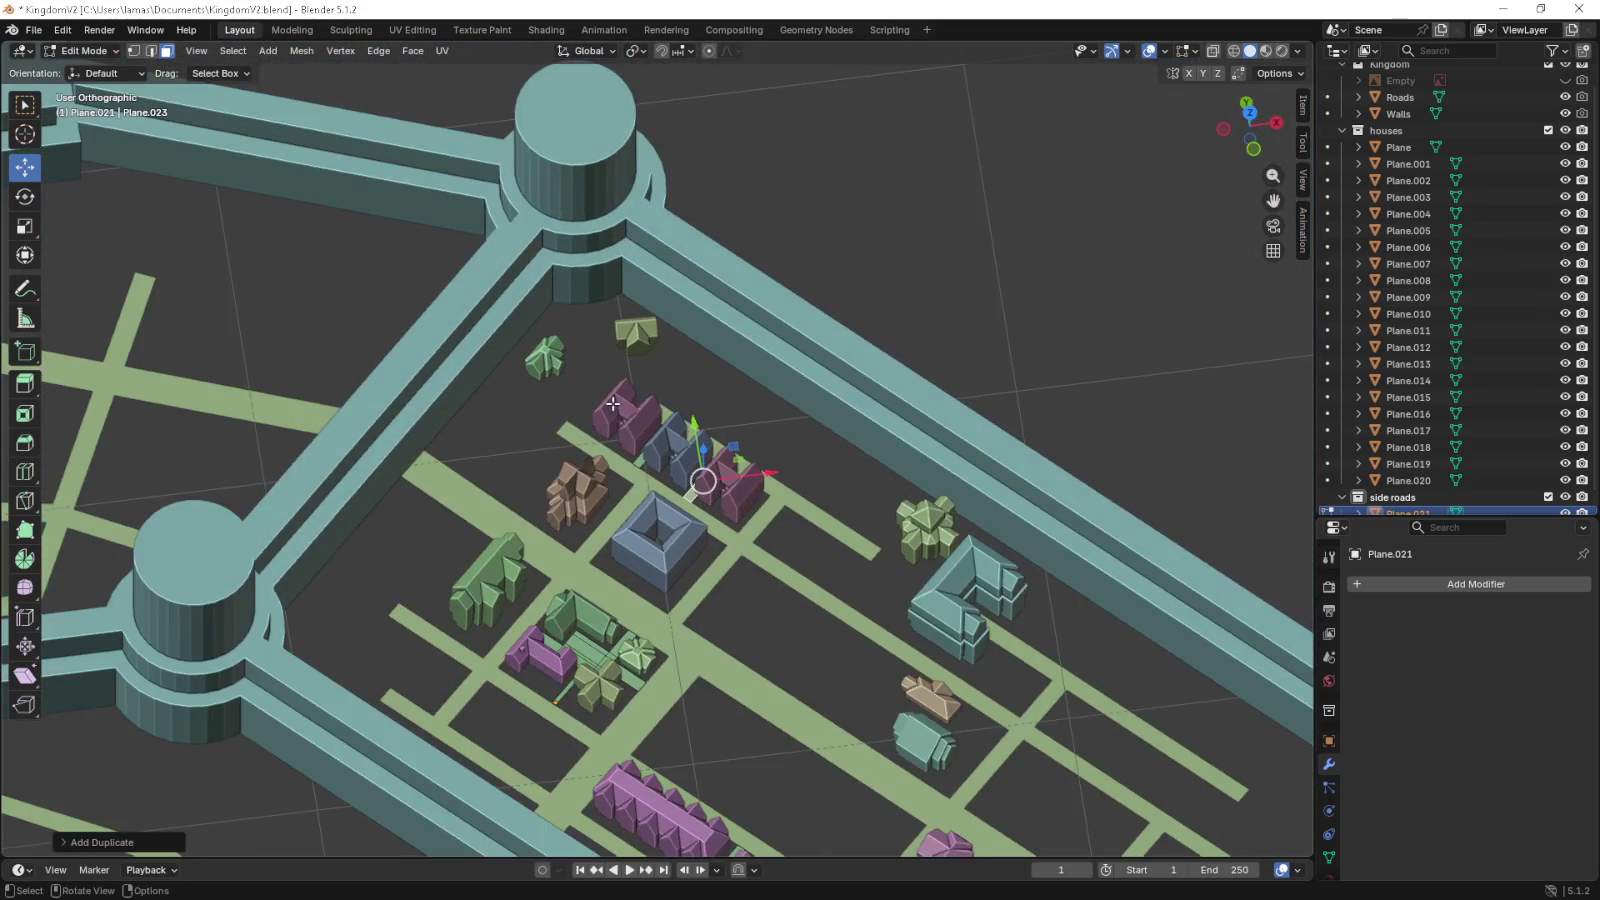
{"action": "scroll", "scroll_direction": "up", "scroll_amount": 3}
{"action": "key", "text": "KP_7"}
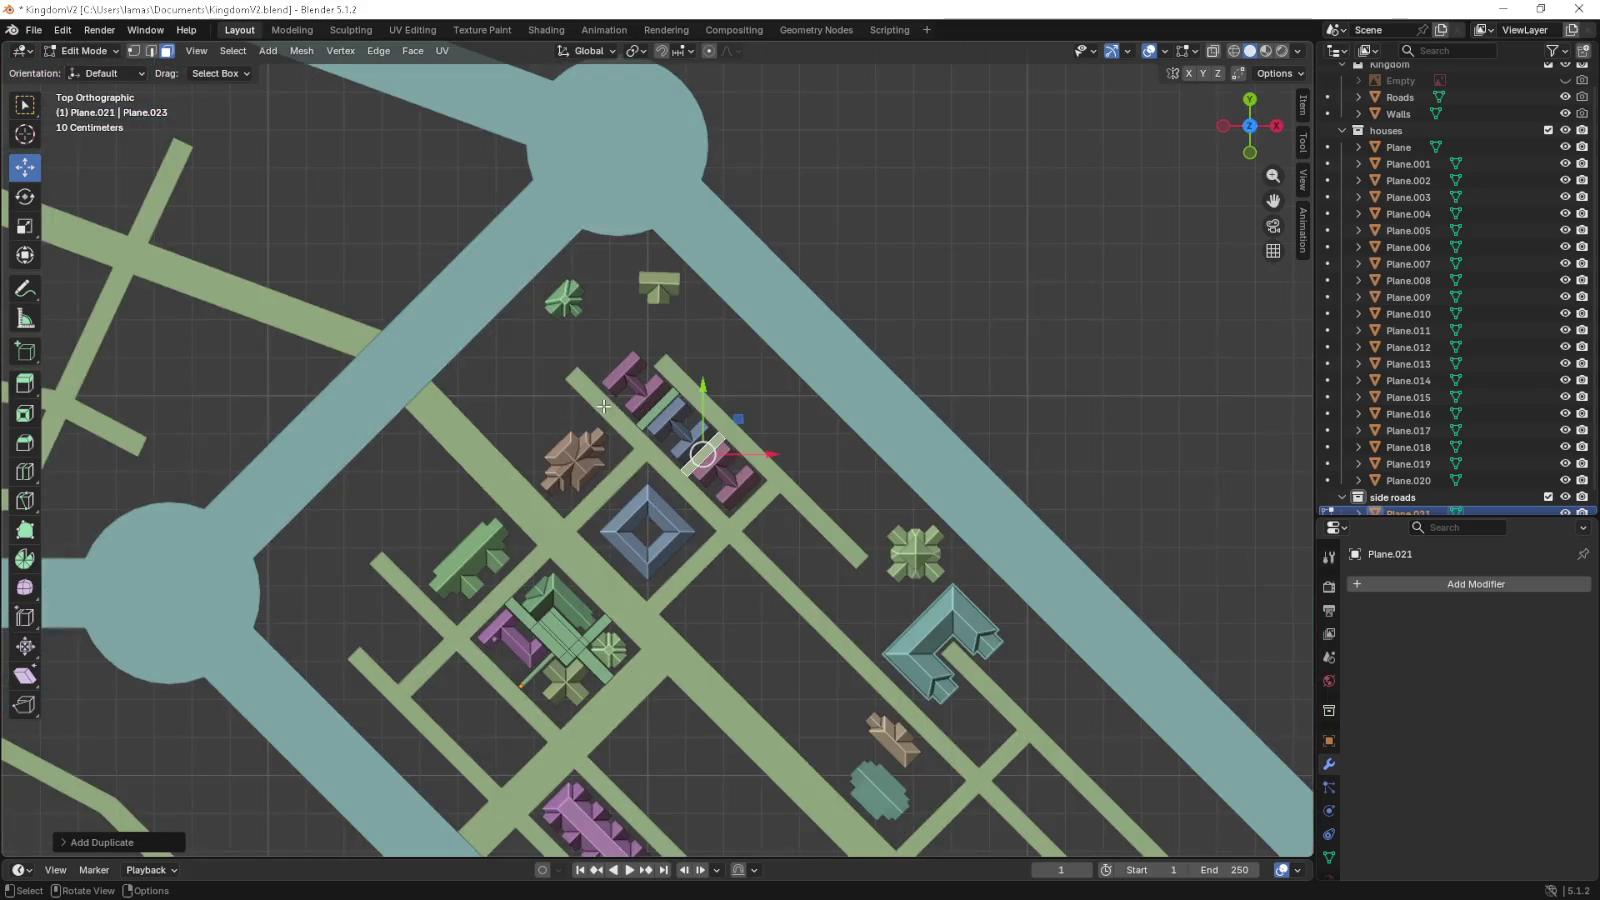
{"action": "key", "text": "Tab"}
{"action": "left_click_drag", "start_coordinate": [611, 435], "coordinate": [740, 343]}
{"action": "scroll", "scroll_direction": "down", "scroll_amount": 3}
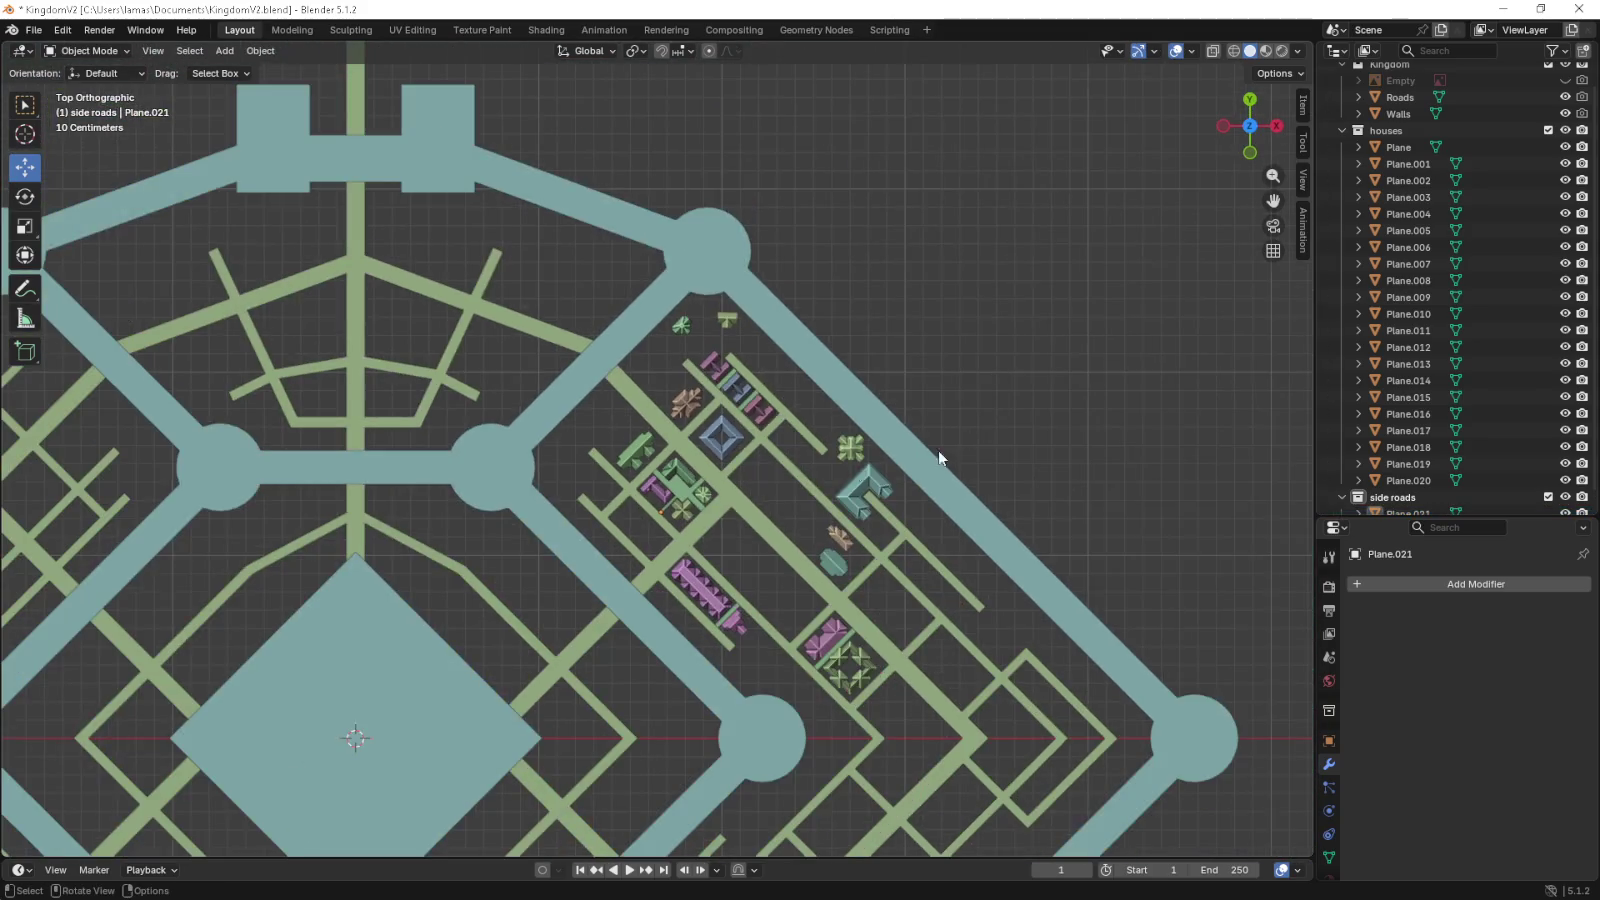
{"action": "left_click_drag", "start_coordinate": [939, 453], "coordinate": [1159, 288]}
{"action": "scroll", "scroll_direction": "down", "scroll_amount": 3}
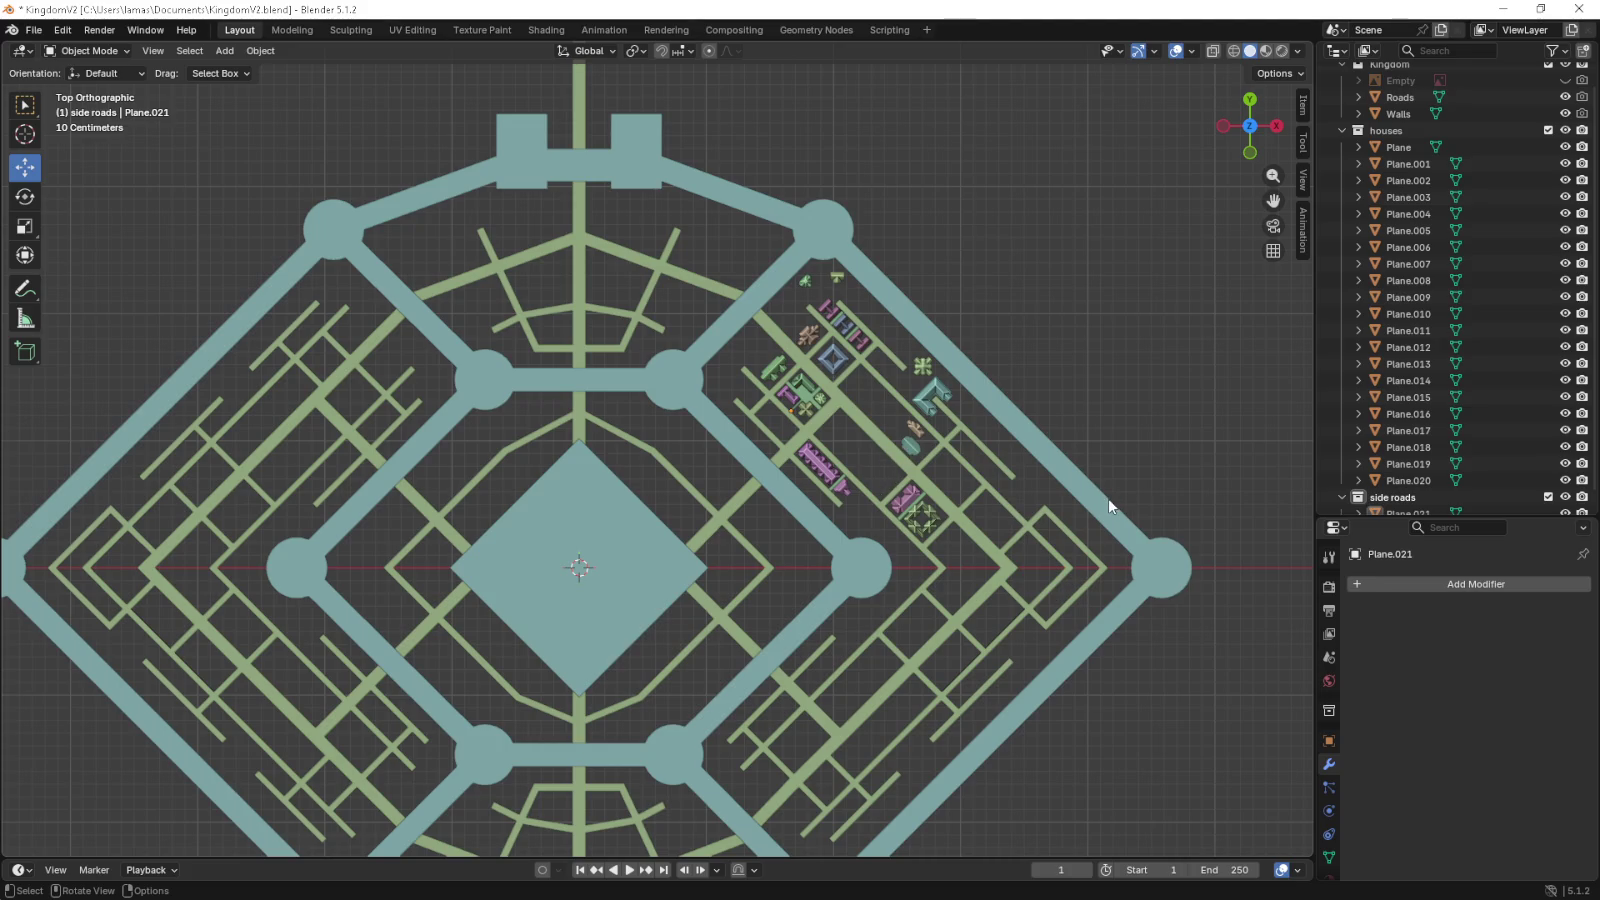
{"action": "left_click_drag", "start_coordinate": [1098, 498], "coordinate": [861, 376]}
{"action": "key", "text": "KP_7"}
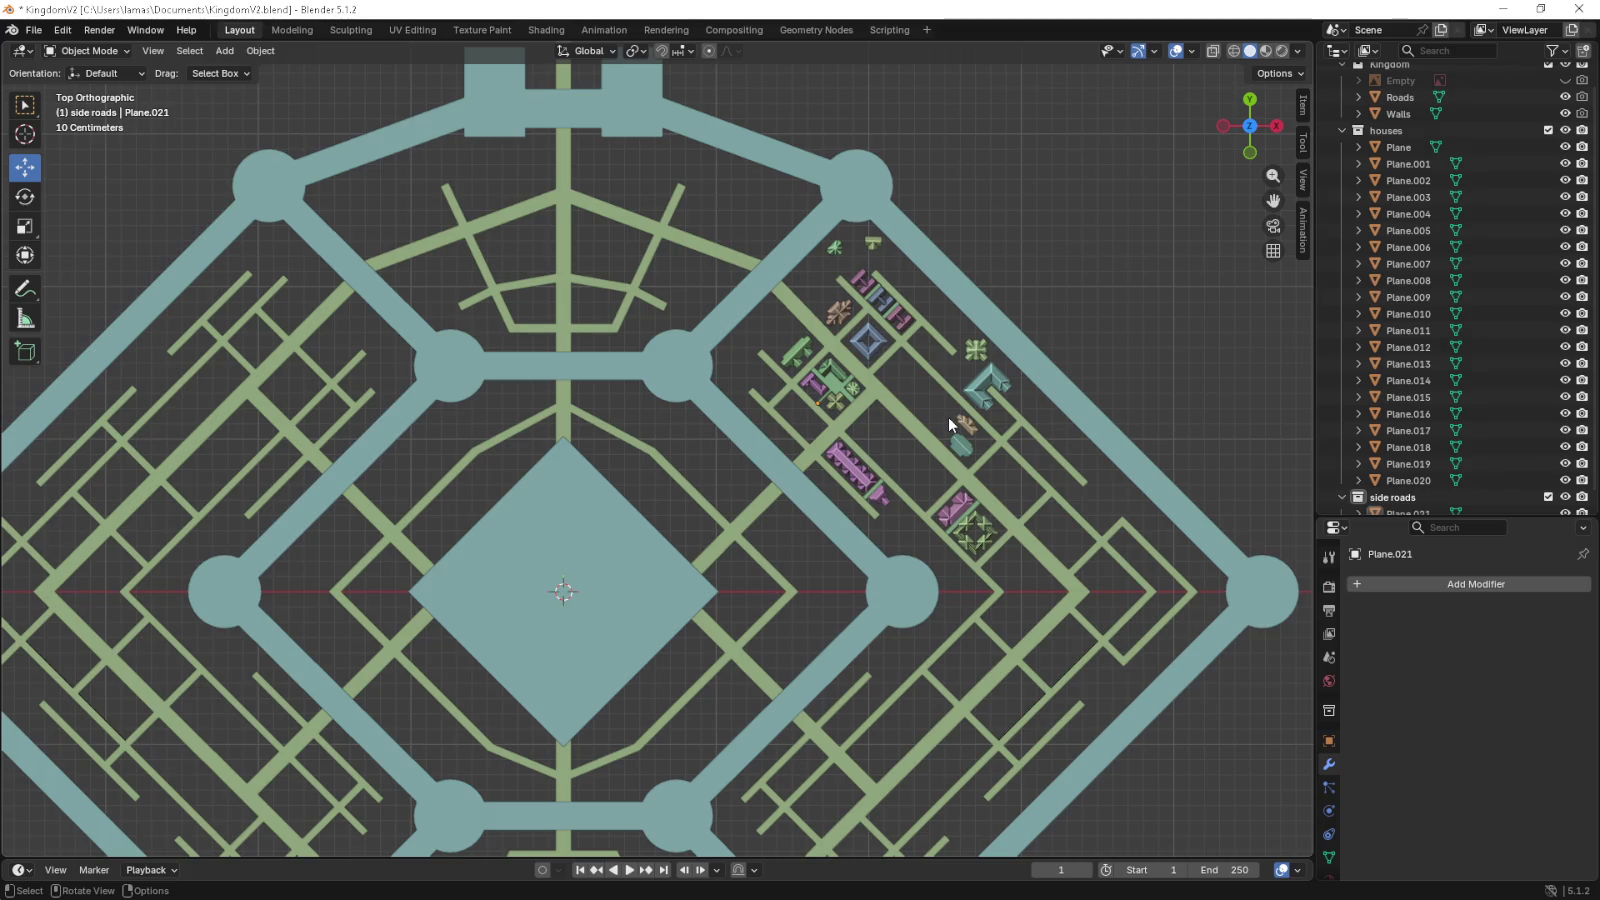
{"action": "scroll", "scroll_direction": "up", "scroll_amount": 3}
{"action": "left_click_drag", "start_coordinate": [950, 368], "coordinate": [600, 470]}
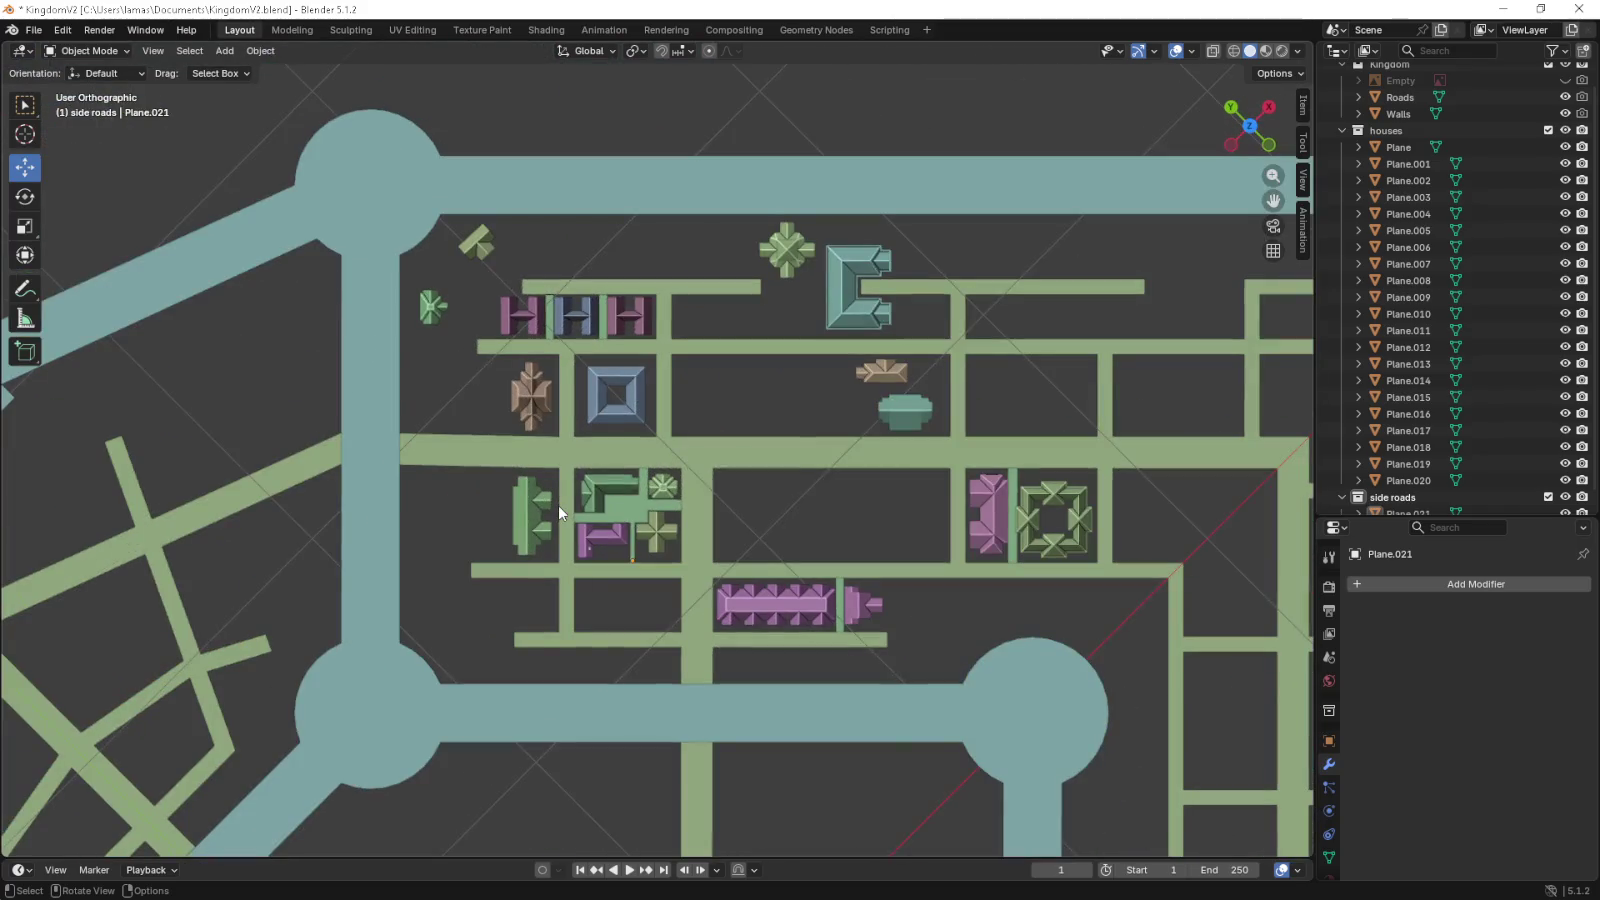
{"action": "scroll", "scroll_direction": "up", "scroll_amount": 3}
- Delete the side-road faces filling the inside corner of the green L-shaped house
{"action": "scroll", "scroll_direction": "up", "scroll_amount": 3}
{"action": "left_click", "coordinate": [628, 538]}
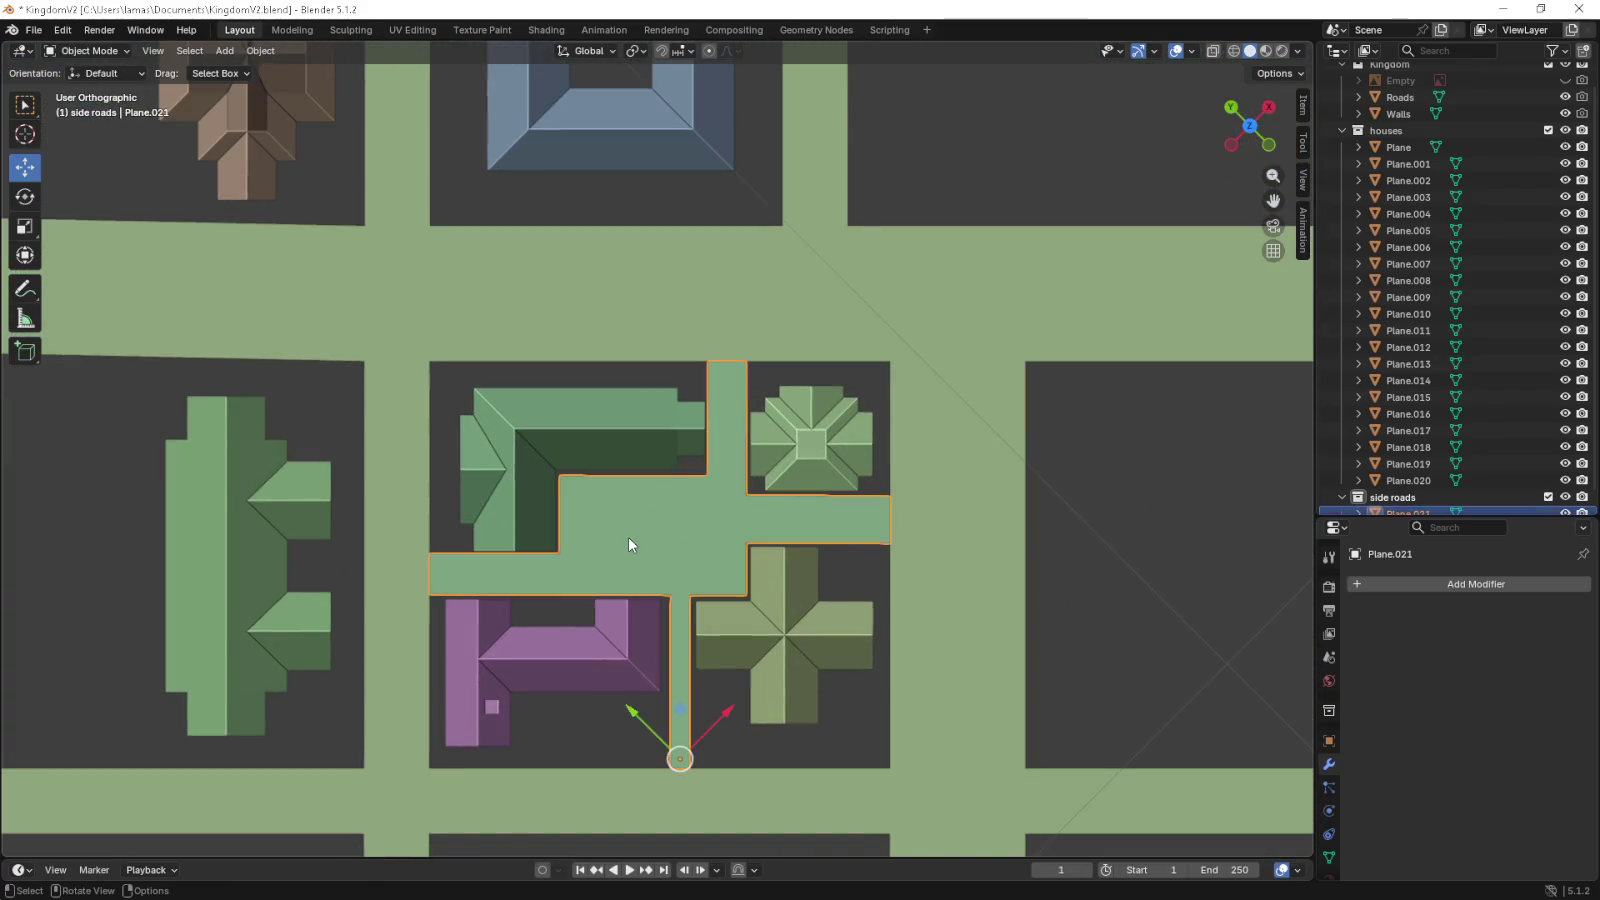
{"action": "scroll", "scroll_direction": "up", "scroll_amount": 3}
{"action": "key", "text": "Tab"}
{"action": "left_click", "coordinate": [628, 502]}
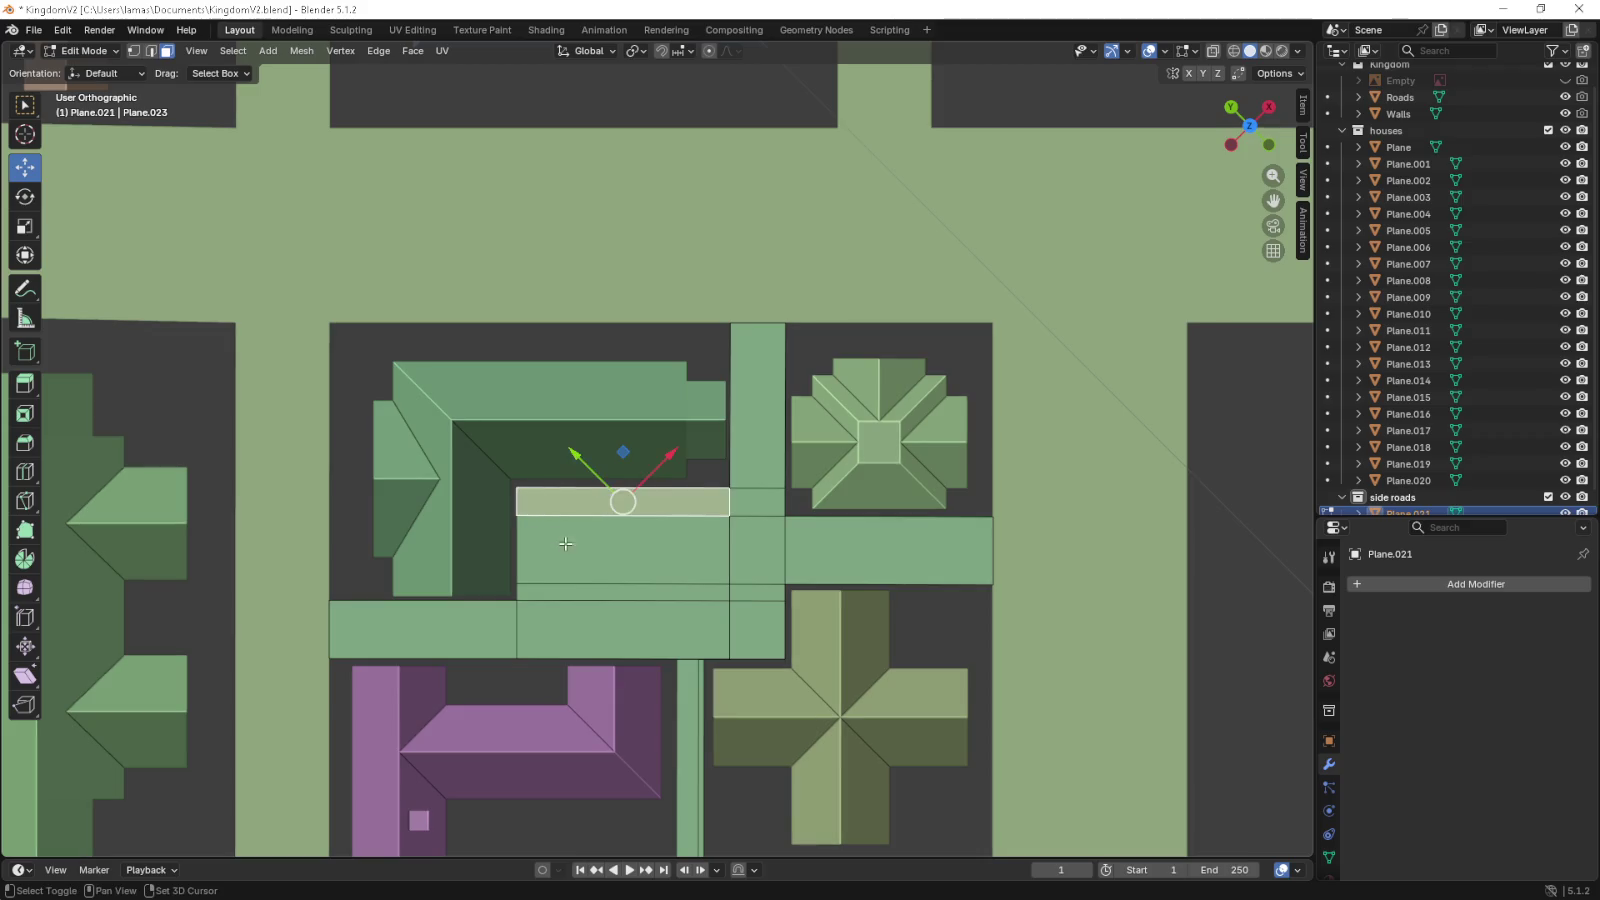
{"action": "left_click", "coordinate": [625, 545]}
{"action": "key", "text": "x"}
{"action": "left_click", "coordinate": [588, 552]}
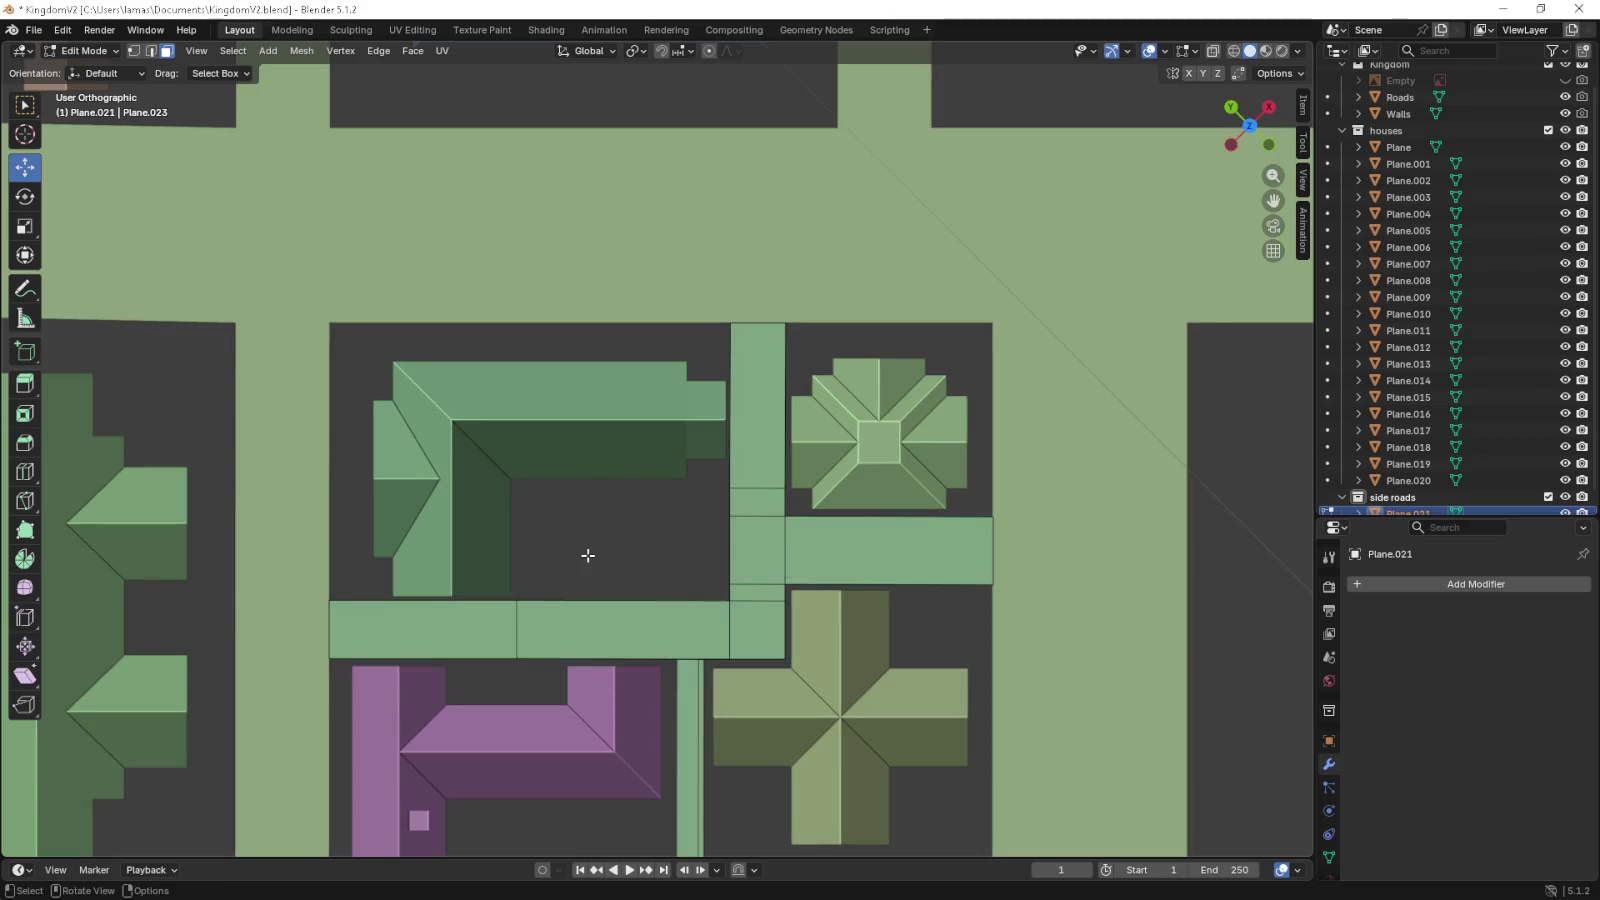
{"action": "scroll", "scroll_direction": "down", "scroll_amount": 3}
{"action": "scroll", "scroll_direction": "down", "scroll_amount": 3}
{"action": "key", "text": "Tab"}
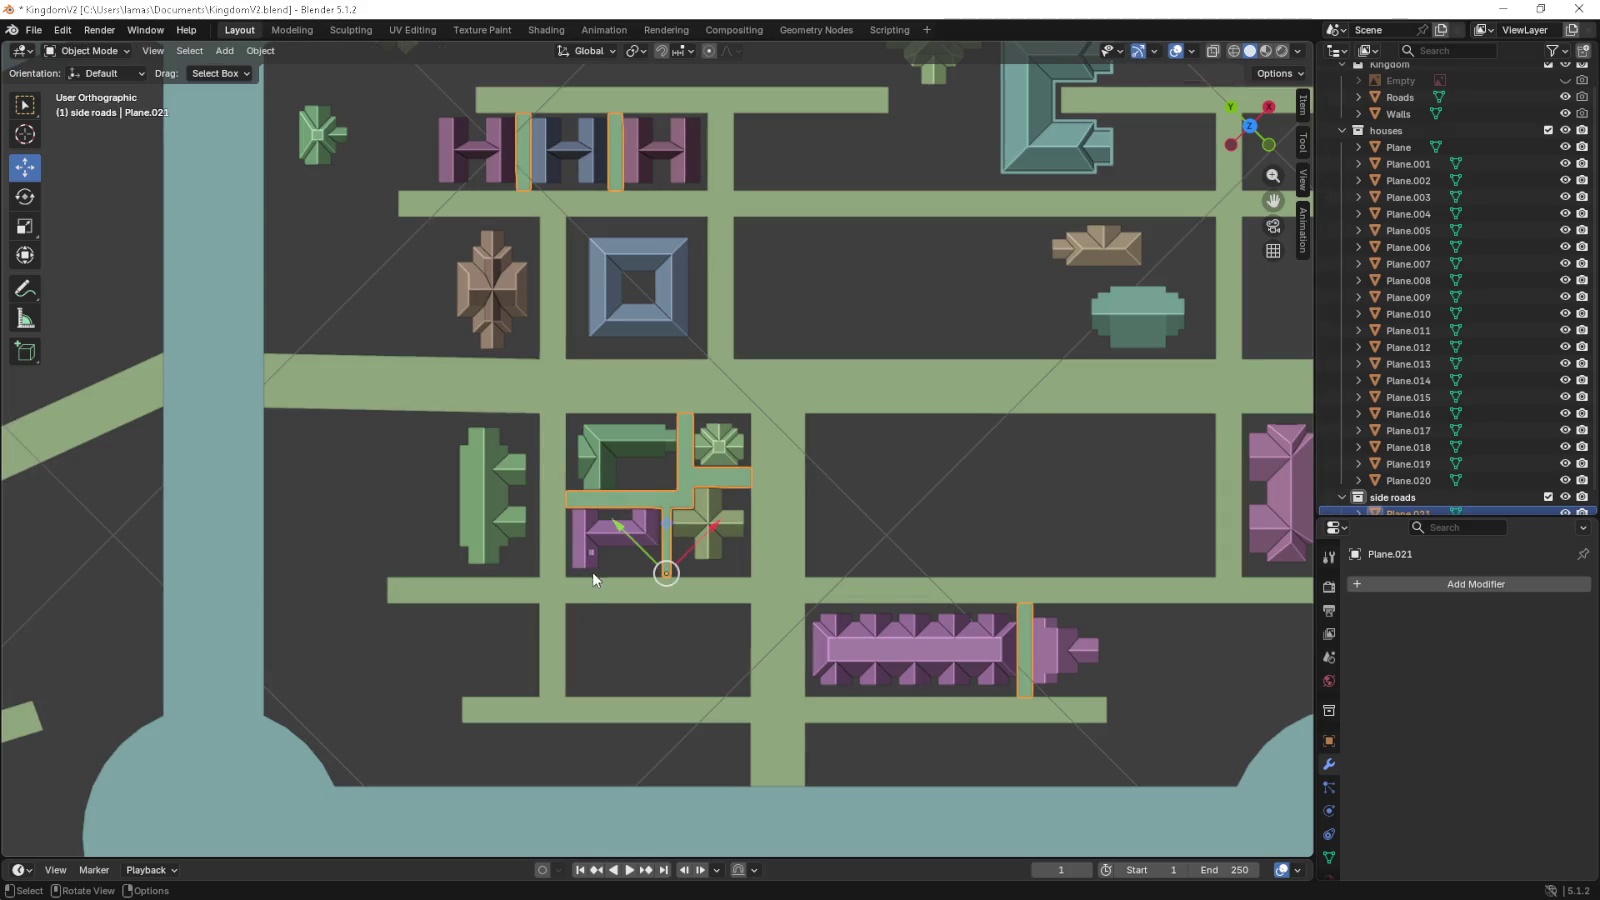
- Select the green L-shaped house and begin moving it
{"action": "scroll", "scroll_direction": "up", "scroll_amount": 3}
{"action": "left_click", "coordinate": [570, 439]}
{"action": "key", "text": "g"}
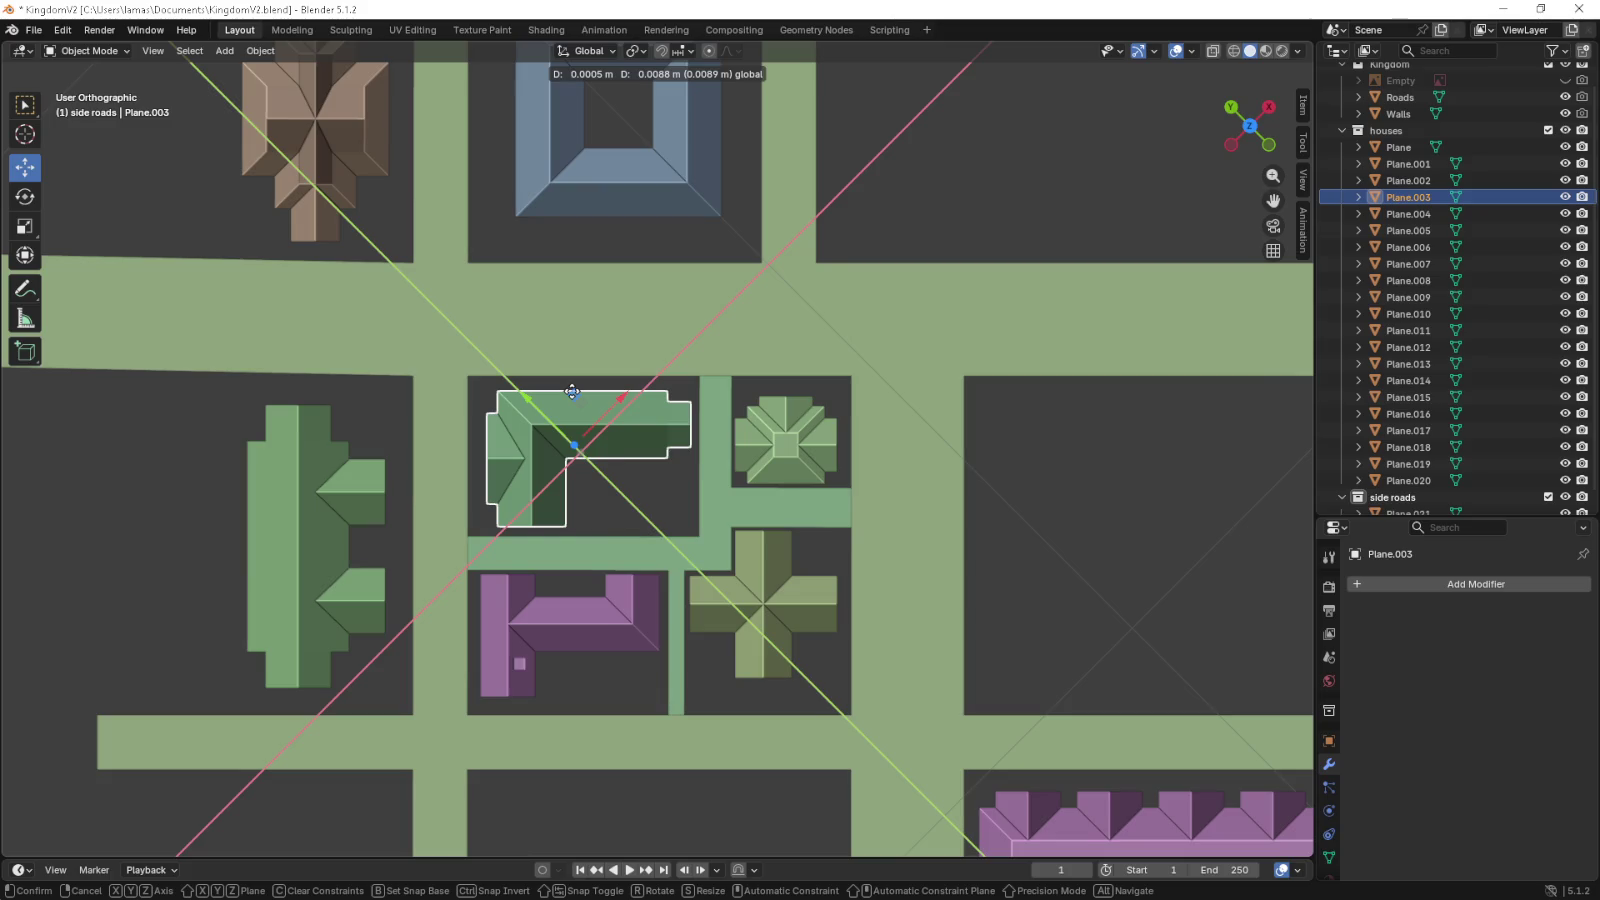
- Drop the green L-shaped house at its new position and center the pink and green houses
{"action": "left_click", "coordinate": [572, 391]}
{"action": "scroll", "scroll_direction": "down", "scroll_amount": 3}
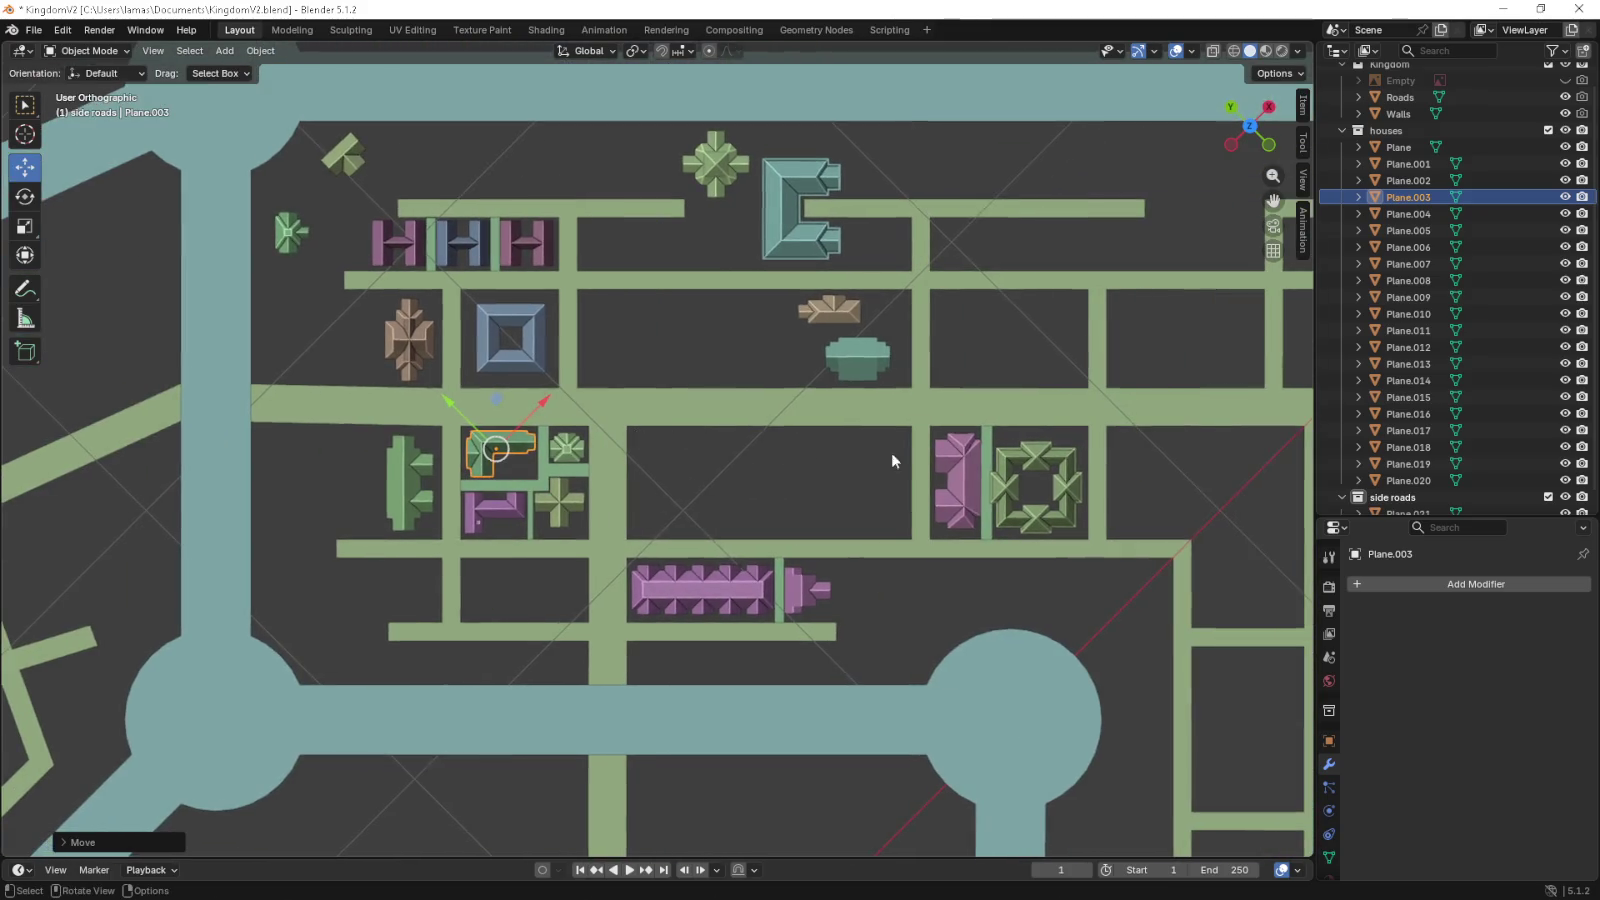
{"action": "scroll", "scroll_direction": "up", "scroll_amount": 3}
{"action": "left_click_drag", "start_coordinate": [989, 460], "coordinate": [564, 452]}
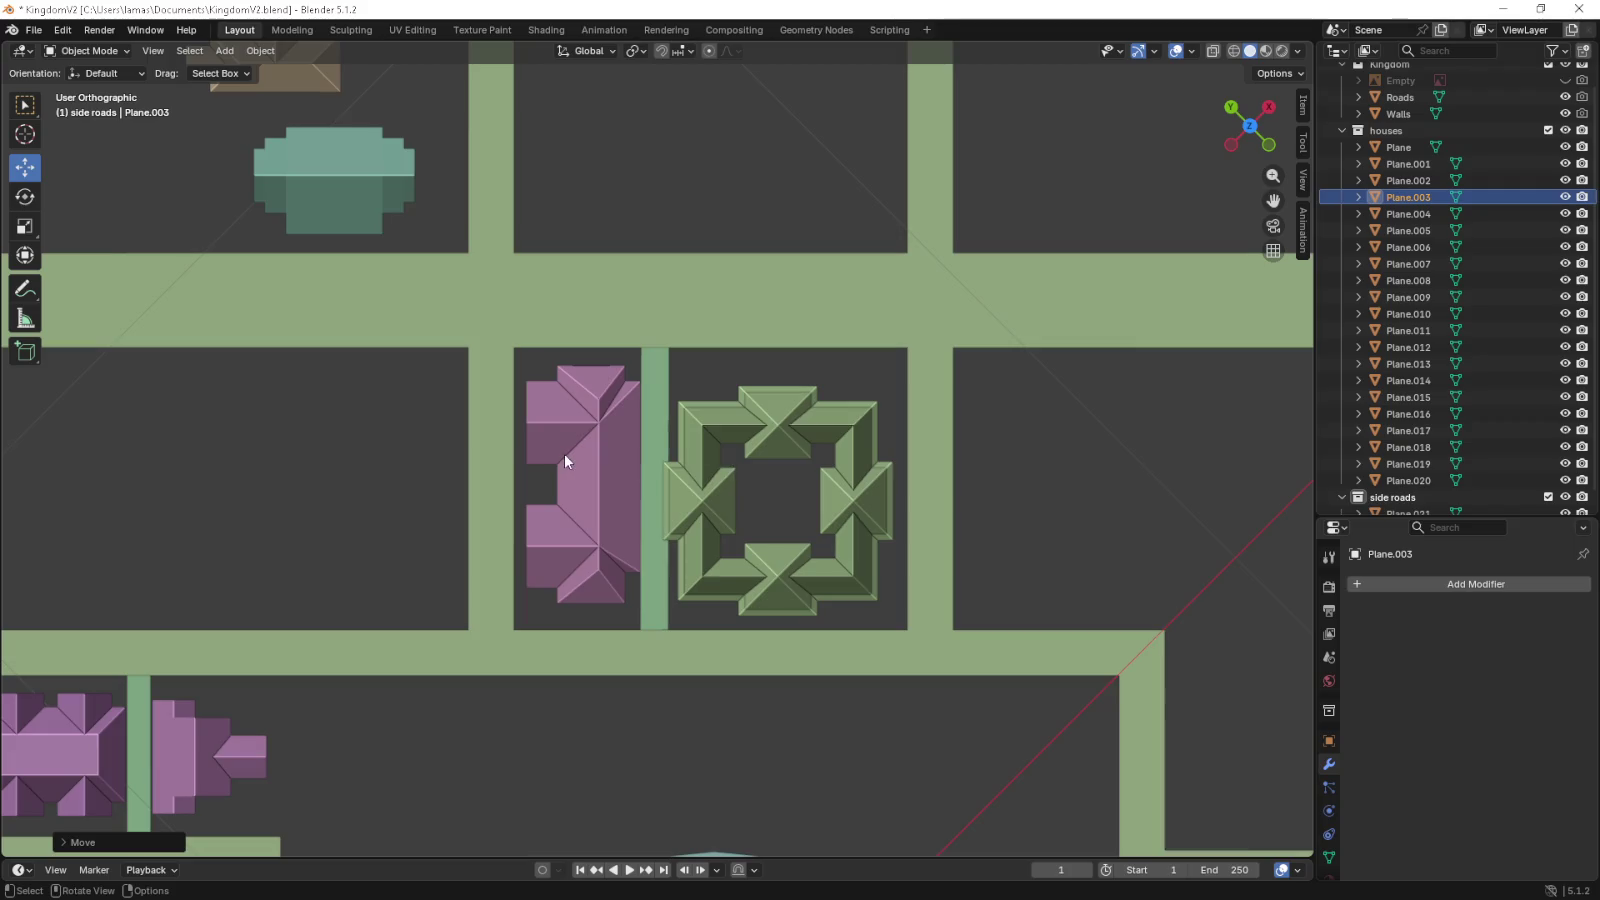
- Nudge the pink house slightly left and the ring-shaped green house into place
{"action": "left_click", "coordinate": [597, 476]}
{"action": "left_click_drag", "start_coordinate": [588, 421], "coordinate": [582, 425]}
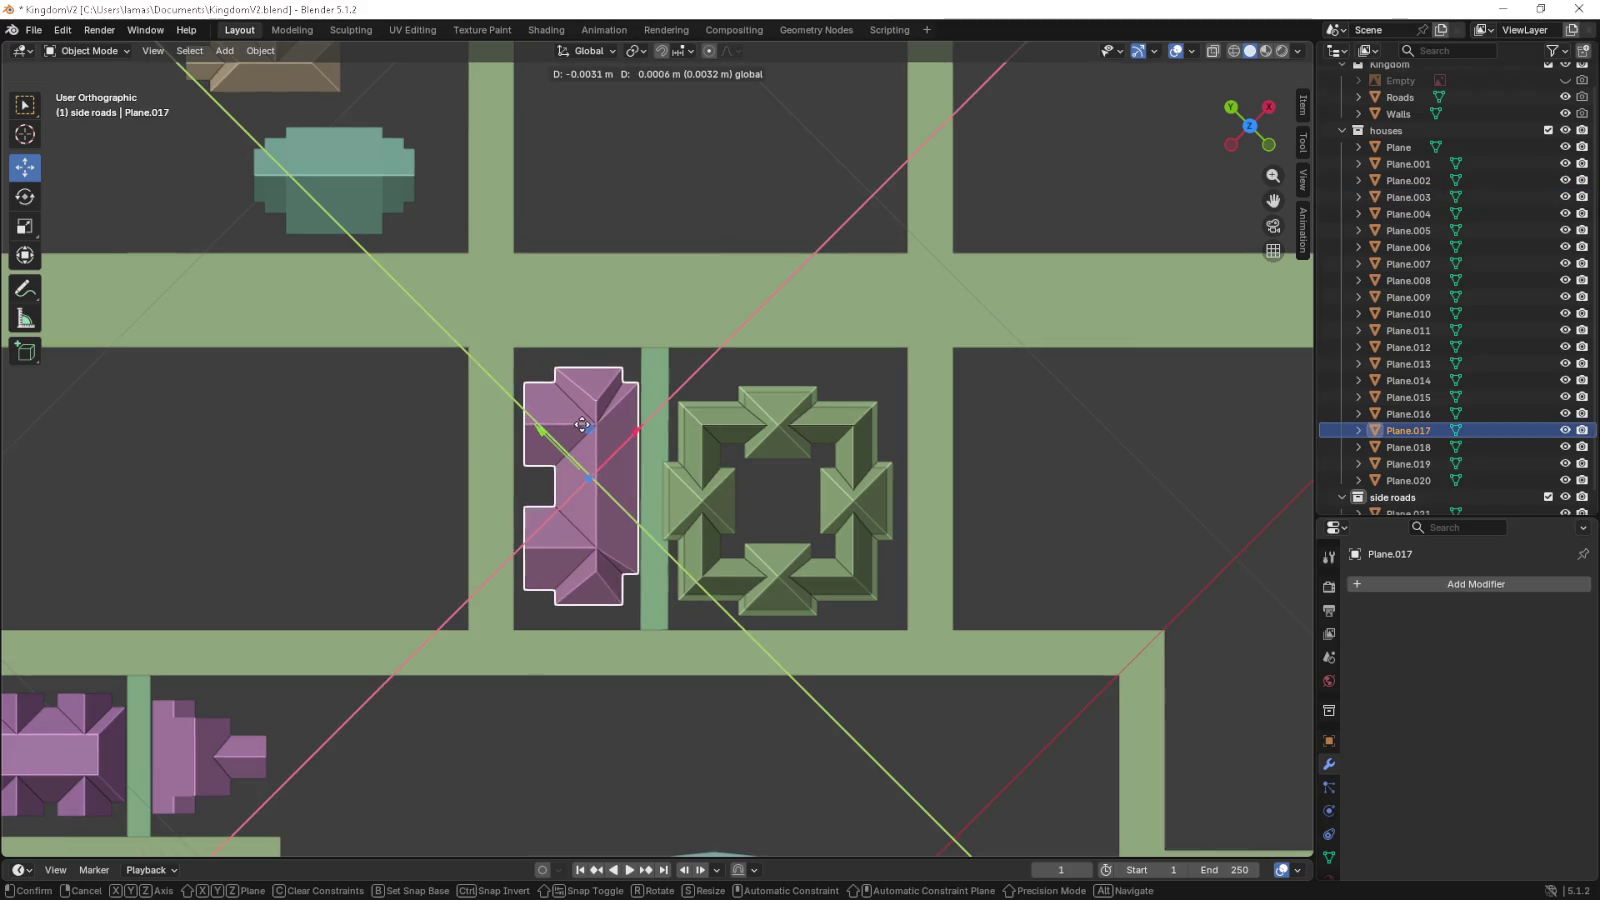
{"action": "left_click", "coordinate": [772, 446]}
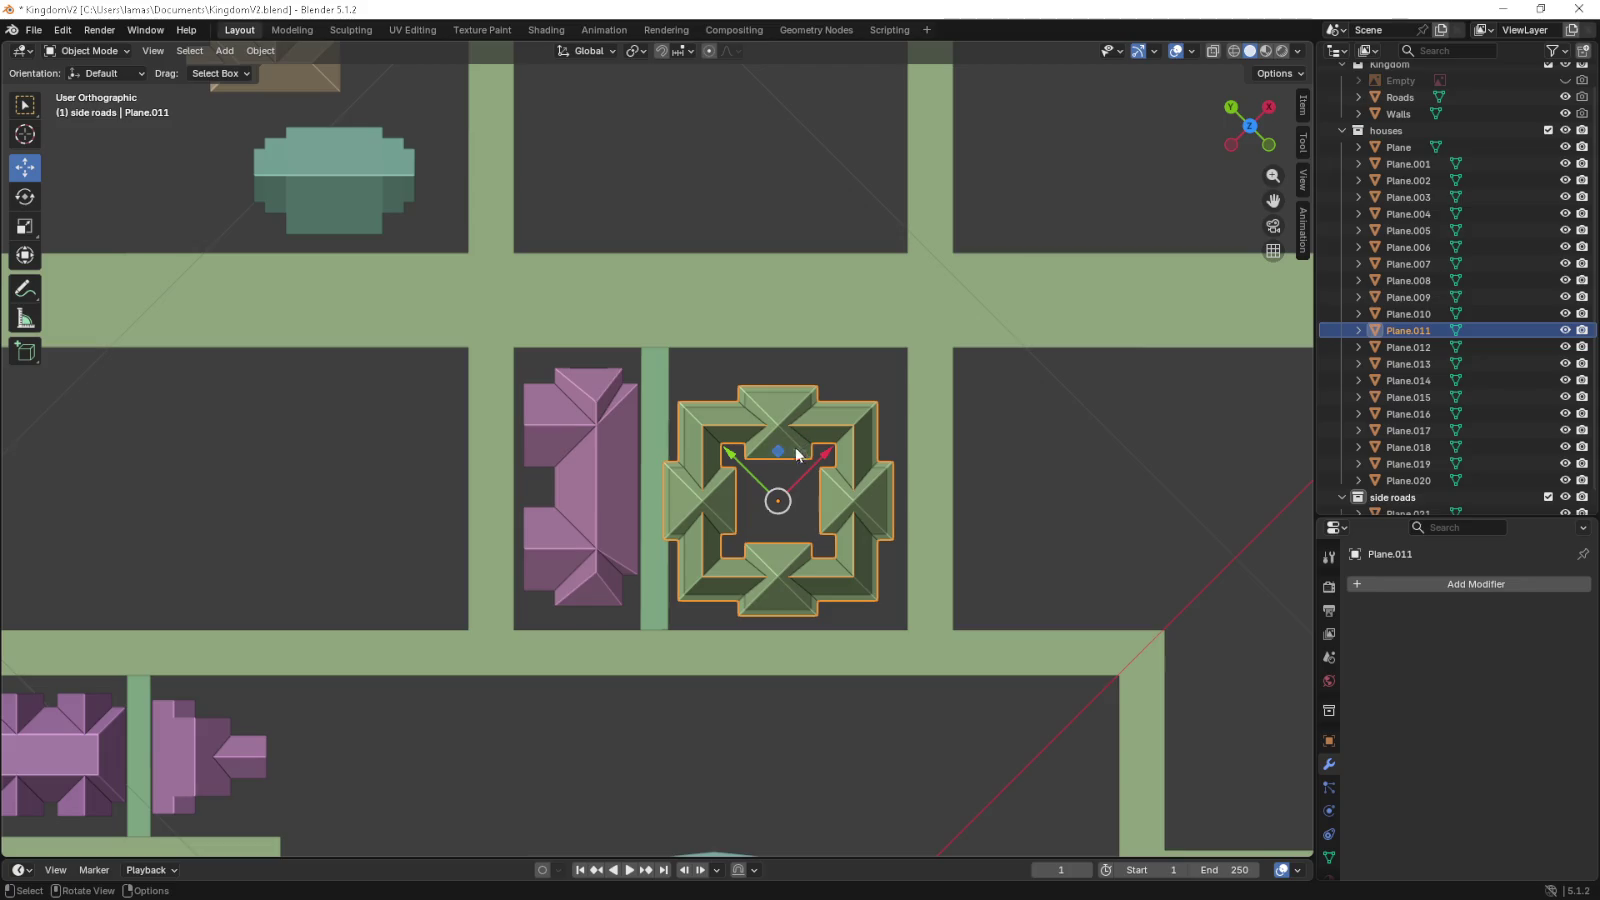
{"action": "left_click_drag", "start_coordinate": [781, 455], "coordinate": [790, 449]}
- Shift the left pink H-shaped house slightly left
{"action": "scroll", "scroll_direction": "down", "scroll_amount": 3}
{"action": "left_click_drag", "start_coordinate": [738, 579], "coordinate": [725, 528]}
{"action": "scroll", "scroll_direction": "up", "scroll_amount": 3}
{"action": "scroll", "scroll_direction": "up", "scroll_amount": 3}
{"action": "left_click", "coordinate": [490, 497]}
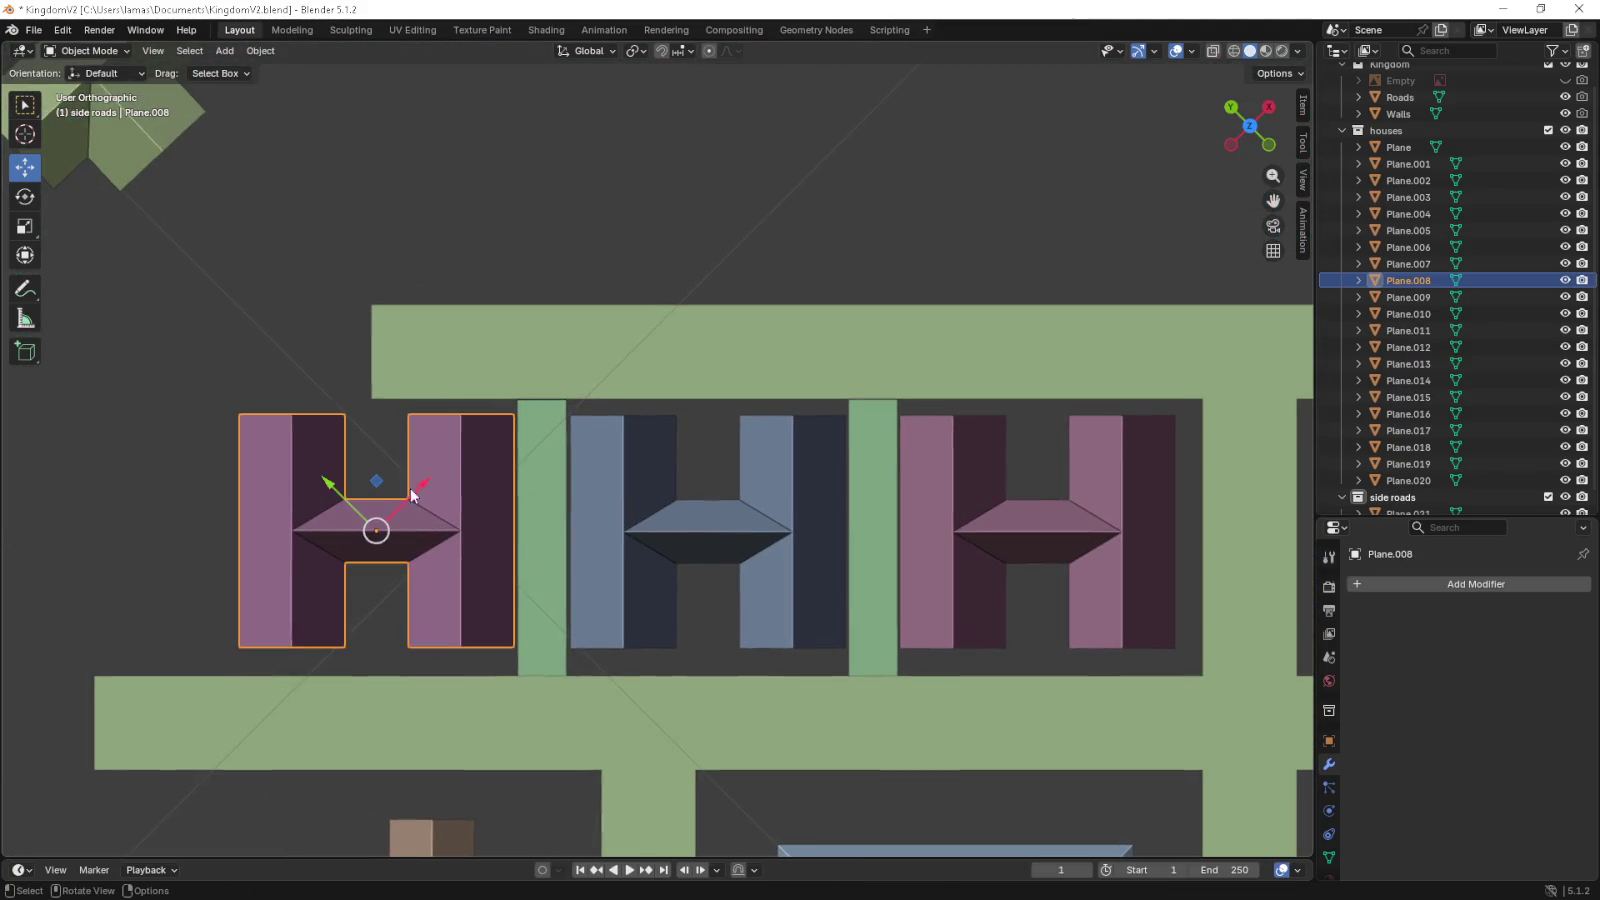
{"action": "left_click_drag", "start_coordinate": [376, 488], "coordinate": [363, 482]}
{"action": "left_click", "coordinate": [357, 483]}
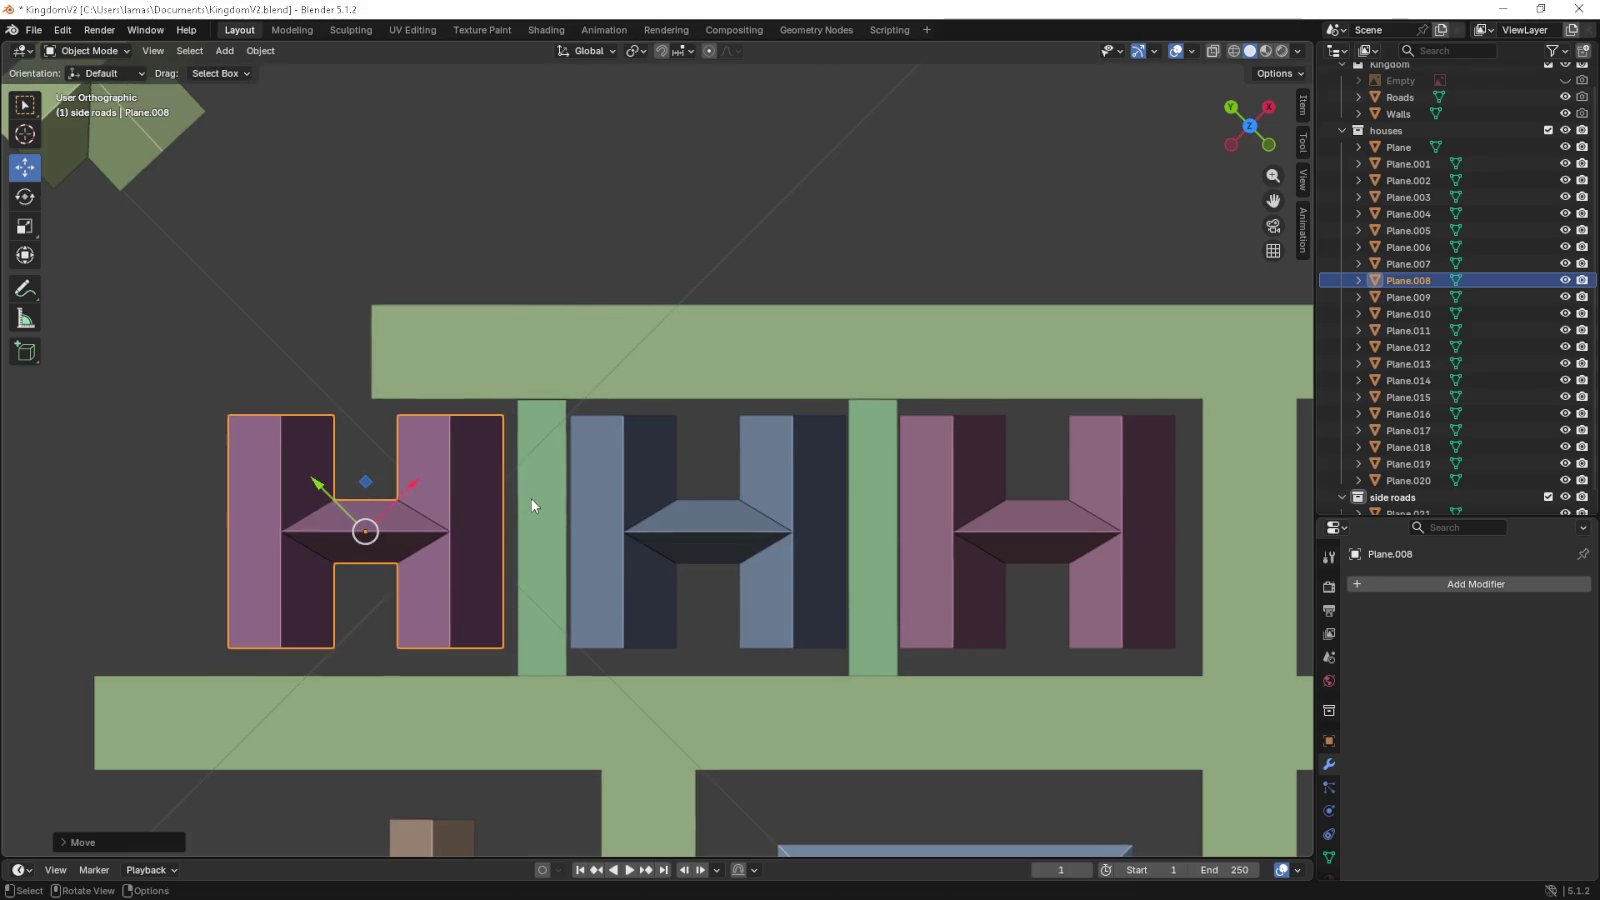
- In face select, move the left side-road strip slightly left against the pink H house
{"action": "left_click", "coordinate": [542, 495]}
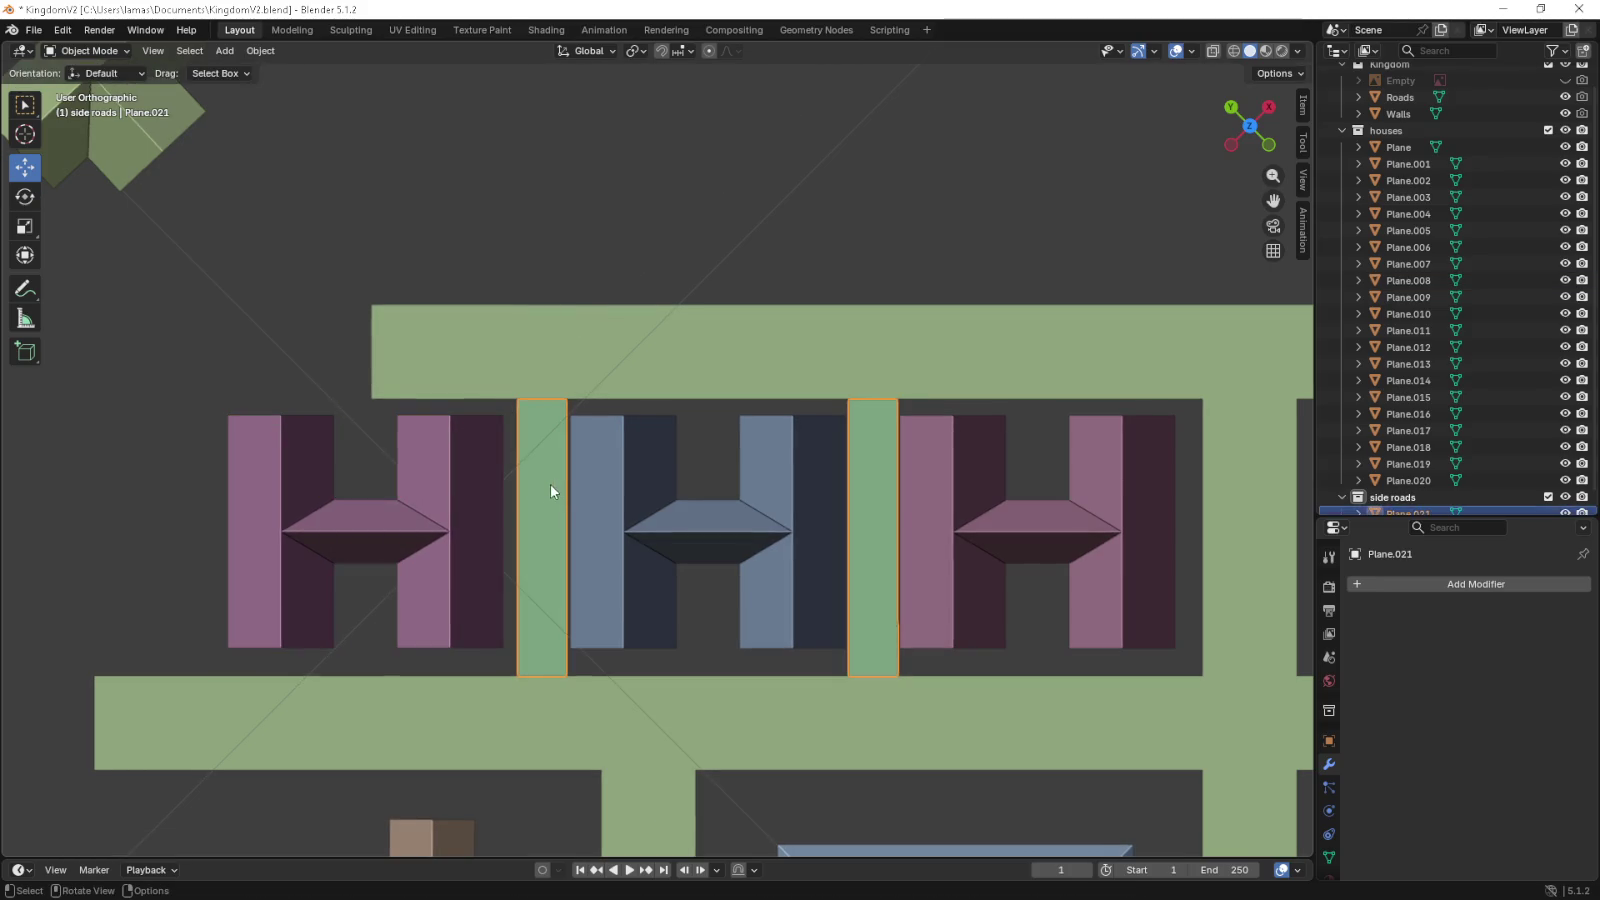
{"action": "scroll", "scroll_direction": "down", "scroll_amount": 3}
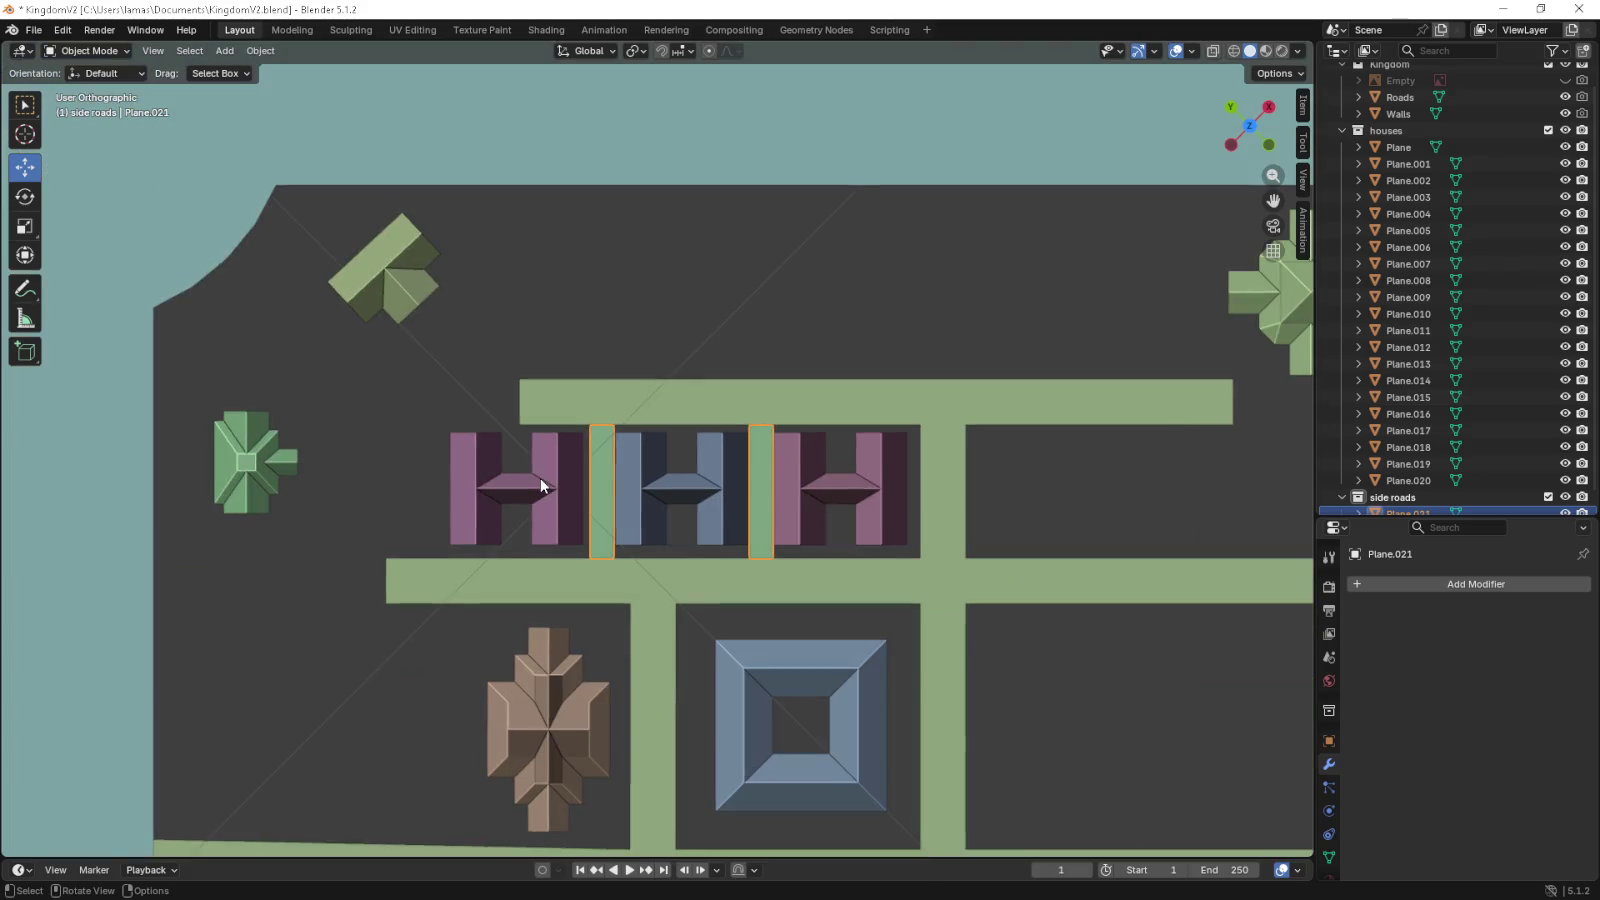
{"action": "key", "text": "Tab"}
{"action": "key", "text": "3"}
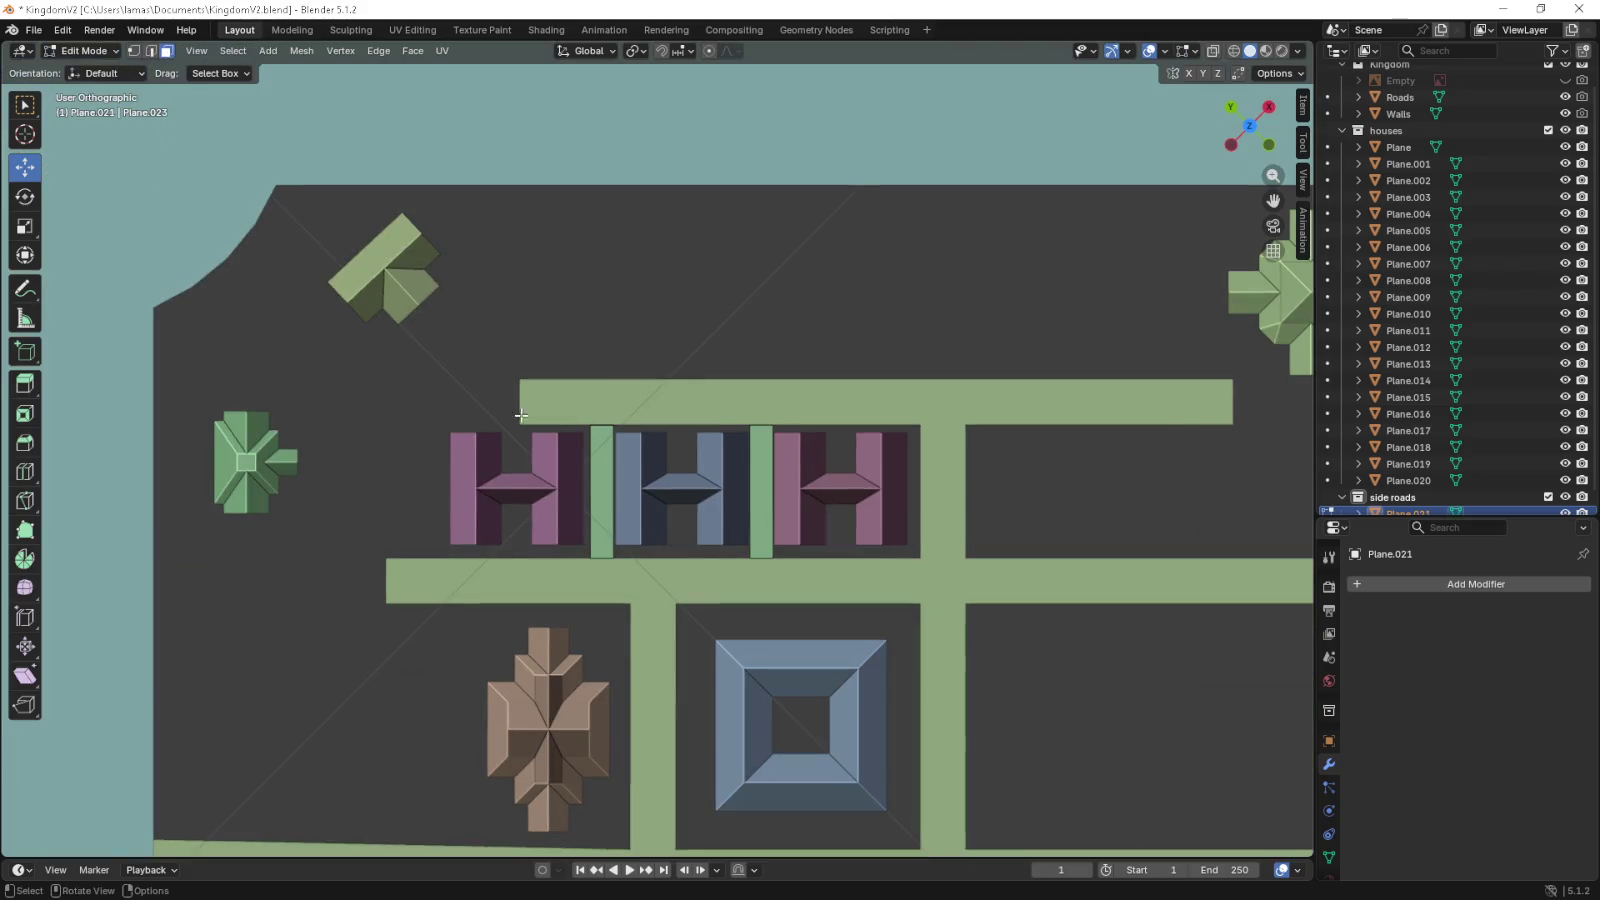
{"action": "left_click", "coordinate": [603, 495]}
{"action": "left_click", "coordinate": [761, 490]}
{"action": "scroll", "scroll_direction": "up", "scroll_amount": 3}
{"action": "left_click", "coordinate": [545, 503]}
{"action": "left_click_drag", "start_coordinate": [545, 489], "coordinate": [535, 488]}
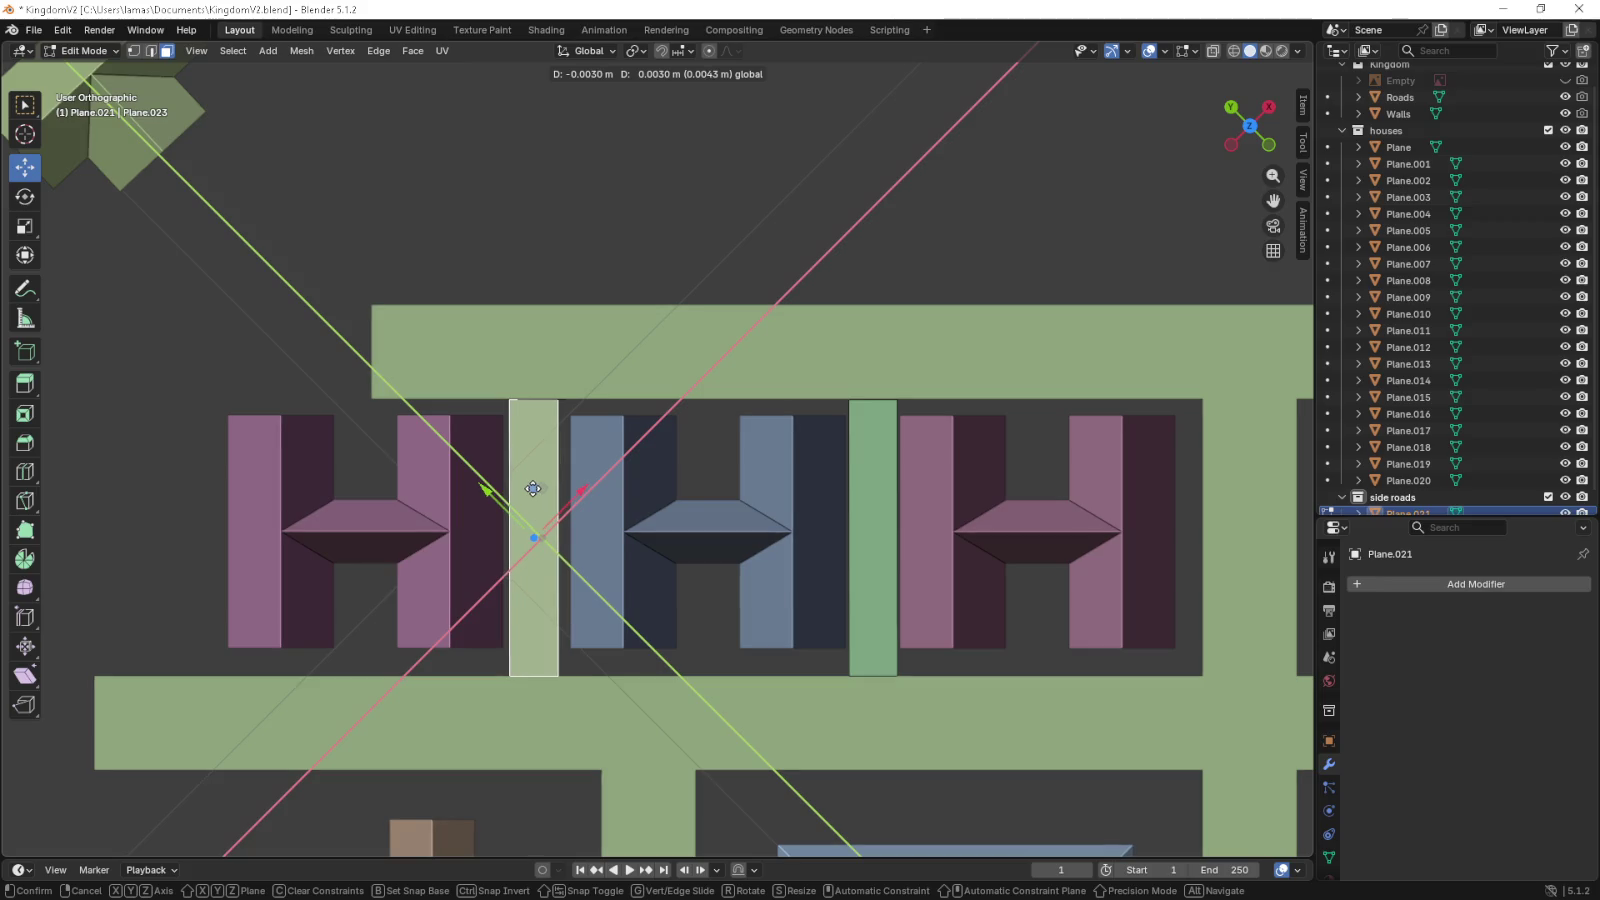
{"action": "left_click_drag", "start_coordinate": [535, 488], "coordinate": [533, 488]}
- Move the right side-road strip beside the blue H house
{"action": "left_click", "coordinate": [866, 500]}
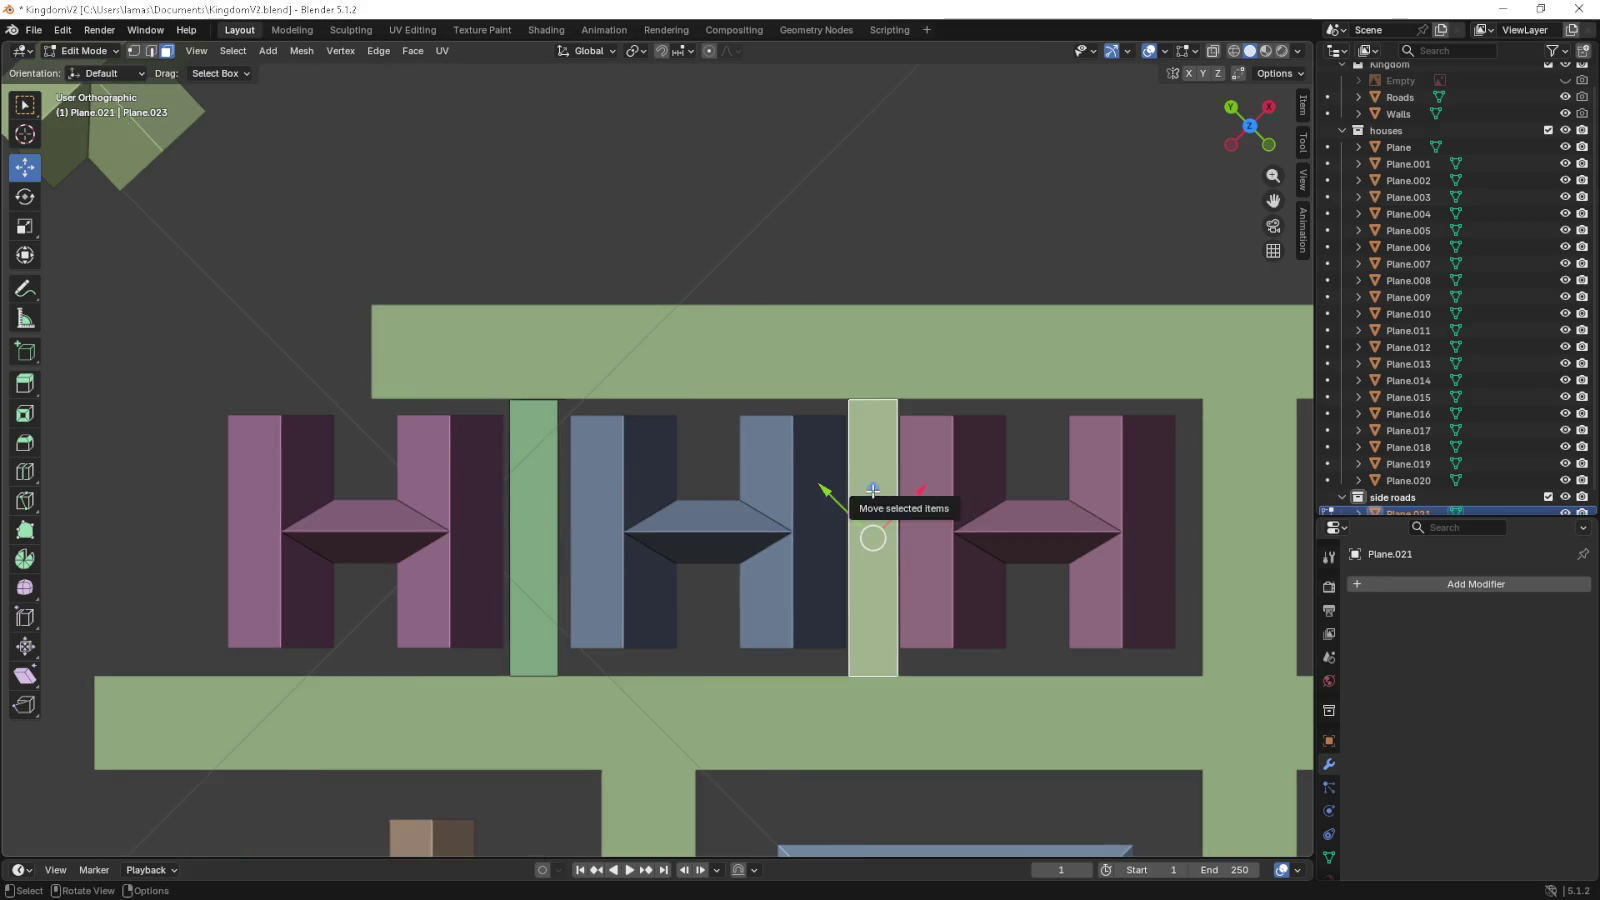
{"action": "left_click_drag", "start_coordinate": [868, 489], "coordinate": [864, 490]}
{"action": "key", "text": "Tab"}
- Shift the blue H house slightly left and orbit to view the town at an angle
{"action": "left_click", "coordinate": [761, 511]}
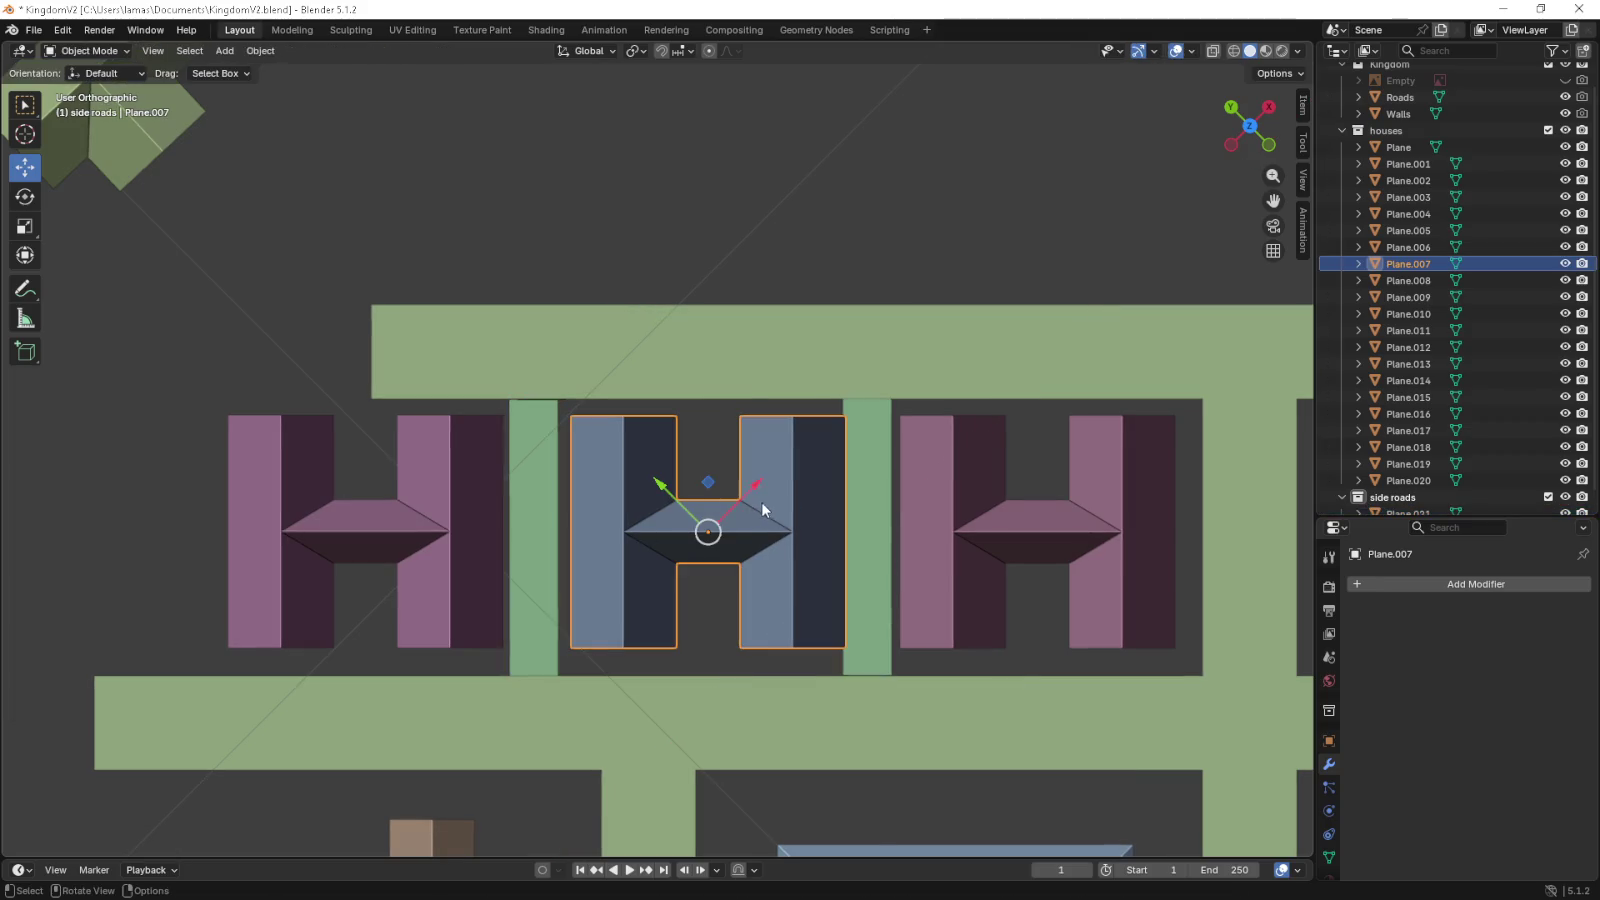
{"action": "left_click_drag", "start_coordinate": [708, 484], "coordinate": [697, 483]}
{"action": "scroll", "scroll_direction": "down", "scroll_amount": 3}
{"action": "key", "text": "Tab"}
{"action": "scroll", "scroll_direction": "down", "scroll_amount": 3}
{"action": "key", "text": "Tab"}
{"action": "left_click_drag", "start_coordinate": [857, 564], "coordinate": [885, 476]}
{"action": "left_click", "coordinate": [839, 257]}
{"action": "left_click", "coordinate": [780, 348]}
{"action": "left_click", "coordinate": [855, 297]}
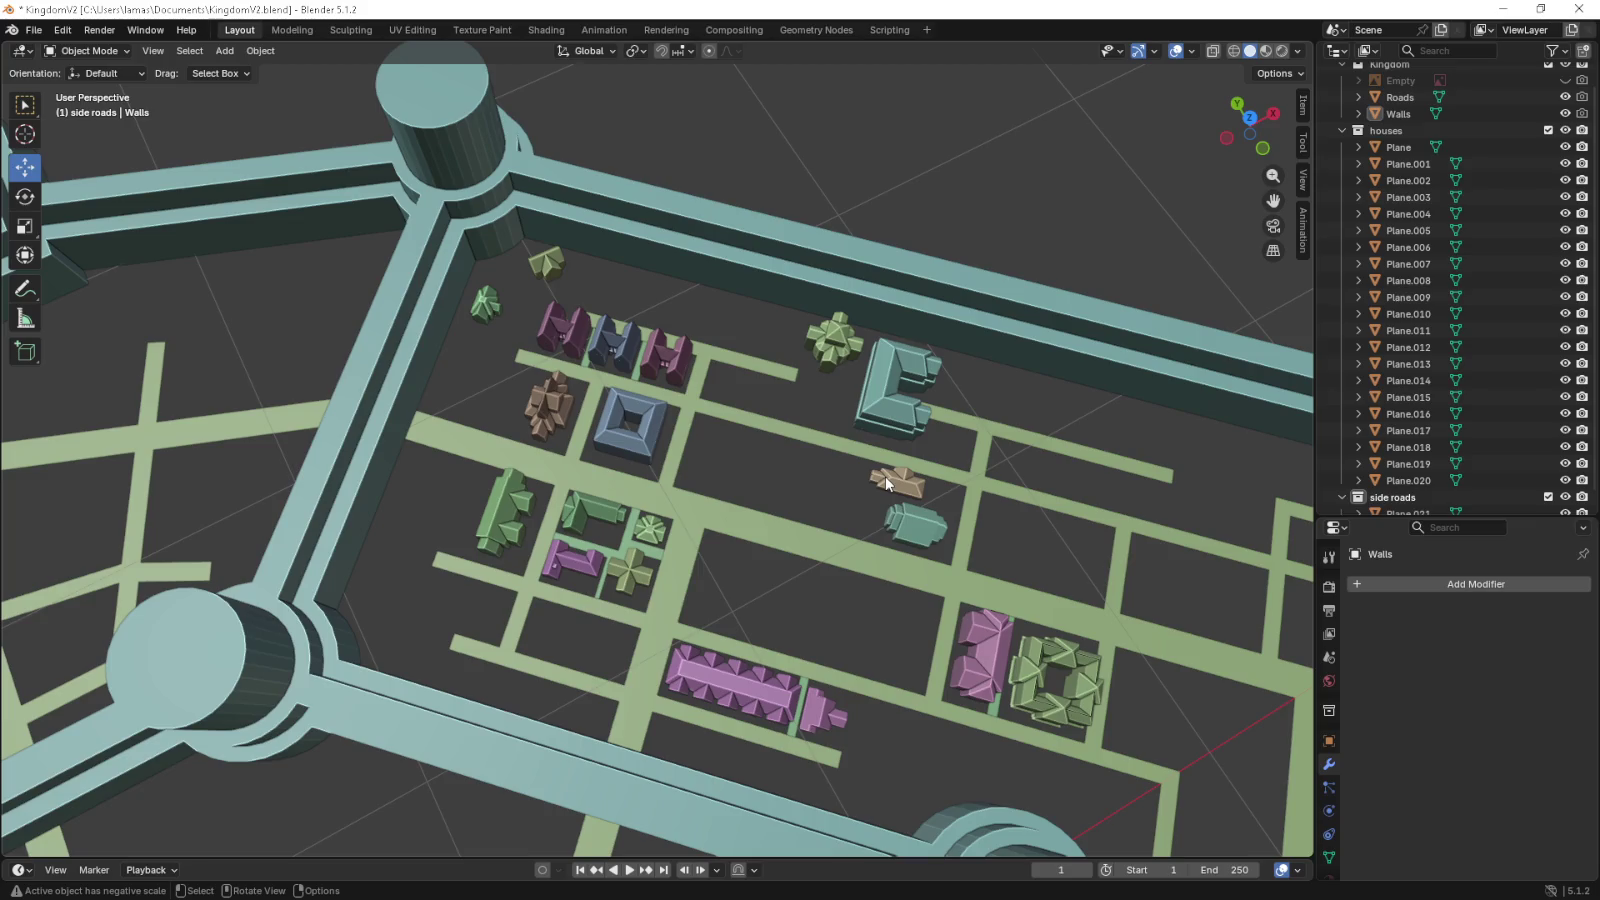
{"action": "scroll", "scroll_direction": "down", "scroll_amount": 3}
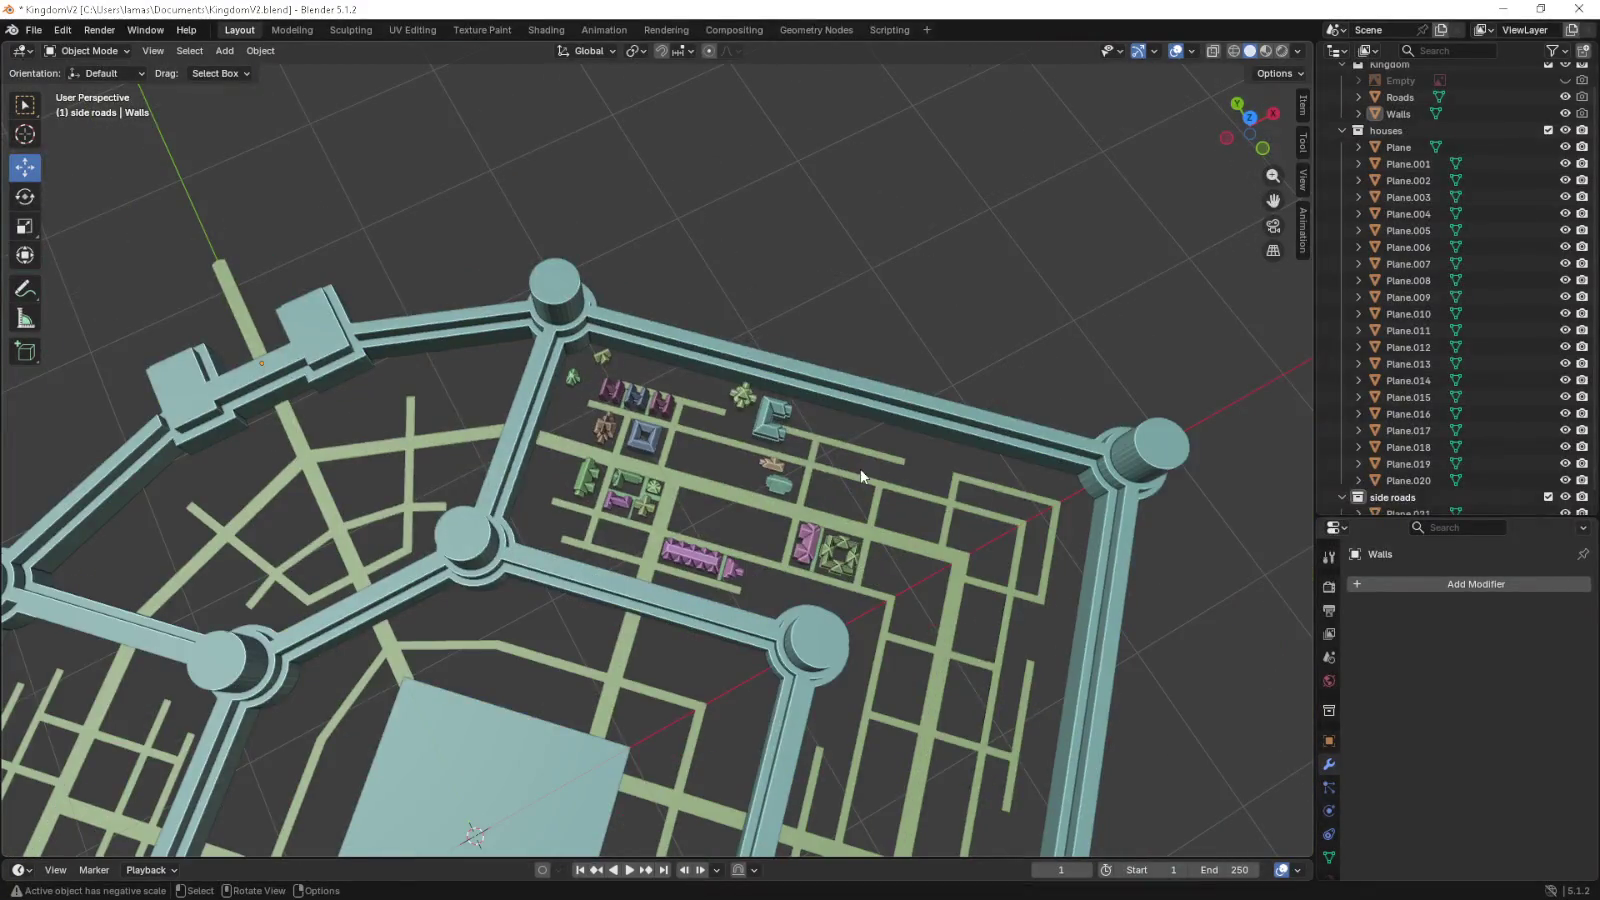
{"action": "key", "text": "KP_7"}
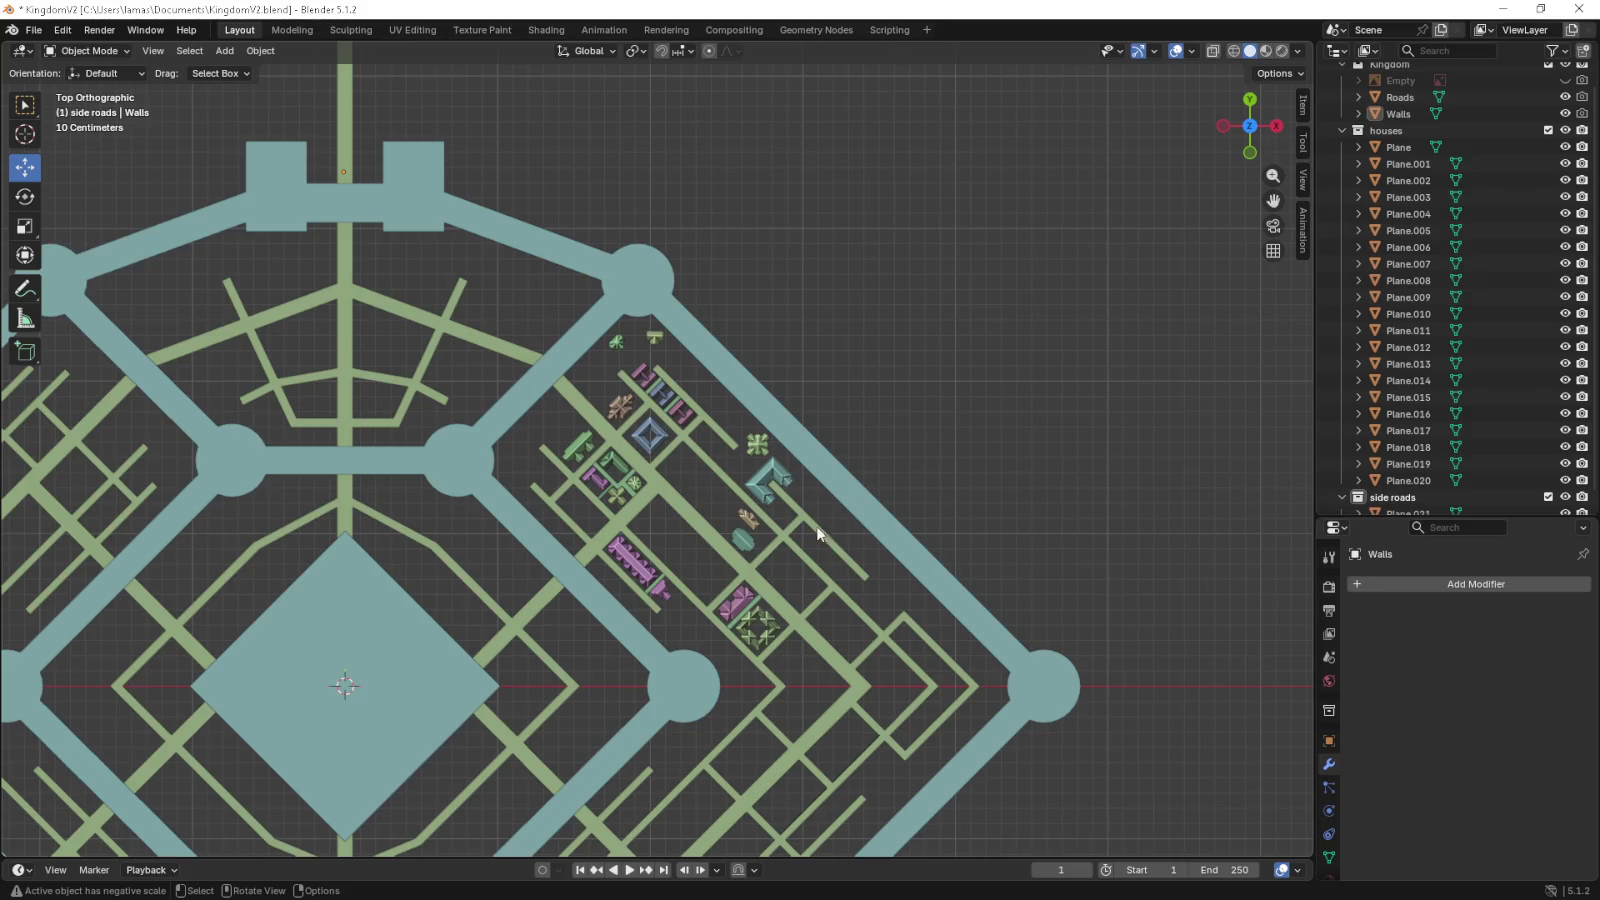
{"action": "left_click_drag", "start_coordinate": [545, 422], "coordinate": [808, 458]}
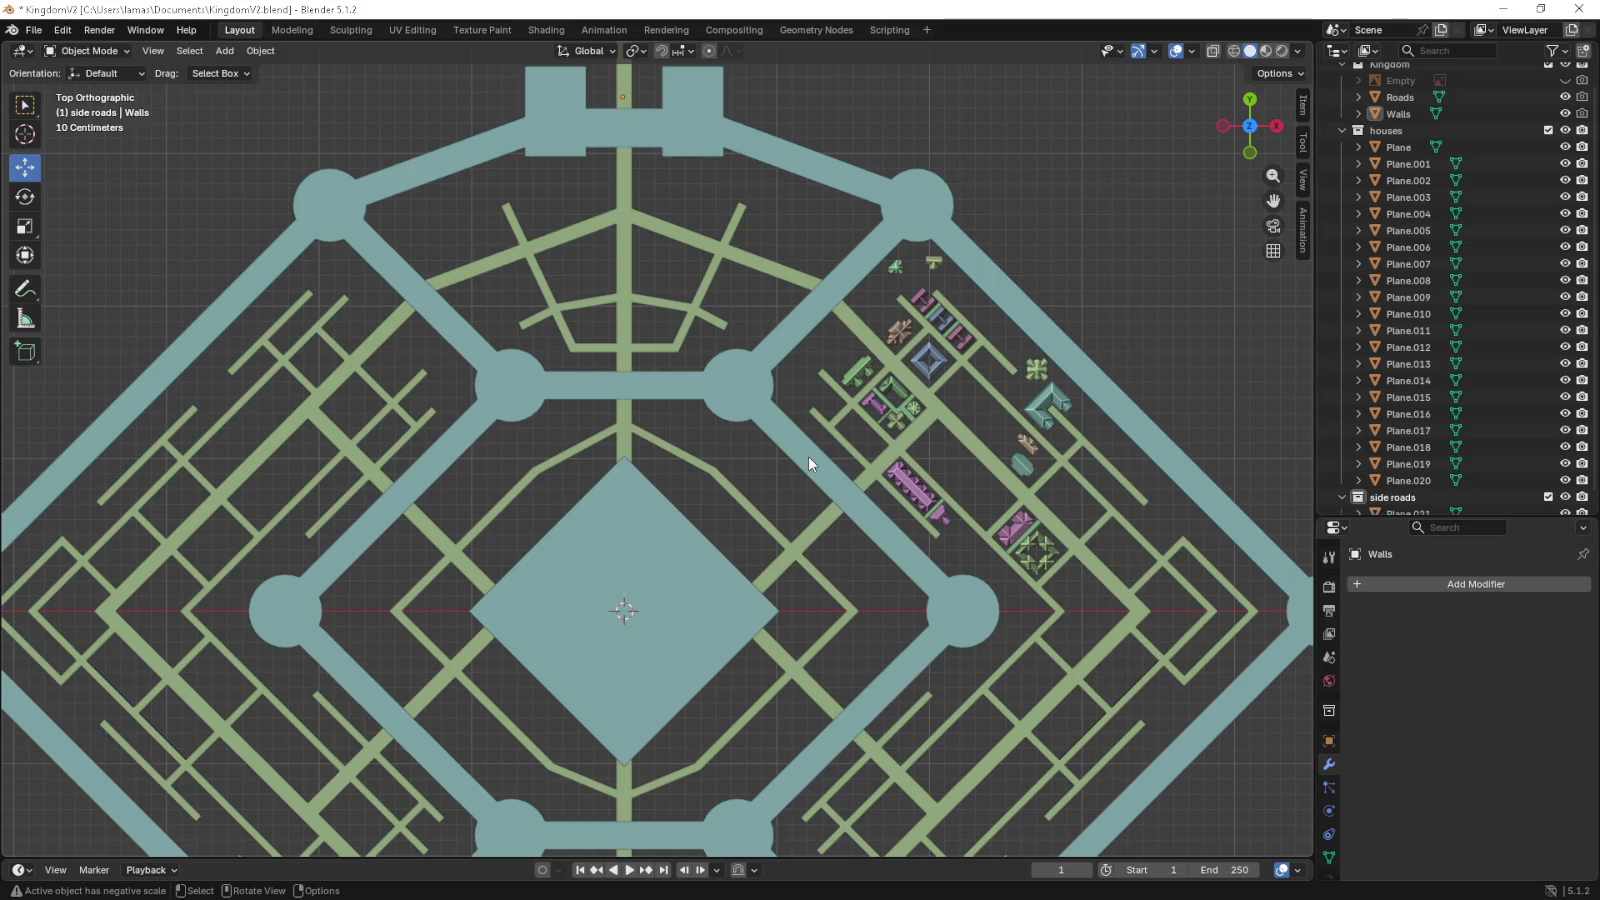
{"action": "scroll", "scroll_direction": "down", "scroll_amount": 3}
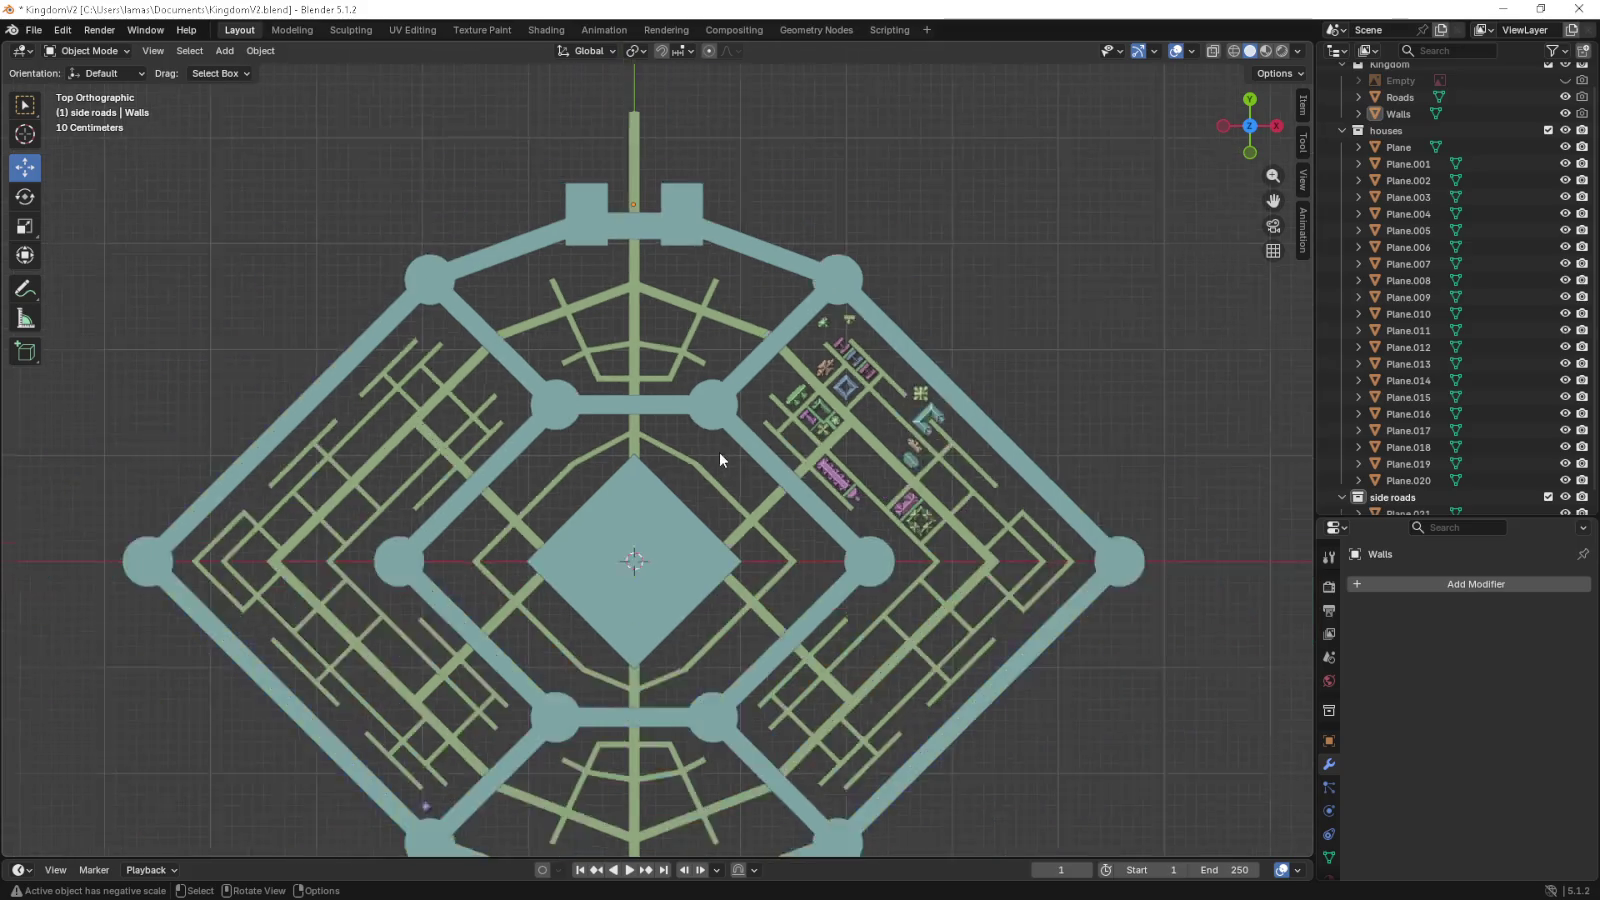
{"action": "scroll", "scroll_direction": "down", "scroll_amount": 3}
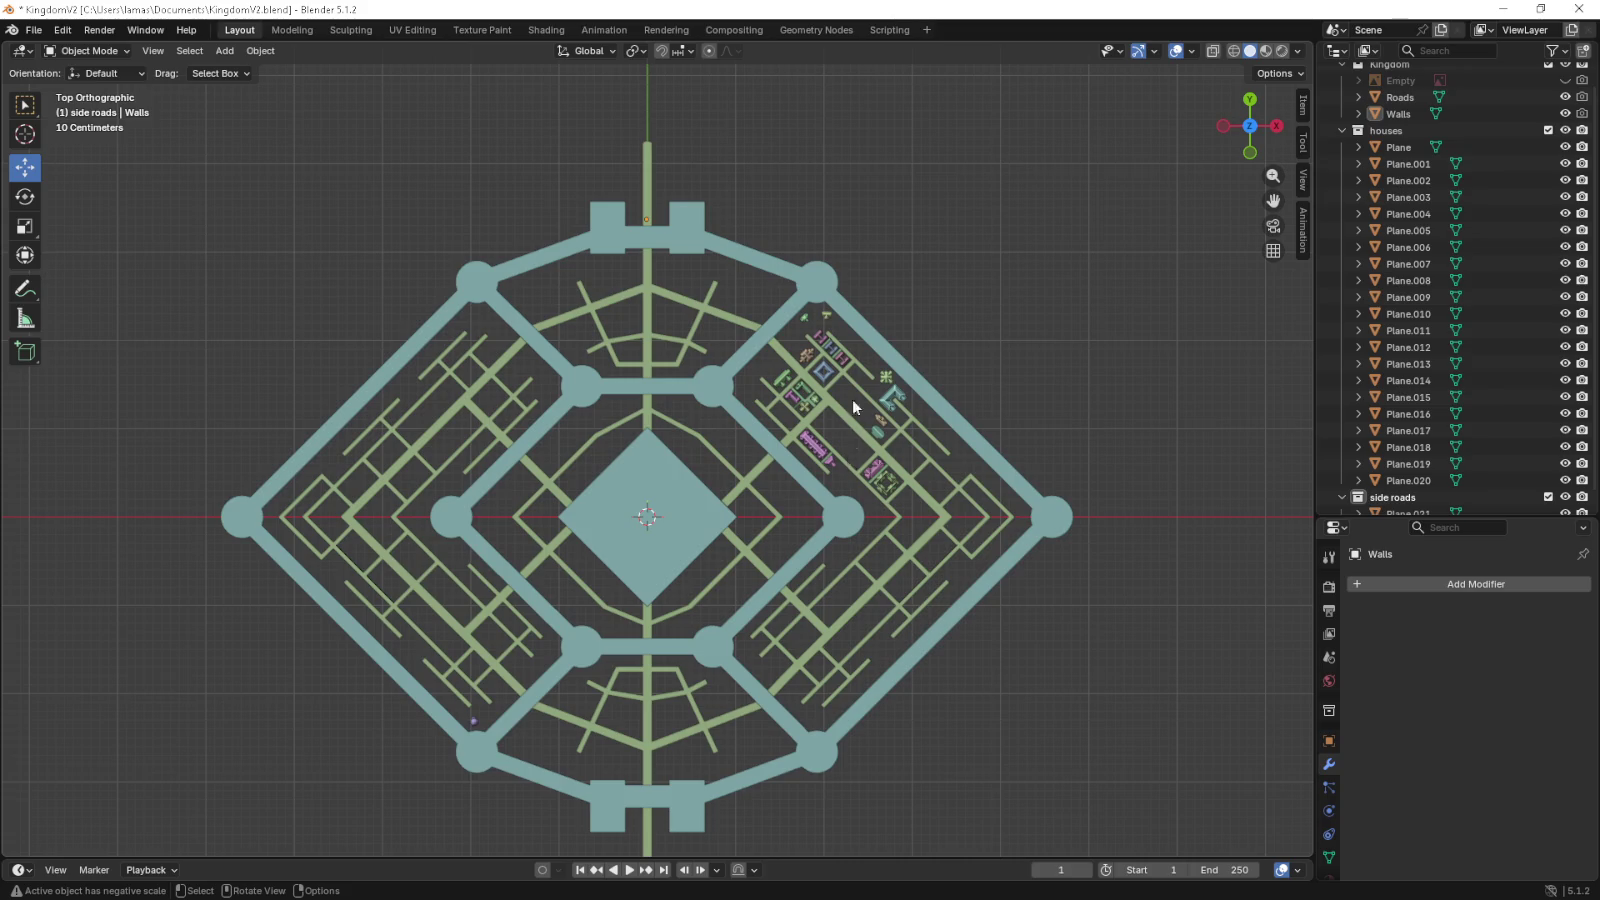
{"action": "scroll", "scroll_direction": "up", "scroll_amount": 3}
{"action": "left_click_drag", "start_coordinate": [1014, 344], "coordinate": [800, 528]}
{"action": "scroll", "scroll_direction": "up", "scroll_amount": 3}
{"action": "scroll", "scroll_direction": "up", "scroll_amount": 3}
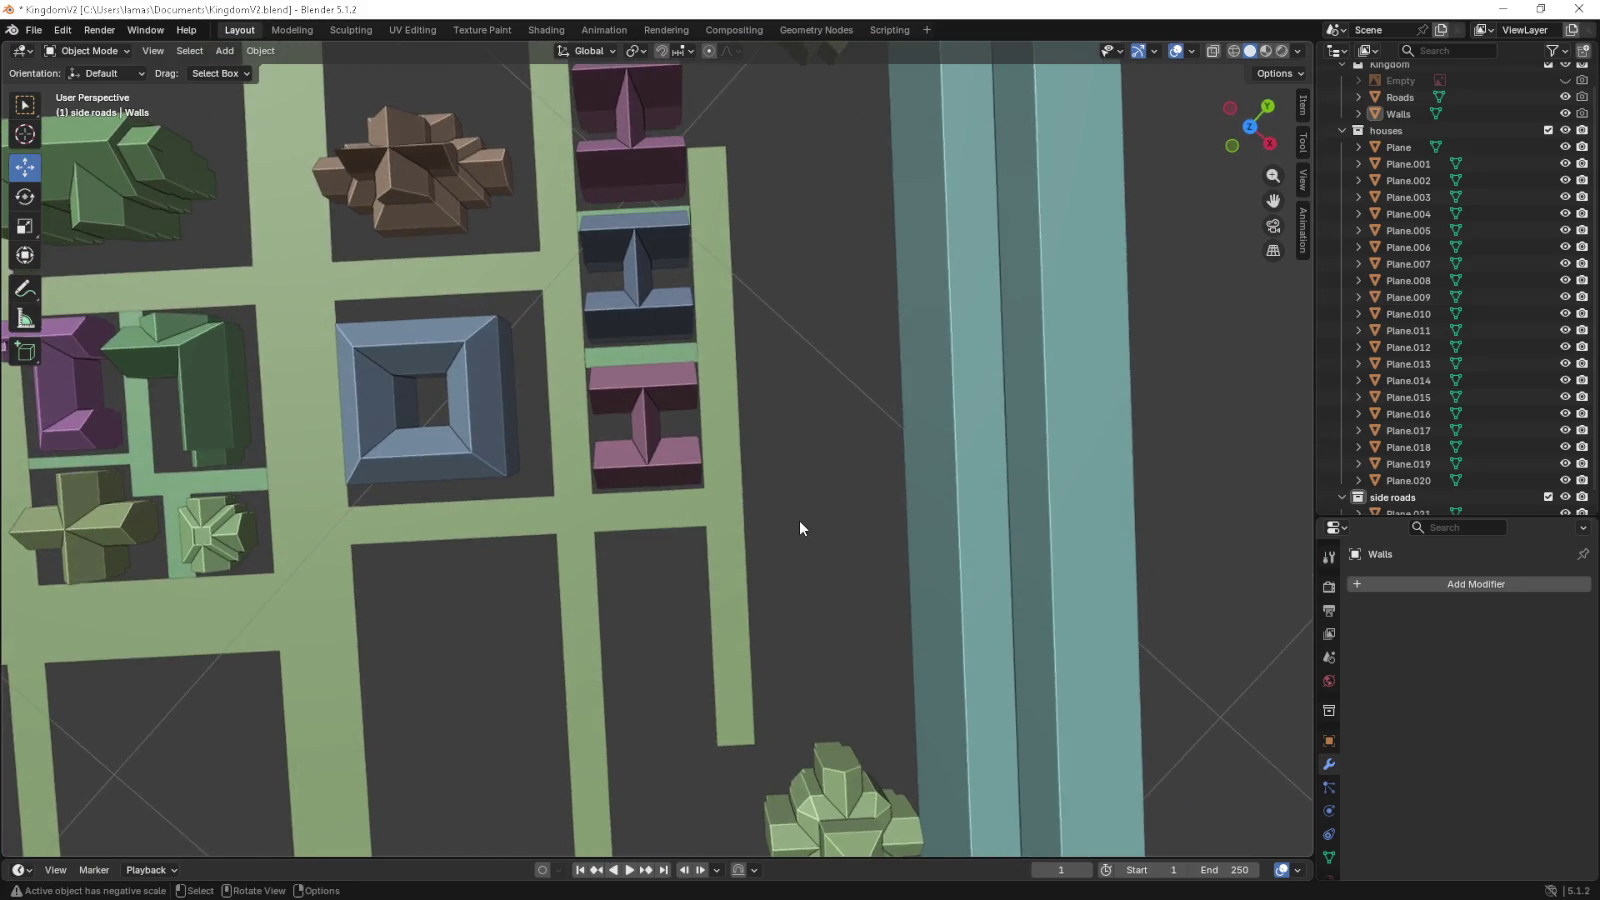
- Set an oblique view turned 45 degrees and select the side-road strips object
{"action": "key", "text": "KP_7"}
{"action": "left_click_drag", "start_coordinate": [575, 520], "coordinate": [644, 568]}
{"action": "key", "text": "KP_4"}
{"action": "key", "text": "KP_4"}
{"action": "key", "text": "KP_4"}
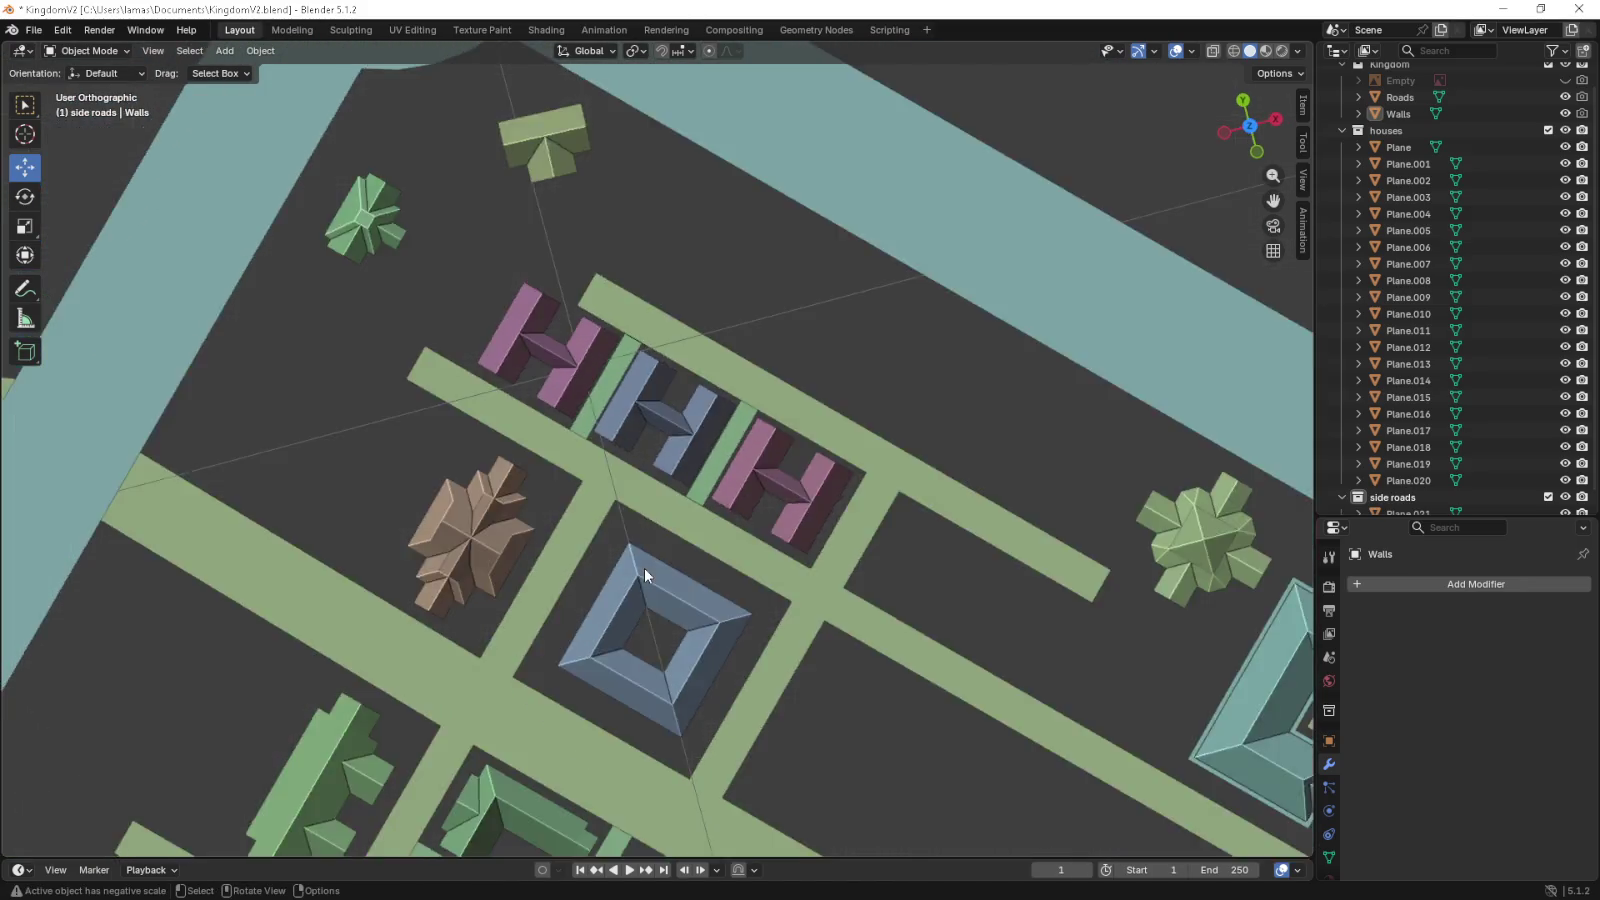
{"action": "key", "text": "KP_2"}
{"action": "key", "text": "KP_2"}
{"action": "key", "text": "KP_2"}
{"action": "key", "text": "KP_2"}
{"action": "key", "text": "KP_2"}
{"action": "key", "text": "KP_2"}
{"action": "key", "text": "KP_2"}
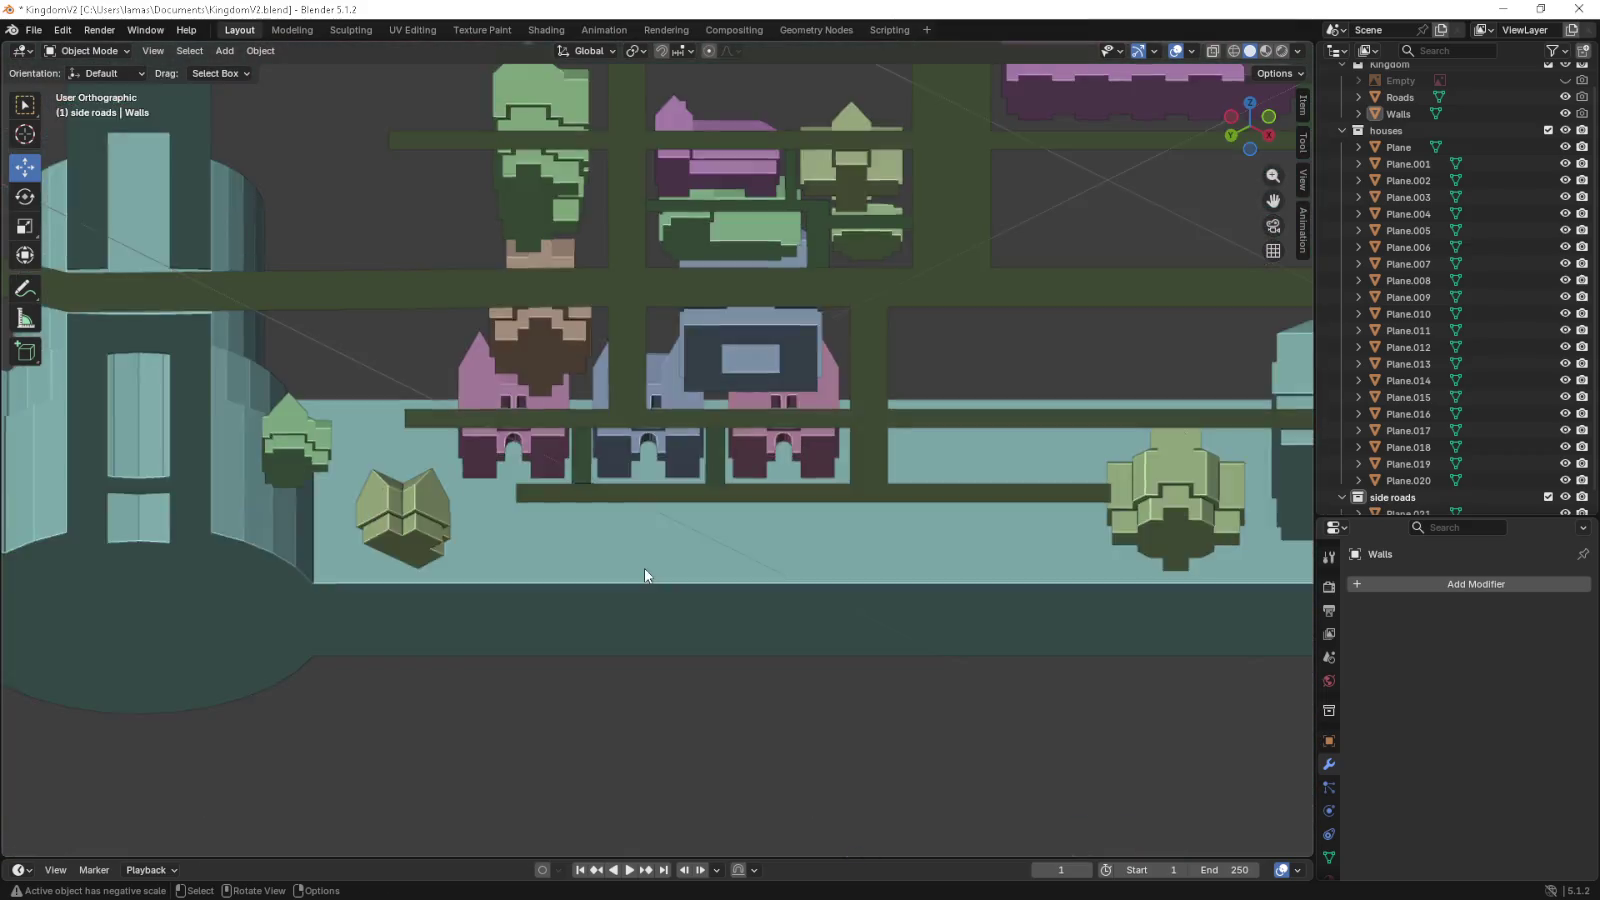
{"action": "key", "text": "KP_2"}
{"action": "key", "text": "KP_2"}
{"action": "key", "text": "KP_2"}
{"action": "key", "text": "KP_2"}
{"action": "key", "text": "KP_2"}
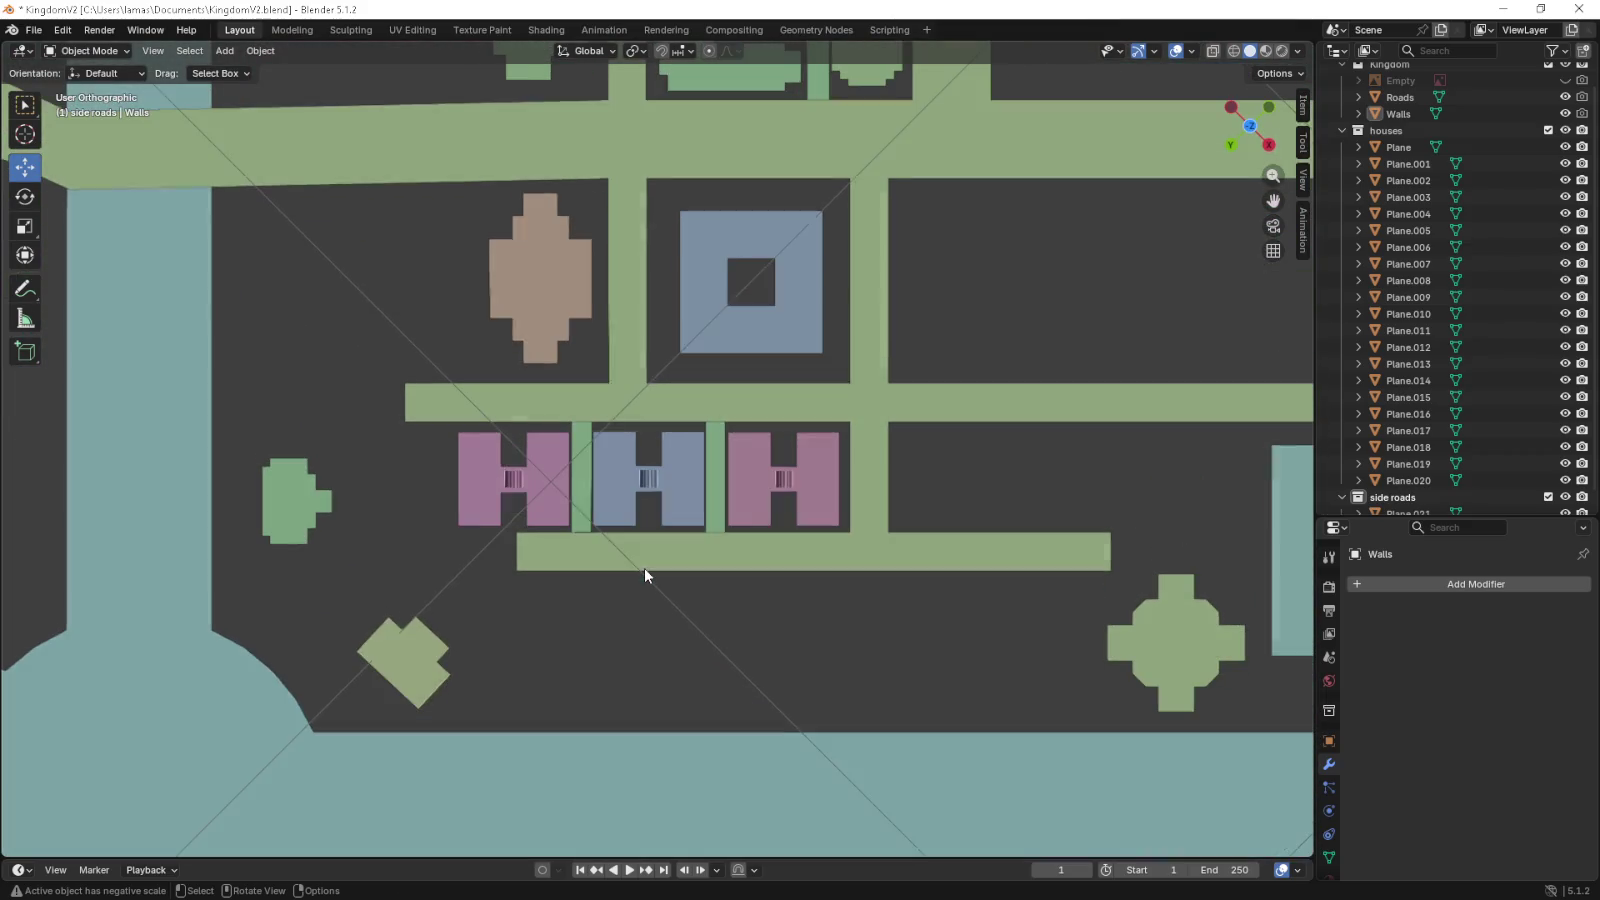
{"action": "scroll", "scroll_direction": "up", "scroll_amount": 3}
{"action": "scroll", "scroll_direction": "up", "scroll_amount": 3}
{"action": "left_click", "coordinate": [476, 522]}
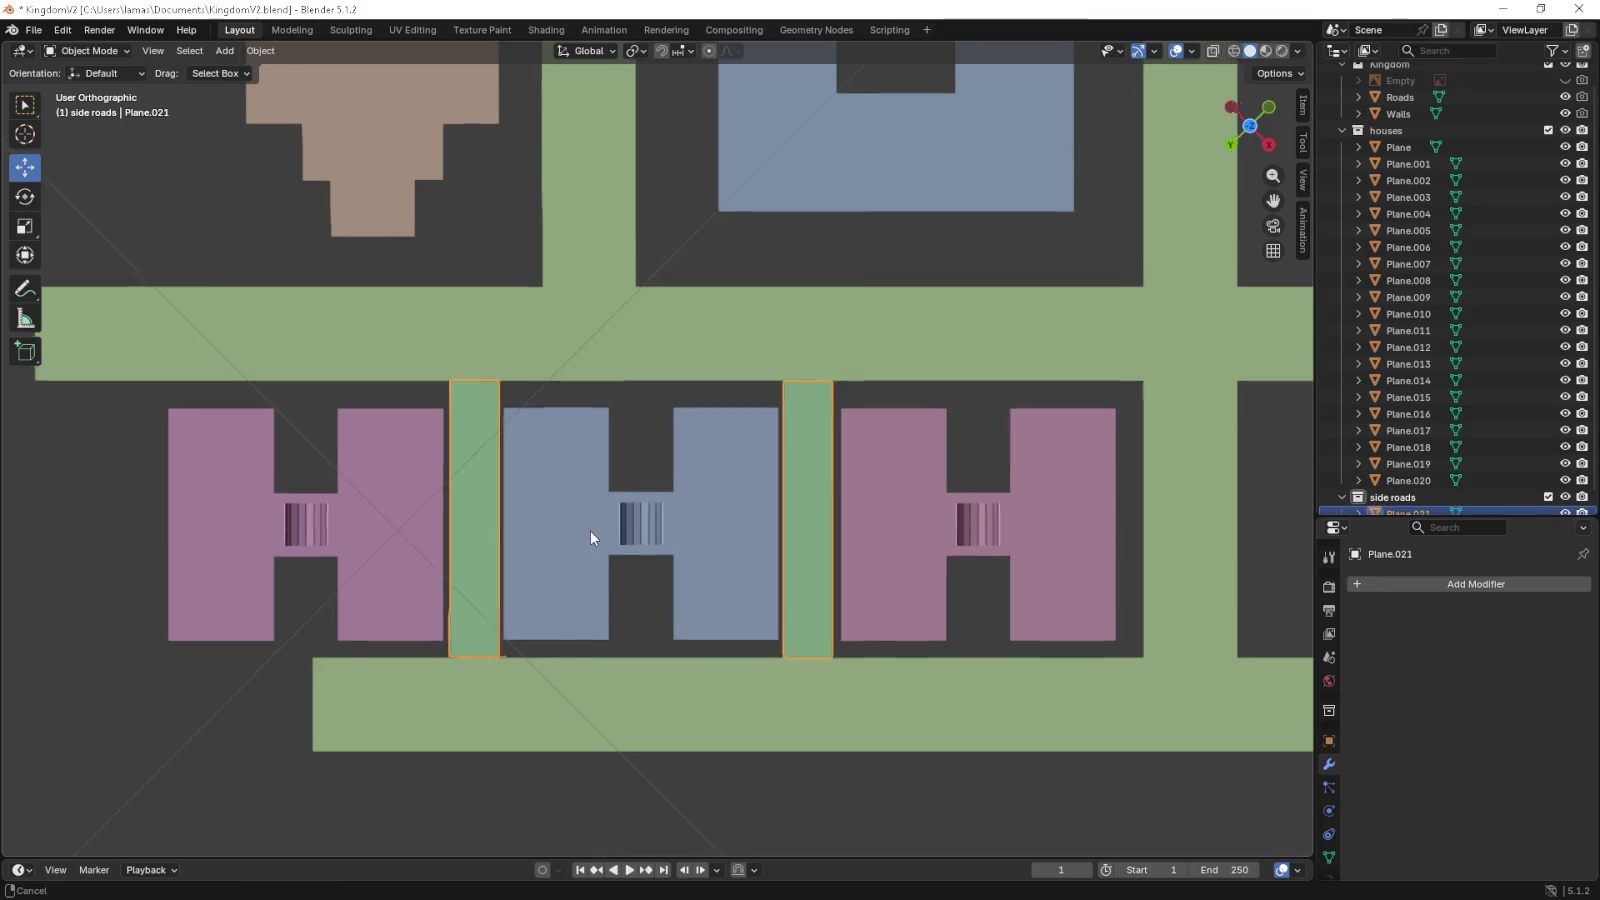
{"action": "left_click_drag", "start_coordinate": [590, 530], "coordinate": [689, 534]}
- Select the side-road strip face in Edit Mode and frame it among the H houses
{"action": "key", "text": "Tab"}
{"action": "left_click", "coordinate": [564, 512]}
{"action": "scroll", "scroll_direction": "up", "scroll_amount": 3}
{"action": "left_click_drag", "start_coordinate": [589, 539], "coordinate": [710, 460]}
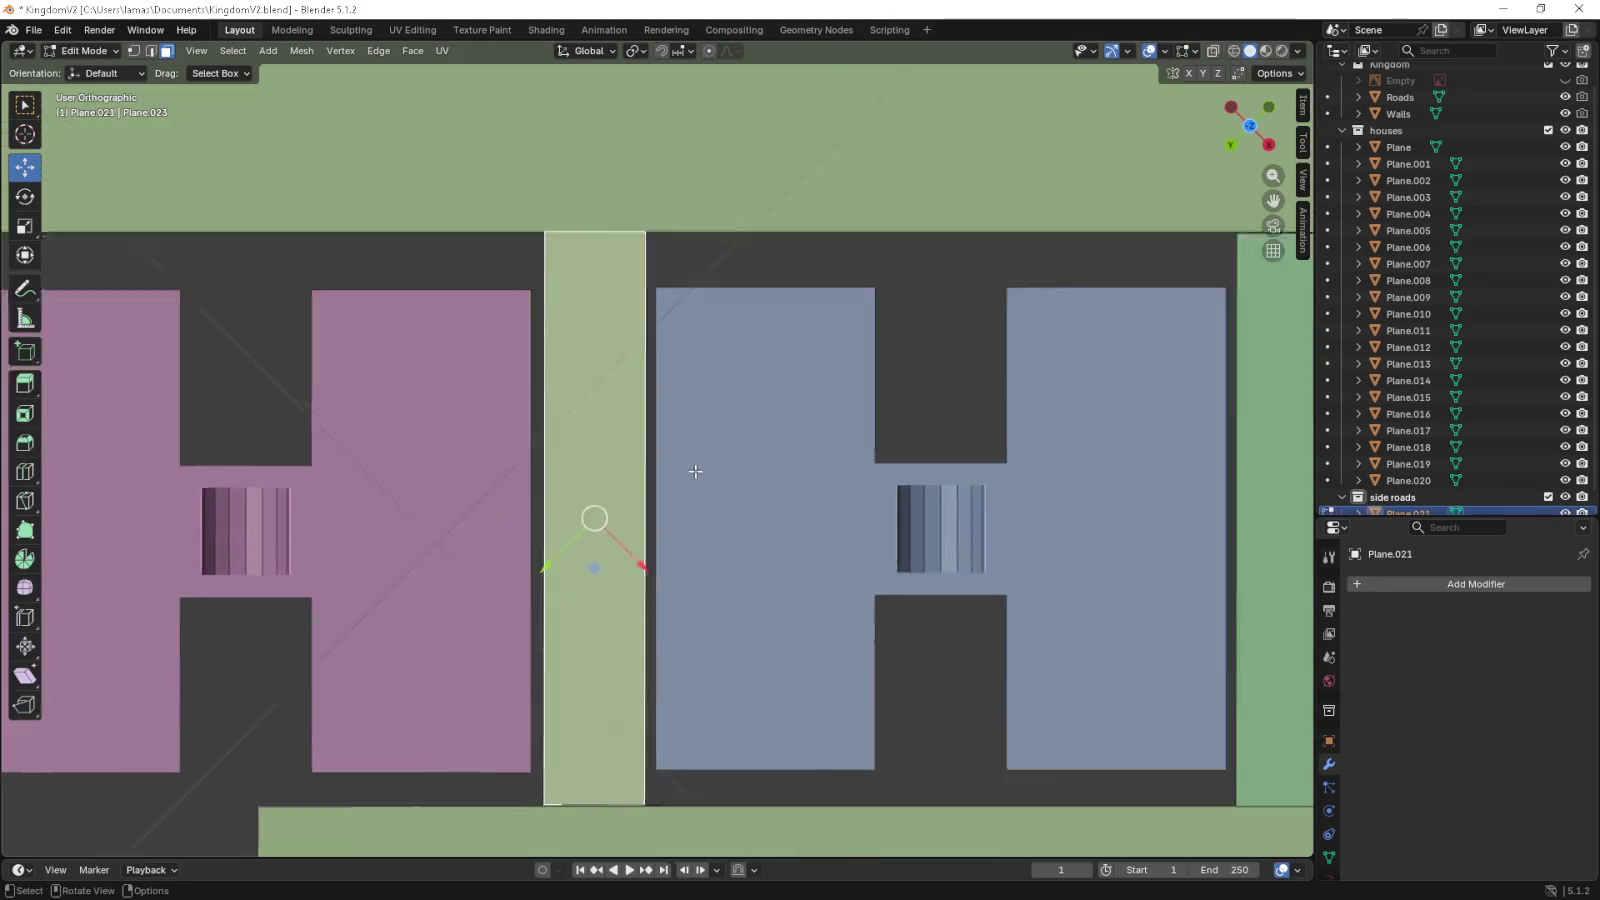
{"action": "scroll", "scroll_direction": "up", "scroll_amount": 3}
{"action": "left_click_drag", "start_coordinate": [566, 598], "coordinate": [566, 590]}
{"action": "scroll", "scroll_direction": "down", "scroll_amount": 3}
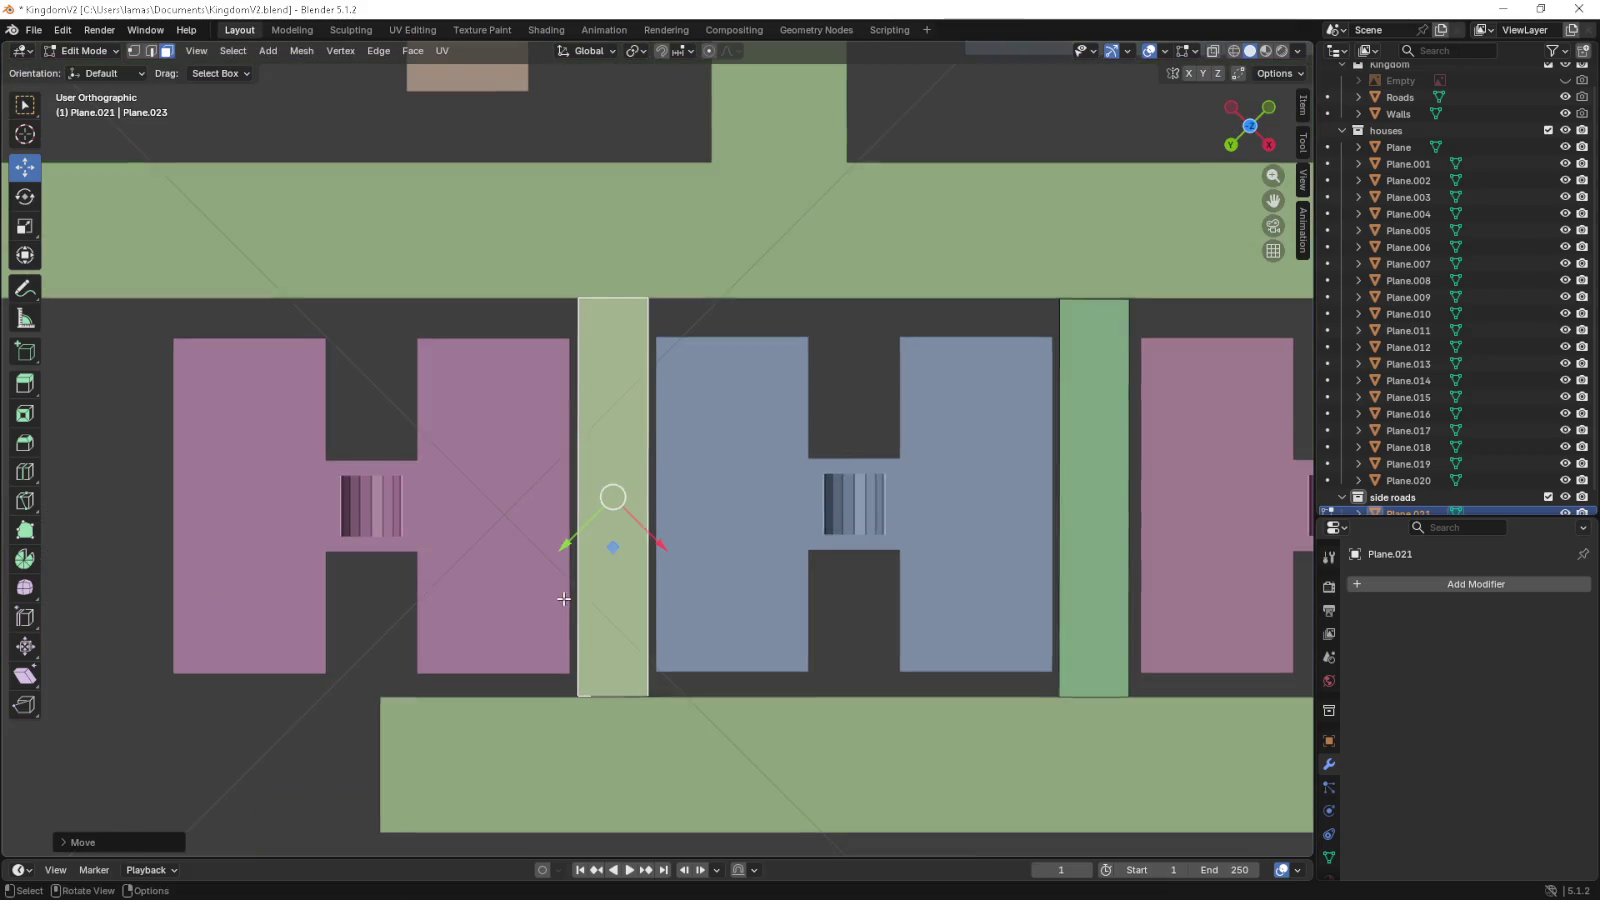
{"action": "left_click_drag", "start_coordinate": [735, 571], "coordinate": [586, 571]}
{"action": "left_click_drag", "start_coordinate": [1142, 581], "coordinate": [899, 567]}
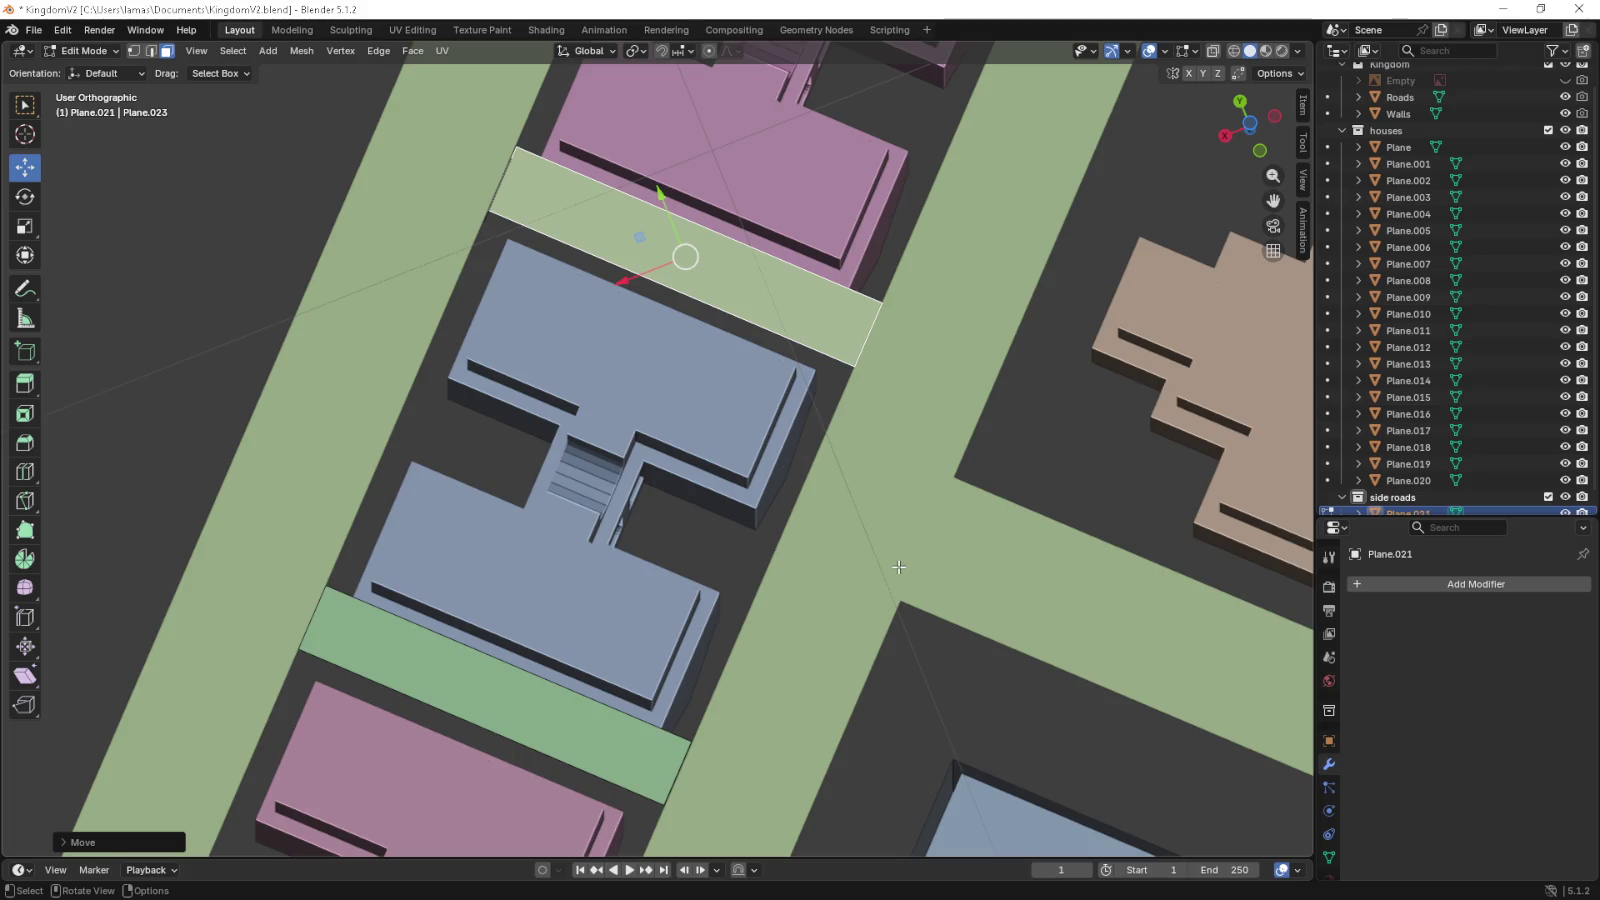
{"action": "left_click_drag", "start_coordinate": [899, 567], "coordinate": [899, 567]}
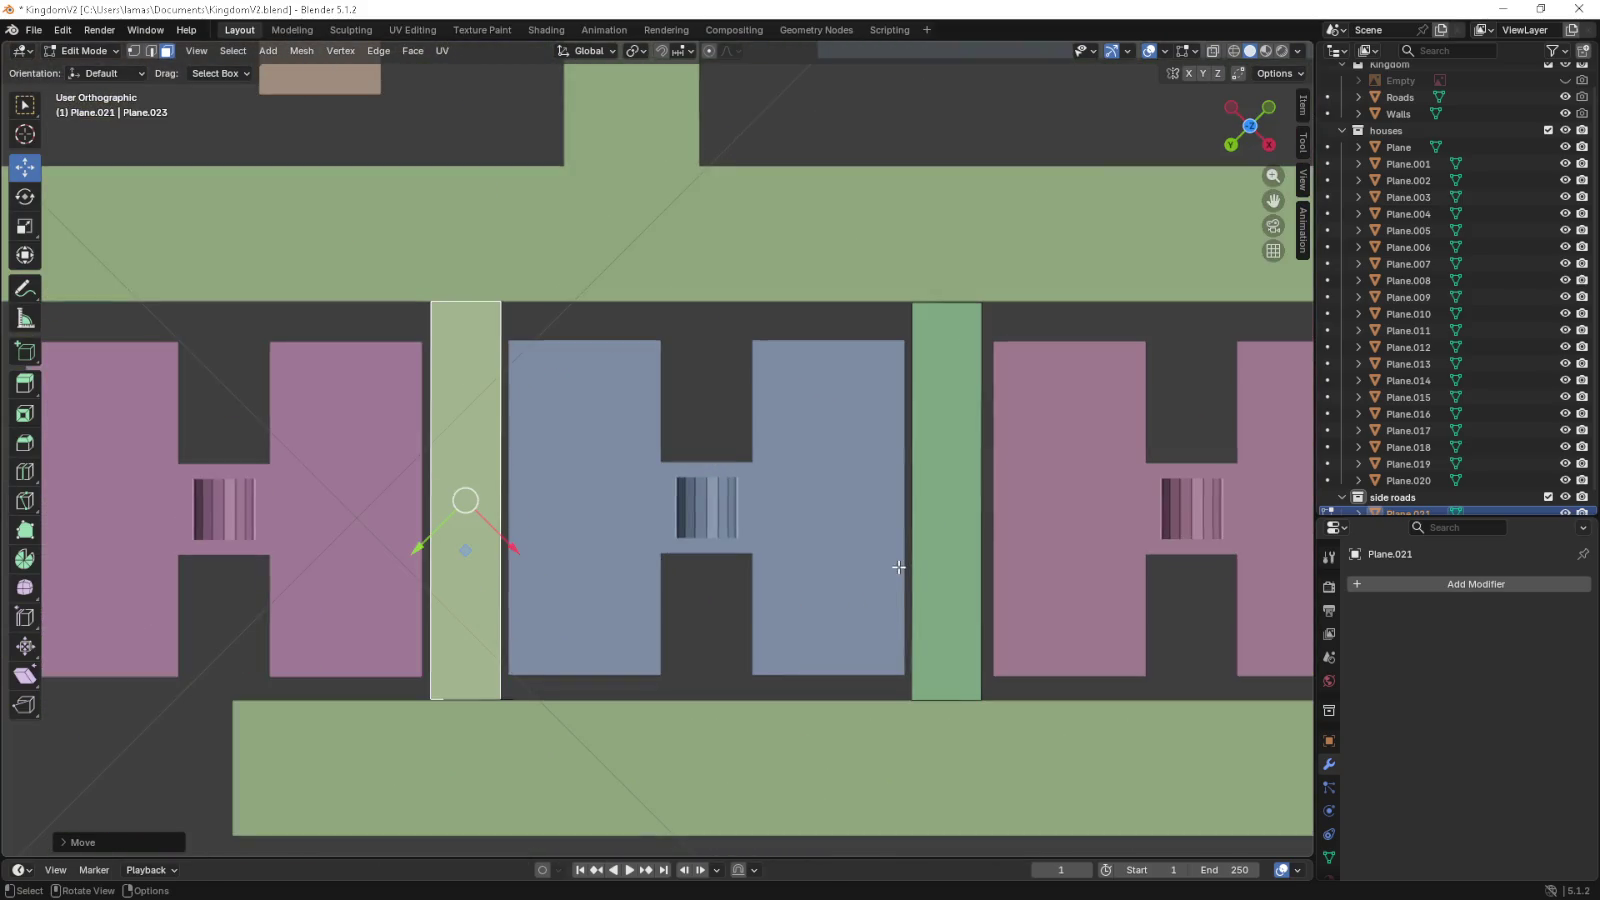
- Move the selected strip with a Shift+Z constrained move
{"action": "key", "text": "KP_Decimal"}
{"action": "scroll", "scroll_direction": "up", "scroll_amount": 3}
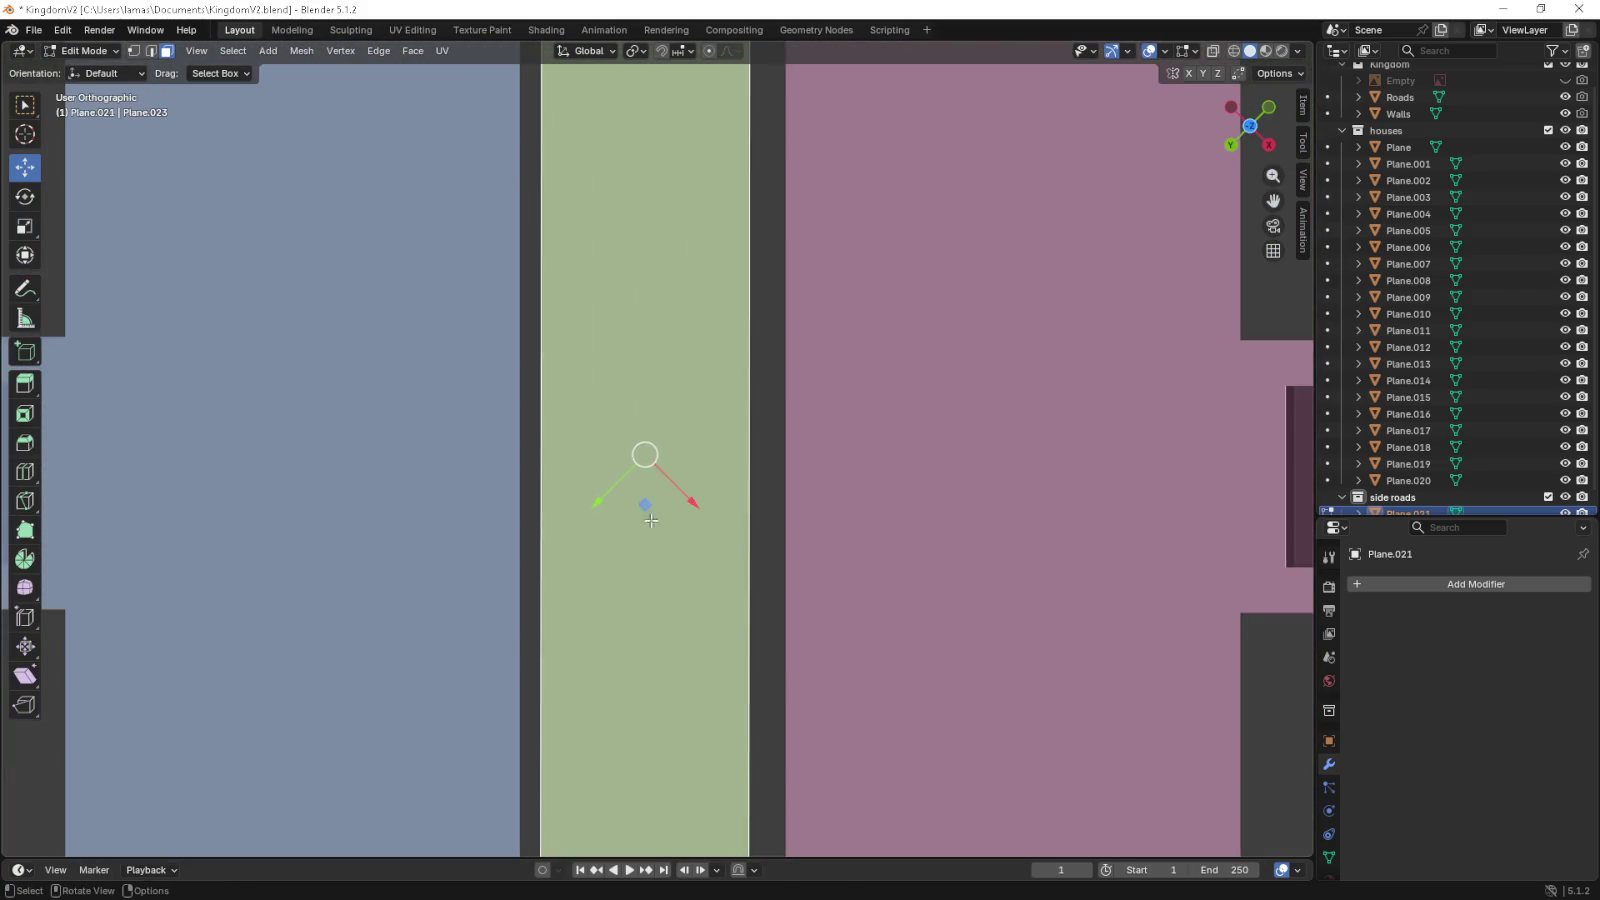
{"action": "key", "text": "g"}
{"action": "key", "text": "shift+z"}
{"action": "left_click", "coordinate": [656, 502]}
- Place a copy of the strip between the right pink house halves
{"action": "scroll", "scroll_direction": "down", "scroll_amount": 3}
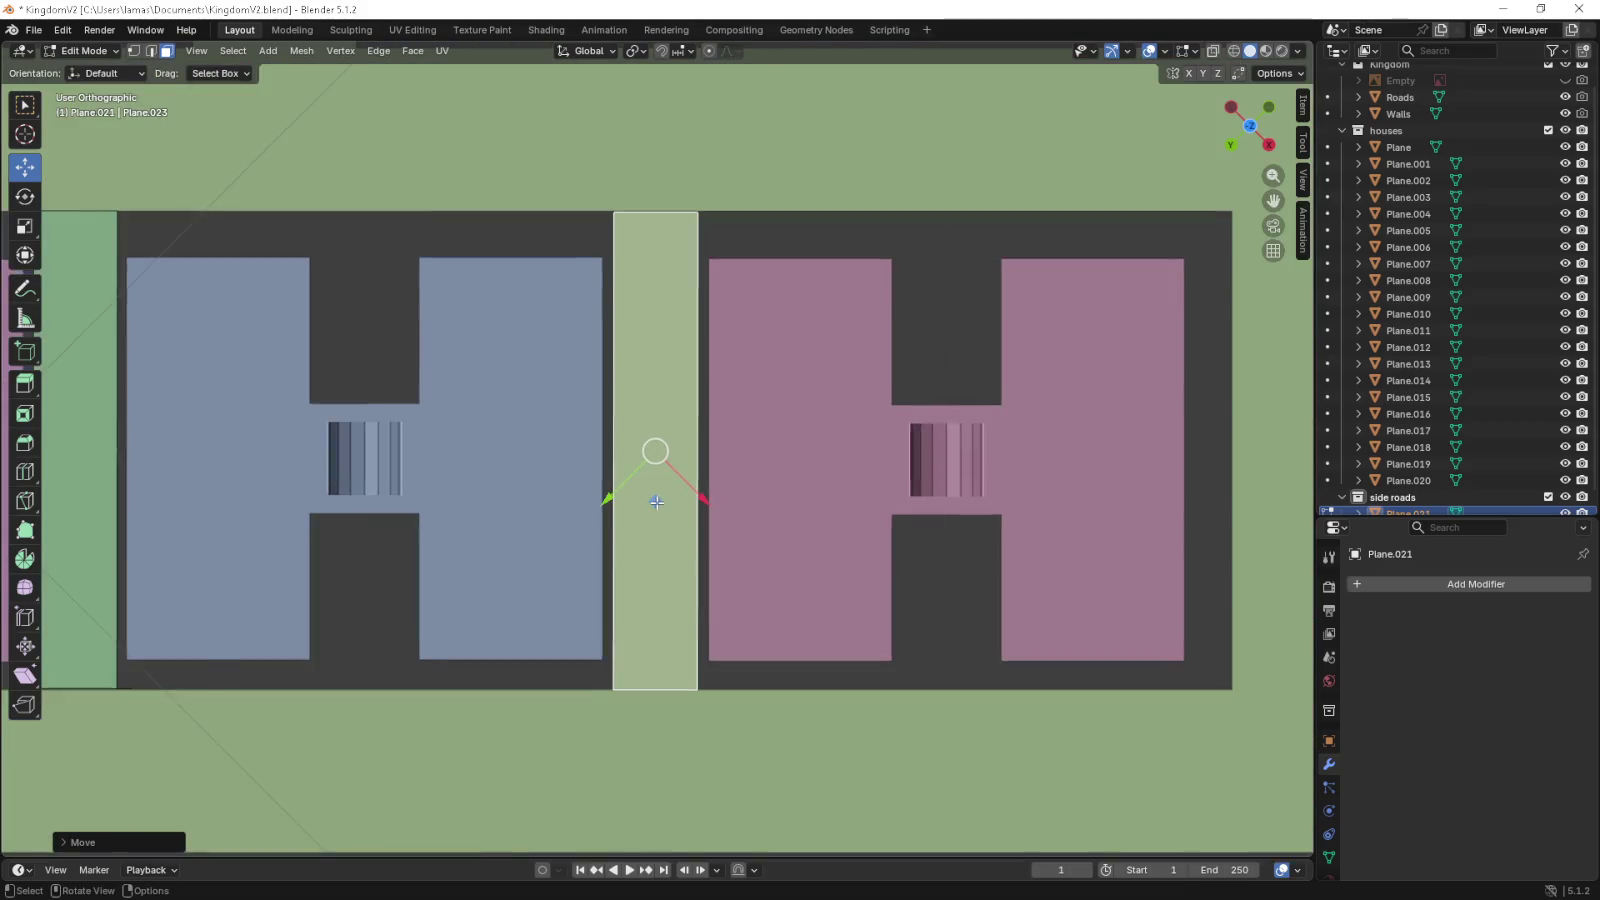
{"action": "scroll", "scroll_direction": "down", "scroll_amount": 3}
{"action": "key", "text": "g"}
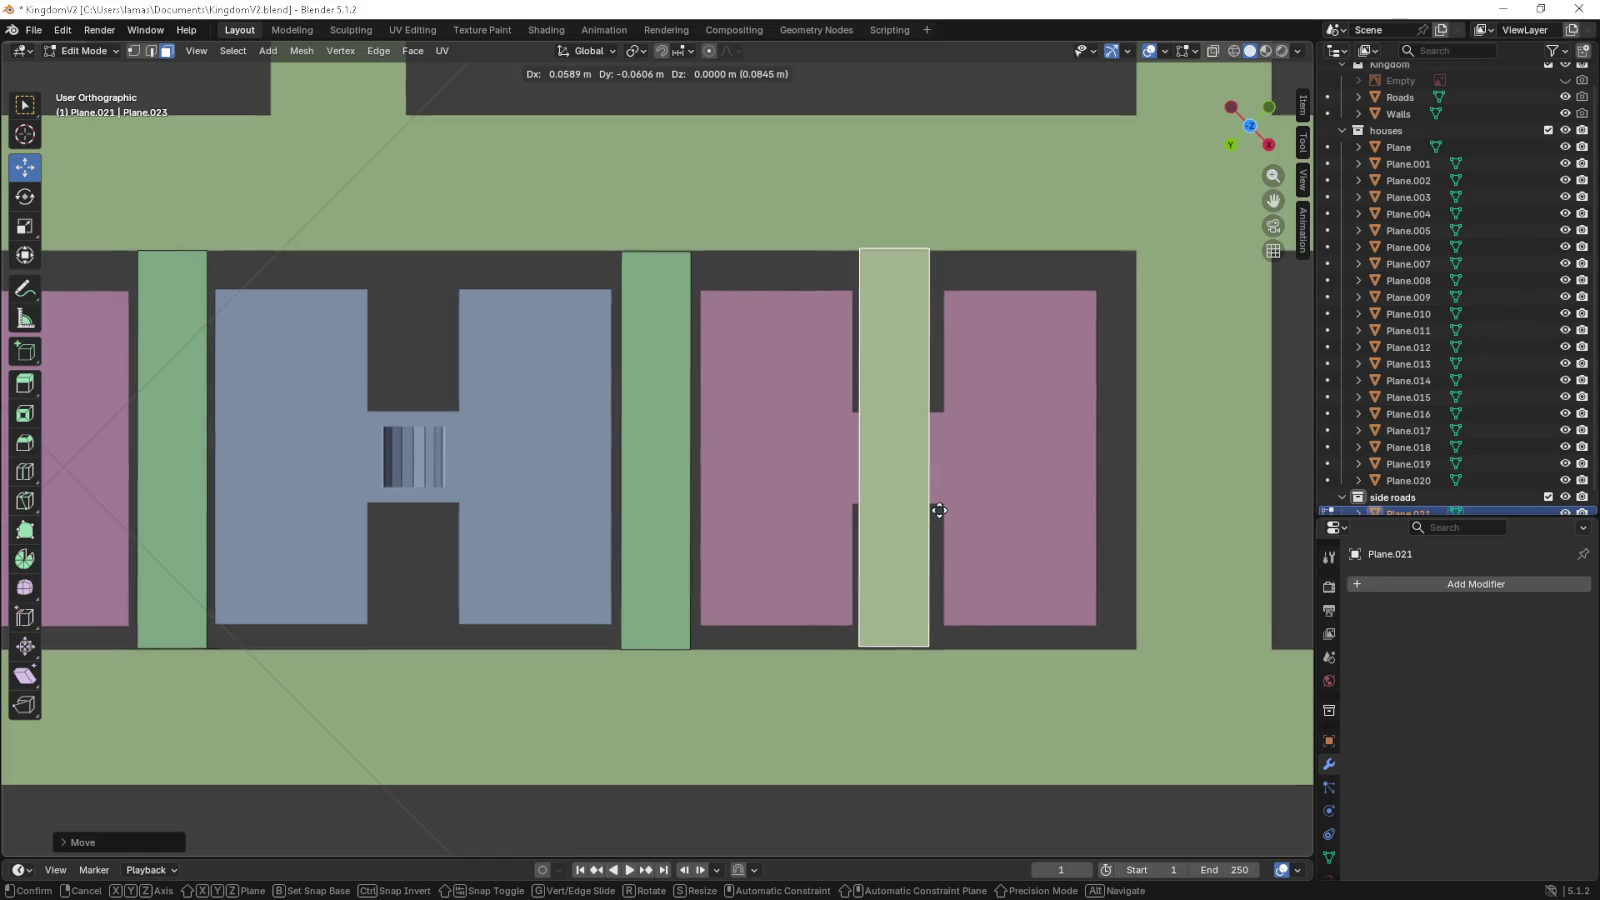
{"action": "left_click", "coordinate": [942, 512]}
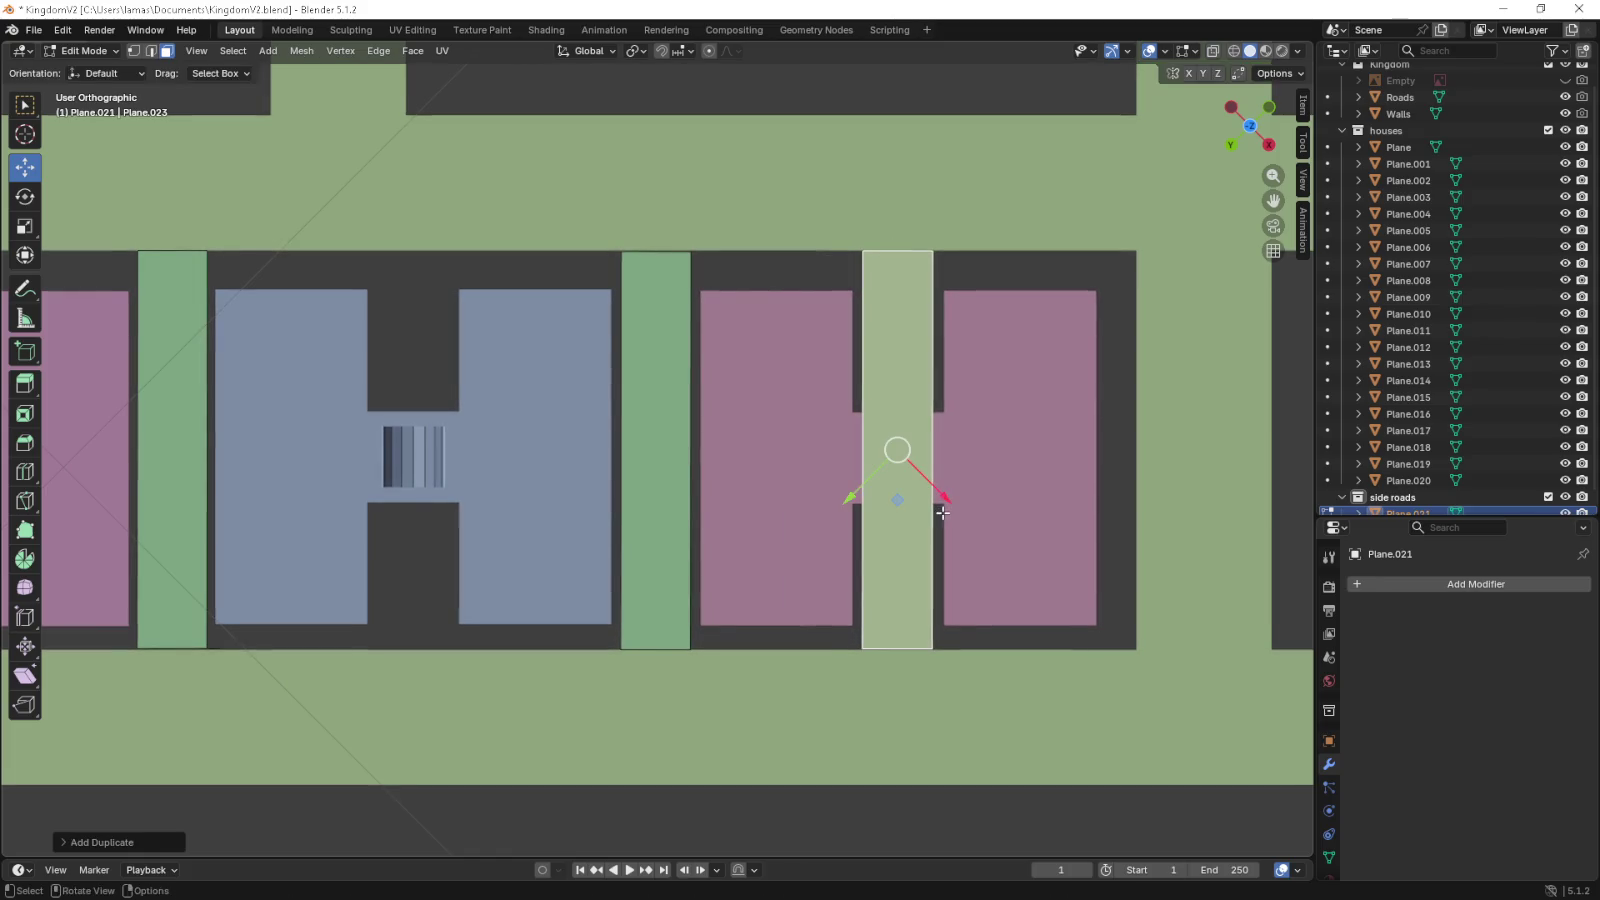
- Narrow the side-road strip by moving its right edge left
{"action": "left_click_drag", "start_coordinate": [942, 512], "coordinate": [884, 512]}
{"action": "scroll", "scroll_direction": "up", "scroll_amount": 3}
{"action": "key", "text": "2"}
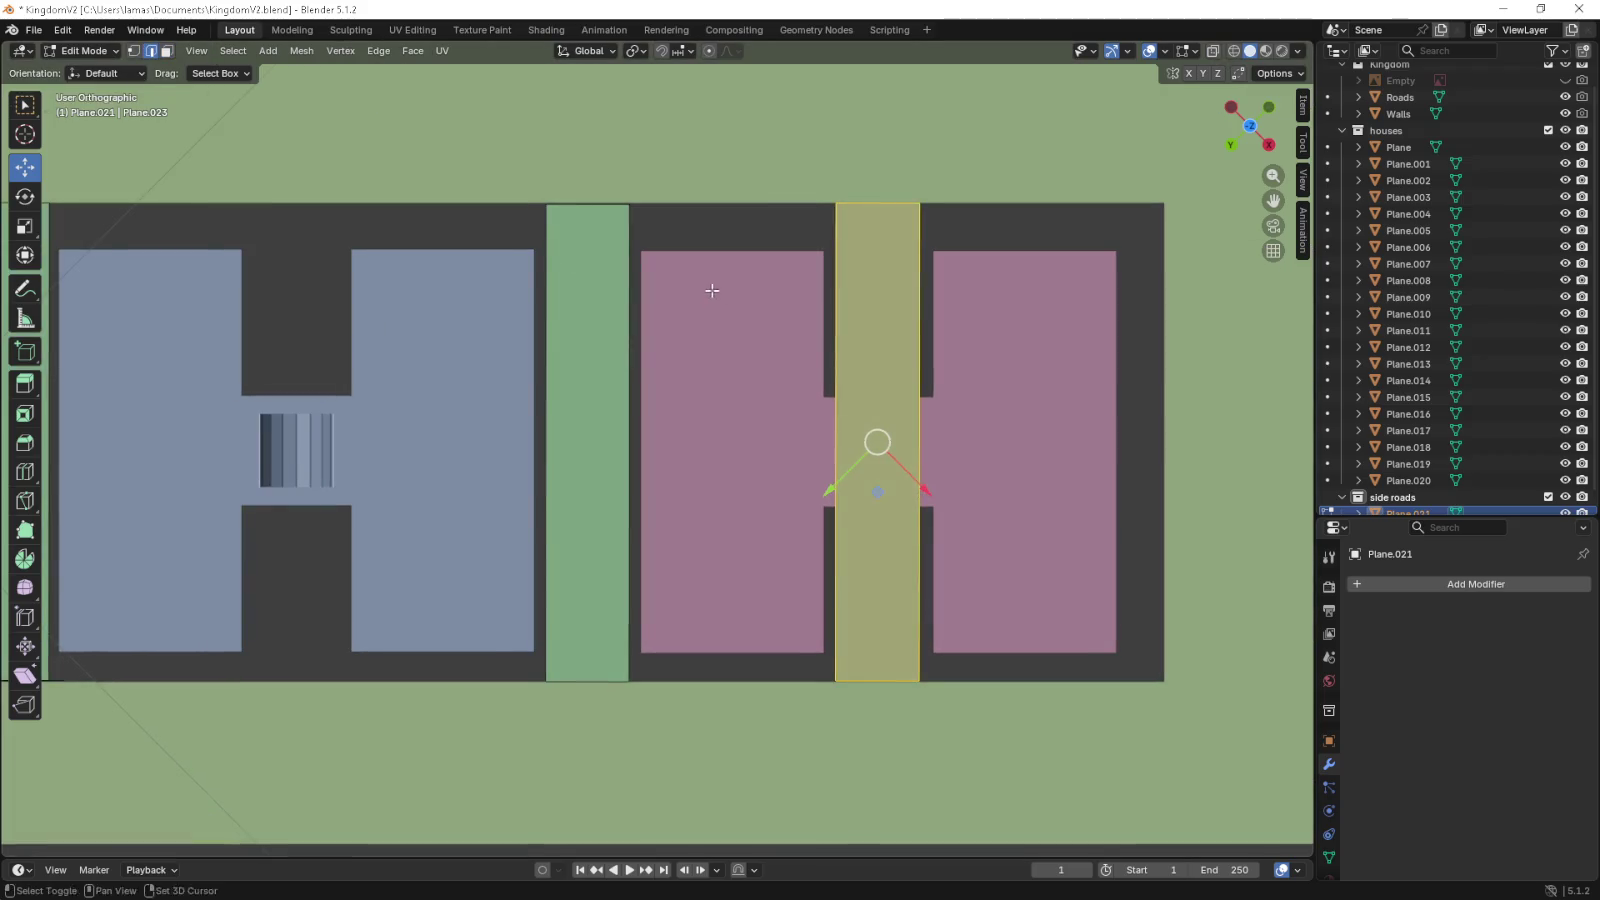
{"action": "left_click_drag", "start_coordinate": [712, 291], "coordinate": [642, 295]}
{"action": "left_click", "coordinate": [840, 320]}
{"action": "scroll", "scroll_direction": "up", "scroll_amount": 3}
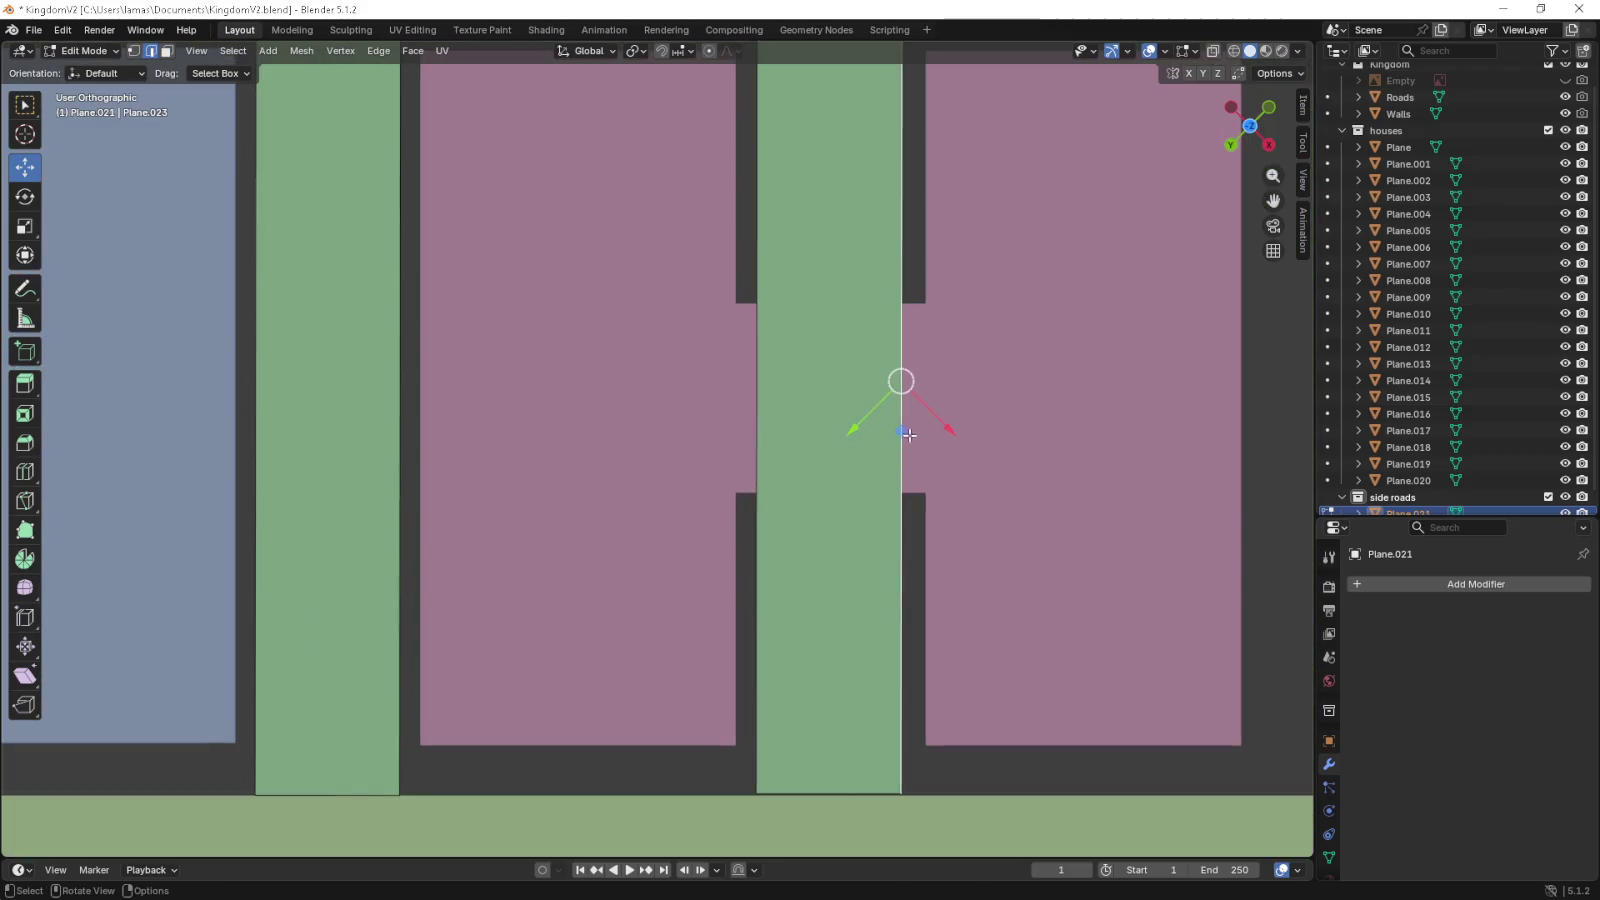
{"action": "left_click_drag", "start_coordinate": [908, 435], "coordinate": [872, 428]}
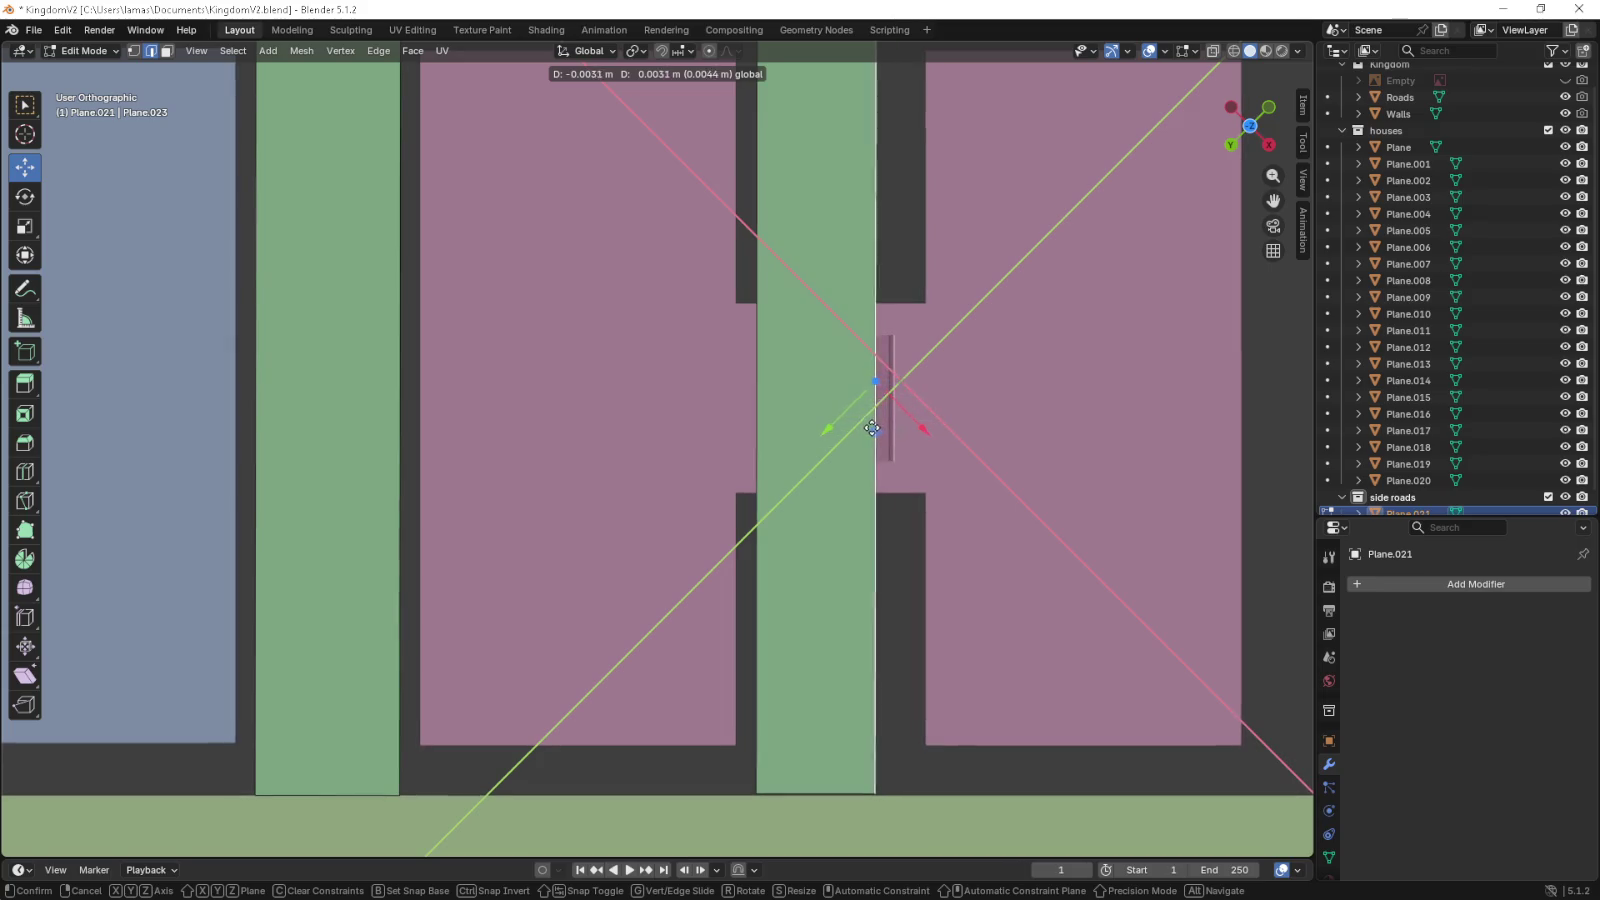
{"action": "left_click_drag", "start_coordinate": [872, 428], "coordinate": [864, 428]}
- Back in face select, shift the strip right to center it in the gap
{"action": "left_click_drag", "start_coordinate": [892, 392], "coordinate": [844, 395]}
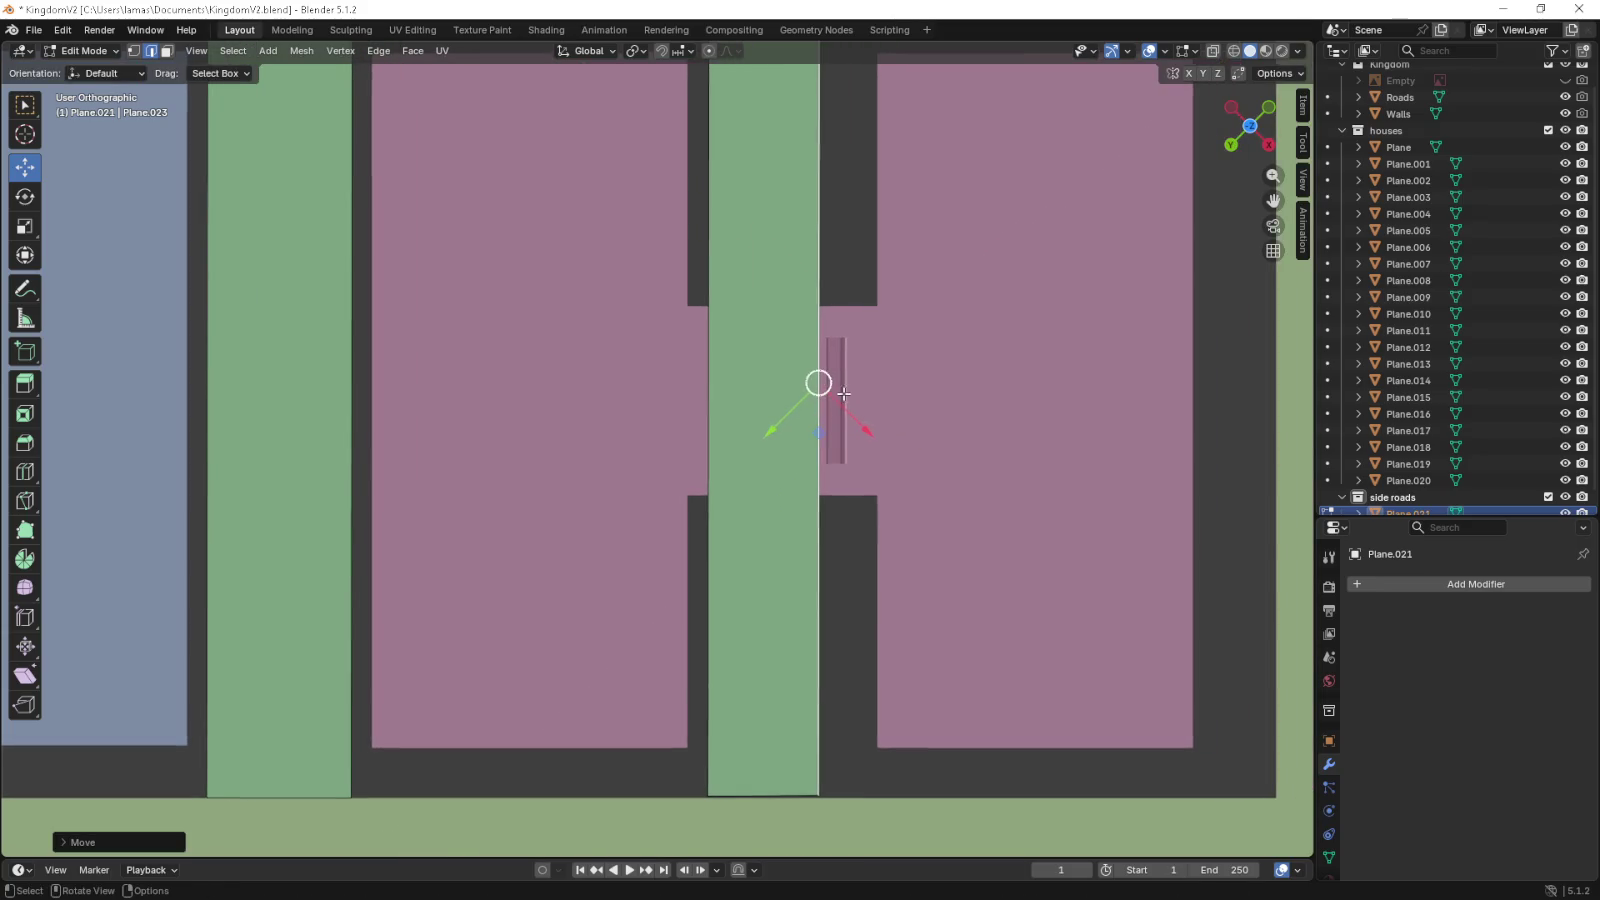
{"action": "left_click", "coordinate": [166, 51]}
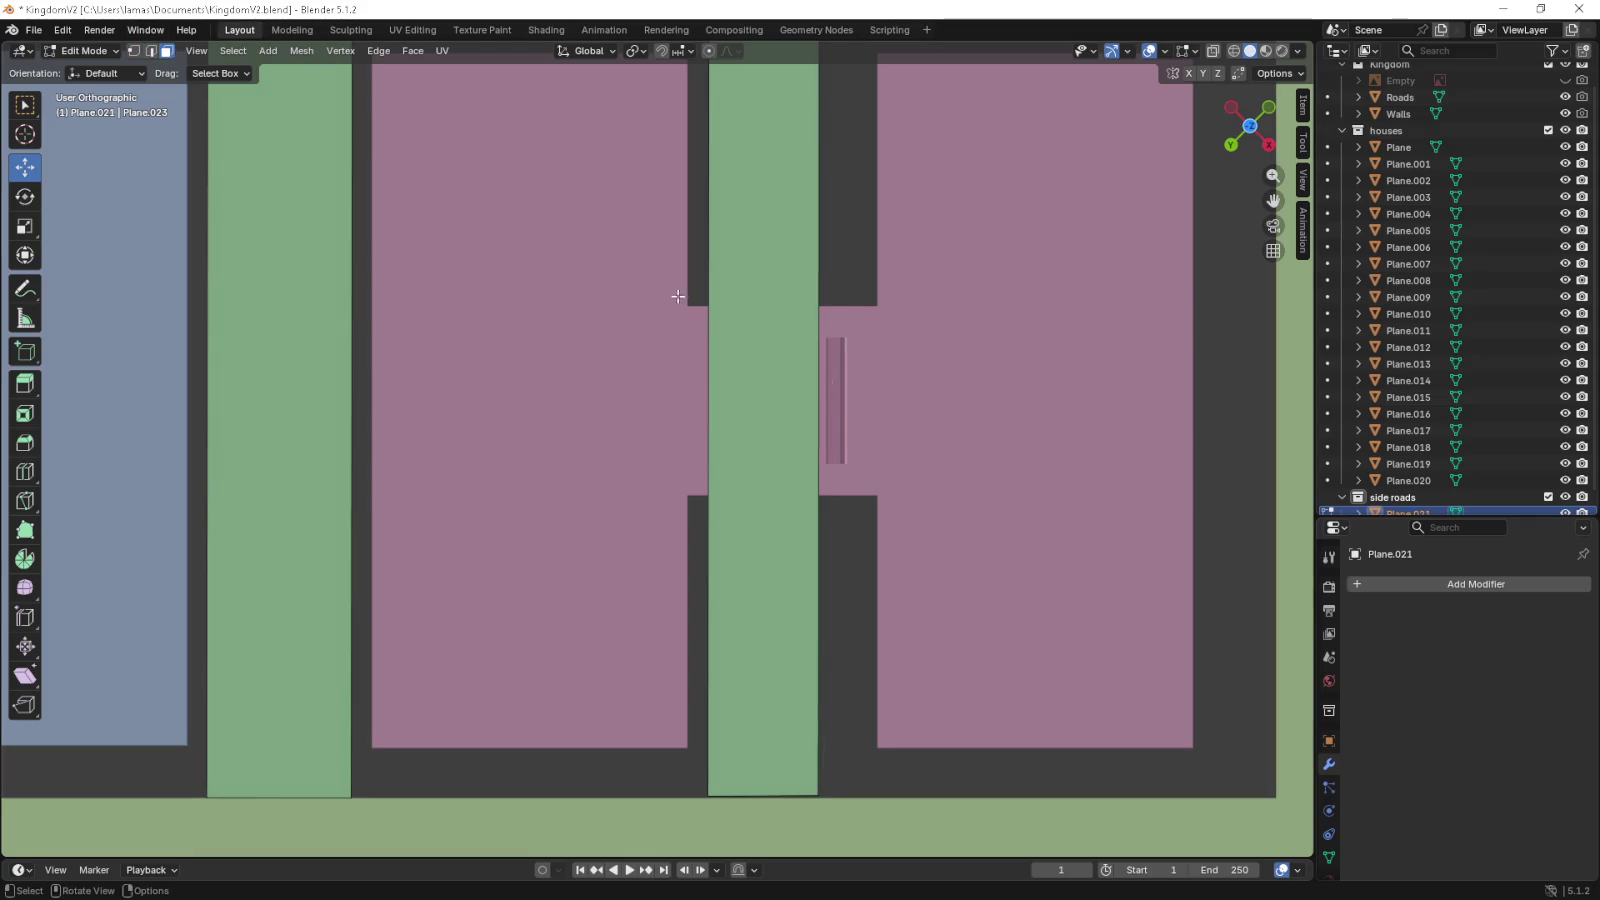
{"action": "left_click", "coordinate": [808, 350]}
{"action": "left_click_drag", "start_coordinate": [762, 435], "coordinate": [797, 435]}
- Place the strip between the blue houses, duplicate it, and start a Shift+Z road-corner move
{"action": "scroll", "scroll_direction": "down", "scroll_amount": 3}
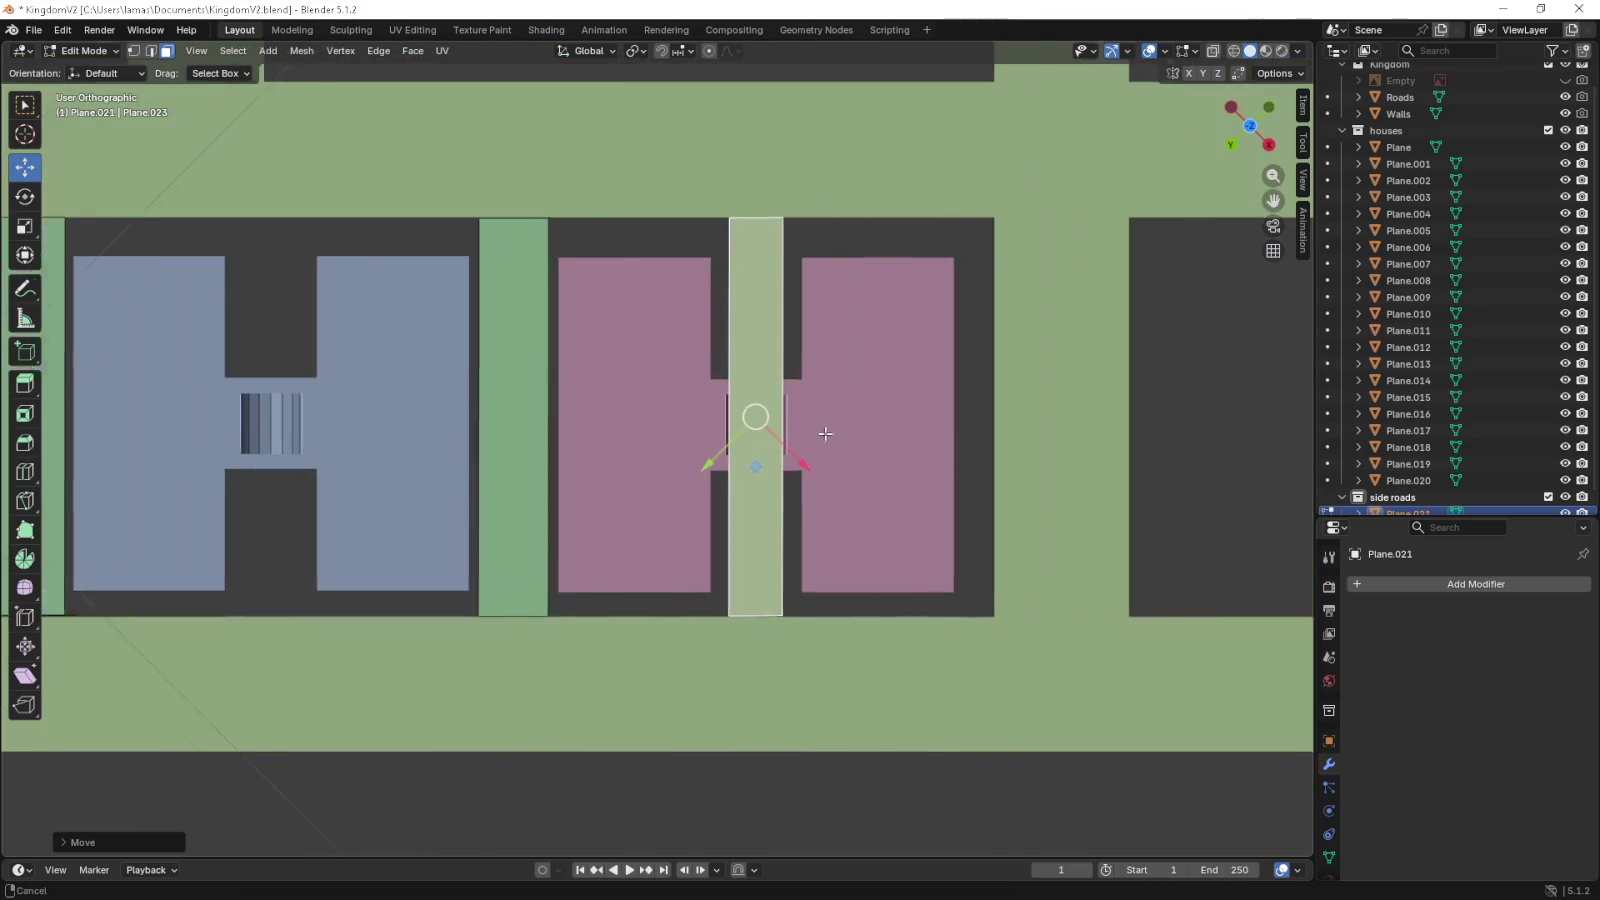
{"action": "left_click_drag", "start_coordinate": [797, 435], "coordinate": [1045, 435]}
{"action": "key", "text": "g"}
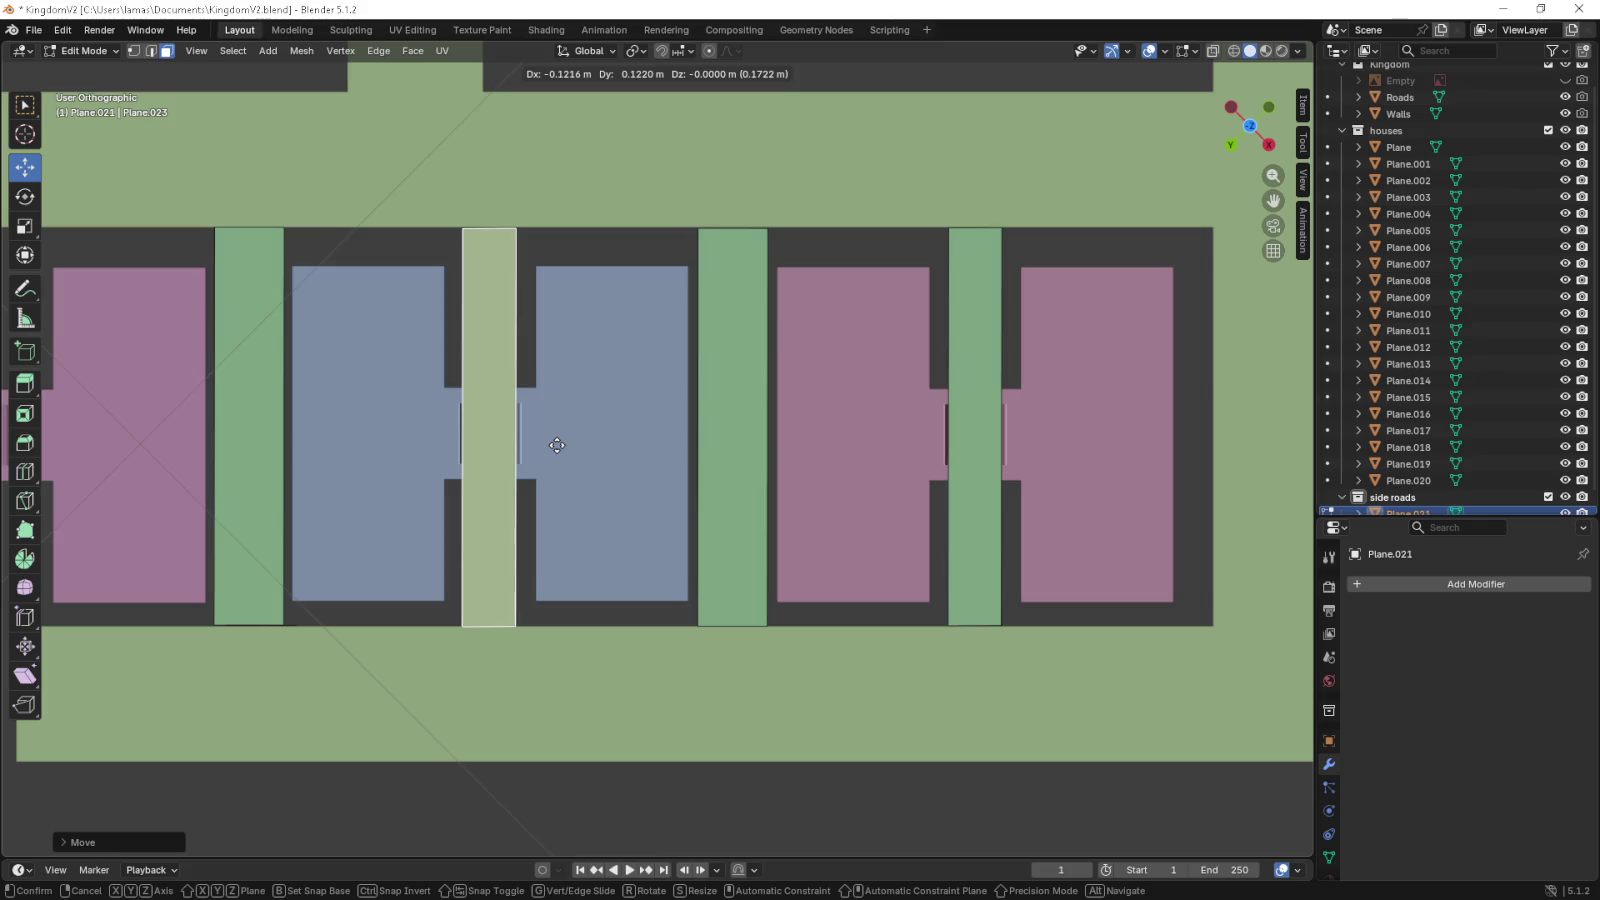
{"action": "left_click", "coordinate": [558, 445]}
{"action": "left_click_drag", "start_coordinate": [493, 429], "coordinate": [932, 461]}
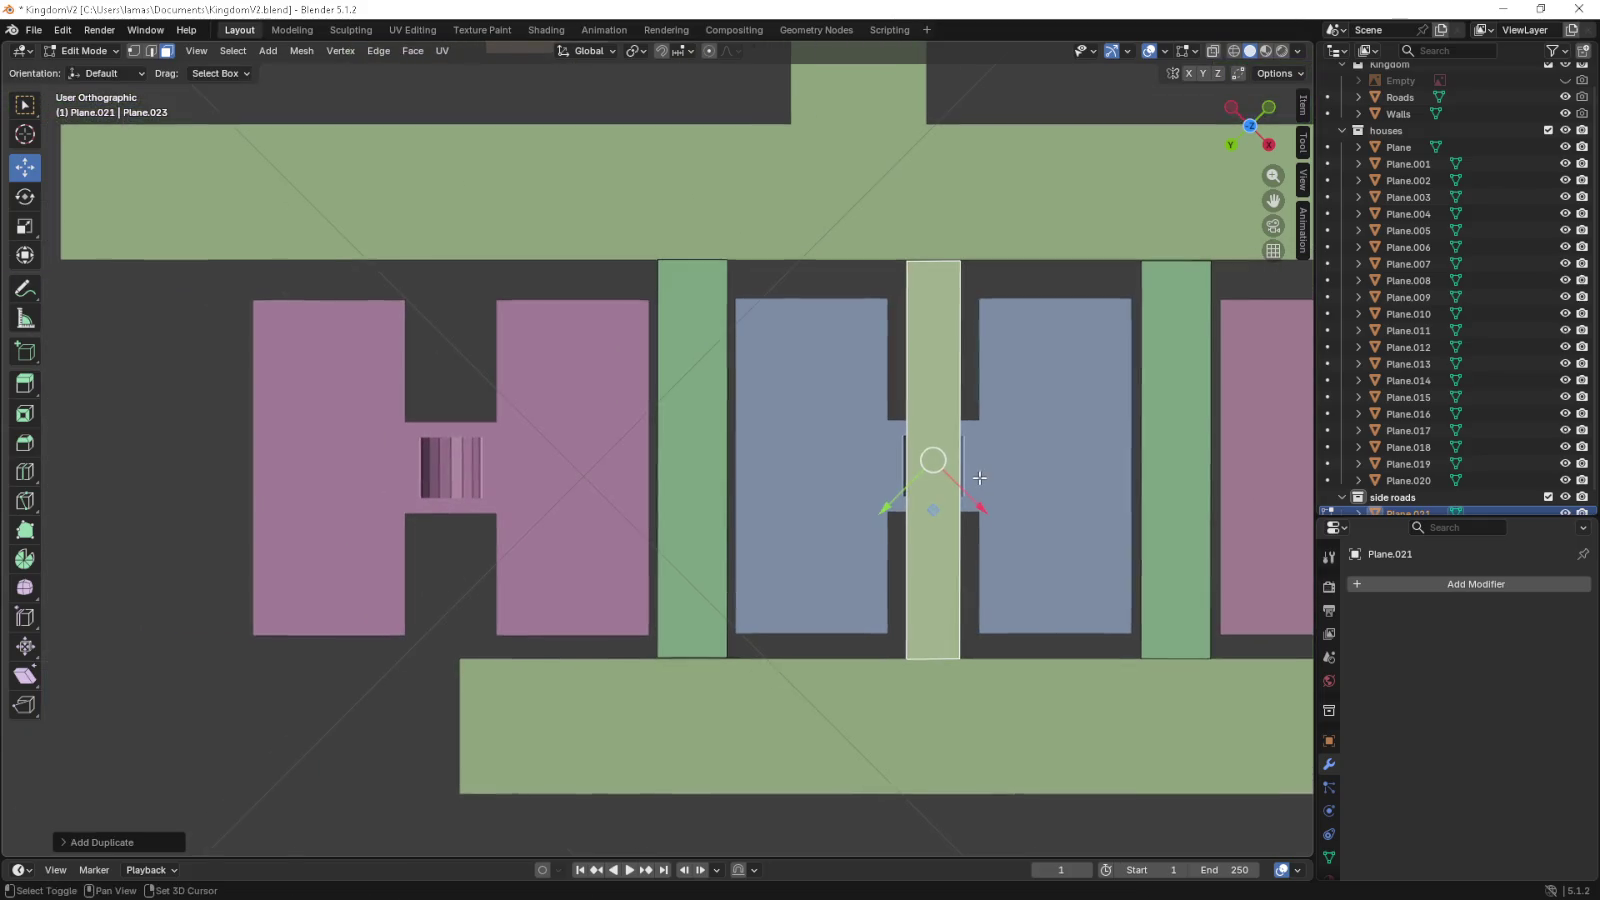
{"action": "key", "text": "shift+d"}
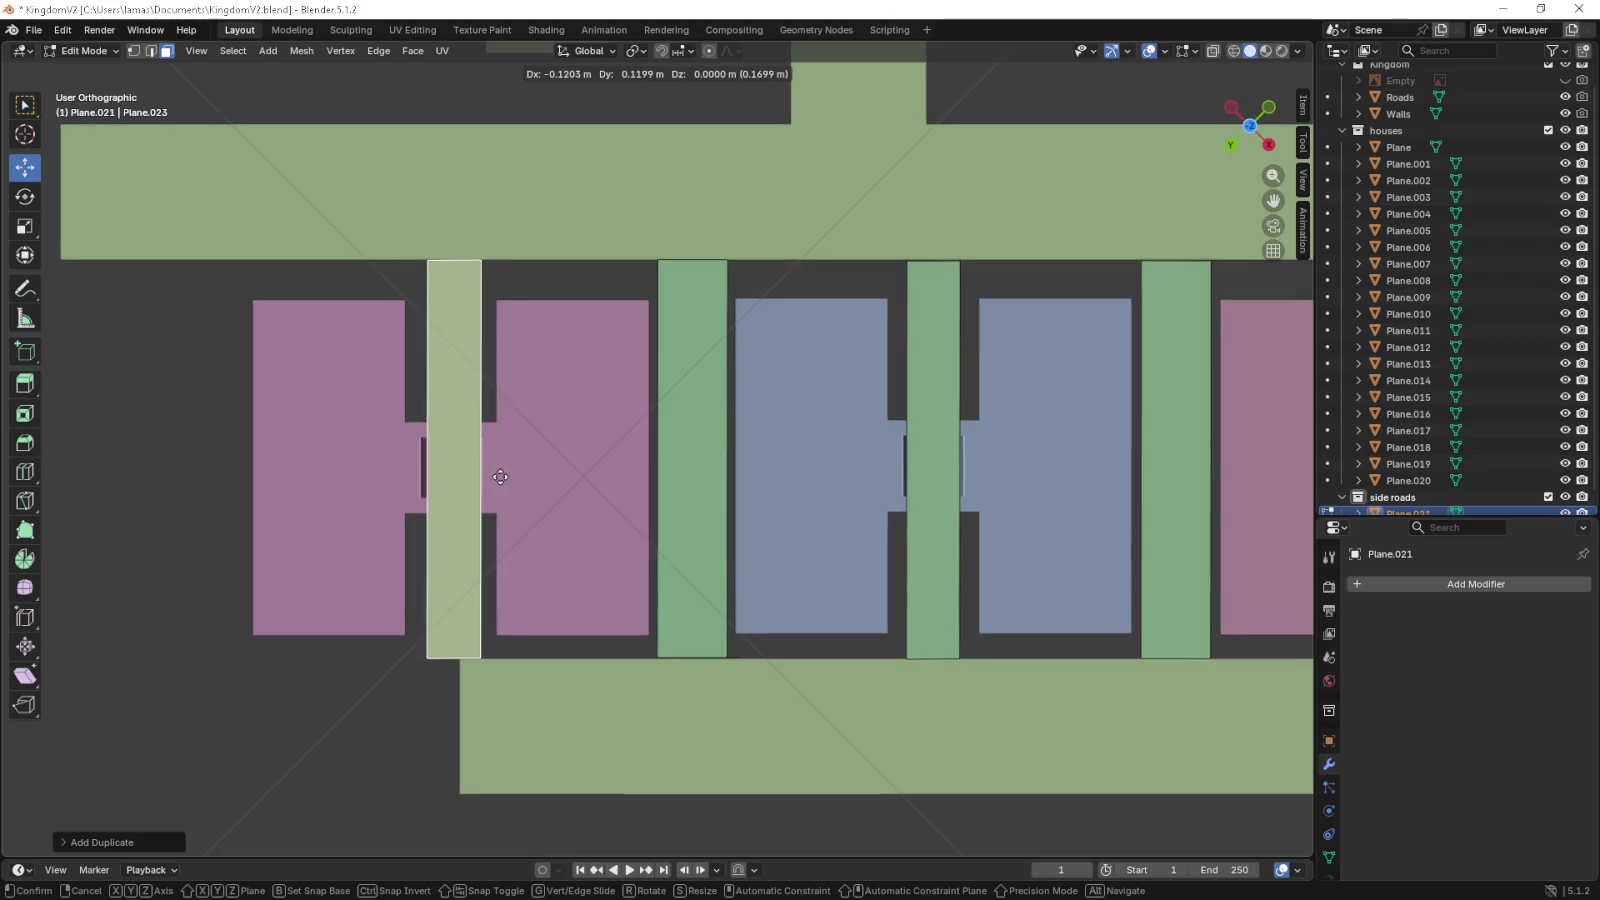
{"action": "key", "text": "g"}
{"action": "key", "text": "shift+z"}
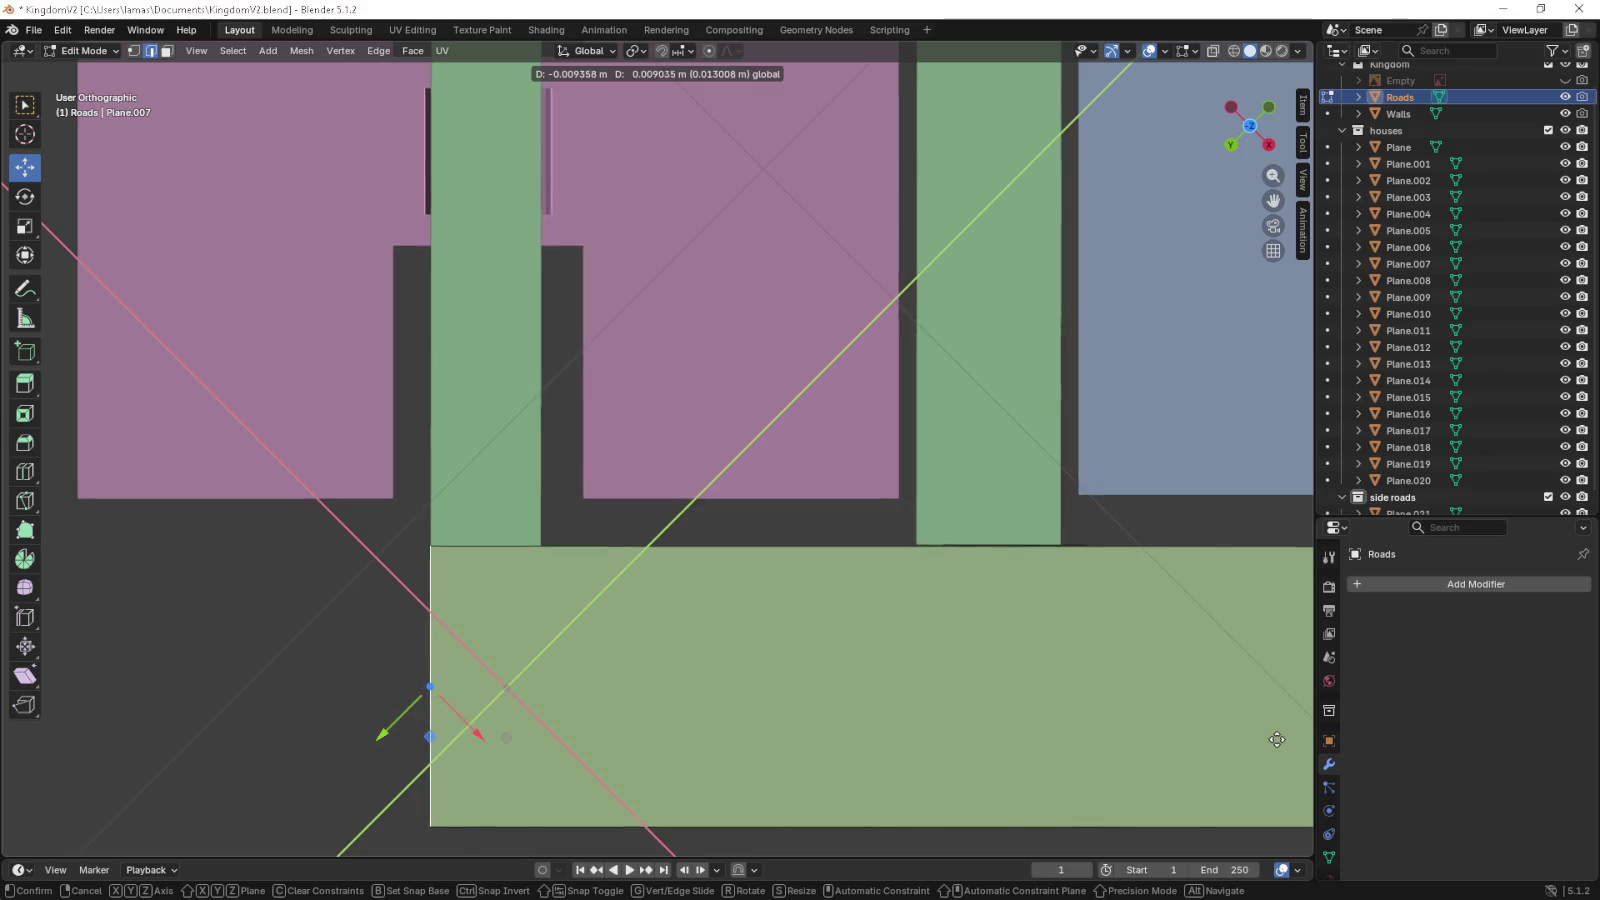
- Set the road corner flush with the side-road strip and return to Object Mode
{"action": "left_click", "coordinate": [1278, 741]}
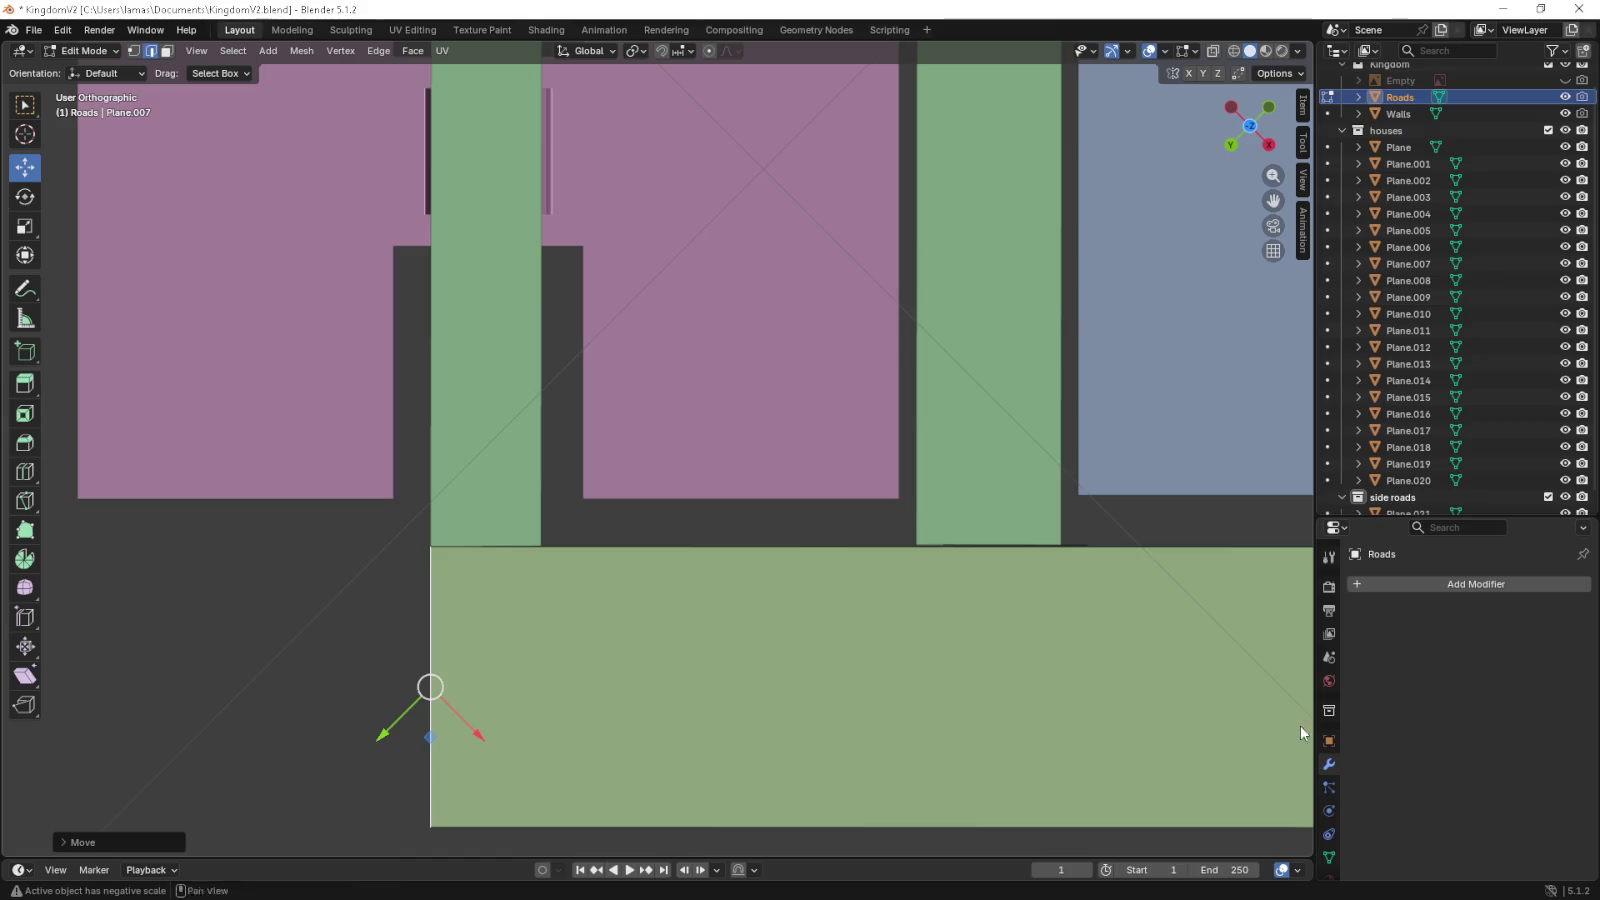
{"action": "scroll", "scroll_direction": "down", "scroll_amount": 3}
{"action": "left_click_drag", "start_coordinate": [810, 700], "coordinate": [768, 648]}
{"action": "scroll", "scroll_direction": "down", "scroll_amount": 3}
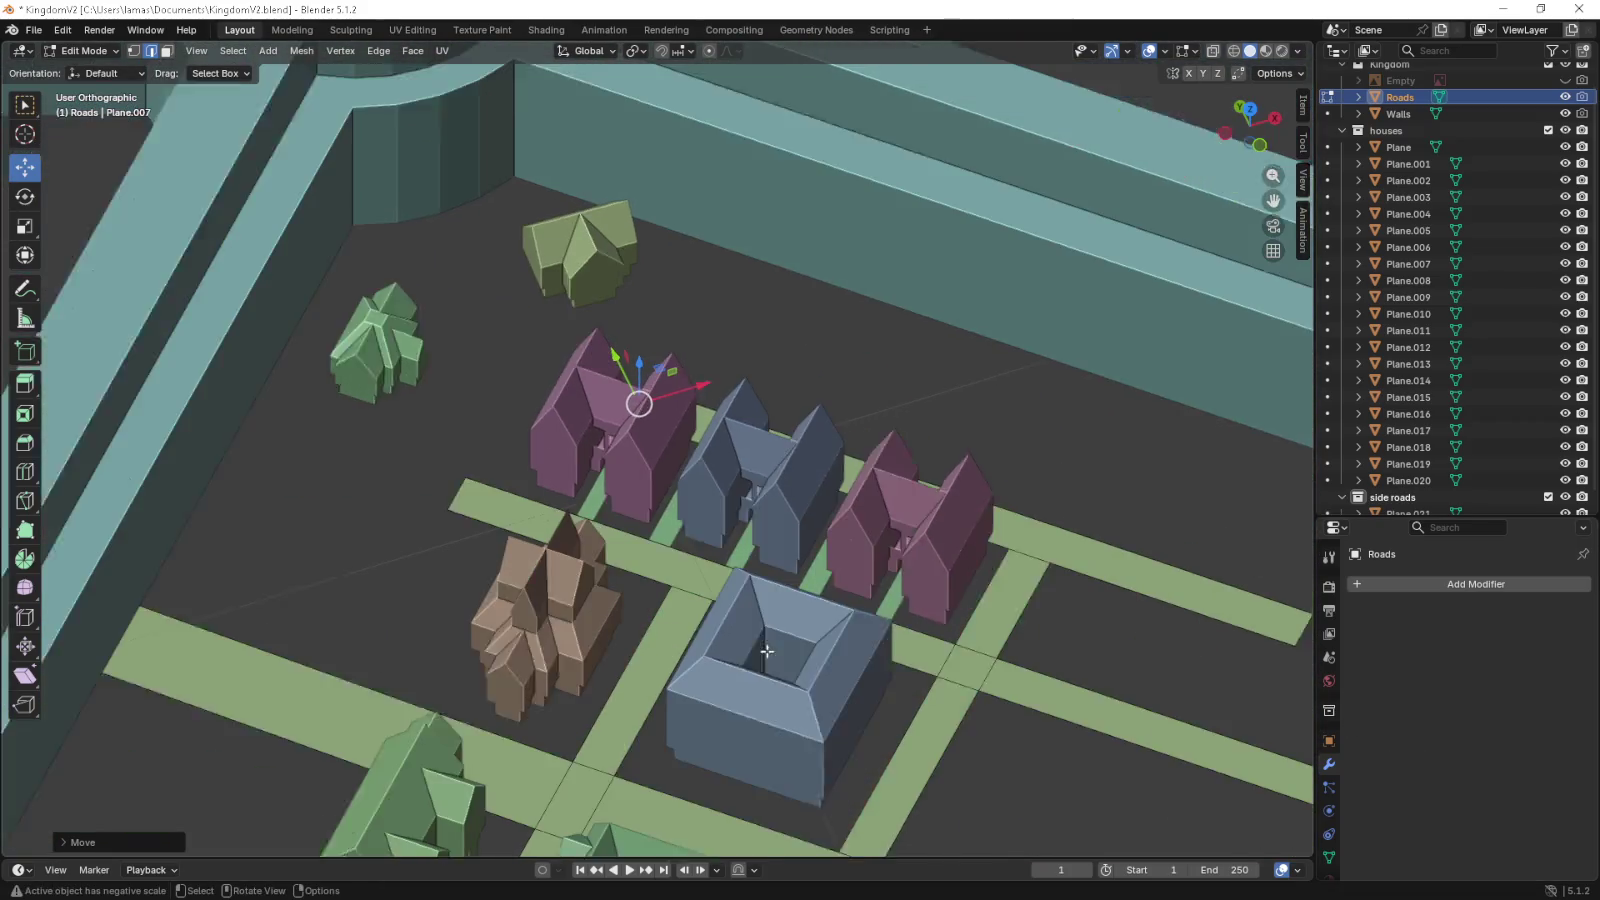
{"action": "key", "text": "Tab"}
{"action": "left_click", "coordinate": [959, 254]}
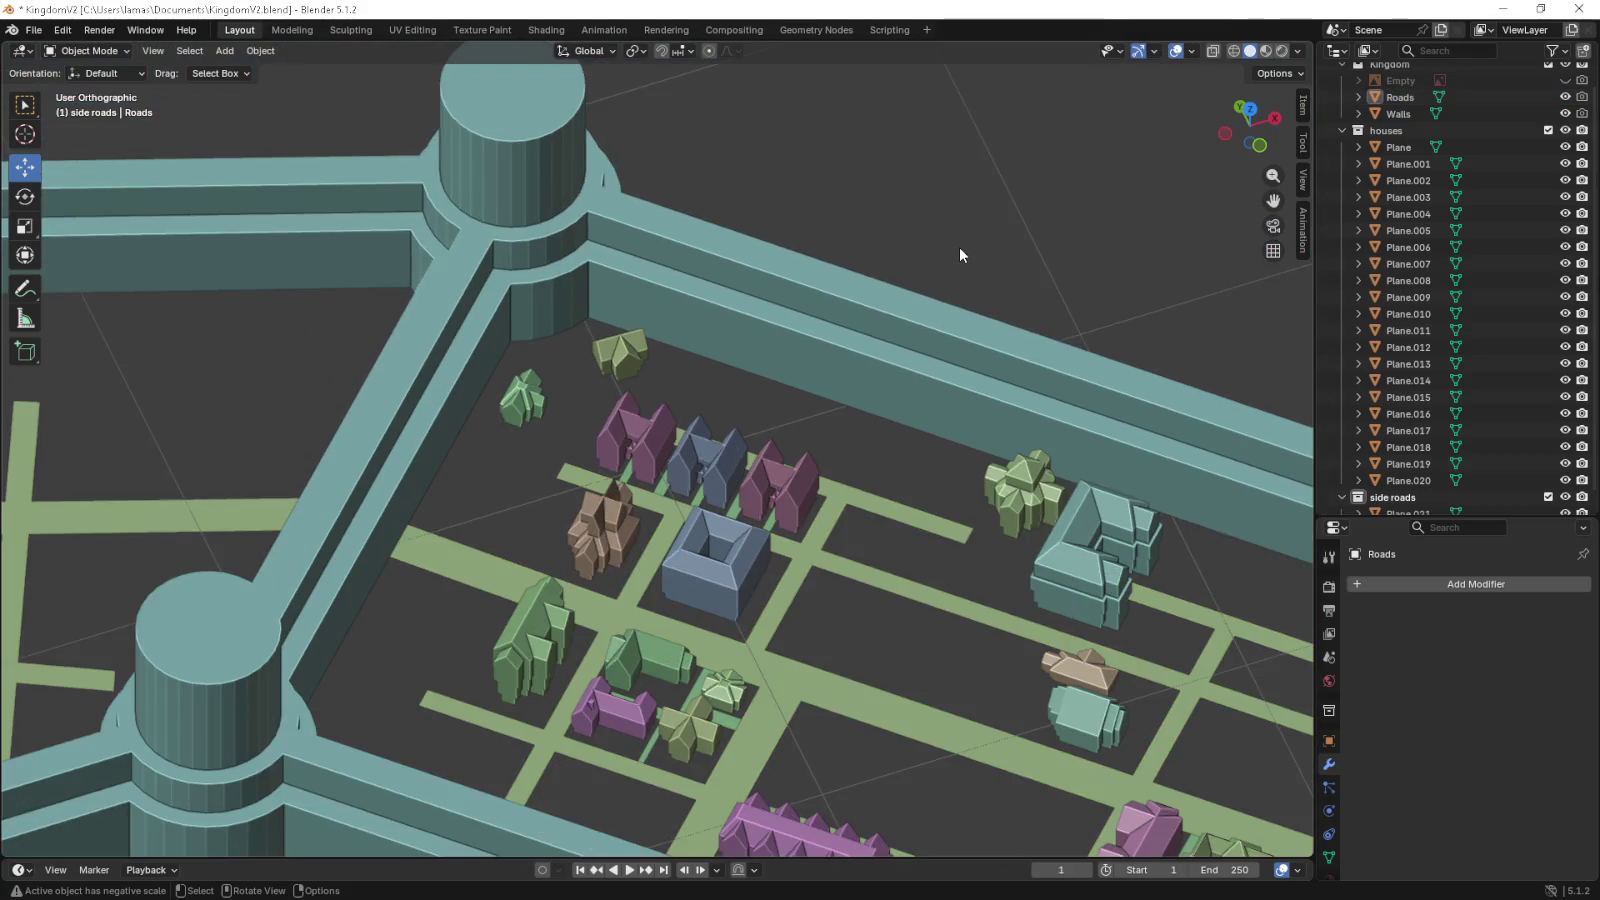
- Set a zoomed top-down view rotated 45 degrees to align with the blocks
{"action": "key", "text": "KP_7"}
{"action": "left_click_drag", "start_coordinate": [718, 554], "coordinate": [662, 438]}
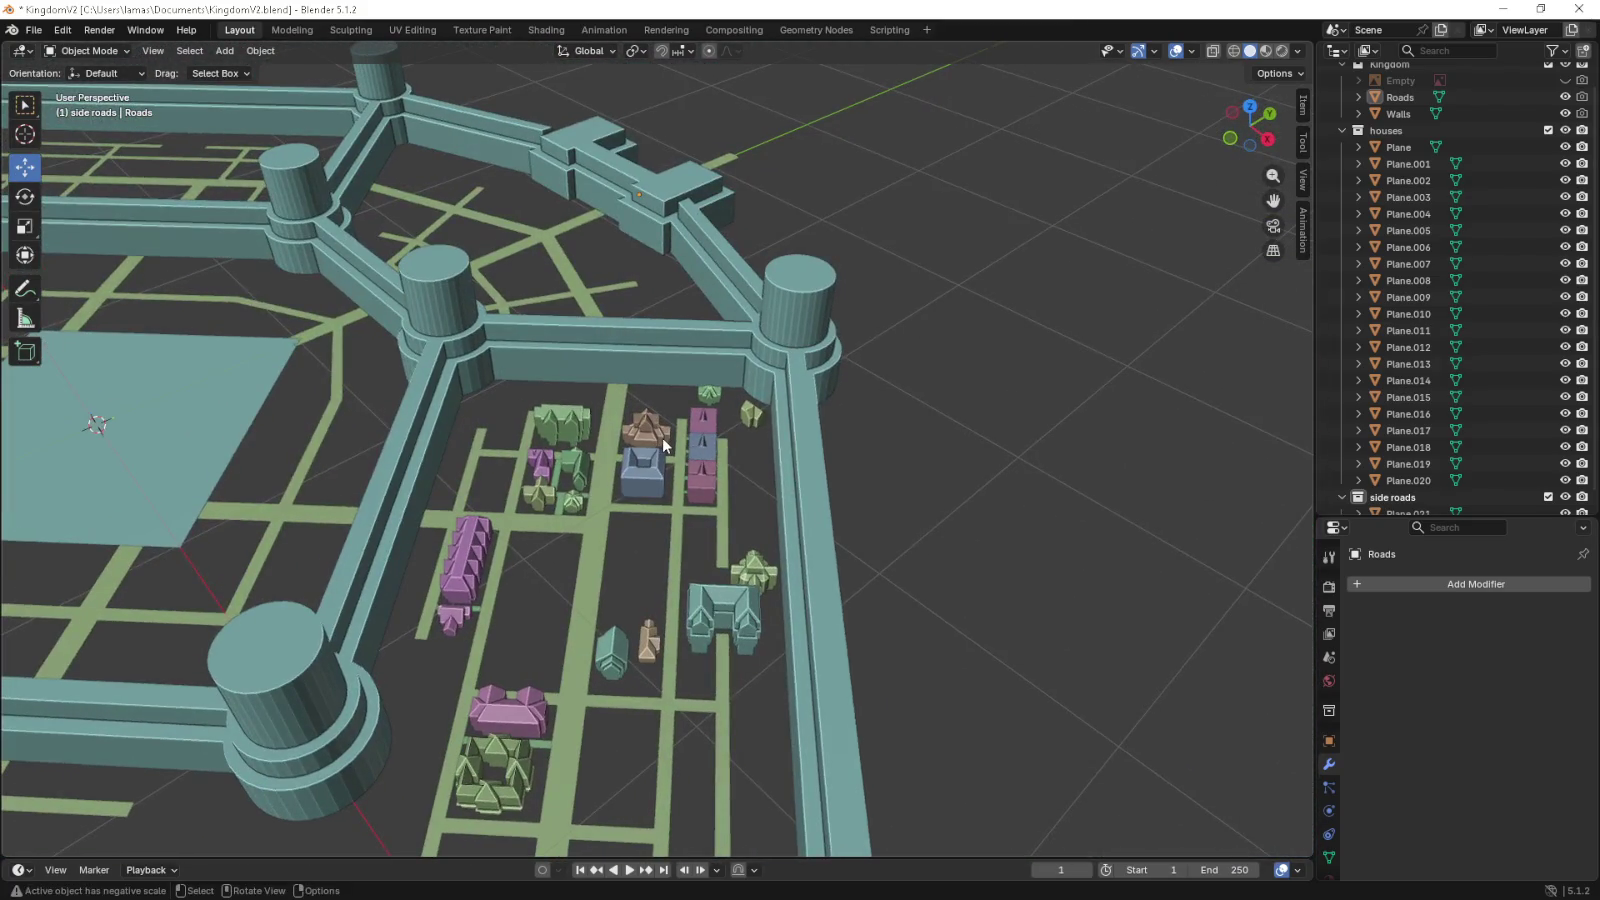
{"action": "key", "text": "KP_7"}
{"action": "left_click_drag", "start_coordinate": [662, 438], "coordinate": [622, 383]}
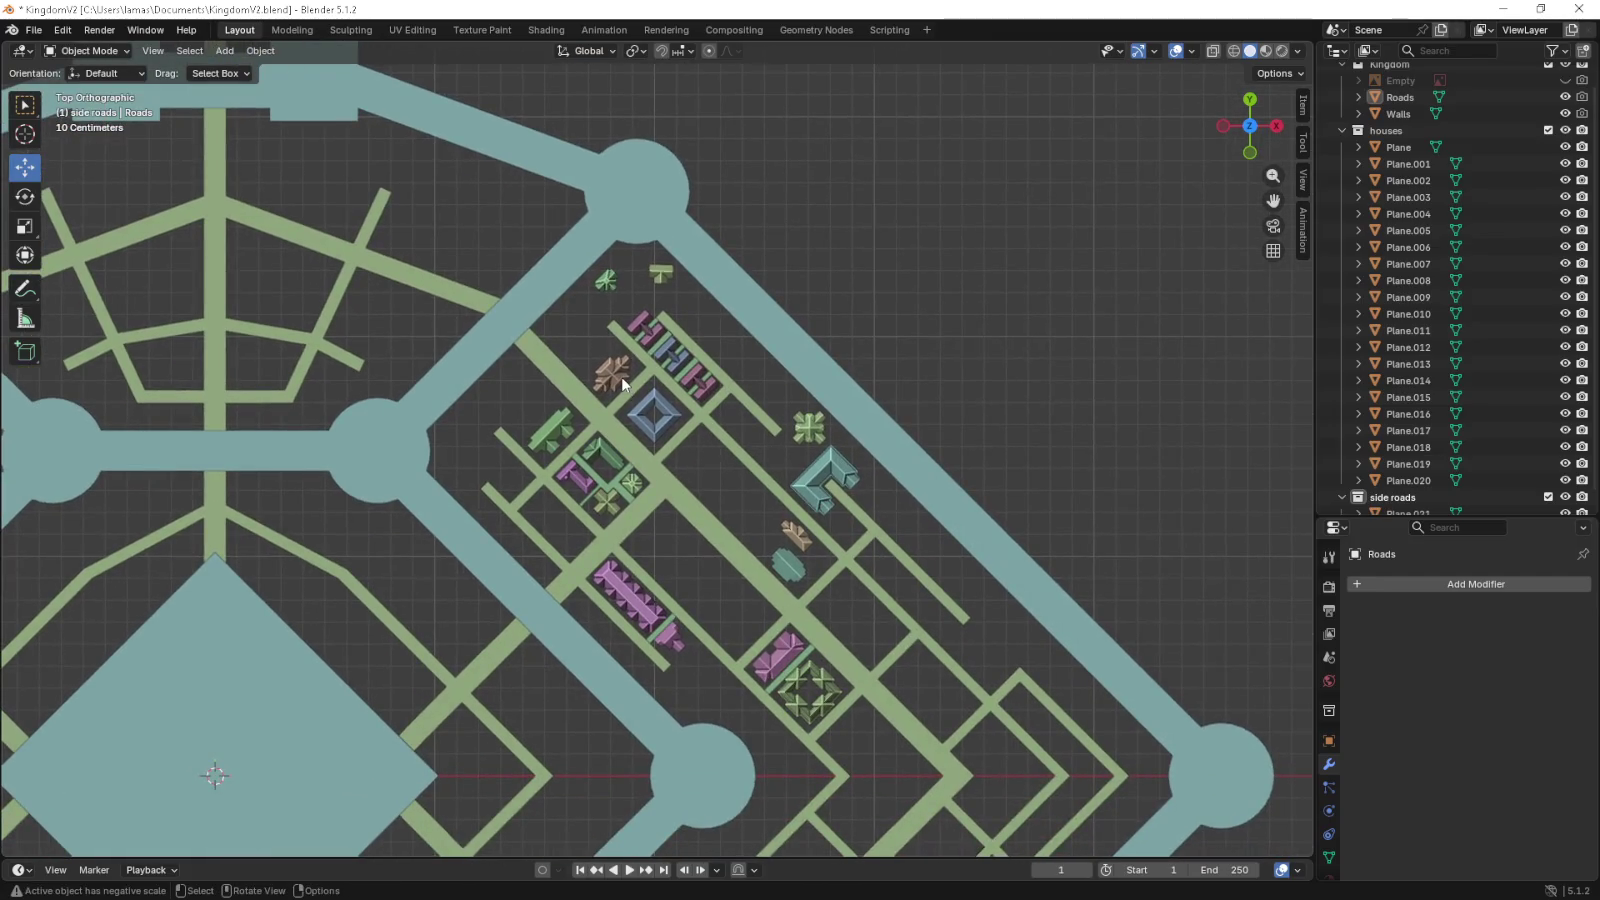
{"action": "scroll", "scroll_direction": "up", "scroll_amount": 3}
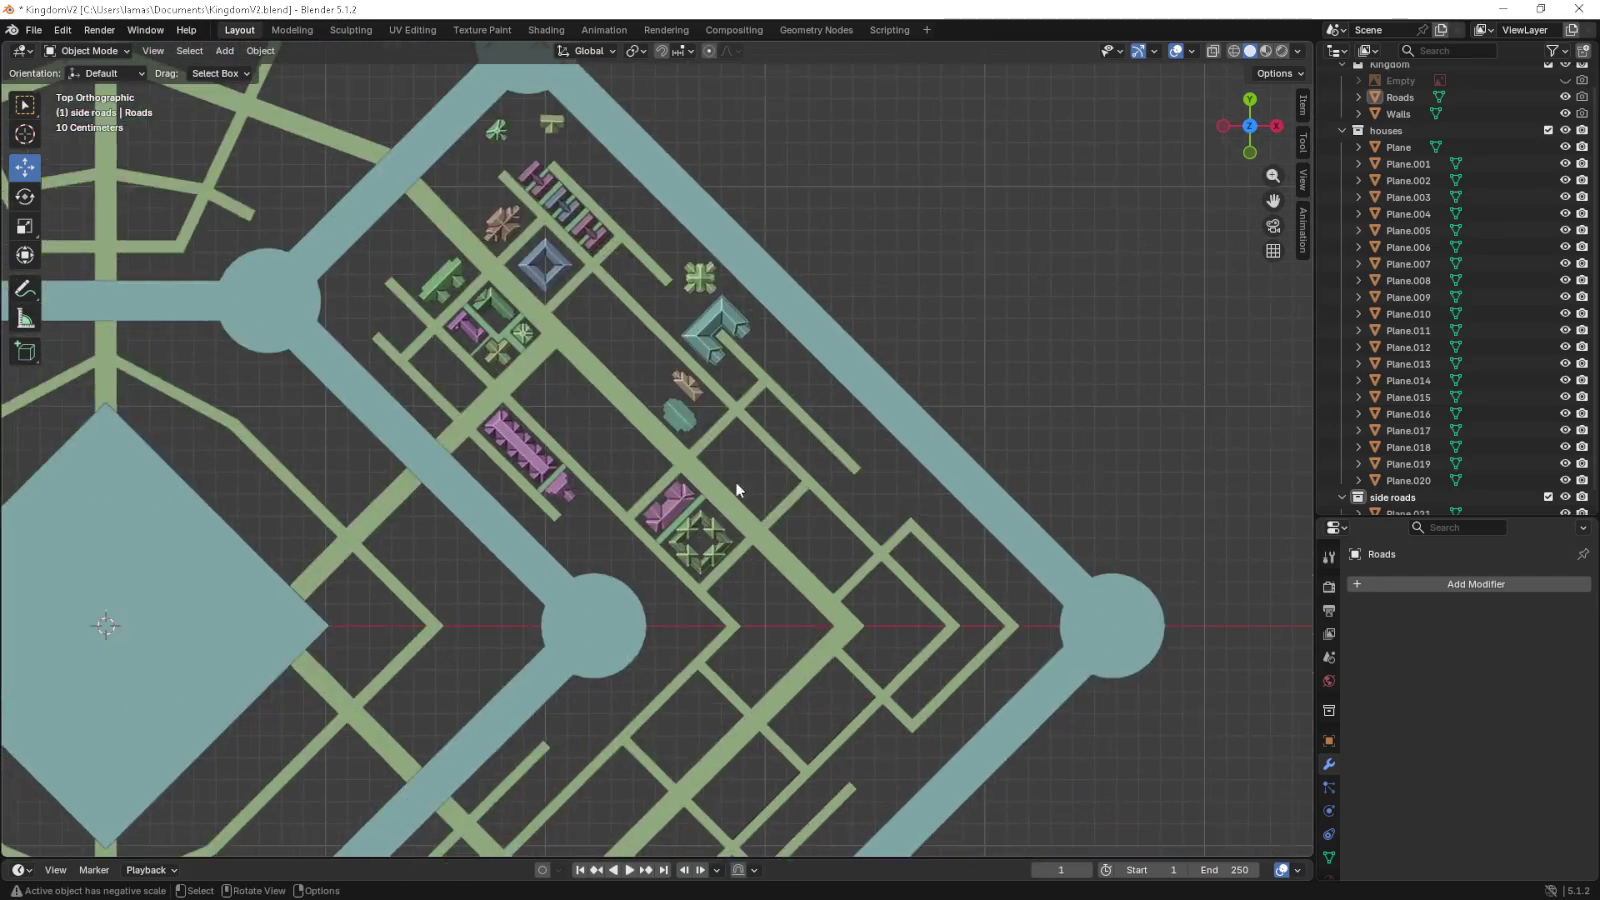
{"action": "scroll", "scroll_direction": "up", "scroll_amount": 3}
{"action": "scroll", "scroll_direction": "up", "scroll_amount": 3}
{"action": "key", "text": "KP_4"}
{"action": "key", "text": "KP_4"}
{"action": "key", "text": "KP_4"}
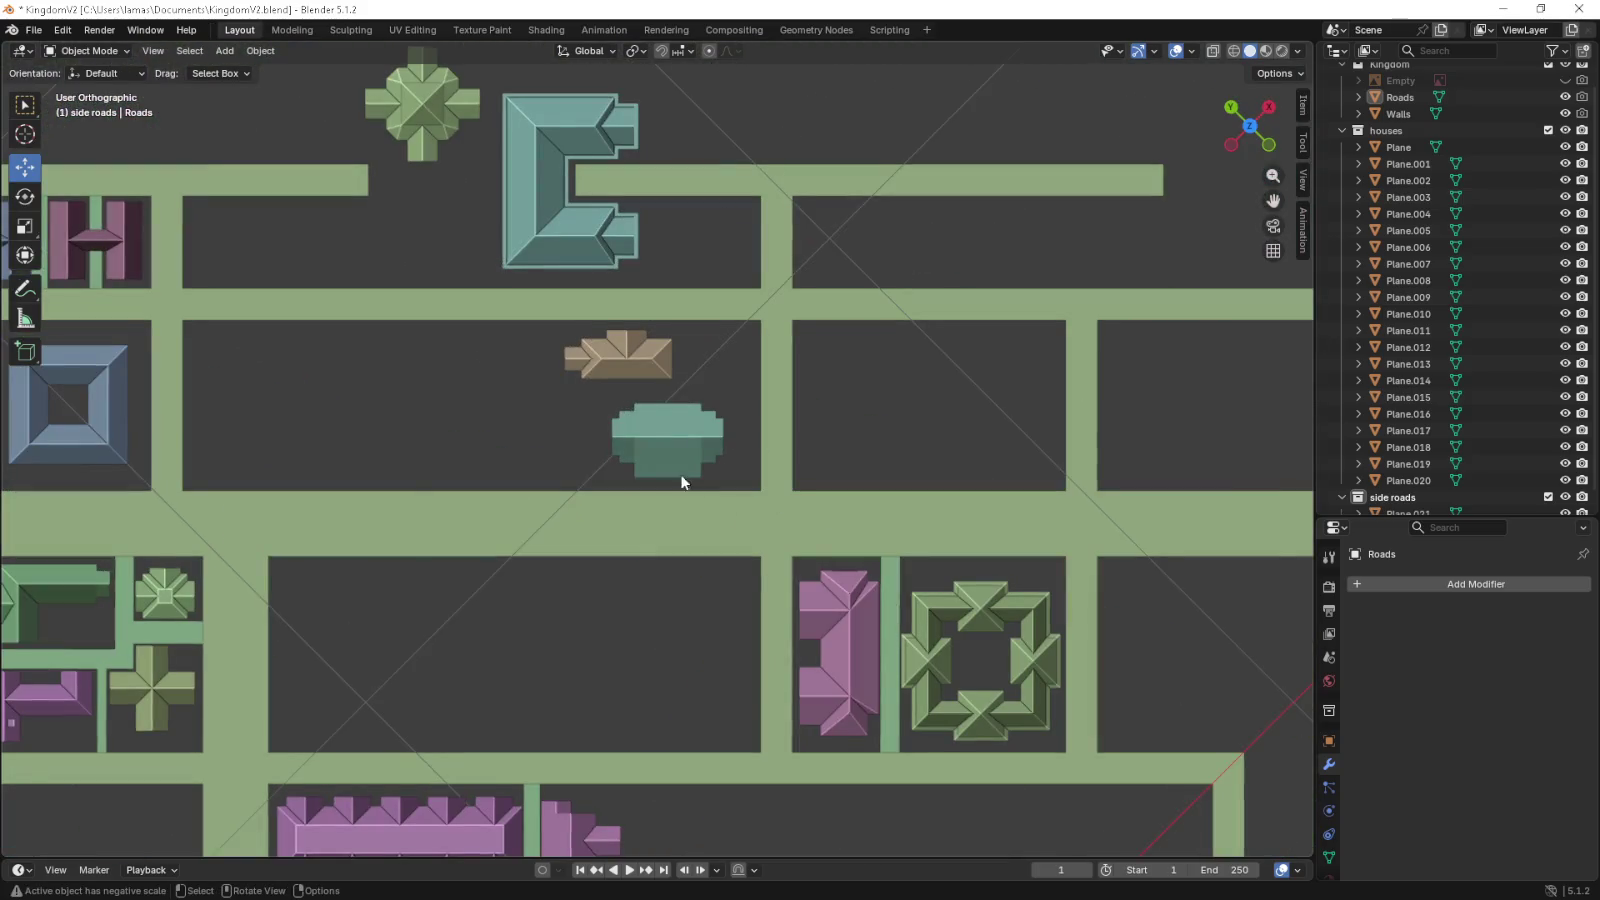
- Shift the teal house Plane.001 slightly within its block
{"action": "left_click", "coordinate": [690, 475]}
{"action": "scroll", "scroll_direction": "up", "scroll_amount": 3}
{"action": "left_click_drag", "start_coordinate": [680, 418], "coordinate": [642, 426]}
{"action": "left_click", "coordinate": [797, 479]}
- Orbit to an angled view and select the town walls in Edit Mode
{"action": "left_click_drag", "start_coordinate": [797, 479], "coordinate": [697, 418]}
{"action": "key", "text": "Tab"}
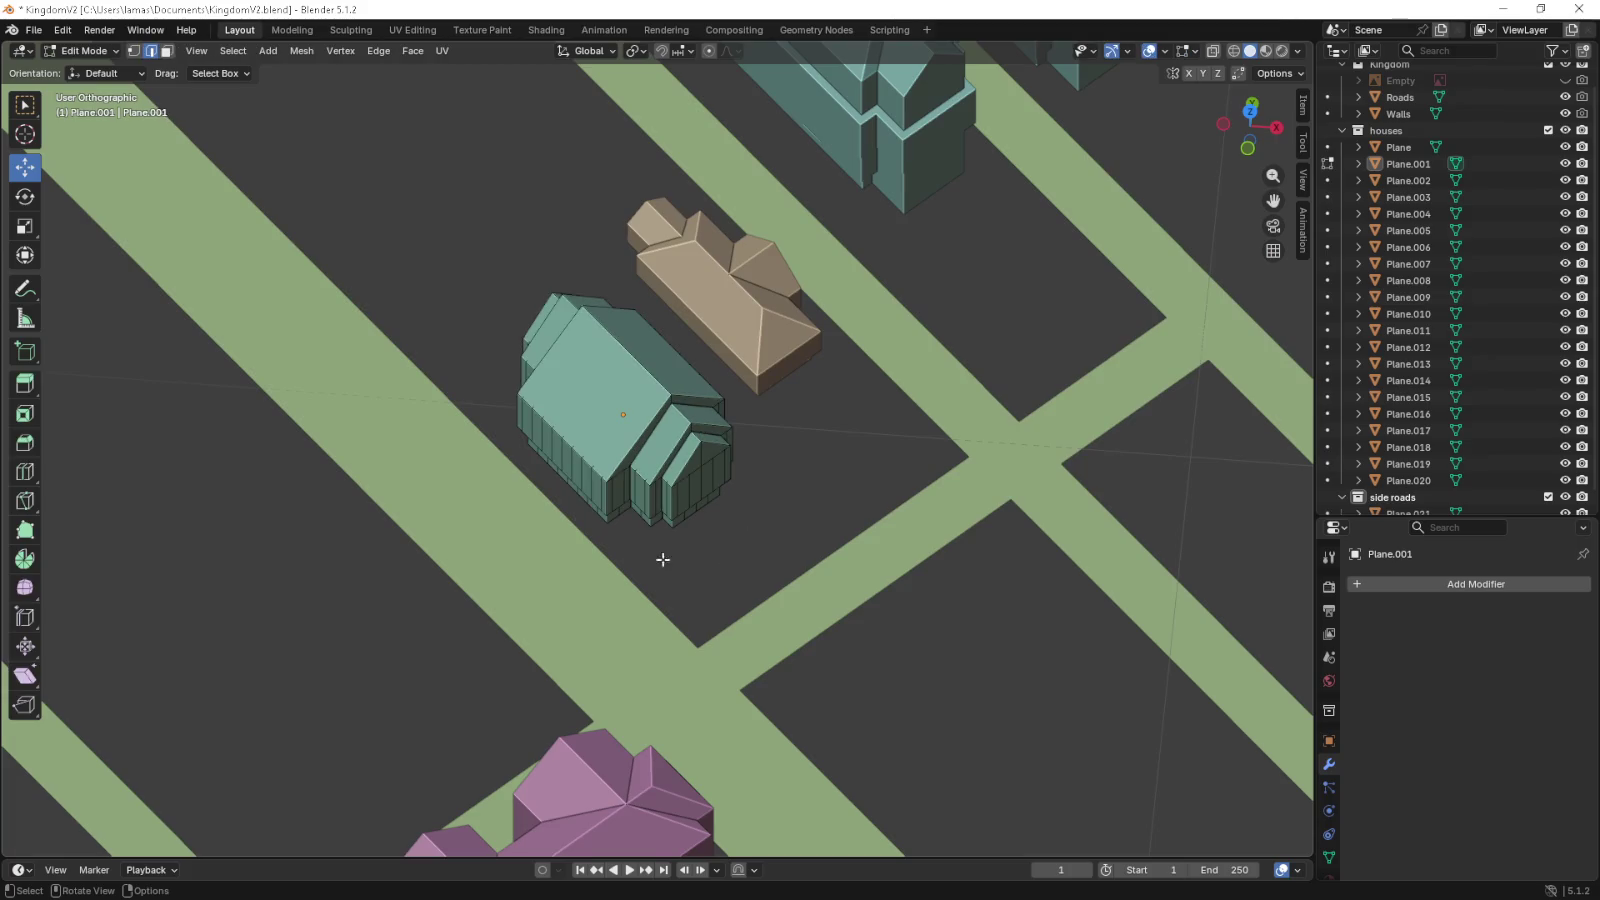
{"action": "scroll", "scroll_direction": "down", "scroll_amount": 3}
{"action": "scroll", "scroll_direction": "down", "scroll_amount": 3}
{"action": "left_click", "coordinate": [918, 385]}
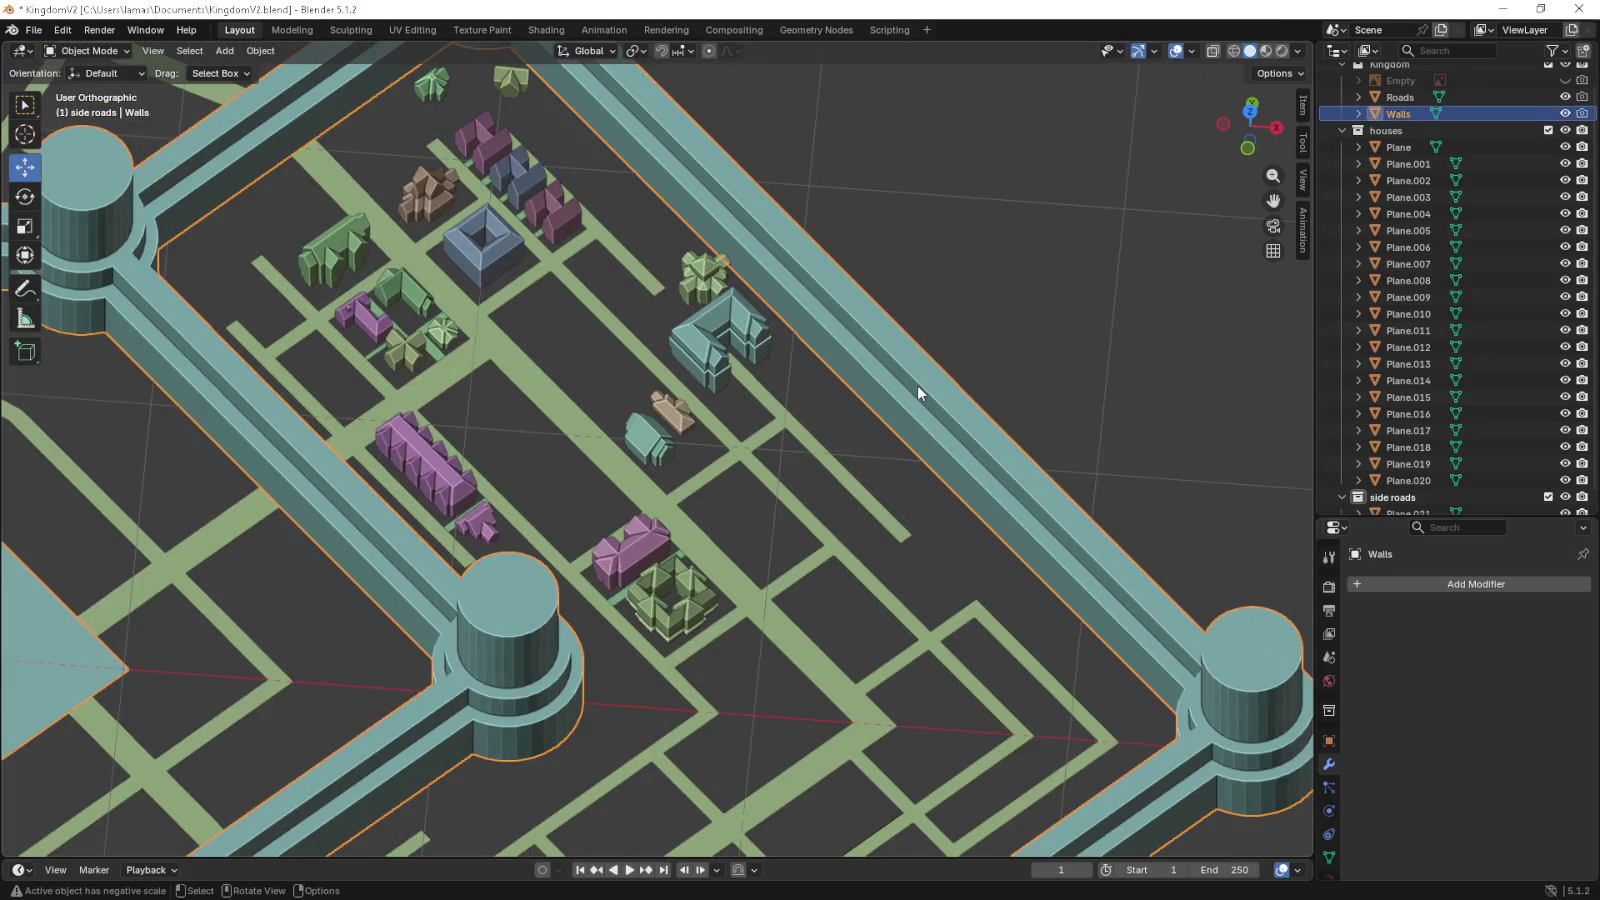
- Switch to perspective and orbit to frame the entire walled town
{"action": "key", "text": "KP_5"}
{"action": "scroll", "scroll_direction": "down", "scroll_amount": 3}
{"action": "left_click_drag", "start_coordinate": [989, 364], "coordinate": [978, 455]}
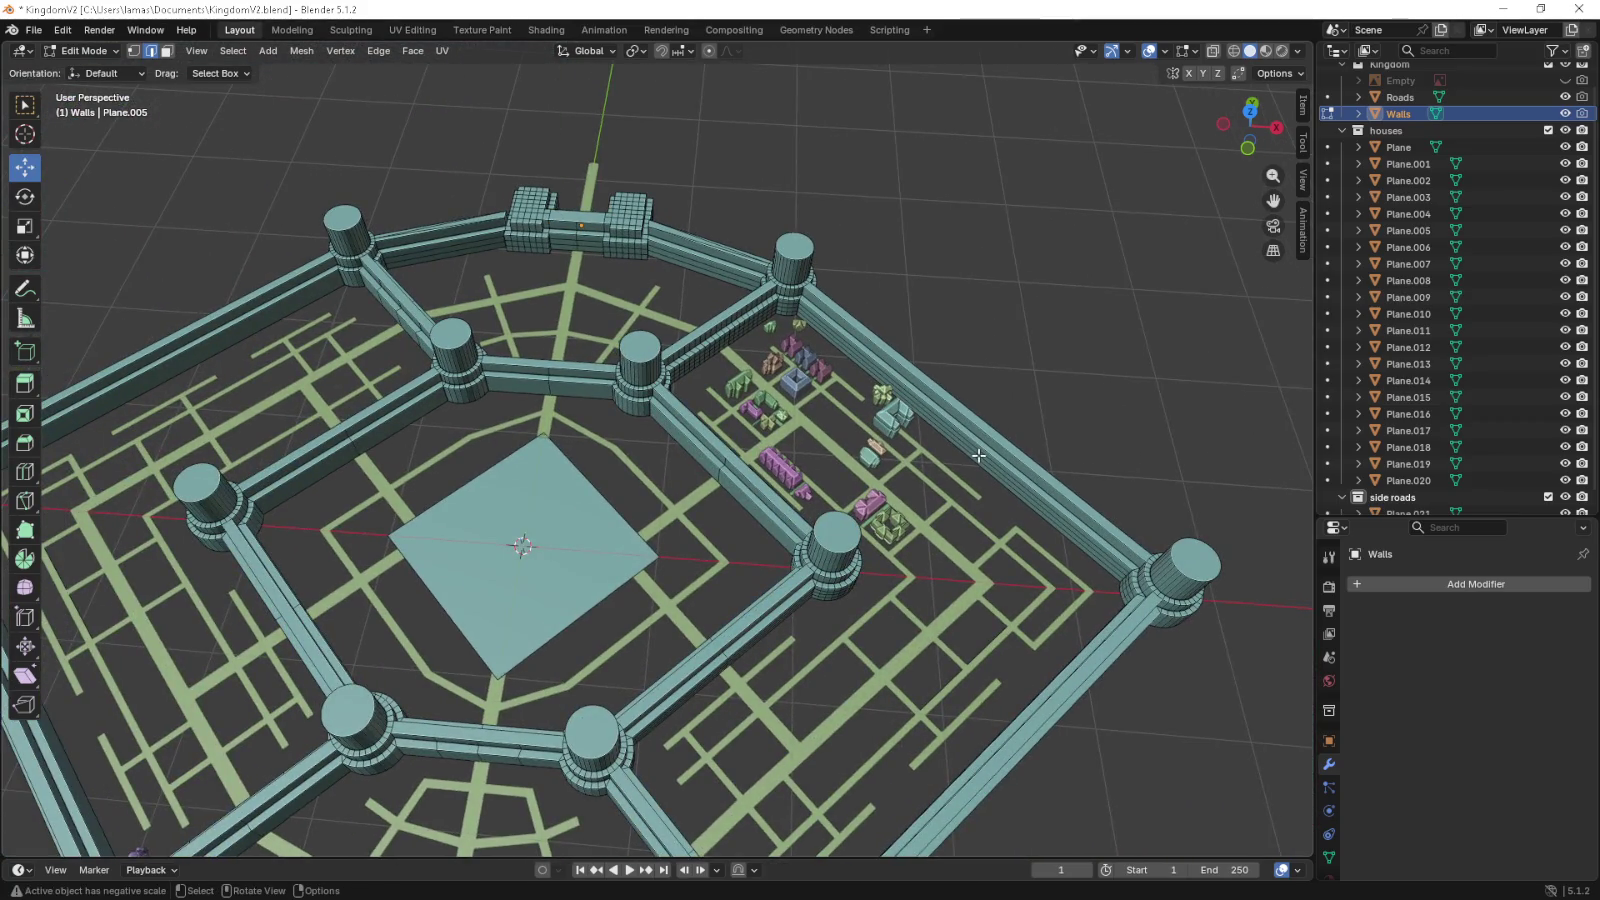
{"action": "left_click_drag", "start_coordinate": [774, 515], "coordinate": [822, 435]}
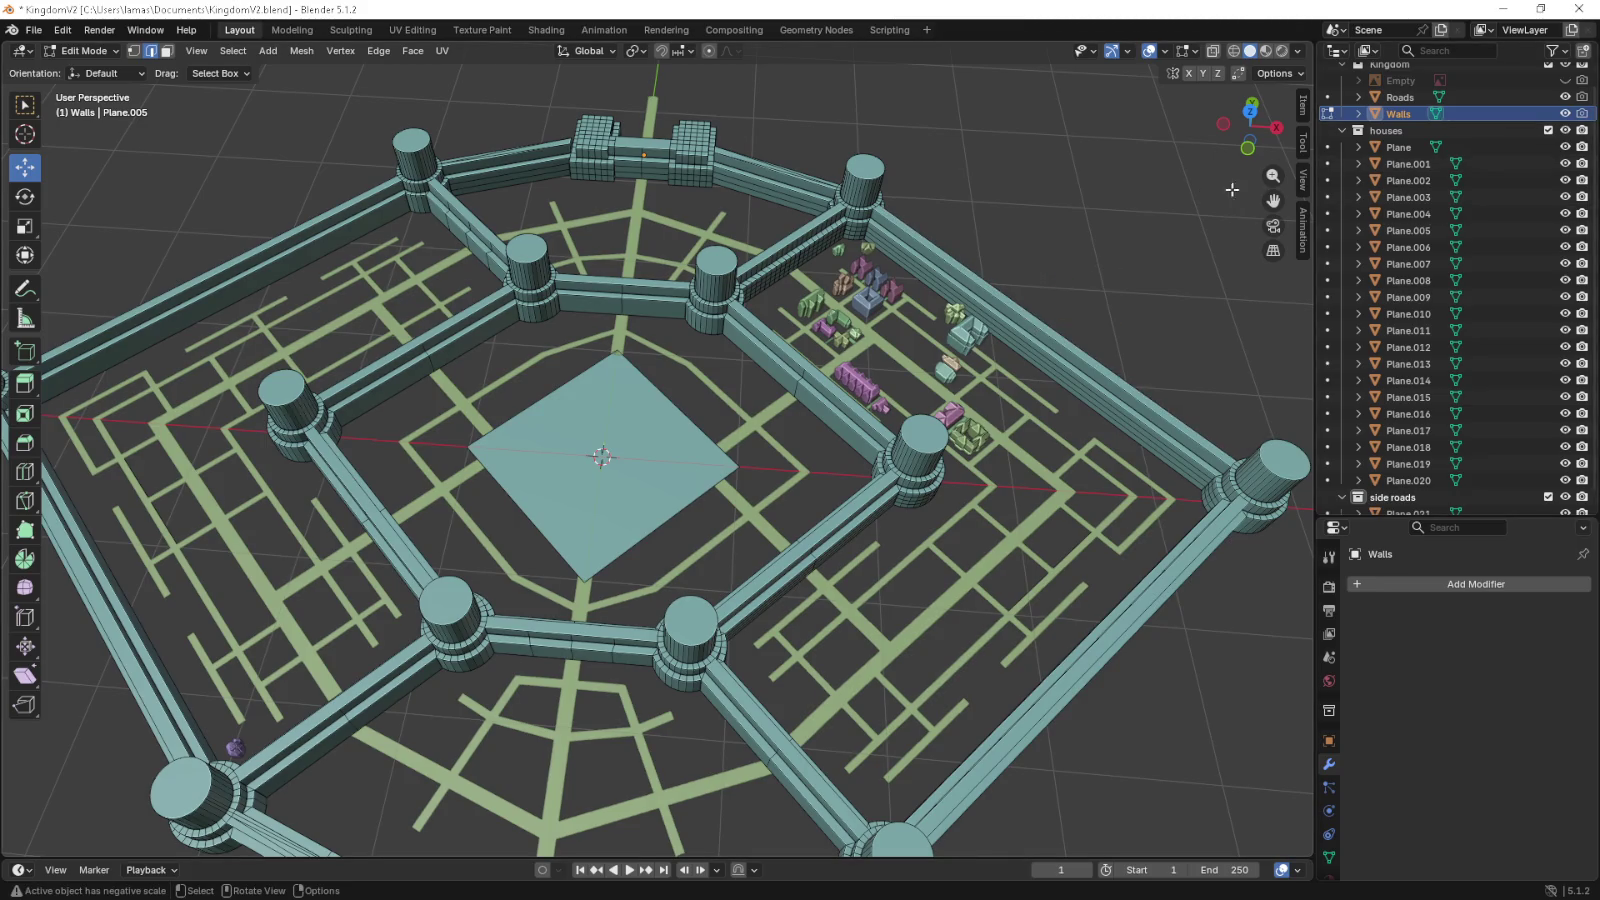
- Hide the Kingdom walls and roads and view the city from directly above
{"action": "scroll", "scroll_direction": "up", "scroll_amount": 3}
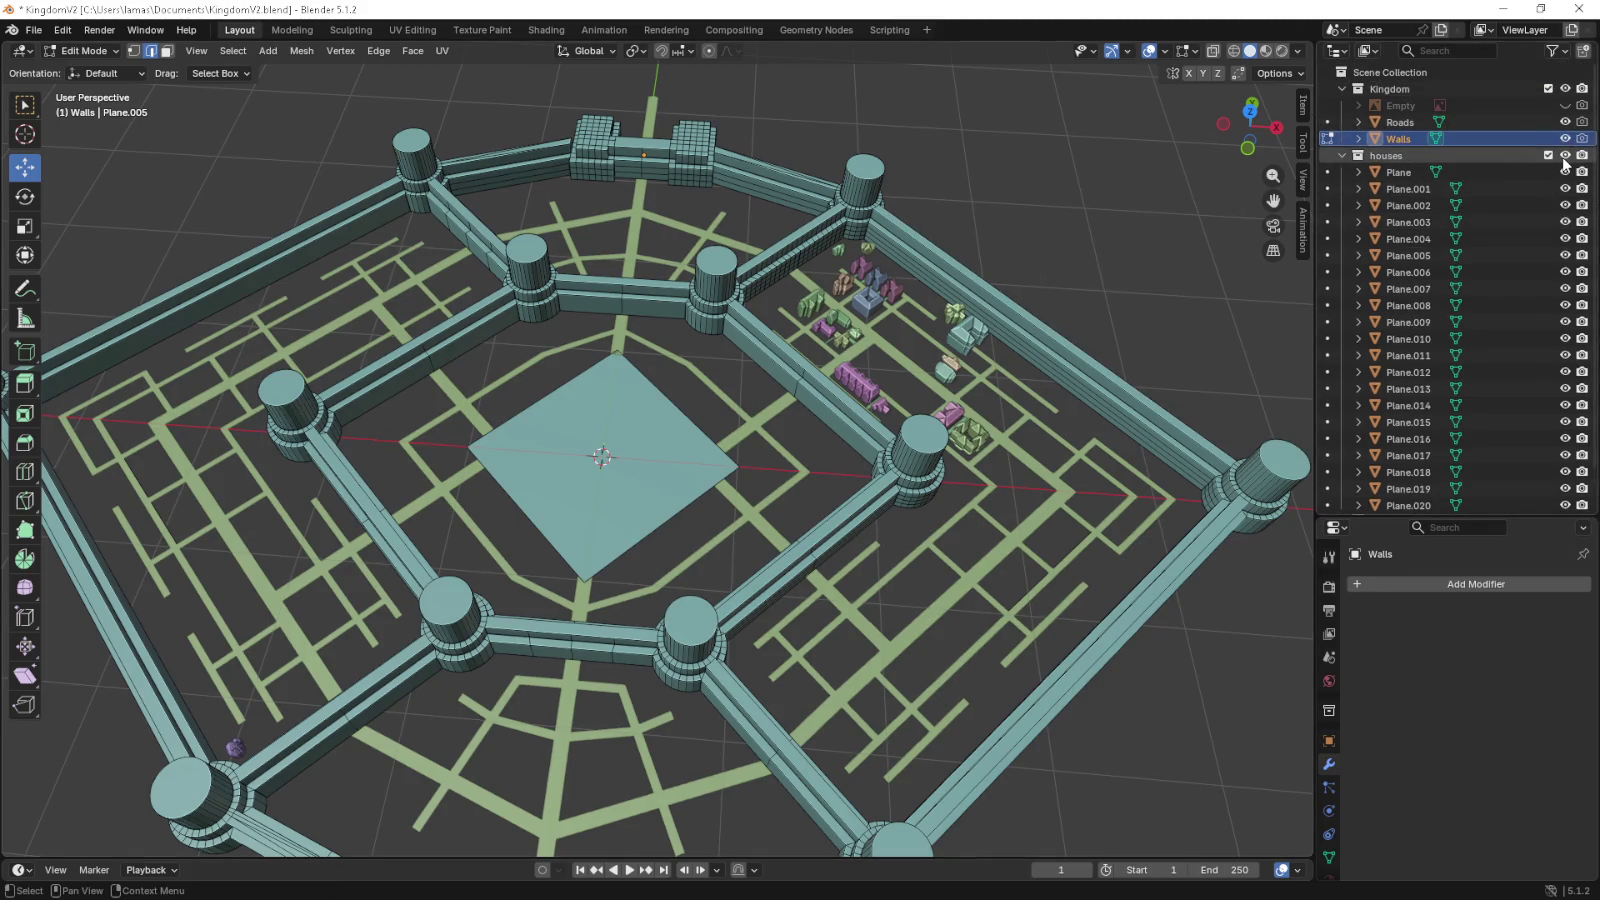
{"action": "left_click", "coordinate": [1565, 88]}
{"action": "left_click_drag", "start_coordinate": [851, 508], "coordinate": [851, 522]}
{"action": "key", "text": "KP_7"}
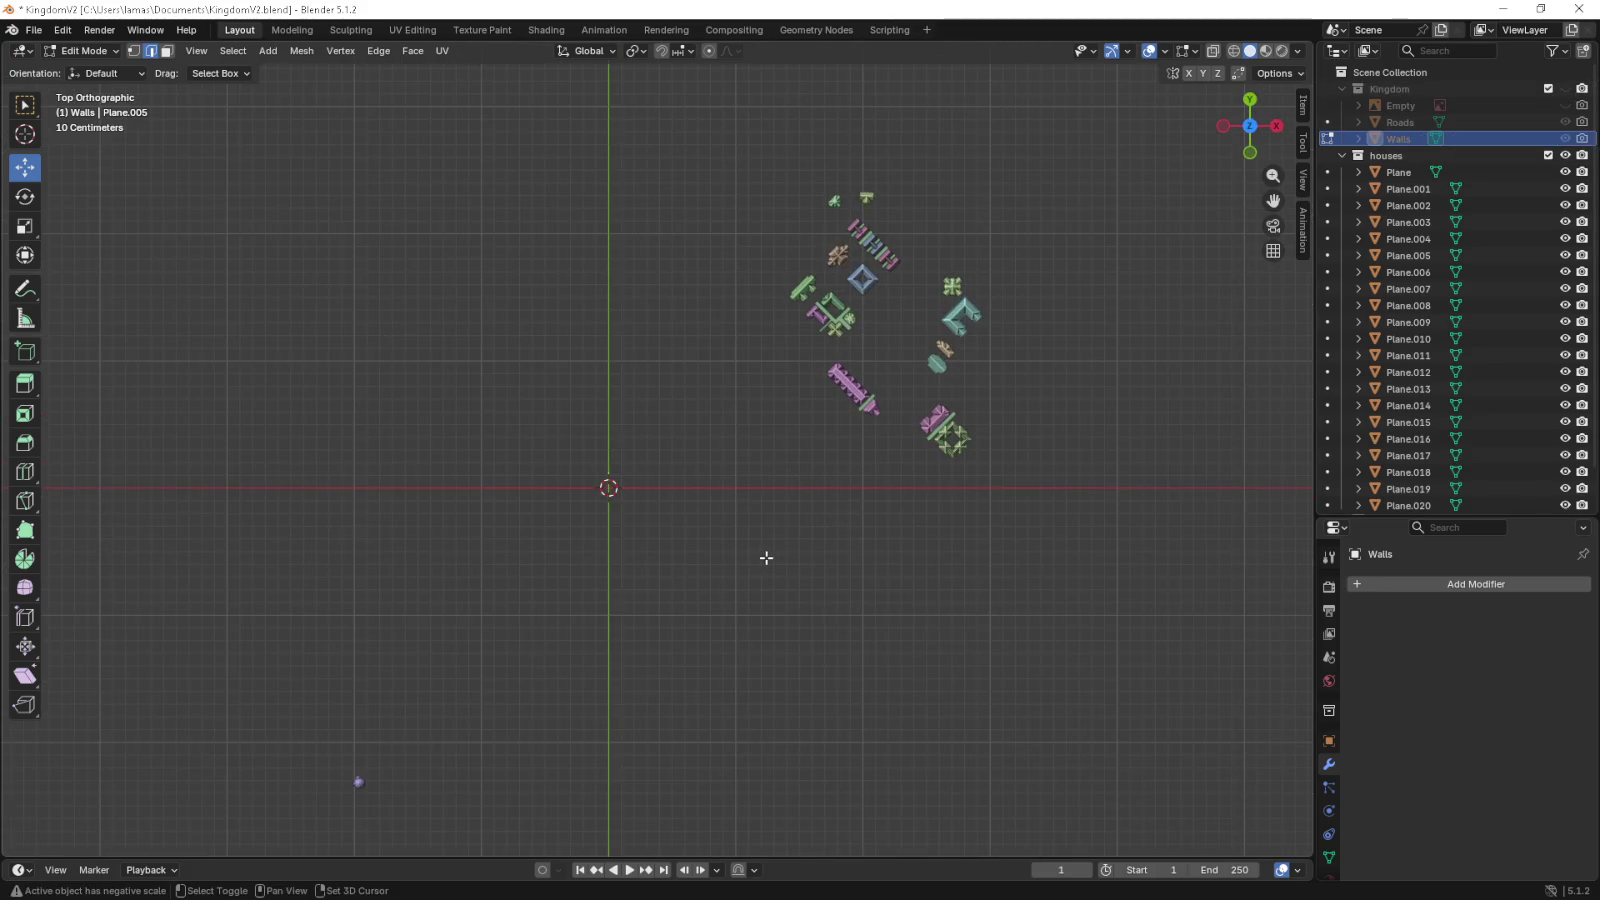
{"action": "scroll", "scroll_direction": "up", "scroll_amount": 3}
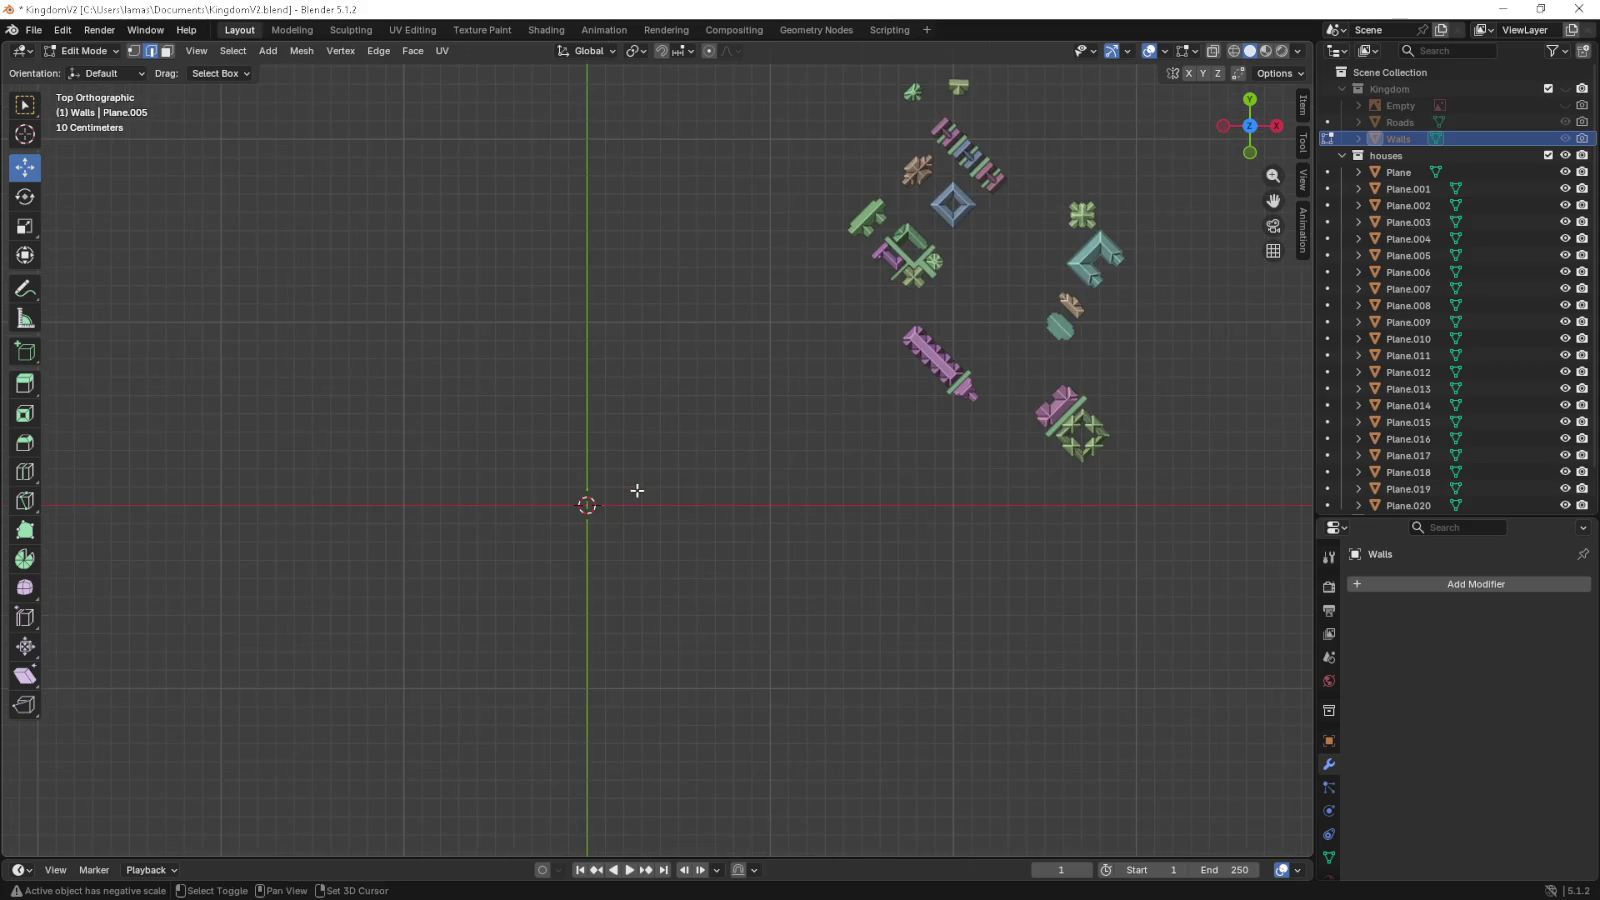
- Add a trial plane, then undo it and return to object mode
{"action": "key", "text": "shift+a"}
{"action": "left_click", "coordinate": [636, 490]}
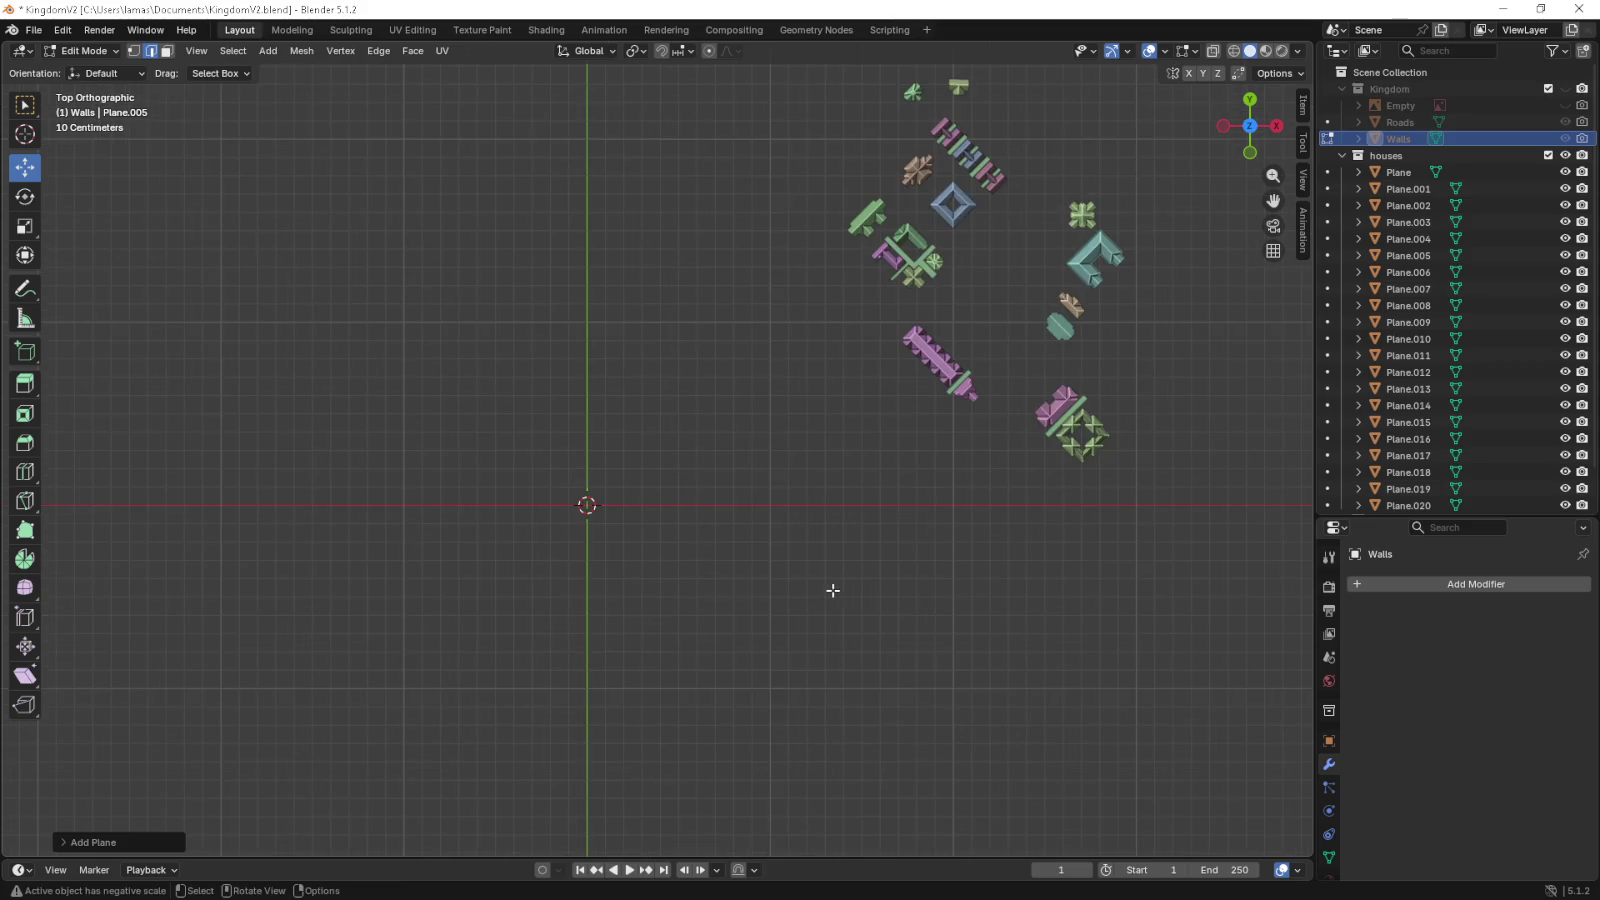
{"action": "key", "text": "ctrl+z"}
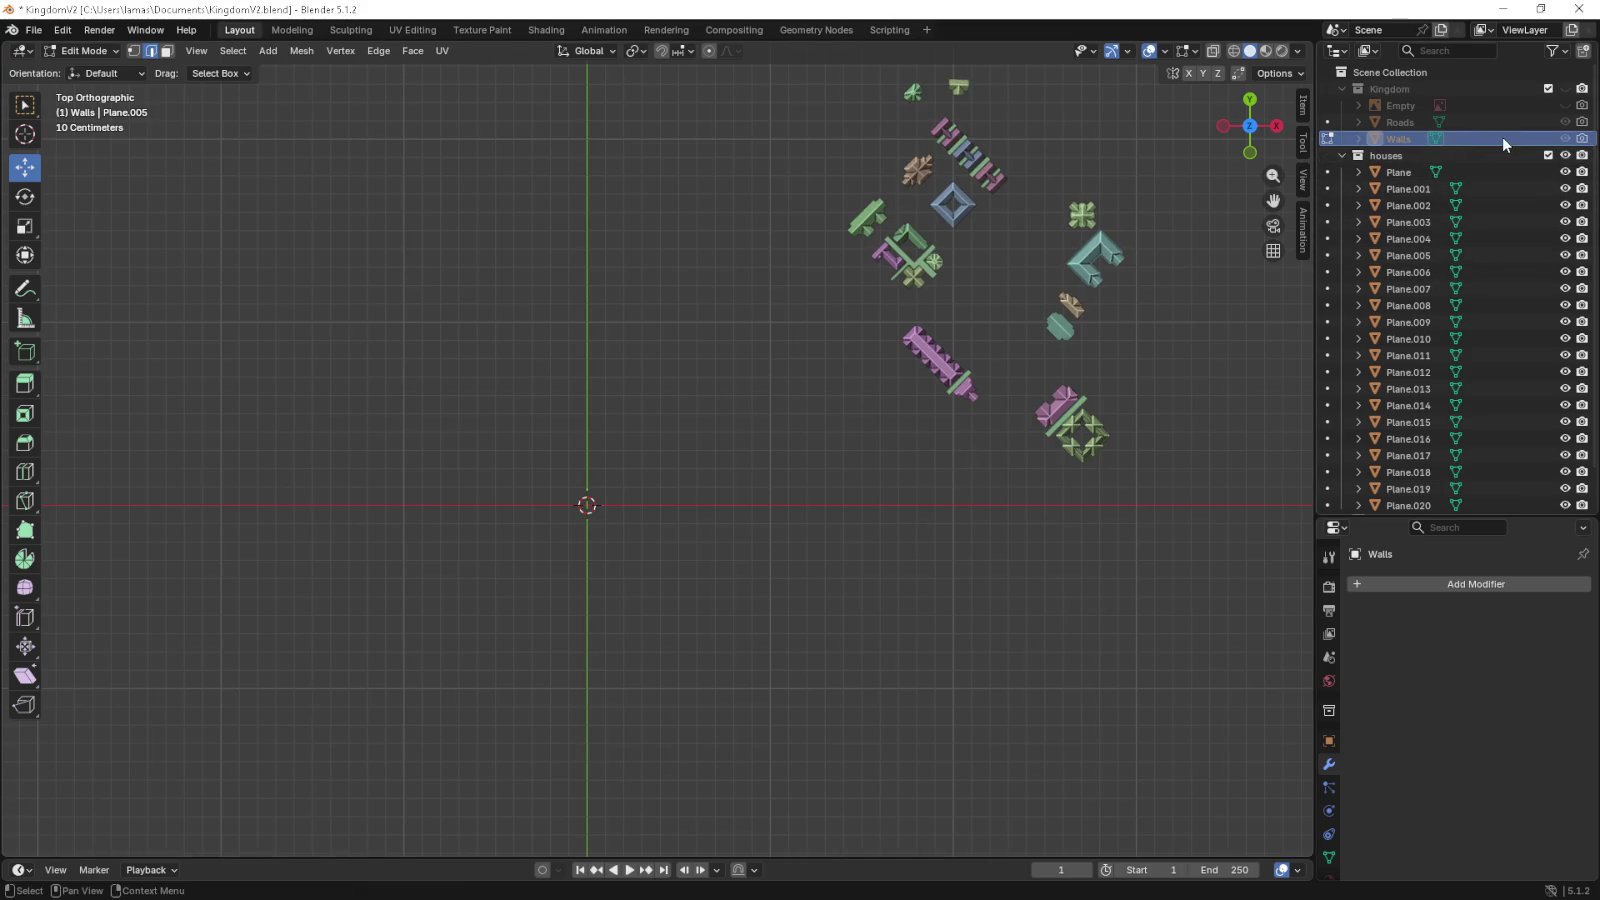
{"action": "key", "text": "Tab"}
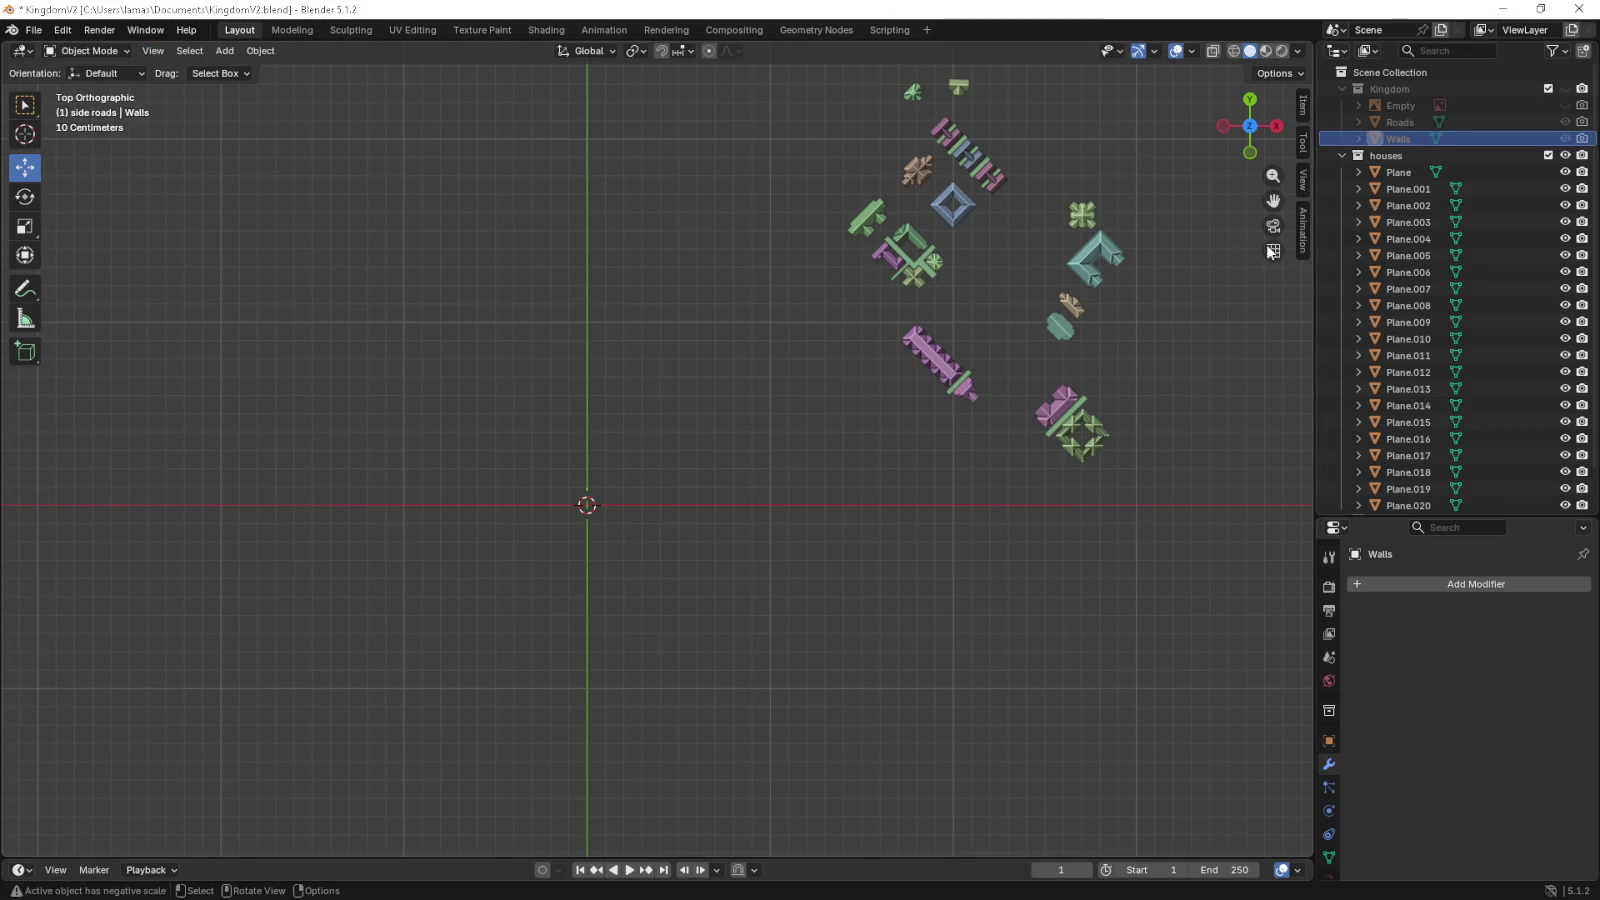
- Make houses the active collection, with the Kingdom collection hidden again
{"action": "left_click", "coordinate": [1565, 88]}
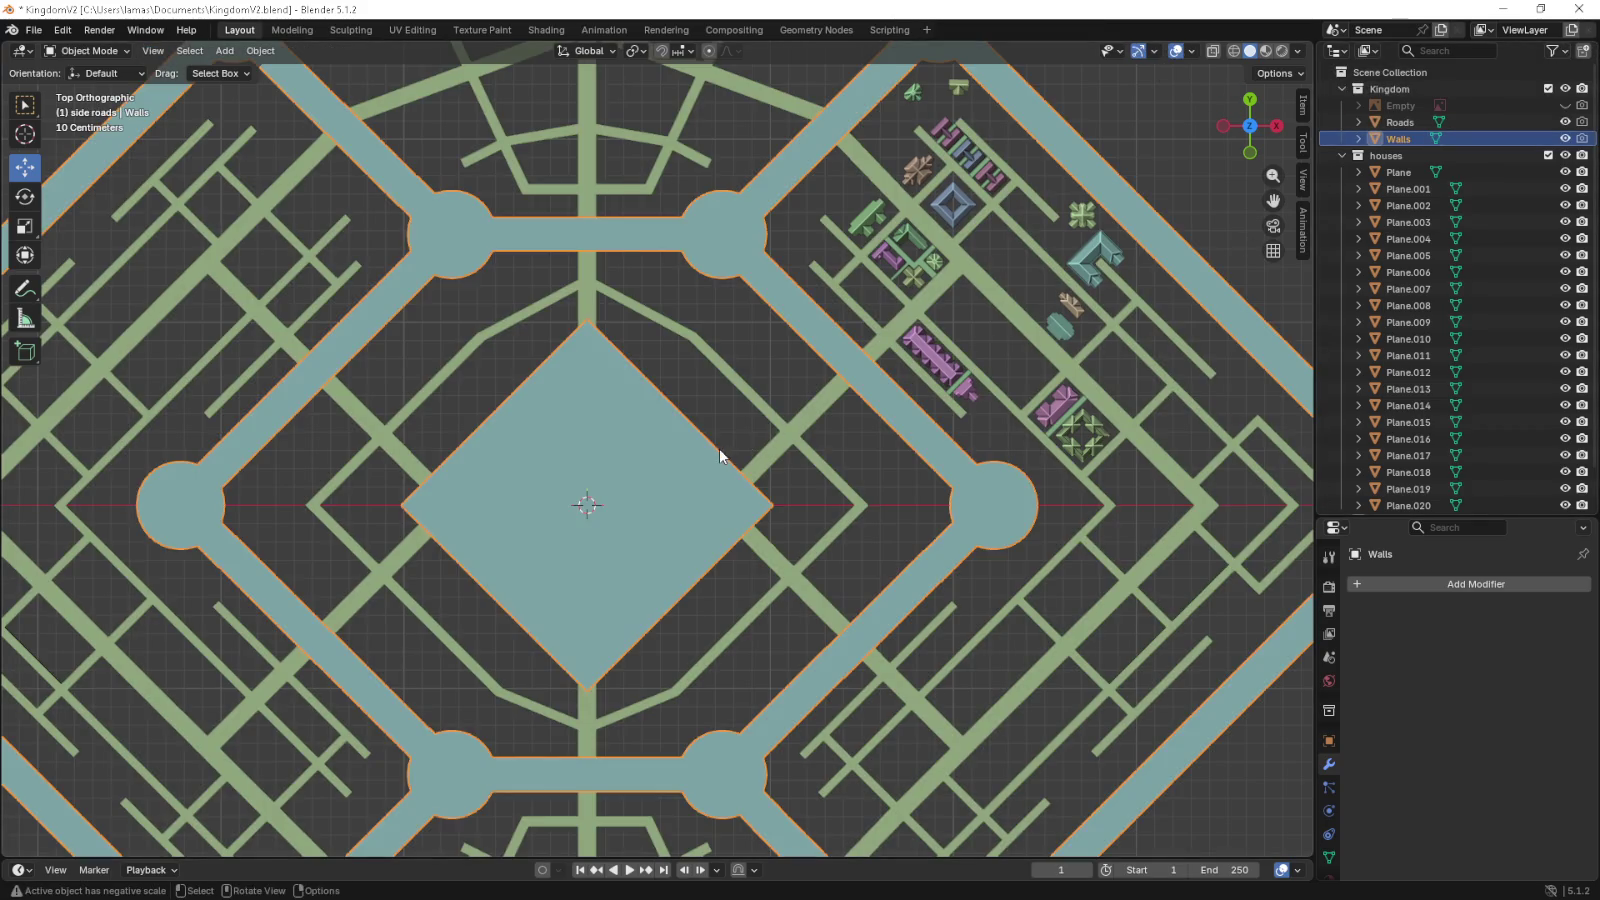
{"action": "scroll", "scroll_direction": "down", "scroll_amount": 3}
{"action": "scroll", "scroll_direction": "up", "scroll_amount": 3}
{"action": "left_click", "coordinate": [1446, 156]}
{"action": "left_click", "coordinate": [1566, 88]}
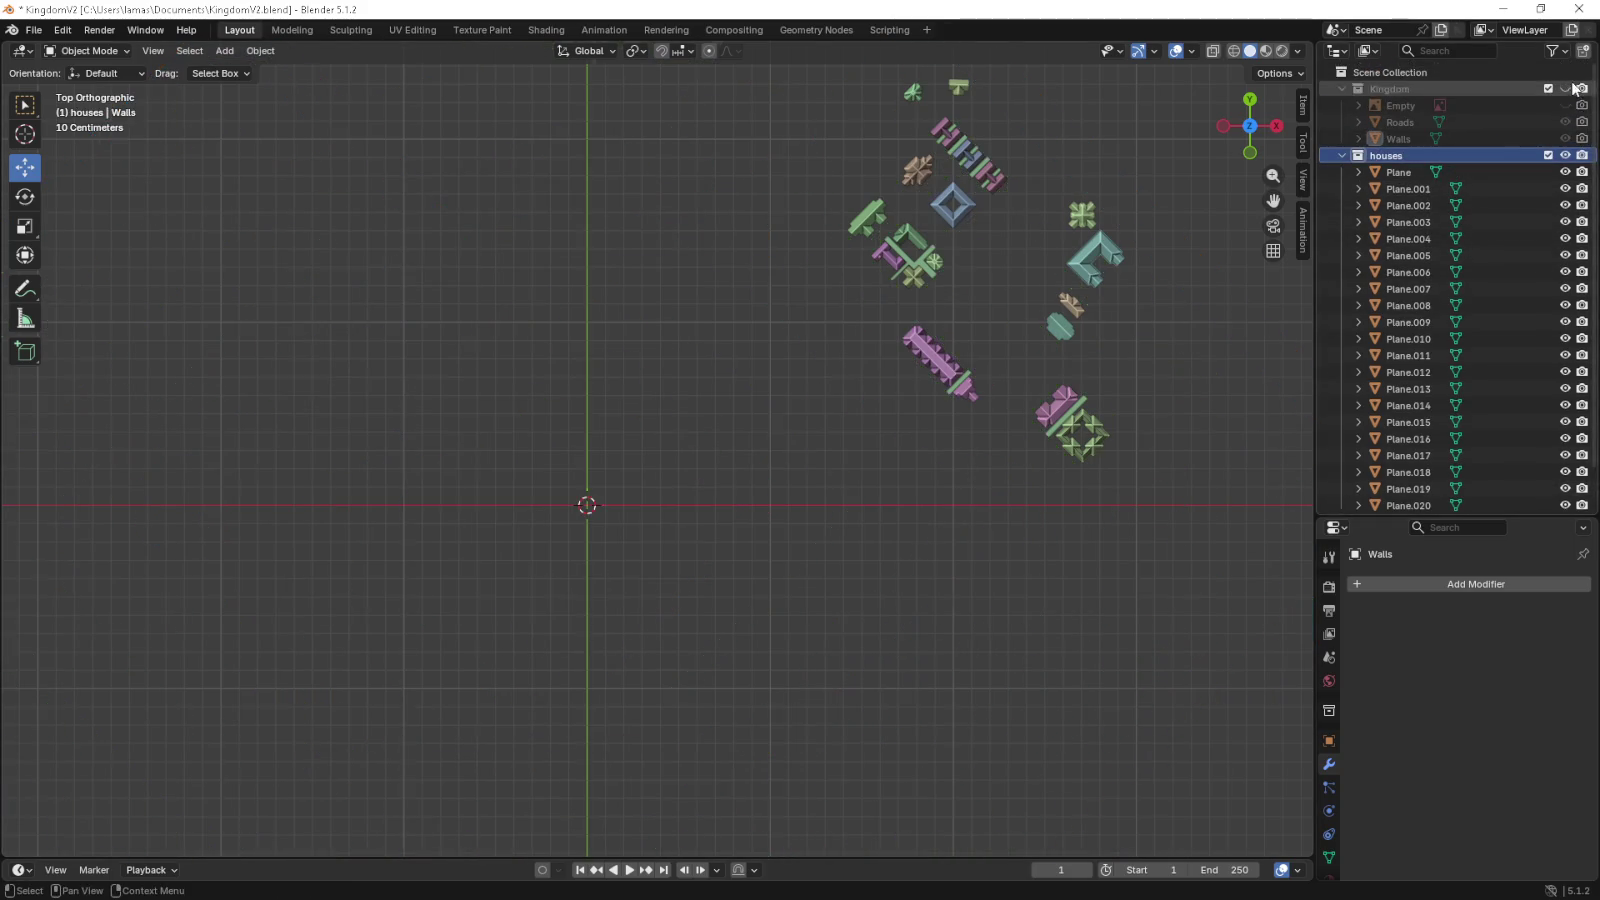
{"action": "key", "text": "shift+a"}
- Add Plane.022 to houses, scale it to about 0.2, and enter Edit Mode
{"action": "left_click", "coordinate": [952, 396]}
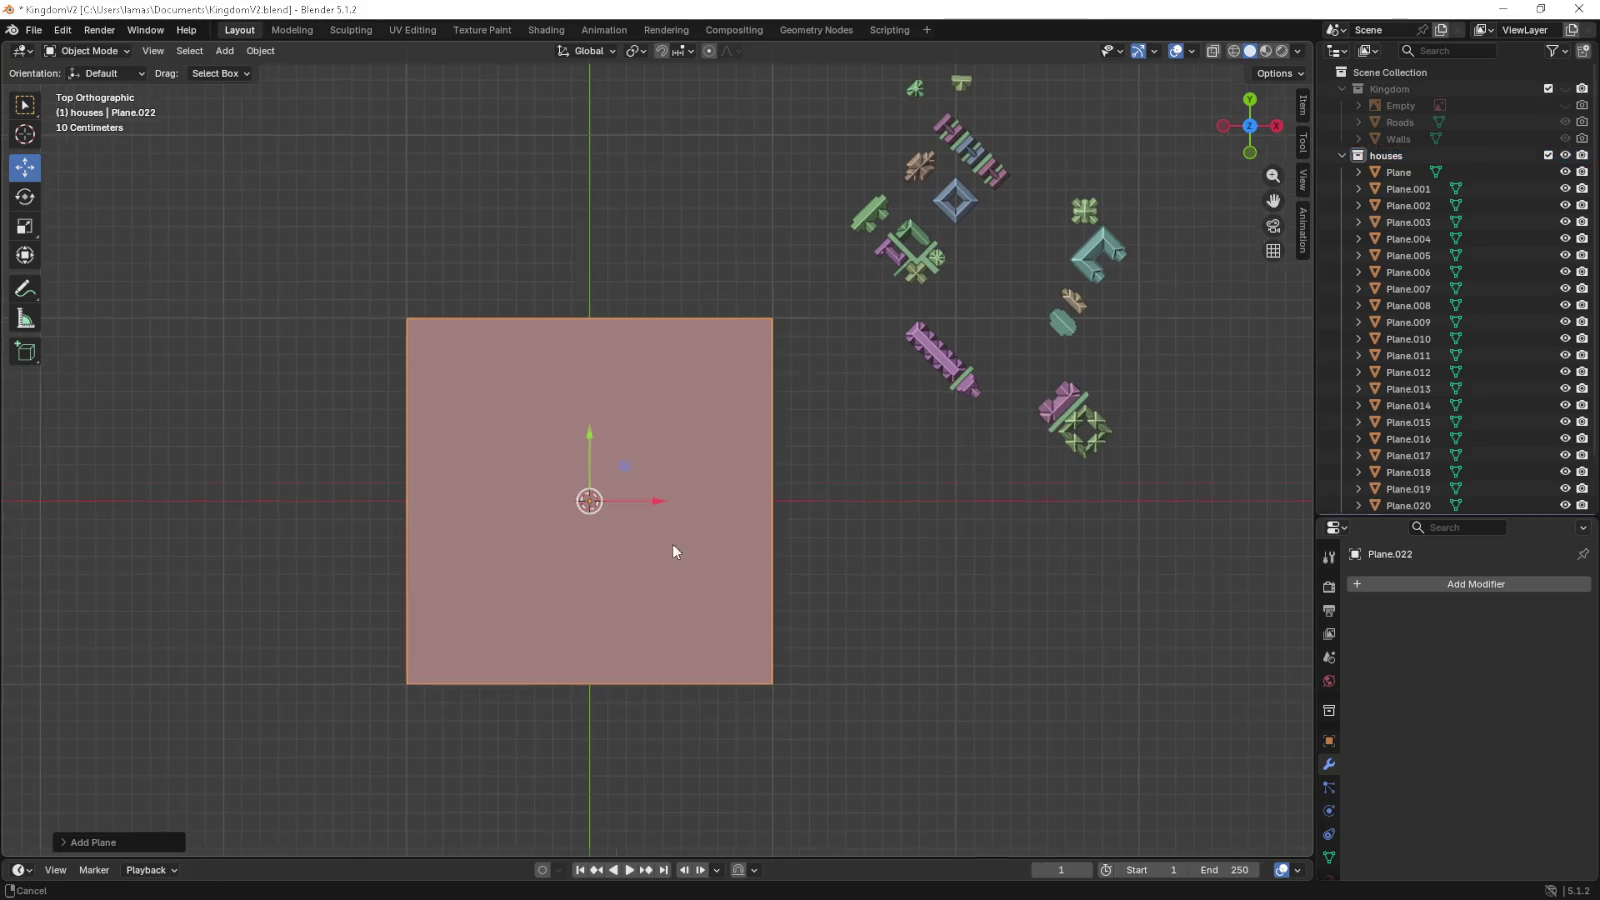
{"action": "key", "text": "KP_Decimal"}
{"action": "key", "text": "s"}
{"action": "left_click", "coordinate": [725, 498]}
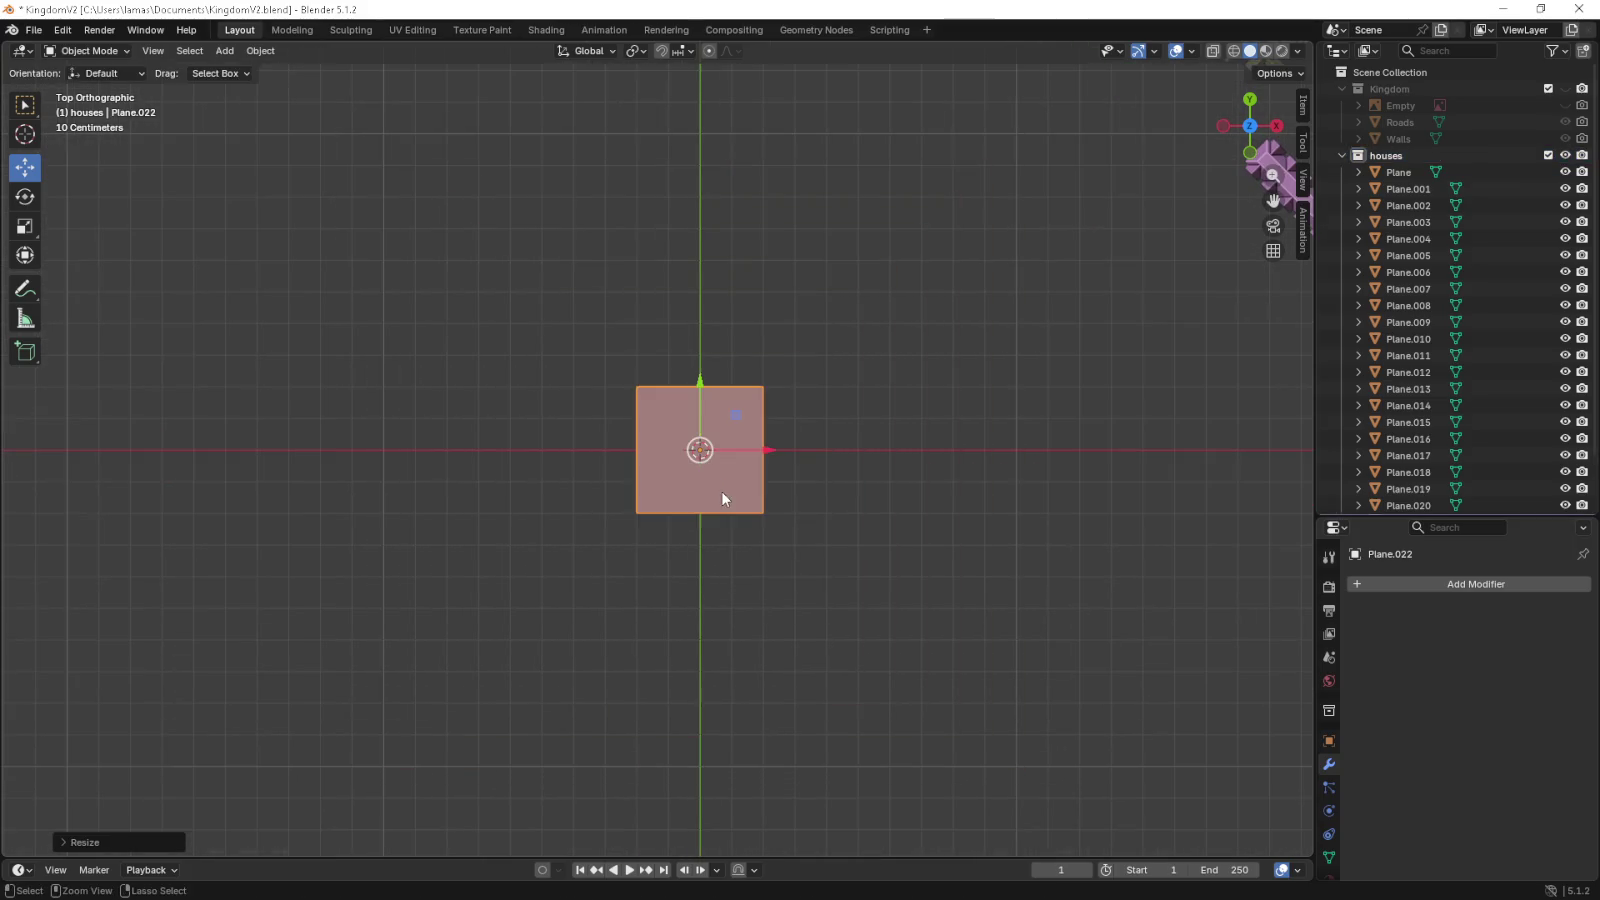
{"action": "scroll", "scroll_direction": "up", "scroll_amount": 3}
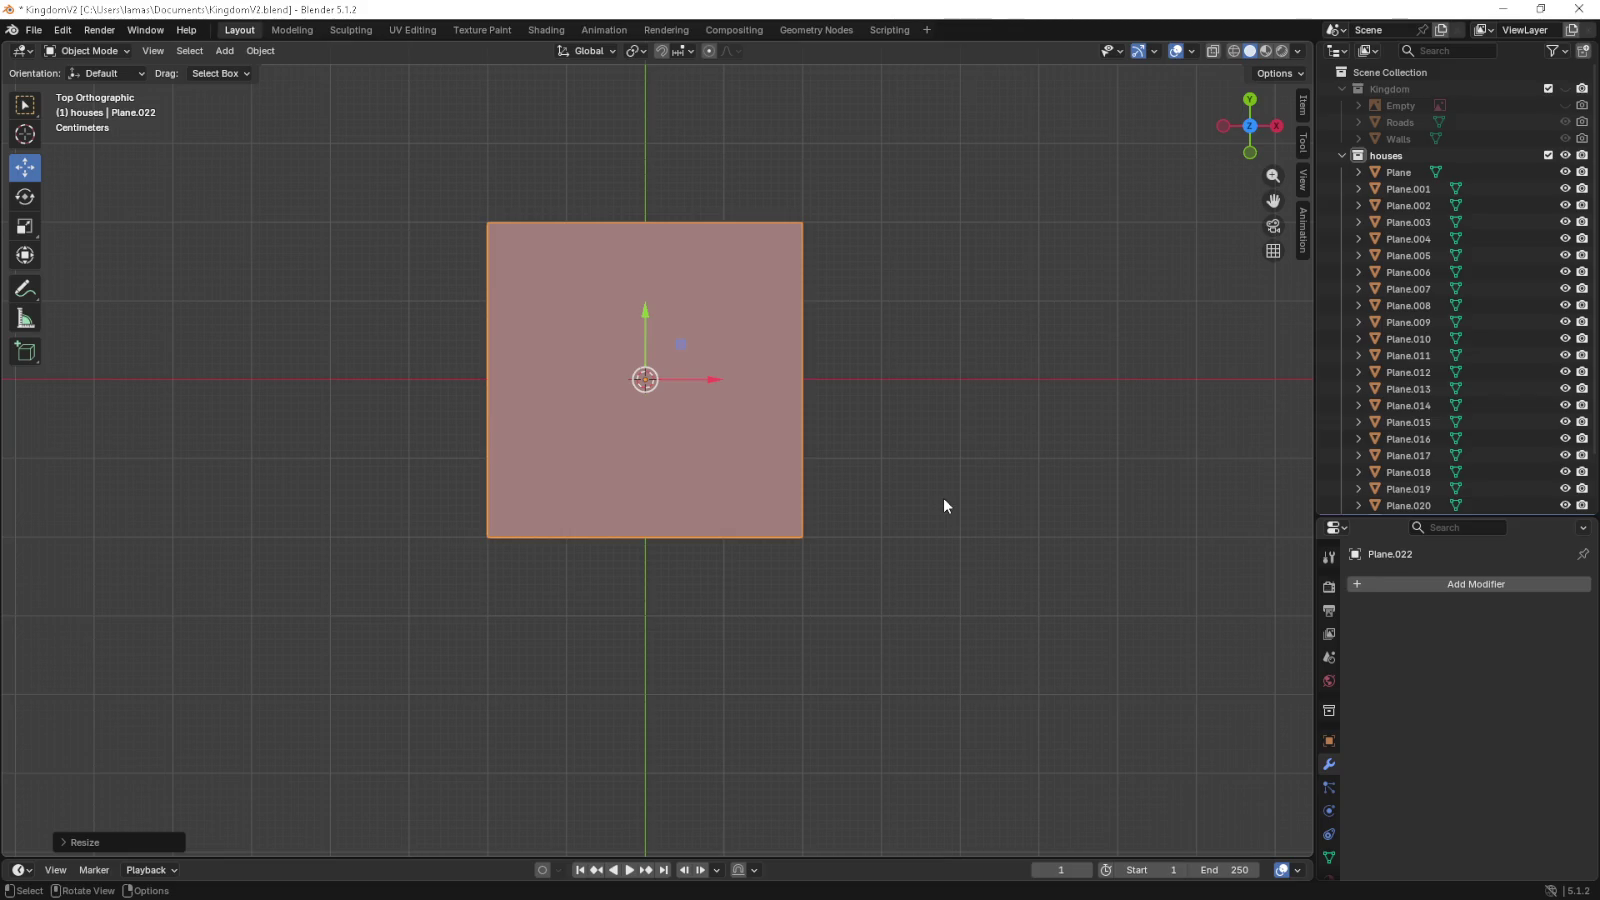
{"action": "scroll", "scroll_direction": "up", "scroll_amount": 3}
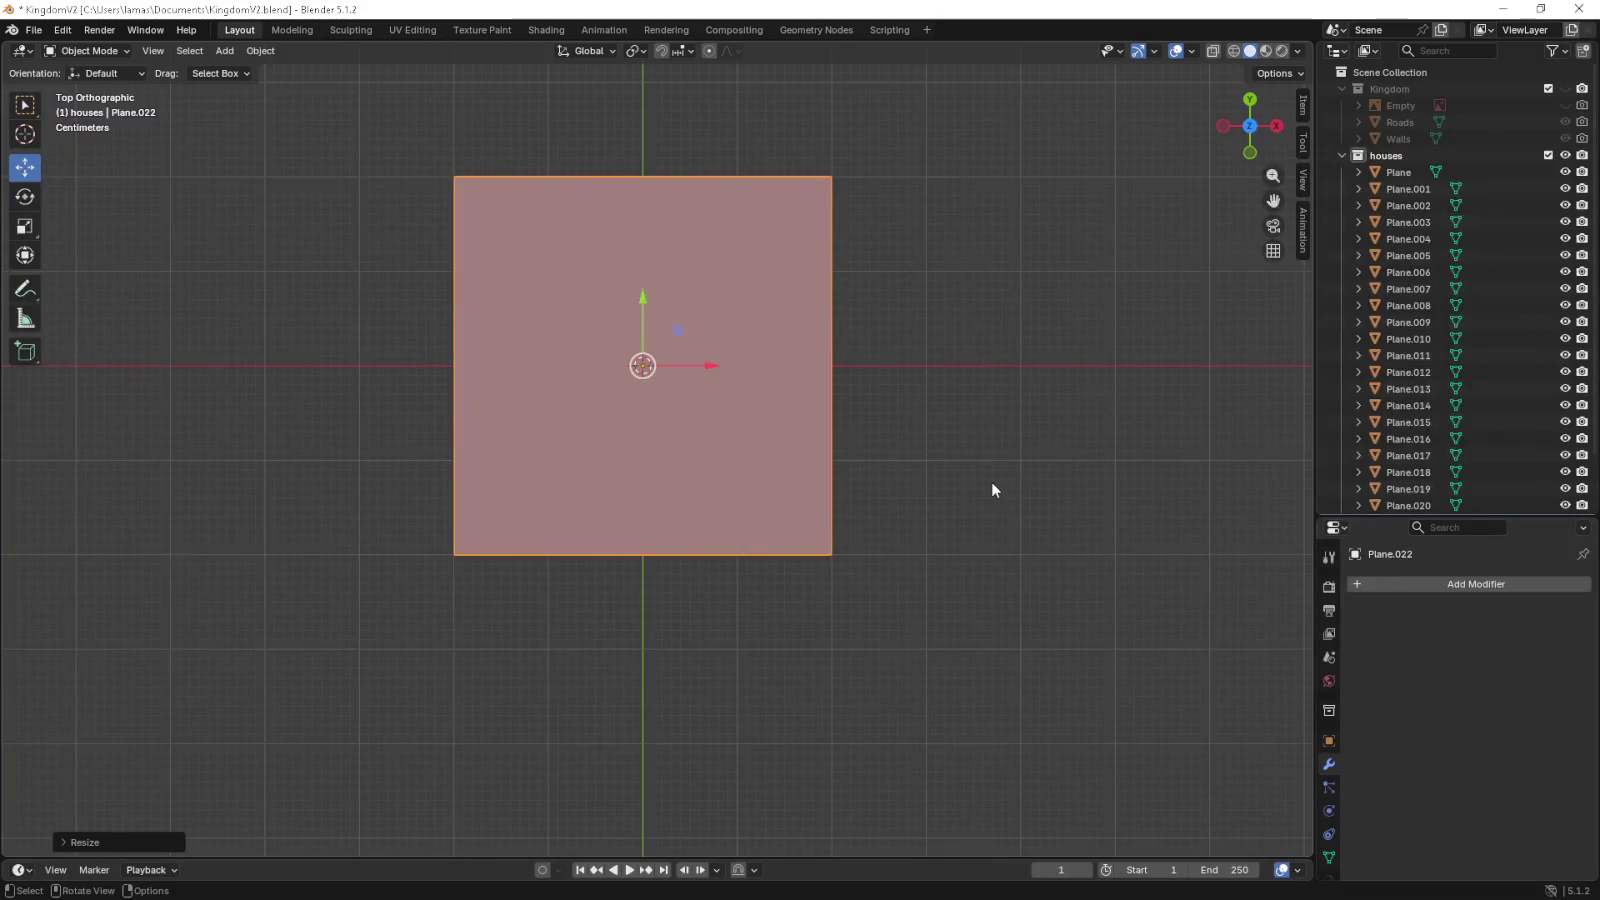
{"action": "left_click", "coordinate": [88, 50]}
{"action": "left_click", "coordinate": [103, 84]}
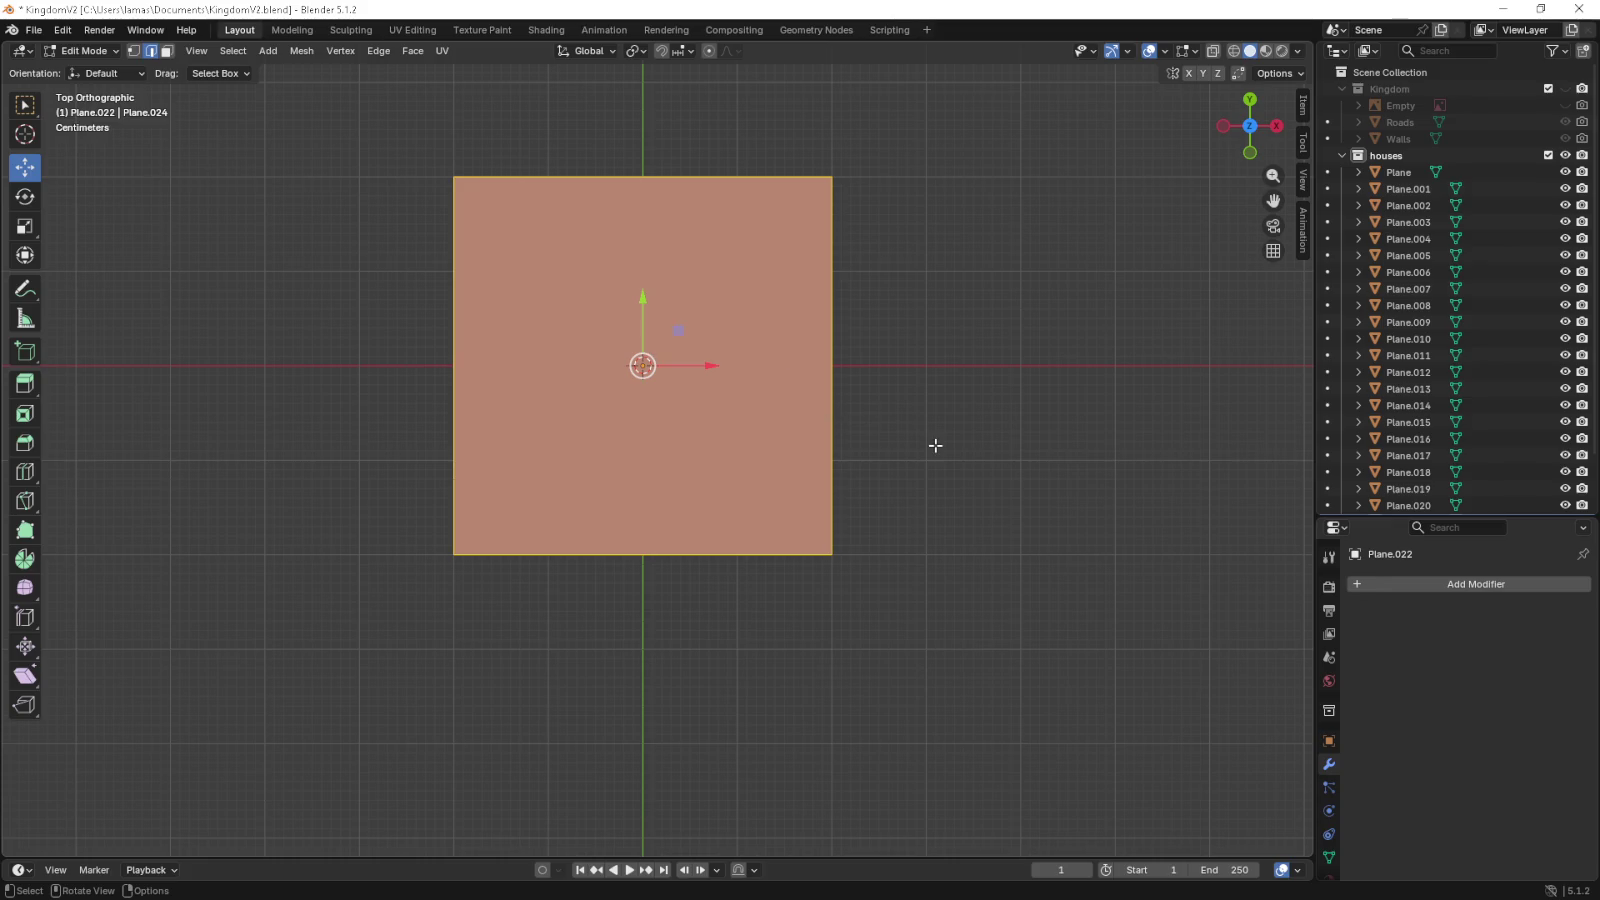
- Loop-cut the plane three times each way into an even 4×4 grid
{"action": "scroll", "scroll_direction": "down", "scroll_amount": 3}
{"action": "key", "text": "ctrl+r"}
{"action": "scroll", "scroll_direction": "up", "scroll_amount": 3}
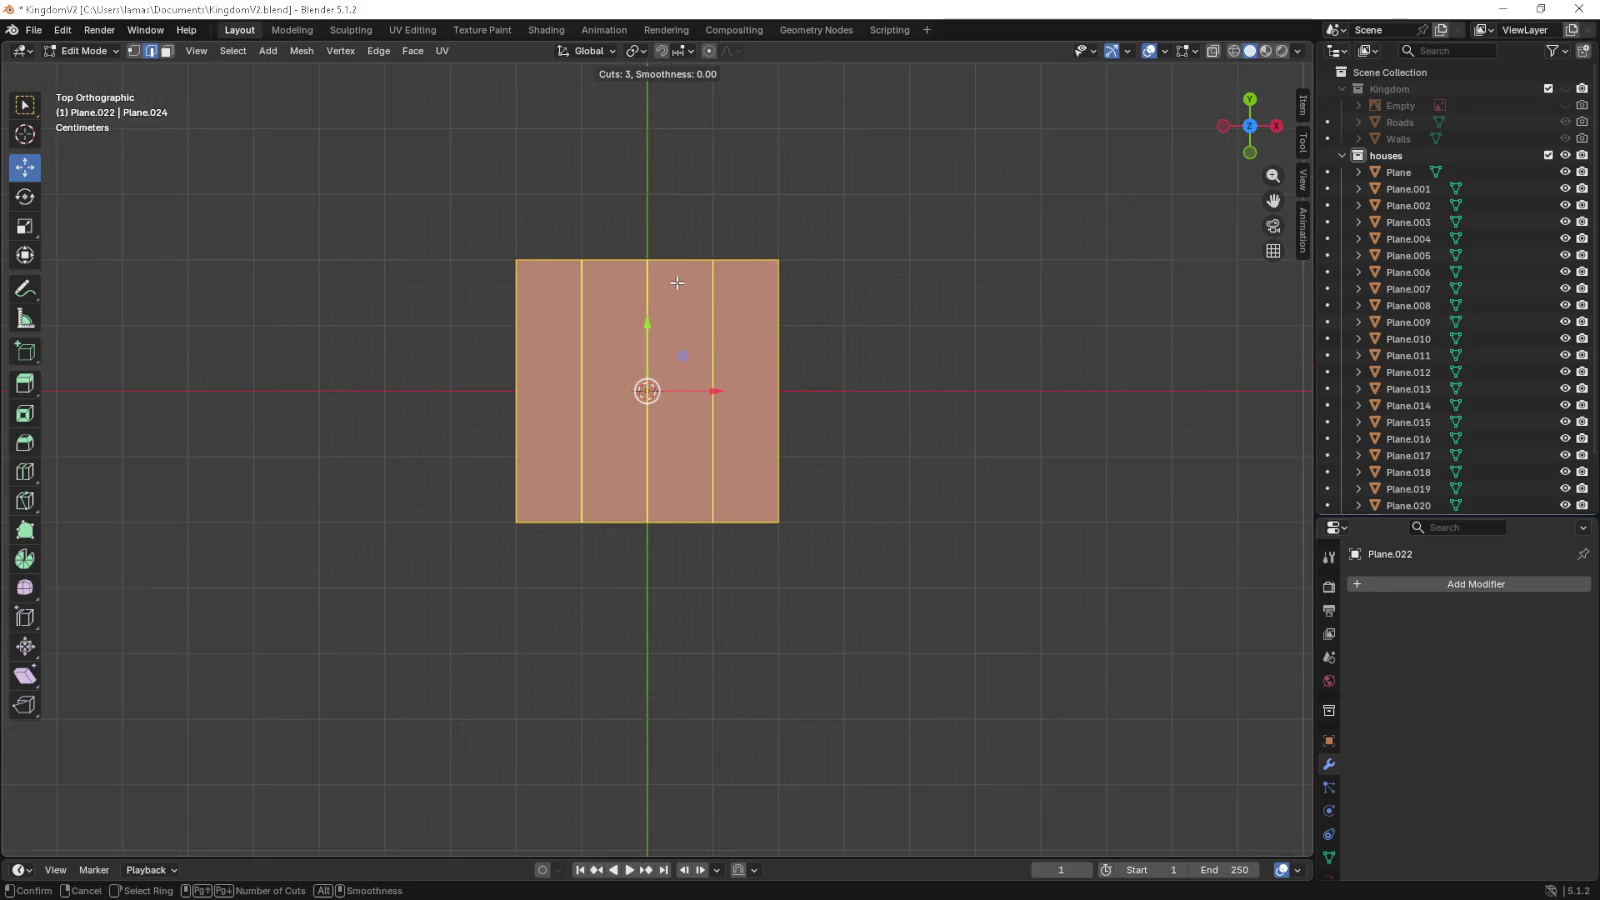
{"action": "left_click", "coordinate": [760, 348]}
{"action": "right_click", "coordinate": [760, 348]}
{"action": "key", "text": "ctrl+r"}
{"action": "left_click", "coordinate": [772, 352]}
{"action": "right_click", "coordinate": [772, 352]}
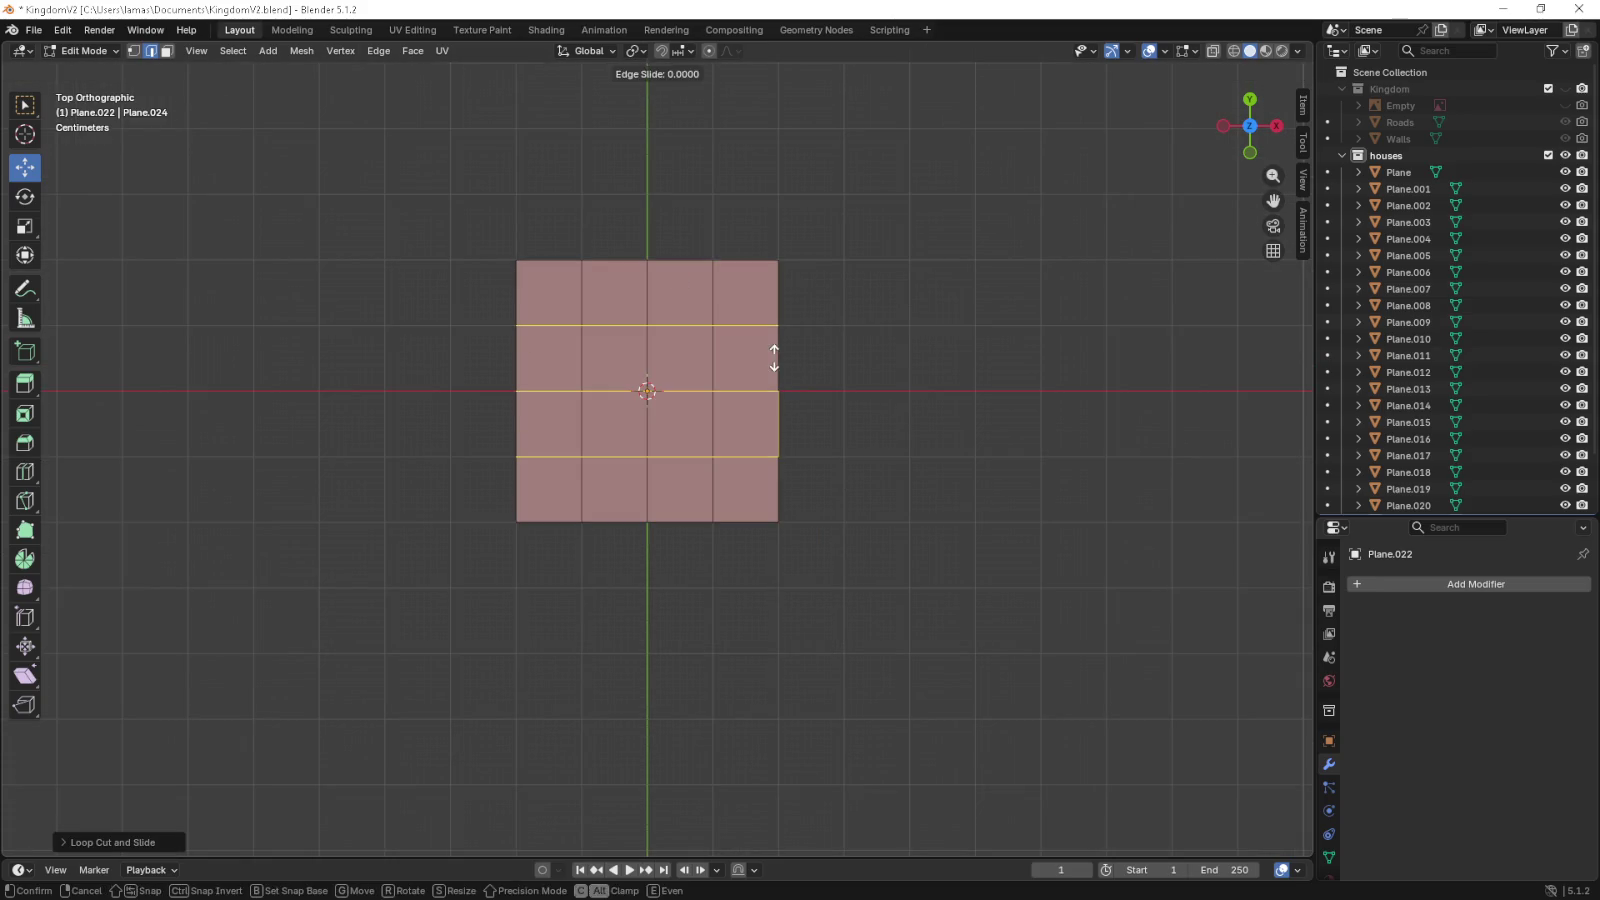
- Extrude the two middle bottom edges downward to form the front arm
{"action": "scroll", "scroll_direction": "up", "scroll_amount": 3}
{"action": "left_click_drag", "start_coordinate": [832, 393], "coordinate": [950, 325]}
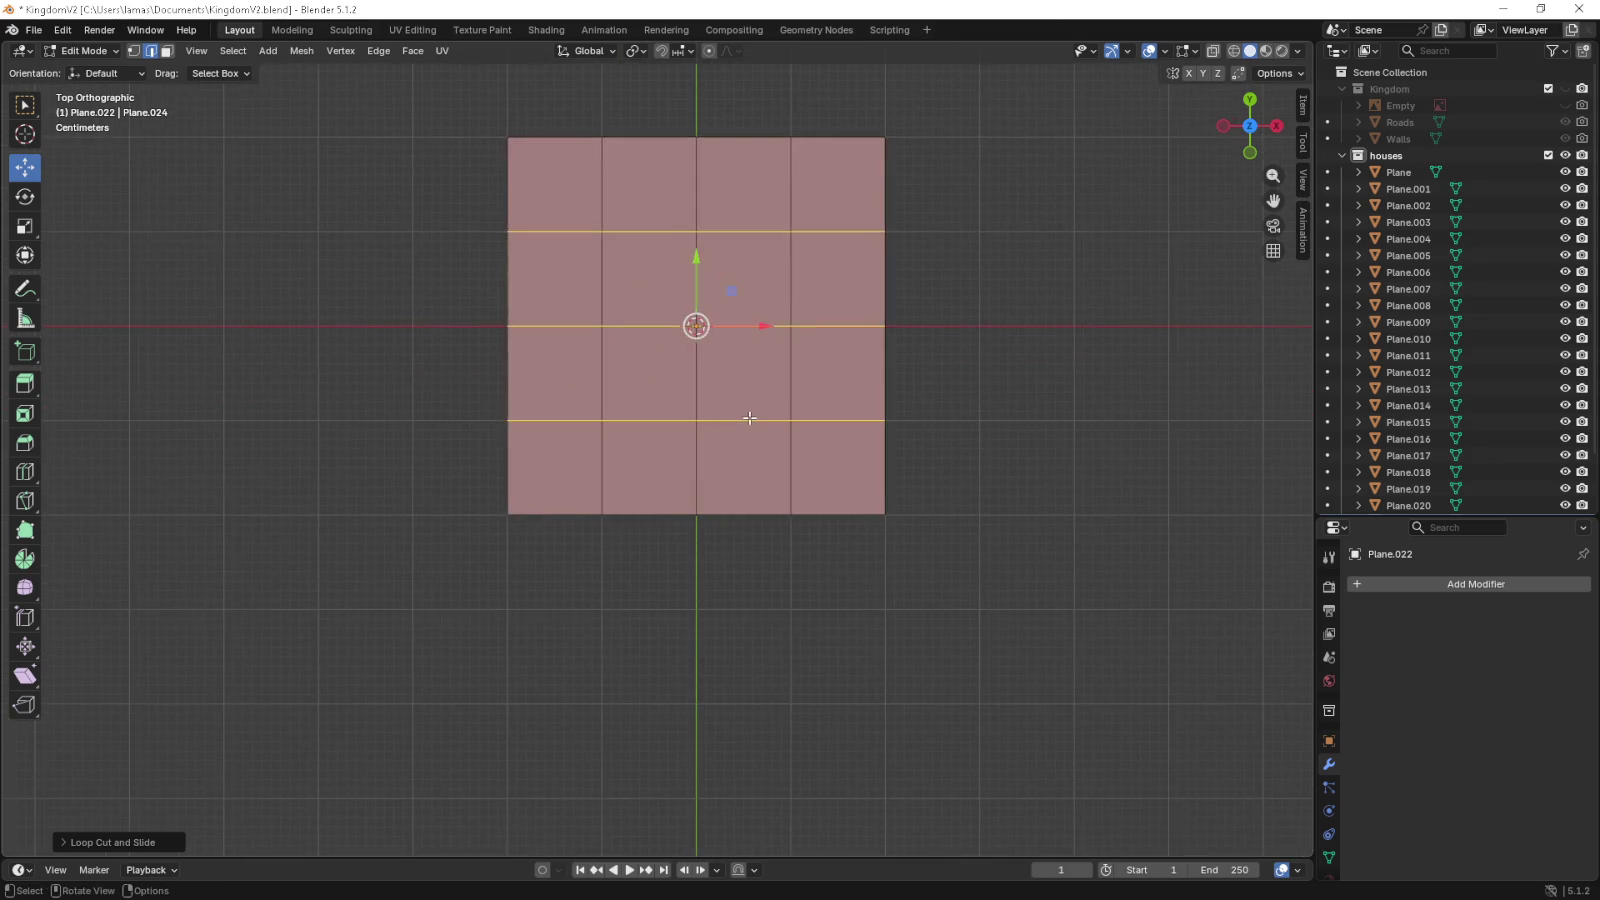
{"action": "left_click_drag", "start_coordinate": [736, 576], "coordinate": [661, 518]}
{"action": "left_click", "coordinate": [575, 456]}
{"action": "left_click", "coordinate": [671, 455]}
{"action": "key", "text": "e"}
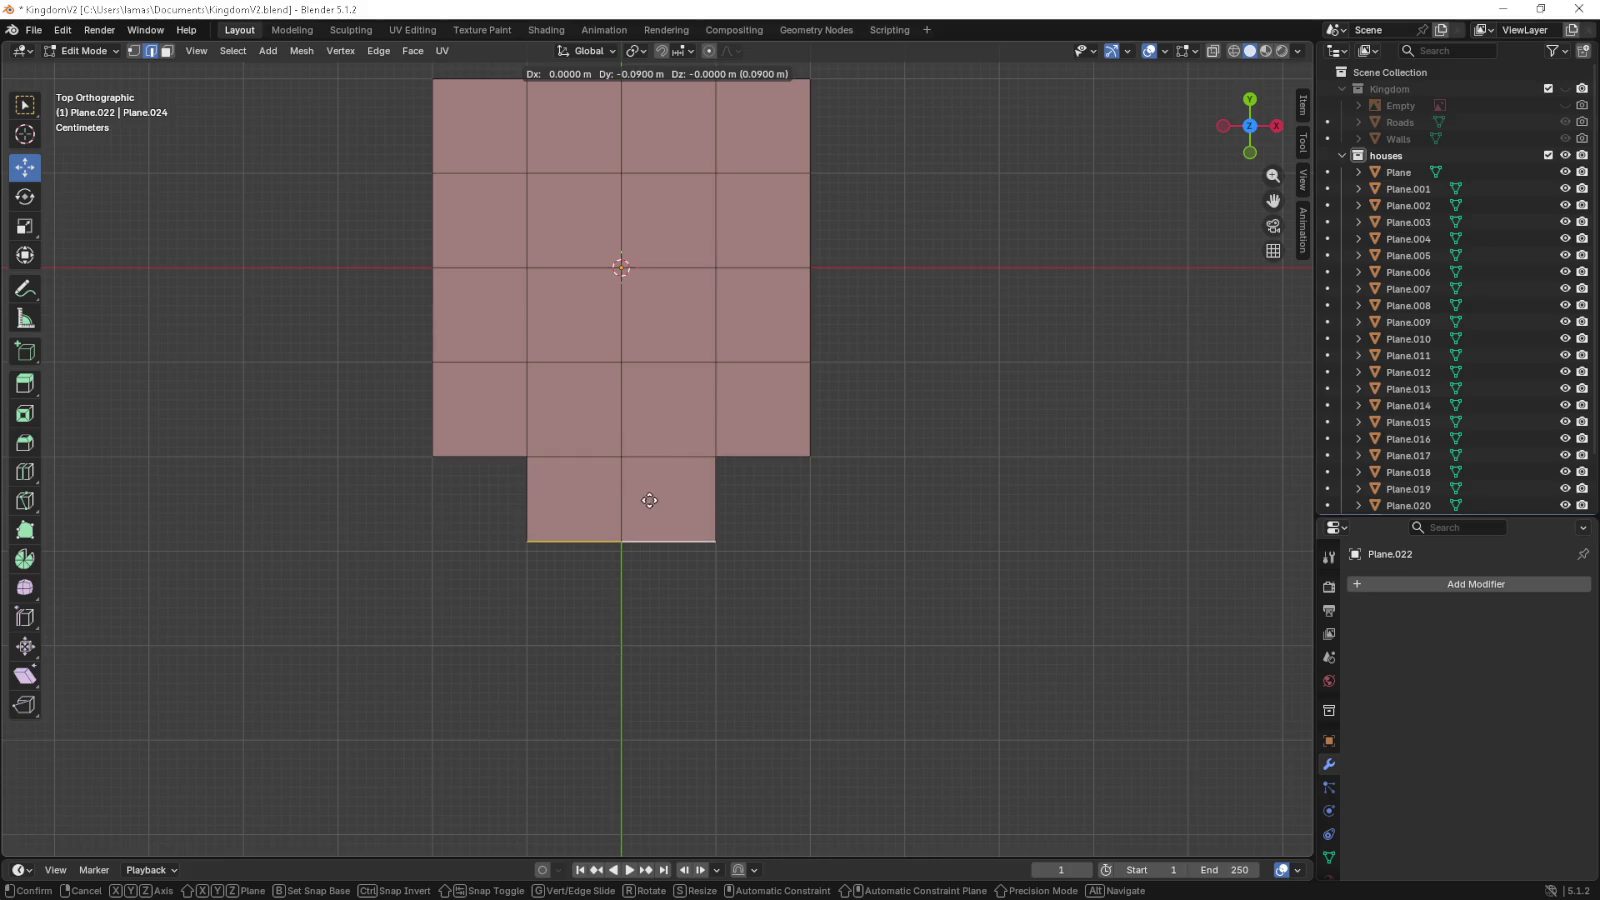
{"action": "left_click", "coordinate": [650, 507]}
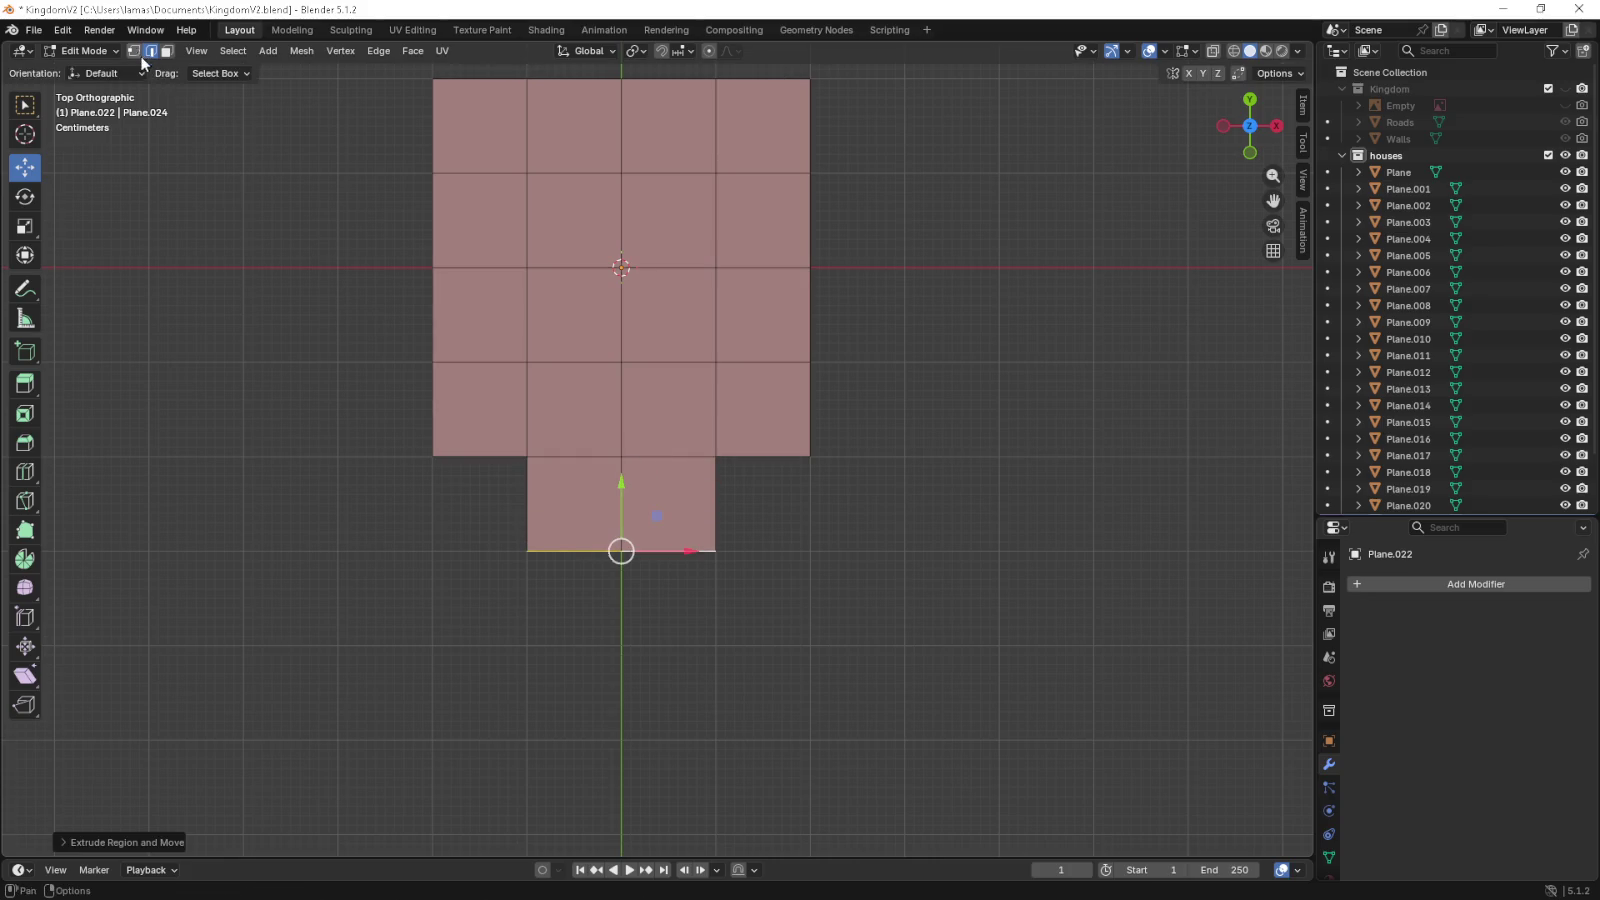
- Try scaling and bevelling the front arm's face, edge and corners, cancelling each
{"action": "left_click", "coordinate": [527, 500]}
{"action": "left_click", "coordinate": [716, 510]}
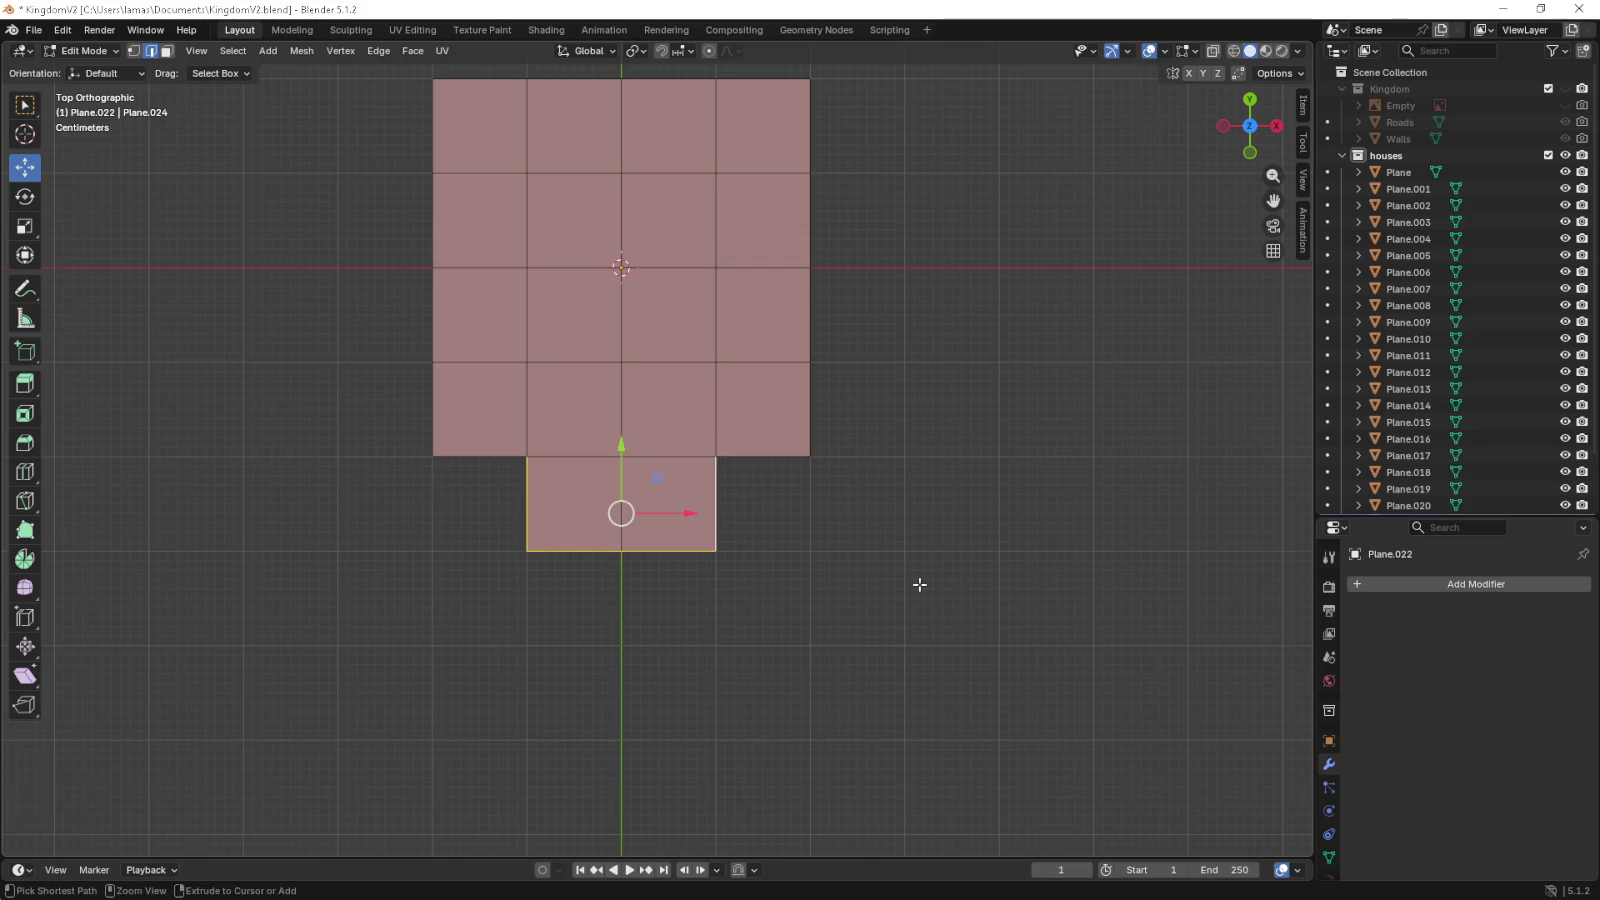
{"action": "key", "text": "s"}
{"action": "key", "text": "Escape"}
{"action": "left_click", "coordinate": [685, 550]}
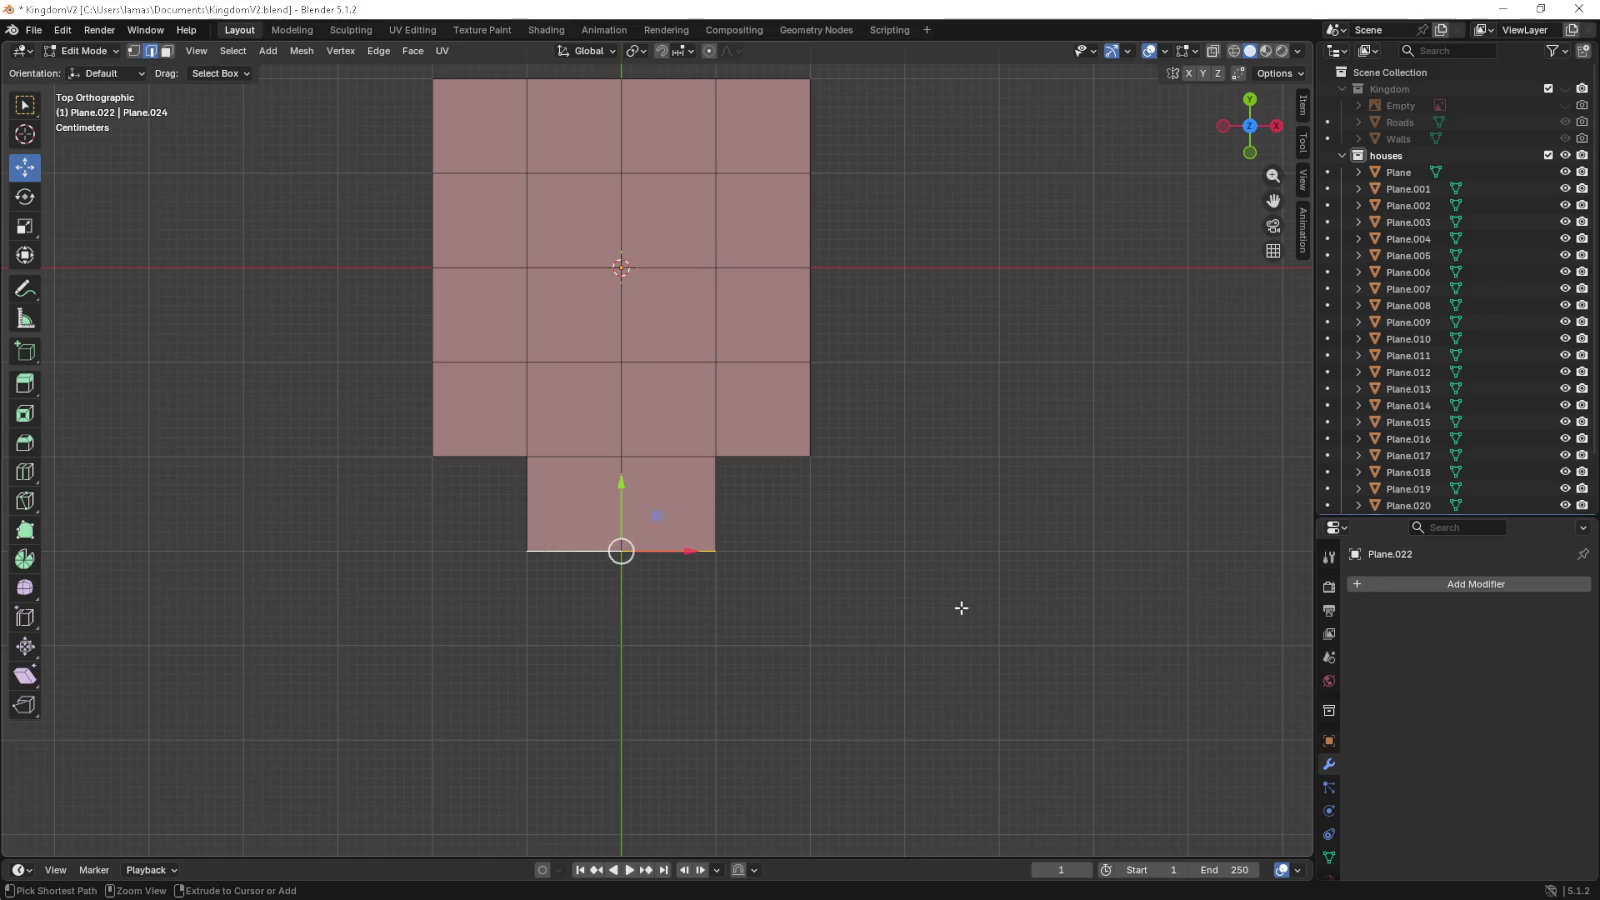
{"action": "key", "text": "ctrl+b"}
{"action": "key", "text": "Escape"}
{"action": "scroll", "scroll_direction": "up", "scroll_amount": 3}
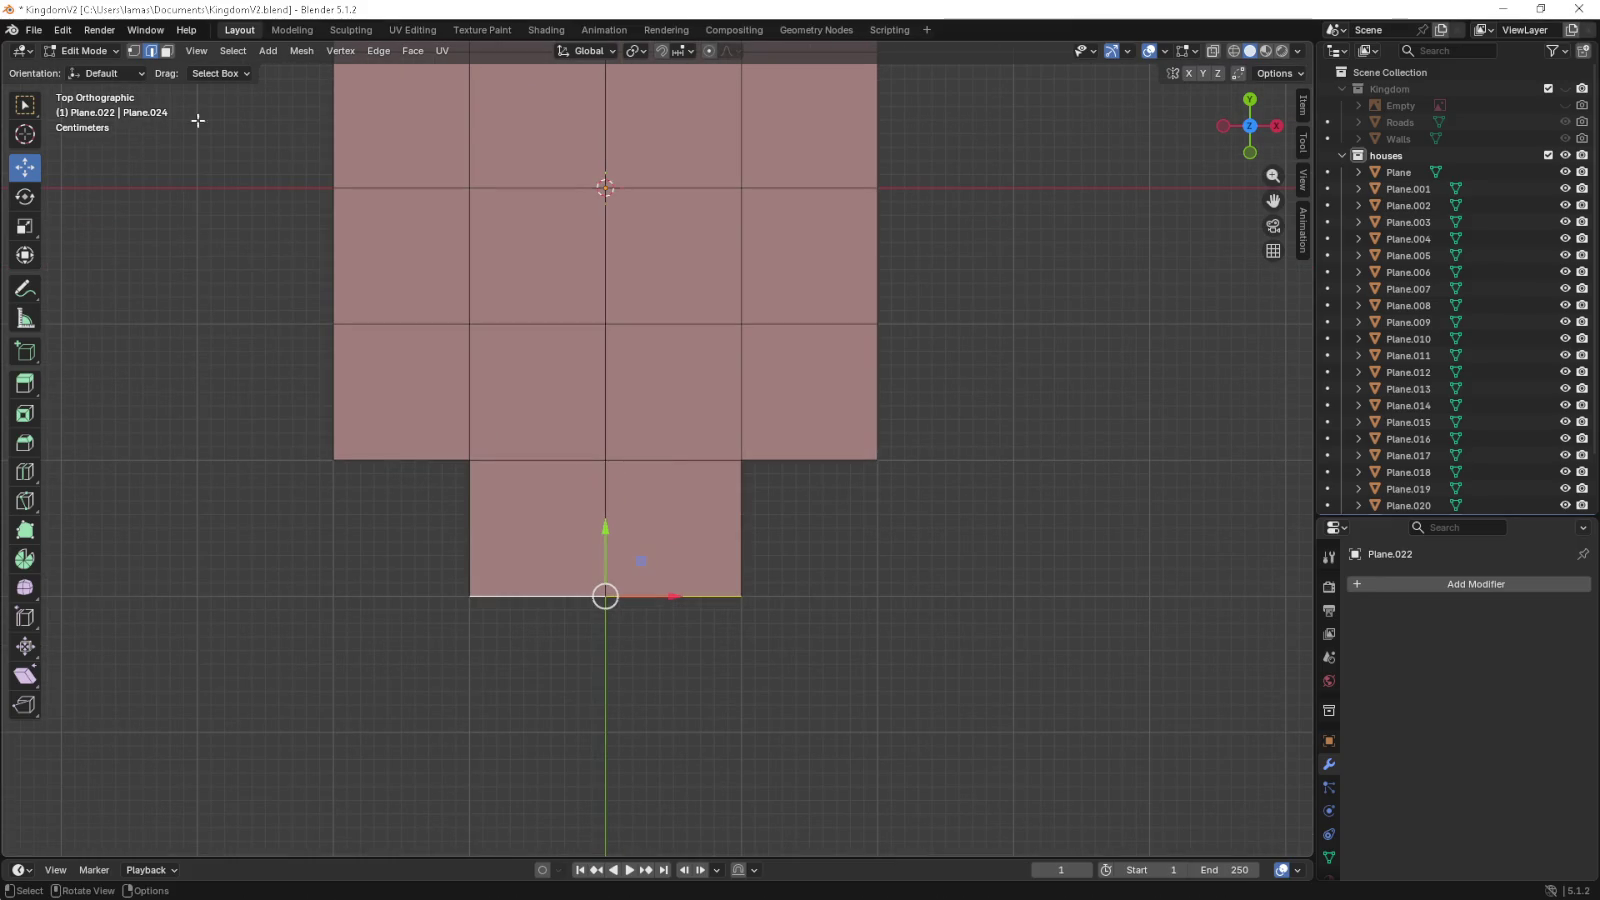
{"action": "left_click", "coordinate": [465, 584]}
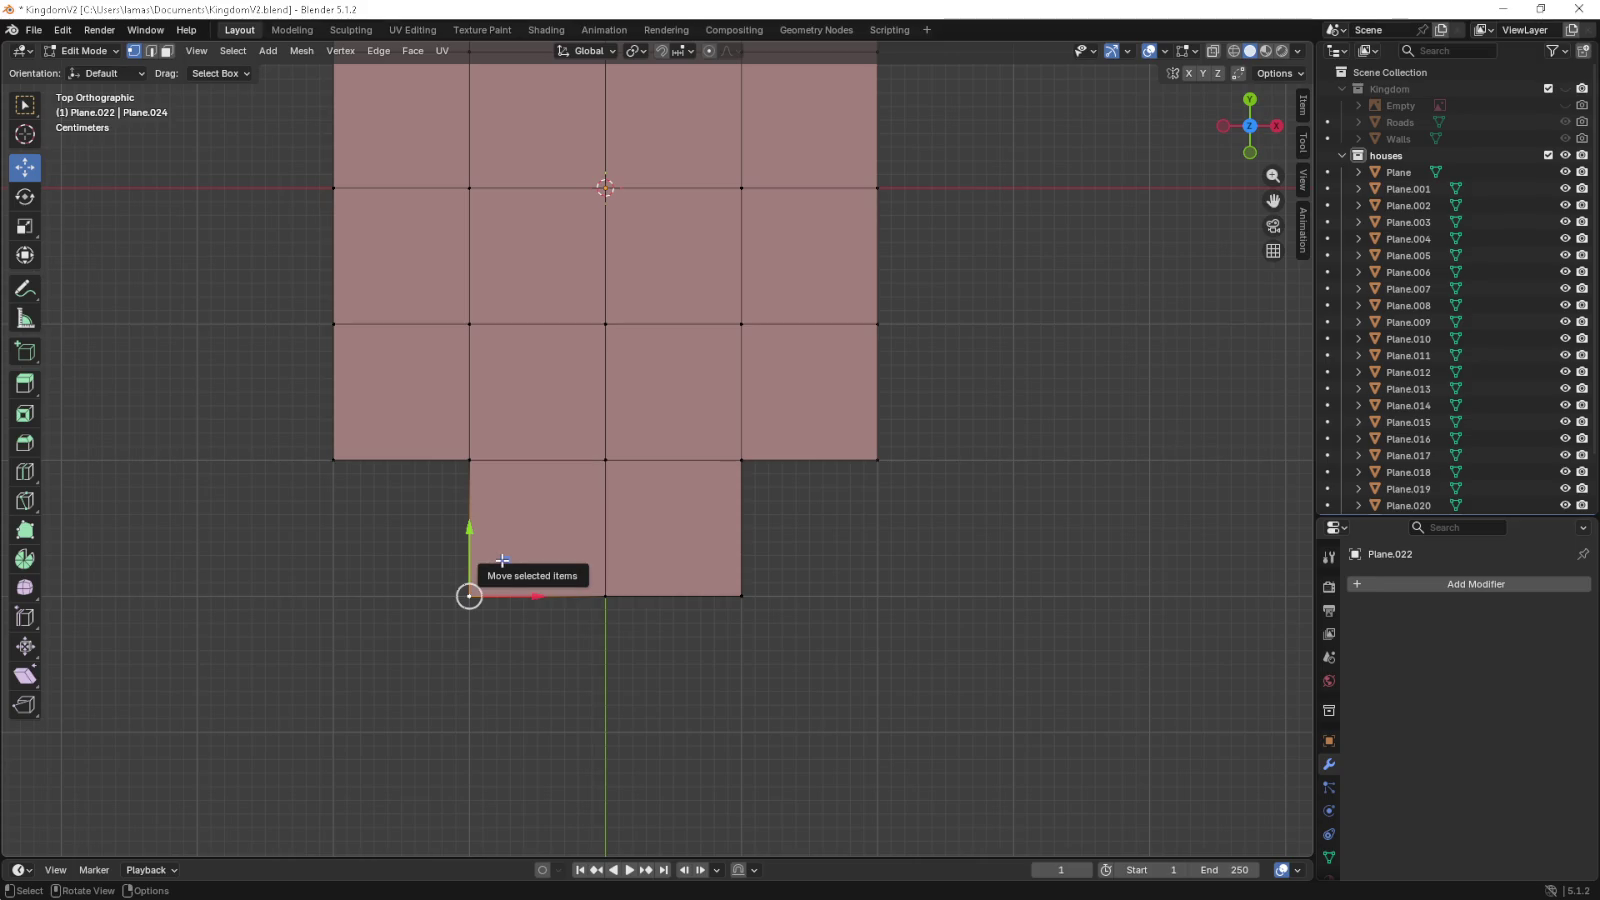
{"action": "left_click", "coordinate": [741, 597]}
{"action": "key", "text": "ctrl+b"}
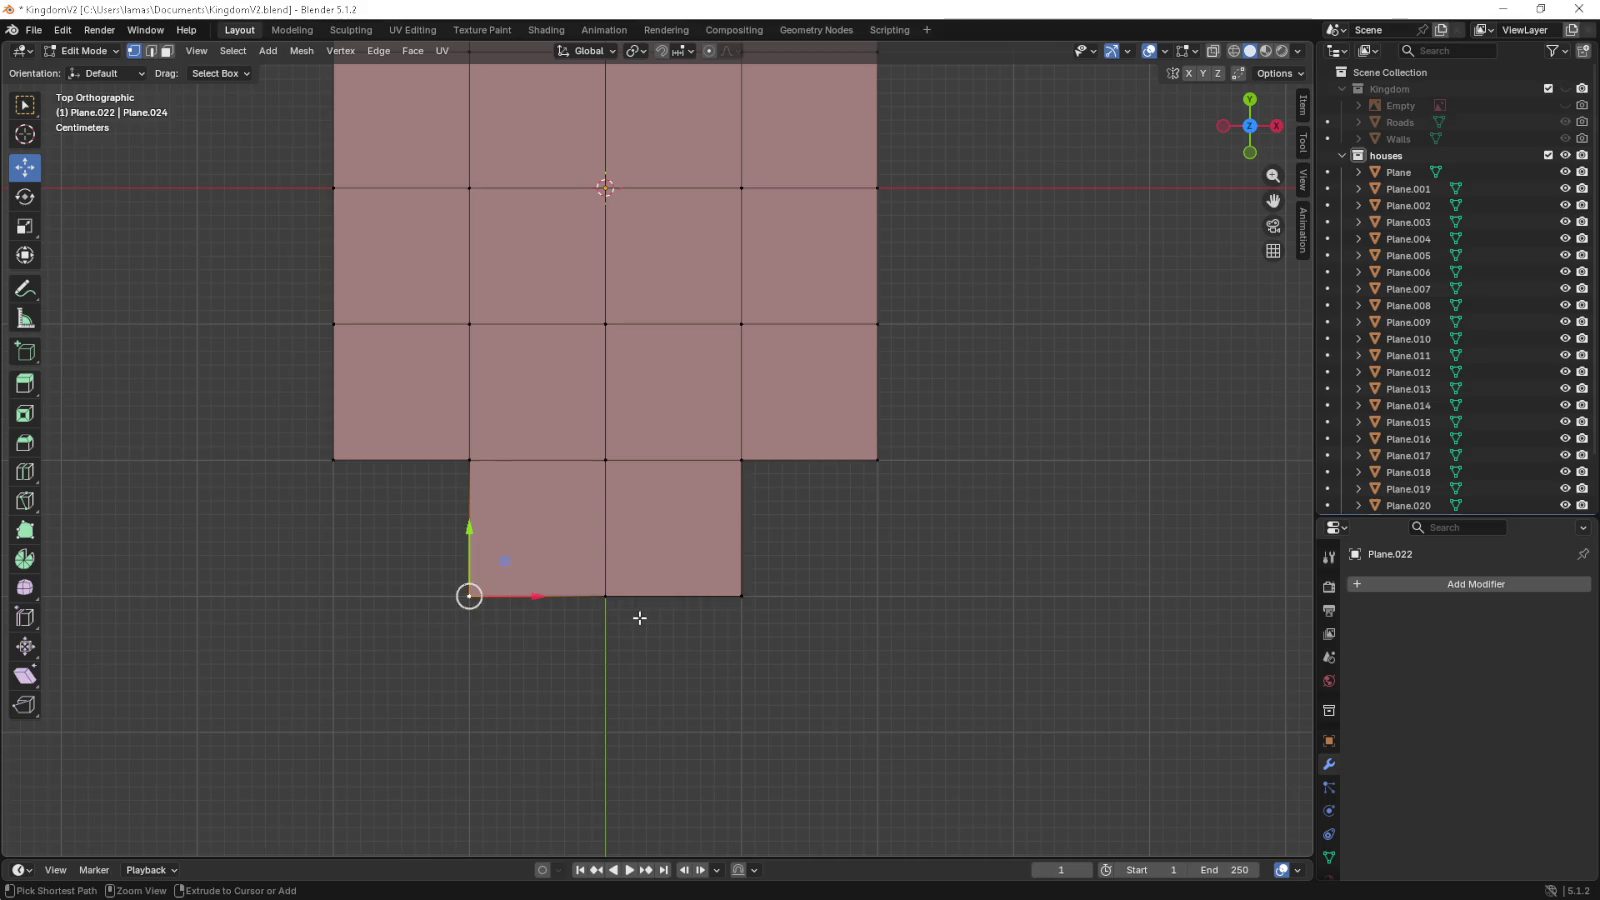
{"action": "key", "text": "Escape"}
- Extrude the left edge 0.2 m outward into a left arm and loop-cut it
{"action": "left_click_drag", "start_coordinate": [857, 639], "coordinate": [814, 678]}
{"action": "key", "text": "KP_7"}
{"action": "scroll", "scroll_direction": "down", "scroll_amount": 3}
{"action": "left_click", "coordinate": [495, 337]}
{"action": "left_click", "coordinate": [495, 402]}
{"action": "left_click", "coordinate": [495, 468]}
{"action": "key", "text": "e"}
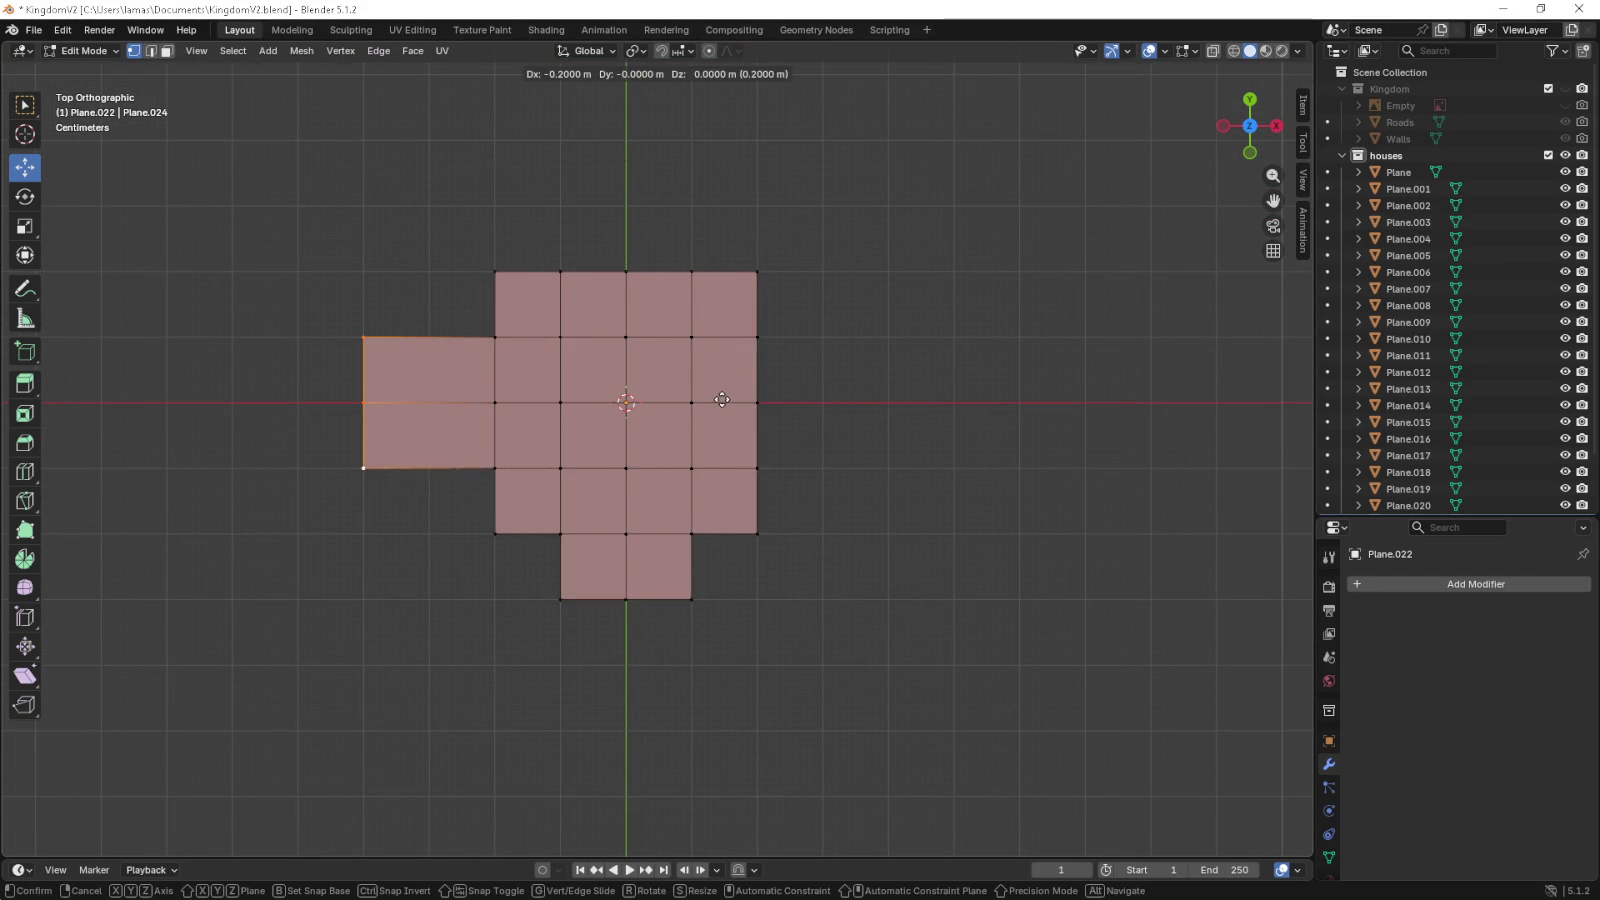
{"action": "left_click", "coordinate": [721, 403]}
{"action": "key", "text": "ctrl+r"}
{"action": "left_click", "coordinate": [437, 341]}
{"action": "right_click", "coordinate": [437, 341]}
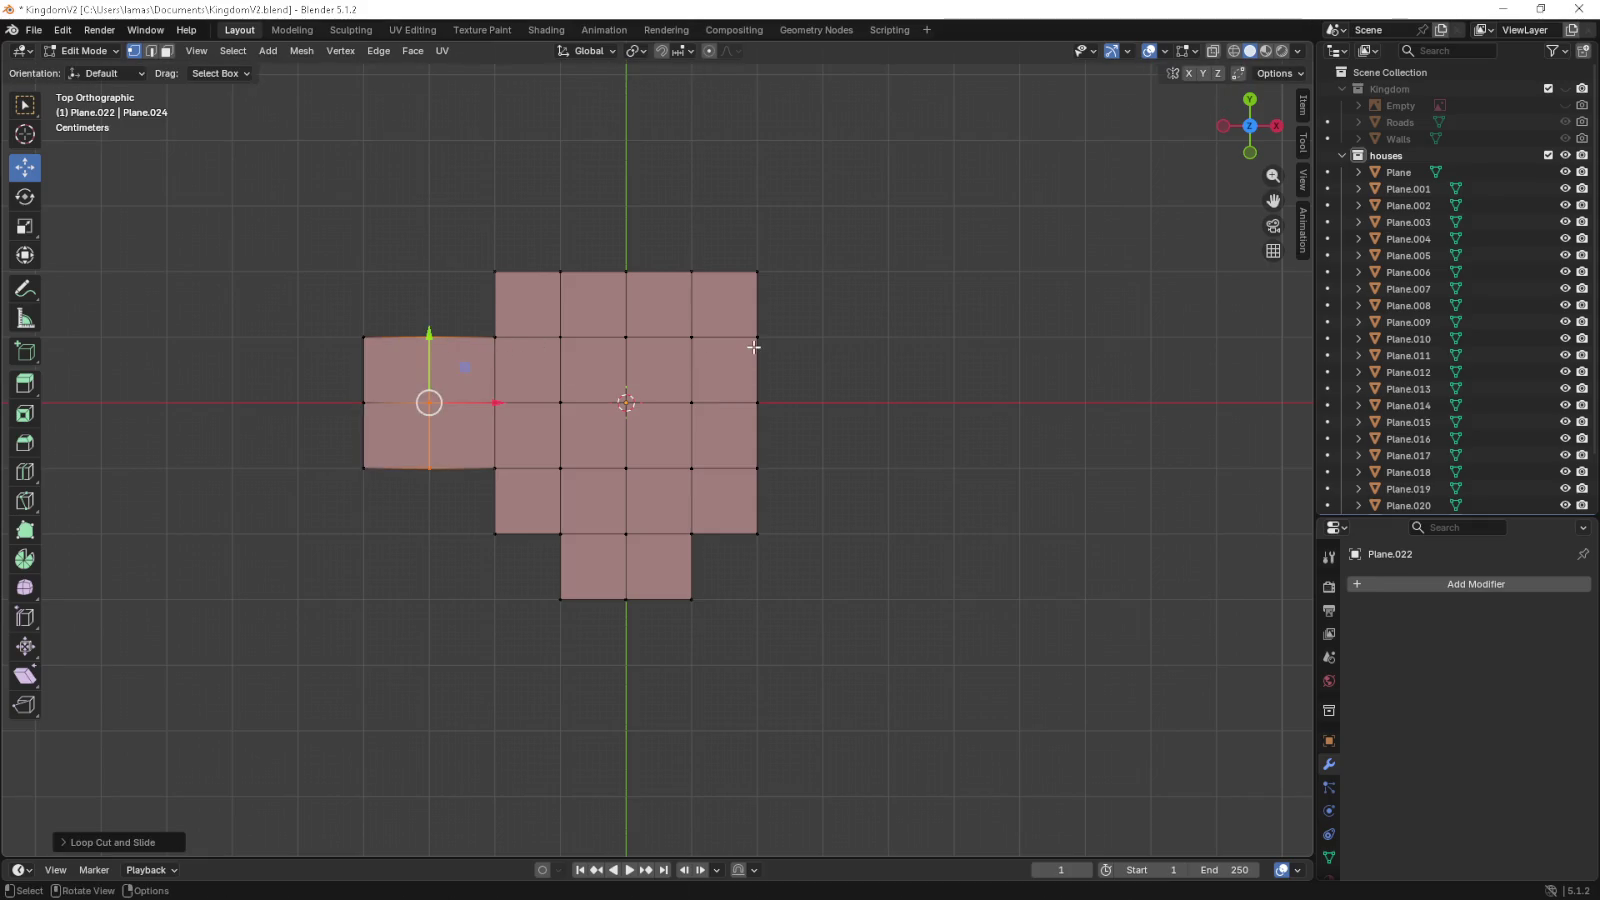
- Extrude the right edge into a right arm, loop-cut it, and return to object mode
{"action": "left_click", "coordinate": [757, 337]}
{"action": "left_click", "coordinate": [757, 402]}
{"action": "left_click", "coordinate": [757, 468]}
{"action": "key", "text": "r"}
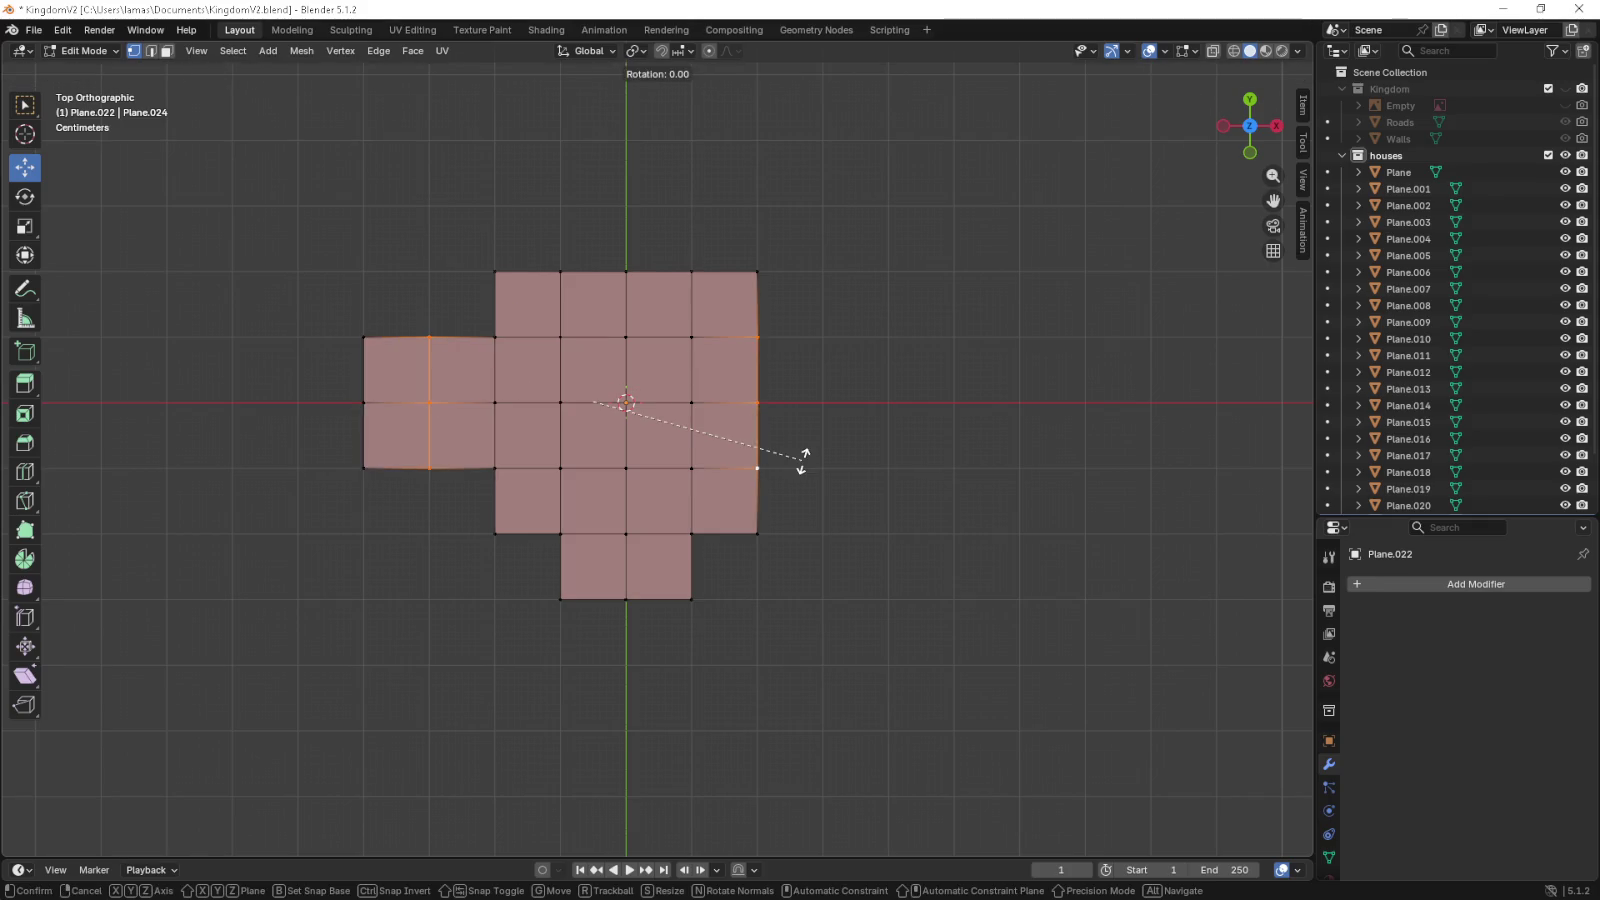
{"action": "right_click", "coordinate": [868, 460]}
{"action": "left_click", "coordinate": [766, 350]}
{"action": "left_click", "coordinate": [765, 405]}
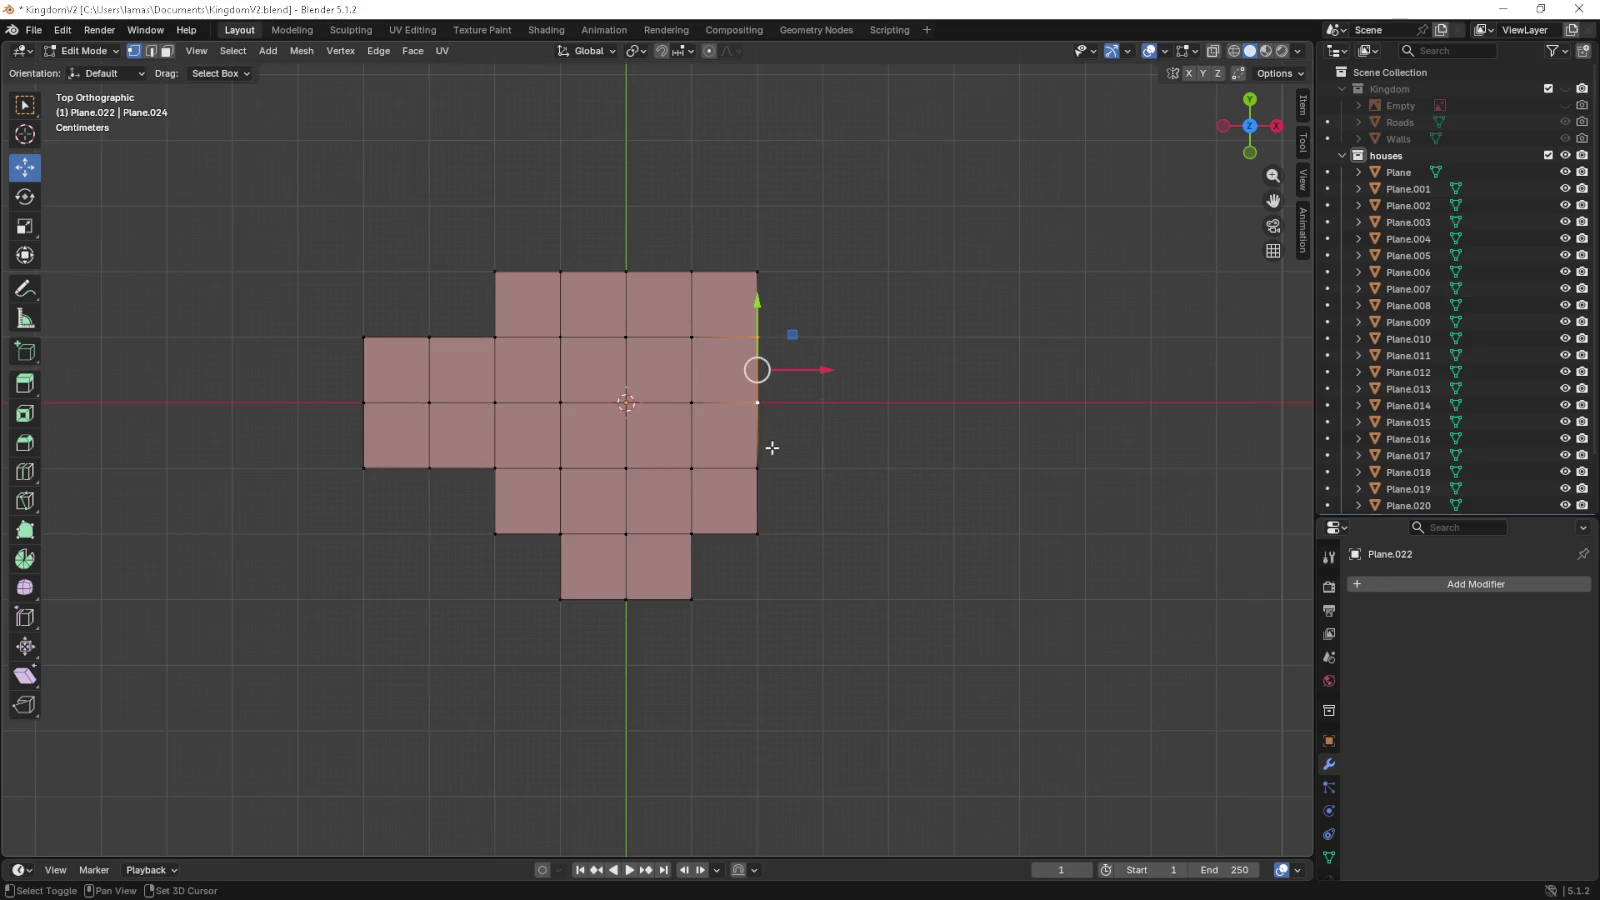
{"action": "key", "text": "e"}
{"action": "left_click", "coordinate": [905, 450]}
{"action": "key", "text": "ctrl+r"}
{"action": "left_click", "coordinate": [822, 347]}
{"action": "right_click", "coordinate": [822, 347]}
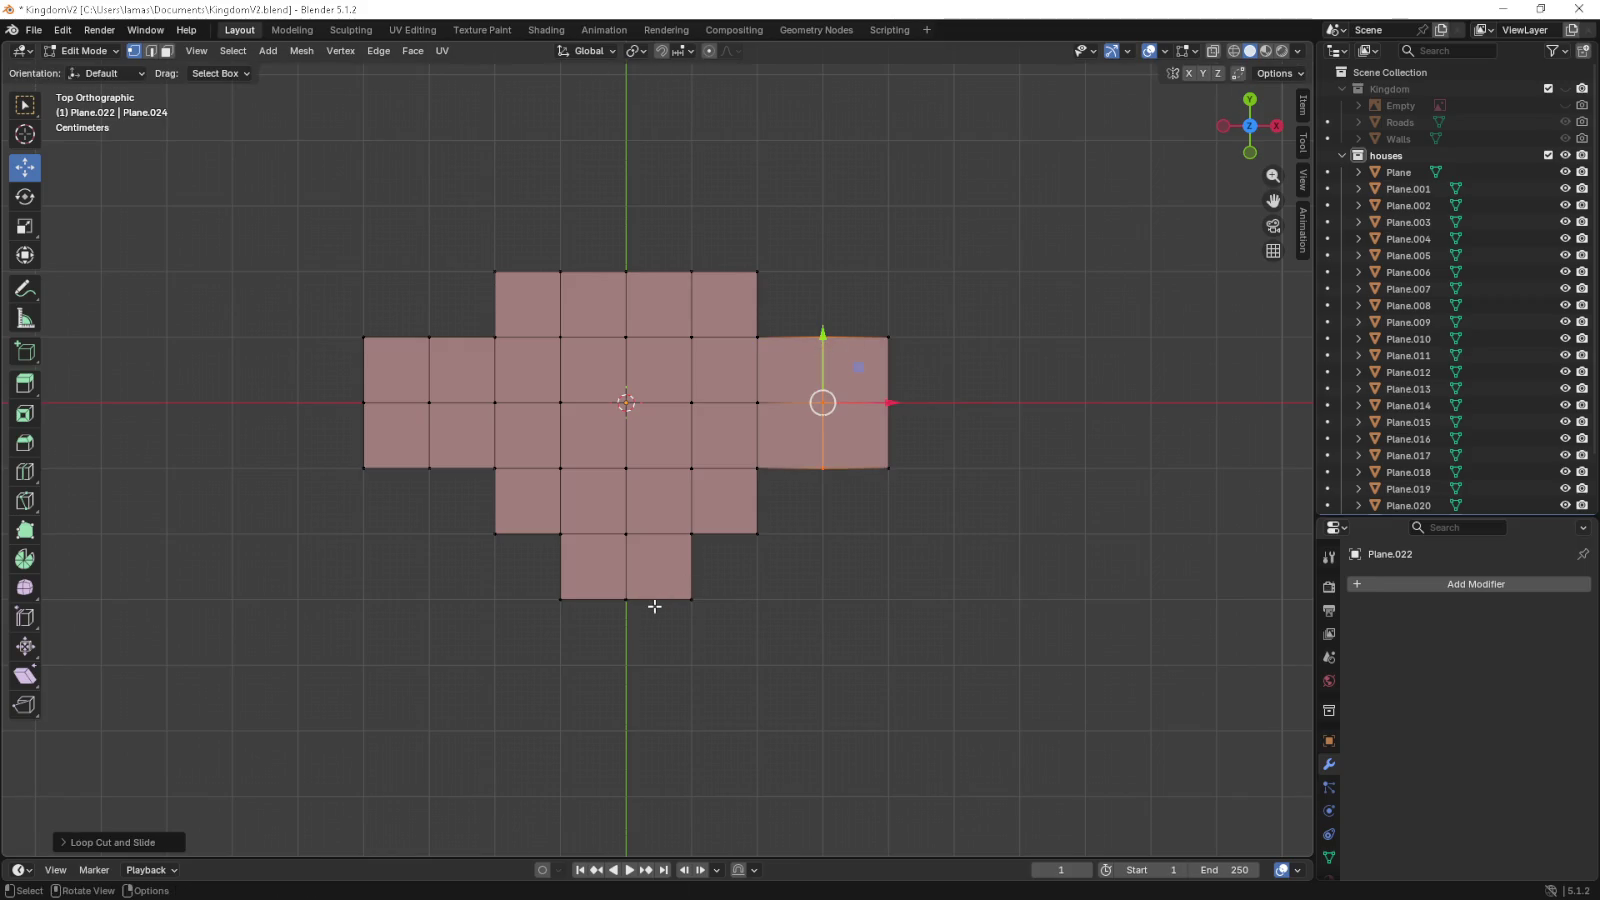
{"action": "key", "text": "Tab"}
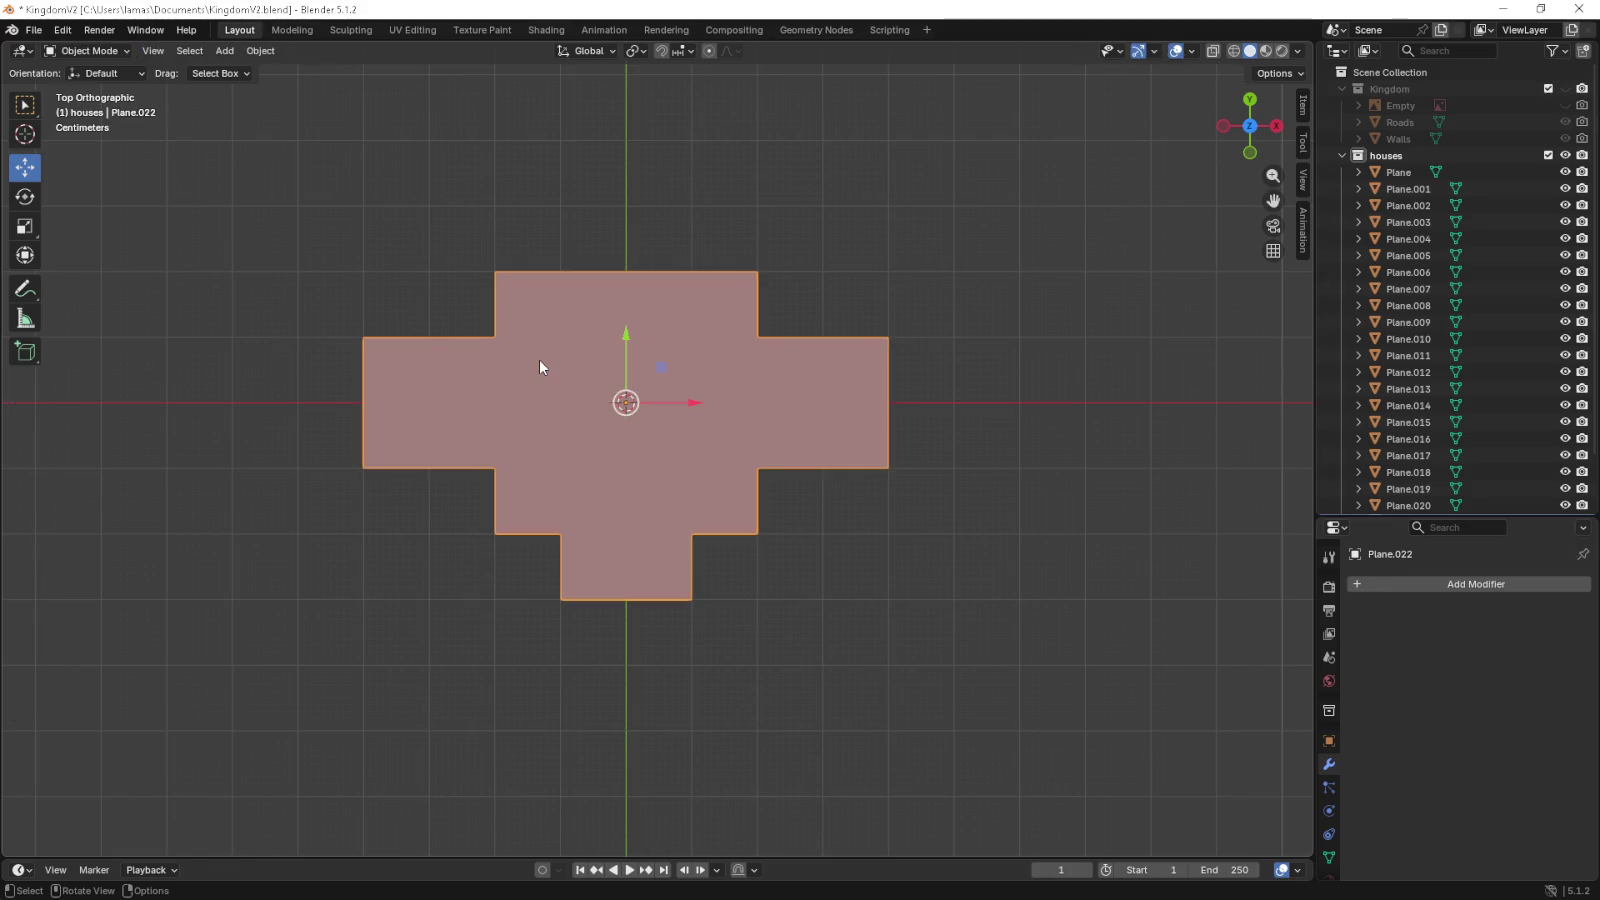
- Select the whole footprint and extrude it 0.15 m upward into block walls
{"action": "key", "text": "KP_1"}
{"action": "key", "text": "Tab"}
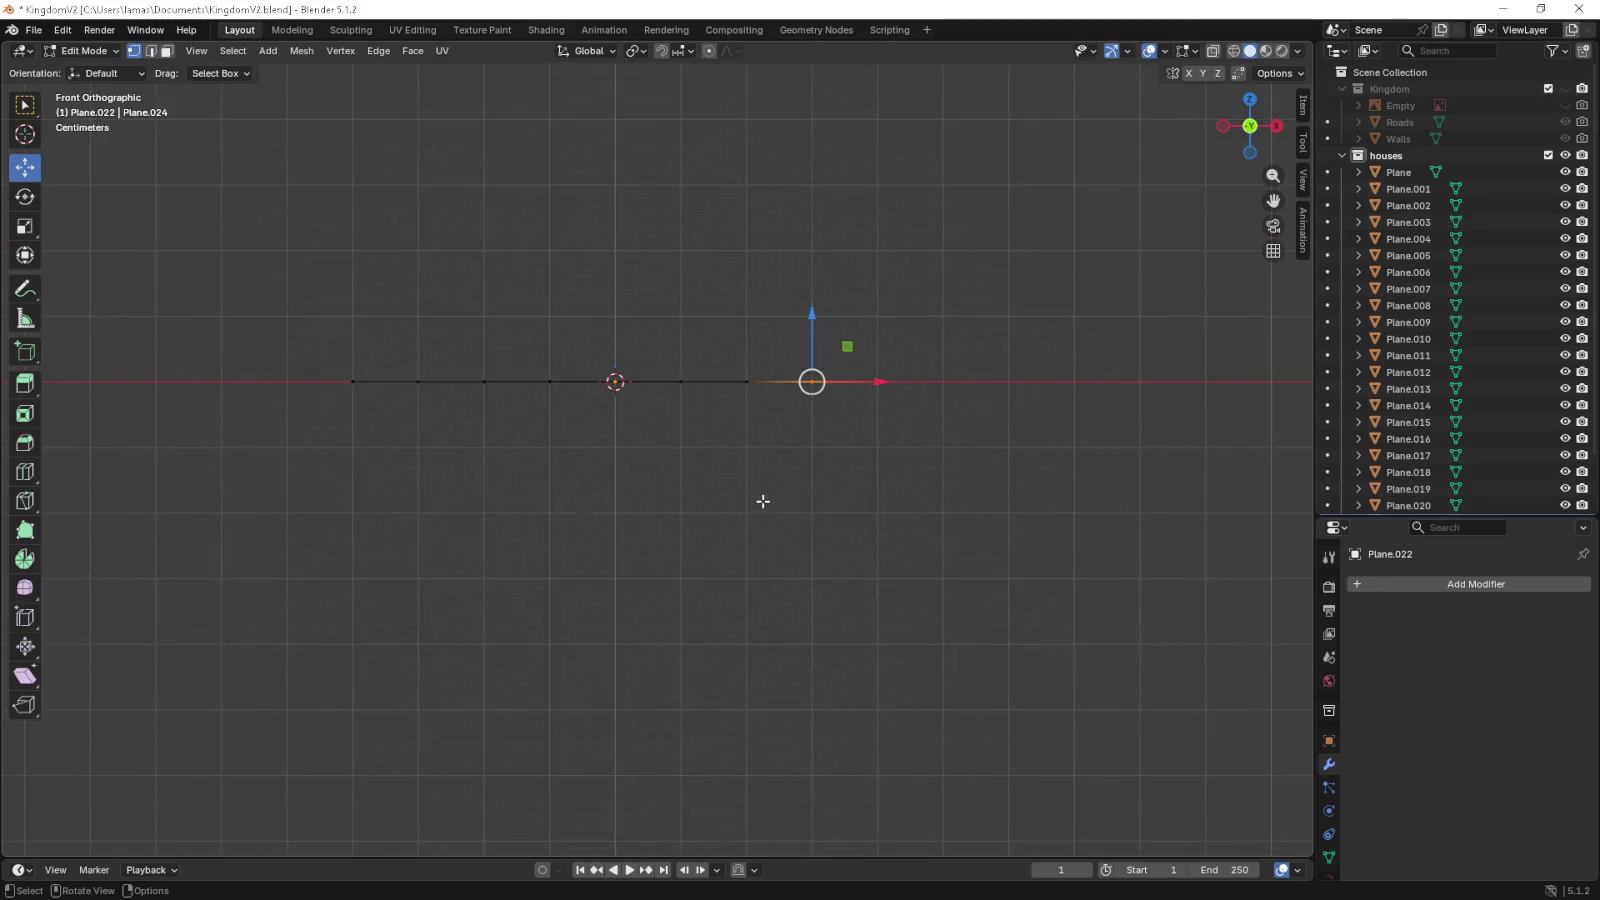
{"action": "left_click_drag", "start_coordinate": [760, 500], "coordinate": [768, 535]}
{"action": "key", "text": "a"}
{"action": "key", "text": "KP_1"}
{"action": "key", "text": "e"}
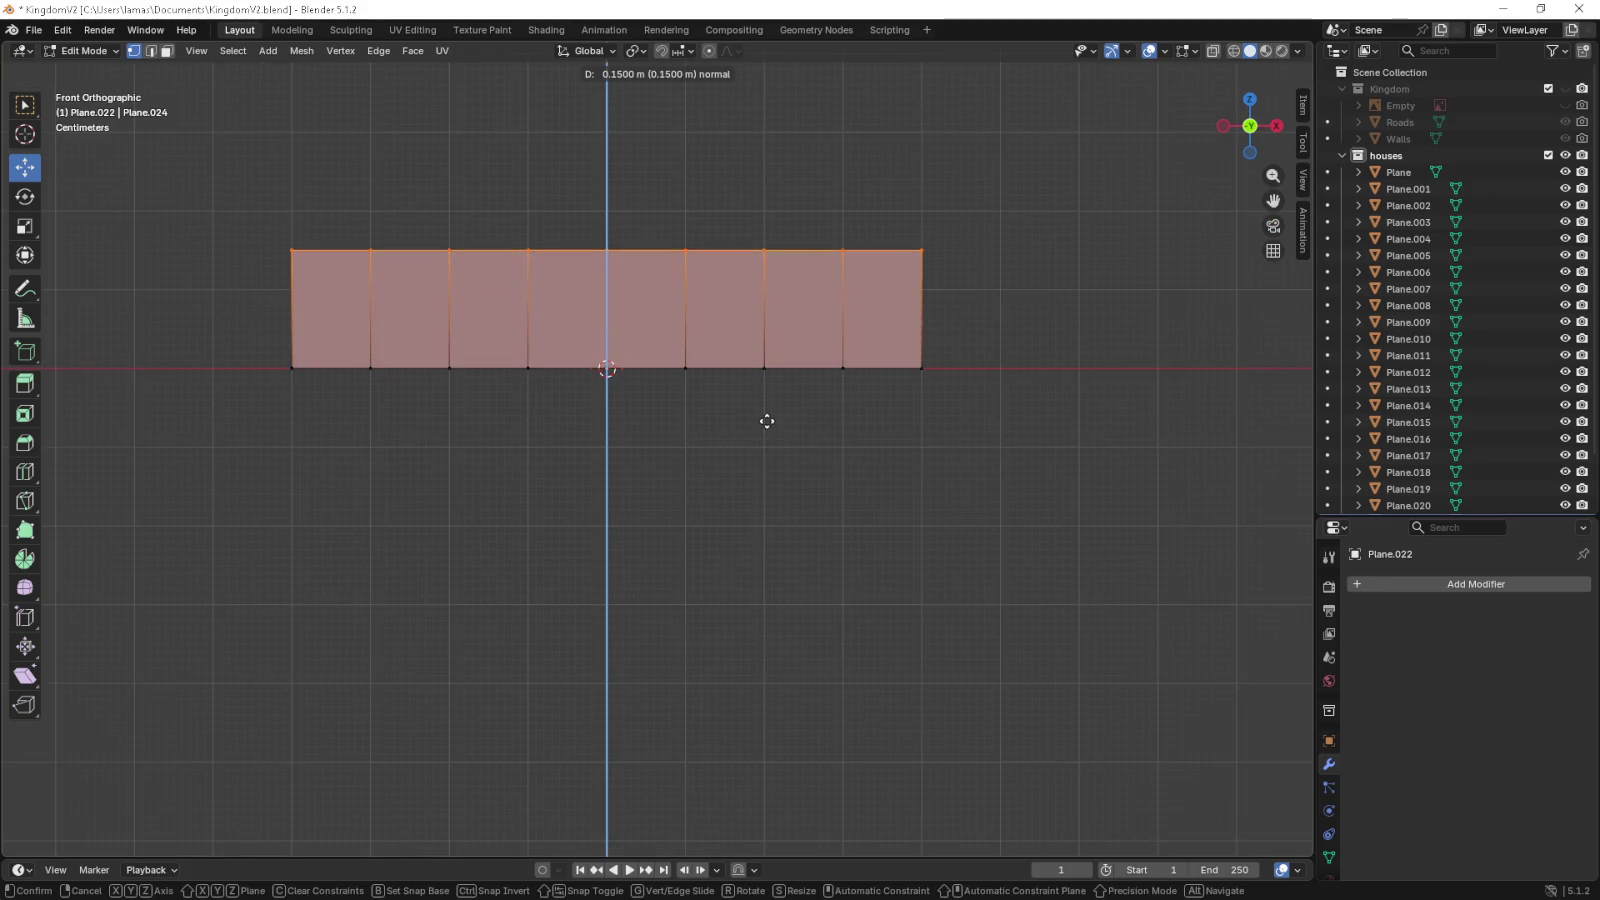
{"action": "left_click", "coordinate": [767, 424]}
{"action": "left_click_drag", "start_coordinate": [764, 421], "coordinate": [771, 503]}
{"action": "left_click_drag", "start_coordinate": [518, 421], "coordinate": [536, 403]}
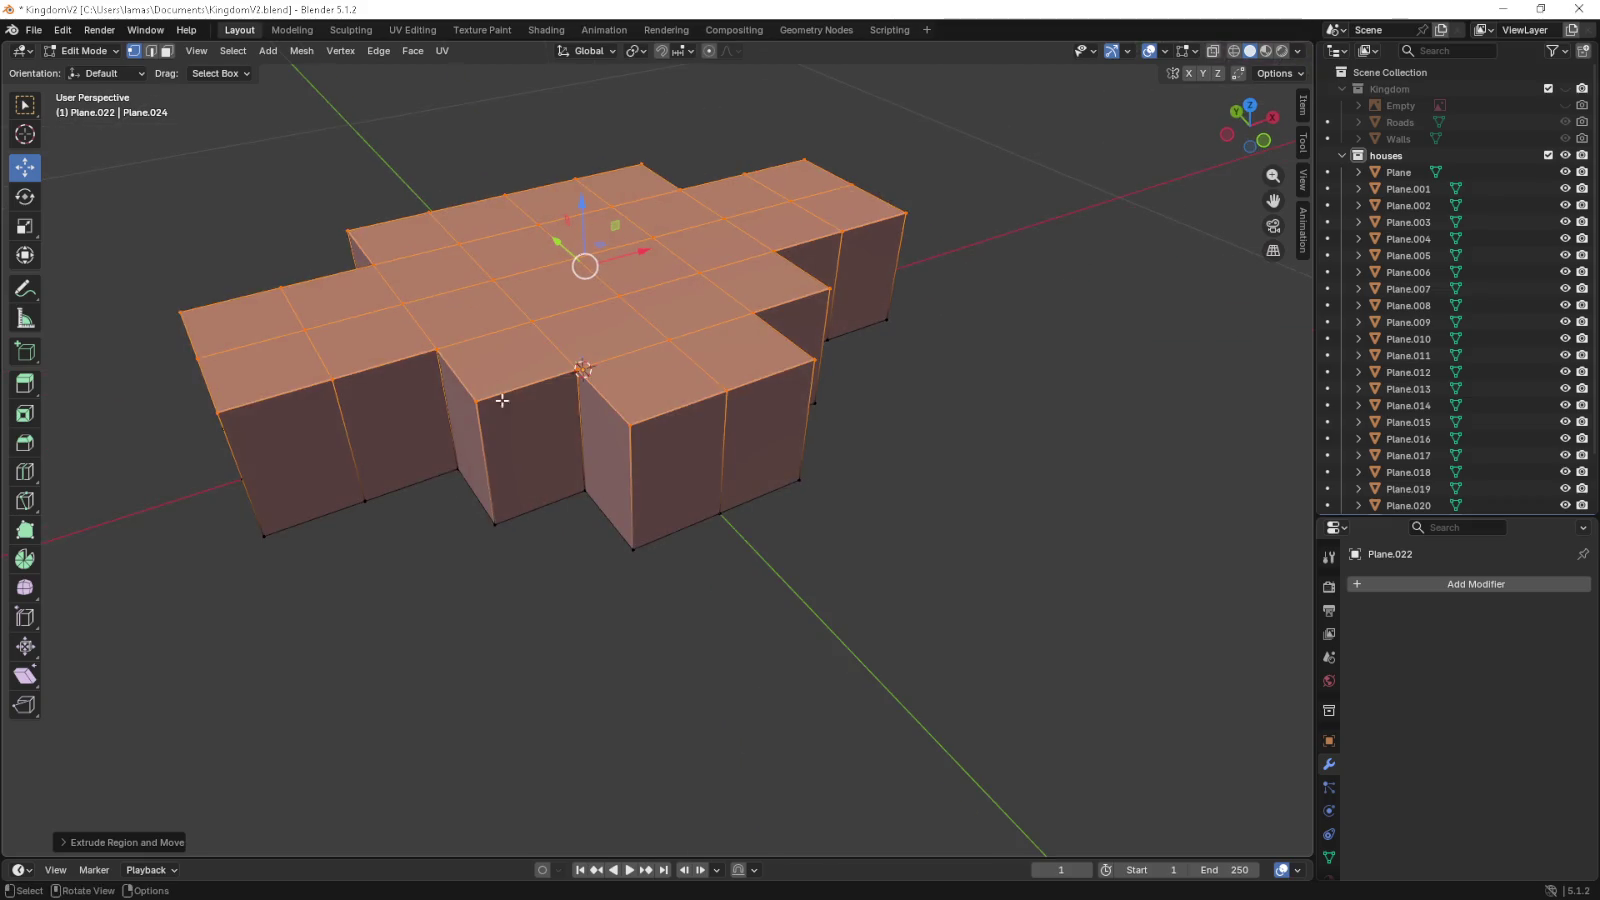
- In edge select, pick the front wing's four vertical corner edges
{"action": "left_click", "coordinate": [497, 429]}
{"action": "left_click", "coordinate": [498, 459]}
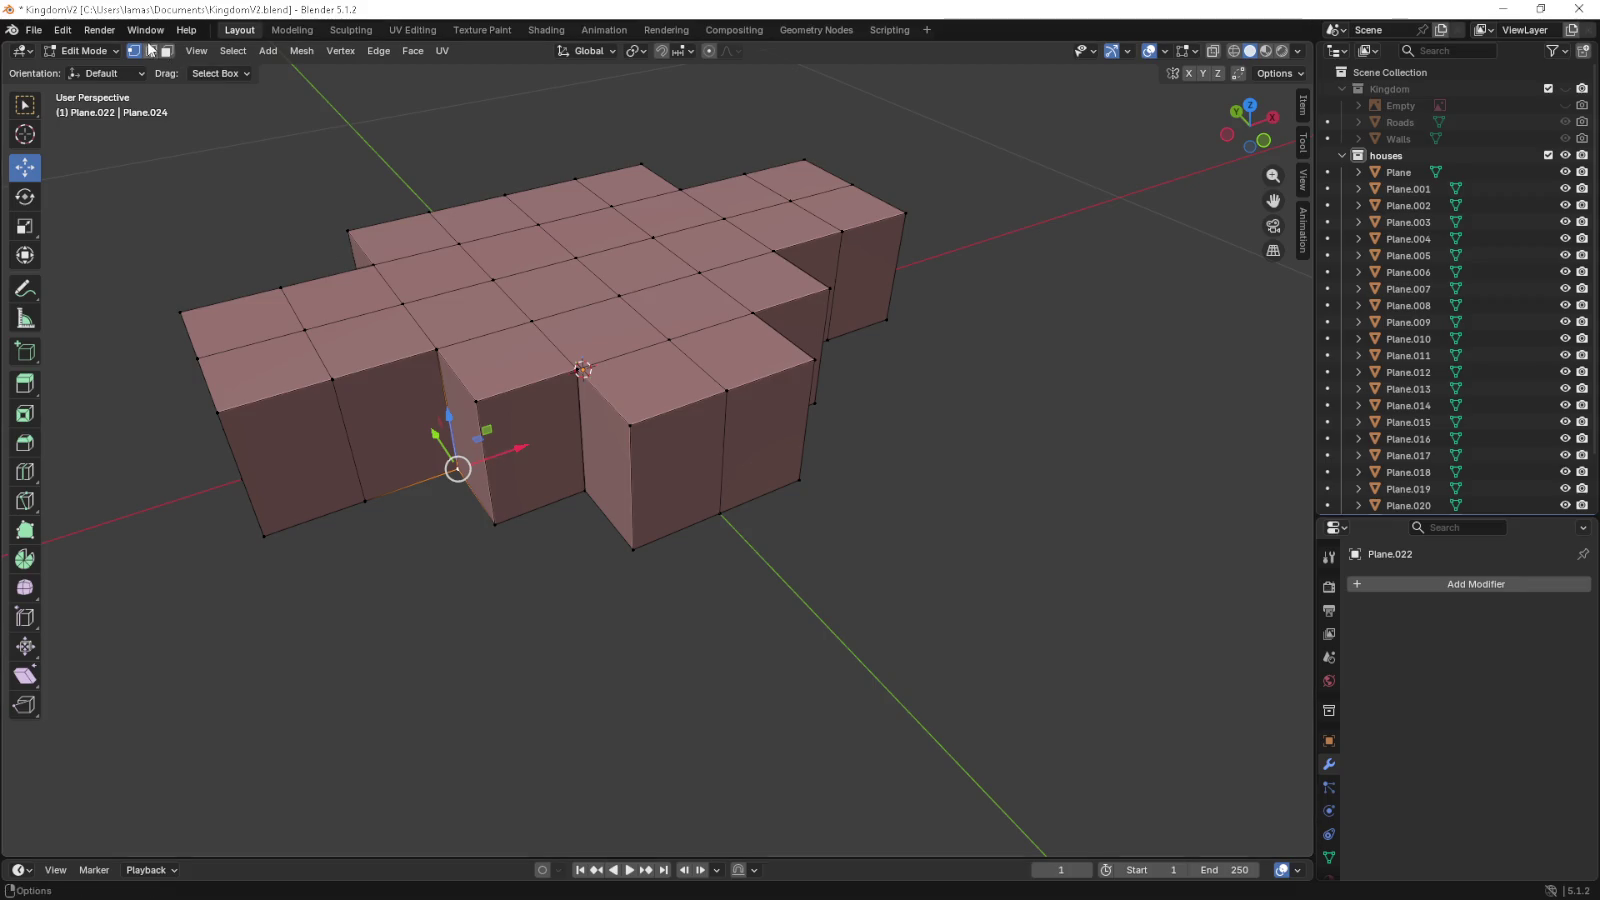
{"action": "key", "text": "2"}
{"action": "left_click", "coordinate": [535, 440]}
{"action": "left_click", "coordinate": [634, 460]}
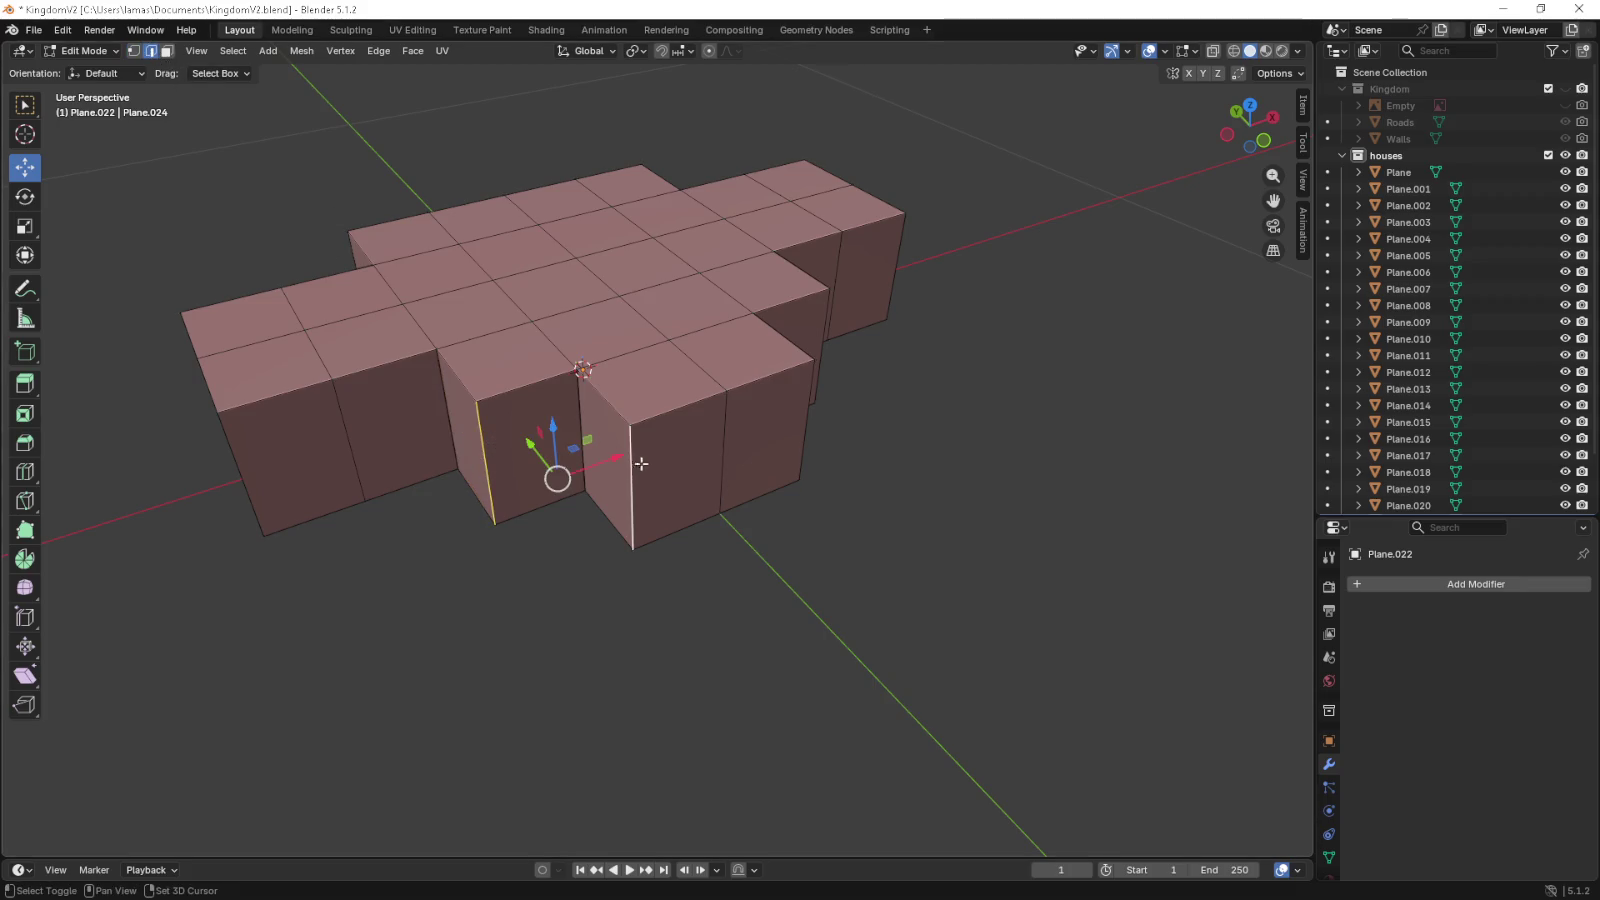
{"action": "left_click_drag", "start_coordinate": [636, 457], "coordinate": [685, 457]}
{"action": "left_click", "coordinate": [697, 437]}
{"action": "left_click", "coordinate": [800, 376]}
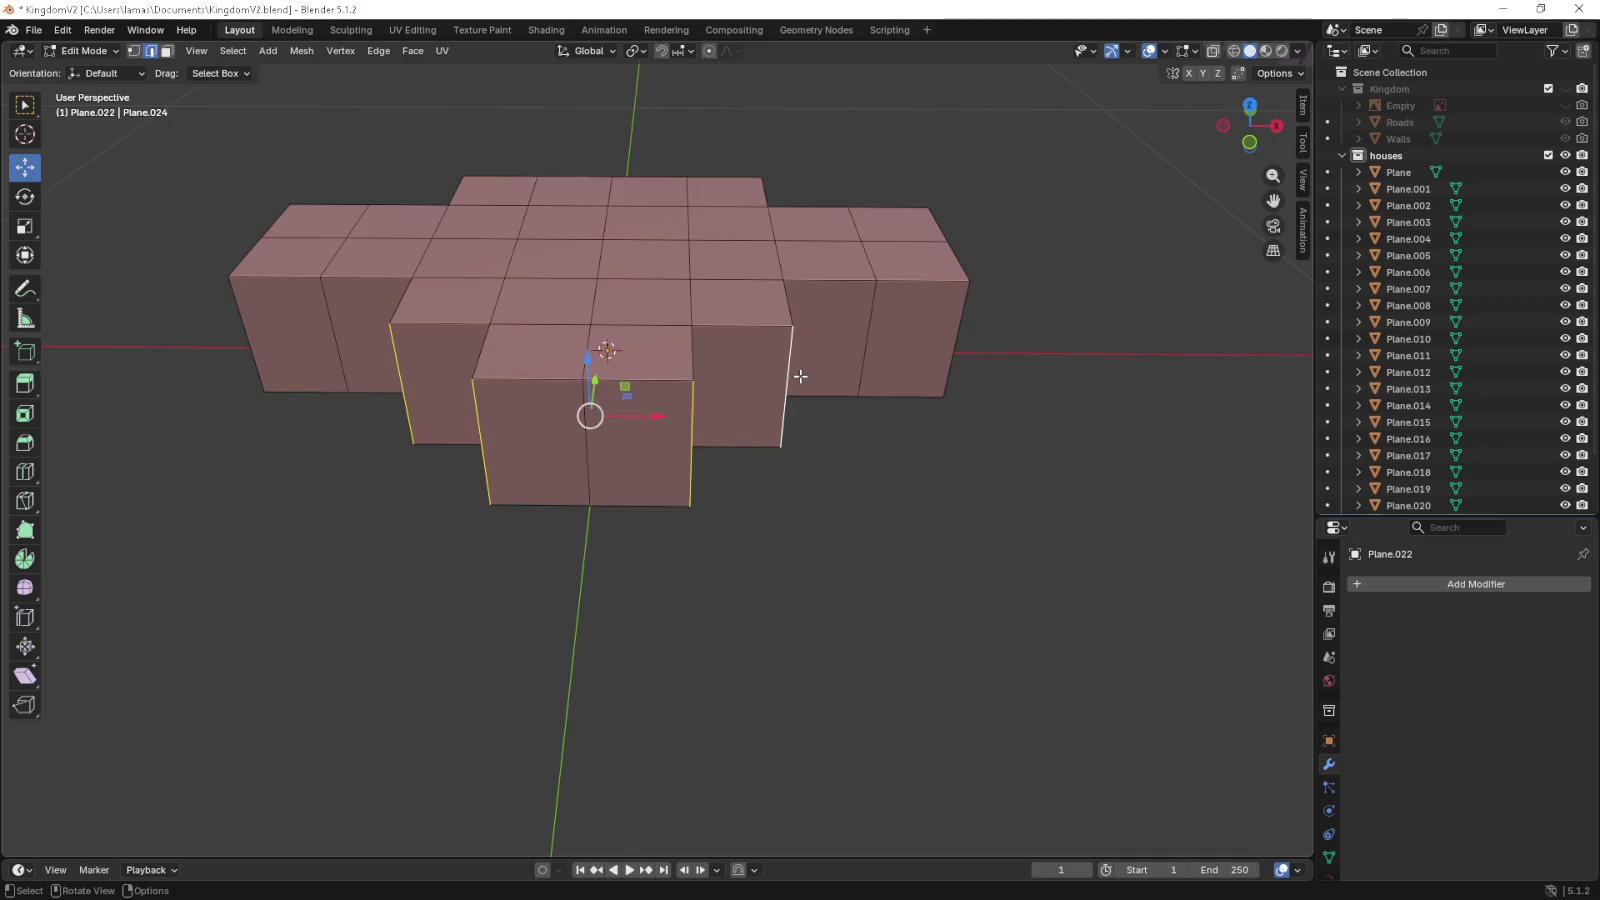
{"action": "key", "text": "KP_7"}
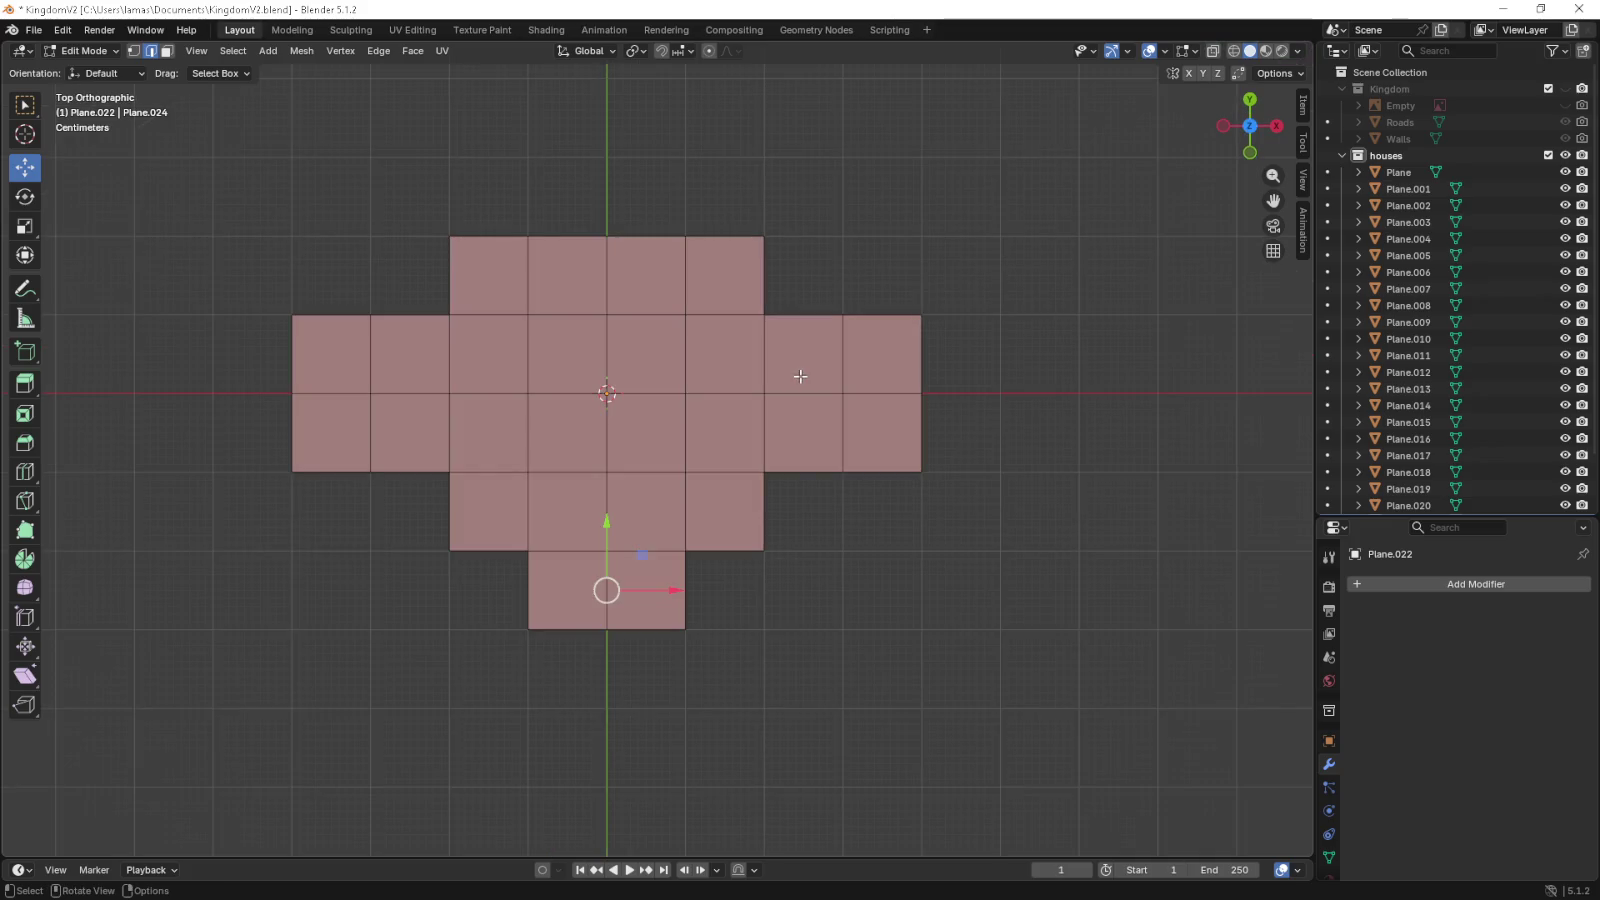
- Apply a first bevel to the front wing's corner edges and inspect it
{"action": "key", "text": "ctrl+b"}
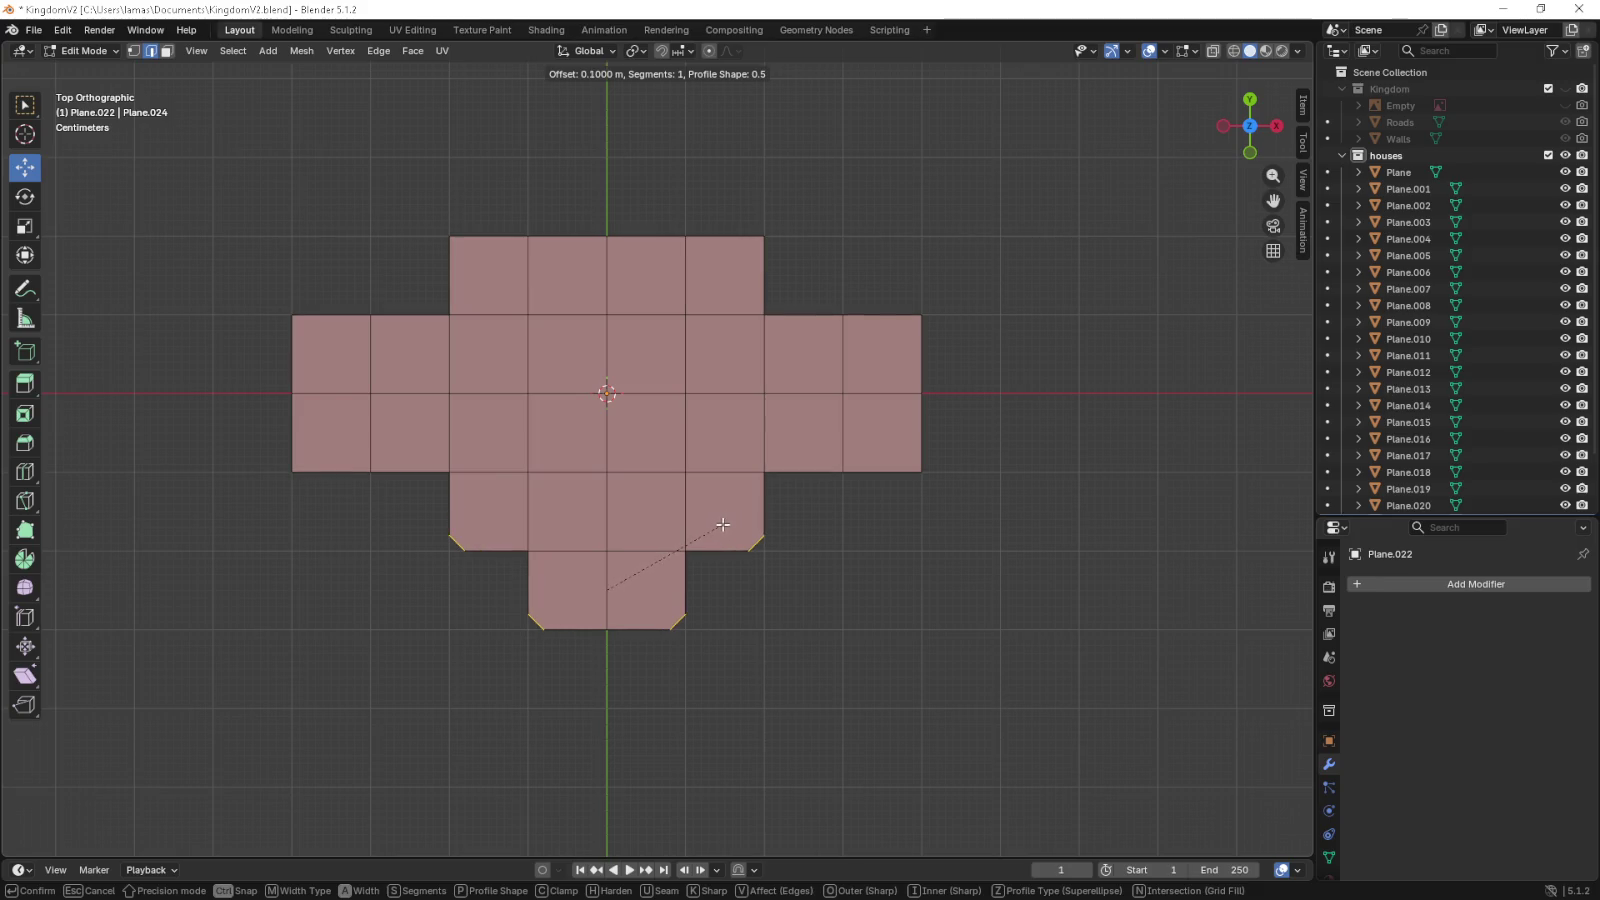
{"action": "scroll", "scroll_direction": "up", "scroll_amount": 3}
{"action": "left_click", "coordinate": [732, 521]}
{"action": "left_click_drag", "start_coordinate": [814, 571], "coordinate": [850, 479]}
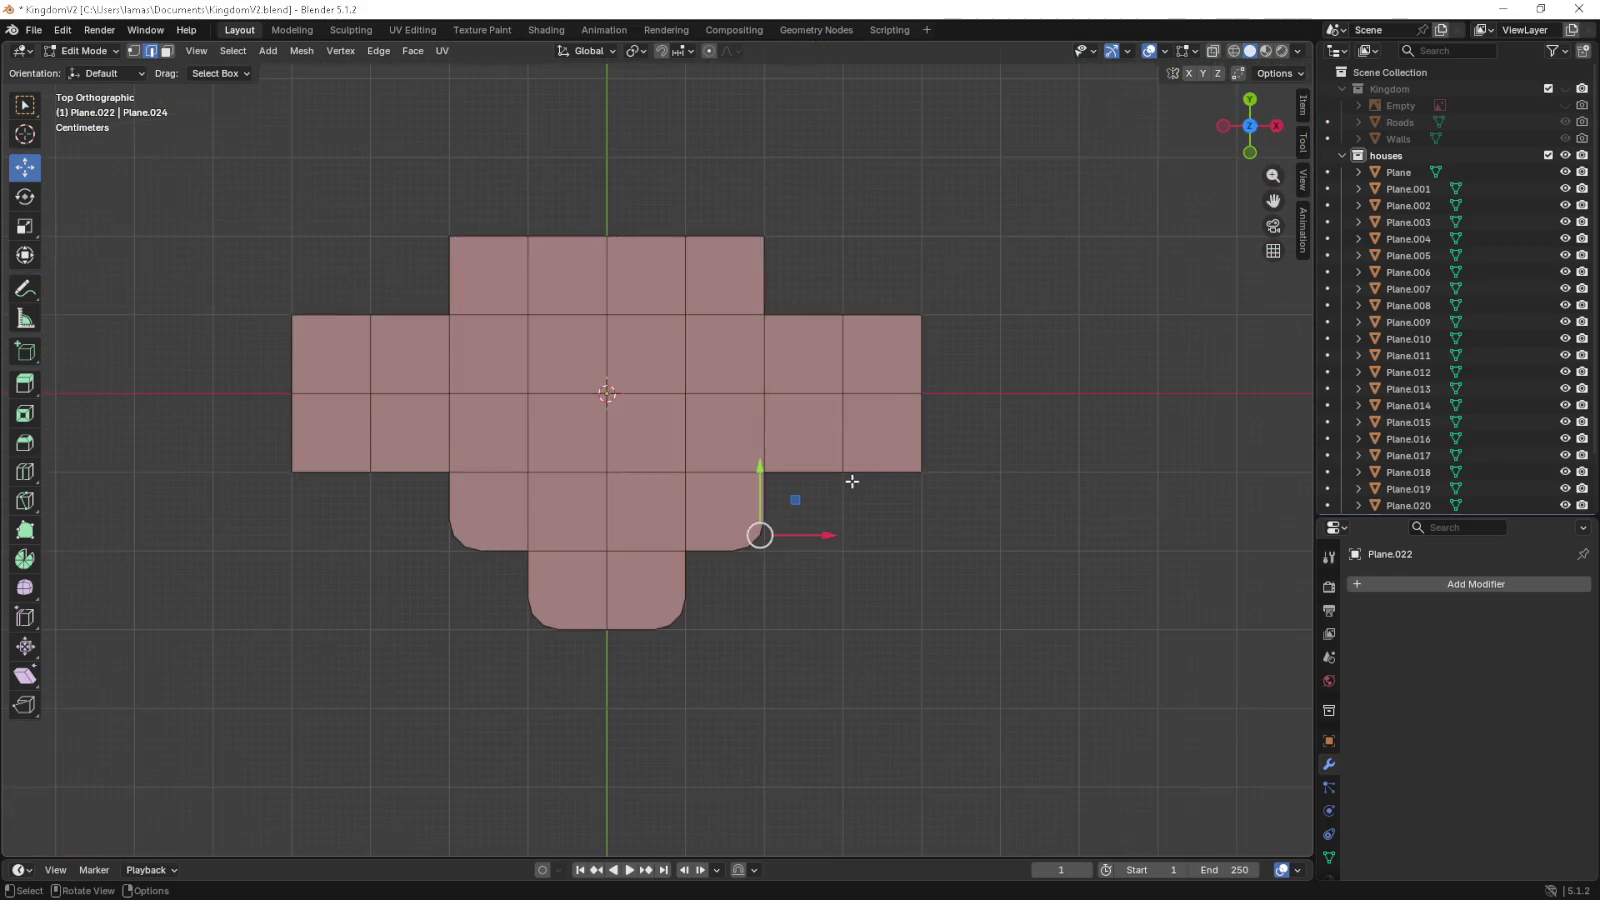
{"action": "scroll", "scroll_direction": "up", "scroll_amount": 3}
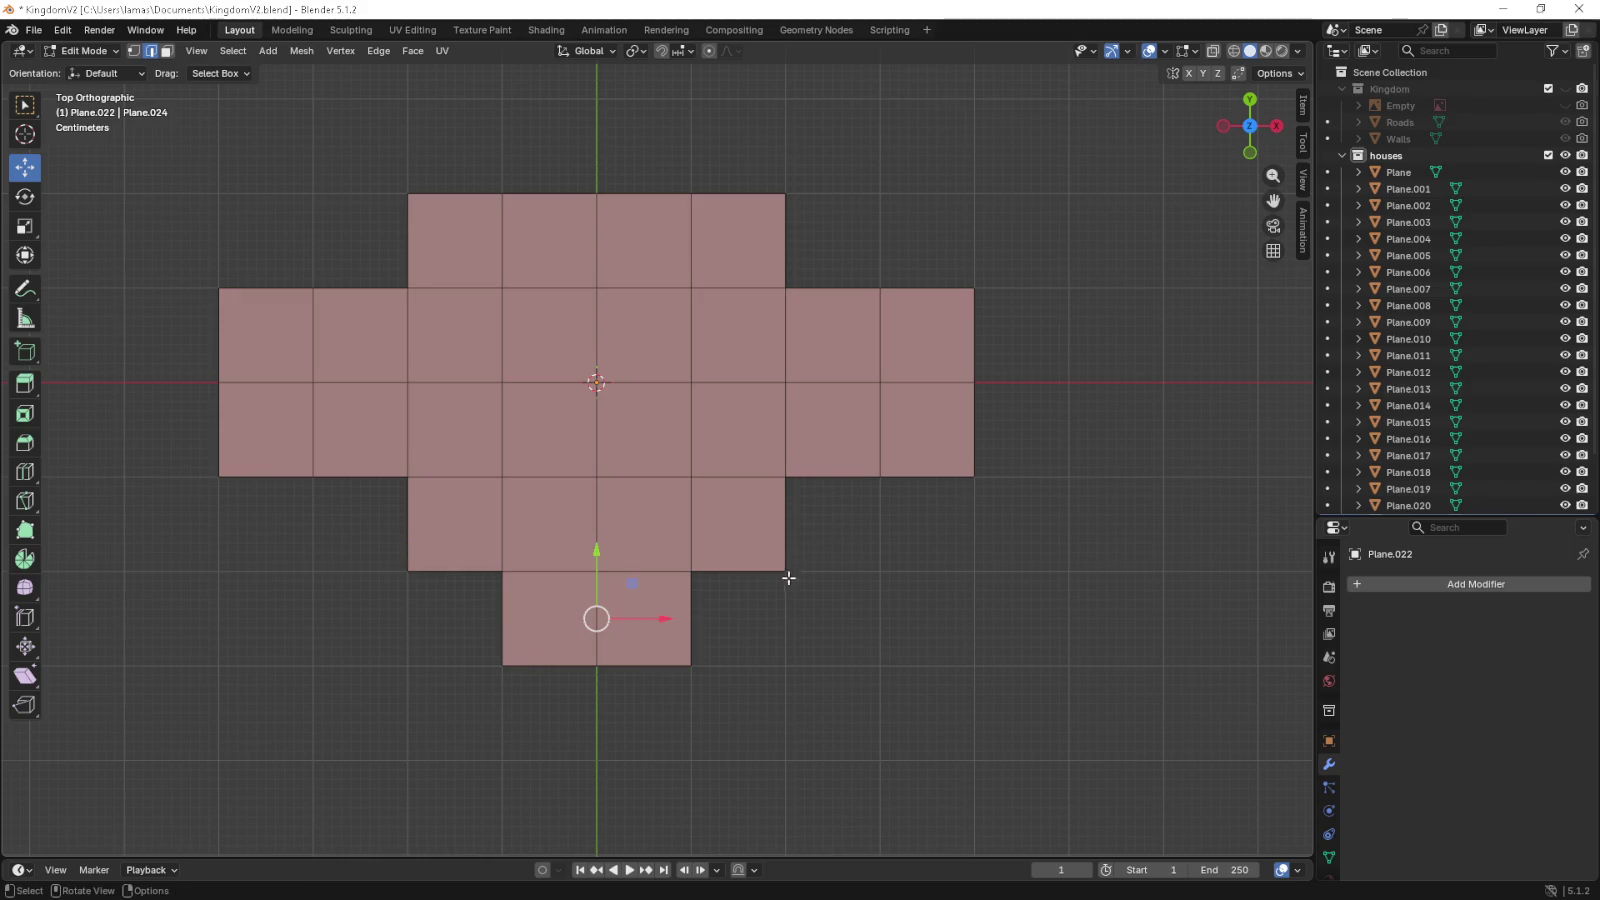
{"action": "left_click_drag", "start_coordinate": [789, 573], "coordinate": [762, 554]}
{"action": "key", "text": "KP_7"}
{"action": "scroll", "scroll_direction": "up", "scroll_amount": 3}
- Re-bevel the front wing's corners as a two-segment 0.2 m chamfer
{"action": "key", "text": "ctrl+b"}
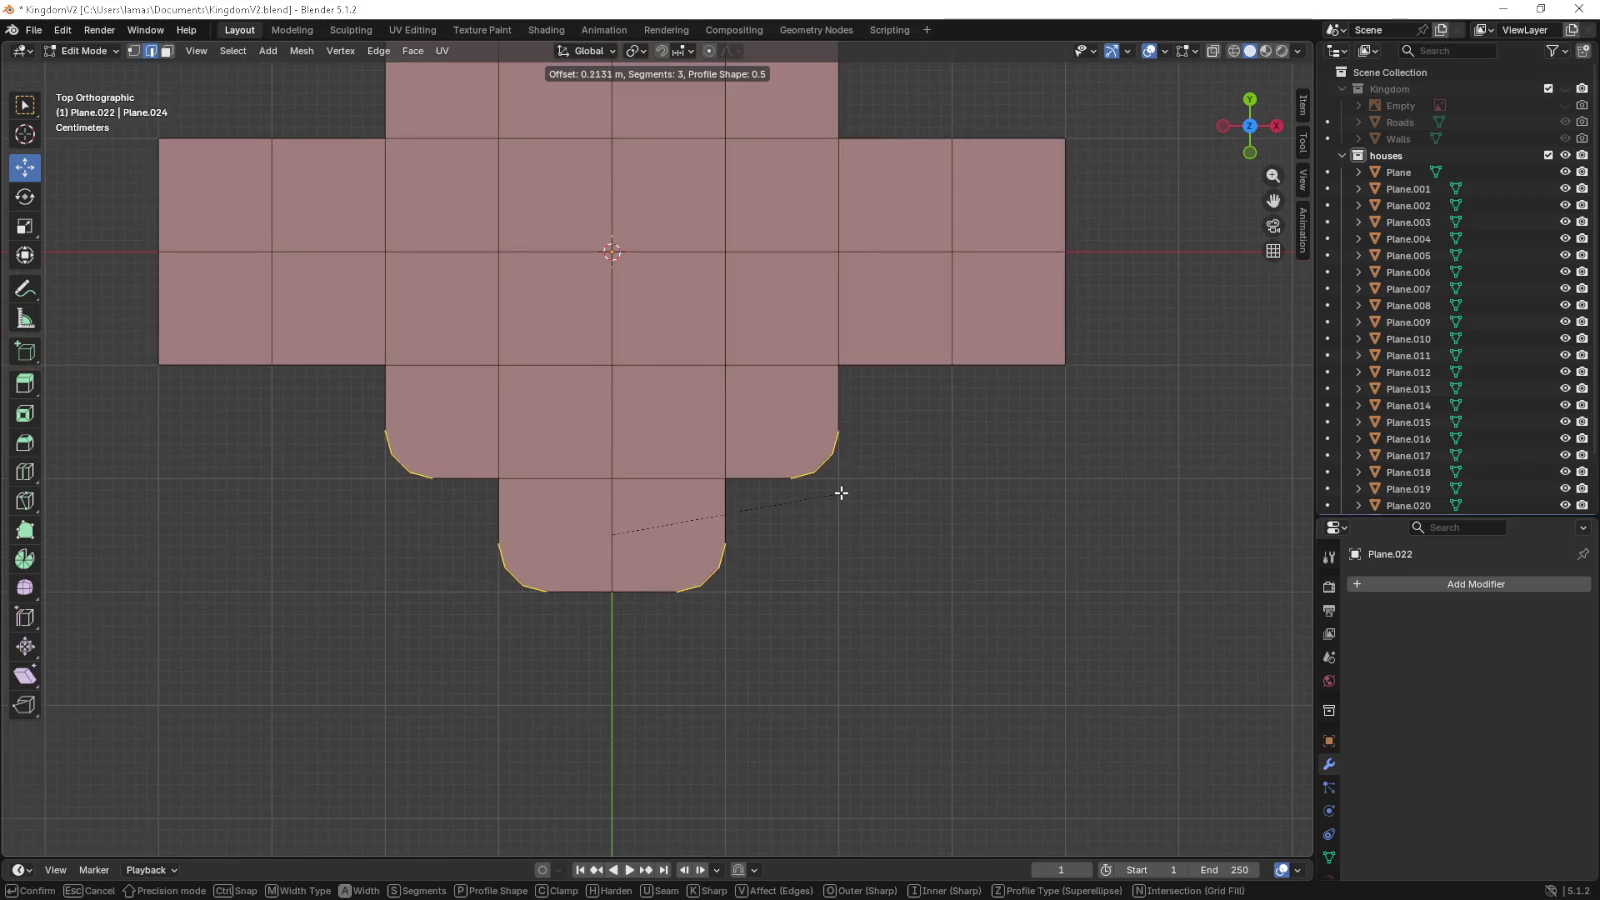
{"action": "scroll", "scroll_direction": "down", "scroll_amount": 3}
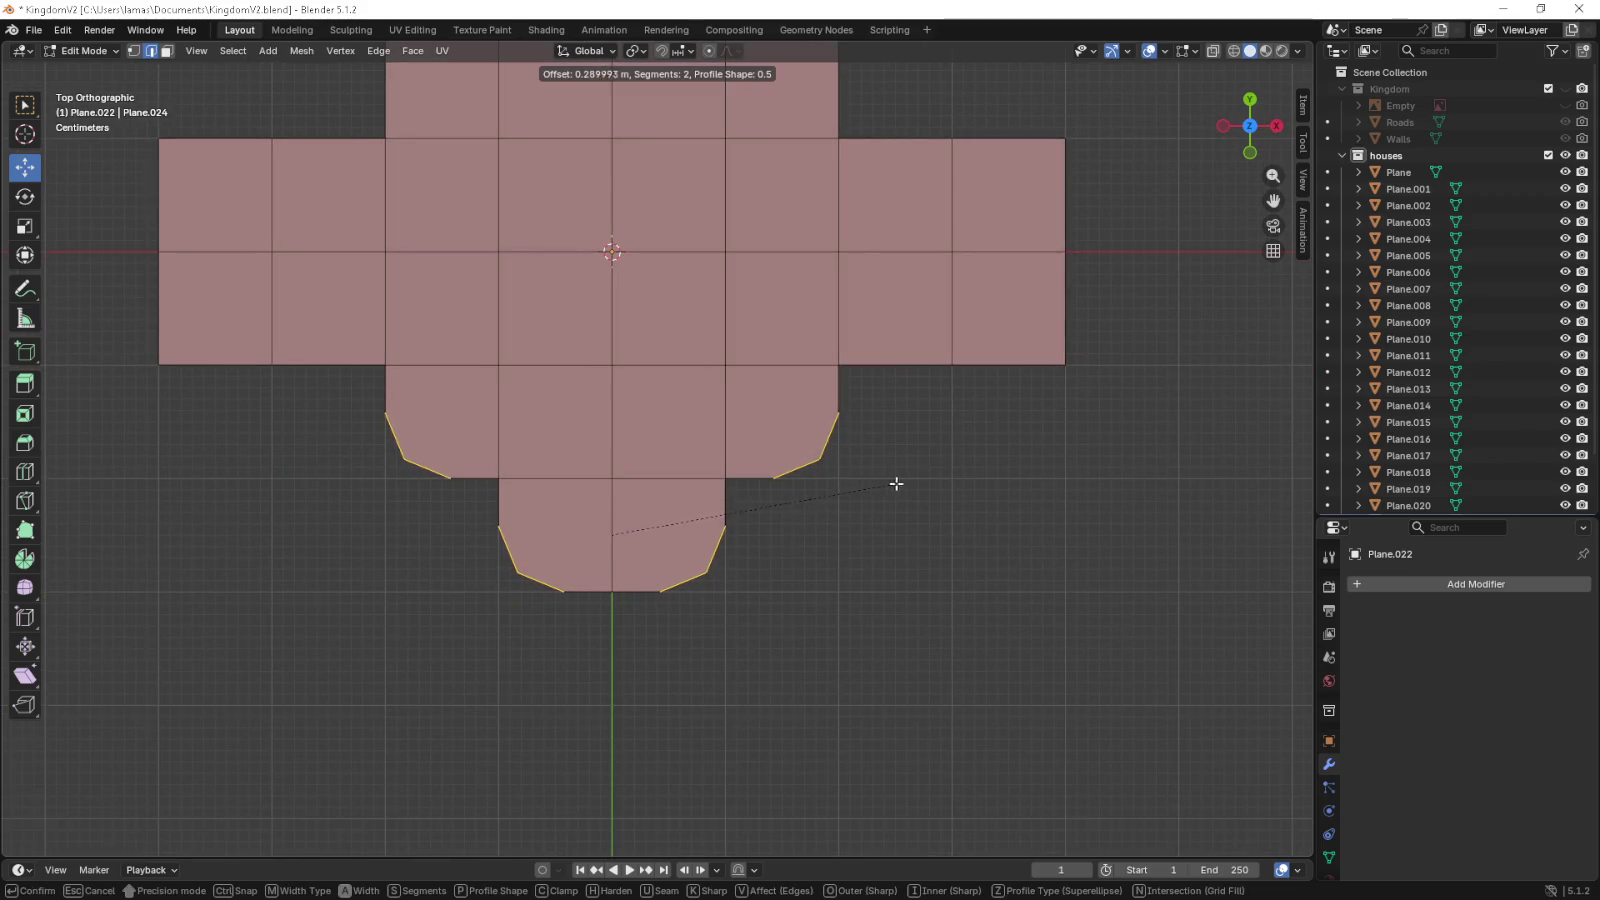
{"action": "key", "text": "ctrl"}
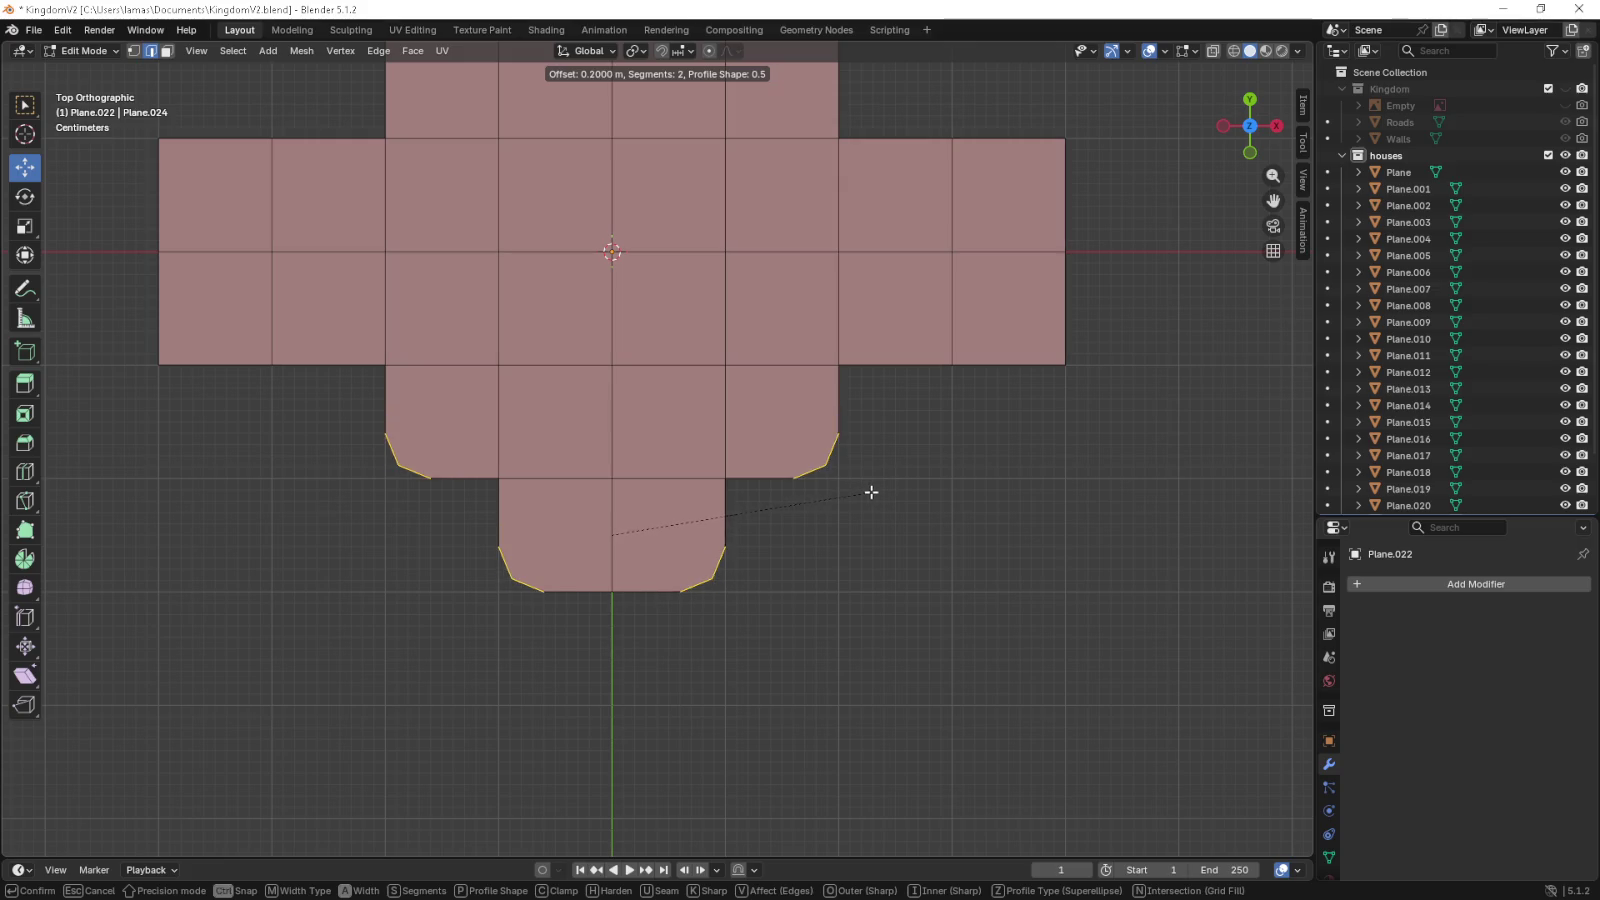
{"action": "left_click", "coordinate": [873, 492]}
{"action": "left_click_drag", "start_coordinate": [873, 492], "coordinate": [929, 457]}
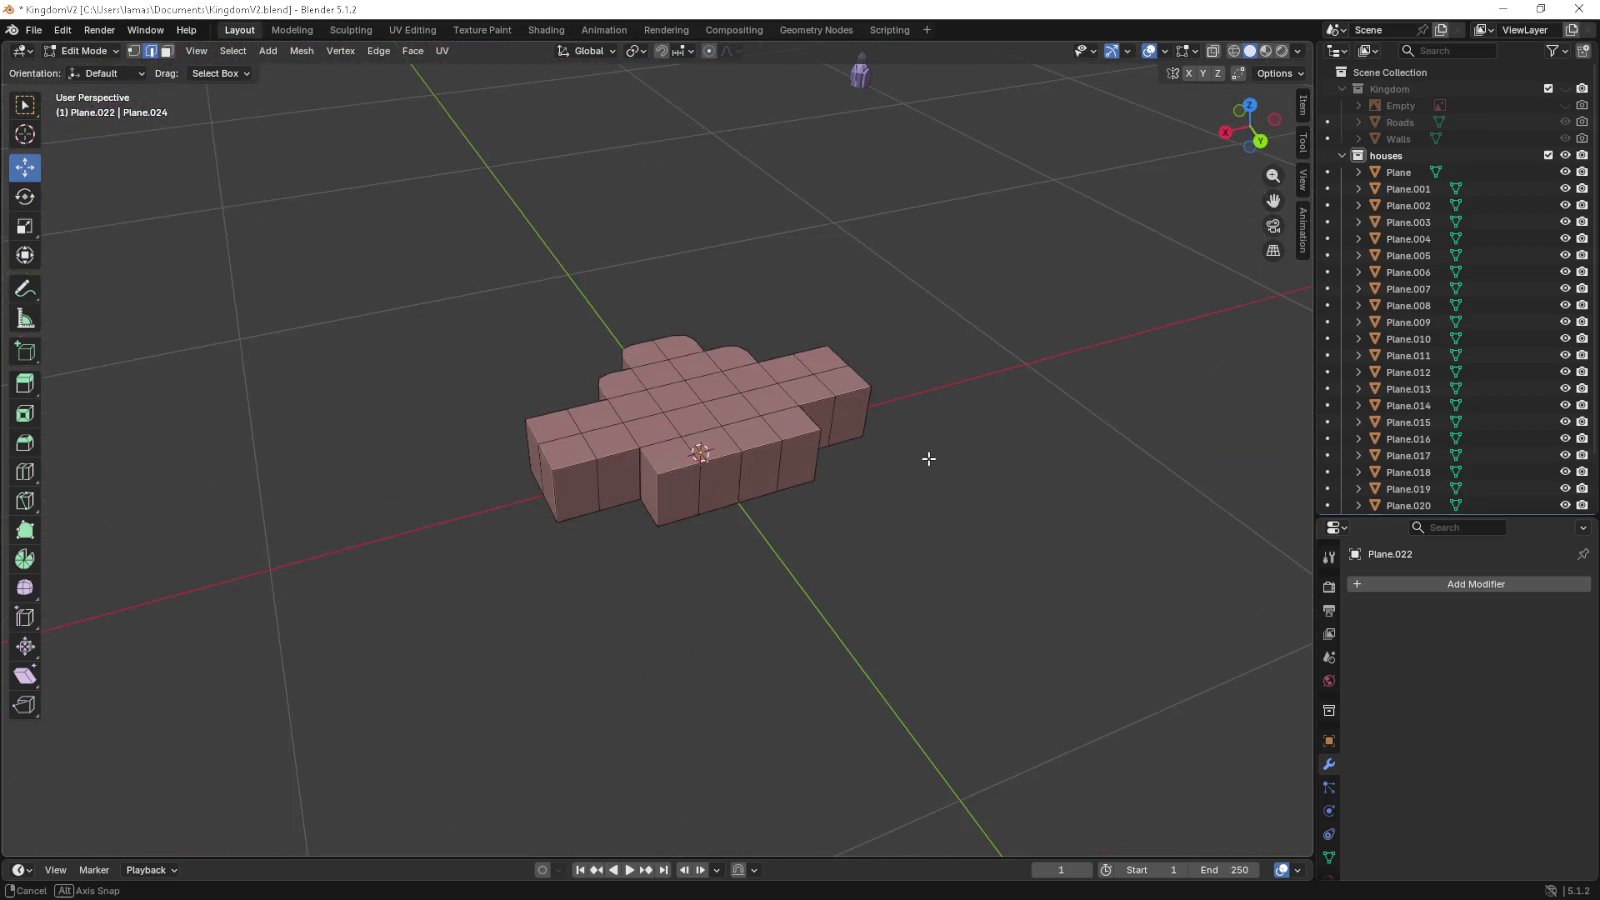
- Chamfer the back wing's two outer corner edges the same way
{"action": "left_click", "coordinate": [664, 479]}
{"action": "left_click", "coordinate": [817, 456]}
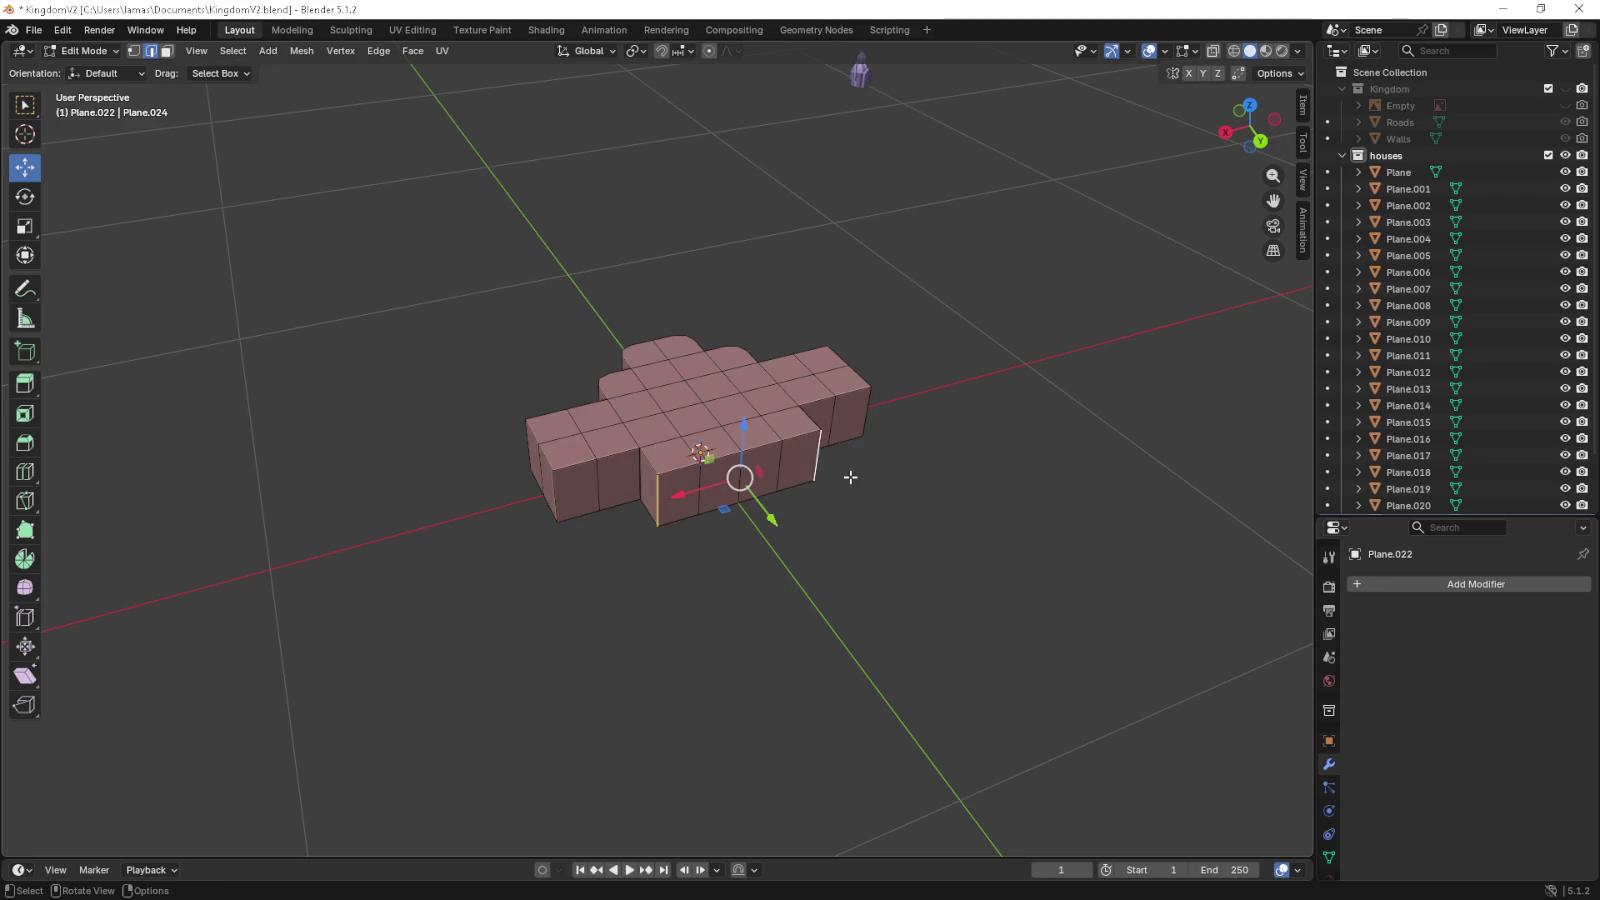
{"action": "key", "text": "KP_7"}
{"action": "scroll", "scroll_direction": "up", "scroll_amount": 3}
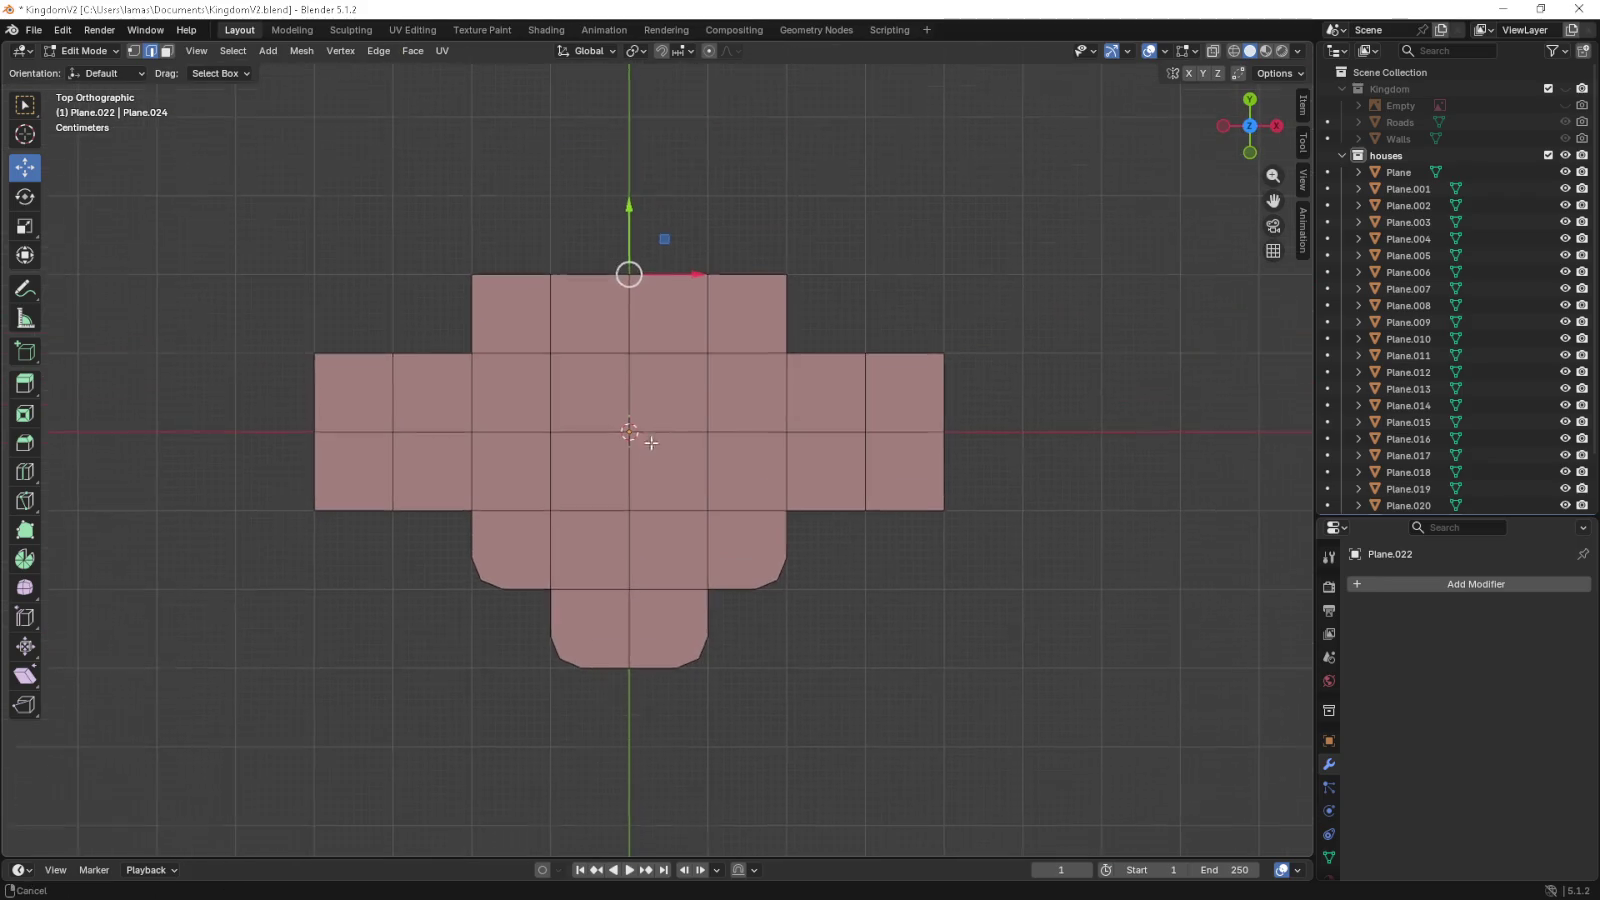
{"action": "key", "text": "ctrl+b"}
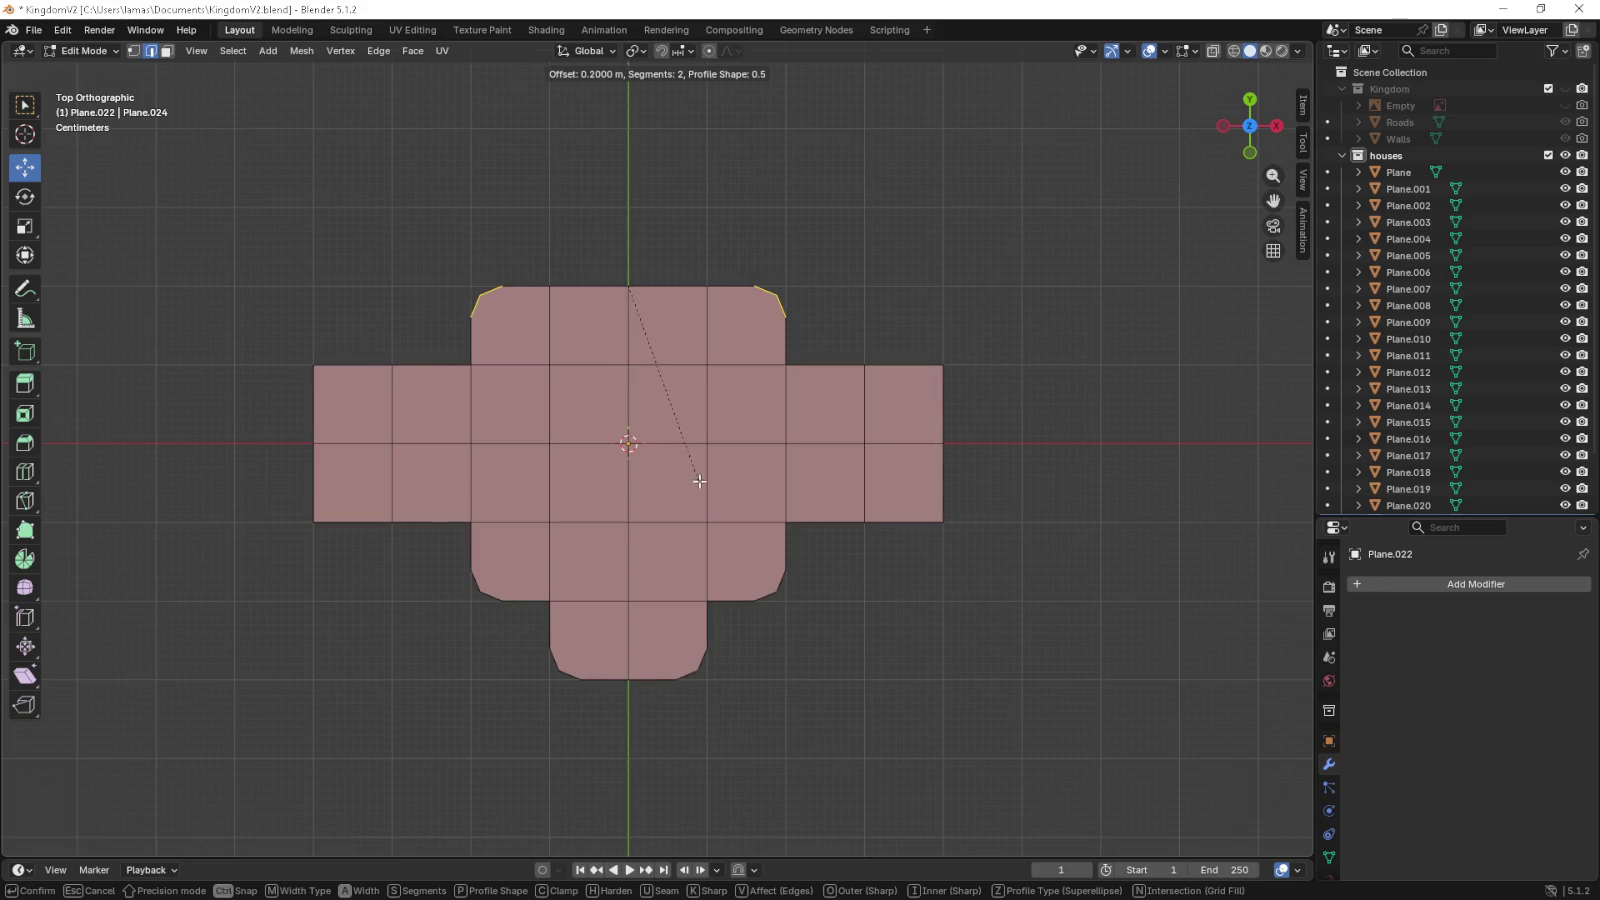
{"action": "left_click", "coordinate": [705, 487]}
{"action": "left_click_drag", "start_coordinate": [707, 489], "coordinate": [371, 475]}
{"action": "left_click_drag", "start_coordinate": [261, 475], "coordinate": [475, 482]}
- Chamfer the side wings' corner edges and check all the chamfers
{"action": "left_click", "coordinate": [514, 477]}
{"action": "key", "text": "KP_7"}
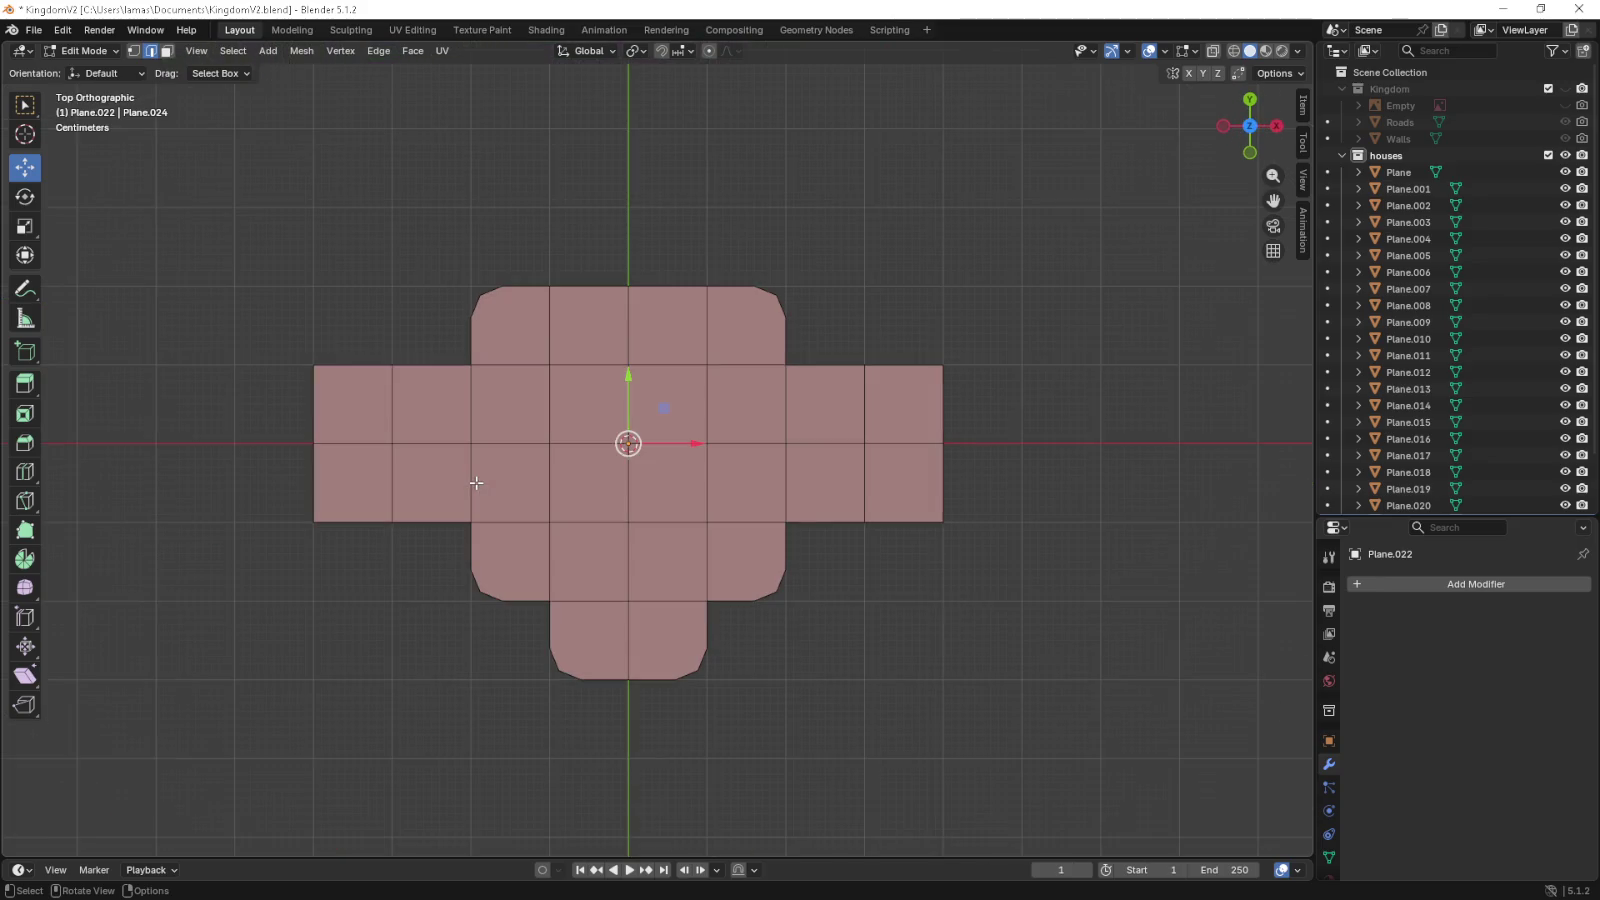
{"action": "scroll", "scroll_direction": "up", "scroll_amount": 3}
{"action": "key", "text": "ctrl+b"}
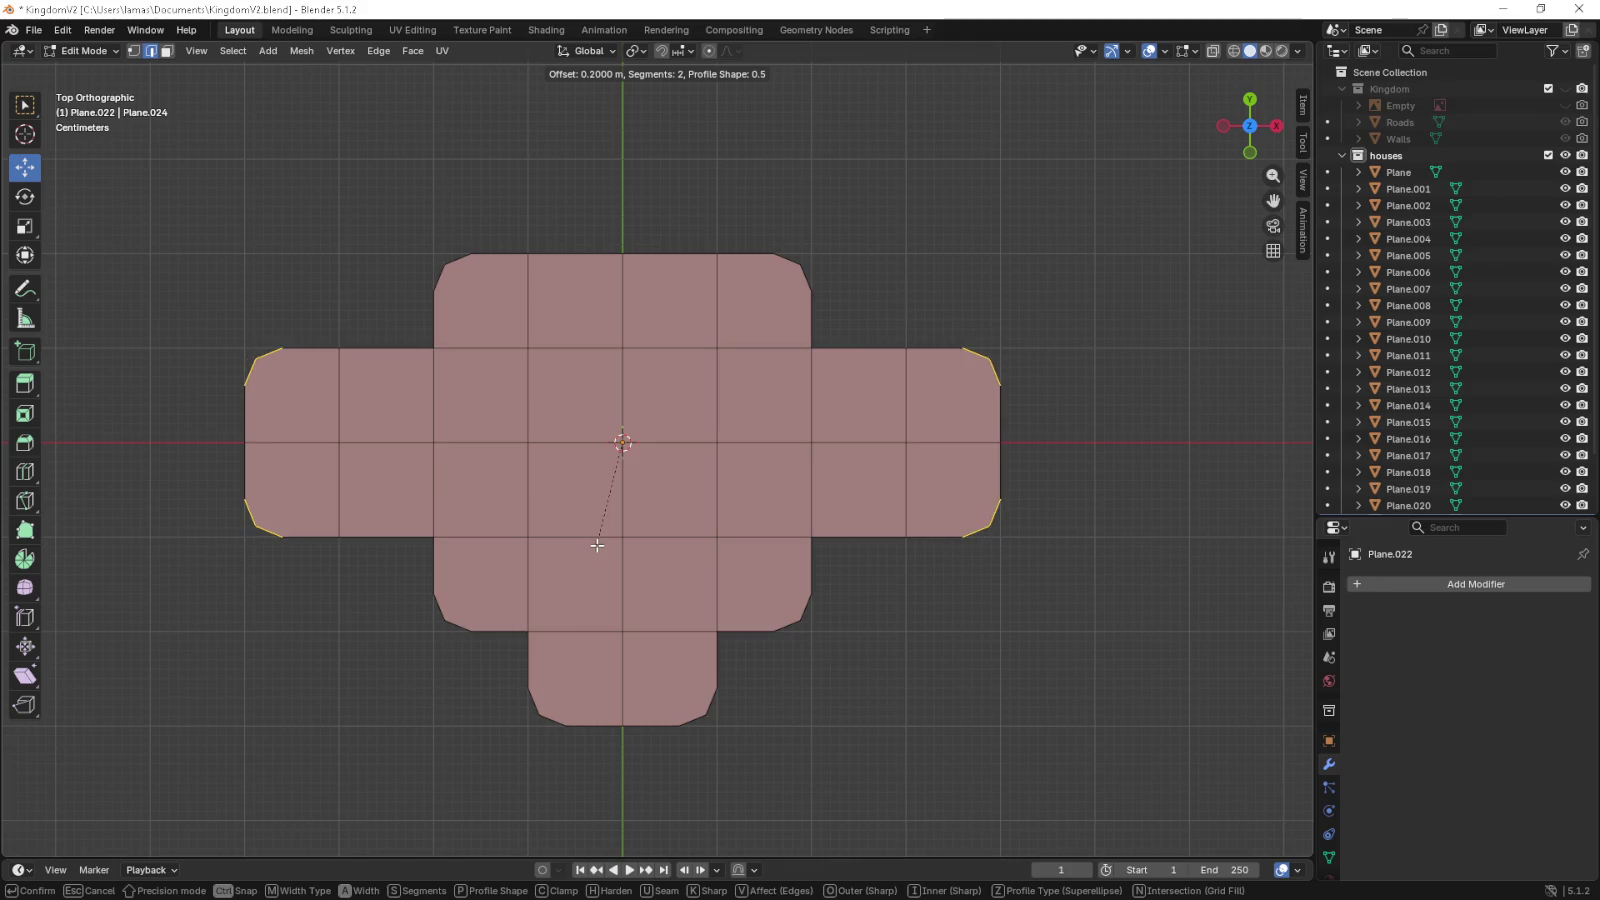
{"action": "left_click", "coordinate": [597, 545]}
{"action": "left_click_drag", "start_coordinate": [696, 589], "coordinate": [750, 528]}
{"action": "scroll", "scroll_direction": "up", "scroll_amount": 3}
- In vertex select, drag the front wing's lower-left chamfer vertex about 0.02 m diagonally outward
{"action": "left_click", "coordinate": [88, 48]}
{"action": "left_click", "coordinate": [88, 48]}
{"action": "key", "text": "1"}
{"action": "left_click_drag", "start_coordinate": [411, 271], "coordinate": [504, 368]}
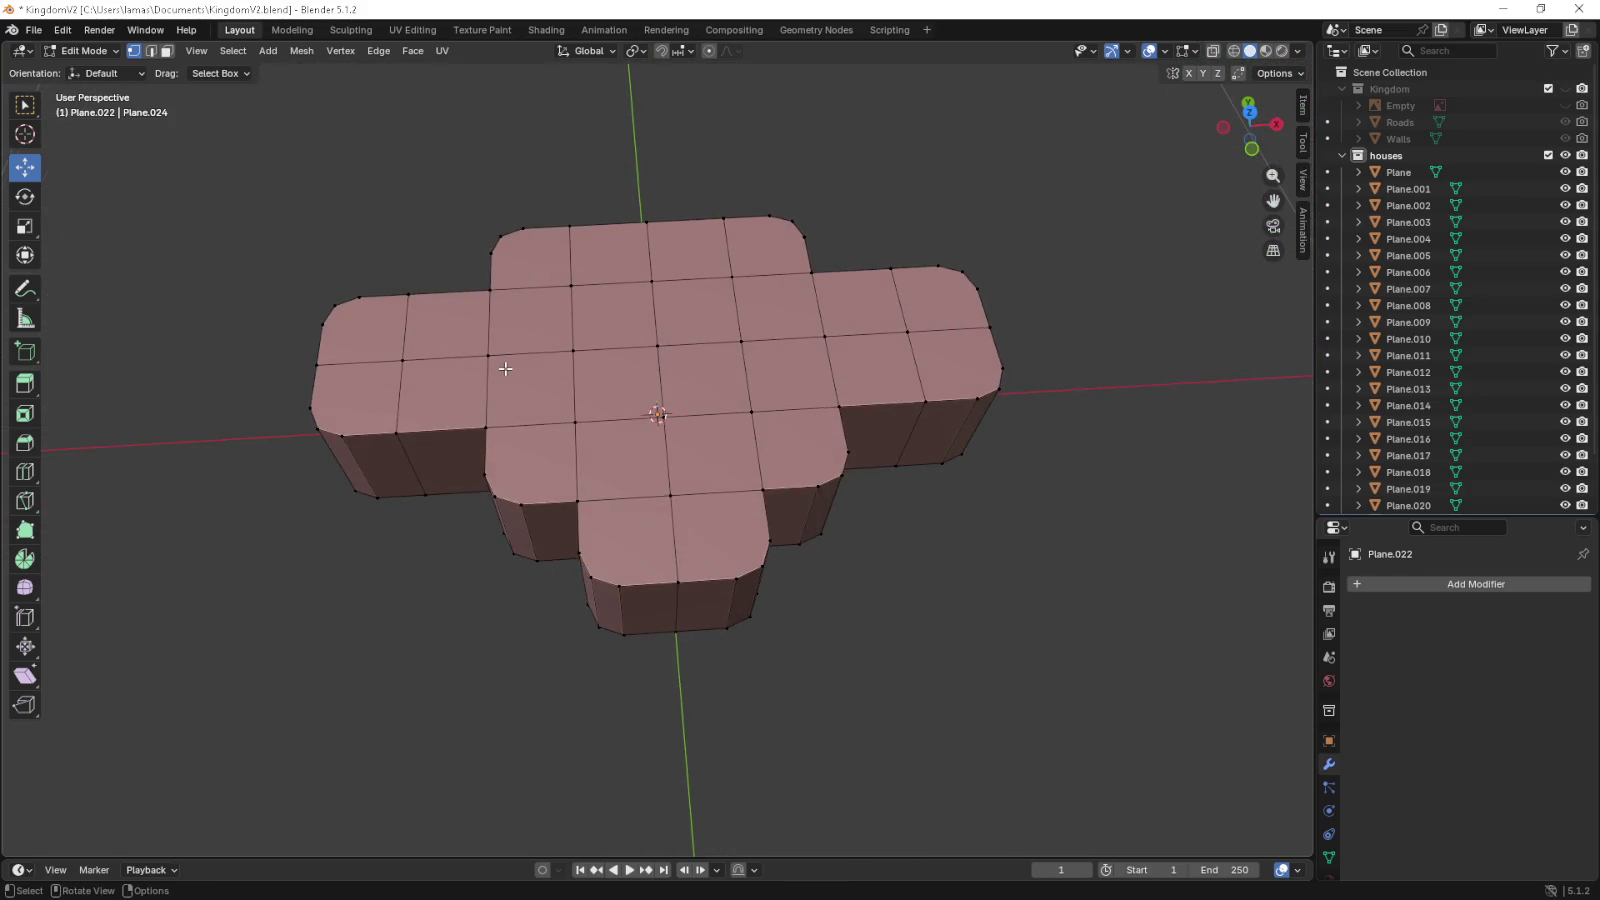
{"action": "key", "text": "KP_7"}
{"action": "scroll", "scroll_direction": "up", "scroll_amount": 3}
{"action": "left_click", "coordinate": [541, 540]}
{"action": "key", "text": "g"}
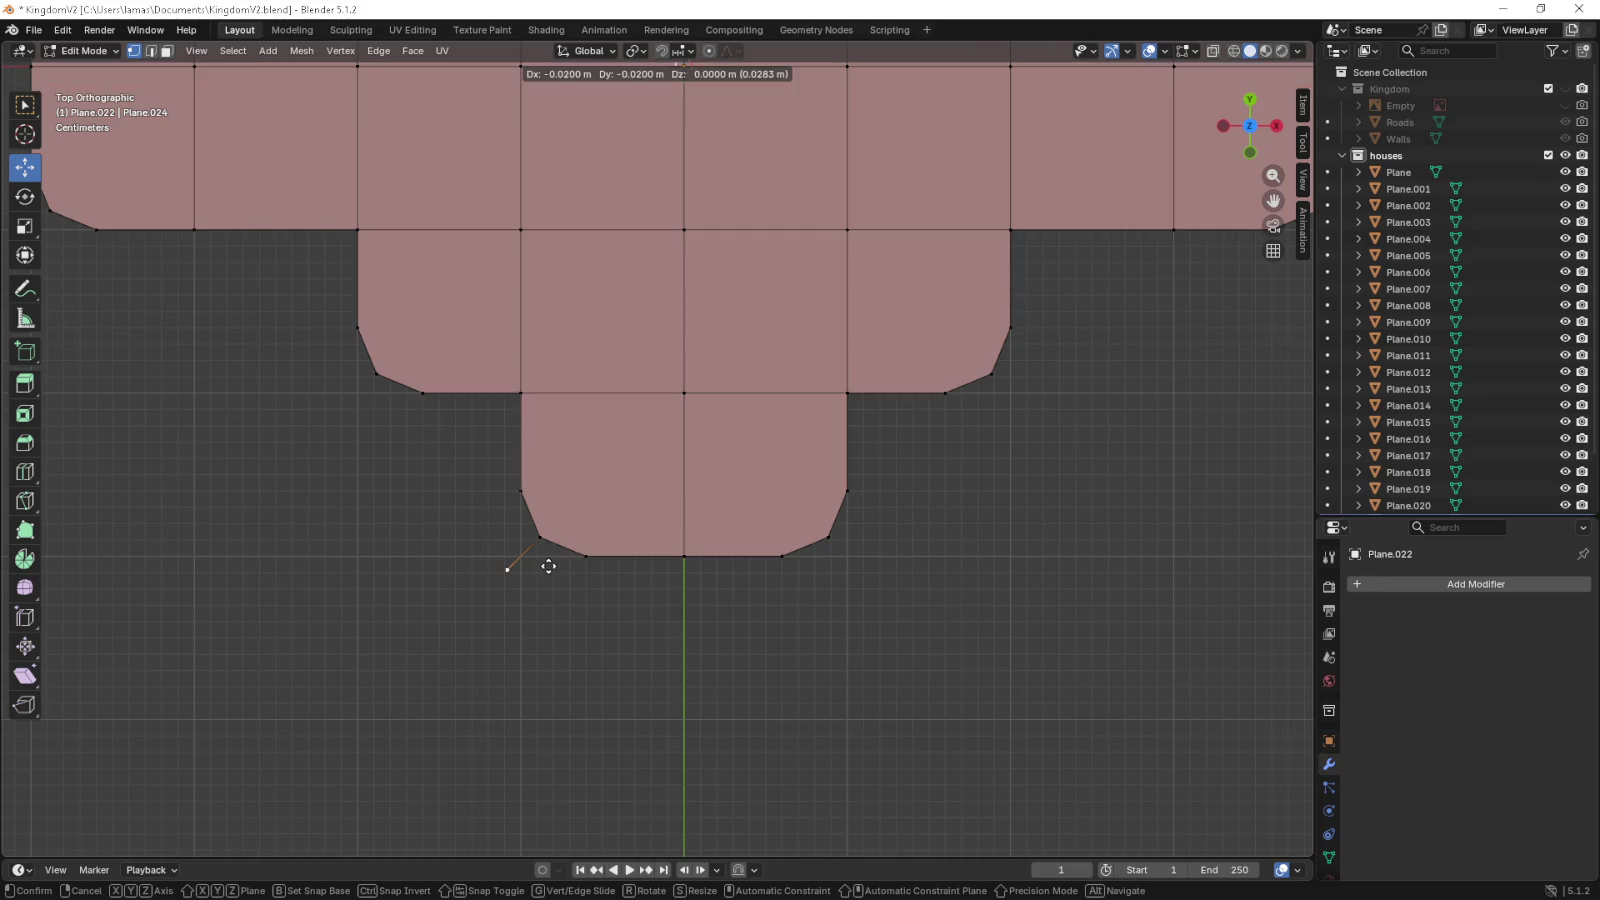
- Add outward points on the lower wing's left side and bottom edge, nudging the left point along X
{"action": "left_click", "coordinate": [548, 566]}
{"action": "left_click", "coordinate": [520, 490]}
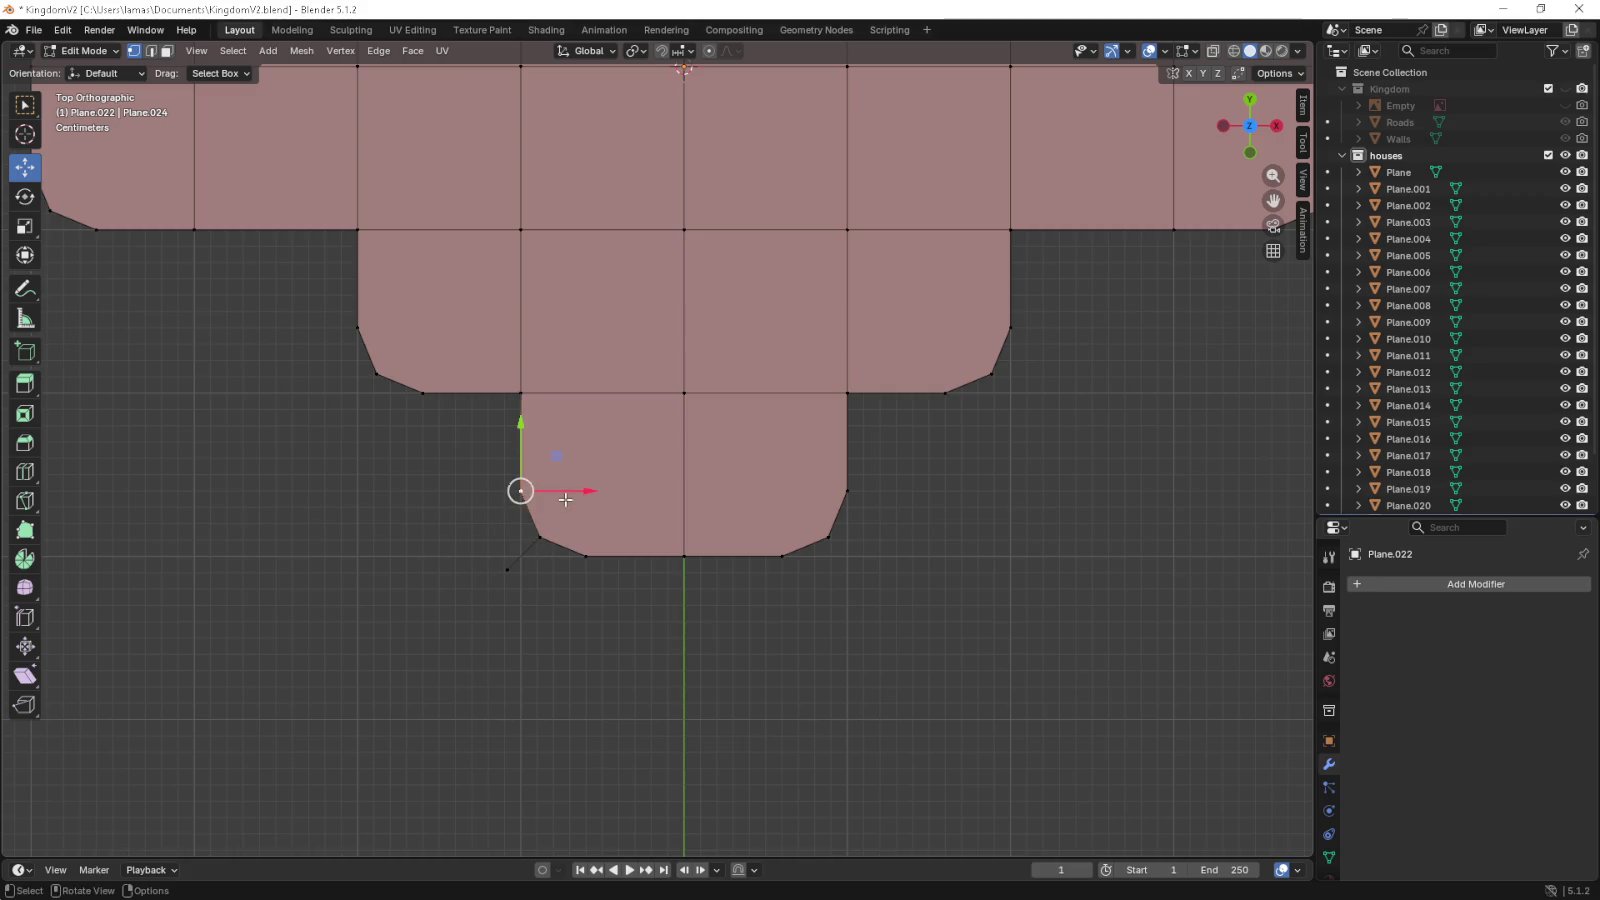
{"action": "right_click", "coordinate": [471, 490]}
{"action": "left_click_drag", "start_coordinate": [520, 500], "coordinate": [537, 519]}
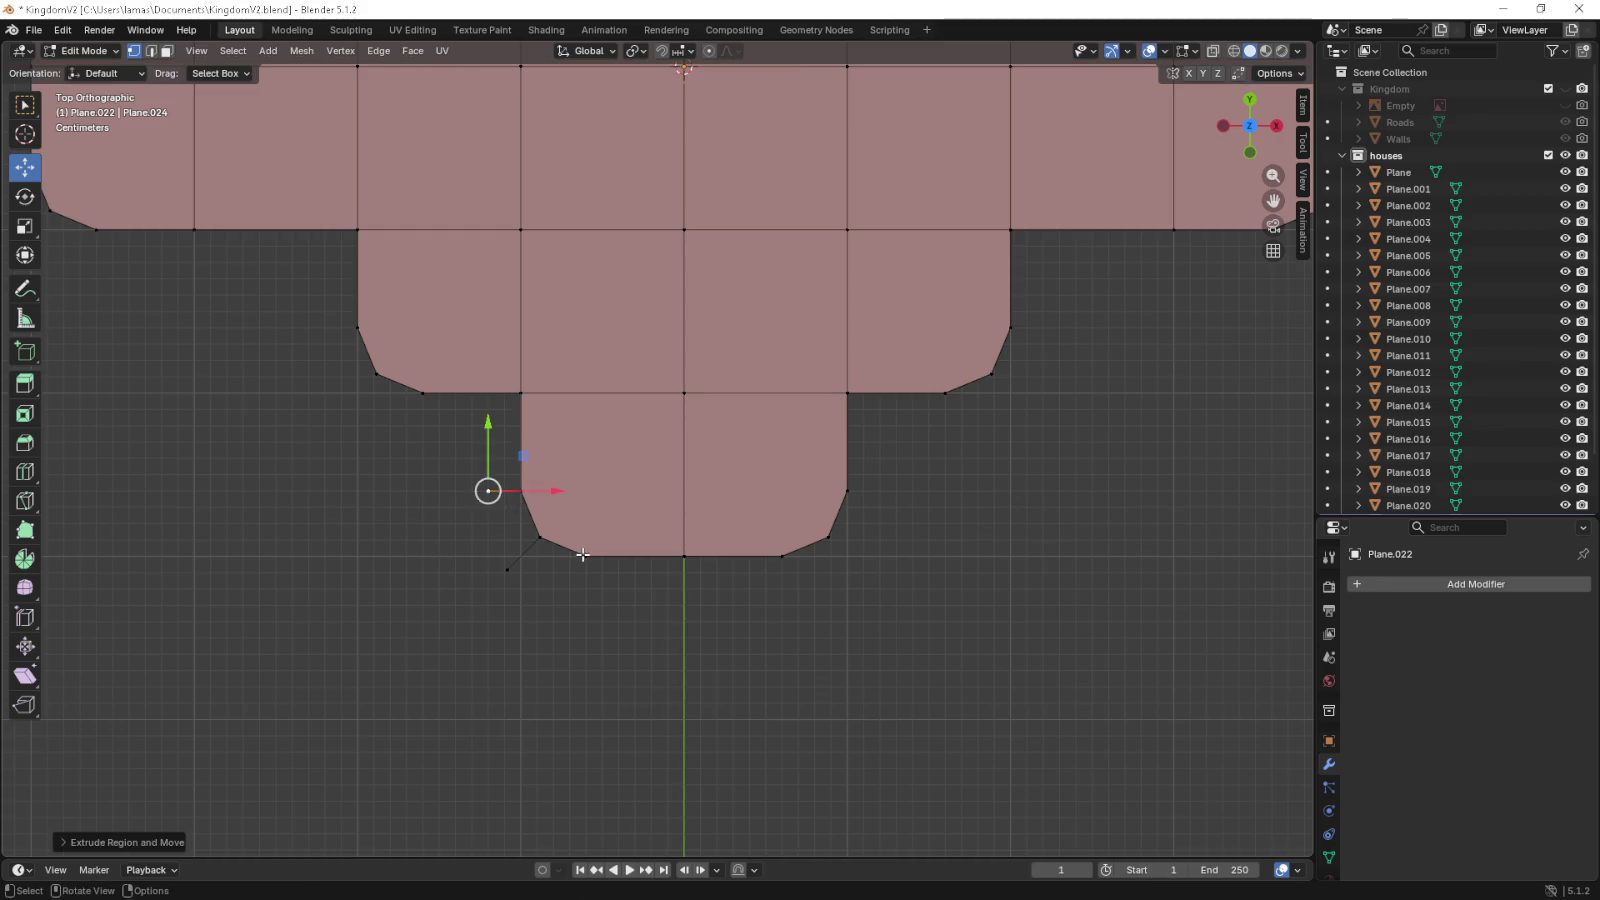
{"action": "left_click", "coordinate": [586, 555]}
{"action": "key", "text": "e"}
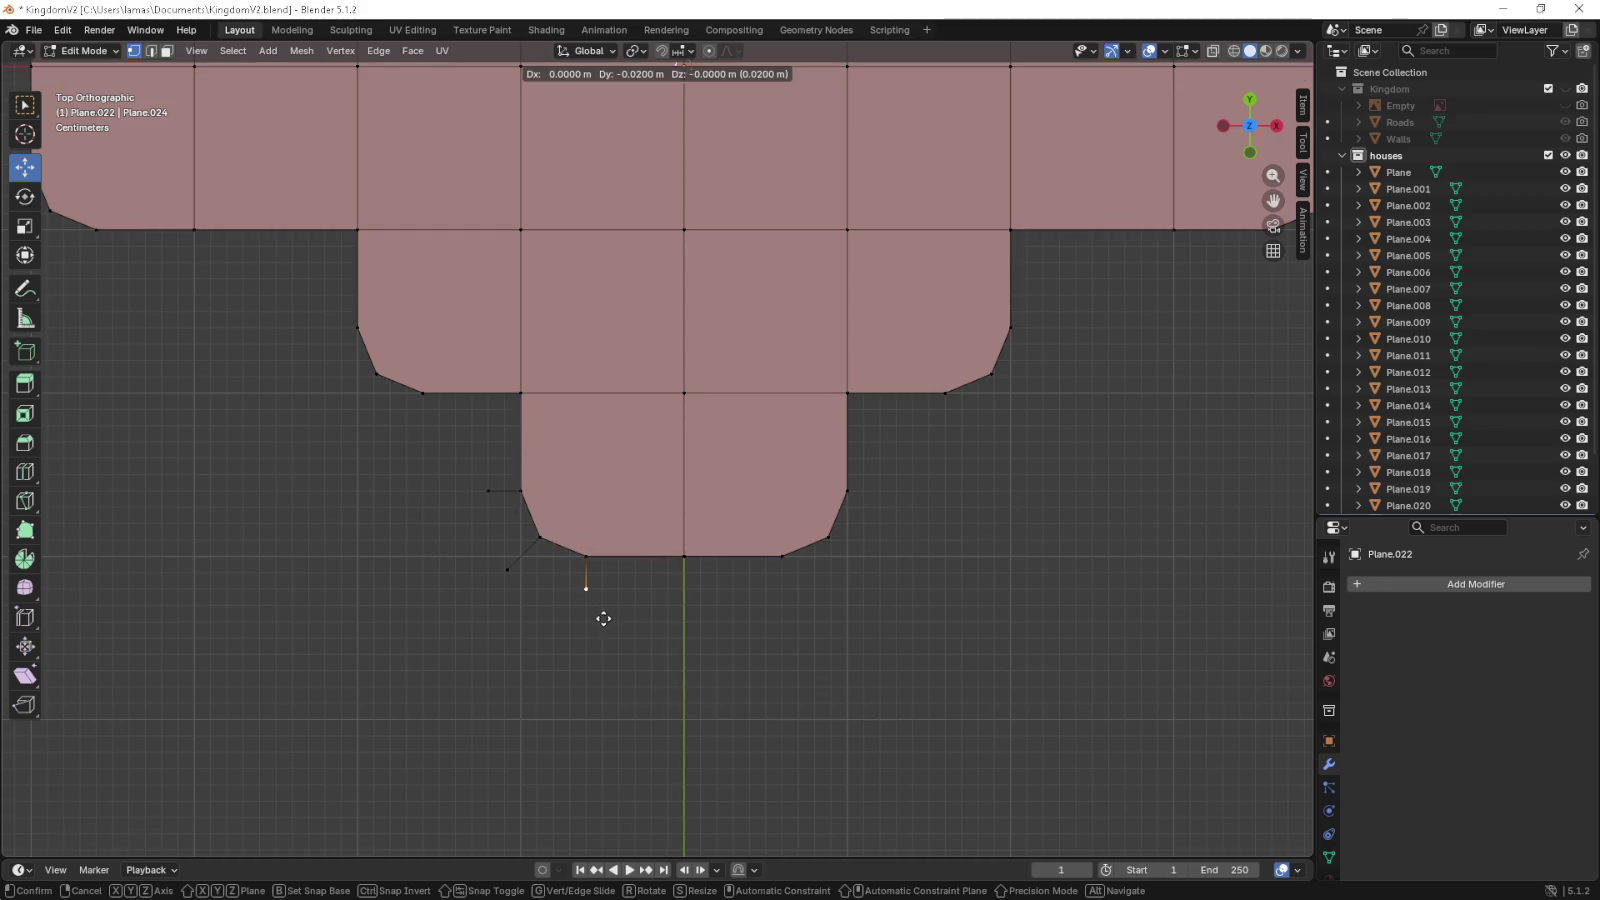
{"action": "left_click", "coordinate": [604, 621]}
{"action": "left_click", "coordinate": [488, 490]}
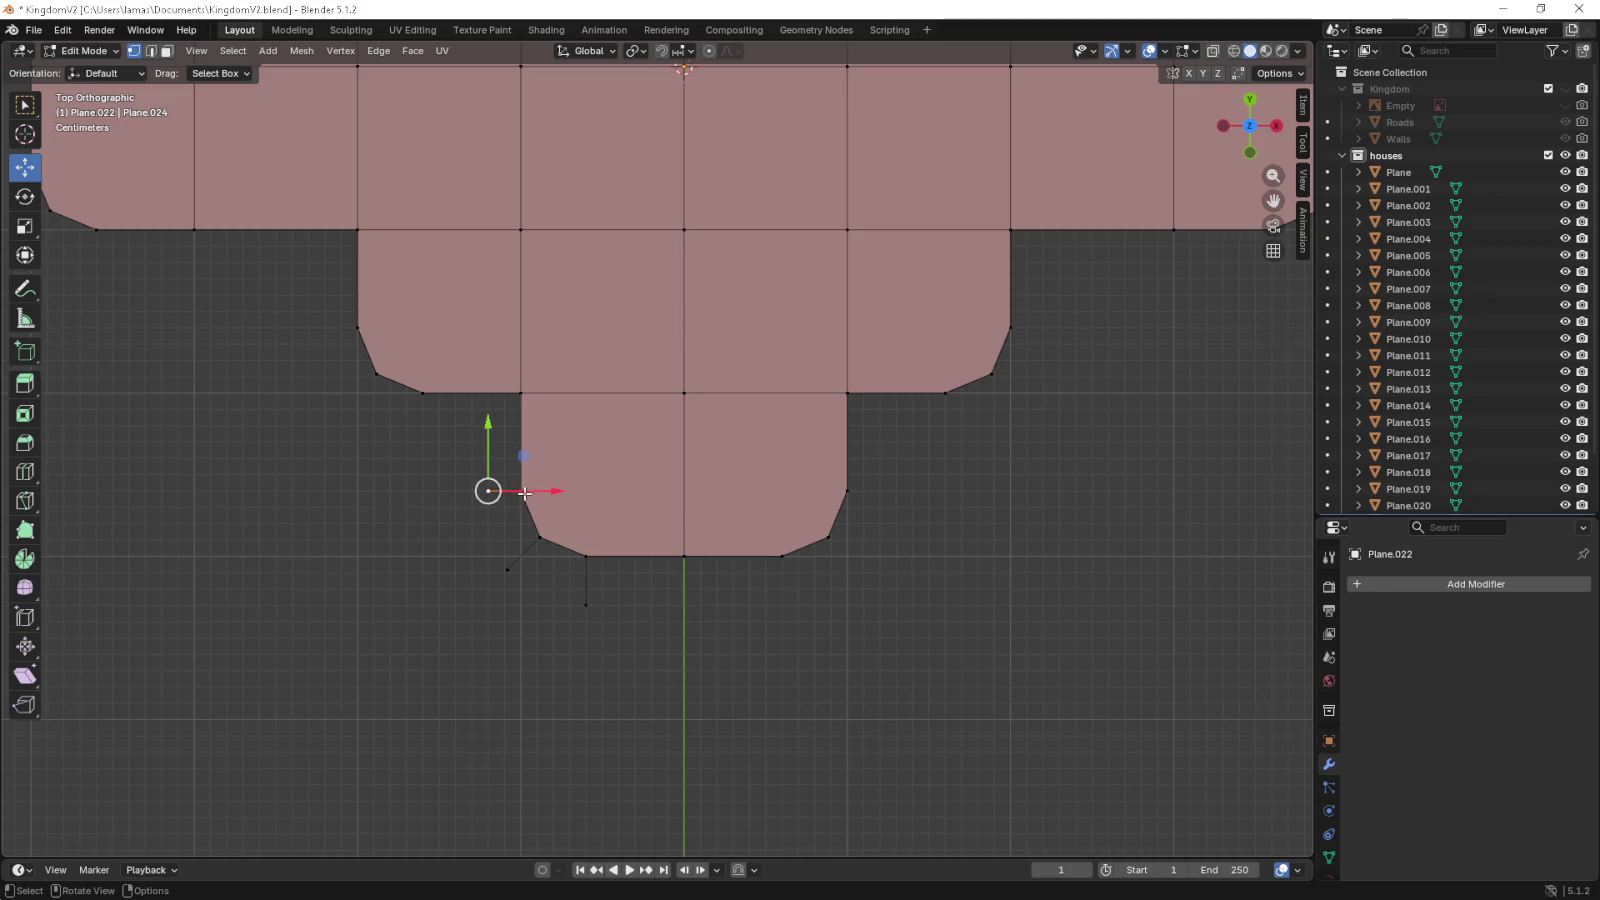
{"action": "left_click_drag", "start_coordinate": [547, 489], "coordinate": [530, 490]}
- Extrude the front tab's upper-left corner and two bottom vertices outward
{"action": "left_click", "coordinate": [520, 392]}
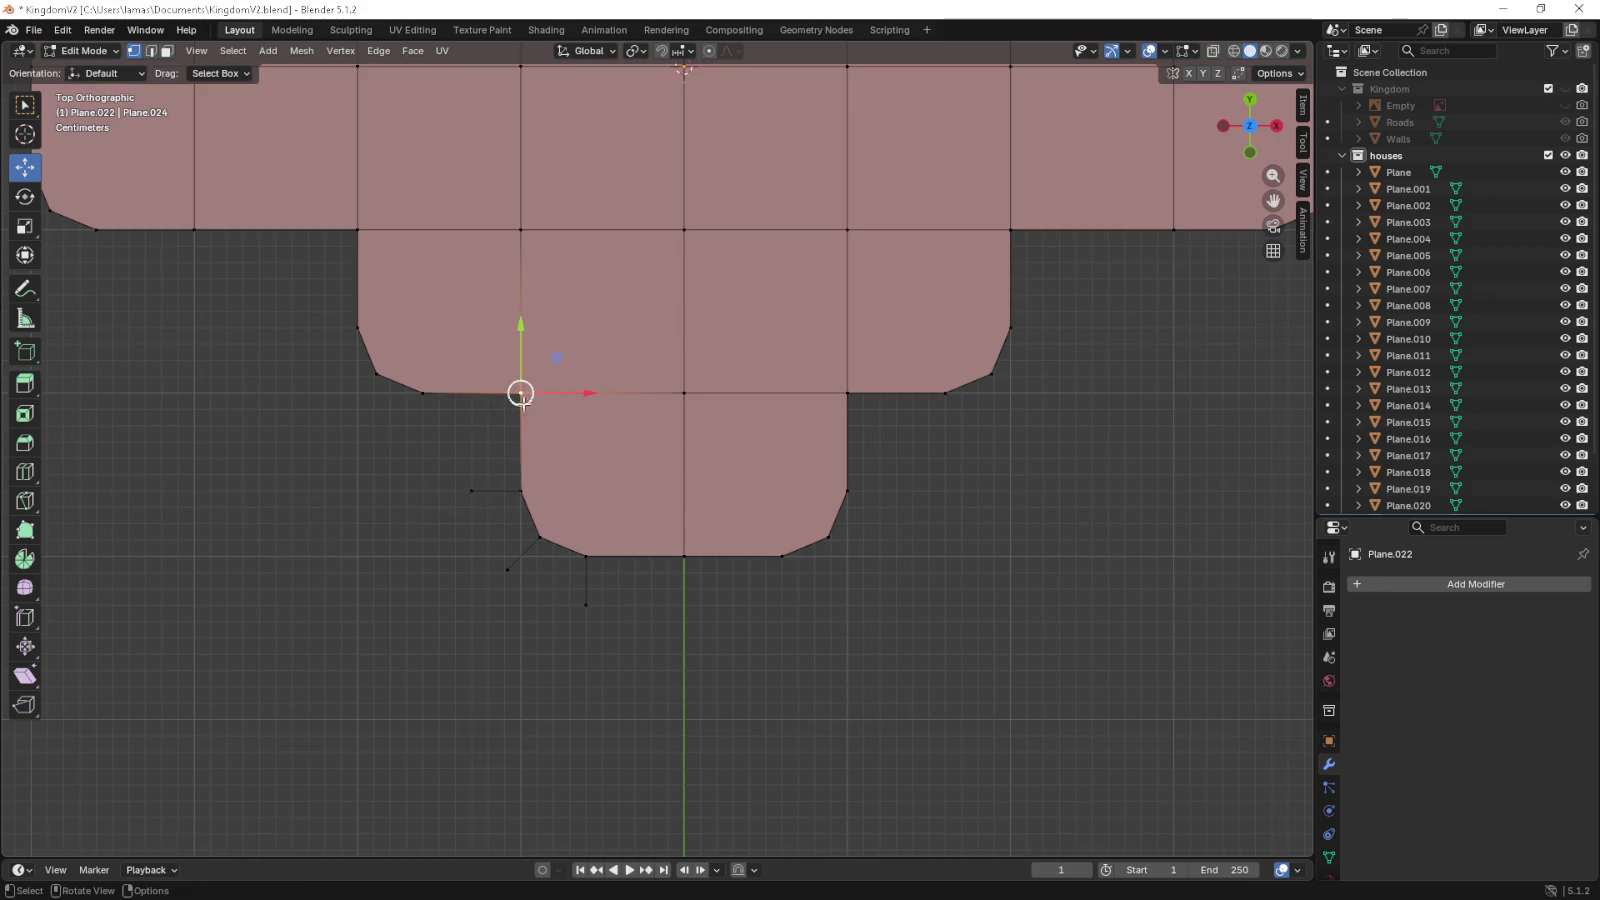
{"action": "key", "text": "e"}
{"action": "key", "text": "g"}
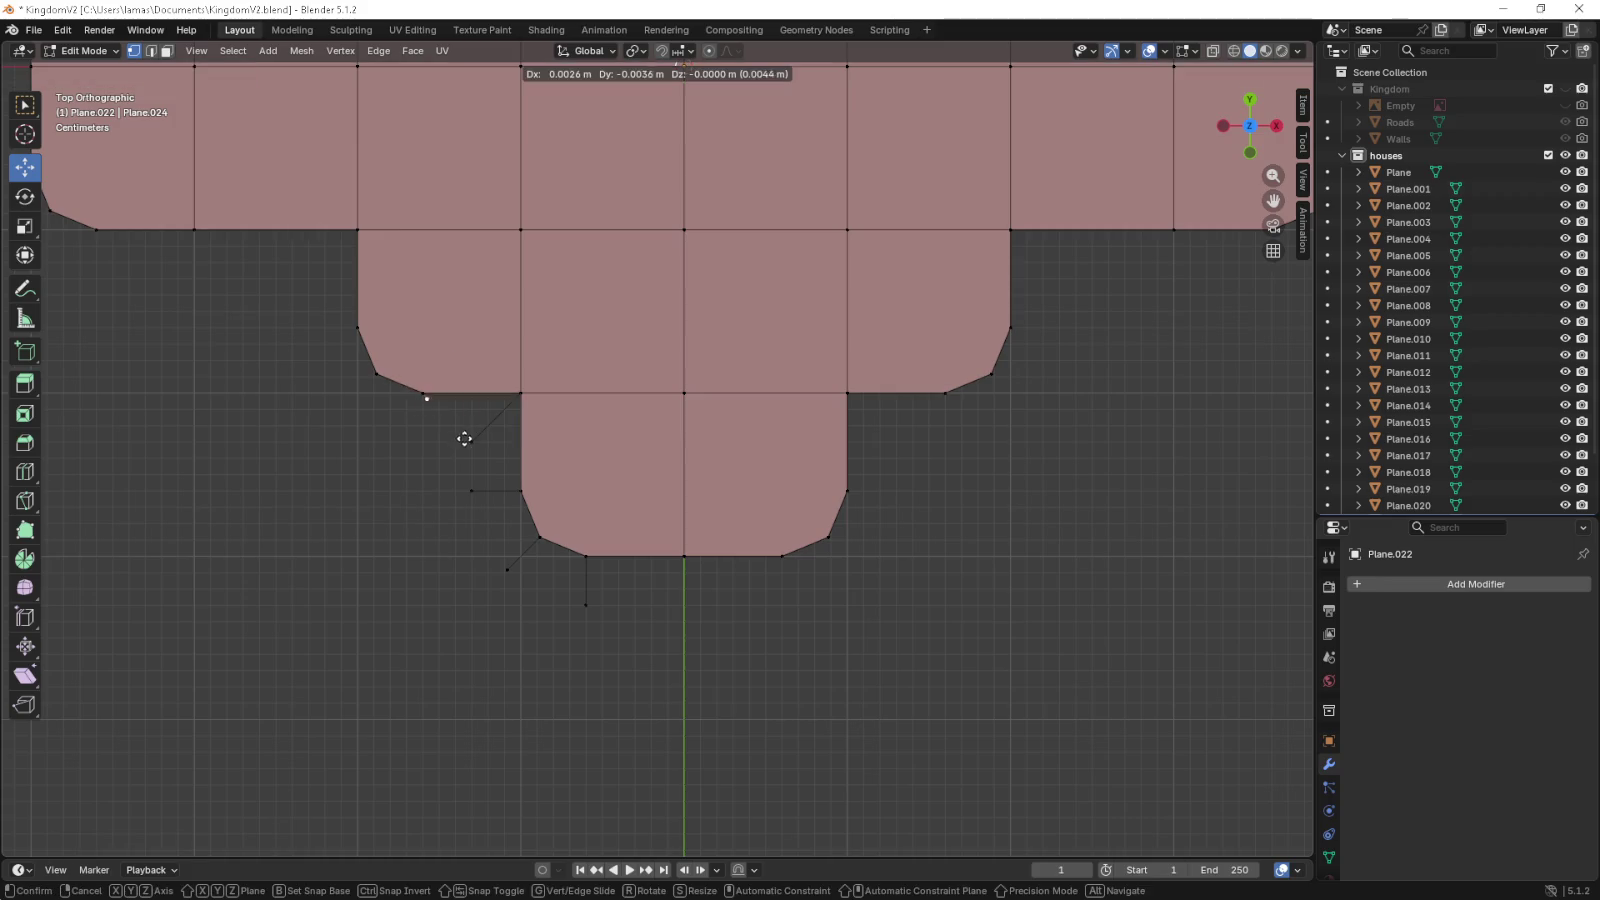
{"action": "left_click", "coordinate": [460, 477]}
{"action": "left_click", "coordinate": [668, 554]}
{"action": "key", "text": "e"}
{"action": "left_click", "coordinate": [670, 608]}
{"action": "left_click", "coordinate": [780, 558]}
{"action": "key", "text": "e"}
{"action": "left_click", "coordinate": [782, 605]}
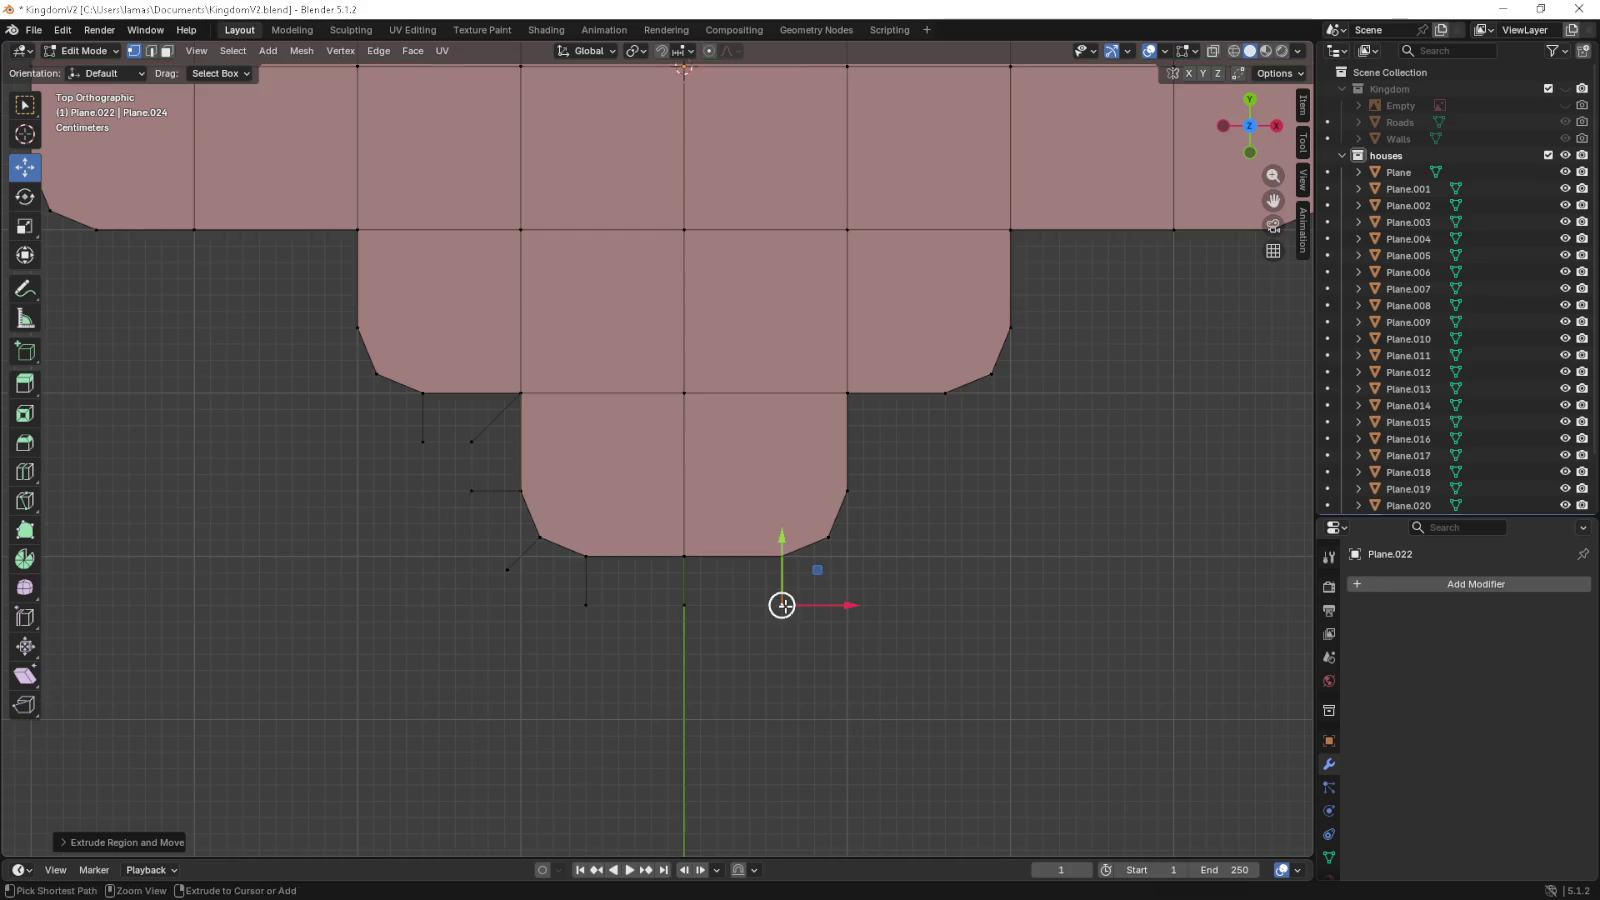
- Extrude the lower-right chamfer, right-side, tab upper-right and lower-edge vertices outward
{"action": "left_click", "coordinate": [822, 539]}
{"action": "key", "text": "e"}
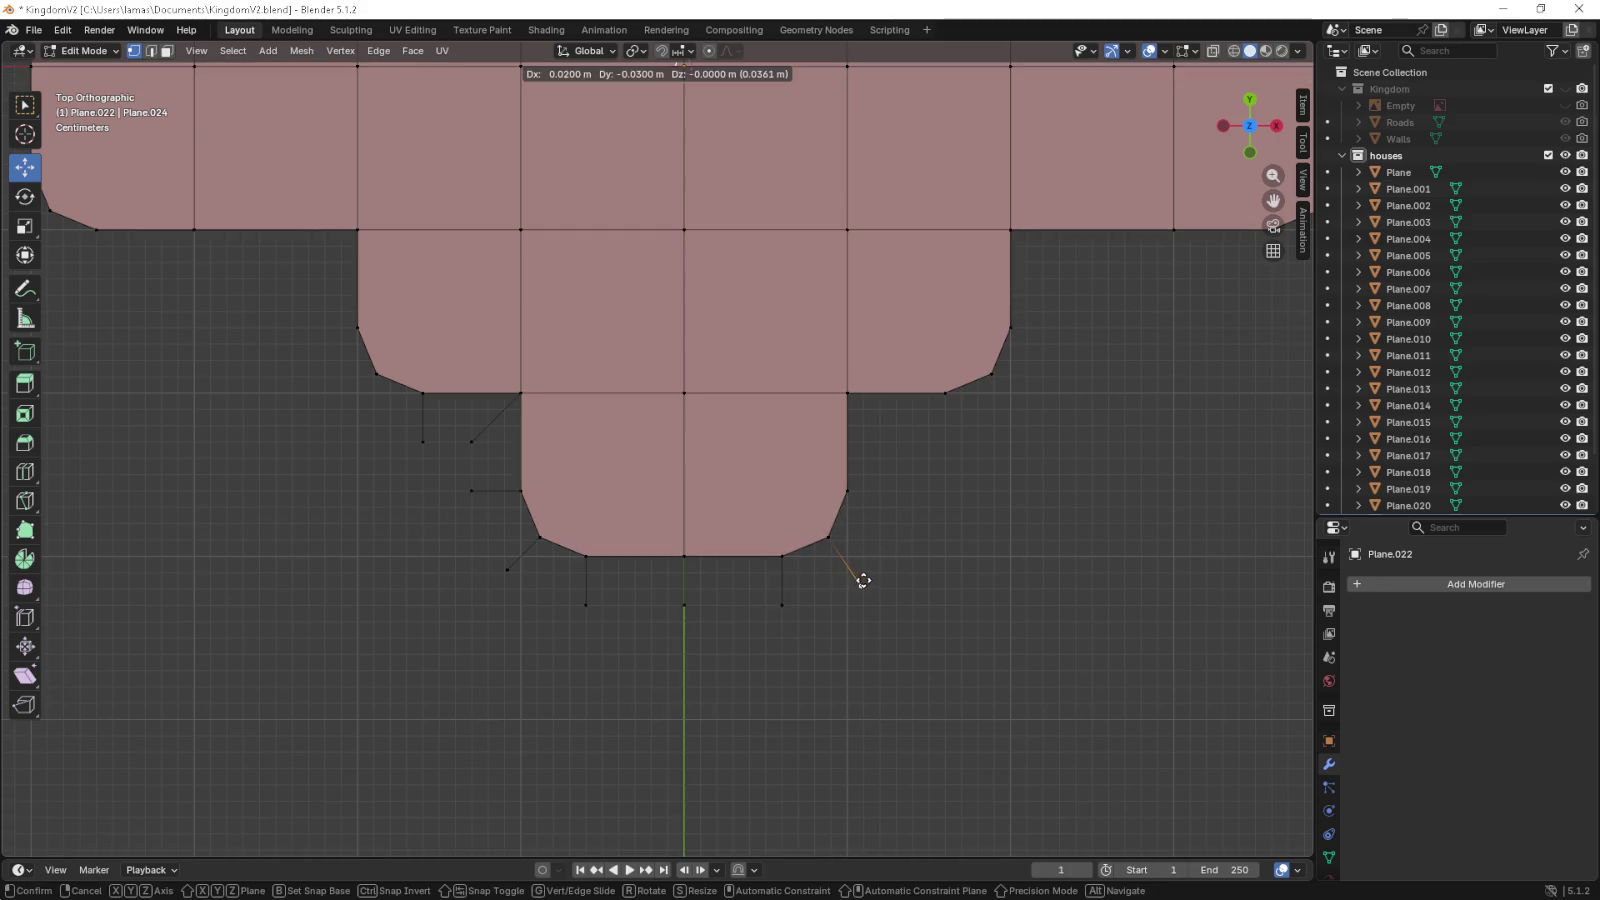
{"action": "left_click", "coordinate": [858, 575]}
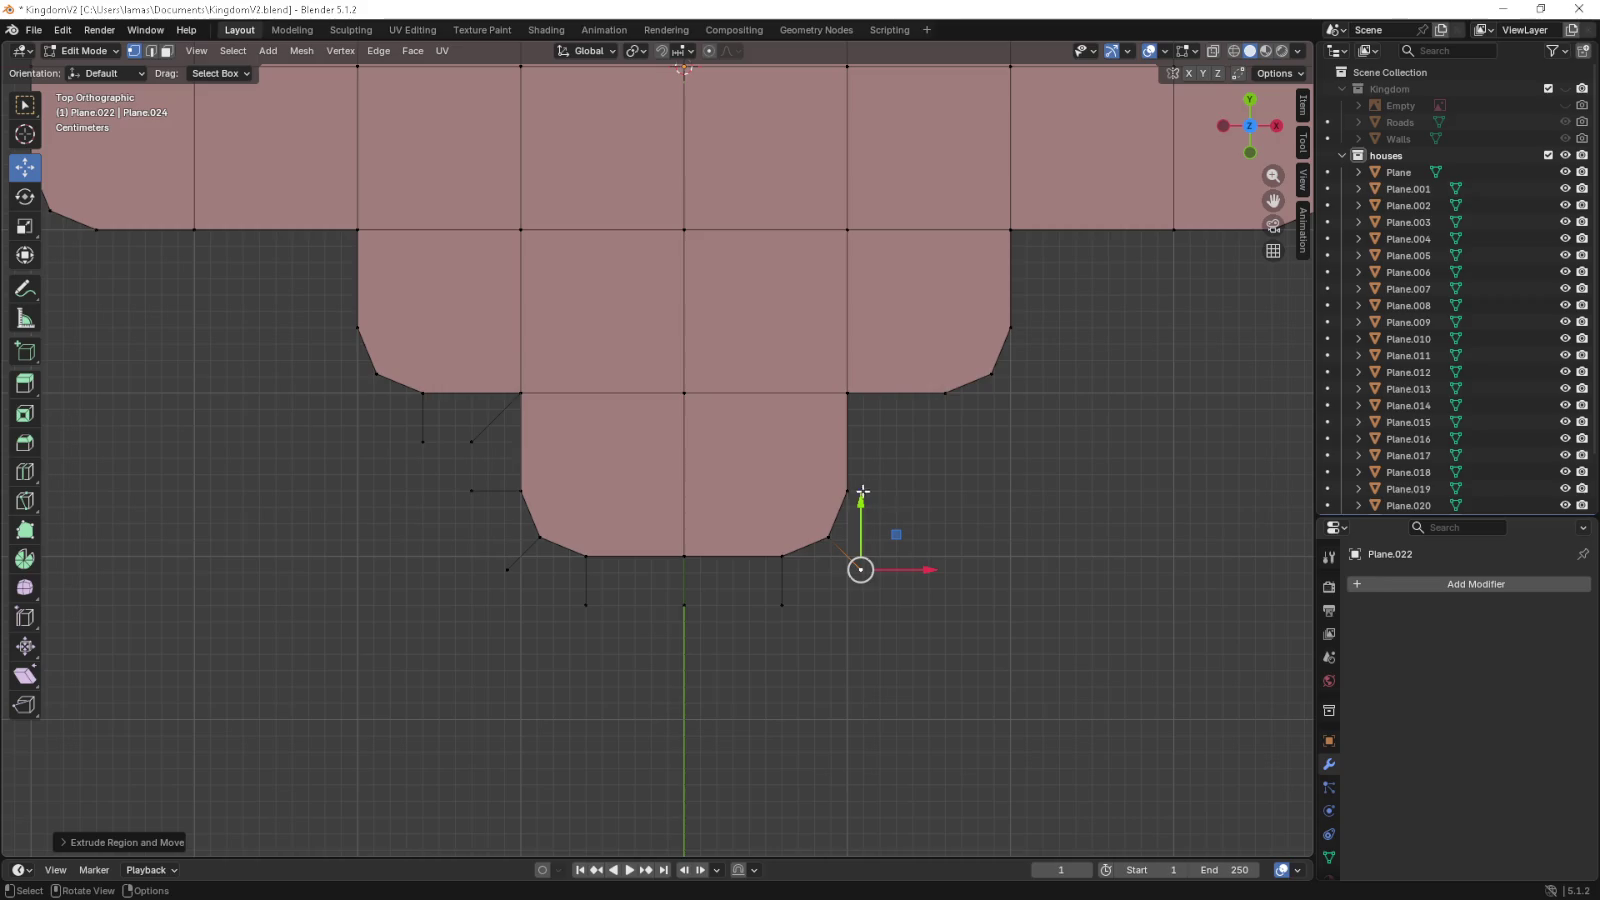
{"action": "left_click", "coordinate": [846, 490]}
{"action": "key", "text": "e"}
{"action": "left_click", "coordinate": [963, 491]}
{"action": "left_click", "coordinate": [847, 393]}
{"action": "key", "text": "e"}
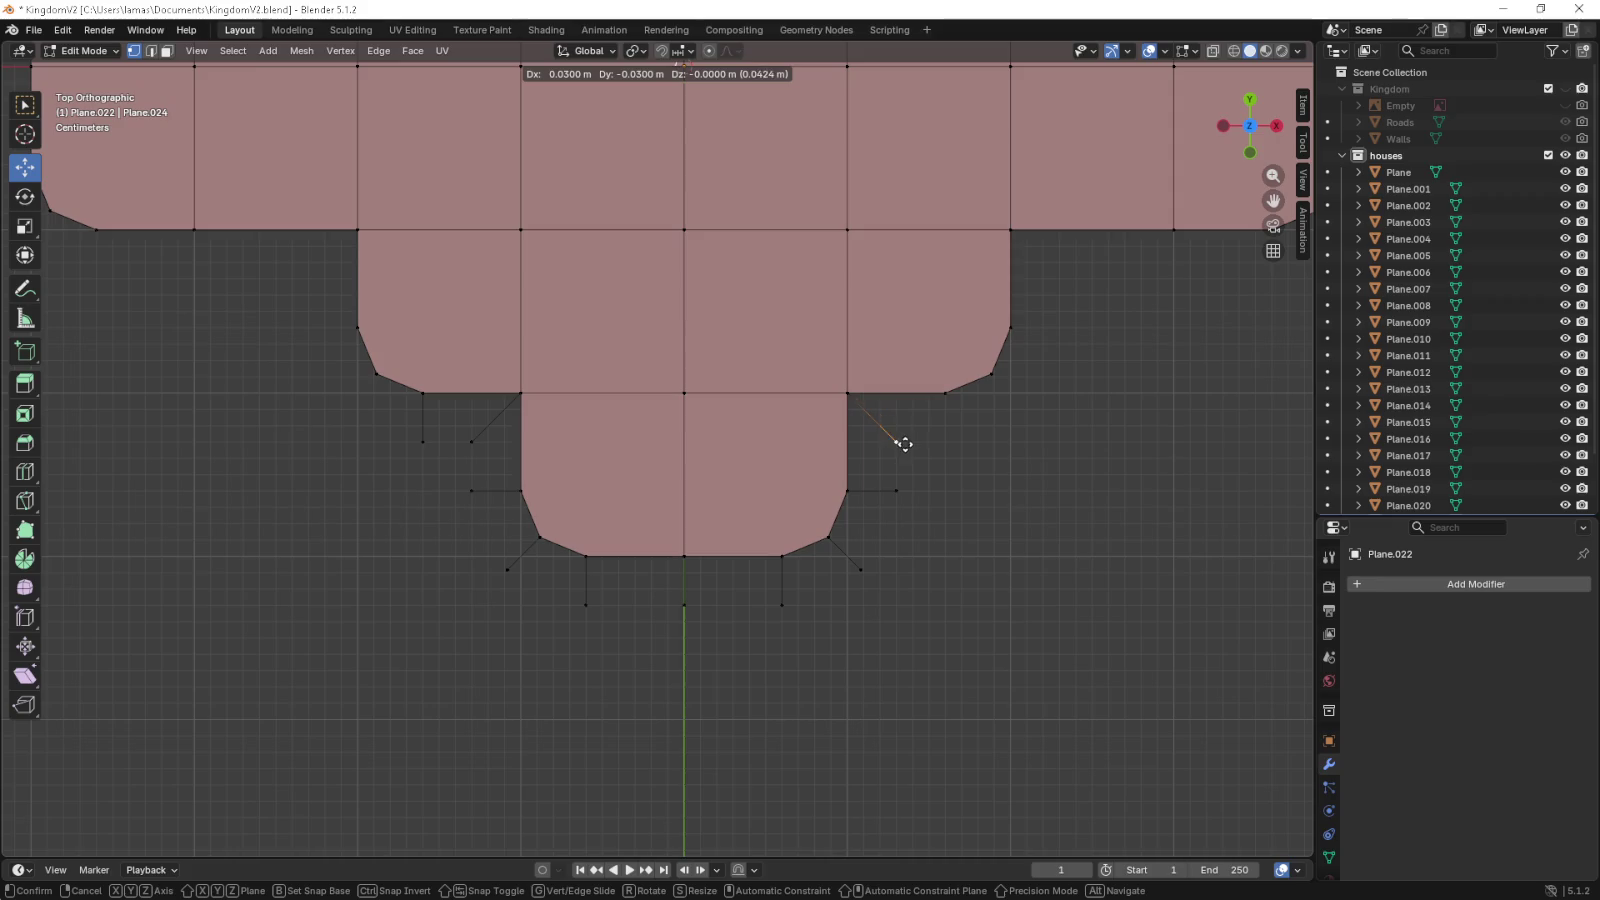
{"action": "left_click", "coordinate": [904, 452]}
{"action": "left_click", "coordinate": [946, 393]}
{"action": "key", "text": "e"}
{"action": "left_click", "coordinate": [1024, 458]}
- Extrude the front wing's right chamfer and right corner vertices outward
{"action": "left_click", "coordinate": [991, 374]}
{"action": "key", "text": "e"}
{"action": "left_click", "coordinate": [1036, 419]}
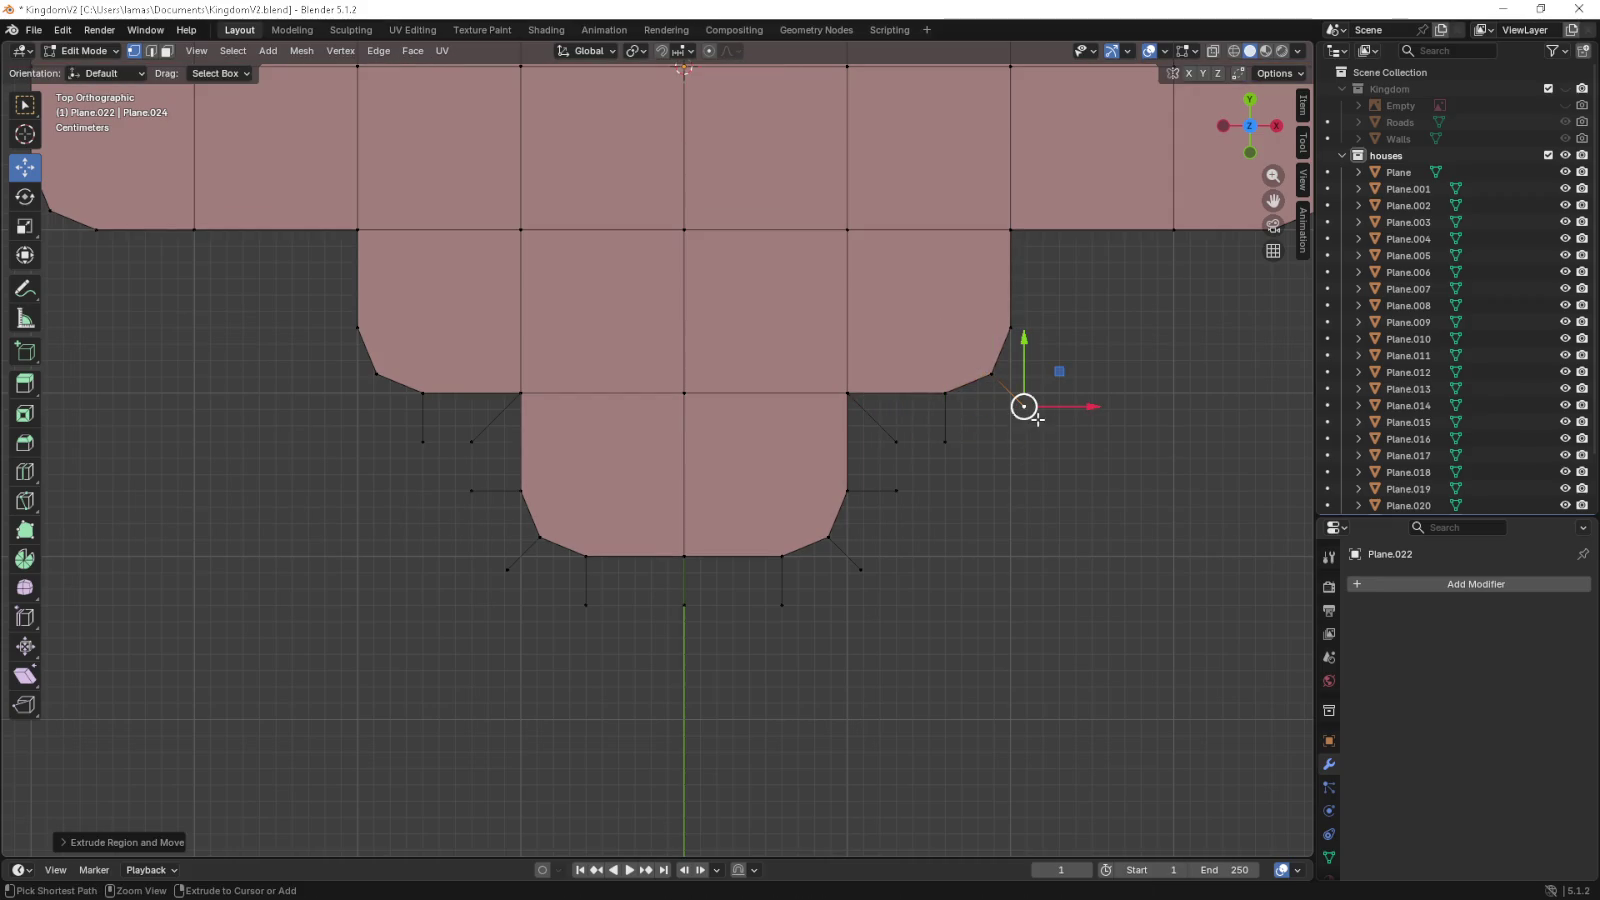
{"action": "left_click", "coordinate": [1012, 328]}
{"action": "key", "text": "e"}
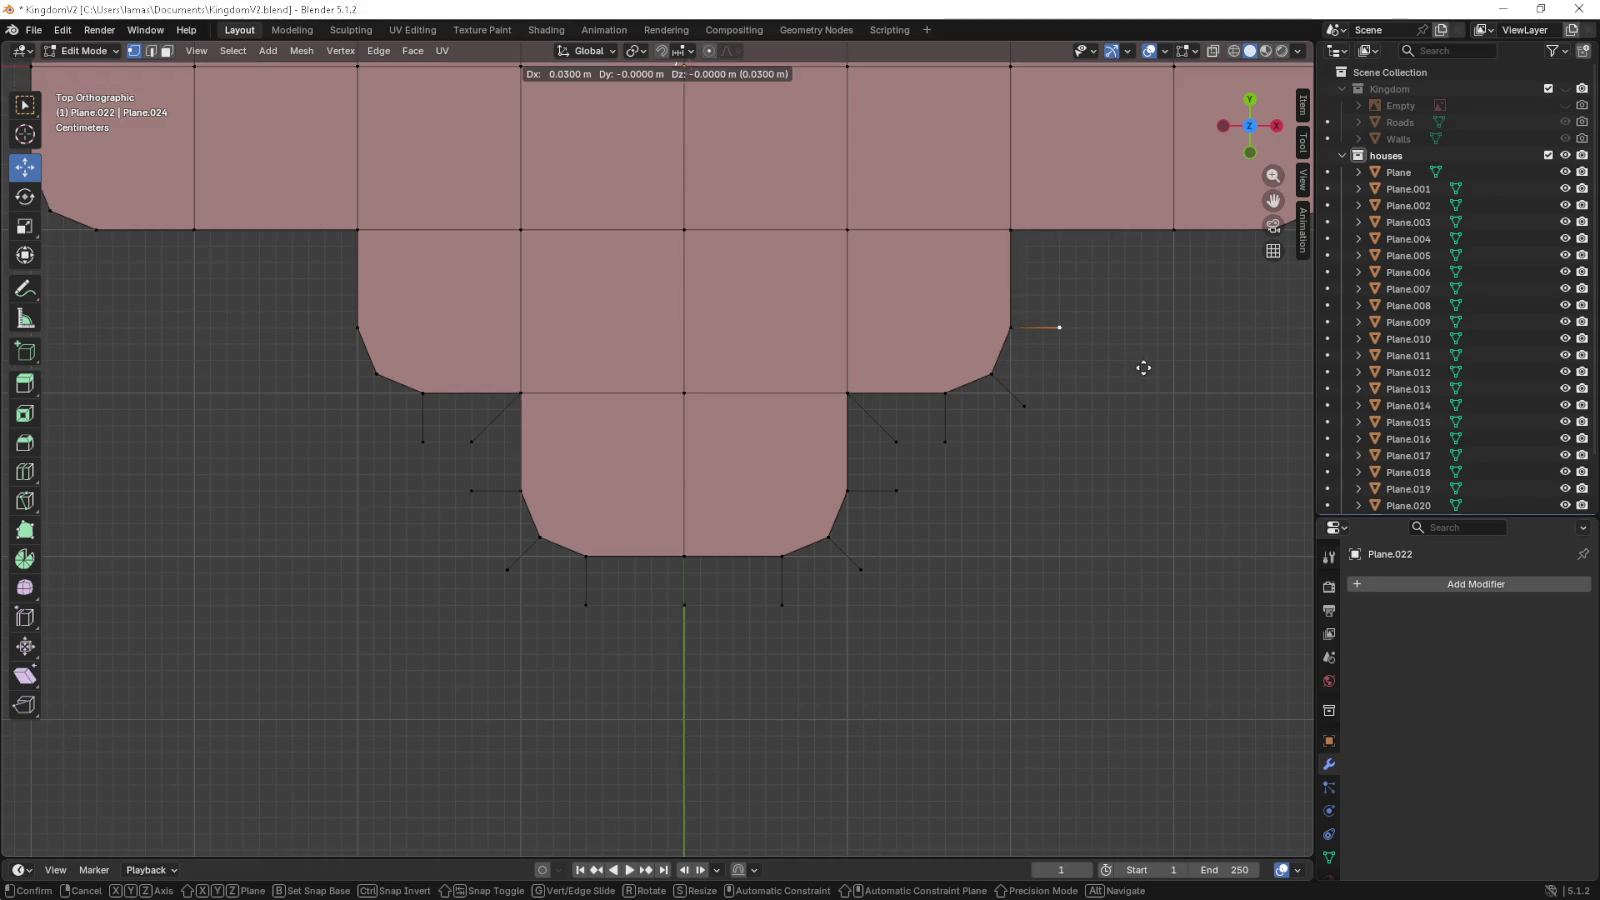
{"action": "left_click", "coordinate": [1140, 366]}
- Extrude the lower-left chamfer, left corner and upper notch vertices outward
{"action": "left_click", "coordinate": [375, 373]}
{"action": "key", "text": "e"}
{"action": "left_click", "coordinate": [473, 414]}
{"action": "left_click", "coordinate": [357, 327]}
{"action": "key", "text": "e"}
{"action": "left_click", "coordinate": [451, 338]}
{"action": "left_click", "coordinate": [357, 240]}
{"action": "key", "text": "e"}
{"action": "left_click", "coordinate": [433, 291]}
- Fill the first border faces at the wing's left corner
{"action": "left_click", "coordinate": [306, 328]}
{"action": "left_click", "coordinate": [357, 327]}
{"action": "left_click", "coordinate": [378, 373]}
{"action": "key", "text": "f"}
{"action": "left_click", "coordinate": [377, 377]}
{"action": "key", "text": "f"}
- Fill the next left-corner quad, undoing an unwanted triangle face
{"action": "left_click", "coordinate": [423, 441]}
{"action": "left_click", "coordinate": [423, 393]}
{"action": "left_click", "coordinate": [520, 392]}
{"action": "left_click", "coordinate": [471, 441]}
{"action": "key", "text": "f"}
{"action": "left_click", "coordinate": [471, 441]}
{"action": "left_click", "coordinate": [471, 491]}
{"action": "left_click", "coordinate": [520, 392]}
{"action": "key", "text": "f"}
{"action": "key", "text": "ctrl+z"}
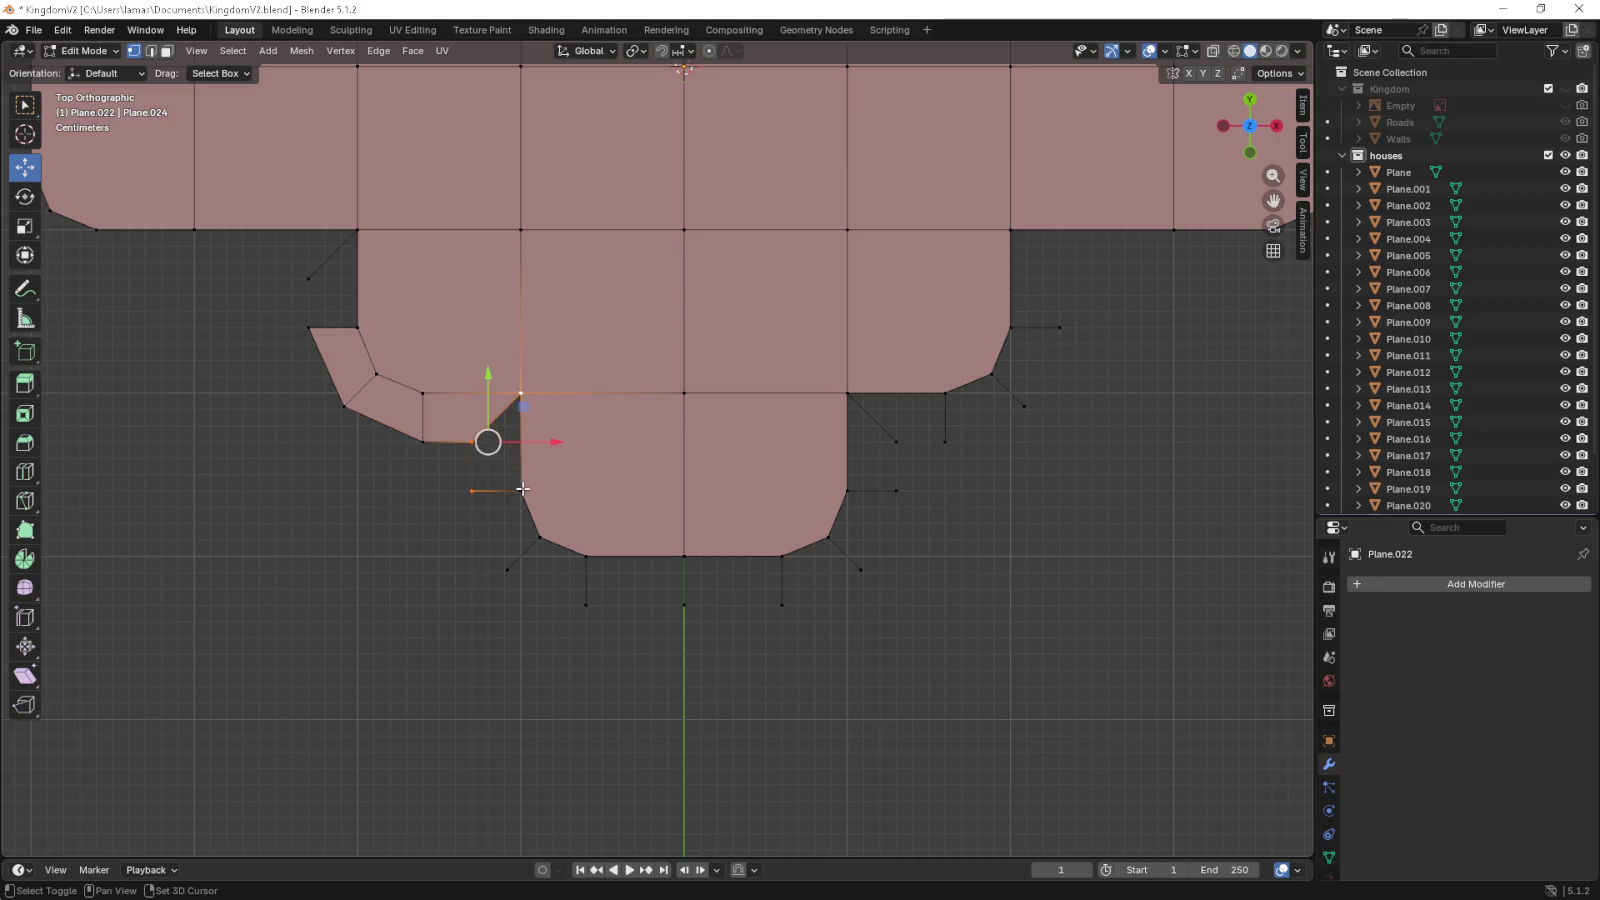
{"action": "left_click", "coordinate": [520, 492]}
- Fill the left-corner quad and the faces along the lower wing's bottom border
{"action": "key", "text": "f"}
{"action": "left_click_drag", "start_coordinate": [463, 484], "coordinate": [497, 530]}
{"action": "key", "text": "f"}
{"action": "key", "text": "f"}
{"action": "left_click_drag", "start_coordinate": [703, 618], "coordinate": [565, 549]}
{"action": "key", "text": "f"}
{"action": "left_click_drag", "start_coordinate": [793, 634], "coordinate": [661, 558]}
- Fill the lower-right corner and right-side border faces up to the notch
{"action": "key", "text": "f"}
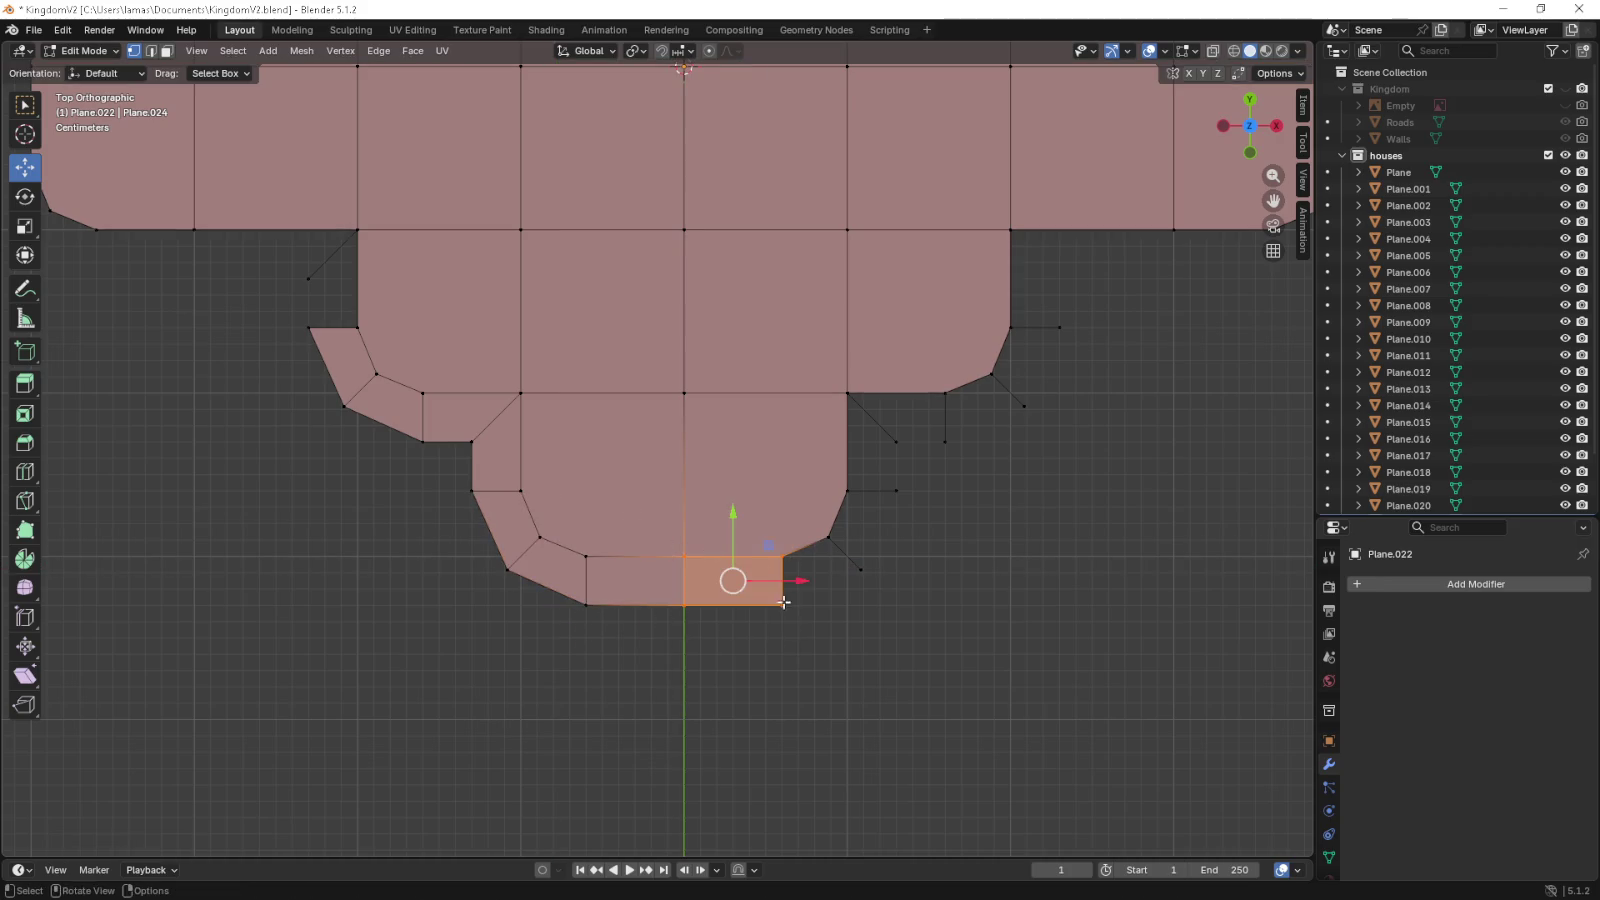
{"action": "left_click_drag", "start_coordinate": [780, 625], "coordinate": [868, 528]}
{"action": "key", "text": "f"}
{"action": "left_click_drag", "start_coordinate": [901, 597], "coordinate": [839, 492]}
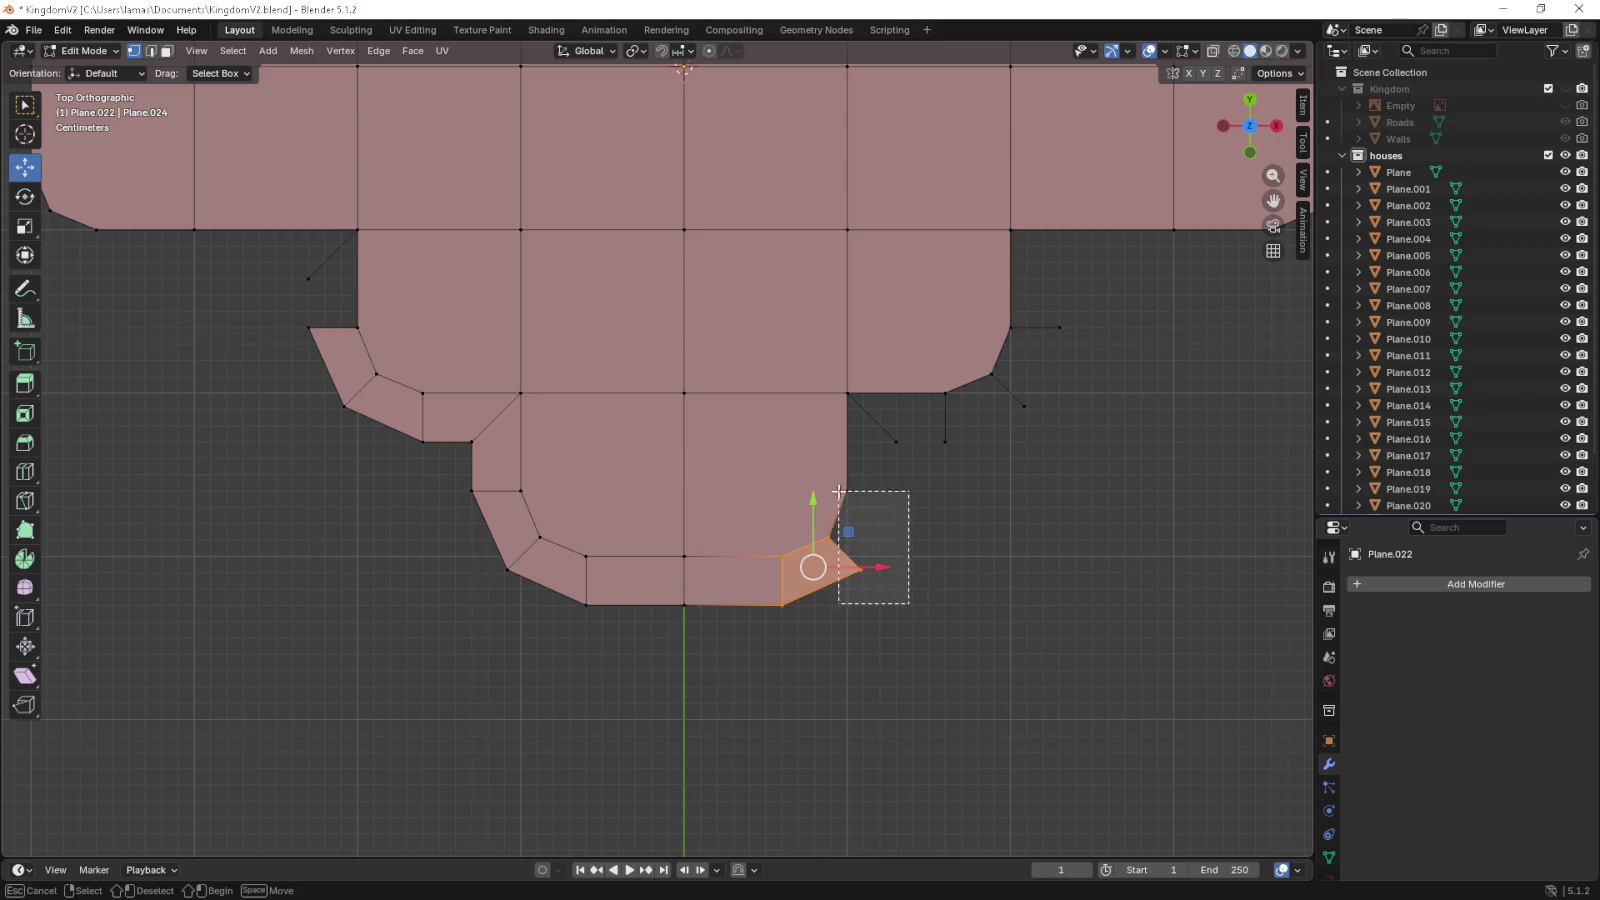
{"action": "key", "text": "f"}
{"action": "left_click_drag", "start_coordinate": [840, 384], "coordinate": [898, 500]}
{"action": "key", "text": "f"}
{"action": "left_click_drag", "start_coordinate": [828, 378], "coordinate": [916, 362]}
{"action": "key", "text": "f"}
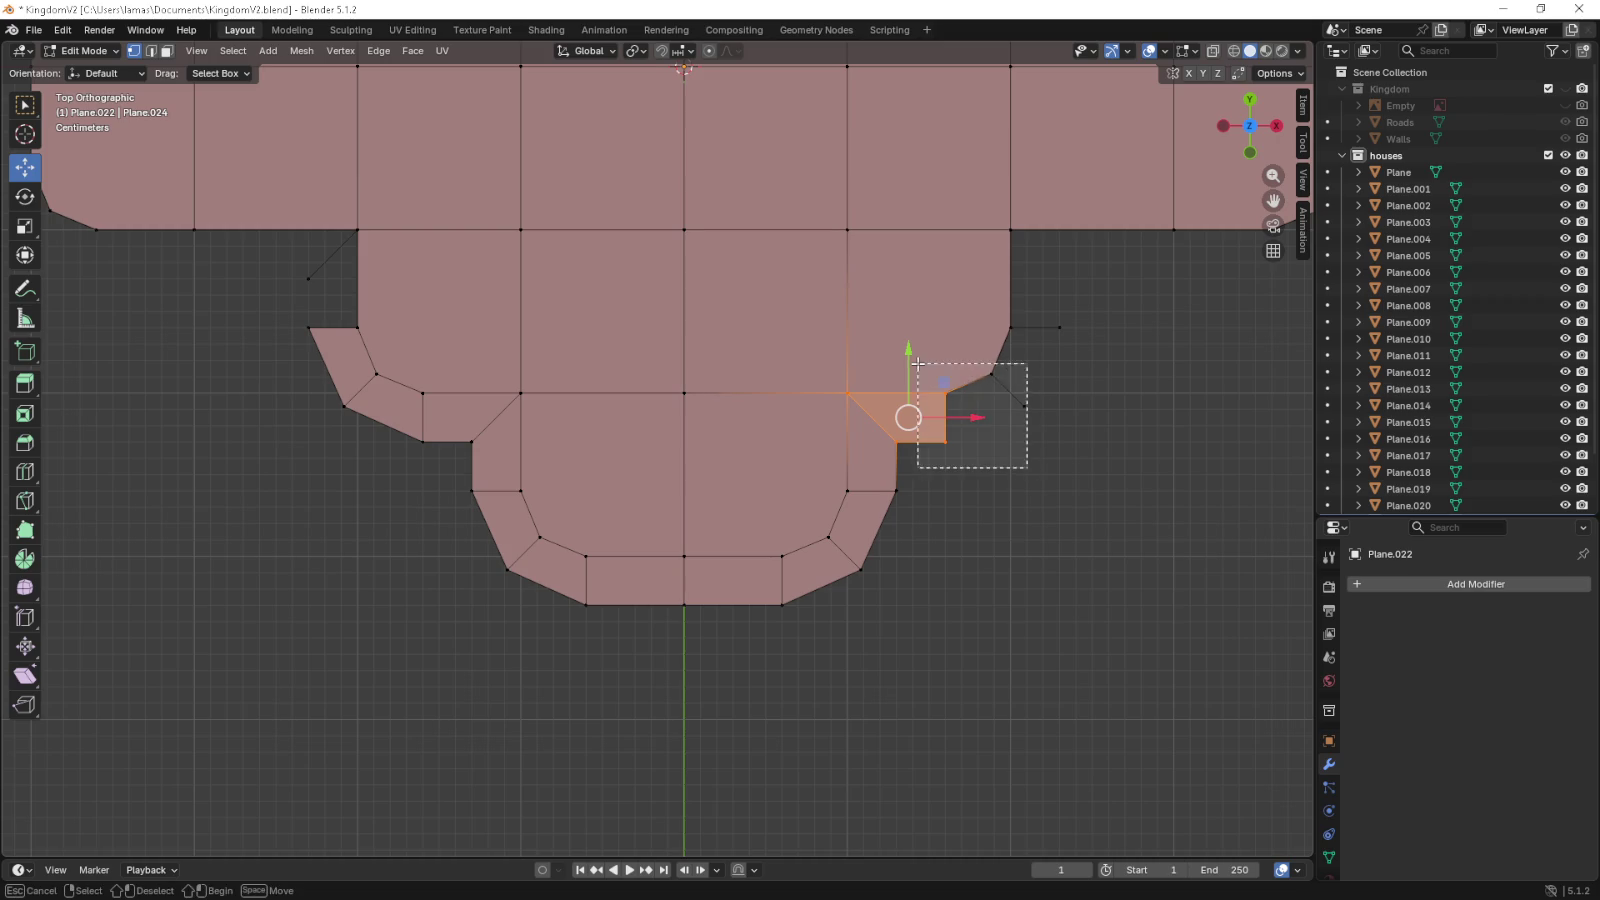
{"action": "key", "text": "f"}
{"action": "left_click_drag", "start_coordinate": [1072, 320], "coordinate": [970, 420]}
{"action": "key", "text": "f"}
- Fill the wing's left corner face, then bring the right wing's notch into view
{"action": "left_click_drag", "start_coordinate": [377, 312], "coordinate": [429, 393]}
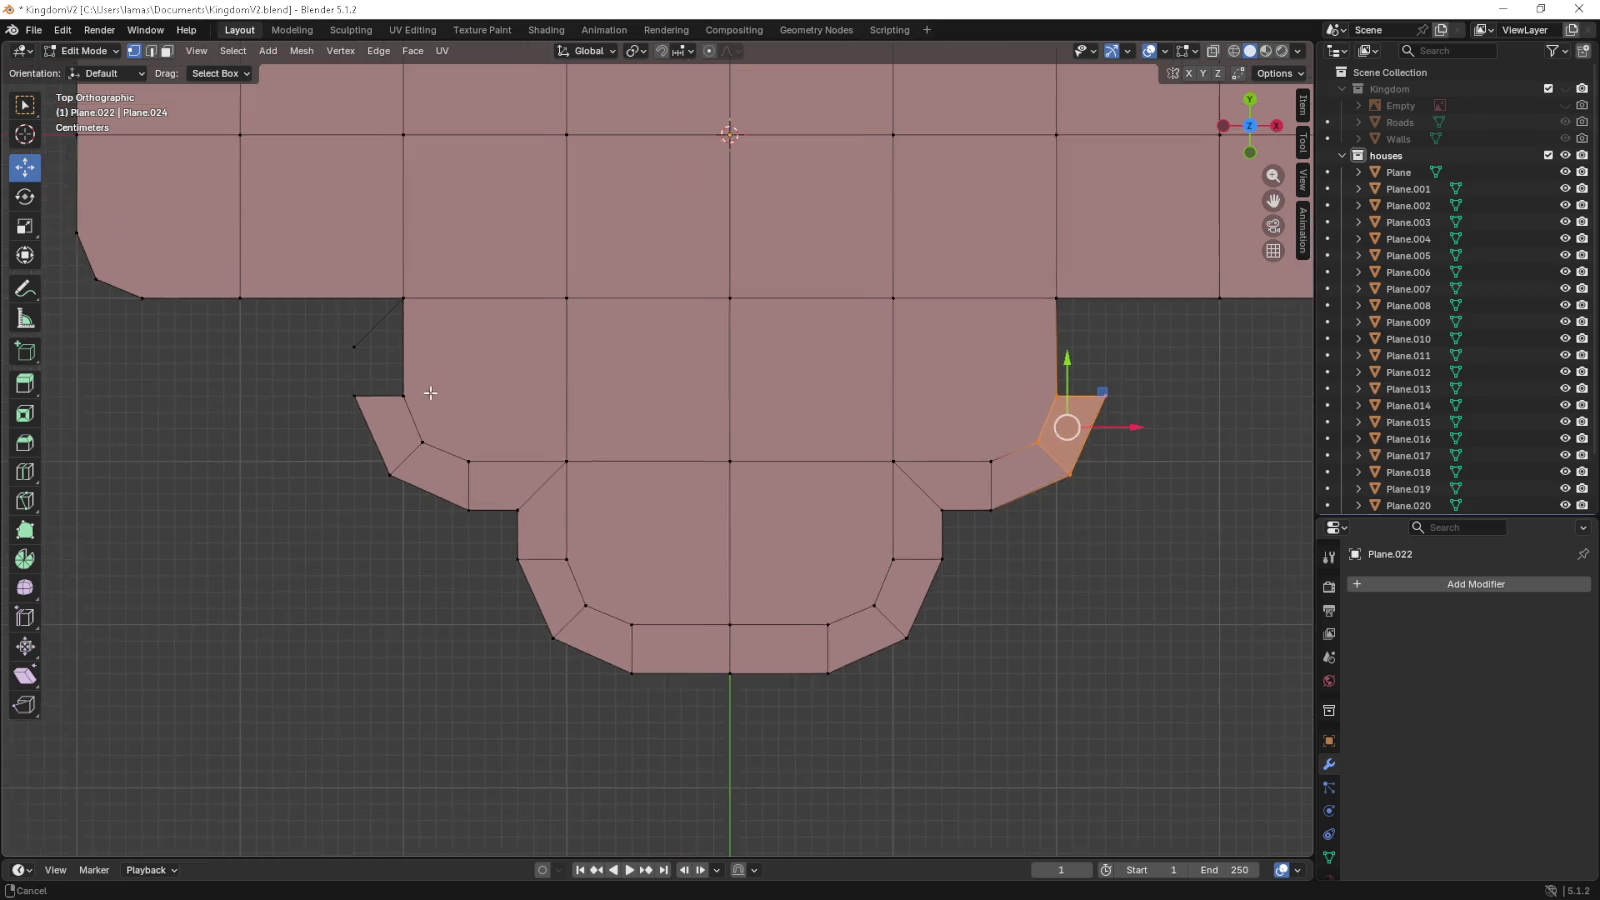
{"action": "left_click_drag", "start_coordinate": [343, 411], "coordinate": [423, 294]}
{"action": "key", "text": "f"}
{"action": "left_click_drag", "start_coordinate": [688, 344], "coordinate": [853, 475]}
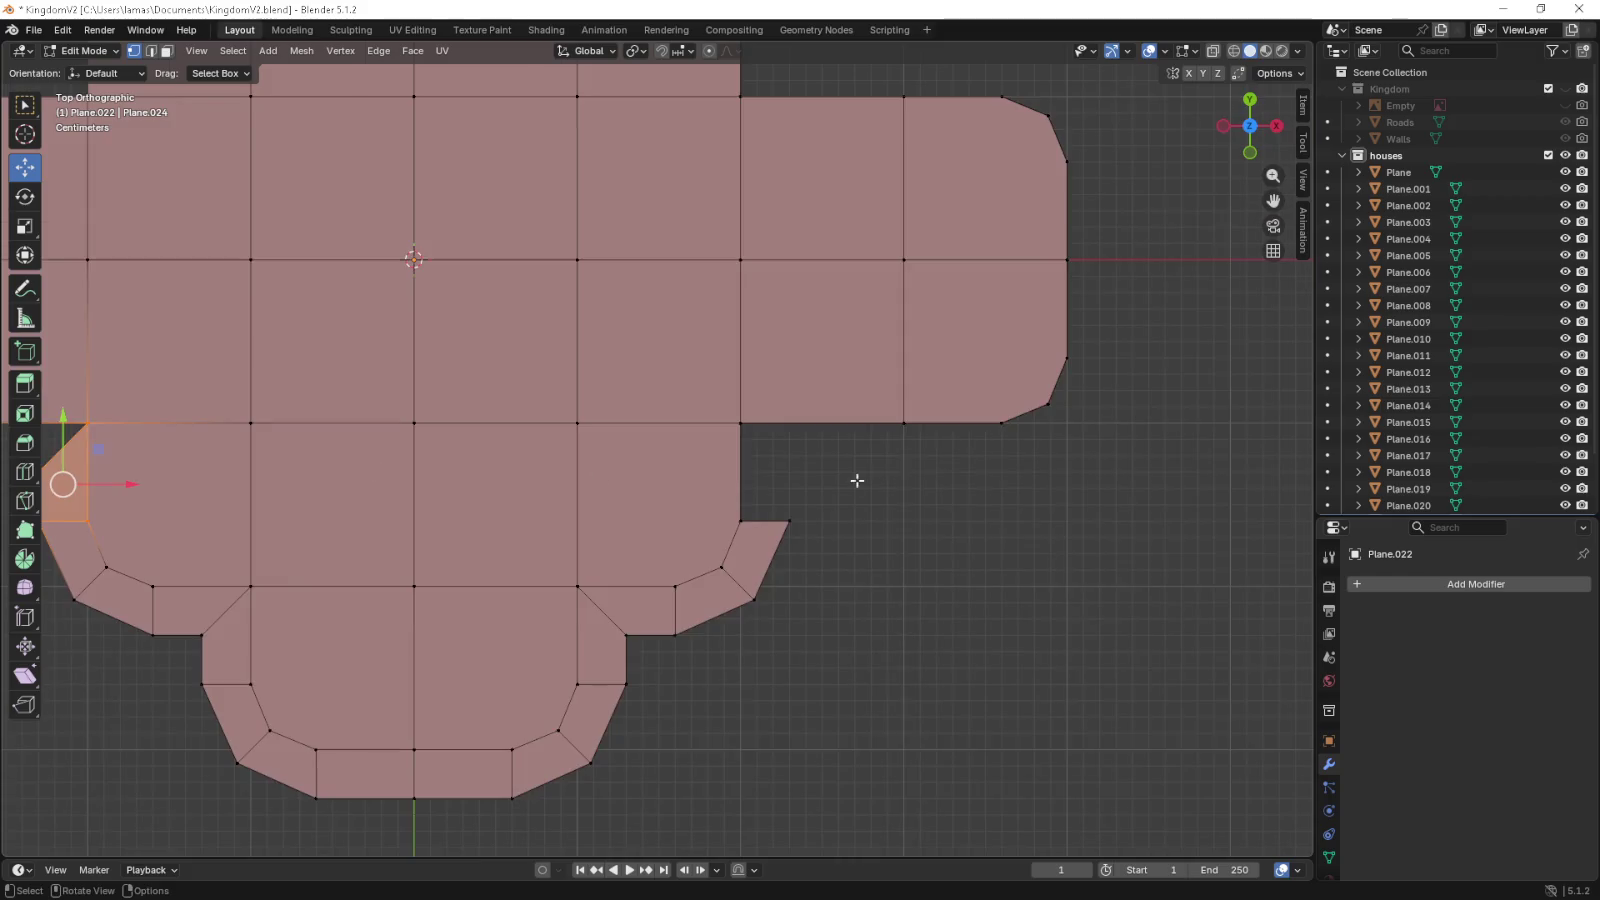
{"action": "scroll", "scroll_direction": "up", "scroll_amount": 3}
- Extrude border vertices outward from the right wing's notch corner, bottom edge and lower chamfer
{"action": "left_click", "coordinate": [490, 433]}
{"action": "key", "text": "g"}
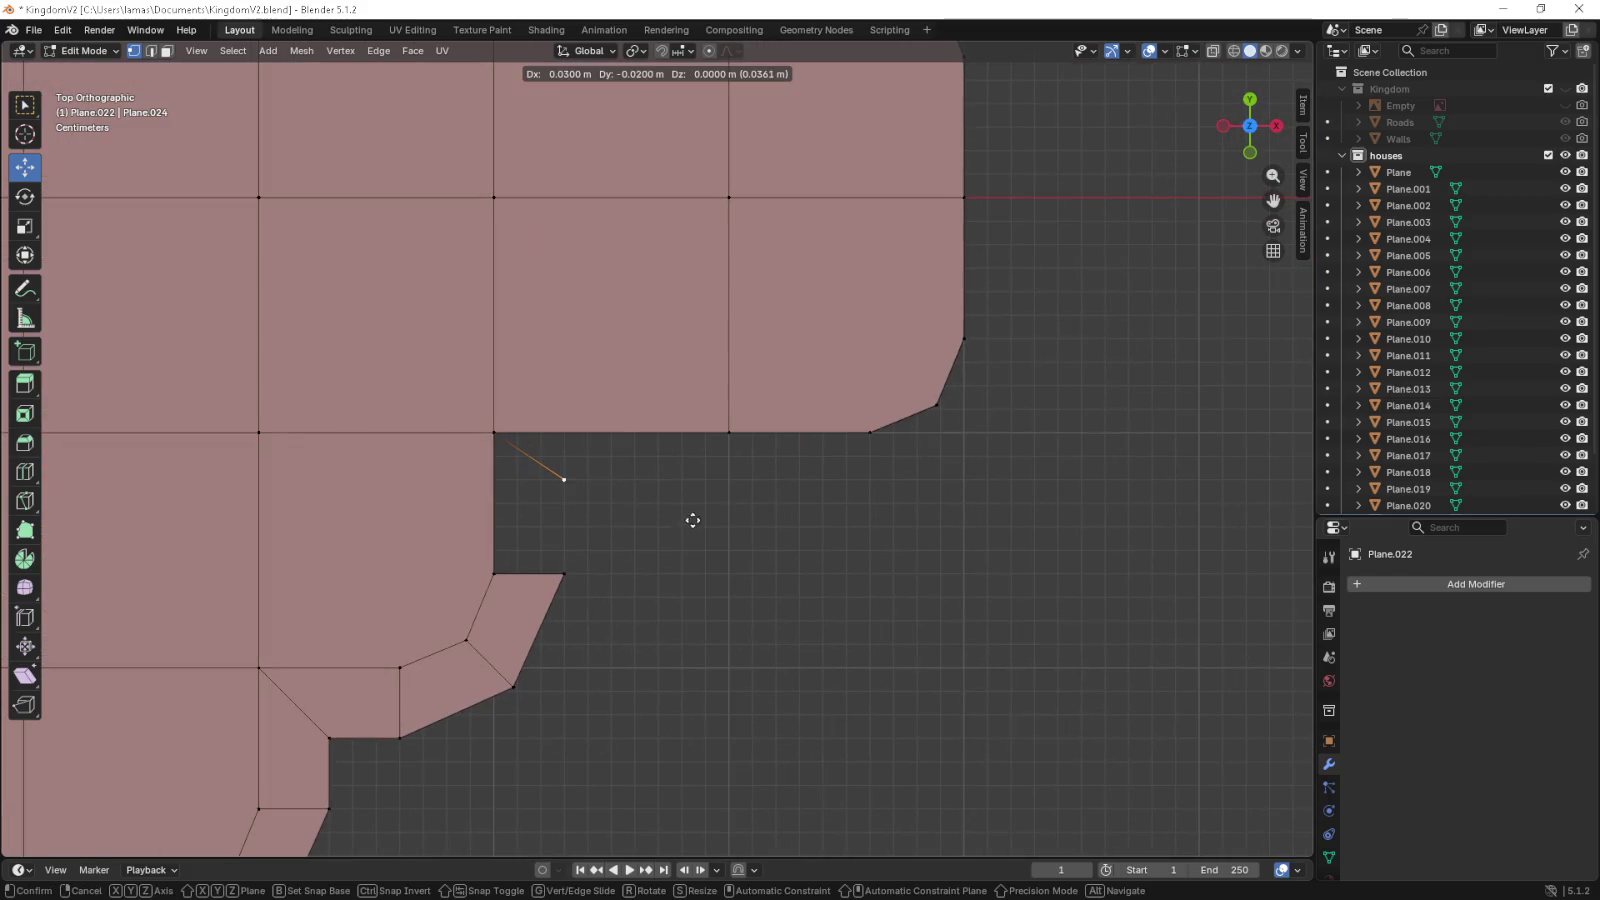
{"action": "left_click", "coordinate": [698, 526]}
{"action": "left_click", "coordinate": [869, 432]}
{"action": "left_click", "coordinate": [729, 432]}
{"action": "key", "text": "e"}
{"action": "left_click", "coordinate": [902, 527]}
{"action": "left_click", "coordinate": [871, 434]}
{"action": "key", "text": "e"}
{"action": "left_click", "coordinate": [916, 520]}
{"action": "left_click", "coordinate": [934, 407]}
{"action": "key", "text": "e"}
{"action": "left_click", "coordinate": [1031, 463]}
{"action": "left_click", "coordinate": [966, 340]}
{"action": "key", "text": "e"}
{"action": "left_click", "coordinate": [1039, 341]}
- Extrude border vertices around the right wing's end, upper chamfer and top edge
{"action": "left_click_drag", "start_coordinate": [1032, 332], "coordinate": [971, 607]}
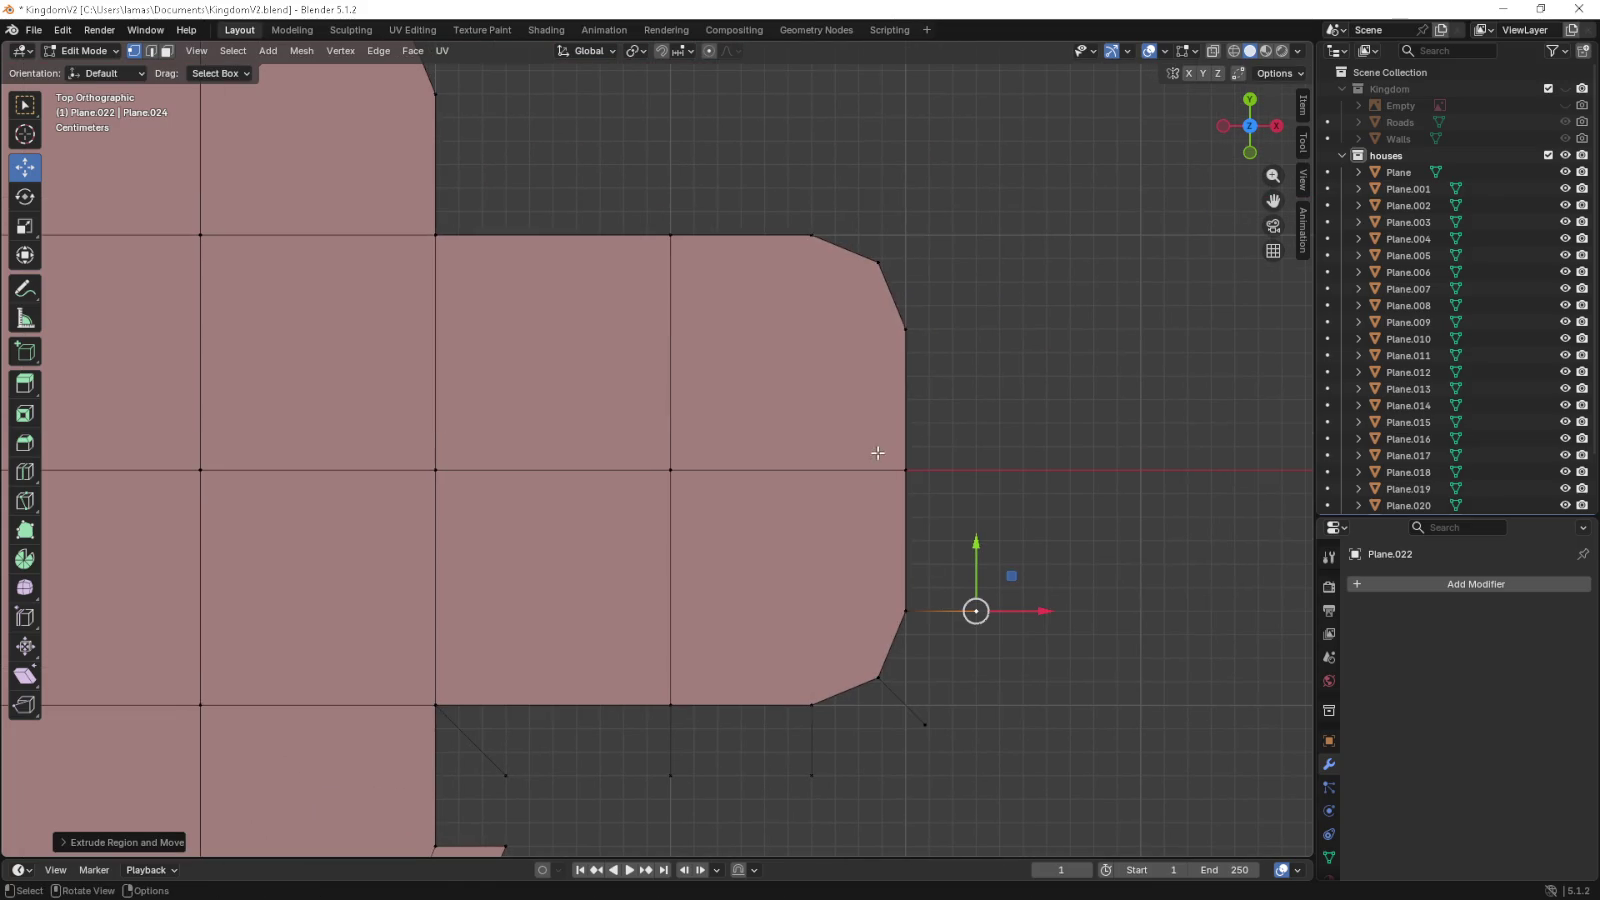
{"action": "left_click", "coordinate": [912, 462]}
{"action": "key", "text": "e"}
{"action": "left_click", "coordinate": [975, 467]}
{"action": "left_click", "coordinate": [905, 329]}
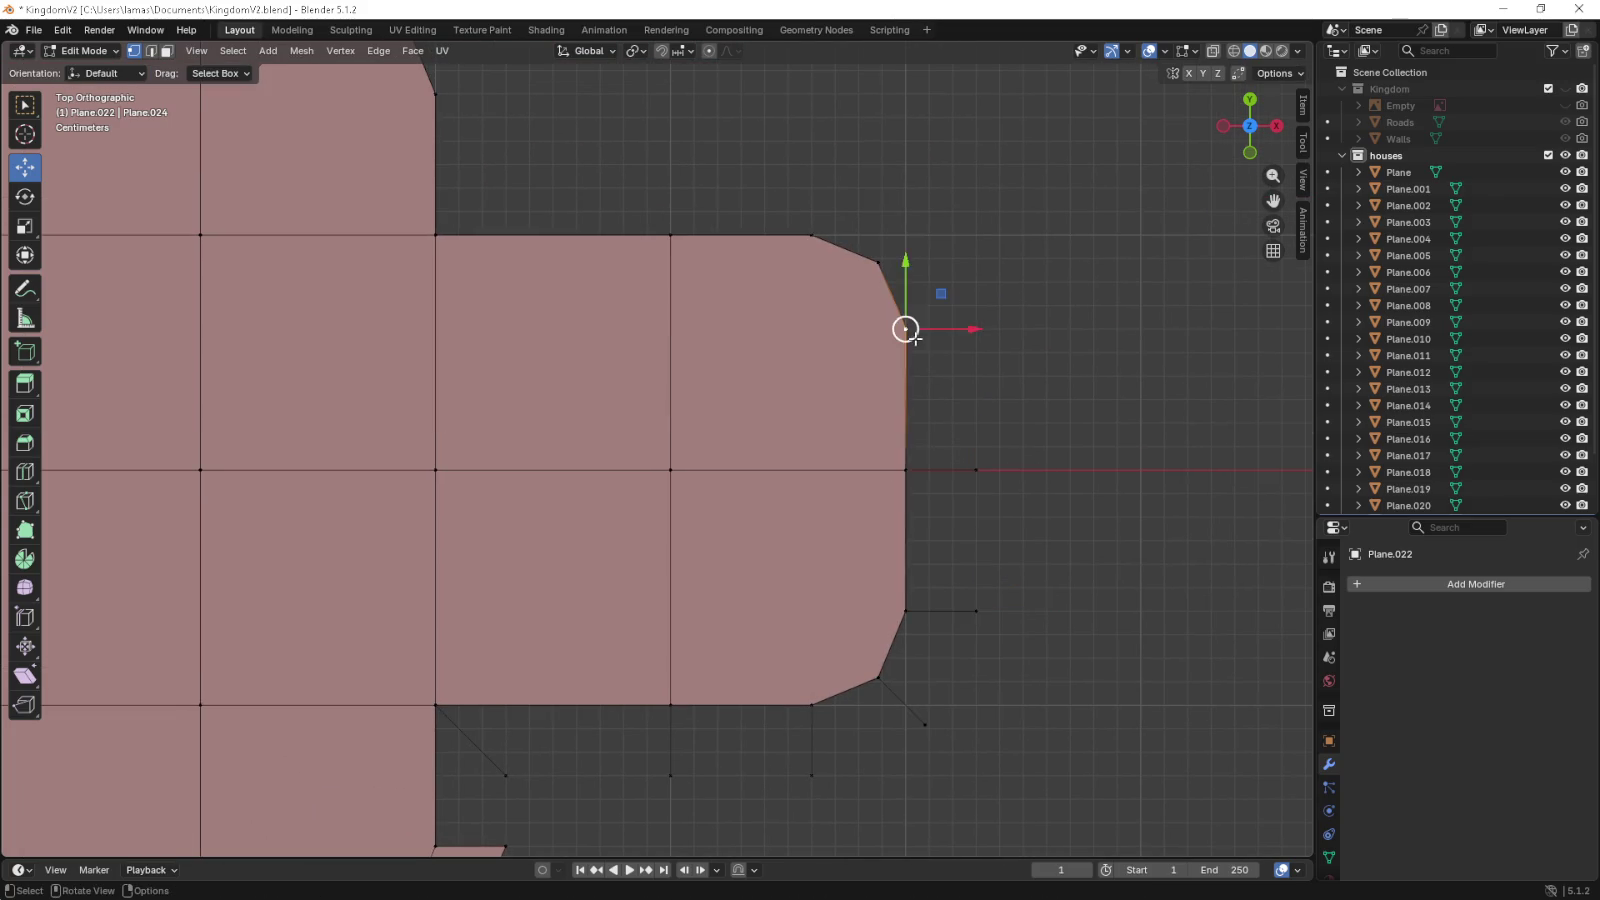
{"action": "key", "text": "e"}
{"action": "left_click", "coordinate": [972, 329]}
{"action": "left_click", "coordinate": [878, 262]}
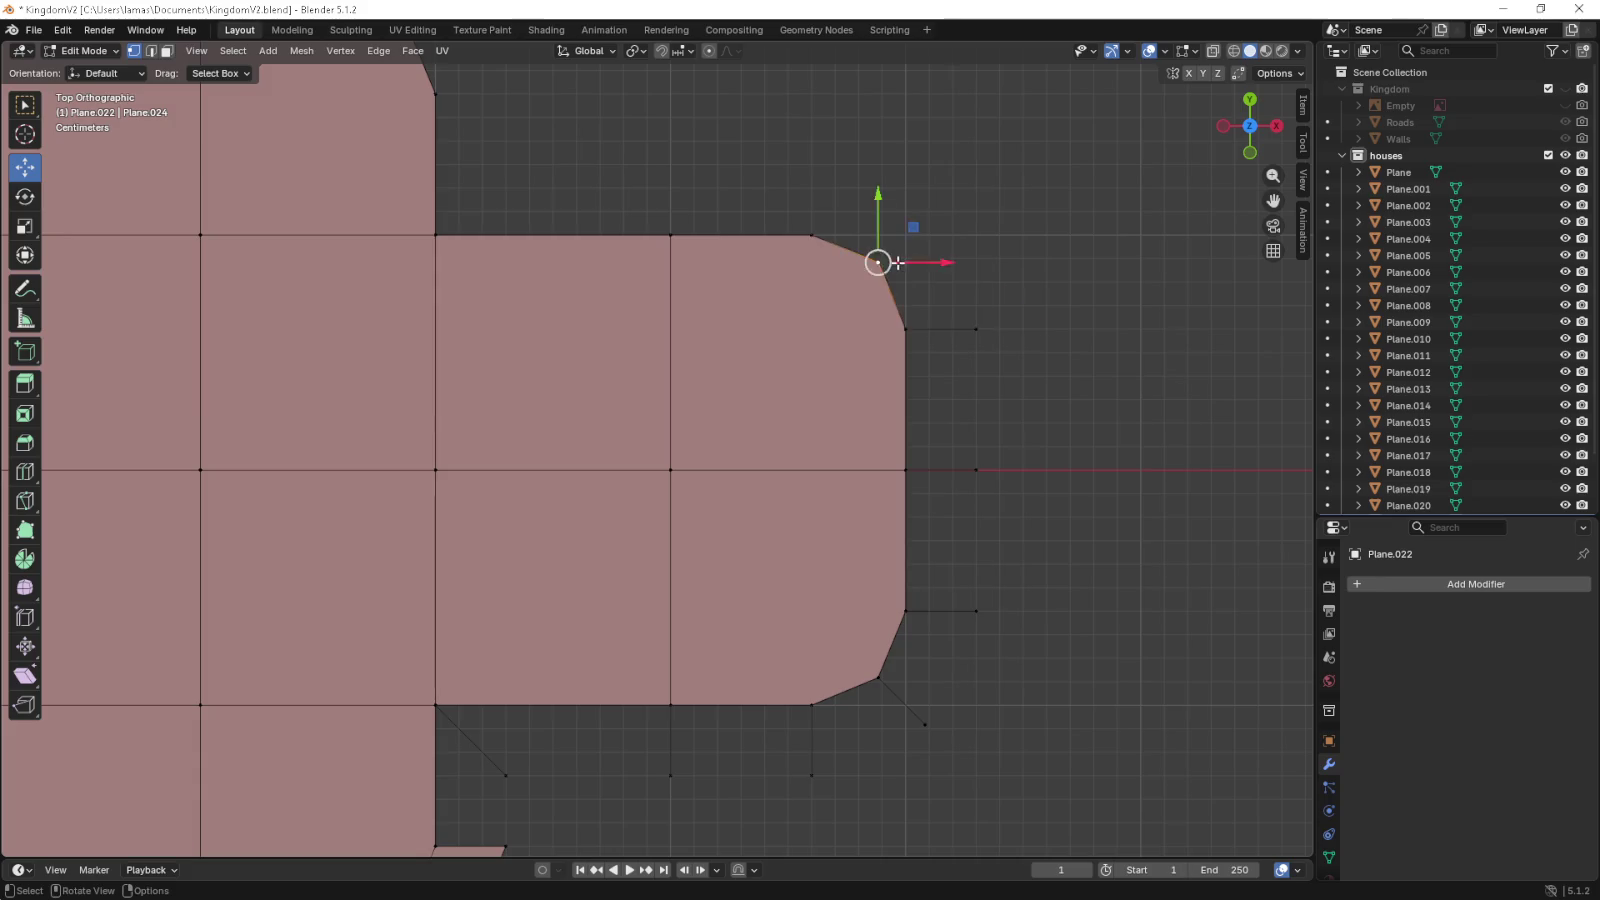
{"action": "key", "text": "e"}
{"action": "left_click", "coordinate": [1008, 220]}
{"action": "left_click", "coordinate": [811, 235]}
{"action": "key", "text": "e"}
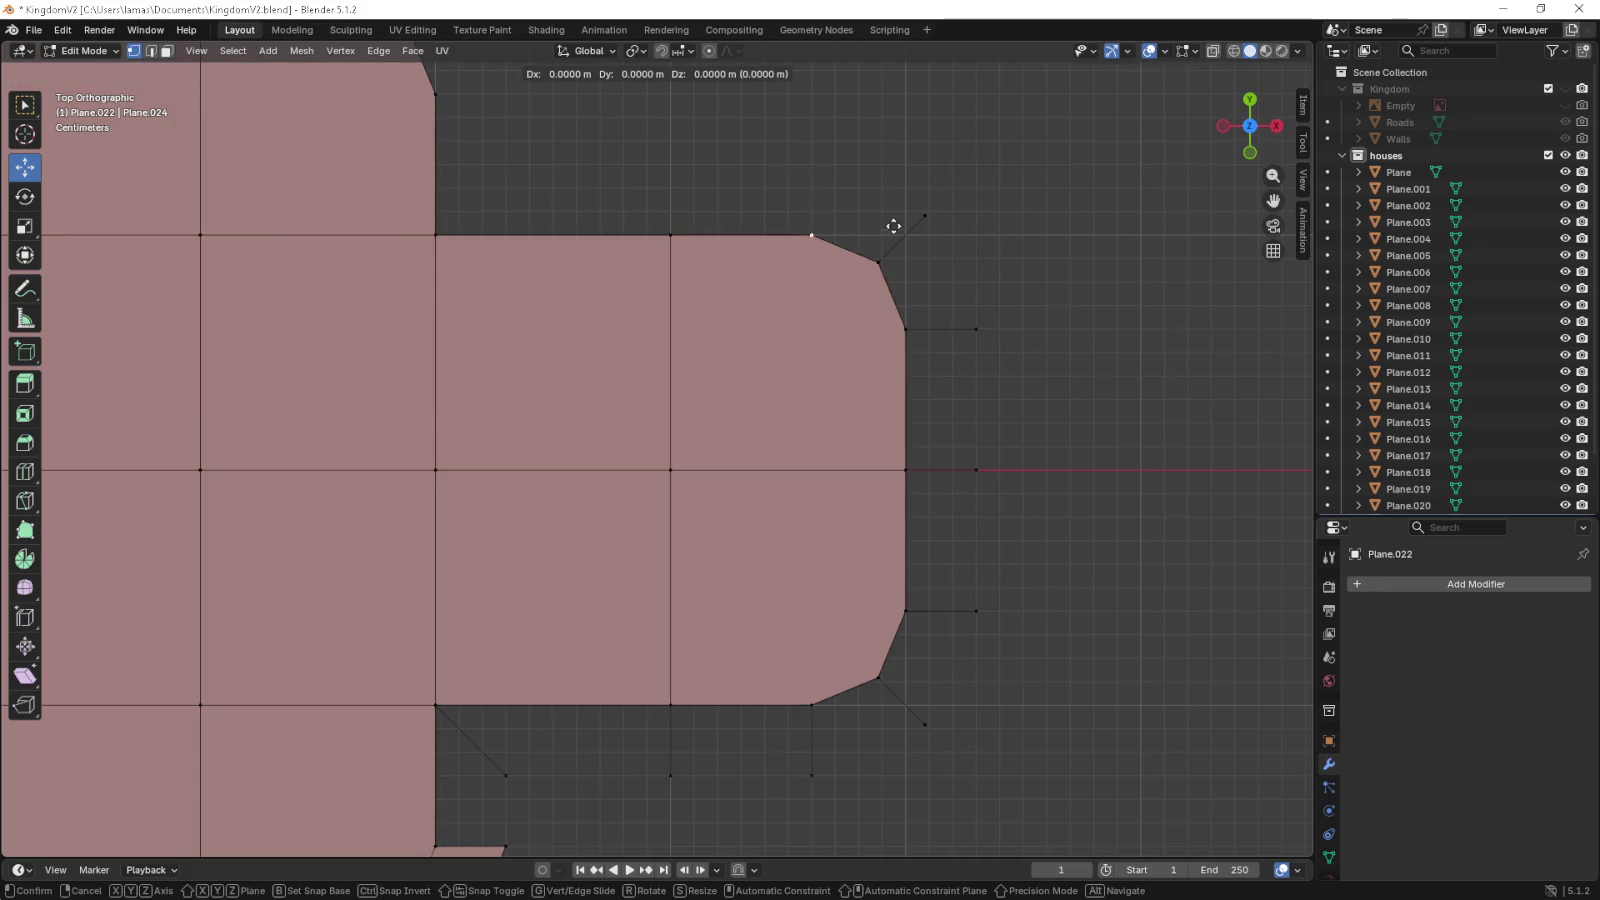
{"action": "left_click", "coordinate": [886, 166]}
{"action": "left_click", "coordinate": [670, 235]}
{"action": "key", "text": "e"}
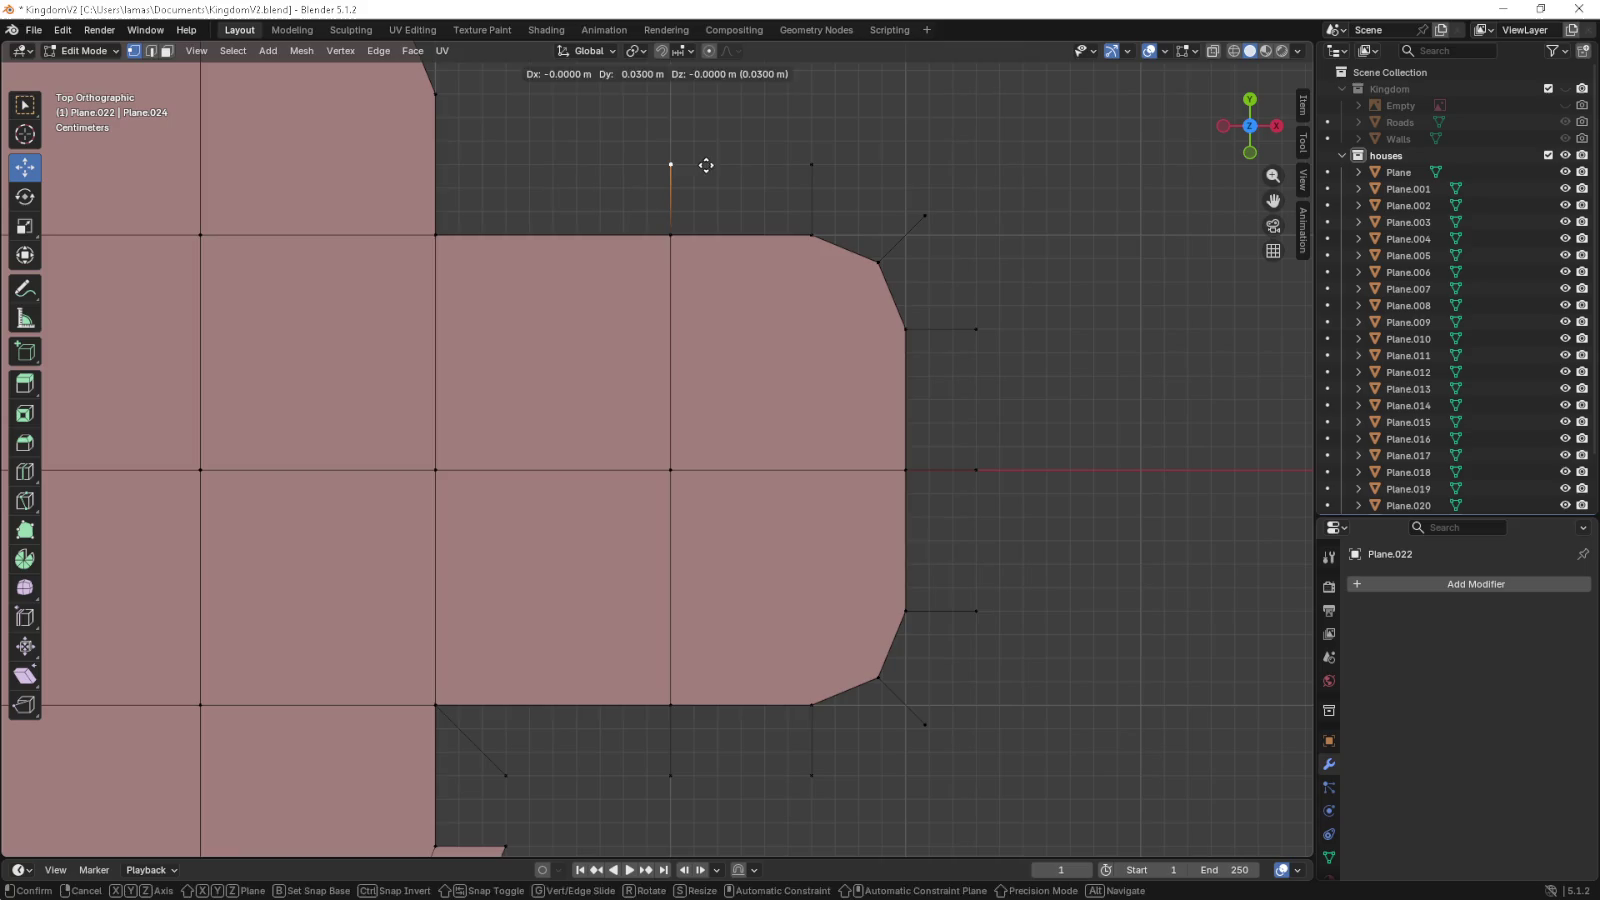
{"action": "left_click", "coordinate": [706, 165]}
- Extrude border vertices from the upper notch corner and the top wing's chamfer and edge
{"action": "left_click_drag", "start_coordinate": [439, 229], "coordinate": [589, 414]}
{"action": "left_click", "coordinate": [589, 414]}
{"action": "key", "text": "e"}
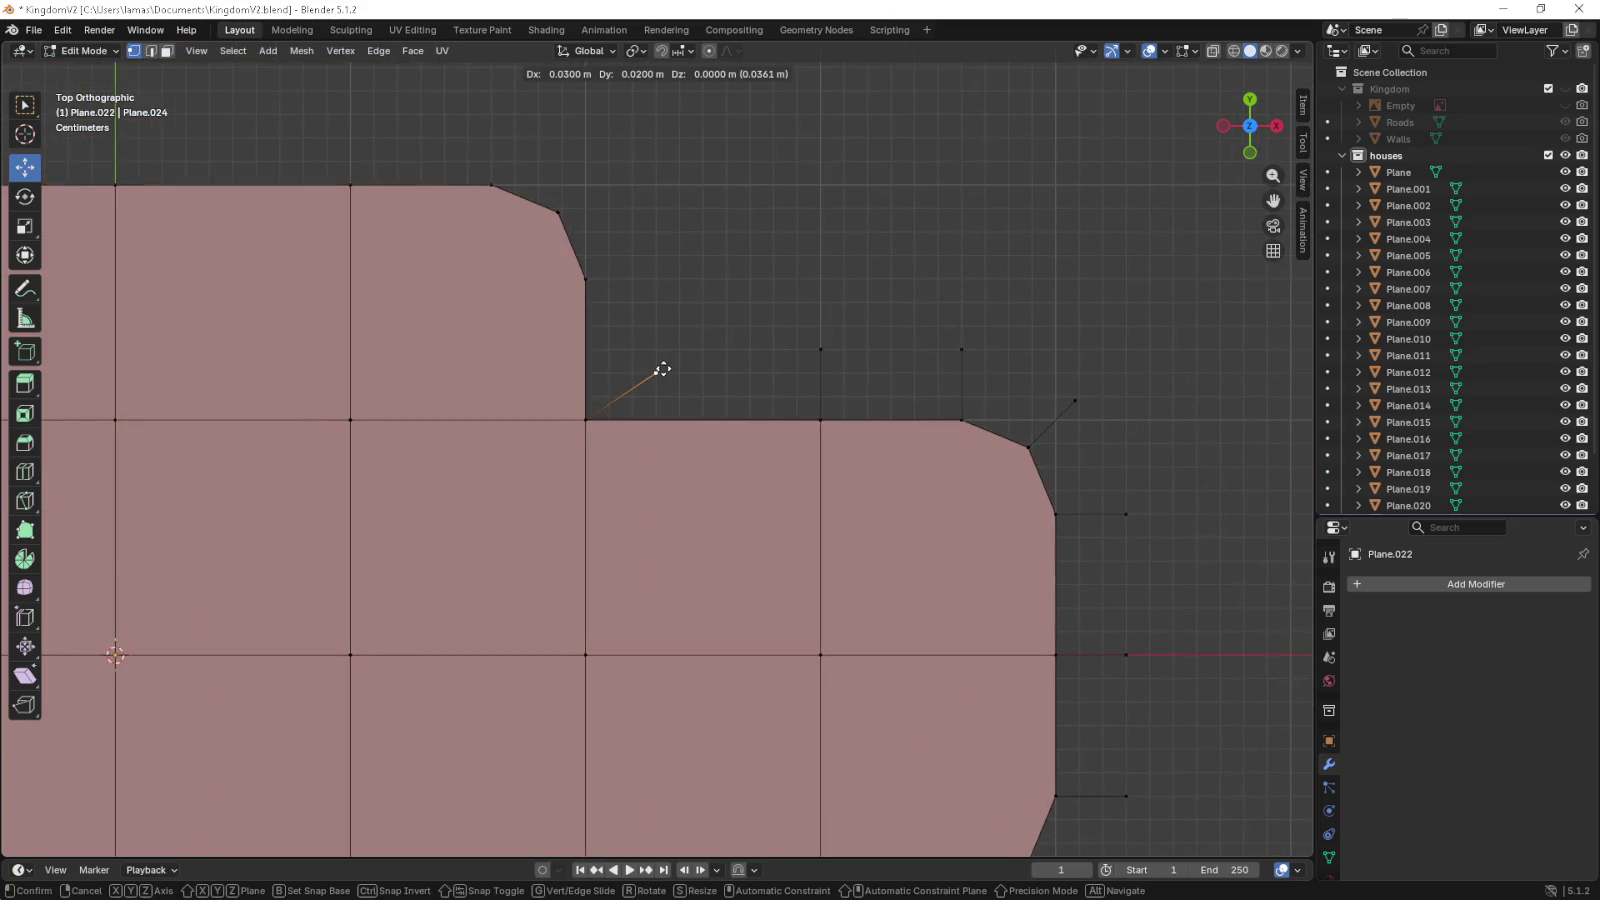
{"action": "left_click", "coordinate": [662, 353]}
{"action": "left_click", "coordinate": [595, 274]}
{"action": "key", "text": "e"}
{"action": "left_click", "coordinate": [738, 291]}
{"action": "left_click", "coordinate": [558, 213]}
{"action": "key", "text": "e"}
{"action": "left_click", "coordinate": [605, 165]}
{"action": "left_click", "coordinate": [491, 185]}
{"action": "key", "text": "e"}
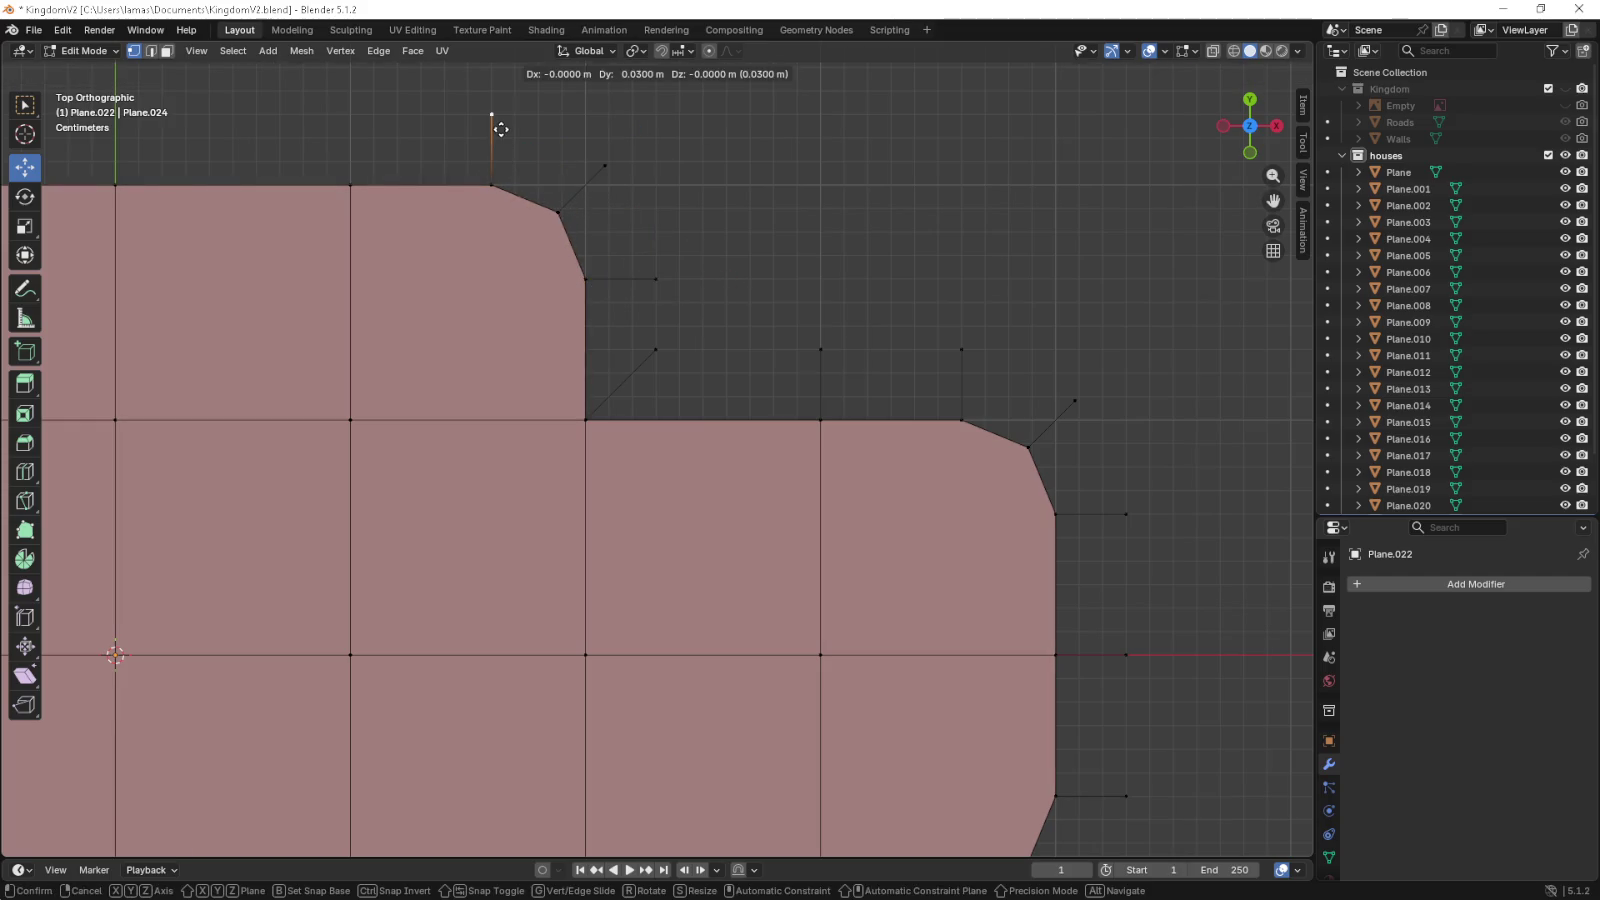
{"action": "left_click", "coordinate": [501, 128]}
- Extrude the top wing's edge vertices upward as a strip, then continue down its left side
{"action": "left_click_drag", "start_coordinate": [370, 214], "coordinate": [757, 414]}
{"action": "left_click", "coordinate": [737, 386]}
{"action": "left_click", "coordinate": [501, 386]}
{"action": "left_click", "coordinate": [266, 386]}
{"action": "key", "text": "e"}
{"action": "left_click", "coordinate": [672, 375]}
{"action": "left_click_drag", "start_coordinate": [450, 419], "coordinate": [810, 434]}
{"action": "left_click", "coordinate": [486, 401]}
{"action": "key", "text": "e"}
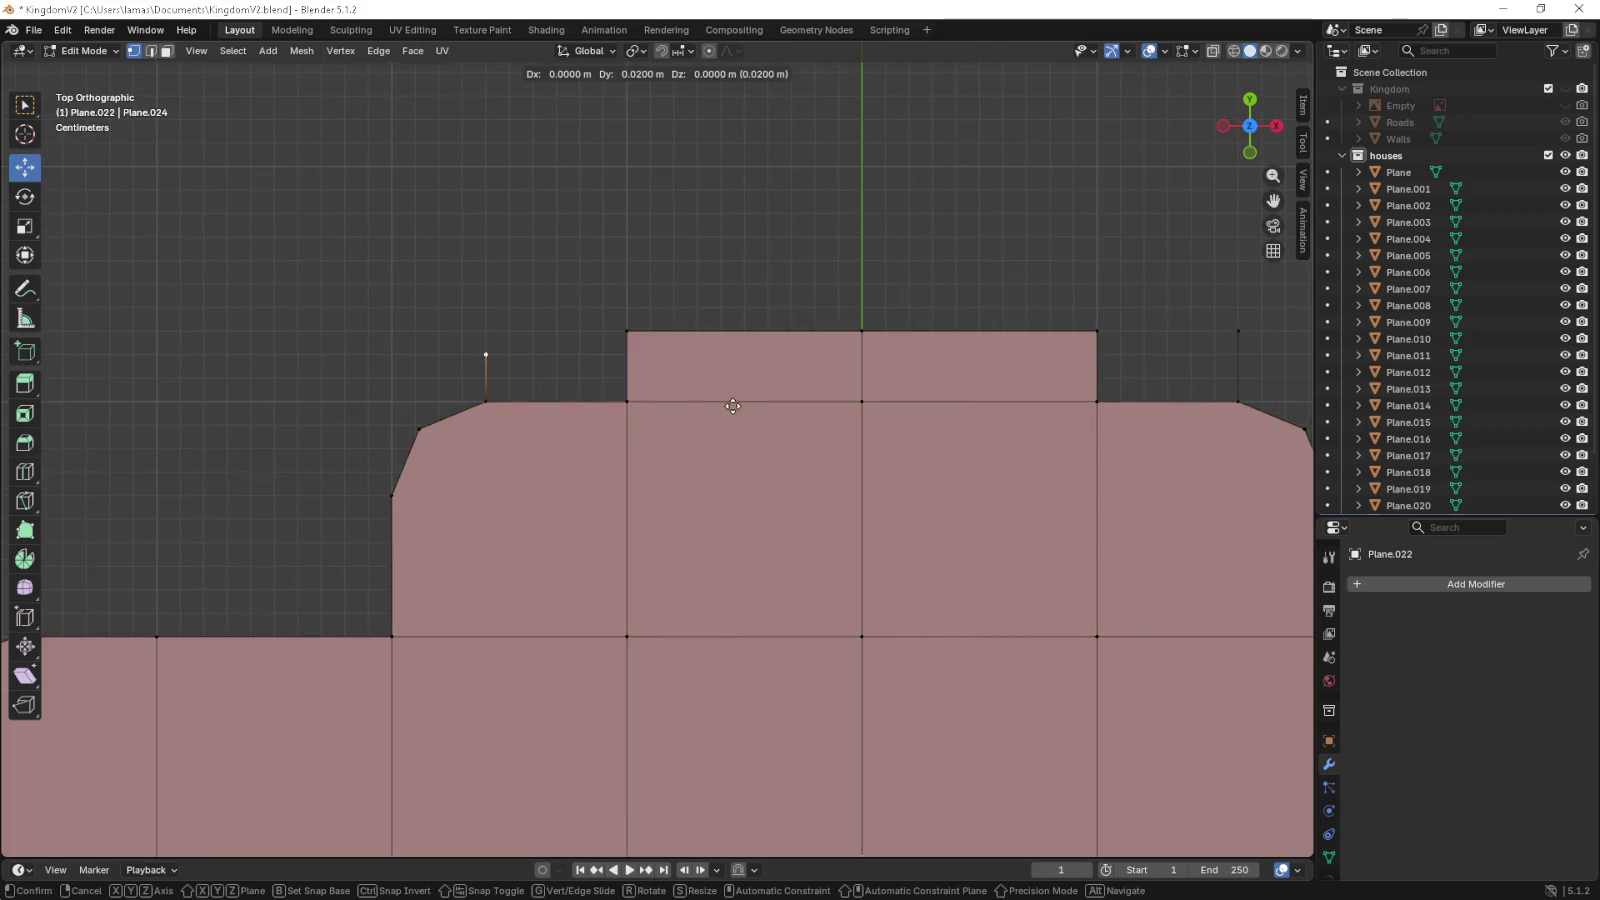
{"action": "left_click", "coordinate": [735, 389]}
{"action": "left_click", "coordinate": [457, 442]}
{"action": "key", "text": "e"}
{"action": "left_click", "coordinate": [446, 408]}
{"action": "left_click", "coordinate": [398, 495]}
{"action": "key", "text": "e"}
{"action": "left_click", "coordinate": [394, 505]}
{"action": "left_click", "coordinate": [393, 636]}
{"action": "key", "text": "e"}
{"action": "left_click", "coordinate": [321, 566]}
- Extend the border across the next edge and notch, raising the notch vertex along Y
{"action": "left_click_drag", "start_coordinate": [321, 565], "coordinate": [696, 571]}
{"action": "left_click", "coordinate": [537, 641]}
{"action": "key", "text": "e"}
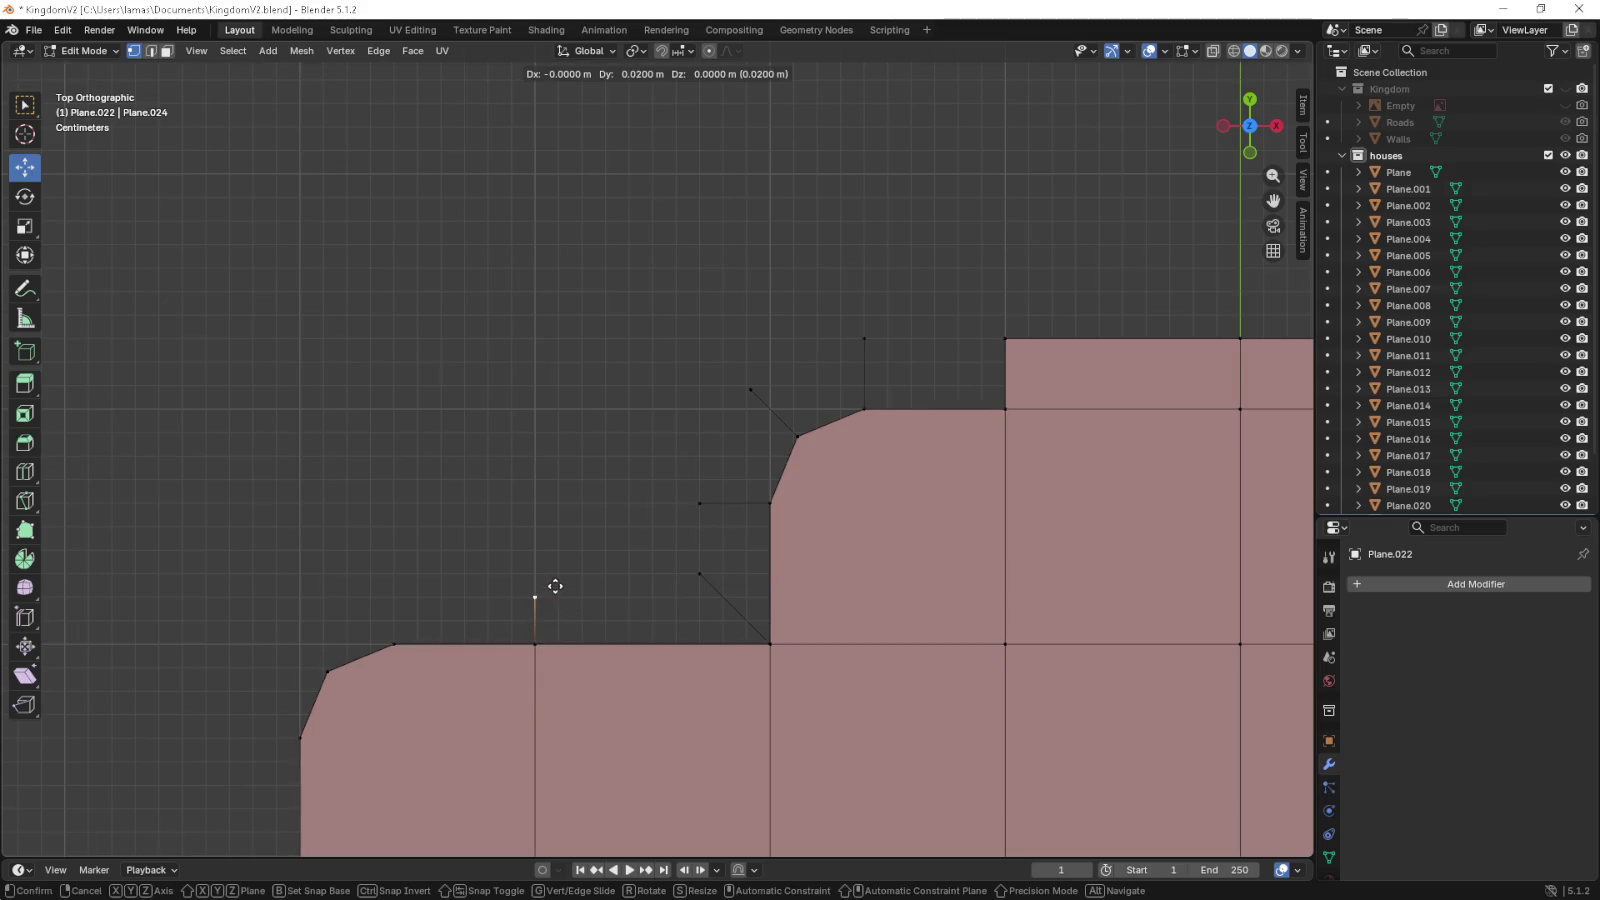
{"action": "left_click", "coordinate": [536, 572]}
{"action": "left_click_drag", "start_coordinate": [536, 572], "coordinate": [723, 521]}
{"action": "left_click", "coordinate": [581, 593]}
{"action": "key", "text": "e"}
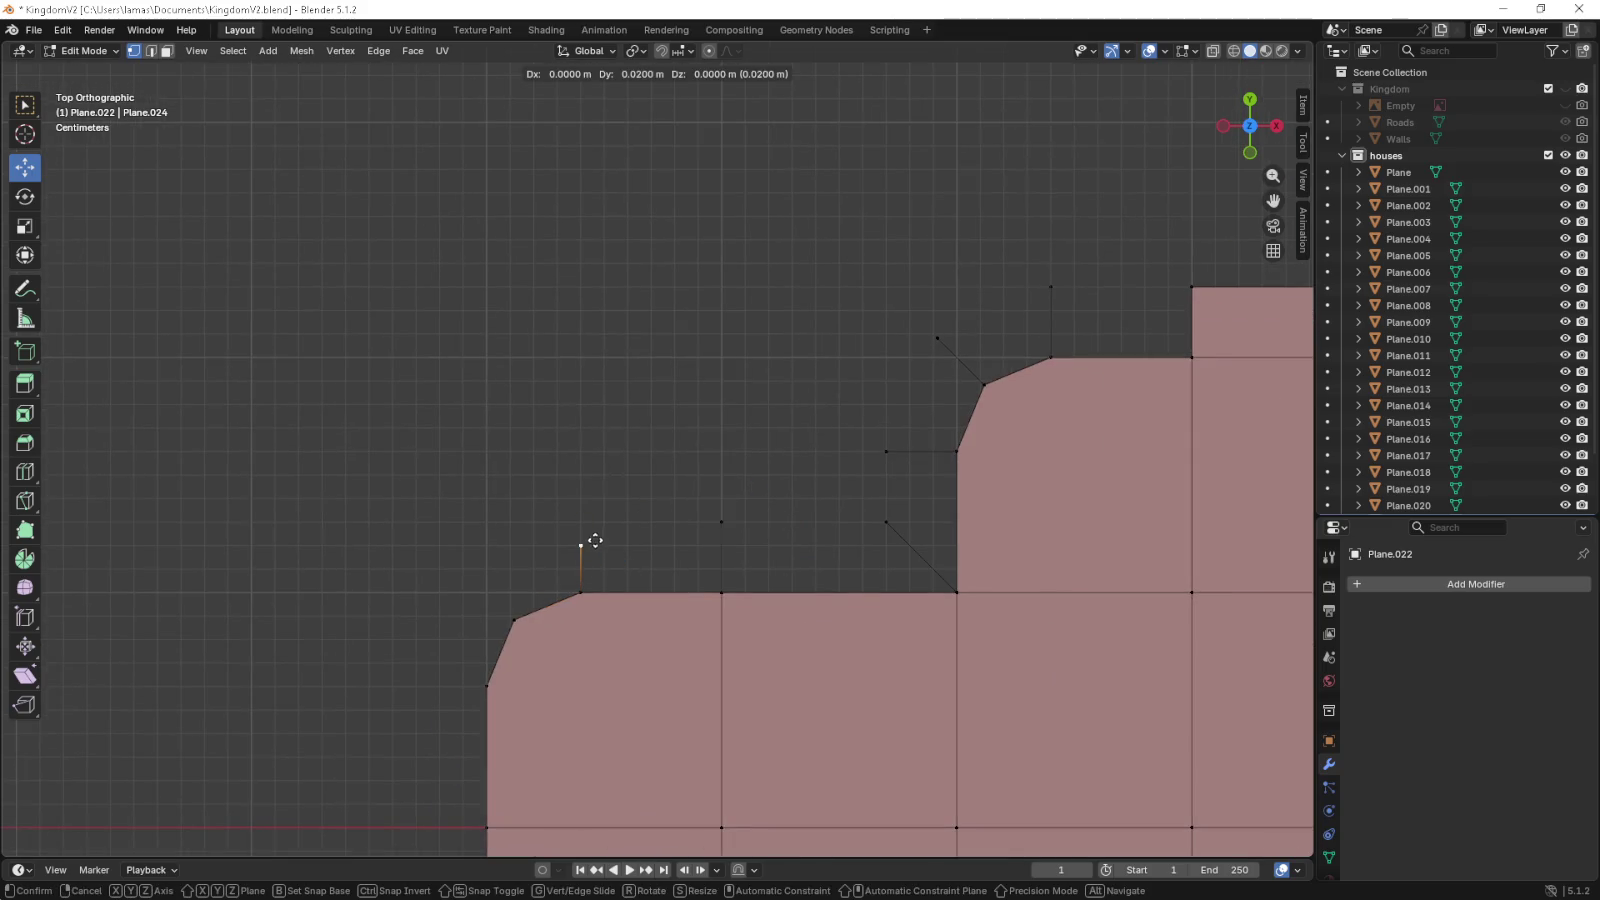
{"action": "left_click", "coordinate": [595, 538]}
{"action": "key", "text": "g"}
{"action": "key", "text": "y"}
{"action": "left_click", "coordinate": [585, 502]}
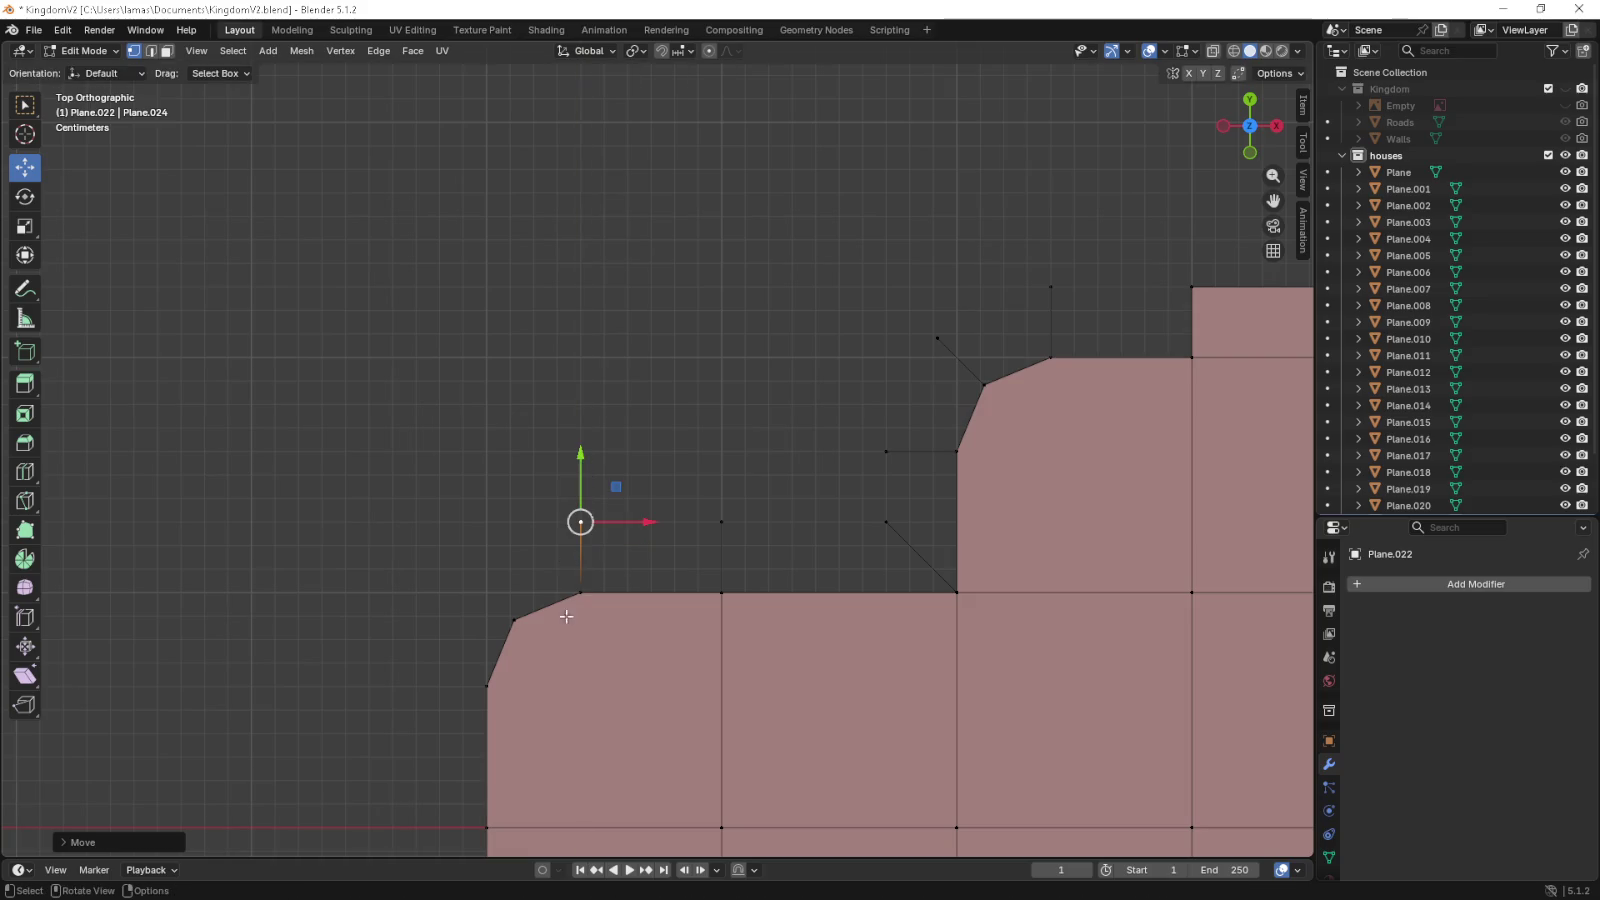
{"action": "left_click", "coordinate": [514, 620]}
{"action": "key", "text": "e"}
{"action": "left_click", "coordinate": [467, 573]}
{"action": "left_click", "coordinate": [487, 686]}
{"action": "key", "text": "e"}
{"action": "left_click", "coordinate": [430, 690]}
- Finish the extruded border down the left side, lower chamfer corner and bottom vertices
{"action": "left_click_drag", "start_coordinate": [459, 739], "coordinate": [521, 521]}
{"action": "left_click", "coordinate": [550, 610]}
{"action": "key", "text": "e"}
{"action": "left_click", "coordinate": [481, 627]}
{"action": "left_click_drag", "start_coordinate": [478, 607], "coordinate": [478, 453]}
{"action": "left_click", "coordinate": [548, 598]}
{"action": "key", "text": "e"}
{"action": "left_click", "coordinate": [477, 597]}
{"action": "left_click_drag", "start_coordinate": [475, 593], "coordinate": [422, 453]}
{"action": "left_click", "coordinate": [526, 524]}
{"action": "key", "text": "e"}
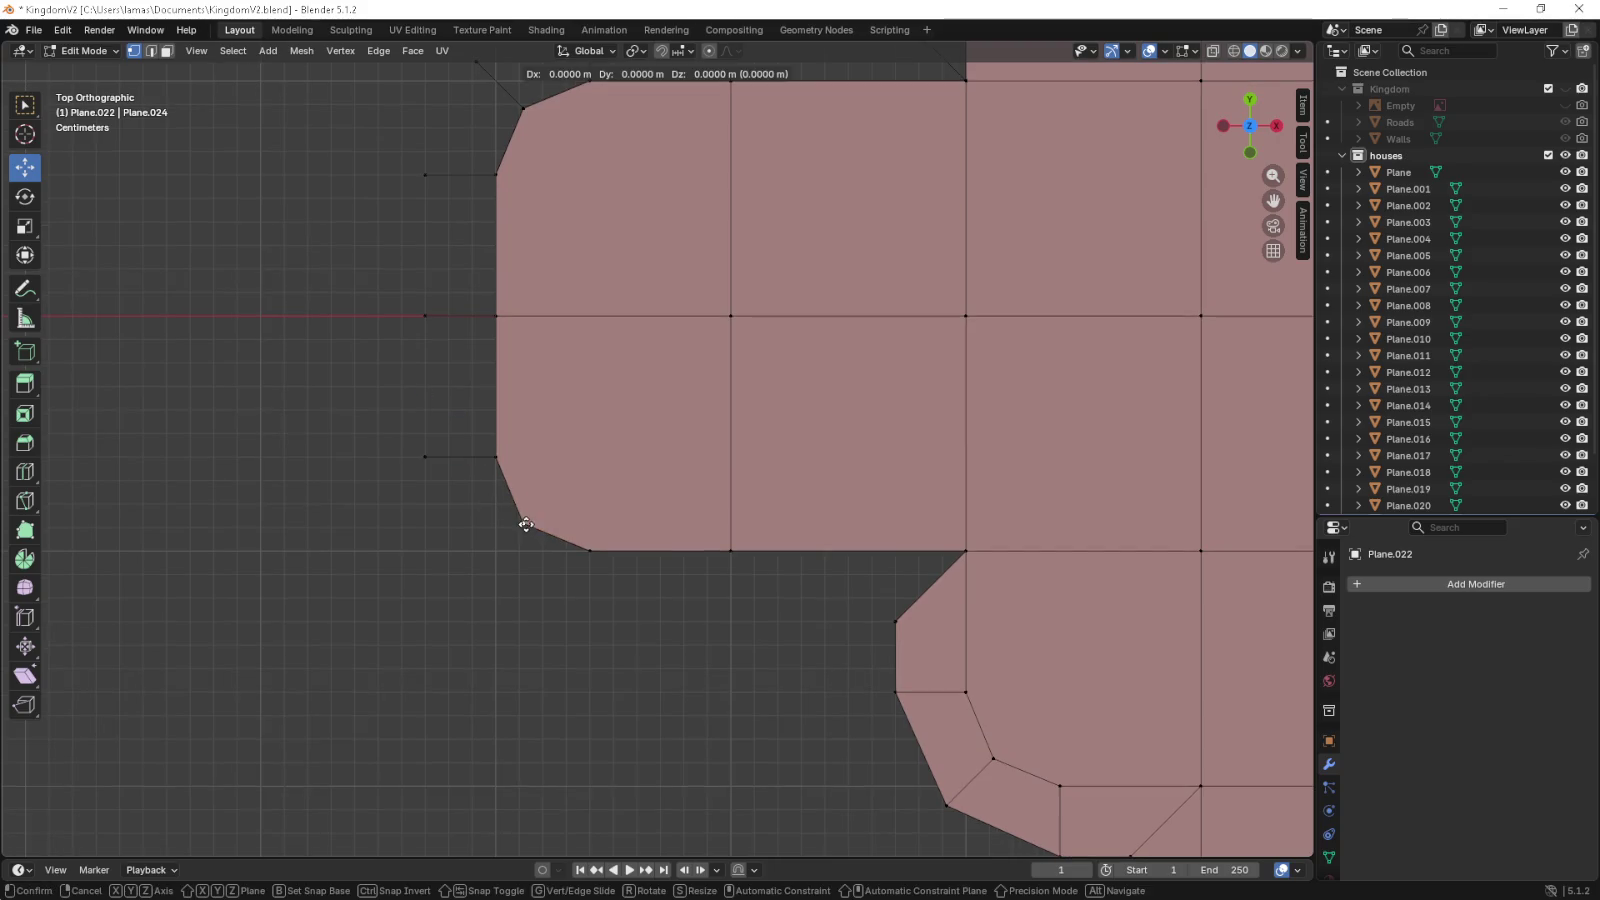
{"action": "left_click", "coordinate": [478, 575]}
{"action": "left_click", "coordinate": [591, 551]}
{"action": "key", "text": "e"}
{"action": "left_click", "coordinate": [604, 618]}
{"action": "left_click", "coordinate": [731, 551]}
{"action": "key", "text": "e"}
{"action": "left_click", "coordinate": [730, 621]}
- Fill the first border ring faces, quads plus a corner triangle, from box-selected vertices
{"action": "left_click_drag", "start_coordinate": [702, 658], "coordinate": [975, 540]}
{"action": "key", "text": "f"}
{"action": "left_click_drag", "start_coordinate": [738, 635], "coordinate": [566, 527]}
{"action": "key", "text": "f"}
{"action": "left_click_drag", "start_coordinate": [604, 651], "coordinate": [471, 518]}
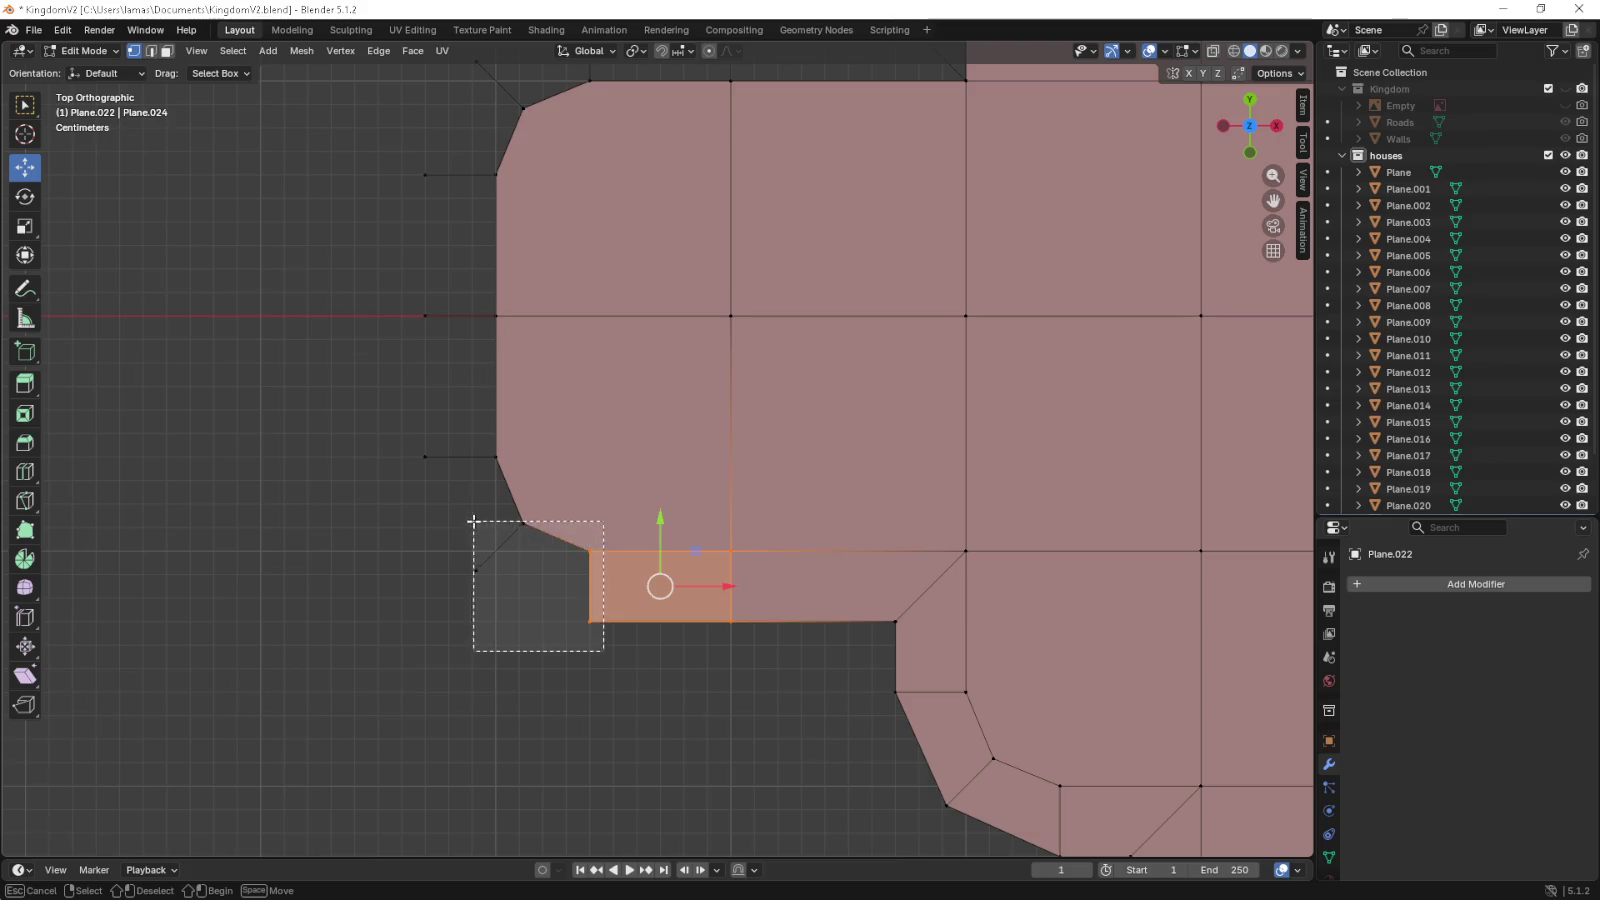
{"action": "key", "text": "f"}
{"action": "left_click_drag", "start_coordinate": [380, 455], "coordinate": [522, 571]}
{"action": "key", "text": "f"}
{"action": "left_click_drag", "start_coordinate": [524, 517], "coordinate": [564, 638]}
{"action": "left_click_drag", "start_coordinate": [442, 427], "coordinate": [540, 583]}
{"action": "key", "text": "f"}
{"action": "left_click_drag", "start_coordinate": [545, 473], "coordinate": [555, 615]}
{"action": "left_click_drag", "start_coordinate": [433, 413], "coordinate": [581, 617]}
{"action": "key", "text": "f"}
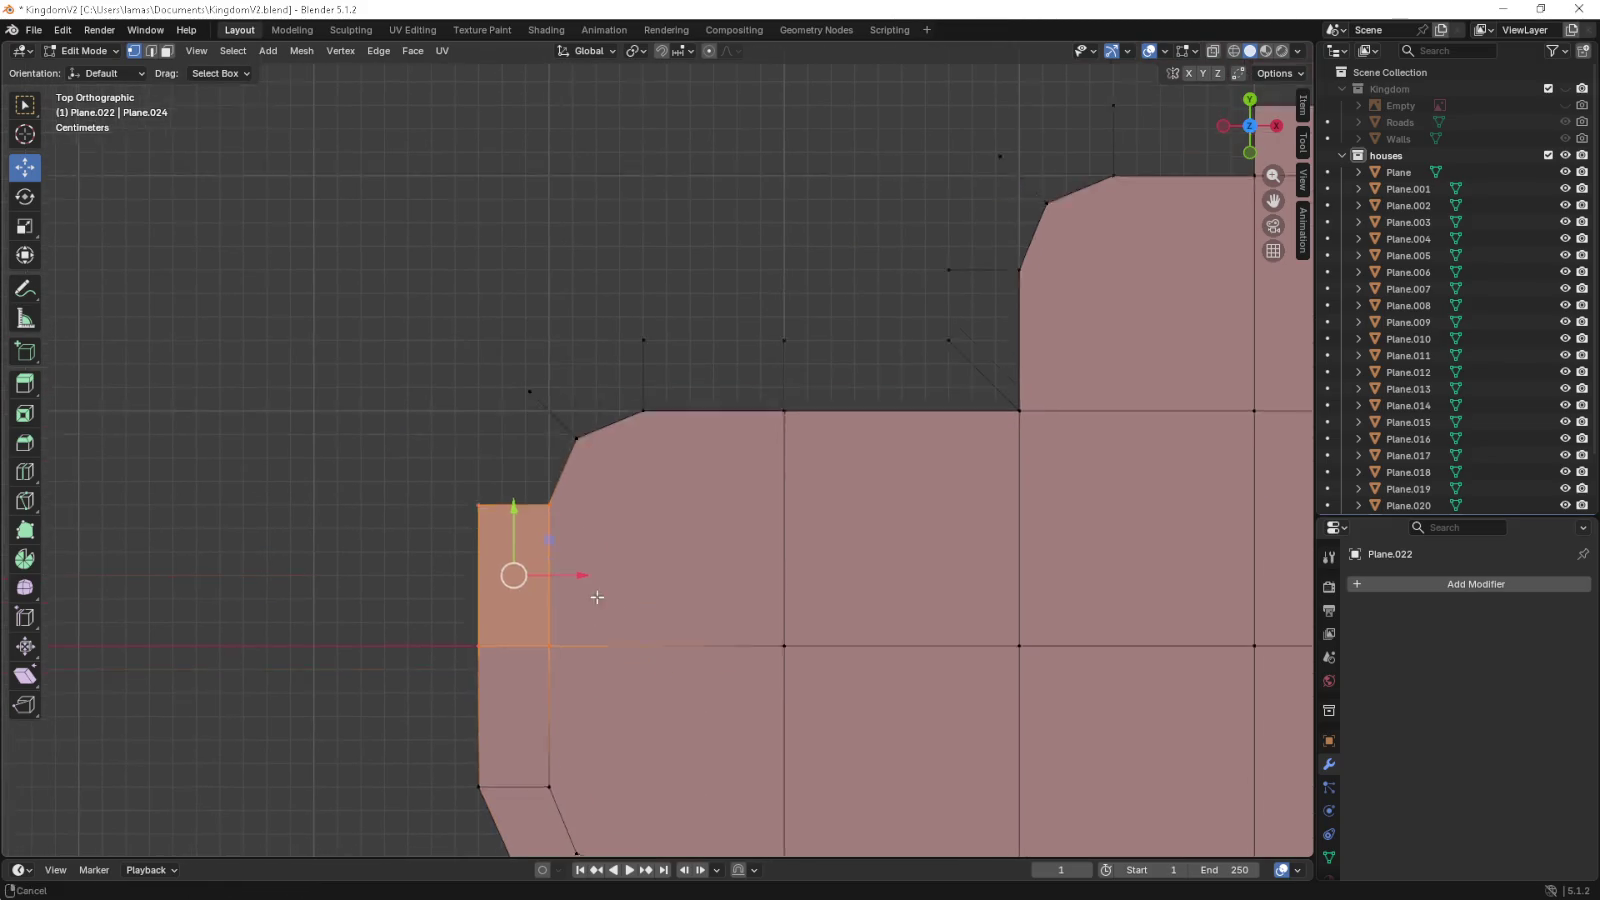
{"action": "left_click_drag", "start_coordinate": [581, 617], "coordinate": [585, 721]}
{"action": "left_click_drag", "start_coordinate": [446, 411], "coordinate": [560, 568]}
{"action": "key", "text": "f"}
{"action": "key", "text": "ctrl+z"}
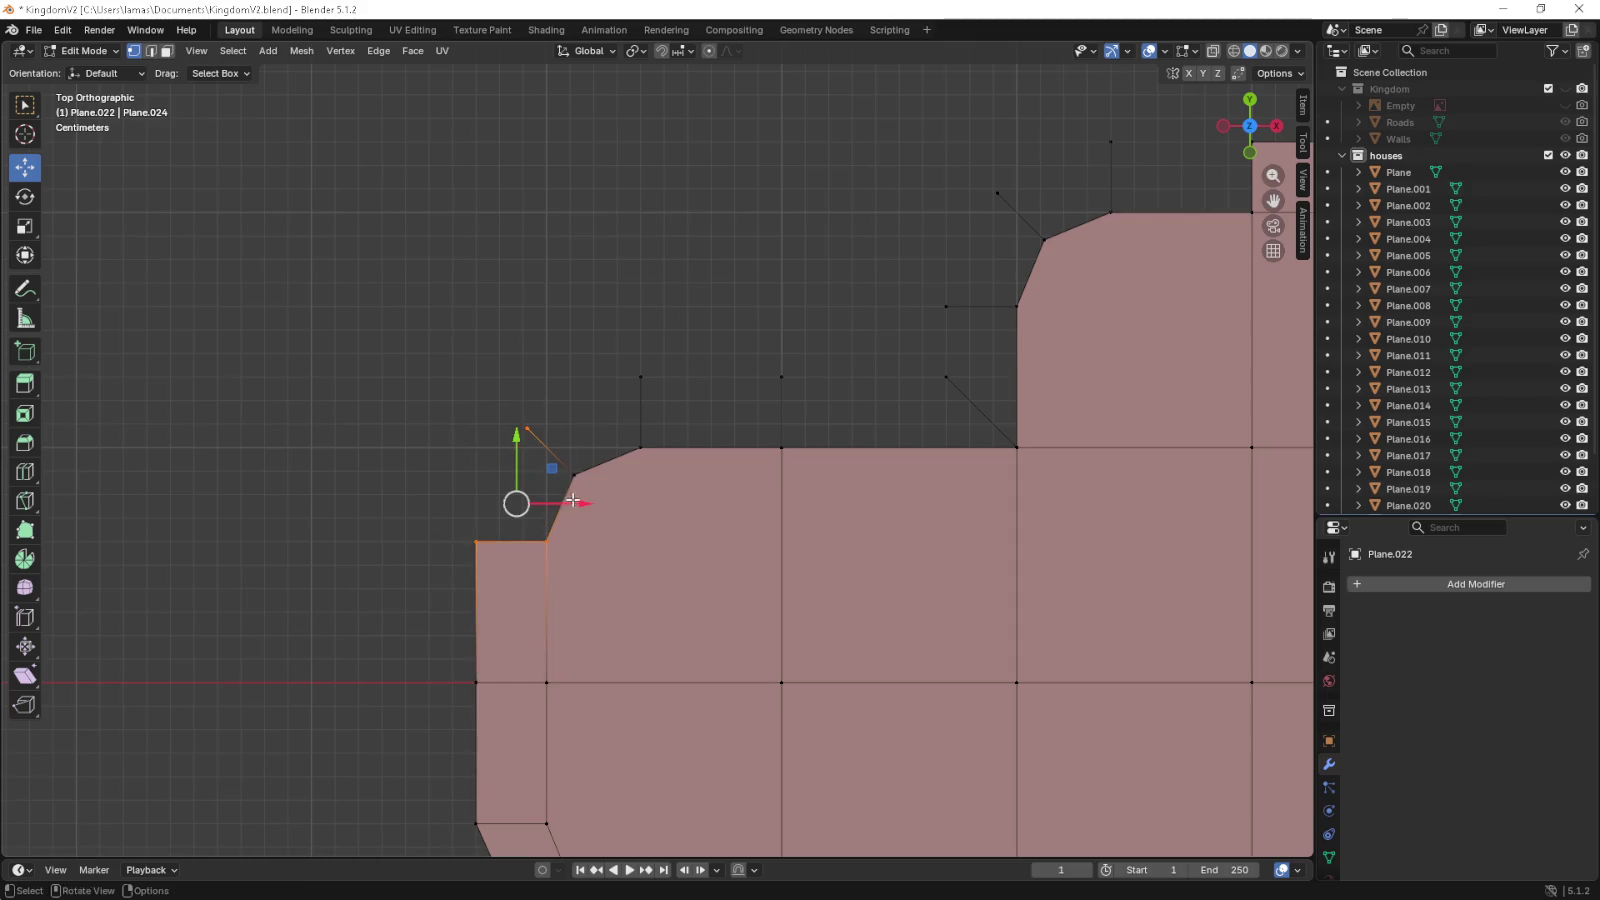
{"action": "key", "text": "f"}
- Fill the chamfer, trapezoid and upper notch-corner faces of the border ring
{"action": "left_click_drag", "start_coordinate": [514, 357], "coordinate": [661, 457]}
{"action": "key", "text": "f"}
{"action": "left_click_drag", "start_coordinate": [617, 345], "coordinate": [797, 481]}
{"action": "key", "text": "f"}
{"action": "left_click_drag", "start_coordinate": [758, 349], "coordinate": [1000, 510]}
{"action": "key", "text": "f"}
{"action": "left_click_drag", "start_coordinate": [1024, 500], "coordinate": [848, 650]}
{"action": "left_click", "coordinate": [870, 575]}
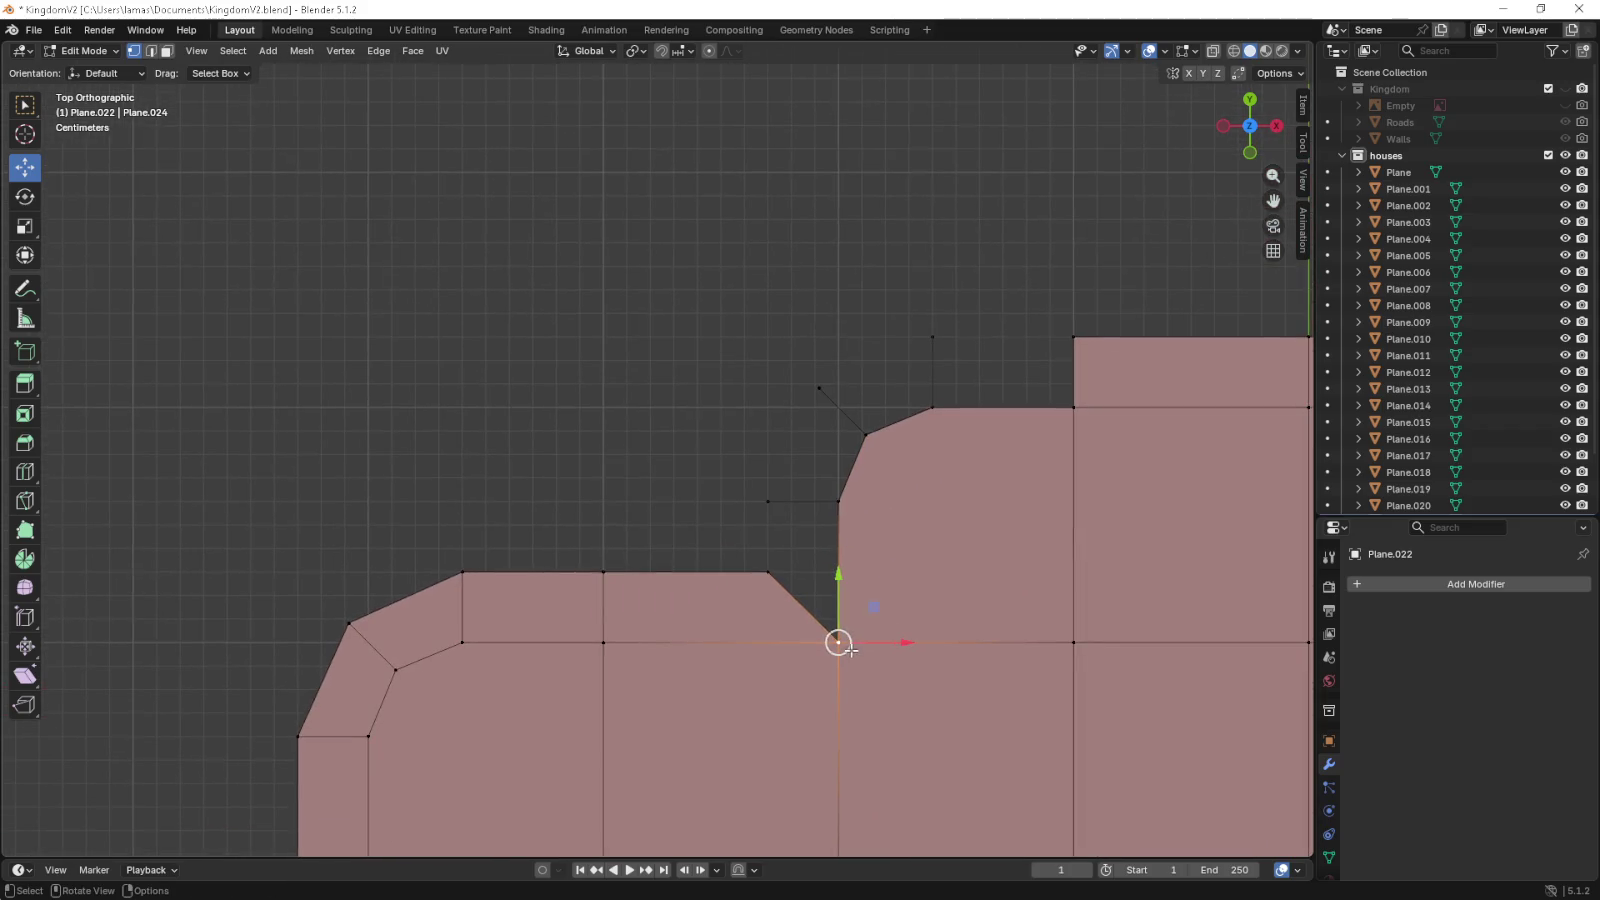
{"action": "left_click_drag", "start_coordinate": [748, 487], "coordinate": [867, 669]}
{"action": "key", "text": "f"}
{"action": "left_click_drag", "start_coordinate": [760, 371], "coordinate": [880, 537]}
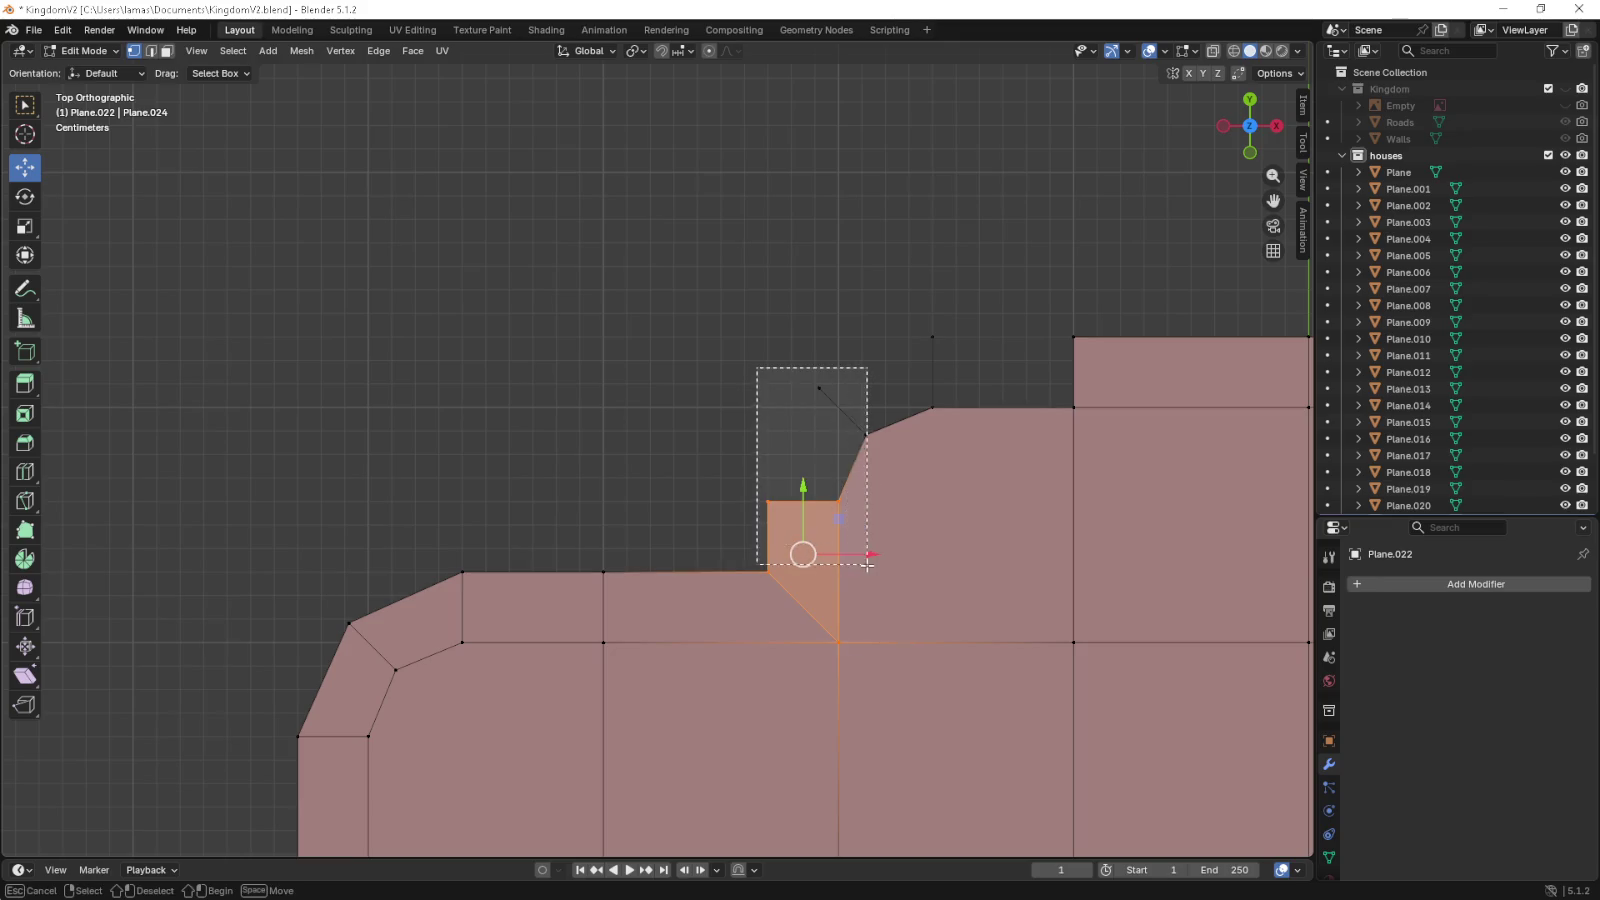
{"action": "key", "text": "f"}
{"action": "left_click_drag", "start_coordinate": [800, 335], "coordinate": [958, 442]}
{"action": "key", "text": "f"}
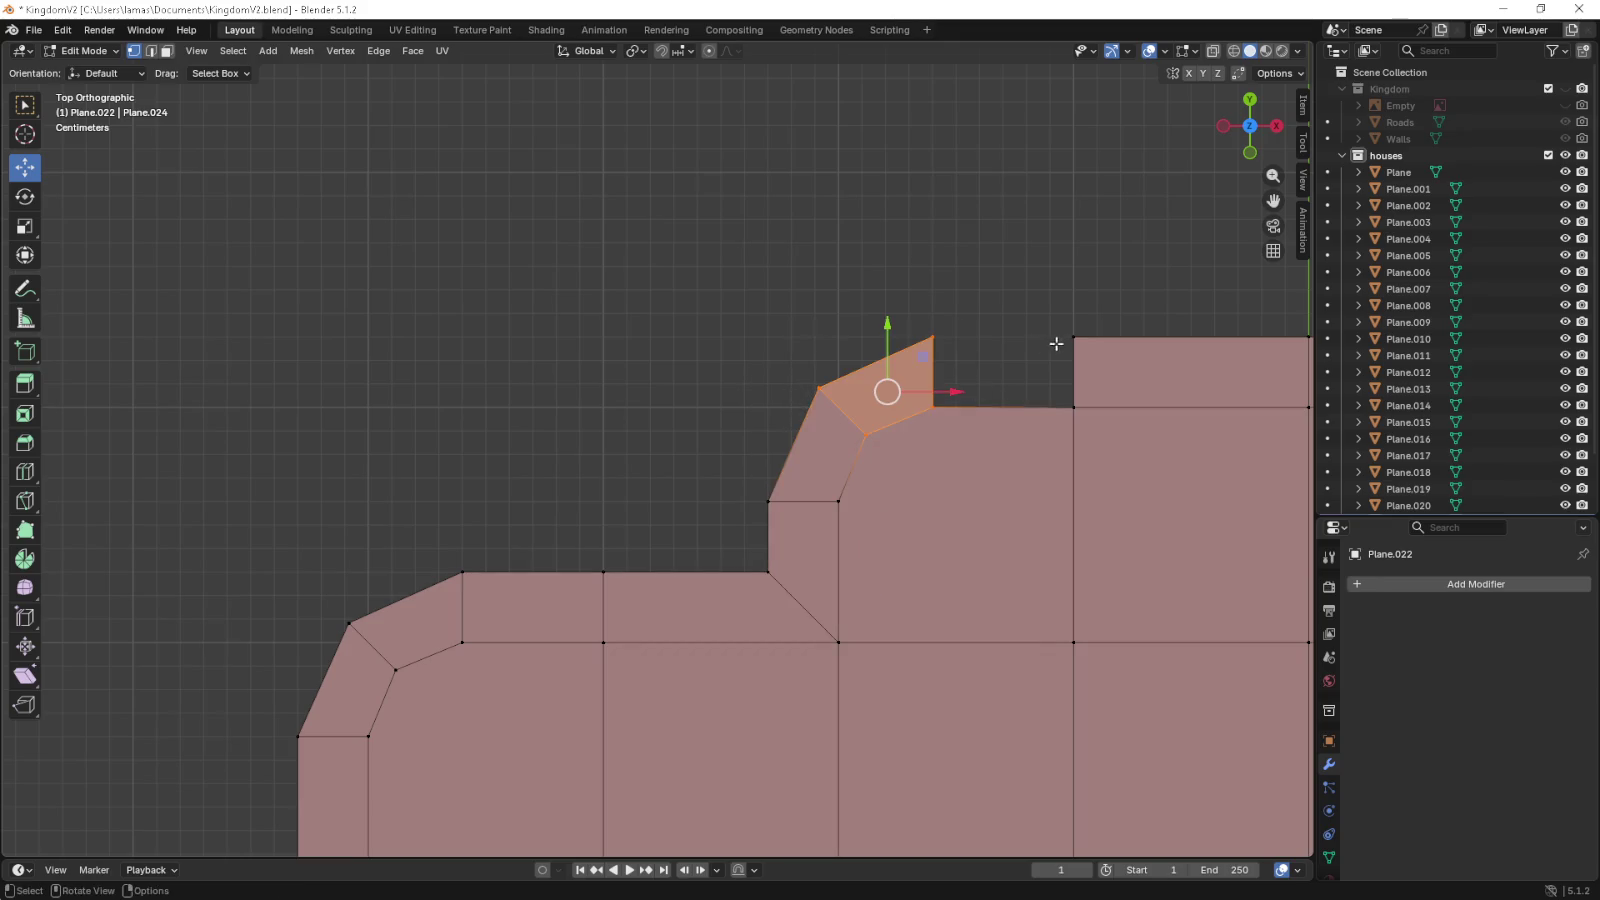
{"action": "left_click_drag", "start_coordinate": [1096, 311], "coordinate": [912, 428]}
{"action": "key", "text": "f"}
- Fill further border, chamfer and notch-corner faces along the left part of the ring
{"action": "left_click_drag", "start_coordinate": [1057, 469], "coordinate": [432, 521]}
{"action": "left_click_drag", "start_coordinate": [861, 360], "coordinate": [1072, 489]}
{"action": "key", "text": "f"}
{"action": "left_click_drag", "start_coordinate": [1036, 350], "coordinate": [1189, 510]}
{"action": "key", "text": "f"}
{"action": "left_click_drag", "start_coordinate": [1184, 514], "coordinate": [988, 494]}
{"action": "left_click_drag", "start_coordinate": [1032, 546], "coordinate": [907, 404]}
{"action": "left_click_drag", "start_coordinate": [940, 688], "coordinate": [1028, 524]}
{"action": "key", "text": "f"}
{"action": "left_click_drag", "start_coordinate": [1028, 524], "coordinate": [738, 522]}
{"action": "left_click_drag", "start_coordinate": [629, 701], "coordinate": [921, 579]}
{"action": "key", "text": "f"}
{"action": "left_click_drag", "start_coordinate": [875, 695], "coordinate": [1084, 563]}
{"action": "key", "text": "f"}
{"action": "left_click", "coordinate": [1082, 678]}
{"action": "left_click_drag", "start_coordinate": [1036, 714], "coordinate": [1161, 579]}
{"action": "key", "text": "f"}
- Fill the last notch, corner quad and notched-region faces to close the ring
{"action": "left_click_drag", "start_coordinate": [1150, 716], "coordinate": [954, 553]}
{"action": "left_click_drag", "start_coordinate": [893, 500], "coordinate": [1025, 625]}
{"action": "key", "text": "f"}
{"action": "left_click_drag", "start_coordinate": [1025, 629], "coordinate": [883, 651]}
{"action": "left_click_drag", "start_coordinate": [883, 651], "coordinate": [1000, 446]}
{"action": "key", "text": "f"}
{"action": "left_click_drag", "start_coordinate": [985, 656], "coordinate": [964, 543]}
{"action": "left_click_drag", "start_coordinate": [875, 482], "coordinate": [964, 643]}
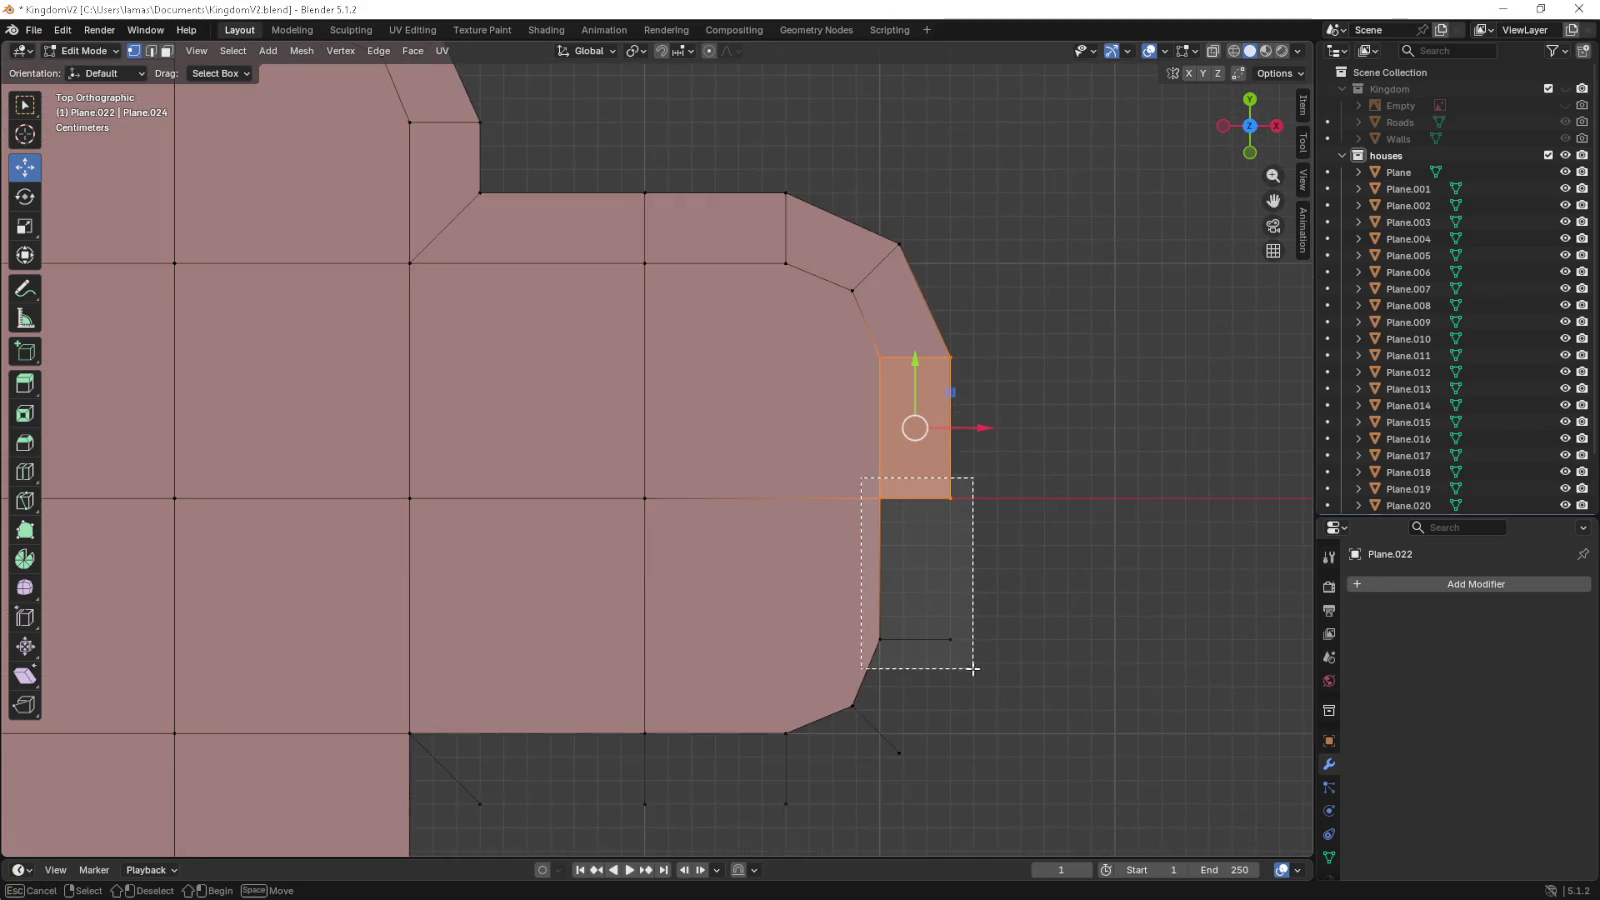
{"action": "key", "text": "f"}
{"action": "left_click_drag", "start_coordinate": [955, 790], "coordinate": [821, 607]}
{"action": "key", "text": "f"}
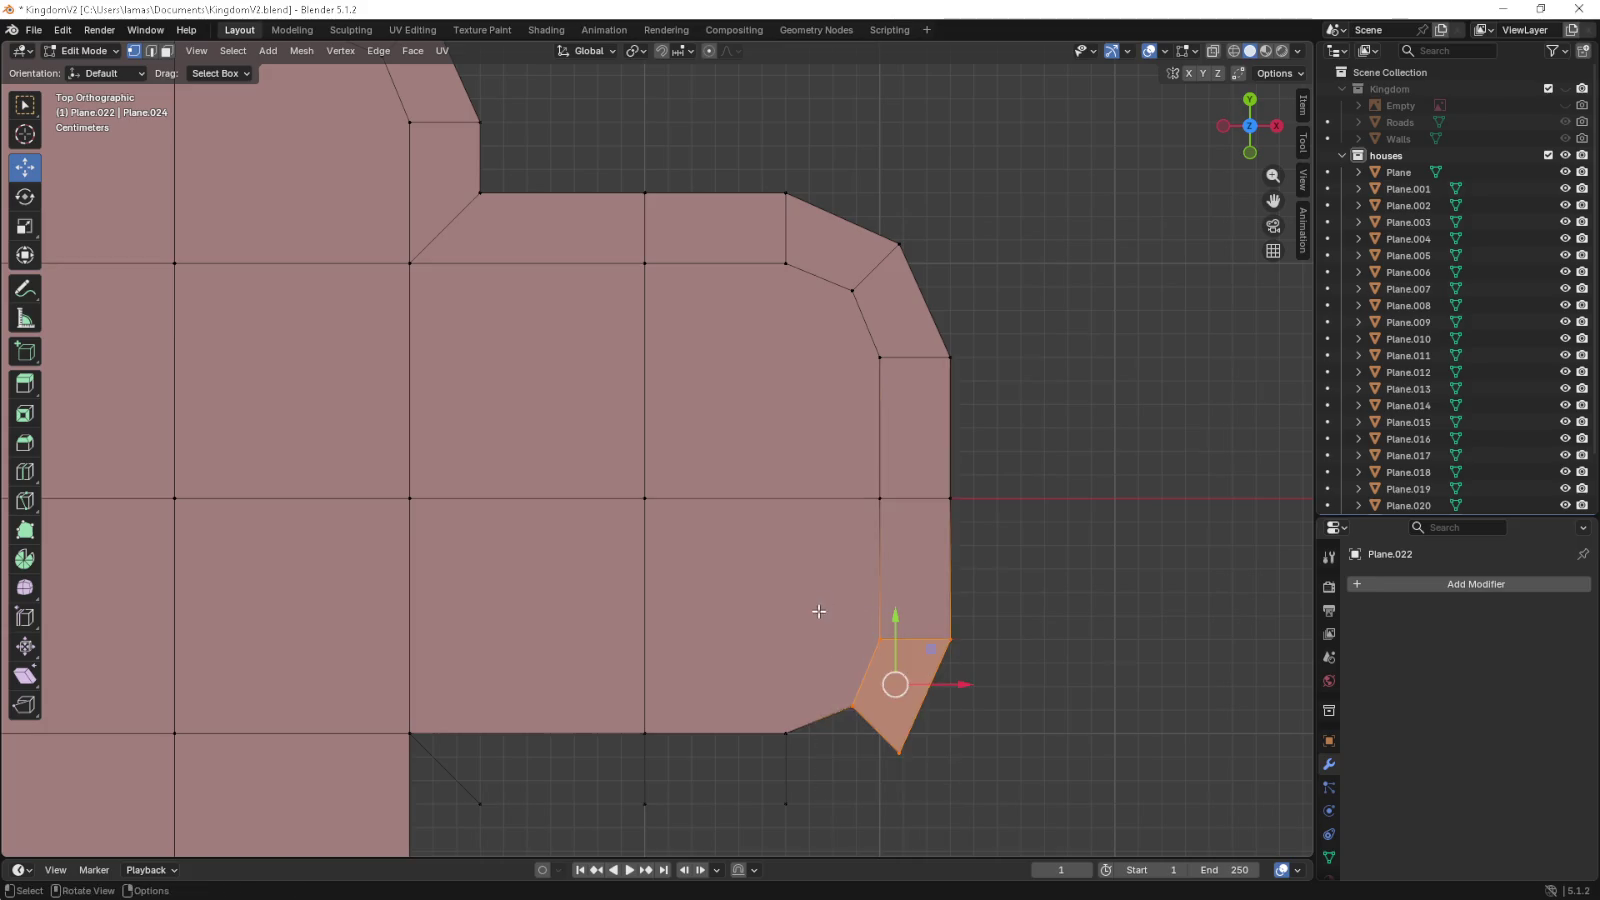
{"action": "left_click_drag", "start_coordinate": [824, 708], "coordinate": [905, 590]}
{"action": "left_click_drag", "start_coordinate": [854, 577], "coordinate": [716, 597]}
{"action": "key", "text": "f"}
{"action": "key", "text": "f"}
{"action": "left_click_drag", "start_coordinate": [490, 583], "coordinate": [760, 710]}
{"action": "key", "text": "f"}
{"action": "left_click_drag", "start_coordinate": [468, 605], "coordinate": [585, 763]}
{"action": "key", "text": "f"}
{"action": "scroll", "scroll_direction": "down", "scroll_amount": 3}
- Box-select all vertices of Plane.022's outer border ring
{"action": "left_click_drag", "start_coordinate": [846, 528], "coordinate": [846, 543]}
{"action": "key", "text": "a"}
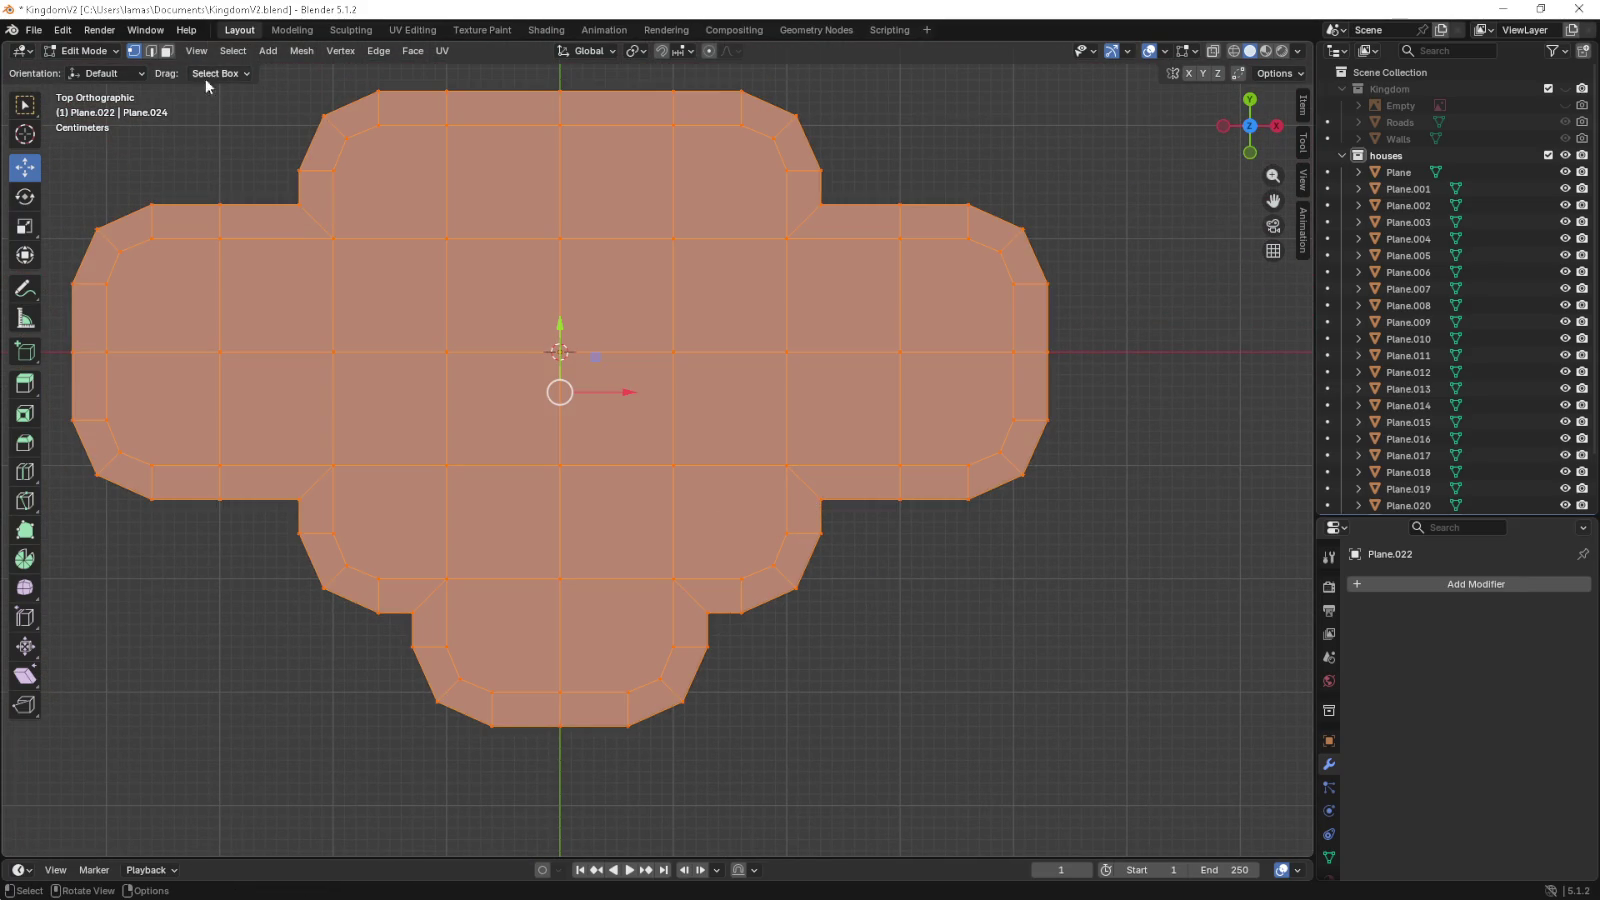
{"action": "key", "text": "alt+a"}
{"action": "scroll", "scroll_direction": "down", "scroll_amount": 3}
{"action": "left_click_drag", "start_coordinate": [386, 300], "coordinate": [457, 321]}
{"action": "left_click_drag", "start_coordinate": [339, 232], "coordinate": [1135, 740]}
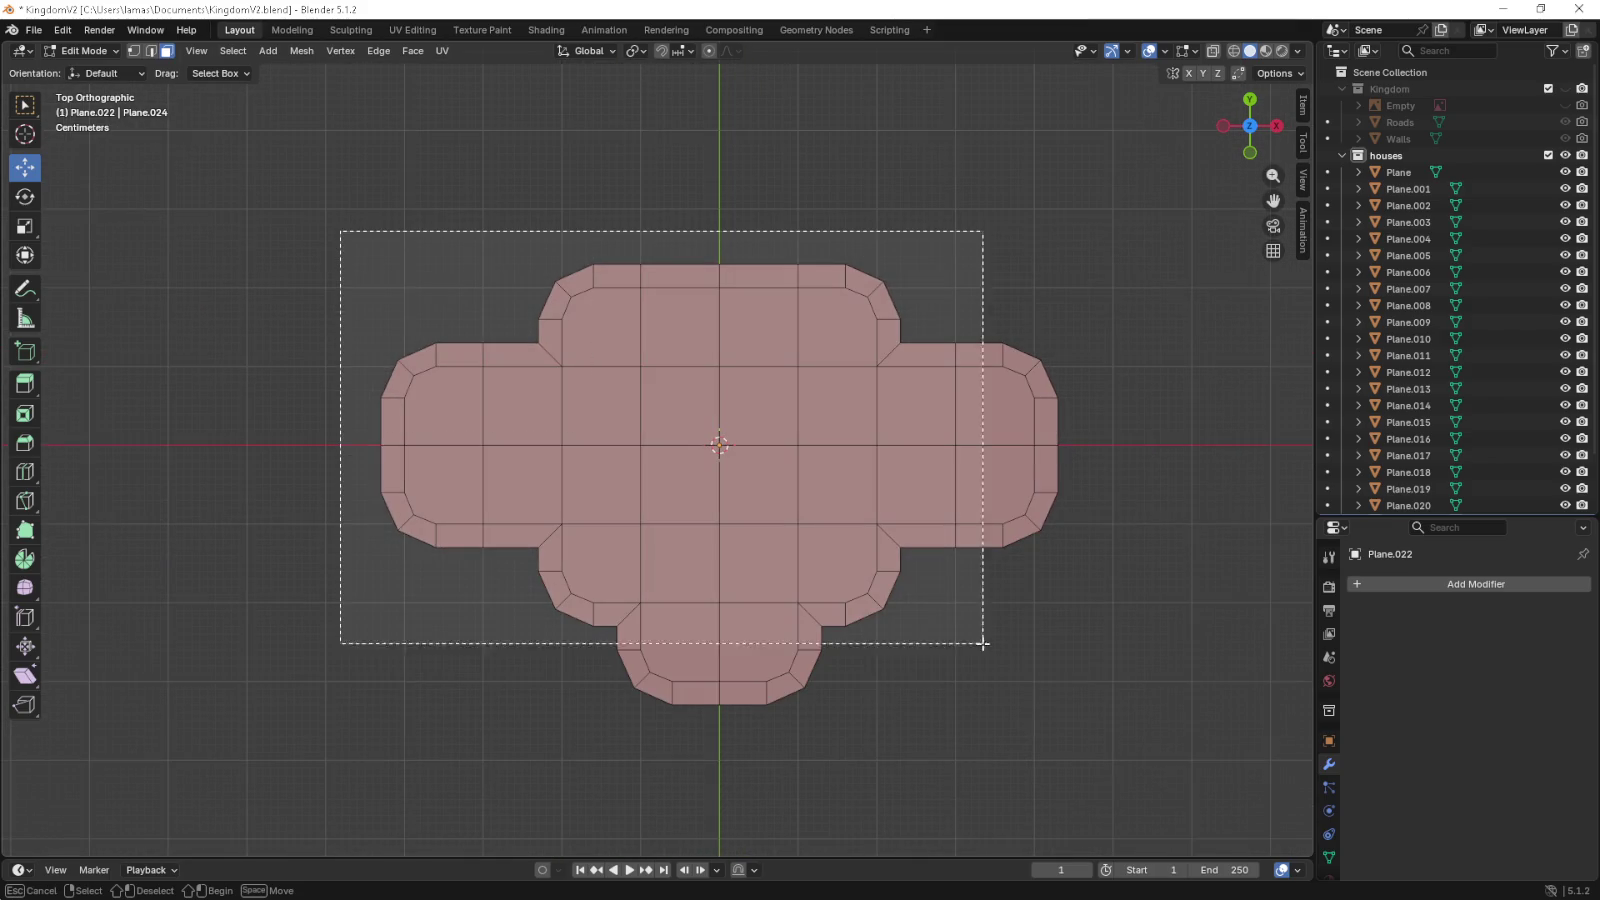
- In front orthographic view, extrude the border 0.21 m upward along Z
{"action": "key", "text": "KP_1"}
{"action": "left_click_drag", "start_coordinate": [1090, 681], "coordinate": [955, 770]}
{"action": "left_click_drag", "start_coordinate": [602, 423], "coordinate": [631, 508]}
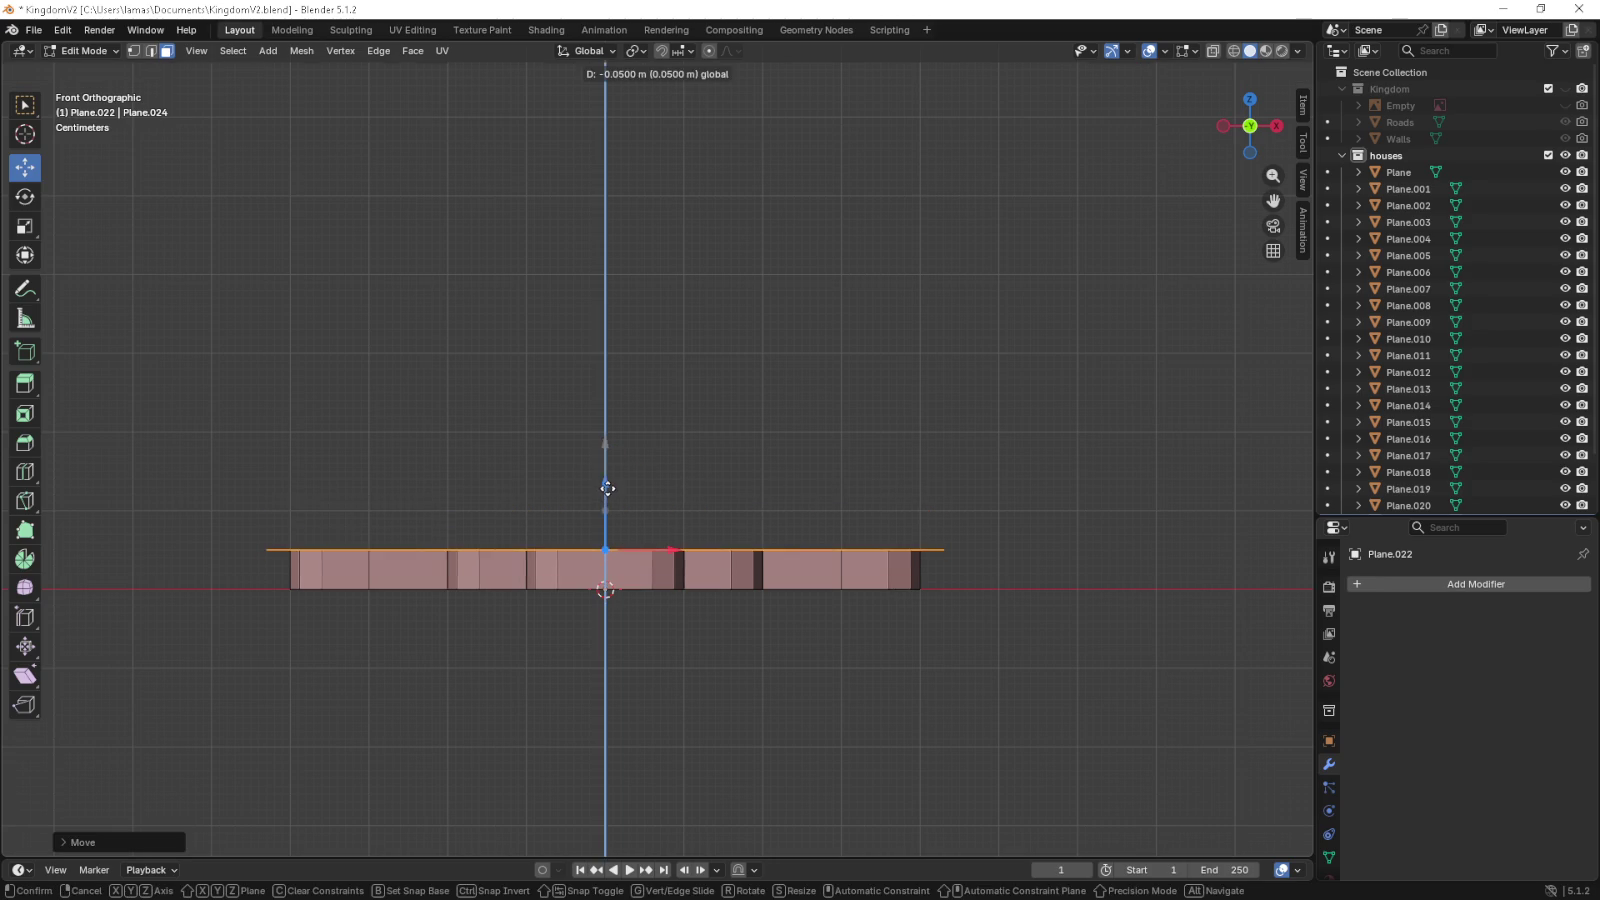
{"action": "key", "text": "e"}
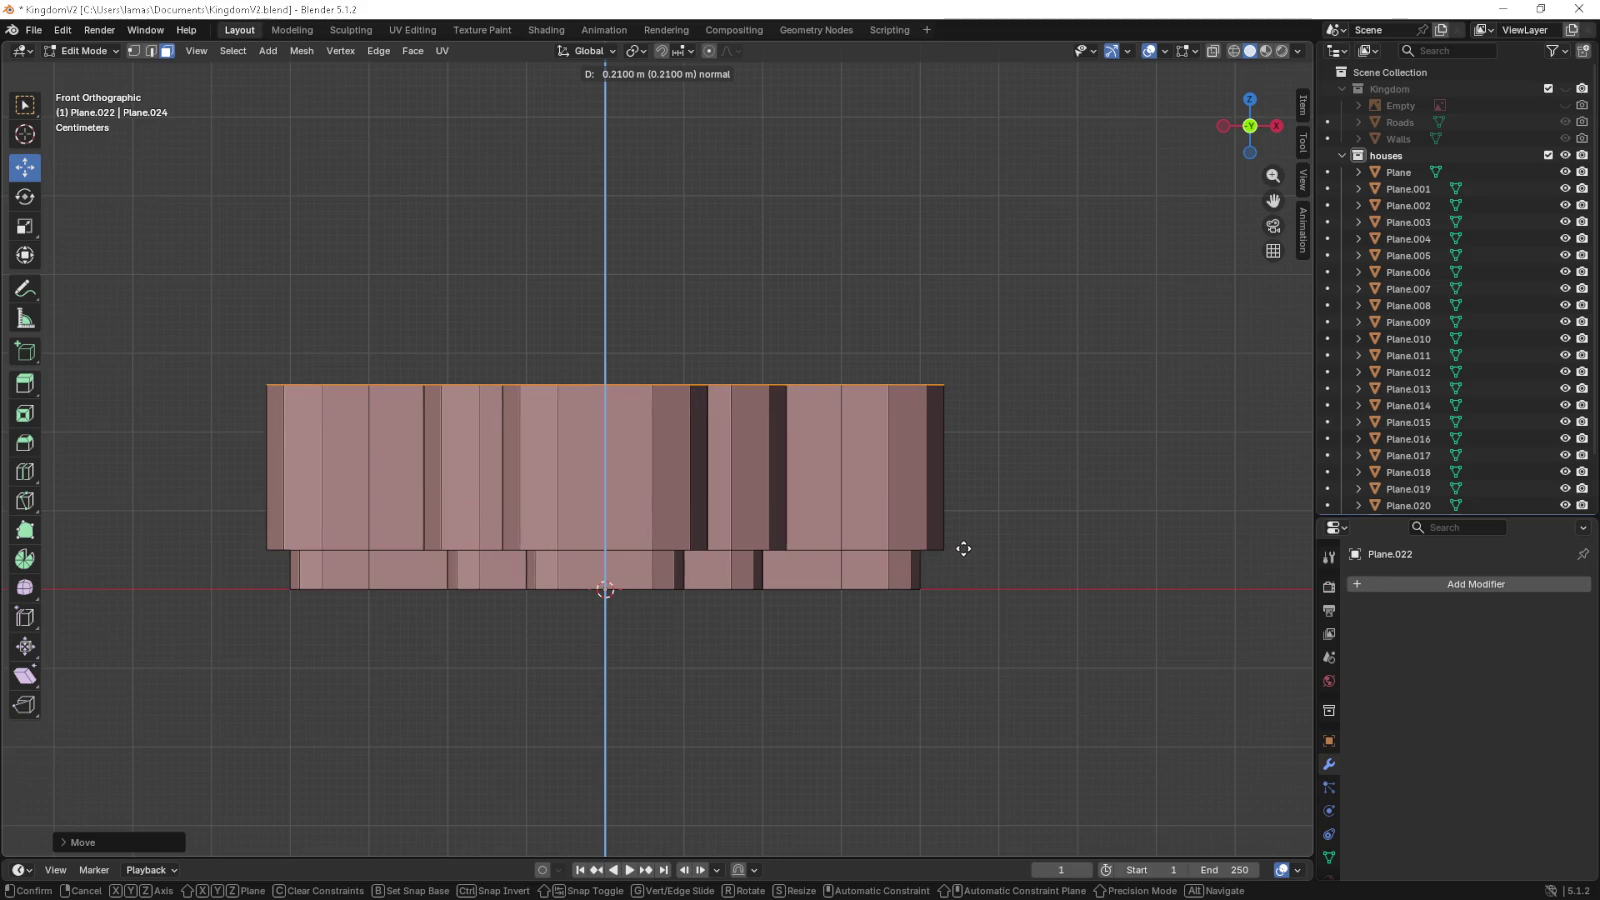
{"action": "left_click", "coordinate": [963, 548]}
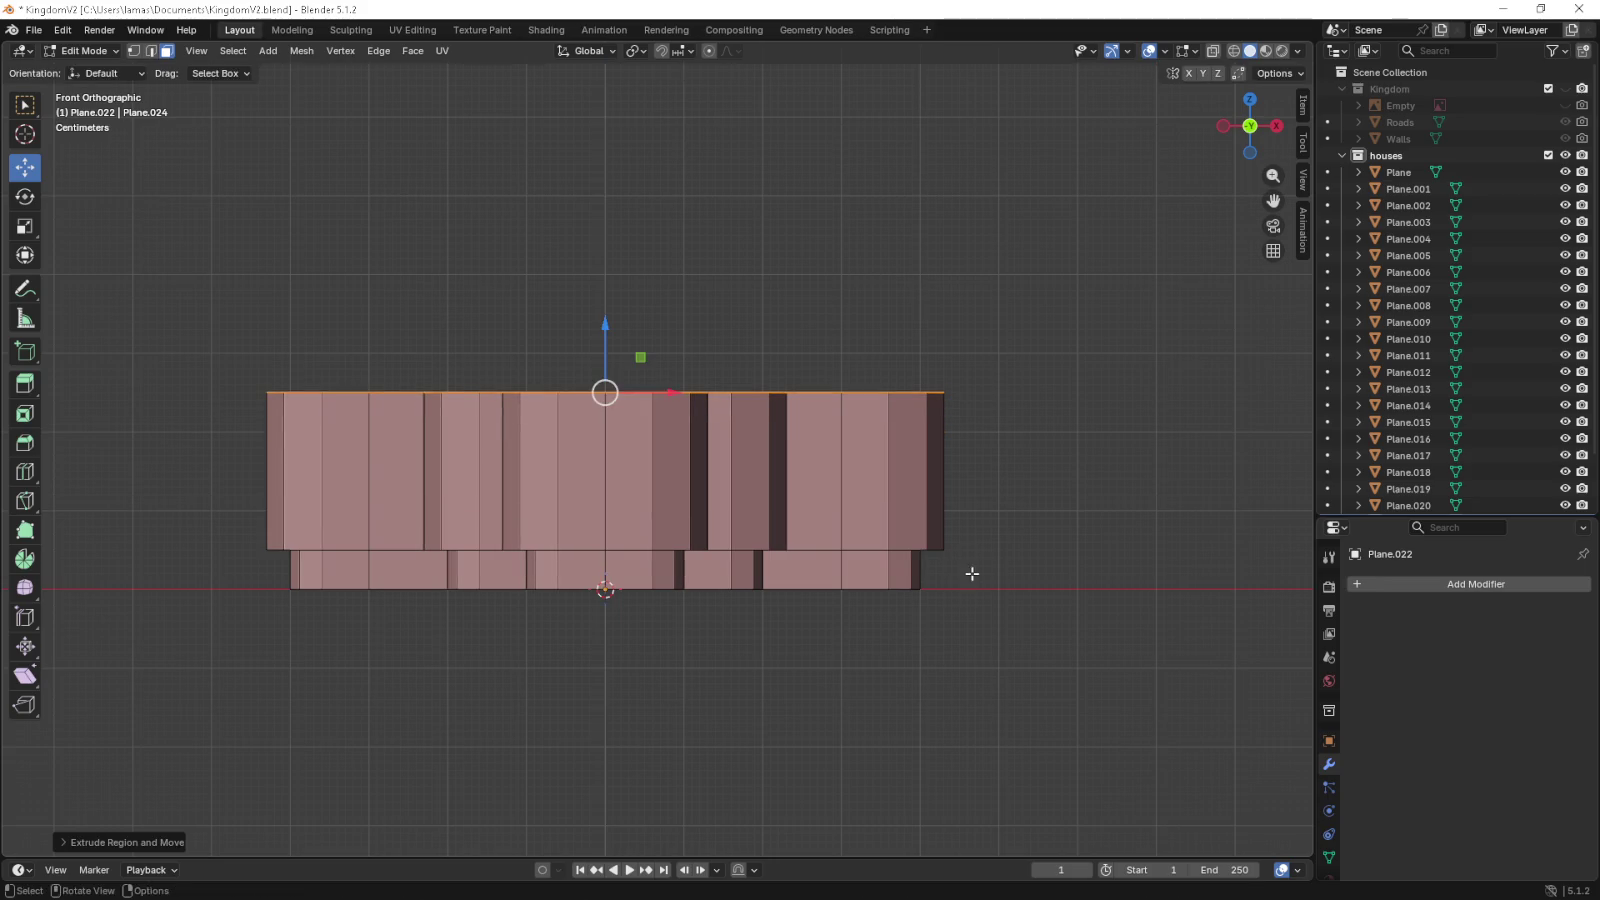
{"action": "left_click_drag", "start_coordinate": [963, 560], "coordinate": [963, 510]}
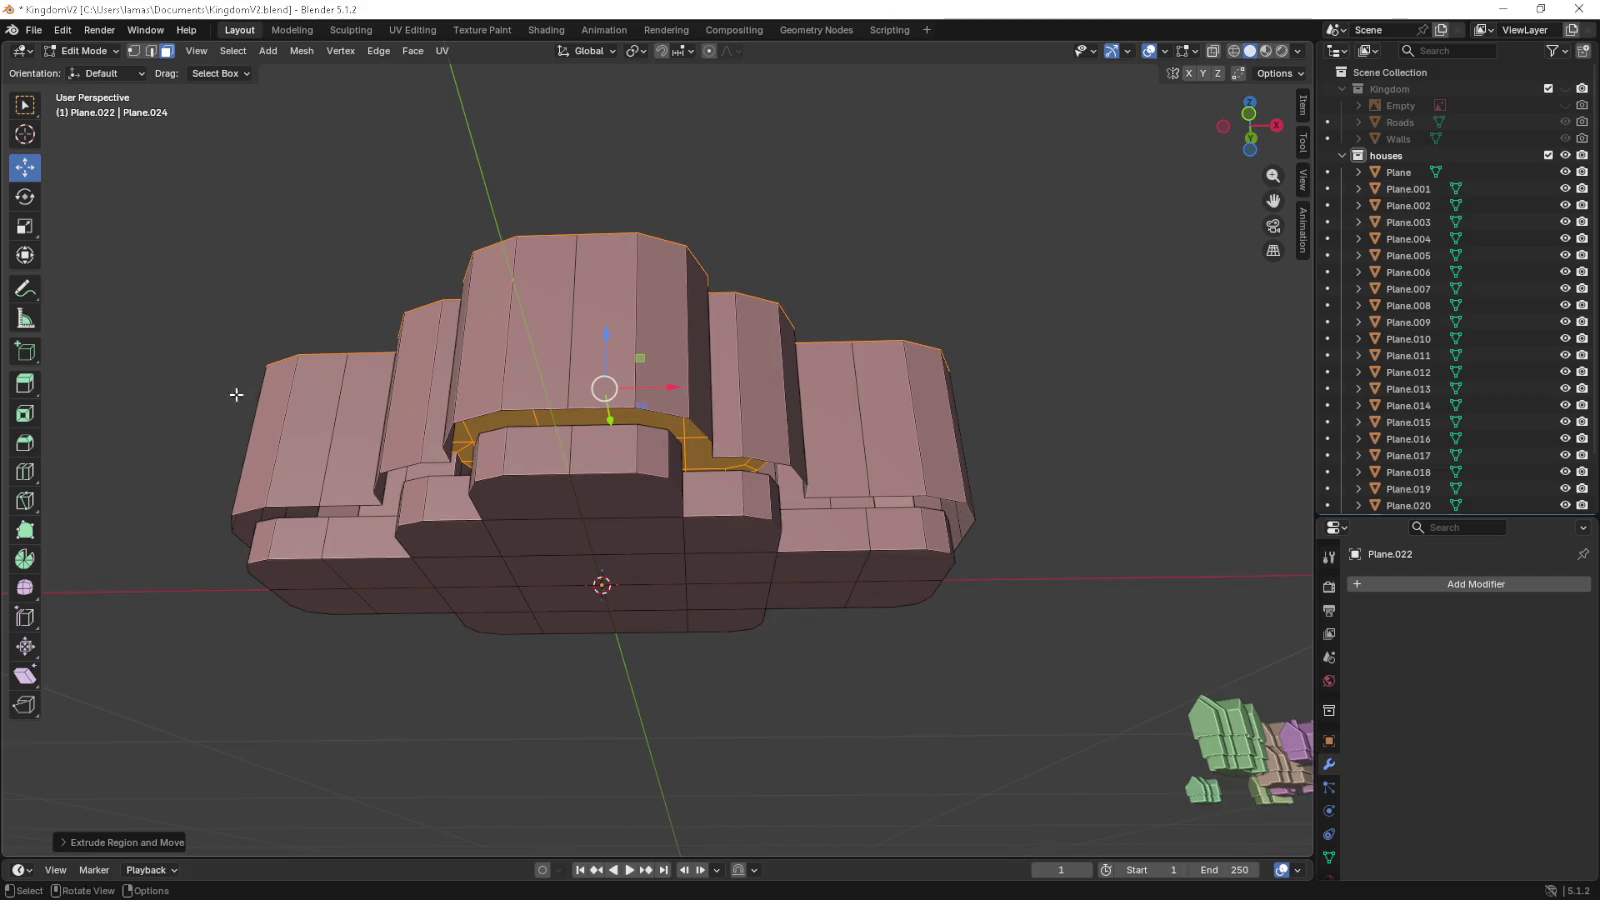
{"action": "left_click", "coordinate": [134, 51]}
{"action": "key", "text": "KP_Decimal"}
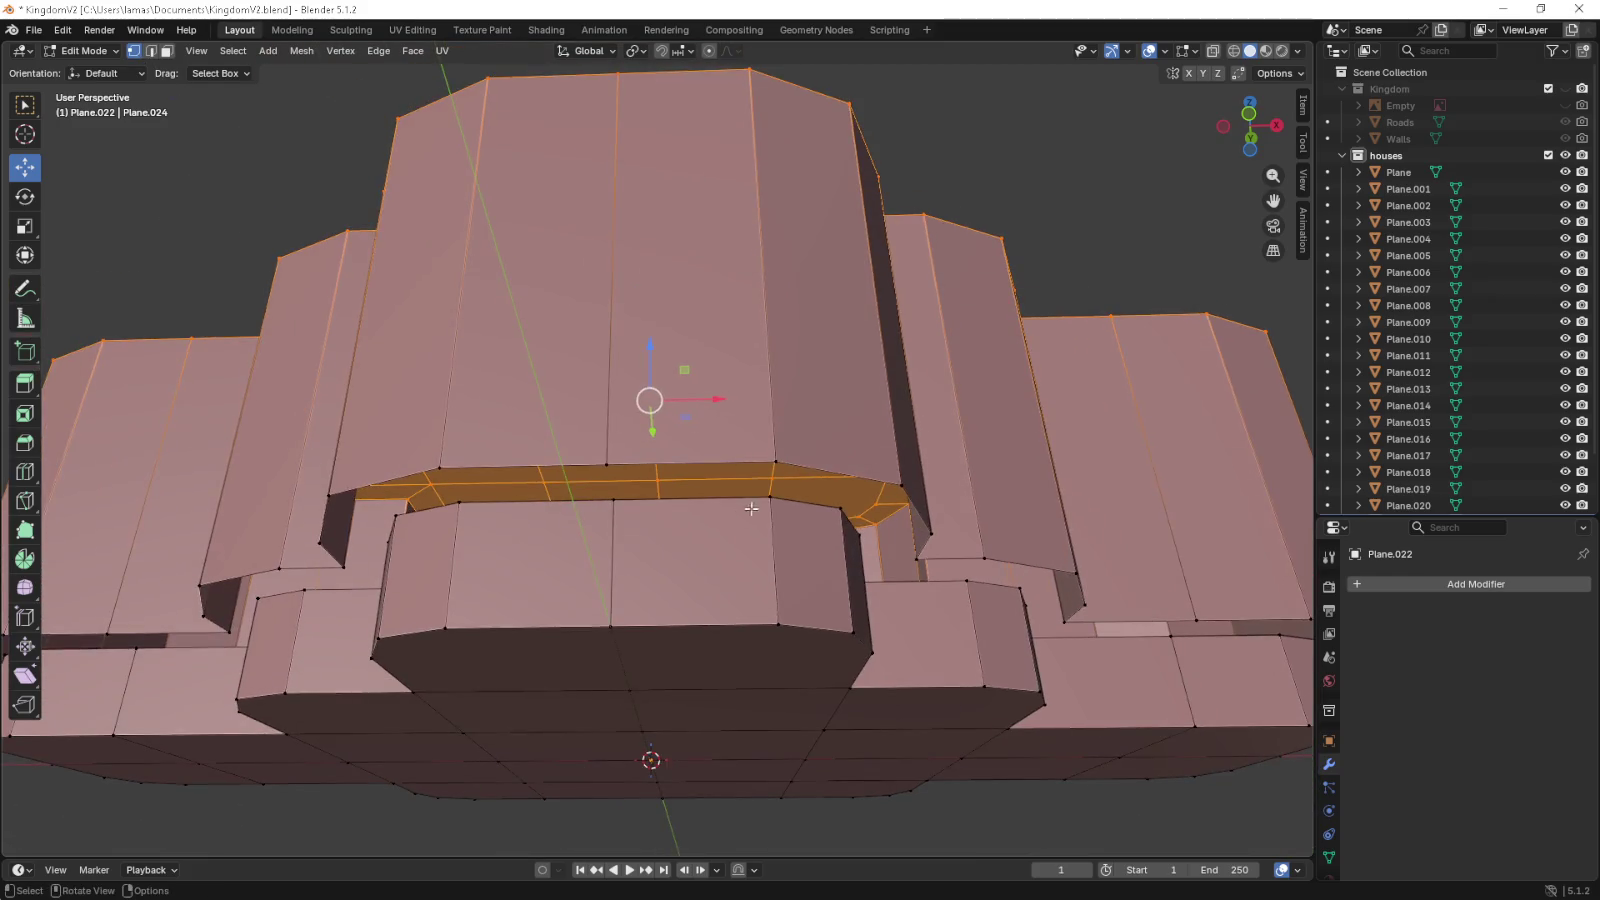
{"action": "left_click", "coordinate": [768, 493]}
{"action": "key", "text": "KP_Decimal"}
{"action": "left_click", "coordinate": [790, 472]}
{"action": "left_click", "coordinate": [656, 453]}
{"action": "left_click", "coordinate": [659, 487]}
{"action": "left_click_drag", "start_coordinate": [815, 585], "coordinate": [753, 606]}
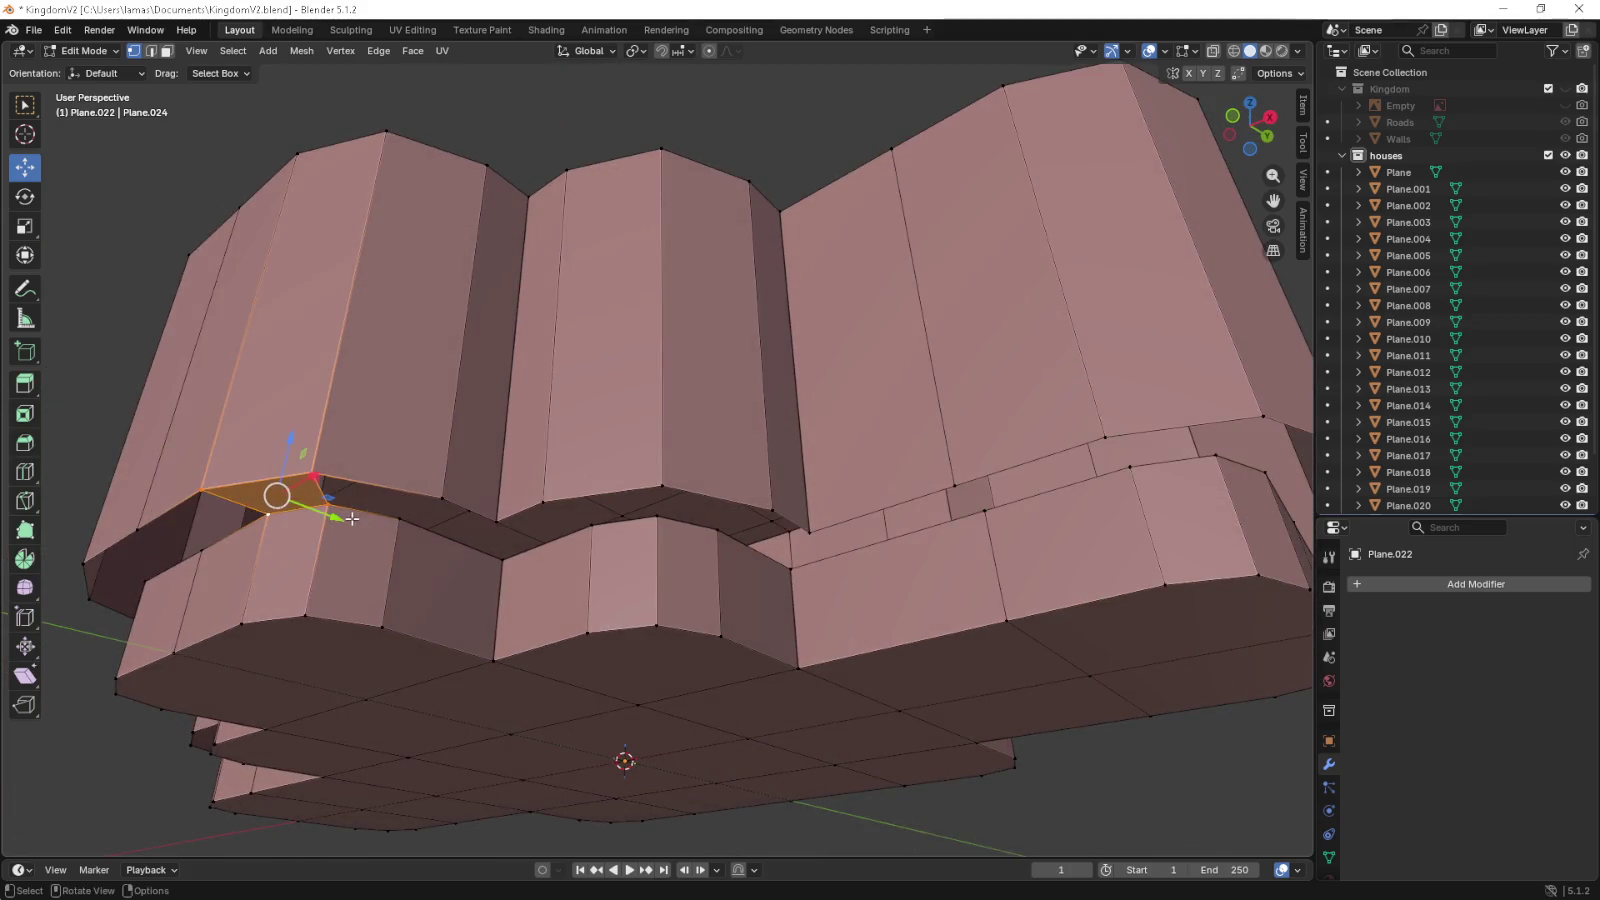
{"action": "left_click", "coordinate": [399, 518]}
{"action": "left_click", "coordinate": [441, 498]}
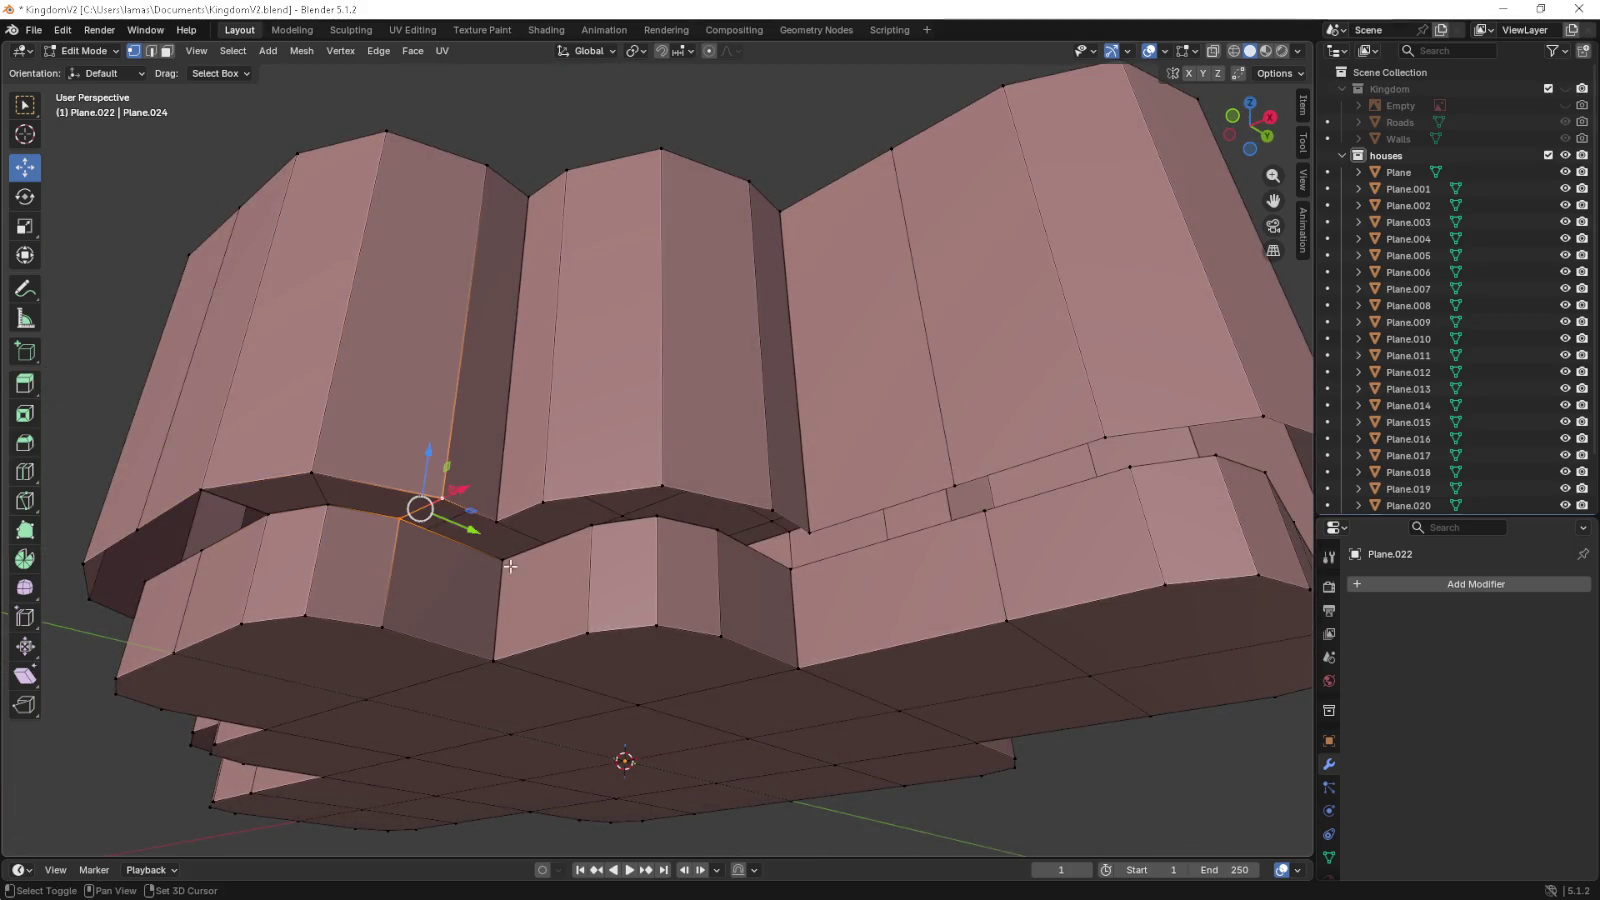
{"action": "left_click", "coordinate": [502, 557]}
{"action": "left_click", "coordinate": [498, 523]}
{"action": "left_click", "coordinate": [590, 523]}
{"action": "left_click", "coordinate": [543, 500]}
{"action": "left_click", "coordinate": [590, 523]}
{"action": "left_click", "coordinate": [665, 487]}
{"action": "left_click", "coordinate": [657, 527]}
{"action": "left_click", "coordinate": [657, 527]}
{"action": "left_click", "coordinate": [772, 512]}
{"action": "left_click", "coordinate": [662, 486]}
{"action": "left_click", "coordinate": [791, 566]}
{"action": "left_click", "coordinate": [806, 530]}
{"action": "left_click", "coordinate": [720, 530]}
{"action": "left_click", "coordinate": [791, 566]}
{"action": "left_click", "coordinate": [985, 512]}
{"action": "left_click", "coordinate": [955, 485]}
{"action": "left_click", "coordinate": [808, 530]}
{"action": "left_click_drag", "start_coordinate": [824, 517], "coordinate": [700, 575]}
{"action": "left_click", "coordinate": [705, 583]}
{"action": "left_click", "coordinate": [782, 520]}
{"action": "left_click", "coordinate": [826, 545]}
{"action": "left_click", "coordinate": [826, 545]}
{"action": "left_click", "coordinate": [782, 520]}
{"action": "left_click", "coordinate": [905, 538]}
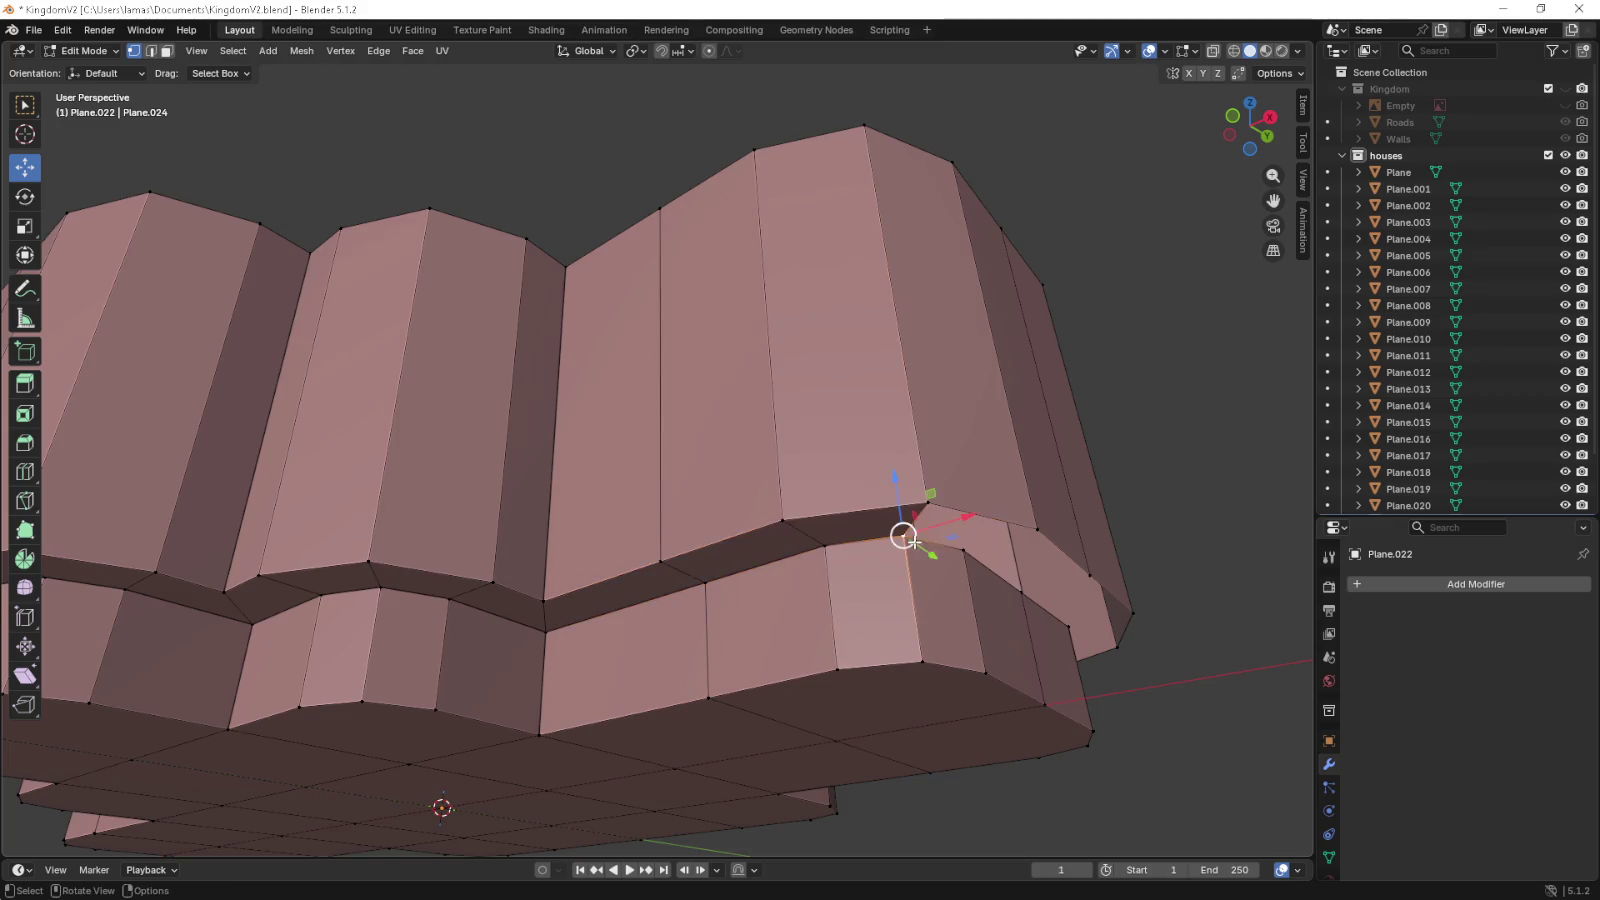
{"action": "left_click_drag", "start_coordinate": [964, 543], "coordinate": [589, 500]}
{"action": "left_click", "coordinate": [566, 480]}
{"action": "left_click", "coordinate": [731, 459]}
{"action": "key", "text": "ctrl+z"}
{"action": "key", "text": "ctrl+z"}
{"action": "key", "text": "ctrl+z"}
{"action": "left_click", "coordinate": [815, 501]}
{"action": "left_click_drag", "start_coordinate": [817, 503], "coordinate": [673, 509]}
{"action": "left_click", "coordinate": [695, 475]}
{"action": "left_click", "coordinate": [557, 459]}
{"action": "left_click", "coordinate": [655, 507]}
{"action": "left_click", "coordinate": [695, 537]}
{"action": "left_click", "coordinate": [766, 521]}
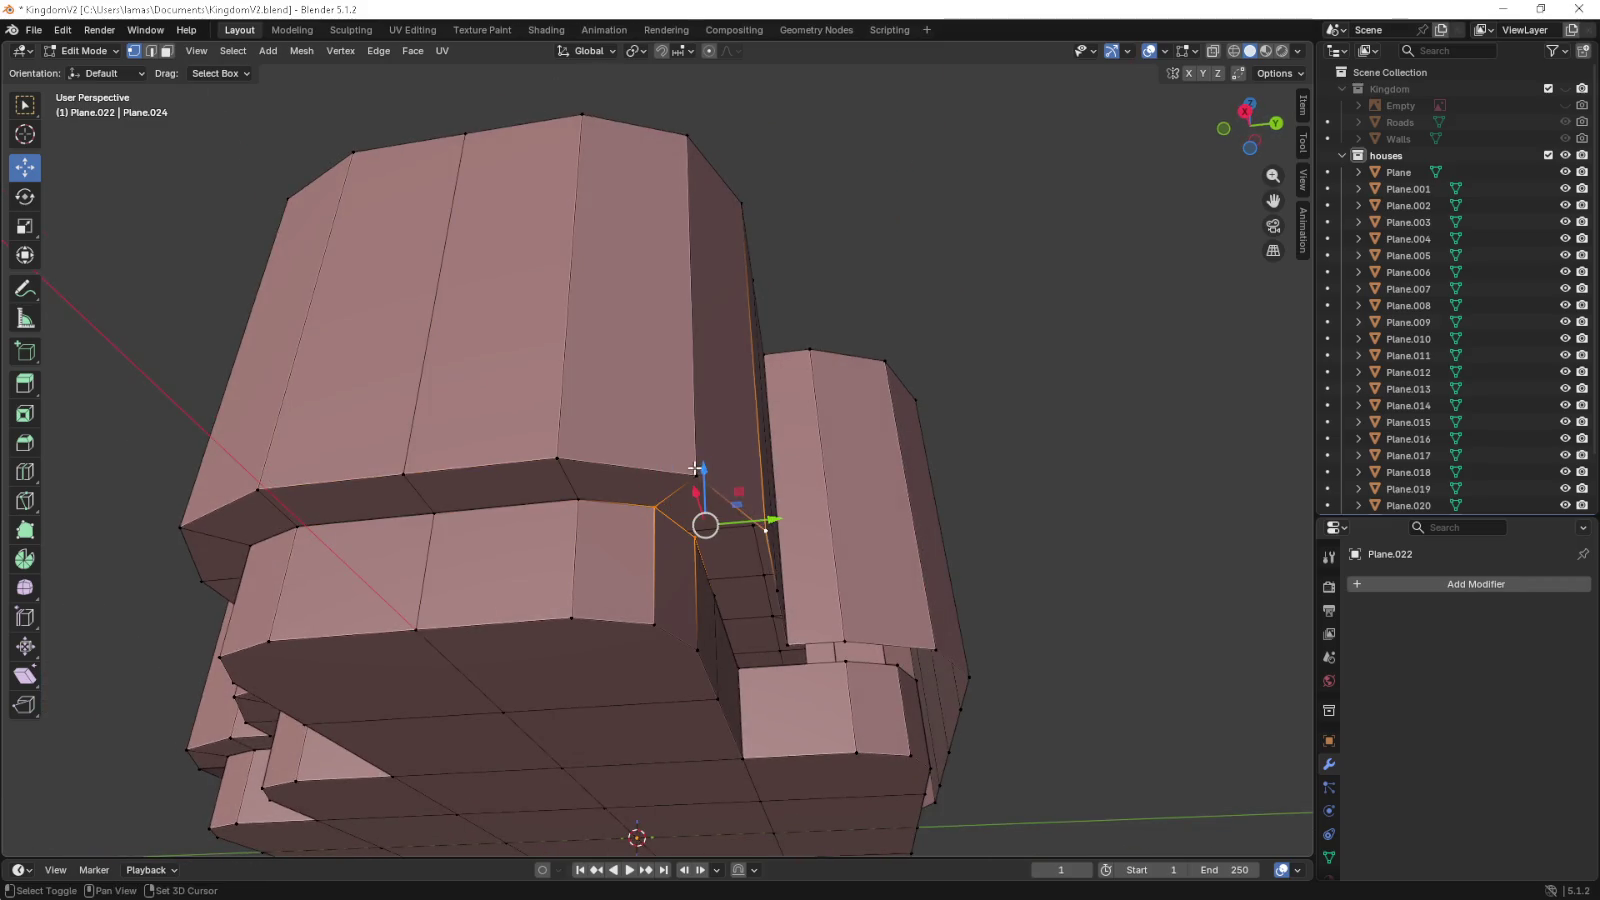
{"action": "left_click_drag", "start_coordinate": [768, 528], "coordinate": [441, 563]}
{"action": "left_click", "coordinate": [288, 592]}
{"action": "left_click", "coordinate": [413, 575]}
{"action": "left_click", "coordinate": [408, 607]}
{"action": "left_click", "coordinate": [287, 557]}
{"action": "left_click", "coordinate": [408, 607]}
{"action": "left_click", "coordinate": [413, 575]}
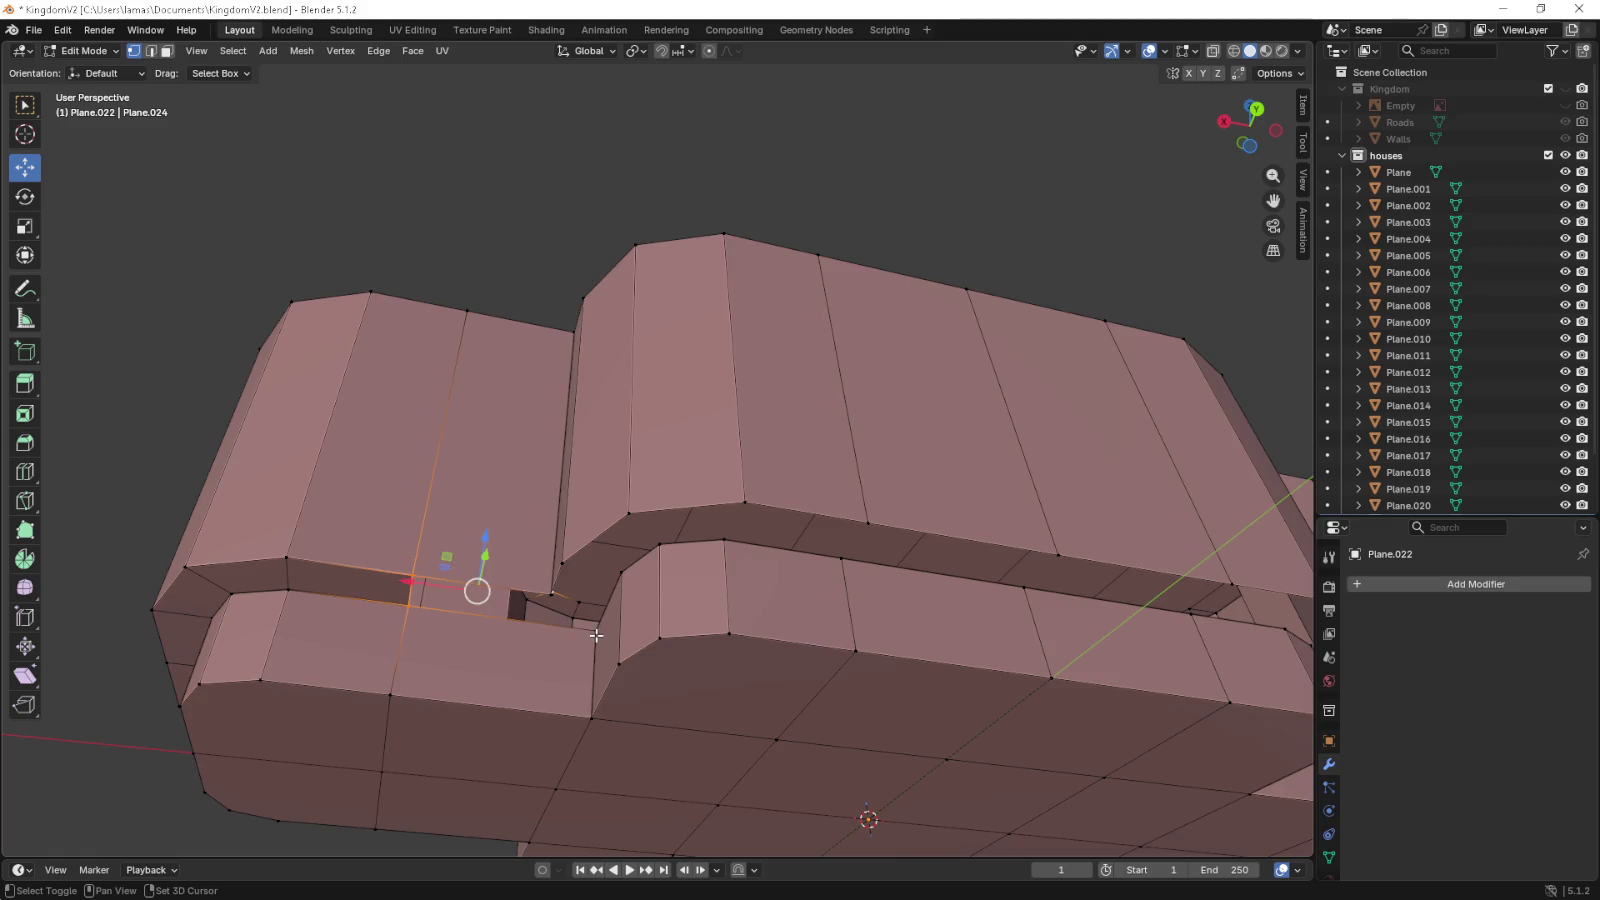
{"action": "left_click", "coordinate": [562, 593]}
{"action": "left_click", "coordinate": [590, 628]}
{"action": "left_click_drag", "start_coordinate": [590, 628], "coordinate": [609, 629]}
{"action": "left_click", "coordinate": [583, 592]}
{"action": "left_click", "coordinate": [605, 560]}
{"action": "left_click", "coordinate": [610, 628]}
{"action": "left_click", "coordinate": [660, 578]}
{"action": "left_click_drag", "start_coordinate": [675, 582], "coordinate": [740, 610]}
{"action": "left_click", "coordinate": [748, 607]}
{"action": "left_click", "coordinate": [778, 630]}
{"action": "left_click", "coordinate": [853, 600]}
{"action": "left_click", "coordinate": [840, 625]}
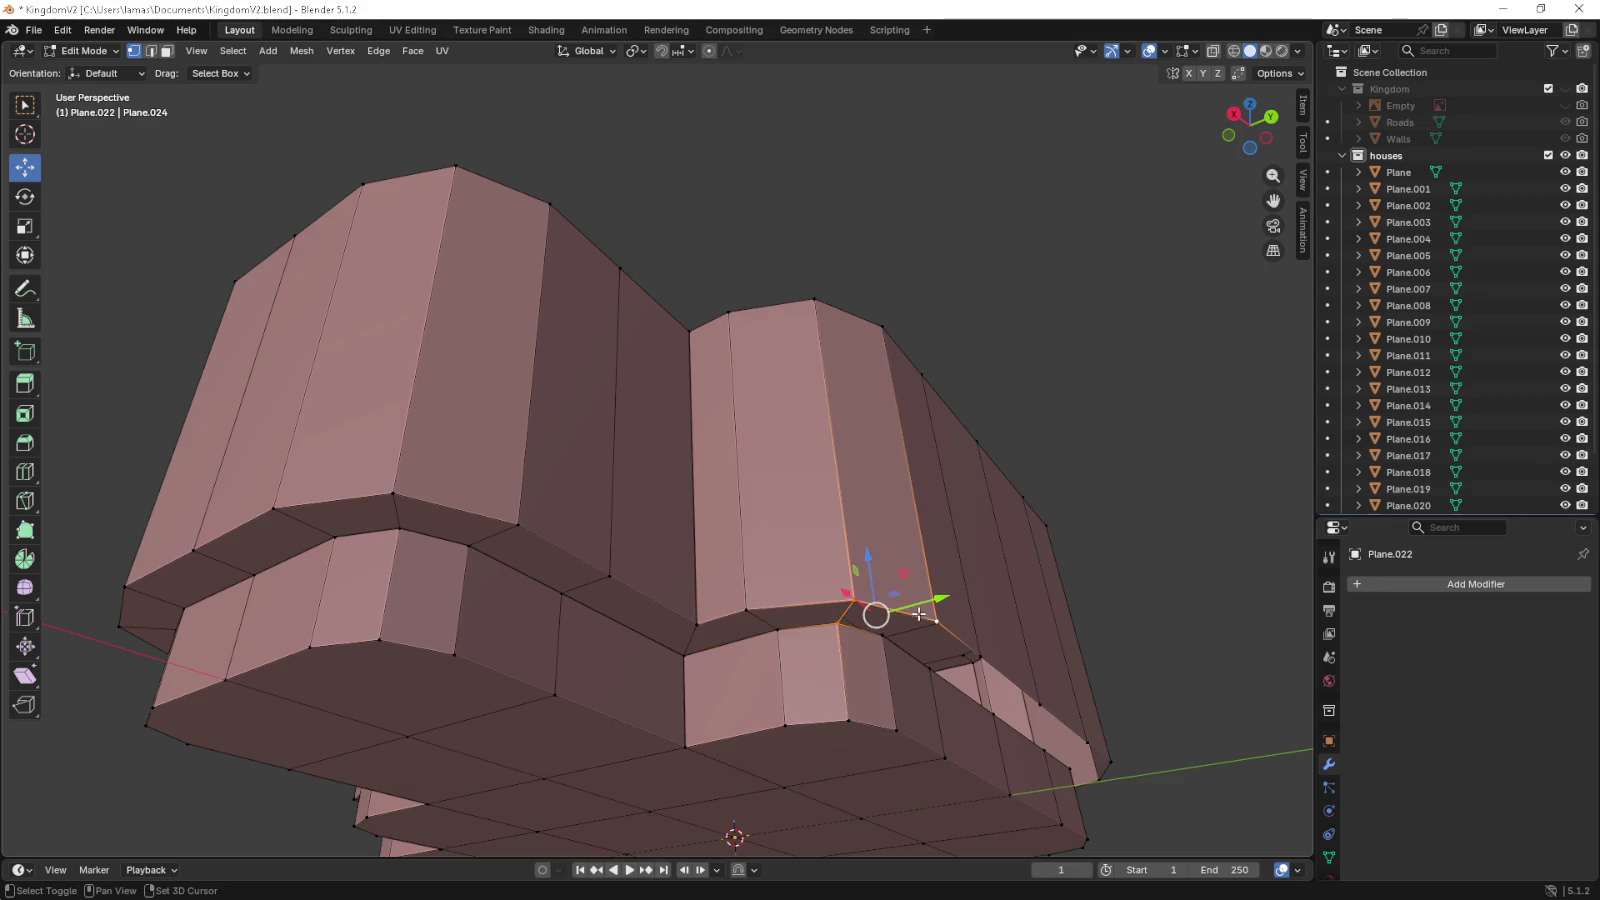
{"action": "left_click_drag", "start_coordinate": [870, 625], "coordinate": [628, 549]}
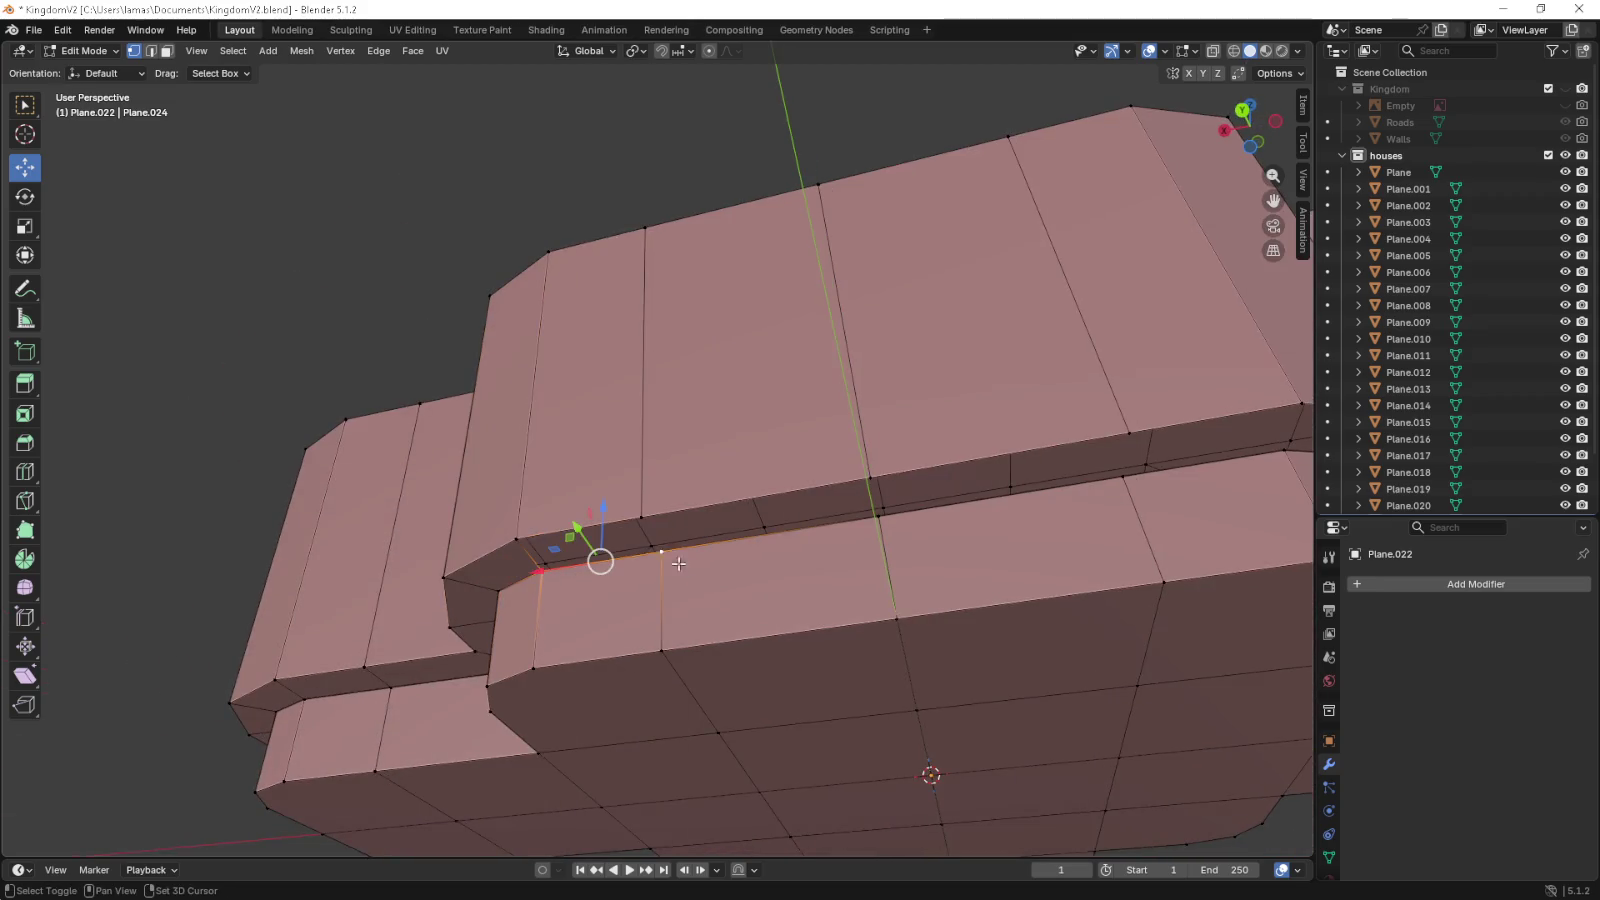
{"action": "left_click", "coordinate": [660, 550]}
{"action": "left_click", "coordinate": [642, 517]}
{"action": "left_click", "coordinate": [870, 479]}
{"action": "left_click", "coordinate": [880, 518]}
{"action": "left_click_drag", "start_coordinate": [906, 535], "coordinate": [676, 597]}
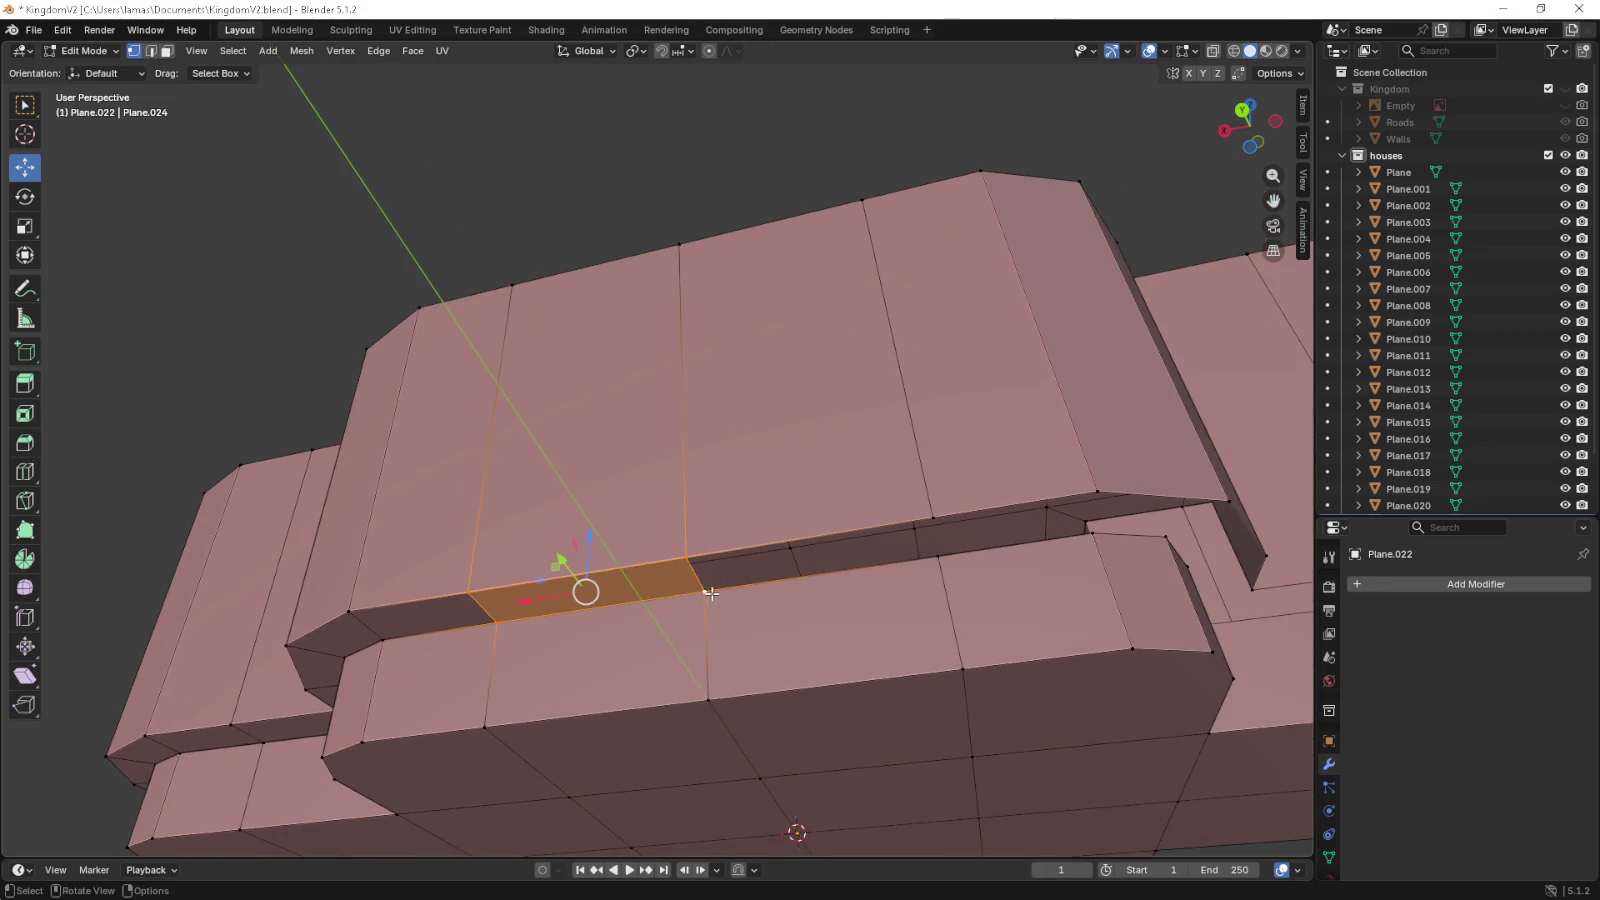
{"action": "left_click", "coordinate": [708, 591]}
{"action": "left_click", "coordinate": [686, 555]}
{"action": "left_click", "coordinate": [935, 517]}
{"action": "left_click", "coordinate": [940, 554]}
{"action": "left_click_drag", "start_coordinate": [1035, 560], "coordinate": [814, 618]}
{"action": "left_click", "coordinate": [762, 632]}
{"action": "left_click", "coordinate": [747, 600]}
{"action": "left_click", "coordinate": [903, 577]}
{"action": "left_click", "coordinate": [918, 612]}
{"action": "left_click", "coordinate": [903, 577]}
{"action": "left_click", "coordinate": [1038, 583]}
{"action": "left_click", "coordinate": [1005, 612]}
{"action": "left_click_drag", "start_coordinate": [1005, 612], "coordinate": [737, 611]}
{"action": "left_click", "coordinate": [662, 592]}
{"action": "left_click", "coordinate": [580, 585]}
{"action": "left_click", "coordinate": [708, 557]}
{"action": "left_click", "coordinate": [560, 548]}
{"action": "left_click", "coordinate": [662, 592]}
{"action": "left_click", "coordinate": [777, 580]}
{"action": "left_click", "coordinate": [790, 628]}
{"action": "left_click", "coordinate": [790, 628]}
{"action": "left_click", "coordinate": [777, 580]}
{"action": "left_click", "coordinate": [915, 490]}
{"action": "left_click", "coordinate": [980, 517]}
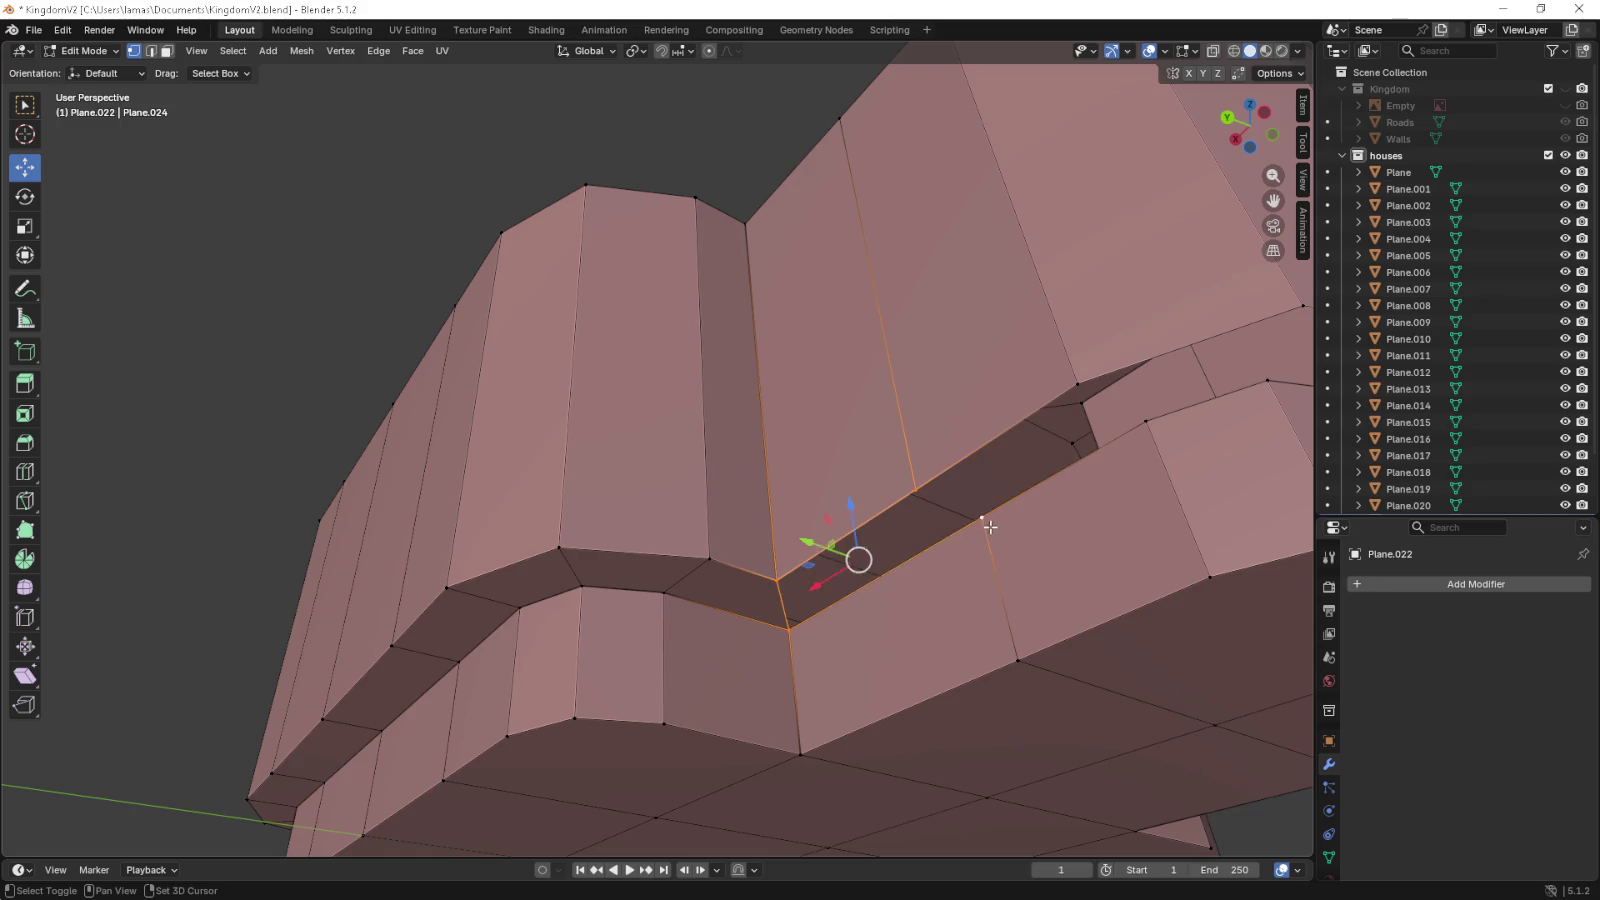
{"action": "left_click_drag", "start_coordinate": [989, 561], "coordinate": [797, 672]}
{"action": "left_click", "coordinate": [716, 668]}
{"action": "left_click", "coordinate": [823, 651]}
{"action": "left_click", "coordinate": [925, 620]}
{"action": "left_click", "coordinate": [845, 592]}
{"action": "left_click", "coordinate": [845, 592]}
{"action": "left_click", "coordinate": [925, 620]}
{"action": "left_click", "coordinate": [973, 570]}
{"action": "left_click", "coordinate": [1000, 580]}
{"action": "left_click_drag", "start_coordinate": [1000, 580], "coordinate": [705, 590]}
{"action": "left_click", "coordinate": [705, 590]}
{"action": "left_click", "coordinate": [806, 601]}
{"action": "left_click", "coordinate": [900, 552]}
{"action": "left_click", "coordinate": [968, 648]}
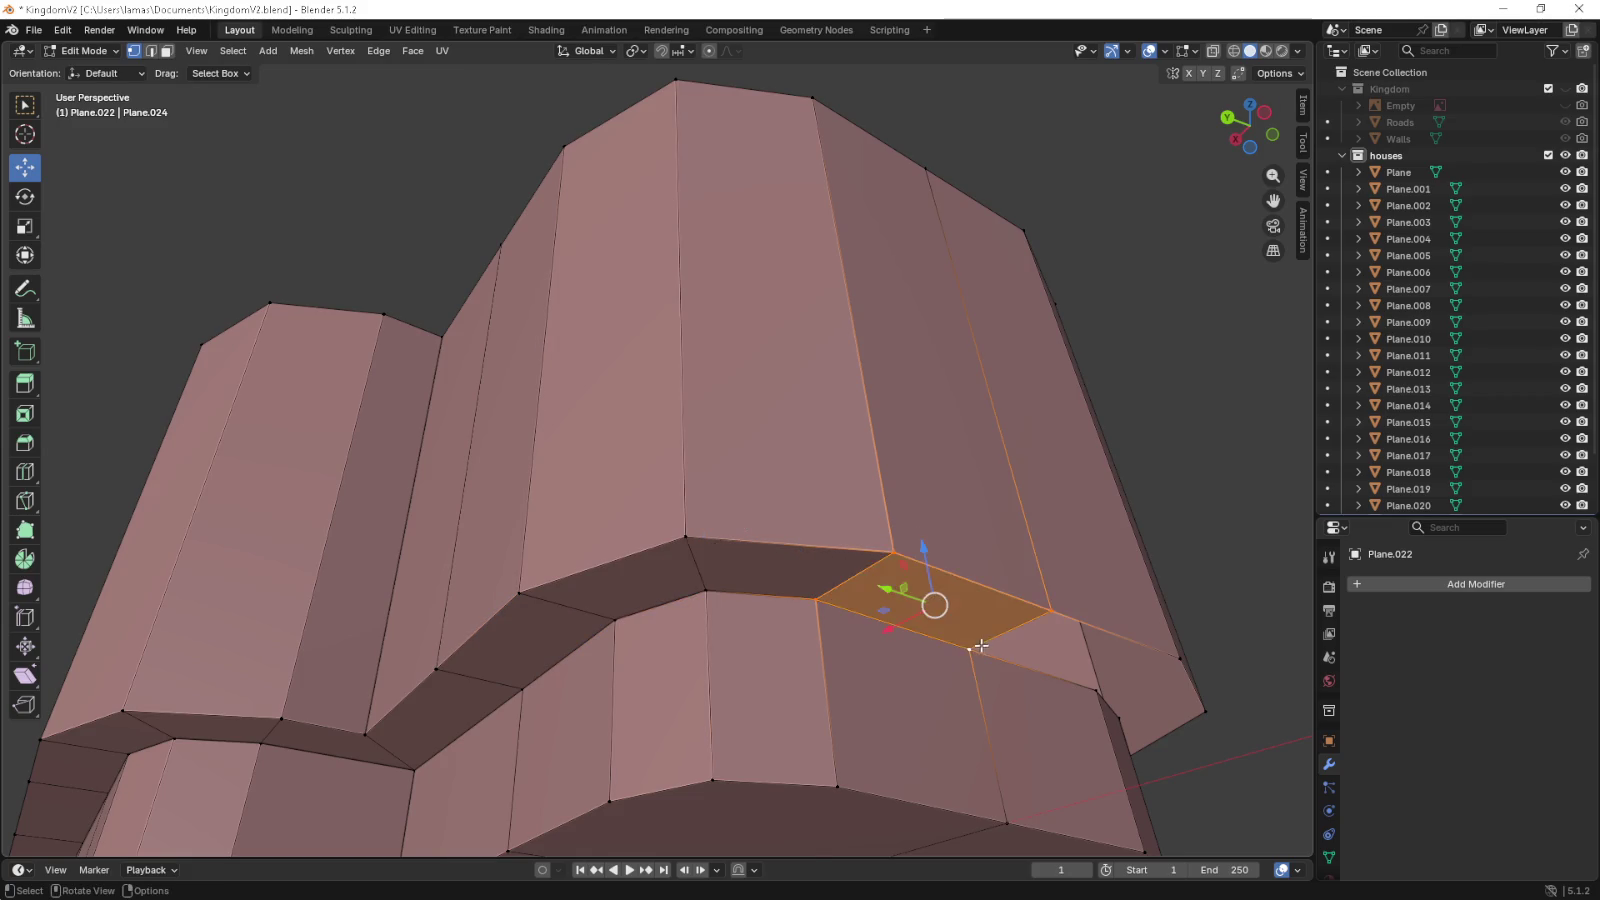
{"action": "left_click_drag", "start_coordinate": [970, 646], "coordinate": [893, 643]}
{"action": "left_click", "coordinate": [468, 634]}
{"action": "left_click", "coordinate": [432, 580]}
{"action": "left_click", "coordinate": [100, 657]}
{"action": "left_click", "coordinate": [100, 657]}
{"action": "left_click", "coordinate": [622, 604]}
{"action": "left_click", "coordinate": [568, 638]}
{"action": "left_click", "coordinate": [622, 673]}
{"action": "left_click", "coordinate": [713, 667]}
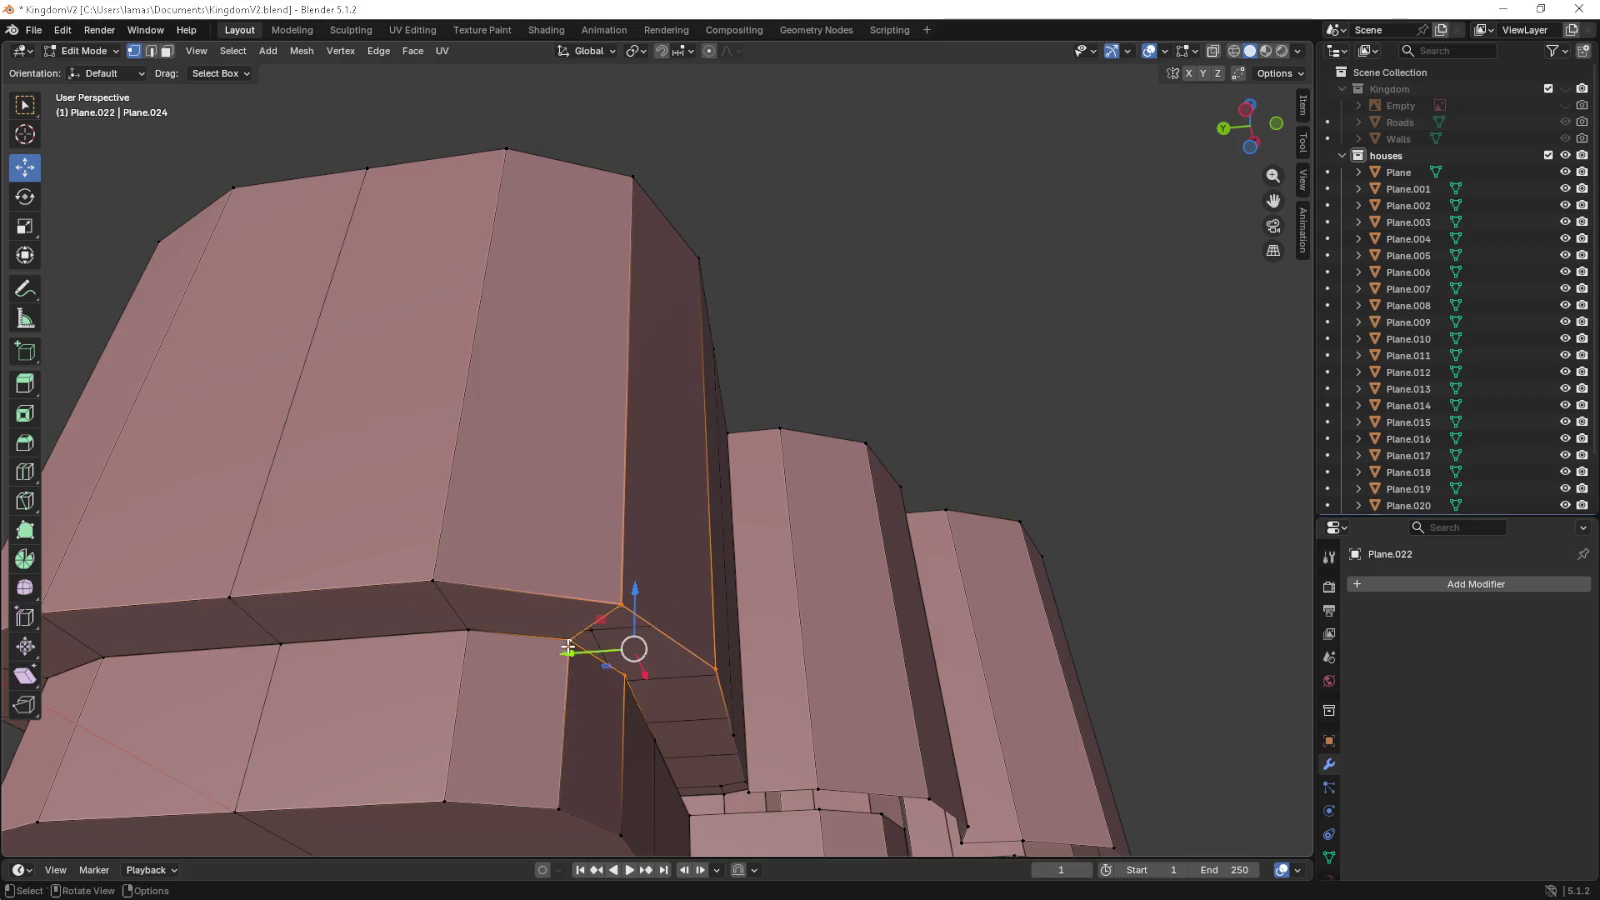
{"action": "left_click_drag", "start_coordinate": [624, 620], "coordinate": [408, 638]}
{"action": "left_click", "coordinate": [408, 638]}
{"action": "left_click", "coordinate": [510, 658]}
{"action": "left_click", "coordinate": [540, 560]}
{"action": "left_click", "coordinate": [694, 641]}
{"action": "left_click", "coordinate": [694, 641]}
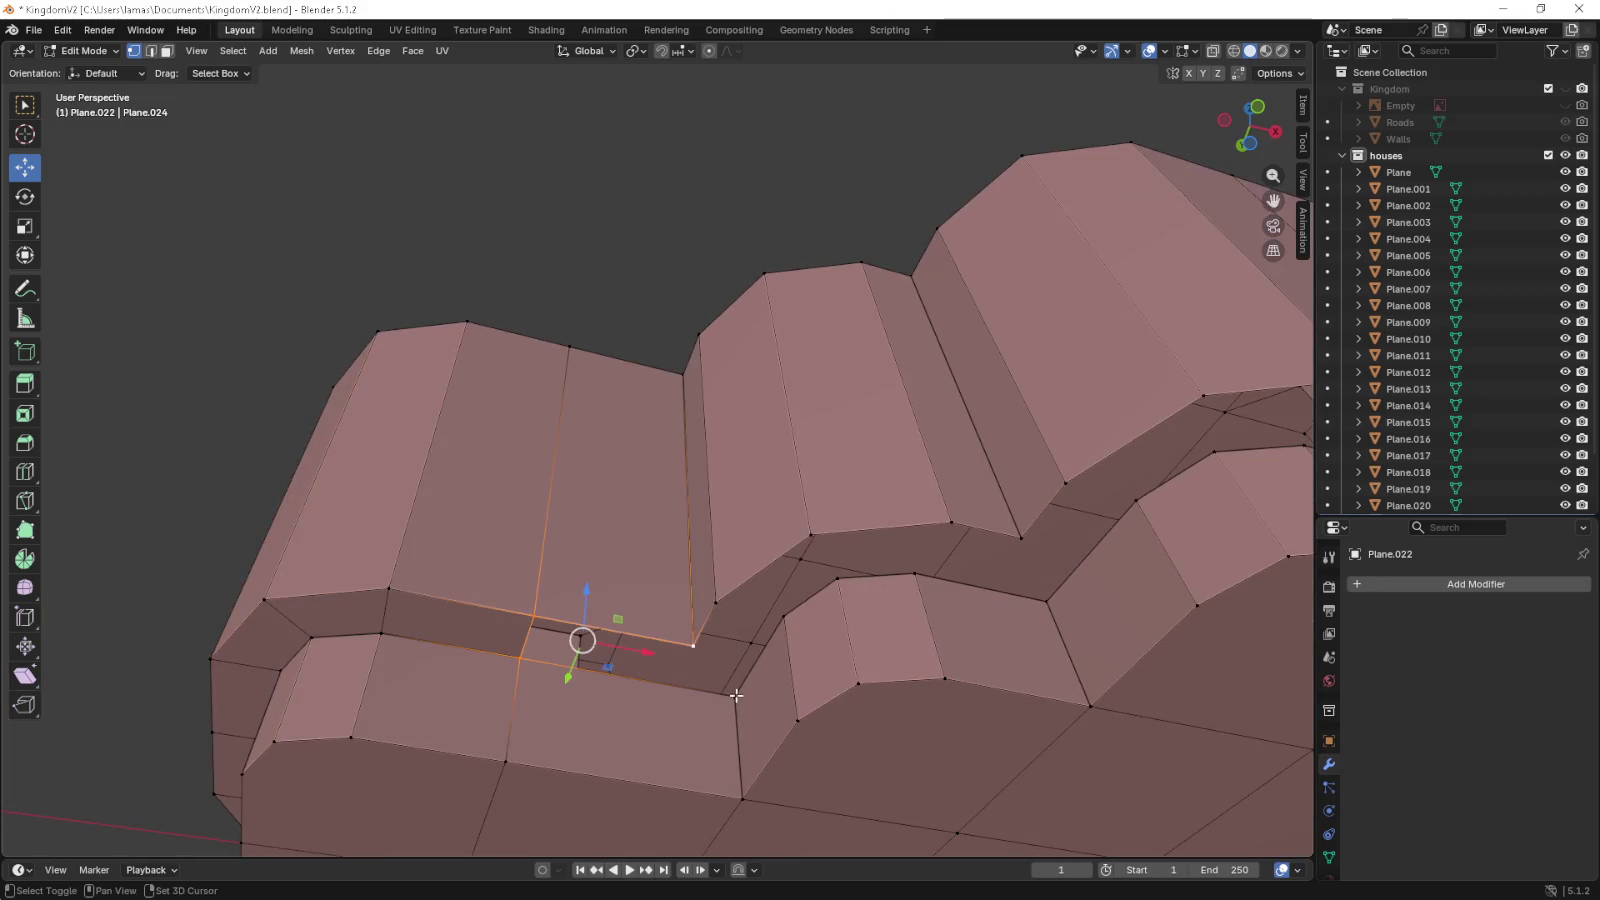
{"action": "left_click", "coordinate": [738, 740]}
{"action": "left_click", "coordinate": [762, 568]}
{"action": "left_click", "coordinate": [771, 621]}
{"action": "left_click", "coordinate": [752, 610]}
{"action": "left_click", "coordinate": [785, 578]}
{"action": "left_click", "coordinate": [837, 578]}
{"action": "left_click", "coordinate": [830, 545]}
{"action": "left_click", "coordinate": [880, 560]}
{"action": "left_click", "coordinate": [920, 575]}
{"action": "left_click", "coordinate": [990, 590]}
{"action": "left_click", "coordinate": [1027, 542]}
{"action": "left_click", "coordinate": [1040, 590]}
{"action": "left_click", "coordinate": [1100, 462]}
{"action": "left_click", "coordinate": [1135, 492]}
{"action": "left_click", "coordinate": [1135, 492]}
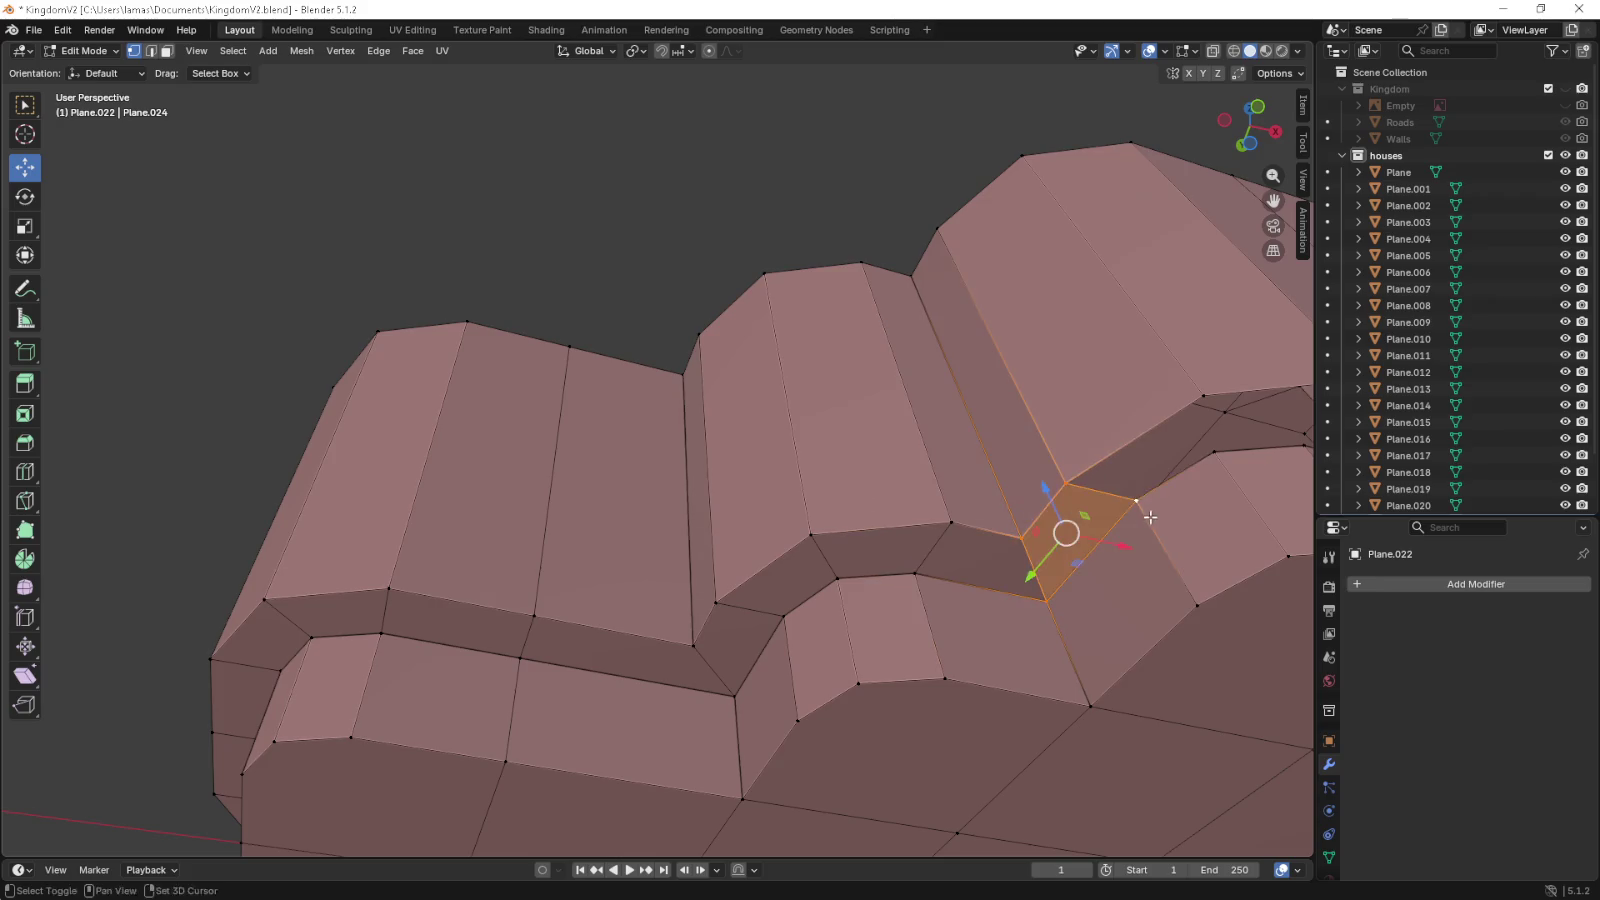
{"action": "left_click_drag", "start_coordinate": [1135, 492], "coordinate": [857, 600]}
{"action": "left_click", "coordinate": [805, 562]}
{"action": "left_click", "coordinate": [819, 538]}
{"action": "left_click", "coordinate": [850, 585]}
{"action": "left_click", "coordinate": [900, 530]}
{"action": "left_click", "coordinate": [933, 580]}
{"action": "left_click", "coordinate": [933, 580]}
{"action": "left_click_drag", "start_coordinate": [933, 580], "coordinate": [600, 636]}
{"action": "left_click", "coordinate": [655, 612]}
{"action": "left_click", "coordinate": [826, 613]}
{"action": "left_click", "coordinate": [760, 552]}
{"action": "left_click", "coordinate": [645, 552]}
{"action": "left_click", "coordinate": [845, 560]}
{"action": "left_click", "coordinate": [840, 557]}
{"action": "left_click", "coordinate": [840, 557]}
{"action": "left_click", "coordinate": [970, 555]}
{"action": "left_click", "coordinate": [1022, 578]}
{"action": "left_click_drag", "start_coordinate": [1020, 610], "coordinate": [762, 591]}
{"action": "left_click", "coordinate": [663, 617]}
- From top view, shift-select the vertices around the whole outer rim of the house top
{"action": "key", "text": "KP_7"}
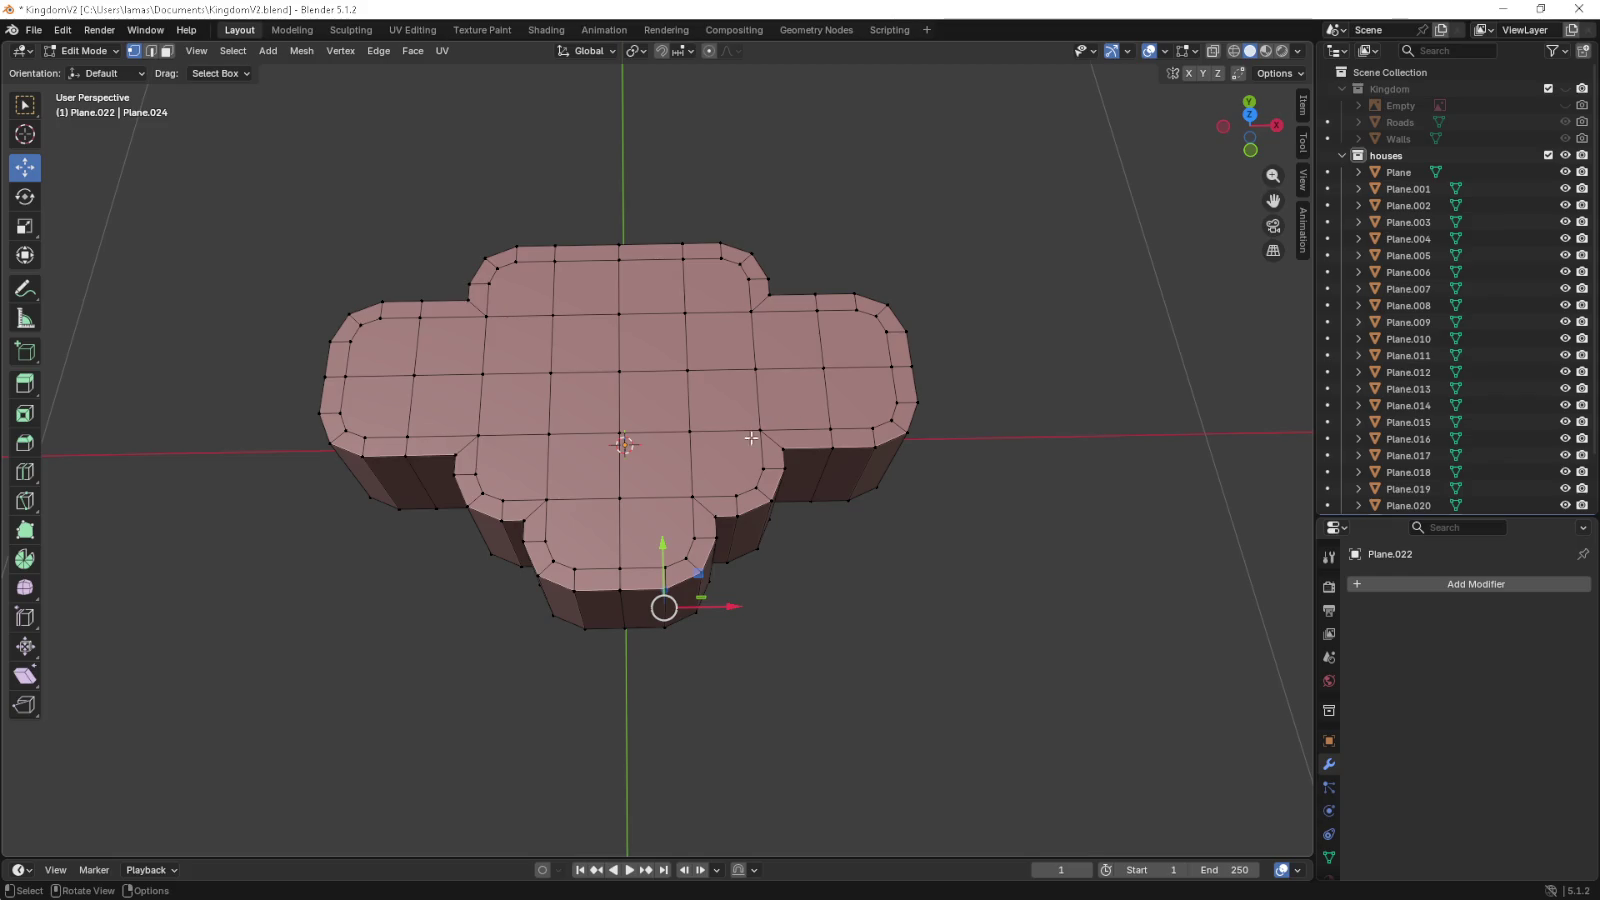
{"action": "left_click", "coordinate": [458, 457]}
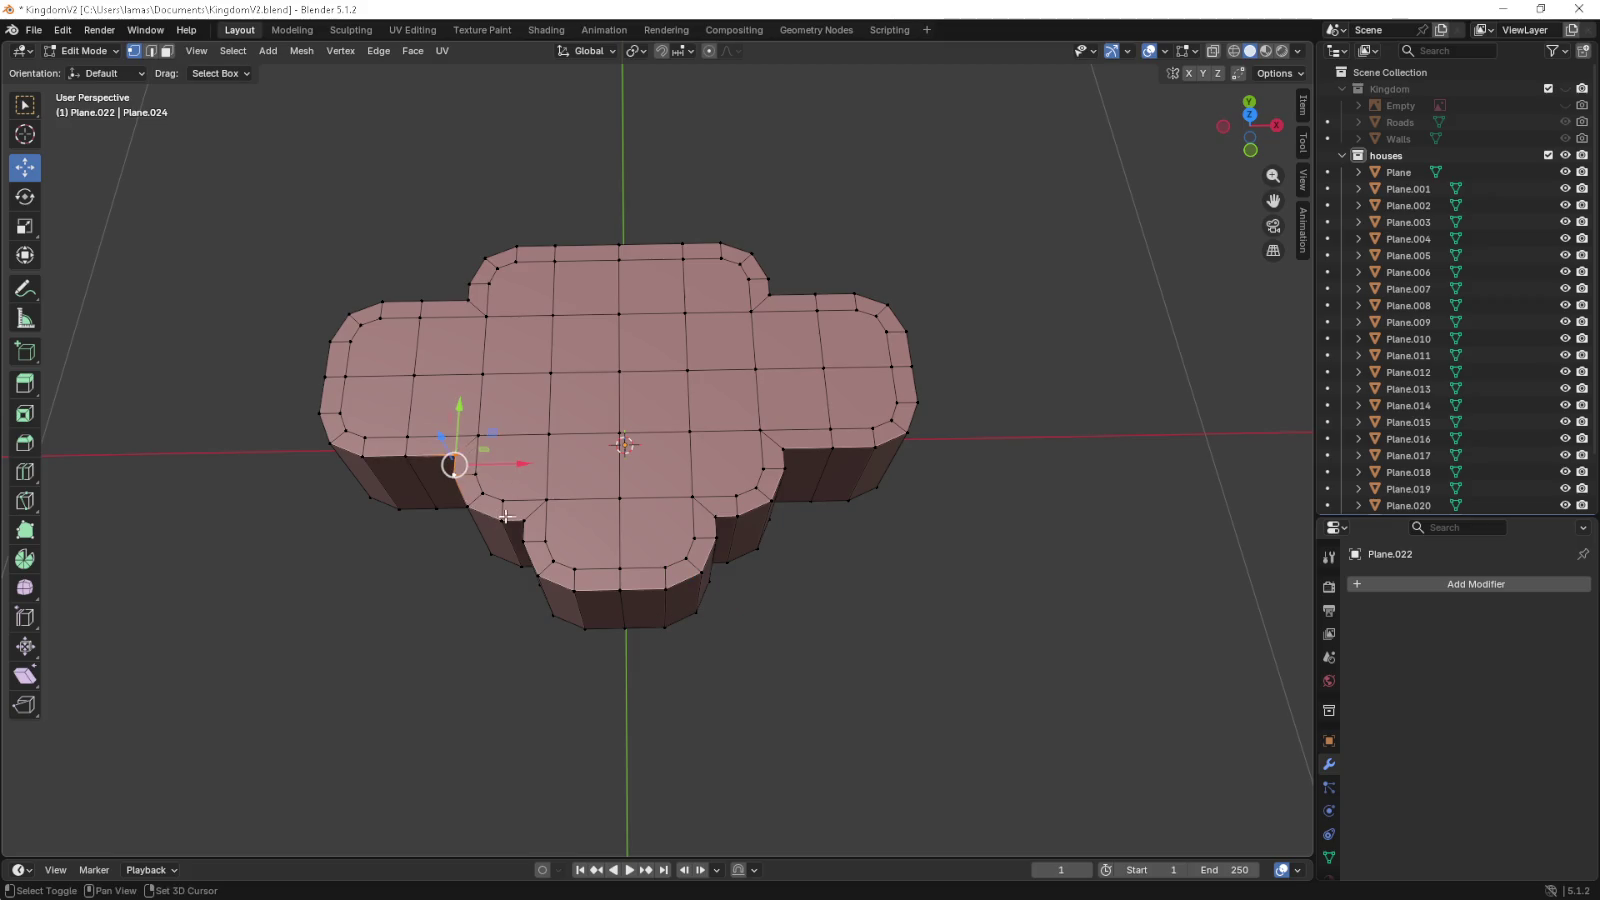
{"action": "left_click", "coordinate": [722, 515]}
{"action": "left_click", "coordinate": [782, 470]}
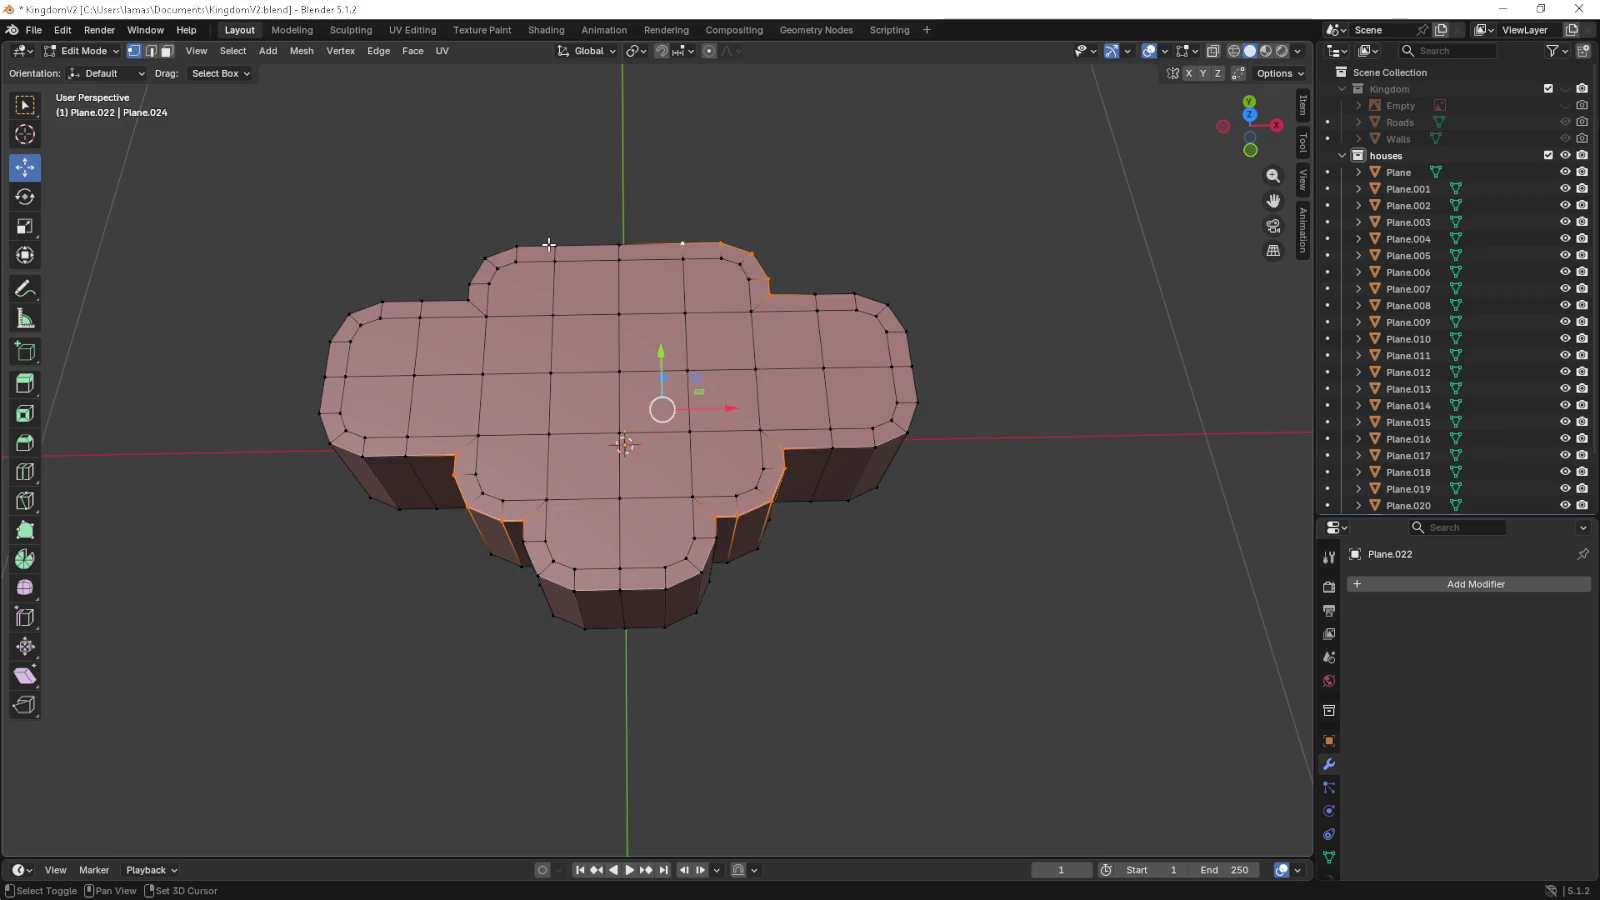
{"action": "left_click", "coordinate": [553, 243]}
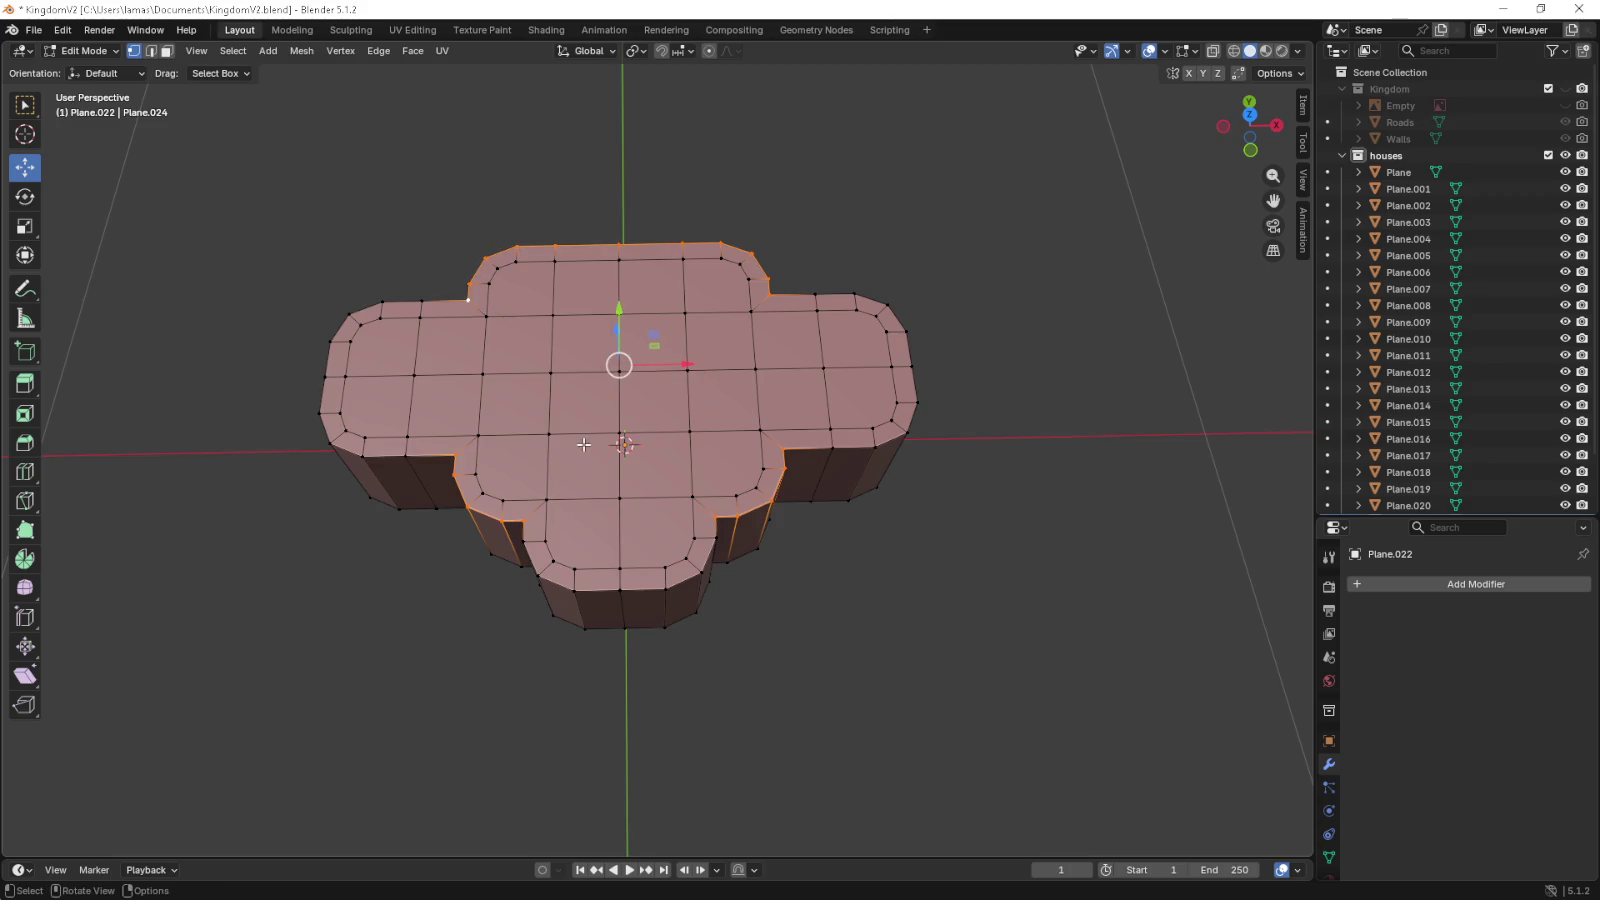
{"action": "key", "text": "KP_1"}
{"action": "key", "text": "g"}
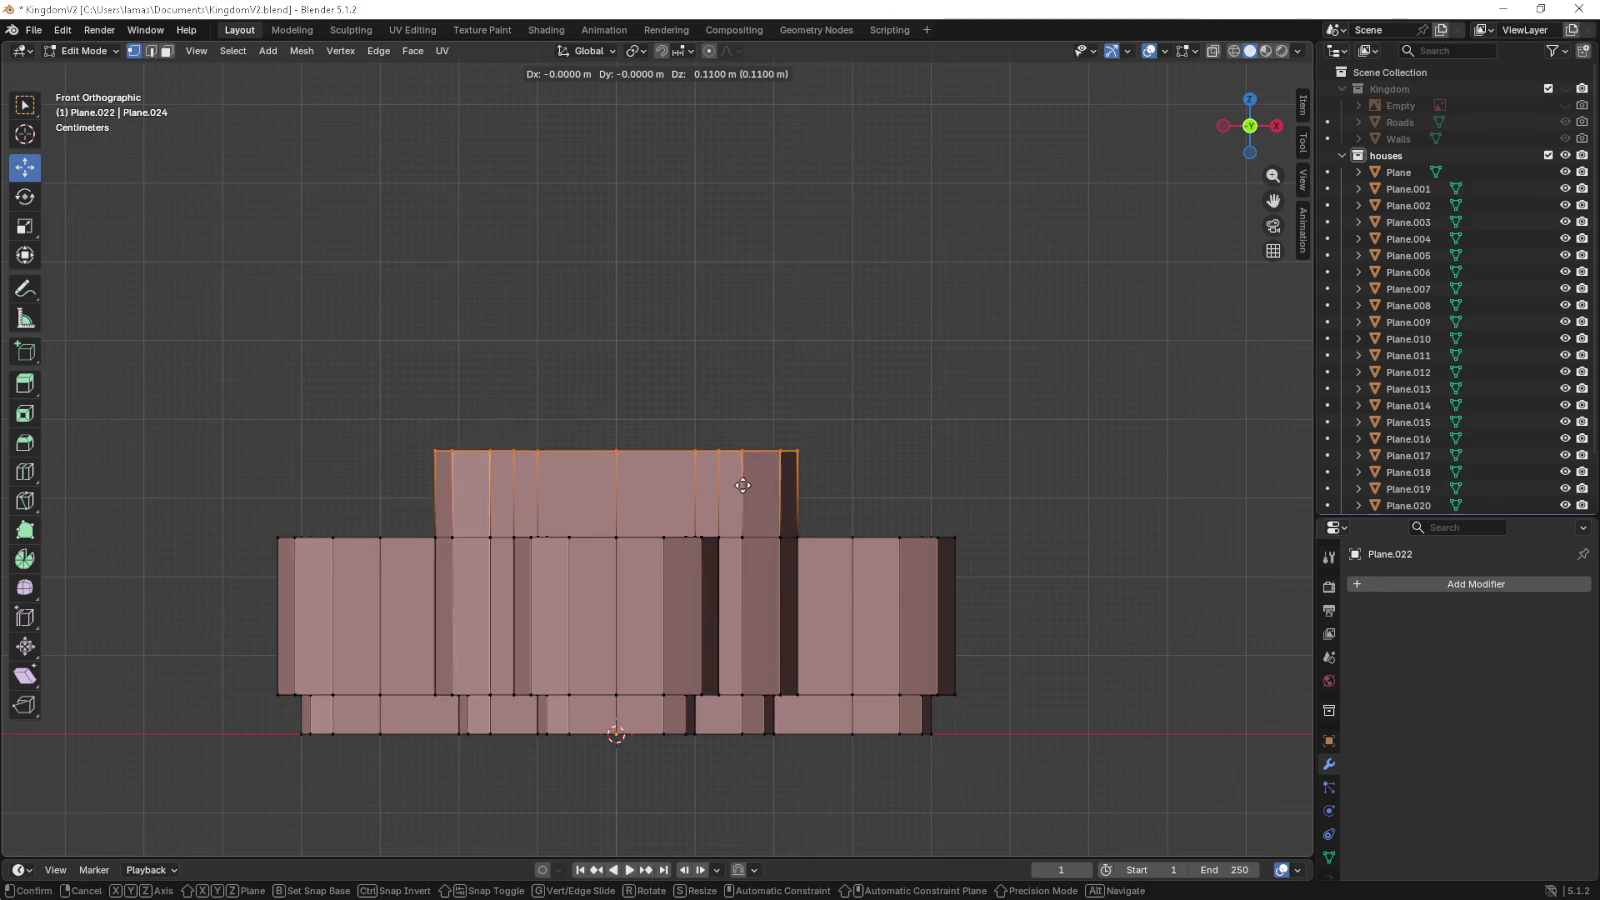
- Confirm the raised rim and merge its vertices at center into a single peak
{"action": "left_click", "coordinate": [742, 495]}
{"action": "key", "text": "KP_5"}
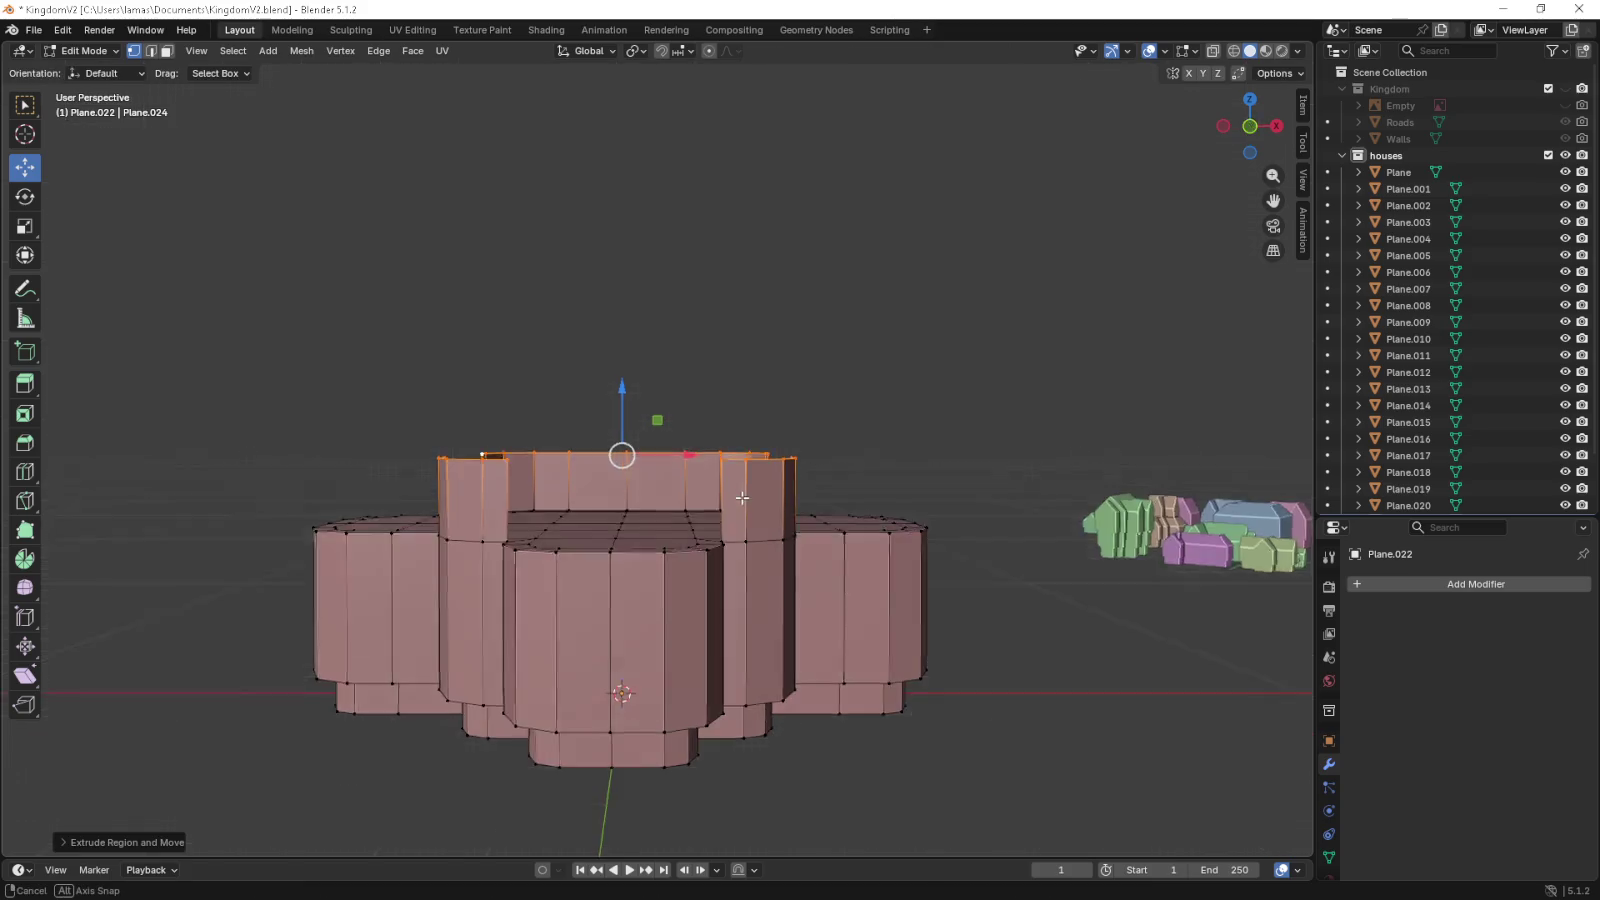
{"action": "left_click_drag", "start_coordinate": [742, 495], "coordinate": [742, 531]}
{"action": "key", "text": "x"}
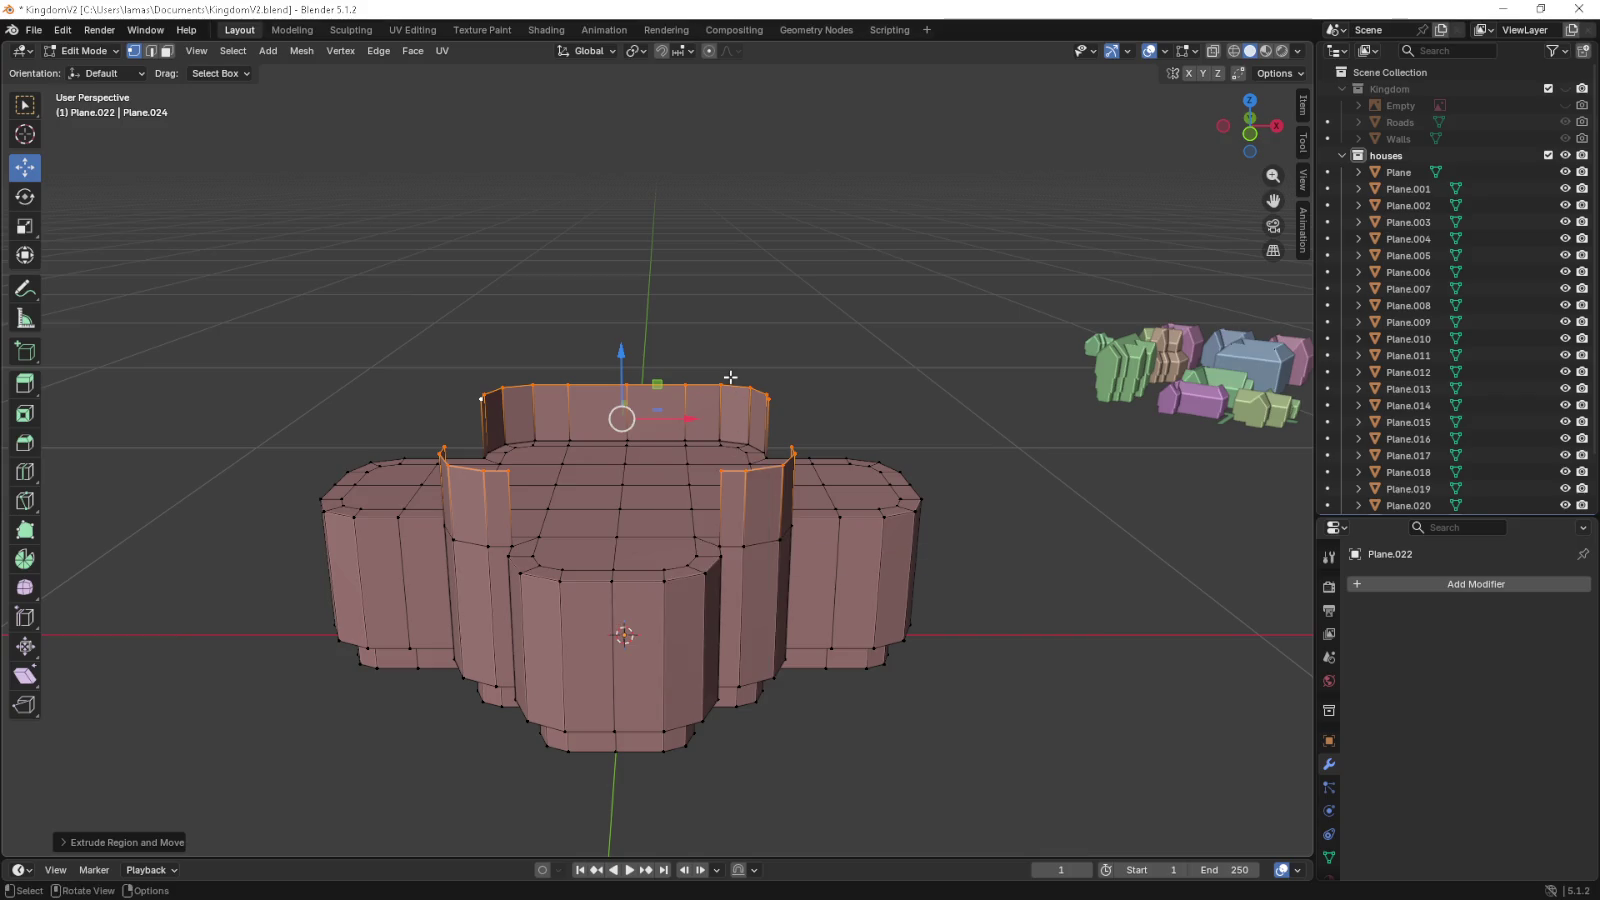
{"action": "key", "text": "m"}
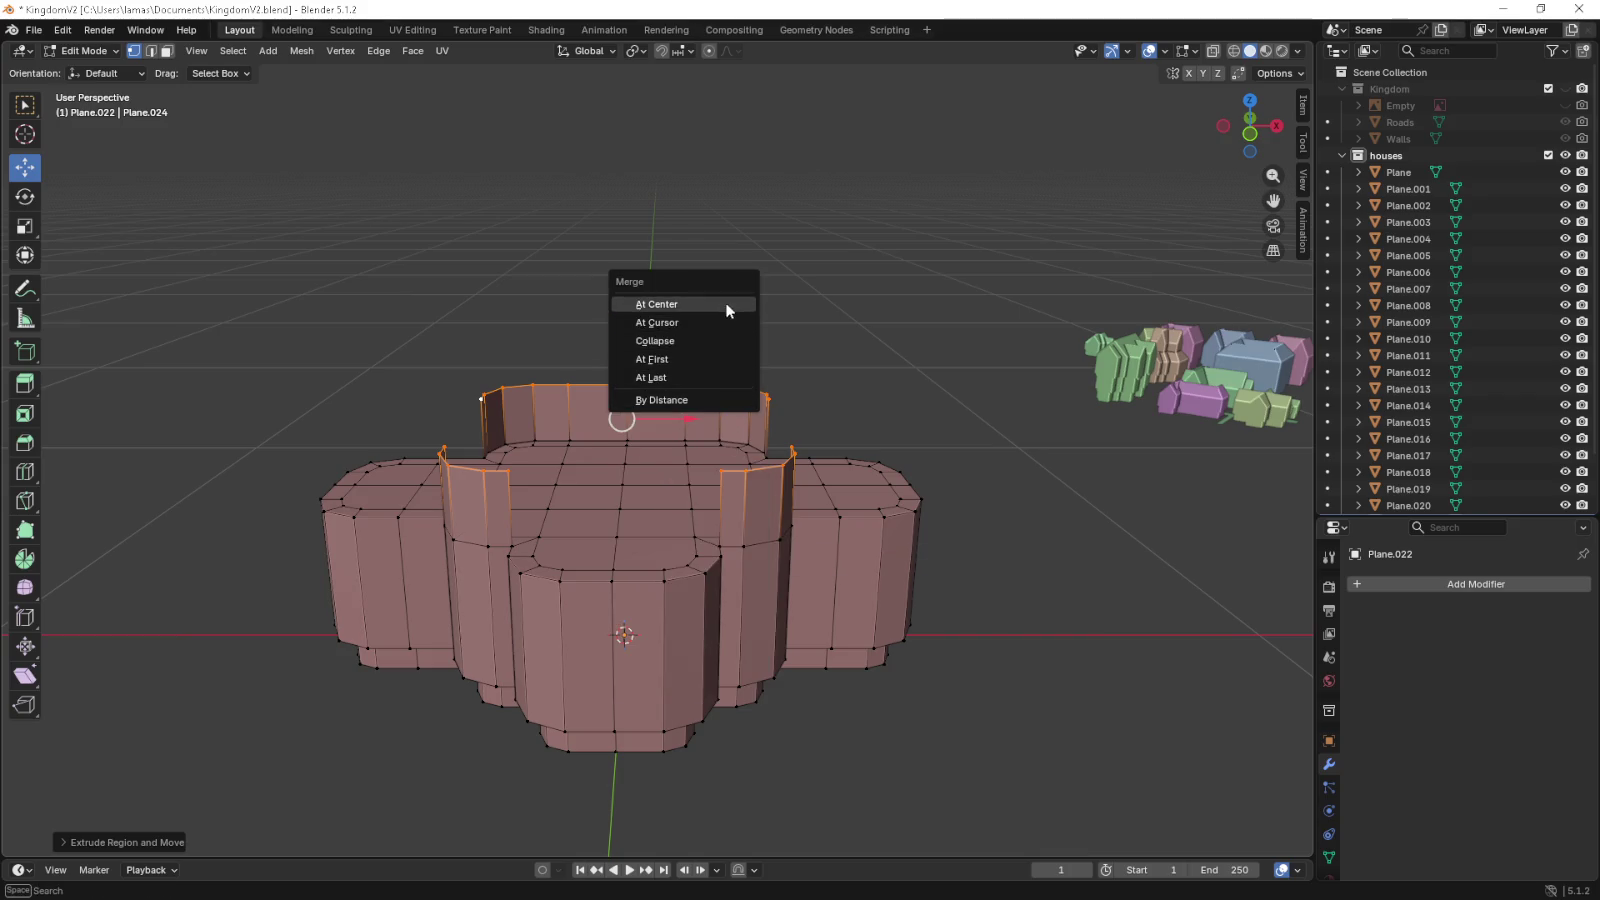
{"action": "left_click", "coordinate": [726, 304]}
- Raise the merged peak vertex along Z to form a trial cone roof
{"action": "left_click_drag", "start_coordinate": [726, 311], "coordinate": [711, 439]}
{"action": "key", "text": "g"}
{"action": "key", "text": "z"}
{"action": "left_click", "coordinate": [627, 409]}
{"action": "key", "text": "KP_1"}
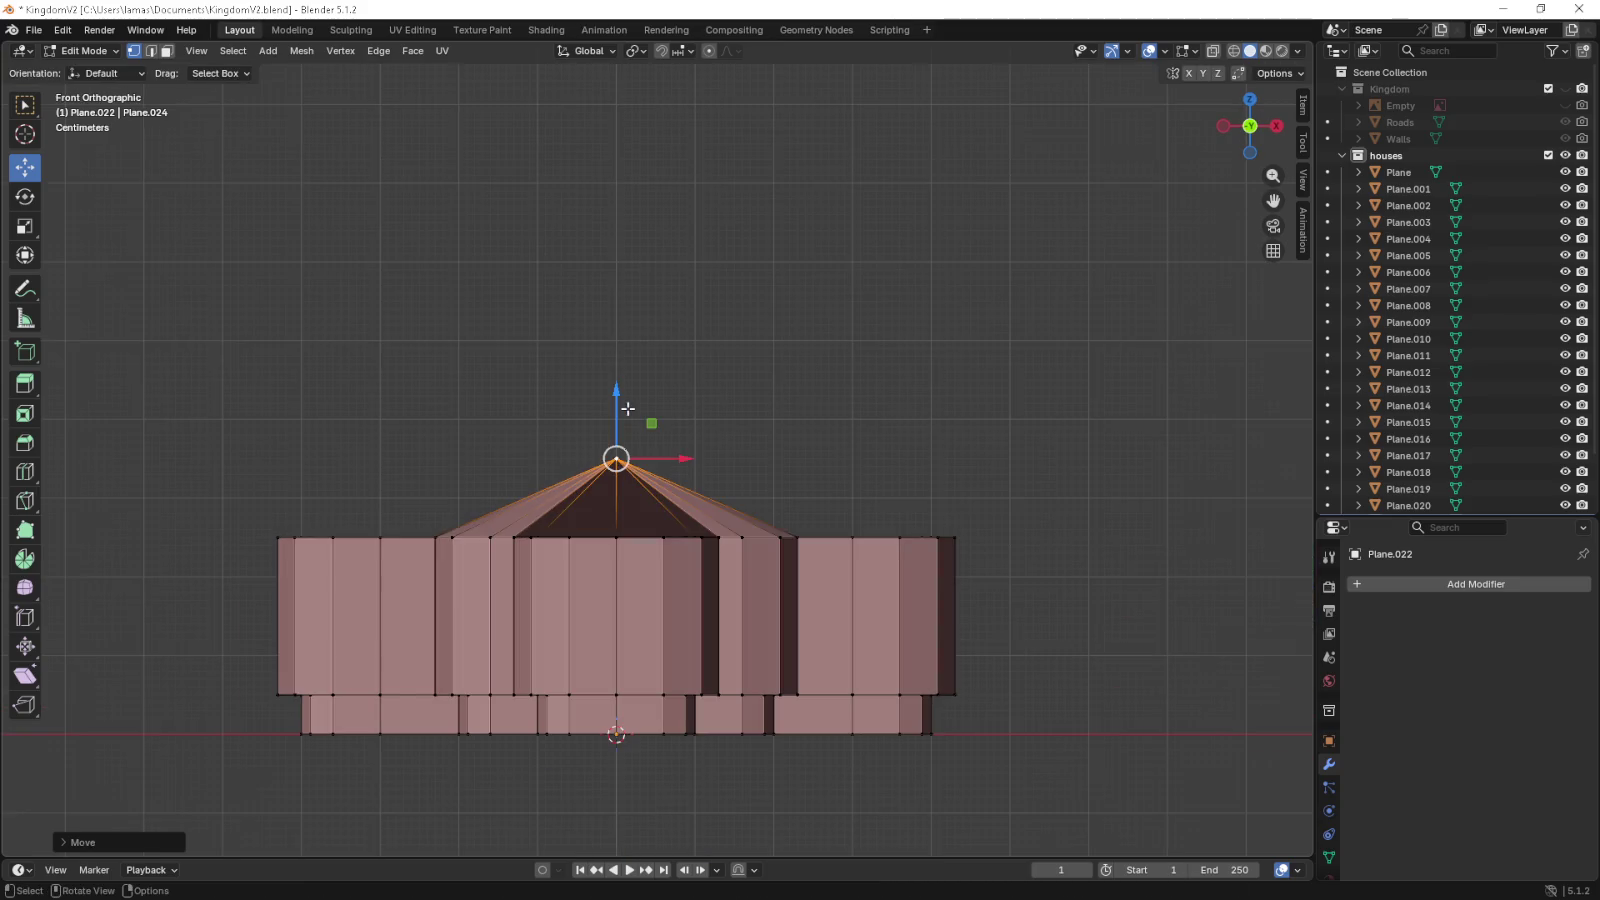
{"action": "left_click_drag", "start_coordinate": [620, 423], "coordinate": [617, 372]}
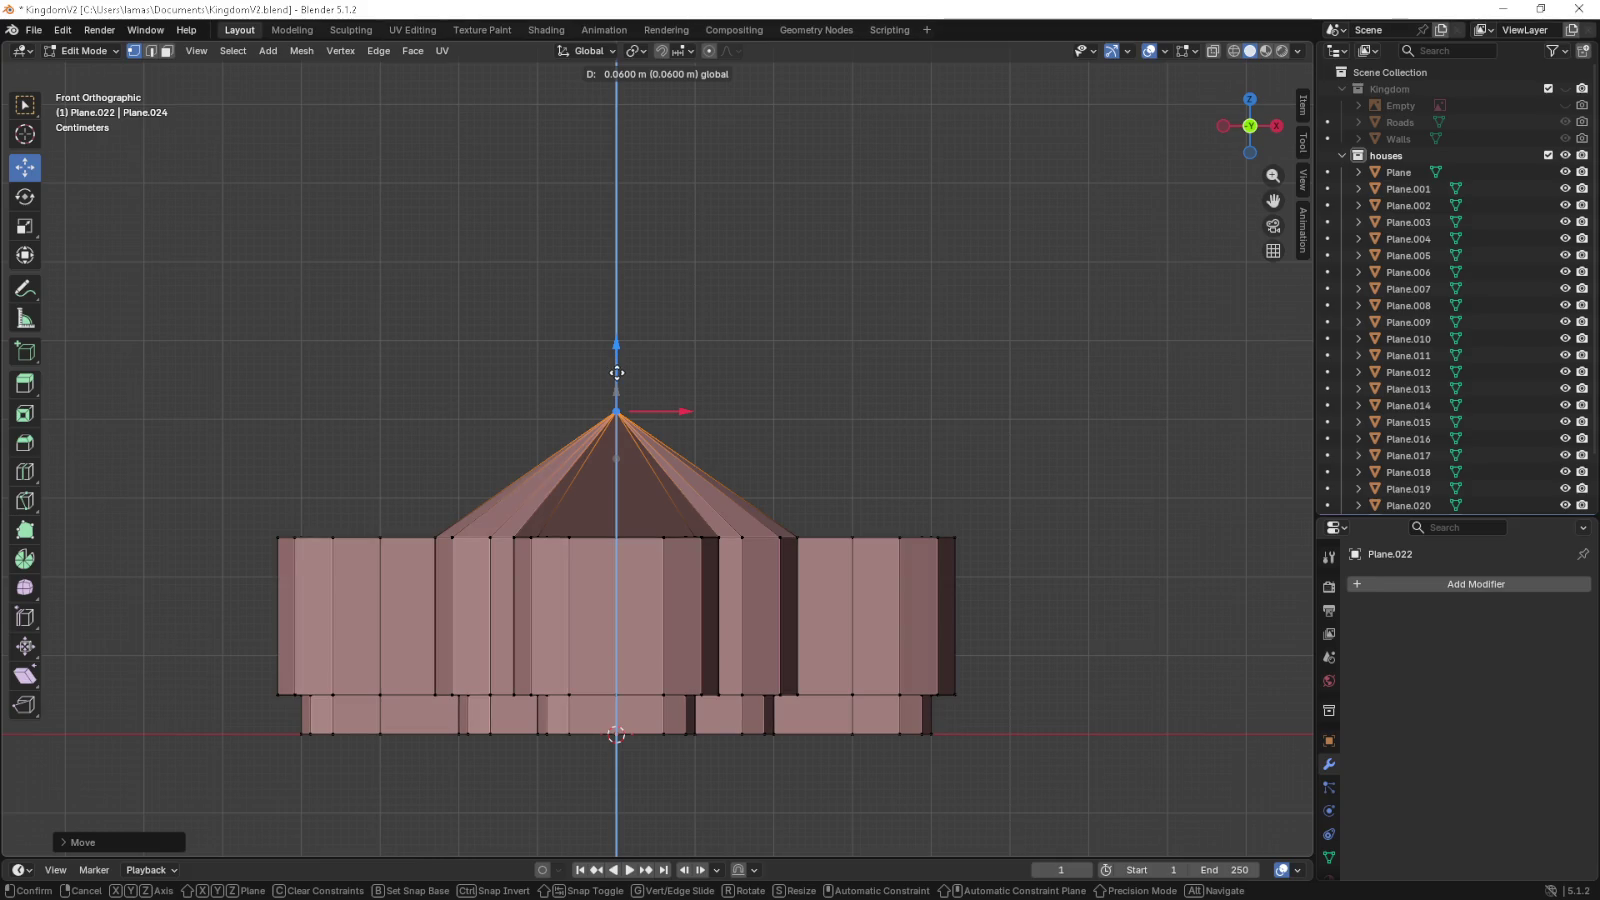
{"action": "left_click_drag", "start_coordinate": [617, 372], "coordinate": [816, 433]}
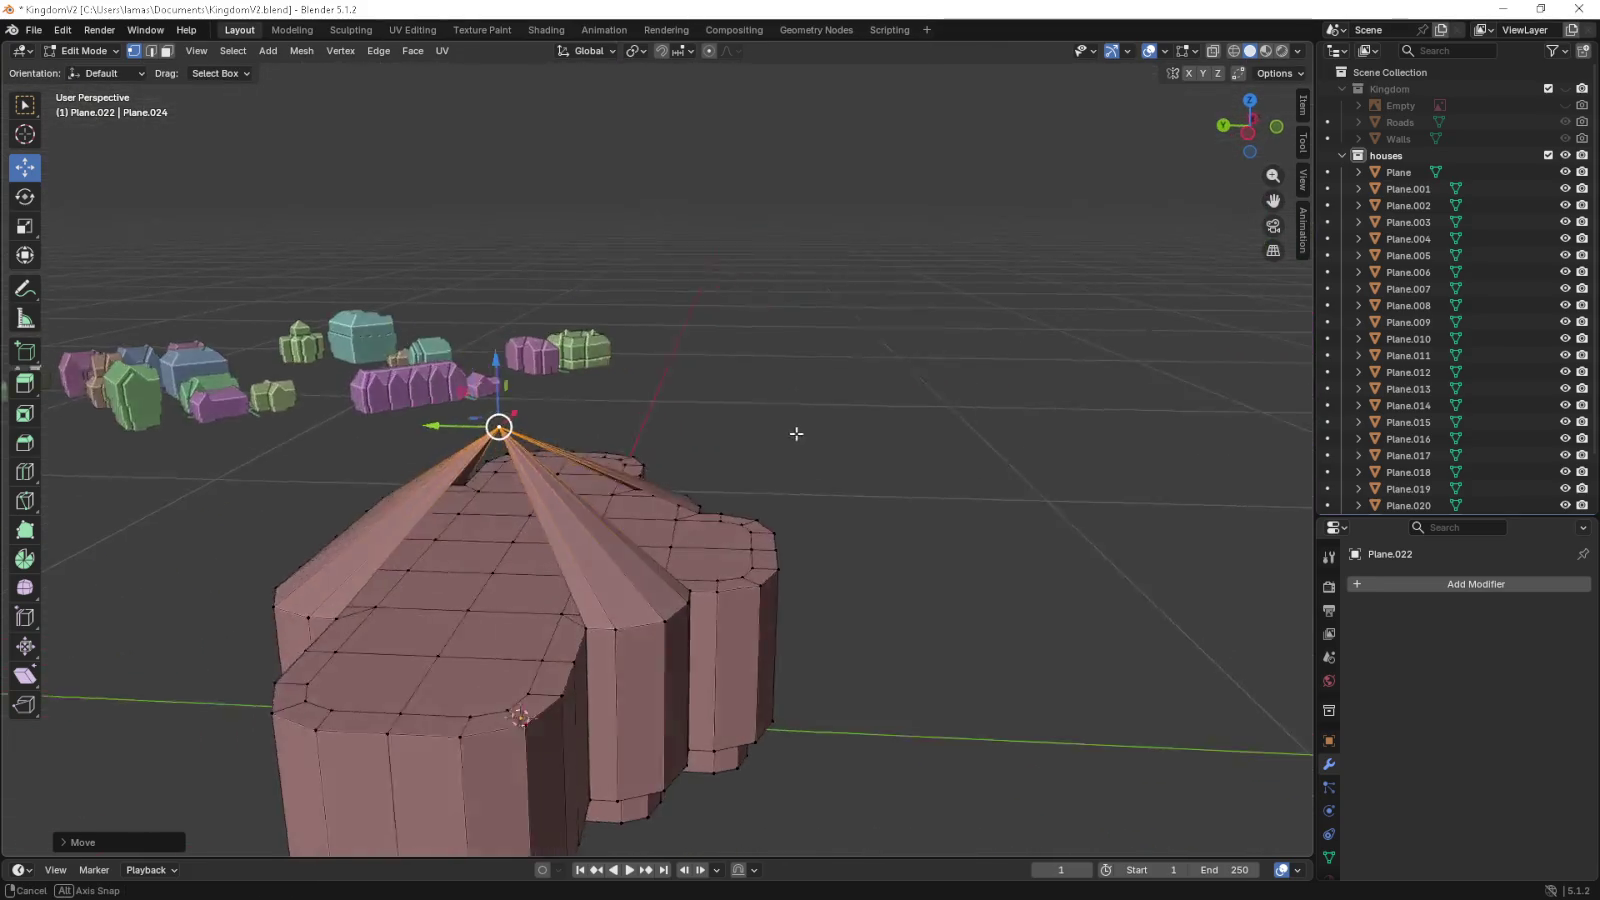
- Undo the cone roof, then box-select the central band of top faces in face mode
{"action": "key", "text": "ctrl+z"}
{"action": "key", "text": "ctrl+z"}
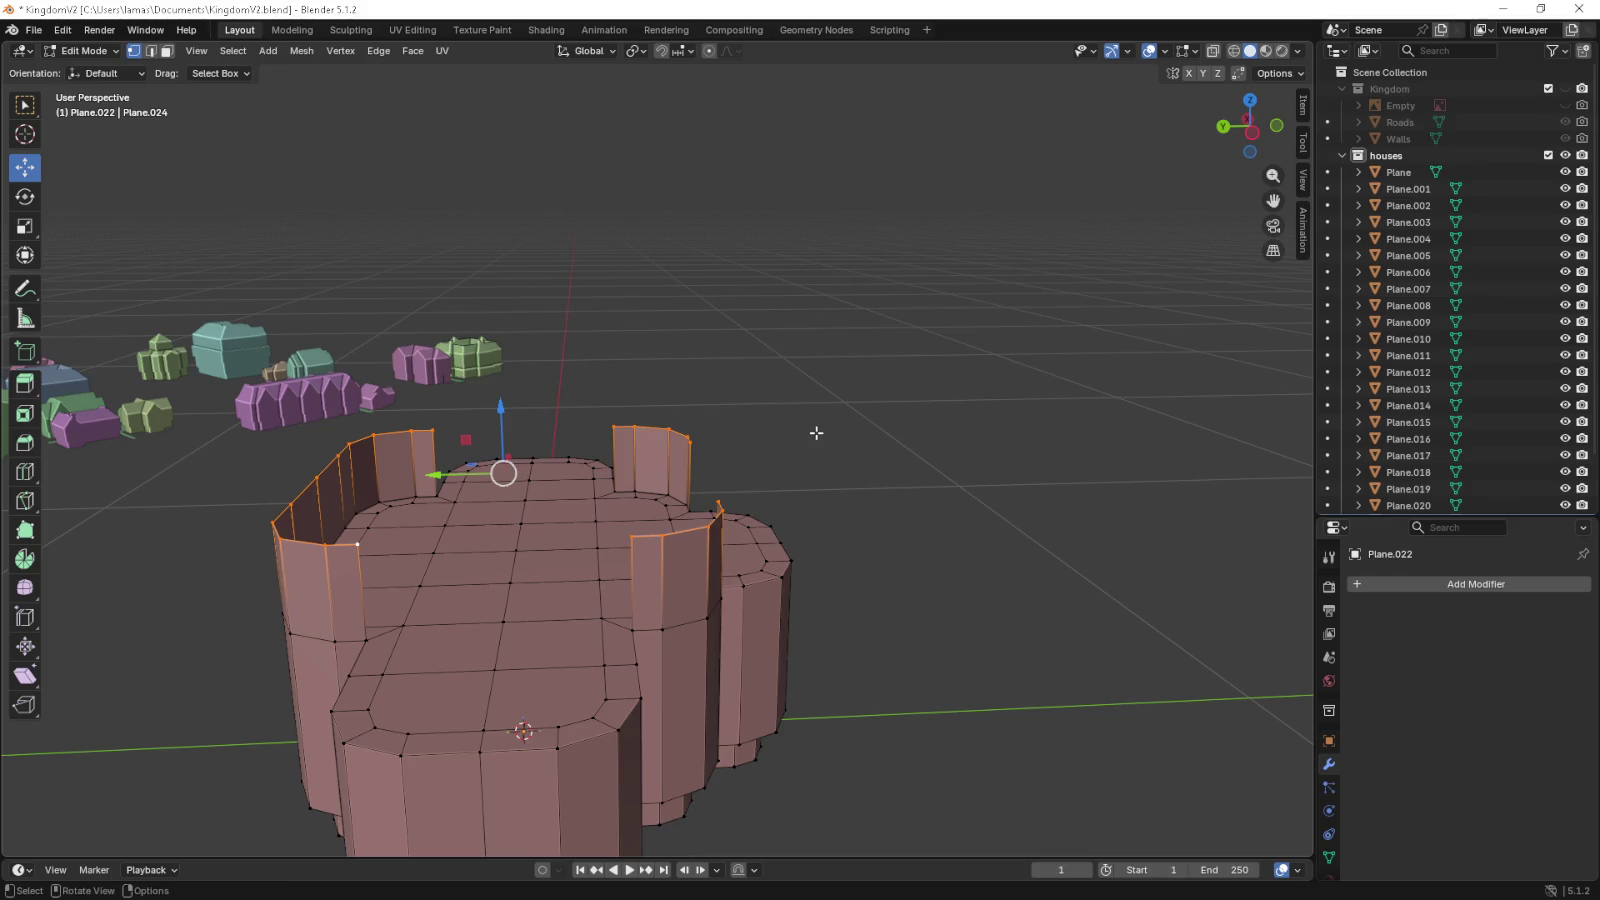
{"action": "key", "text": "ctrl+z"}
{"action": "left_click_drag", "start_coordinate": [816, 433], "coordinate": [355, 340]}
{"action": "left_click", "coordinate": [166, 52]}
{"action": "key", "text": "KP_7"}
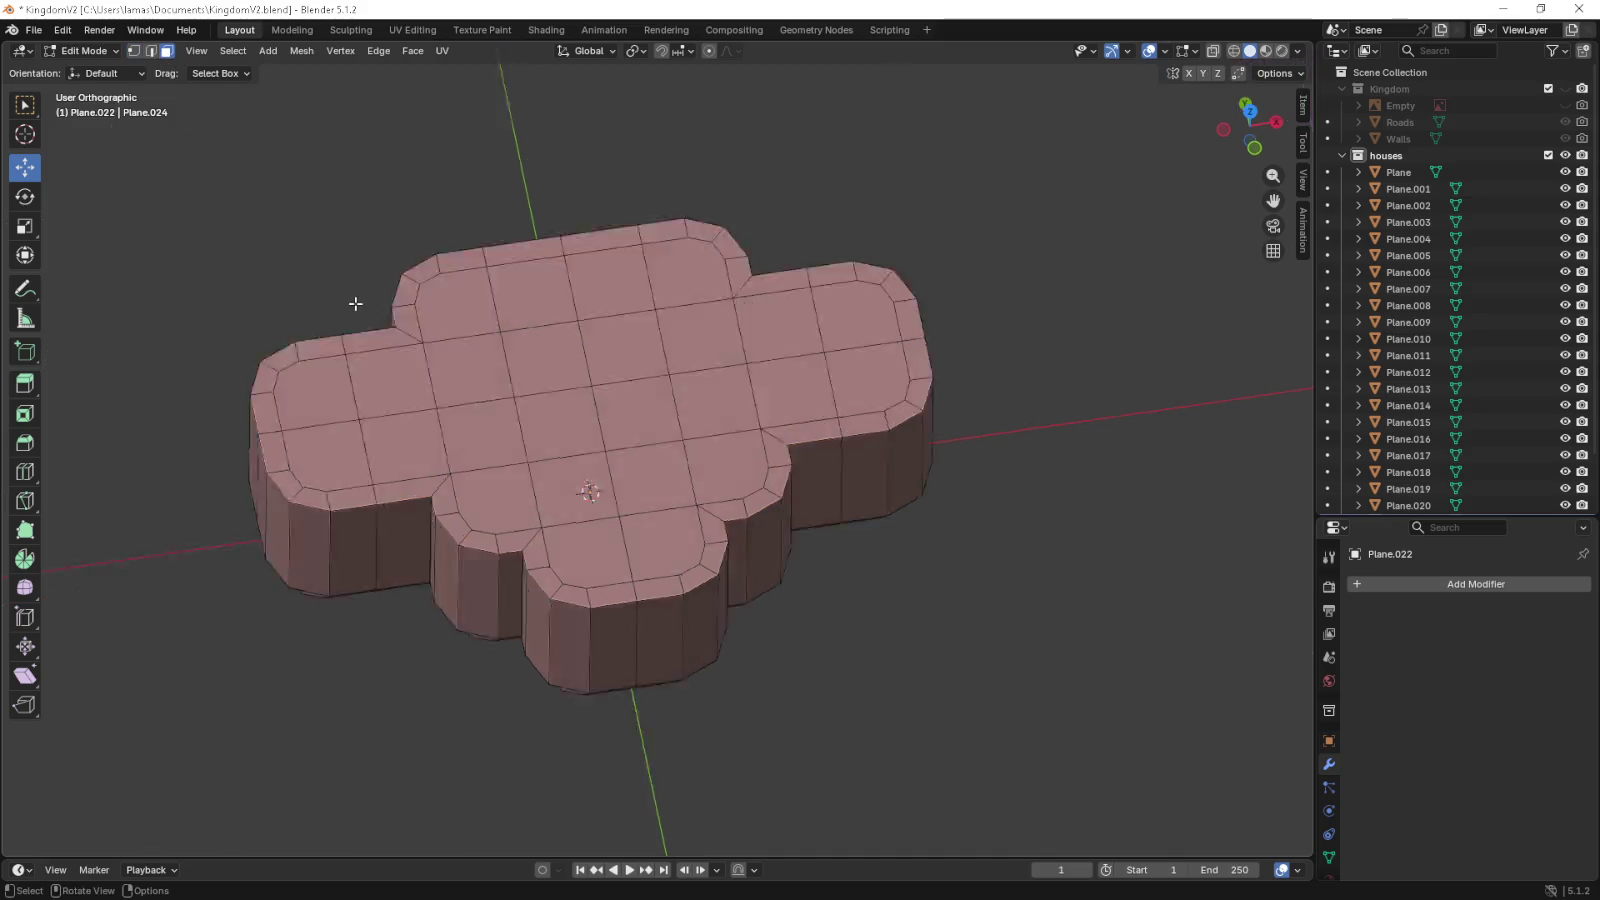
{"action": "left_click_drag", "start_coordinate": [340, 269], "coordinate": [546, 342]}
{"action": "left_click_drag", "start_coordinate": [892, 349], "coordinate": [892, 349]}
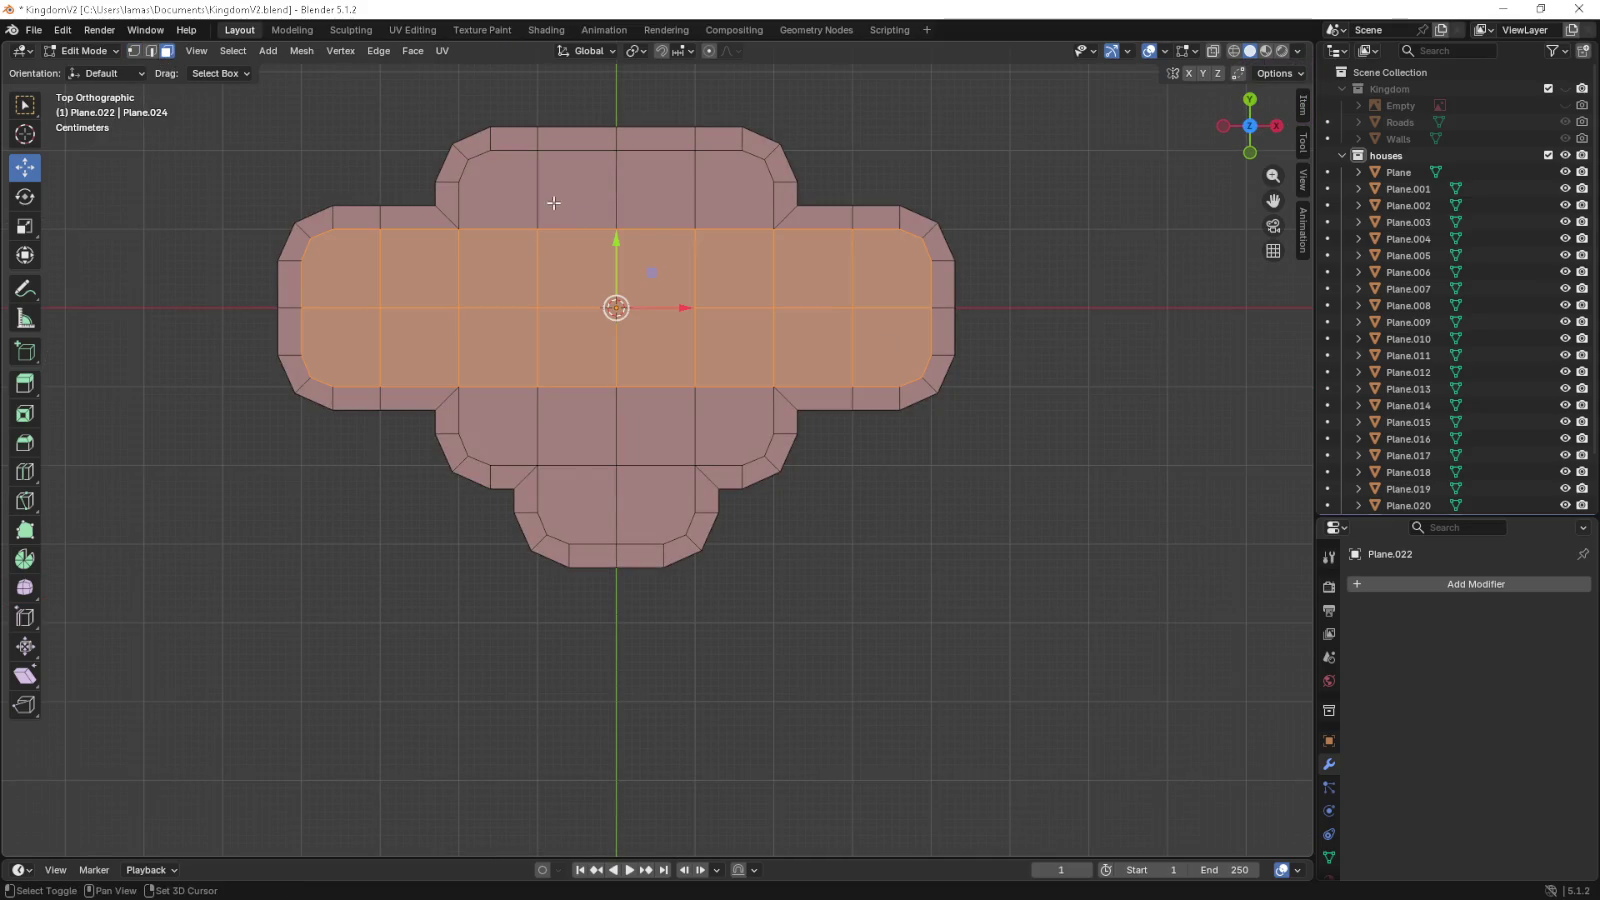
- Add the centre and tab faces, extrude them in place, and scale them to 0.9
{"action": "left_click_drag", "start_coordinate": [470, 165], "coordinate": [716, 438]}
{"action": "left_click_drag", "start_coordinate": [612, 505], "coordinate": [612, 505]}
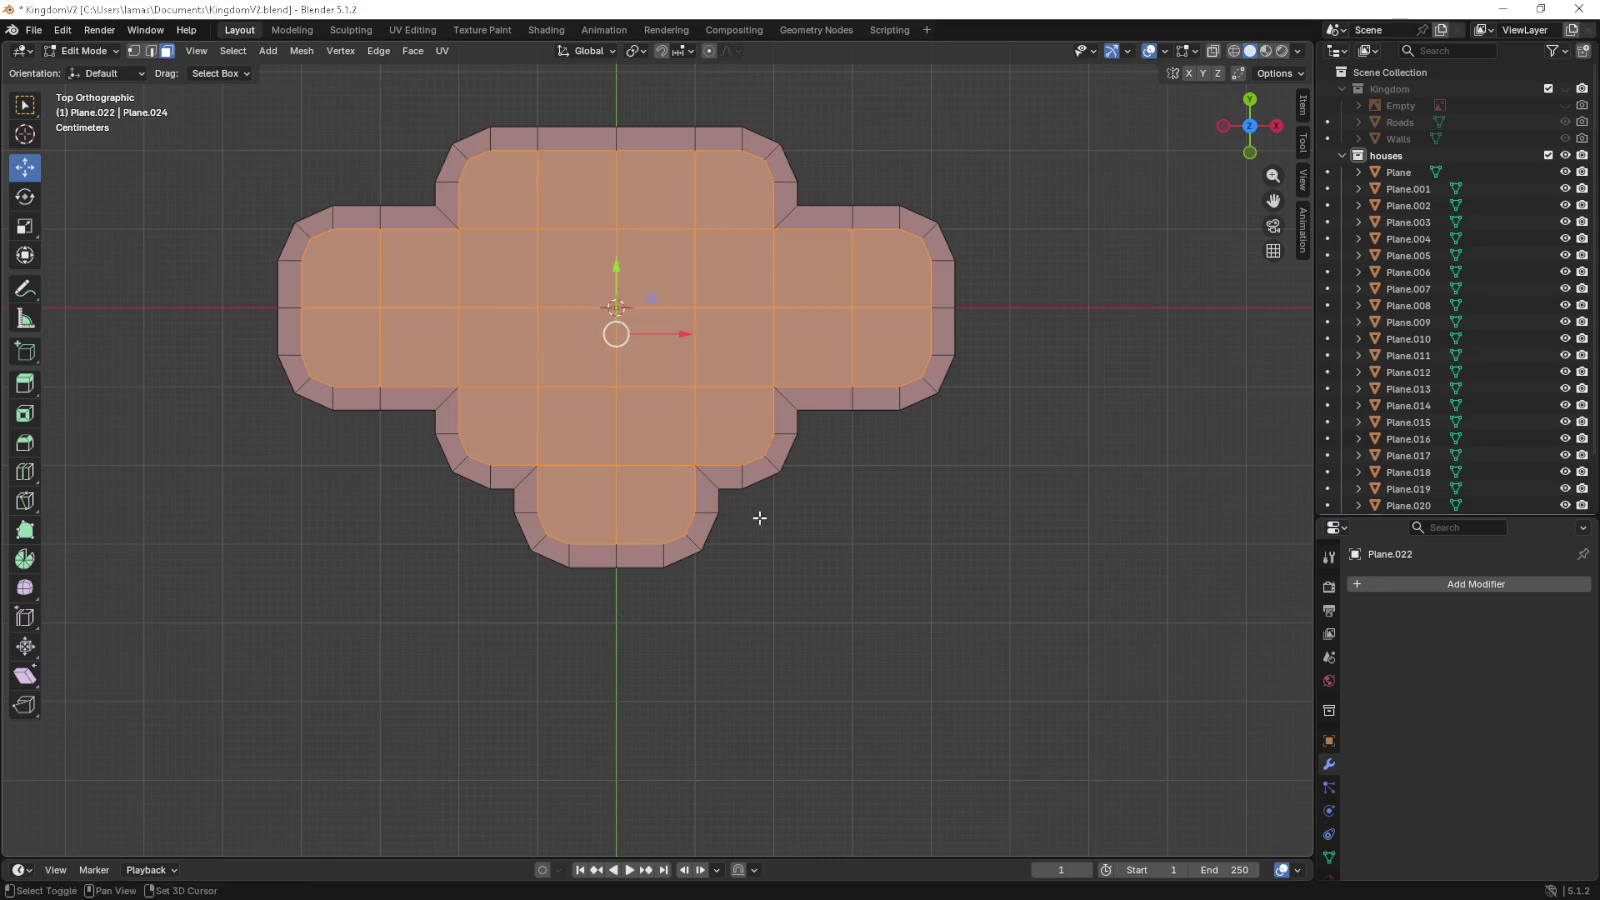
{"action": "left_click_drag", "start_coordinate": [819, 520], "coordinate": [793, 614]}
{"action": "key", "text": "e"}
{"action": "left_click", "coordinate": [793, 616]}
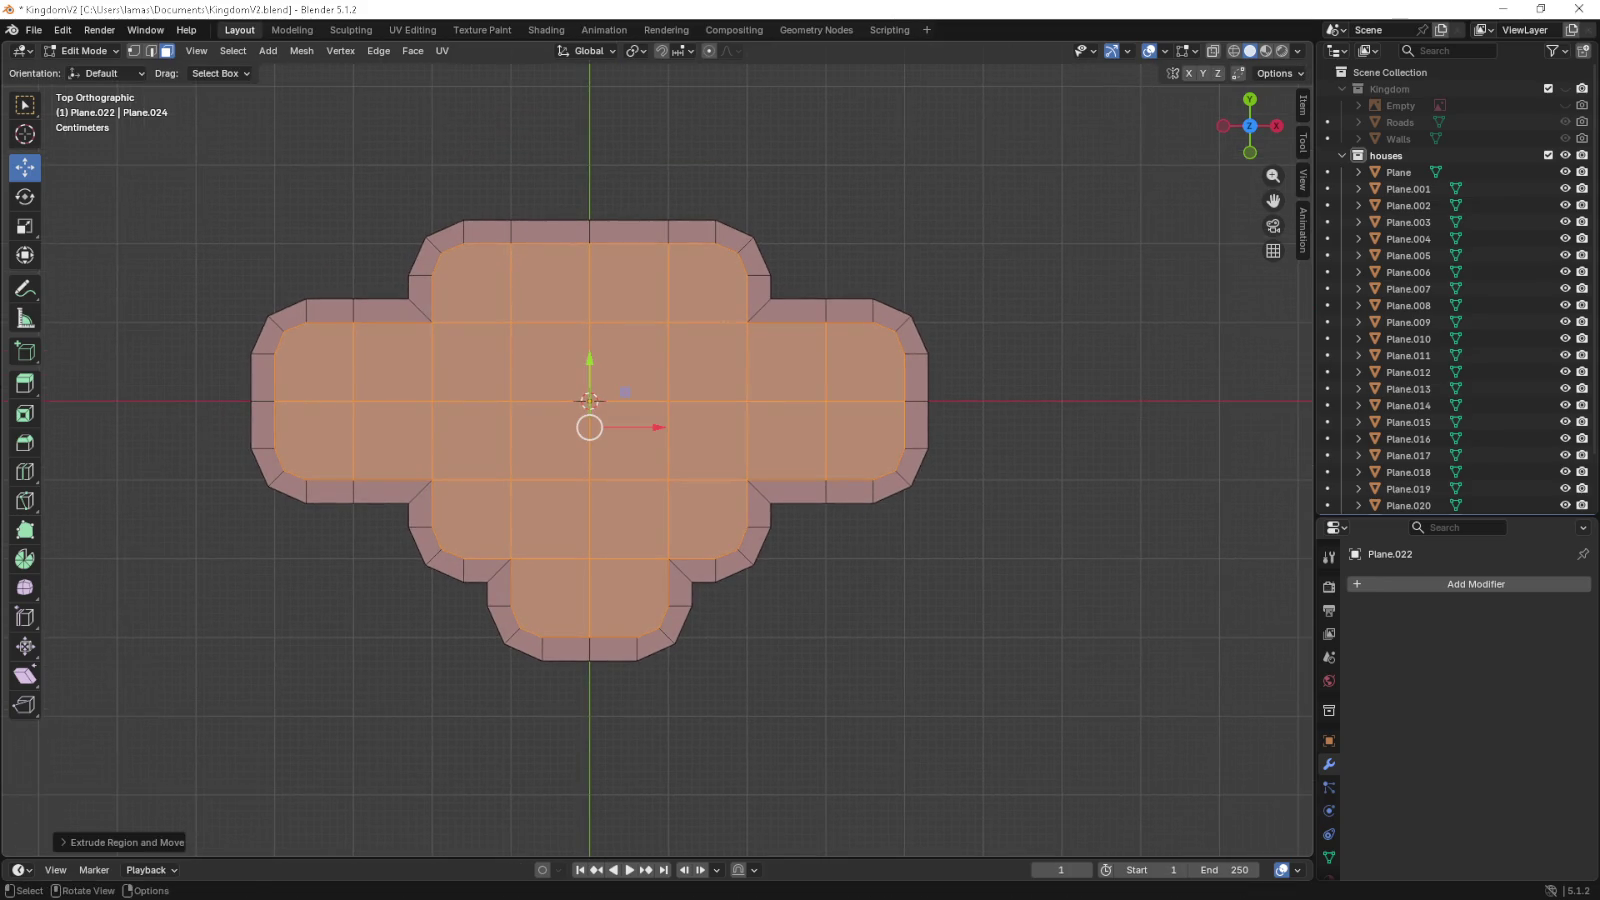
{"action": "key", "text": "s"}
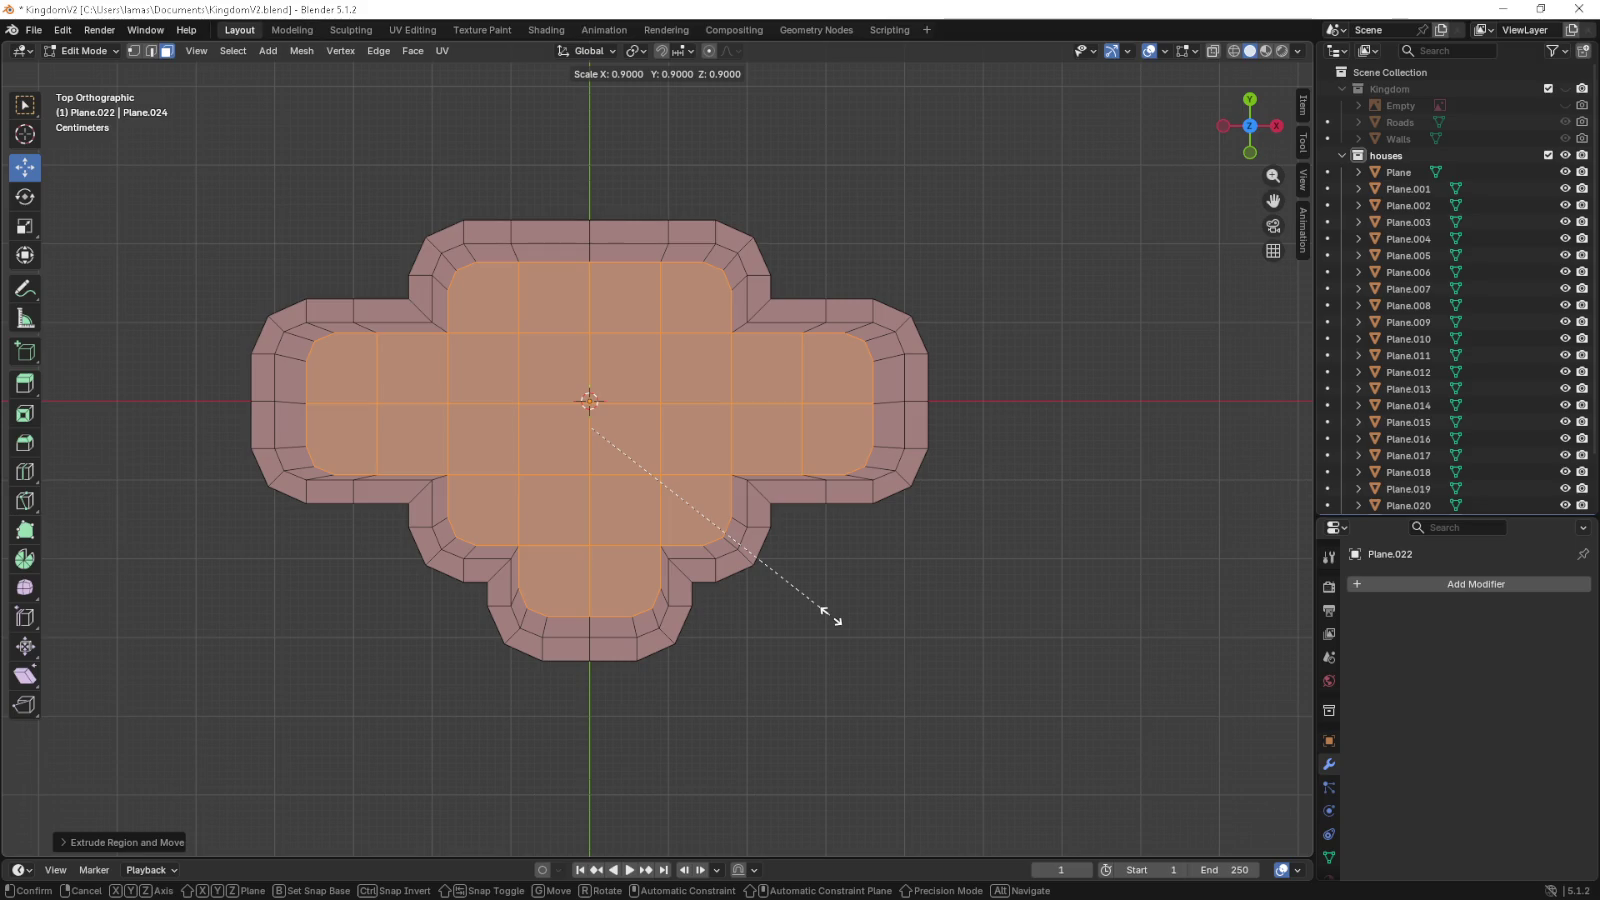
{"action": "left_click", "coordinate": [830, 615]}
{"action": "scroll", "scroll_direction": "up", "scroll_amount": 3}
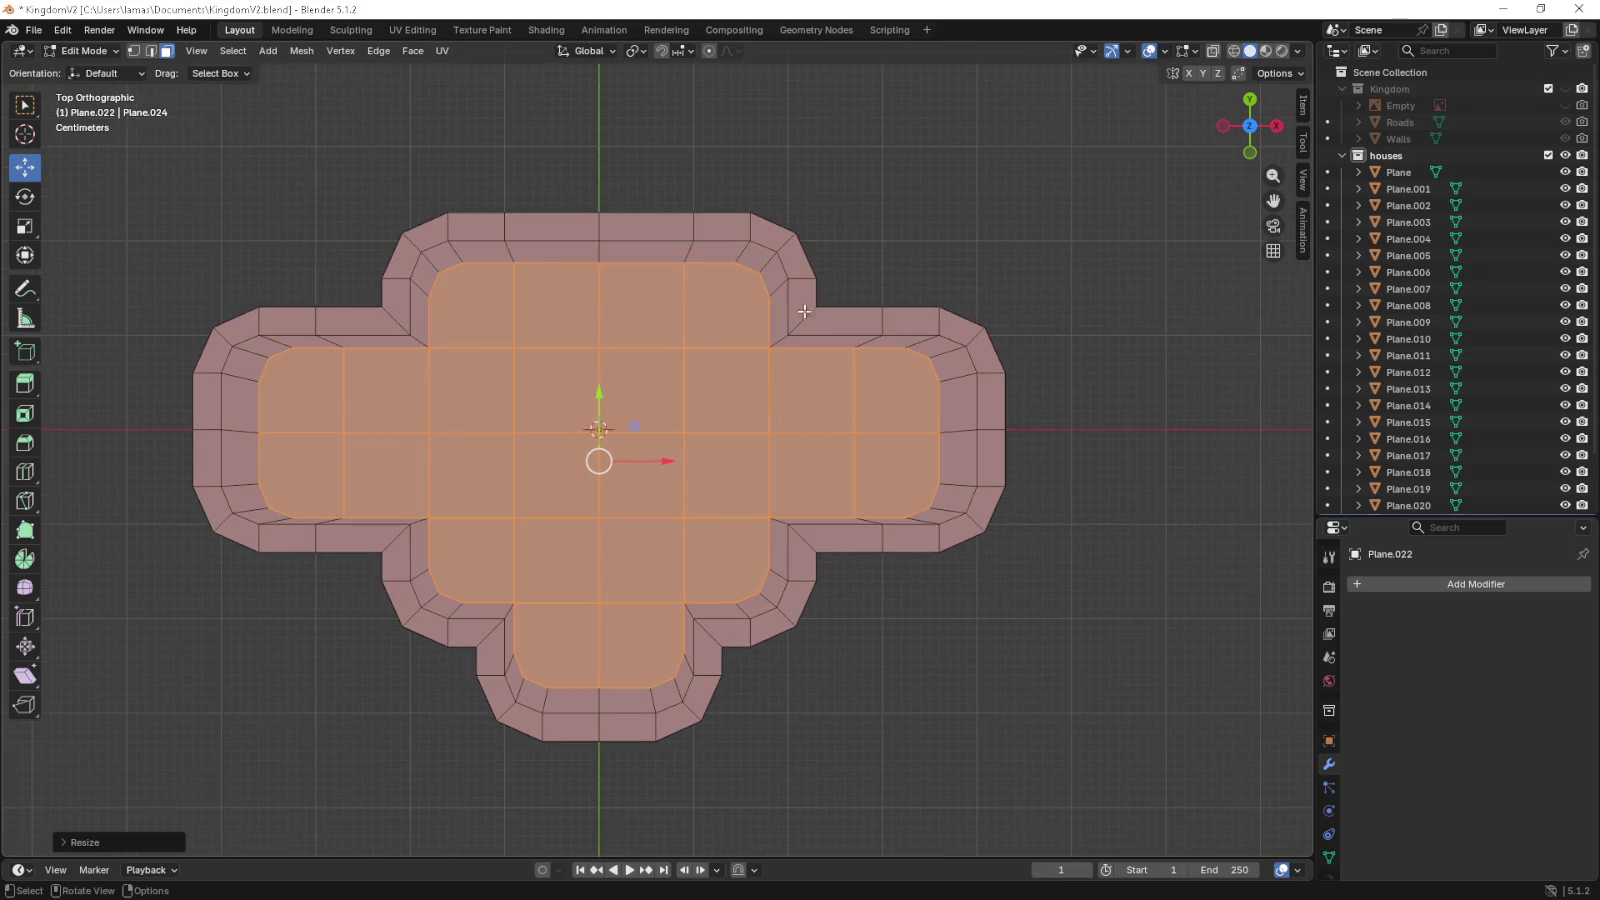
{"action": "key", "text": "1"}
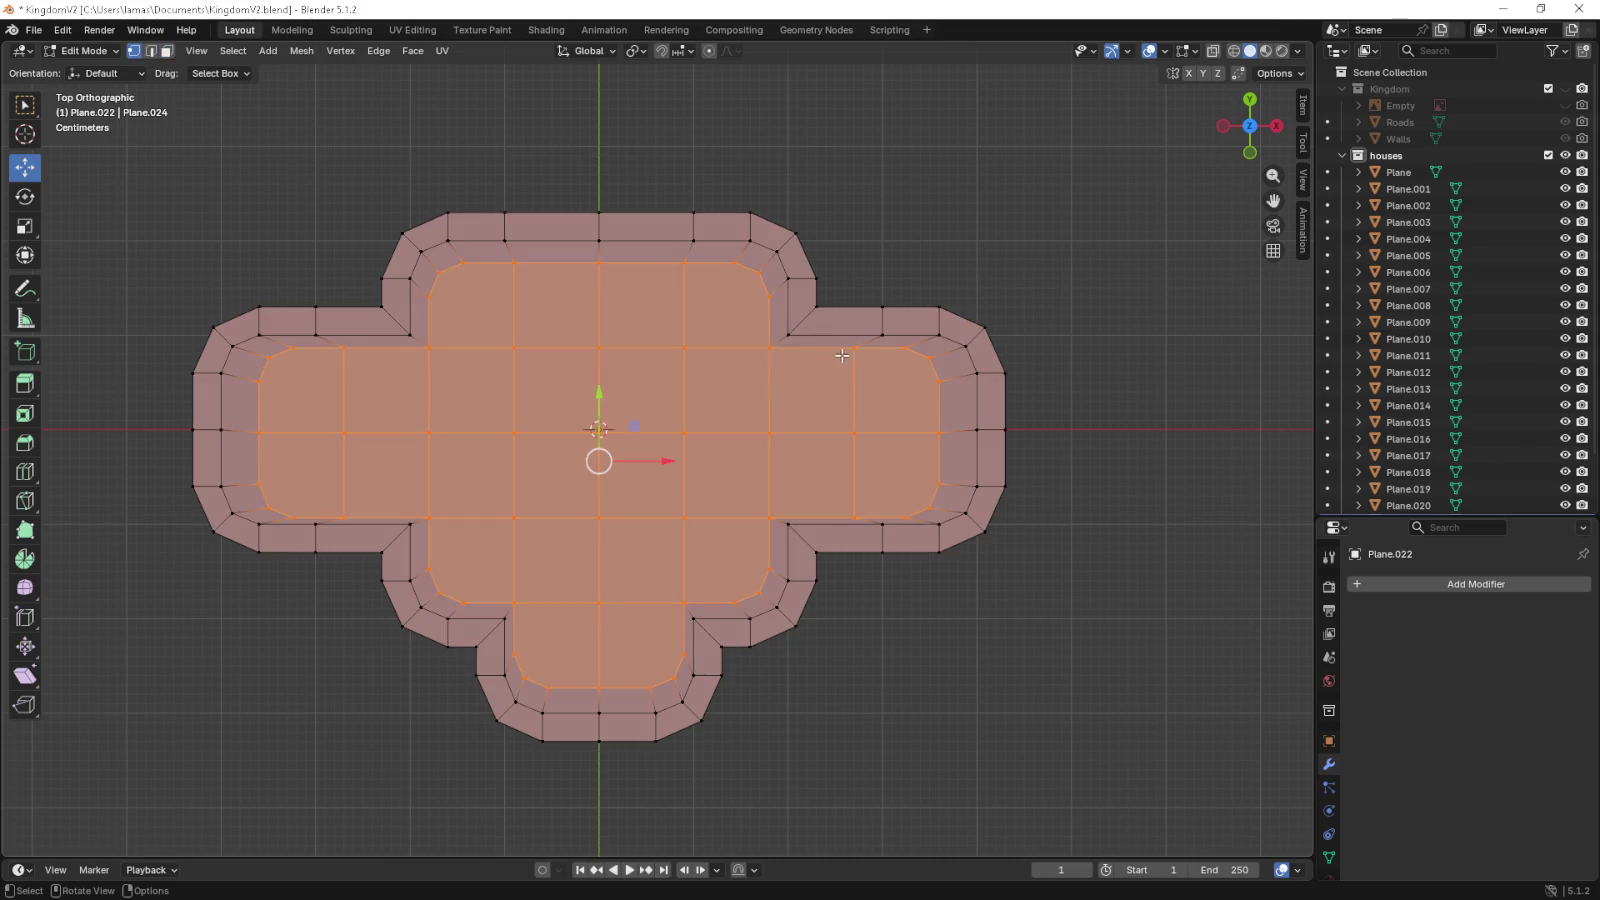
{"action": "left_click", "coordinate": [848, 350]}
{"action": "left_click", "coordinate": [784, 357]}
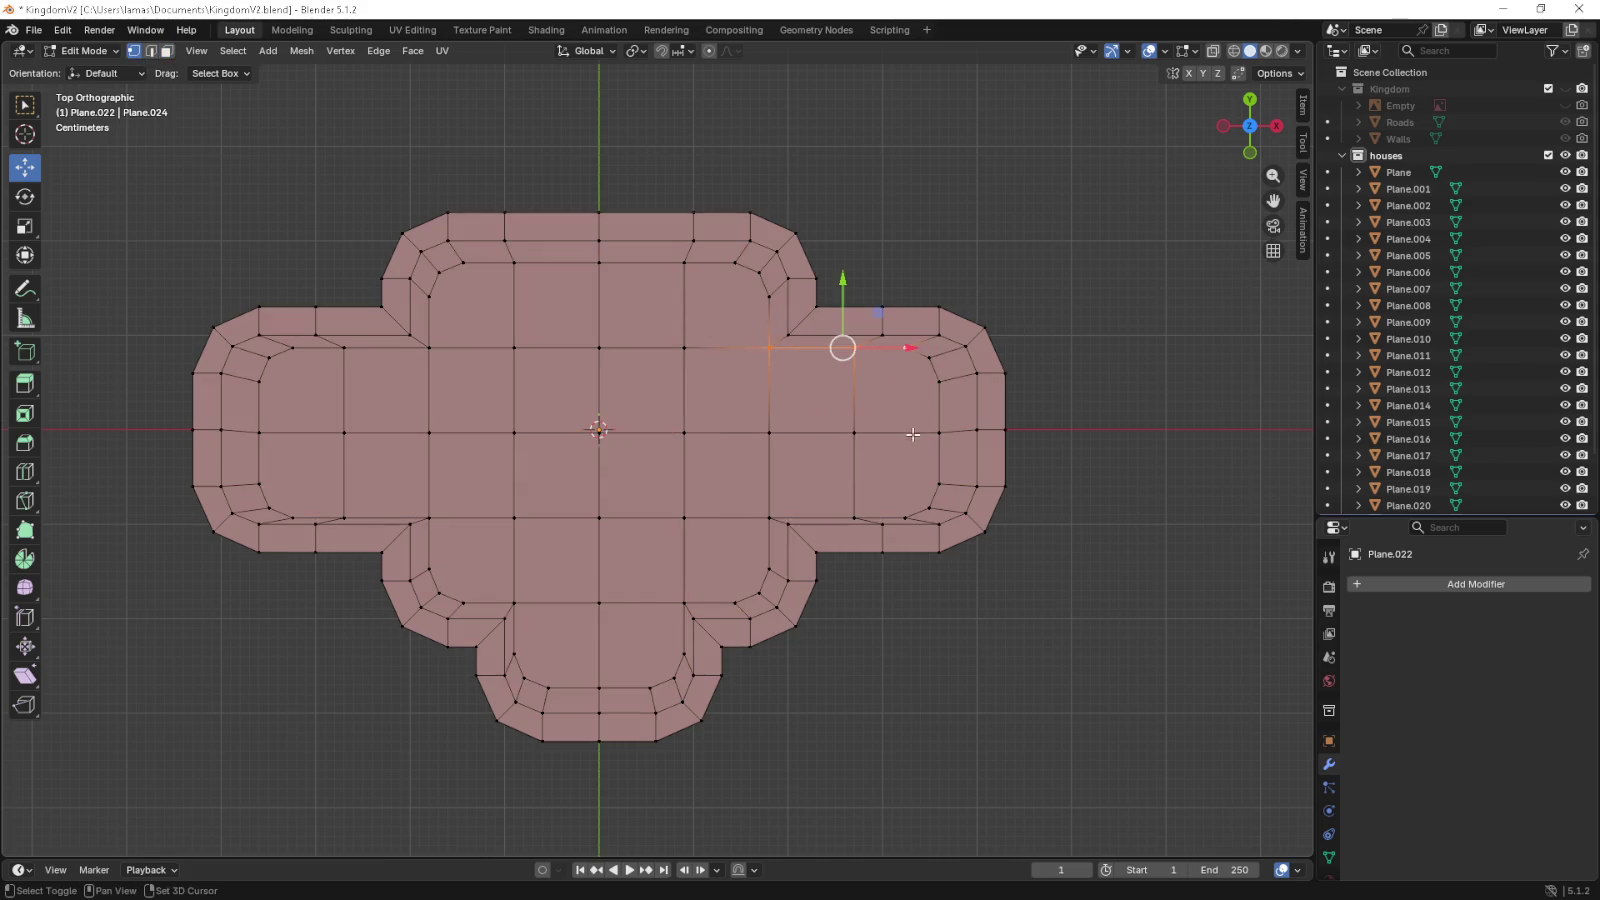
{"action": "left_click", "coordinate": [906, 512]}
{"action": "left_click", "coordinate": [854, 517]}
{"action": "left_click", "coordinate": [769, 517]}
{"action": "left_click", "coordinate": [905, 517]}
{"action": "left_click_drag", "start_coordinate": [1048, 562], "coordinate": [960, 566]}
{"action": "left_click", "coordinate": [766, 519]}
{"action": "left_click", "coordinate": [596, 519]}
{"action": "scroll", "scroll_direction": "up", "scroll_amount": 3}
{"action": "left_click", "coordinate": [583, 535]}
{"action": "left_click", "coordinate": [688, 533]}
{"action": "left_click", "coordinate": [688, 533]}
{"action": "left_click", "coordinate": [688, 533]}
{"action": "scroll", "scroll_direction": "up", "scroll_amount": 3}
{"action": "left_click_drag", "start_coordinate": [823, 525], "coordinate": [840, 510]}
{"action": "left_click", "coordinate": [934, 555]}
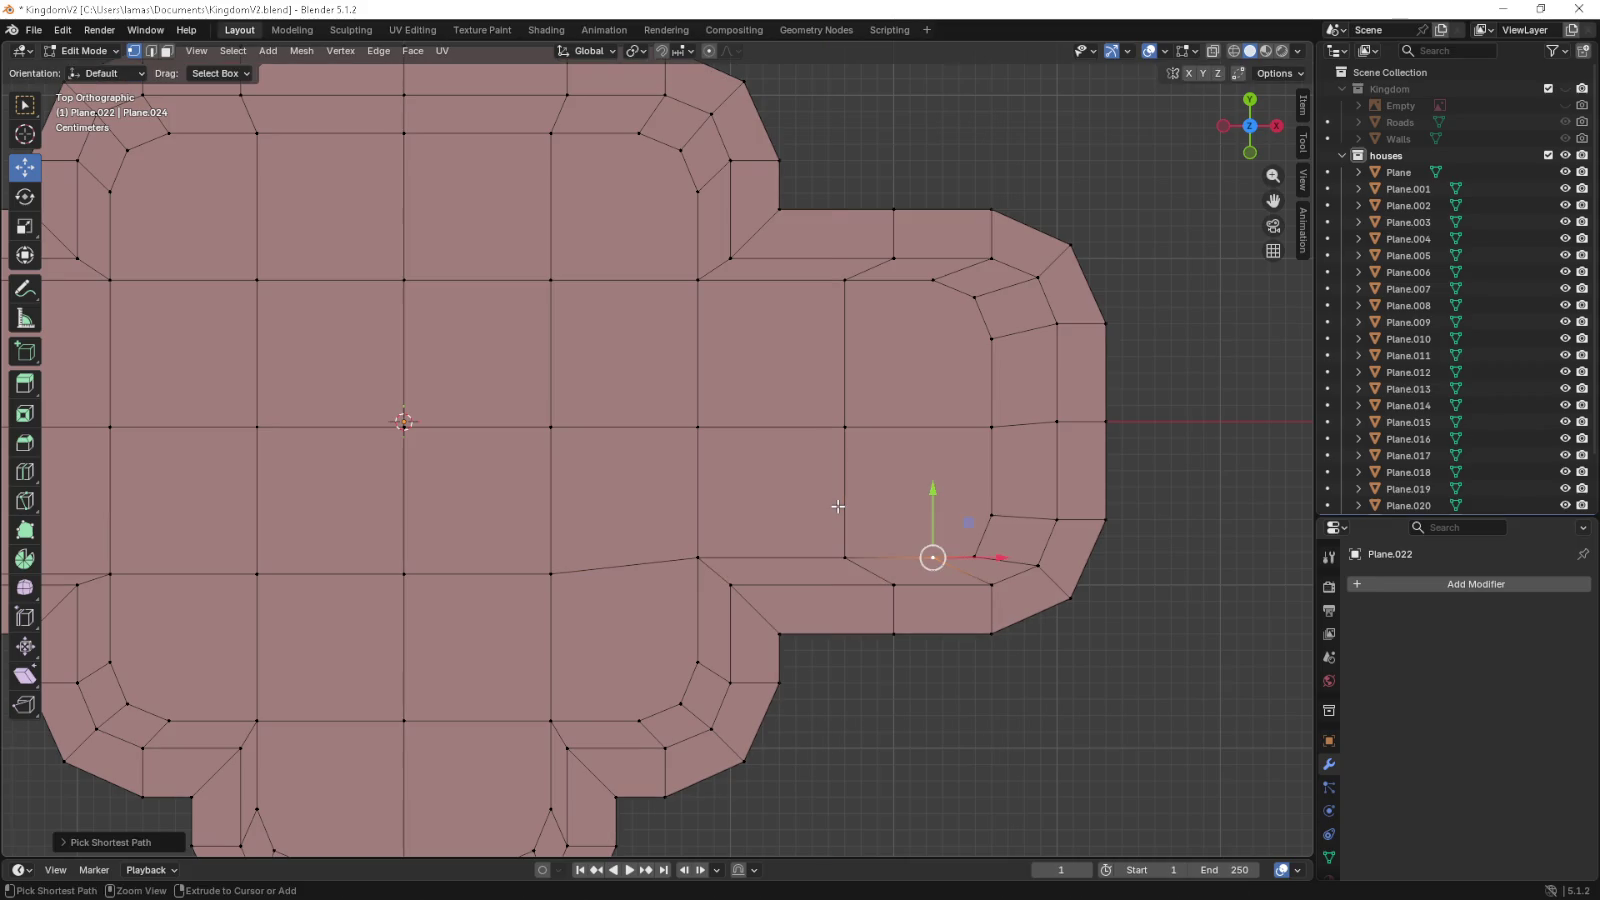
{"action": "left_click", "coordinate": [977, 551]}
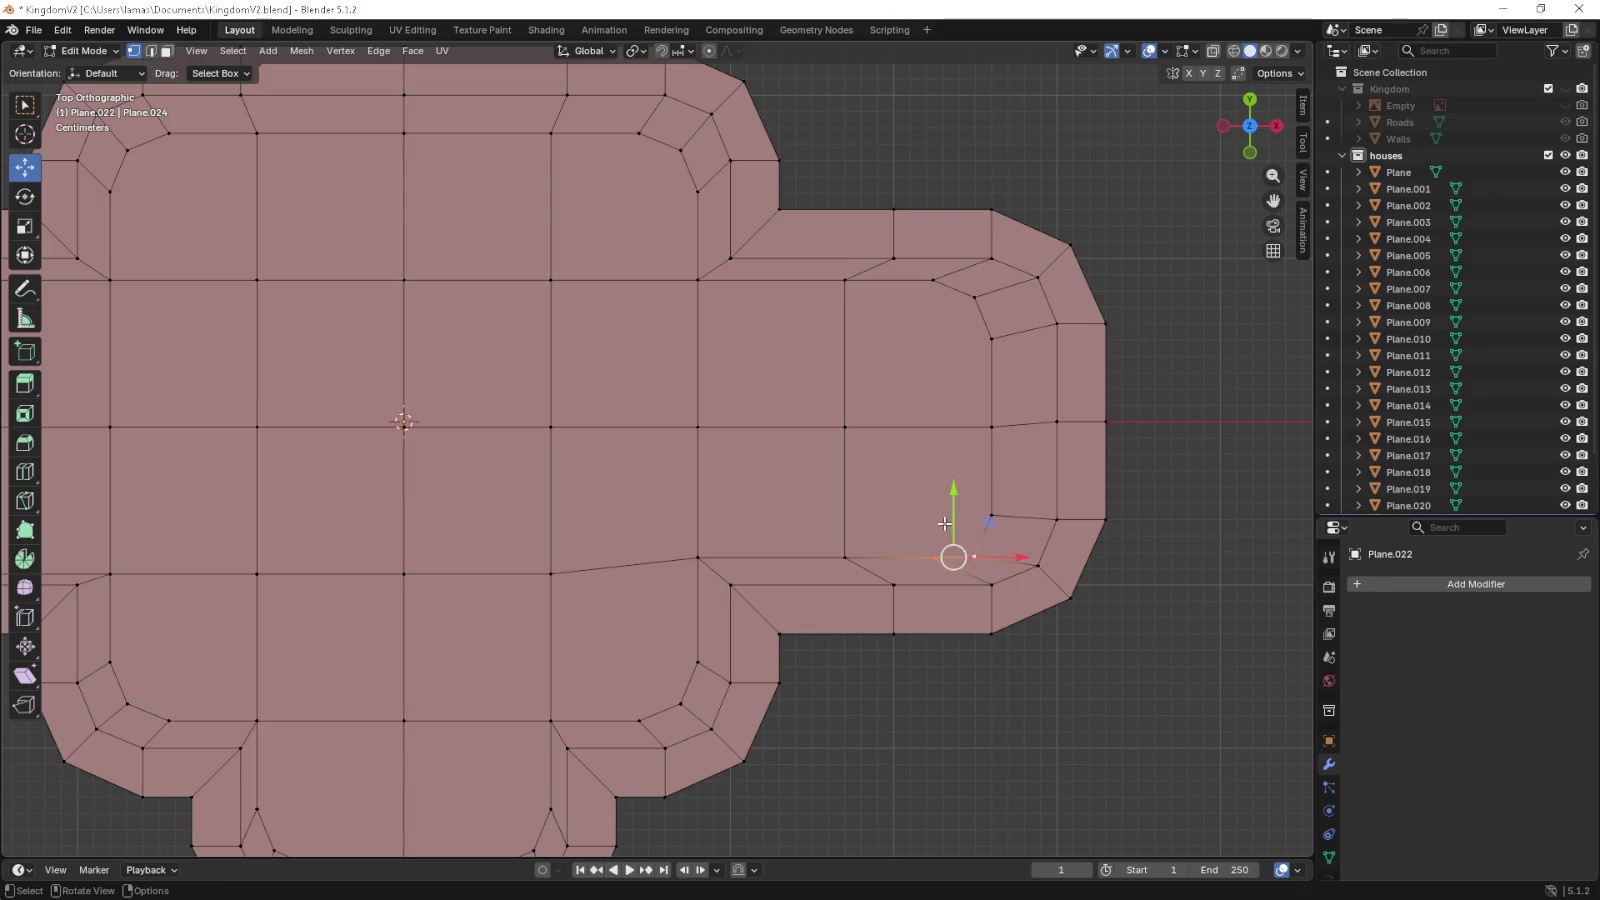
{"action": "left_click", "coordinate": [698, 557]}
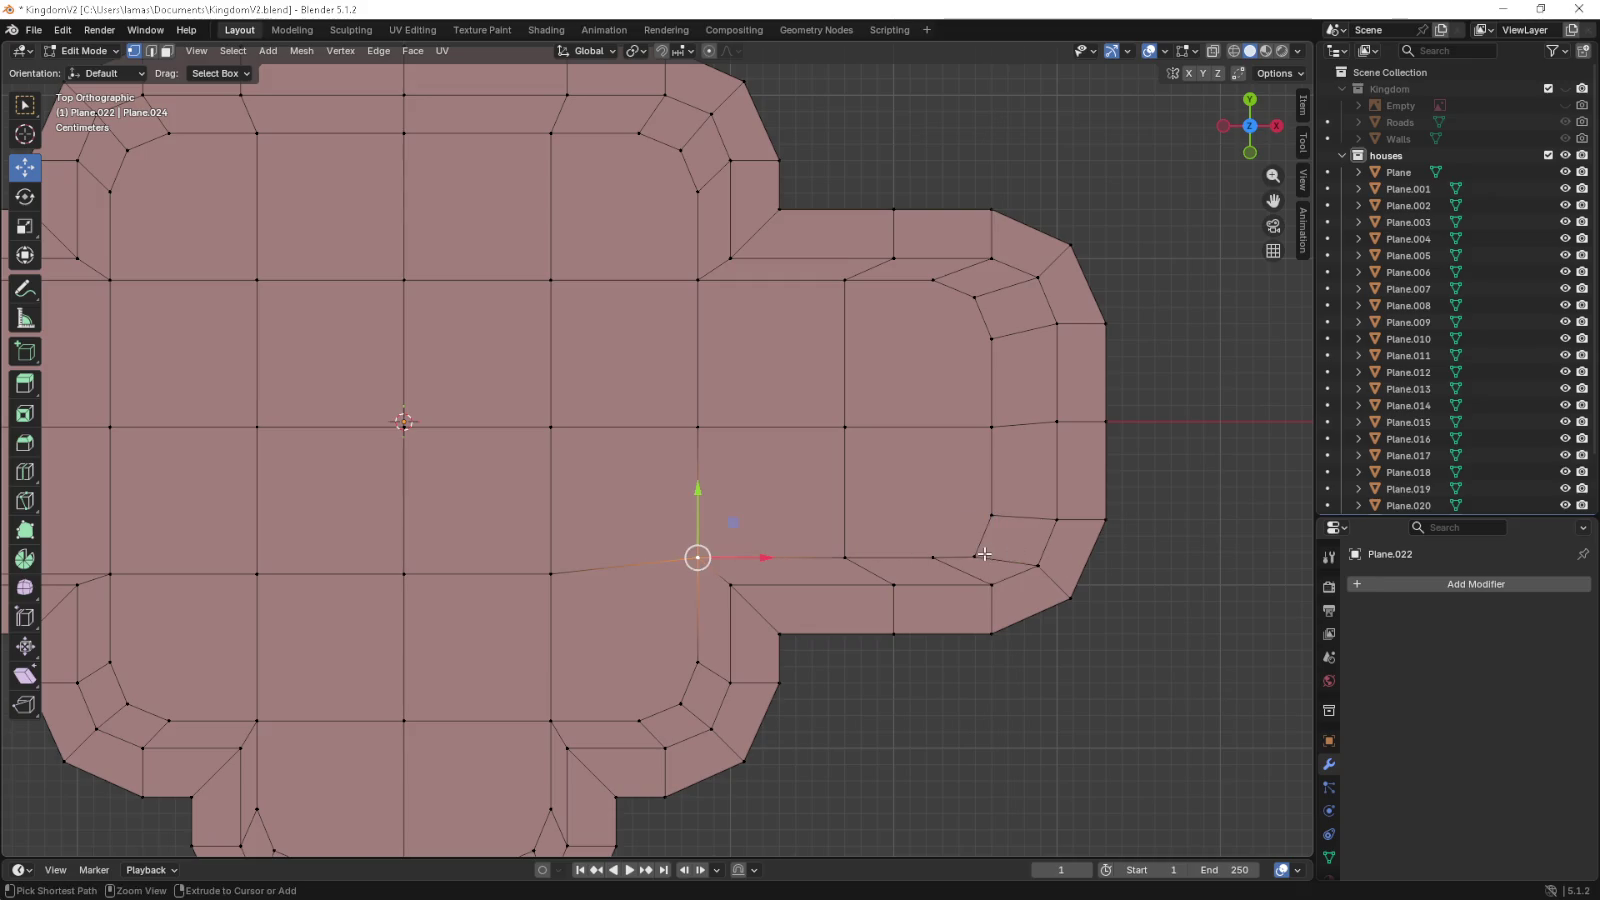
{"action": "left_click", "coordinate": [975, 557]}
{"action": "left_click_drag", "start_coordinate": [864, 508], "coordinate": [866, 506]}
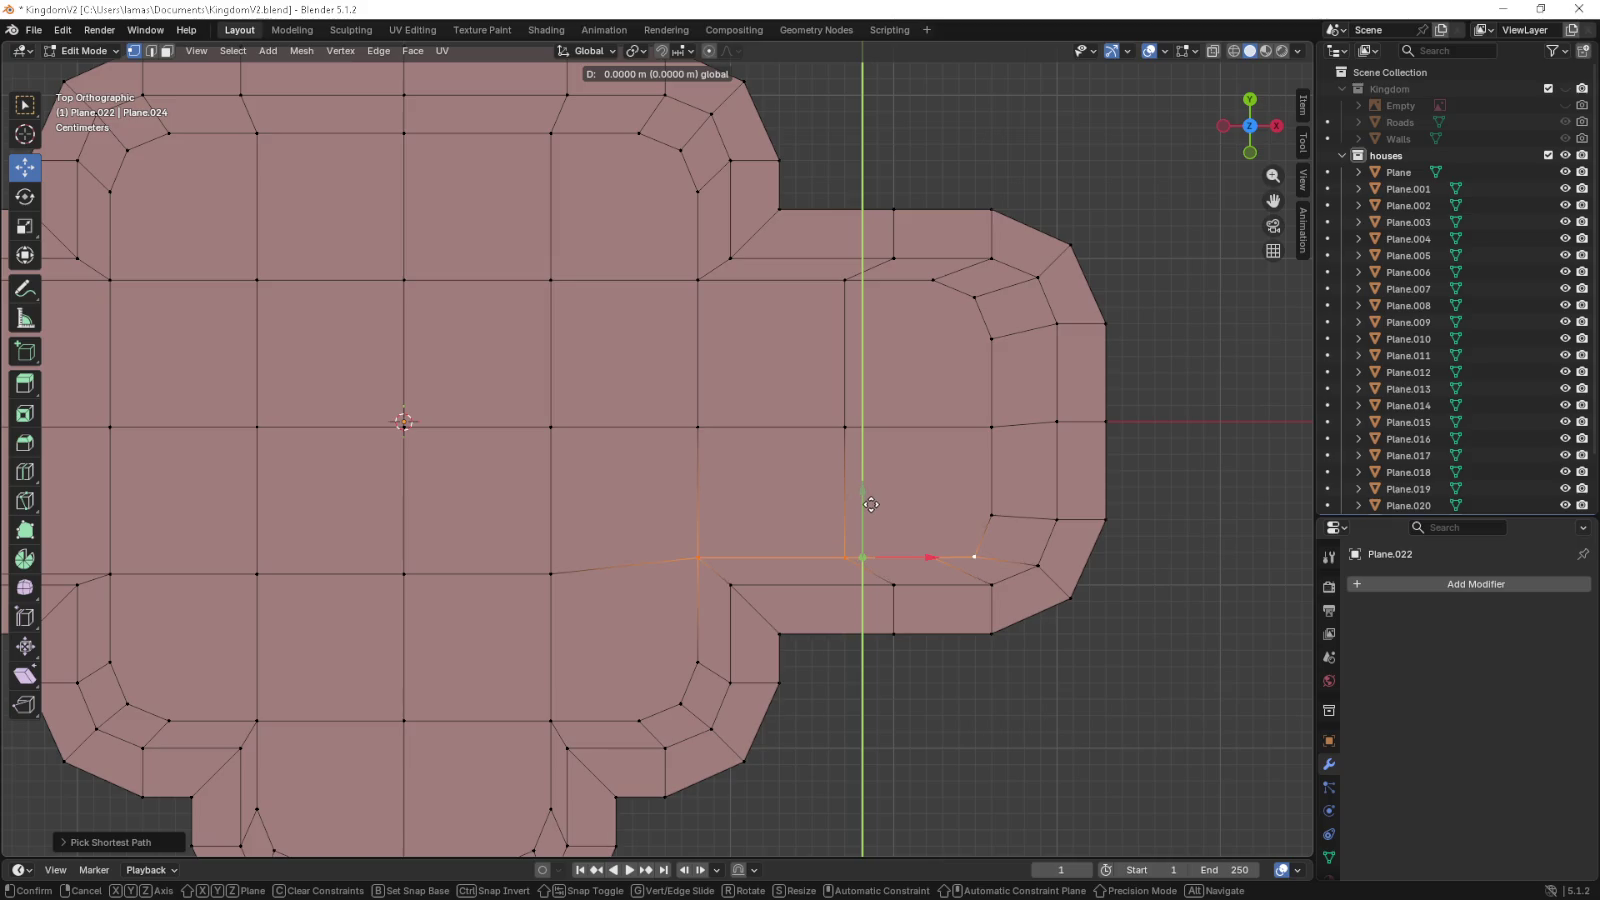
{"action": "right_click", "coordinate": [871, 505]}
{"action": "key", "text": "ctrl+z"}
{"action": "key", "text": "ctrl+z"}
{"action": "key", "text": "ctrl+z"}
{"action": "key", "text": "ctrl+z"}
{"action": "key", "text": "ctrl+z"}
{"action": "key", "text": "ctrl+z"}
{"action": "key", "text": "ctrl+z"}
{"action": "key", "text": "ctrl+z"}
{"action": "scroll", "scroll_direction": "down", "scroll_amount": 3}
{"action": "scroll", "scroll_direction": "down", "scroll_amount": 3}
{"action": "key", "text": "ctrl+z"}
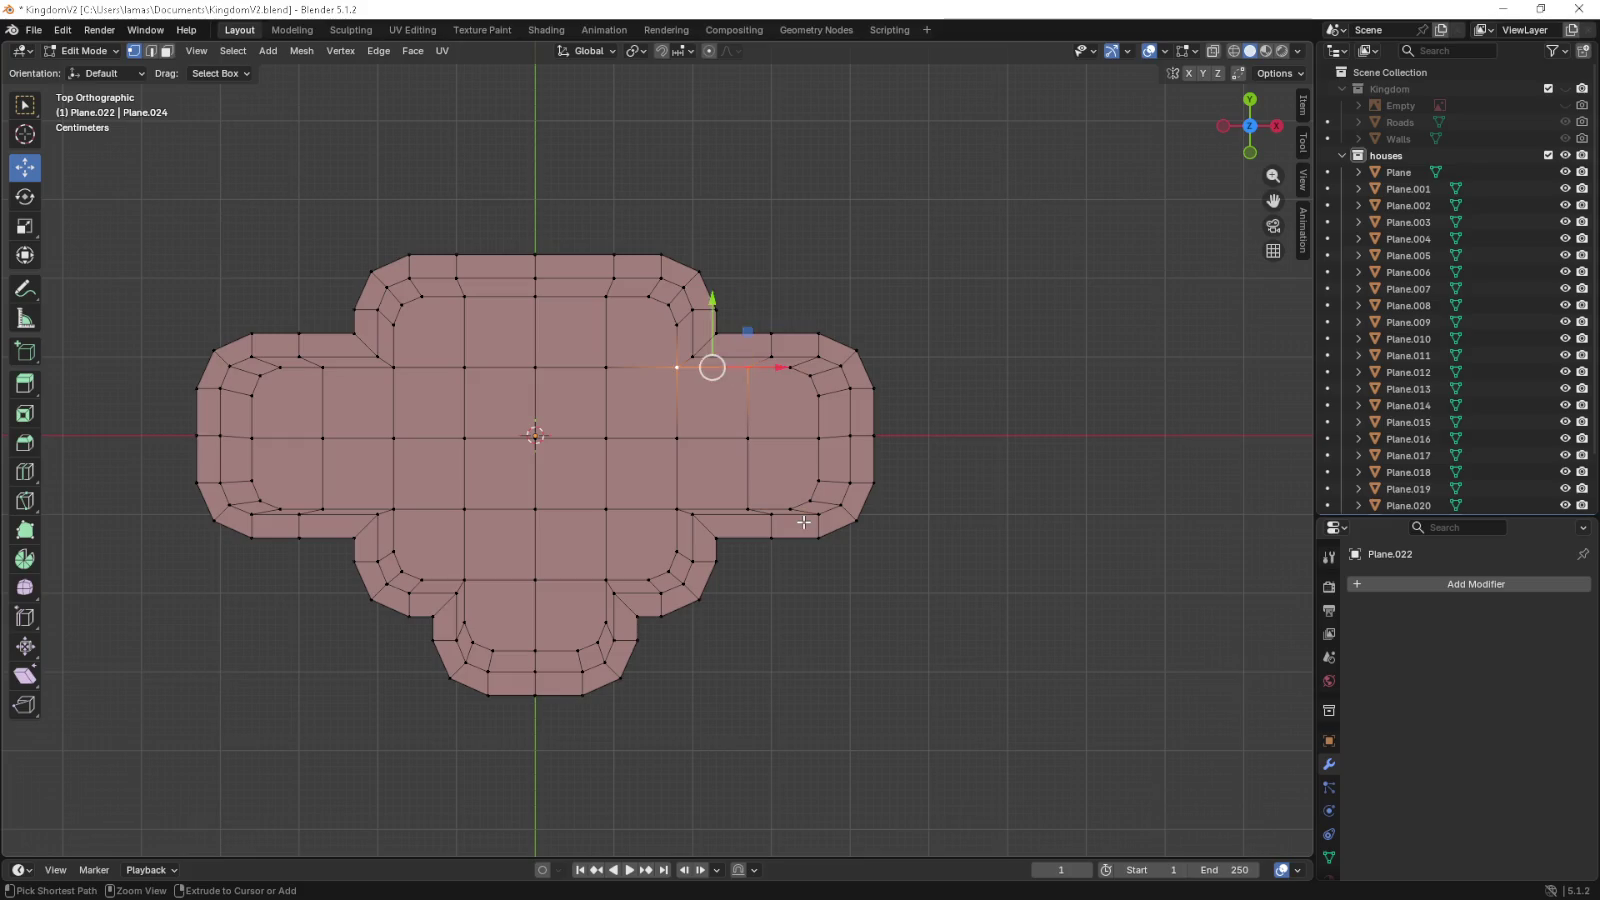
{"action": "key", "text": "ctrl+z"}
{"action": "key", "text": "ctrl+z"}
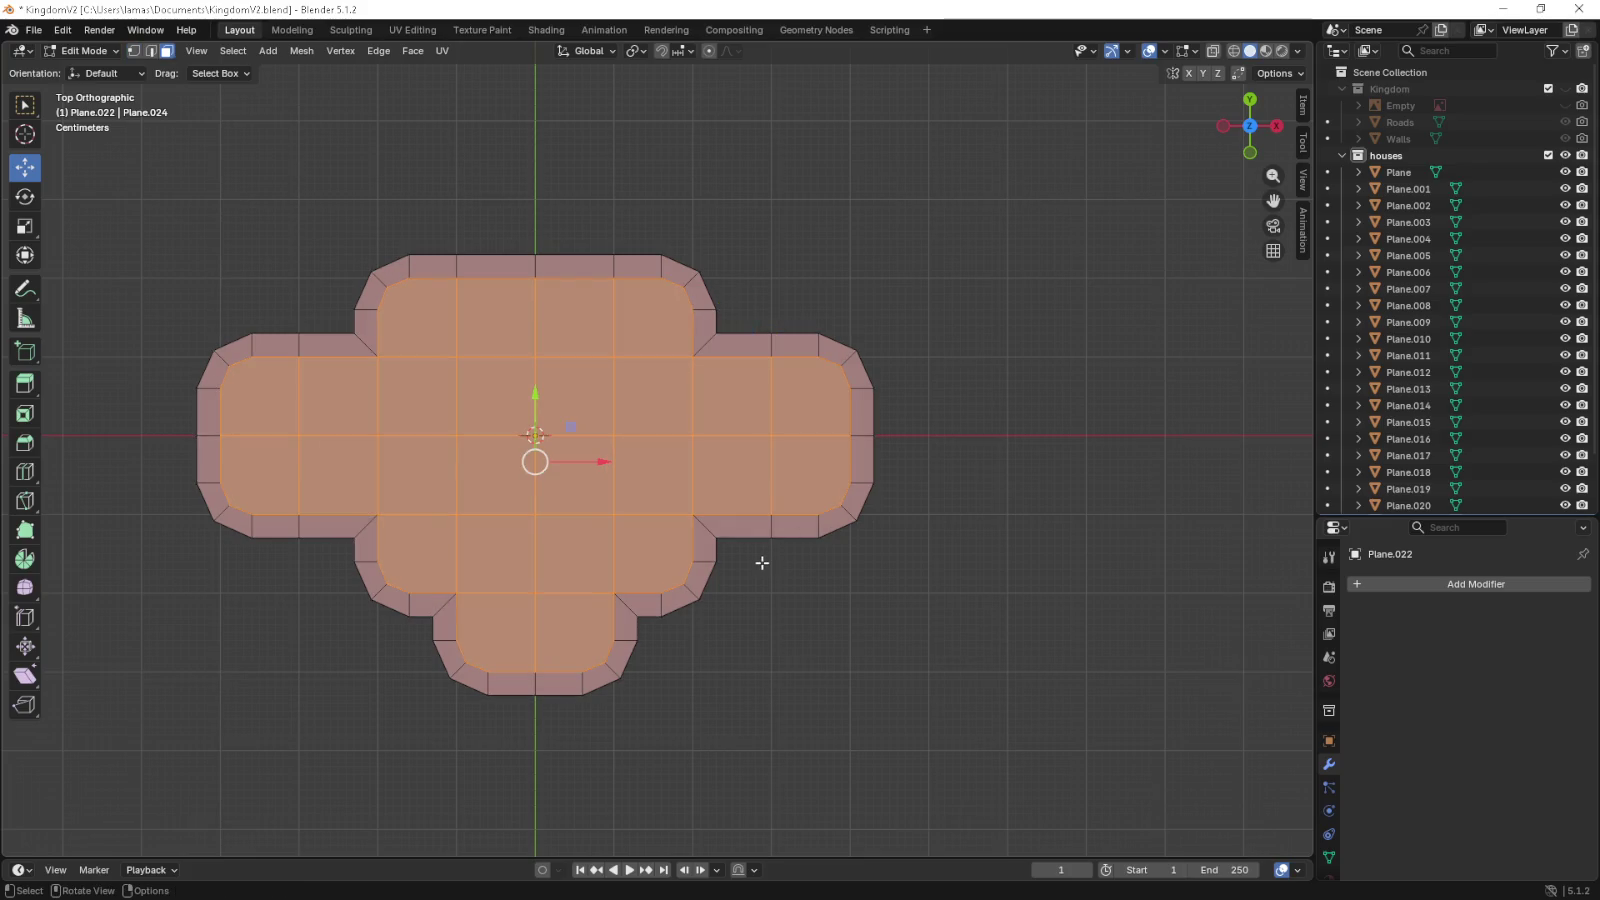
- In front view, raise the selected top faces along Z
{"action": "left_click_drag", "start_coordinate": [762, 562], "coordinate": [774, 520]}
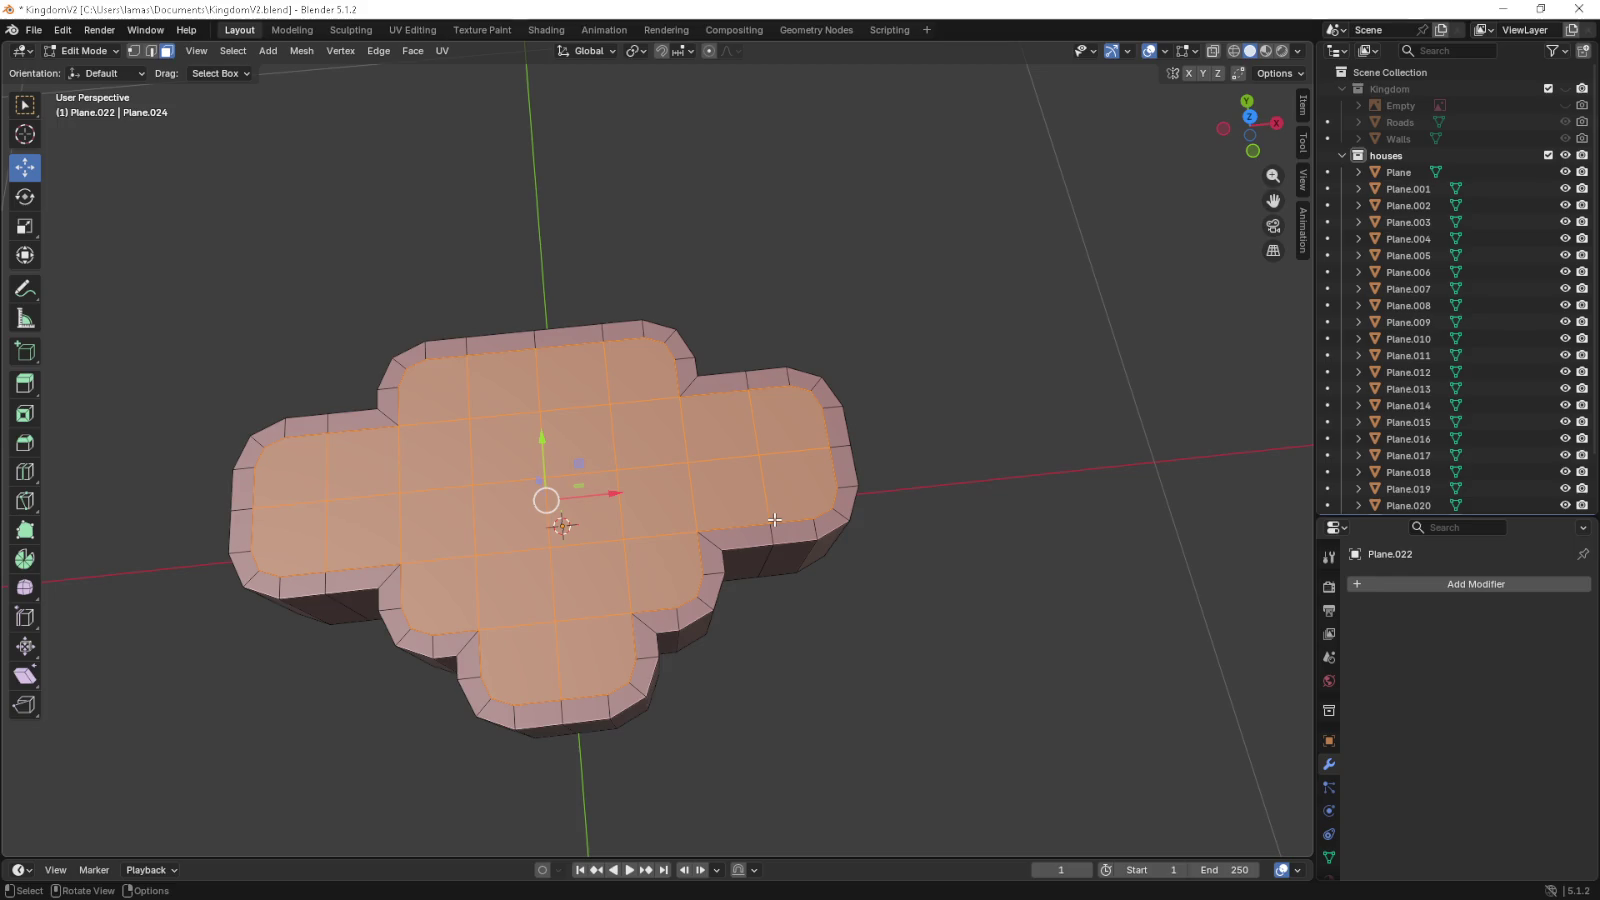
{"action": "left_click_drag", "start_coordinate": [720, 552], "coordinate": [725, 470]}
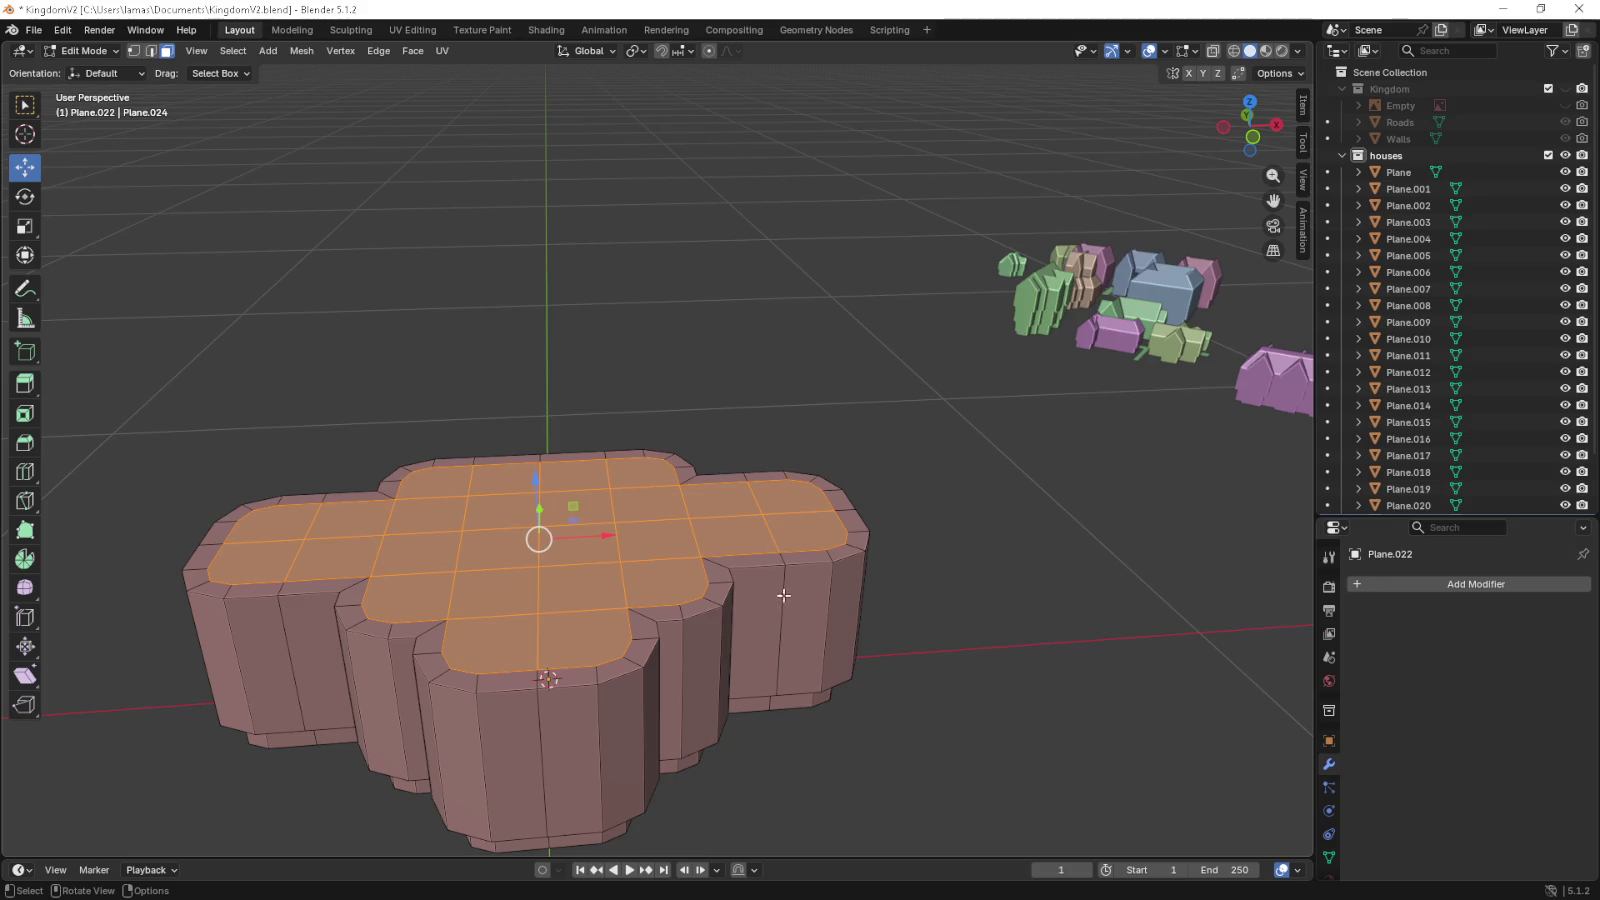
{"action": "key", "text": "KP_1"}
{"action": "key", "text": "g"}
{"action": "key", "text": "z"}
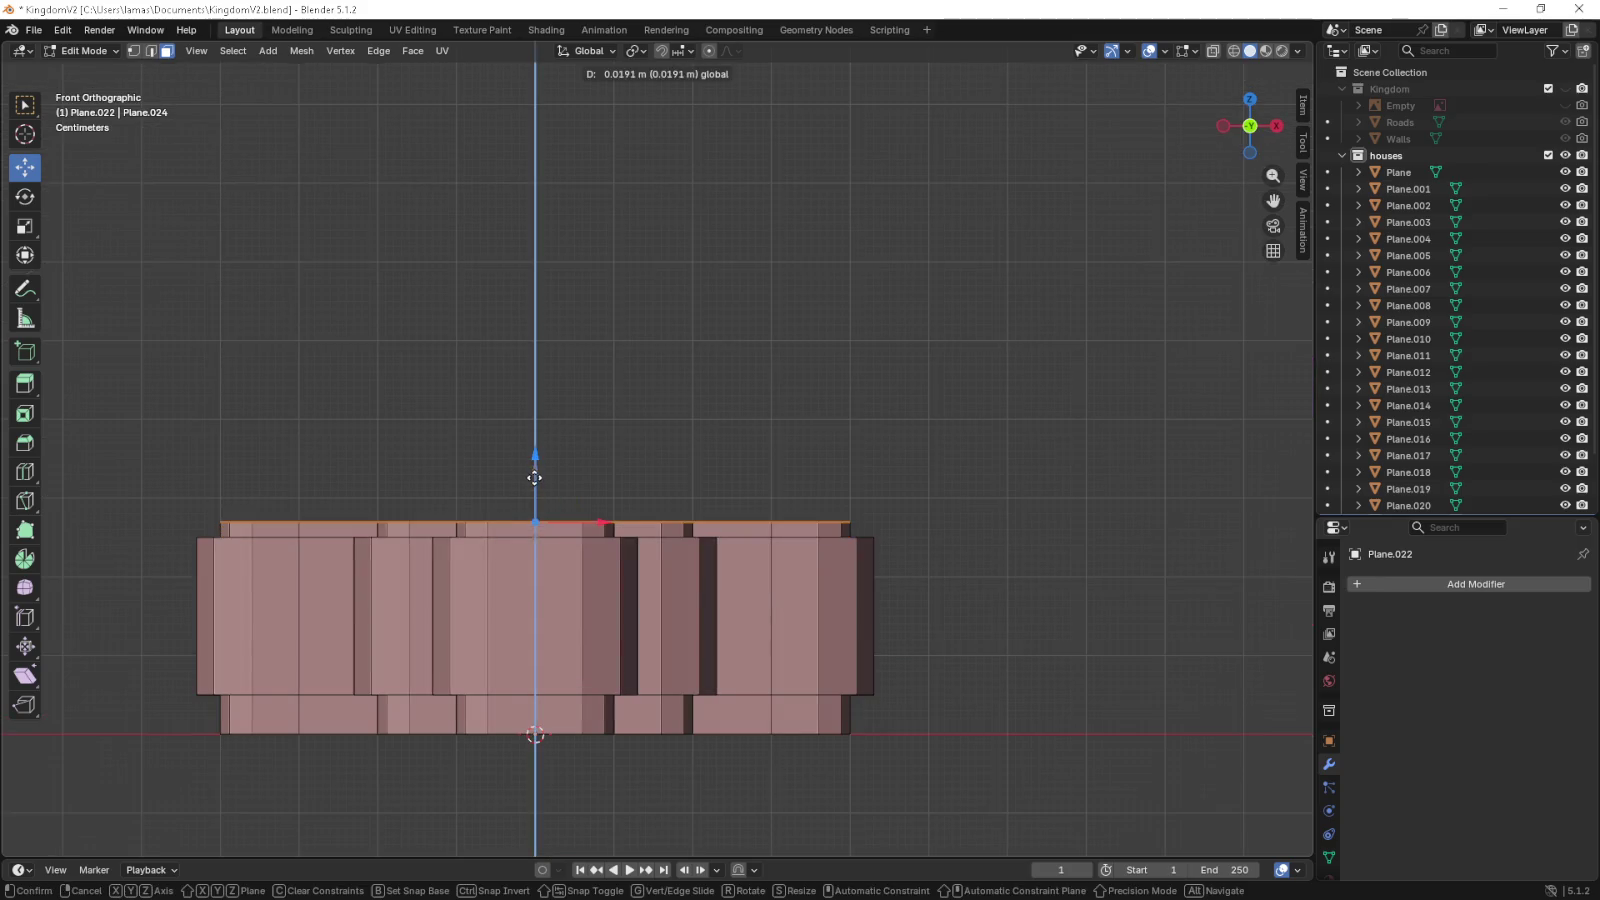
{"action": "left_click", "coordinate": [515, 430]}
{"action": "key", "text": "ctrl+z"}
{"action": "key", "text": "g"}
{"action": "key", "text": "z"}
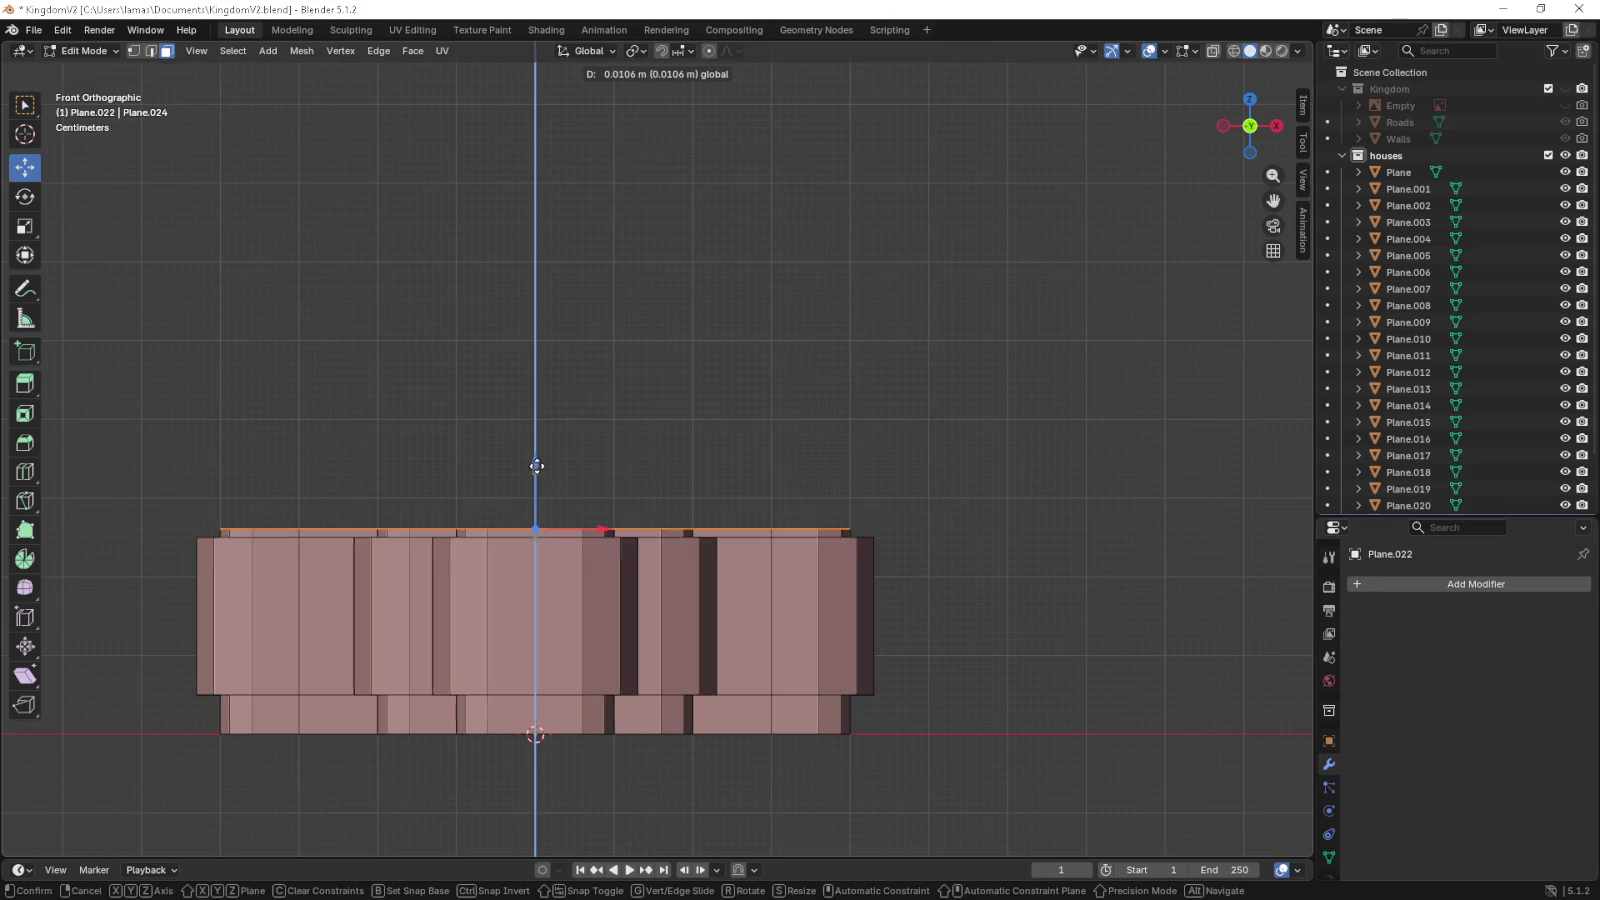
{"action": "left_click", "coordinate": [550, 437]}
{"action": "left_click_drag", "start_coordinate": [550, 437], "coordinate": [651, 566]}
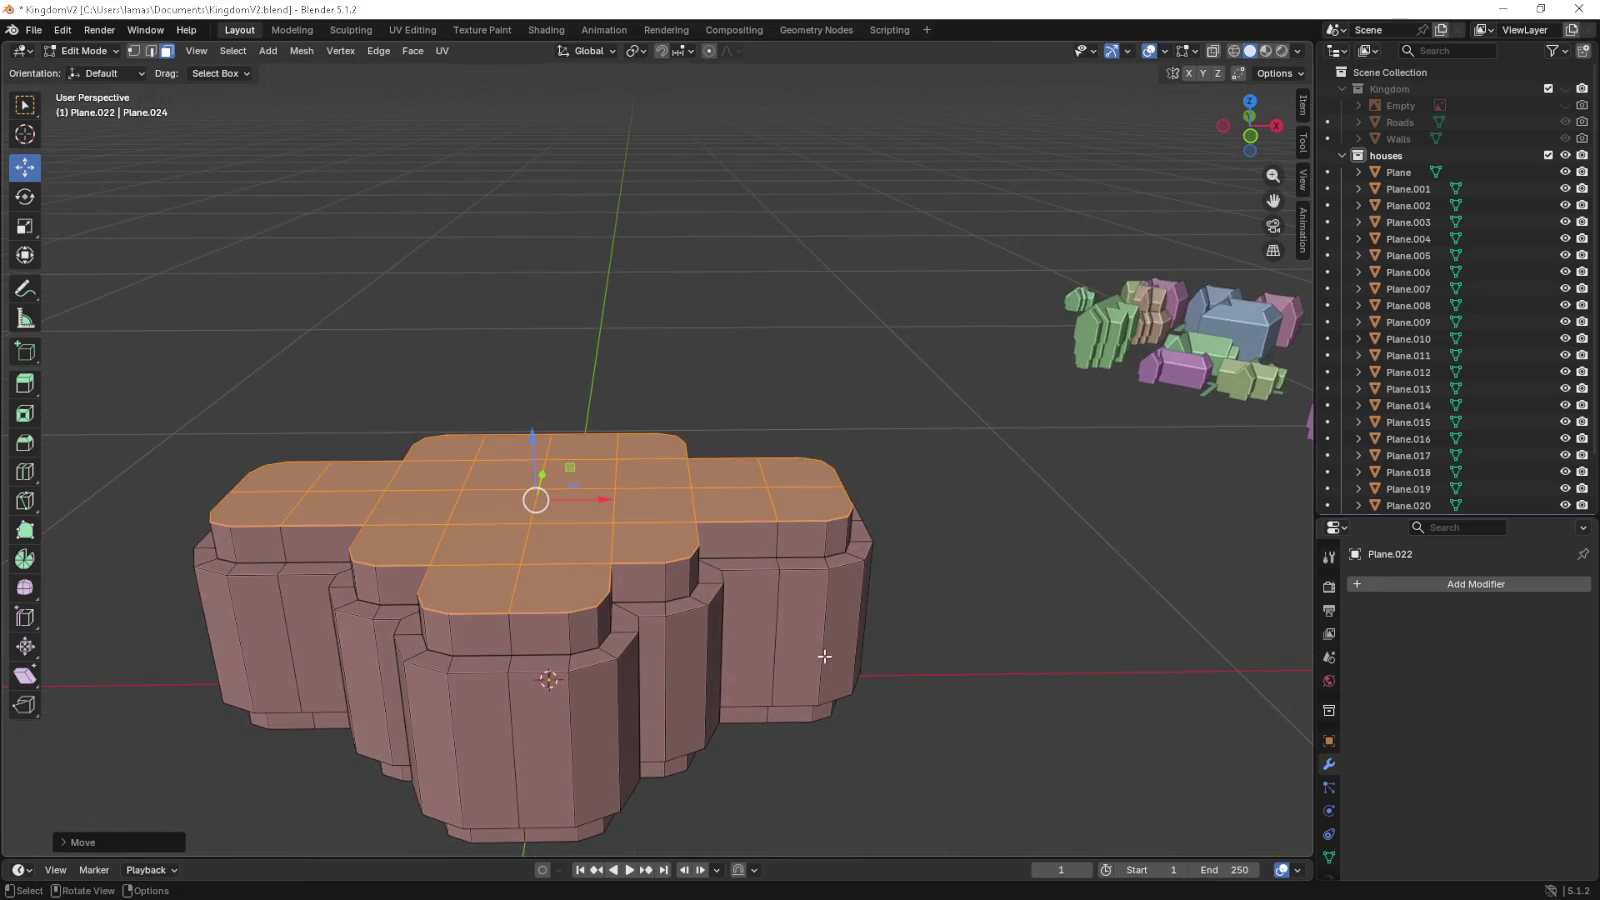
- Box-select the full top row of faces from the front view
{"action": "key", "text": "KP_7"}
{"action": "left_click_drag", "start_coordinate": [846, 661], "coordinate": [507, 520]}
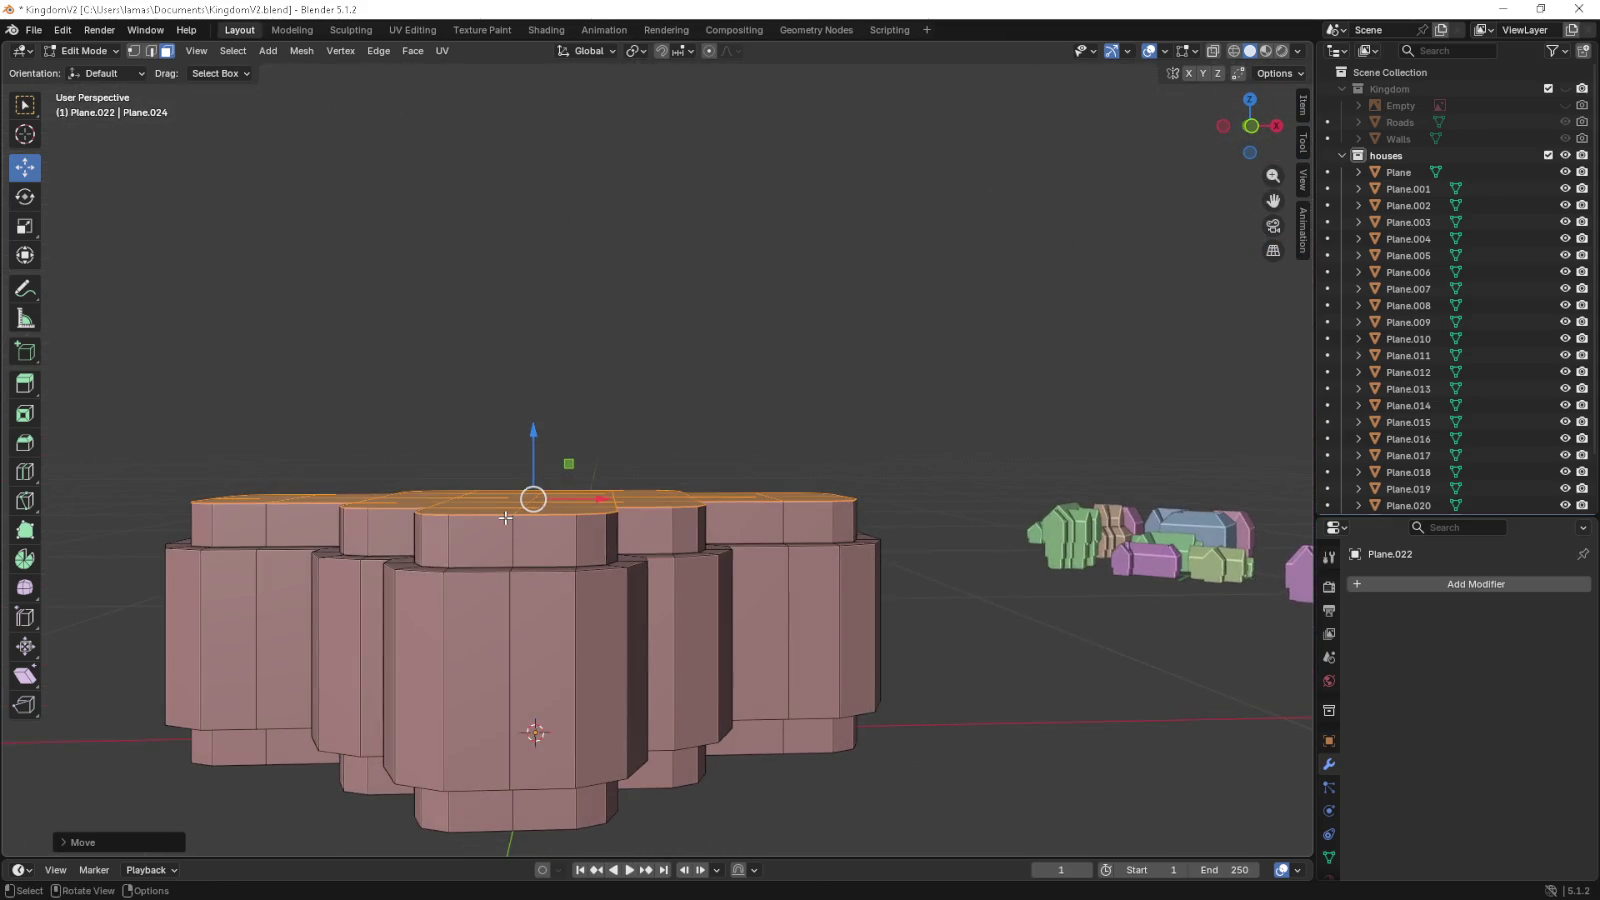
{"action": "key", "text": "KP_1"}
{"action": "left_click_drag", "start_coordinate": [115, 440], "coordinate": [921, 522]}
{"action": "left_click_drag", "start_coordinate": [921, 522], "coordinate": [616, 509]}
{"action": "left_click_drag", "start_coordinate": [614, 509], "coordinate": [600, 511]}
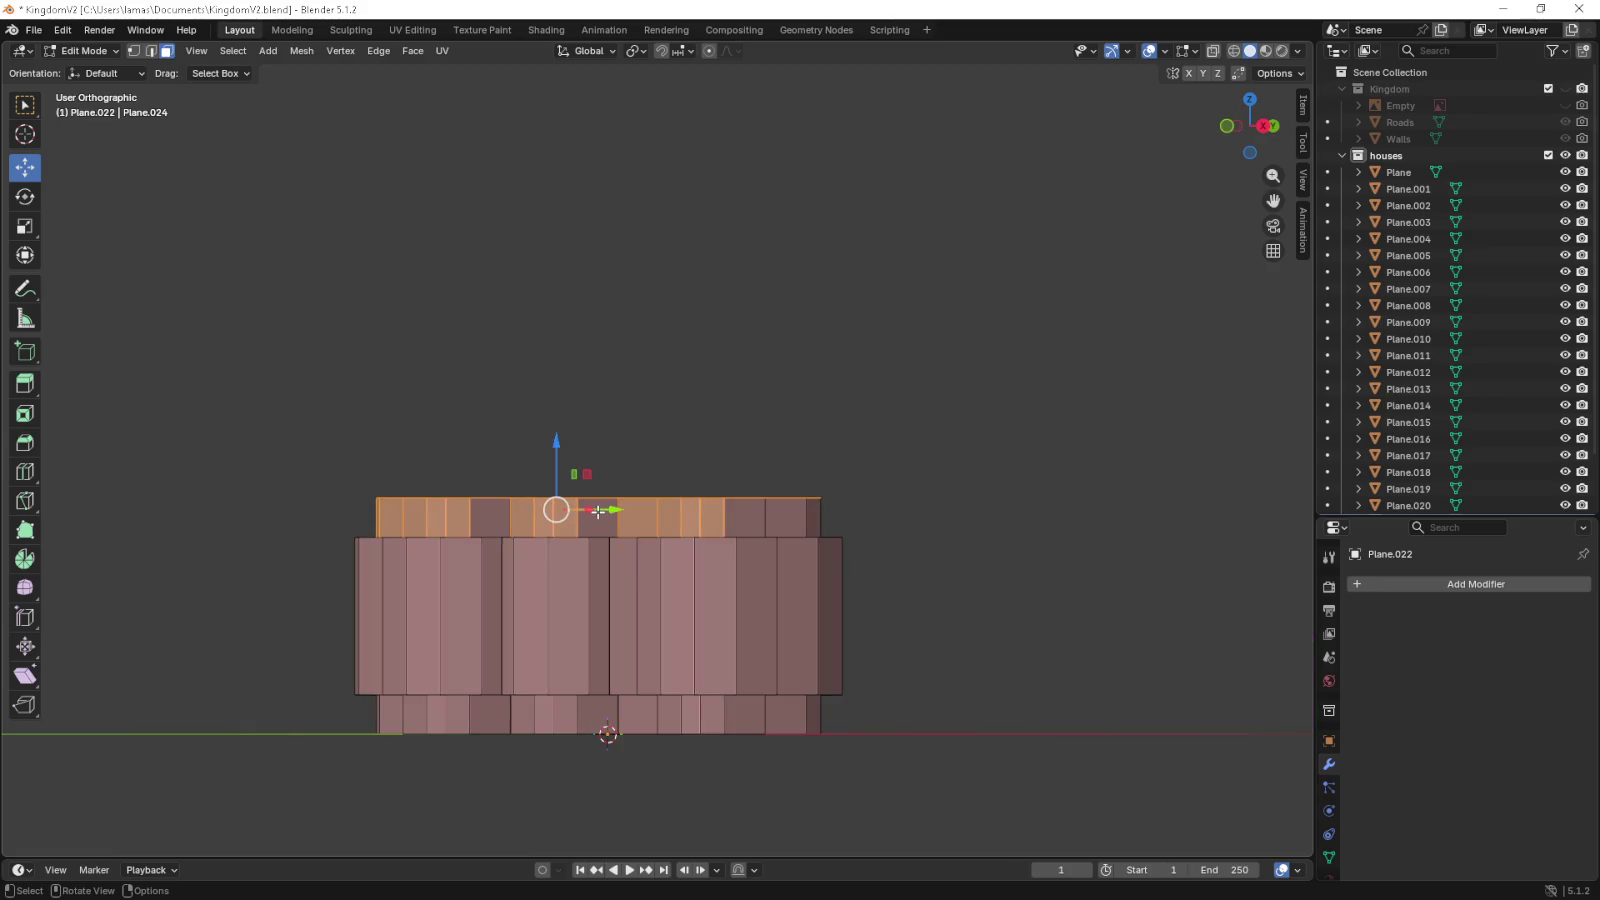
{"action": "left_click_drag", "start_coordinate": [428, 439], "coordinate": [966, 519]}
{"action": "left_click_drag", "start_coordinate": [966, 519], "coordinate": [967, 520]}
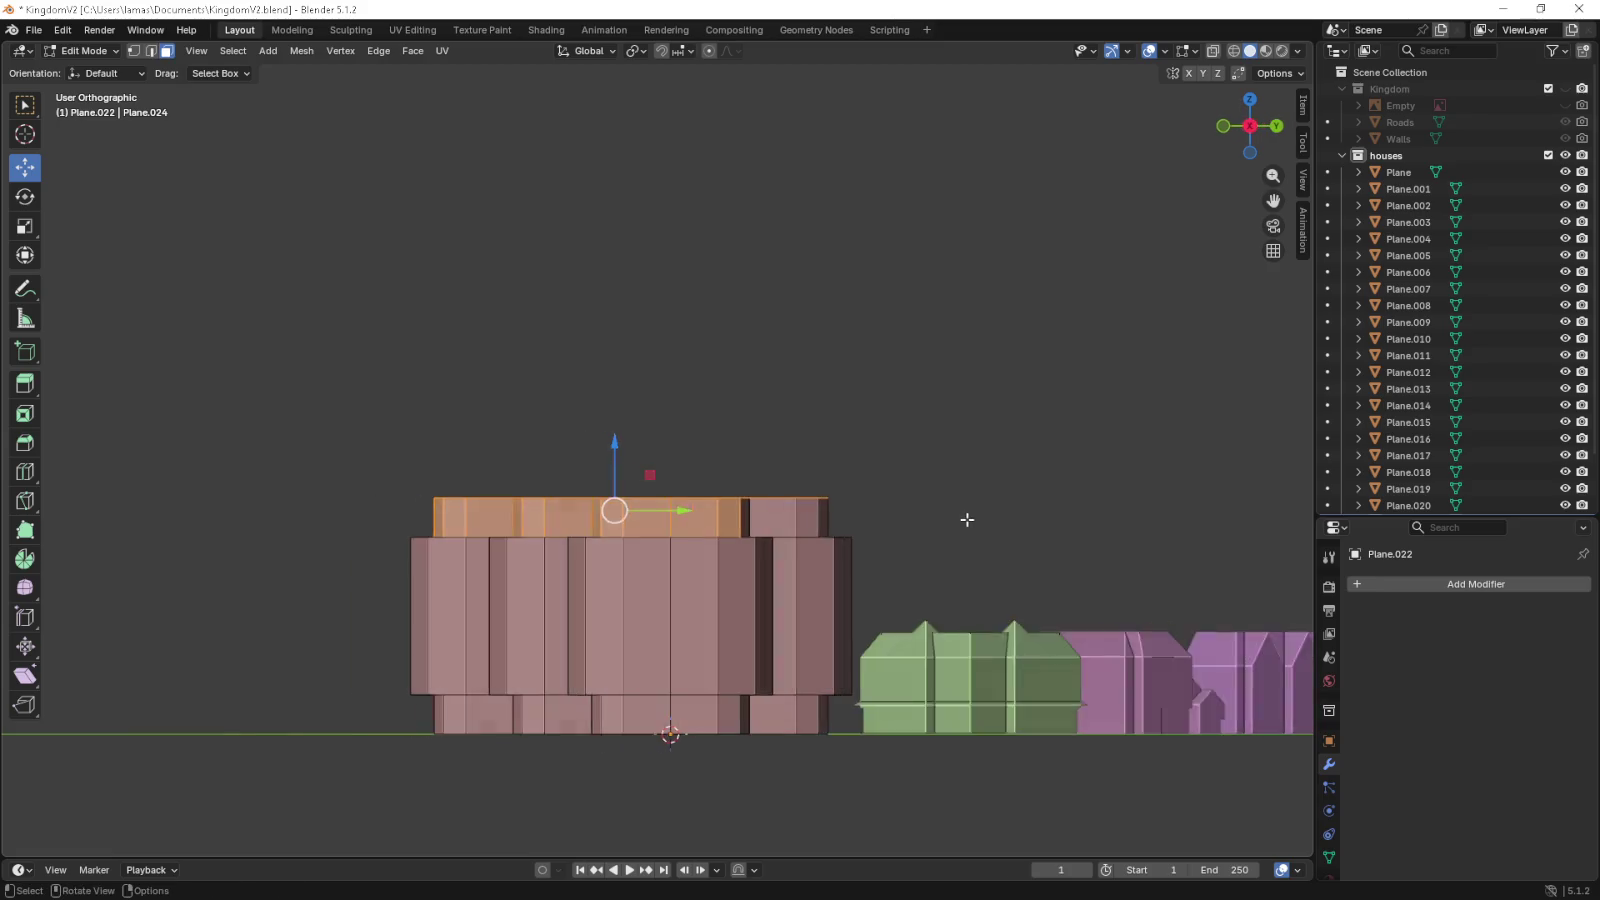
{"action": "left_click_drag", "start_coordinate": [472, 398], "coordinate": [1158, 521]}
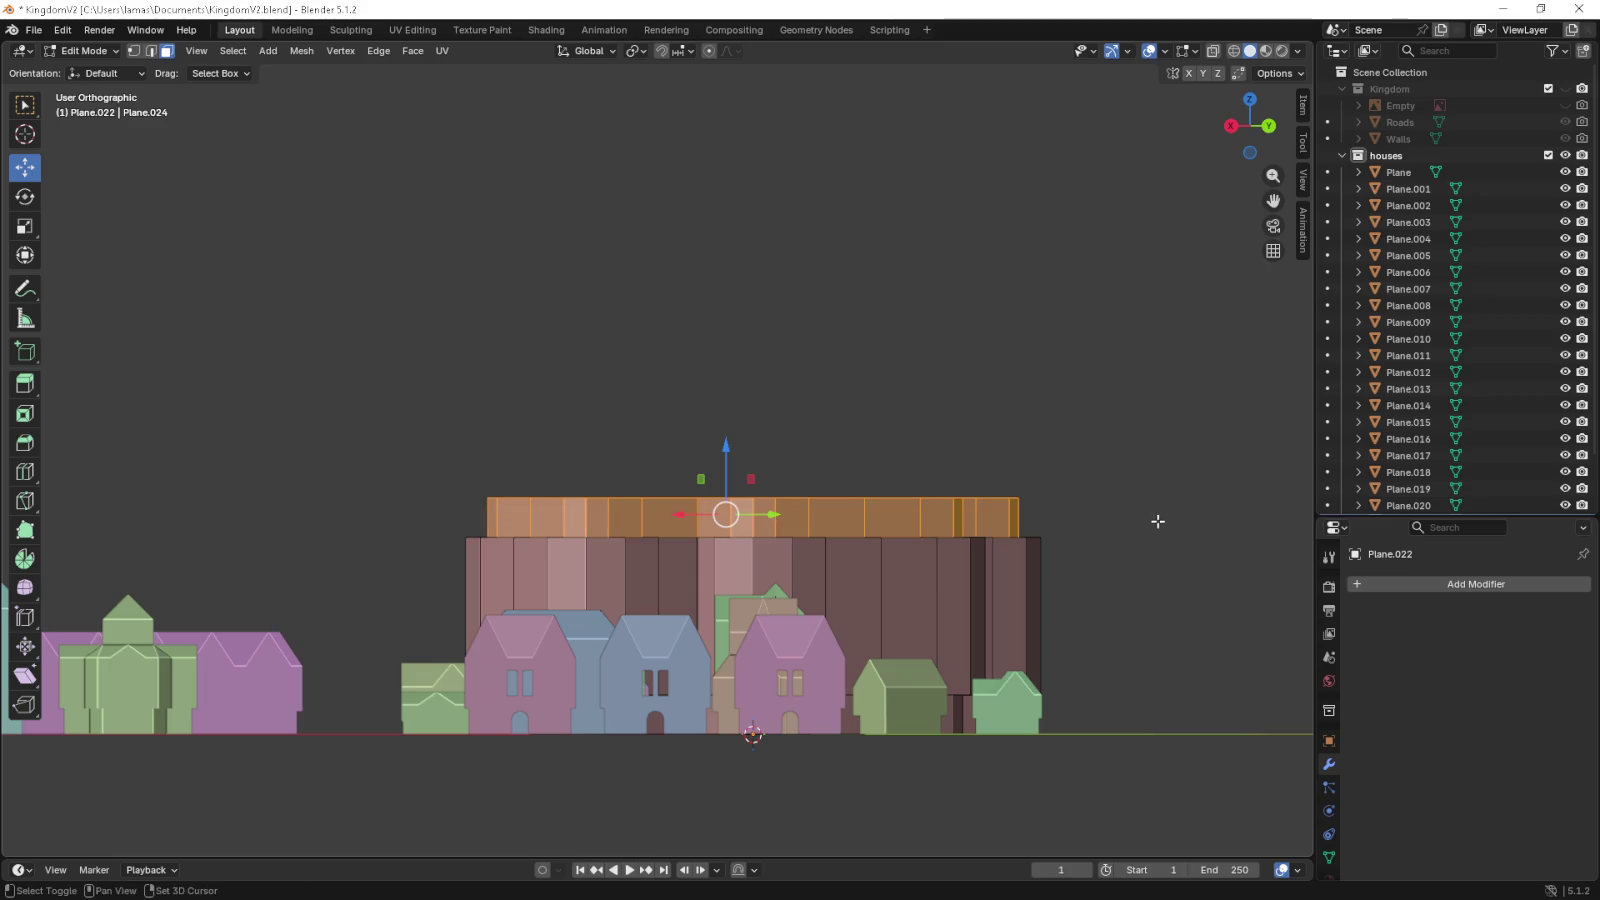
{"action": "left_click_drag", "start_coordinate": [1157, 521], "coordinate": [1141, 519]}
{"action": "left_click_drag", "start_coordinate": [419, 432], "coordinate": [1068, 525]}
{"action": "left_click_drag", "start_coordinate": [1068, 525], "coordinate": [849, 543]}
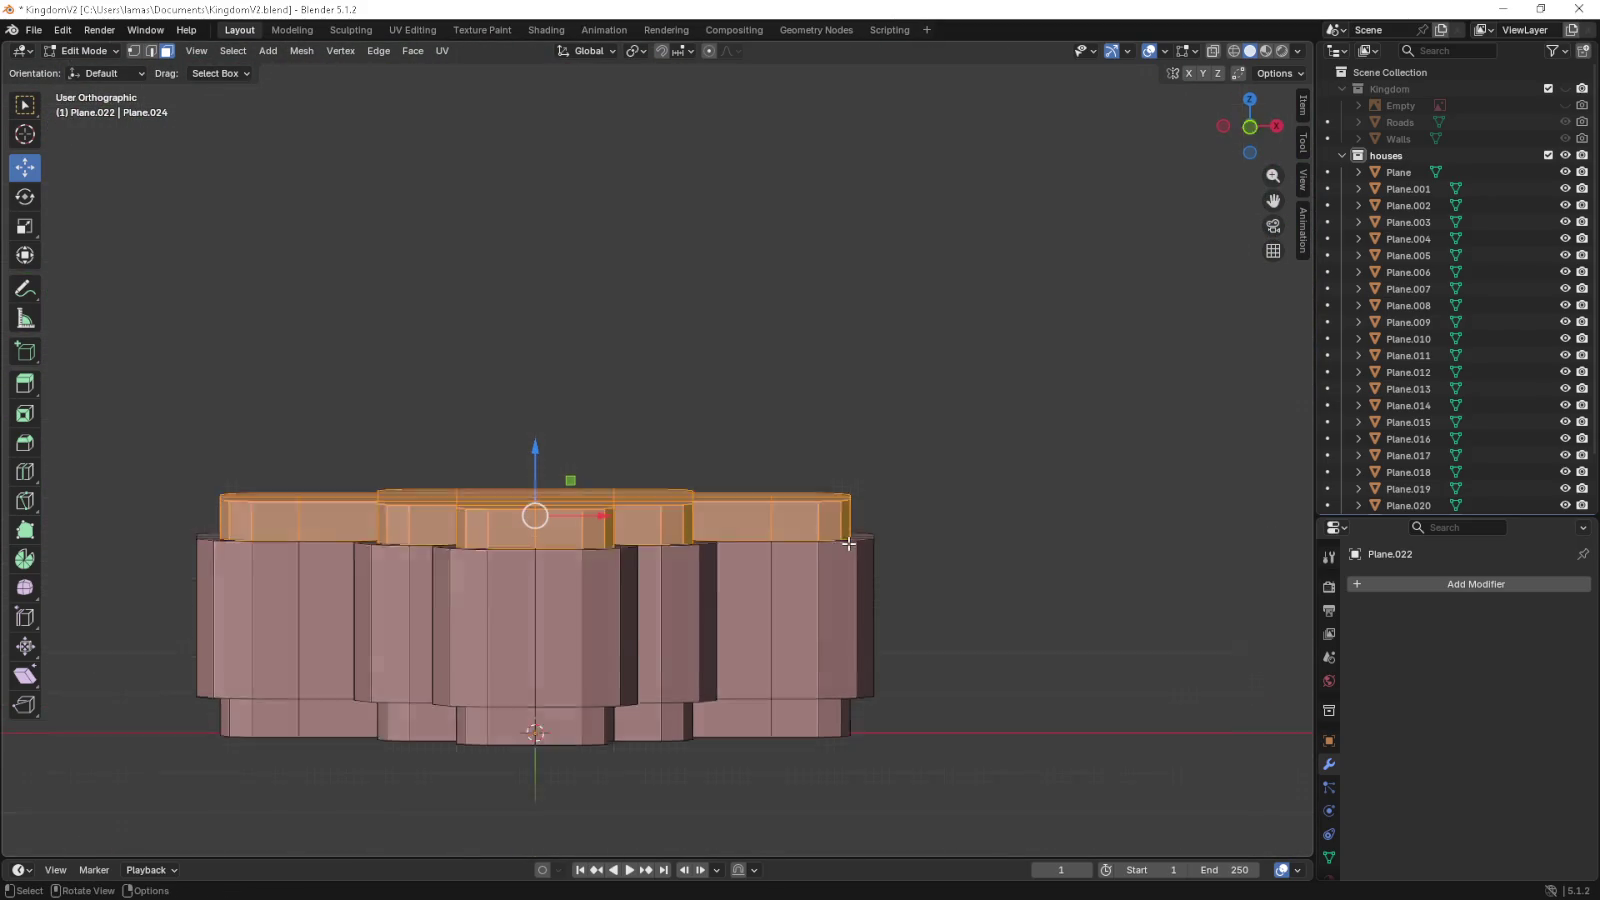
- In top view, scale the top faces to 0.9 twice
{"action": "key", "text": "KP_7"}
{"action": "key", "text": "s"}
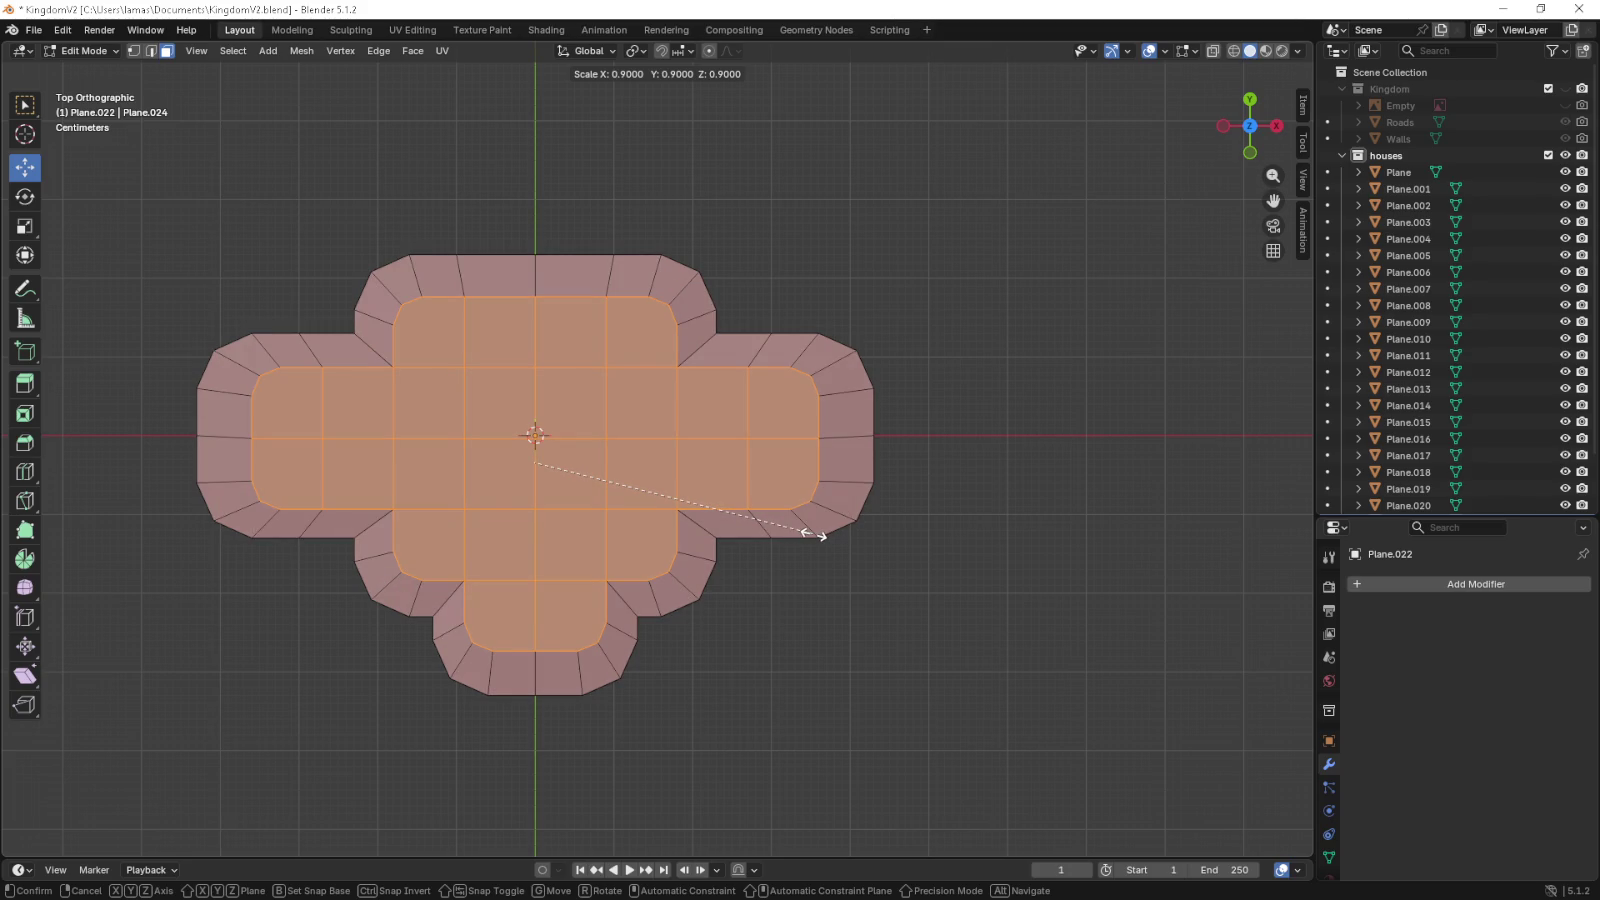
{"action": "left_click", "coordinate": [814, 534]}
{"action": "left_click_drag", "start_coordinate": [811, 528], "coordinate": [833, 565]}
{"action": "key", "text": "KP_7"}
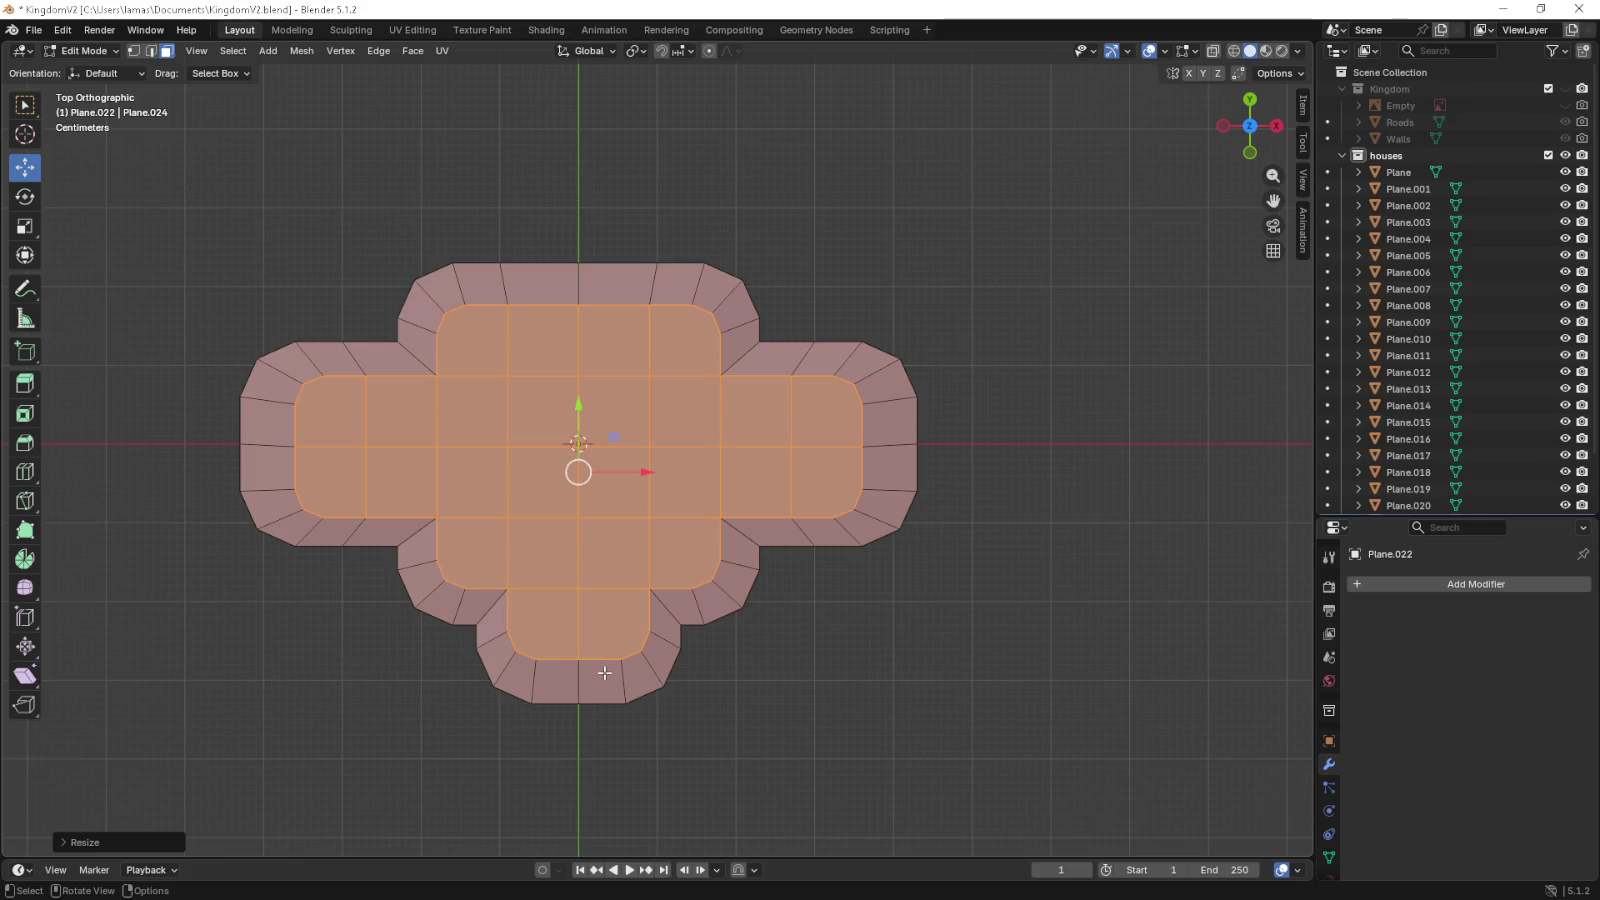
{"action": "left_click_drag", "start_coordinate": [604, 673], "coordinate": [619, 500]}
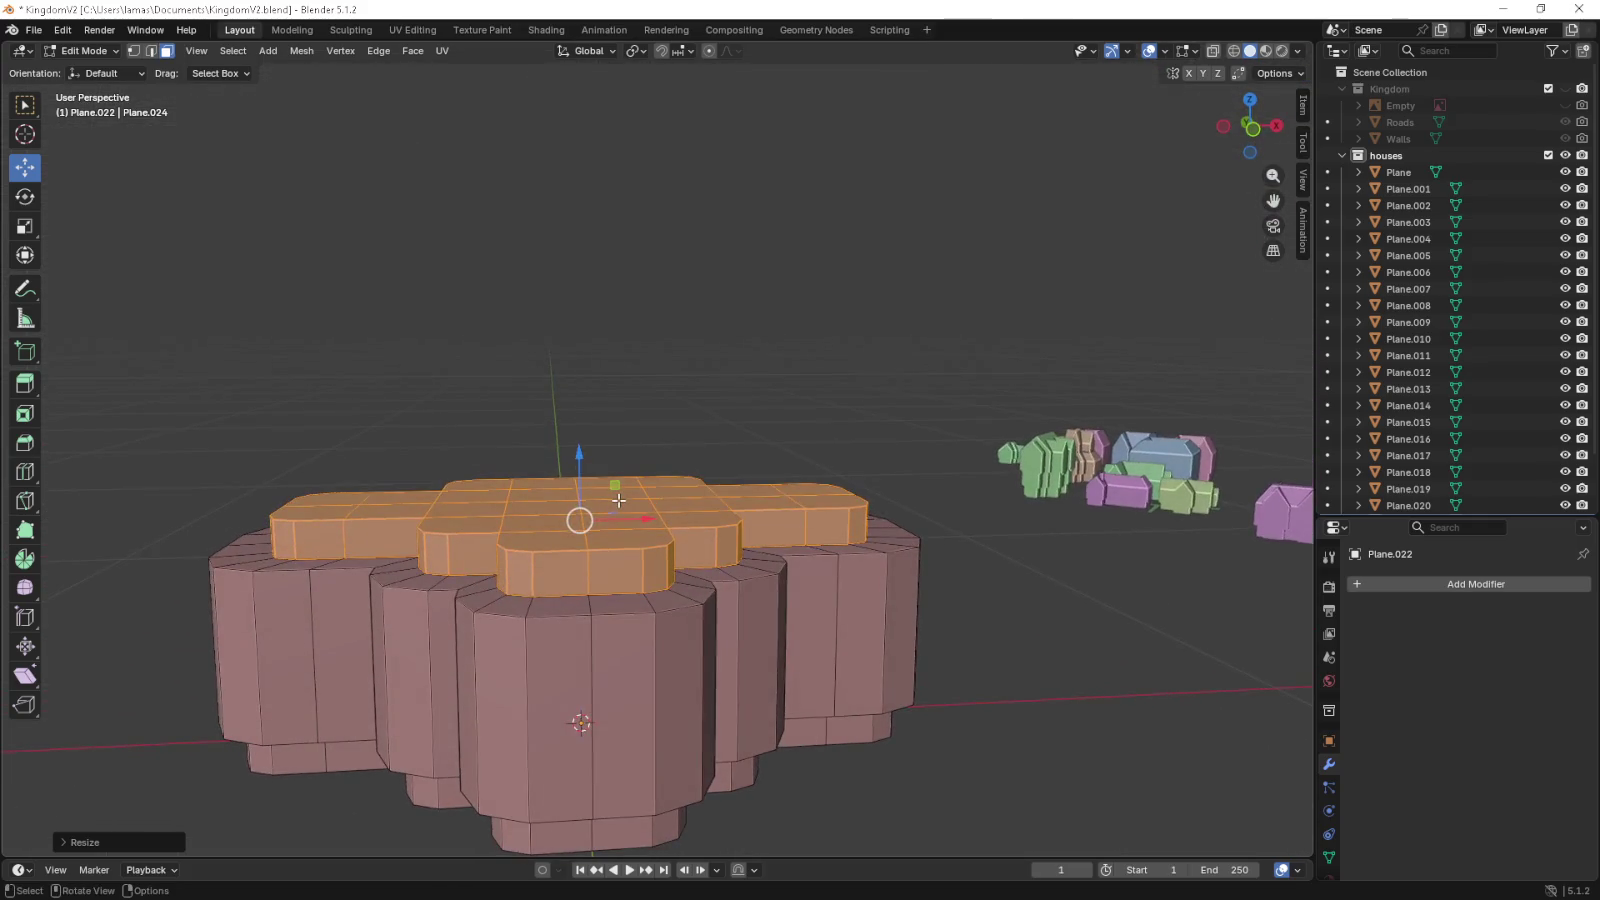
{"action": "key", "text": "KP_7"}
{"action": "key", "text": "s"}
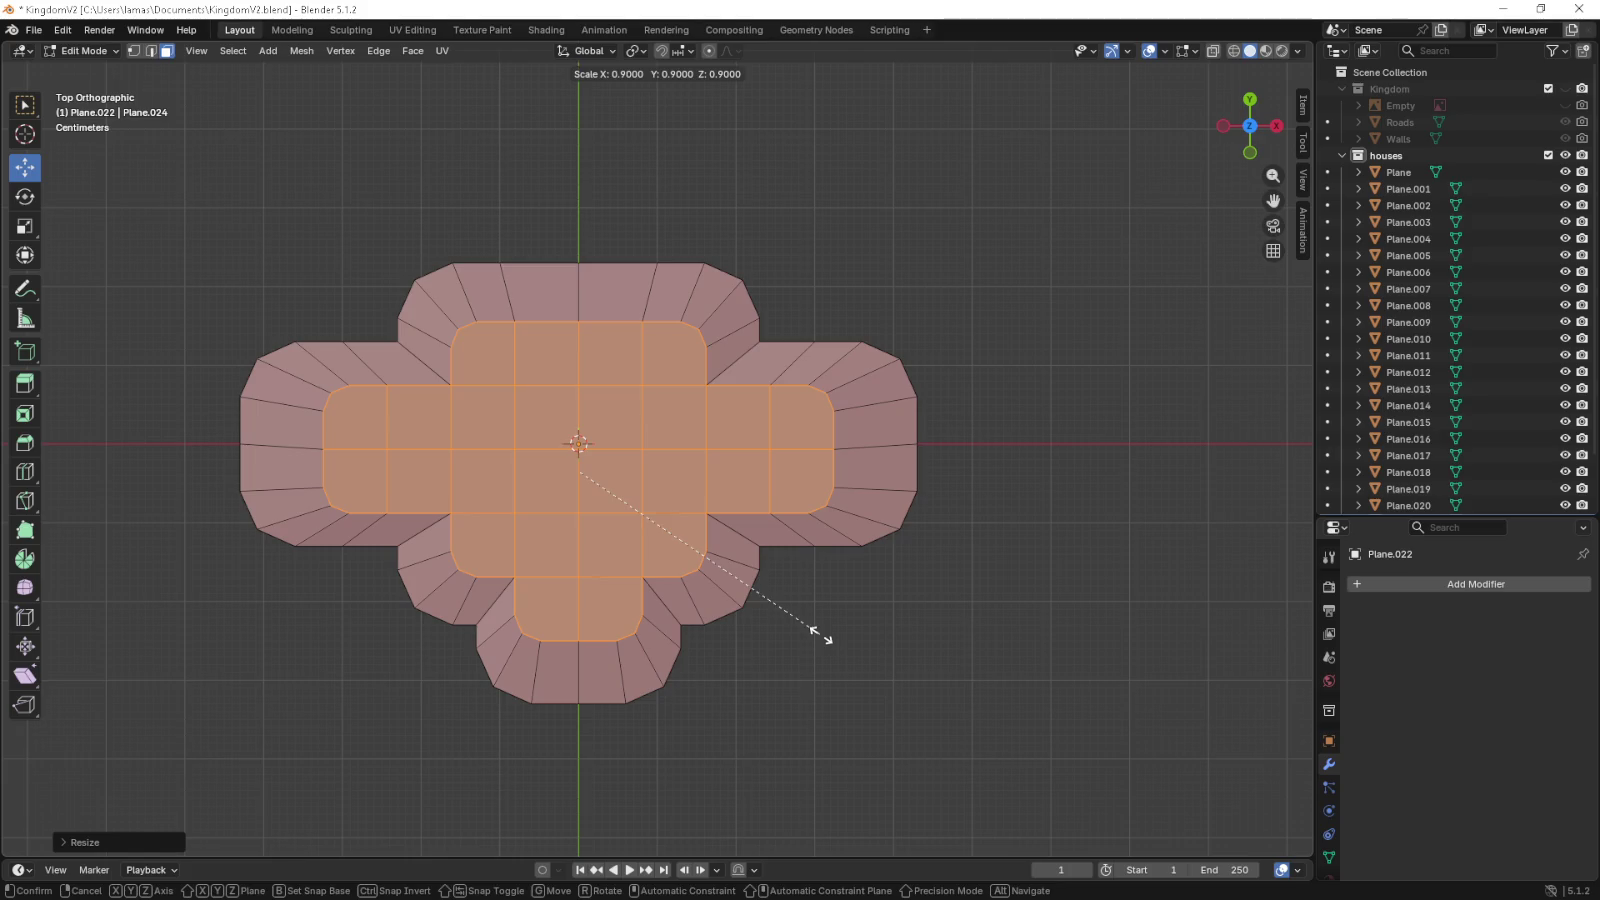
{"action": "left_click", "coordinate": [822, 634]}
- Lower the inset top faces slightly along Z in front view
{"action": "left_click_drag", "start_coordinate": [818, 657], "coordinate": [957, 386]}
{"action": "key", "text": "KP_1"}
{"action": "scroll", "scroll_direction": "up", "scroll_amount": 3}
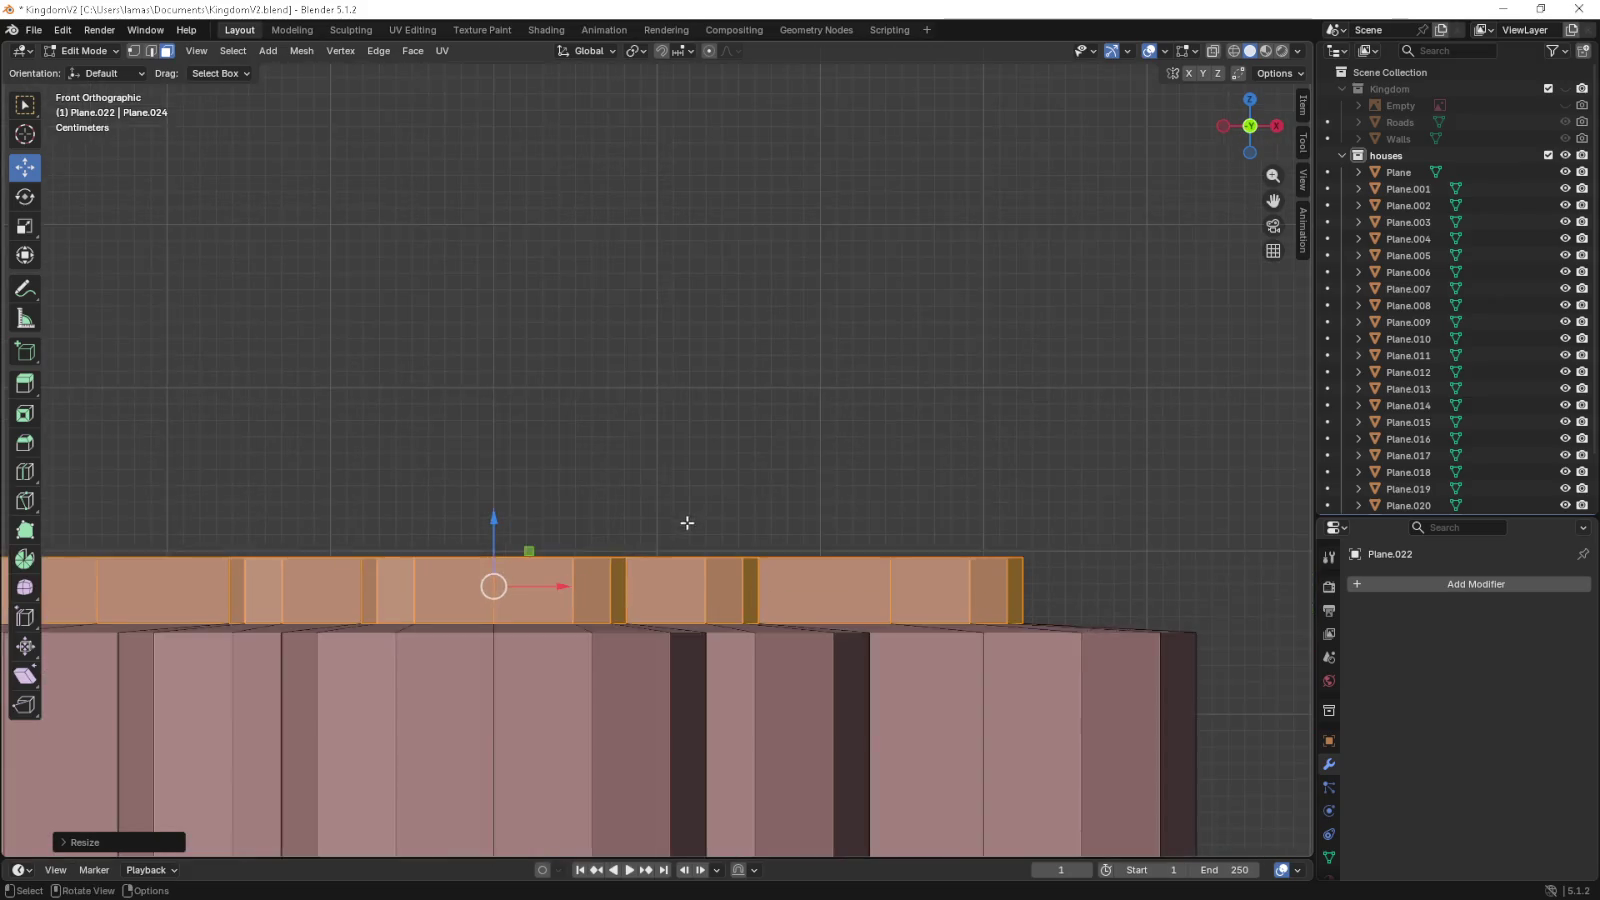
{"action": "left_click_drag", "start_coordinate": [687, 522], "coordinate": [725, 439]}
{"action": "scroll", "scroll_direction": "up", "scroll_amount": 3}
{"action": "left_click_drag", "start_coordinate": [660, 414], "coordinate": [660, 459]}
{"action": "left_click_drag", "start_coordinate": [660, 459], "coordinate": [617, 603]}
{"action": "scroll", "scroll_direction": "down", "scroll_amount": 3}
{"action": "scroll", "scroll_direction": "up", "scroll_amount": 3}
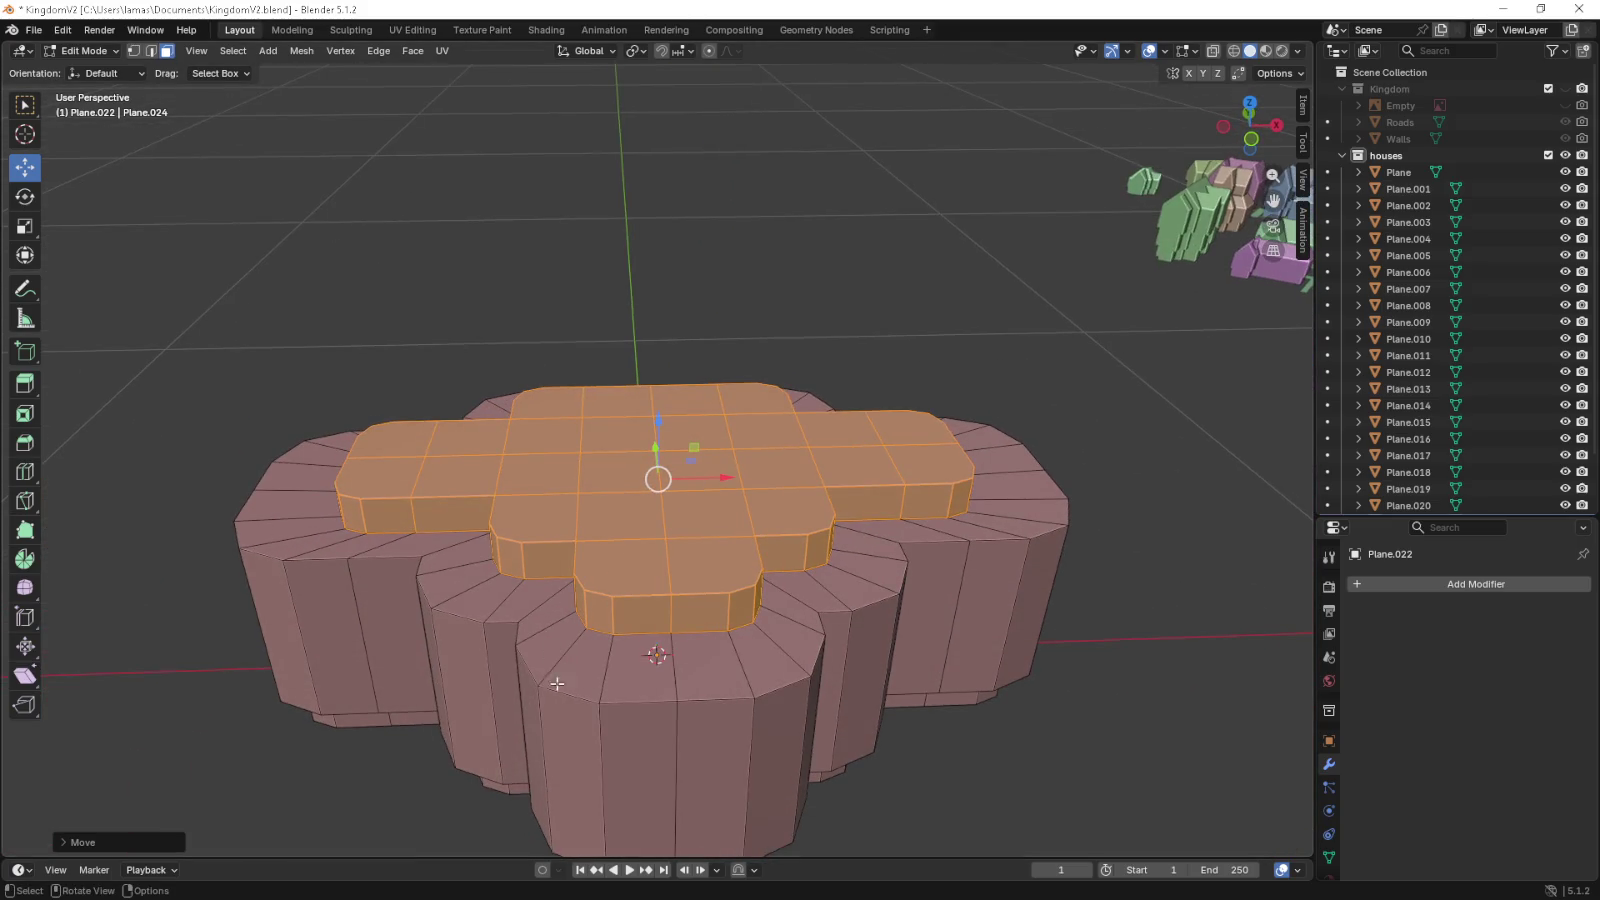
- Switch to vertex select and pick corner vertices along the front column top
{"action": "left_click", "coordinate": [540, 682]}
{"action": "key", "text": "1"}
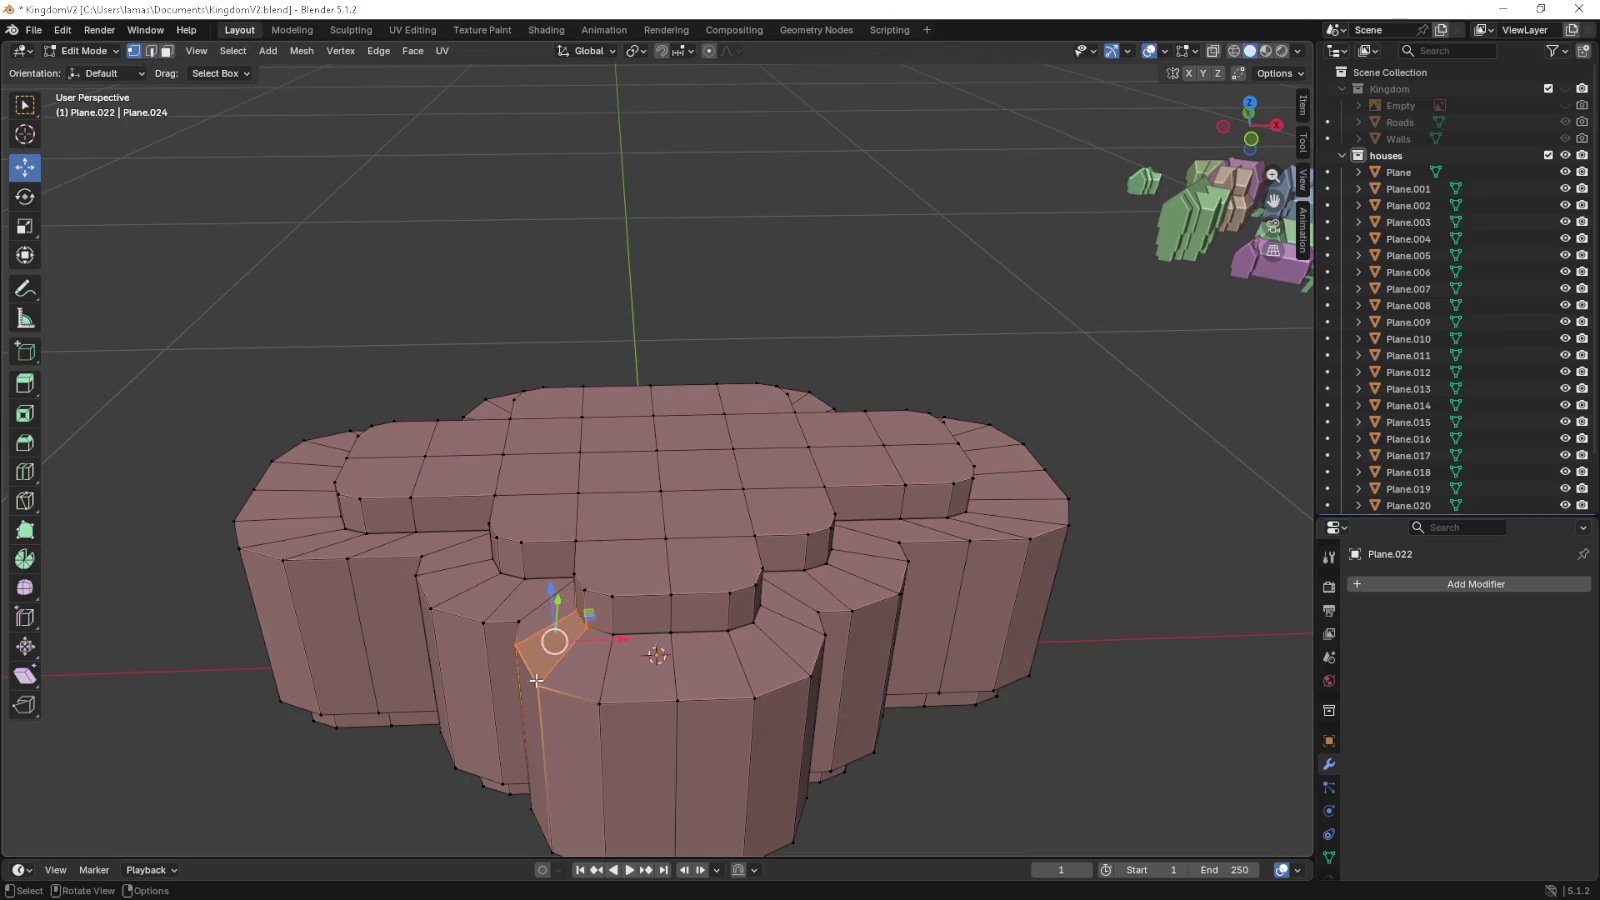
{"action": "left_click", "coordinate": [536, 682]}
{"action": "left_click", "coordinate": [603, 703]}
{"action": "left_click", "coordinate": [585, 589]}
{"action": "left_click", "coordinate": [600, 703]}
{"action": "left_click", "coordinate": [677, 700]}
- Select vertices of the column's front face and the sloped face beside it
{"action": "left_click", "coordinate": [672, 595]}
{"action": "left_click", "coordinate": [677, 700]}
{"action": "left_click", "coordinate": [753, 697]}
{"action": "left_click", "coordinate": [736, 590]}
{"action": "left_click", "coordinate": [753, 697]}
{"action": "left_click", "coordinate": [825, 632]}
{"action": "left_click", "coordinate": [807, 677]}
{"action": "left_click_drag", "start_coordinate": [807, 677], "coordinate": [652, 584]}
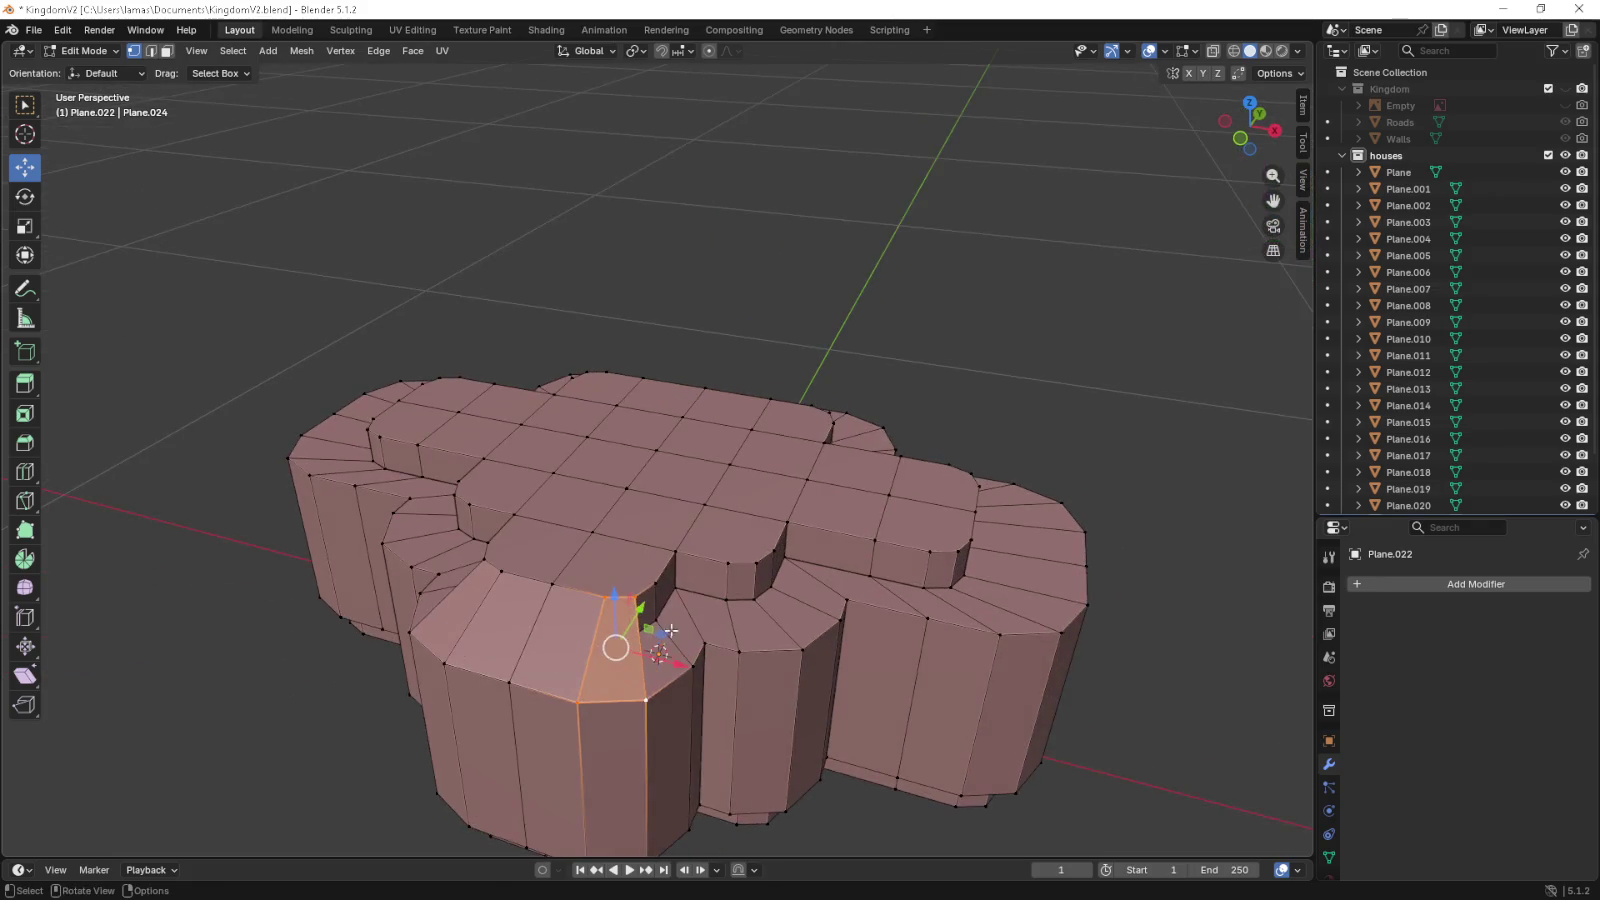
- Inspect the faces and edges beside the front column by selecting them
{"action": "left_click", "coordinate": [688, 676]}
{"action": "left_click", "coordinate": [662, 611]}
{"action": "left_click", "coordinate": [676, 551]}
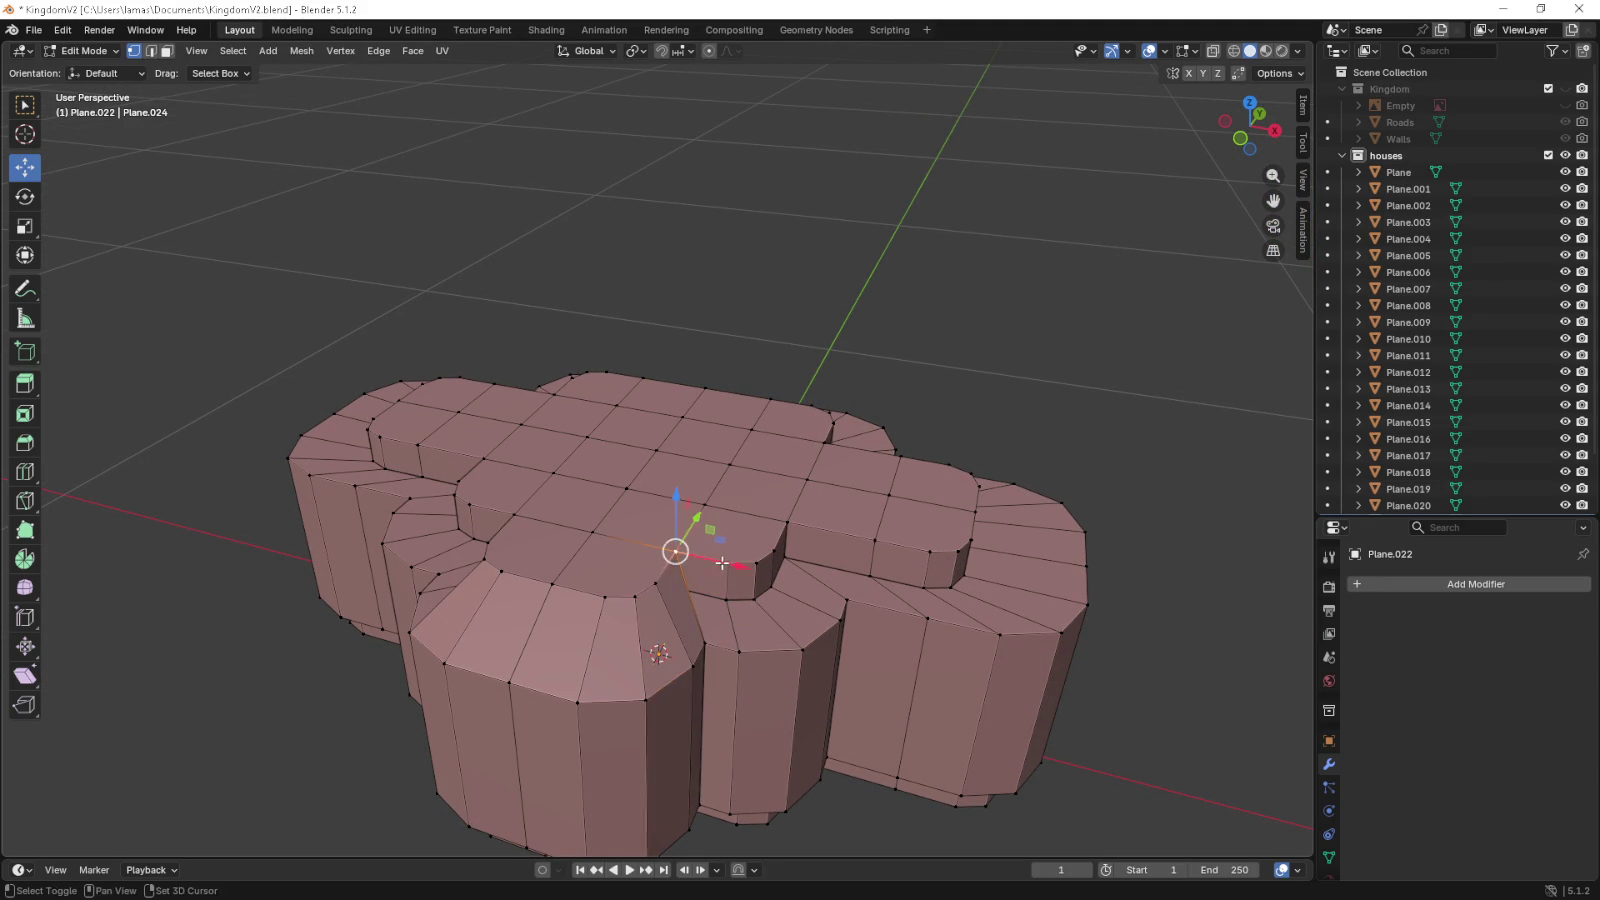
{"action": "left_click", "coordinate": [740, 649]}
{"action": "left_click", "coordinate": [758, 651]}
{"action": "left_click_drag", "start_coordinate": [758, 651], "coordinate": [735, 562]}
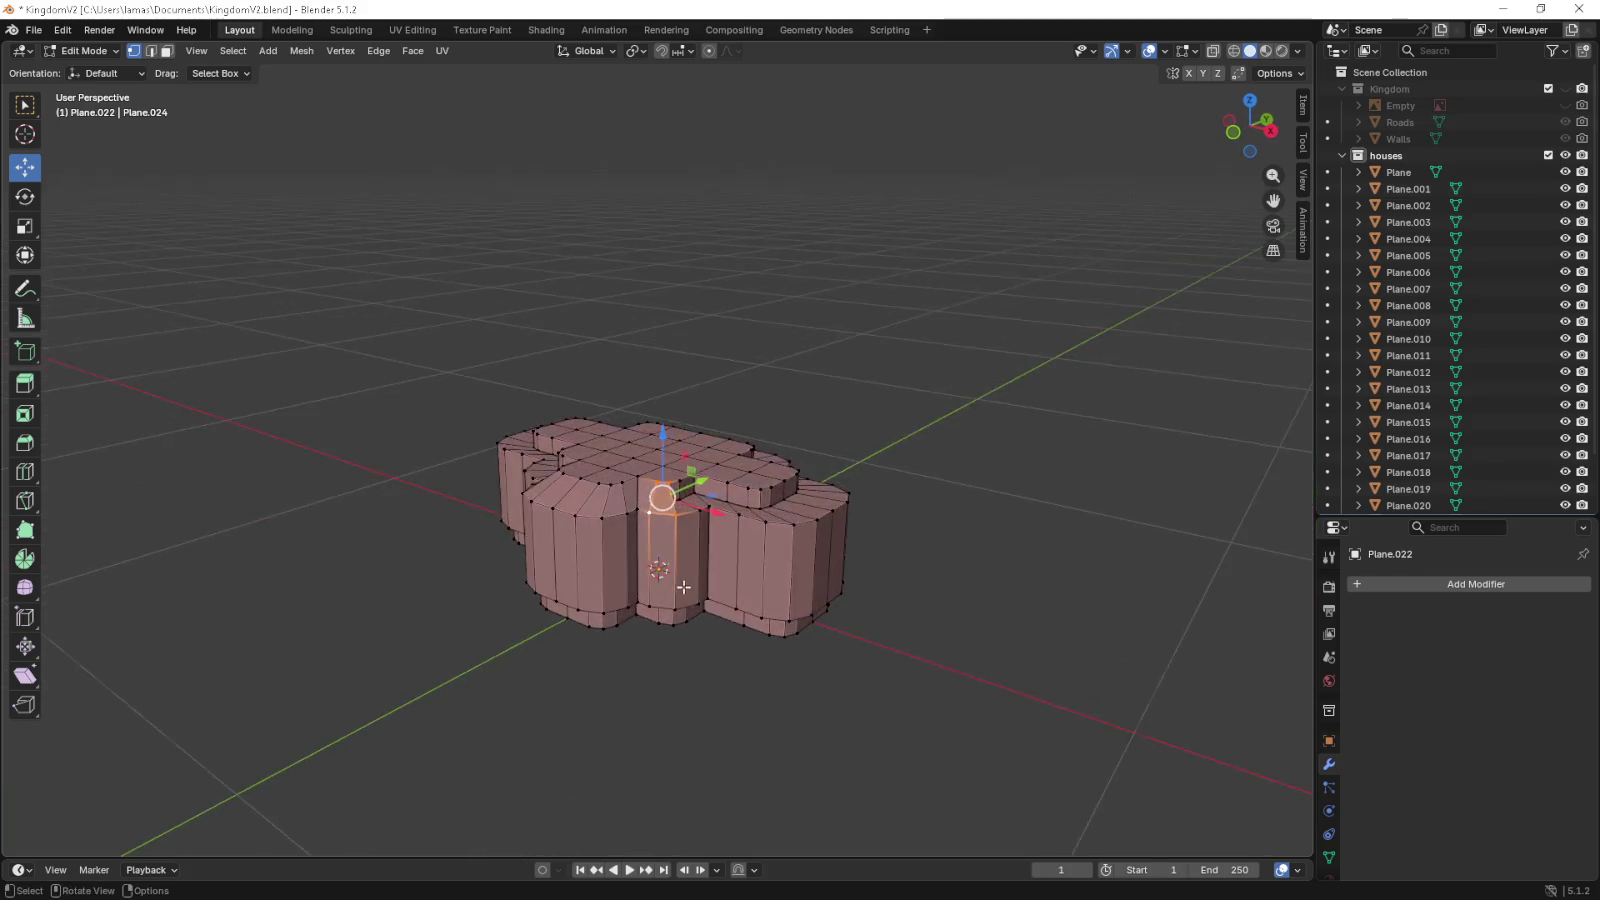
{"action": "scroll", "scroll_direction": "up", "scroll_amount": 3}
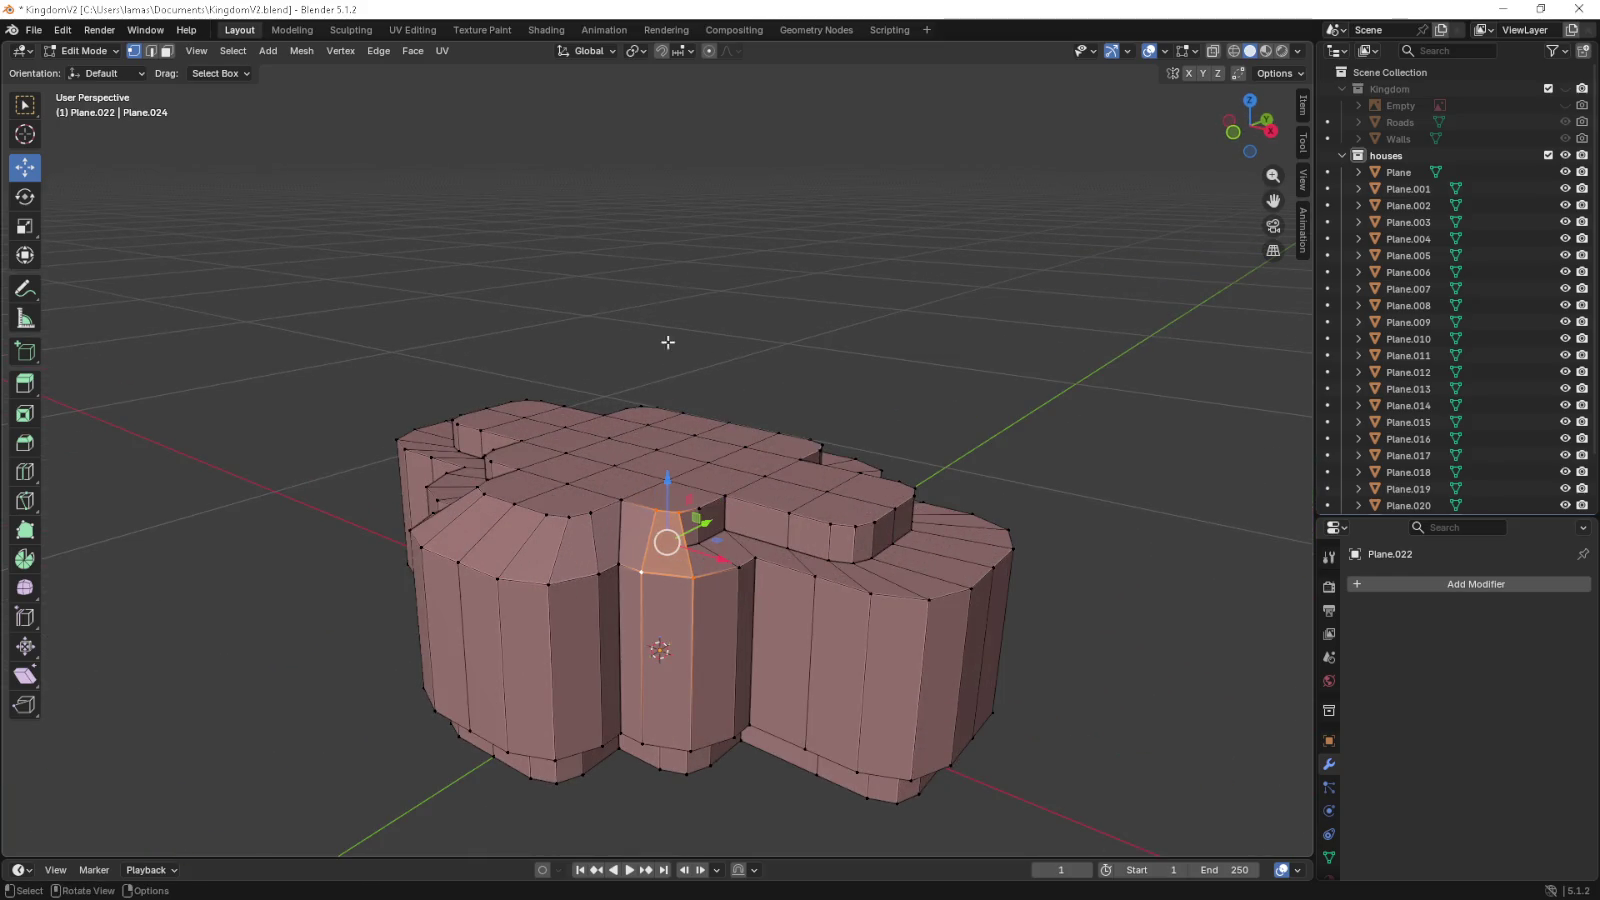
{"action": "left_click_drag", "start_coordinate": [652, 411], "coordinate": [658, 537]}
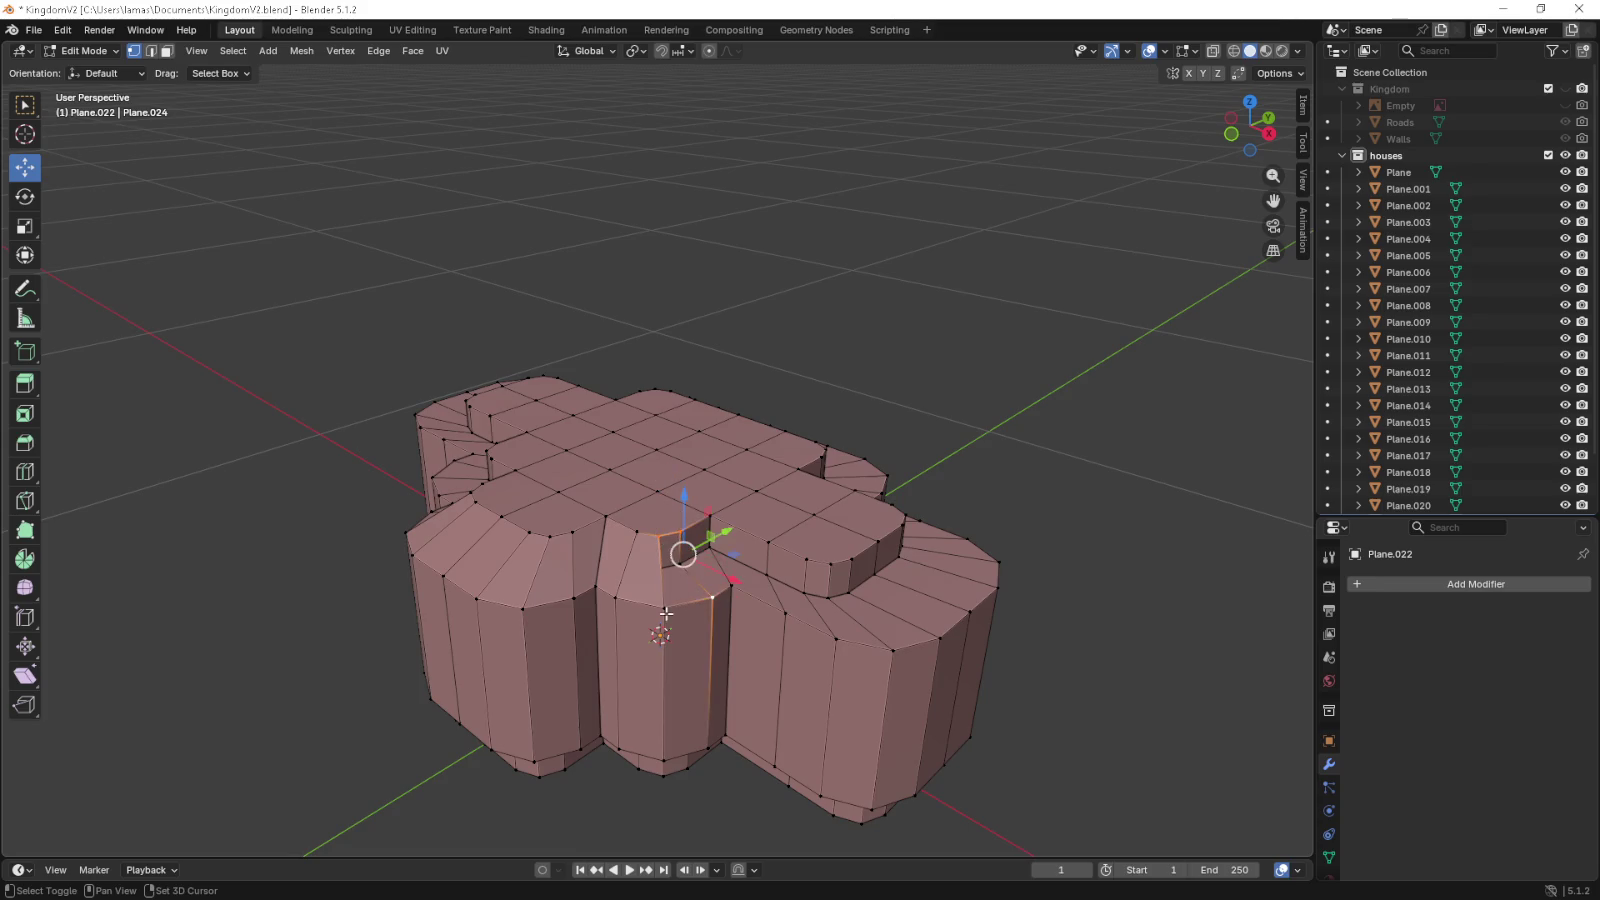
- Select vertices on the wall, the right wing's inner corner and the front column
{"action": "left_click", "coordinate": [680, 531]}
{"action": "left_click", "coordinate": [734, 584]}
{"action": "left_click", "coordinate": [714, 505]}
{"action": "left_click", "coordinate": [828, 631]}
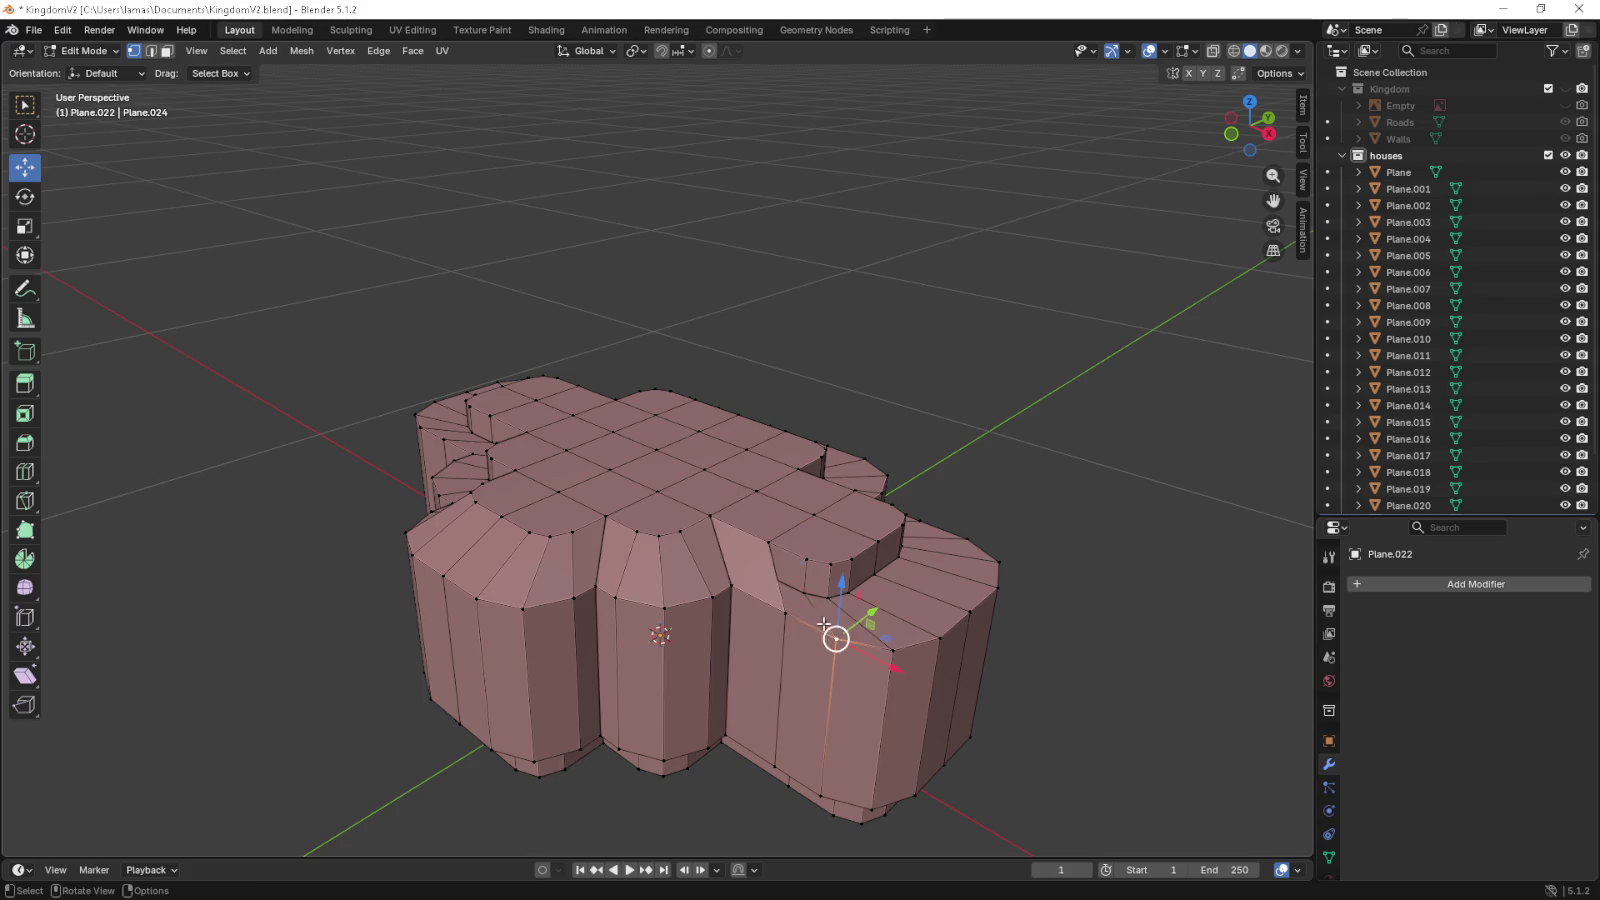
{"action": "left_click", "coordinate": [810, 561]}
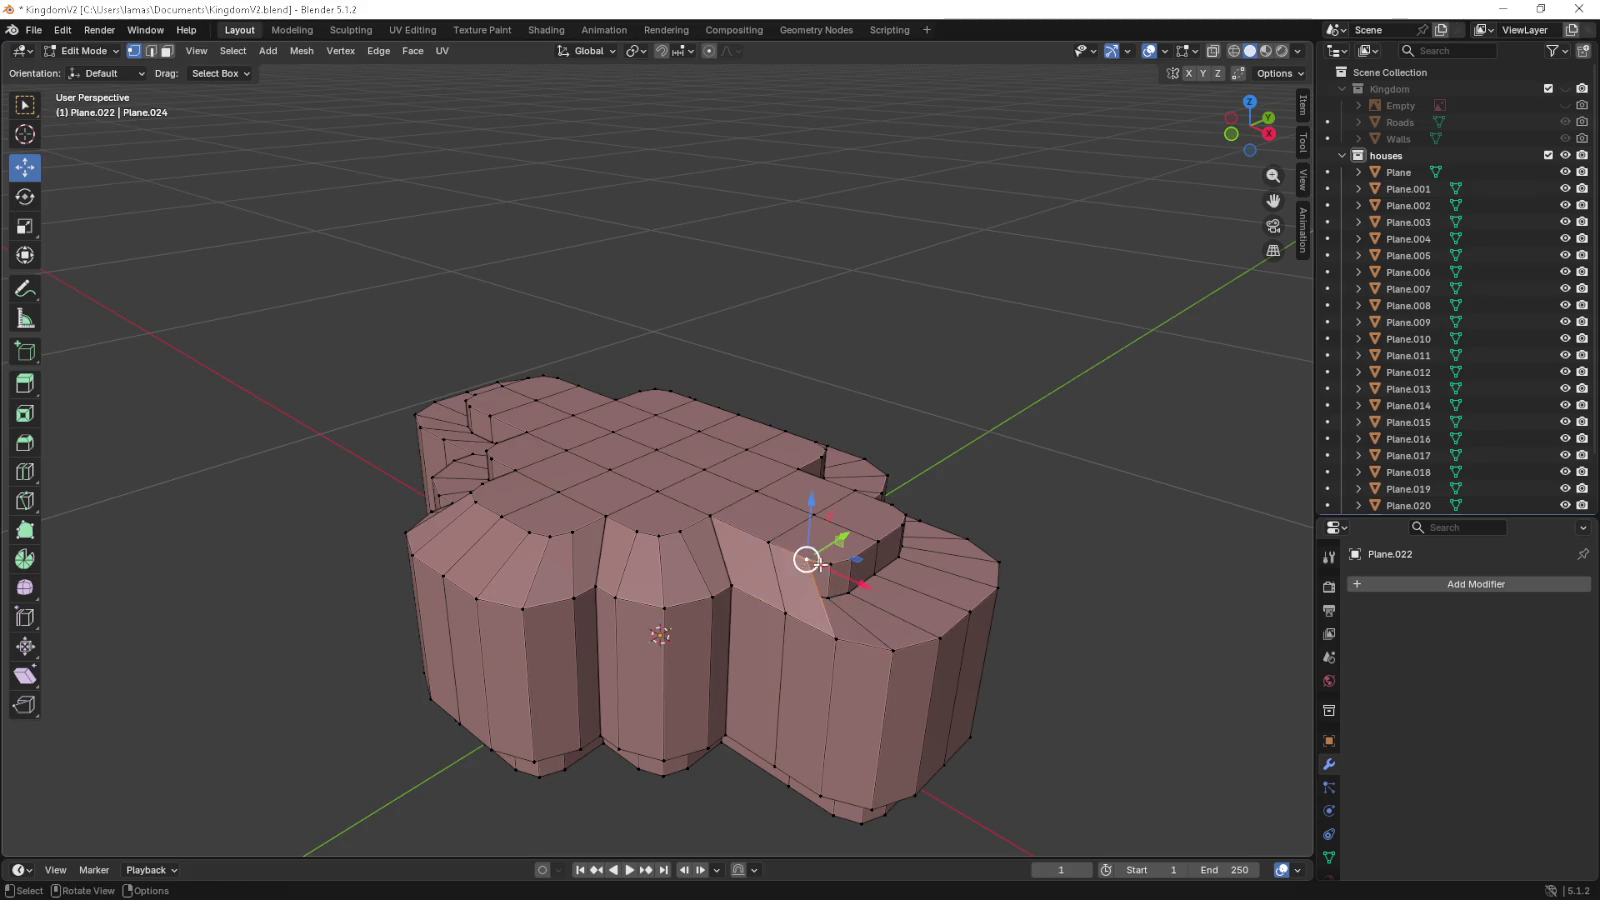
{"action": "left_click", "coordinate": [876, 586]}
{"action": "left_click_drag", "start_coordinate": [840, 640], "coordinate": [749, 671]}
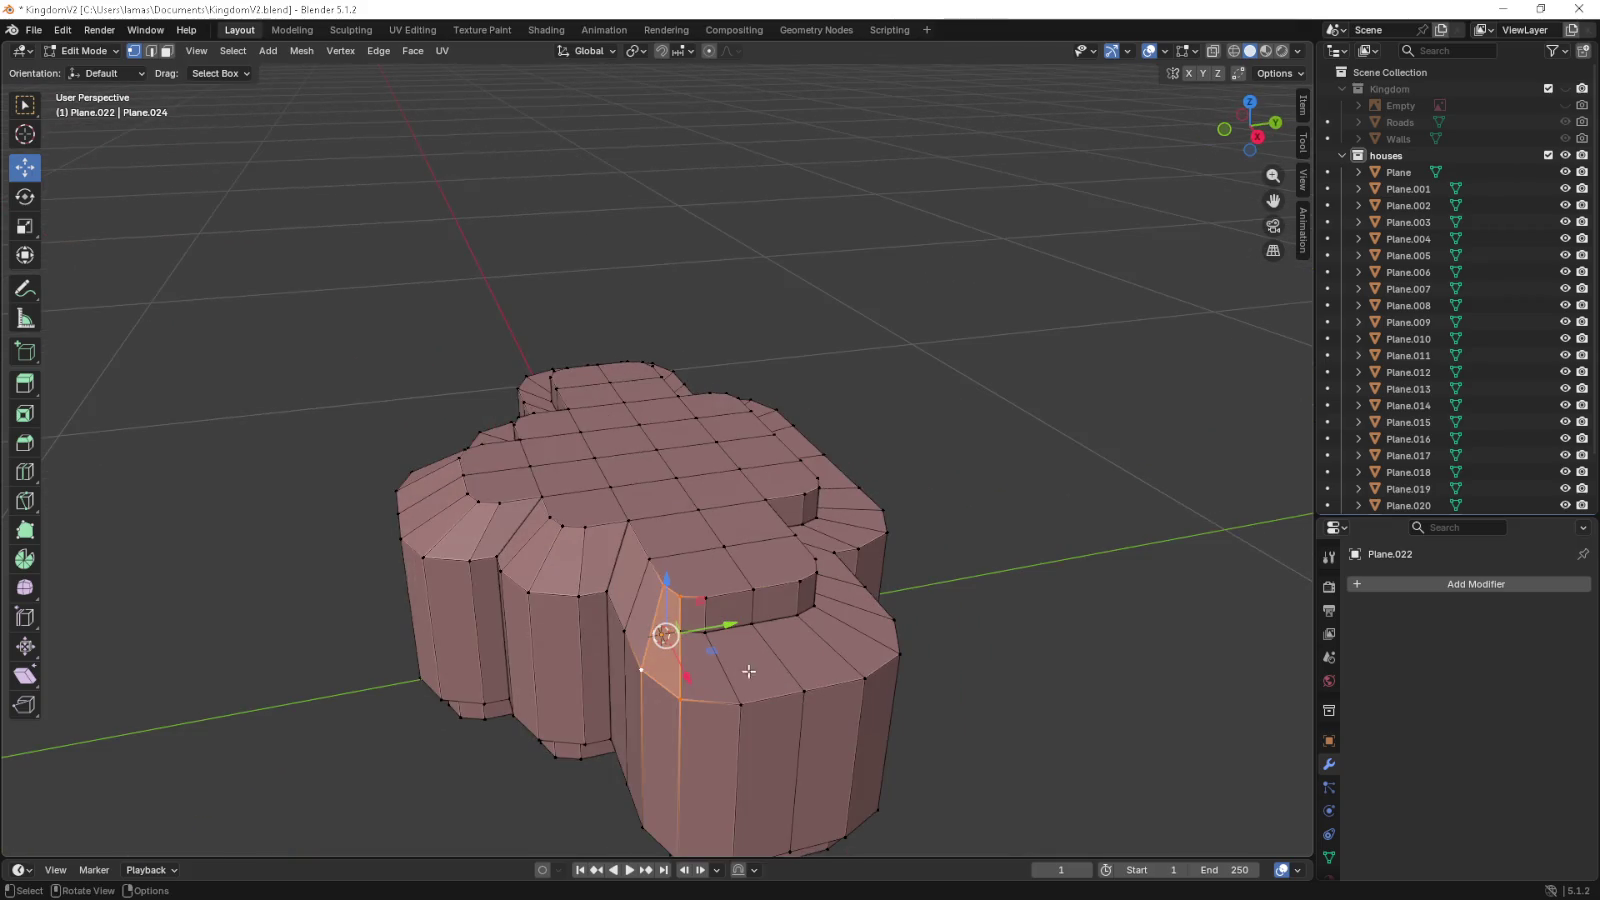
{"action": "left_click", "coordinate": [687, 703]}
{"action": "left_click", "coordinate": [741, 704]}
{"action": "left_click", "coordinate": [677, 598]}
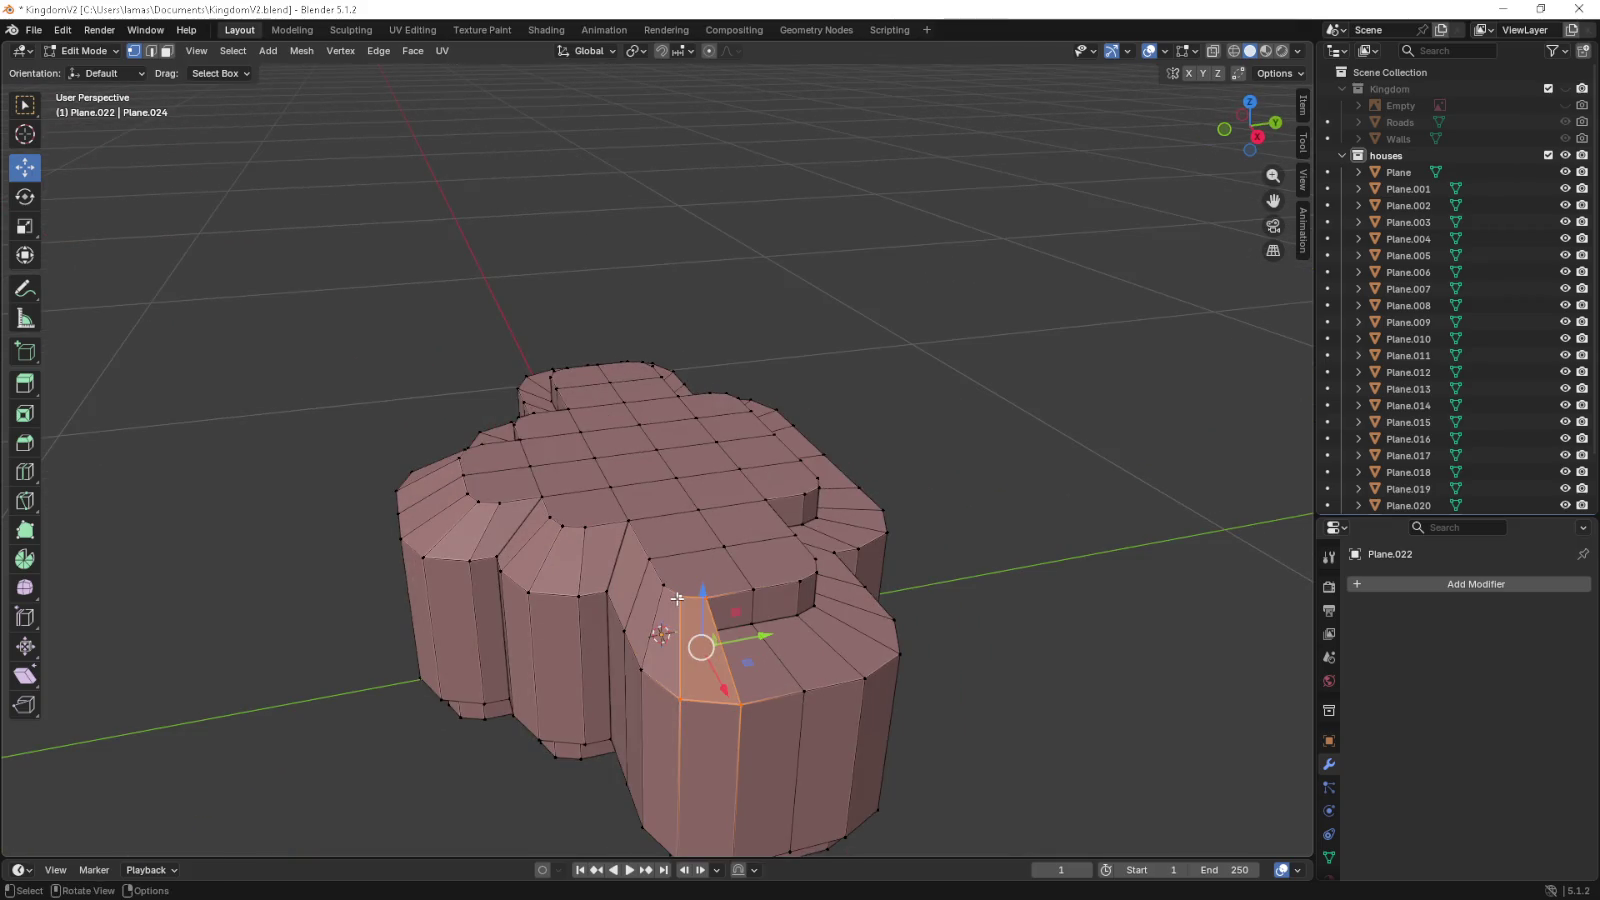
{"action": "key", "text": "KP_7"}
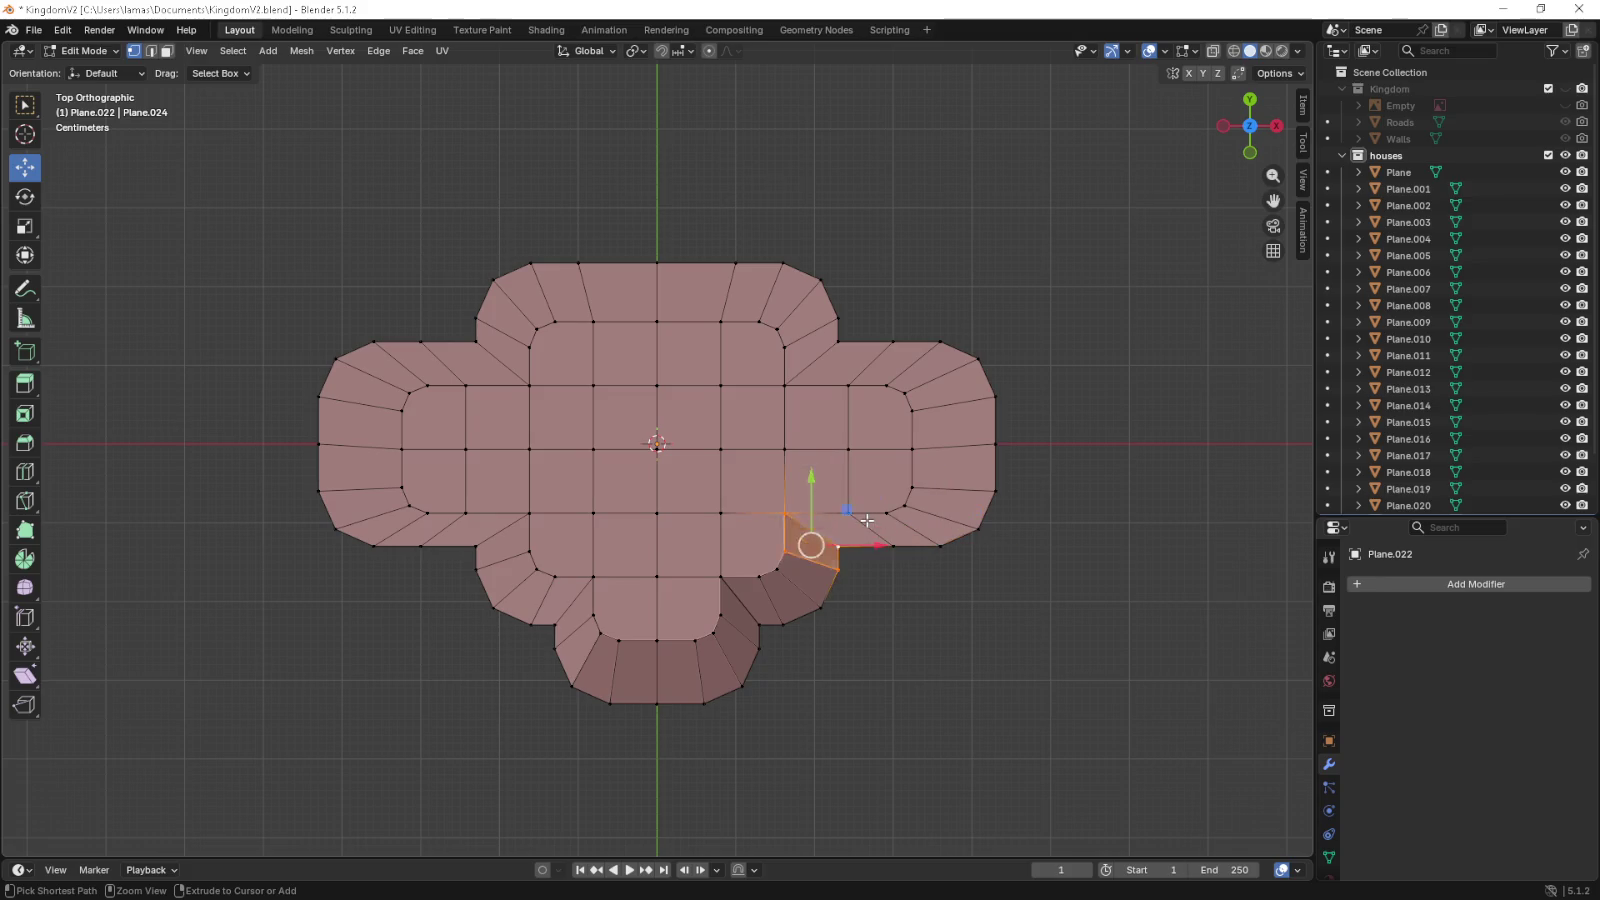
{"action": "left_click_drag", "start_coordinate": [866, 520], "coordinate": [767, 538]}
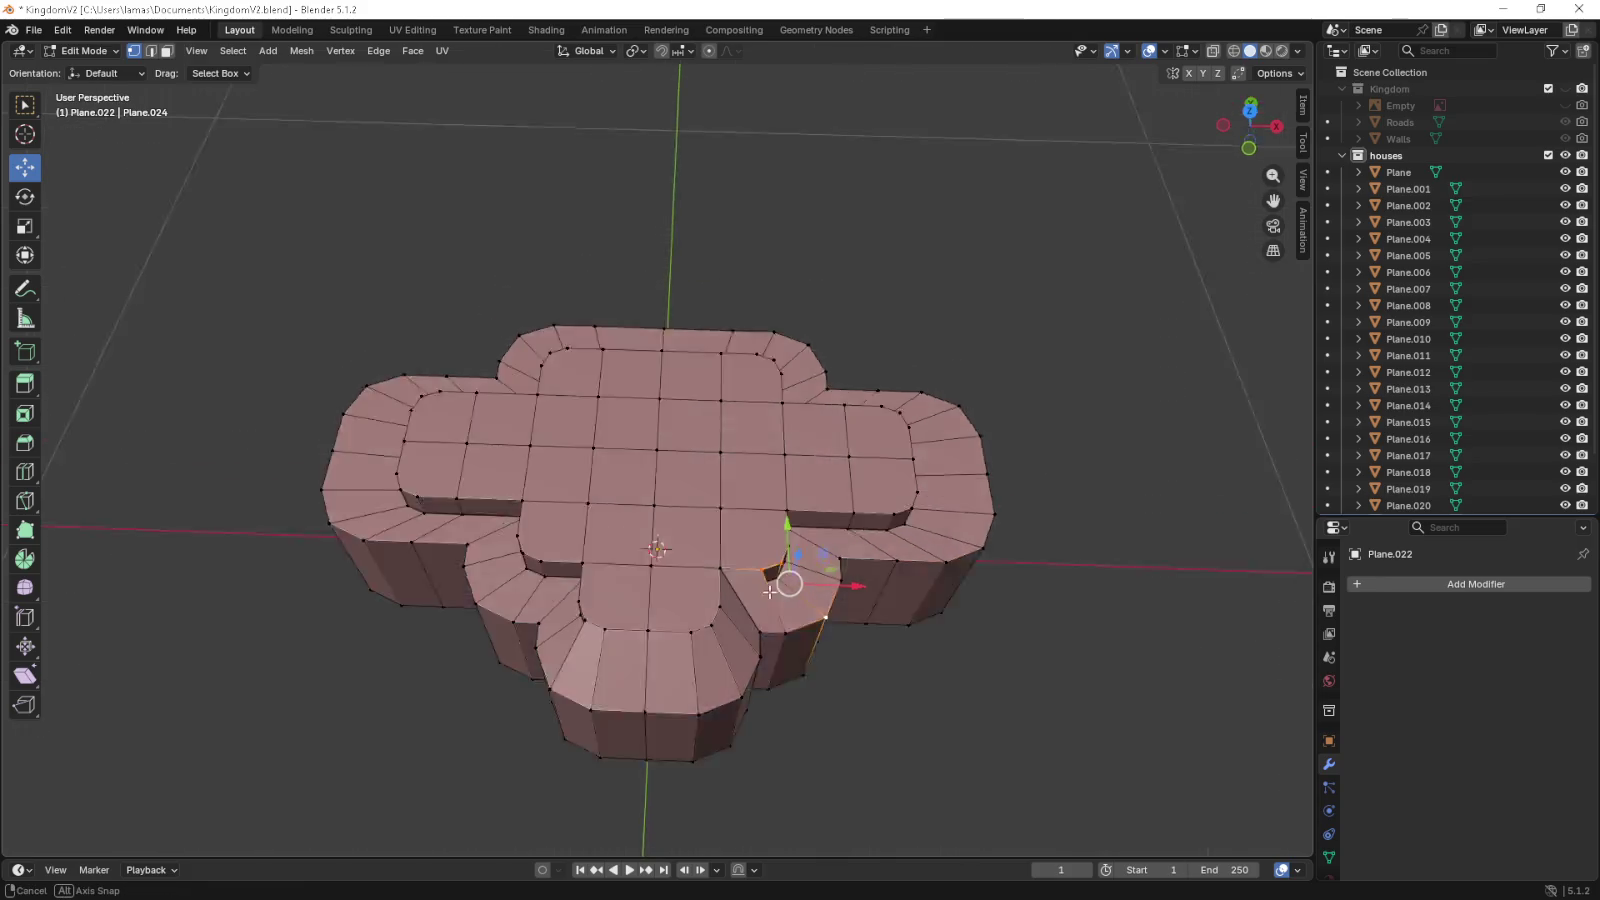
- Select all of Plane.022's mesh and delete its vertices
{"action": "key", "text": "a"}
{"action": "key", "text": "x"}
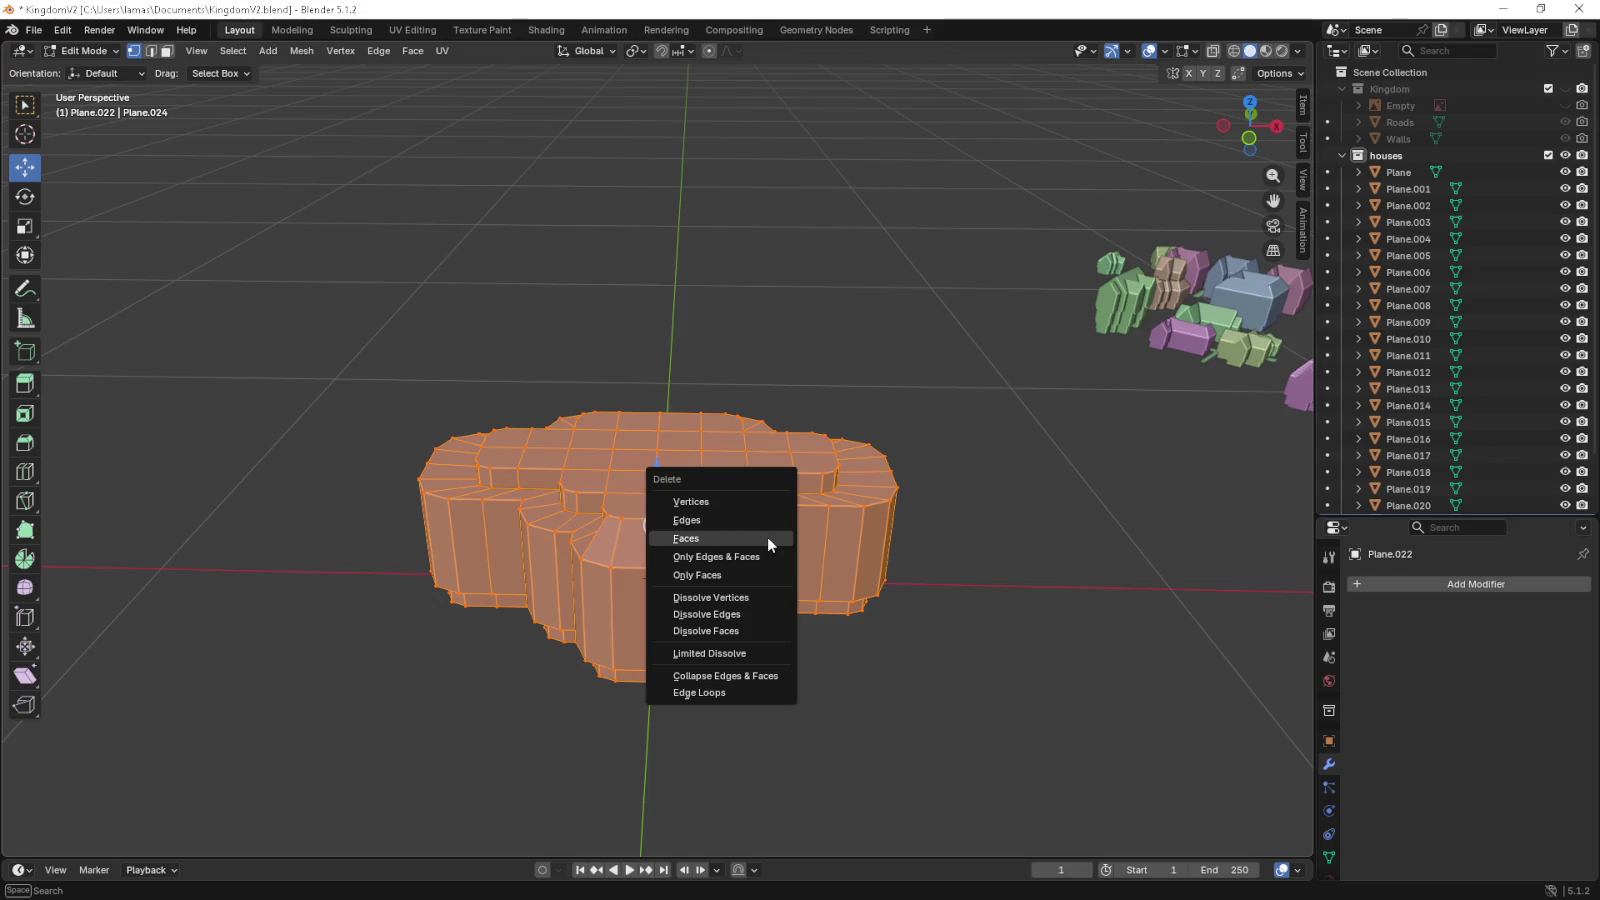
{"action": "left_click", "coordinate": [766, 506]}
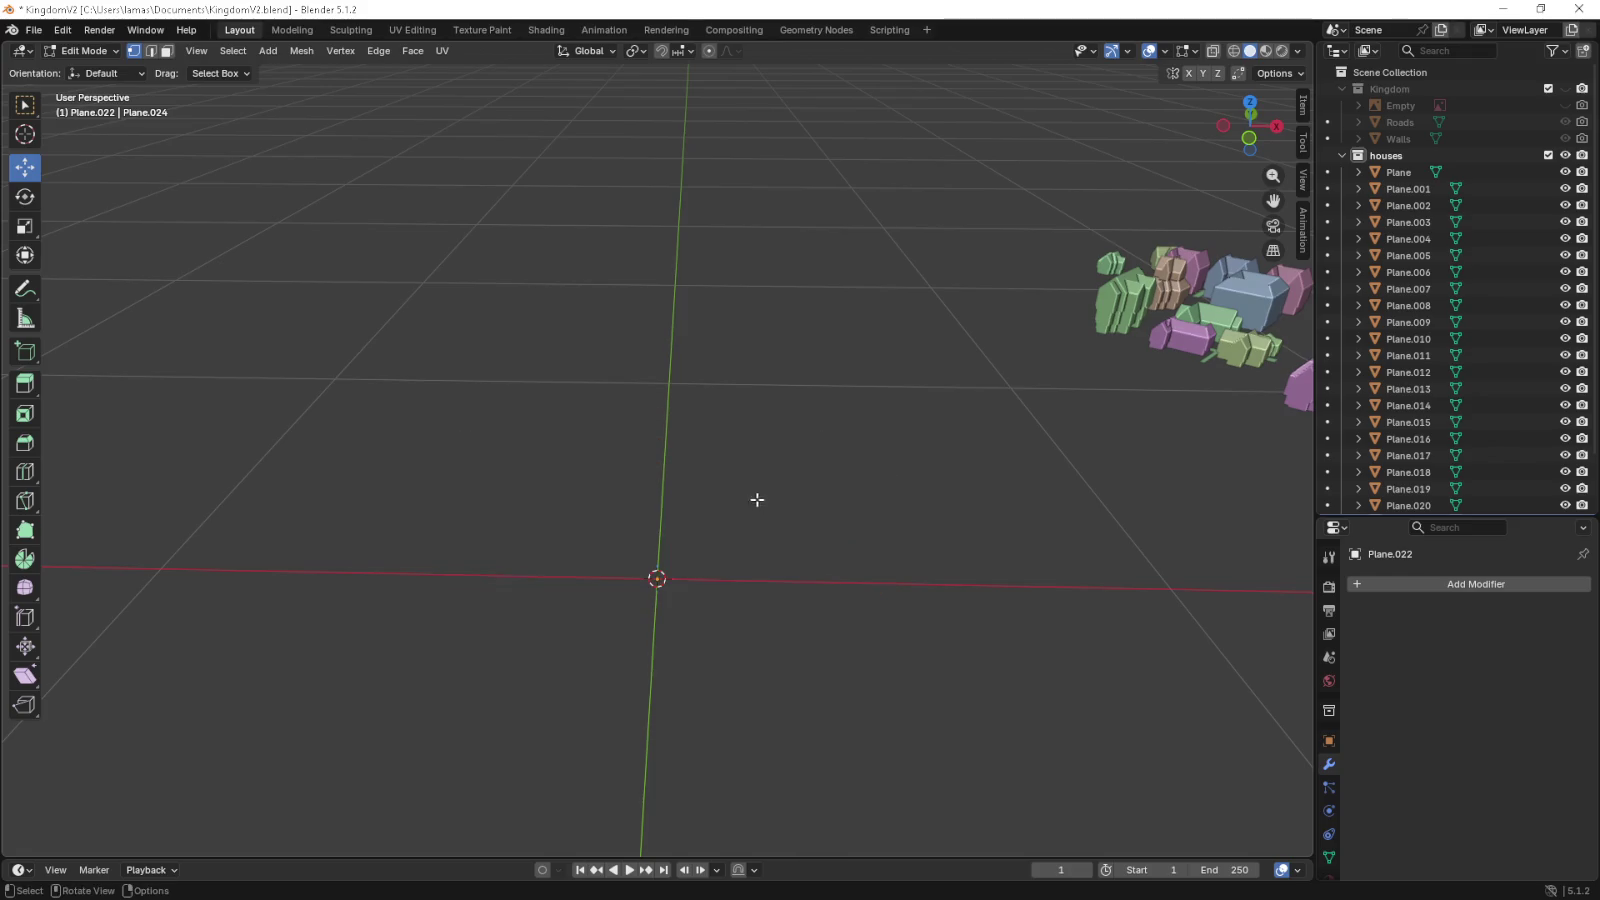
{"action": "scroll", "scroll_direction": "down", "scroll_amount": 3}
- Return to Object Mode in top view and bring up the Add > Mesh menu
{"action": "key", "text": "Tab"}
{"action": "left_click_drag", "start_coordinate": [845, 472], "coordinate": [672, 520]}
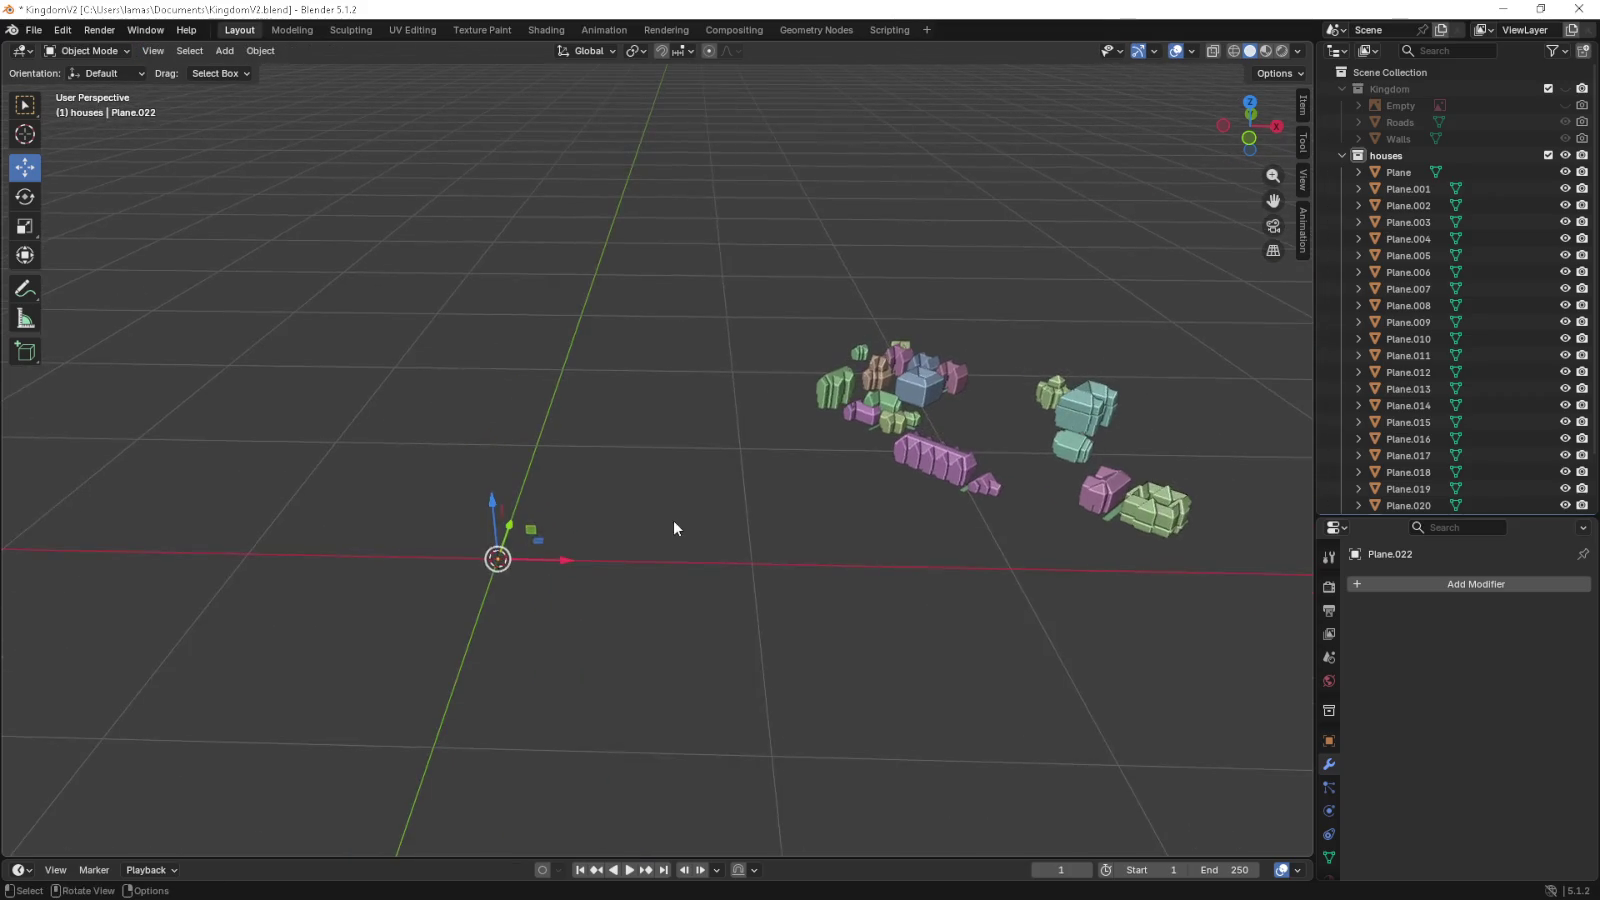
{"action": "key", "text": "Tab"}
{"action": "key", "text": "KP_7"}
{"action": "key", "text": "Tab"}
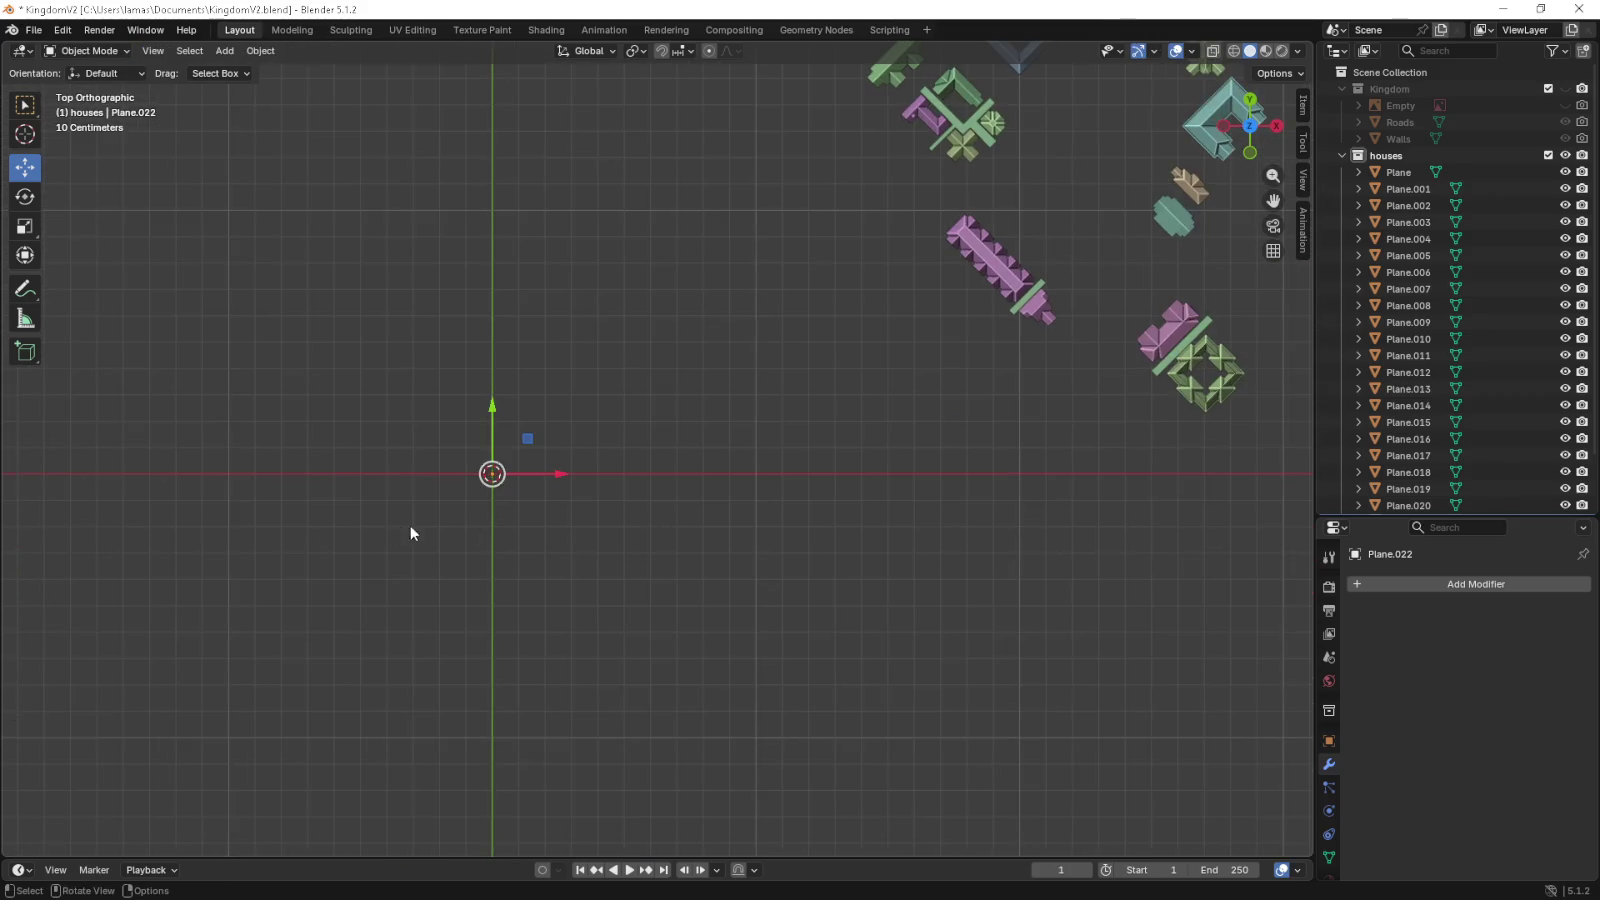
{"action": "left_click_drag", "start_coordinate": [400, 526], "coordinate": [569, 521]}
{"action": "scroll", "scroll_direction": "up", "scroll_amount": 3}
{"action": "key", "text": "shift+a"}
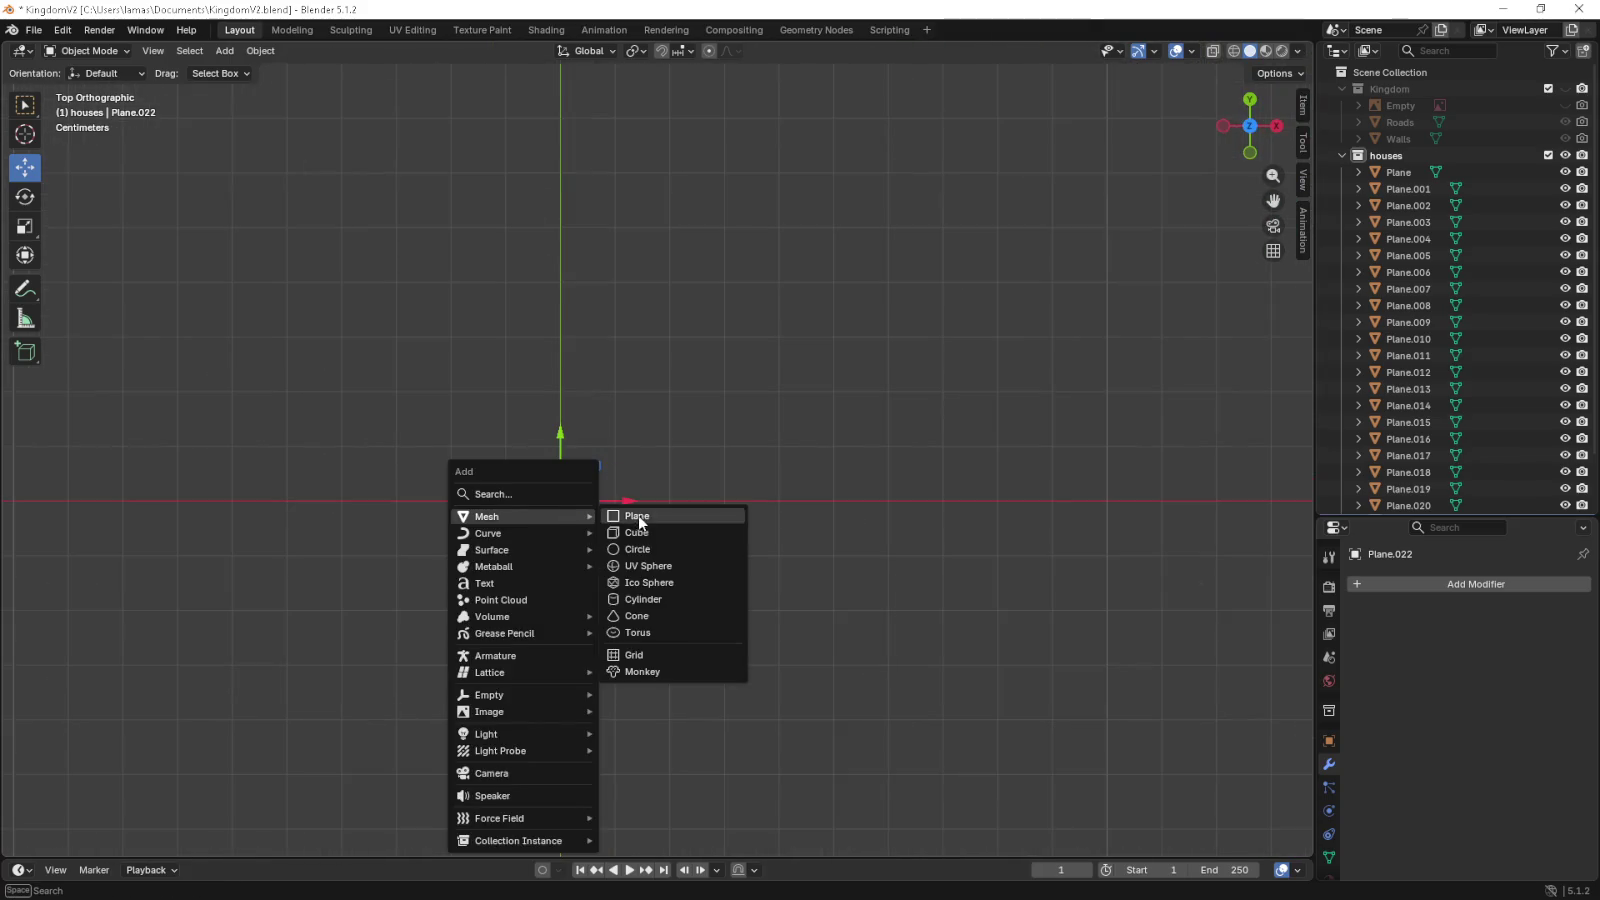
- Add a new plane mesh and scale it down to a small size
{"action": "left_click", "coordinate": [636, 516]}
{"action": "scroll", "scroll_direction": "down", "scroll_amount": 3}
{"action": "key", "text": "s"}
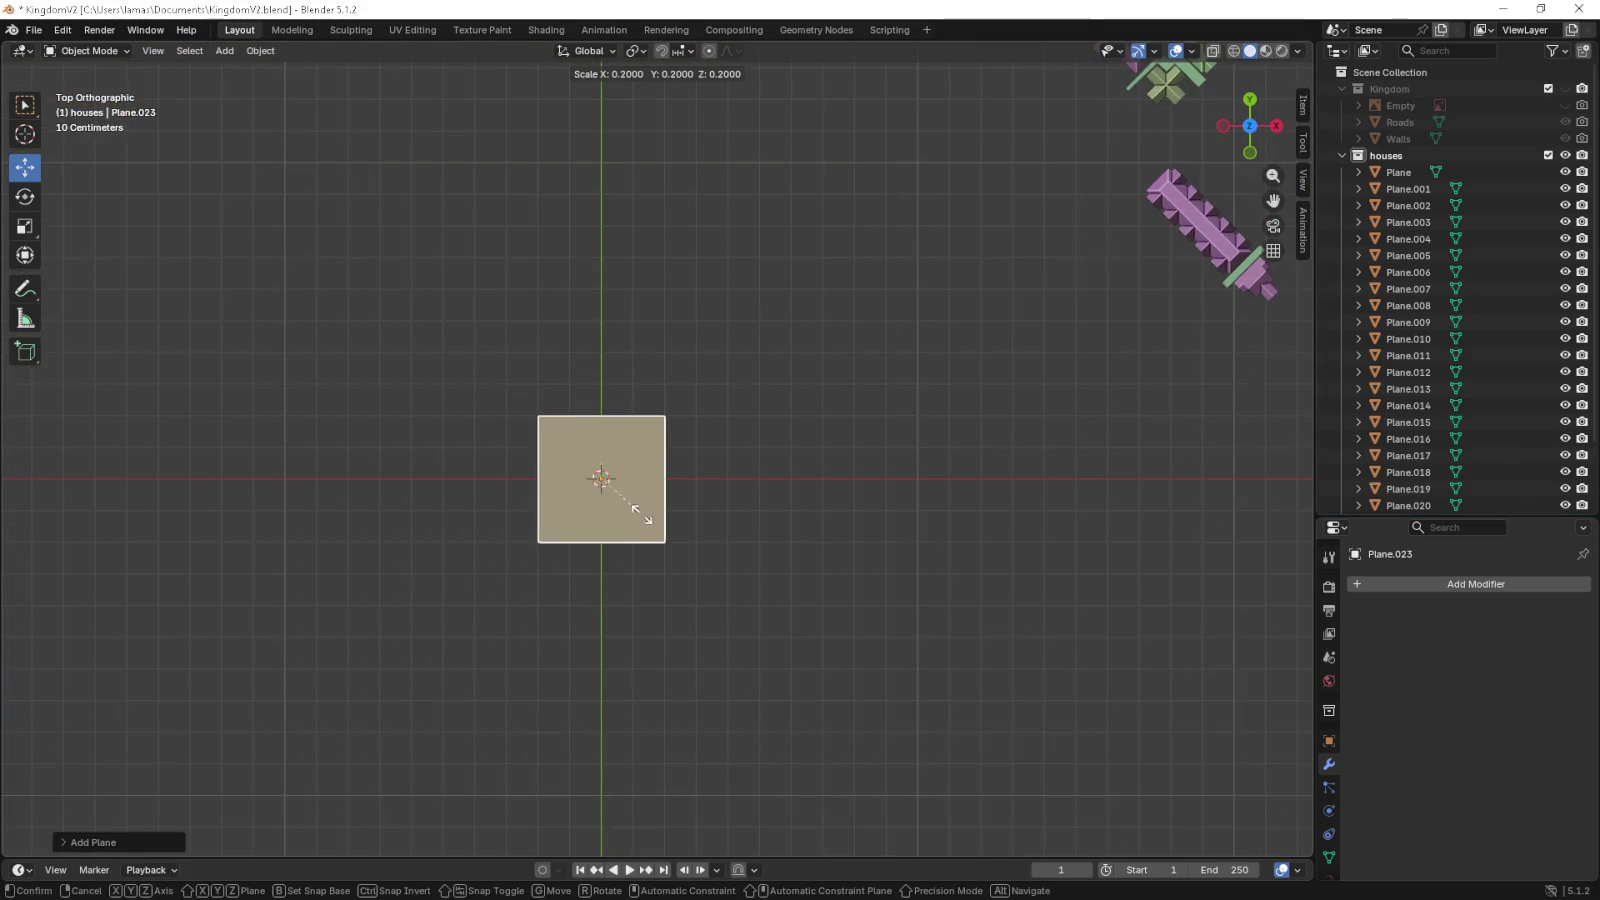
{"action": "left_click", "coordinate": [625, 507]}
- In Edit Mode, stretch the plane's right edge into a rectangle and move its left edge to the origin
{"action": "key", "text": "Tab"}
{"action": "scroll", "scroll_direction": "up", "scroll_amount": 3}
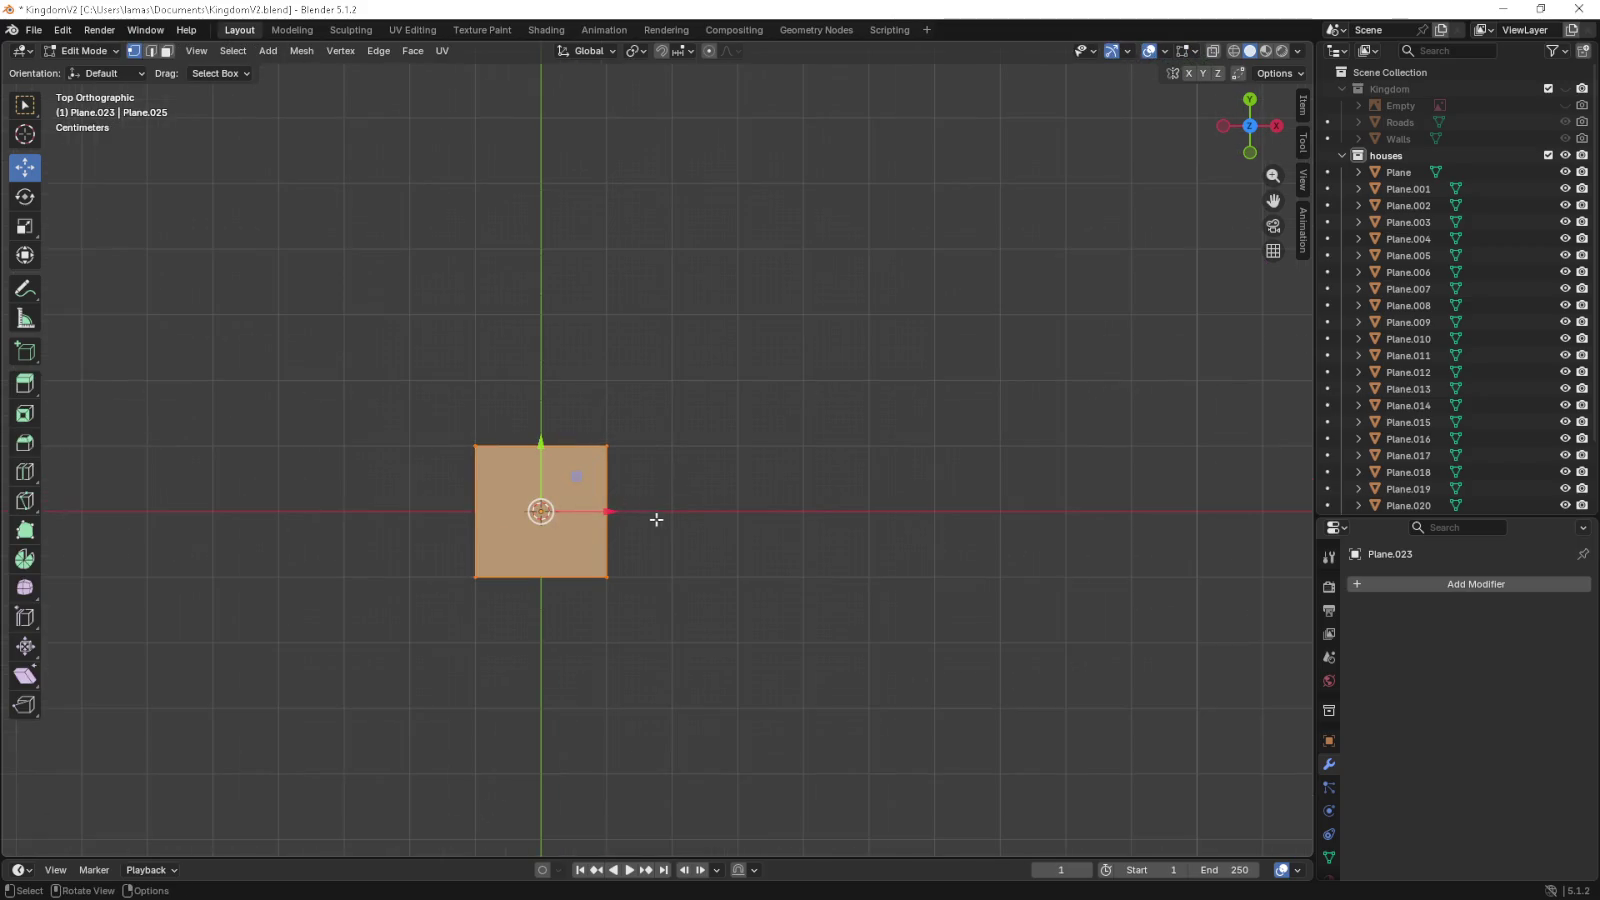
{"action": "left_click", "coordinate": [151, 51]}
{"action": "left_click", "coordinate": [603, 487]}
{"action": "left_click_drag", "start_coordinate": [645, 512], "coordinate": [777, 512]}
{"action": "key", "text": "a"}
{"action": "left_click_drag", "start_coordinate": [634, 511], "coordinate": [698, 513]}
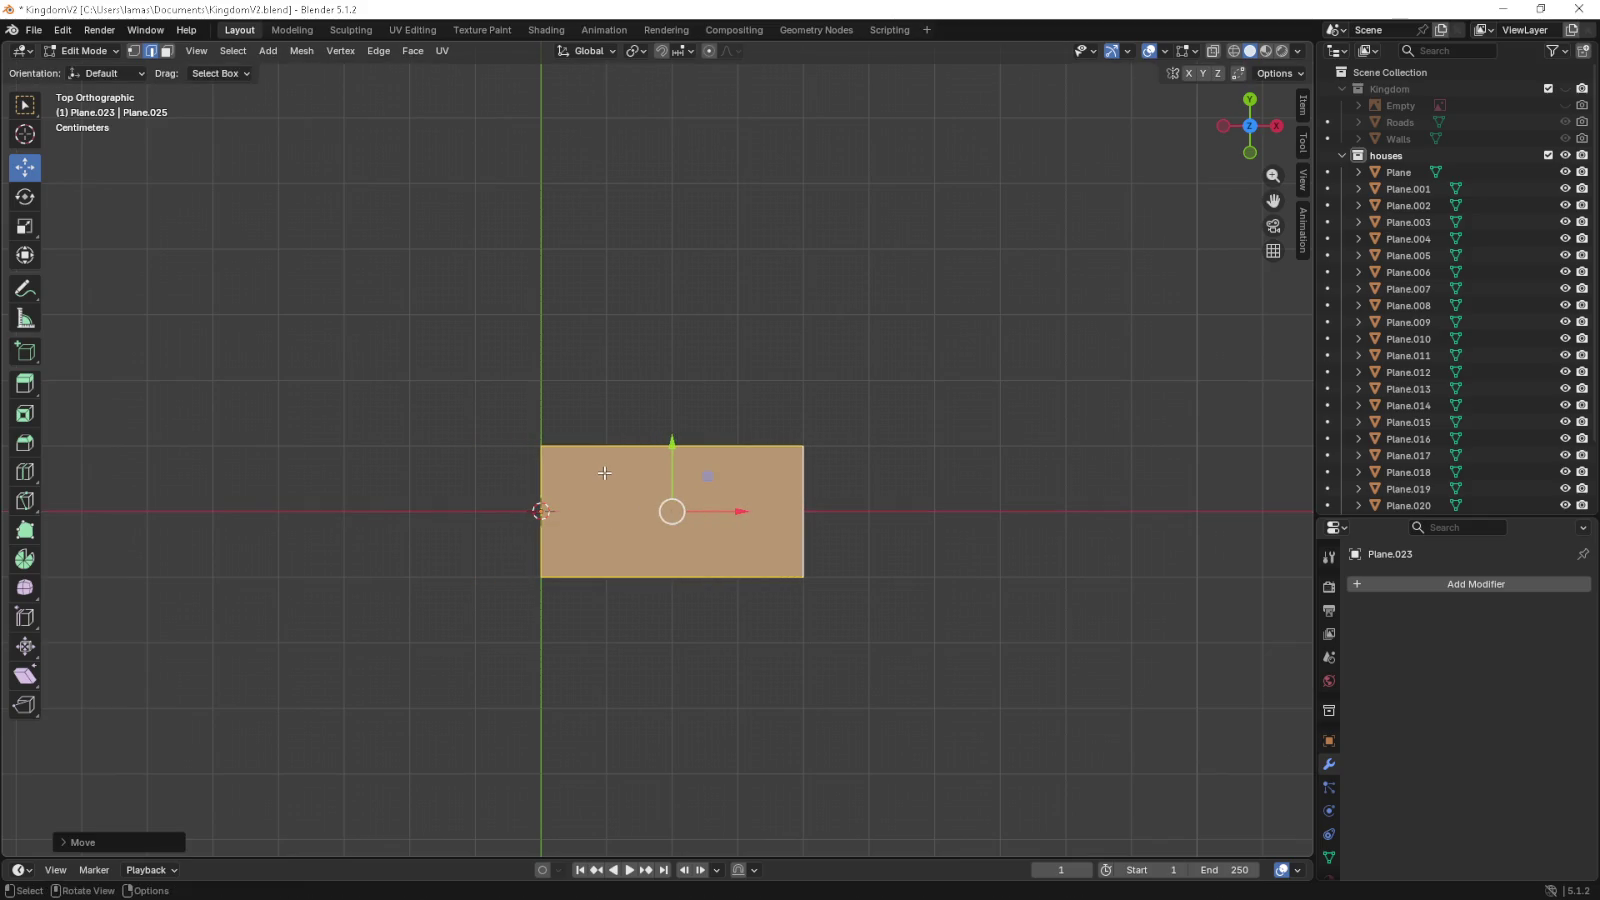
{"action": "scroll", "scroll_direction": "up", "scroll_amount": 3}
- Loop-cut the rectangle with three even vertical cuts and one centred horizontal cut
{"action": "key", "text": "ctrl+r"}
{"action": "scroll", "scroll_direction": "up", "scroll_amount": 3}
{"action": "left_click", "coordinate": [705, 438]}
{"action": "right_click", "coordinate": [705, 438]}
{"action": "key", "text": "ctrl+r"}
{"action": "left_click", "coordinate": [837, 503]}
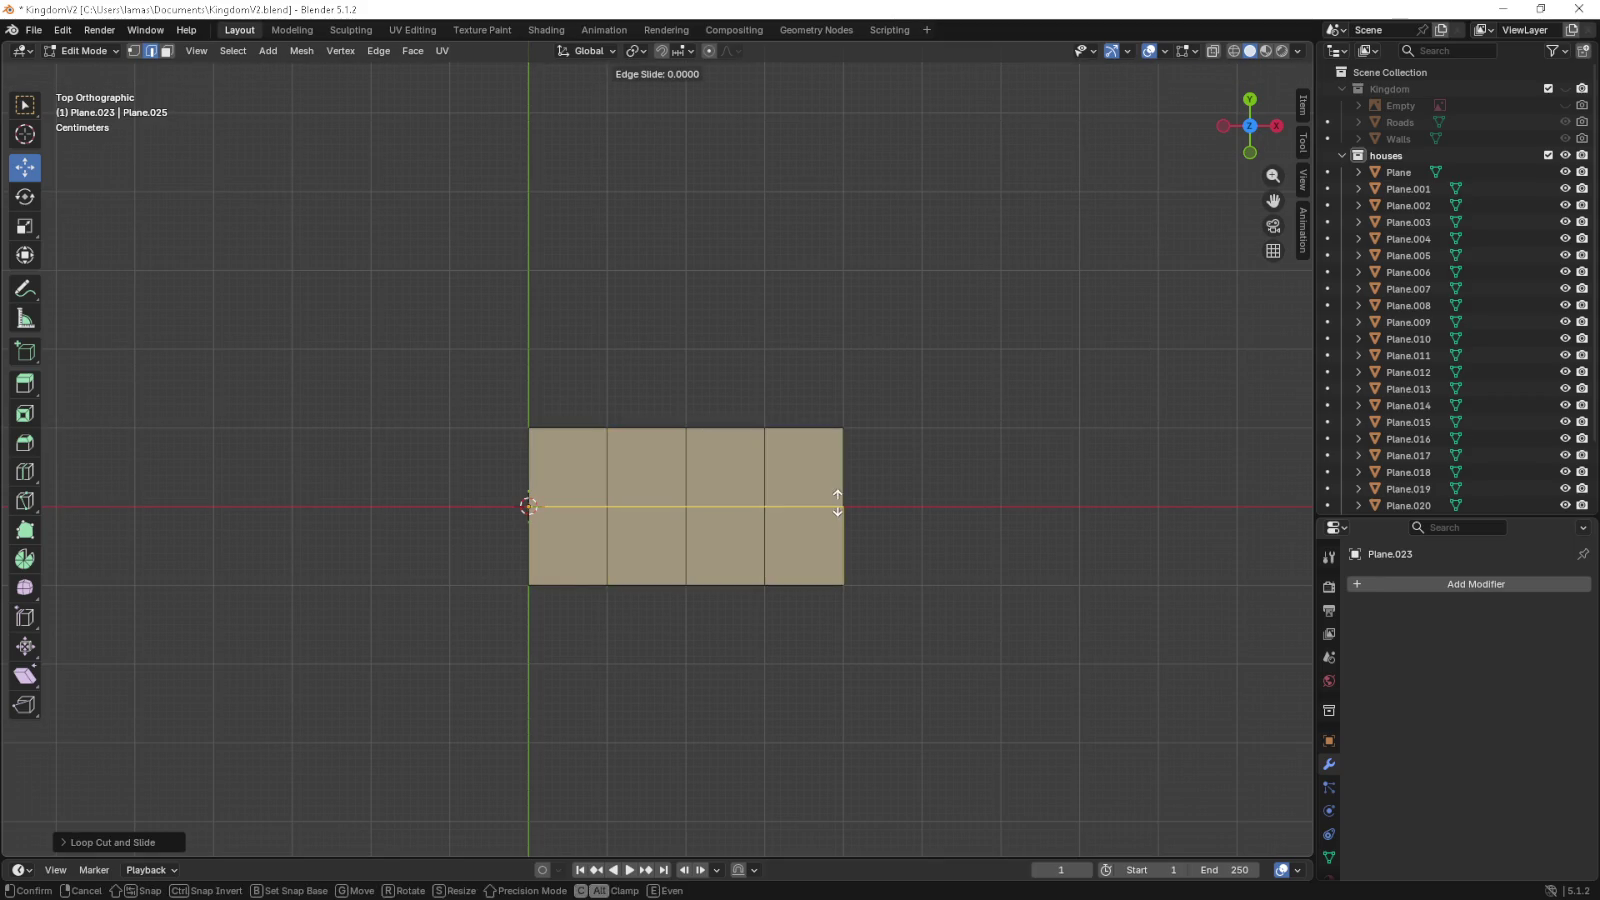
{"action": "right_click", "coordinate": [837, 503]}
- Extrude the two left squares upward and downward into wings, then select all and view from the front
{"action": "left_click", "coordinate": [167, 51]}
{"action": "left_click_drag", "start_coordinate": [485, 350], "coordinate": [675, 440]}
{"action": "key", "text": "e"}
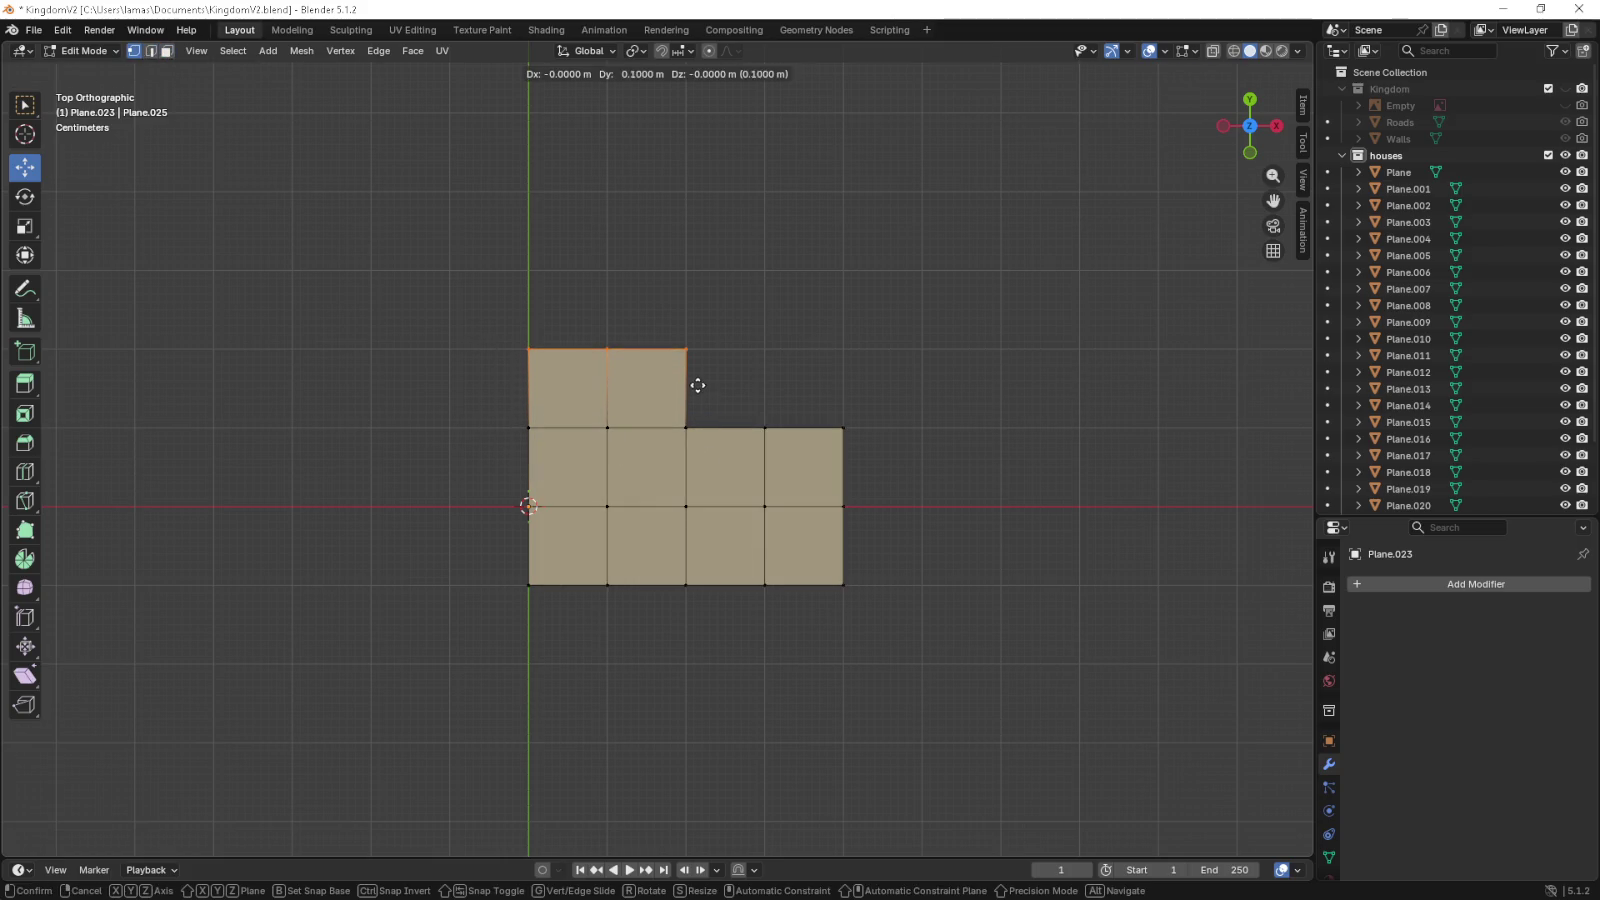
{"action": "left_click", "coordinate": [697, 385]}
{"action": "left_click_drag", "start_coordinate": [502, 638], "coordinate": [688, 578]}
{"action": "key", "text": "e"}
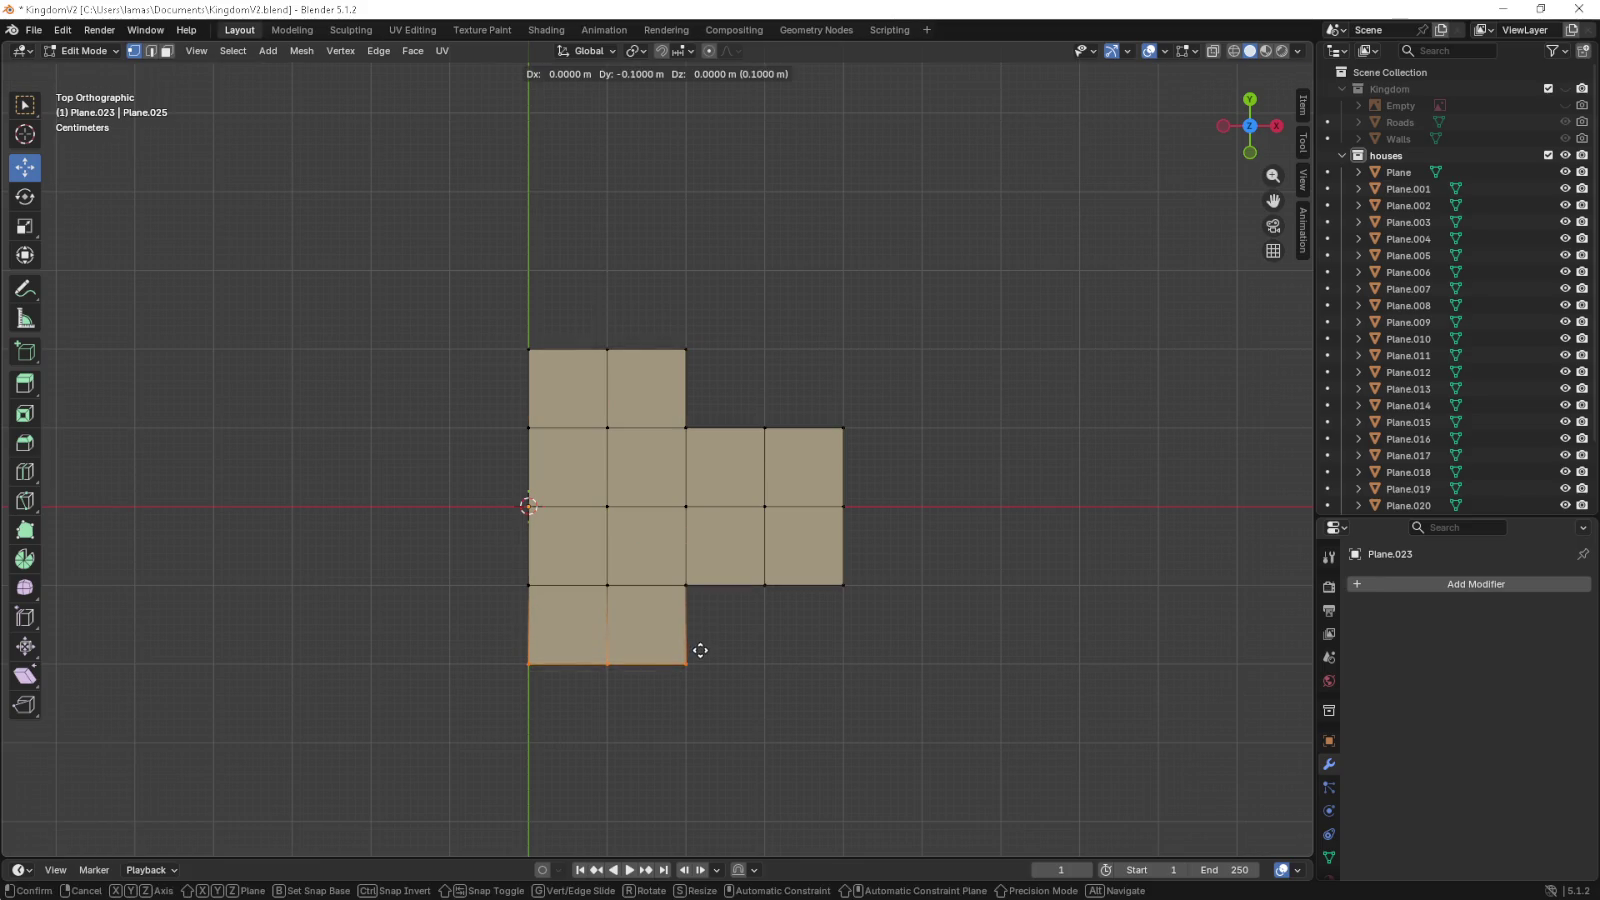
{"action": "left_click", "coordinate": [700, 650]}
{"action": "scroll", "scroll_direction": "up", "scroll_amount": 3}
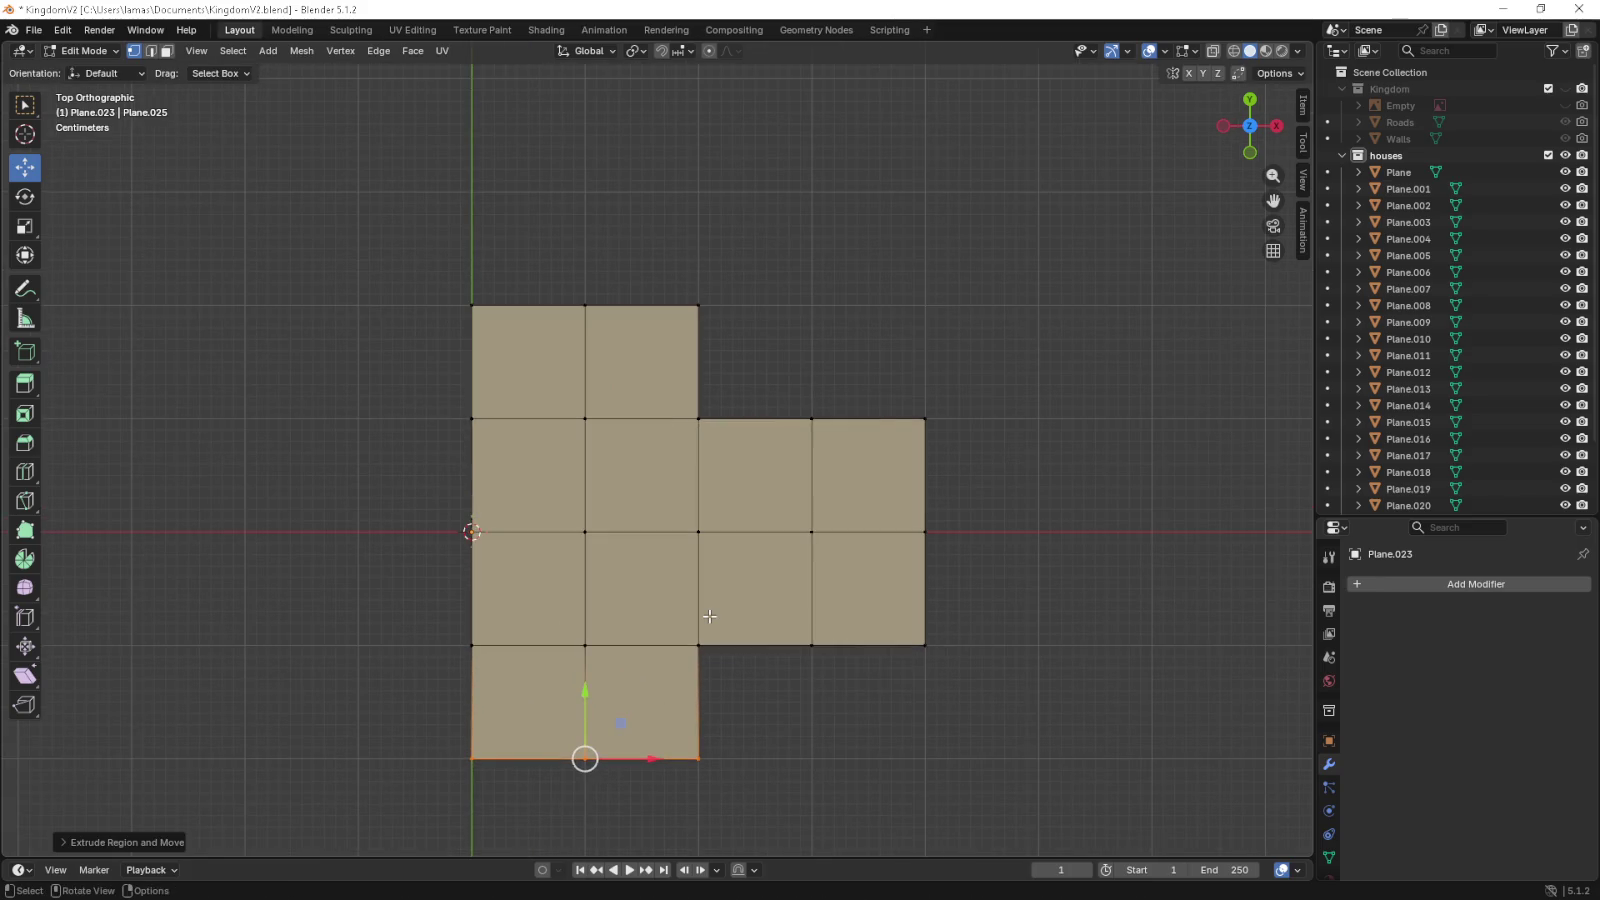
{"action": "key", "text": "a"}
{"action": "key", "text": "KP_1"}
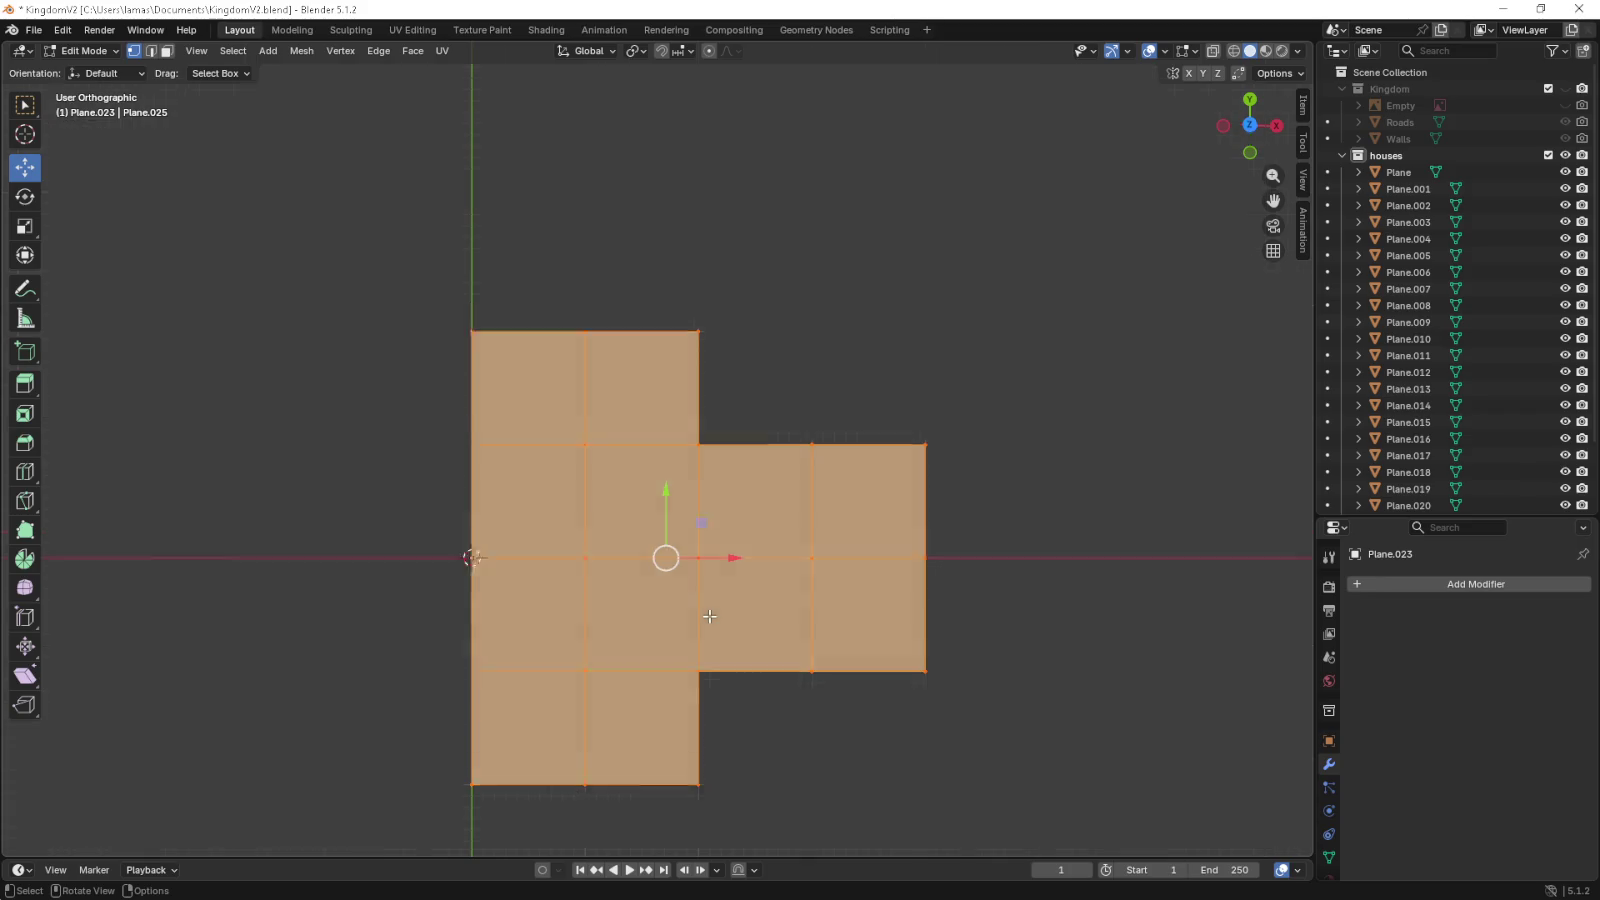
- Extrude the floor plan slightly upward, reposition the upper wing's corner vertex and extrude its edge diagonally outward
{"action": "key", "text": "e"}
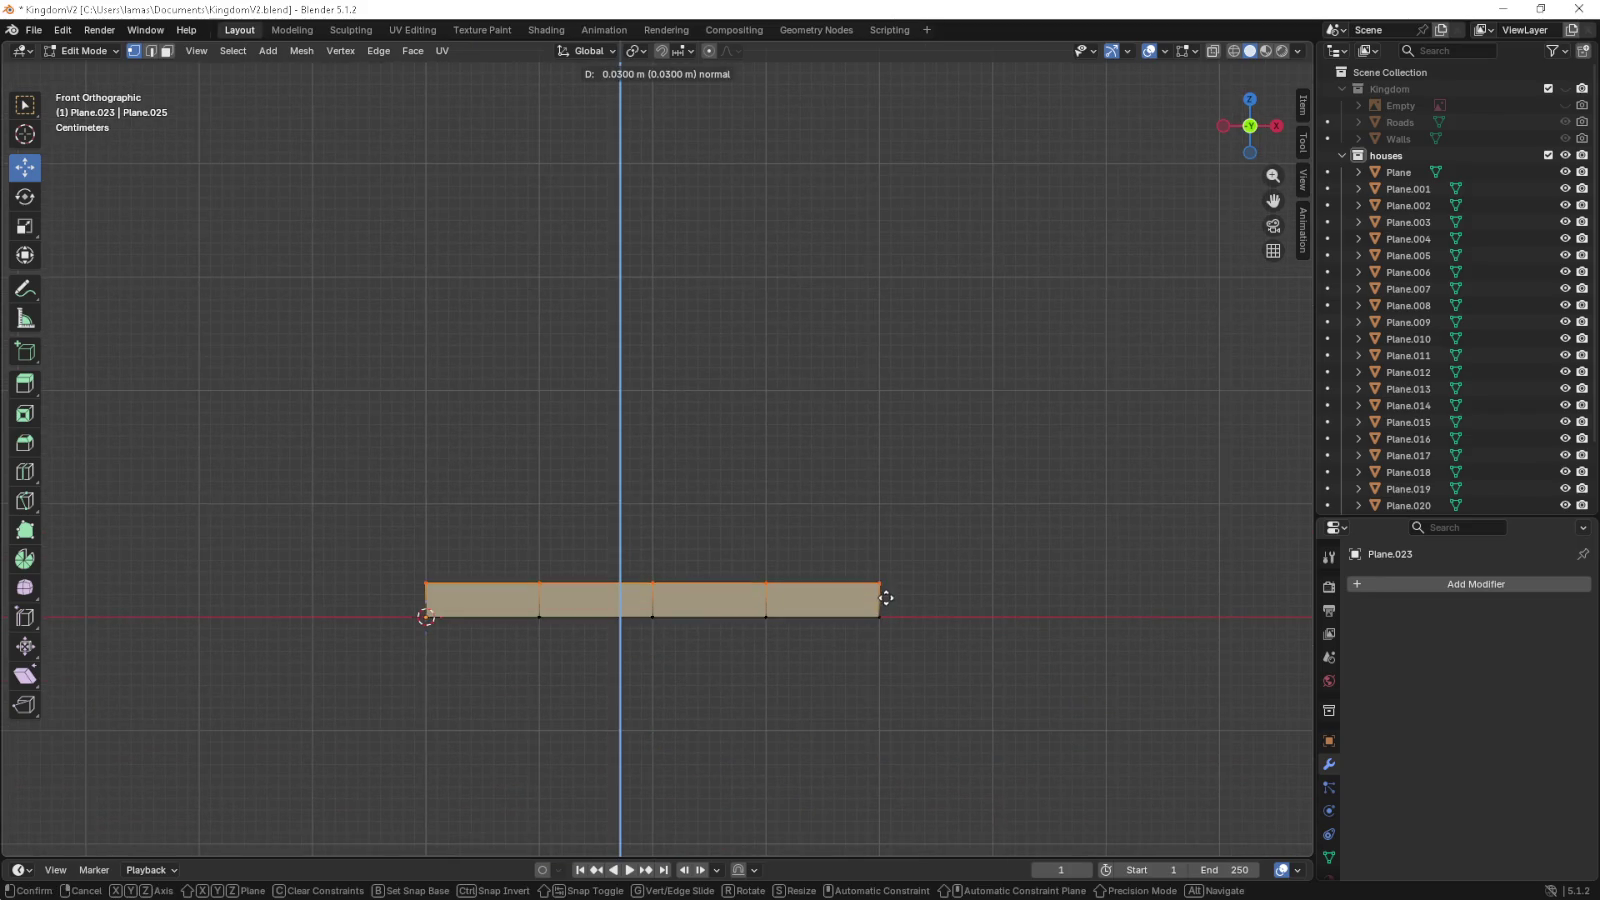
{"action": "left_click", "coordinate": [886, 581]}
{"action": "key", "text": "KP_7"}
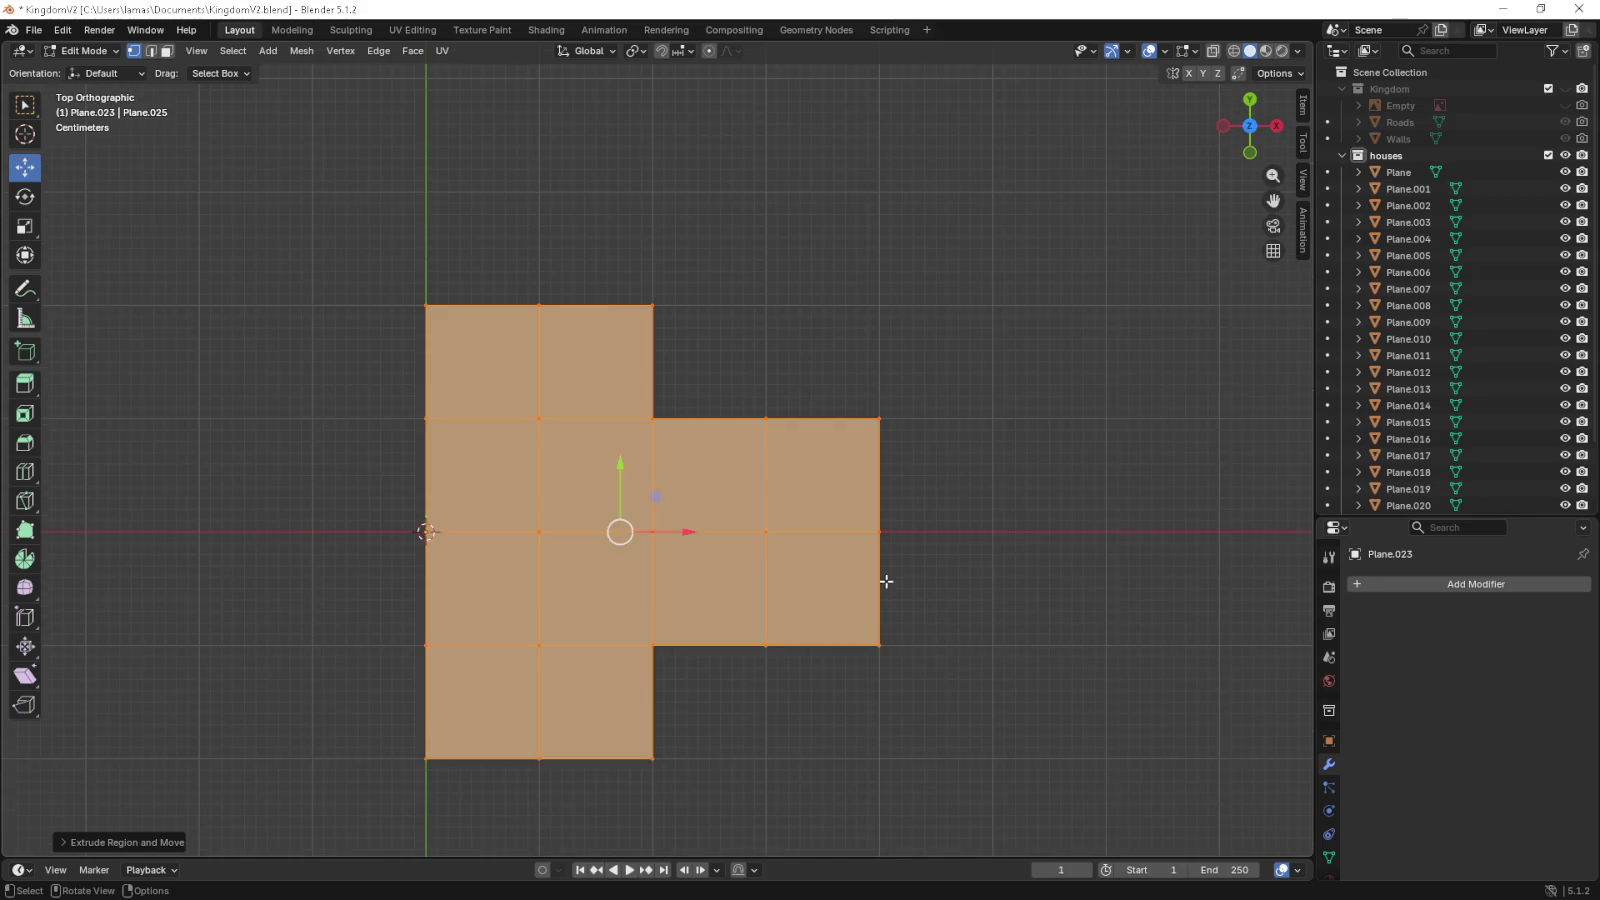
{"action": "left_click", "coordinate": [654, 303]}
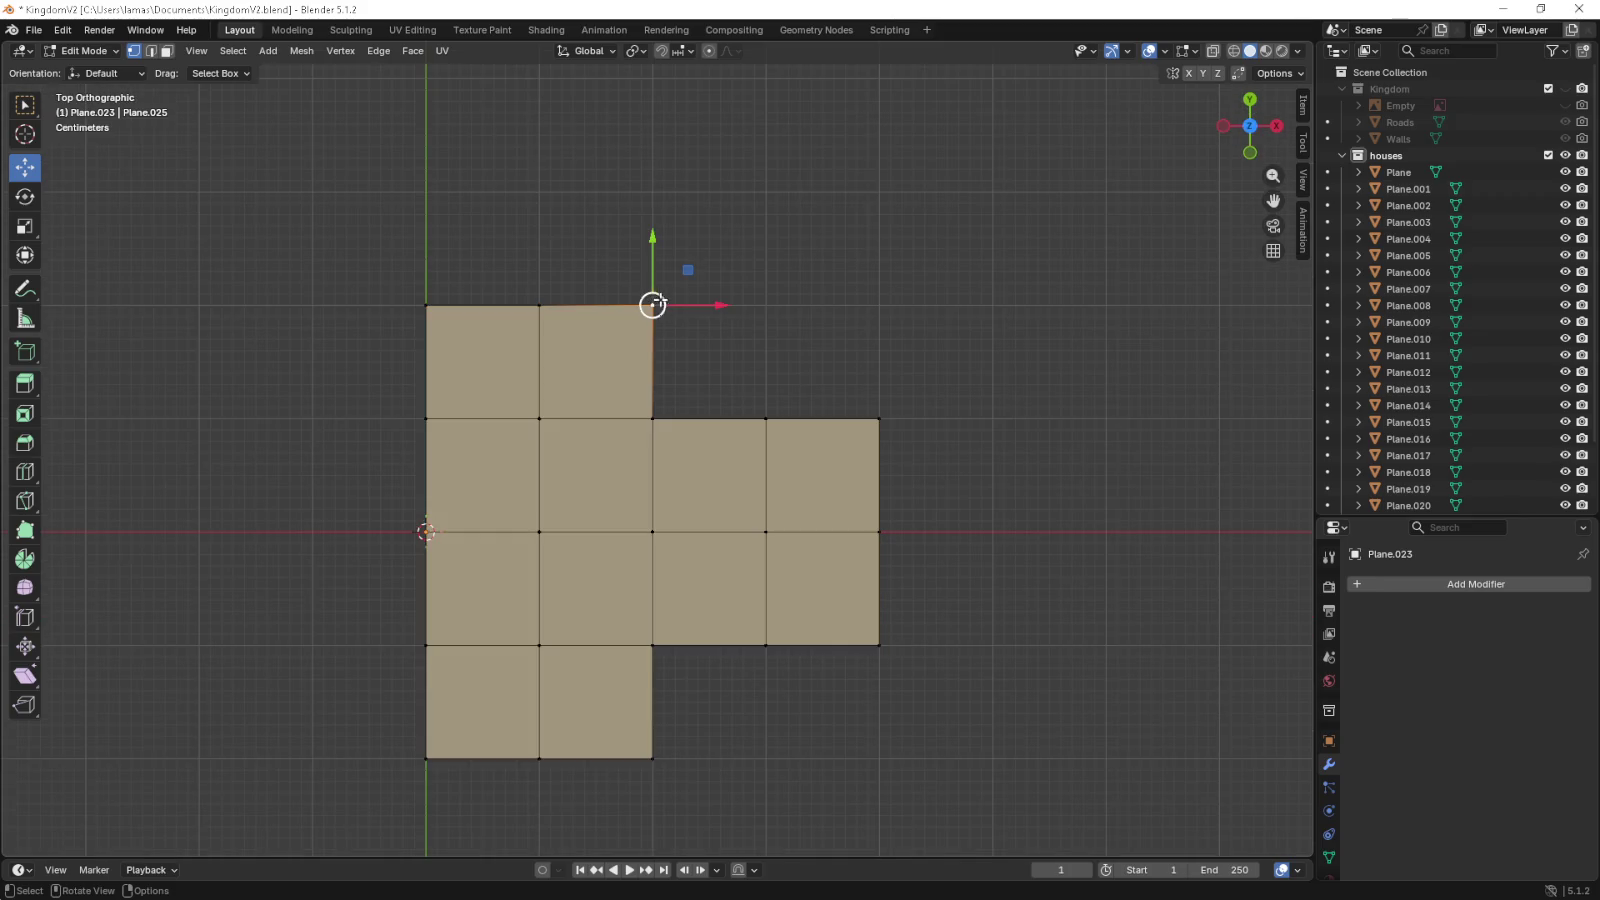
{"action": "key", "text": "g"}
{"action": "left_click", "coordinate": [993, 425]}
{"action": "scroll", "scroll_direction": "up", "scroll_amount": 3}
{"action": "scroll", "scroll_direction": "up", "scroll_amount": 3}
{"action": "key", "text": "e"}
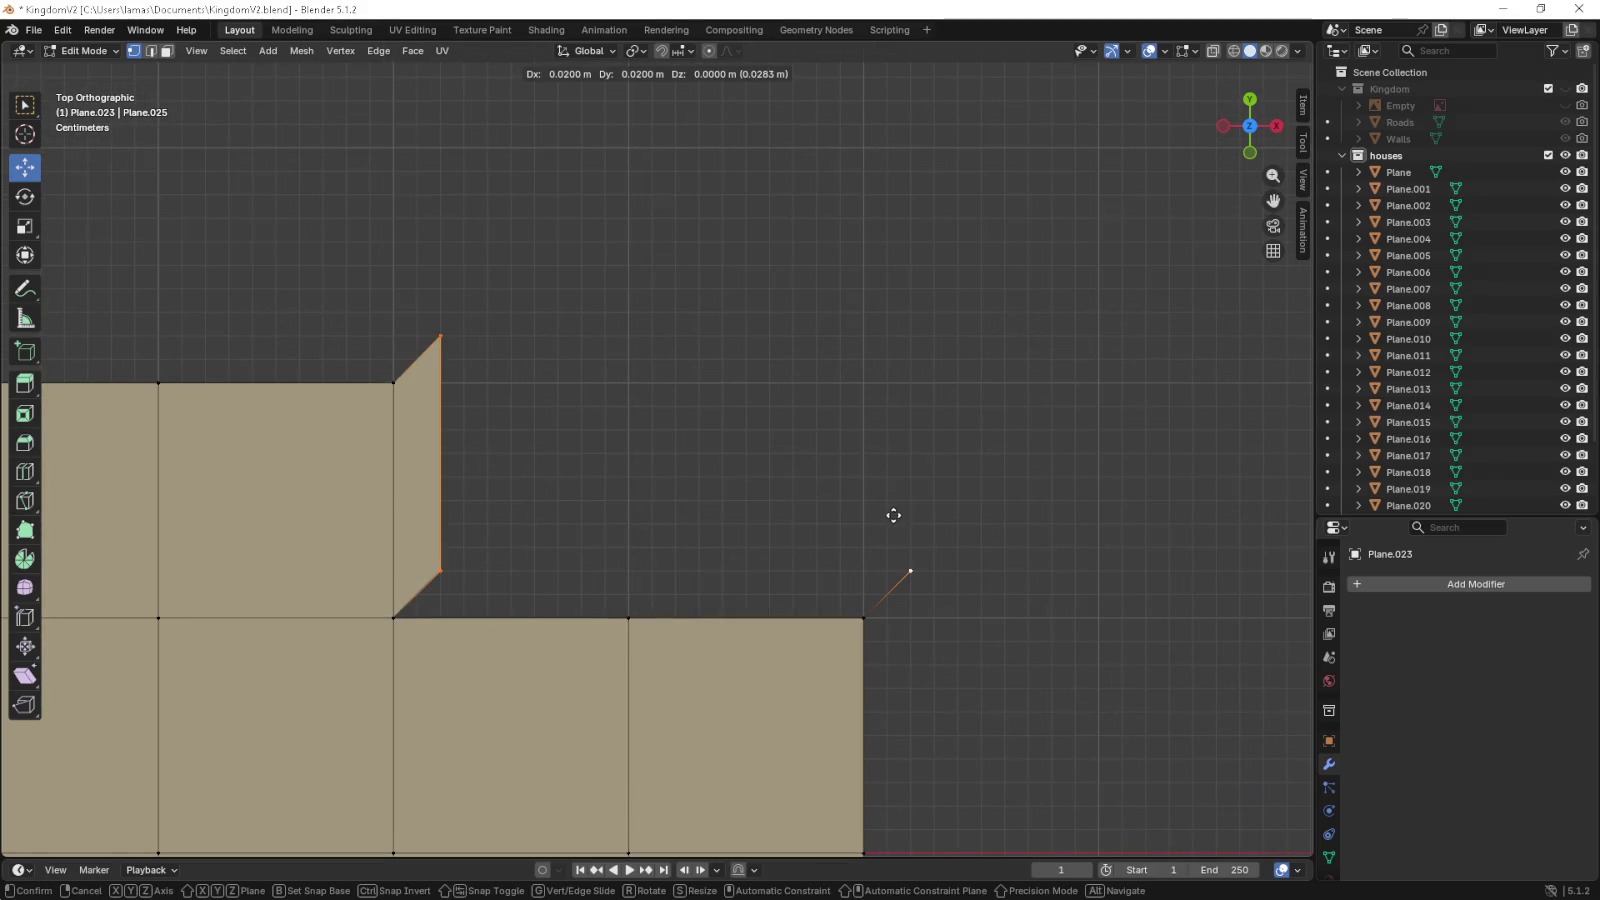
{"action": "left_click", "coordinate": [894, 511]}
- Extrude the lower wing's bottom edge diagonally outward
{"action": "scroll", "scroll_direction": "down", "scroll_amount": 3}
{"action": "left_click_drag", "start_coordinate": [596, 760], "coordinate": [686, 600]}
{"action": "left_click", "coordinate": [621, 583]}
{"action": "left_click", "coordinate": [848, 583]}
{"action": "scroll", "scroll_direction": "up", "scroll_amount": 3}
{"action": "key", "text": "e"}
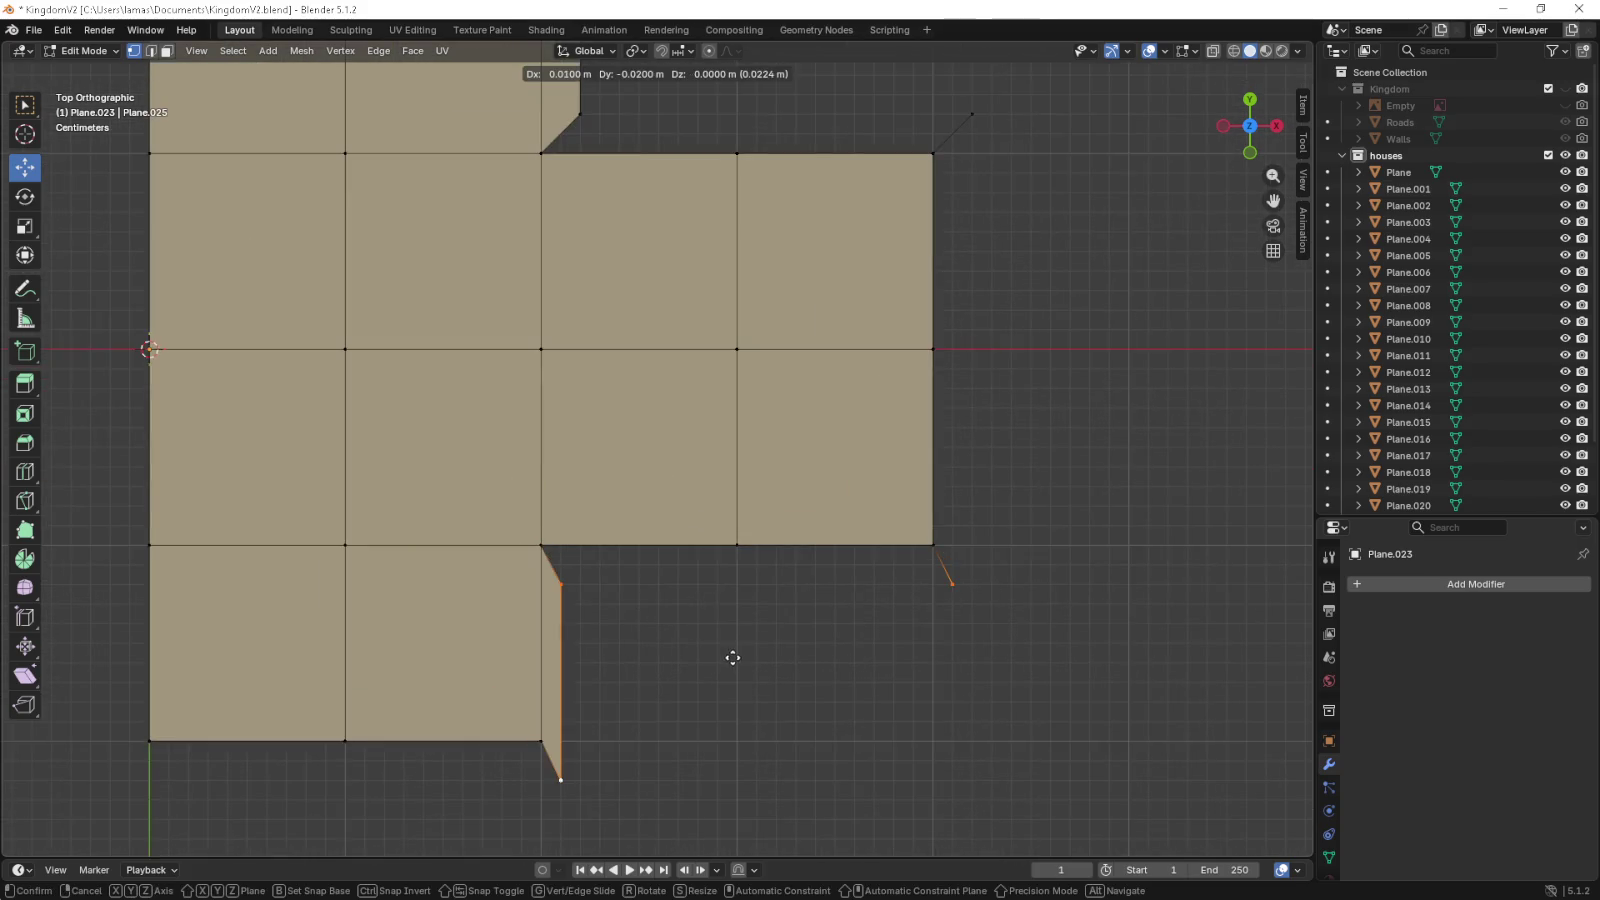
{"action": "left_click", "coordinate": [741, 657]}
- Extrude the top-left corner vertex outward to a new border corner
{"action": "scroll", "scroll_direction": "up", "scroll_amount": 3}
{"action": "scroll", "scroll_direction": "down", "scroll_amount": 3}
{"action": "scroll", "scroll_direction": "up", "scroll_amount": 3}
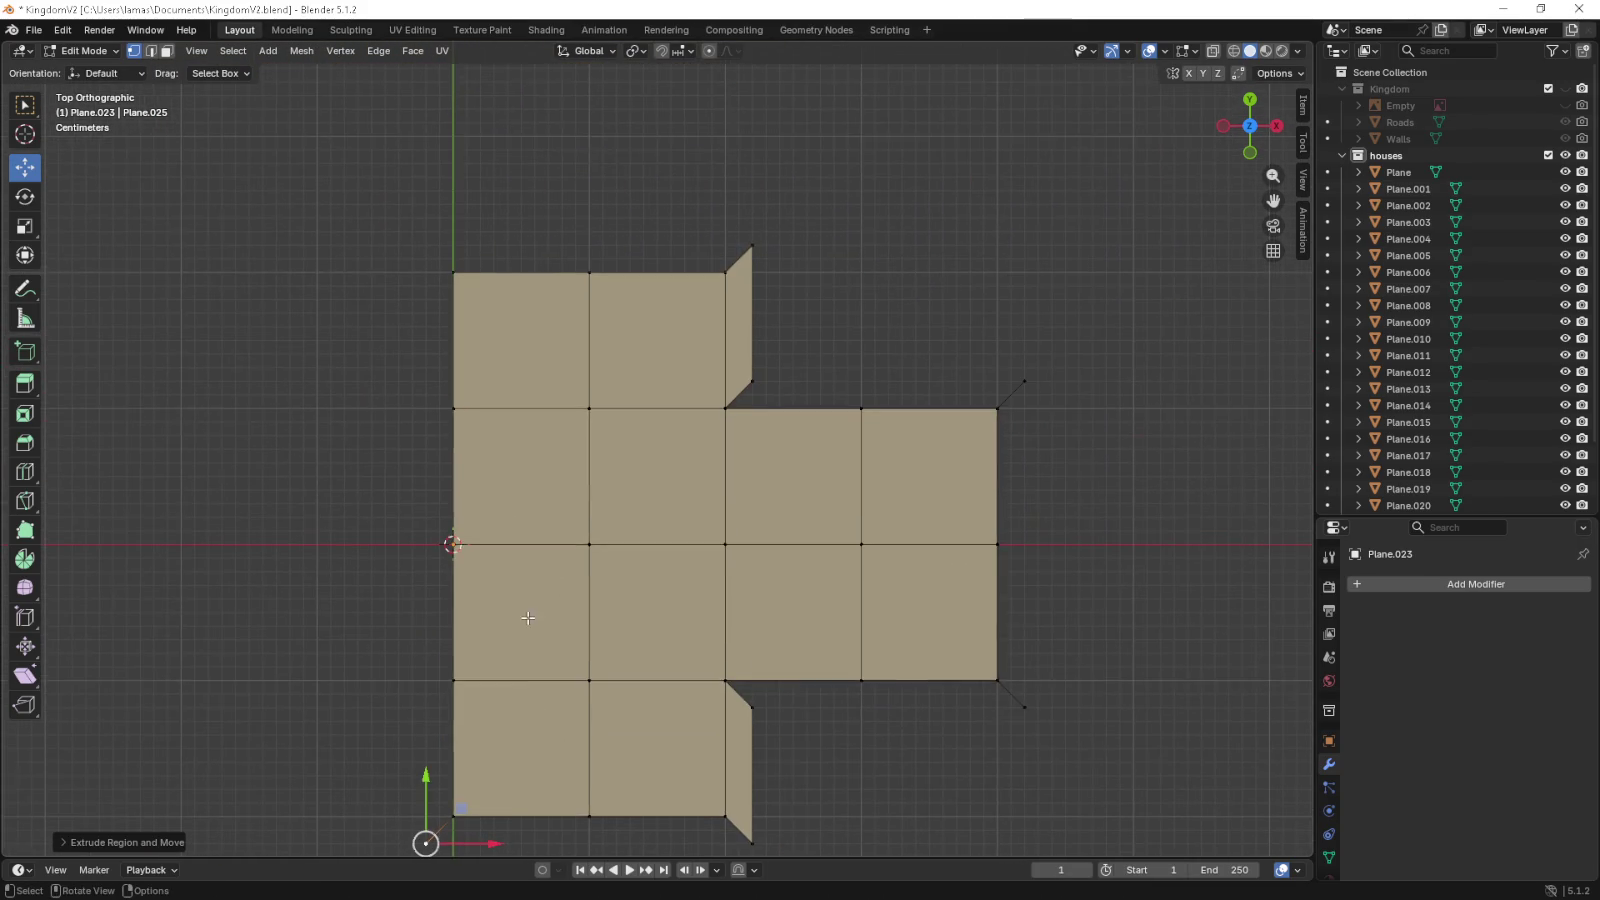
{"action": "left_click", "coordinate": [472, 269]}
{"action": "key", "text": "e"}
{"action": "left_click", "coordinate": [428, 245]}
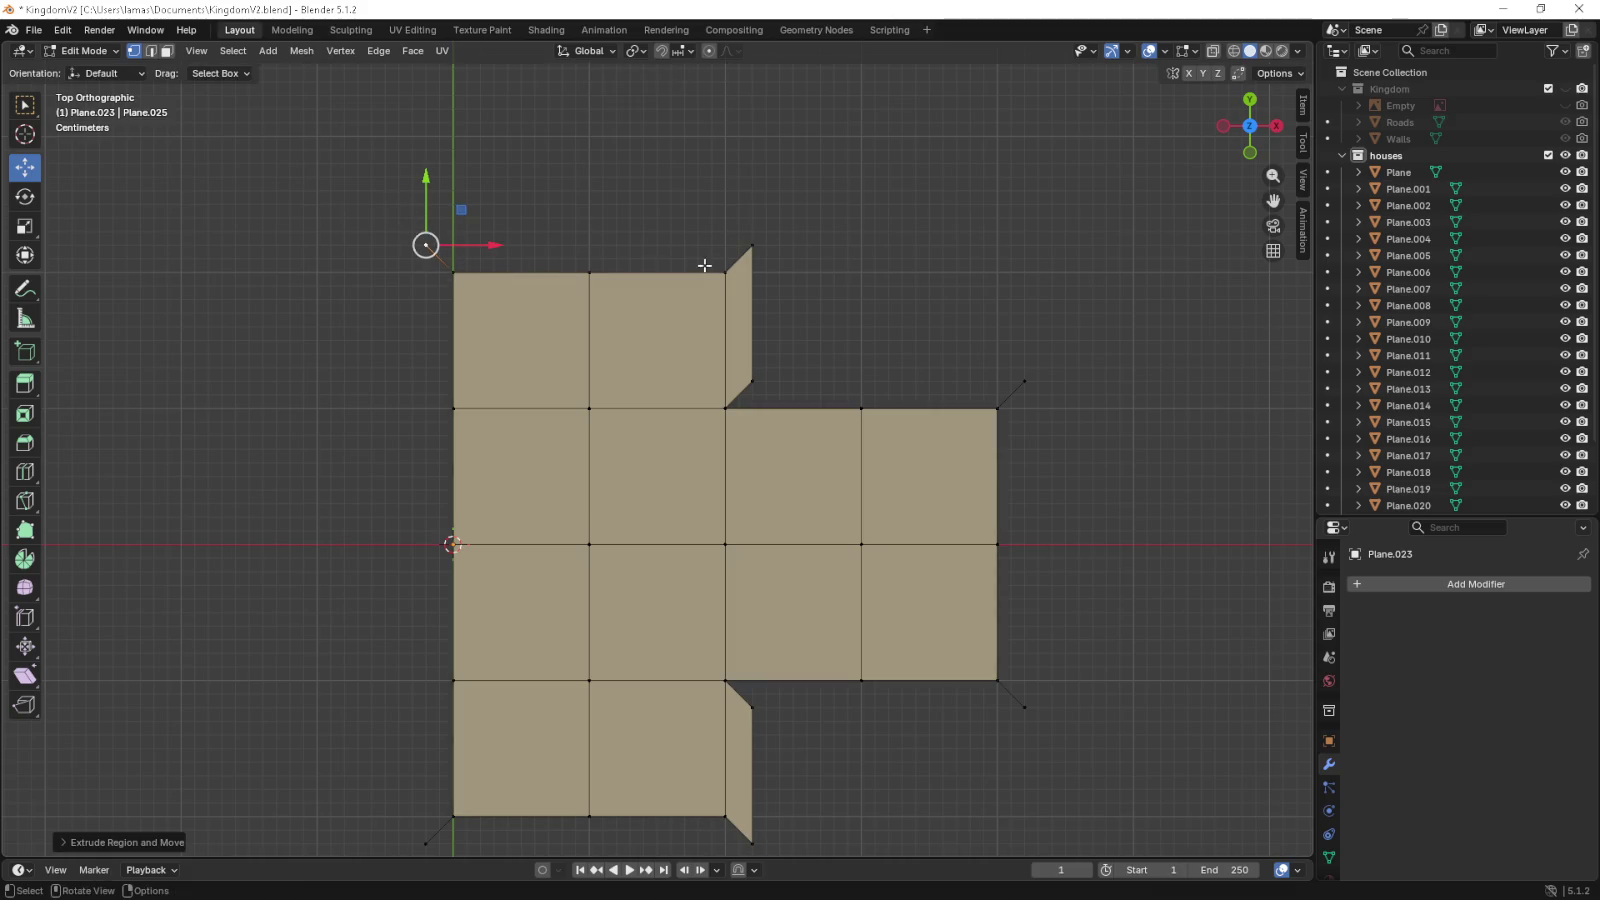
- Fill faces across the top, right, bottom and left border strips
{"action": "left_click_drag", "start_coordinate": [782, 218], "coordinate": [410, 278]}
{"action": "key", "text": "f"}
{"action": "scroll", "scroll_direction": "down", "scroll_amount": 3}
{"action": "left_click_drag", "start_coordinate": [711, 323], "coordinate": [998, 666]}
{"action": "key", "text": "f"}
{"action": "key", "text": "f"}
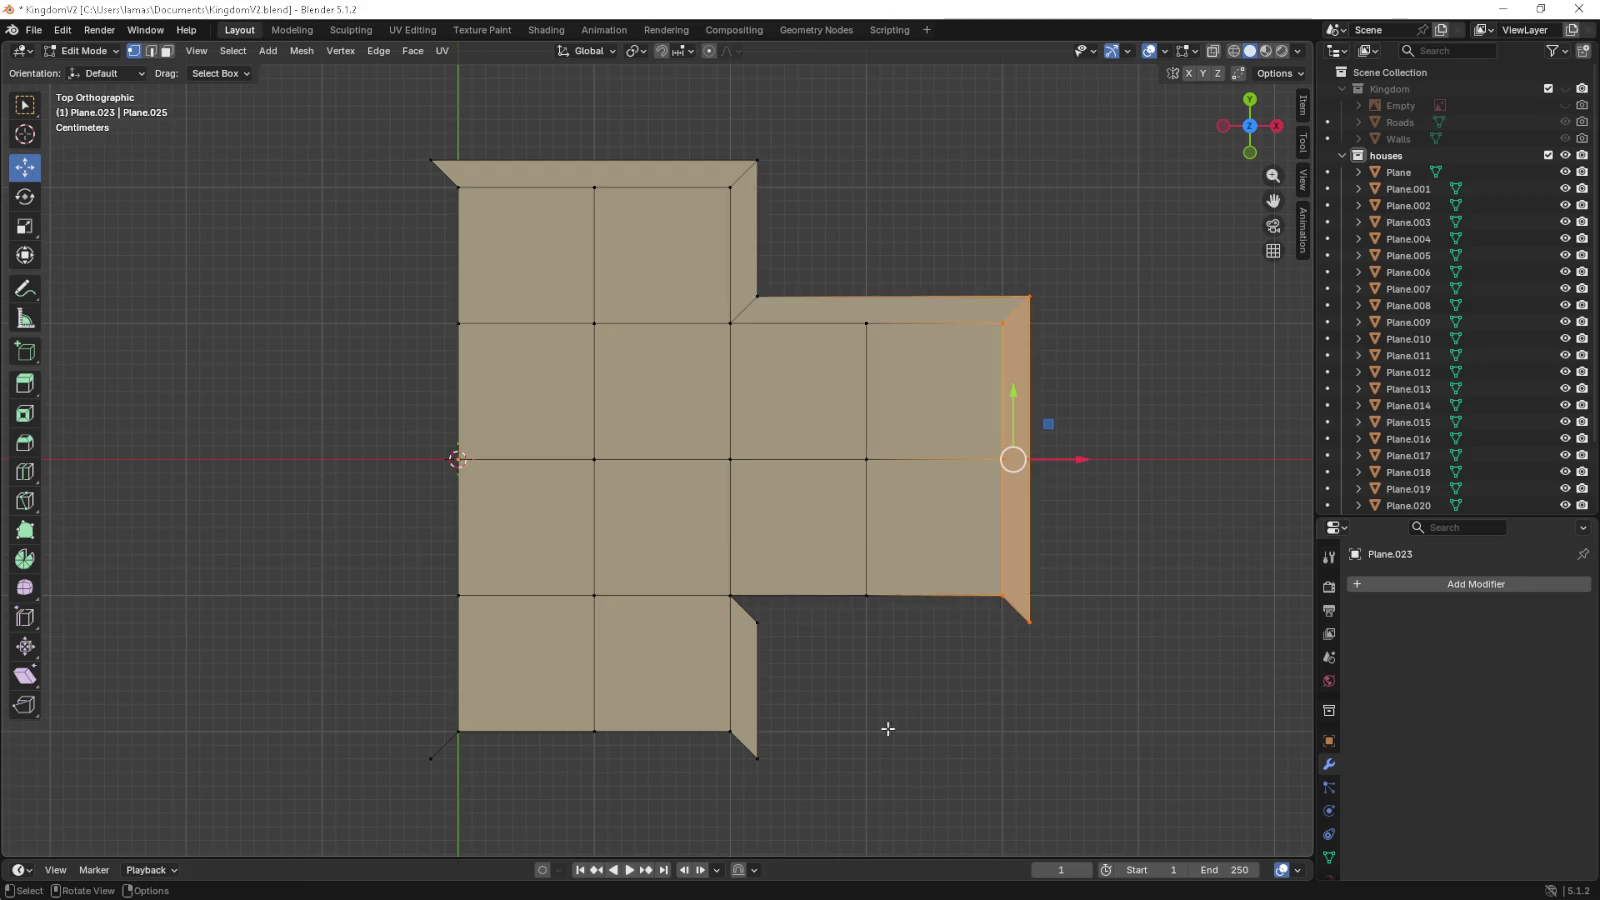
{"action": "left_click_drag", "start_coordinate": [1087, 615], "coordinate": [1030, 648]}
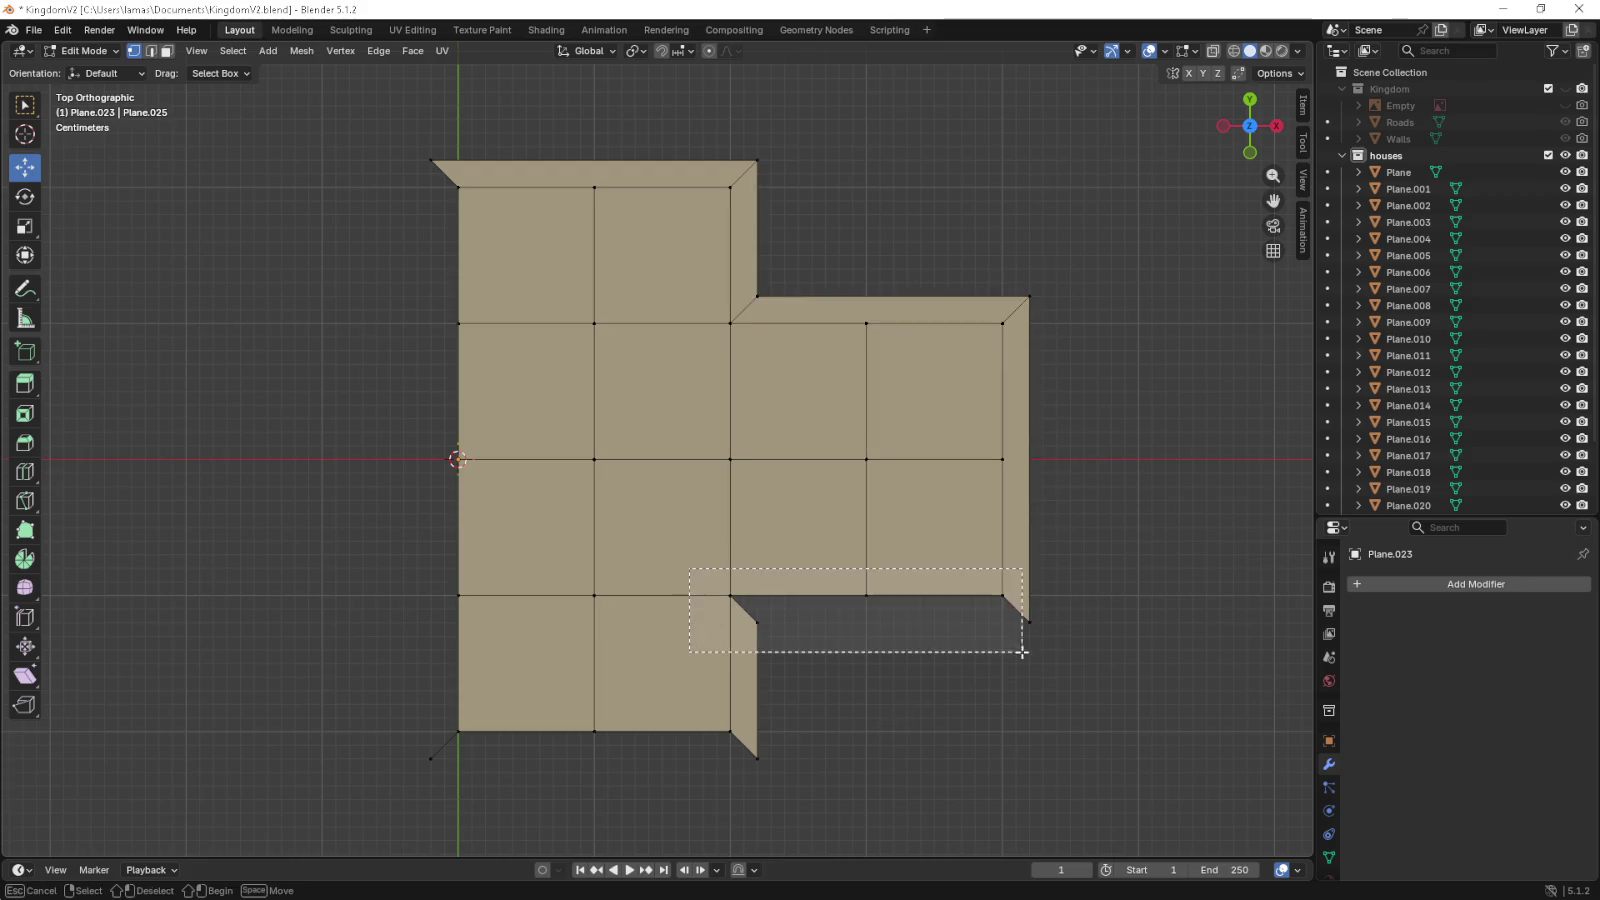
{"action": "key", "text": "f"}
{"action": "left_click_drag", "start_coordinate": [769, 771], "coordinate": [268, 714]}
{"action": "key", "text": "f"}
{"action": "left_click_drag", "start_coordinate": [372, 786], "coordinate": [485, 172]}
{"action": "key", "text": "f"}
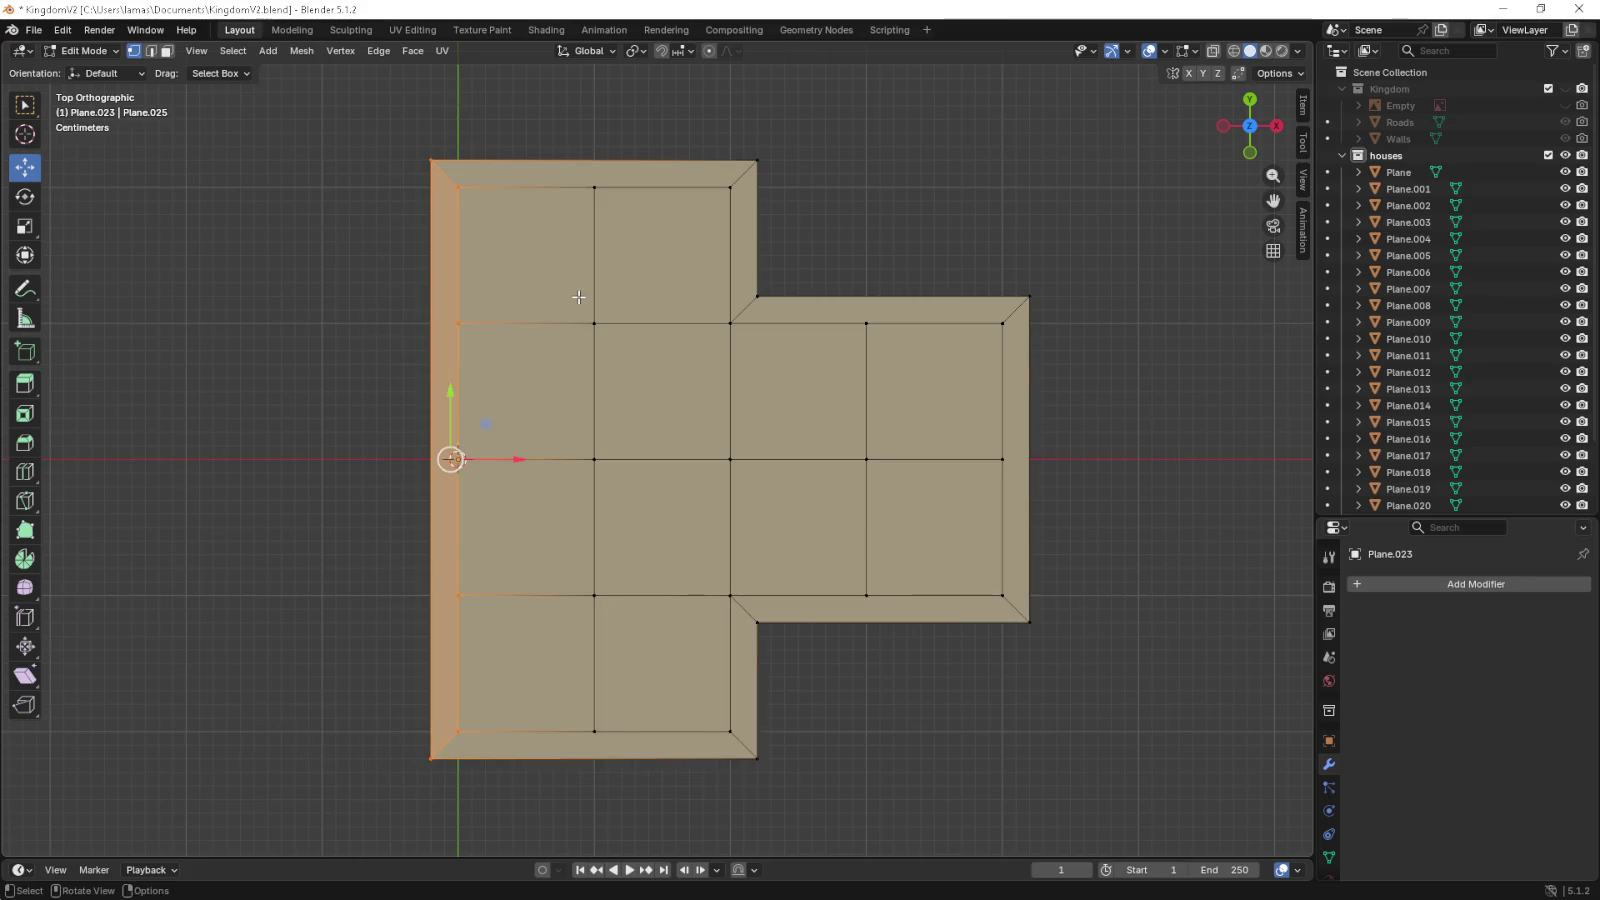
- Select every face of the house outline in face mode and view it from the front
{"action": "key", "text": "3"}
{"action": "left_click_drag", "start_coordinate": [347, 122], "coordinate": [1082, 771]}
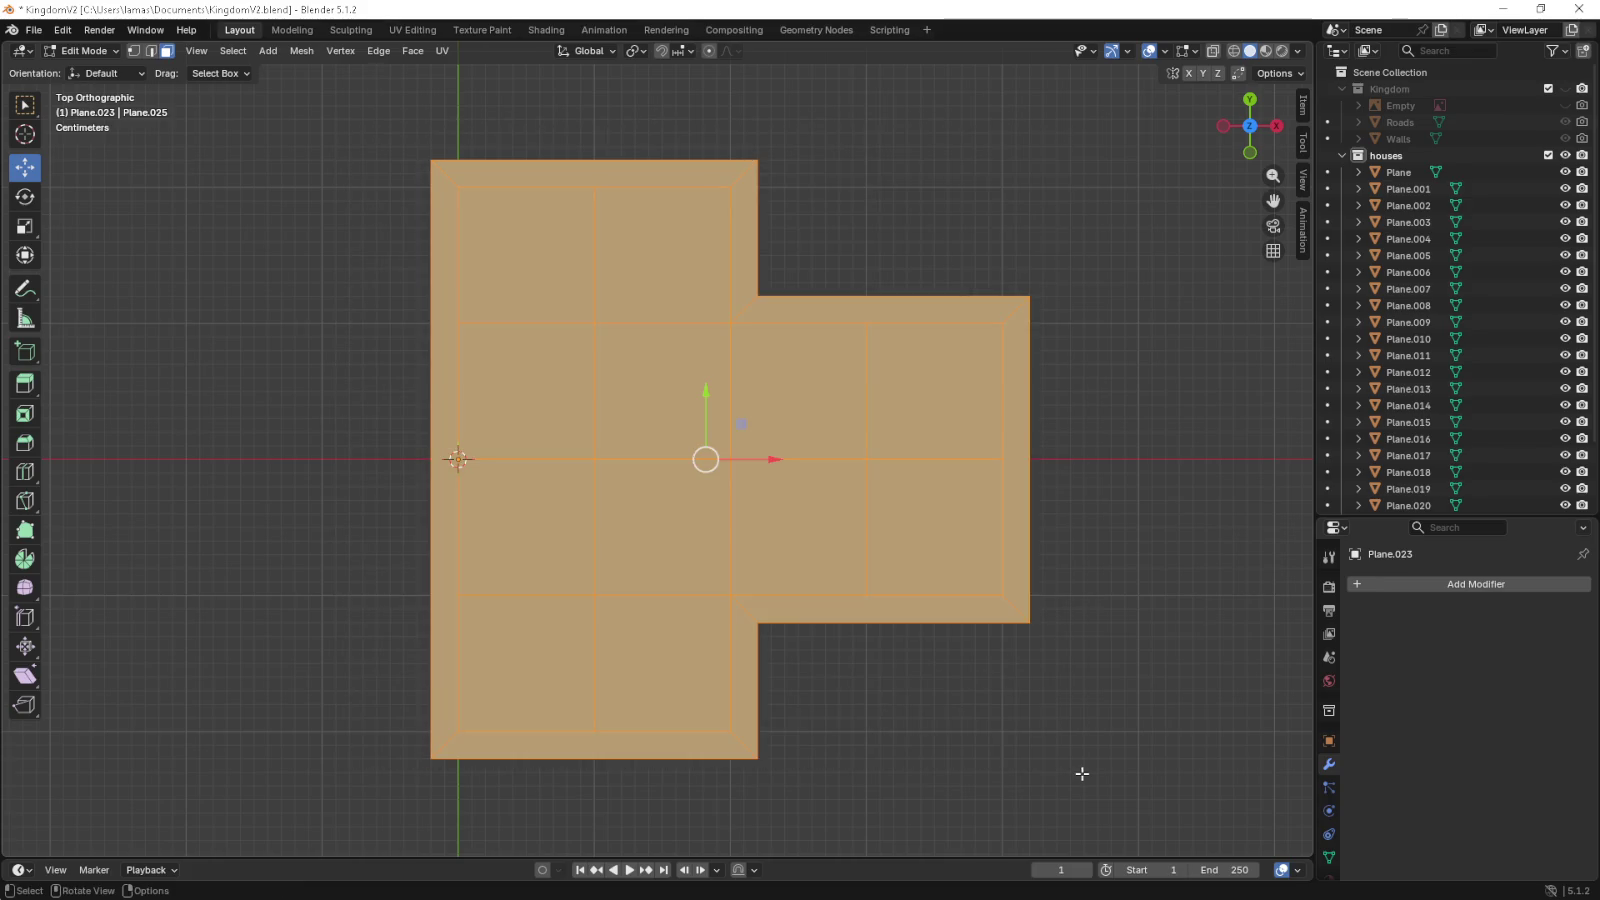
{"action": "left_click_drag", "start_coordinate": [1082, 771], "coordinate": [1082, 773]}
{"action": "key", "text": "KP_1"}
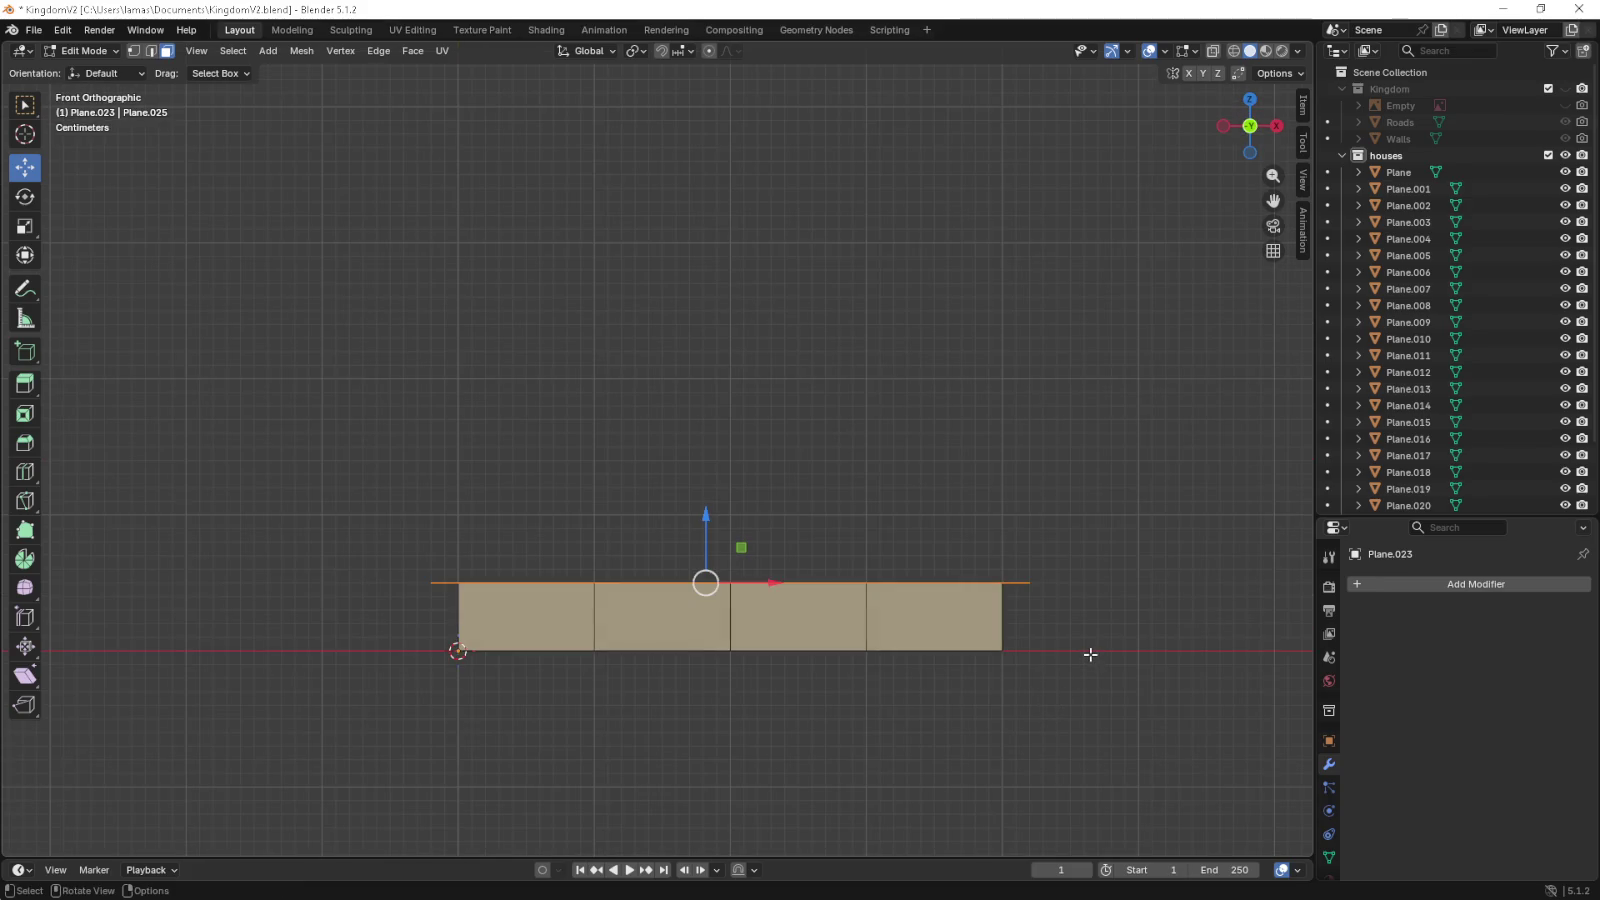
- Delete the faces of the right border strip from the top-down view
{"action": "left_click_drag", "start_coordinate": [1086, 647], "coordinate": [880, 672]}
{"action": "key", "text": "KP_7"}
{"action": "left_click", "coordinate": [150, 51]}
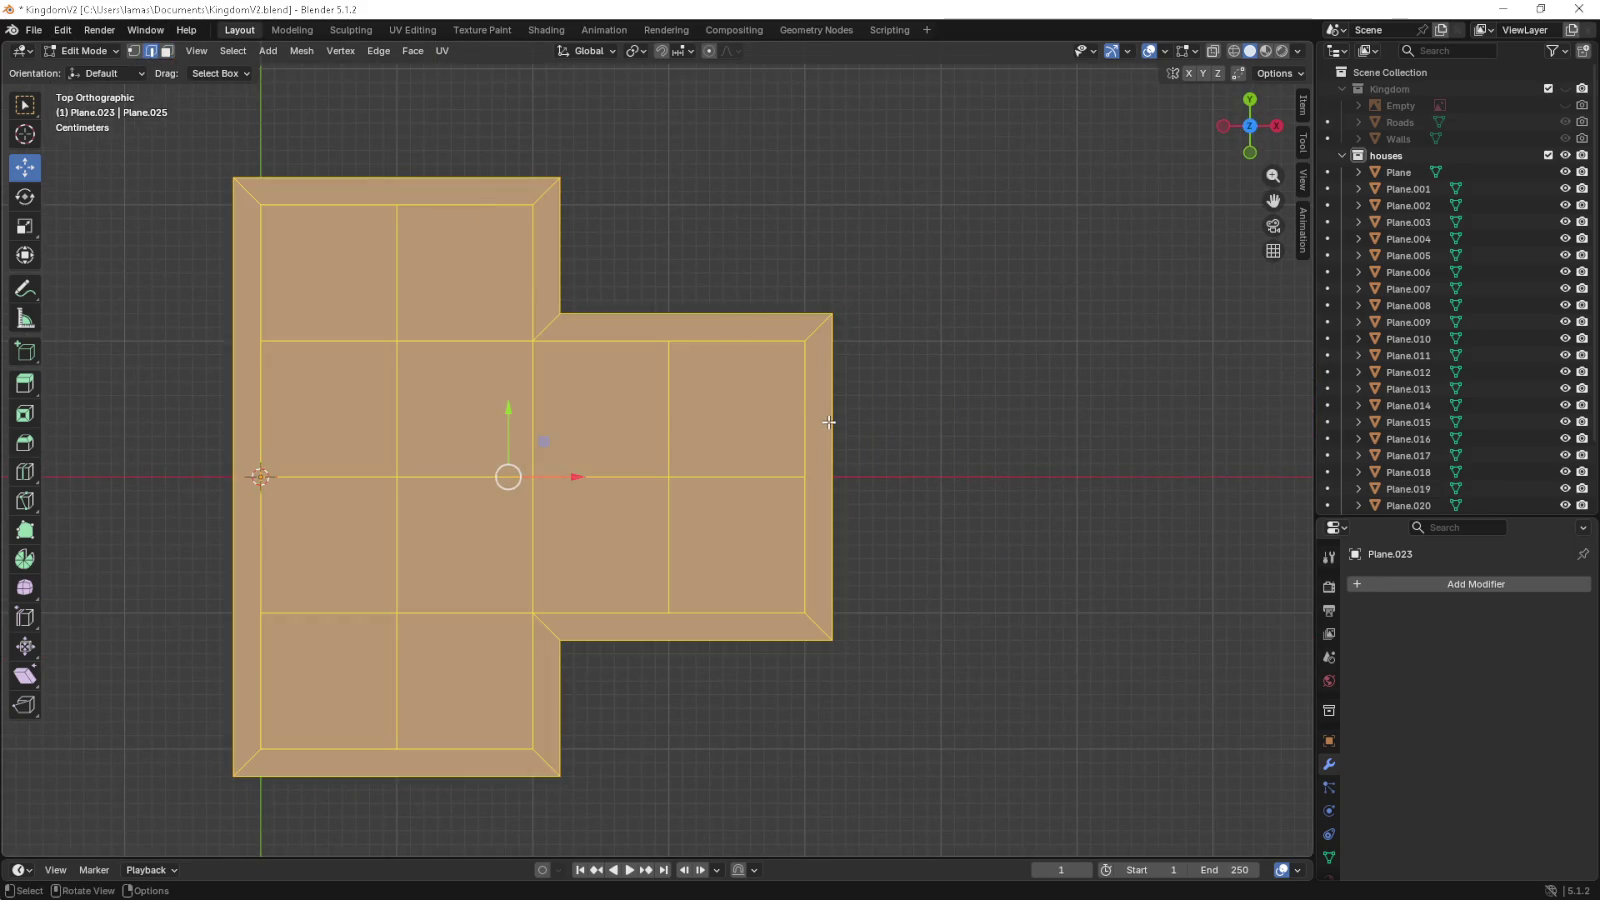
{"action": "left_click", "coordinate": [829, 421]}
{"action": "key", "text": "x"}
{"action": "left_click", "coordinate": [829, 436]}
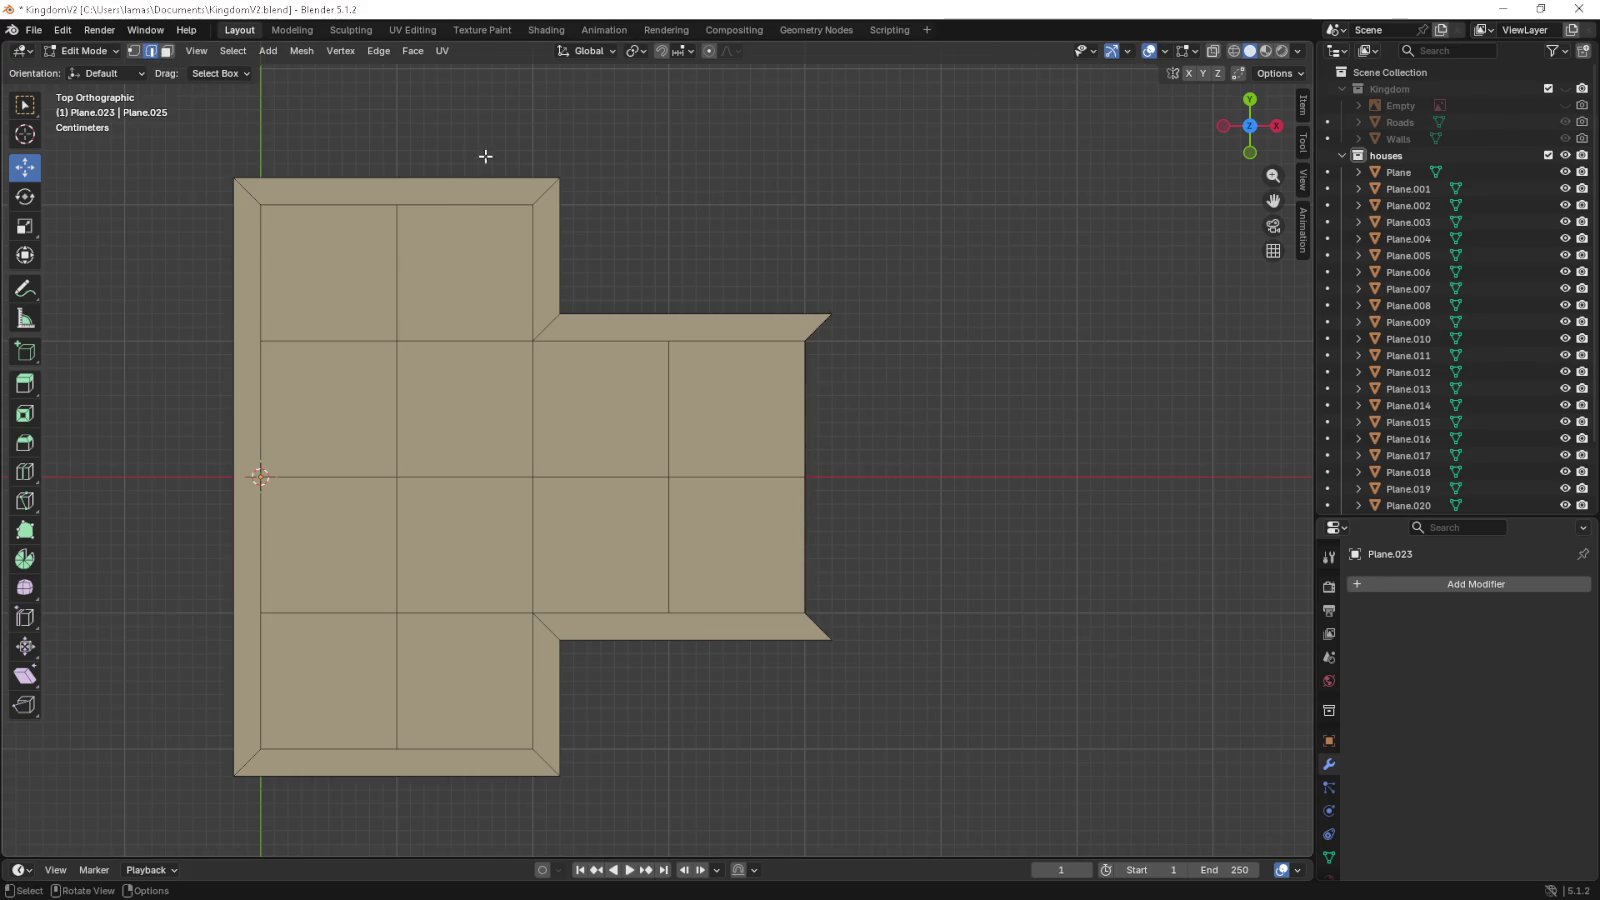
- Move the selected corner vertices along the X axis to adjust the corner
{"action": "left_click", "coordinate": [814, 640]}
{"action": "scroll", "scroll_direction": "up", "scroll_amount": 3}
{"action": "left_click_drag", "start_coordinate": [804, 504], "coordinate": [668, 454]}
{"action": "key", "text": "g"}
{"action": "key", "text": "x"}
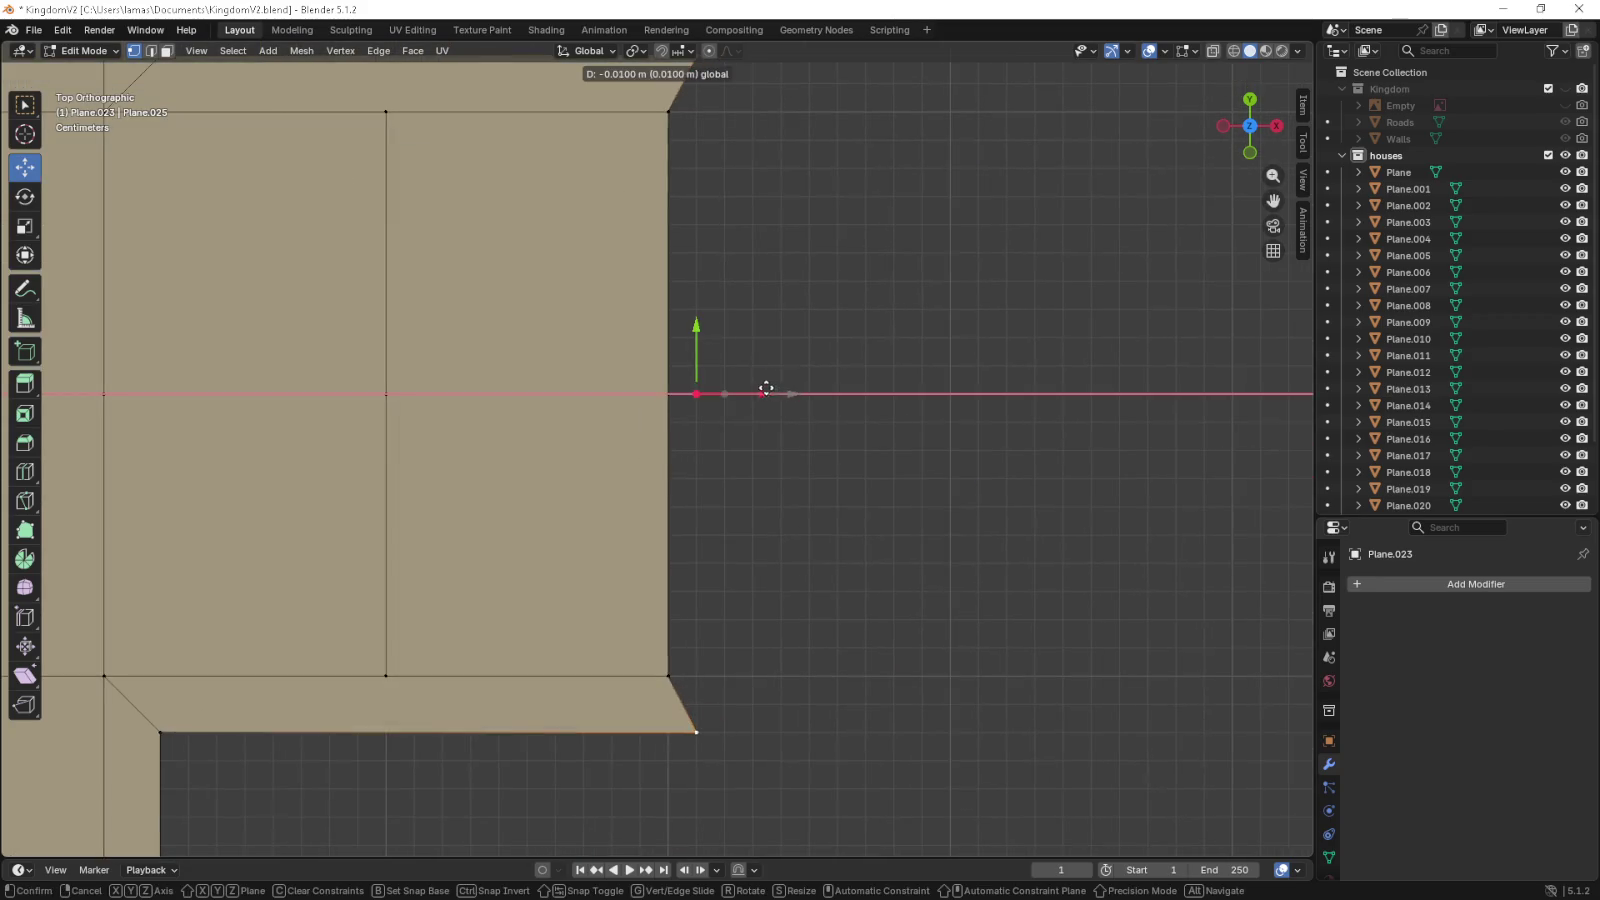
{"action": "left_click", "coordinate": [729, 390]}
{"action": "scroll", "scroll_direction": "down", "scroll_amount": 3}
- Select the whole mesh and raise it 0.1 m along Z to form the upper block
{"action": "left_click_drag", "start_coordinate": [279, 124], "coordinate": [1012, 770]}
{"action": "key", "text": "KP_1"}
{"action": "key", "text": "g"}
{"action": "key", "text": "z"}
{"action": "key", "text": "z"}
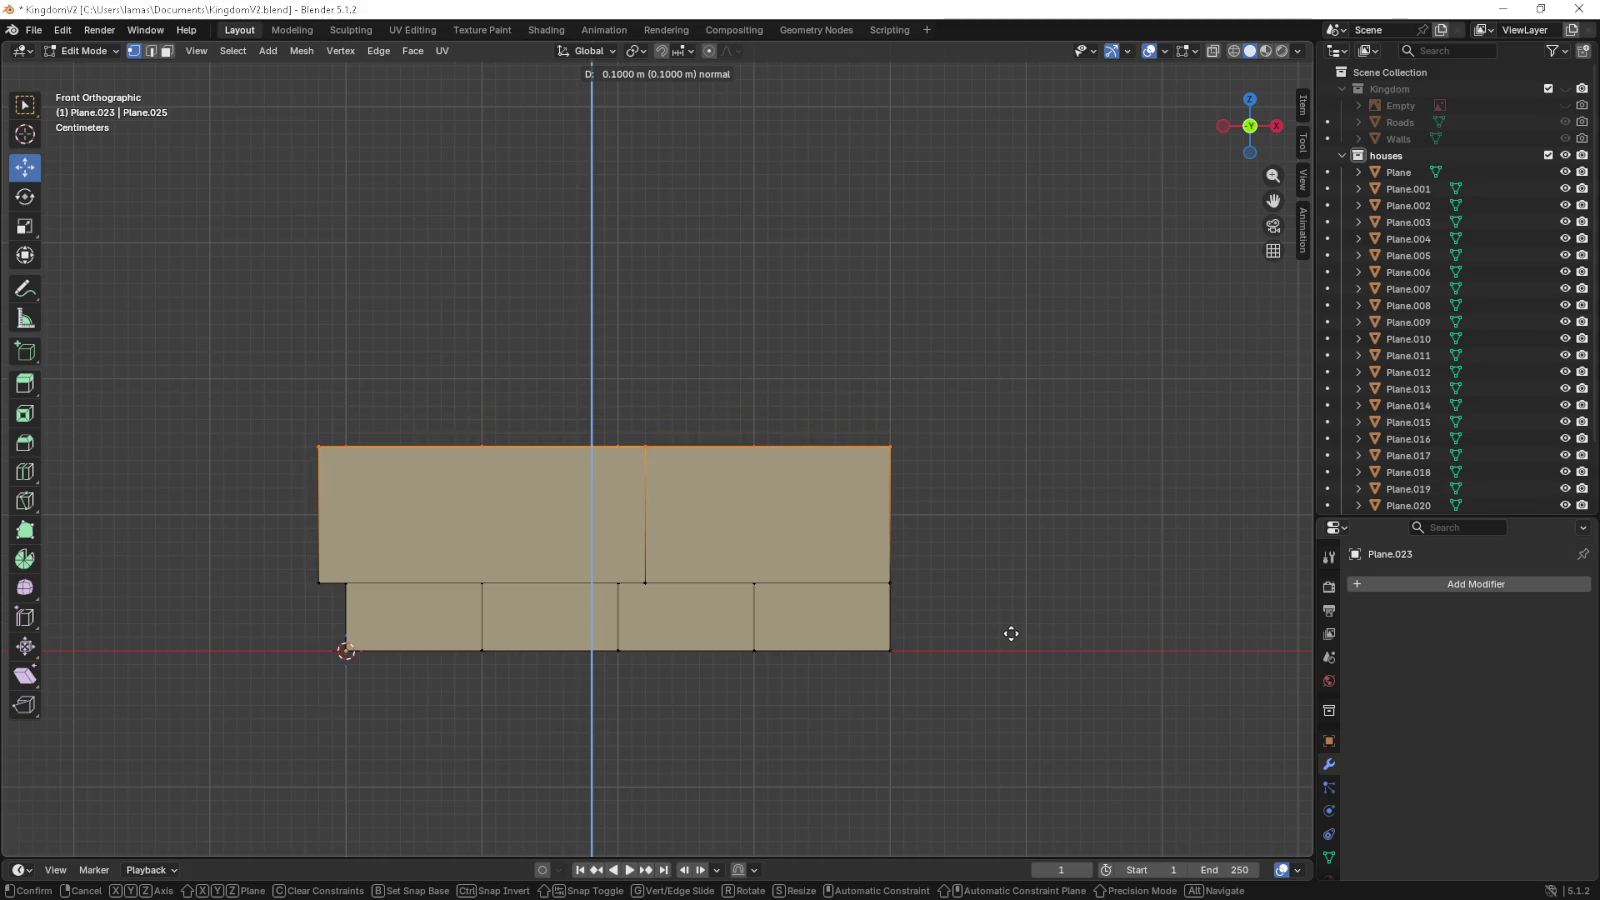
{"action": "left_click", "coordinate": [1003, 564]}
{"action": "left_click_drag", "start_coordinate": [1008, 565], "coordinate": [628, 496]}
{"action": "scroll", "scroll_direction": "up", "scroll_amount": 3}
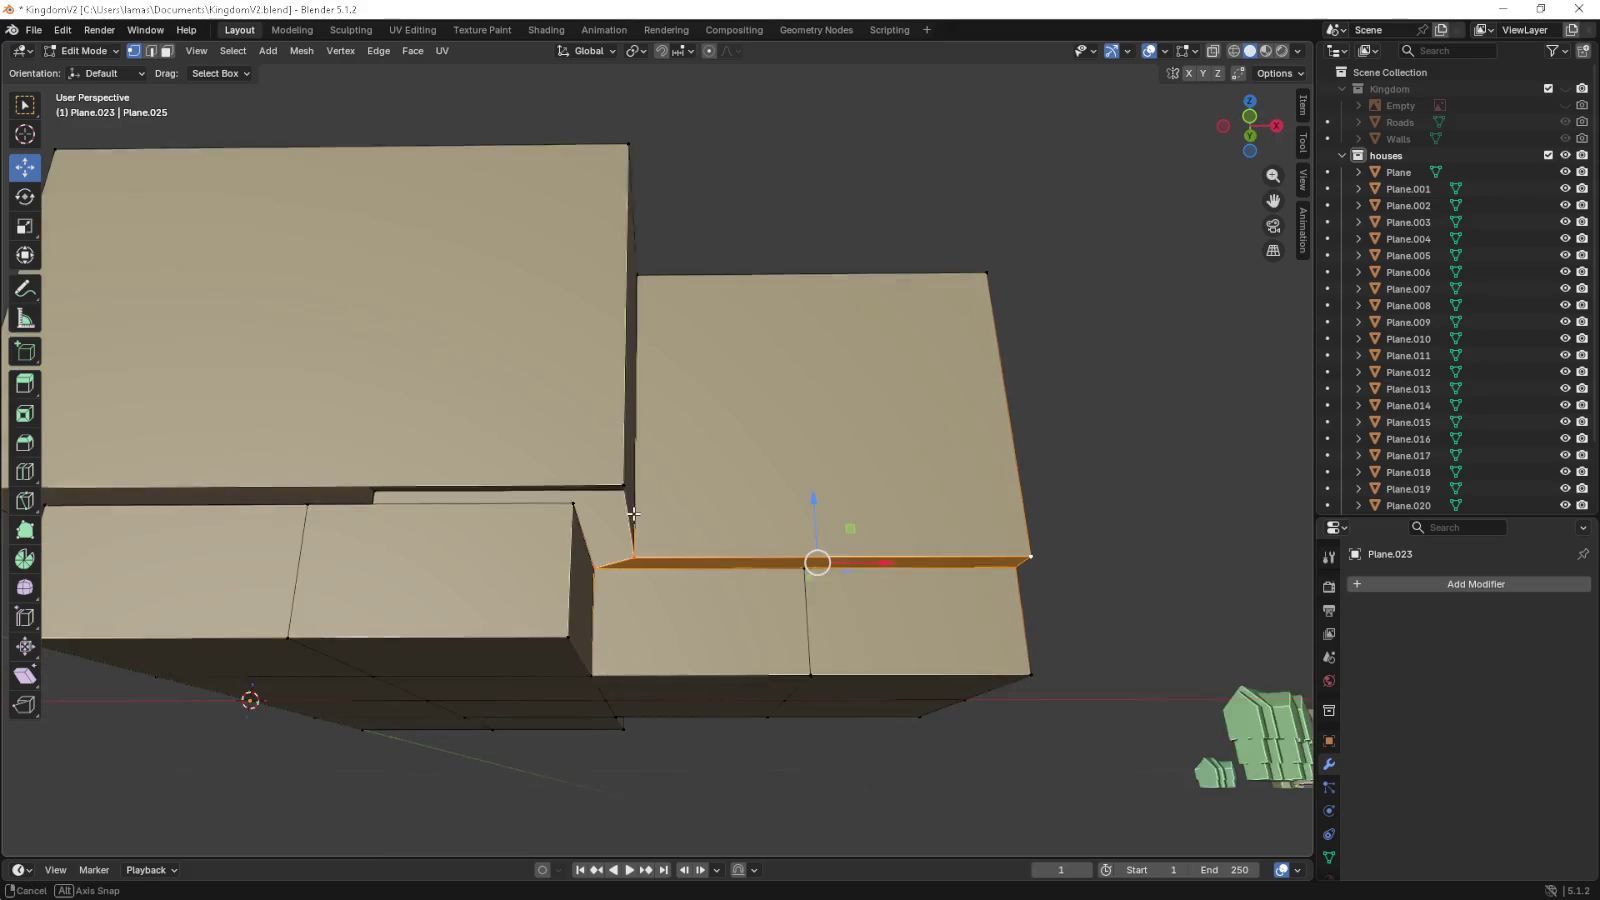
- Fill the first corner gap with a triangle and close the adjoining side strip with a face
{"action": "key", "text": "f"}
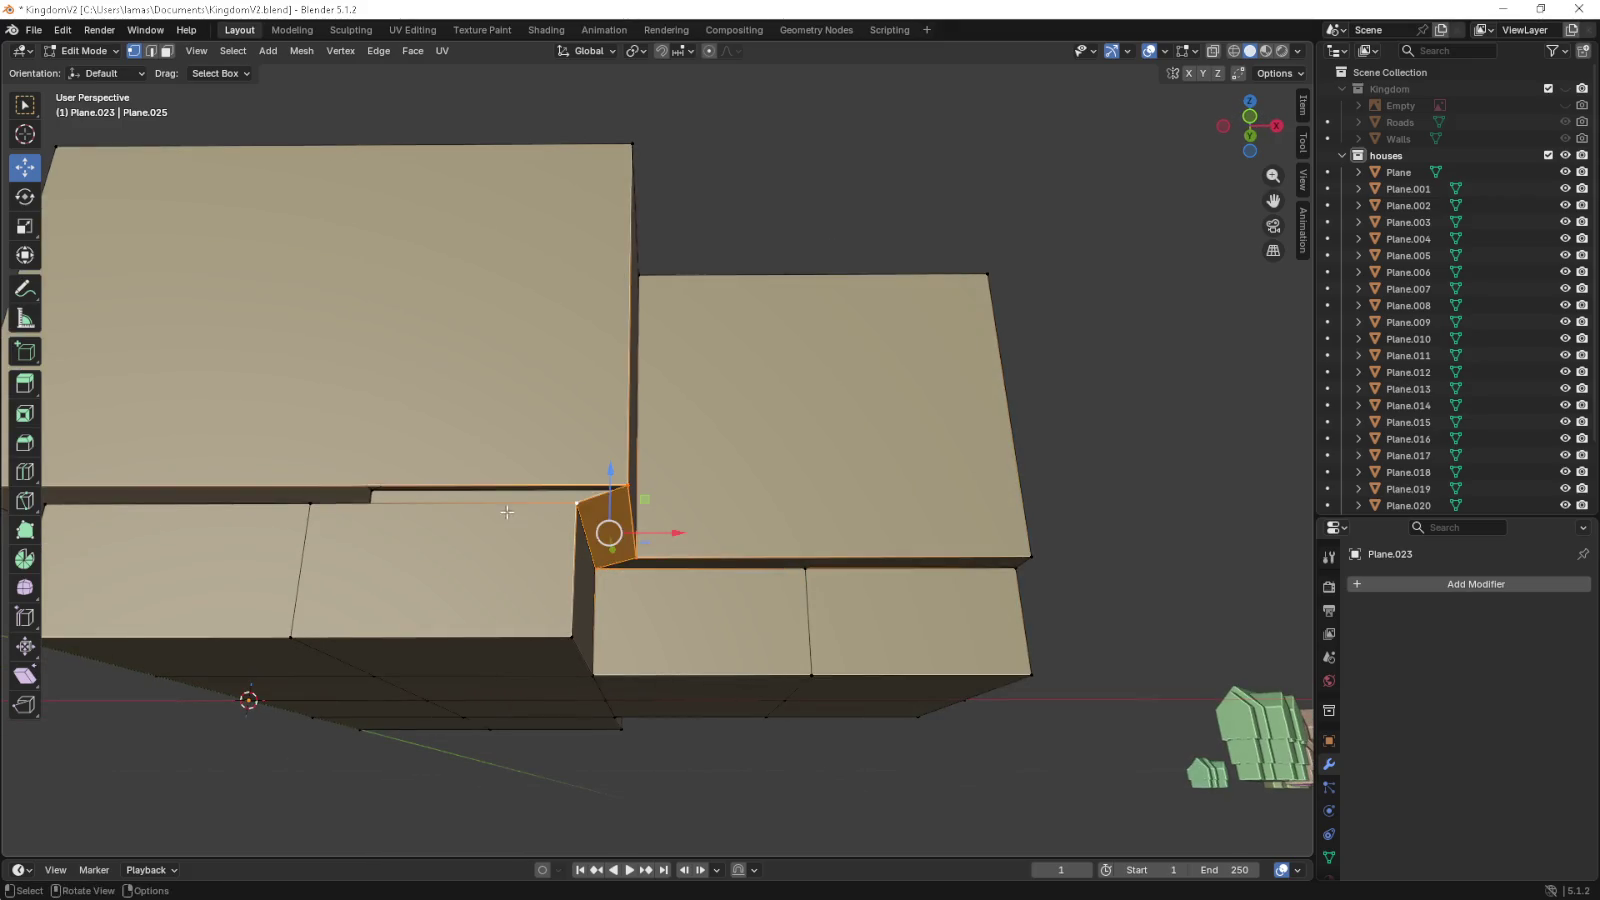
{"action": "left_click_drag", "start_coordinate": [628, 496], "coordinate": [622, 530]}
{"action": "left_click", "coordinate": [354, 536]}
{"action": "left_click", "coordinate": [253, 519]}
{"action": "left_click", "coordinate": [911, 519]}
{"action": "key", "text": "f"}
- Fill the strip between the left-end vertices and the right corner vertices with a face
{"action": "left_click_drag", "start_coordinate": [911, 519], "coordinate": [255, 490]}
{"action": "left_click", "coordinate": [241, 463]}
{"action": "left_click", "coordinate": [180, 428]}
{"action": "left_click", "coordinate": [1092, 591]}
{"action": "left_click", "coordinate": [1152, 583]}
{"action": "key", "text": "f"}
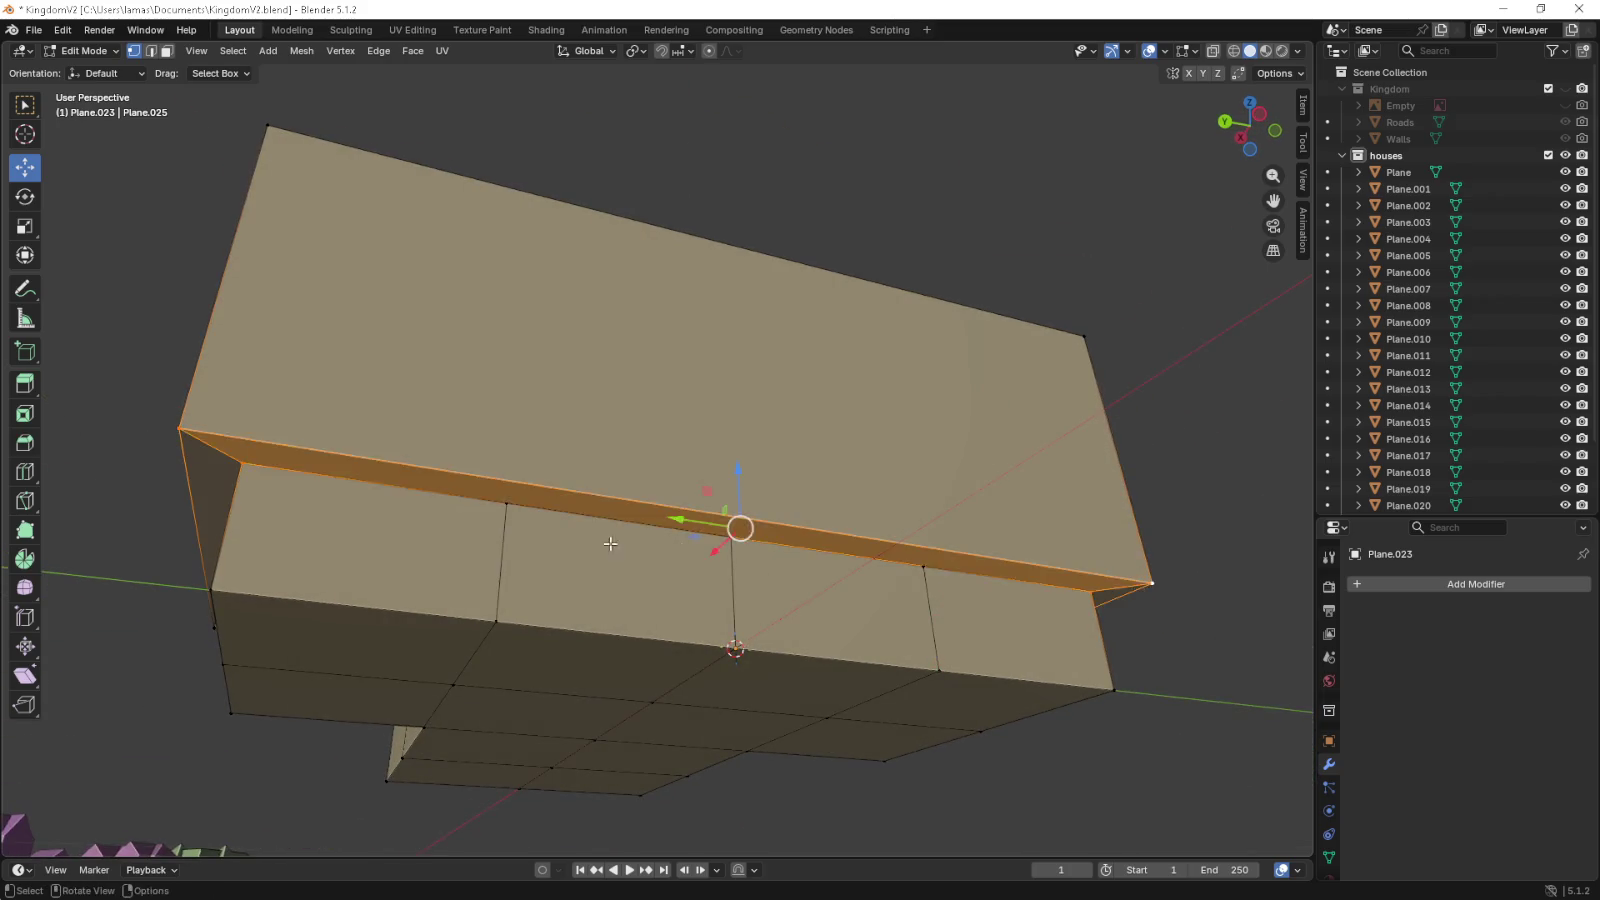
- Fill the front strip between its four corner vertices with a face
{"action": "left_click_drag", "start_coordinate": [610, 543], "coordinate": [745, 547]}
{"action": "left_click", "coordinate": [391, 461]}
{"action": "left_click", "coordinate": [316, 436]}
{"action": "left_click", "coordinate": [1040, 407]}
{"action": "left_click", "coordinate": [961, 438]}
{"action": "key", "text": "f"}
- Close the remaining corner gap with a face
{"action": "left_click_drag", "start_coordinate": [594, 462], "coordinate": [820, 560]}
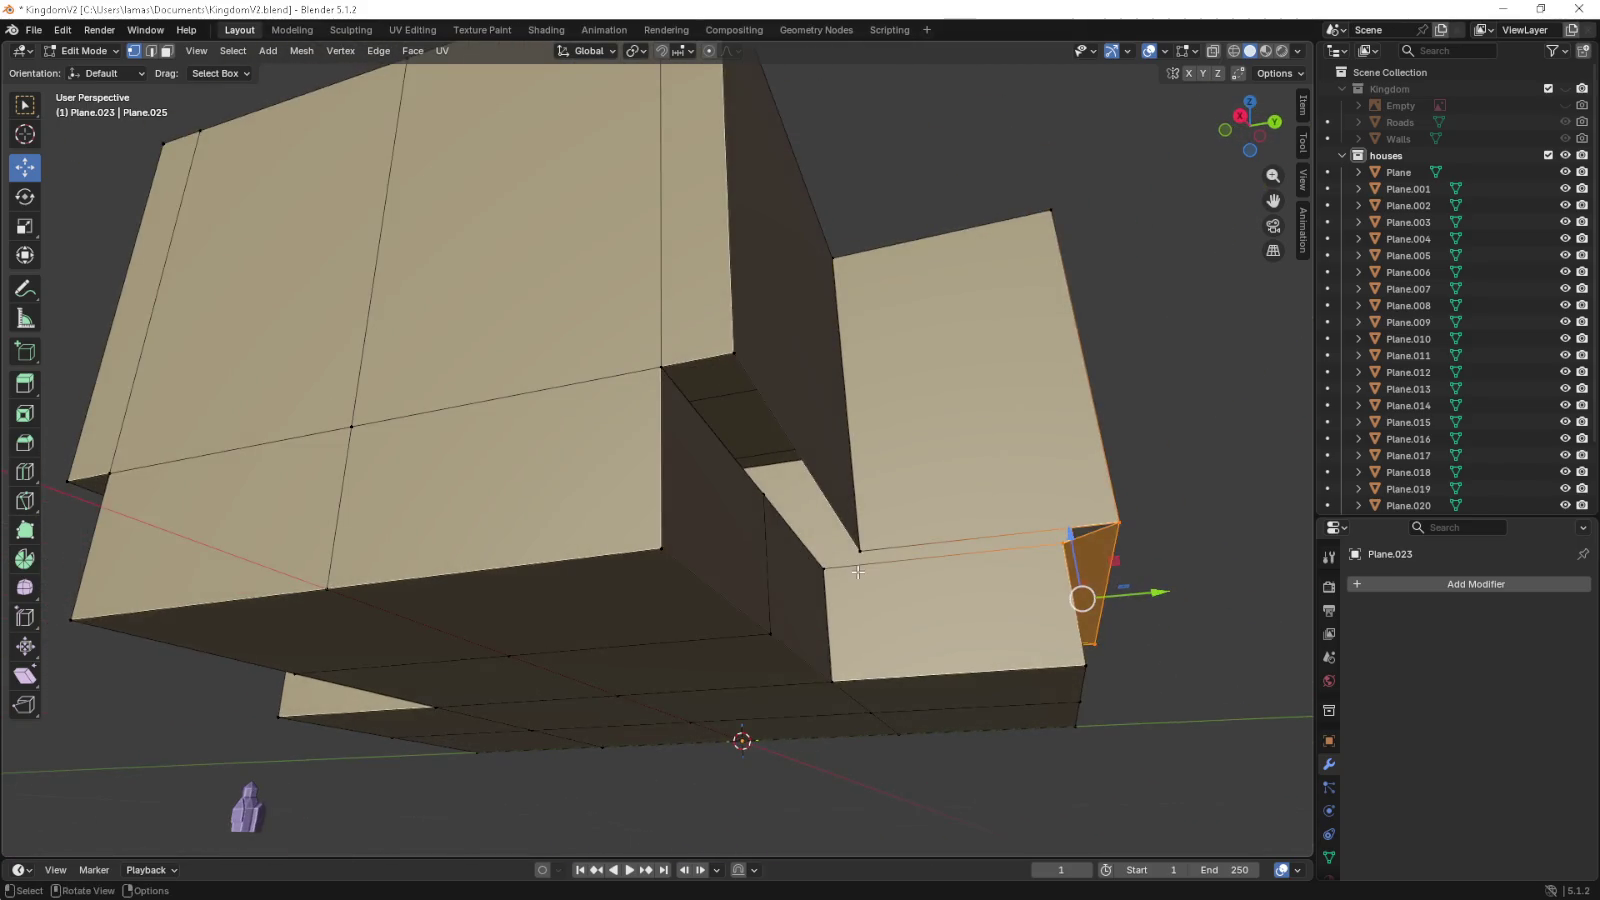
{"action": "left_click", "coordinate": [825, 570]}
{"action": "left_click", "coordinate": [859, 548]}
{"action": "left_click", "coordinate": [1118, 522]}
{"action": "key", "text": "f"}
- Fill the last strip gap with a face and view the house from the front
{"action": "left_click", "coordinate": [825, 568]}
{"action": "left_click", "coordinate": [849, 545]}
{"action": "left_click", "coordinate": [728, 354]}
{"action": "left_click", "coordinate": [659, 359]}
{"action": "key", "text": "f"}
{"action": "scroll", "scroll_direction": "down", "scroll_amount": 3}
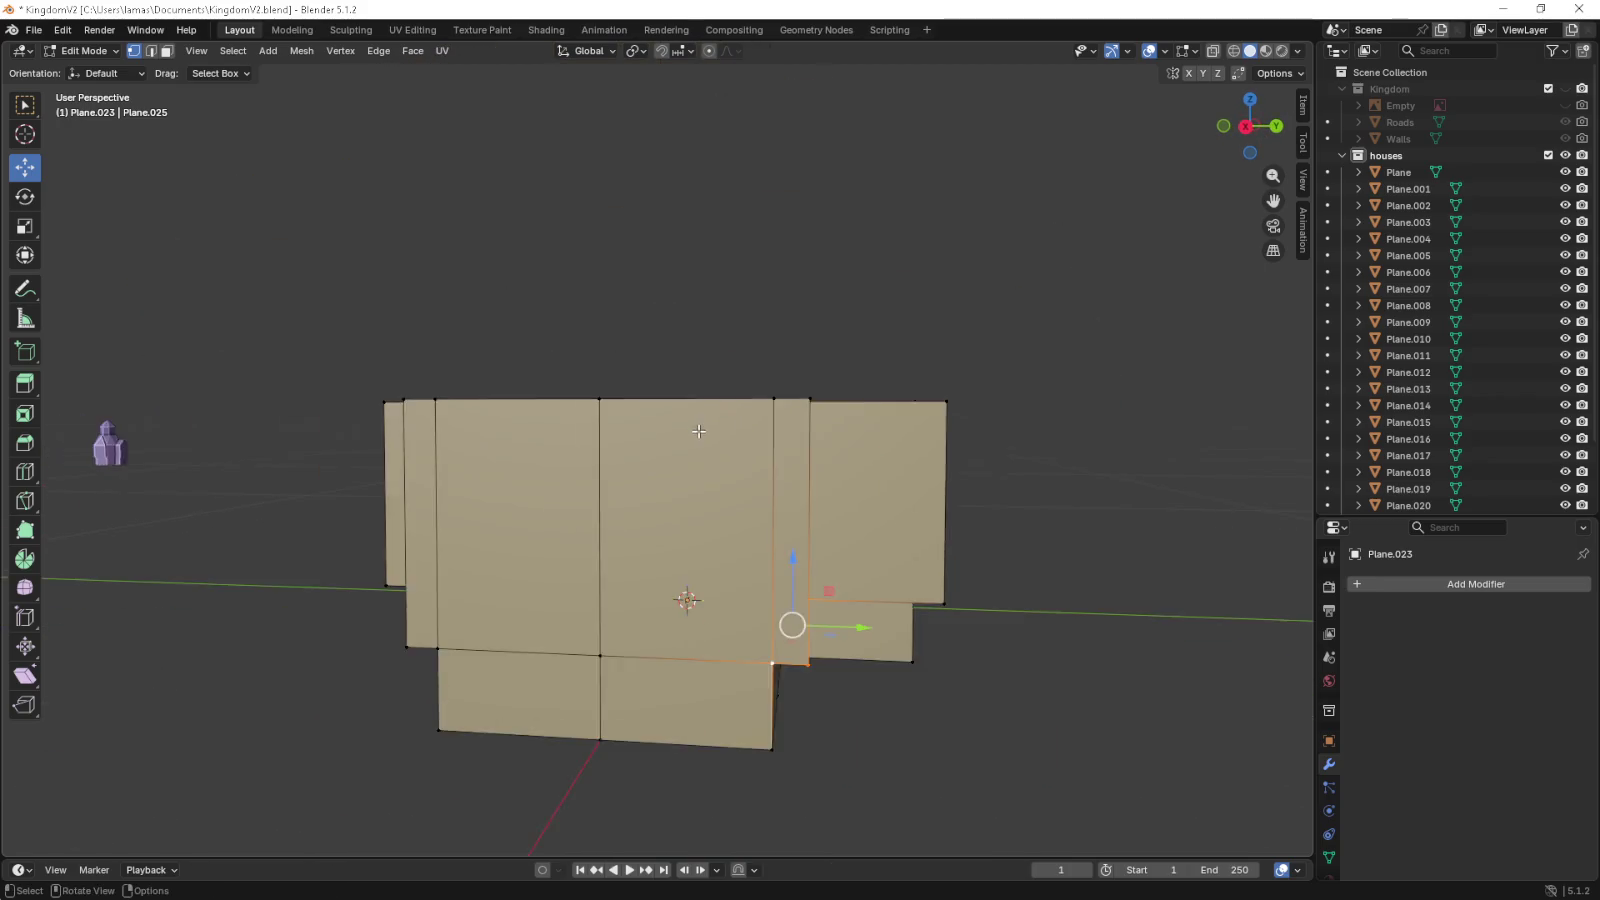
{"action": "left_click_drag", "start_coordinate": [699, 428], "coordinate": [676, 550]}
{"action": "key", "text": "KP_1"}
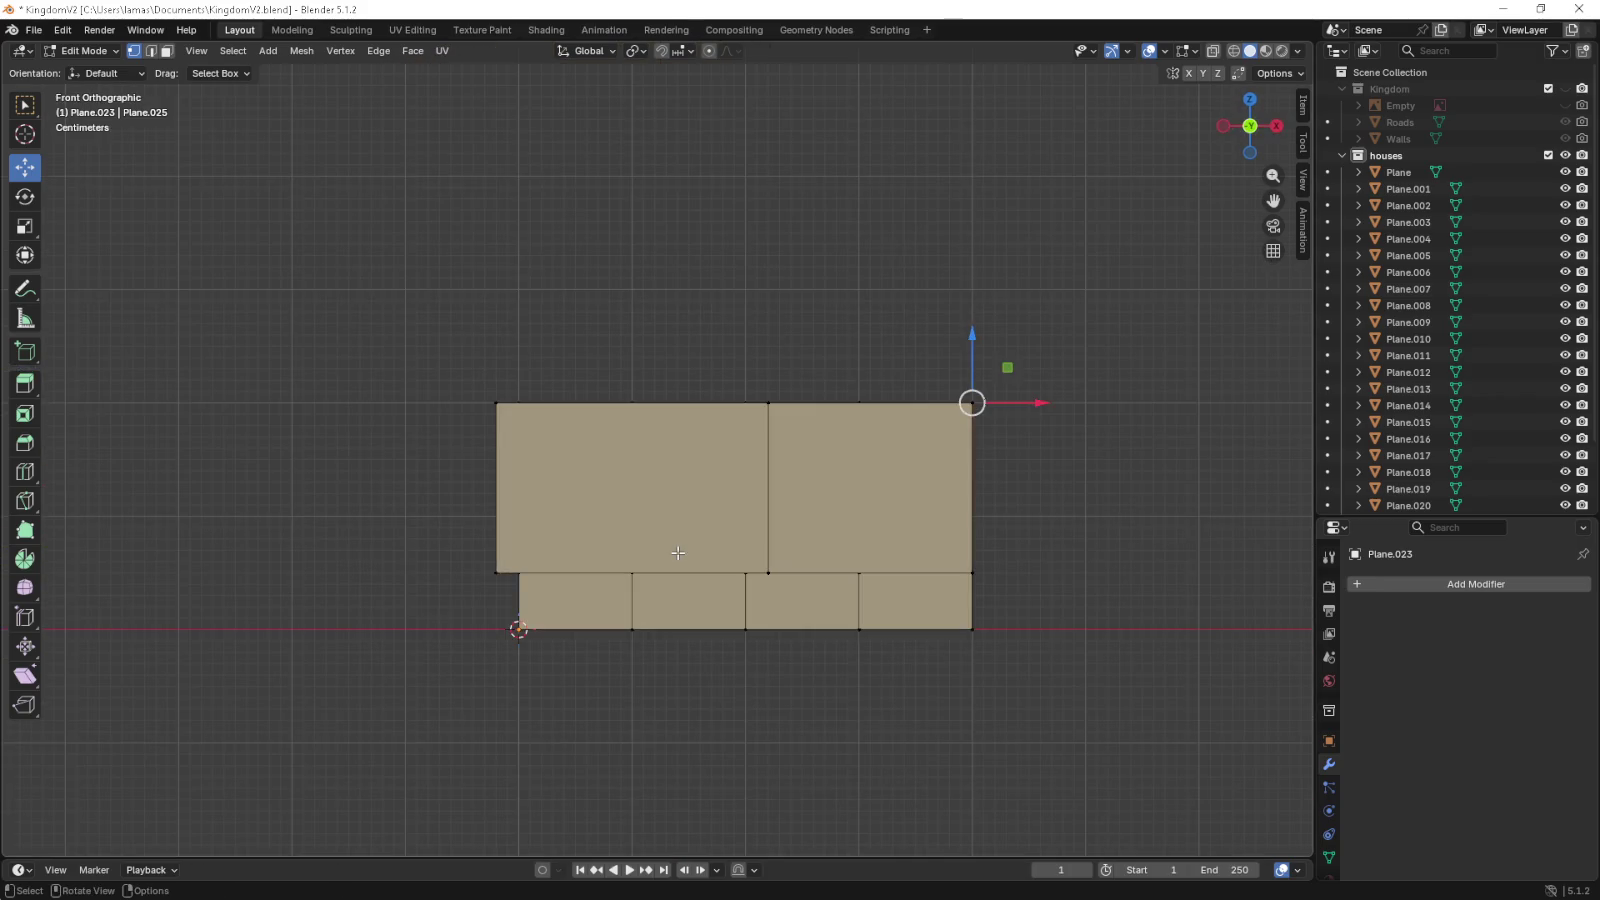
- Raise the selected corner vertex 0.1 m upward
{"action": "key", "text": "g"}
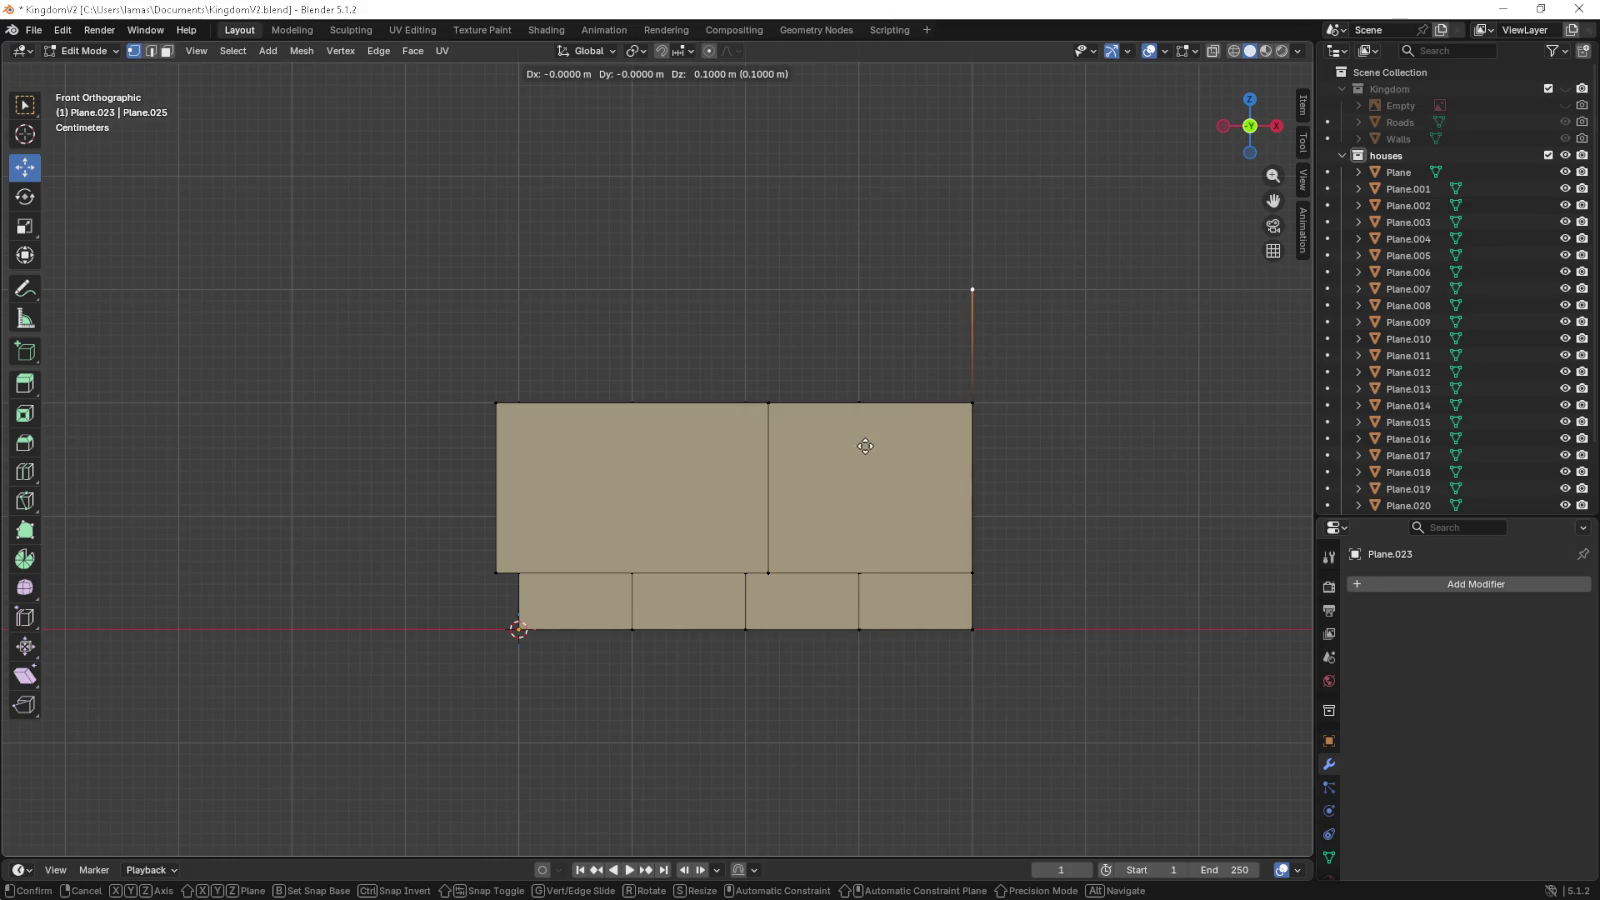
{"action": "left_click", "coordinate": [865, 446]}
{"action": "left_click_drag", "start_coordinate": [865, 446], "coordinate": [644, 493]}
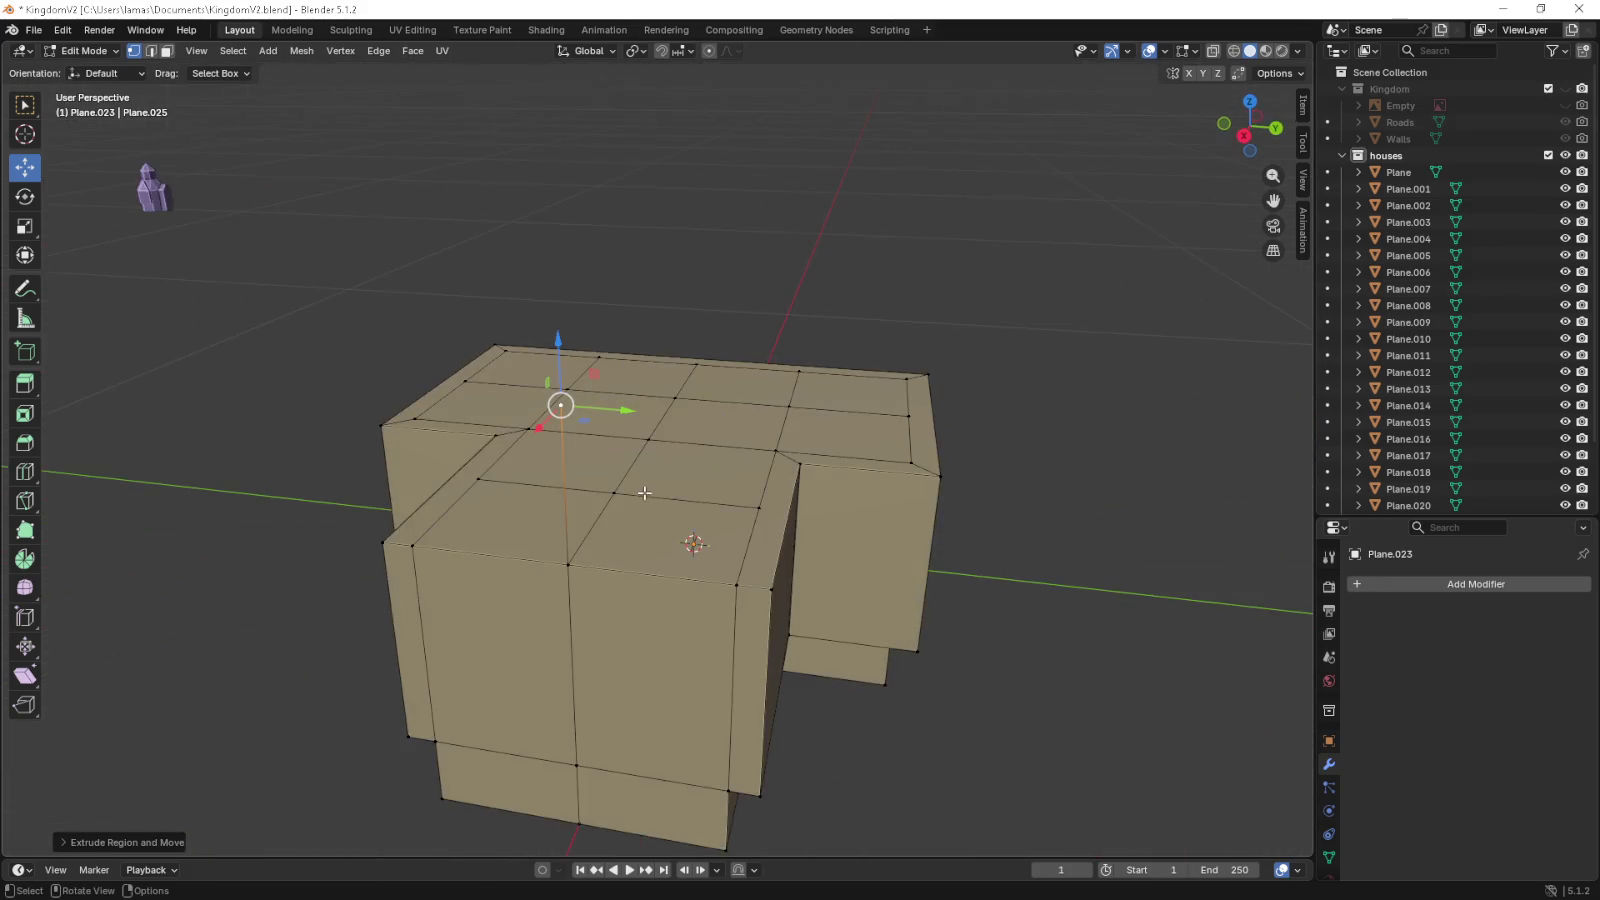
{"action": "left_click", "coordinate": [387, 547]}
{"action": "left_click", "coordinate": [563, 571]}
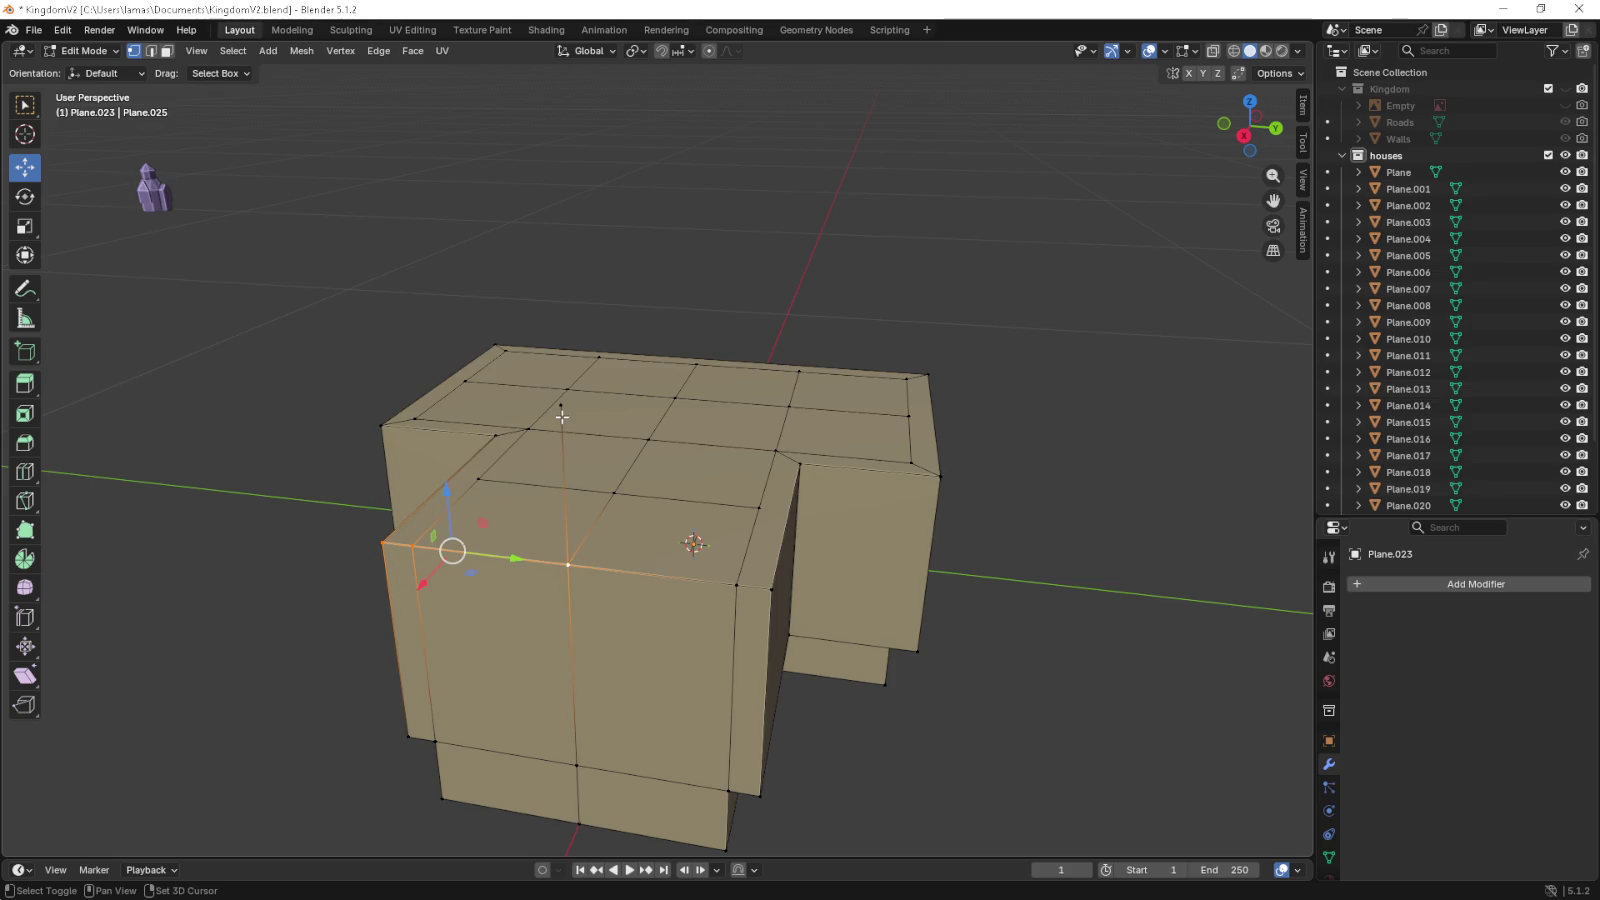
- Fill a triangle face between the raised top vertex and the front top corners
{"action": "left_click", "coordinate": [561, 406]}
{"action": "left_click", "coordinate": [561, 406]}
{"action": "left_click", "coordinate": [568, 565]}
{"action": "left_click", "coordinate": [737, 585]}
{"action": "left_click", "coordinate": [769, 589]}
{"action": "left_click", "coordinate": [561, 408]}
{"action": "left_click", "coordinate": [561, 408]}
{"action": "key", "text": "f"}
- Lift the top centre vertex upward to form a pointed roof peak
{"action": "left_click_drag", "start_coordinate": [561, 410], "coordinate": [340, 528]}
{"action": "left_click", "coordinate": [686, 408]}
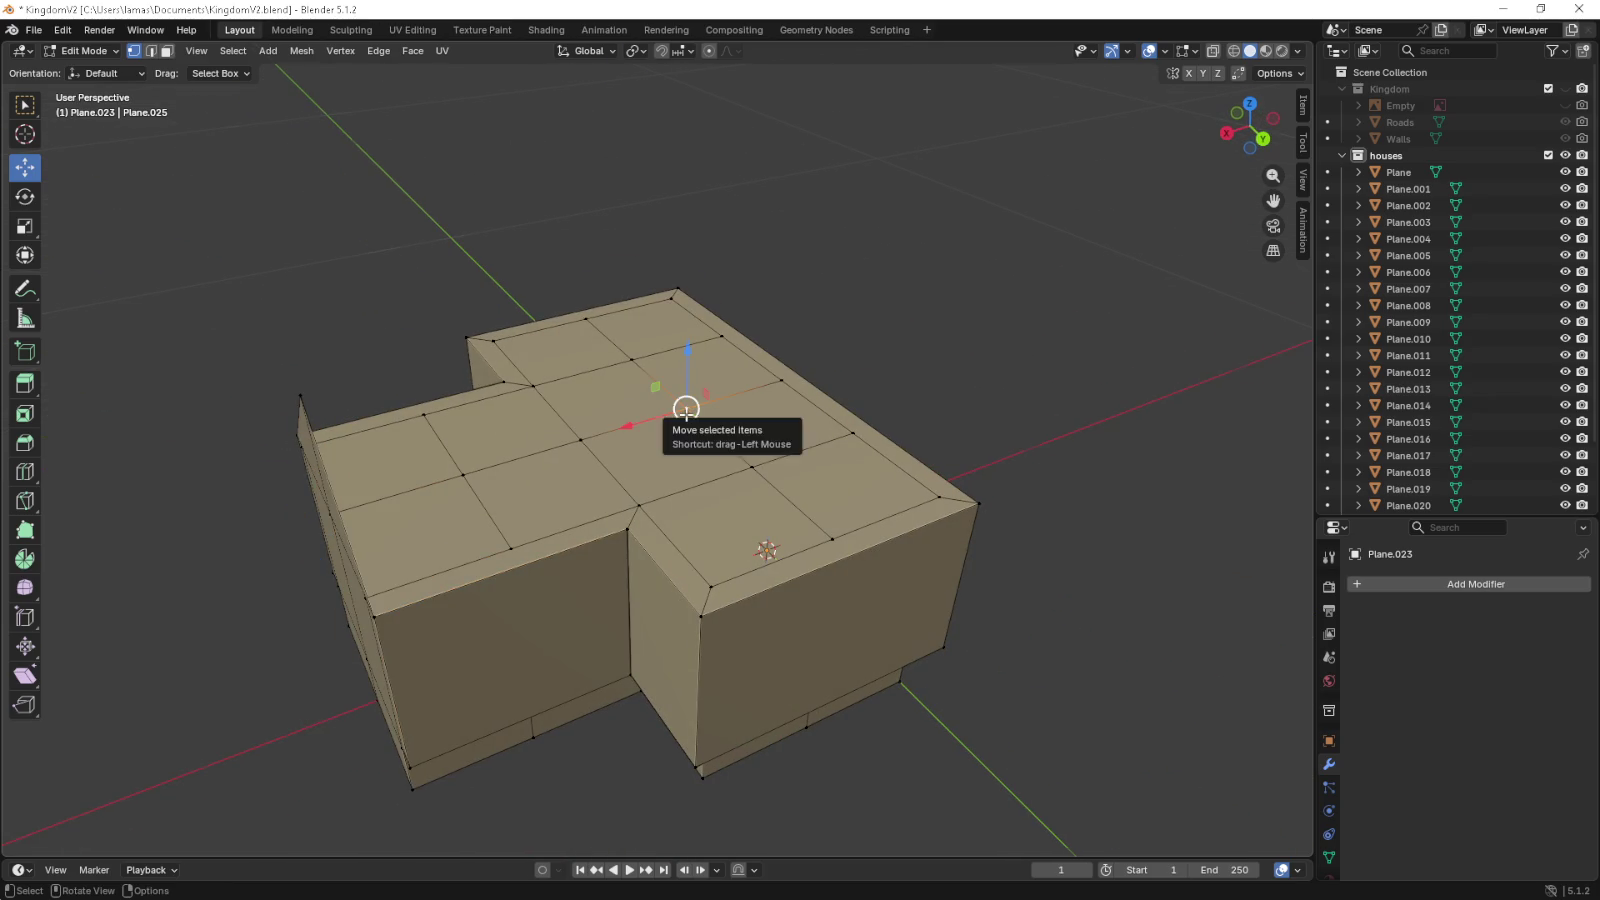
{"action": "key", "text": "KP_1"}
{"action": "key", "text": "g"}
{"action": "left_click", "coordinate": [683, 312]}
{"action": "left_click_drag", "start_coordinate": [679, 304], "coordinate": [872, 385]}
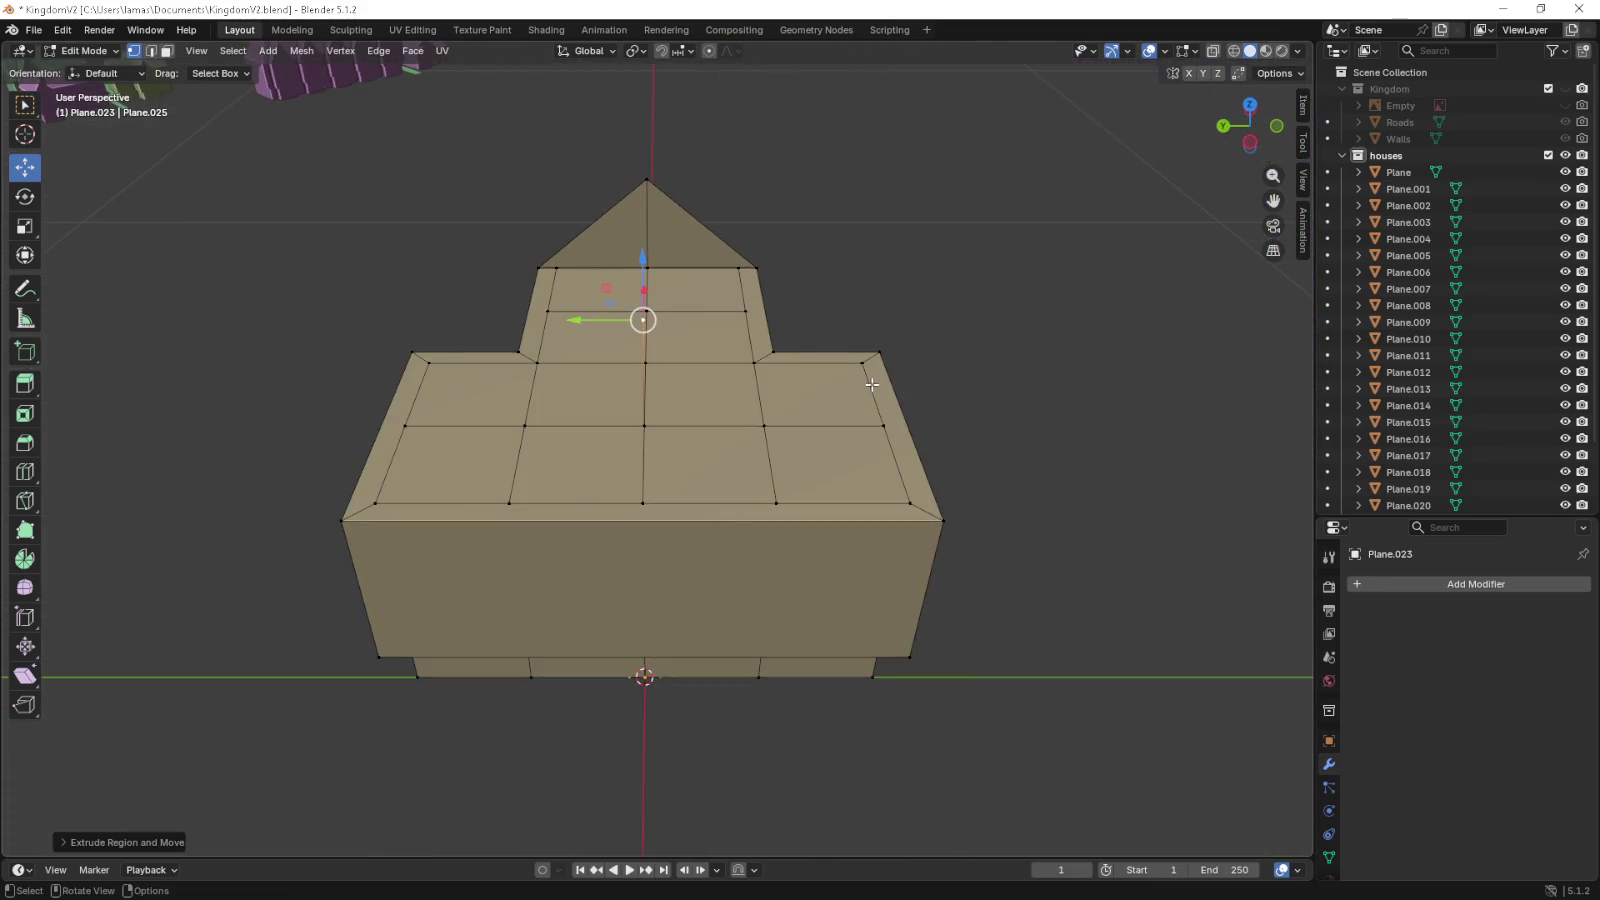
- Shift the peak vertex 0.09 m along Y onto the grid line
{"action": "key", "text": "KP_7"}
{"action": "key", "text": "g"}
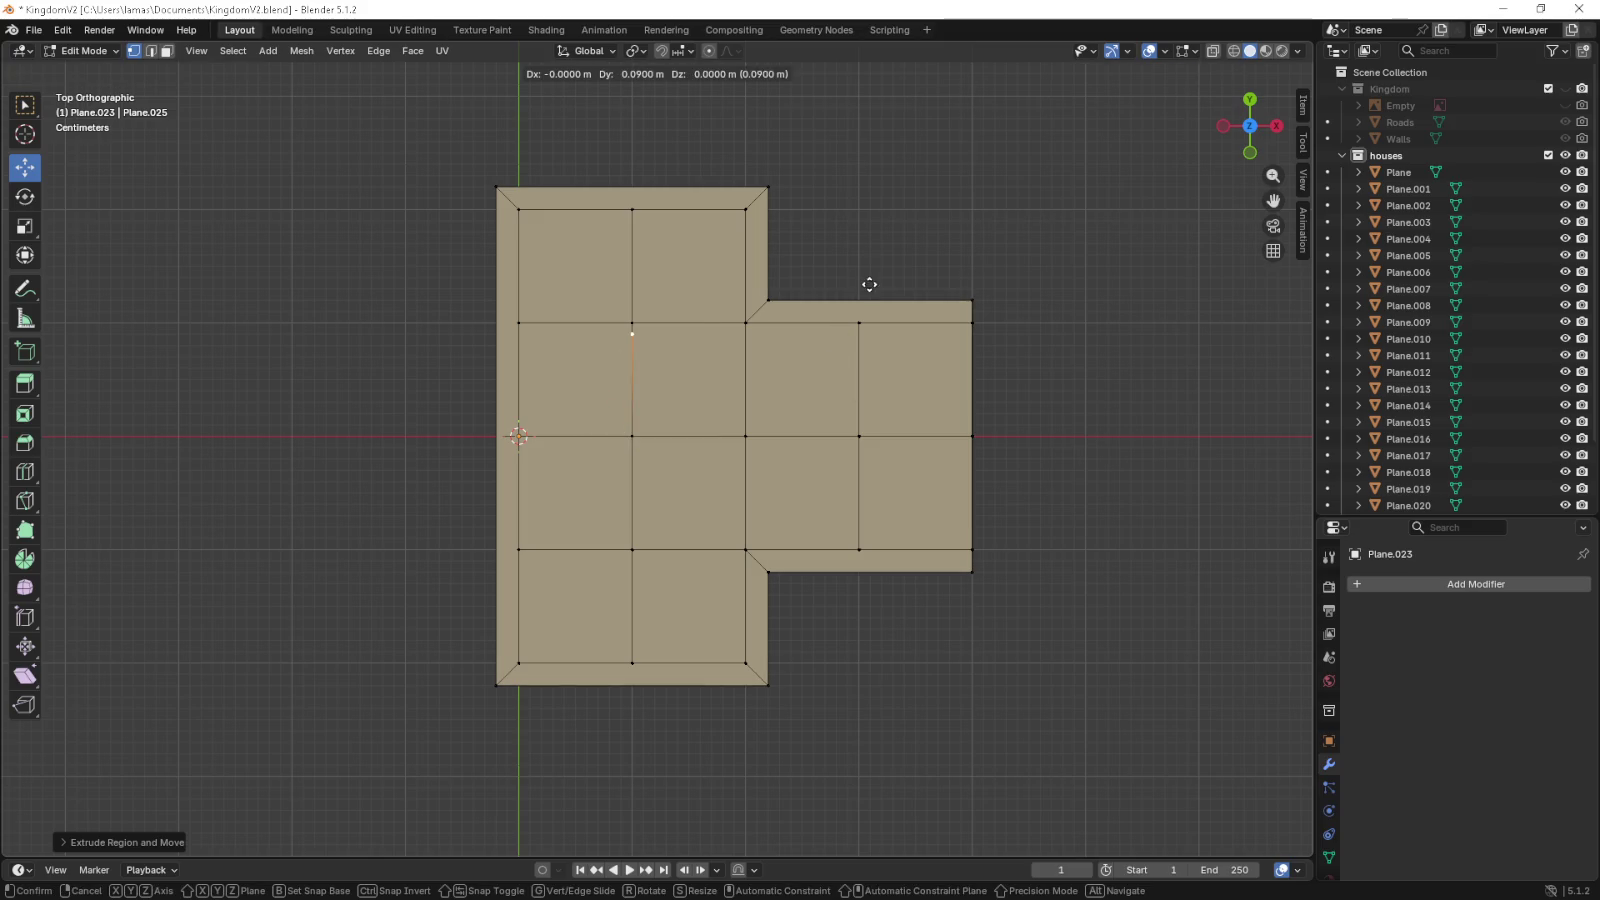
{"action": "left_click", "coordinate": [868, 277]}
- Reposition the raised ridge vertex and select the front wing's outer top edges
{"action": "key", "text": "g"}
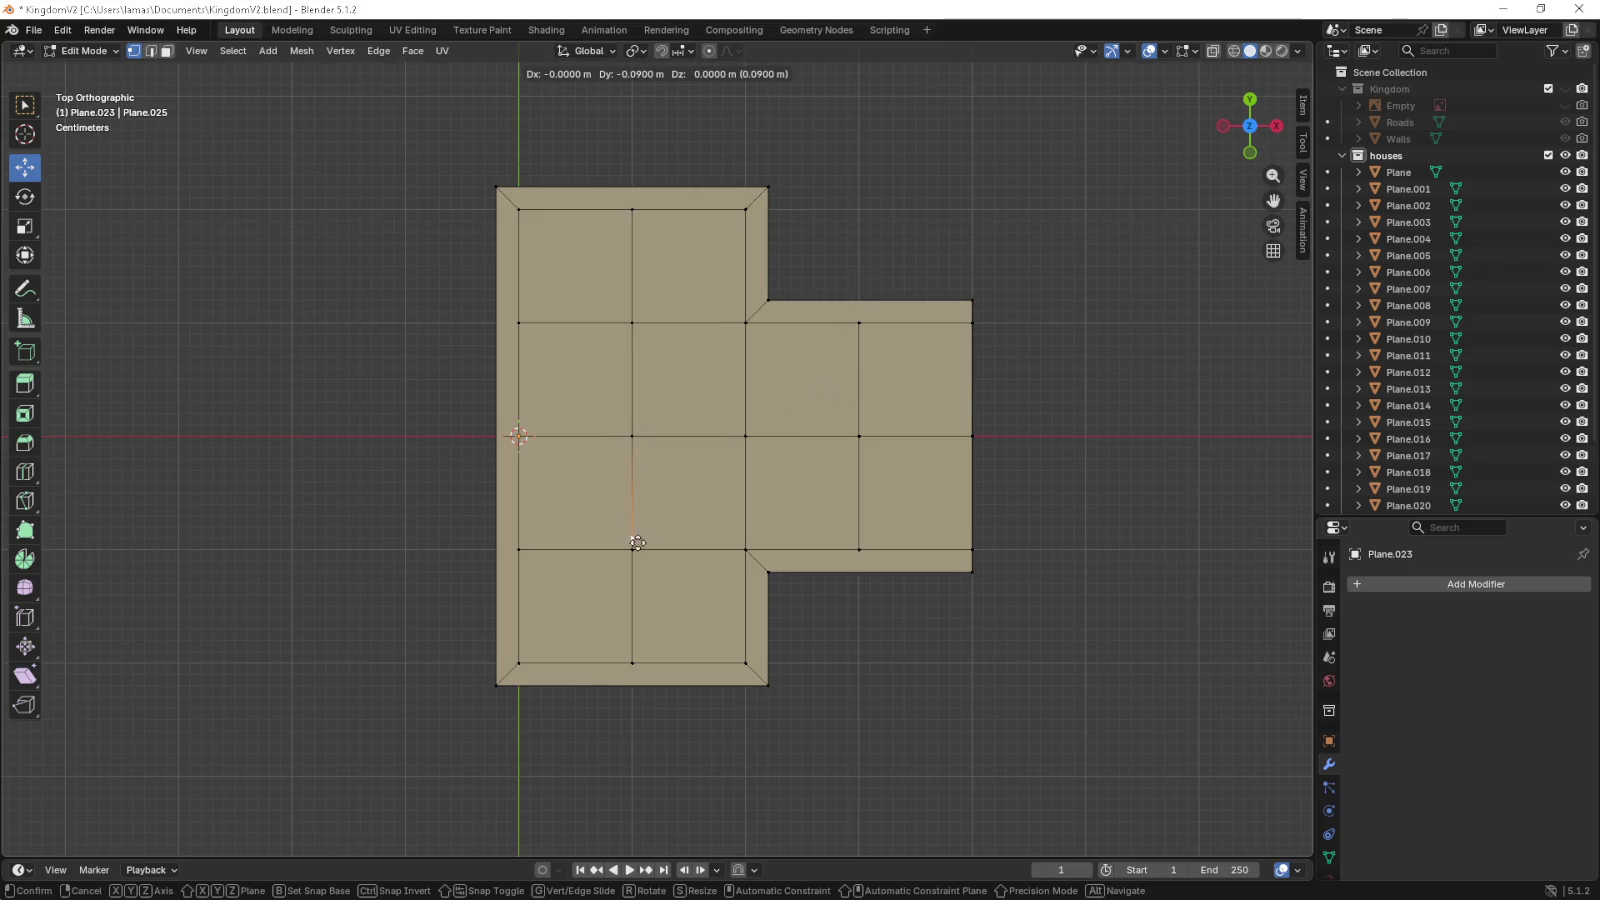
{"action": "left_click", "coordinate": [637, 543]}
{"action": "left_click_drag", "start_coordinate": [637, 543], "coordinate": [683, 673]}
{"action": "left_click", "coordinate": [690, 648]}
{"action": "left_click", "coordinate": [930, 495]}
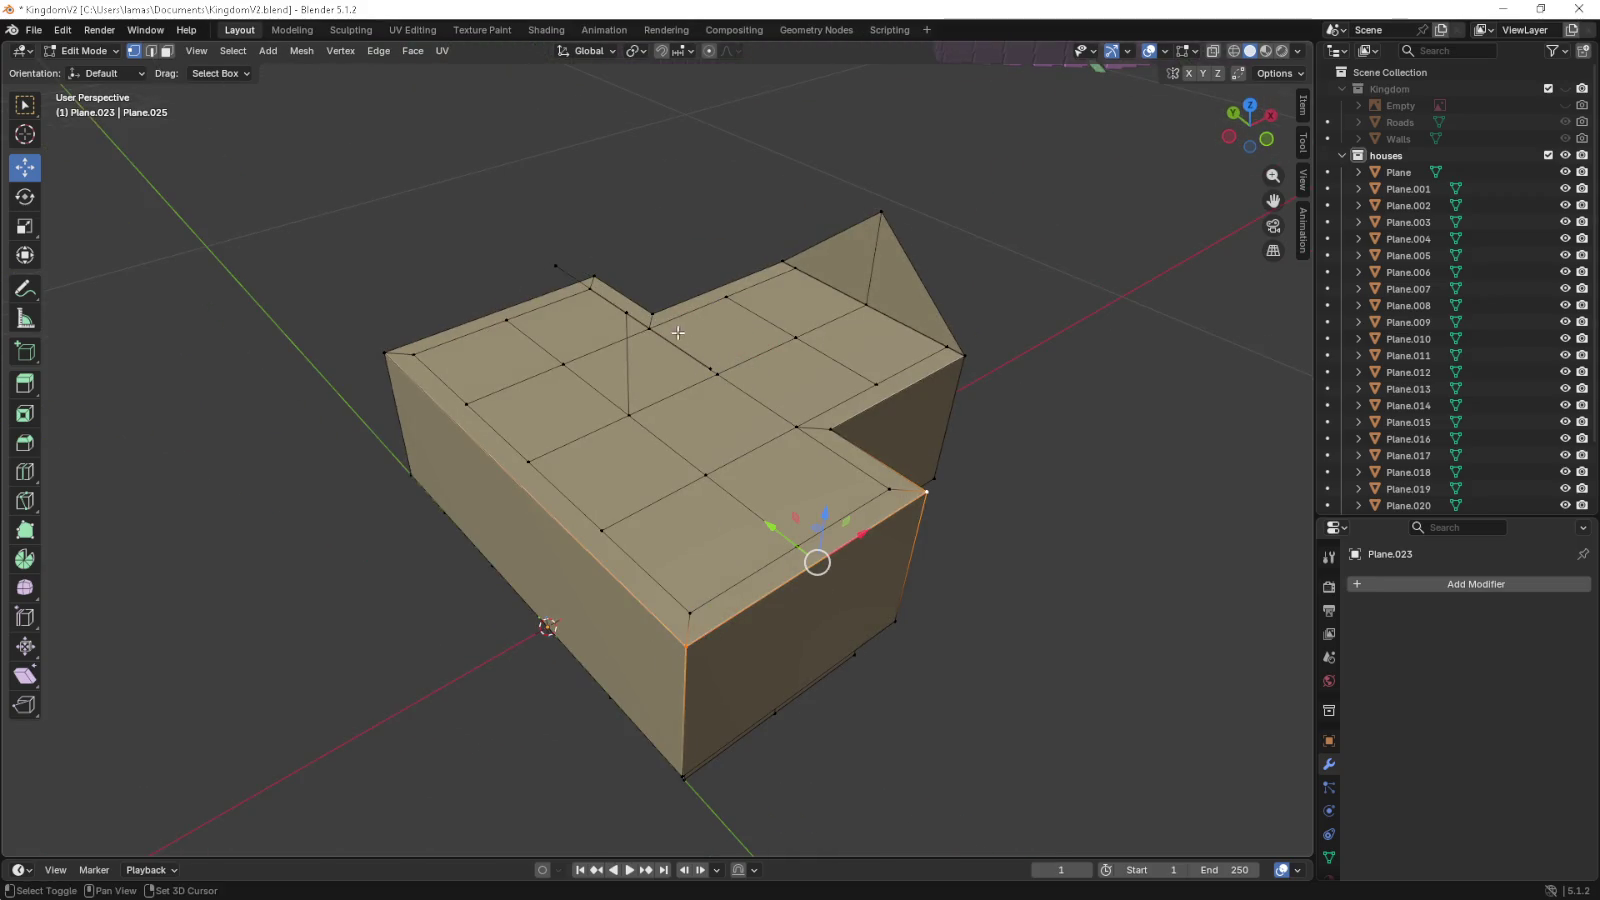
{"action": "left_click_drag", "start_coordinate": [625, 470], "coordinate": [766, 473]}
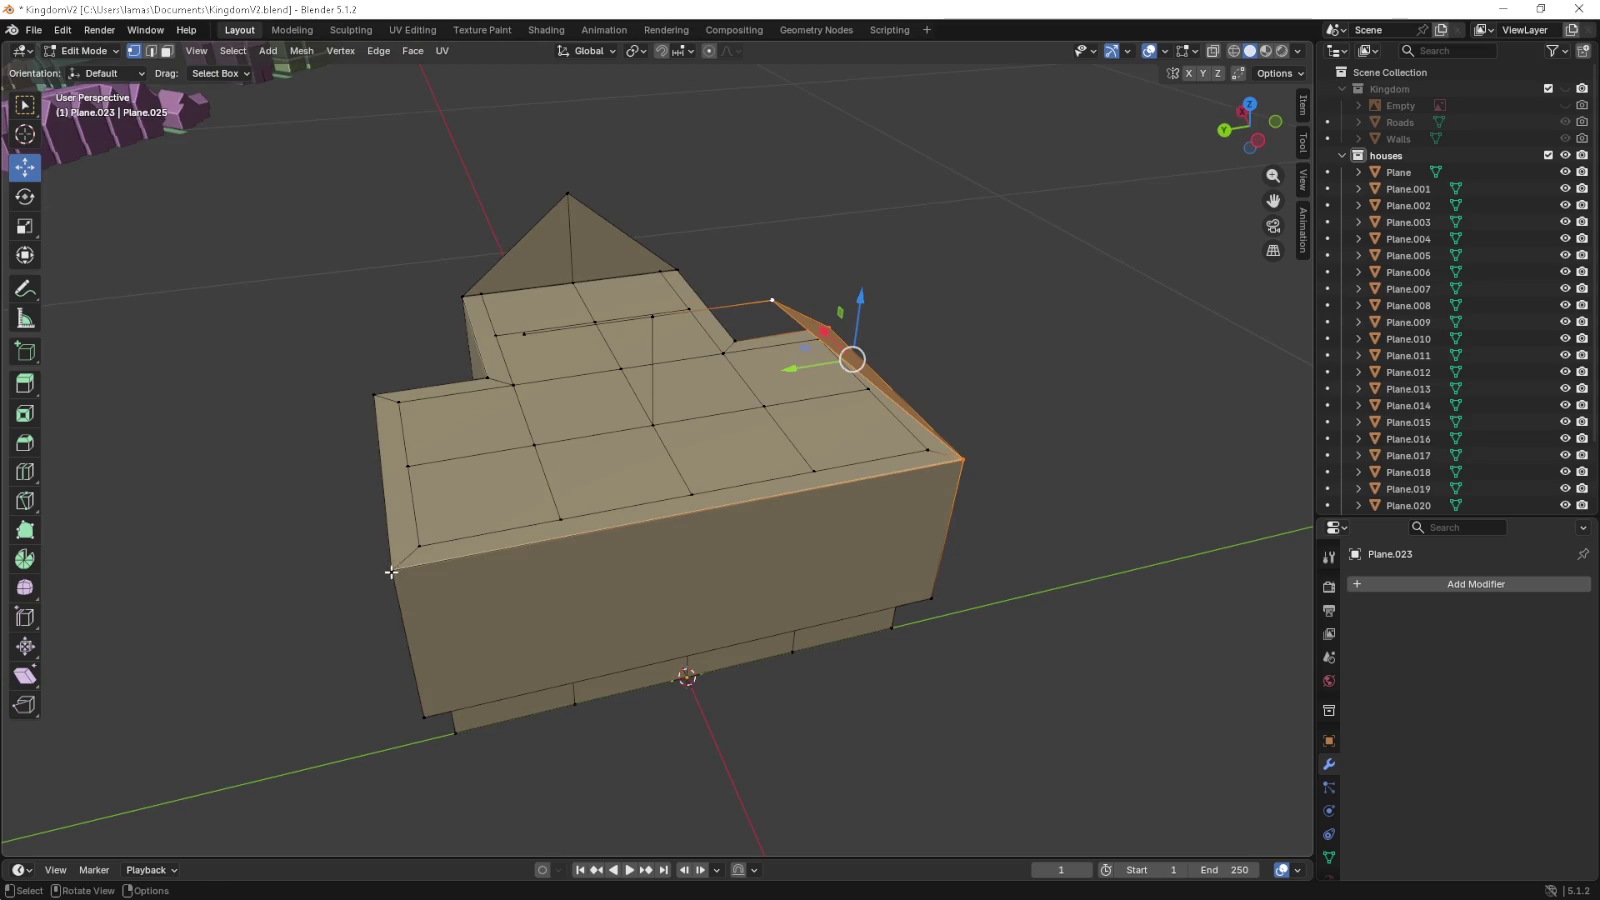
- Fill a sloped quad roof face between two wing corners and two ridge vertices
{"action": "left_click", "coordinate": [391, 572]}
{"action": "left_click", "coordinate": [963, 460]}
{"action": "left_click", "coordinate": [772, 296]}
{"action": "left_click", "coordinate": [636, 321]}
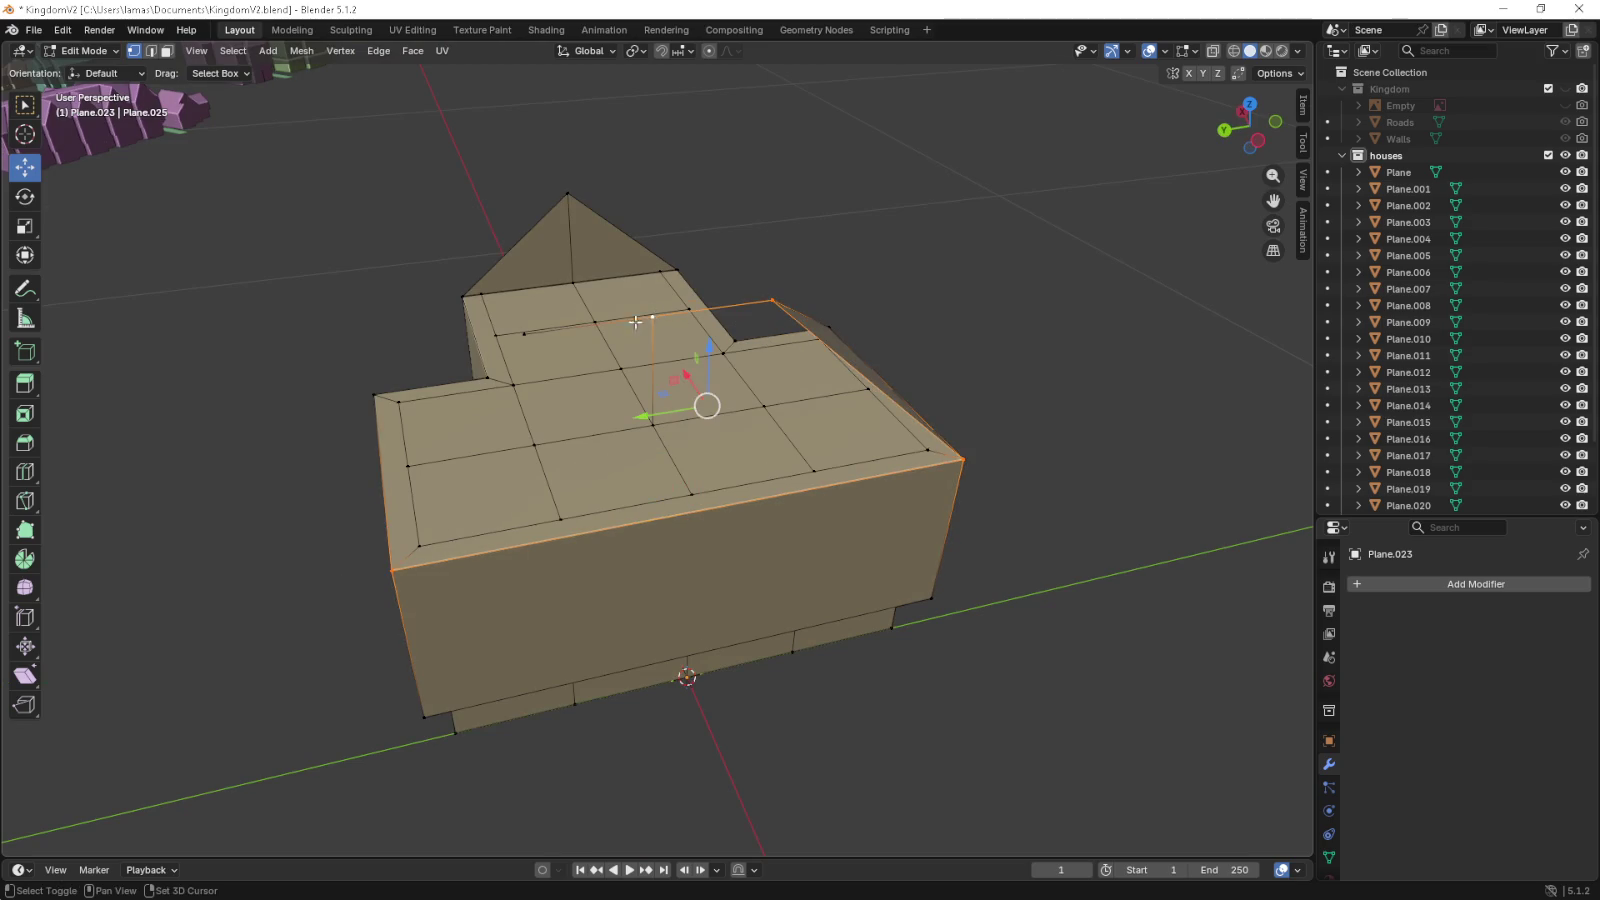
{"action": "key", "text": "f"}
- Fill the triangular hip face at the wing's end
{"action": "left_click_drag", "start_coordinate": [530, 335], "coordinate": [644, 396]}
{"action": "left_click", "coordinate": [512, 636]}
{"action": "left_click", "coordinate": [869, 633]}
{"action": "left_click", "coordinate": [690, 405]}
{"action": "key", "text": "f"}
- Fill another four-vertex sloped roof face from the corner and top-edge vertices
{"action": "left_click_drag", "start_coordinate": [636, 462], "coordinate": [713, 545]}
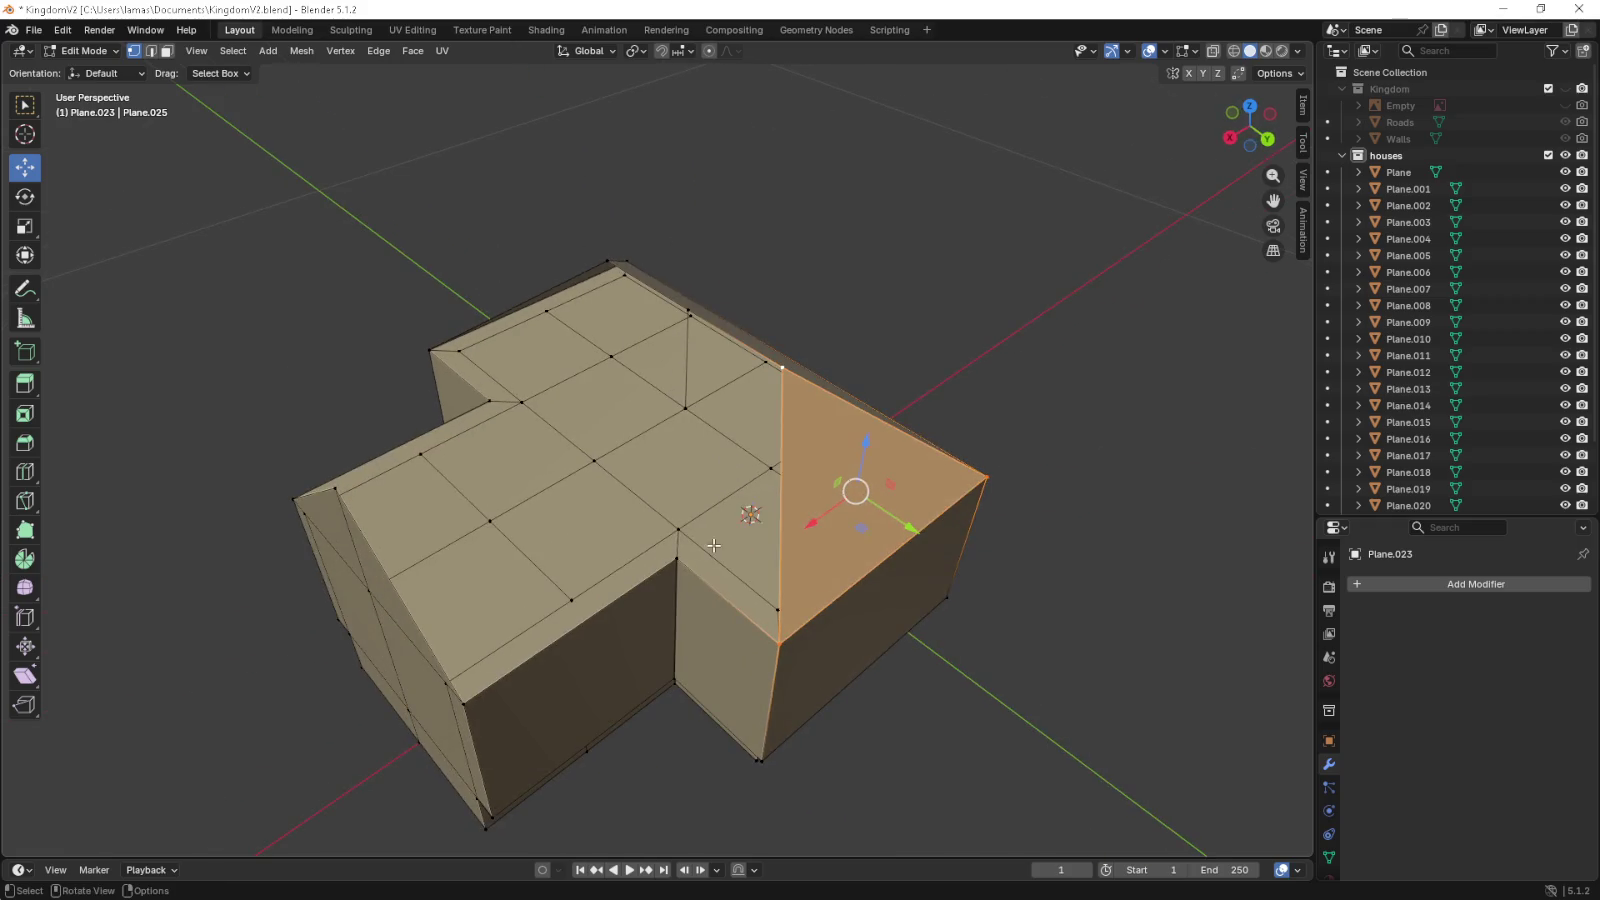
{"action": "left_click", "coordinate": [670, 565]}
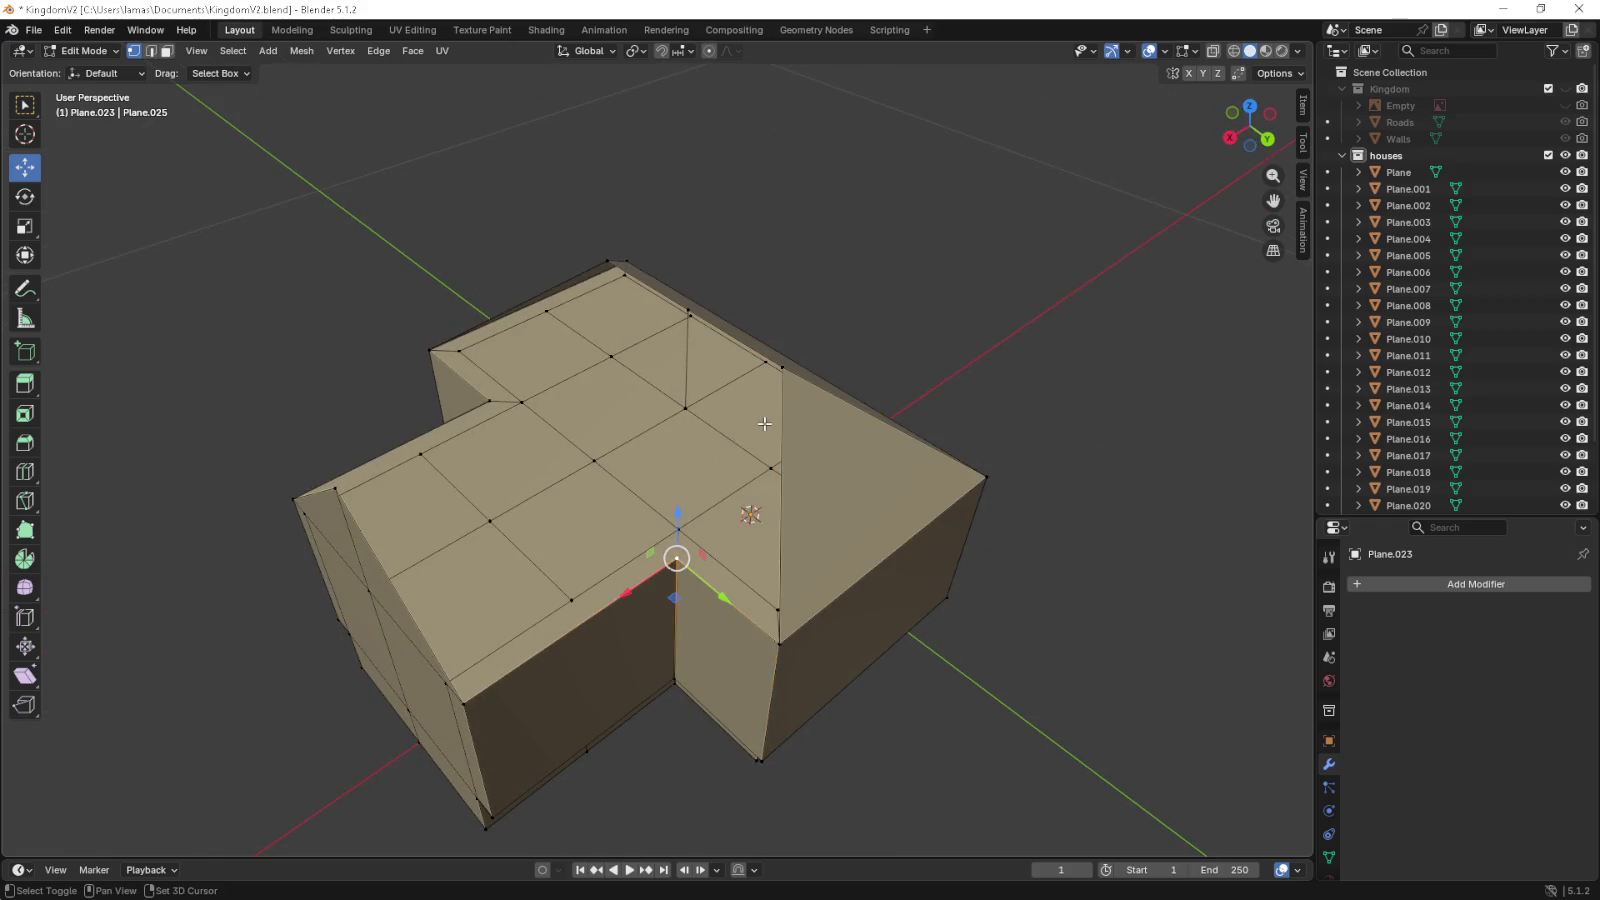
{"action": "left_click", "coordinate": [709, 337]}
{"action": "left_click_drag", "start_coordinate": [792, 378], "coordinate": [746, 364]}
{"action": "left_click", "coordinate": [700, 325]}
{"action": "left_click", "coordinate": [690, 304]}
{"action": "left_click", "coordinate": [795, 357]}
{"action": "left_click", "coordinate": [802, 628]}
{"action": "key", "text": "f"}
- Merge the low roof vertex into the roof peak
{"action": "left_click_drag", "start_coordinate": [802, 628], "coordinate": [580, 552]}
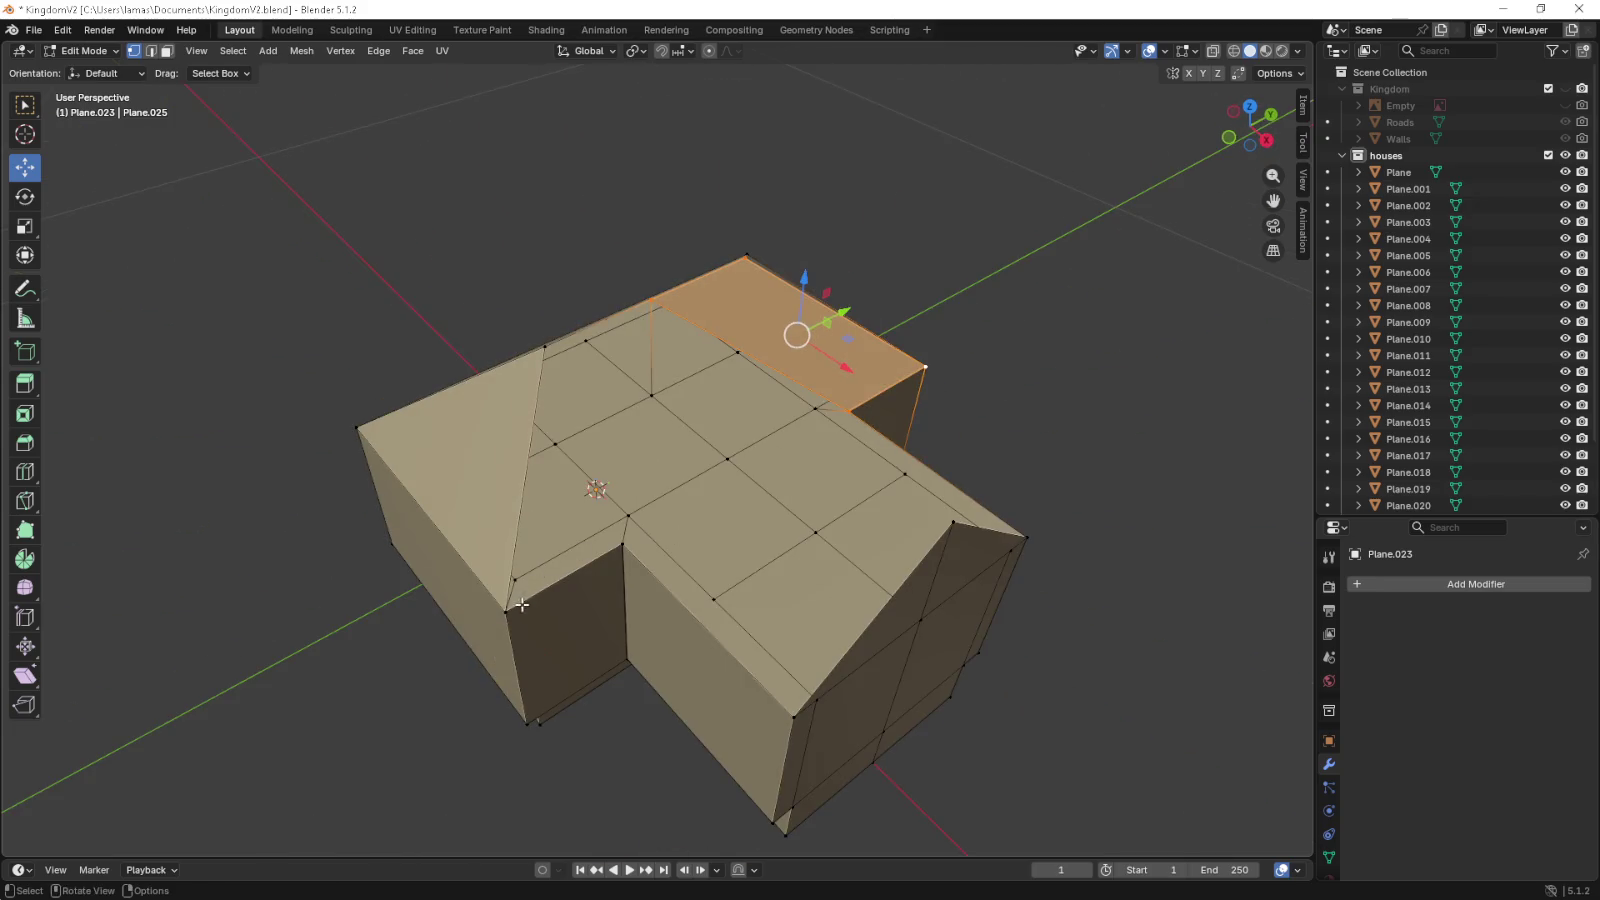
{"action": "left_click", "coordinate": [514, 580]}
{"action": "key", "text": "g"}
{"action": "left_click", "coordinate": [663, 489]}
- Select three more roof vertices, inspect the roof from both sides, and return to object mode
{"action": "left_click", "coordinate": [623, 546]}
{"action": "left_click", "coordinate": [796, 718]}
{"action": "left_click", "coordinate": [955, 521]}
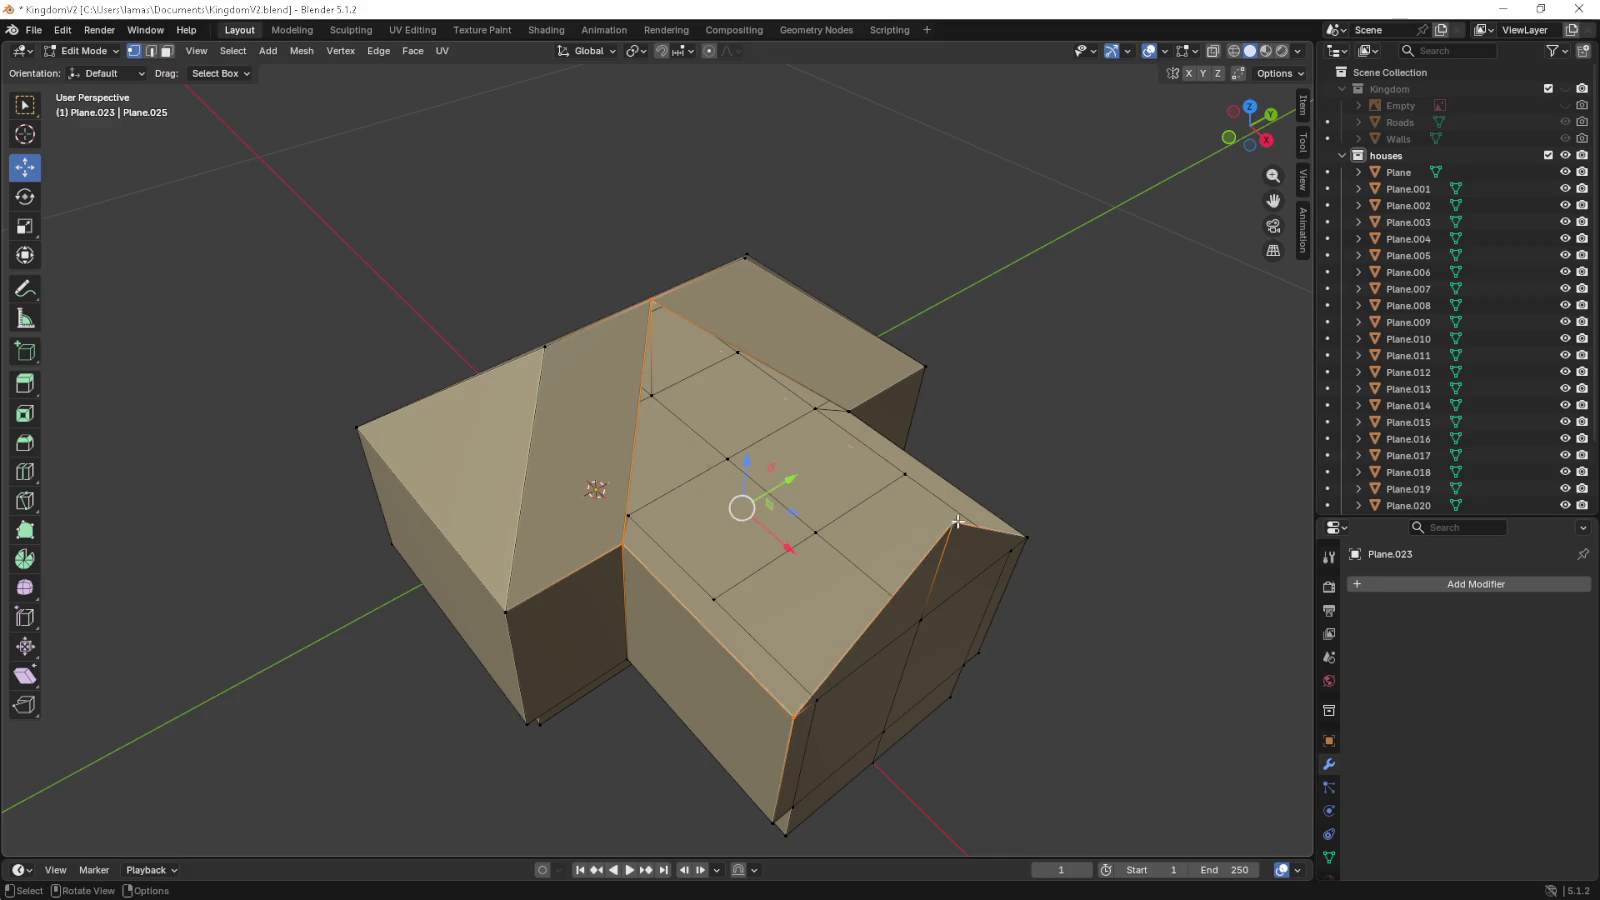
{"action": "left_click_drag", "start_coordinate": [957, 521], "coordinate": [437, 680]}
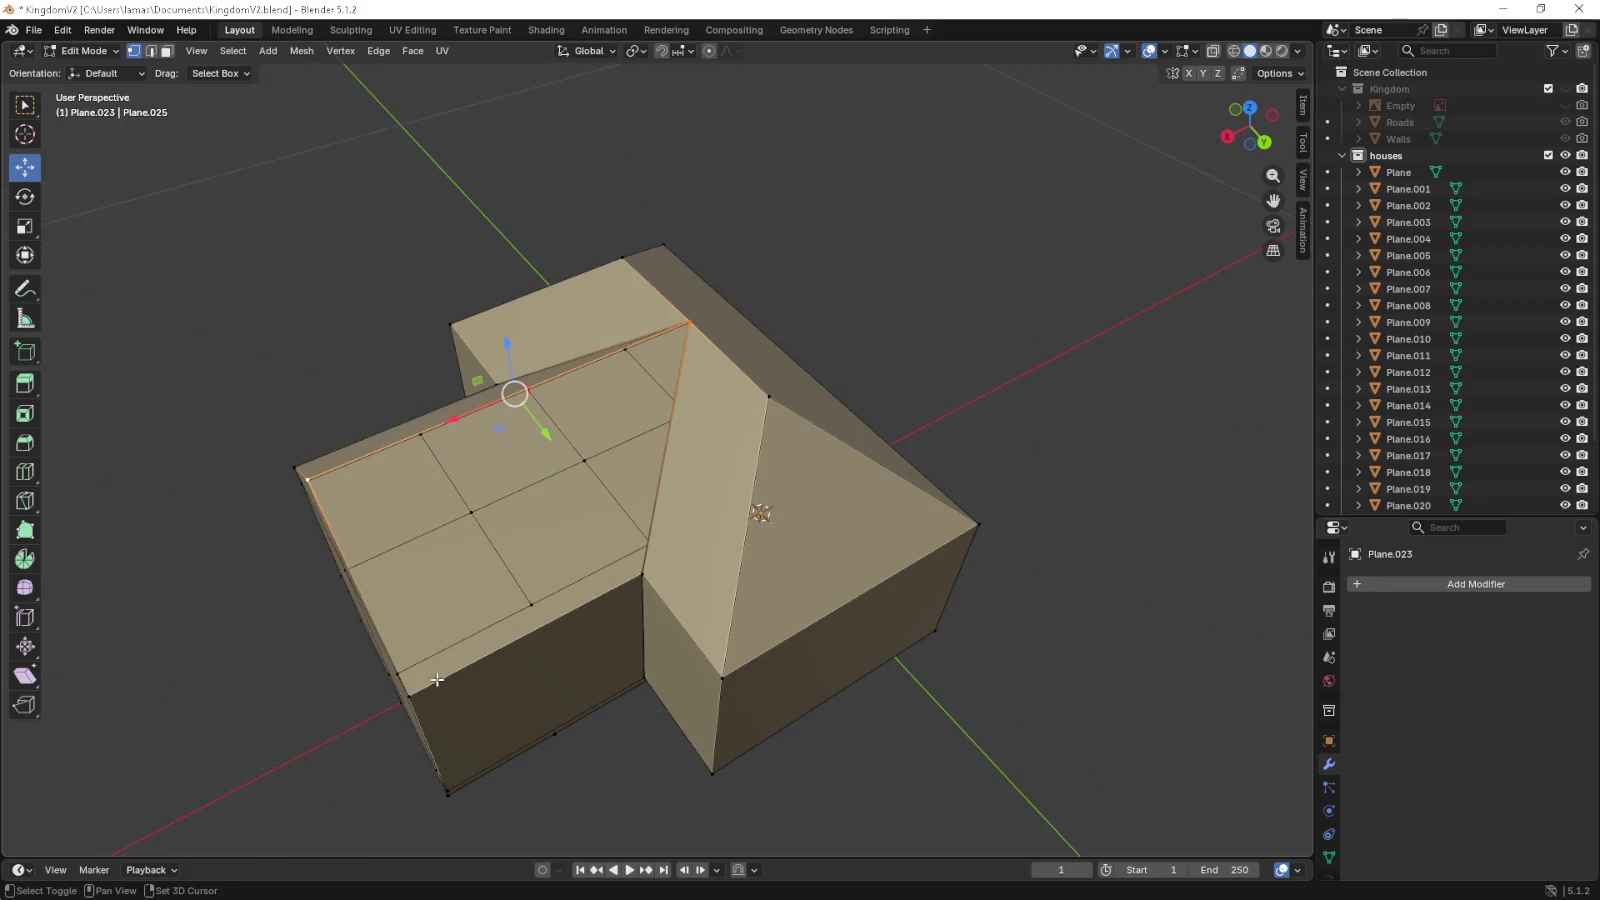
{"action": "left_click_drag", "start_coordinate": [437, 680], "coordinate": [540, 600]}
{"action": "scroll", "scroll_direction": "down", "scroll_amount": 3}
{"action": "key", "text": "Tab"}
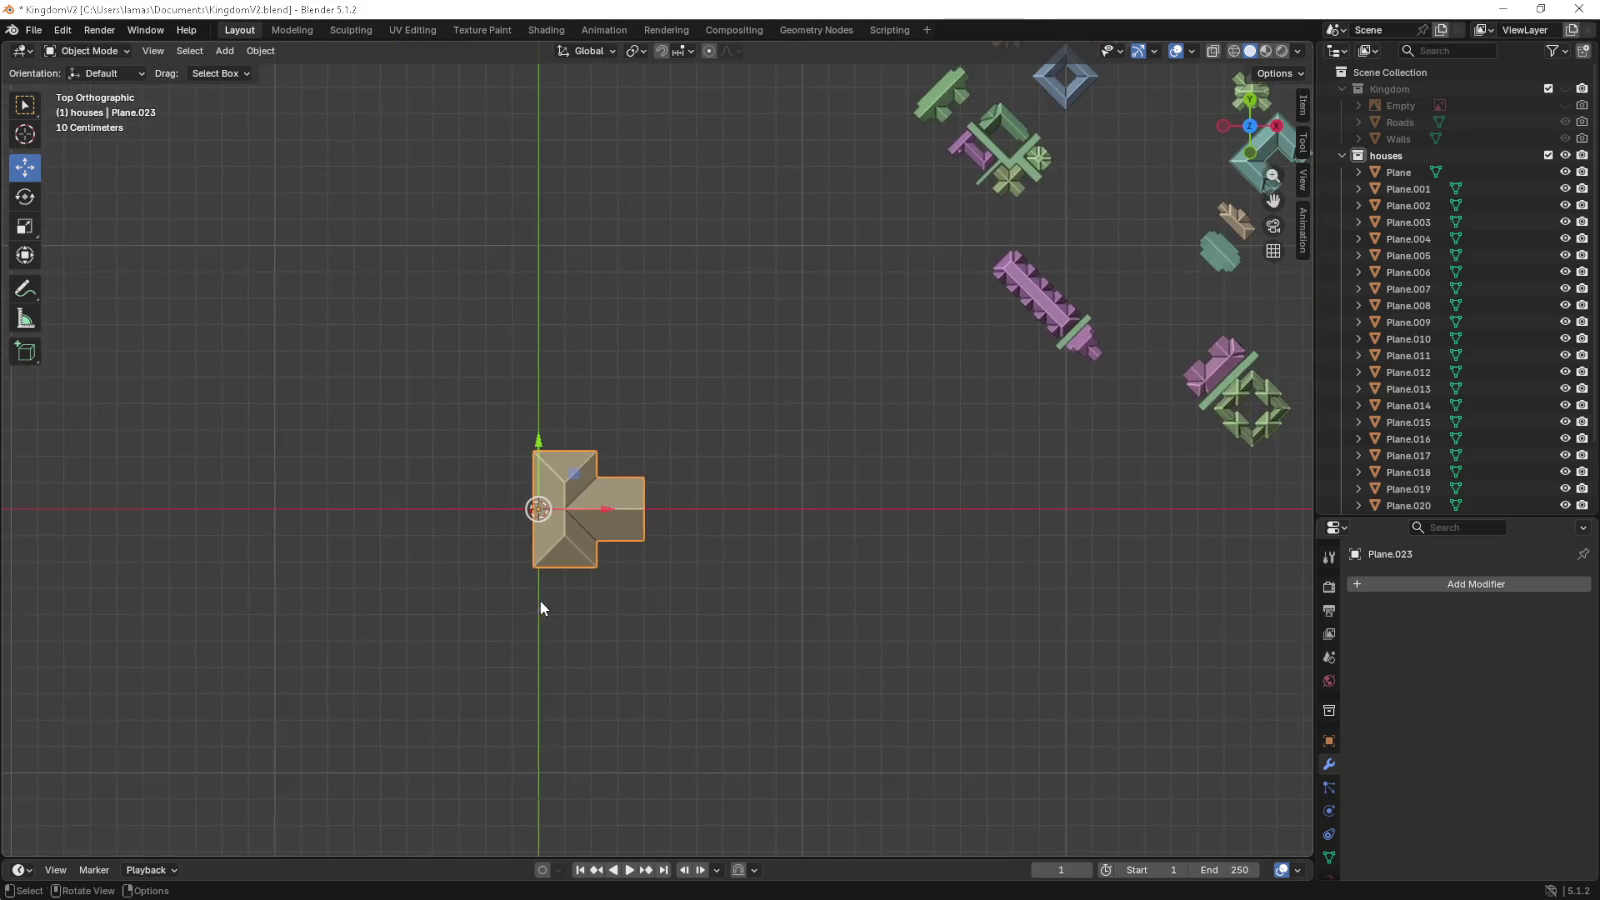
- In front view, move the house right along X among the other houses
{"action": "key", "text": "KP_2"}
{"action": "key", "text": "KP_2"}
{"action": "key", "text": "KP_2"}
{"action": "key", "text": "KP_2"}
{"action": "key", "text": "KP_2"}
{"action": "key", "text": "KP_2"}
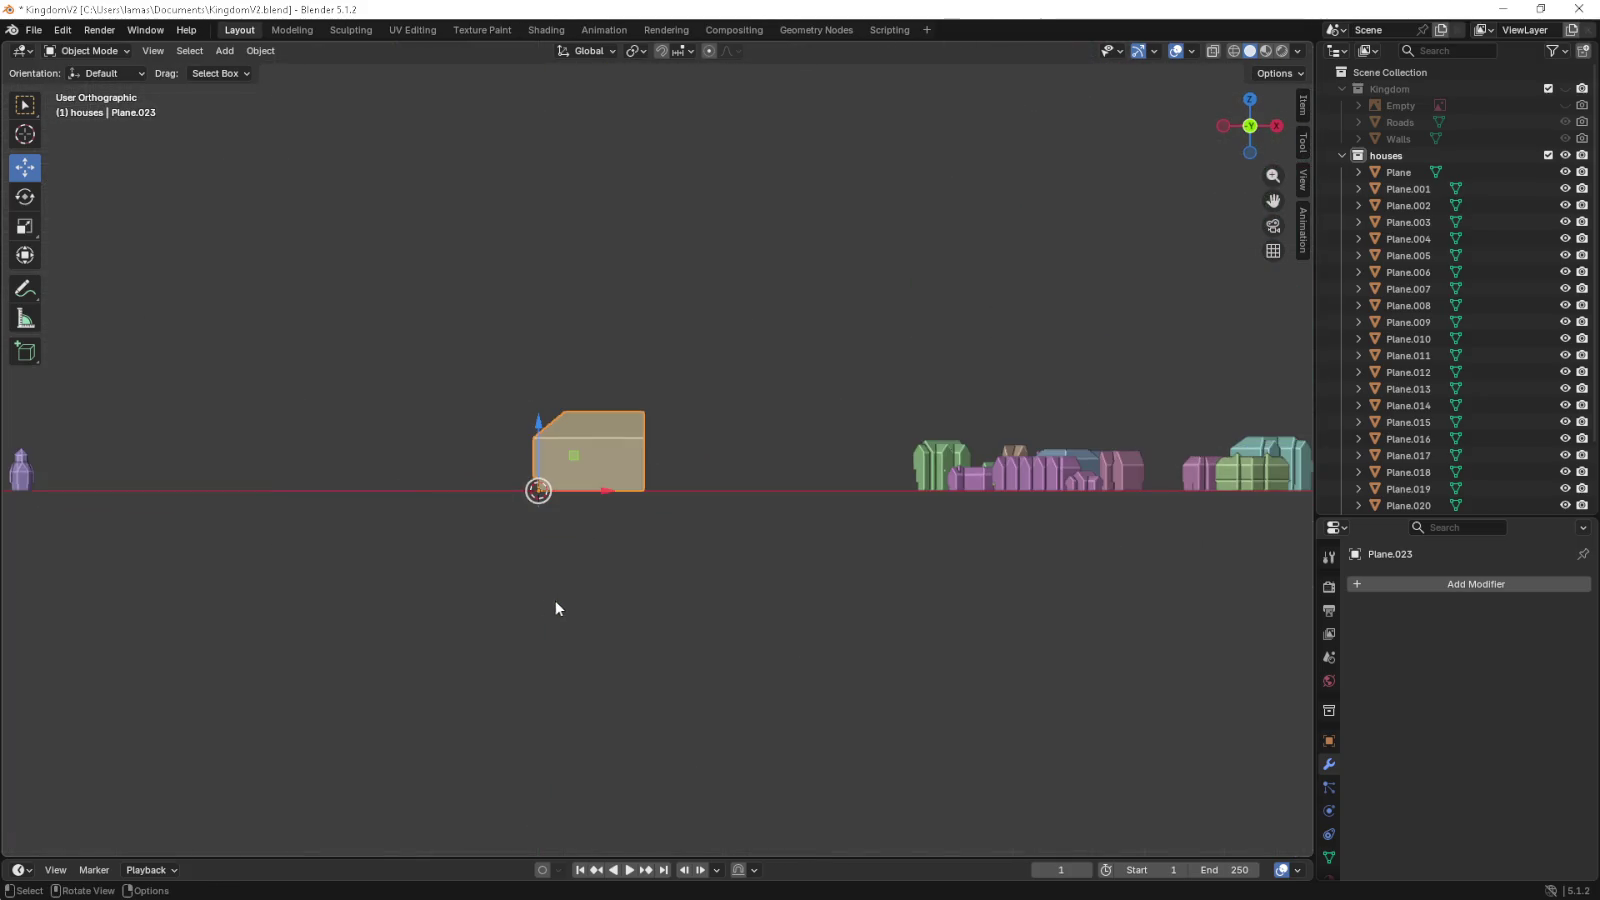
{"action": "scroll", "scroll_direction": "right", "scroll_amount": 3}
{"action": "left_click_drag", "start_coordinate": [439, 592], "coordinate": [963, 592]}
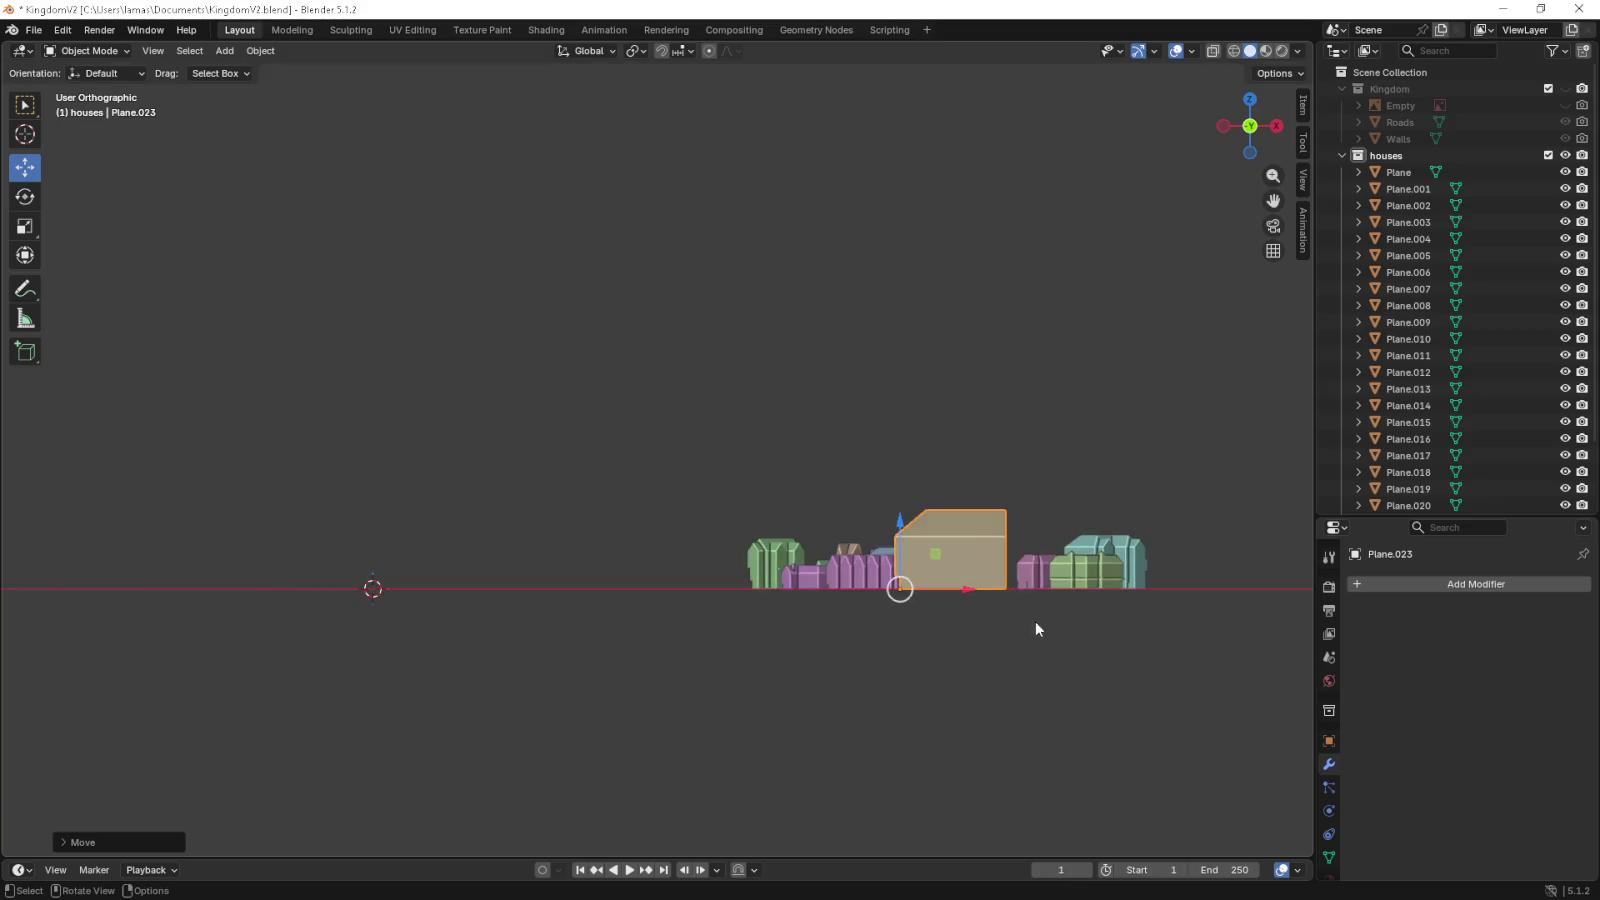
{"action": "scroll", "scroll_direction": "up", "scroll_amount": 3}
{"action": "scroll", "scroll_direction": "up", "scroll_amount": 3}
{"action": "left_click_drag", "start_coordinate": [865, 503], "coordinate": [466, 610]}
{"action": "scroll", "scroll_direction": "up", "scroll_amount": 3}
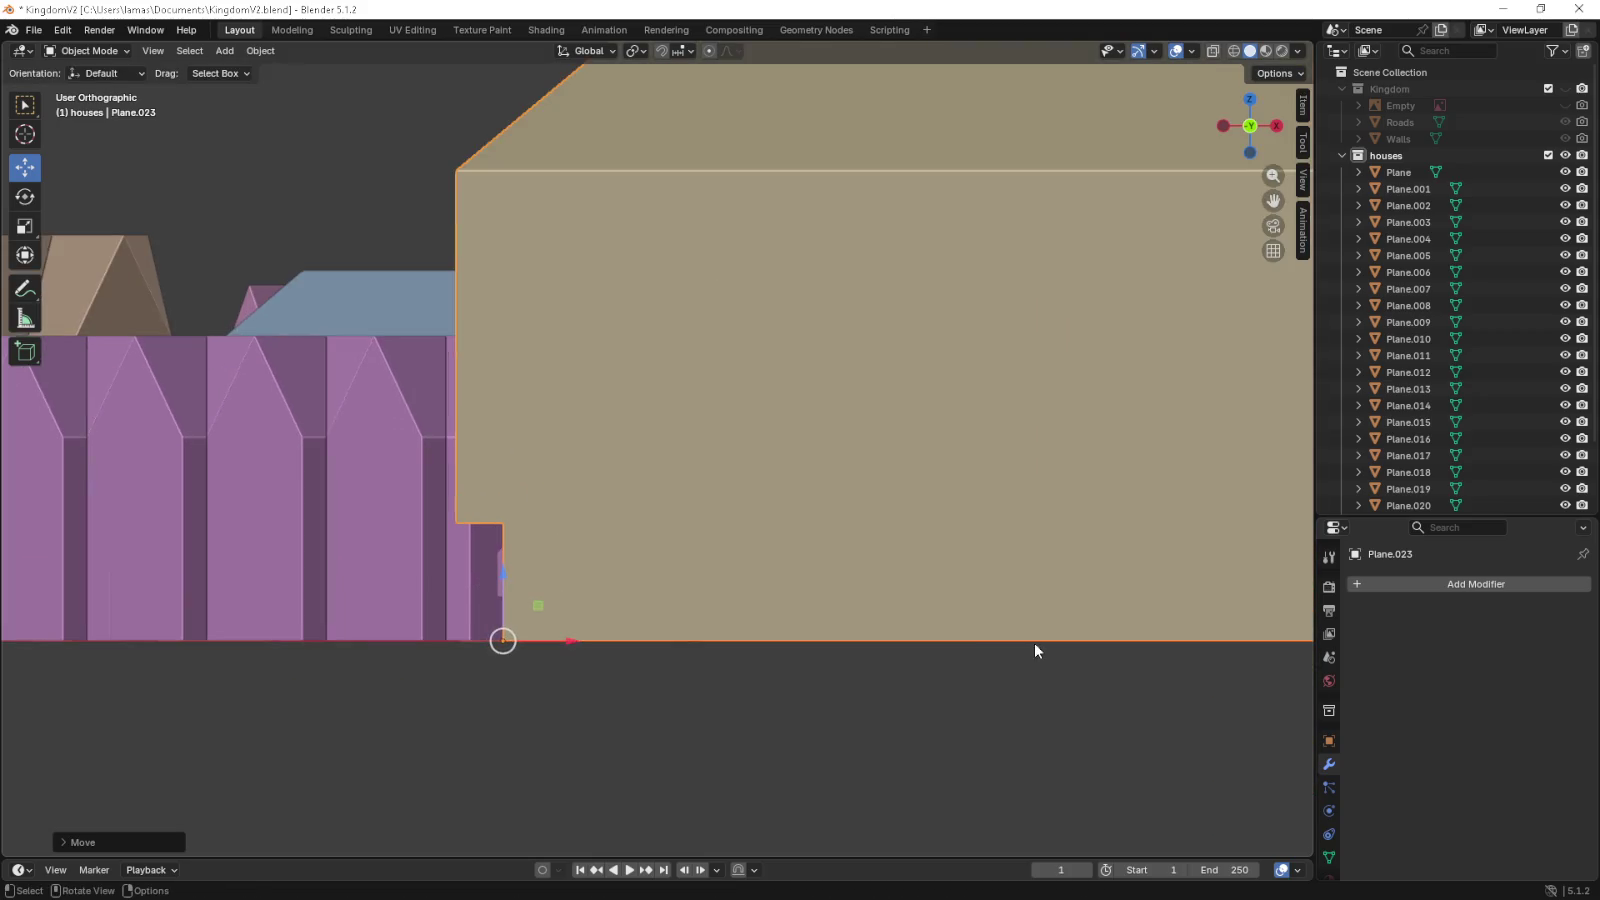
- Scale the house down to 0.2 and view the scene from above
{"action": "key", "text": "s"}
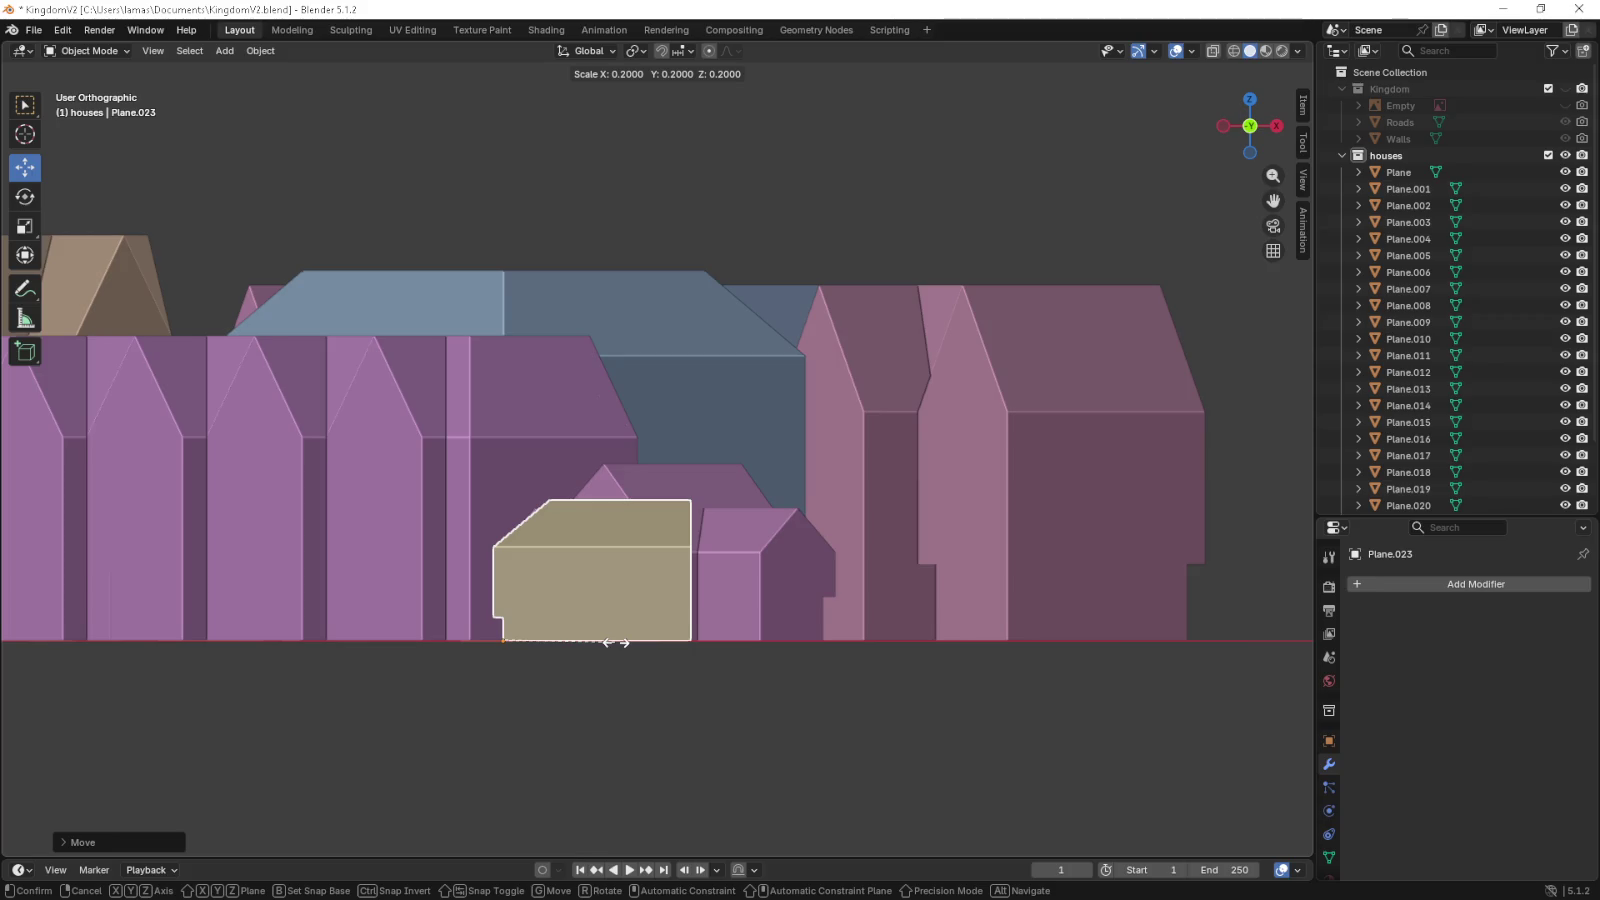
{"action": "left_click", "coordinate": [618, 641]}
{"action": "scroll", "scroll_direction": "down", "scroll_amount": 3}
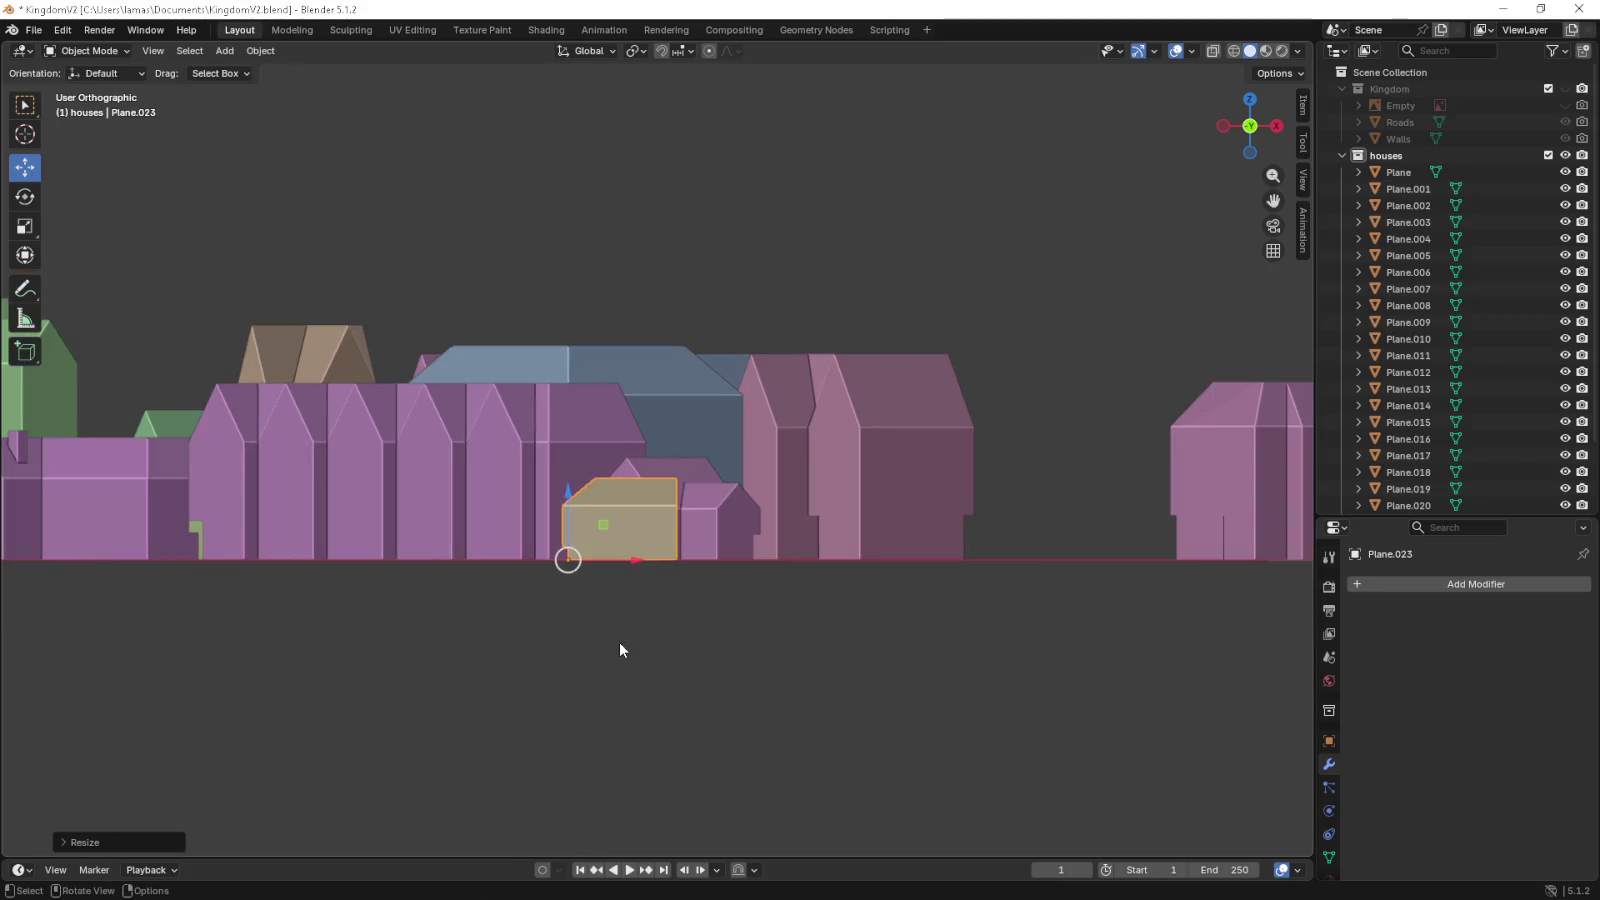
{"action": "key", "text": "KP_7"}
{"action": "scroll", "scroll_direction": "down", "scroll_amount": 3}
{"action": "left_click_drag", "start_coordinate": [621, 649], "coordinate": [585, 785]}
- Unhide the Kingdom collection and move the house into the city blocks
{"action": "left_click", "coordinate": [1565, 89]}
{"action": "scroll", "scroll_direction": "down", "scroll_amount": 3}
{"action": "key", "text": "g"}
{"action": "left_click", "coordinate": [700, 378]}
{"action": "scroll", "scroll_direction": "up", "scroll_amount": 3}
{"action": "left_click_drag", "start_coordinate": [700, 371], "coordinate": [650, 492]}
{"action": "scroll", "scroll_direction": "up", "scroll_amount": 3}
{"action": "scroll", "scroll_direction": "up", "scroll_amount": 3}
- Rotate the house and settle it into its lot beside the tan house
{"action": "key", "text": "g"}
{"action": "key", "text": "r"}
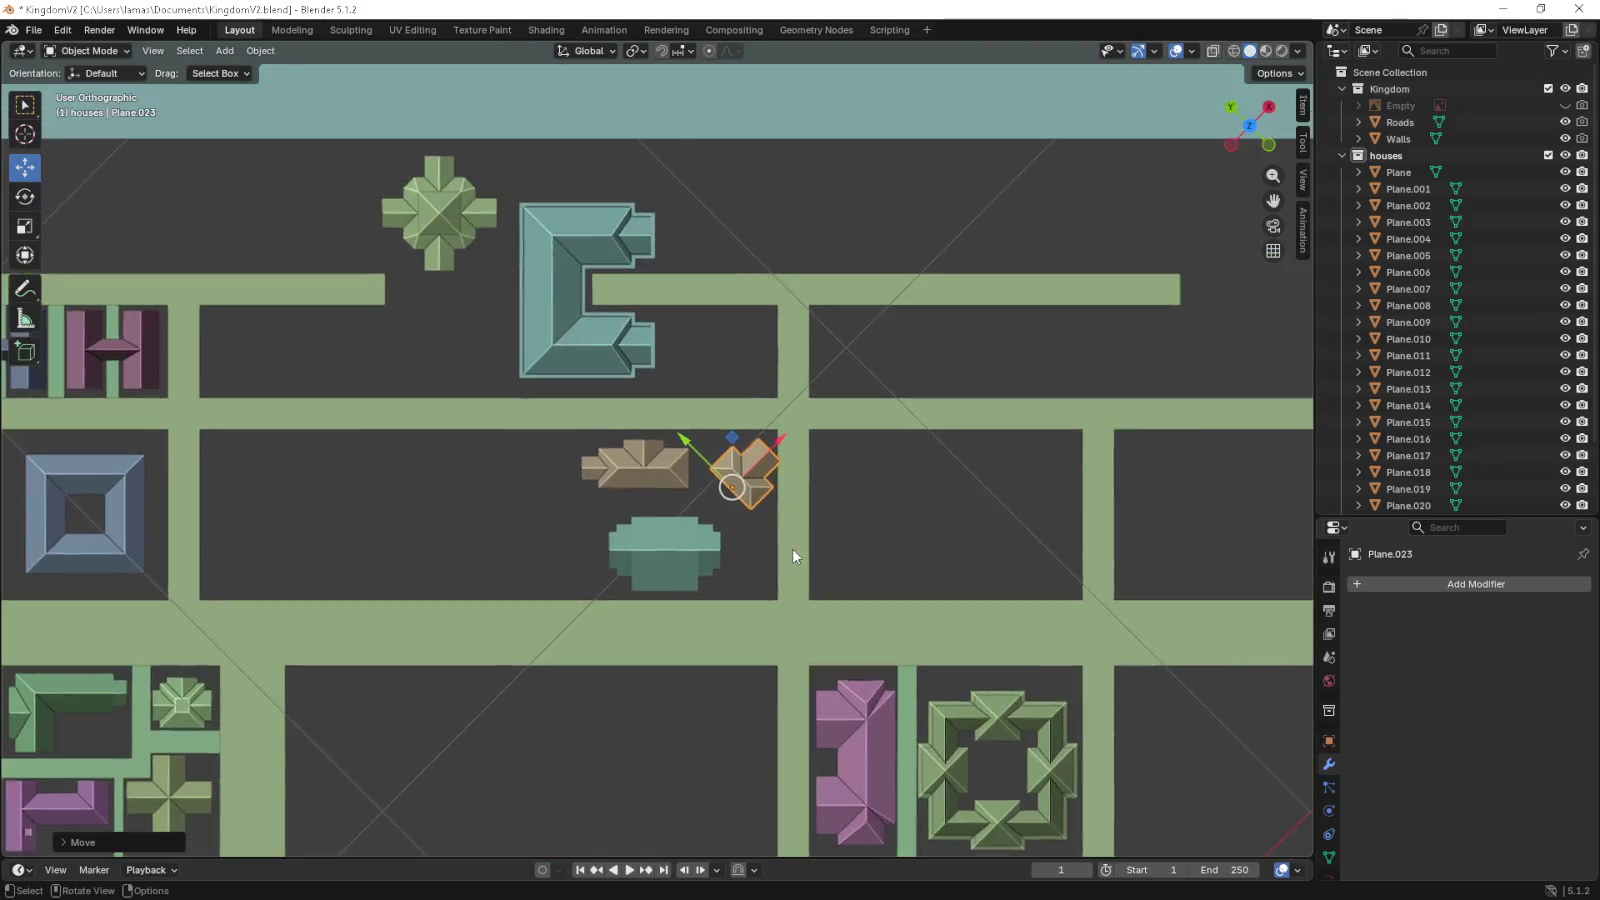
{"action": "scroll", "scroll_direction": "up", "scroll_amount": 3}
{"action": "left_click", "coordinate": [932, 428]}
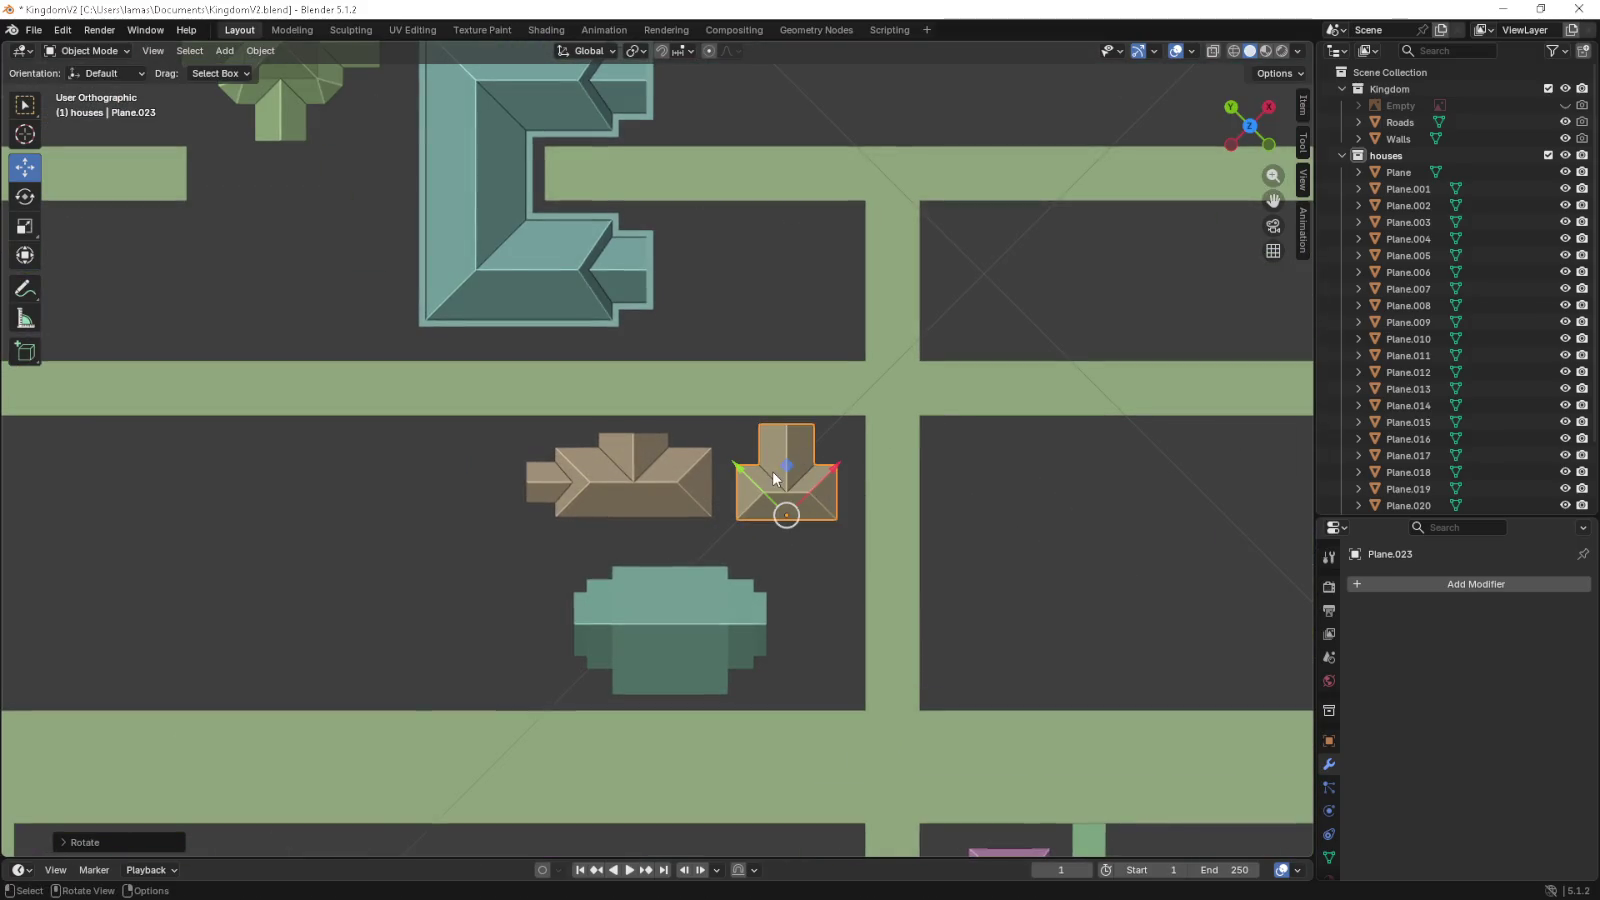
{"action": "left_click_drag", "start_coordinate": [788, 470], "coordinate": [803, 481]}
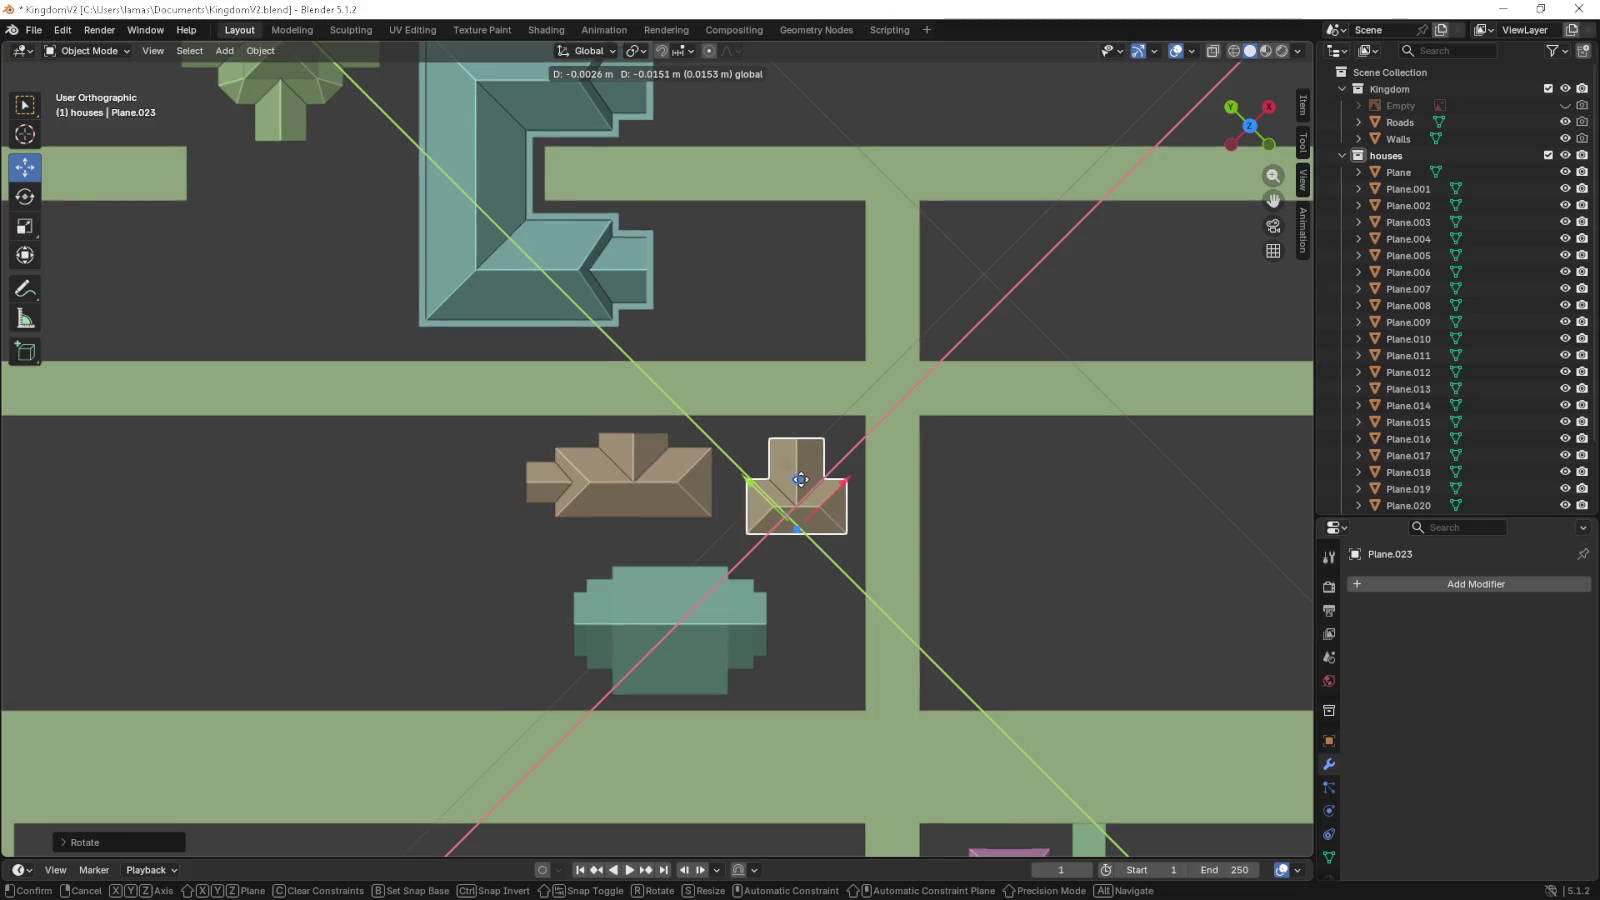
{"action": "left_click_drag", "start_coordinate": [803, 481], "coordinate": [801, 483]}
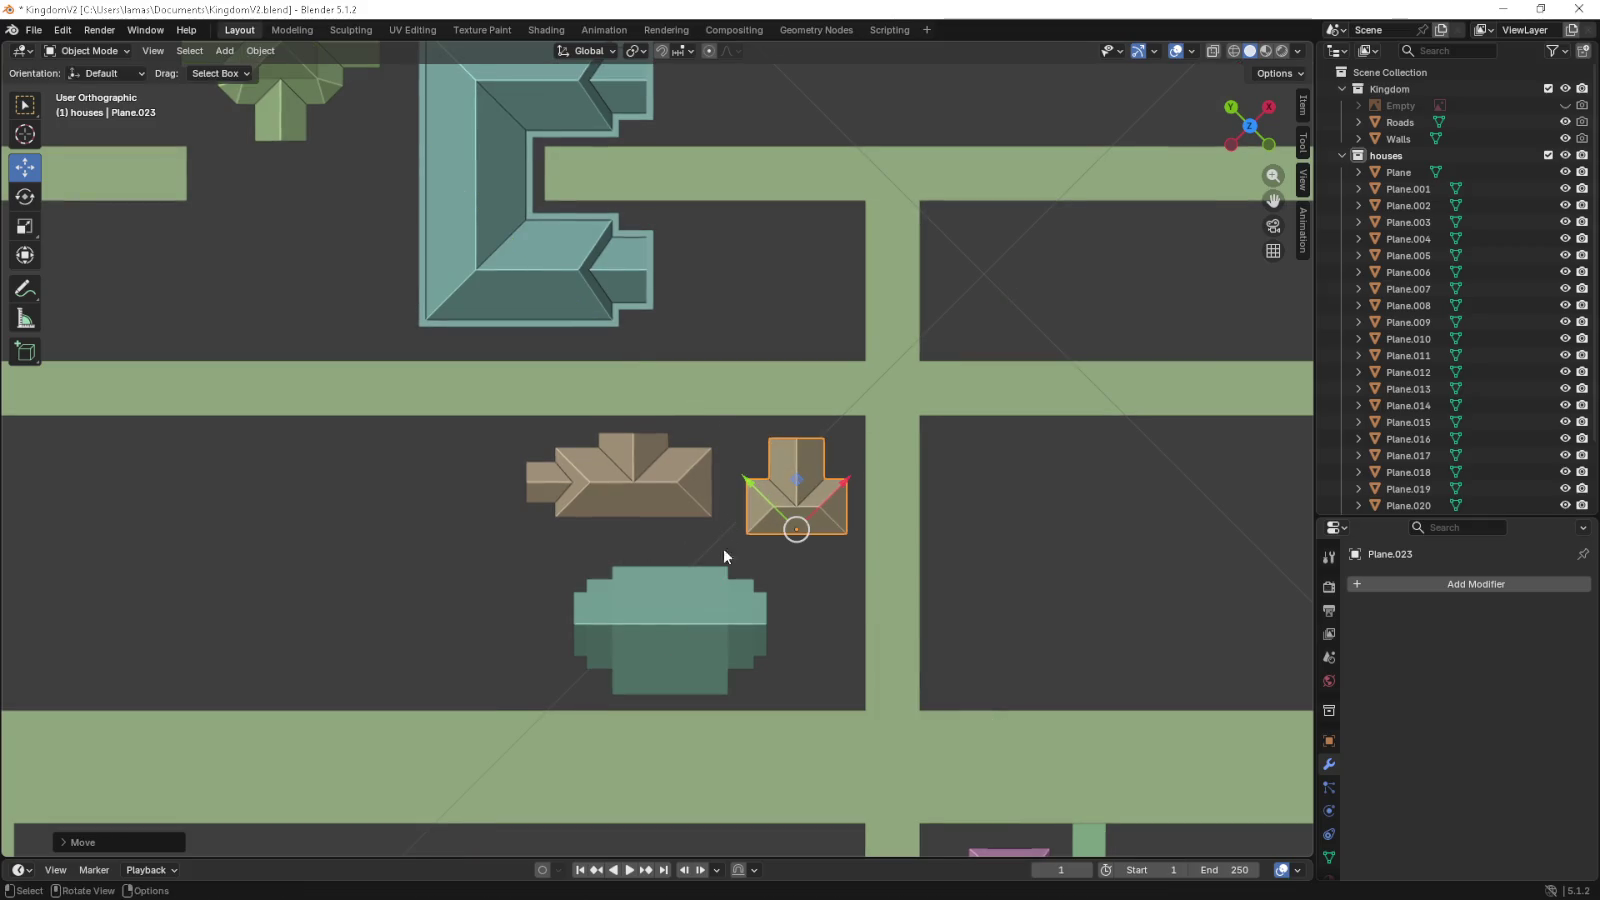
{"action": "scroll", "scroll_direction": "down", "scroll_amount": 3}
{"action": "left_click_drag", "start_coordinate": [946, 550], "coordinate": [798, 495]}
{"action": "scroll", "scroll_direction": "down", "scroll_amount": 3}
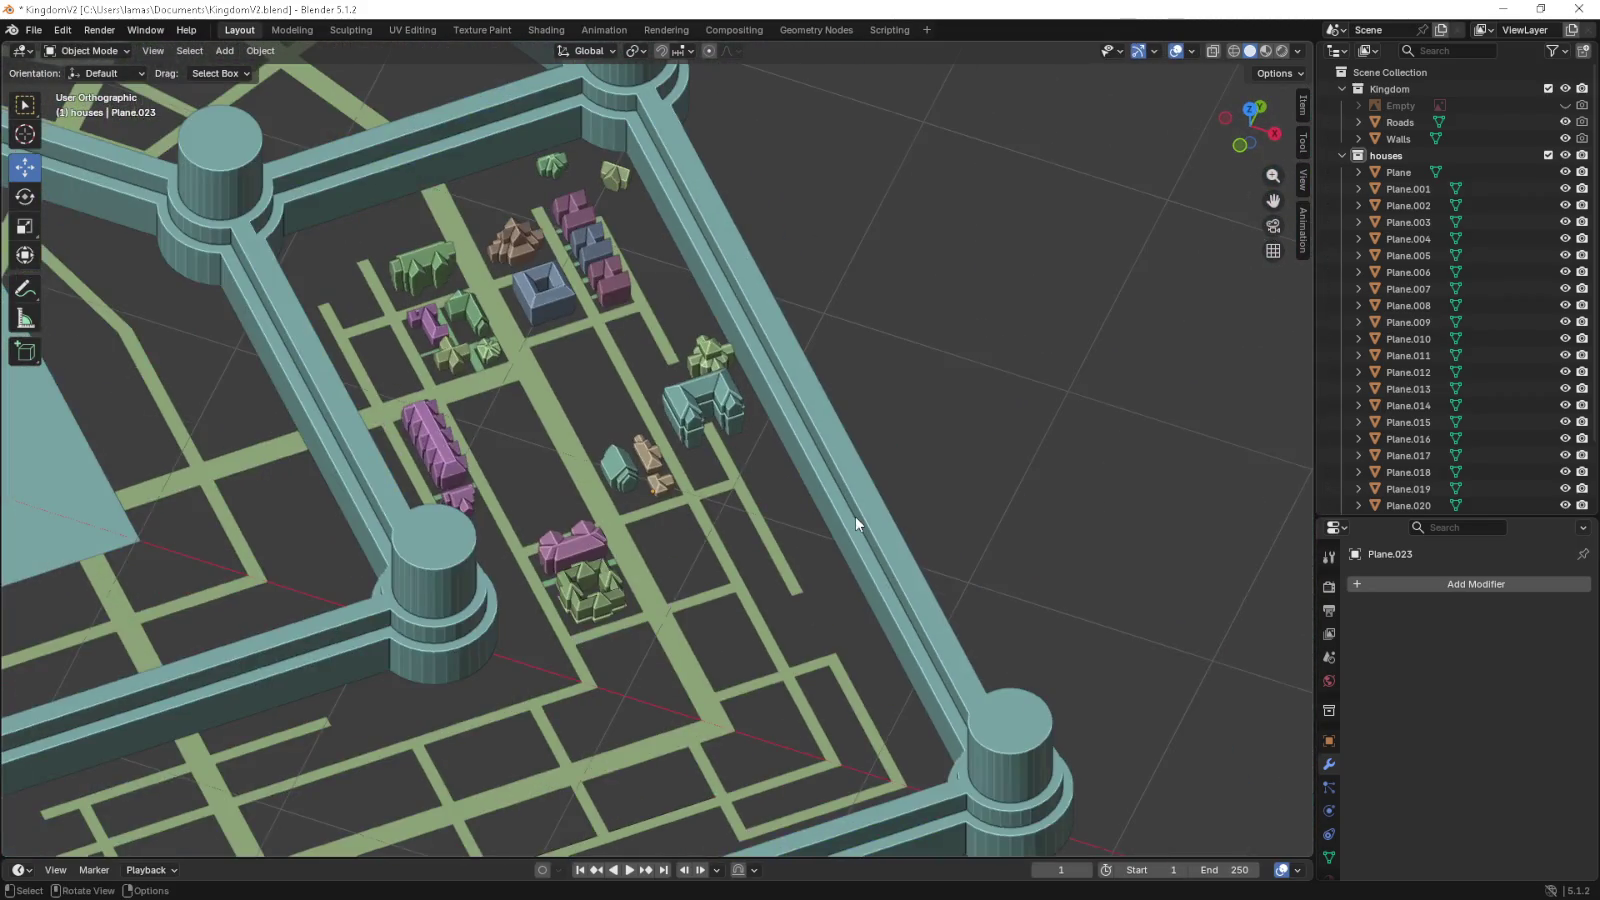
- Switch to perspective, view the whole walled city, and save KingdomV2.blend
{"action": "key", "text": "KP_5"}
{"action": "scroll", "scroll_direction": "down", "scroll_amount": 3}
{"action": "left_click_drag", "start_coordinate": [608, 476], "coordinate": [684, 564]}
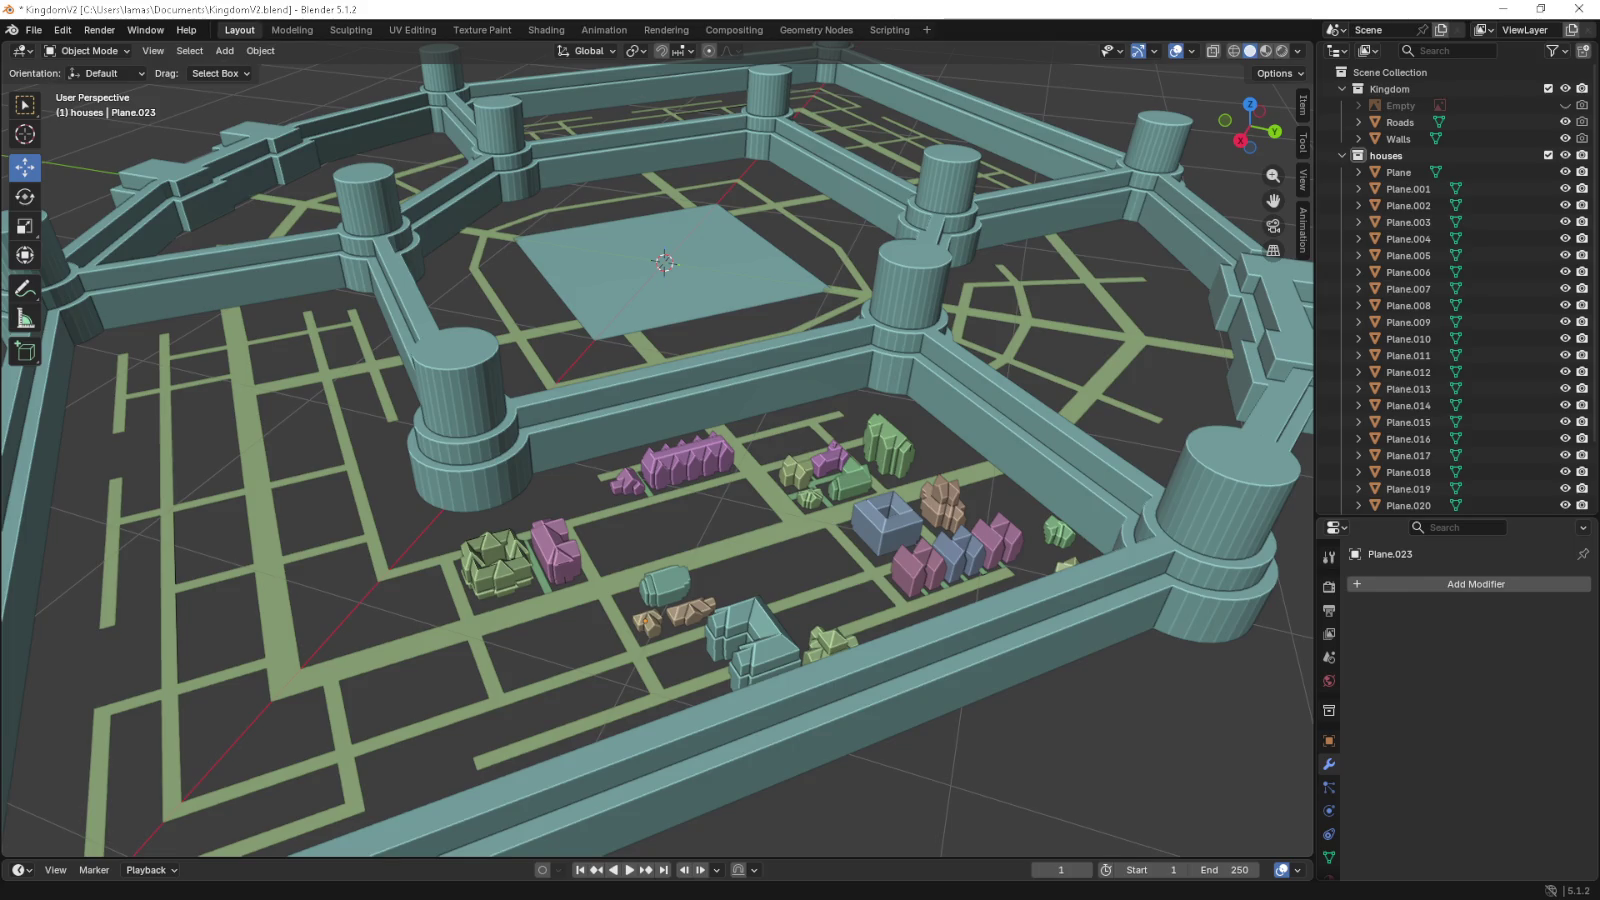
{"action": "key", "text": "ctrl+s"}
- Look straight down at the whole town and centre its layout
{"action": "left_click_drag", "start_coordinate": [68, 455], "coordinate": [365, 552]}
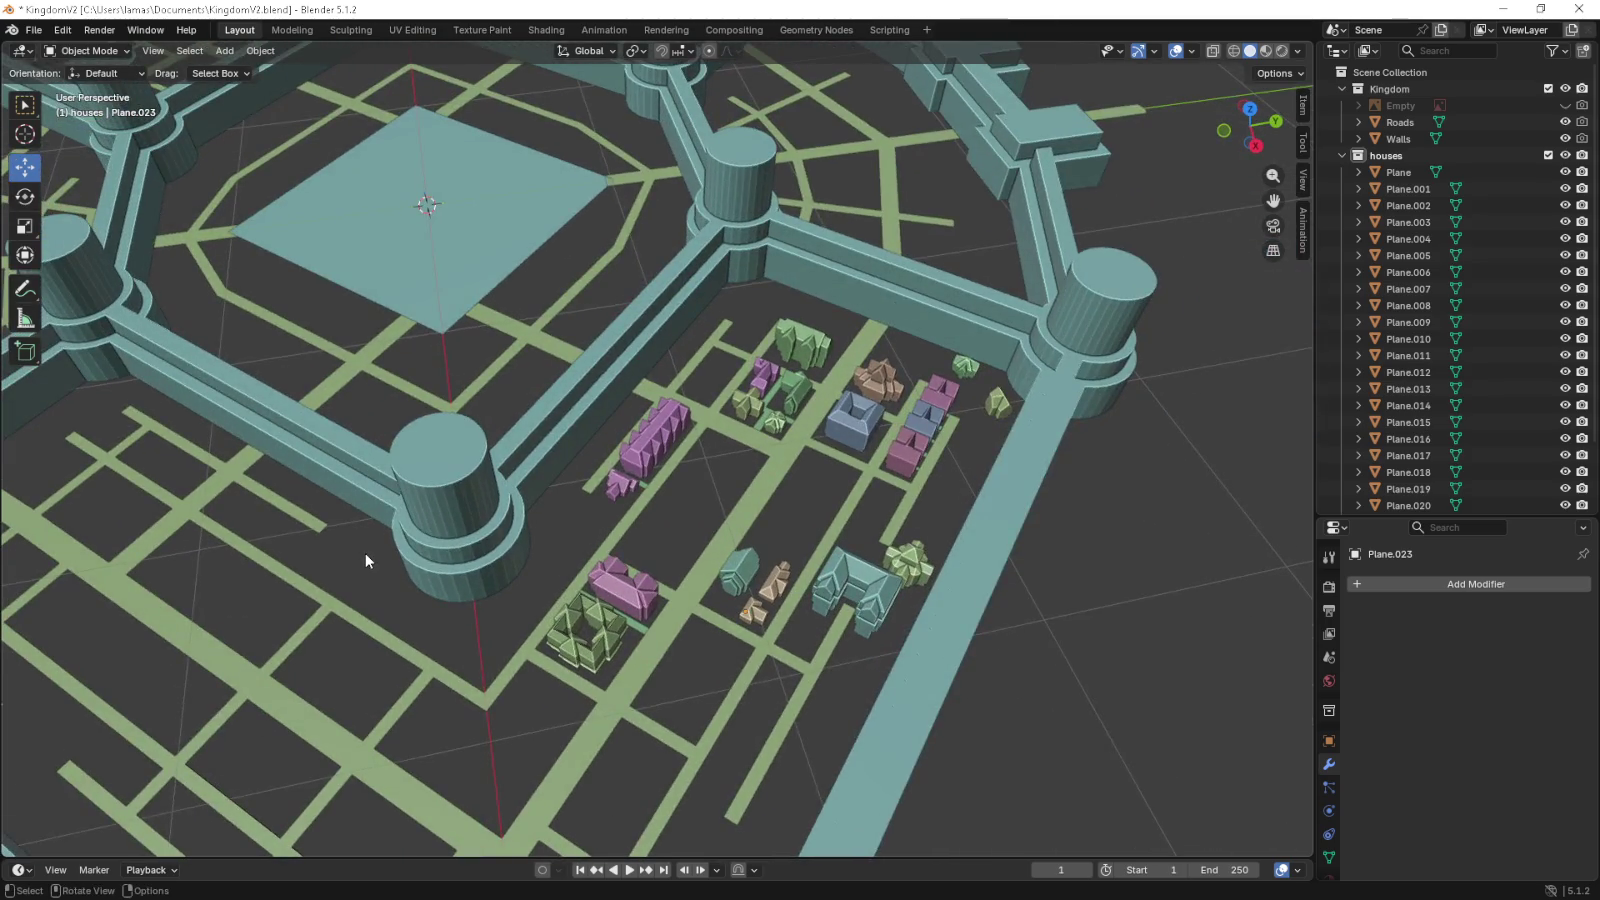
{"action": "key", "text": "KP_7"}
{"action": "scroll", "scroll_direction": "down", "scroll_amount": 3}
{"action": "scroll", "scroll_direction": "down", "scroll_amount": 3}
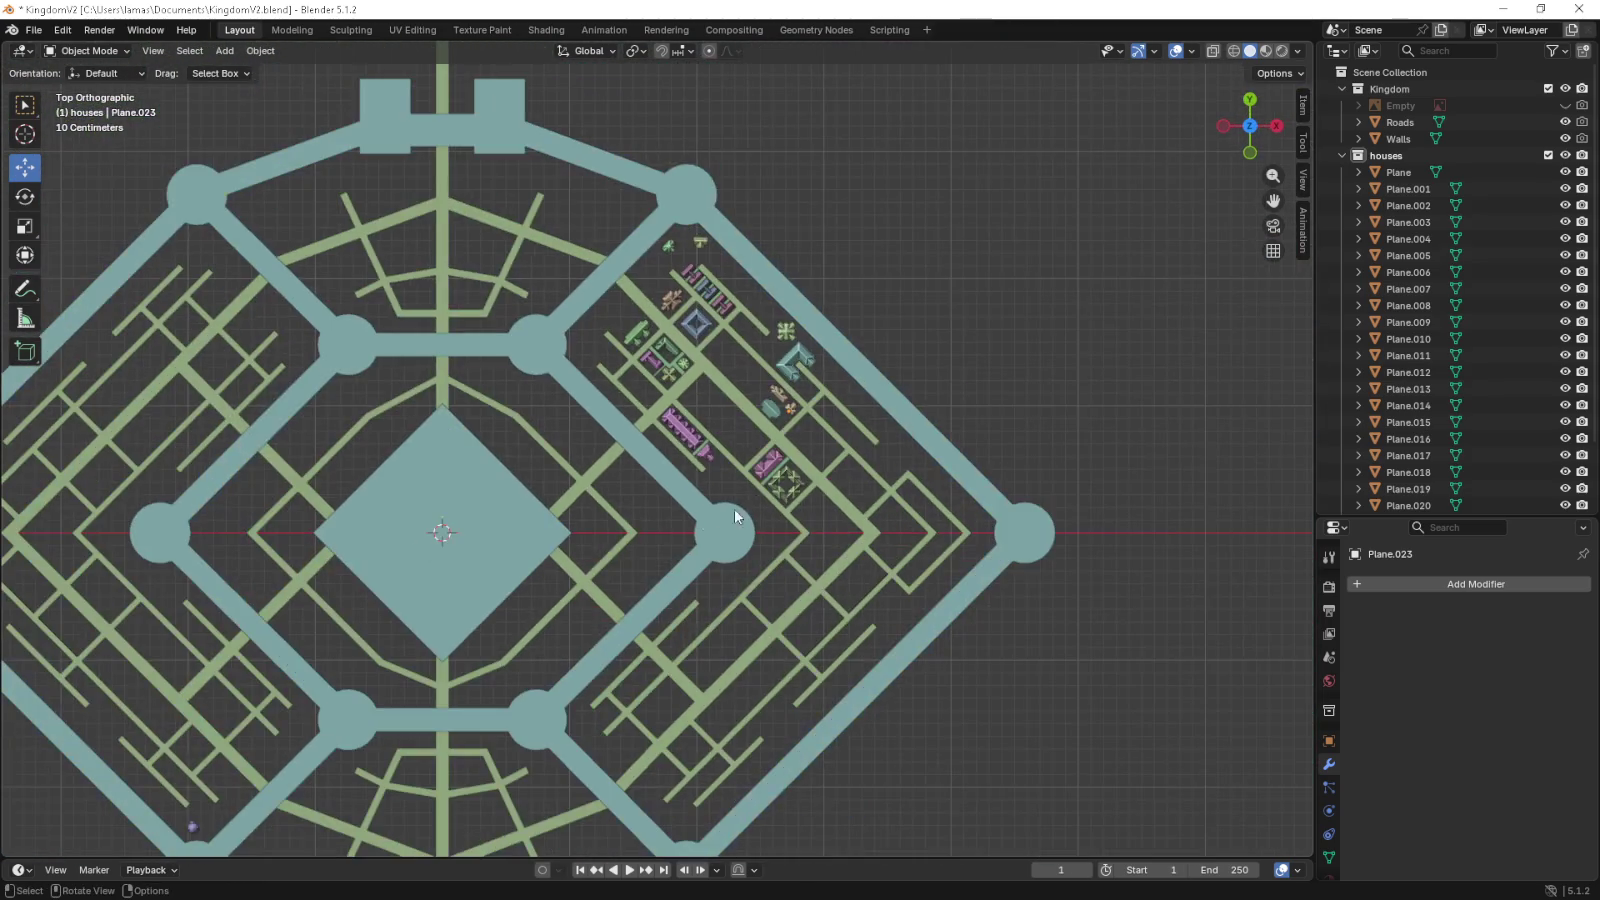
{"action": "left_click_drag", "start_coordinate": [830, 514], "coordinate": [1018, 505]}
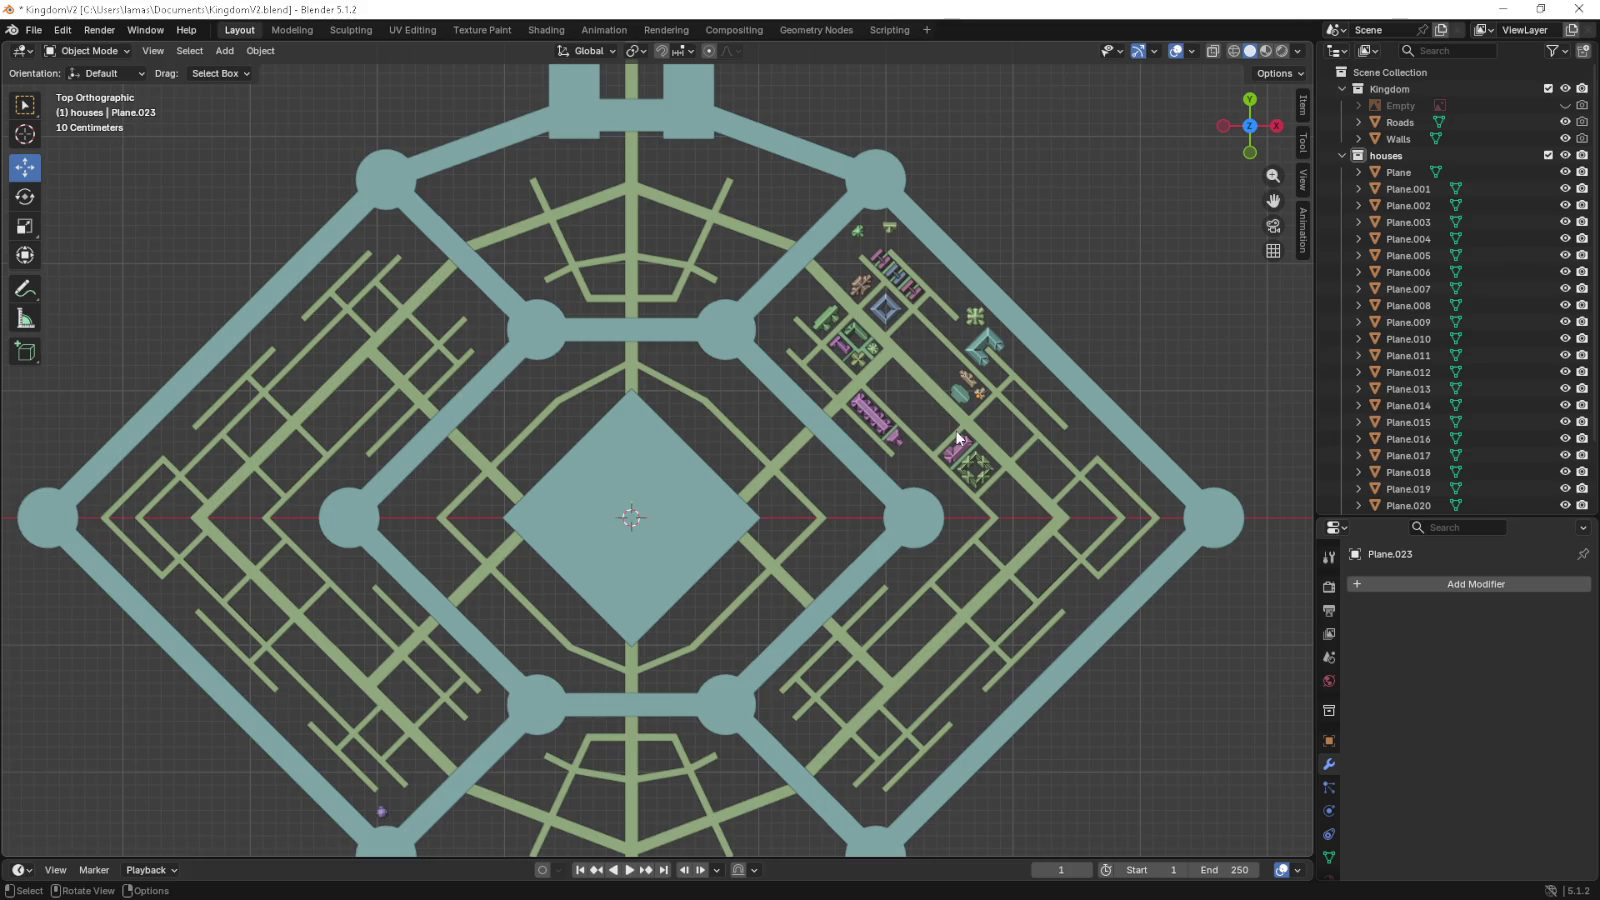
- Orbit around the houses district and select the pink house Plane.017
{"action": "left_click_drag", "start_coordinate": [988, 505], "coordinate": [800, 476]}
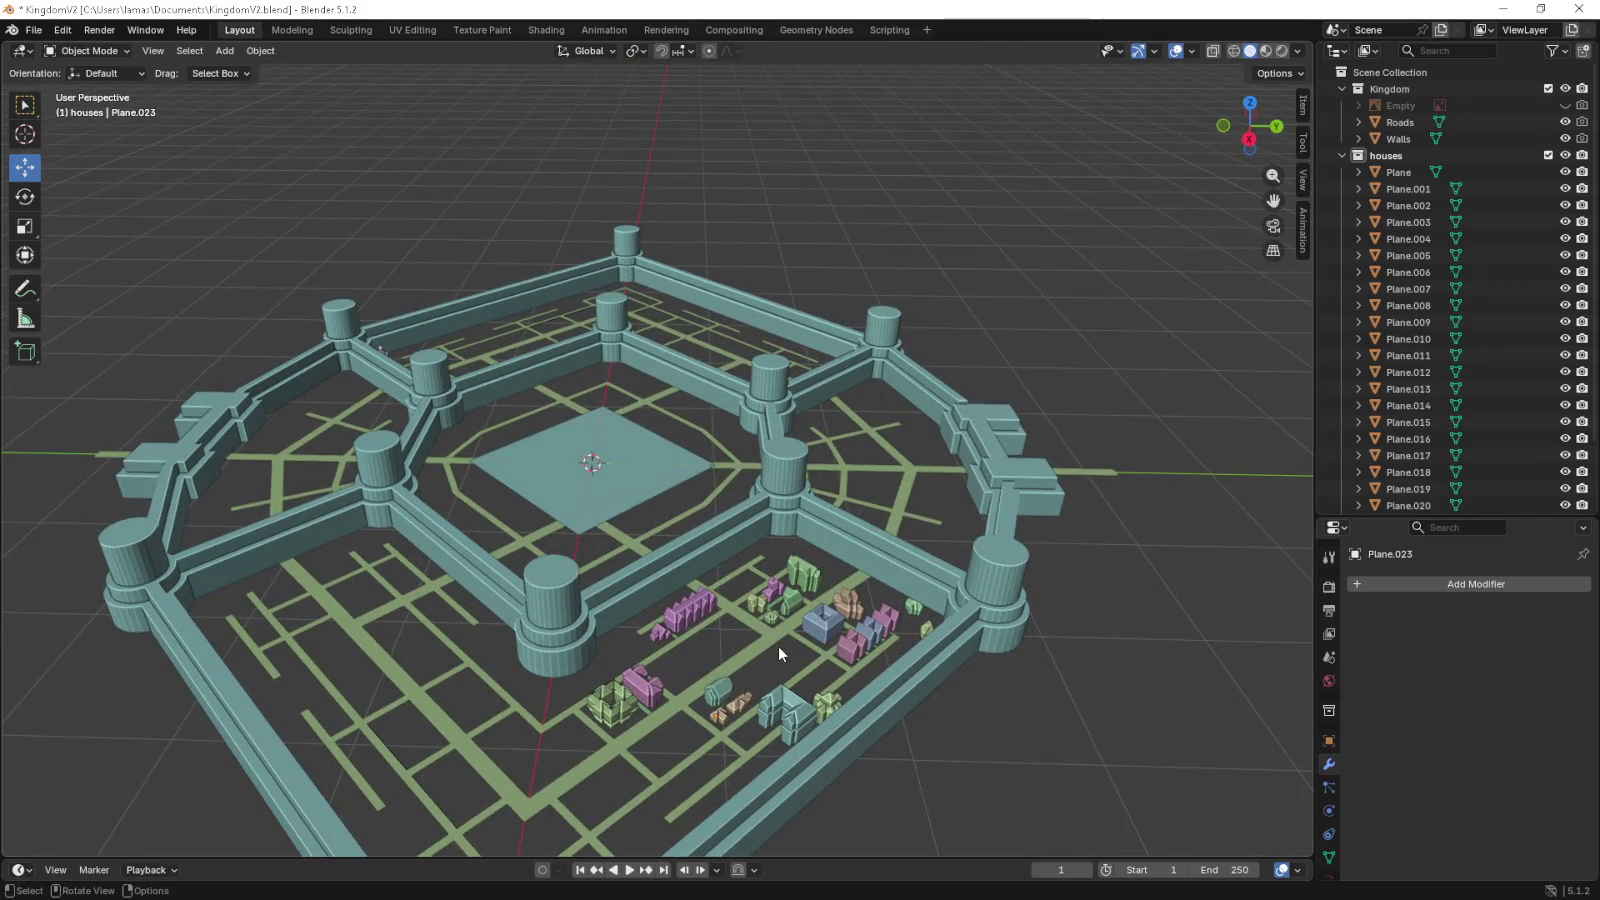
{"action": "scroll", "scroll_direction": "up", "scroll_amount": 3}
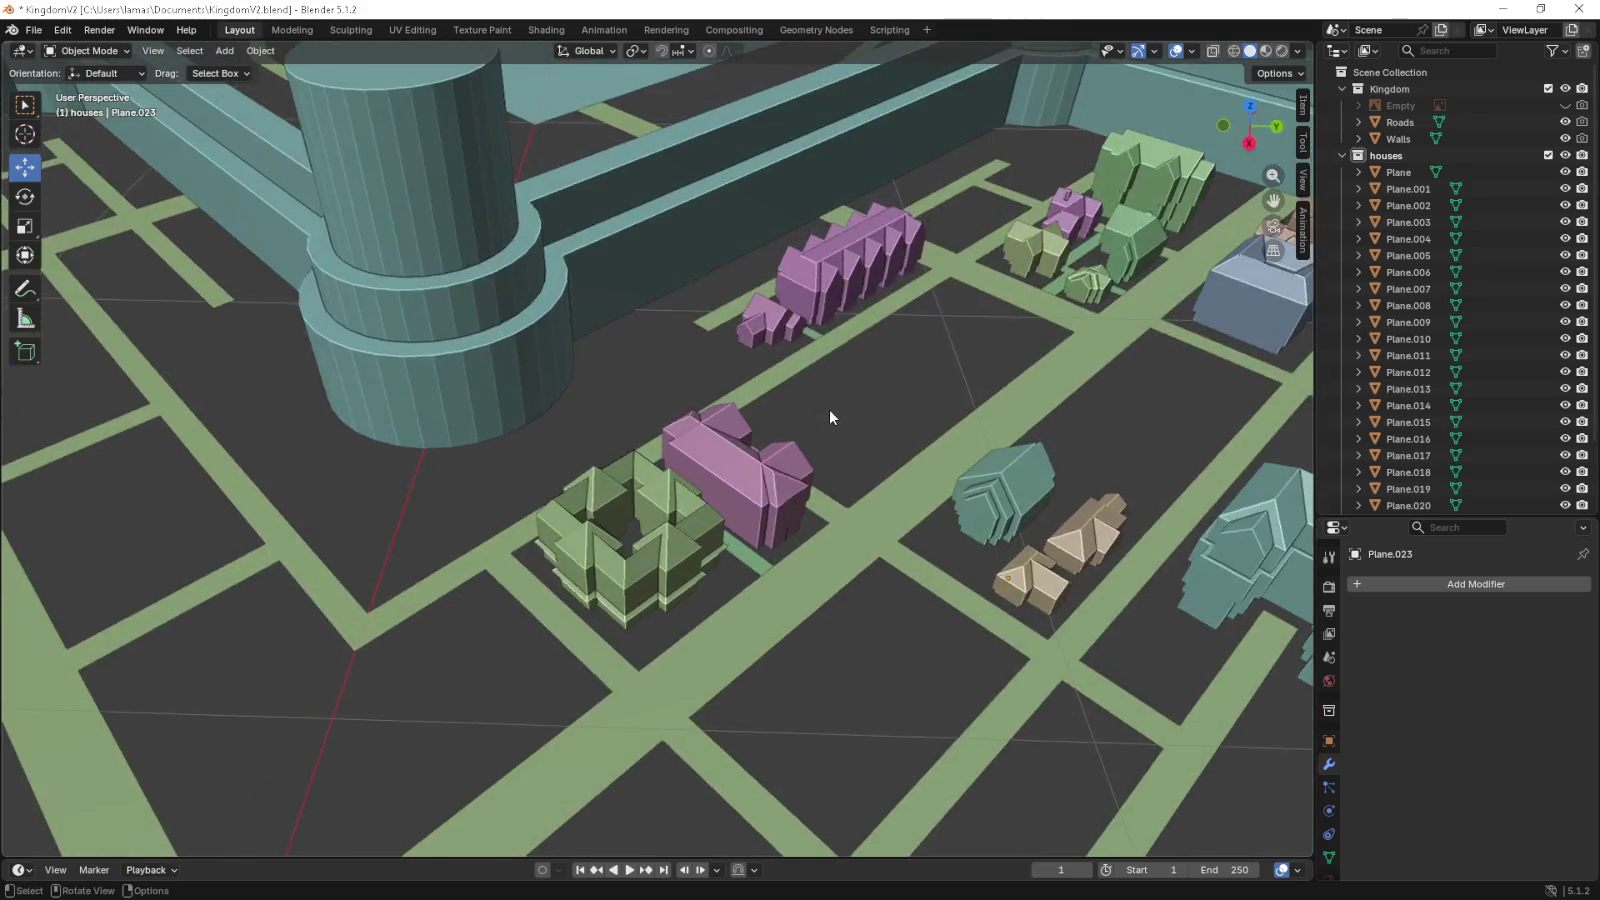
{"action": "scroll", "scroll_direction": "down", "scroll_amount": 3}
{"action": "scroll", "scroll_direction": "up", "scroll_amount": 3}
{"action": "scroll", "scroll_direction": "down", "scroll_amount": 3}
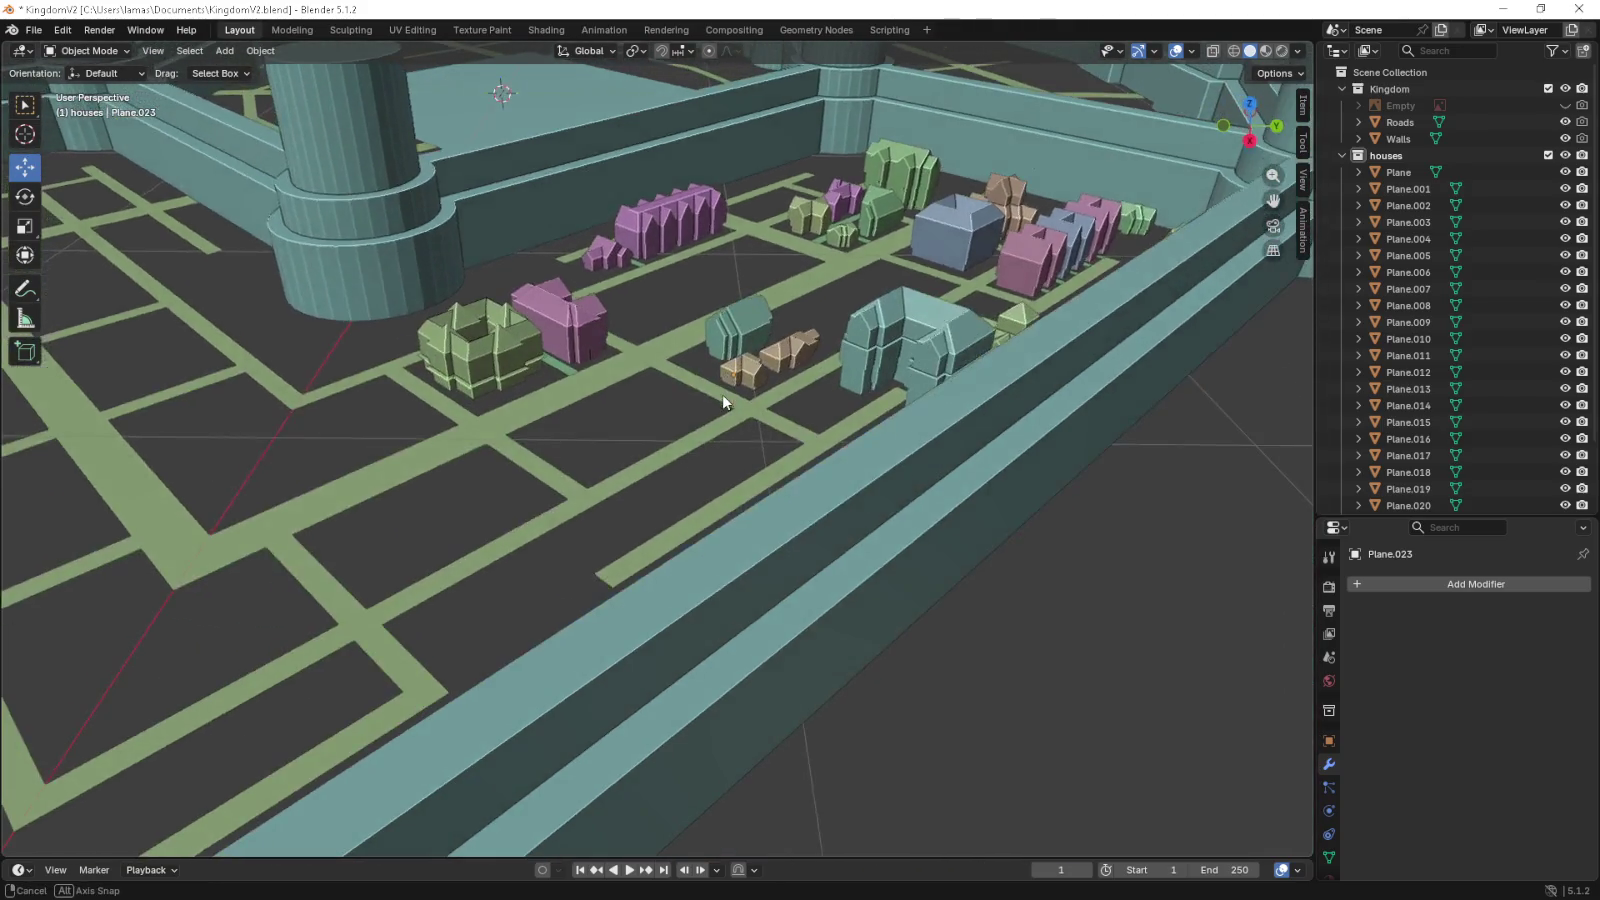
{"action": "scroll", "scroll_direction": "up", "scroll_amount": 3}
{"action": "left_click_drag", "start_coordinate": [722, 415], "coordinate": [708, 408]}
{"action": "left_click", "coordinate": [500, 382]}
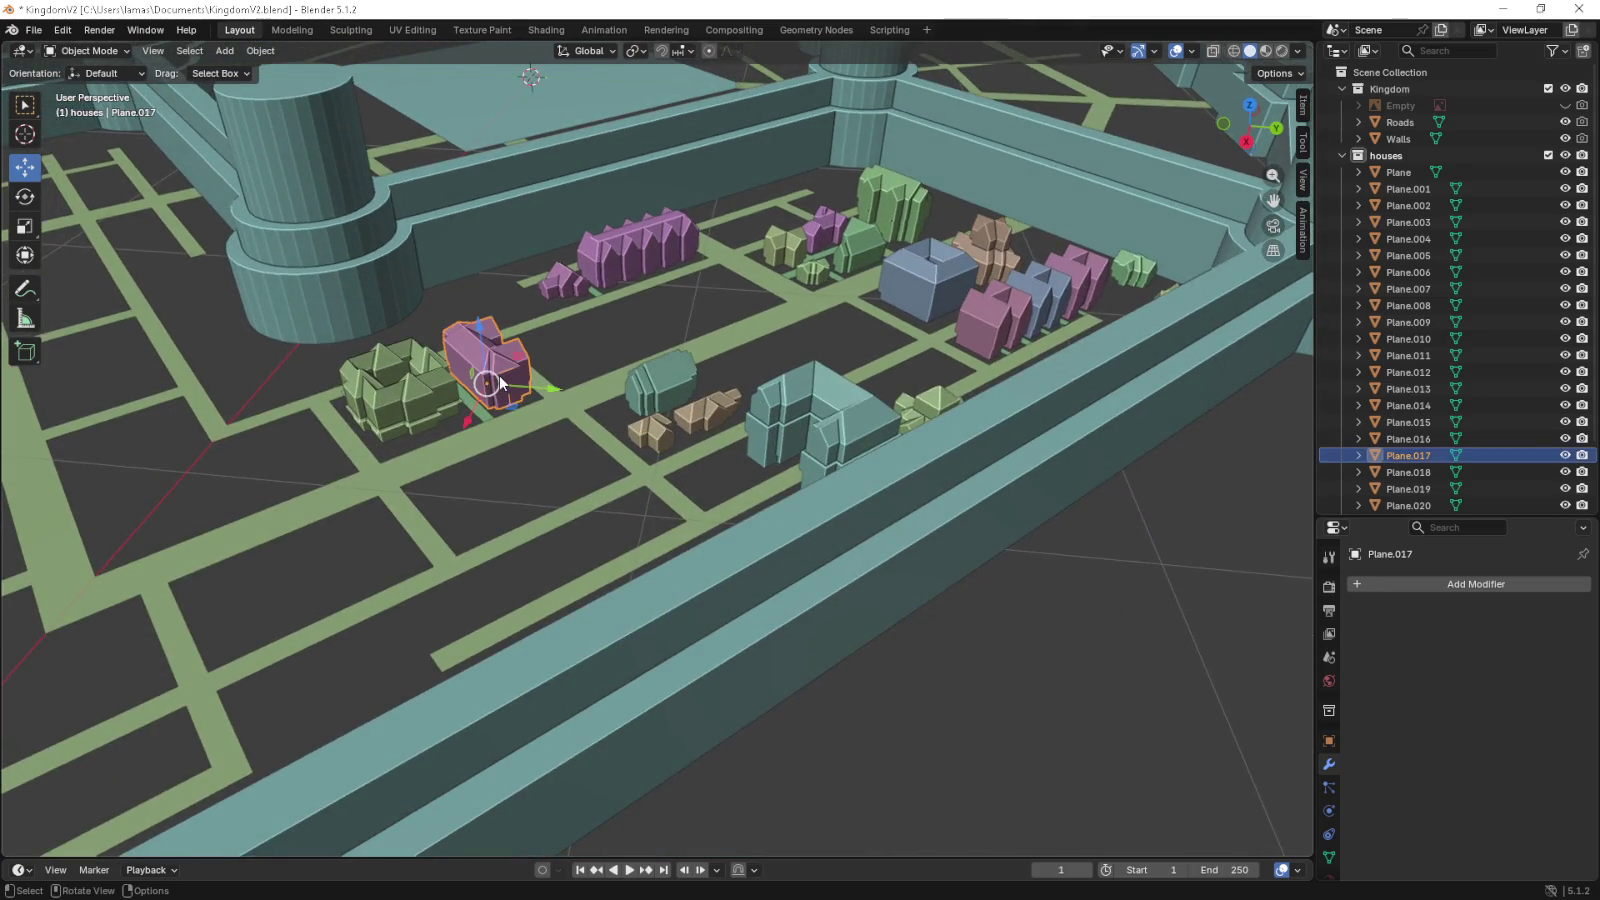
{"action": "key", "text": "KP_Decimal"}
{"action": "key", "text": "Tab"}
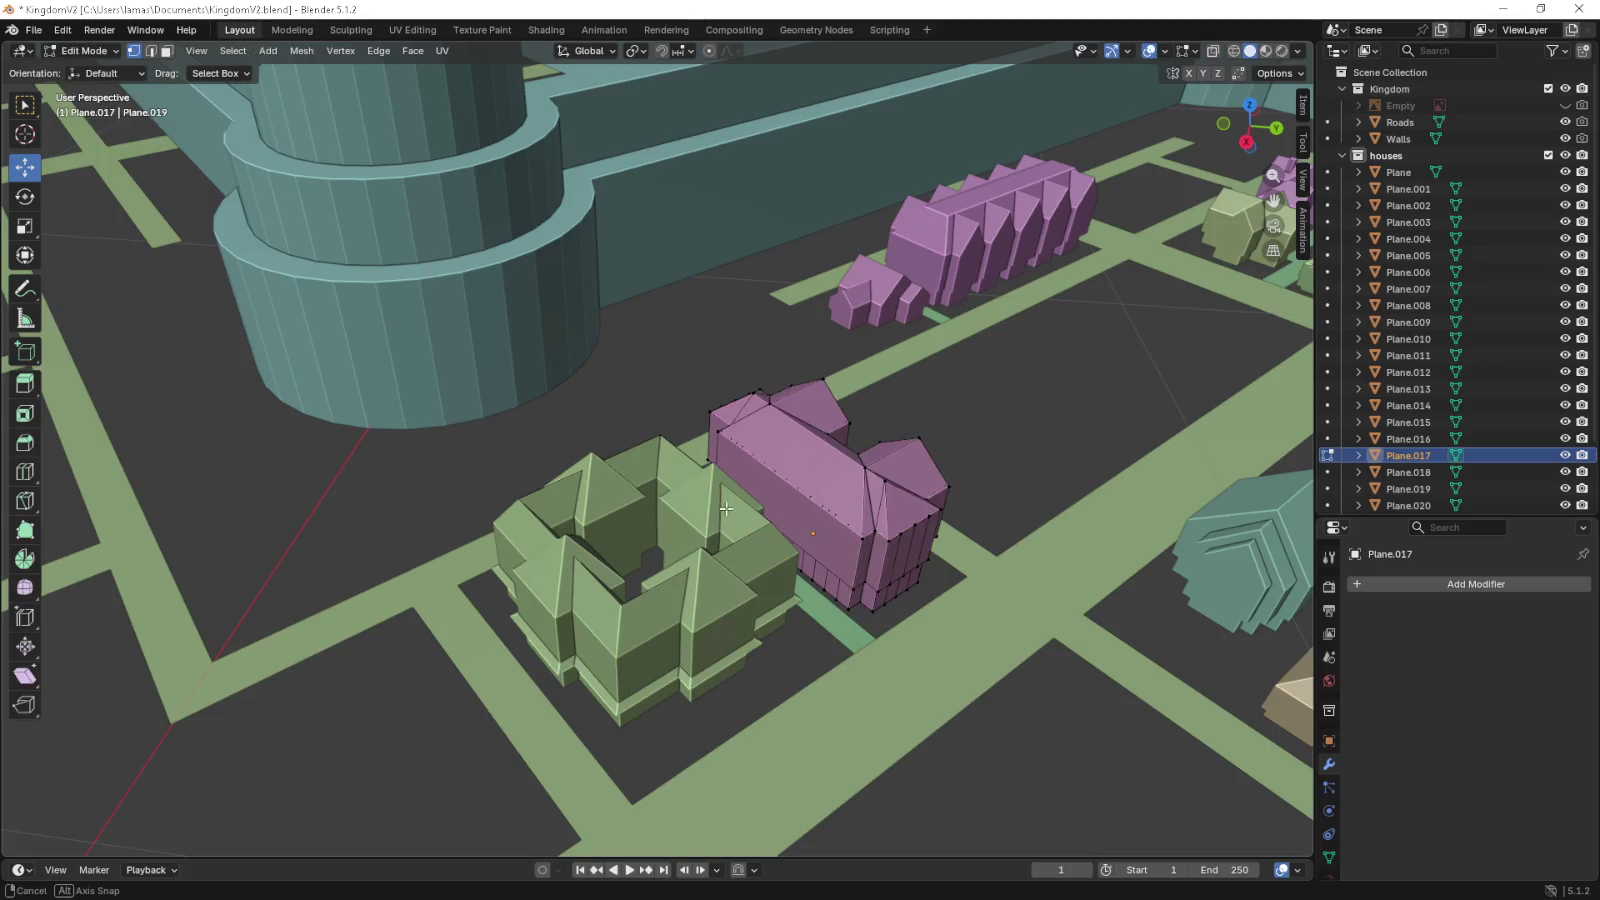
{"action": "left_click_drag", "start_coordinate": [680, 490], "coordinate": [714, 503]}
{"action": "left_click", "coordinate": [150, 51]}
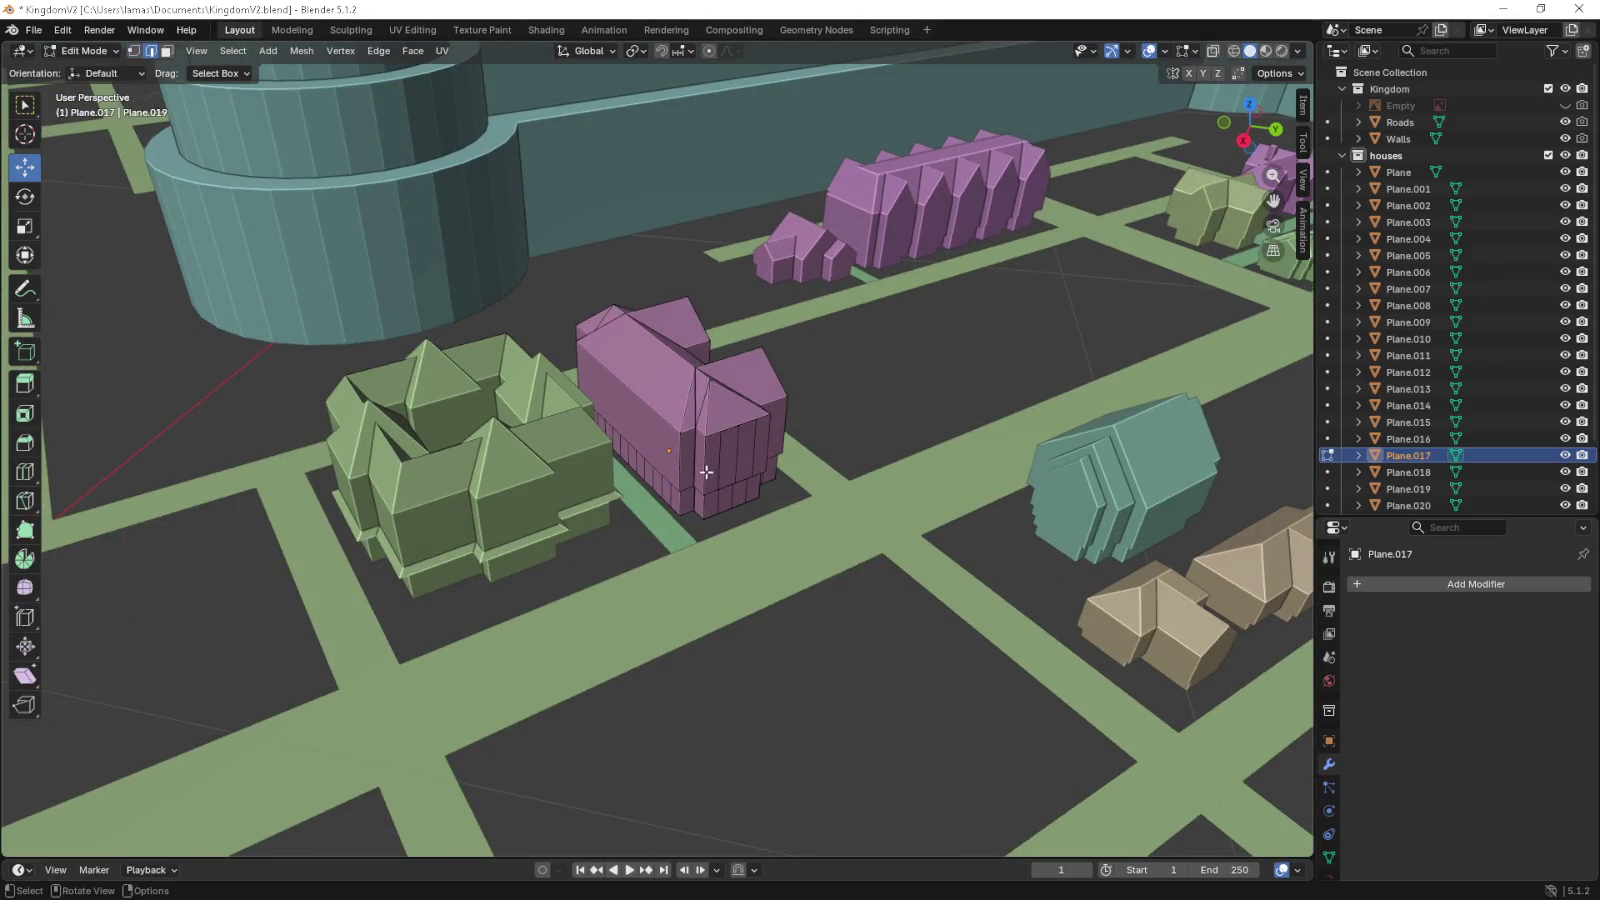
{"action": "right_click", "coordinate": [731, 492]}
{"action": "key", "text": "Escape"}
{"action": "key", "text": "Tab"}
{"action": "left_click_drag", "start_coordinate": [770, 545], "coordinate": [784, 532]}
{"action": "scroll", "scroll_direction": "down", "scroll_amount": 3}
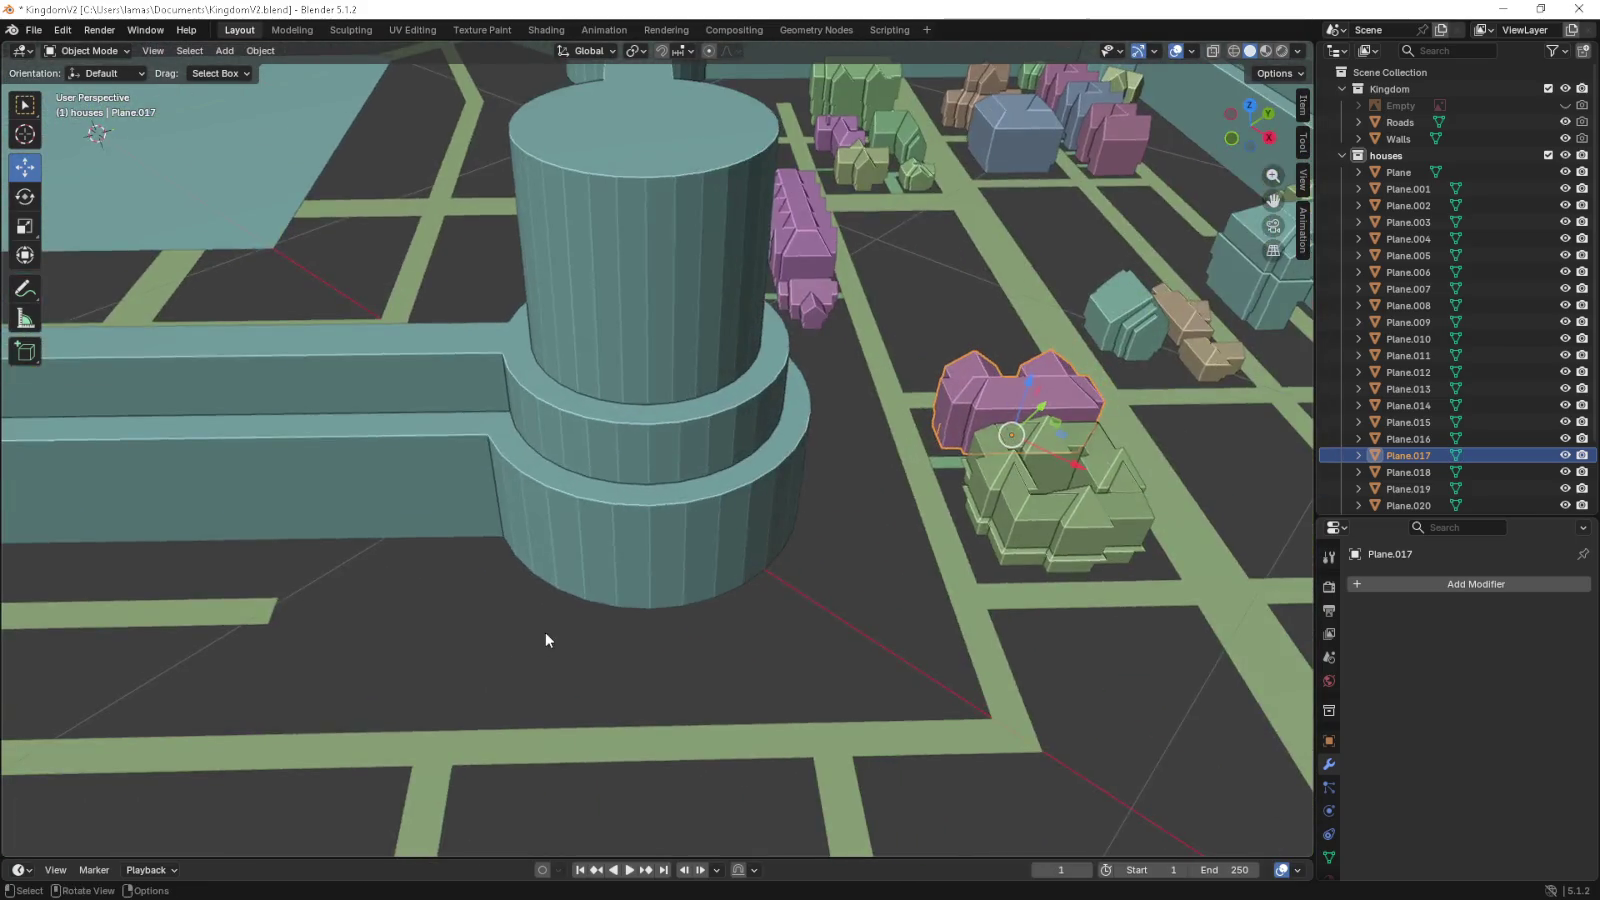
{"action": "left_click_drag", "start_coordinate": [545, 632], "coordinate": [561, 635]}
{"action": "key", "text": "Tab"}
{"action": "right_click", "coordinate": [995, 422]}
{"action": "key", "text": "Escape"}
{"action": "key", "text": "Tab"}
{"action": "left_click_drag", "start_coordinate": [986, 457], "coordinate": [558, 552]}
{"action": "scroll", "scroll_direction": "down", "scroll_amount": 3}
{"action": "scroll", "scroll_direction": "down", "scroll_amount": 3}
{"action": "key", "text": "KP_7"}
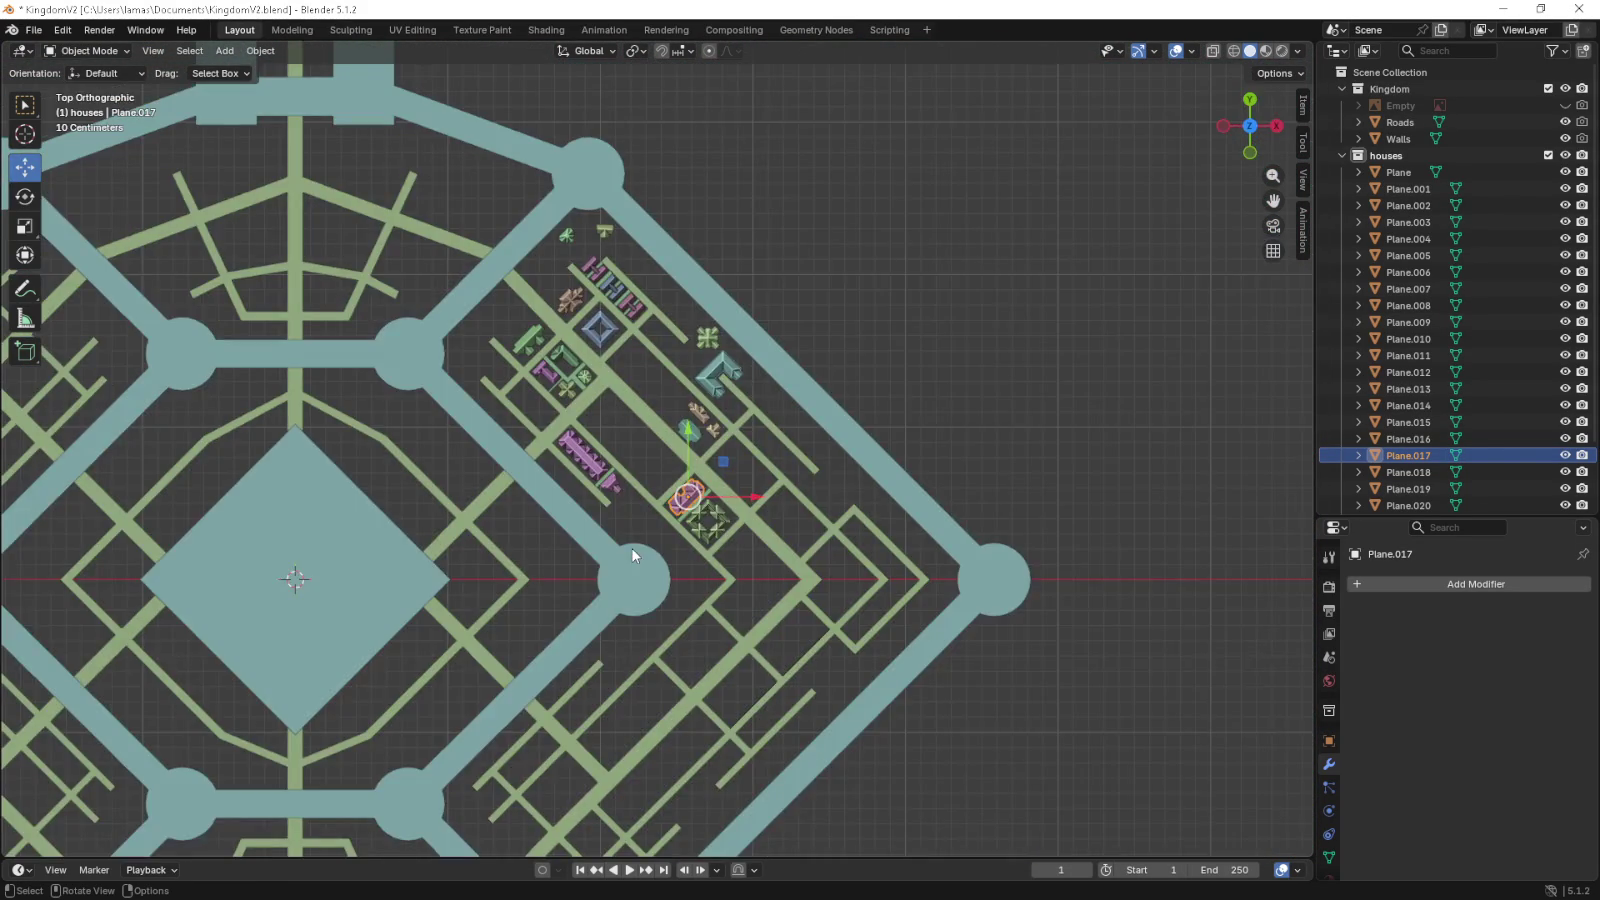
{"action": "left_click_drag", "start_coordinate": [640, 553], "coordinate": [750, 524]}
{"action": "left_click", "coordinate": [1566, 105]}
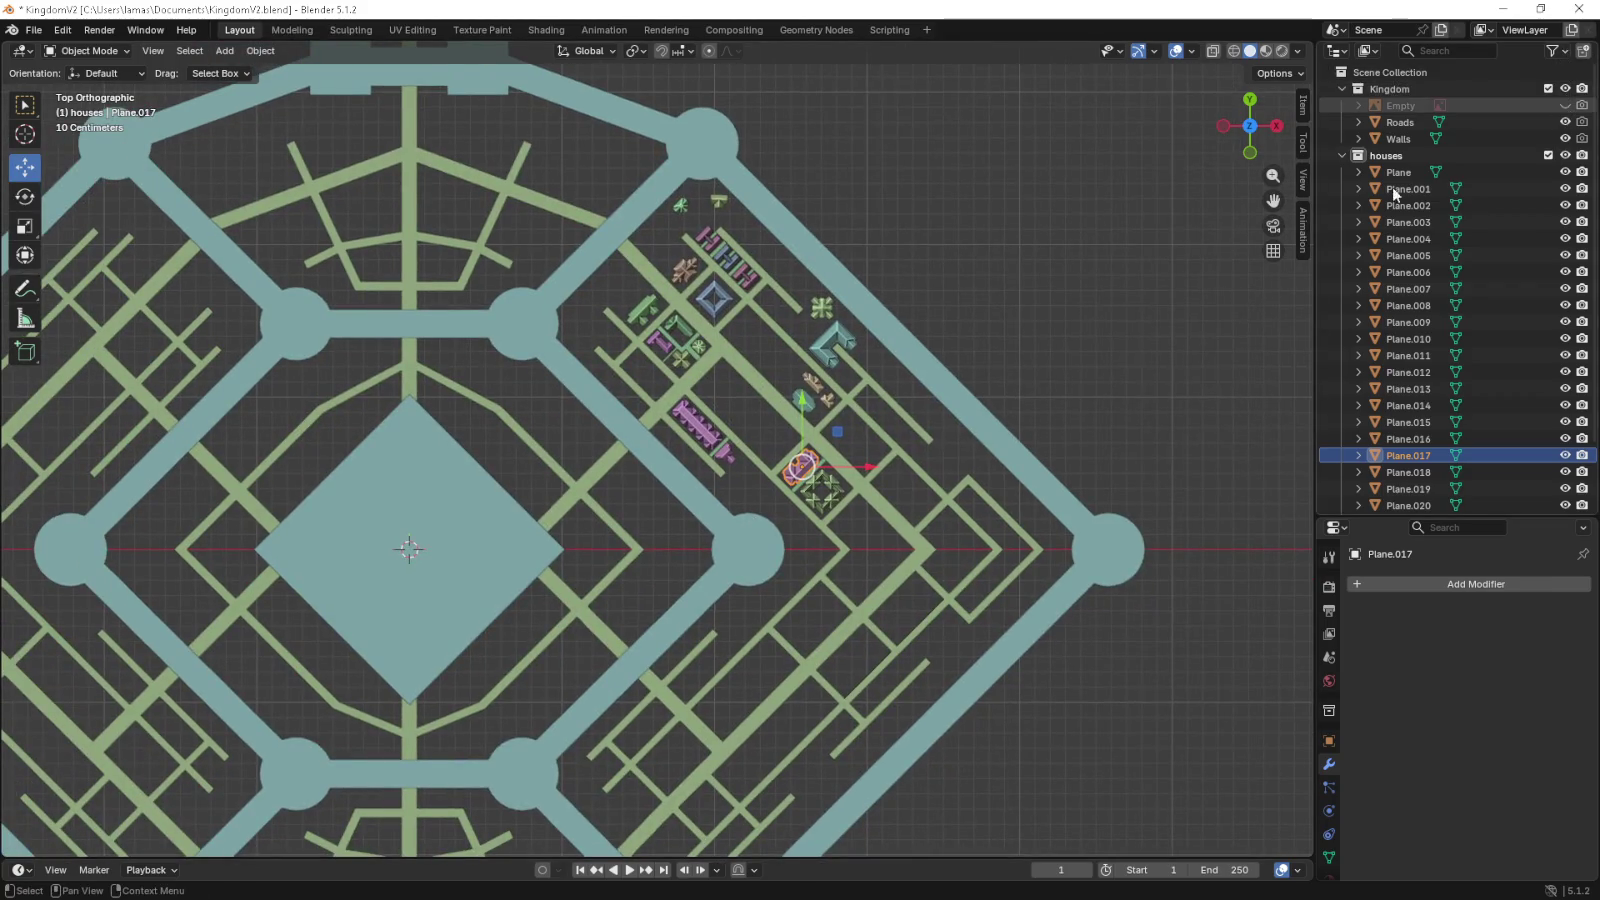
{"action": "left_click_drag", "start_coordinate": [1025, 286], "coordinate": [1093, 258]}
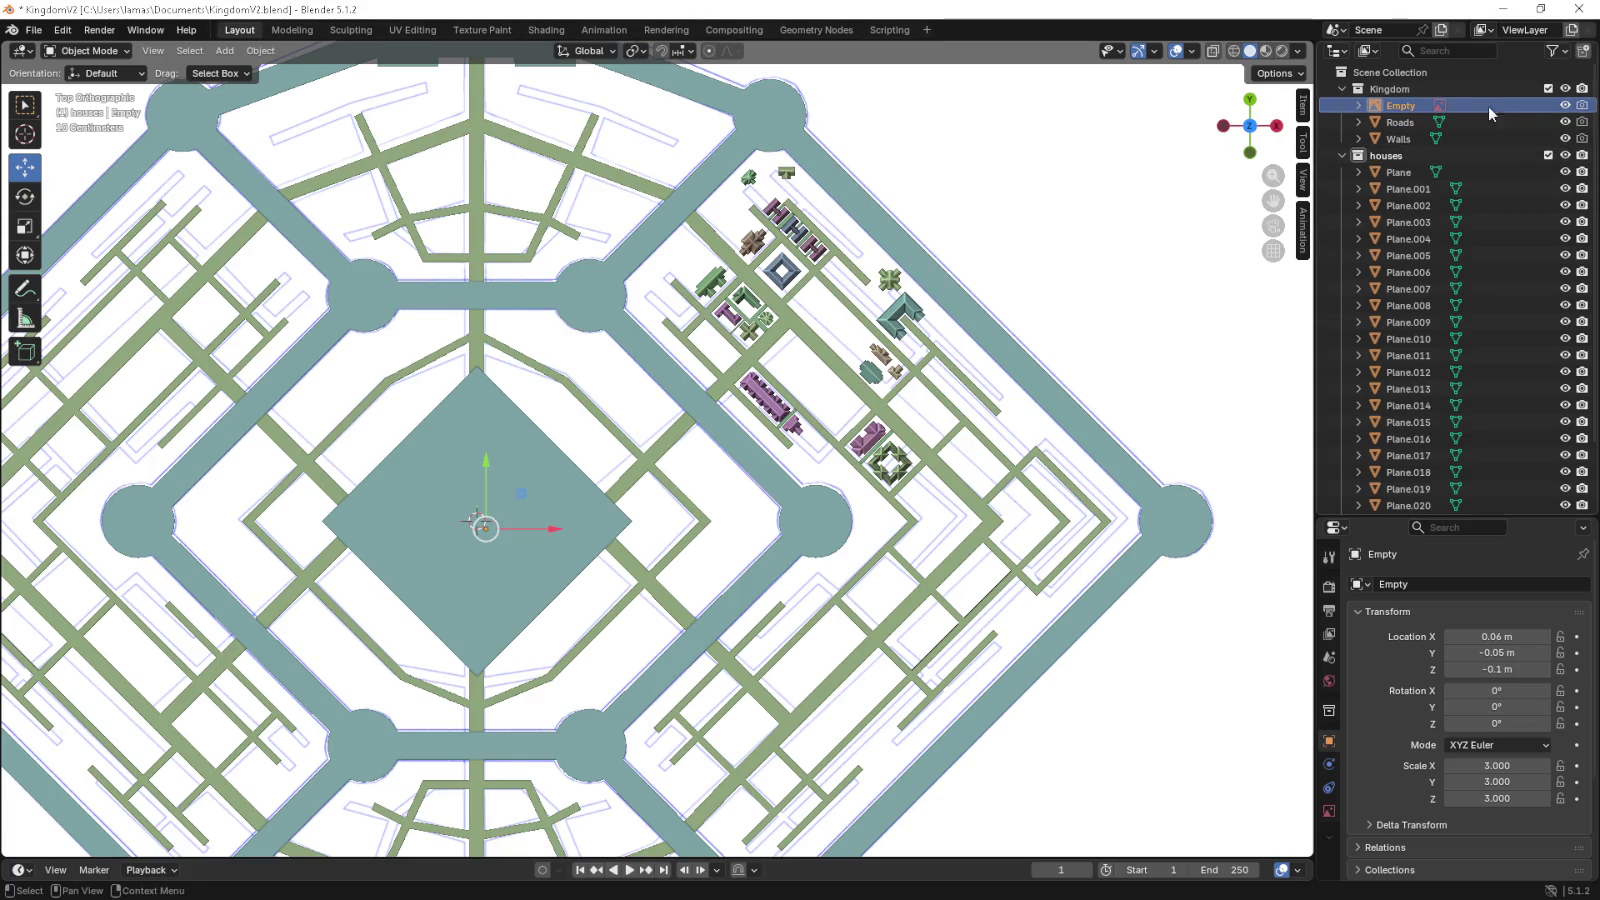
{"action": "left_click", "coordinate": [1566, 105]}
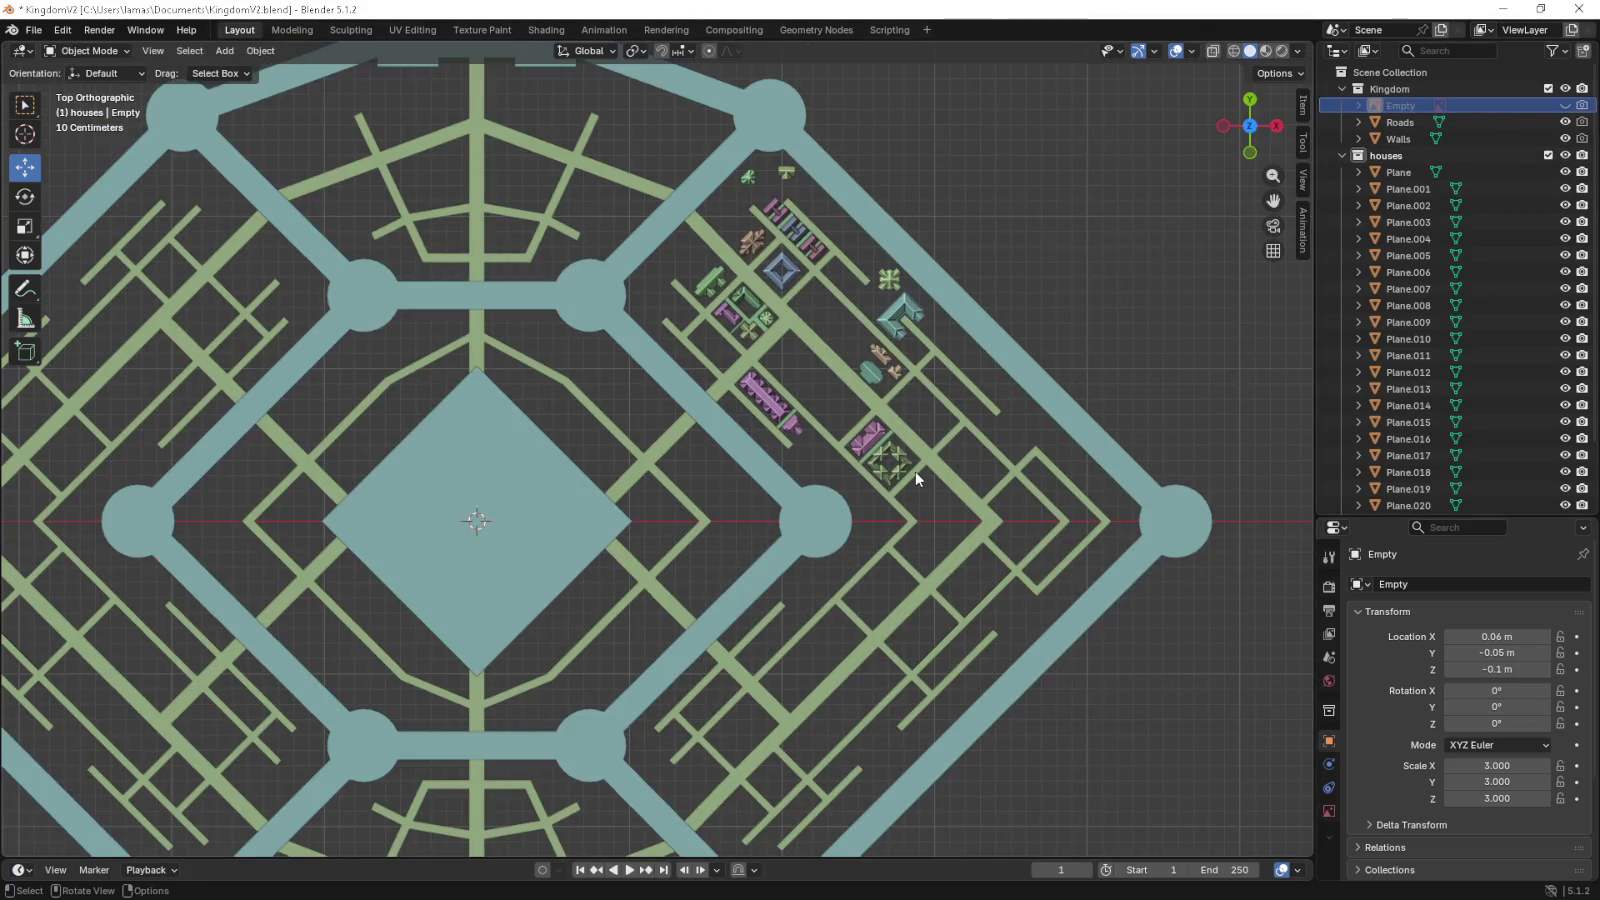
{"action": "left_click_drag", "start_coordinate": [914, 471], "coordinate": [846, 470]}
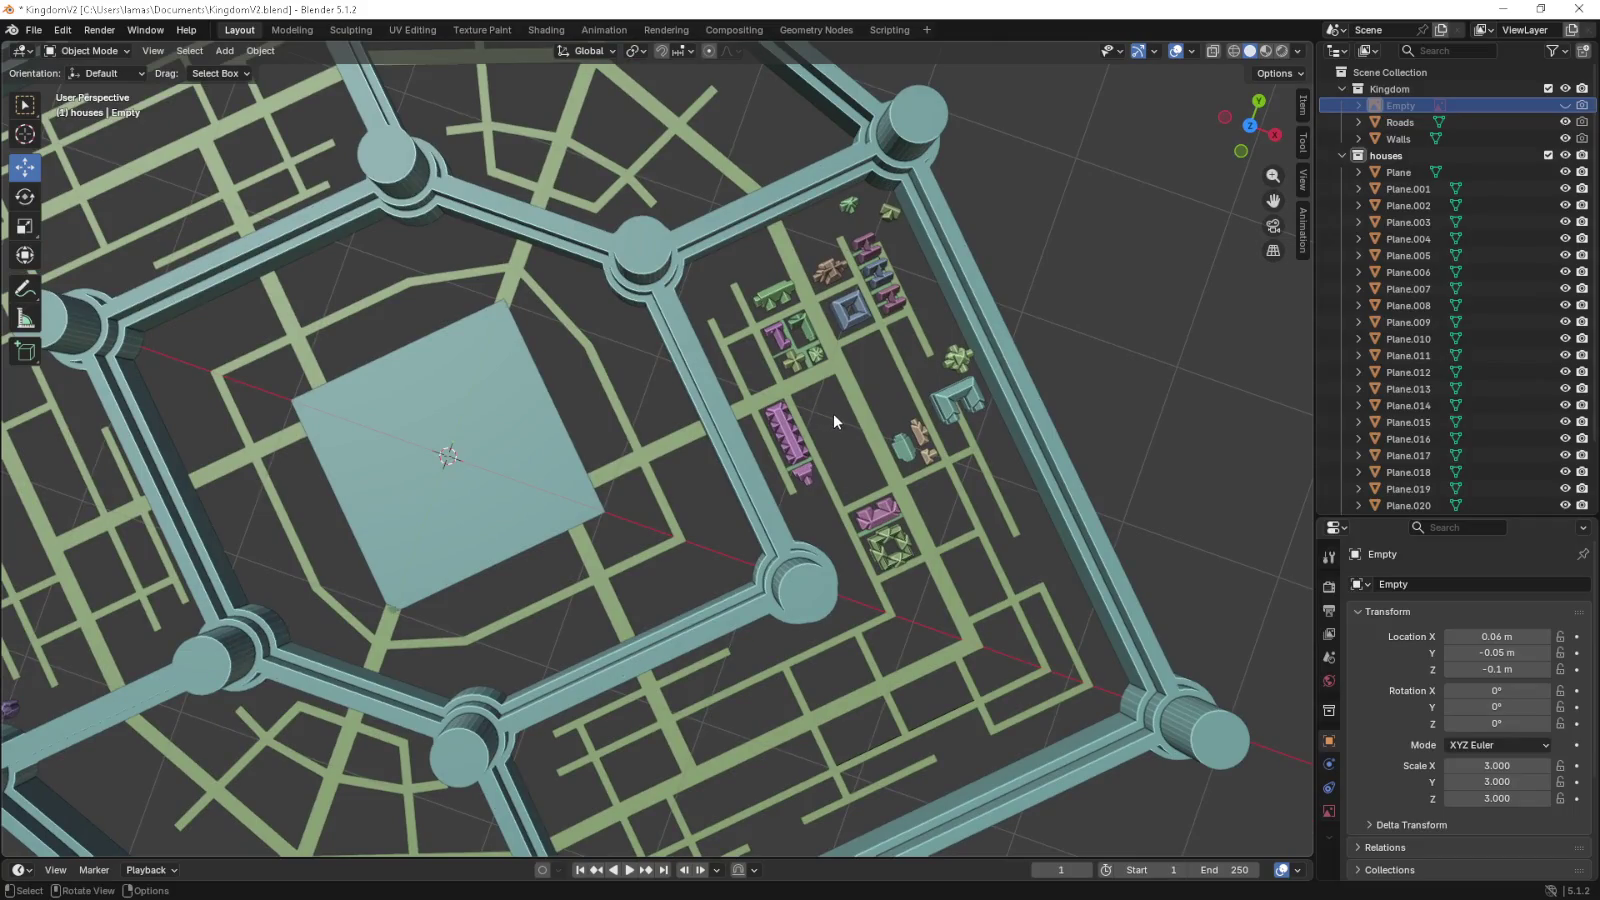